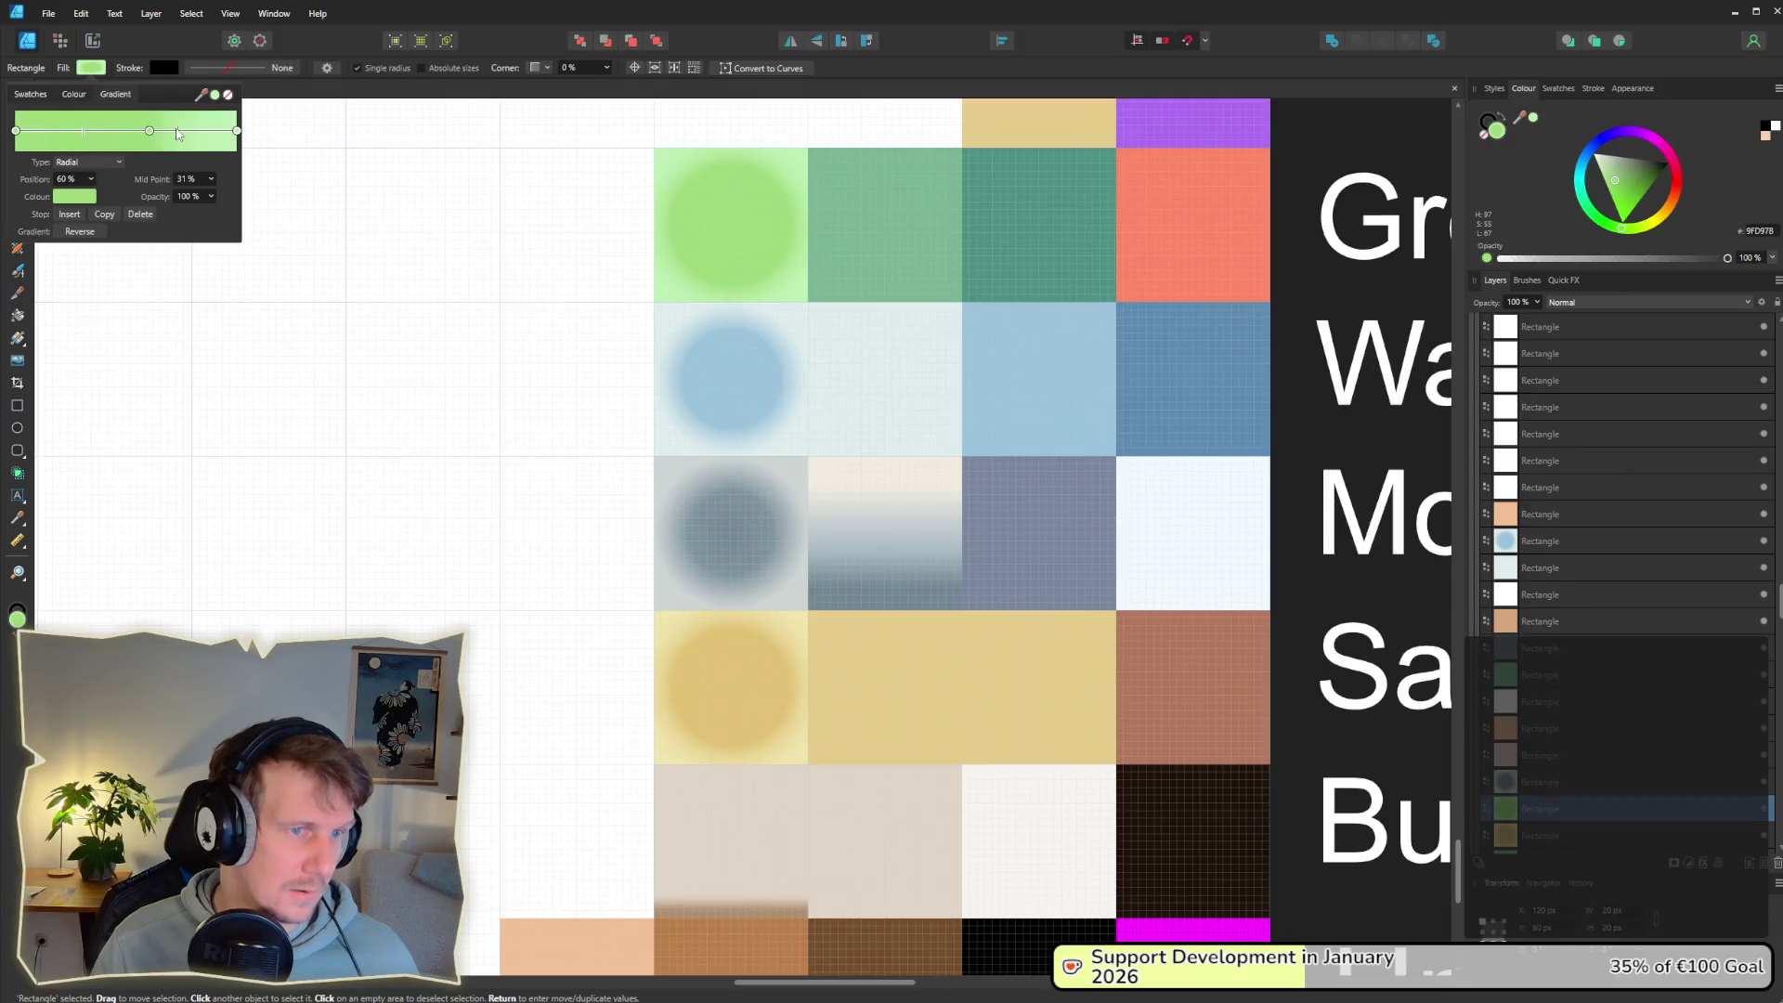
Step: Close the gradient editor, switch to the Export persona and select the color_palette_bright slice
{"action": "left_click", "coordinate": [269, 246]}
{"action": "left_click", "coordinate": [93, 42]}
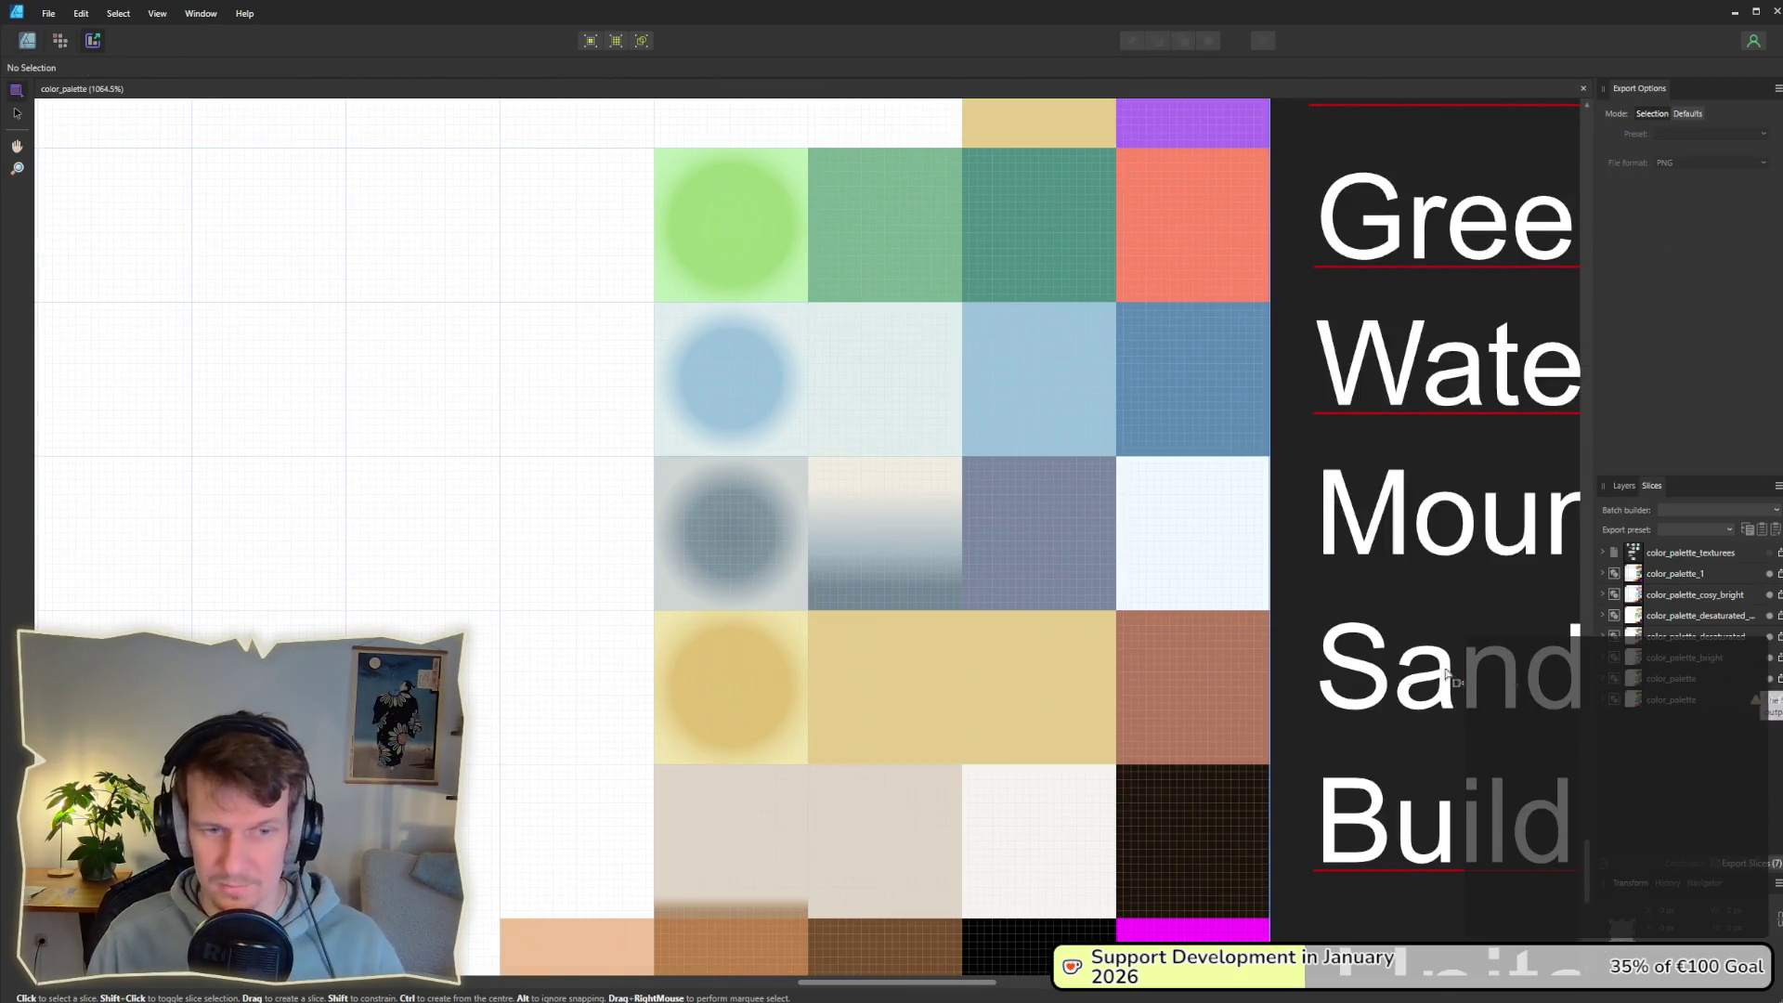
{"action": "scroll", "coordinate": [1022, 685], "scroll_direction": "down", "scroll_amount": 5}
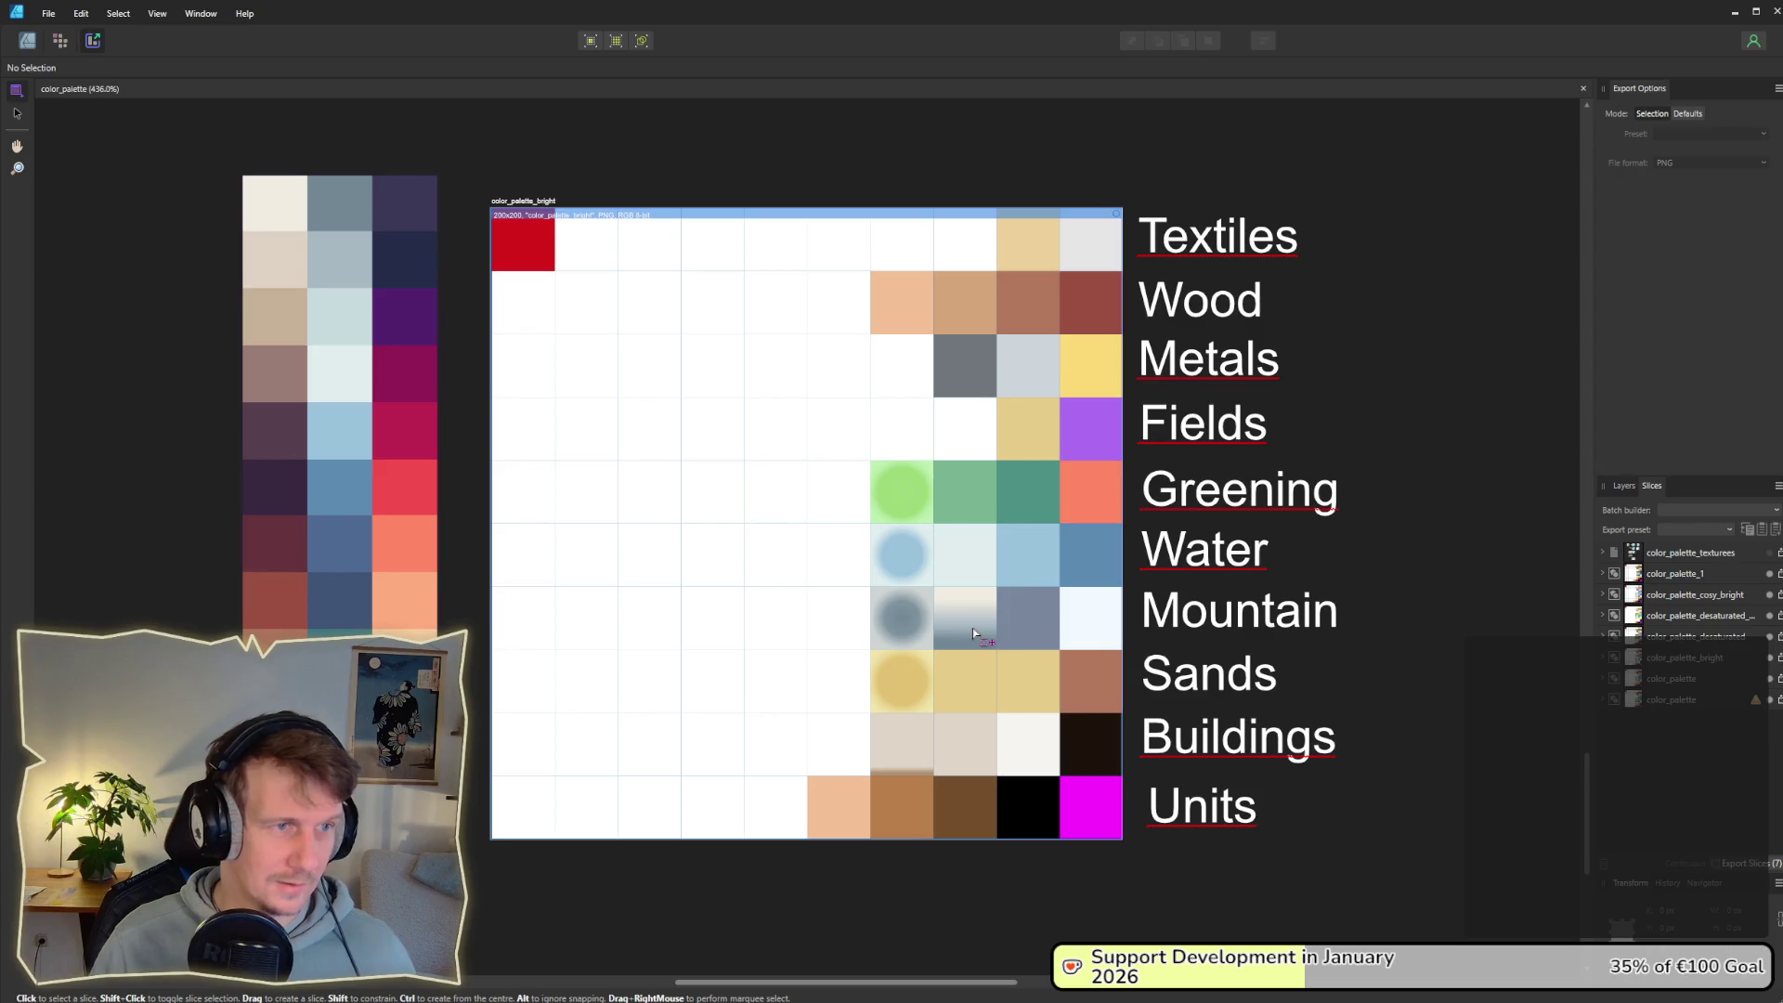
{"action": "left_click", "coordinate": [1682, 658]}
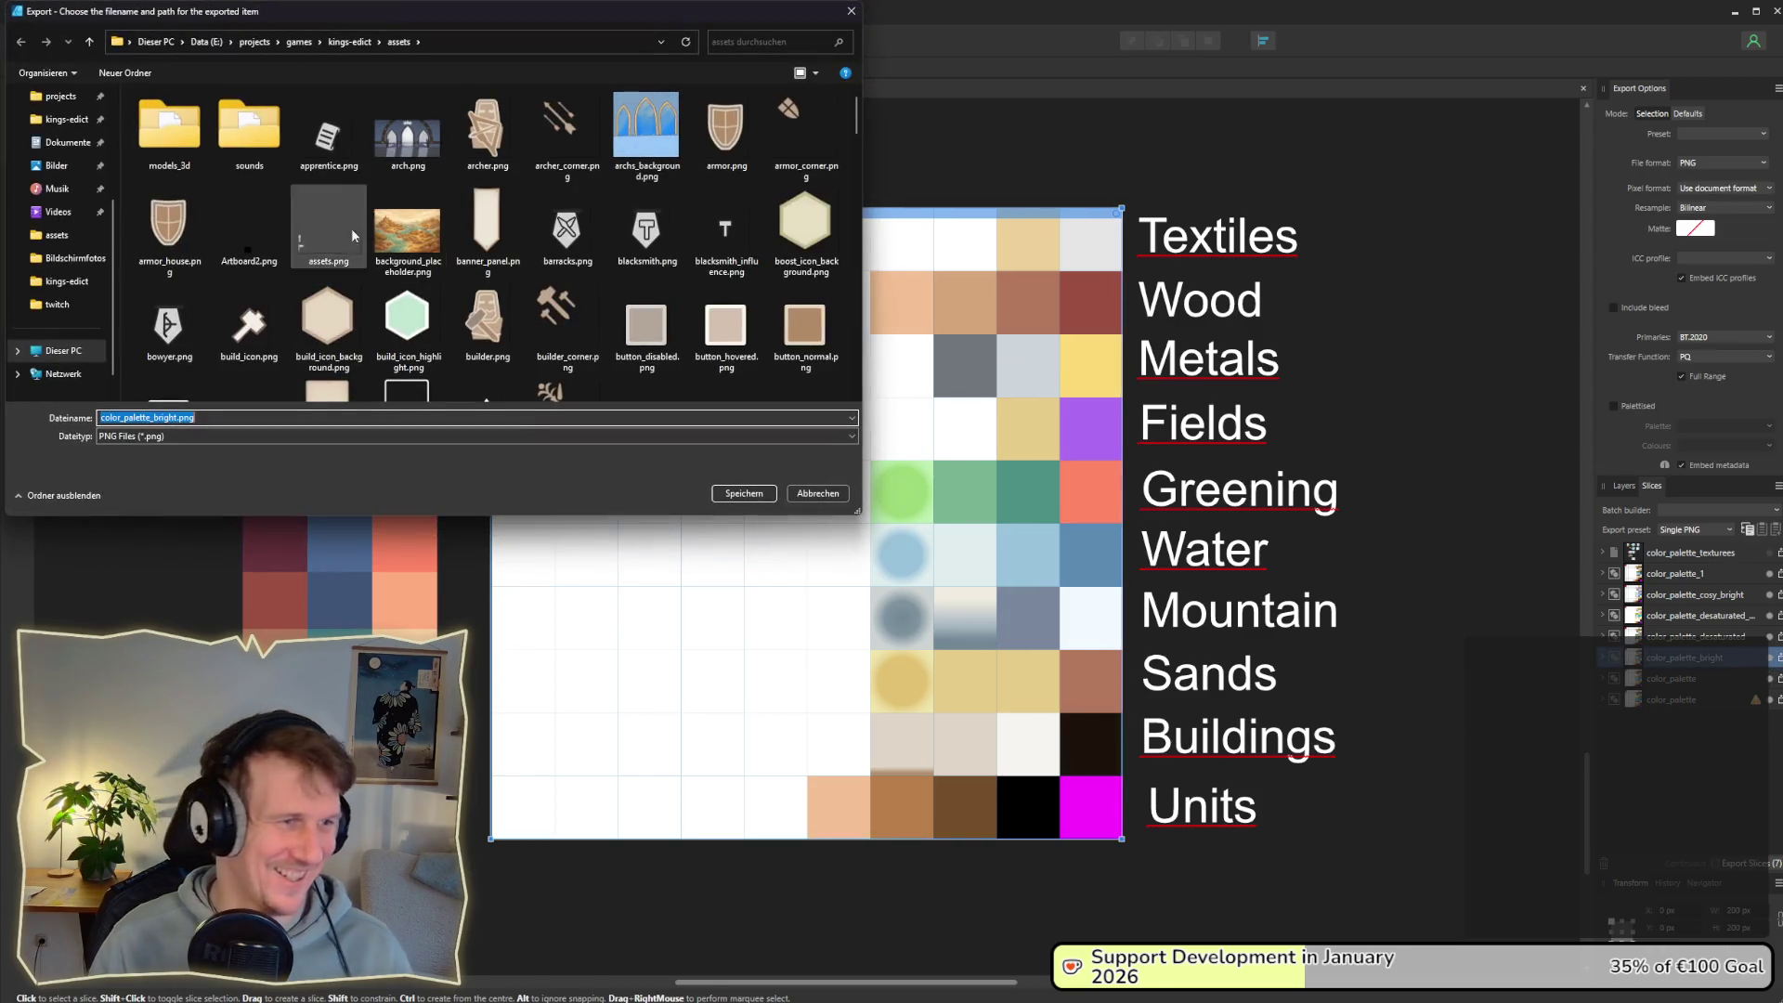
Step: Save the slice as color_palette_bright.png in the assets folder, overwriting the old file
{"action": "left_click", "coordinate": [177, 419]}
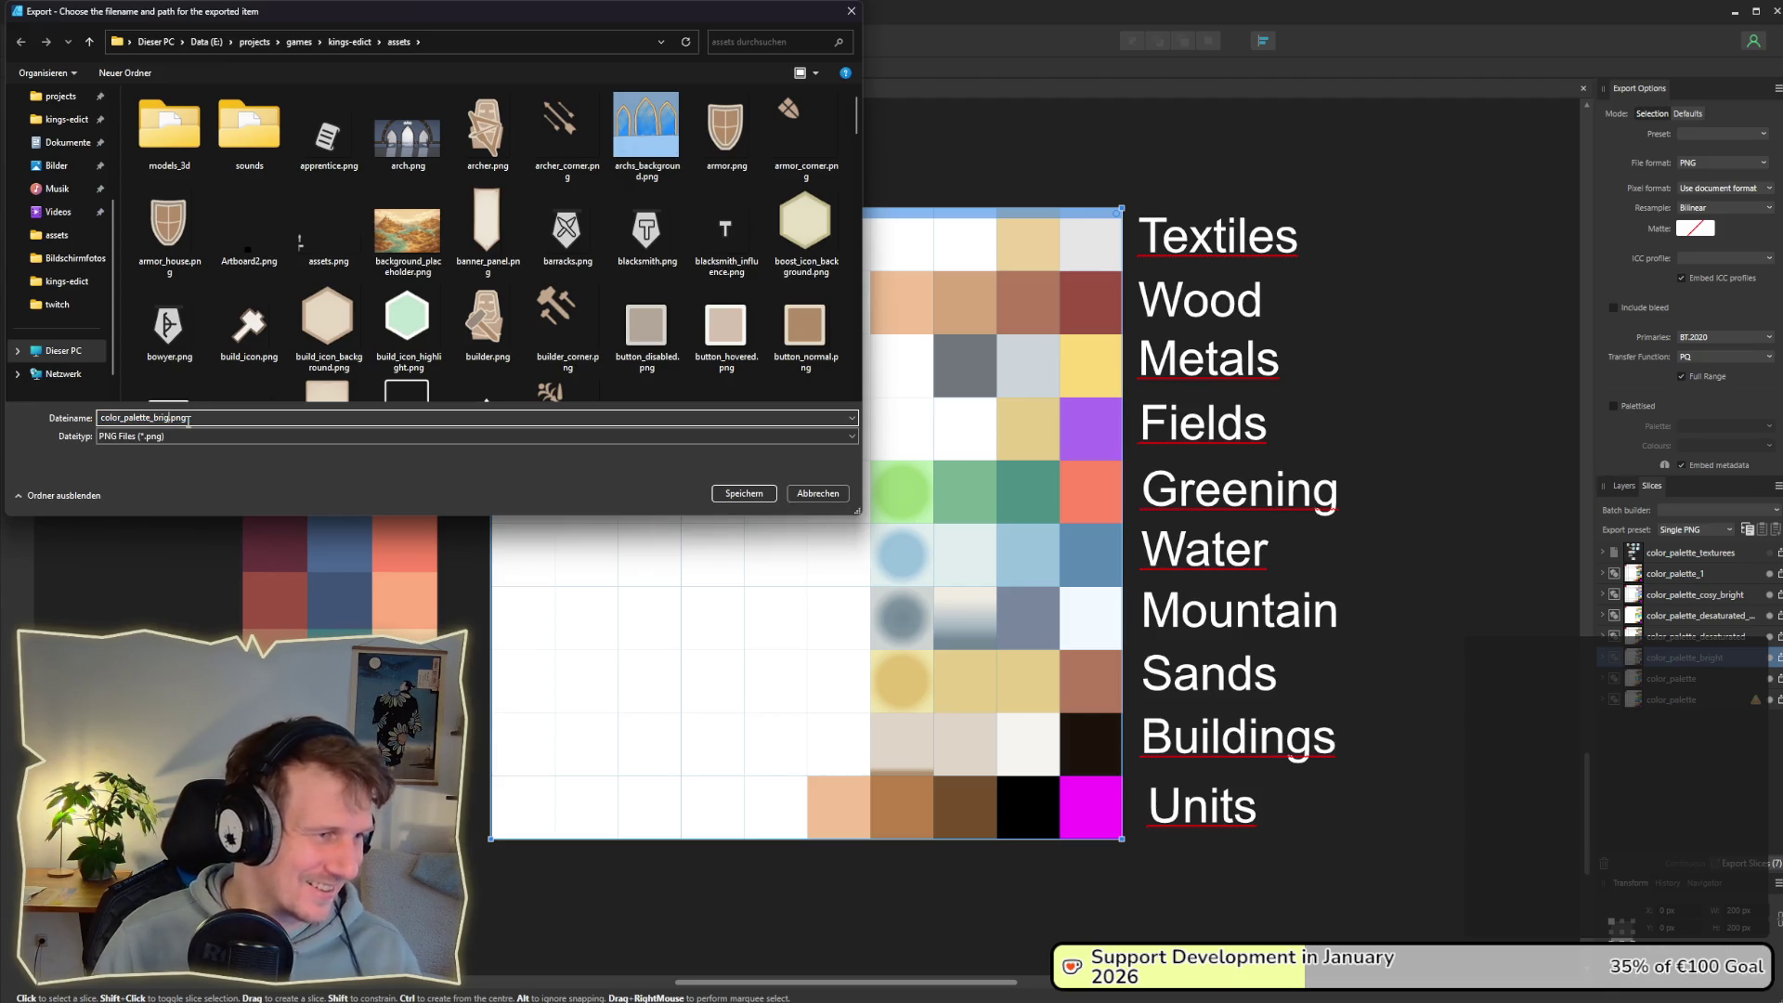
{"action": "type", "text": "bright"}
{"action": "key", "text": "Return"}
{"action": "key", "text": "Return"}
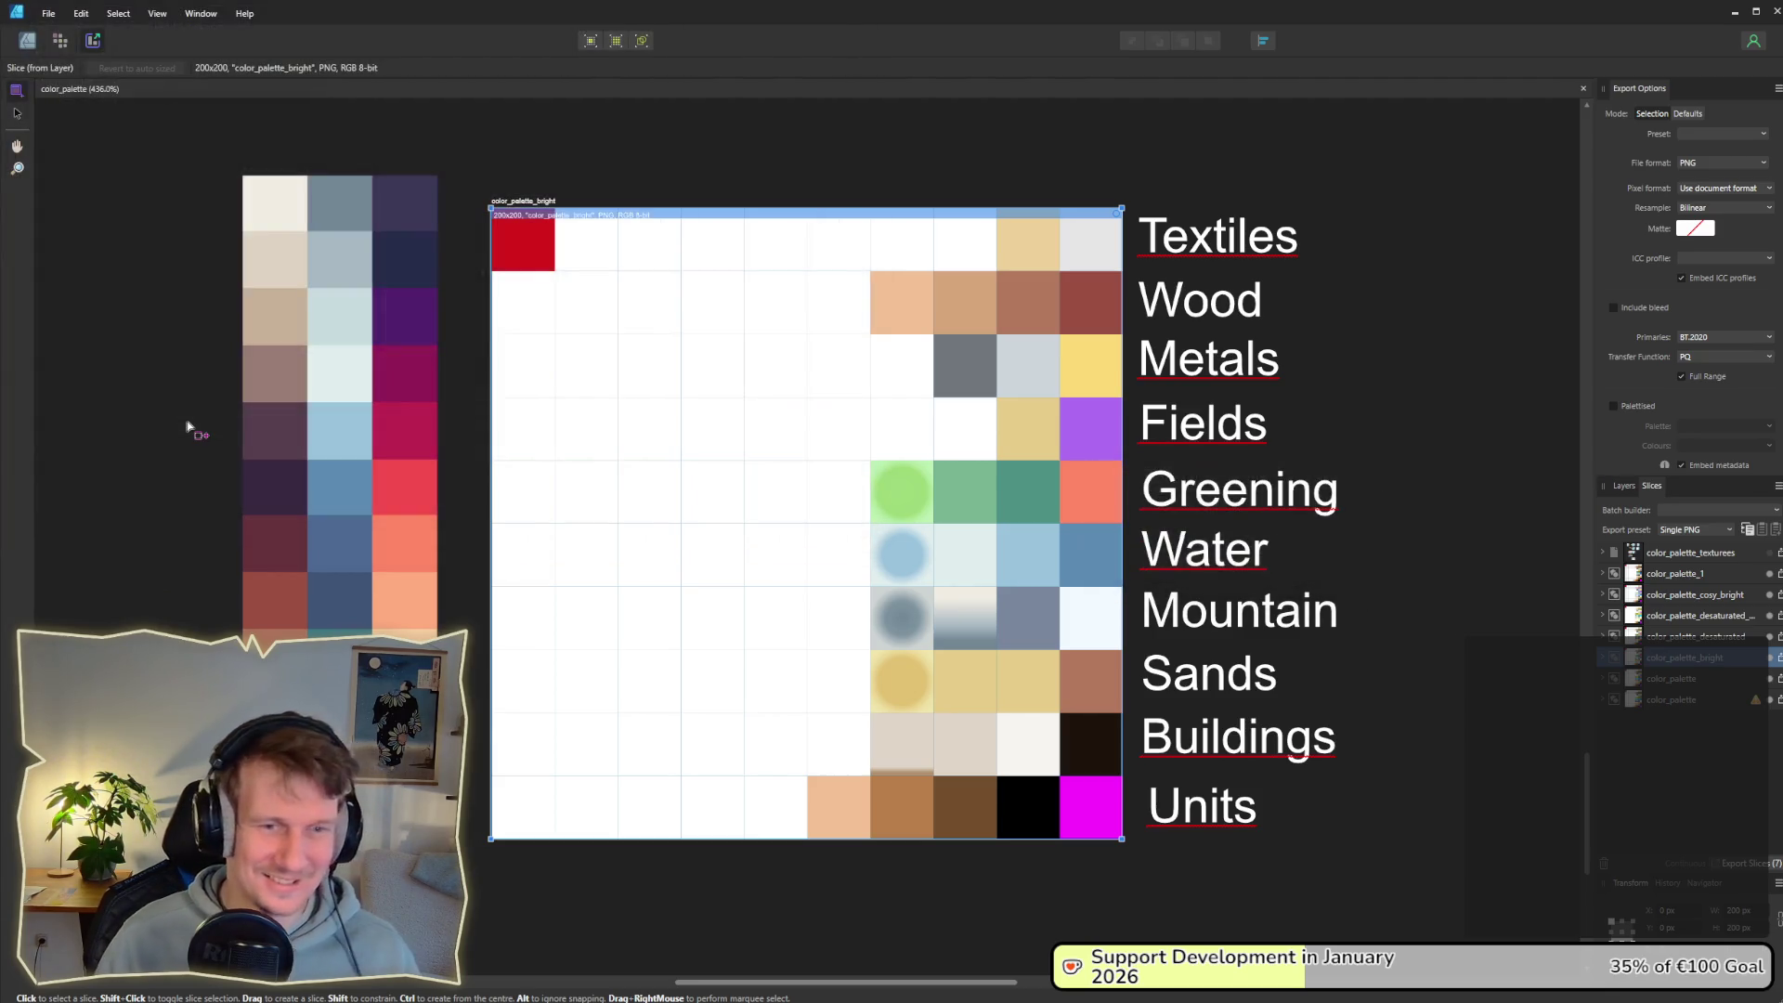
{"action": "key", "text": "alt+Tab"}
{"action": "key", "text": "Tab"}
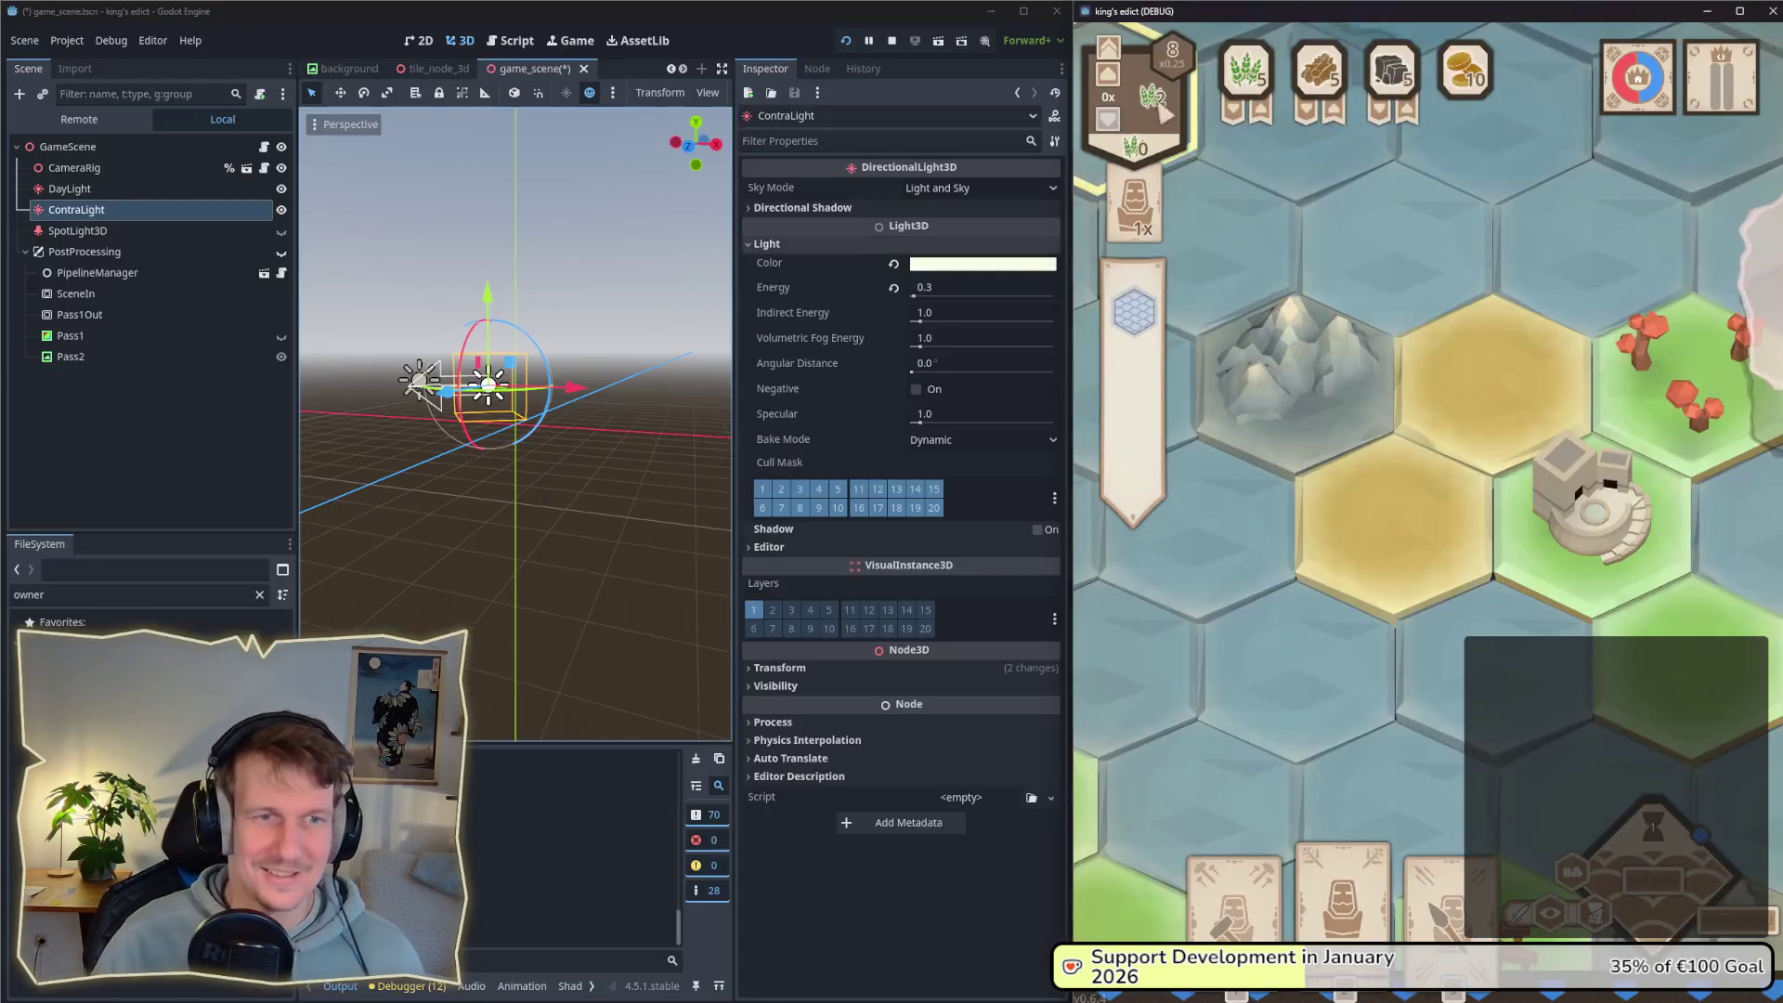
Step: Relaunch the game and start a multiplayer match on Small Islands 2.map
{"action": "left_click", "coordinate": [845, 41]}
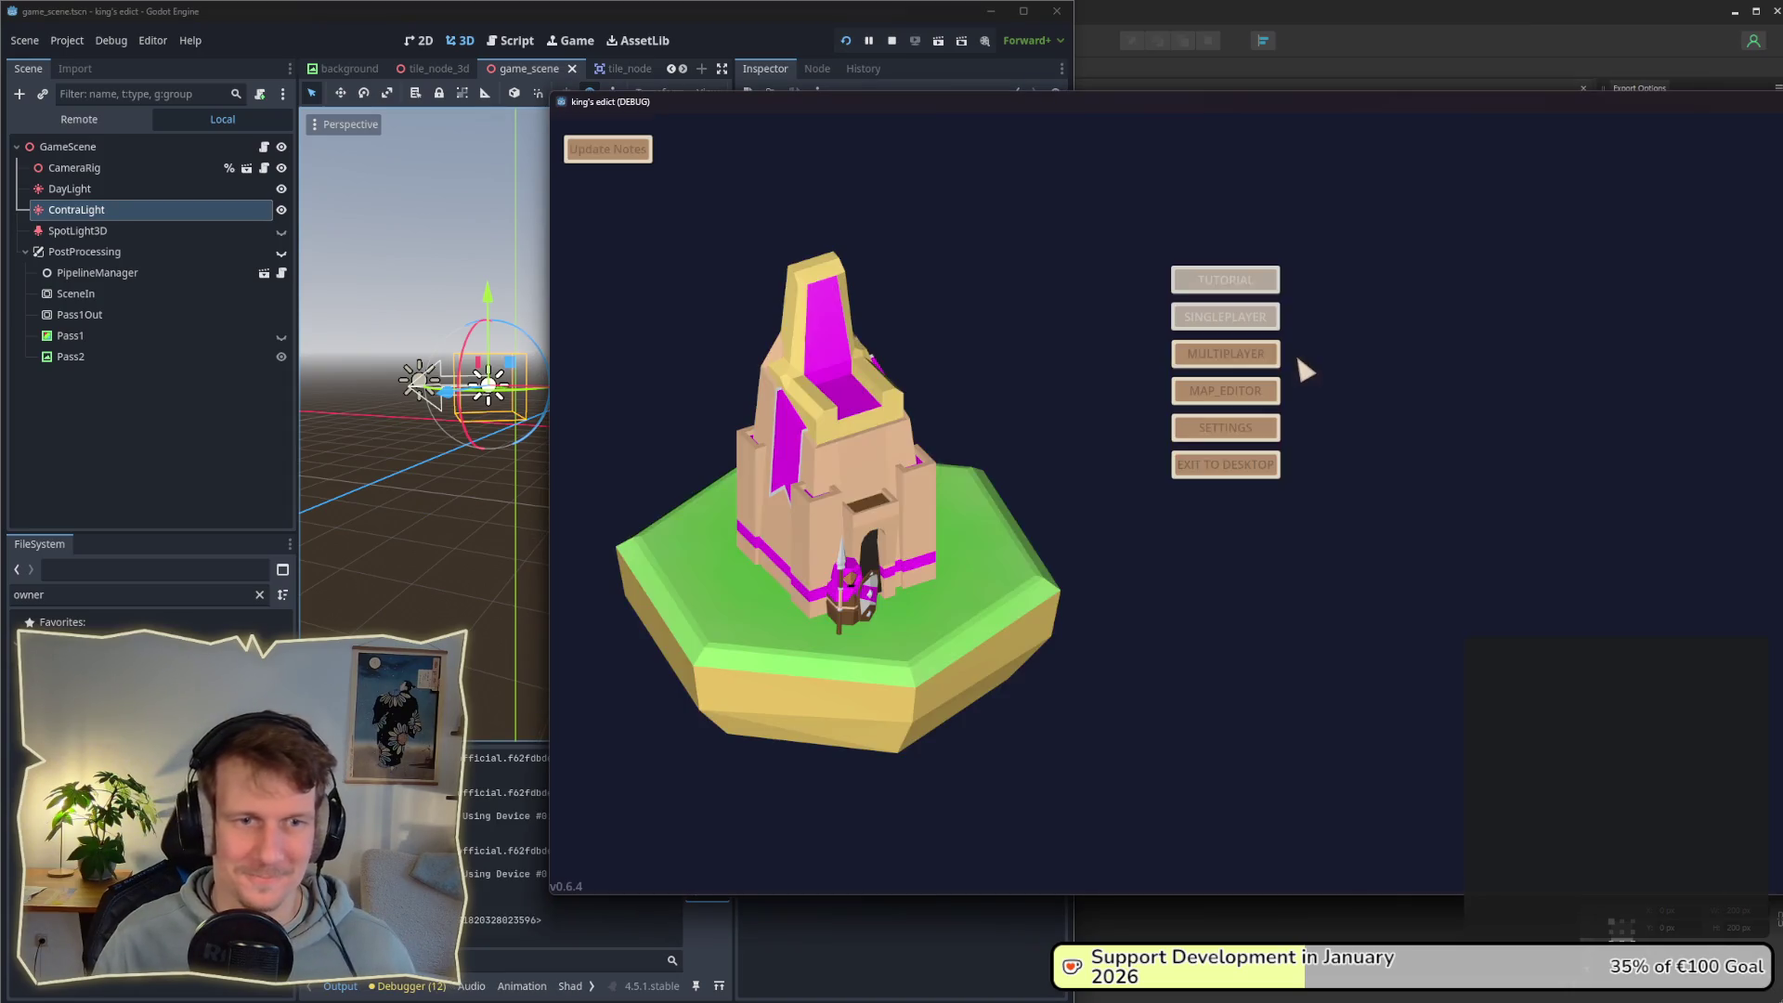
{"action": "left_click", "coordinate": [1226, 353]}
{"action": "left_click", "coordinate": [1421, 345]}
{"action": "left_click", "coordinate": [1425, 194]}
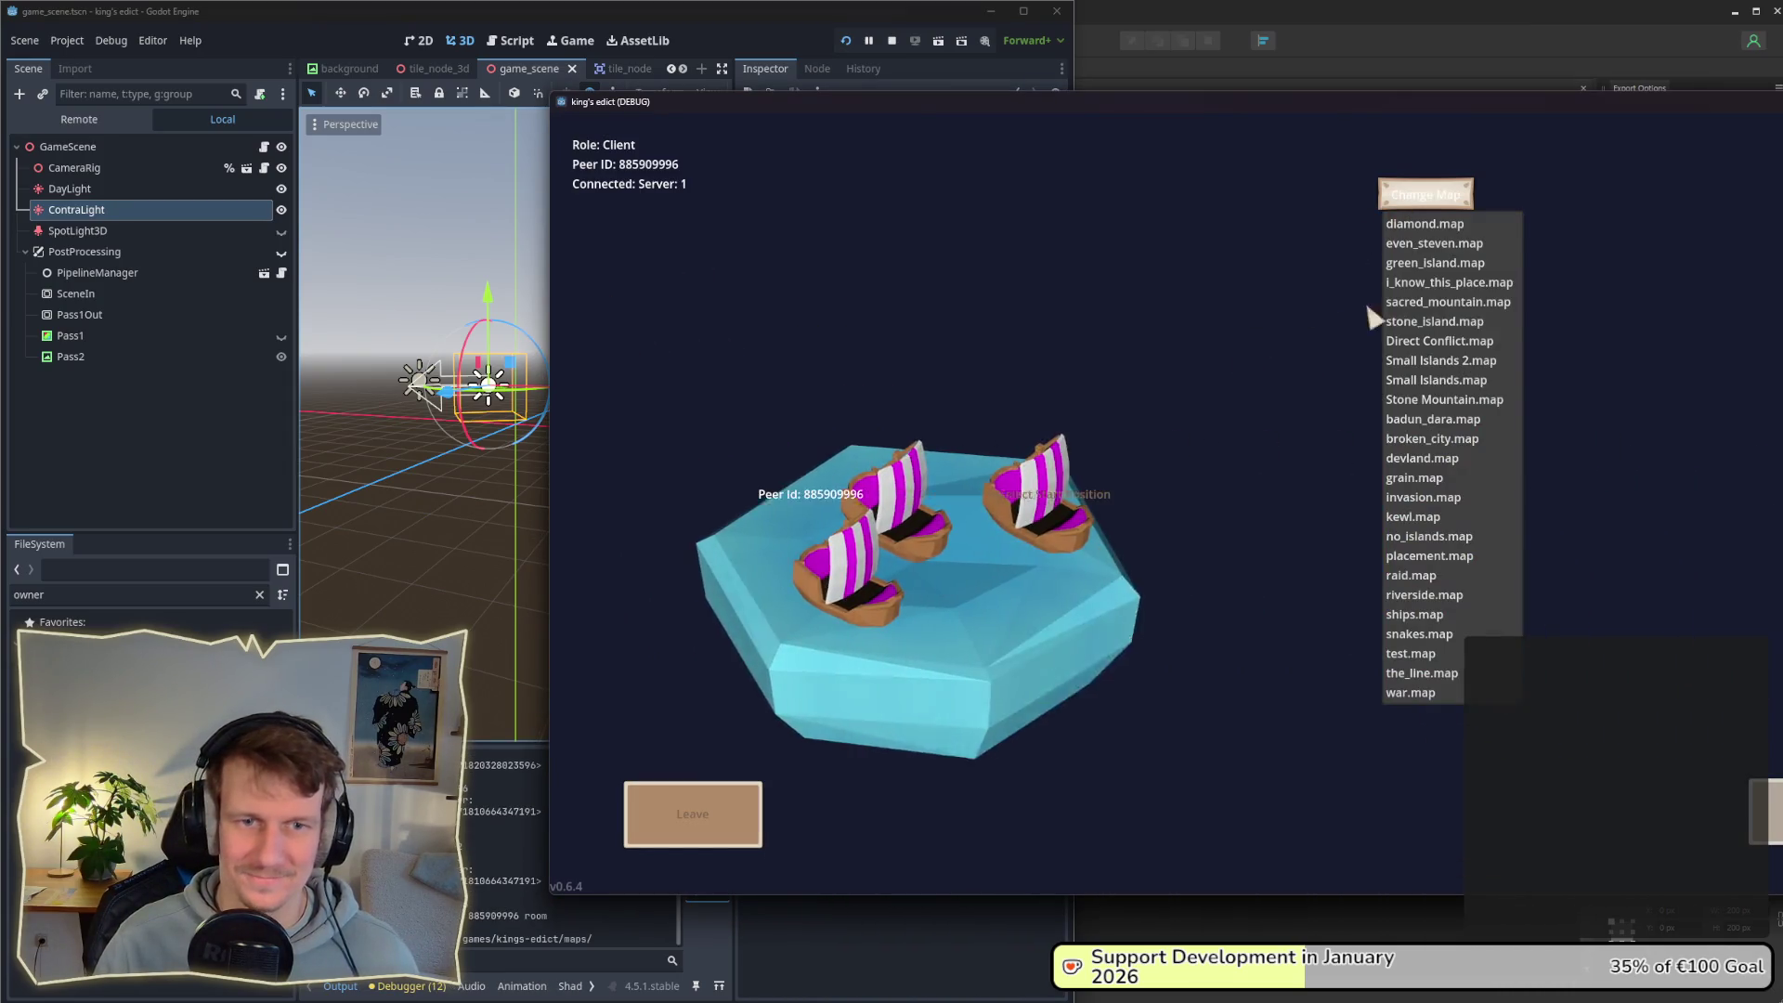
{"action": "left_click", "coordinate": [1441, 362]}
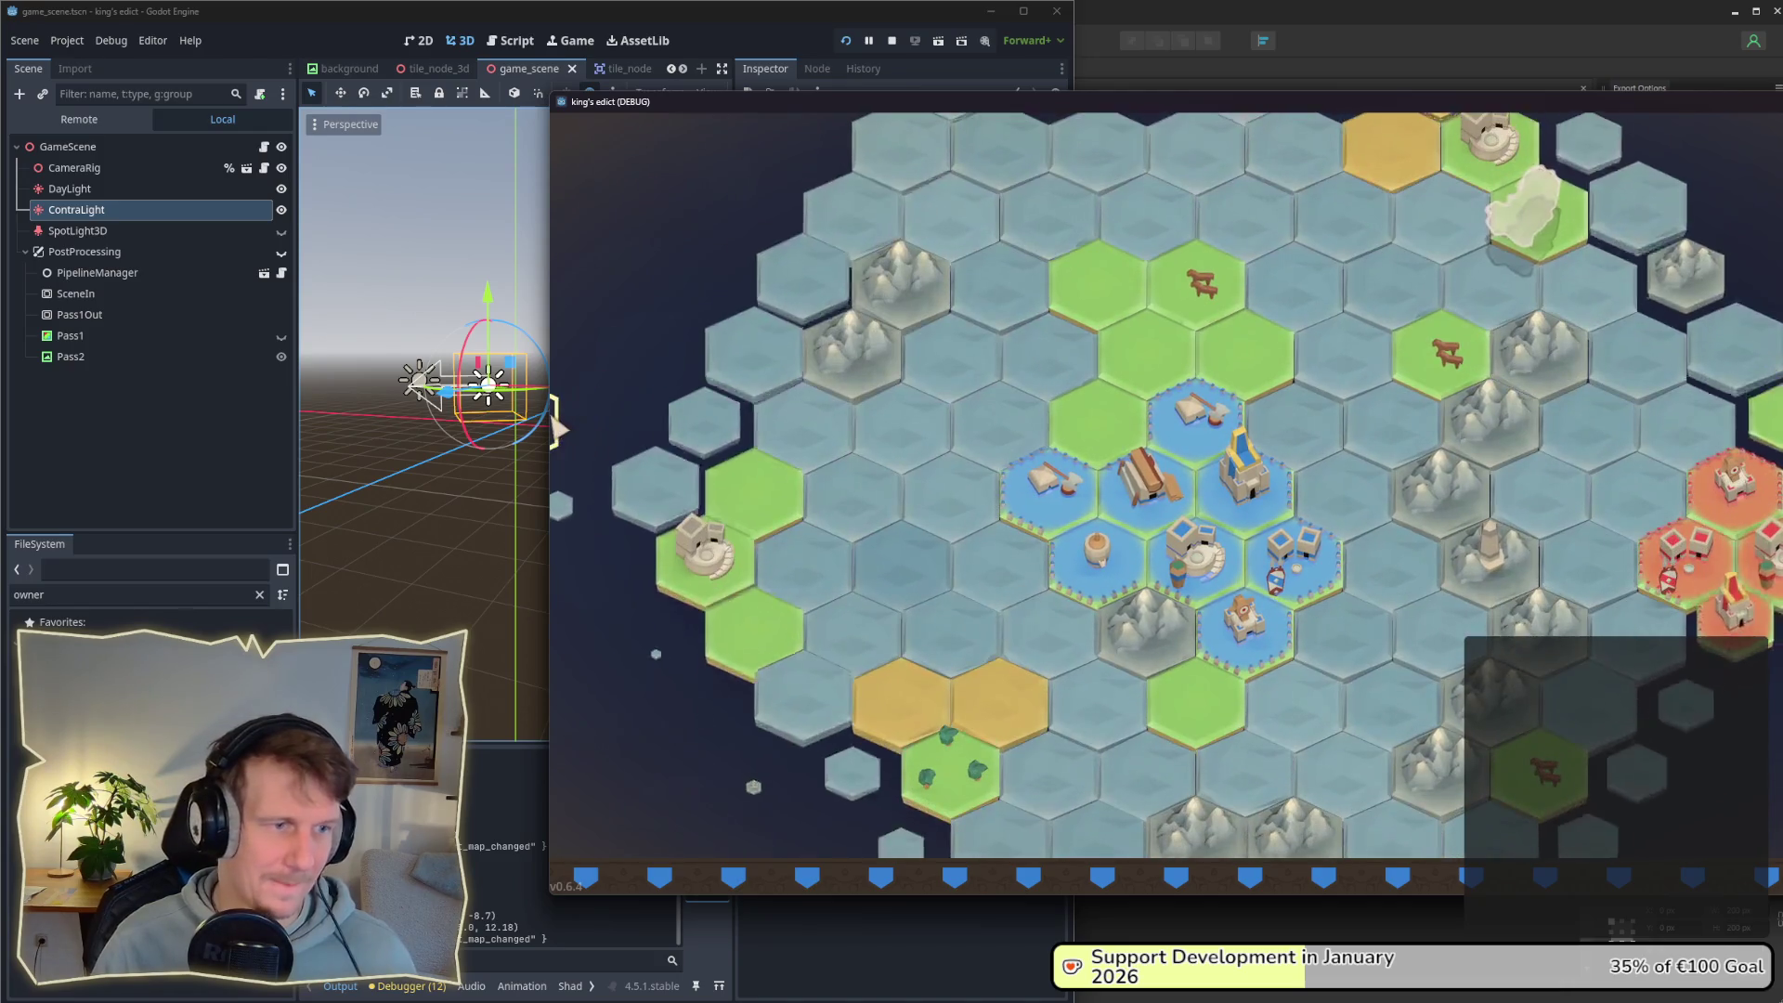
Step: Close the extra menu game window behind the match
{"action": "left_click_drag", "start_coordinate": [556, 425], "coordinate": [1074, 390]}
{"action": "left_click", "coordinate": [1020, 107]}
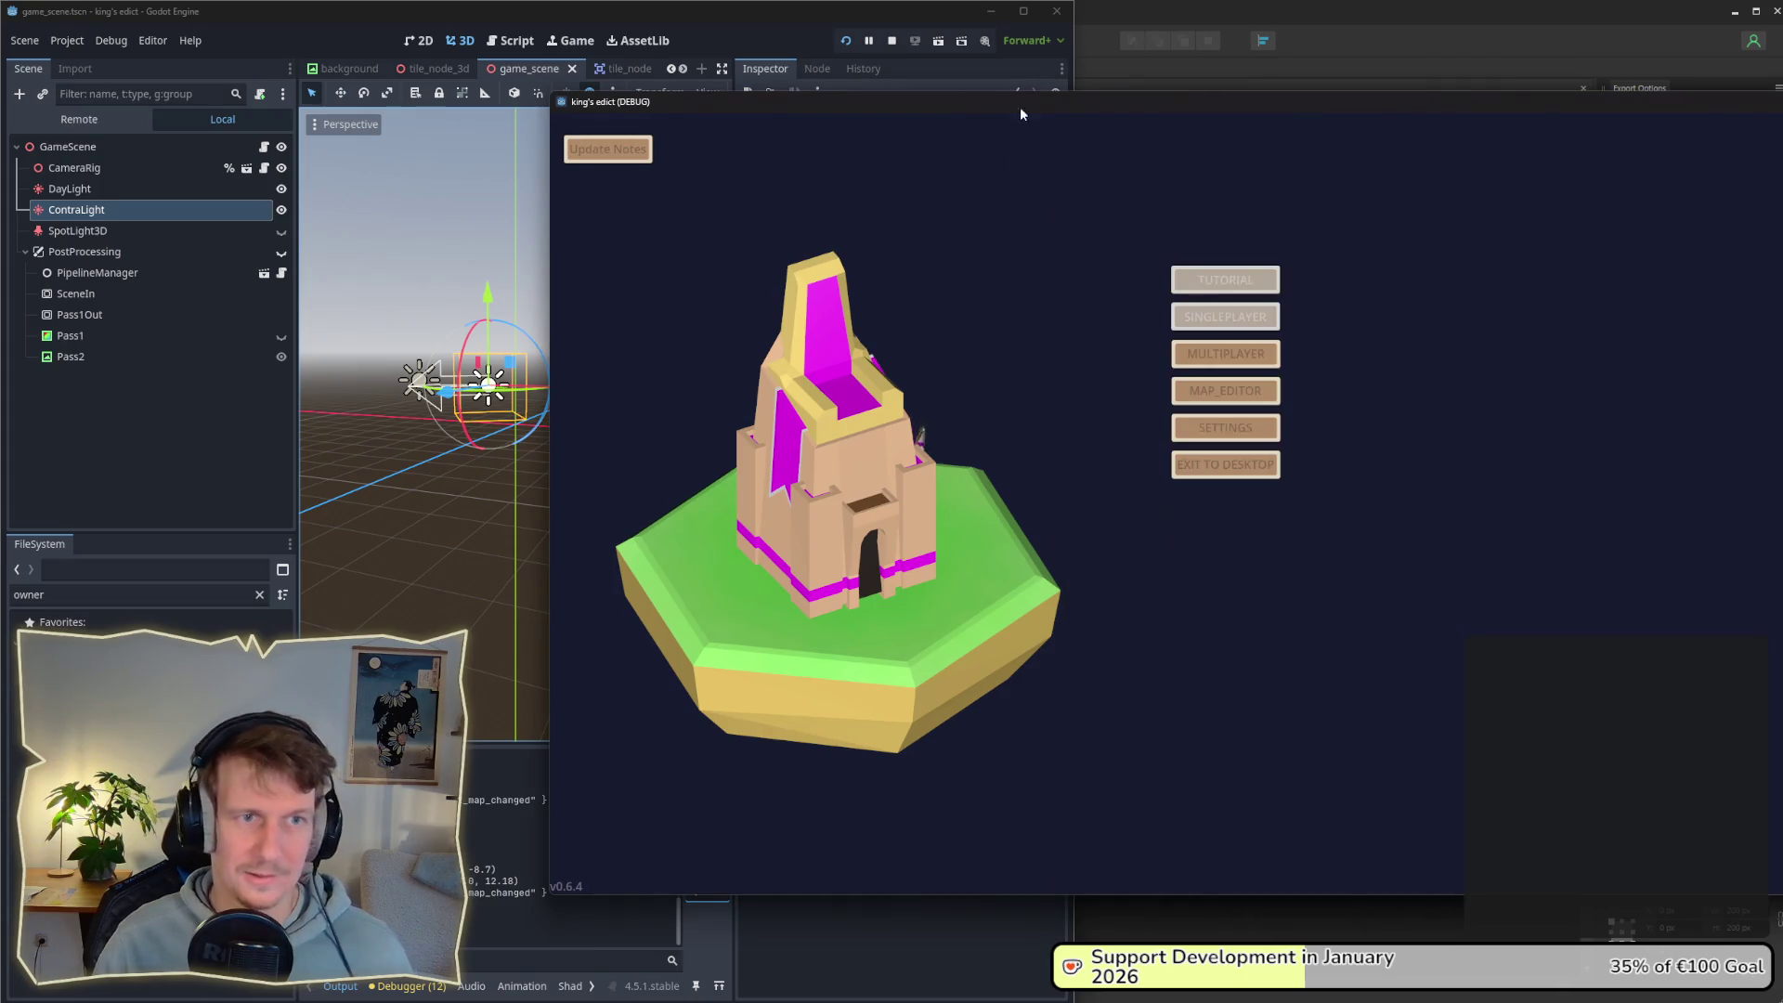
{"action": "key", "text": "alt+F4"}
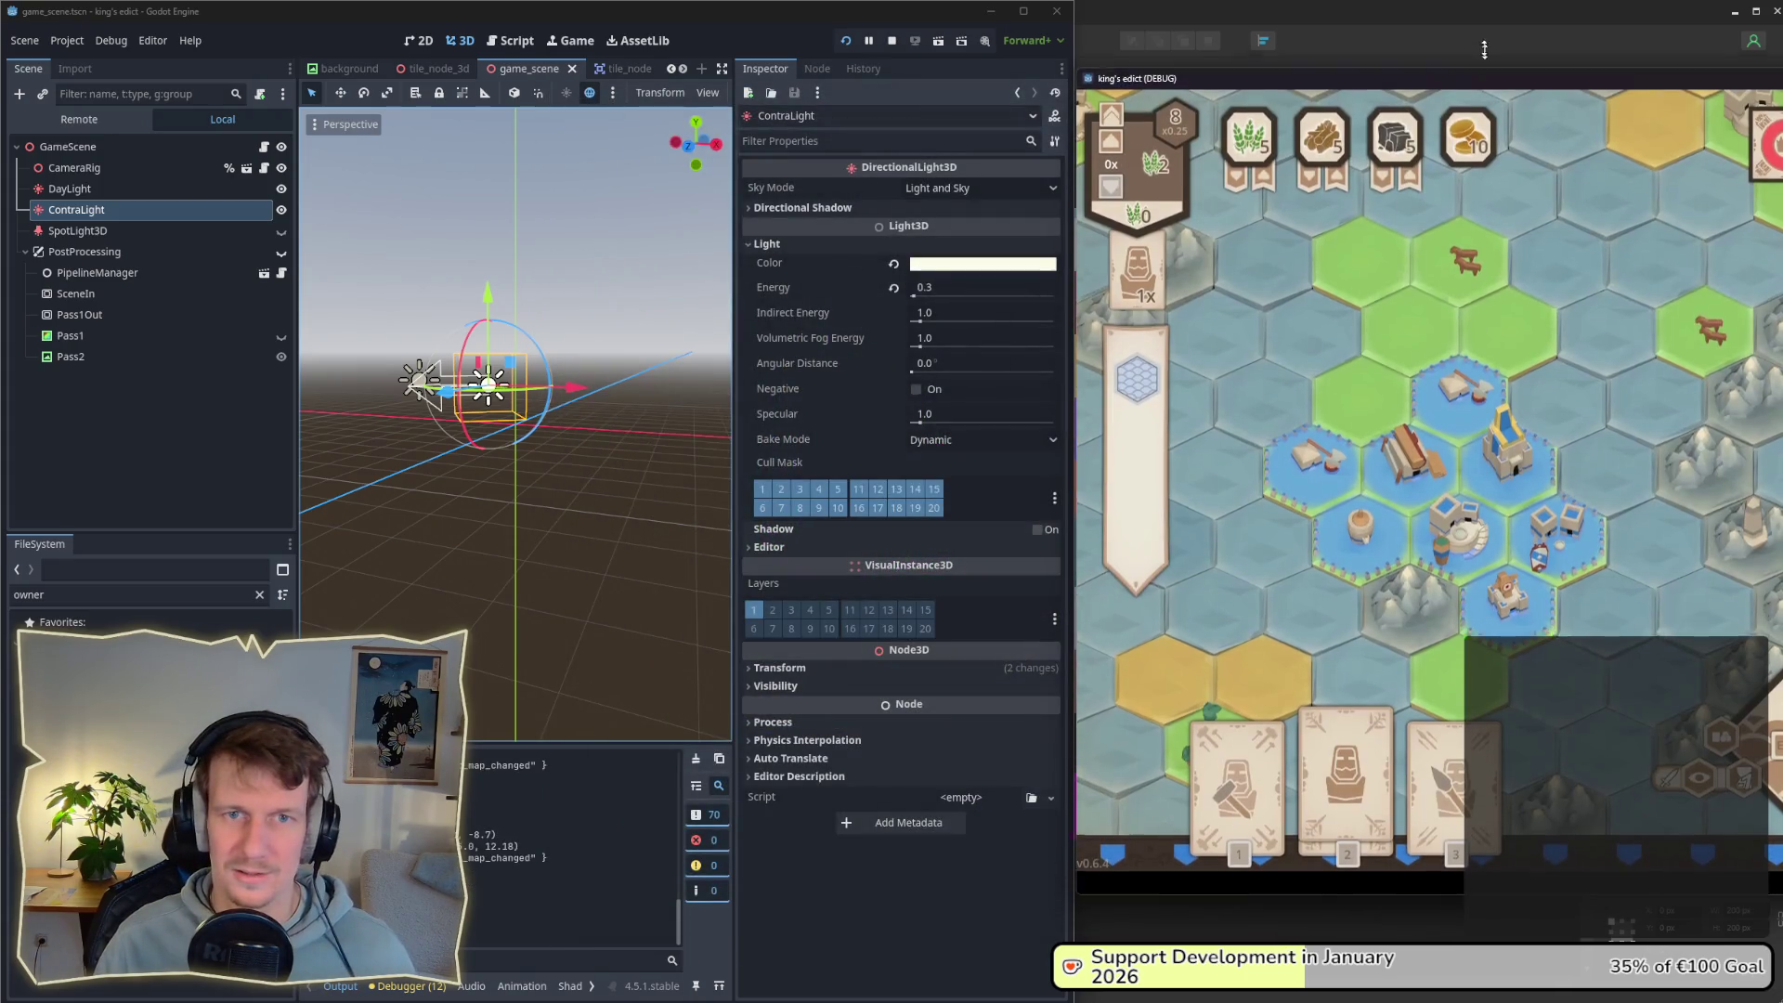
Step: Widen the game window and zoom into the yellow sand and green grass hex tiles
{"action": "left_click_drag", "start_coordinate": [1779, 371], "coordinate": [1755, 372]}
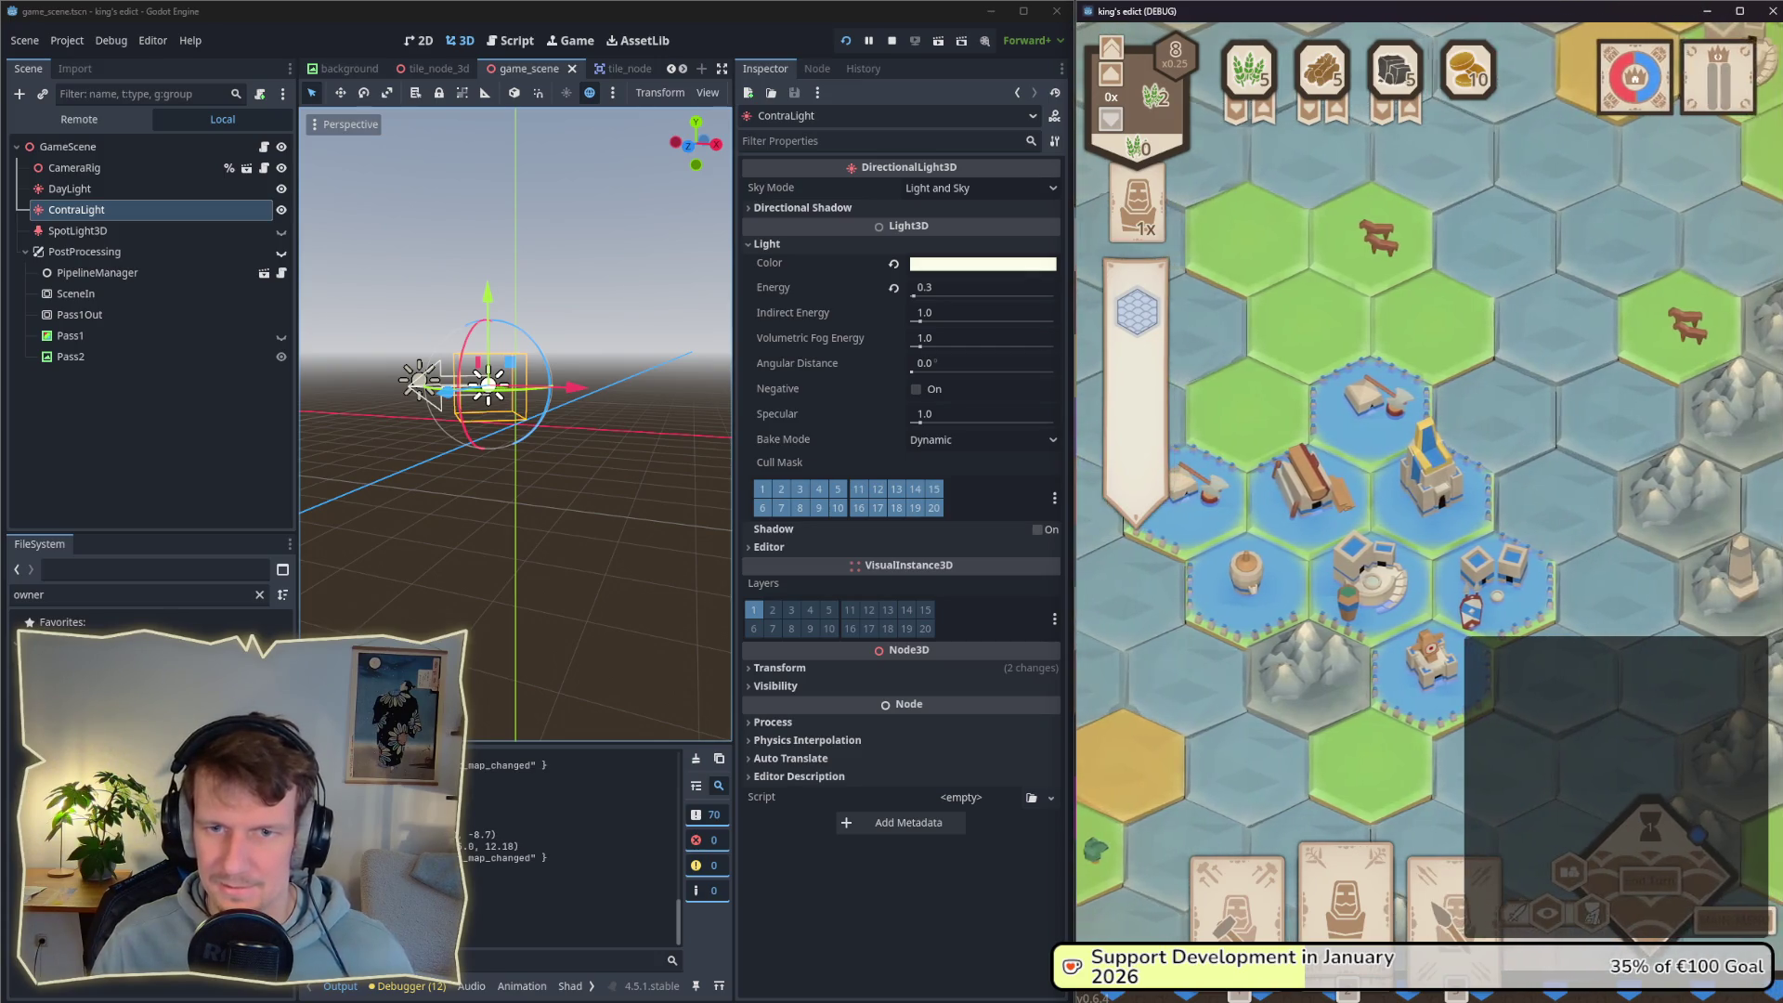
{"action": "scroll", "coordinate": [1729, 399], "scroll_direction": "down", "scroll_amount": 3}
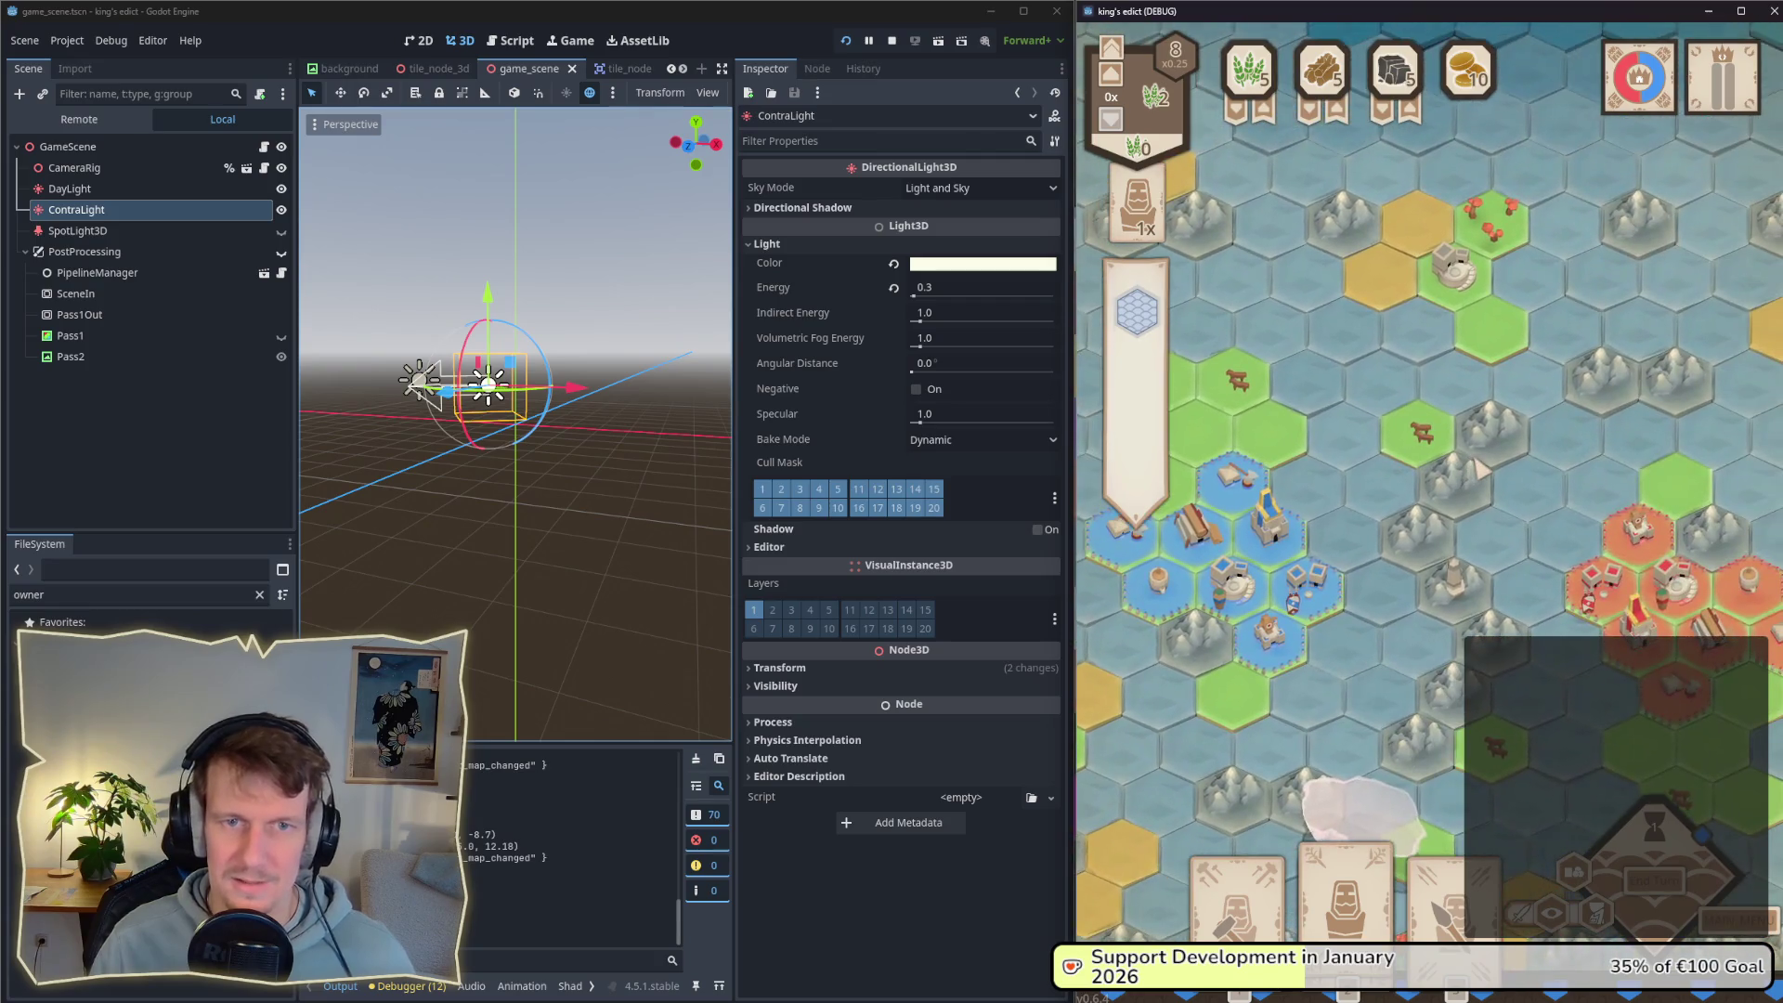
{"action": "scroll", "coordinate": [1482, 467], "scroll_direction": "down", "scroll_amount": 2}
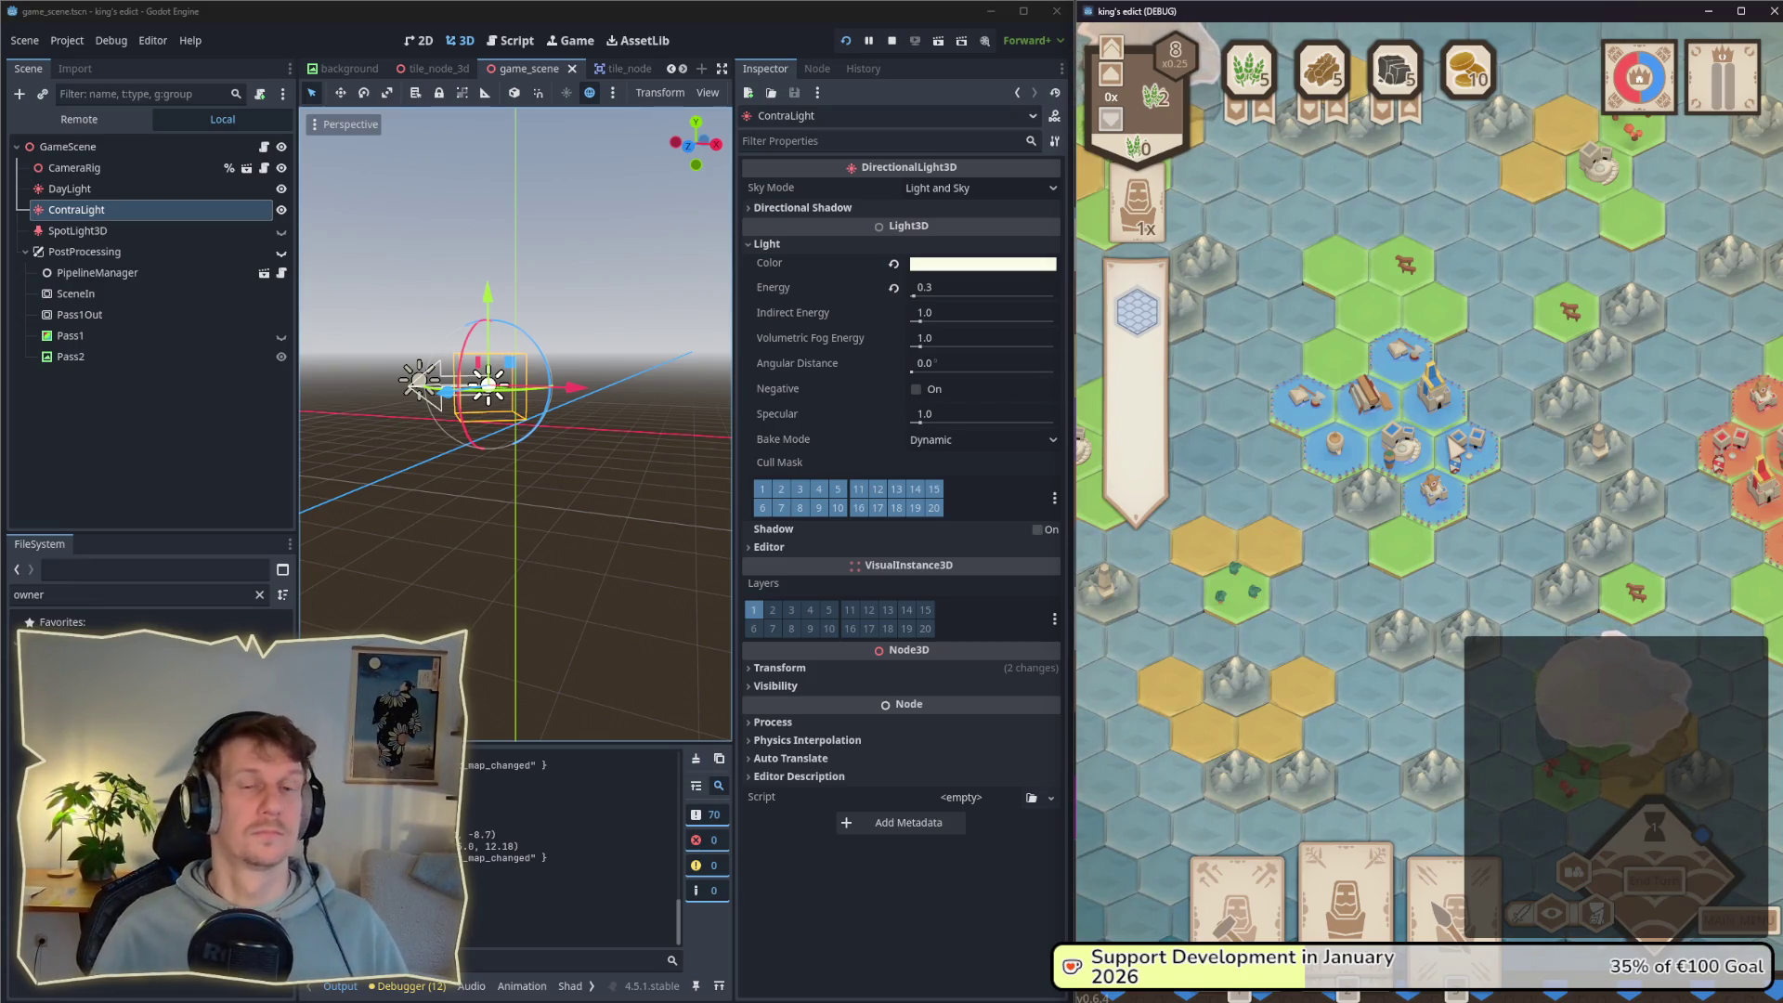
{"action": "scroll", "coordinate": [1314, 558], "scroll_direction": "up", "scroll_amount": 3}
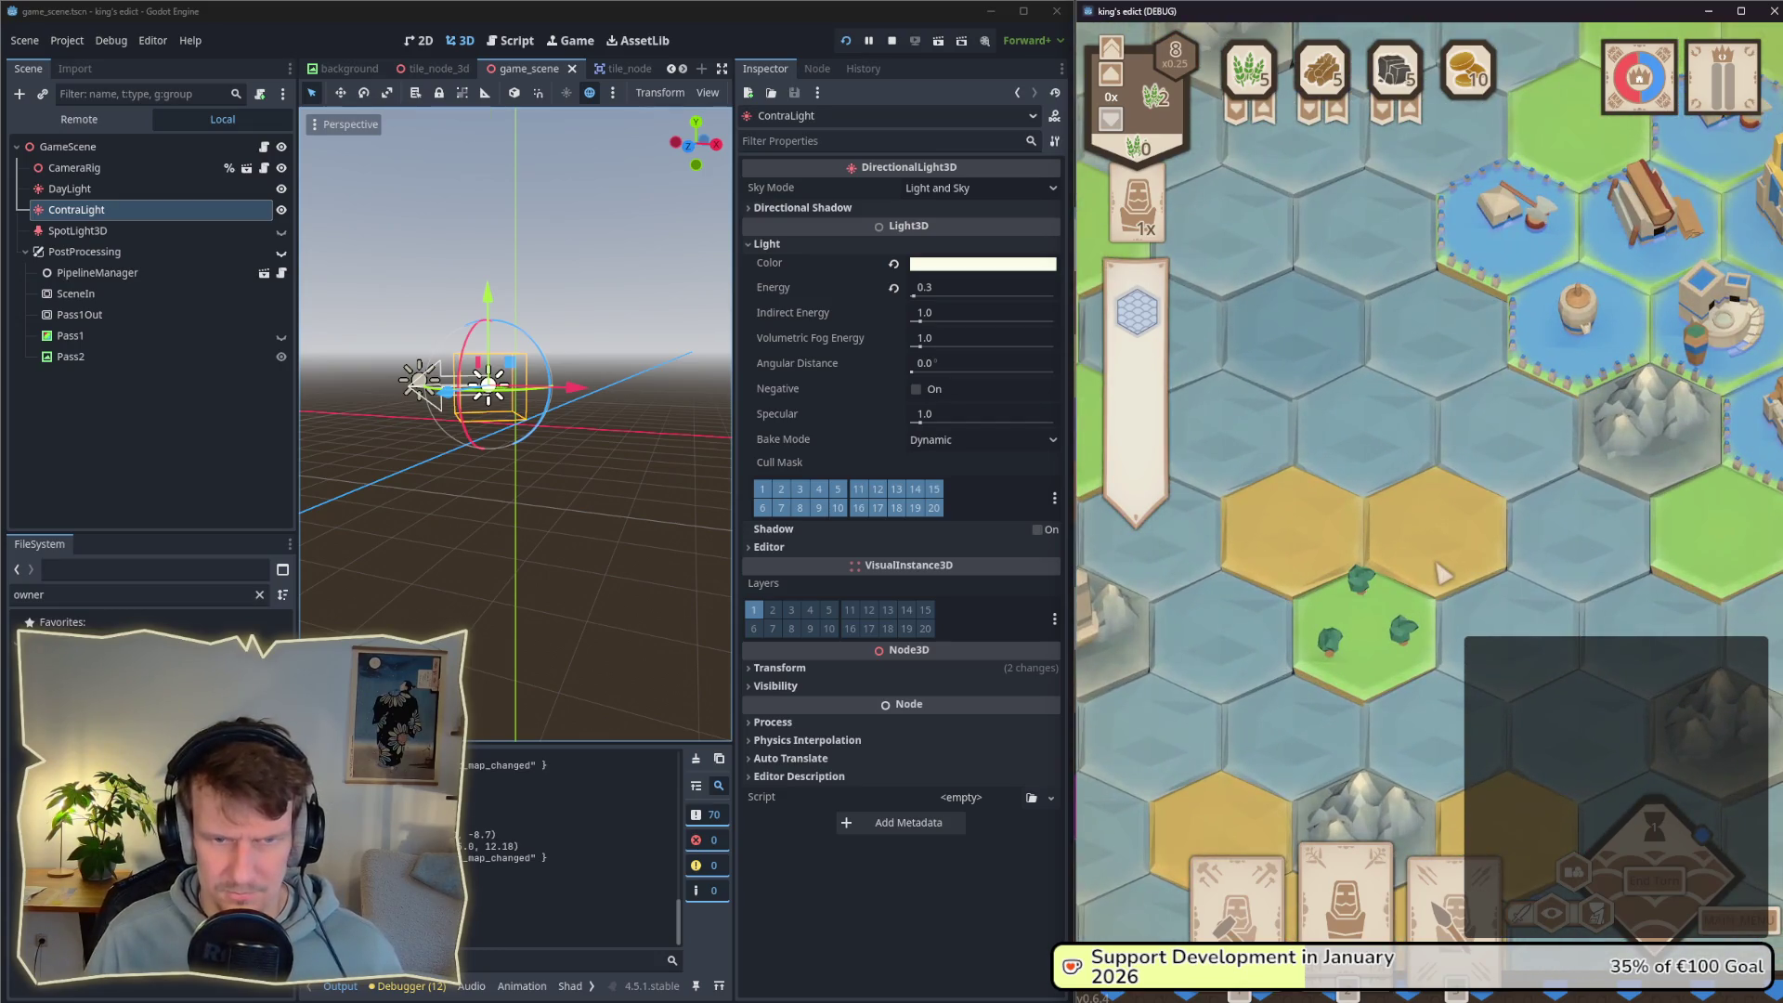
{"action": "scroll", "coordinate": [1453, 608], "scroll_direction": "up", "scroll_amount": 2}
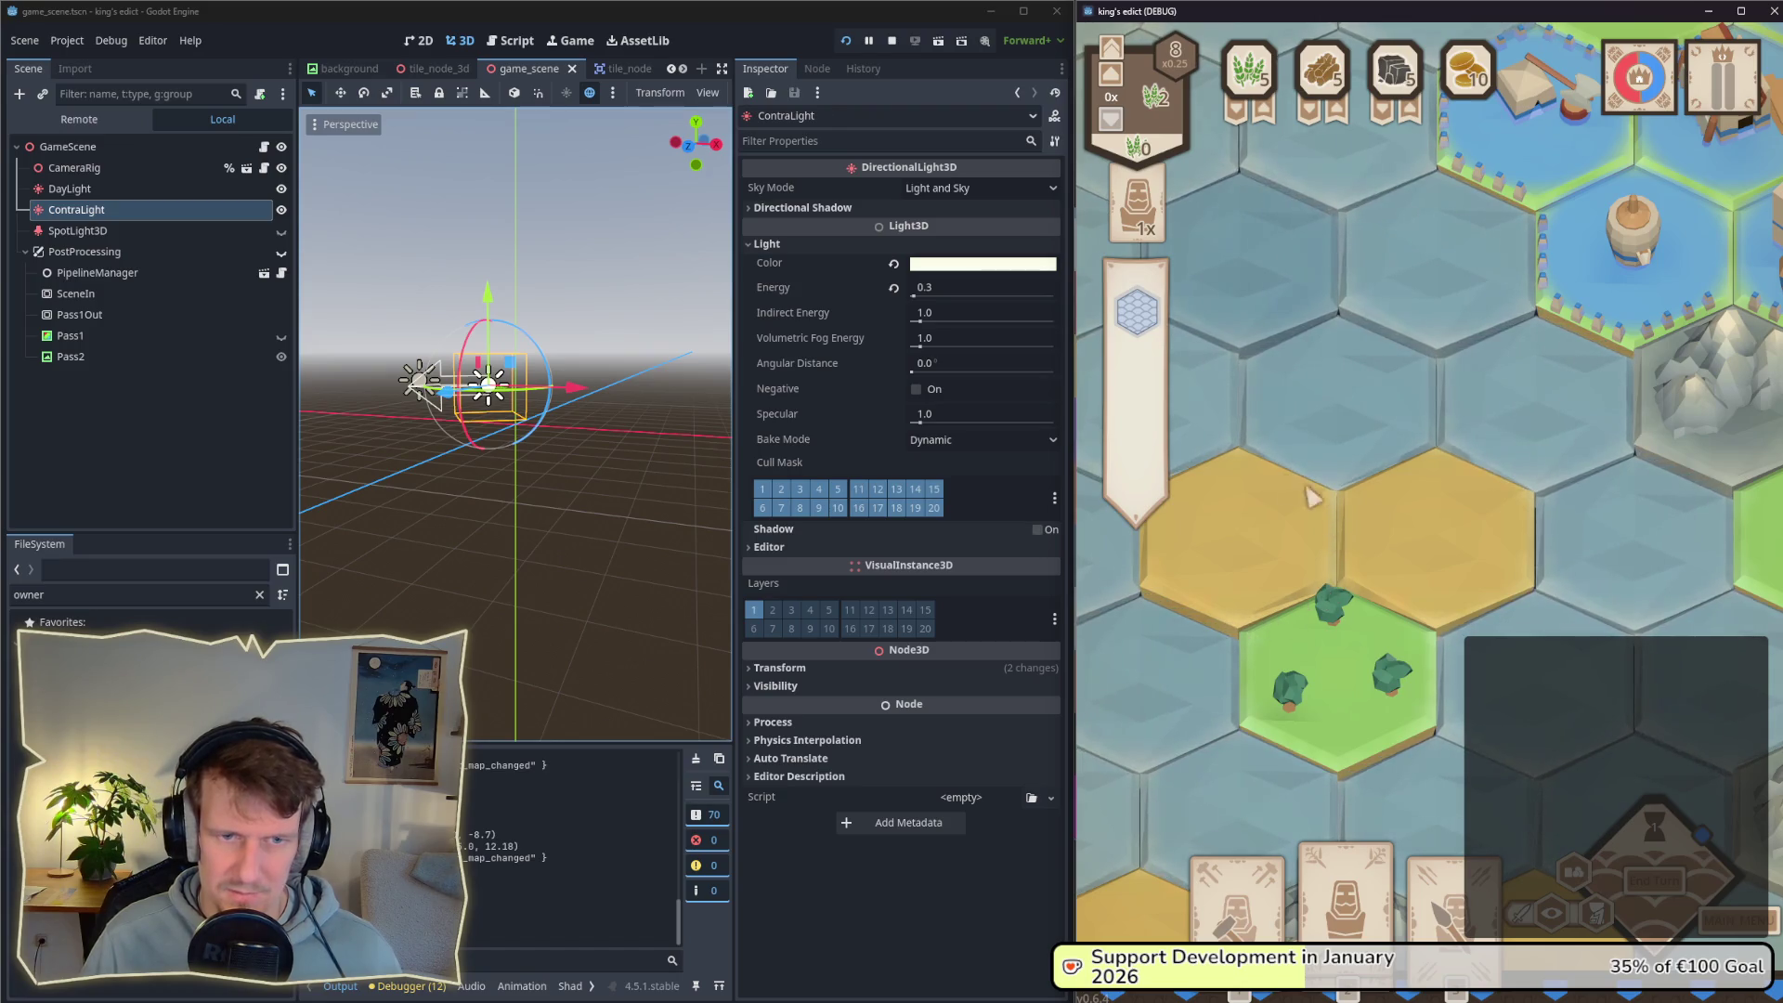
{"action": "key", "text": "s"}
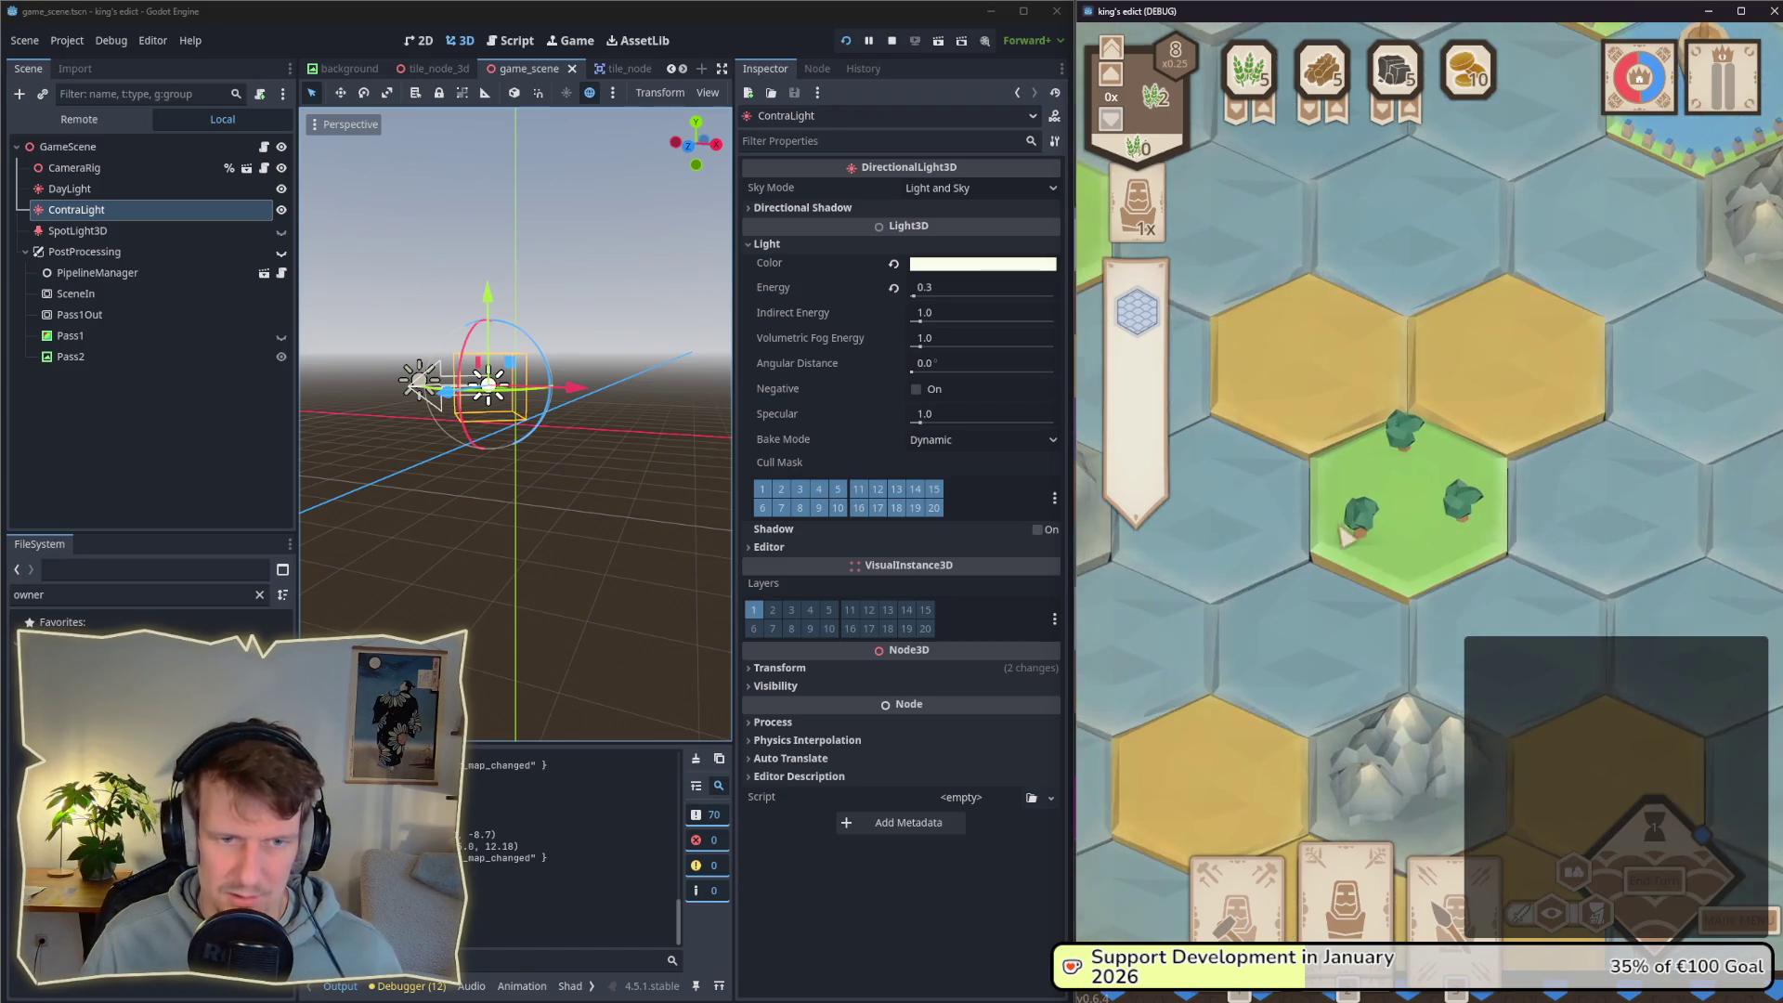
{"action": "key", "text": "alt+Tab"}
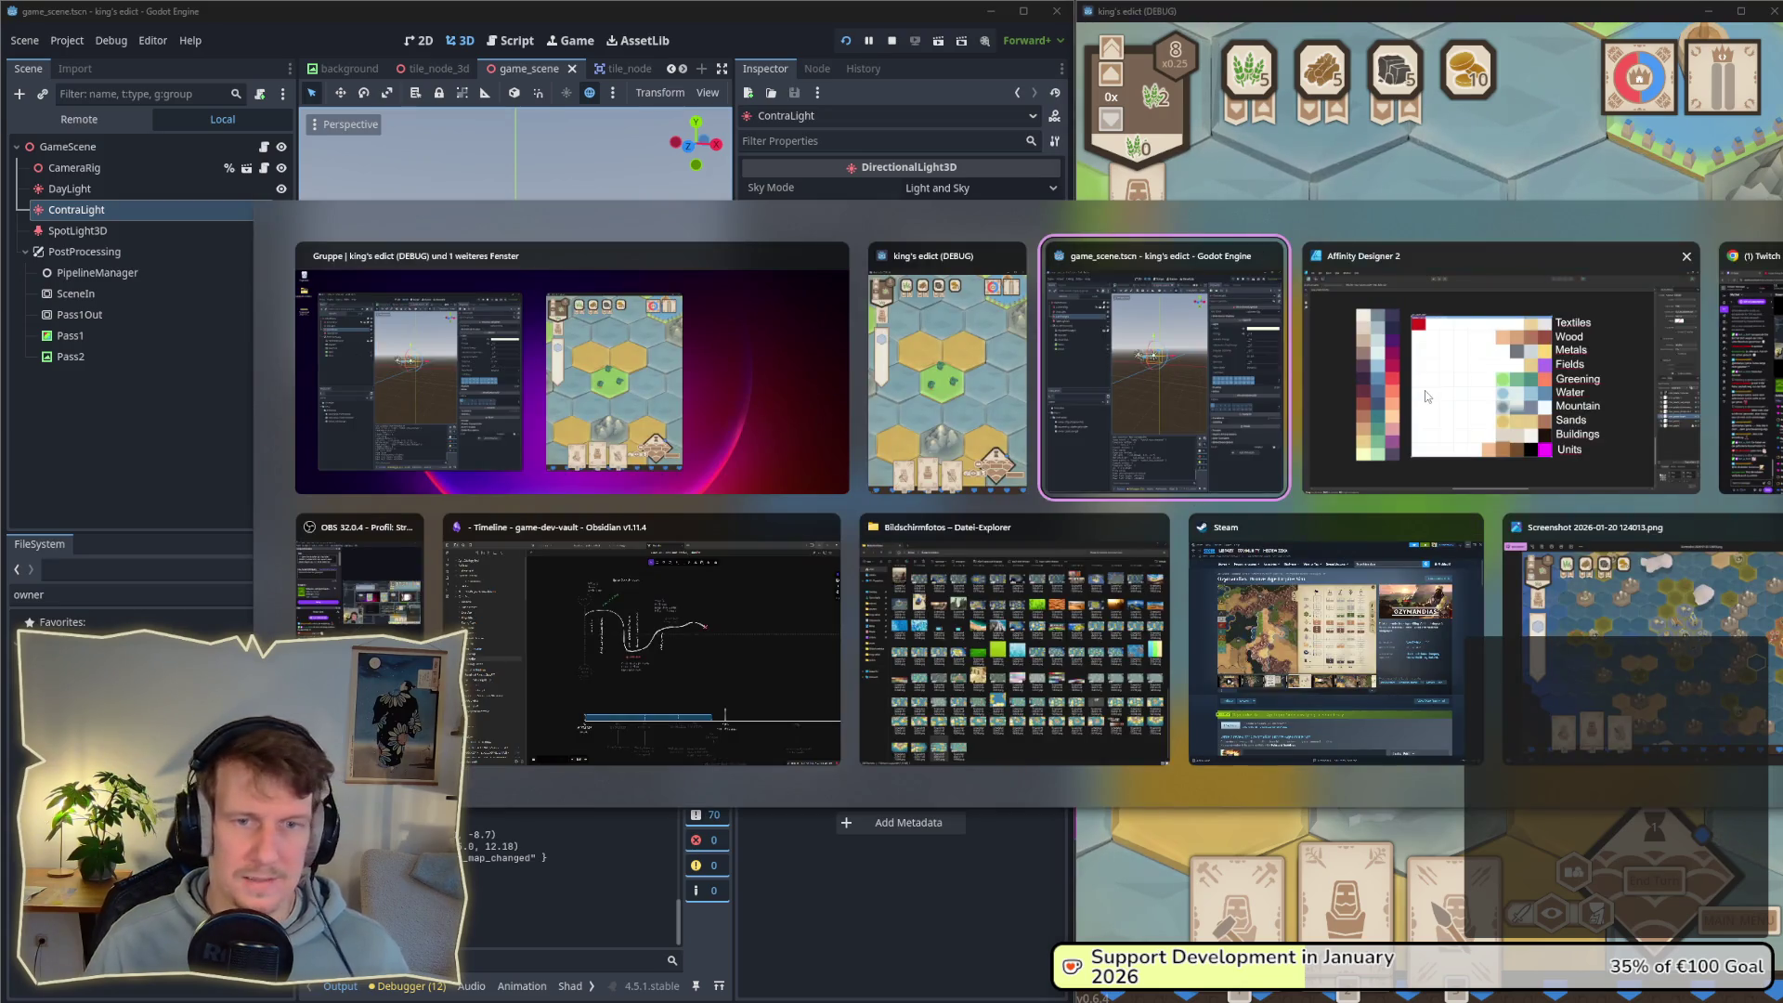
Step: Shift the middle stop of the green Greening circle's radial gradient slightly inward
{"action": "key", "text": "Tab"}
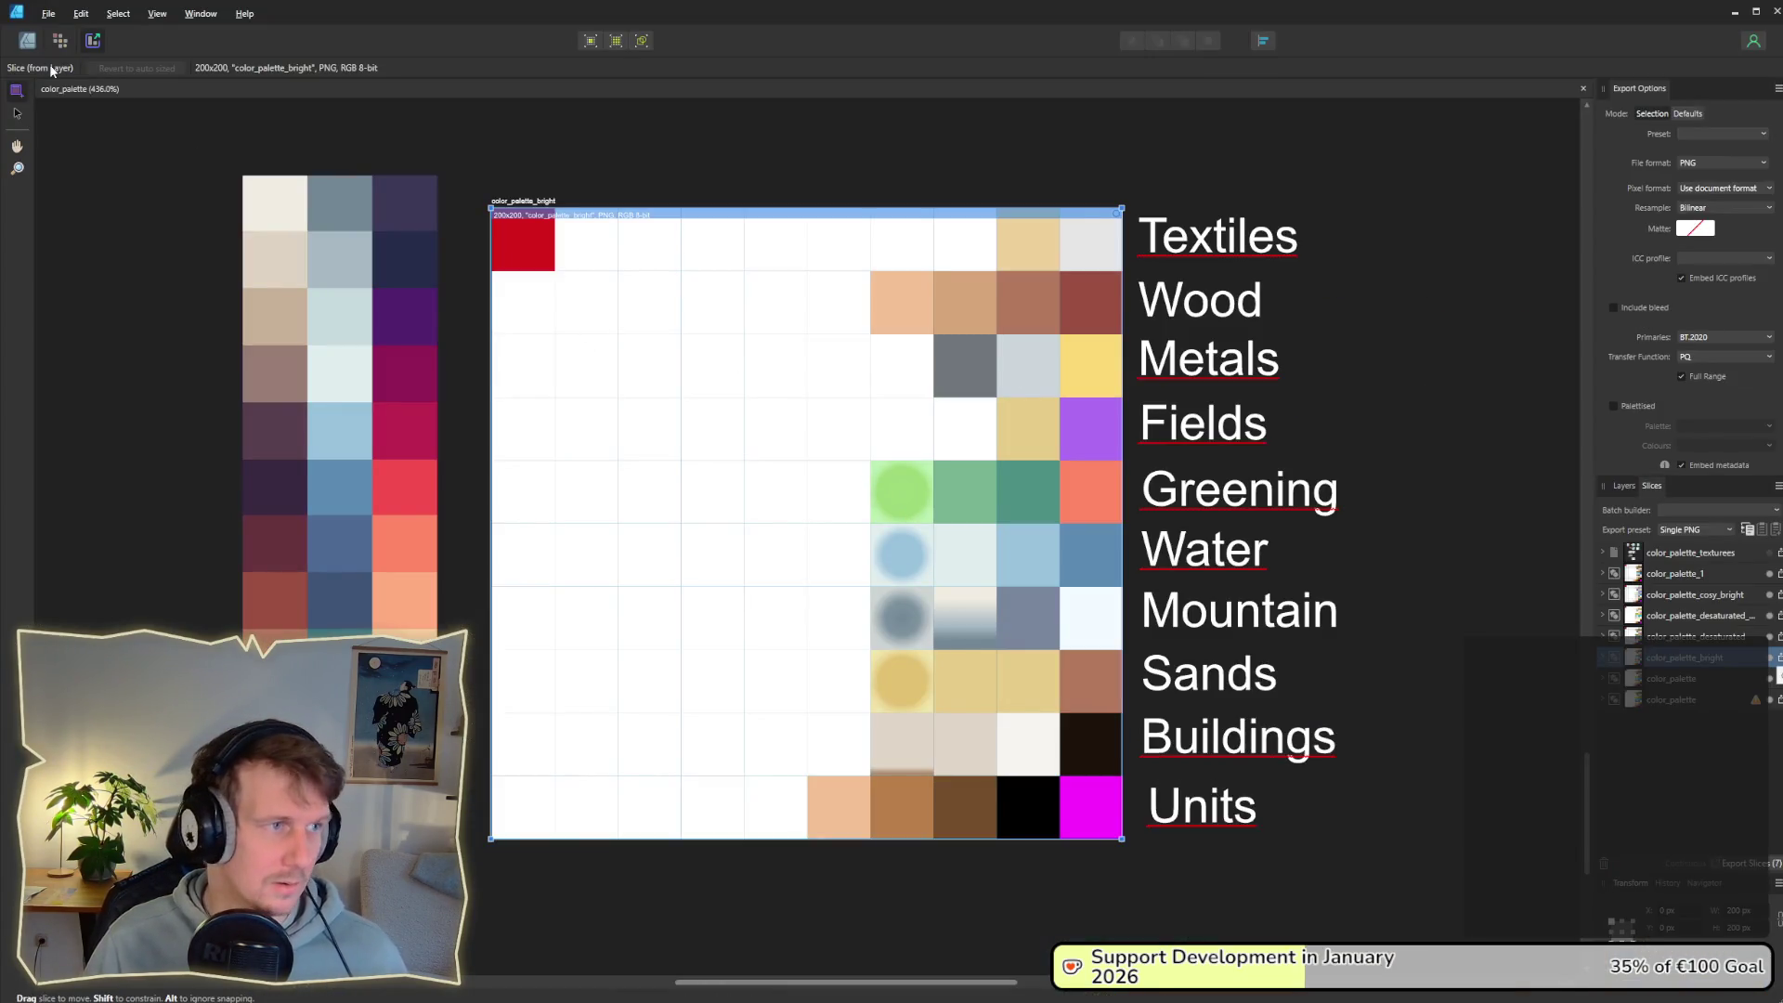
{"action": "left_click", "coordinate": [28, 41]}
{"action": "scroll", "coordinate": [866, 485], "scroll_direction": "up", "scroll_amount": 6}
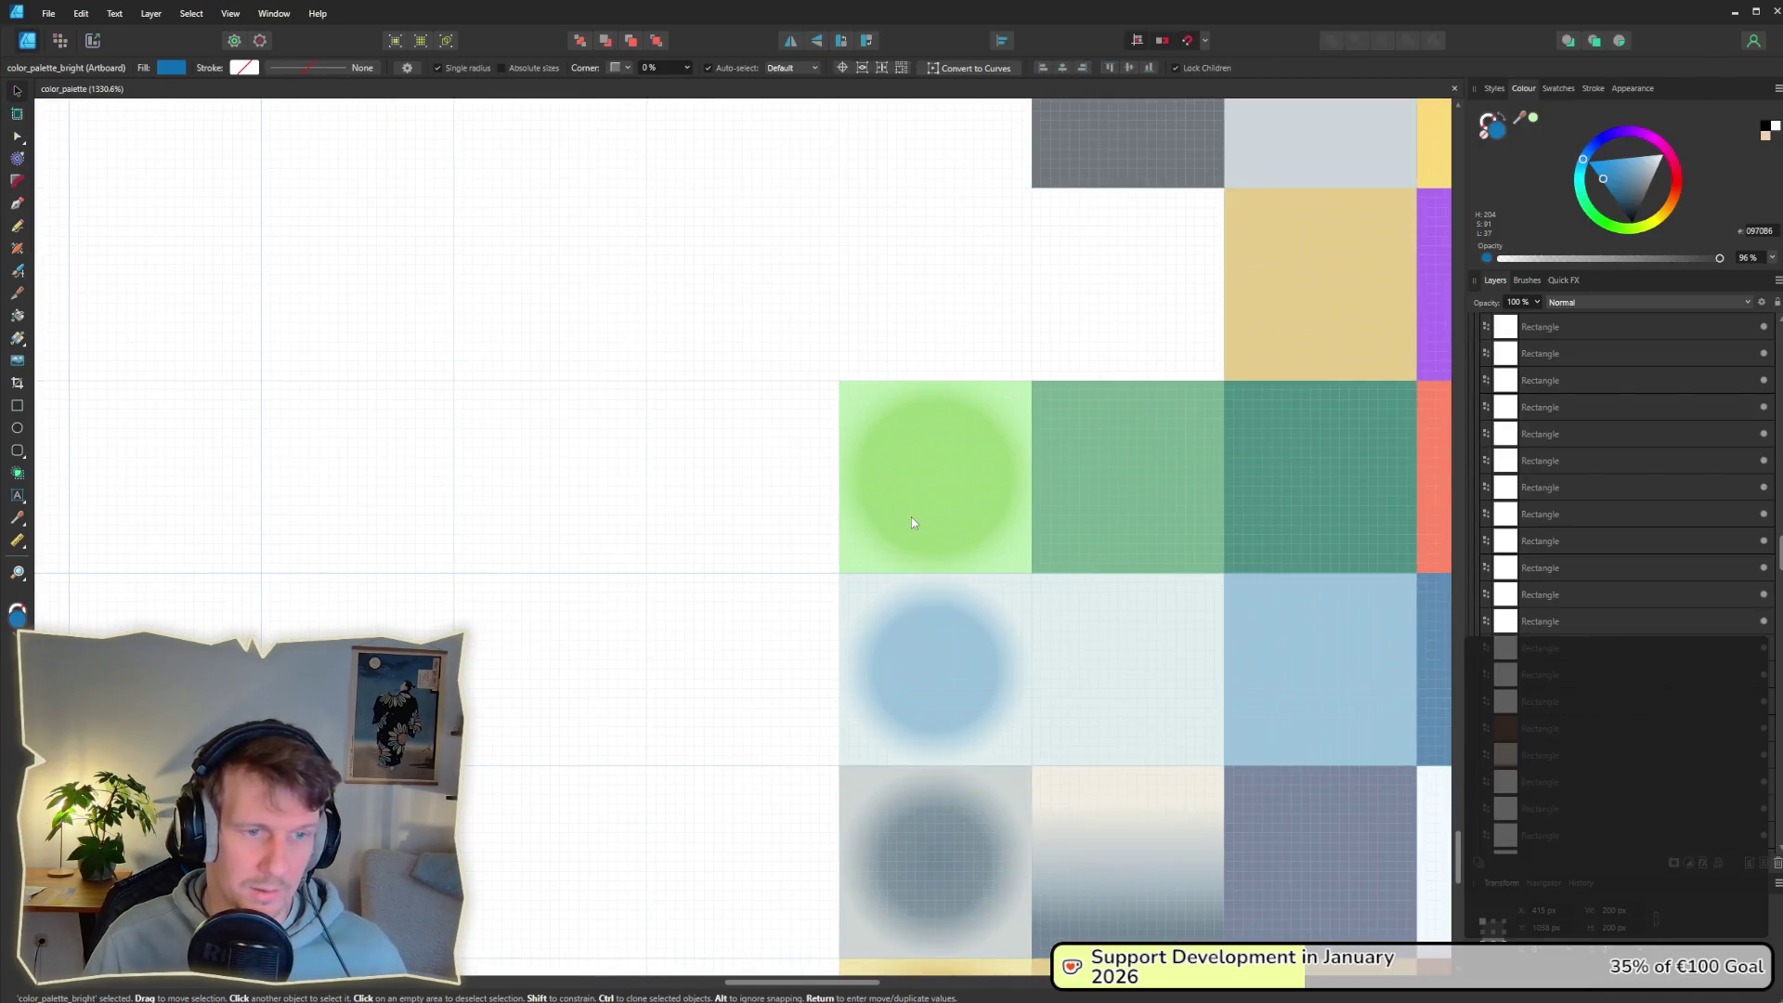
{"action": "left_click", "coordinate": [911, 518]}
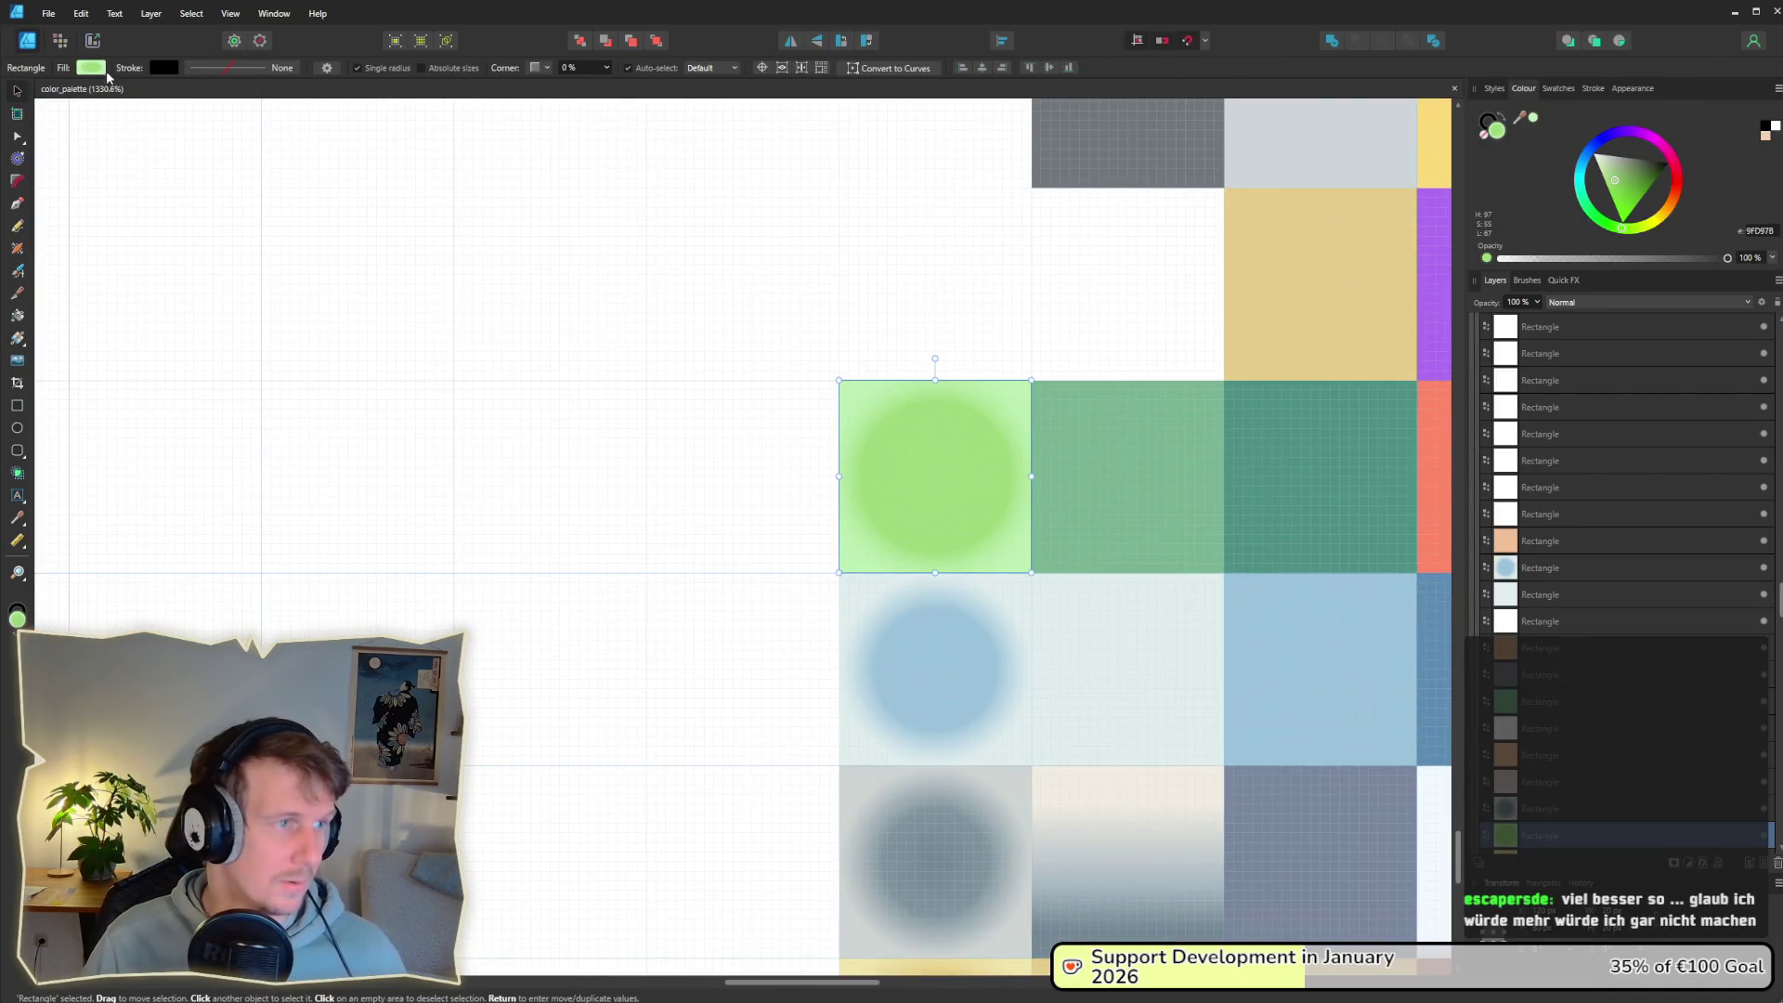
{"action": "left_click", "coordinate": [104, 71]}
{"action": "left_click_drag", "start_coordinate": [149, 132], "coordinate": [144, 131]}
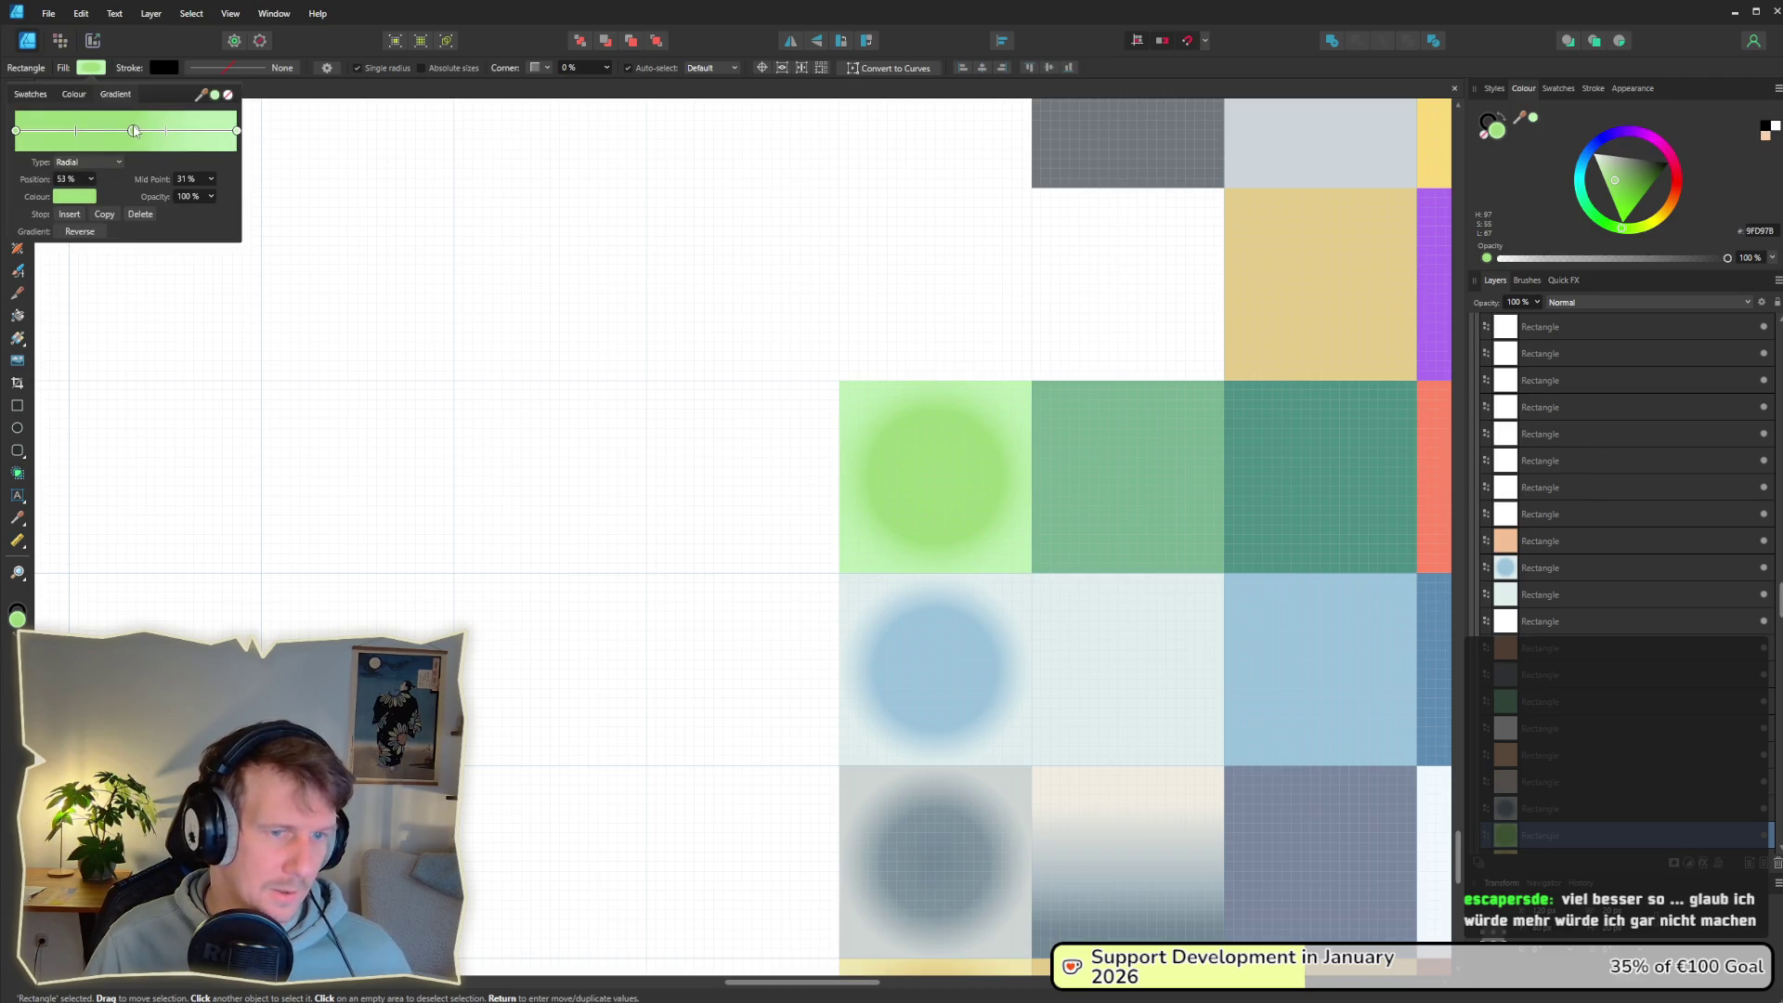
Step: Move the yellow Sands circle's gradient stop inward and its midpoint out to 46%
{"action": "scroll", "coordinate": [942, 807], "scroll_direction": "down", "scroll_amount": 3}
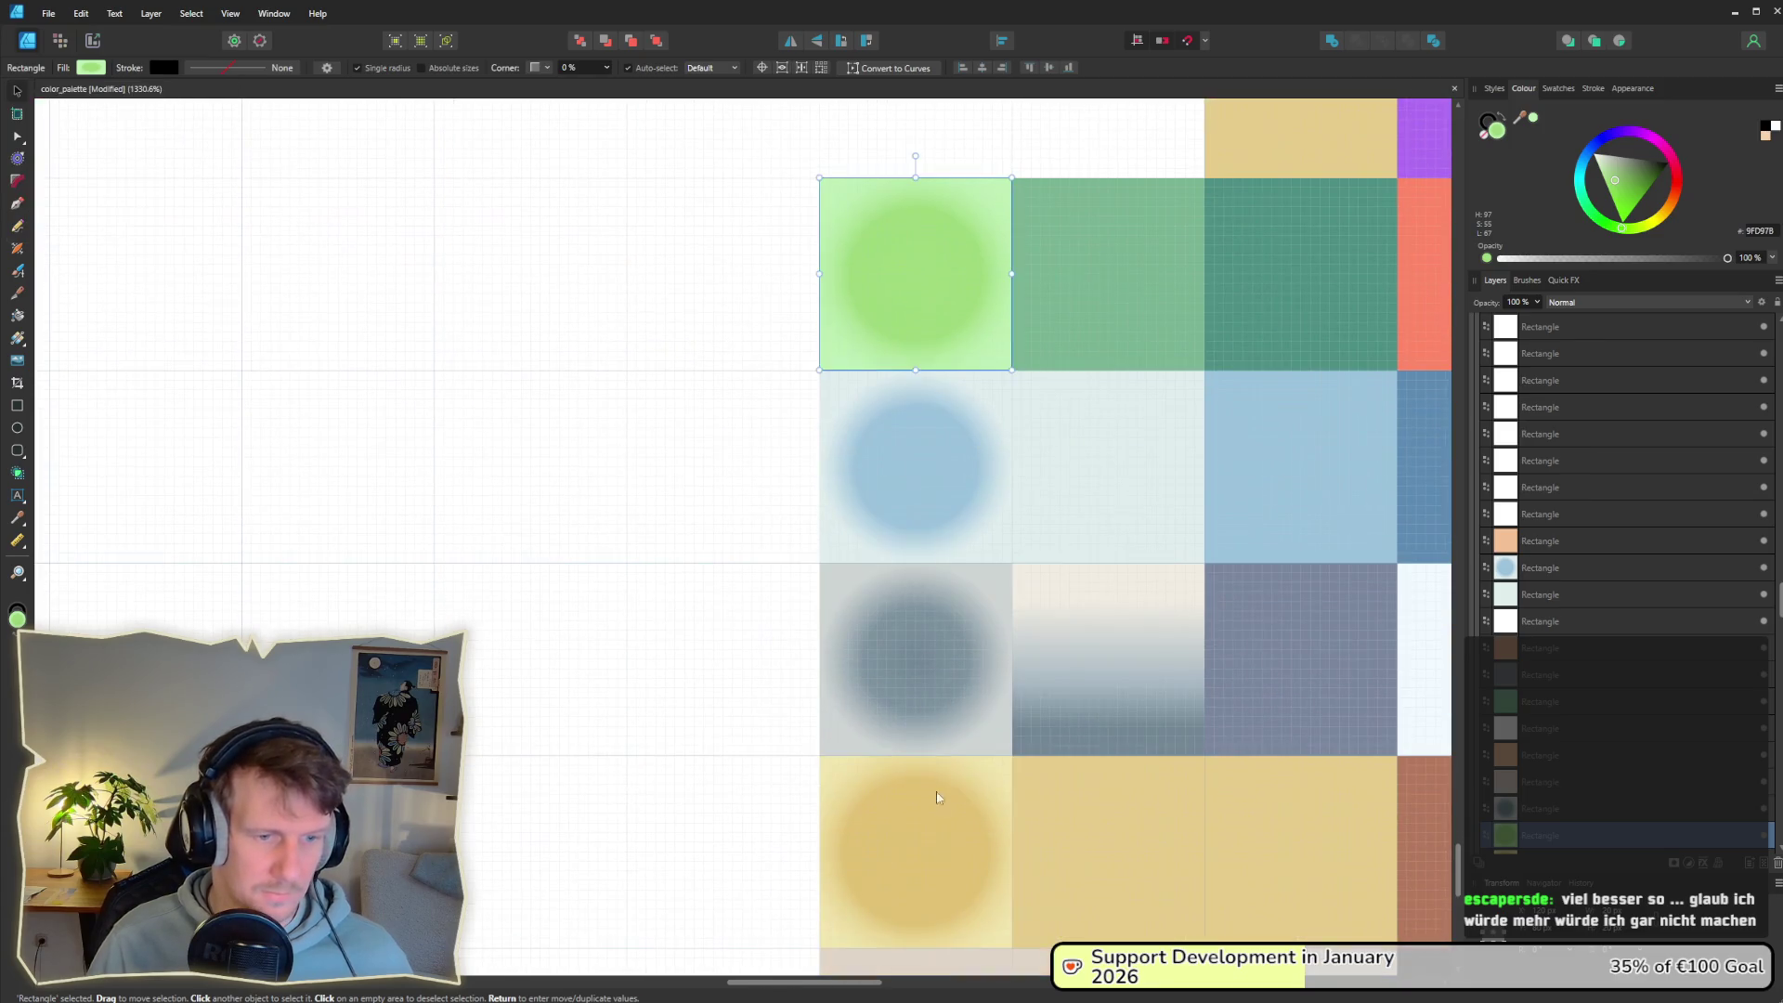
{"action": "left_click", "coordinate": [936, 791]}
{"action": "left_click", "coordinate": [89, 69]}
{"action": "left_click_drag", "start_coordinate": [144, 131], "coordinate": [130, 128]}
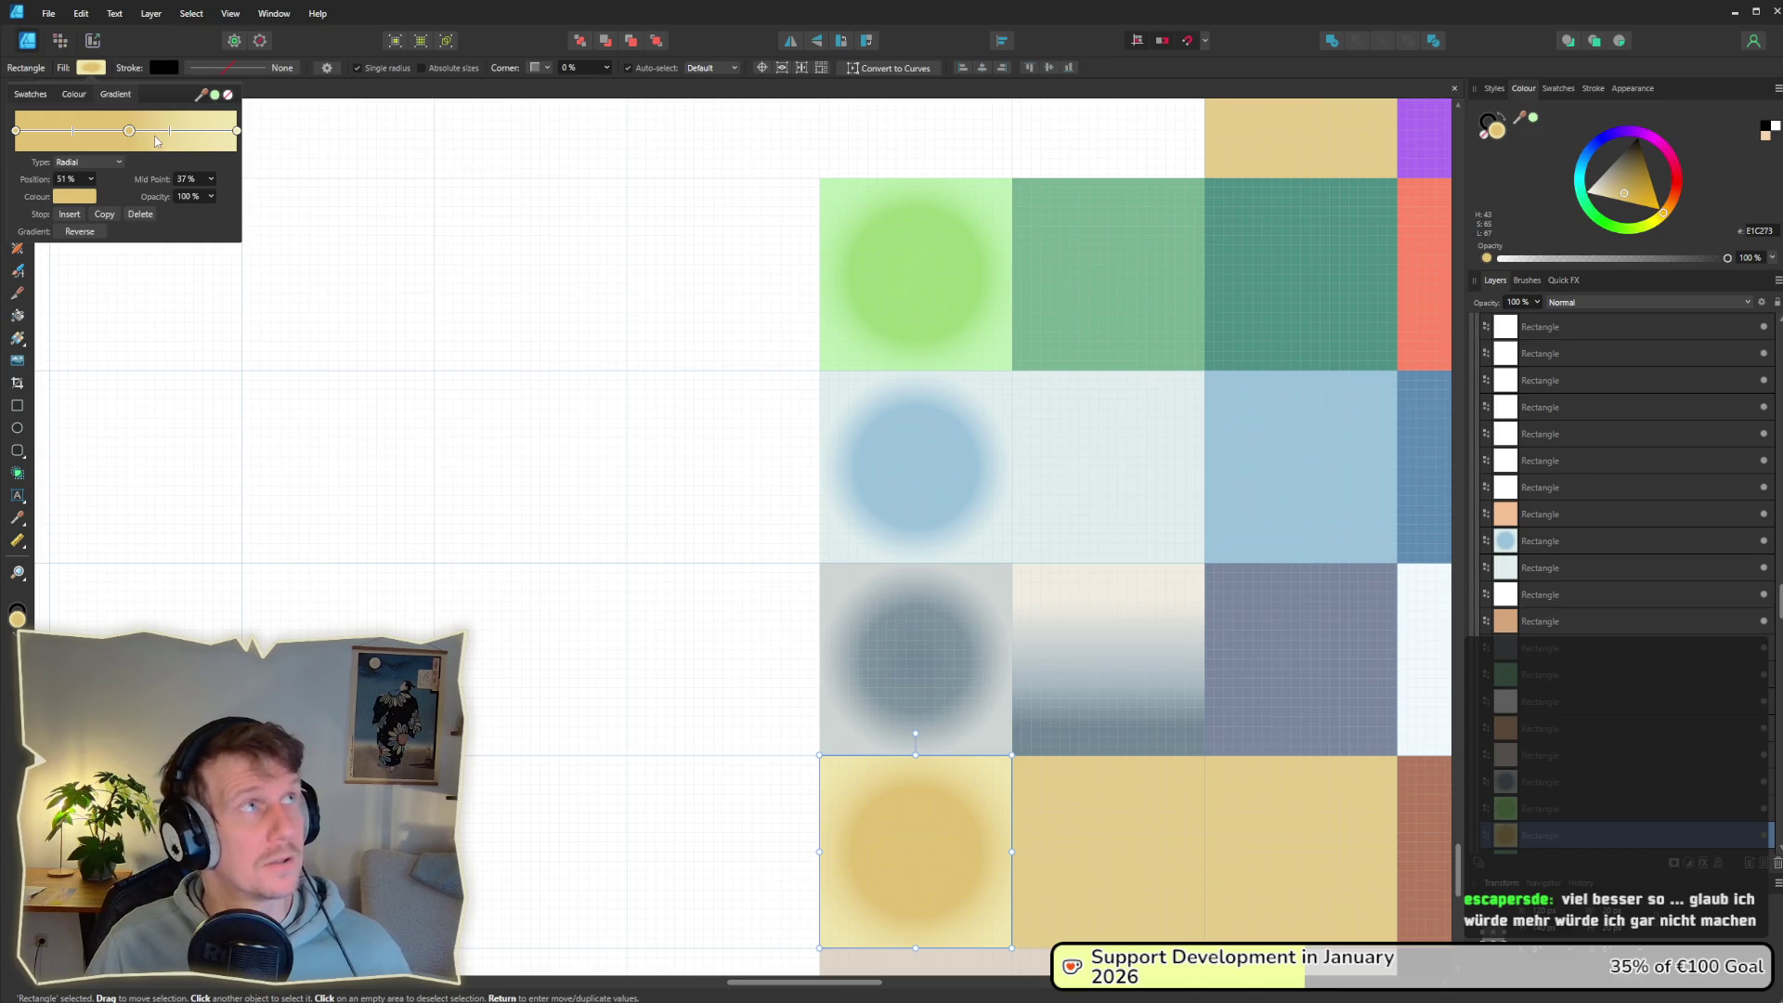
{"action": "left_click_drag", "start_coordinate": [172, 136], "coordinate": [181, 134]}
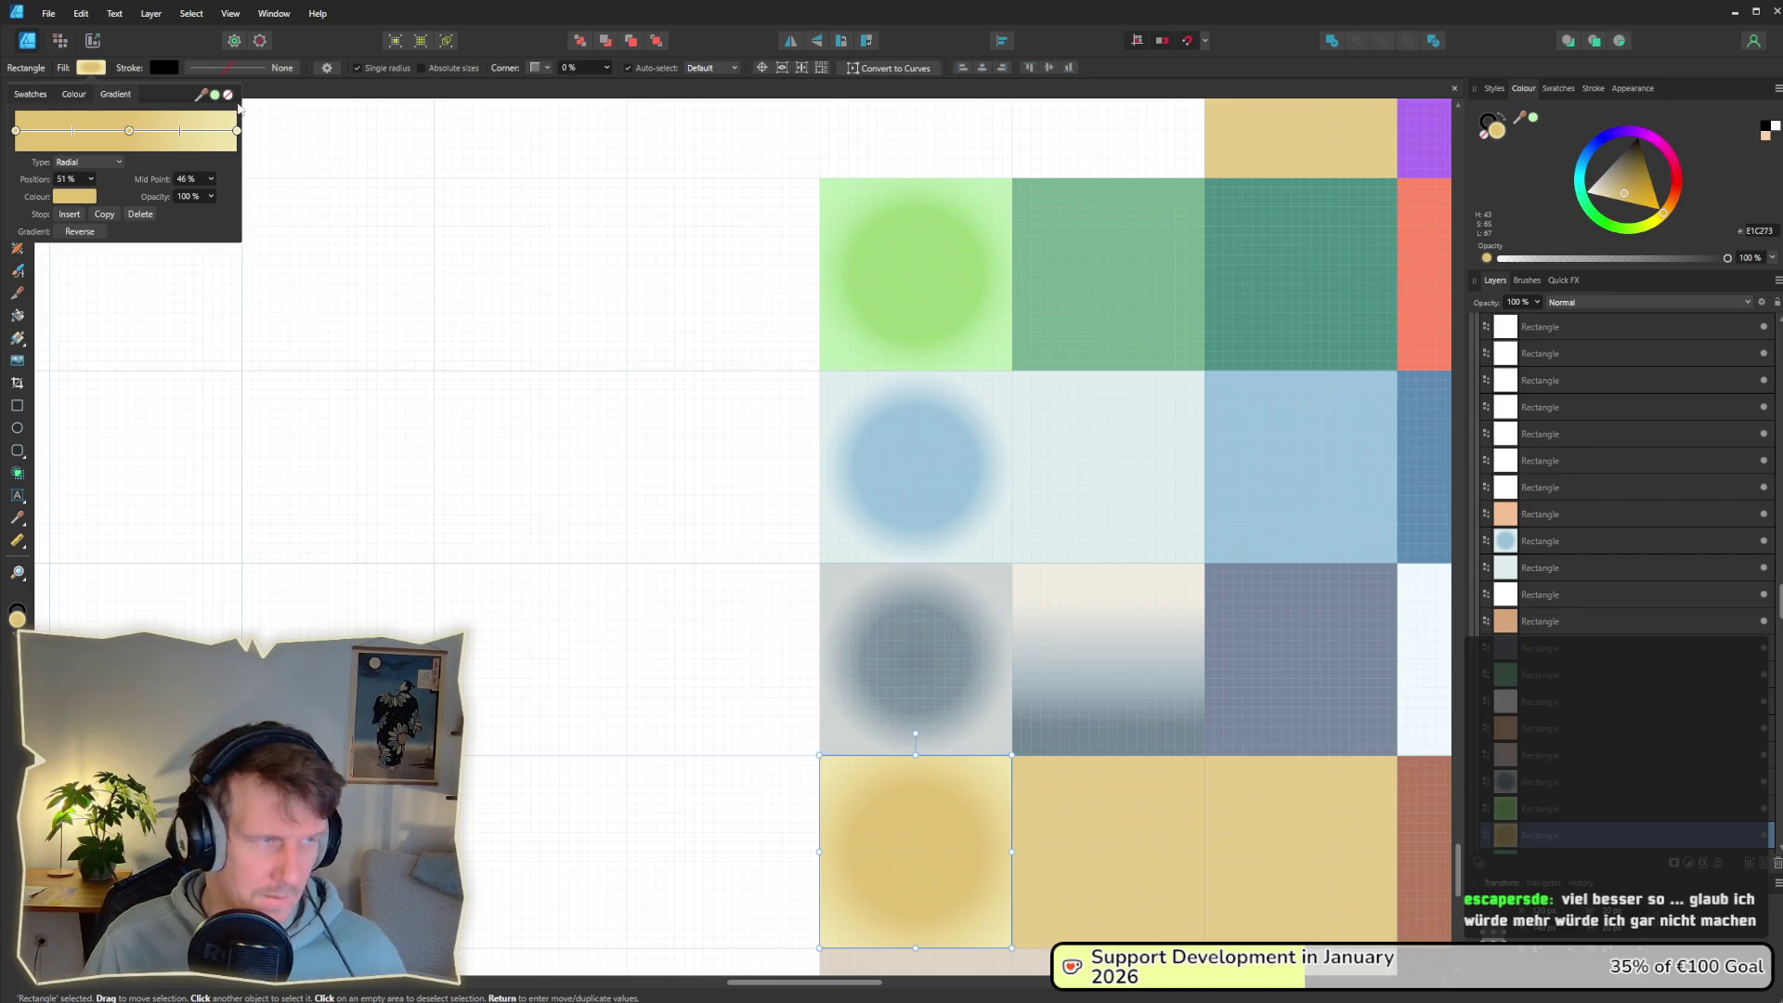
{"action": "left_click", "coordinate": [93, 41]}
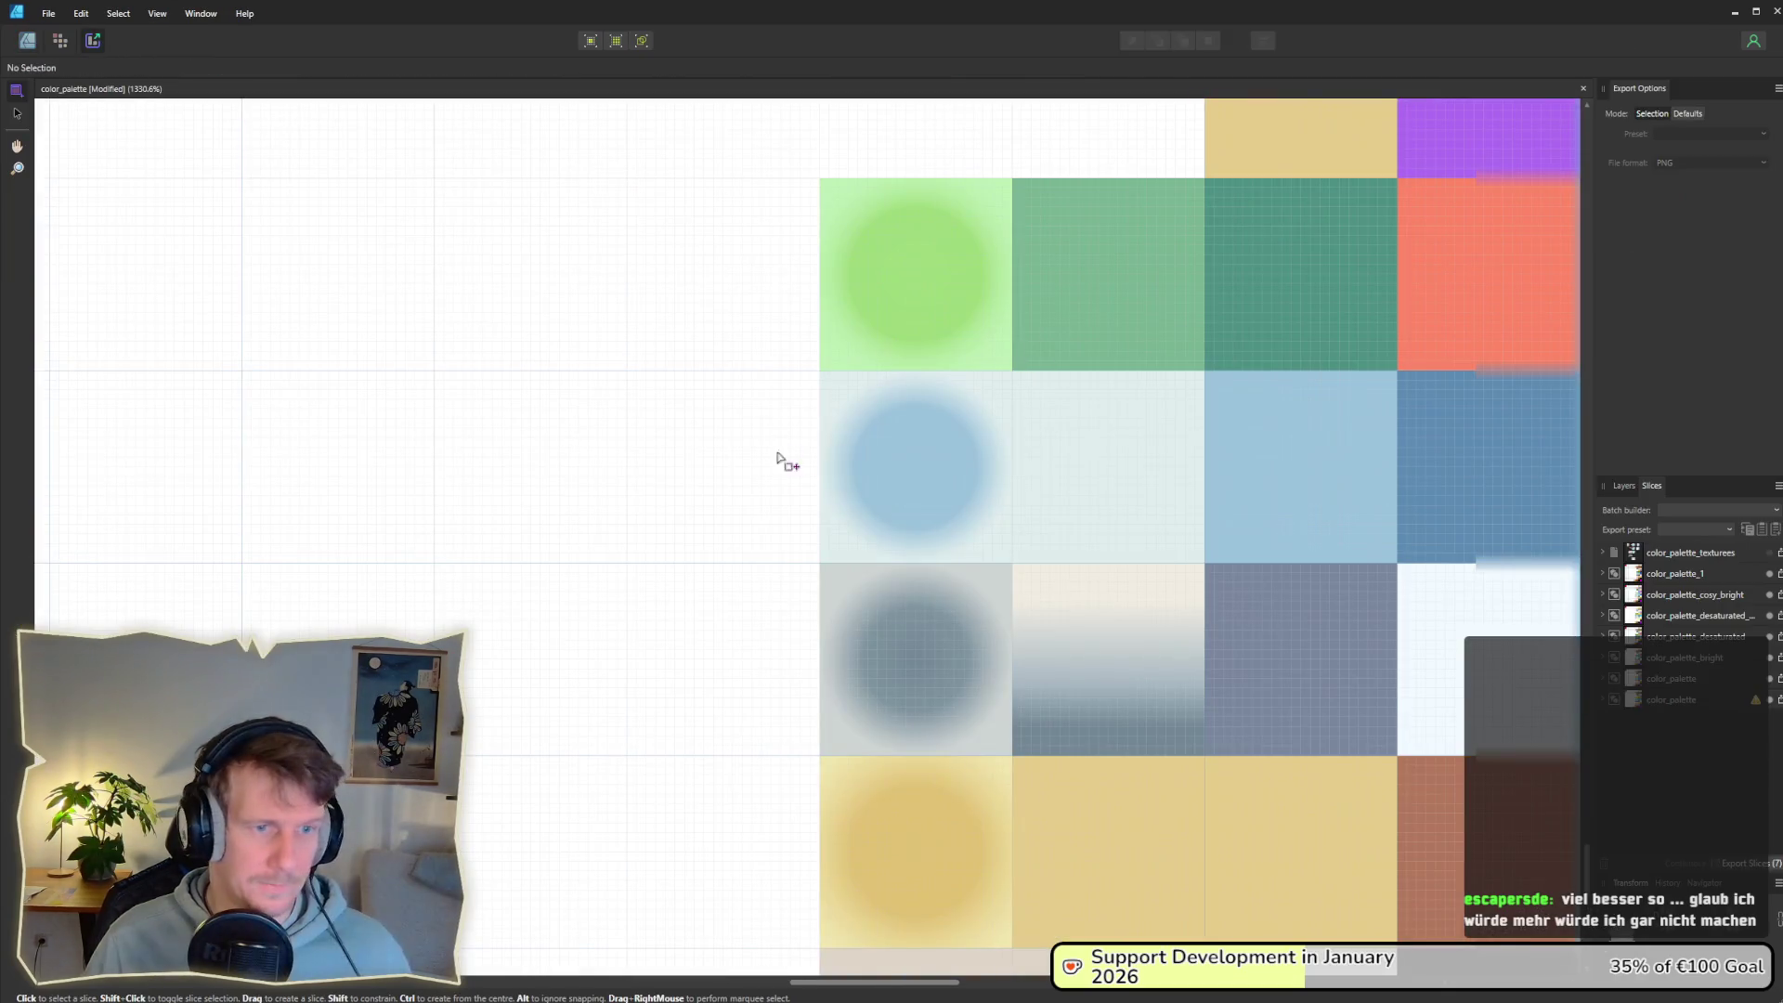
Step: Export the color_palette_bright slice as color_palette_bright.png, replacing the existing file
{"action": "left_click", "coordinate": [492, 344]}
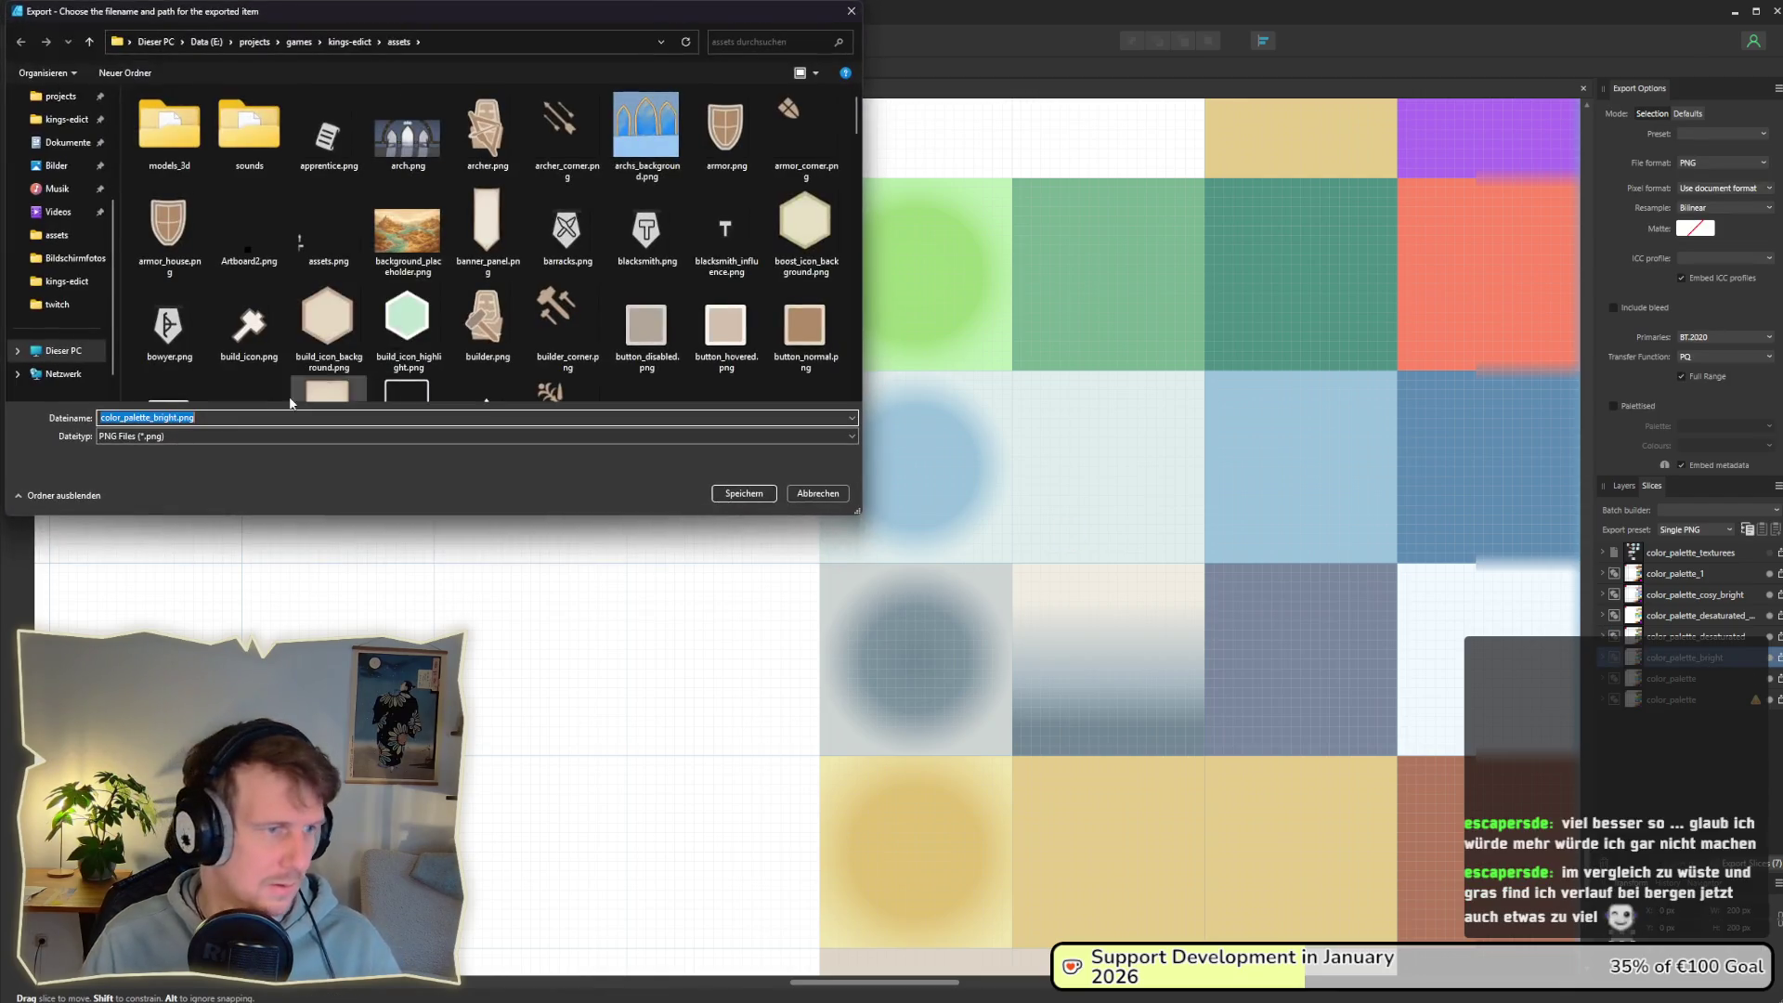
{"action": "left_click", "coordinate": [175, 418]}
{"action": "type", "text": "ht"}
{"action": "key", "text": "Return"}
{"action": "key", "text": "j"}
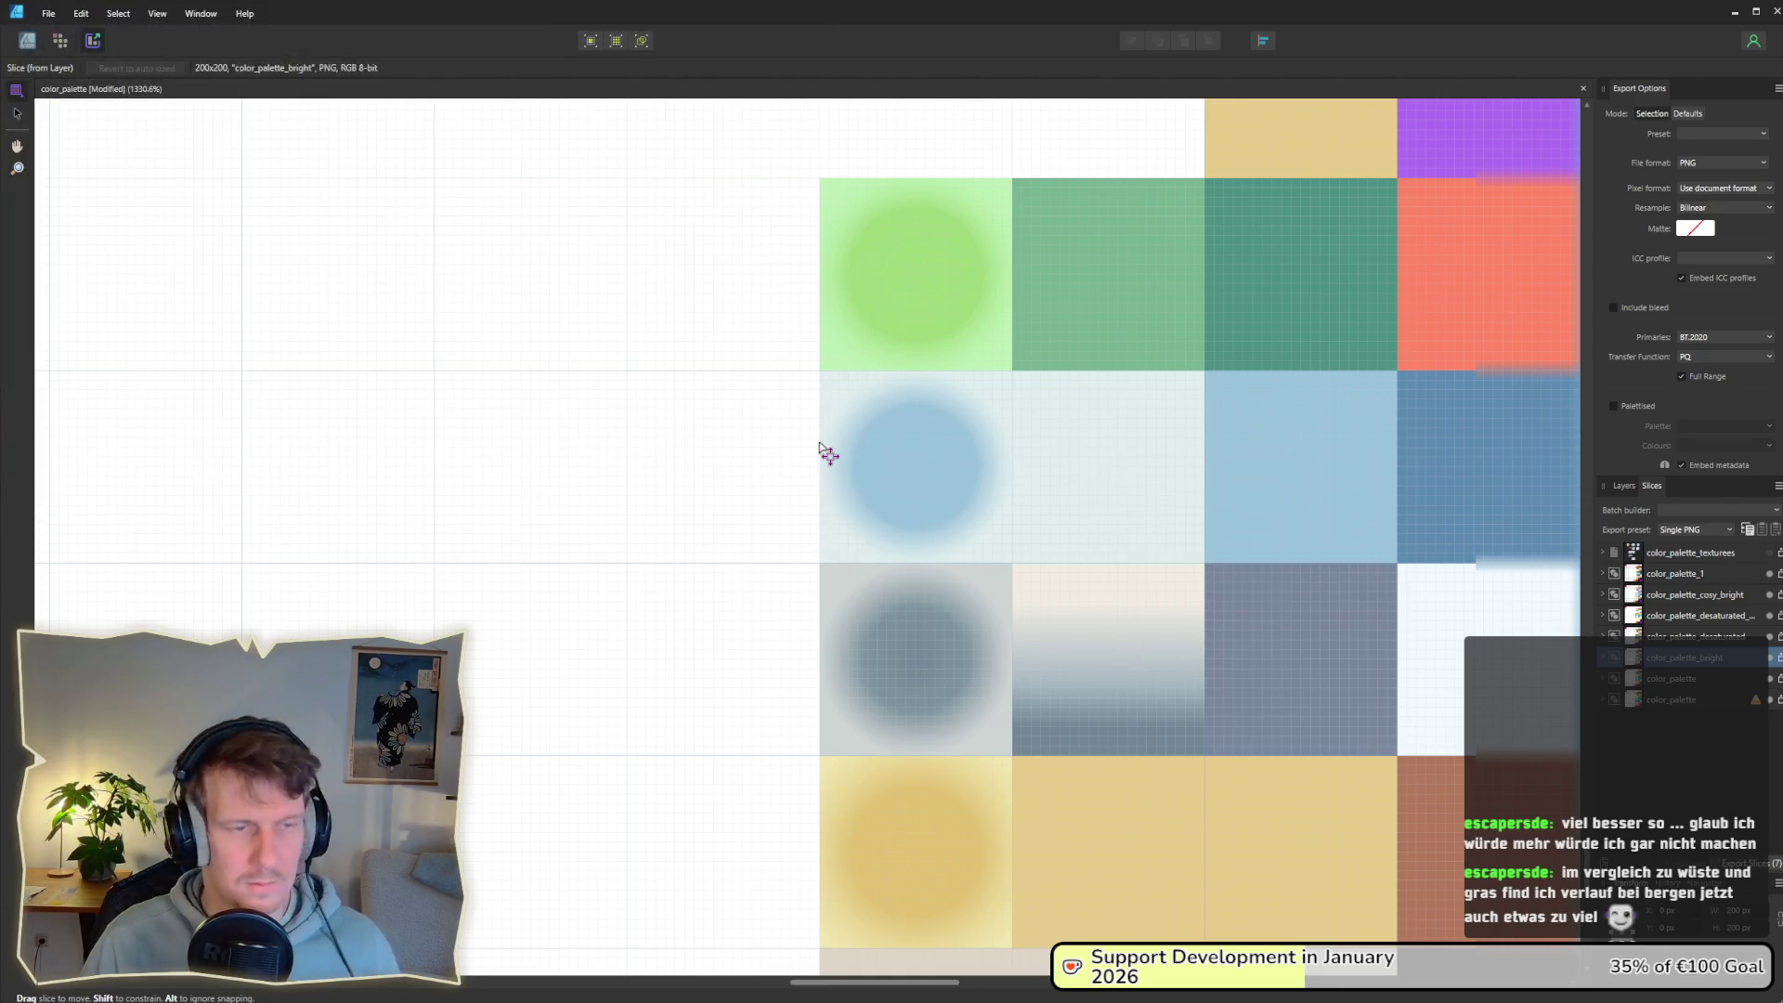
{"action": "key", "text": "alt+Tab"}
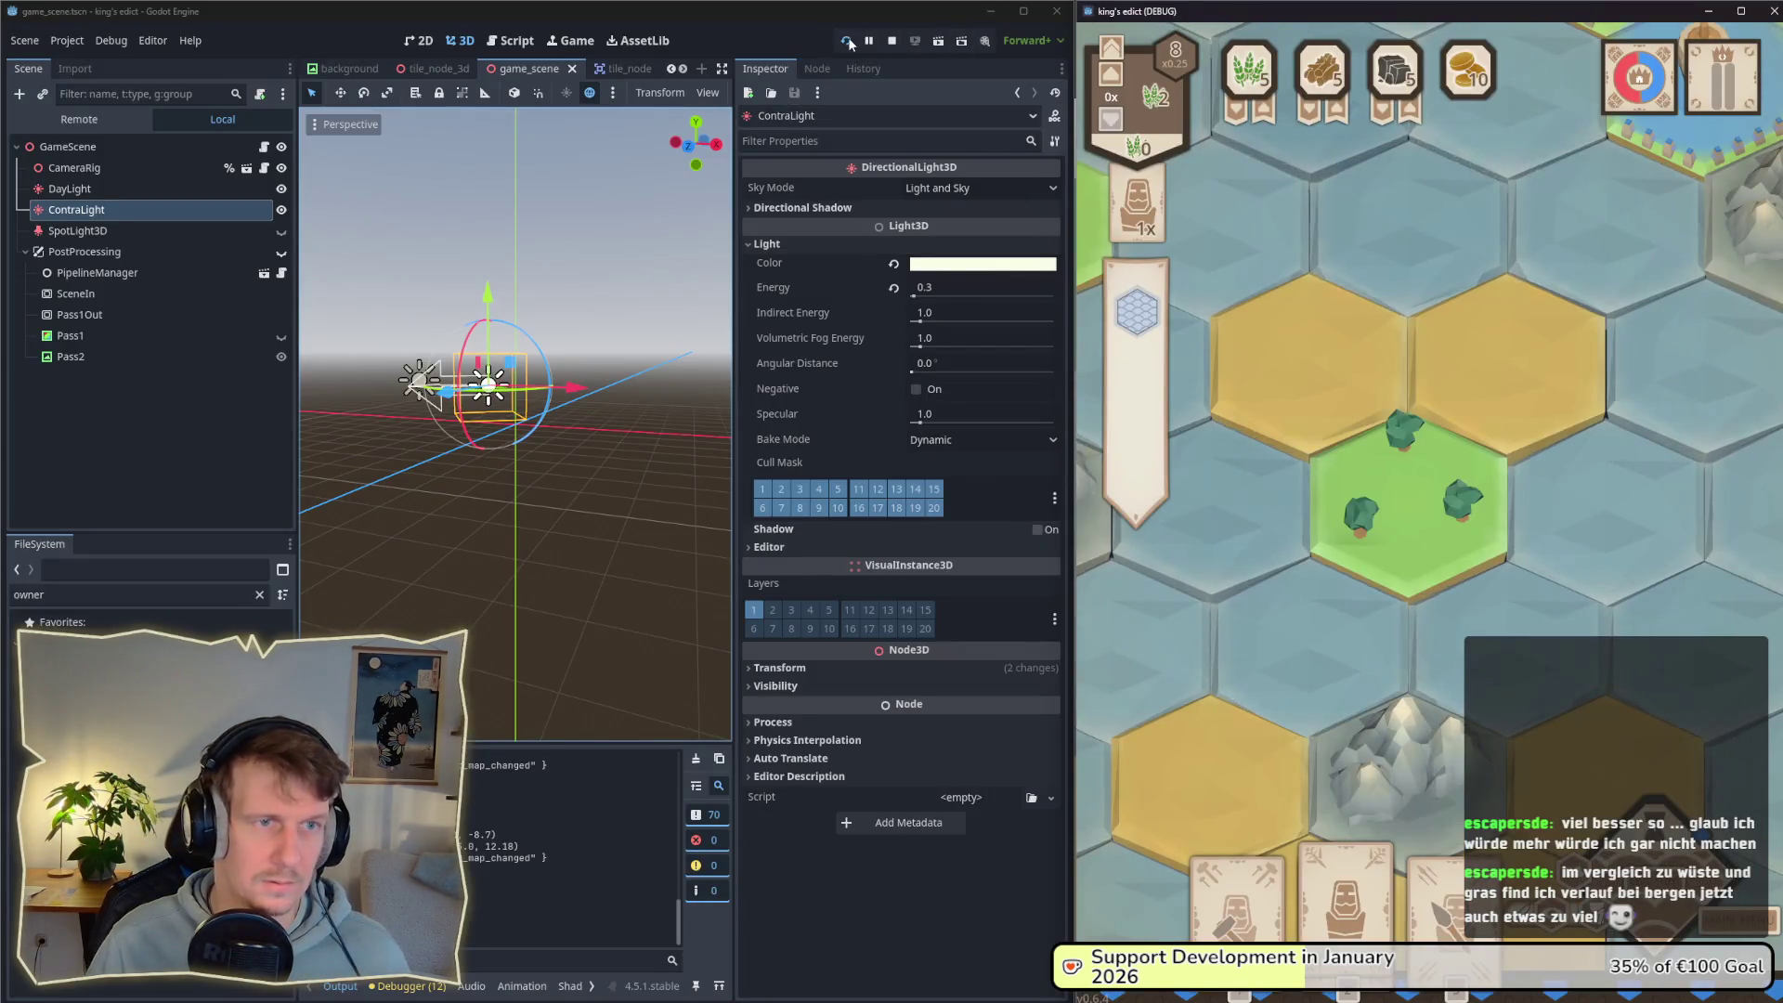
Step: Zoom in and pan across the map toward the red town to check terrain colours
{"action": "left_click", "coordinate": [1369, 472]}
{"action": "scroll", "coordinate": [1370, 472], "scroll_direction": "down", "scroll_amount": 3}
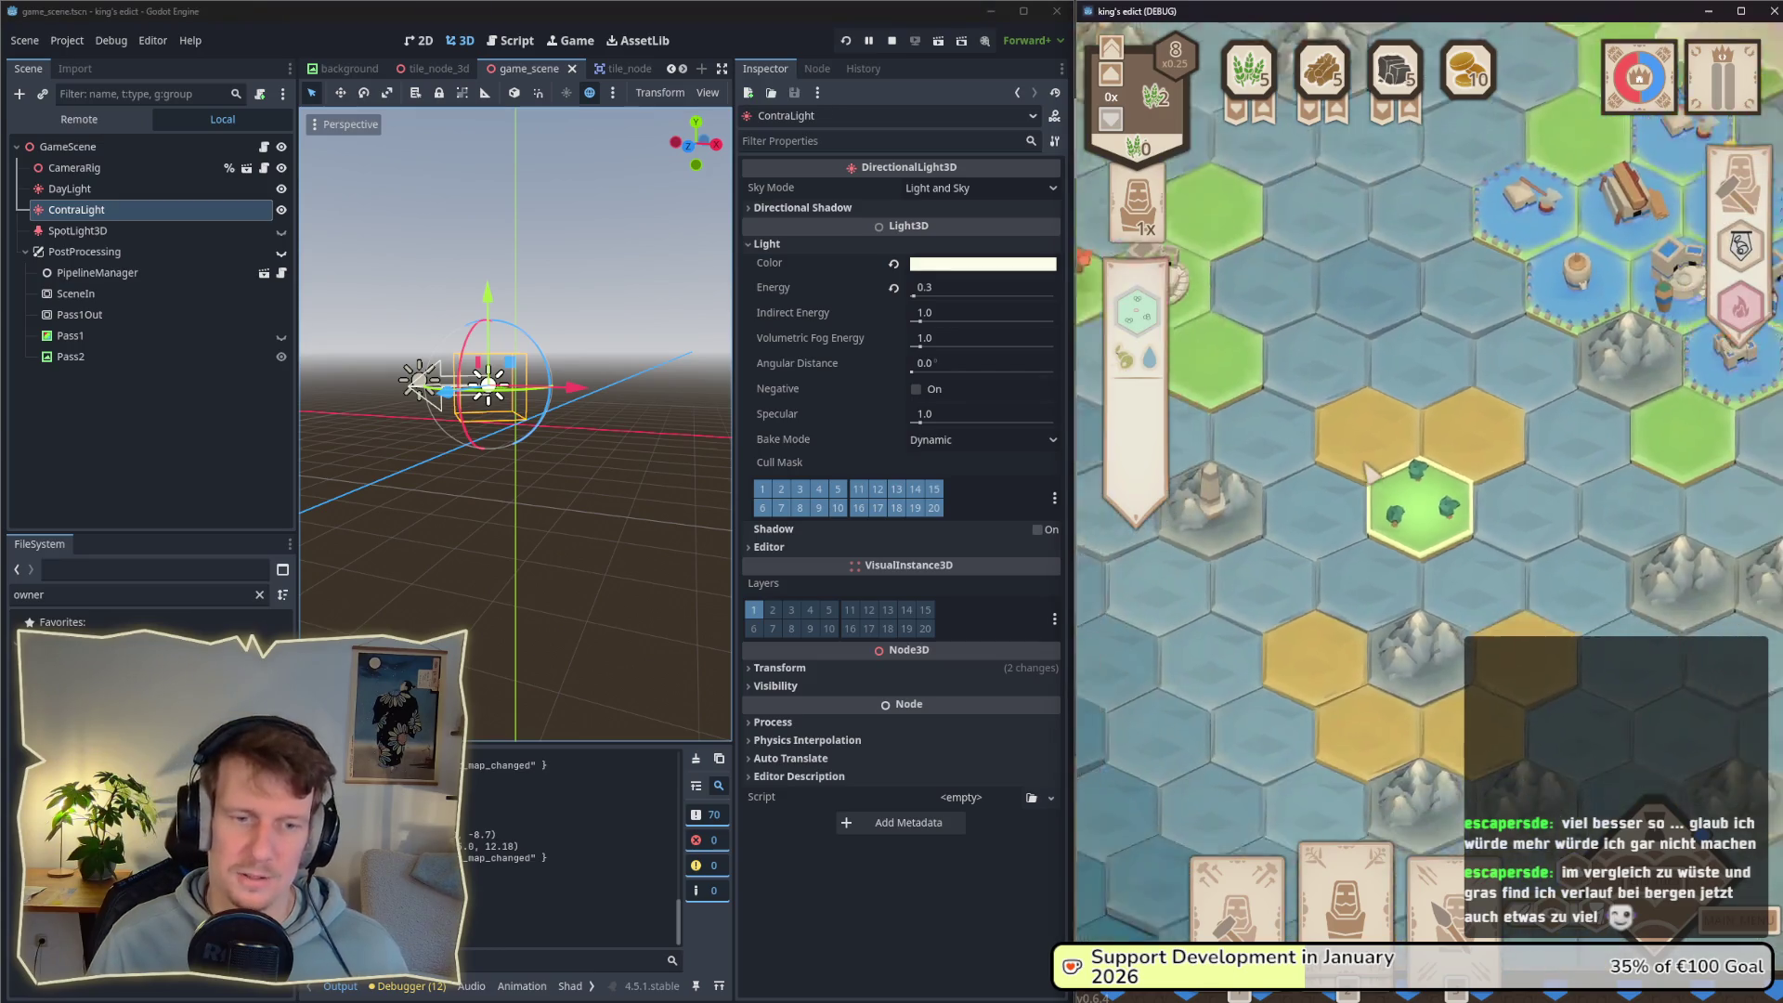
{"action": "scroll", "coordinate": [1306, 386], "scroll_direction": "down", "scroll_amount": 1}
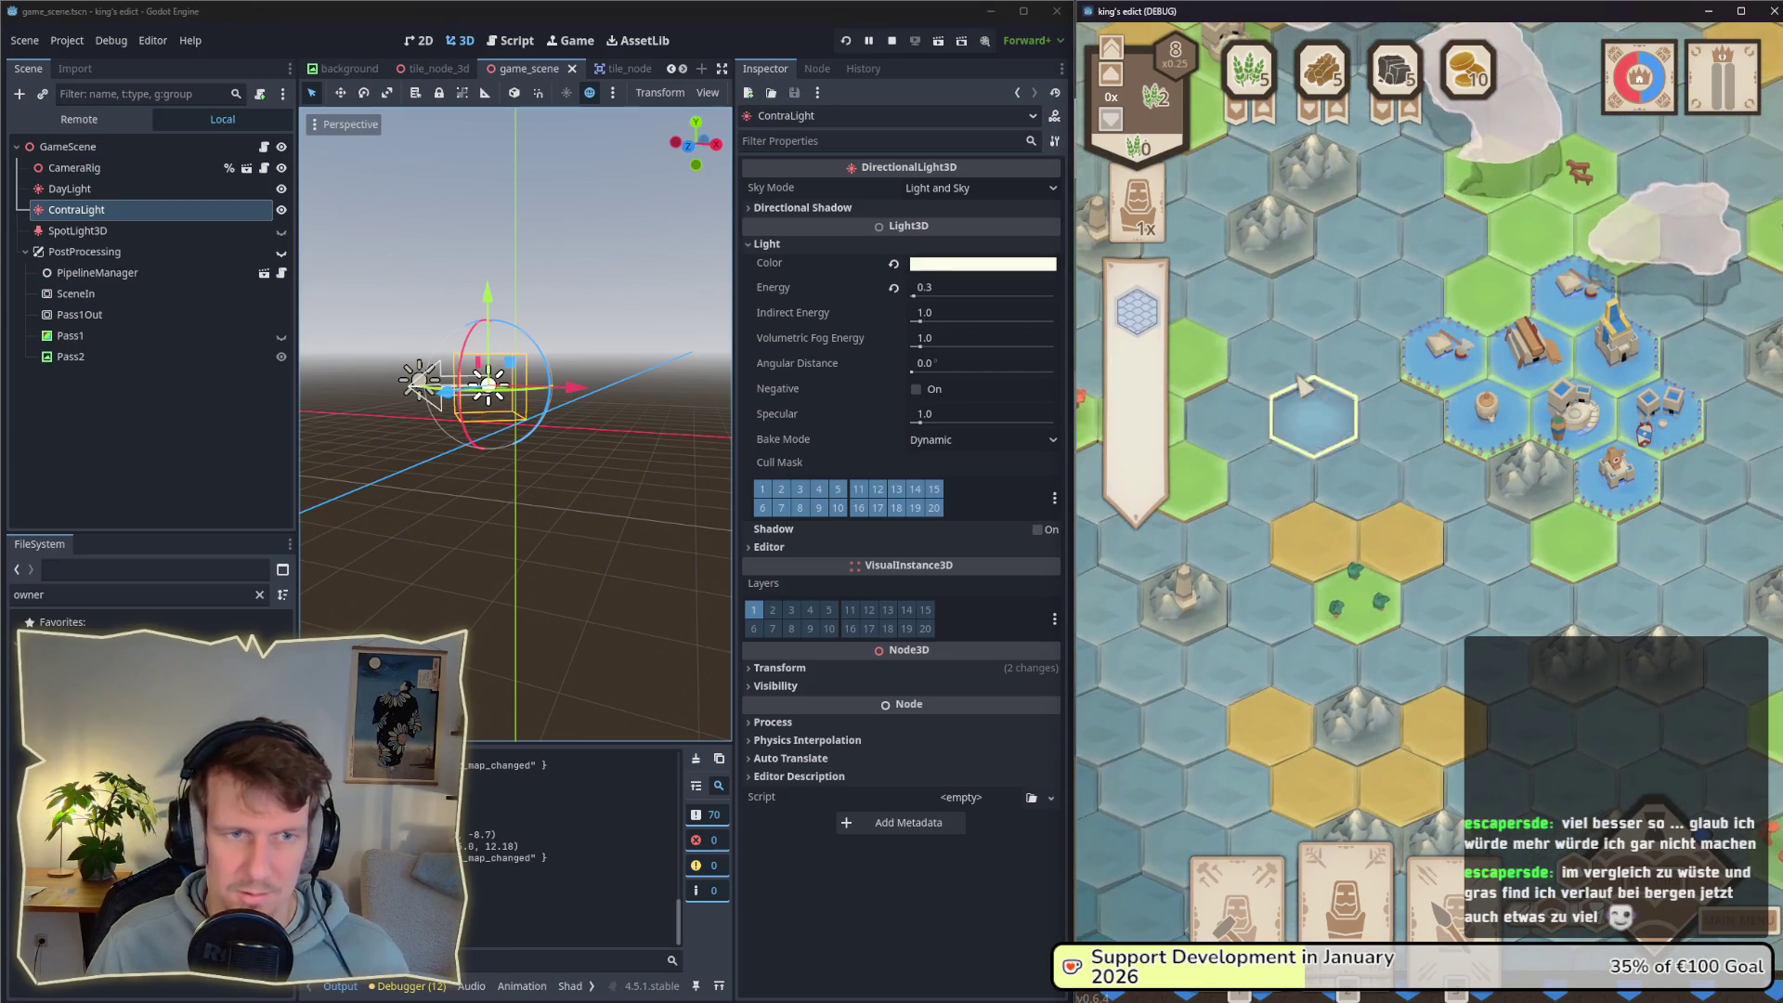
{"action": "key", "text": "w"}
{"action": "key", "text": "d"}
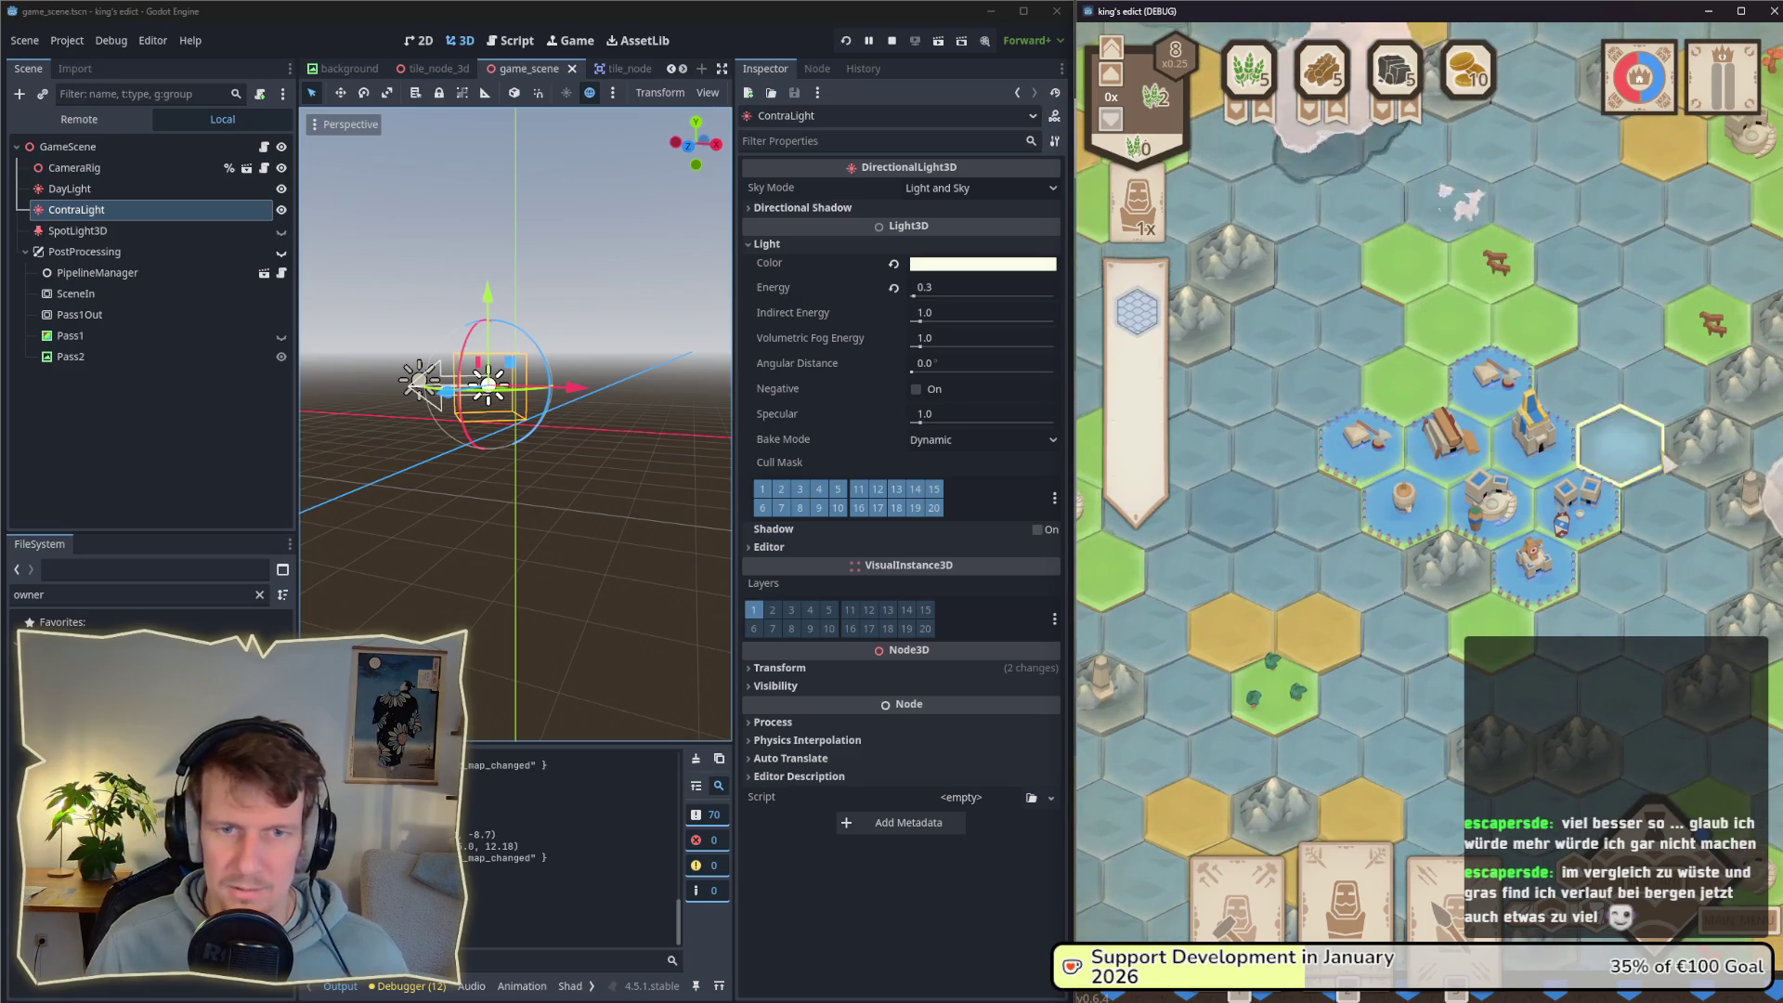
{"action": "key", "text": "d"}
{"action": "key", "text": "s"}
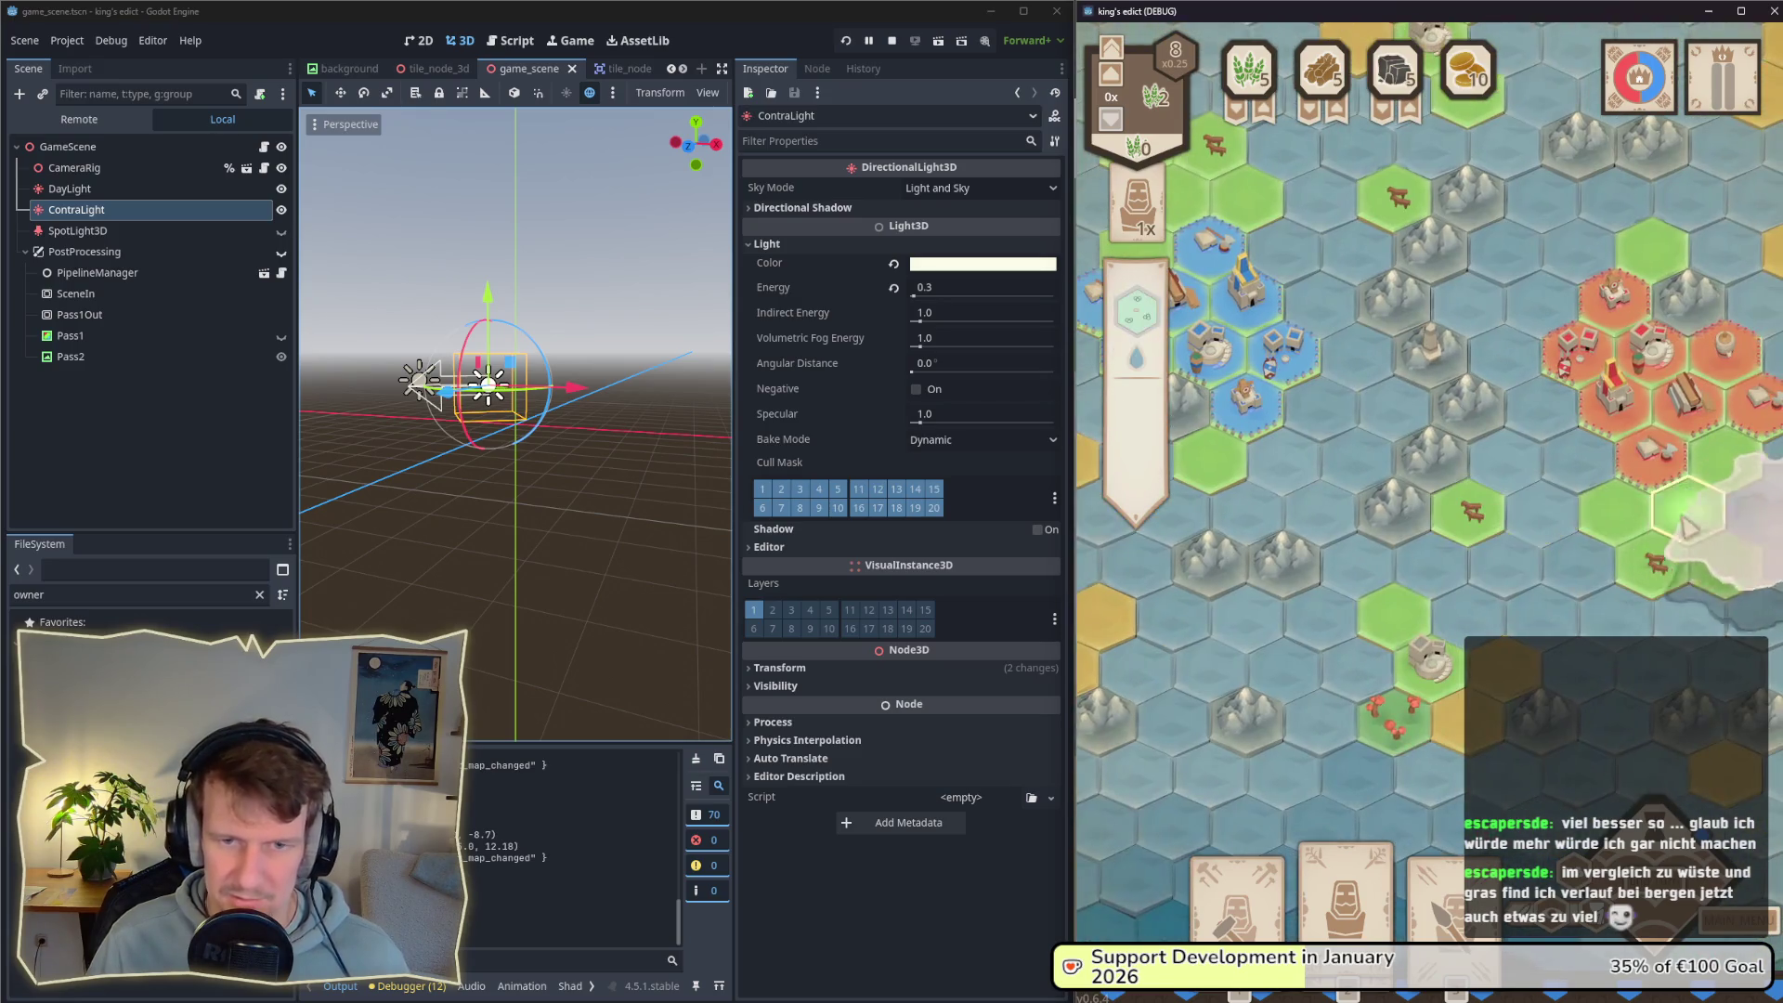
{"action": "key", "text": "a"}
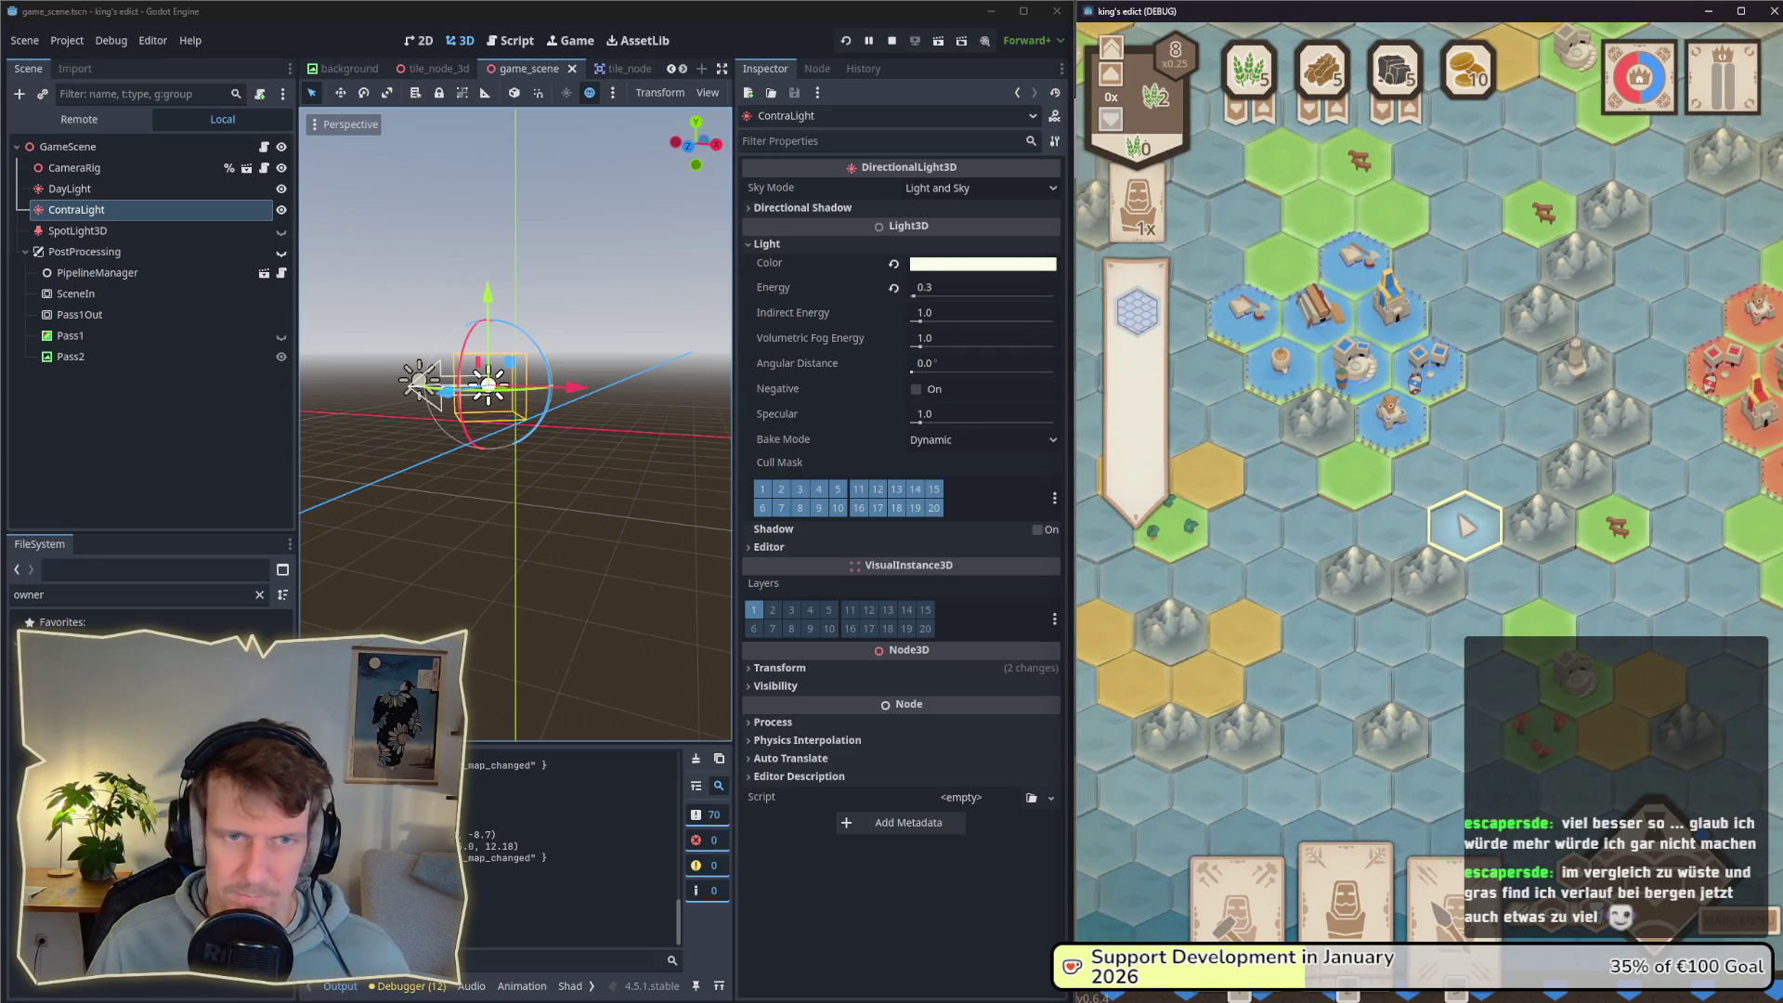
Step: Pan back left and centre the player village to review the sand and grass tiles
{"action": "scroll", "coordinate": [1465, 527], "scroll_direction": "up", "scroll_amount": 2}
{"action": "key", "text": "w"}
{"action": "key", "text": "a"}
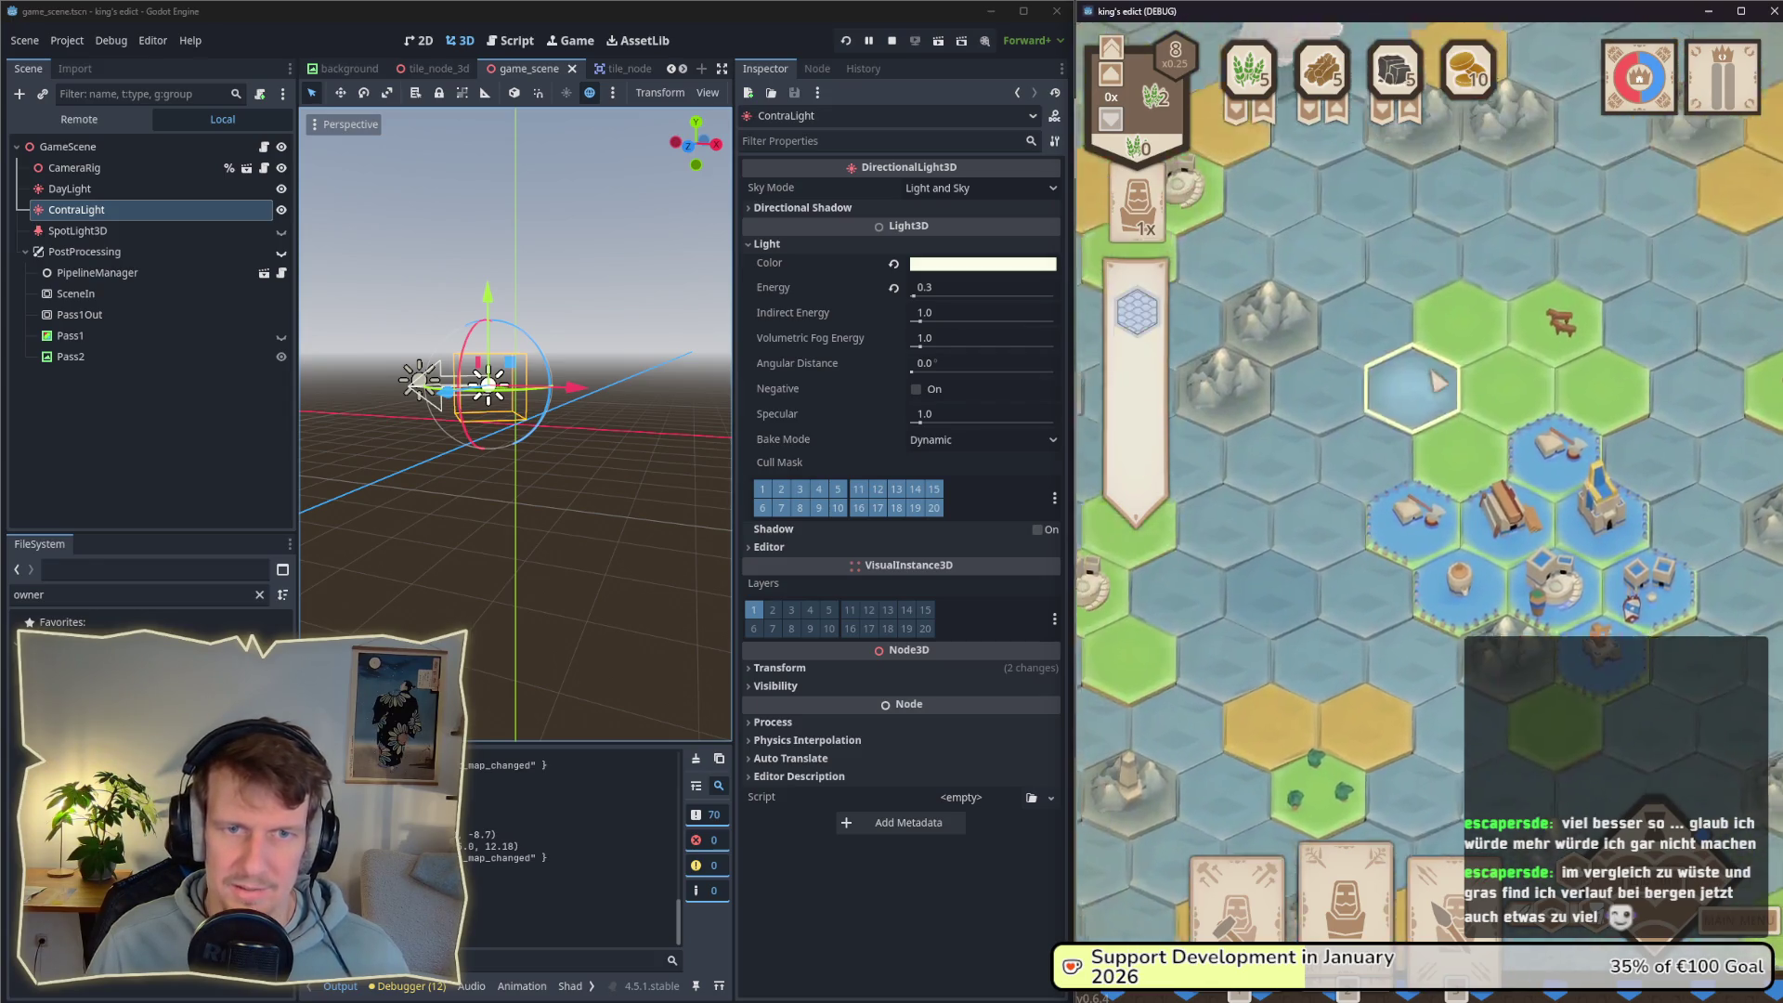
{"action": "key", "text": "a"}
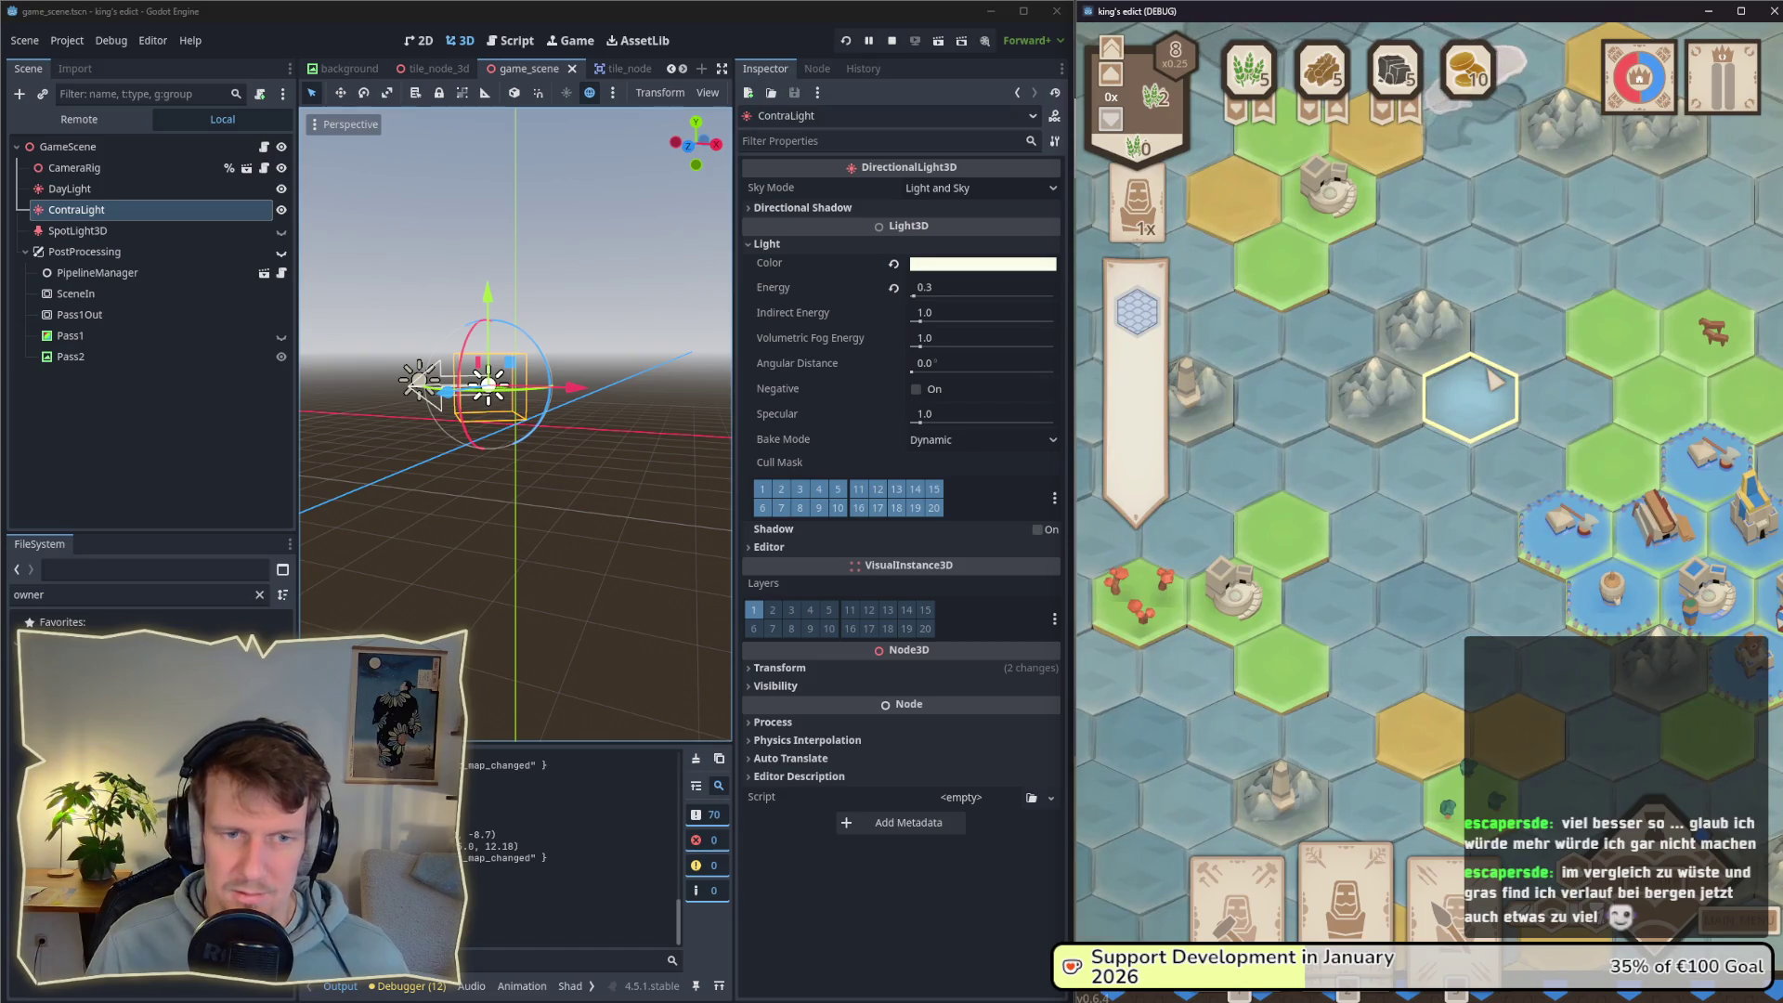
{"action": "scroll", "coordinate": [1486, 381], "scroll_direction": "down", "scroll_amount": 2}
{"action": "key", "text": "w"}
{"action": "key", "text": "a"}
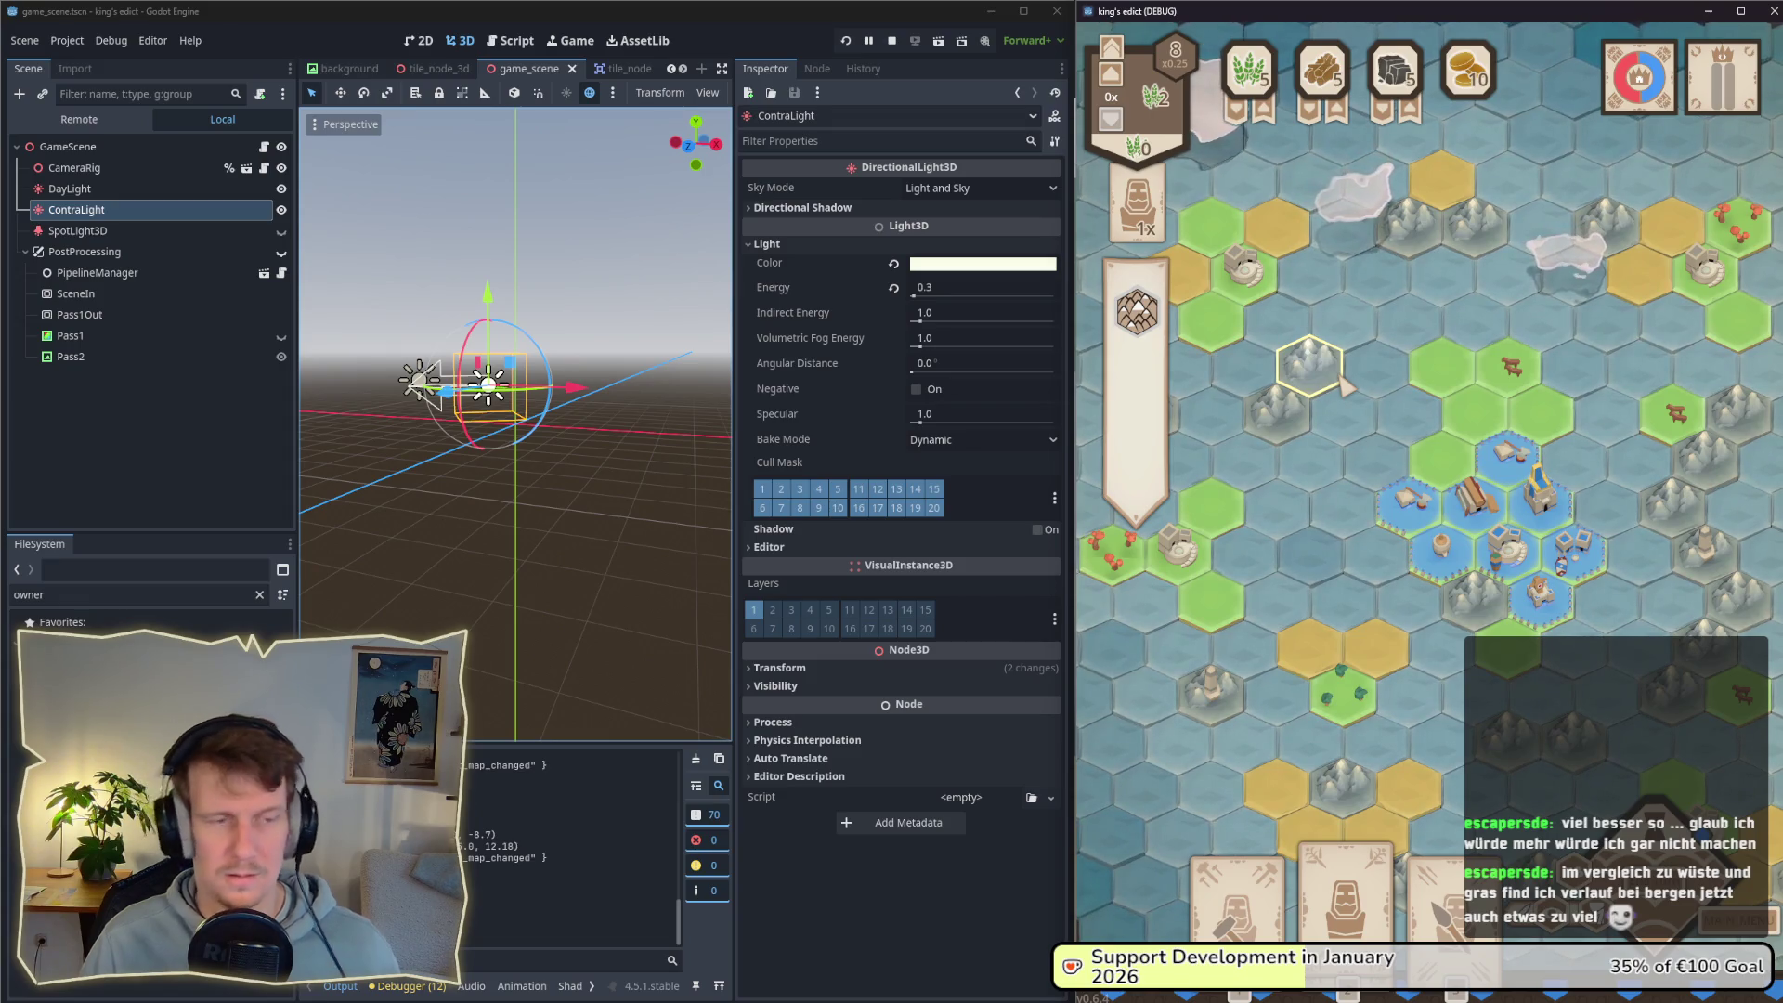
{"action": "key", "text": "alt+Tab"}
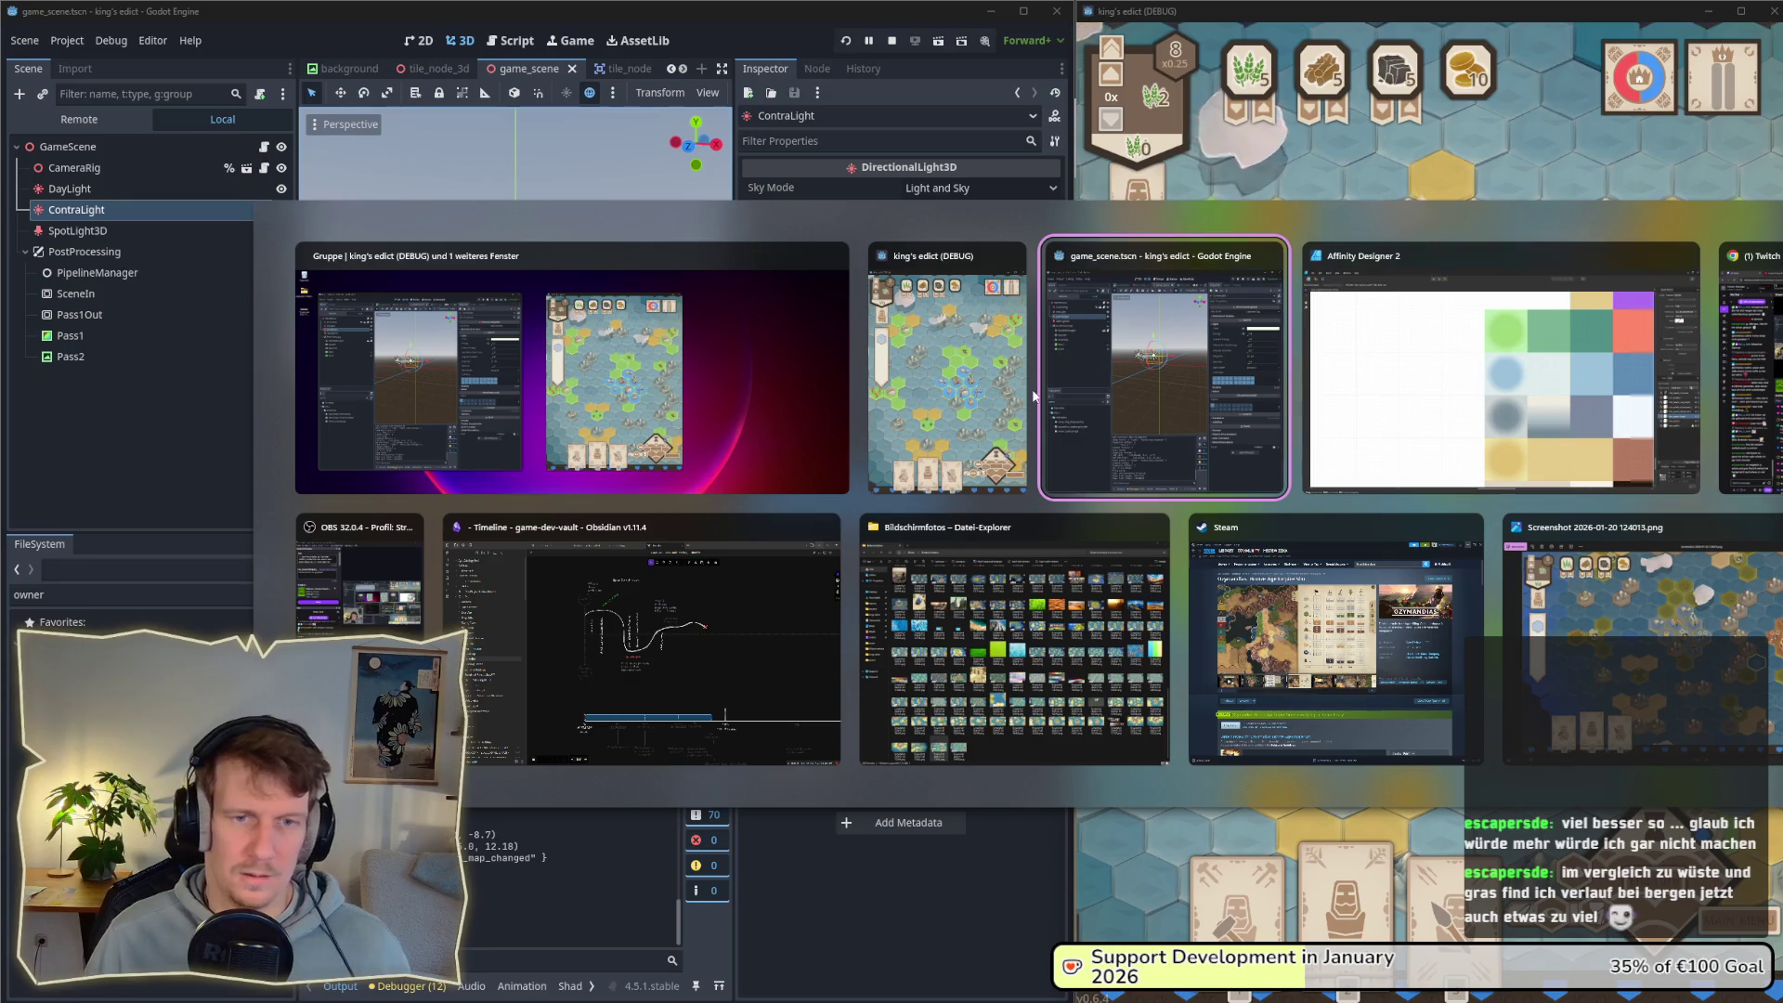
Step: Move the green tile's middle gradient stop to 48%
{"action": "left_click", "coordinate": [1415, 408]}
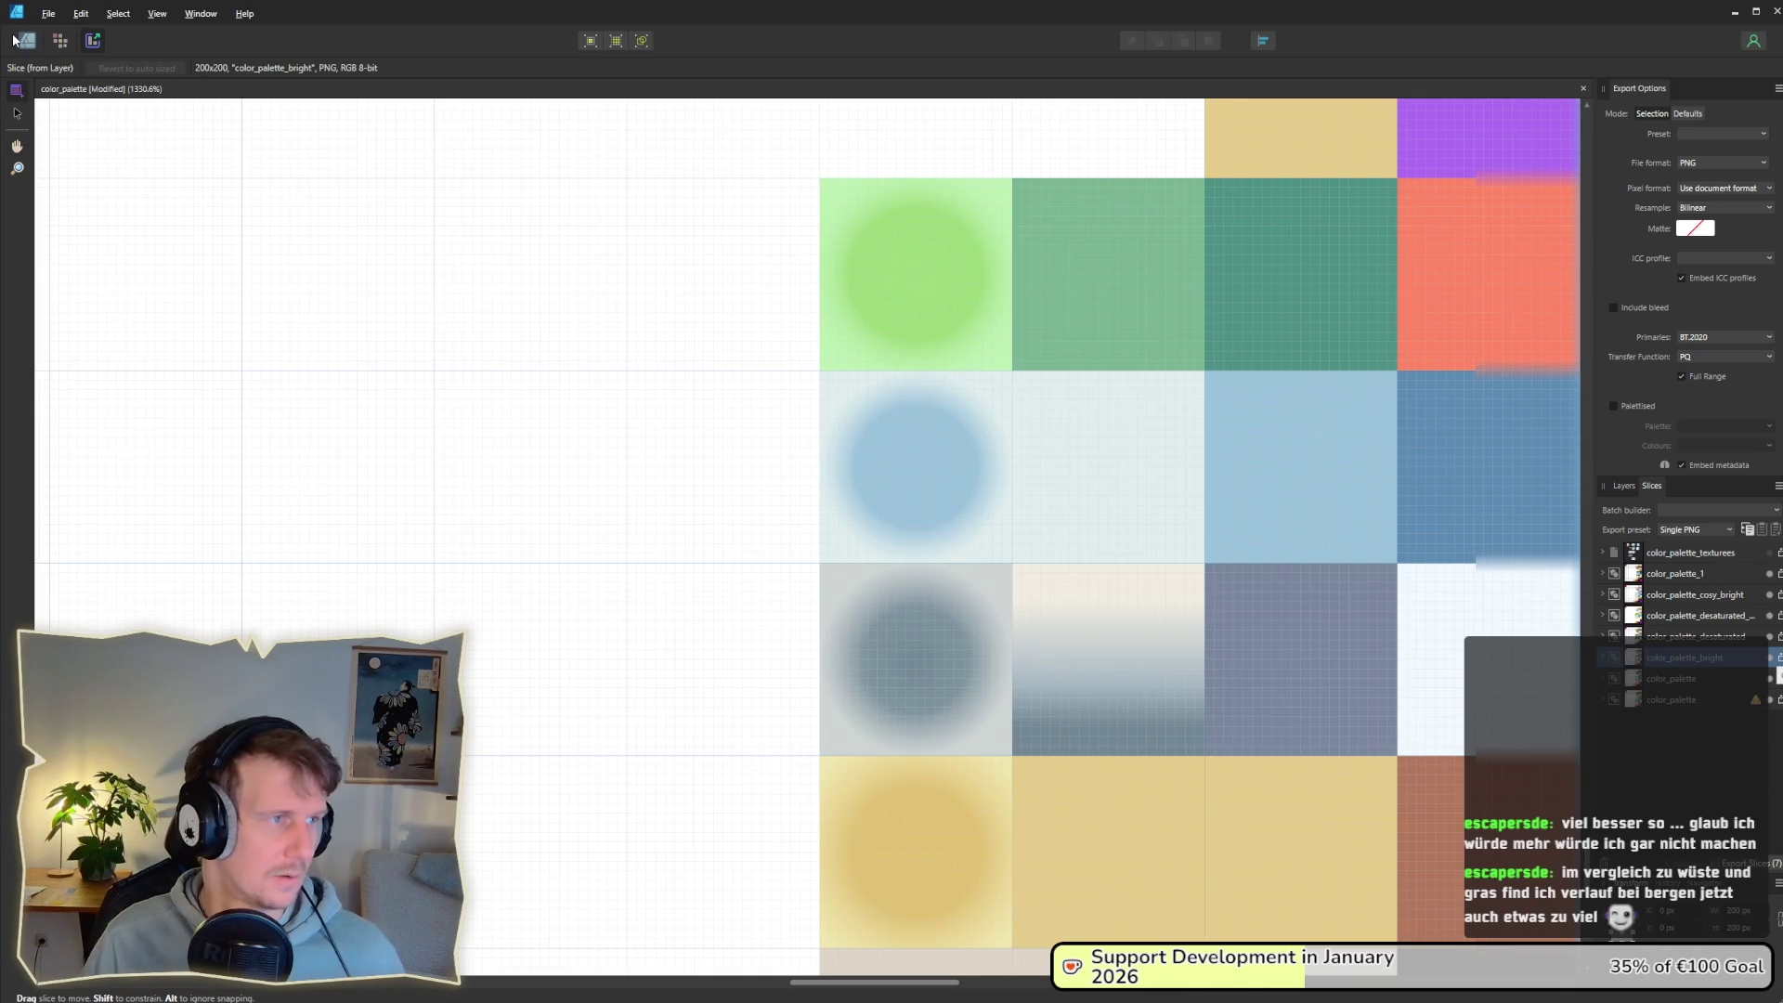
{"action": "left_click", "coordinate": [15, 40]}
{"action": "left_click", "coordinate": [858, 310]}
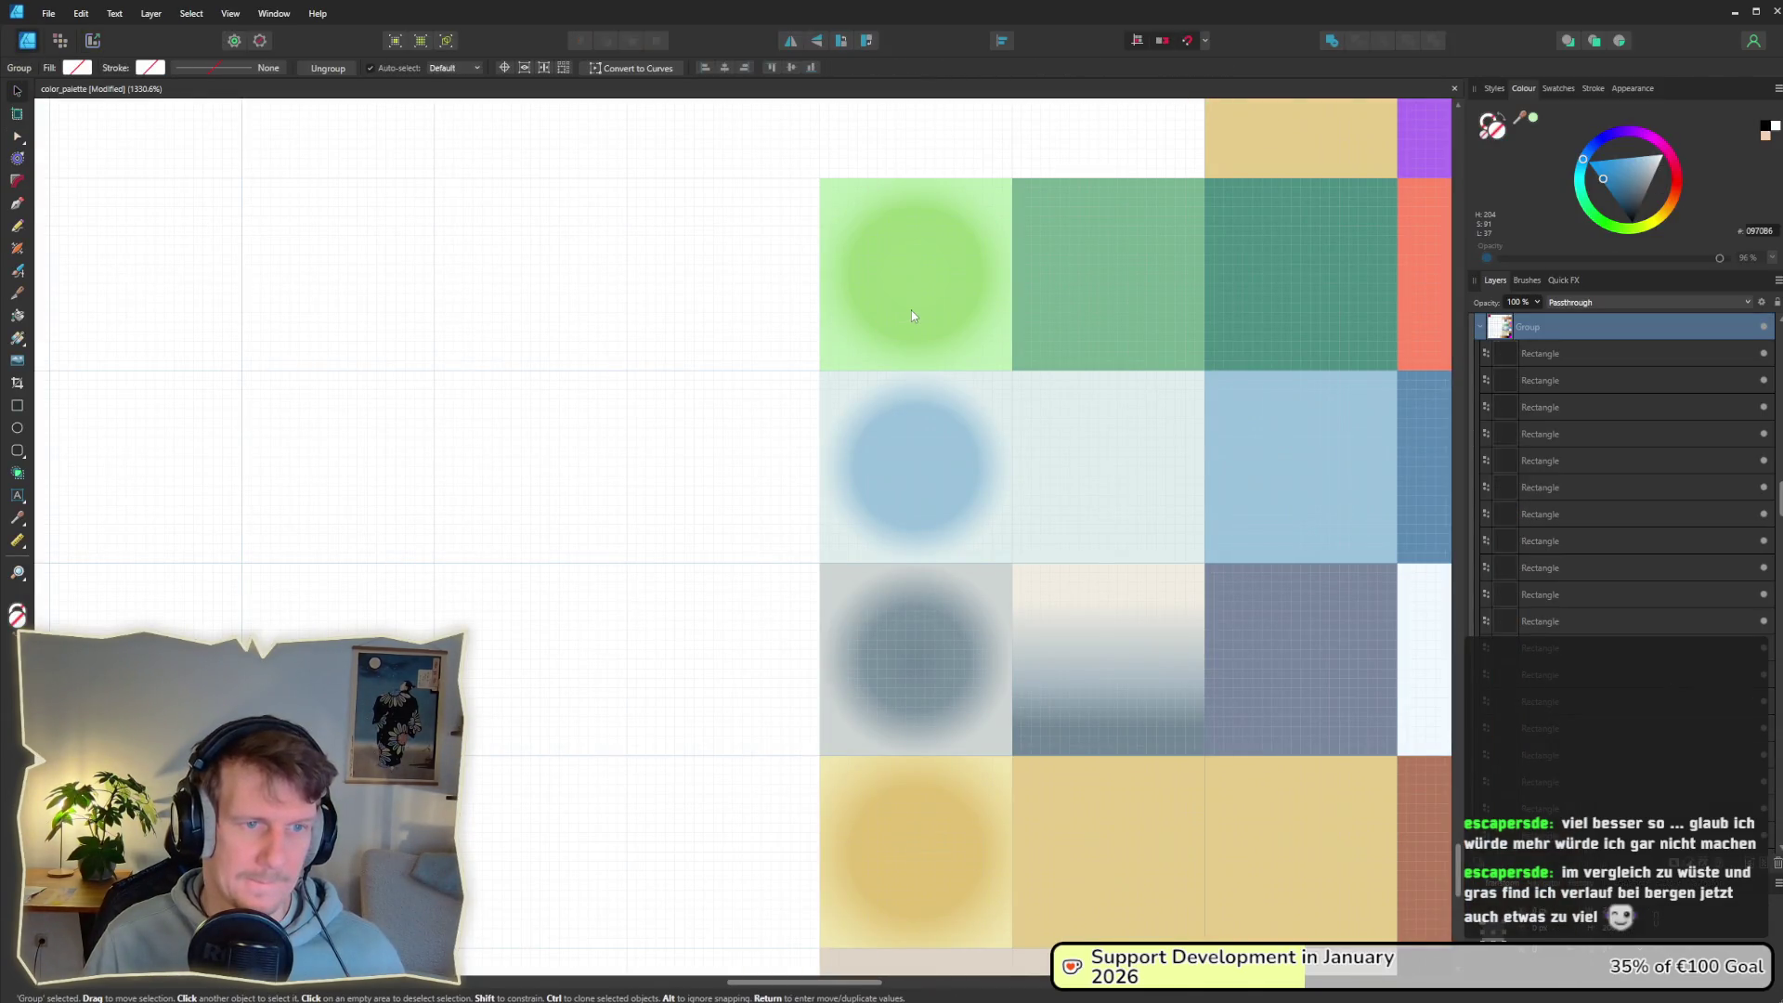
{"action": "double_click", "coordinate": [911, 314]}
{"action": "left_click", "coordinate": [90, 68]}
{"action": "left_click_drag", "start_coordinate": [134, 132], "coordinate": [123, 133]}
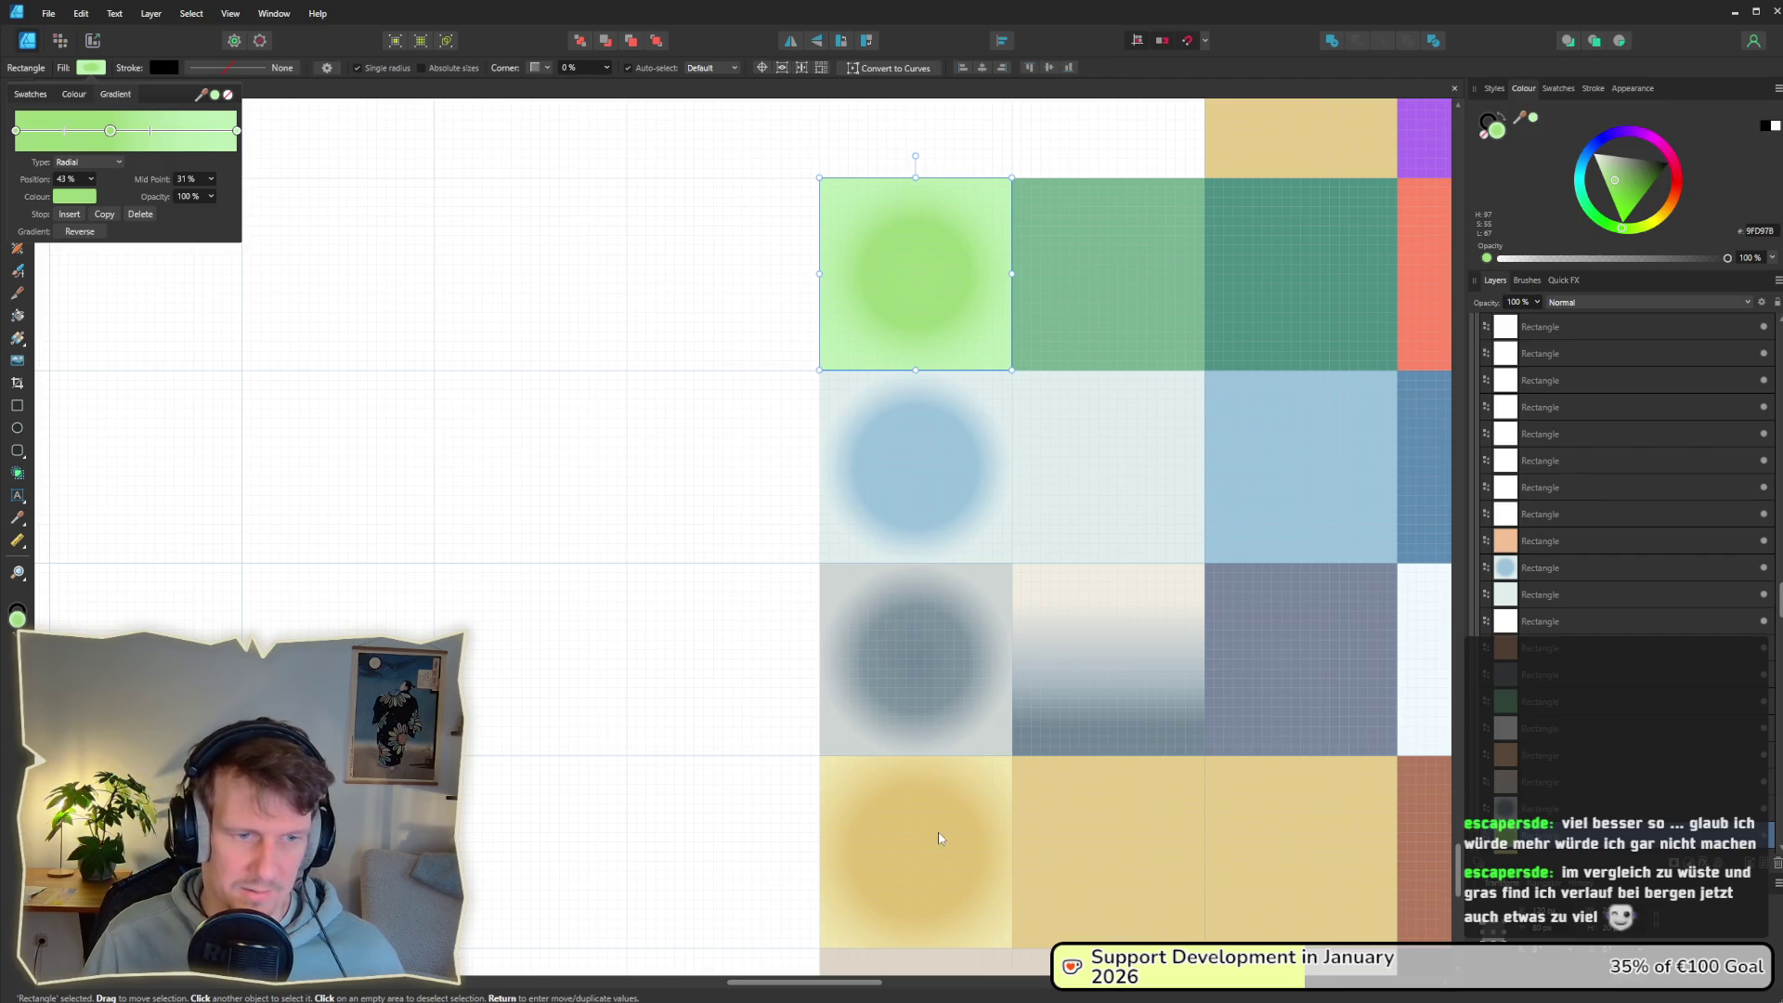
Step: Move the yellow tile's gradient stop to 43% and save the palette document
{"action": "left_click", "coordinate": [896, 780]}
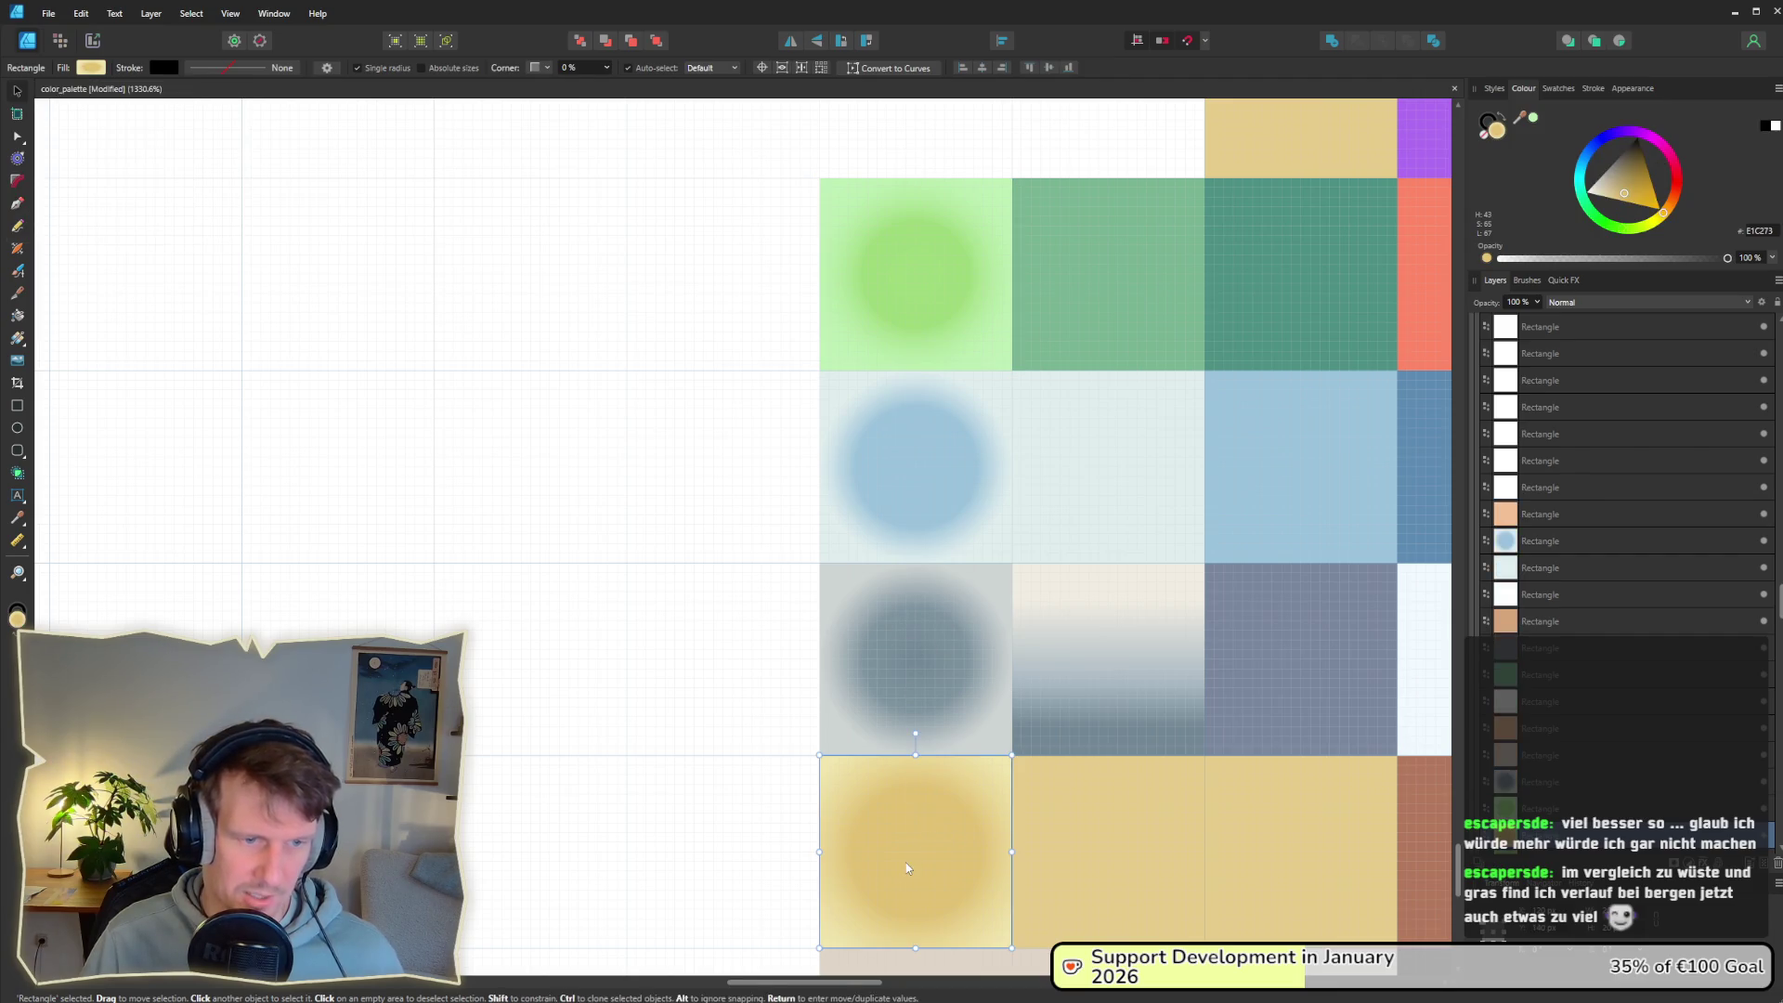
{"action": "left_click", "coordinate": [91, 68]}
{"action": "left_click_drag", "start_coordinate": [130, 132], "coordinate": [112, 137]}
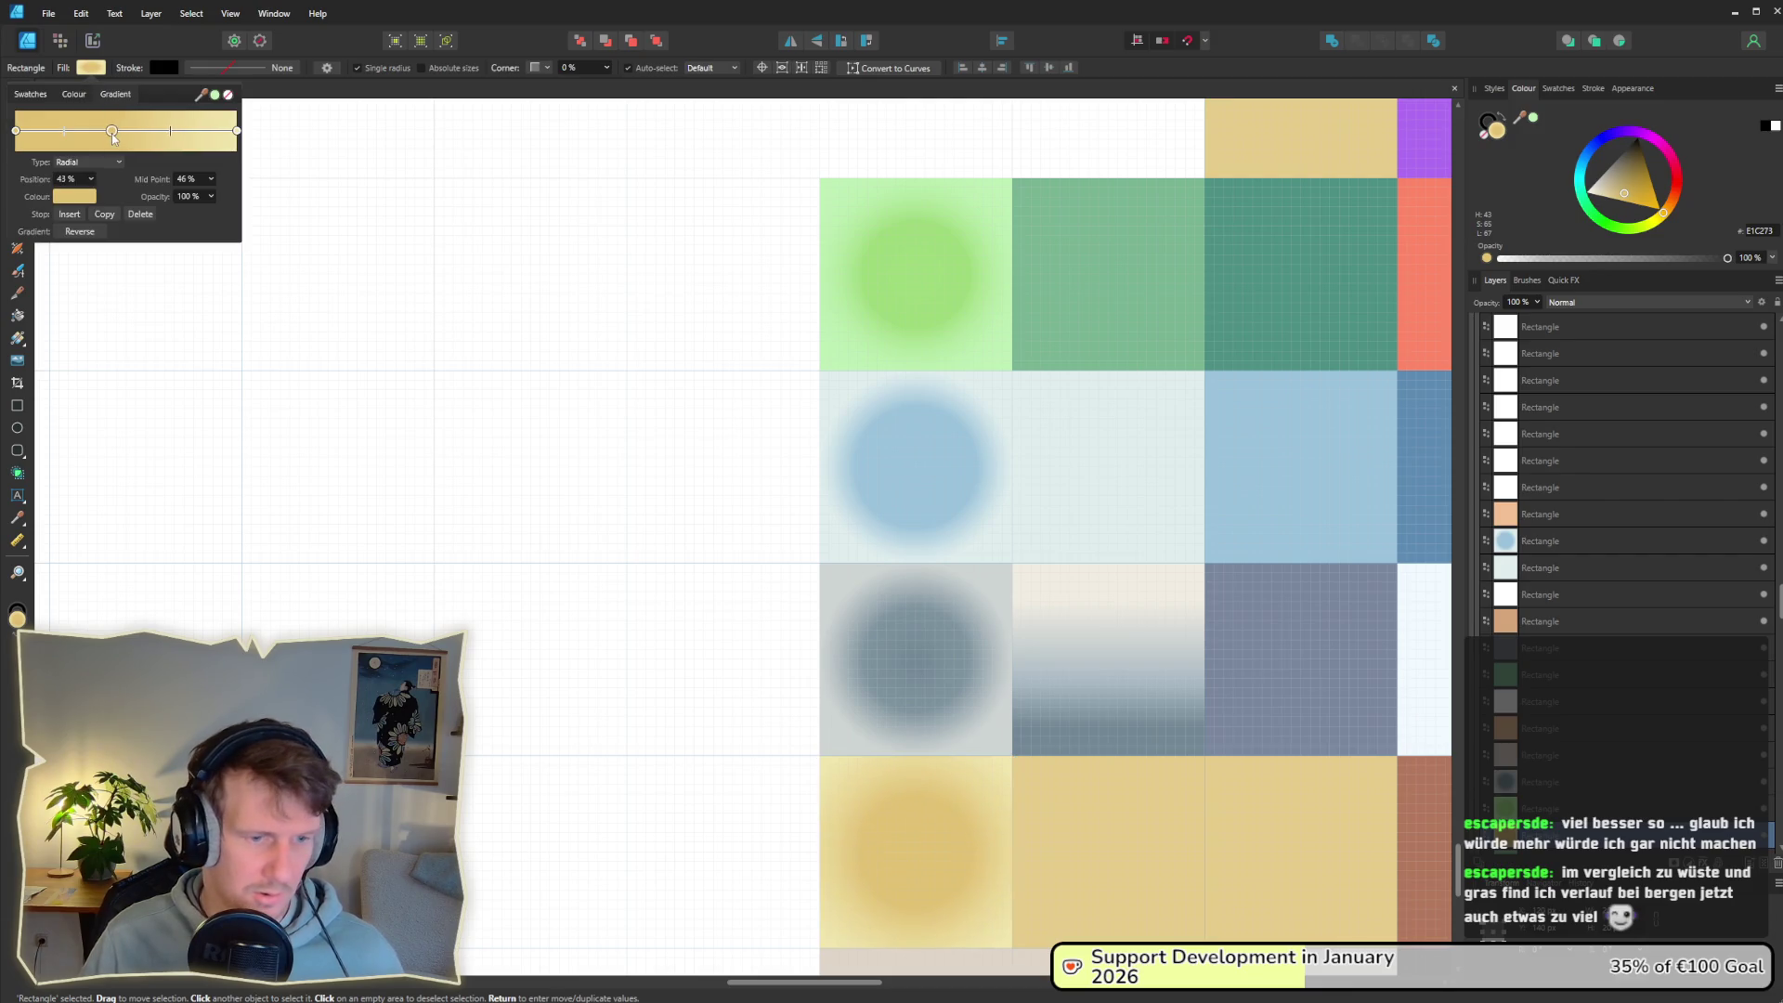
{"action": "left_click", "coordinate": [402, 394]}
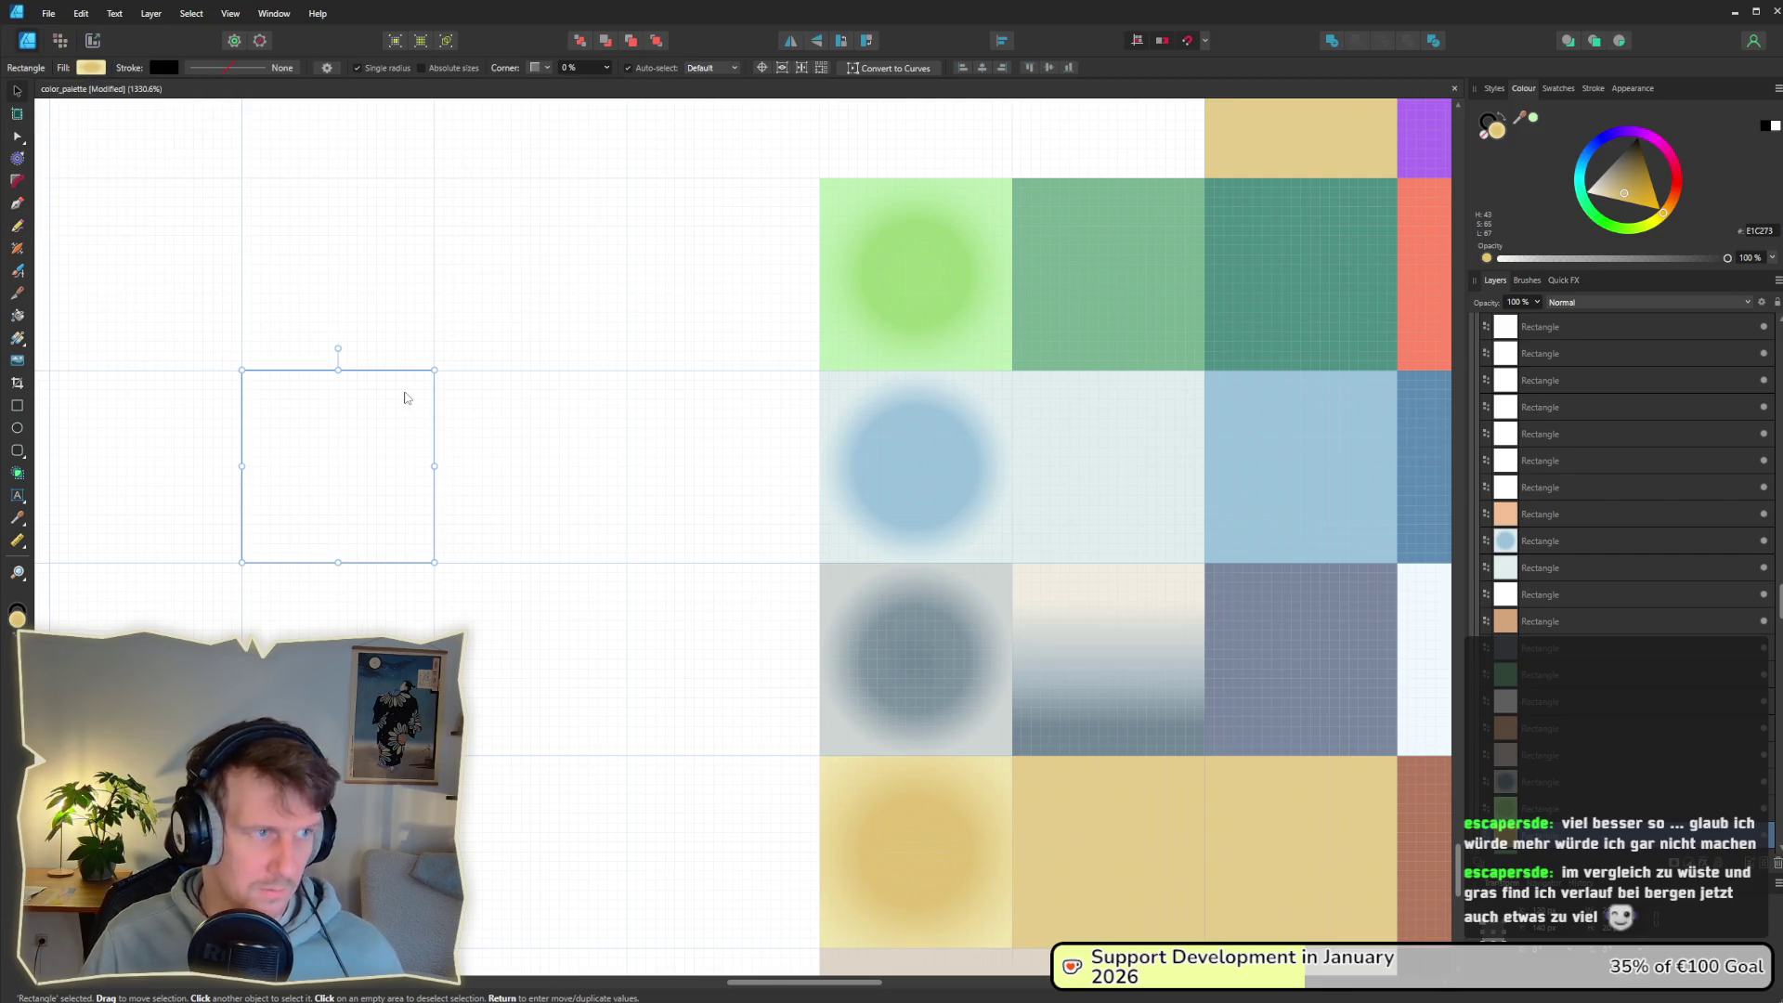
{"action": "key", "text": "ctrl+s"}
{"action": "key", "text": "ctrl+3"}
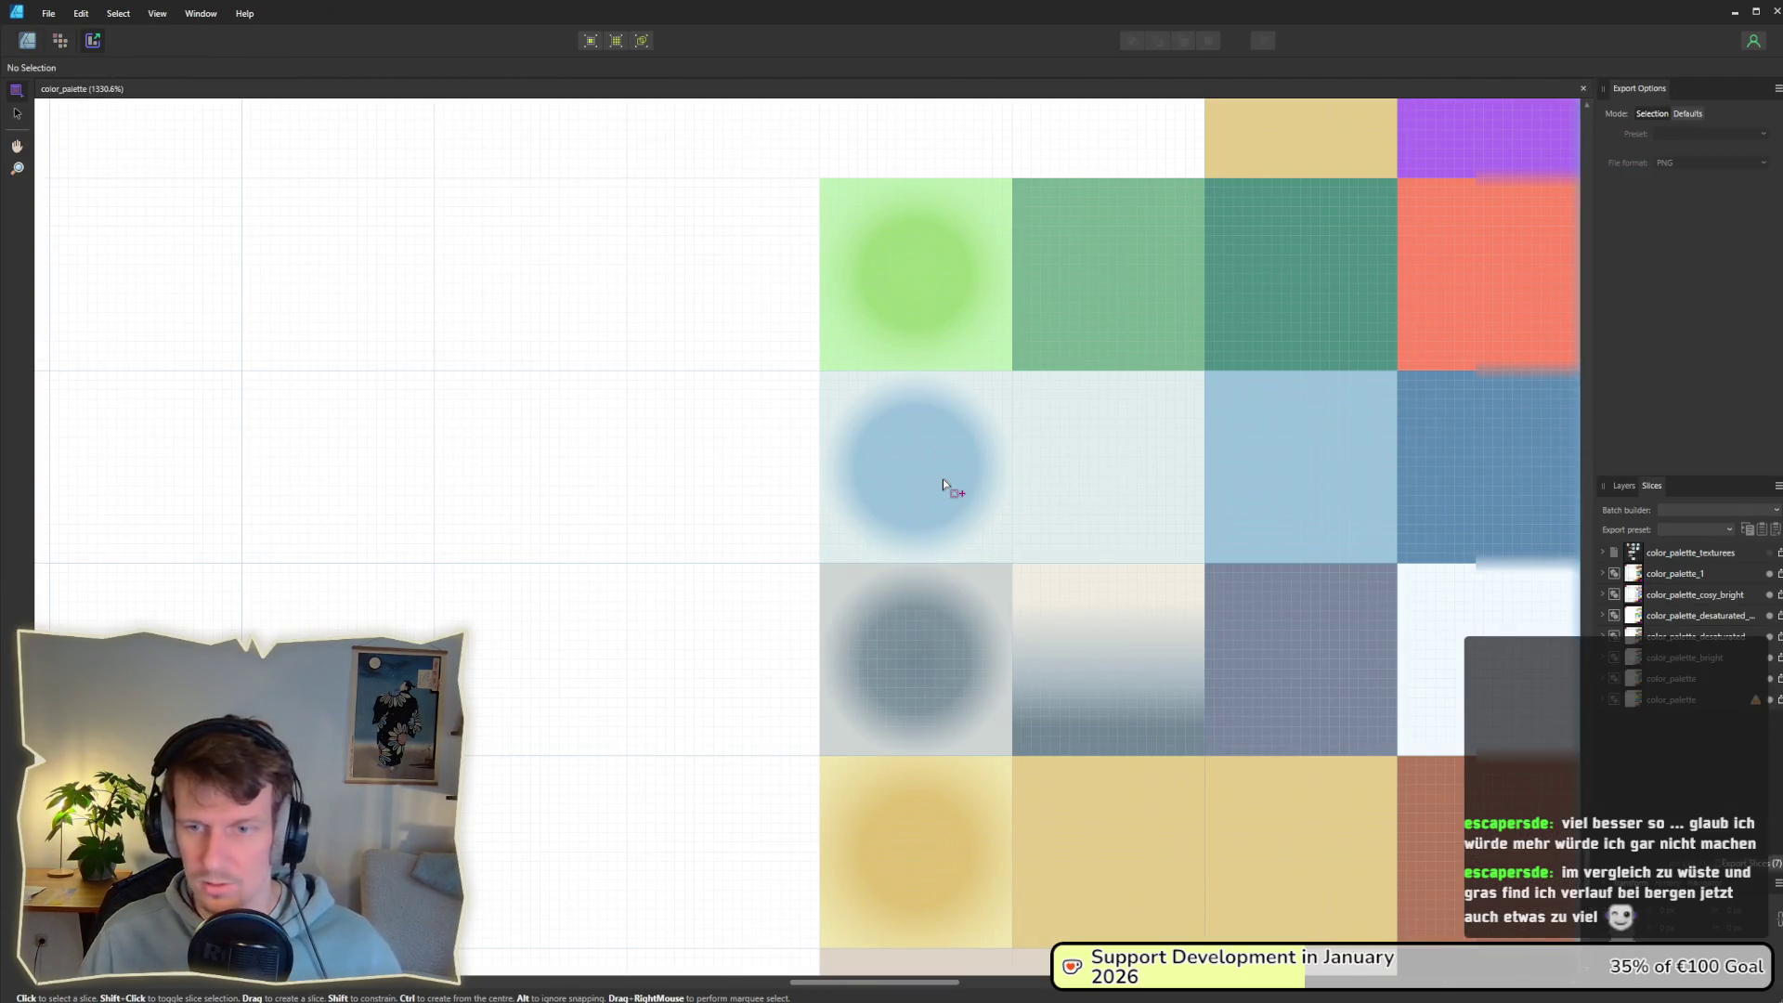
Step: Export the color_palette_bright slice as color_palette_bright.png, confirming the file replacement
{"action": "left_click", "coordinate": [831, 477]}
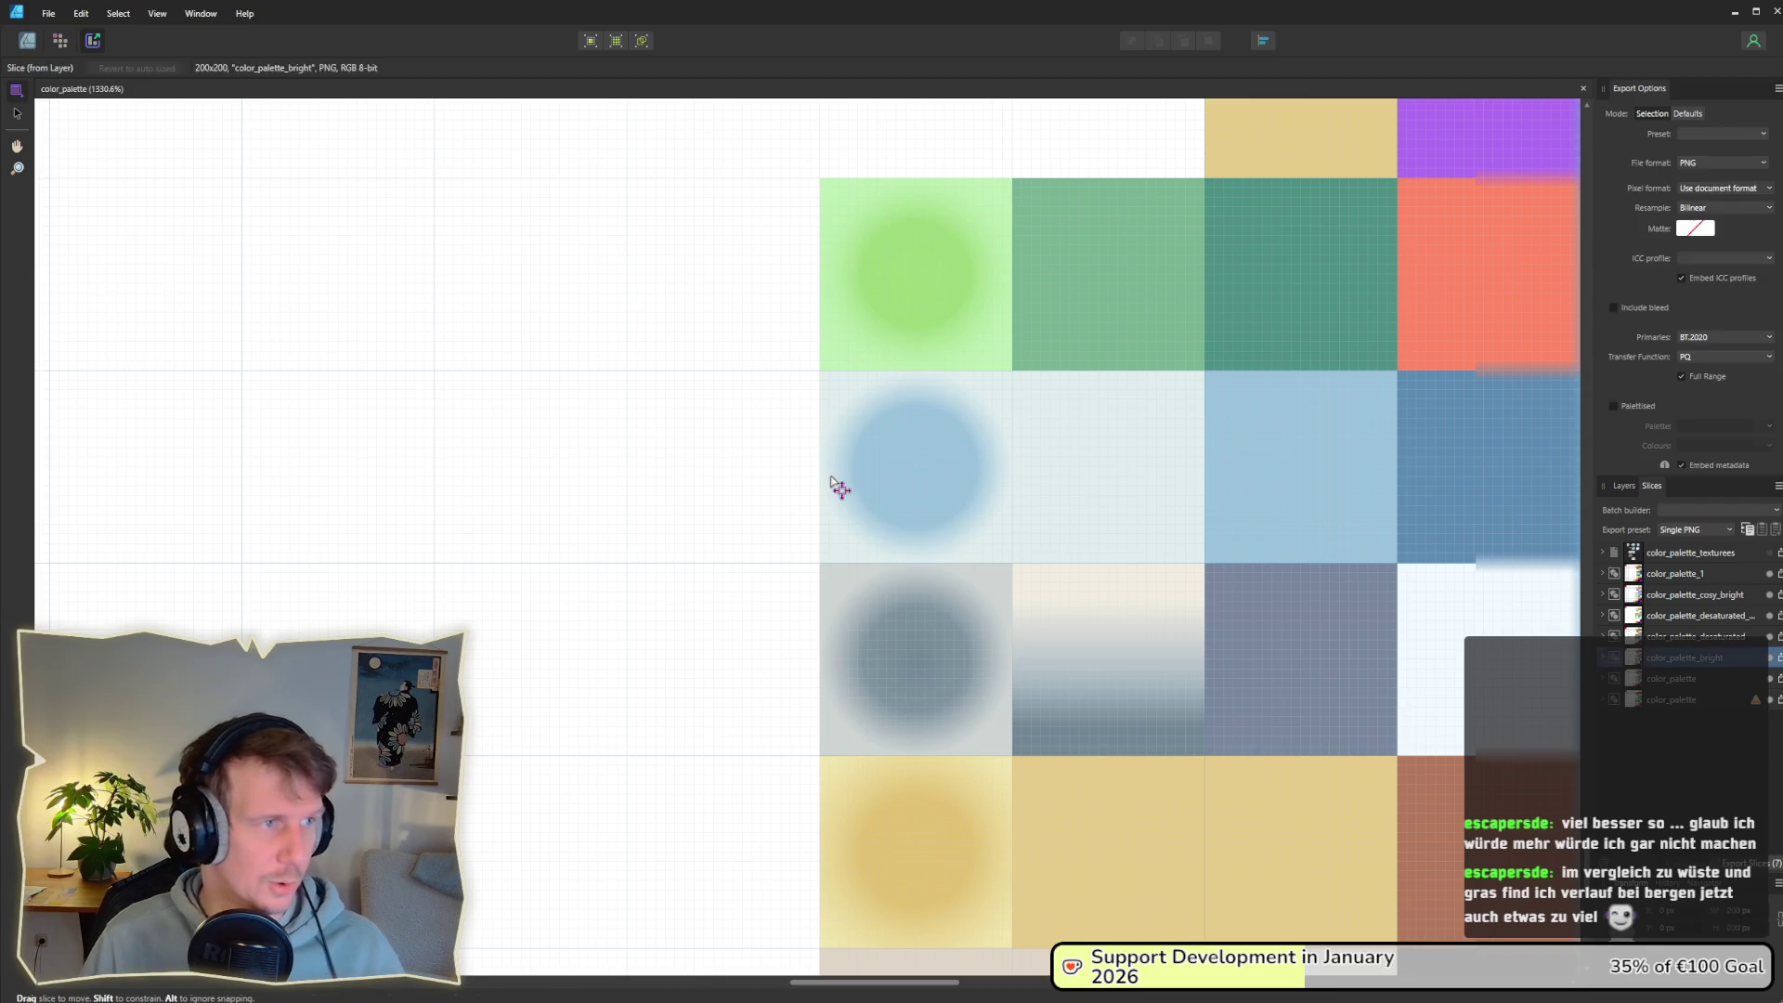
{"action": "left_click", "coordinate": [1780, 660]}
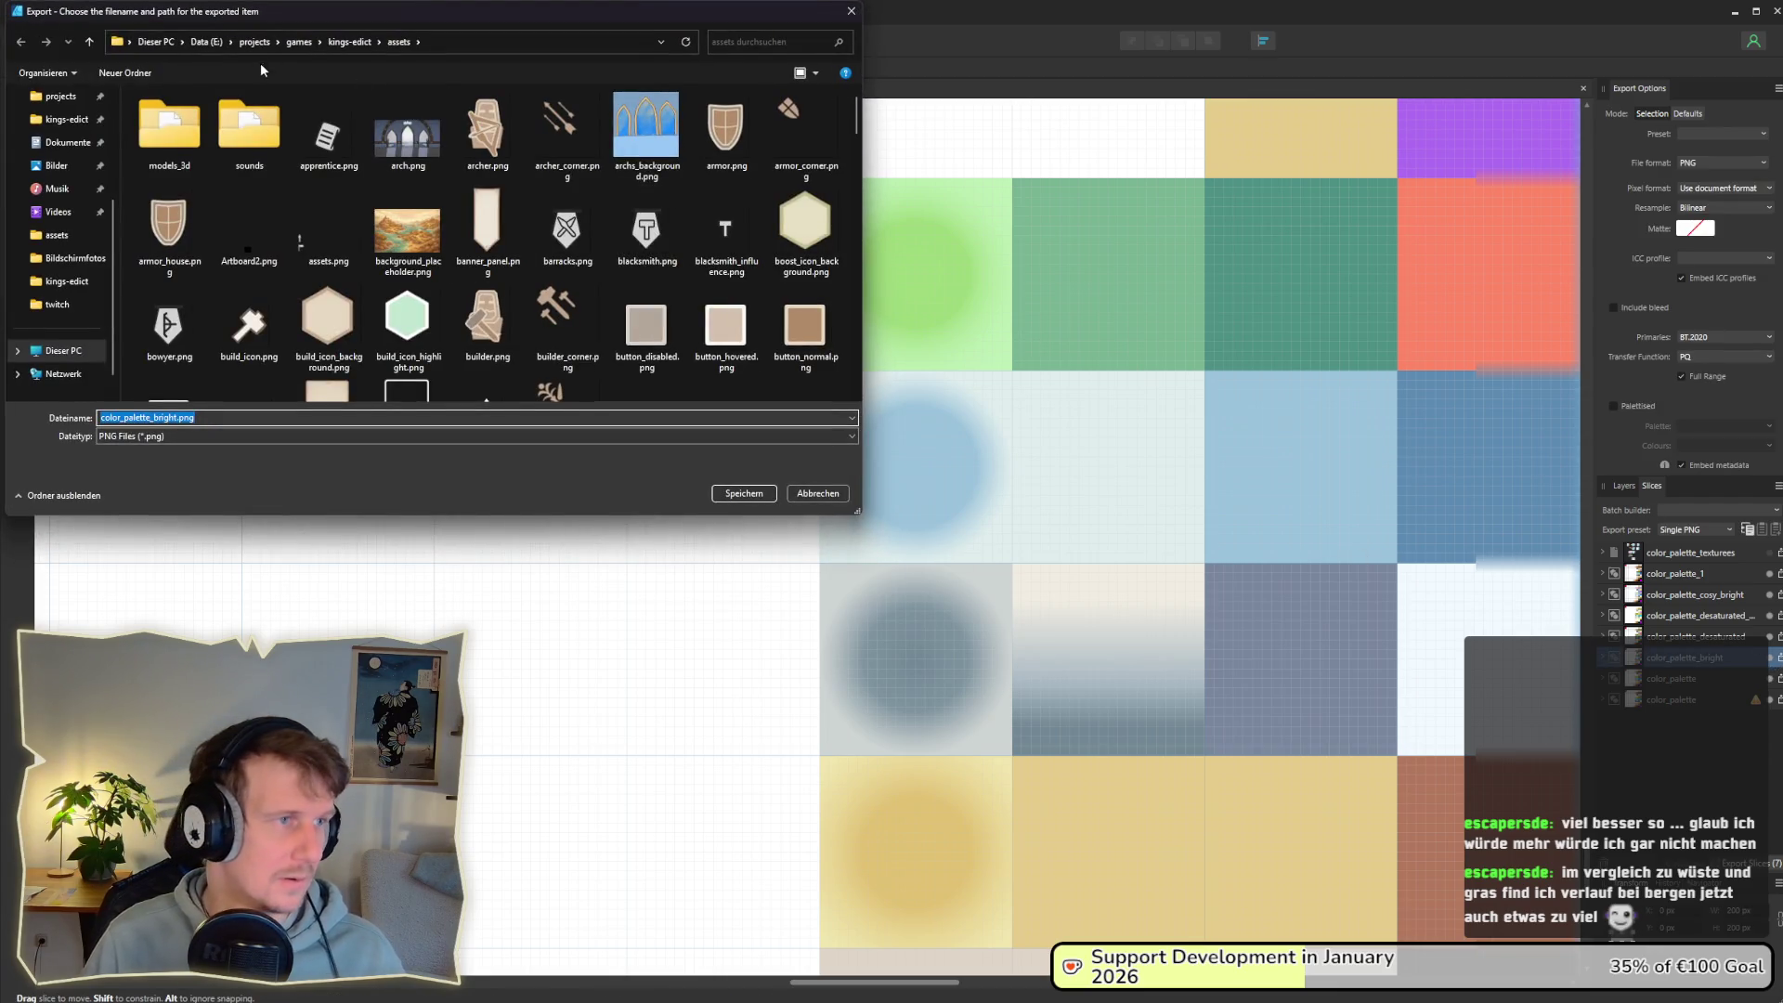
{"action": "left_click", "coordinate": [178, 417]}
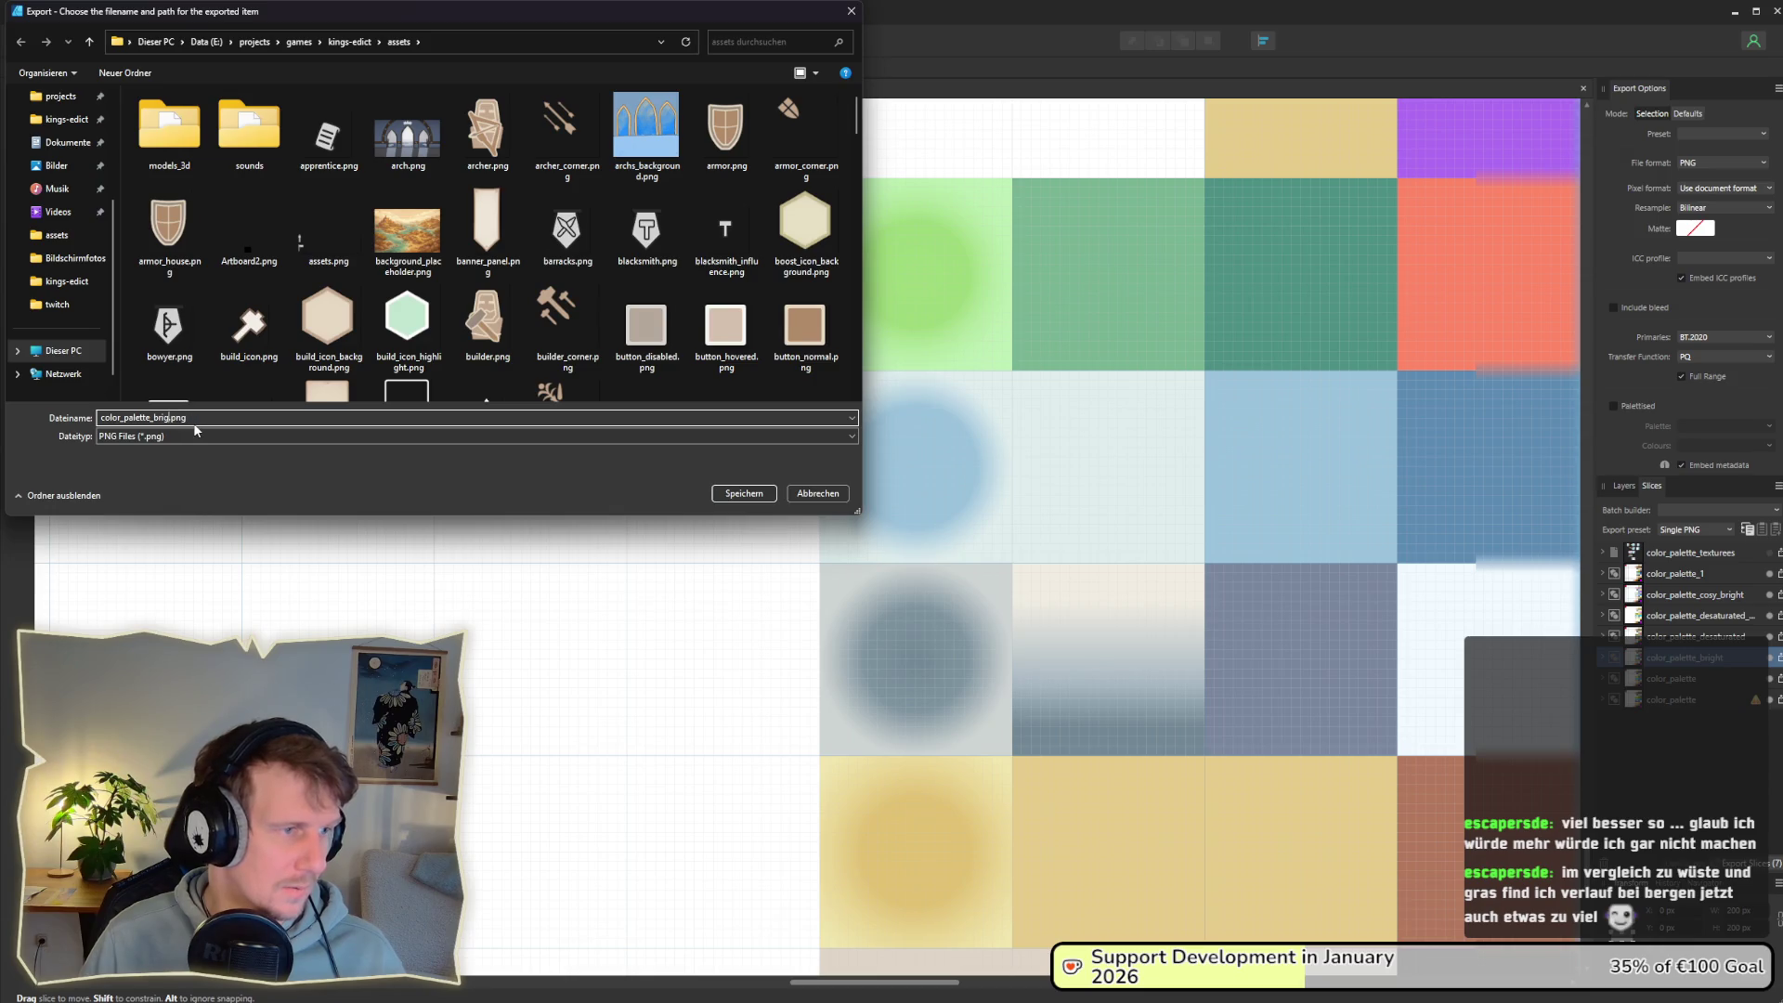
{"action": "type", "text": "right"}
{"action": "key", "text": "Return"}
{"action": "key", "text": "alt+j"}
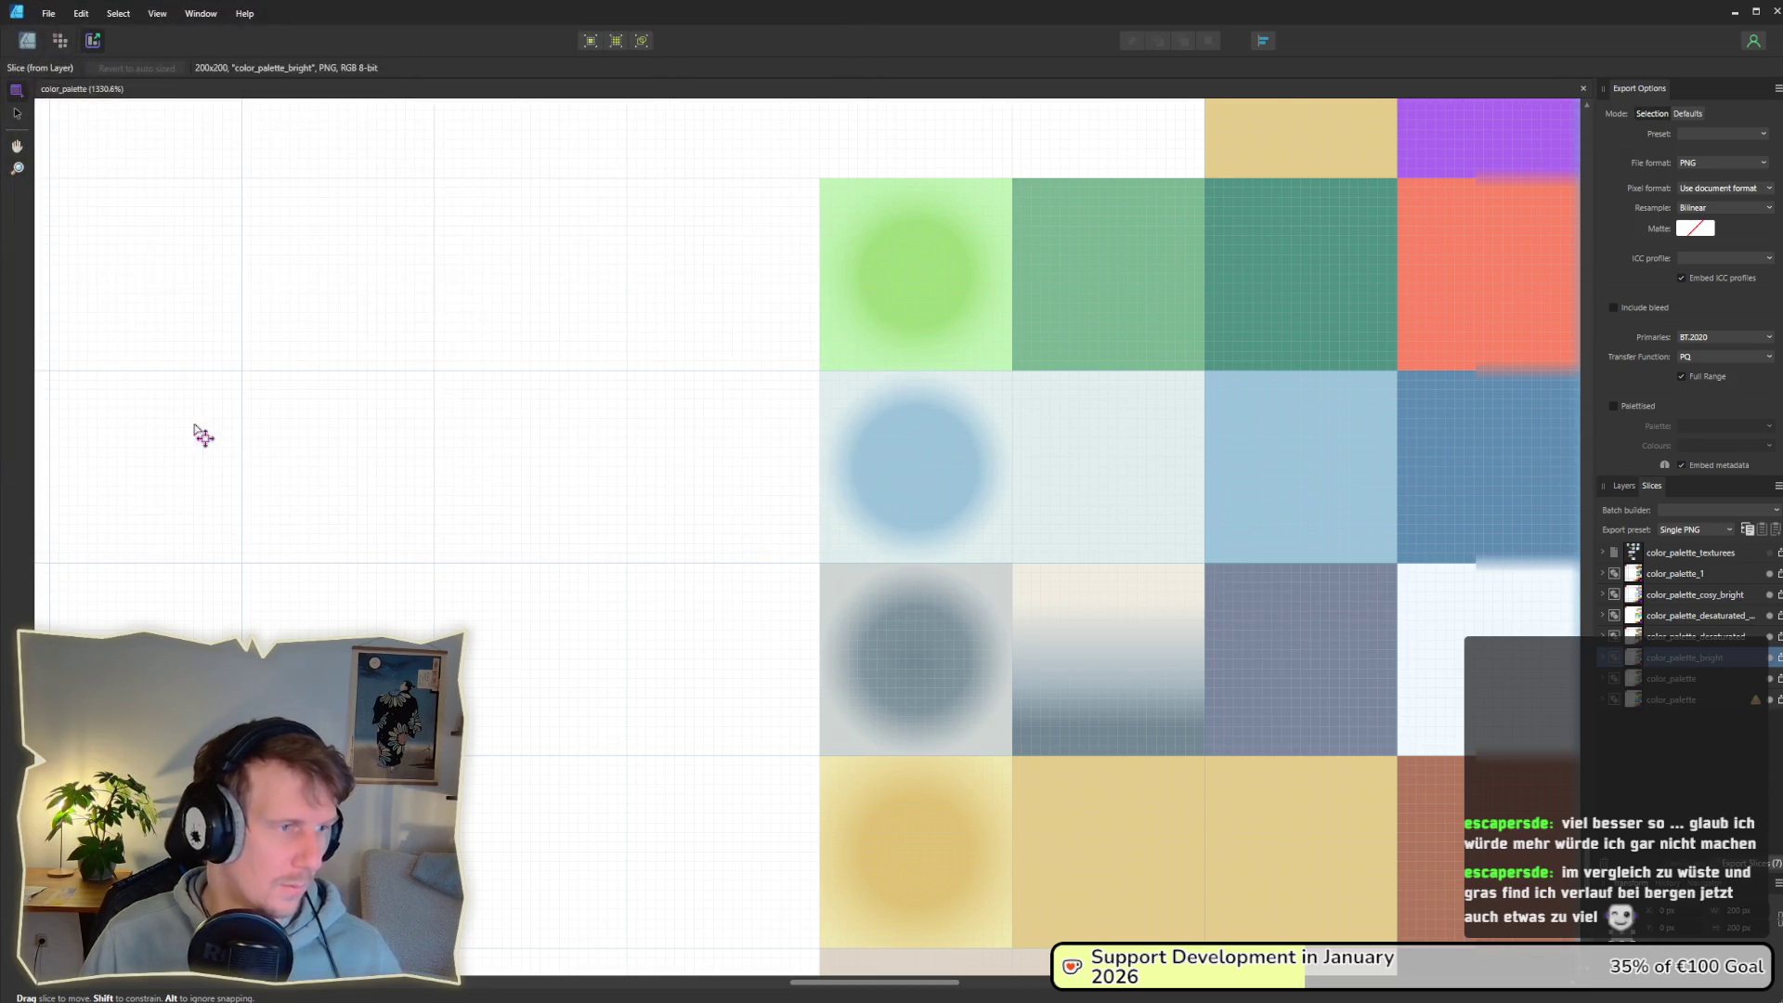
{"action": "key", "text": "alt+Tab"}
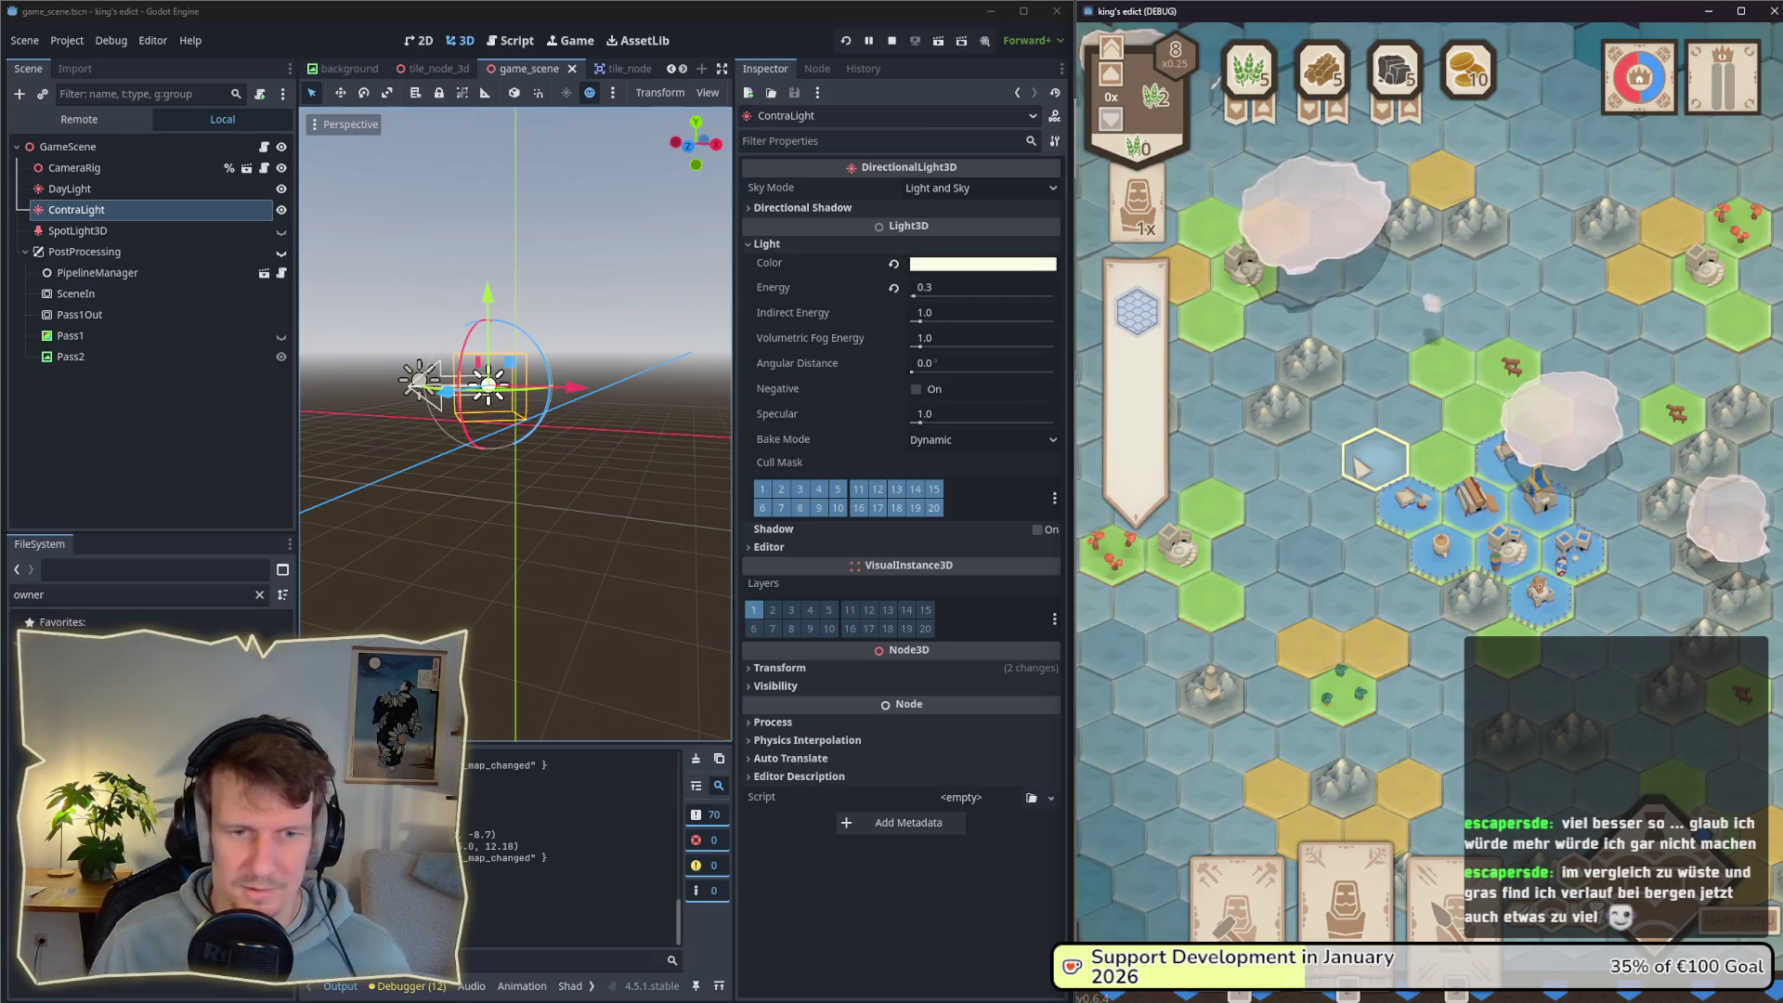
{"action": "left_click", "coordinate": [1031, 843]}
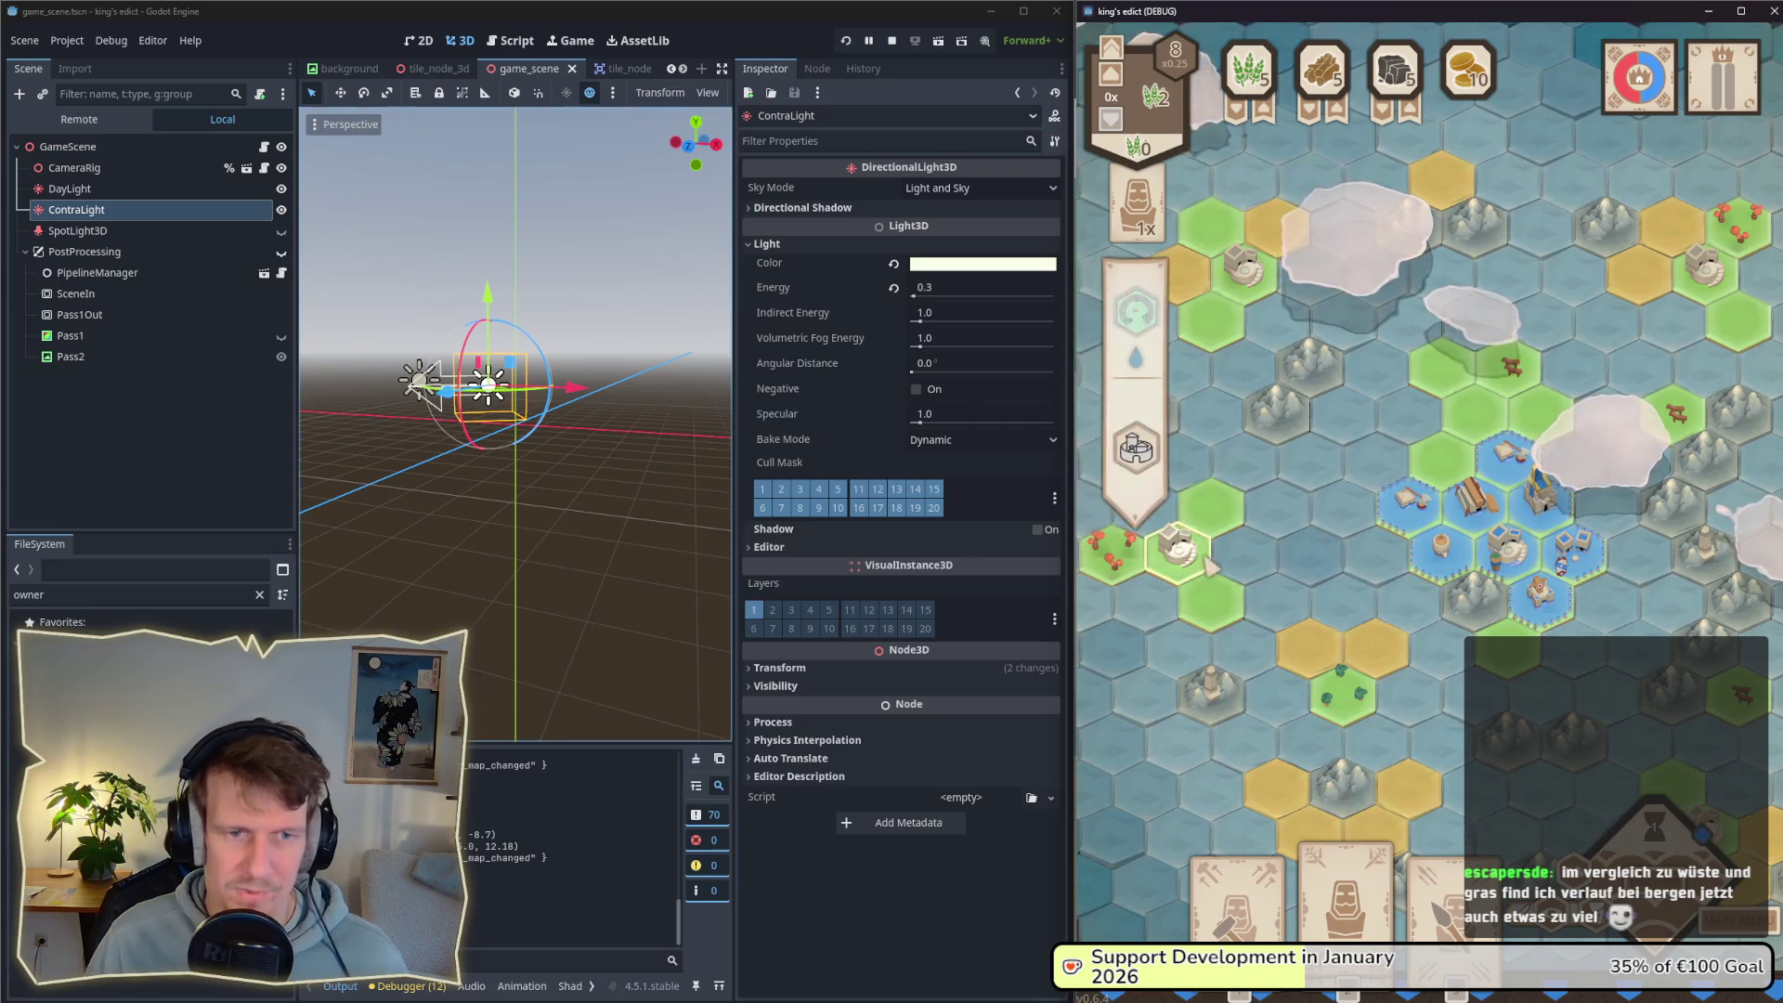
{"action": "scroll", "coordinate": [1383, 525], "scroll_direction": "up", "scroll_amount": 1}
{"action": "left_click_drag", "start_coordinate": [1384, 526], "coordinate": [1329, 540]}
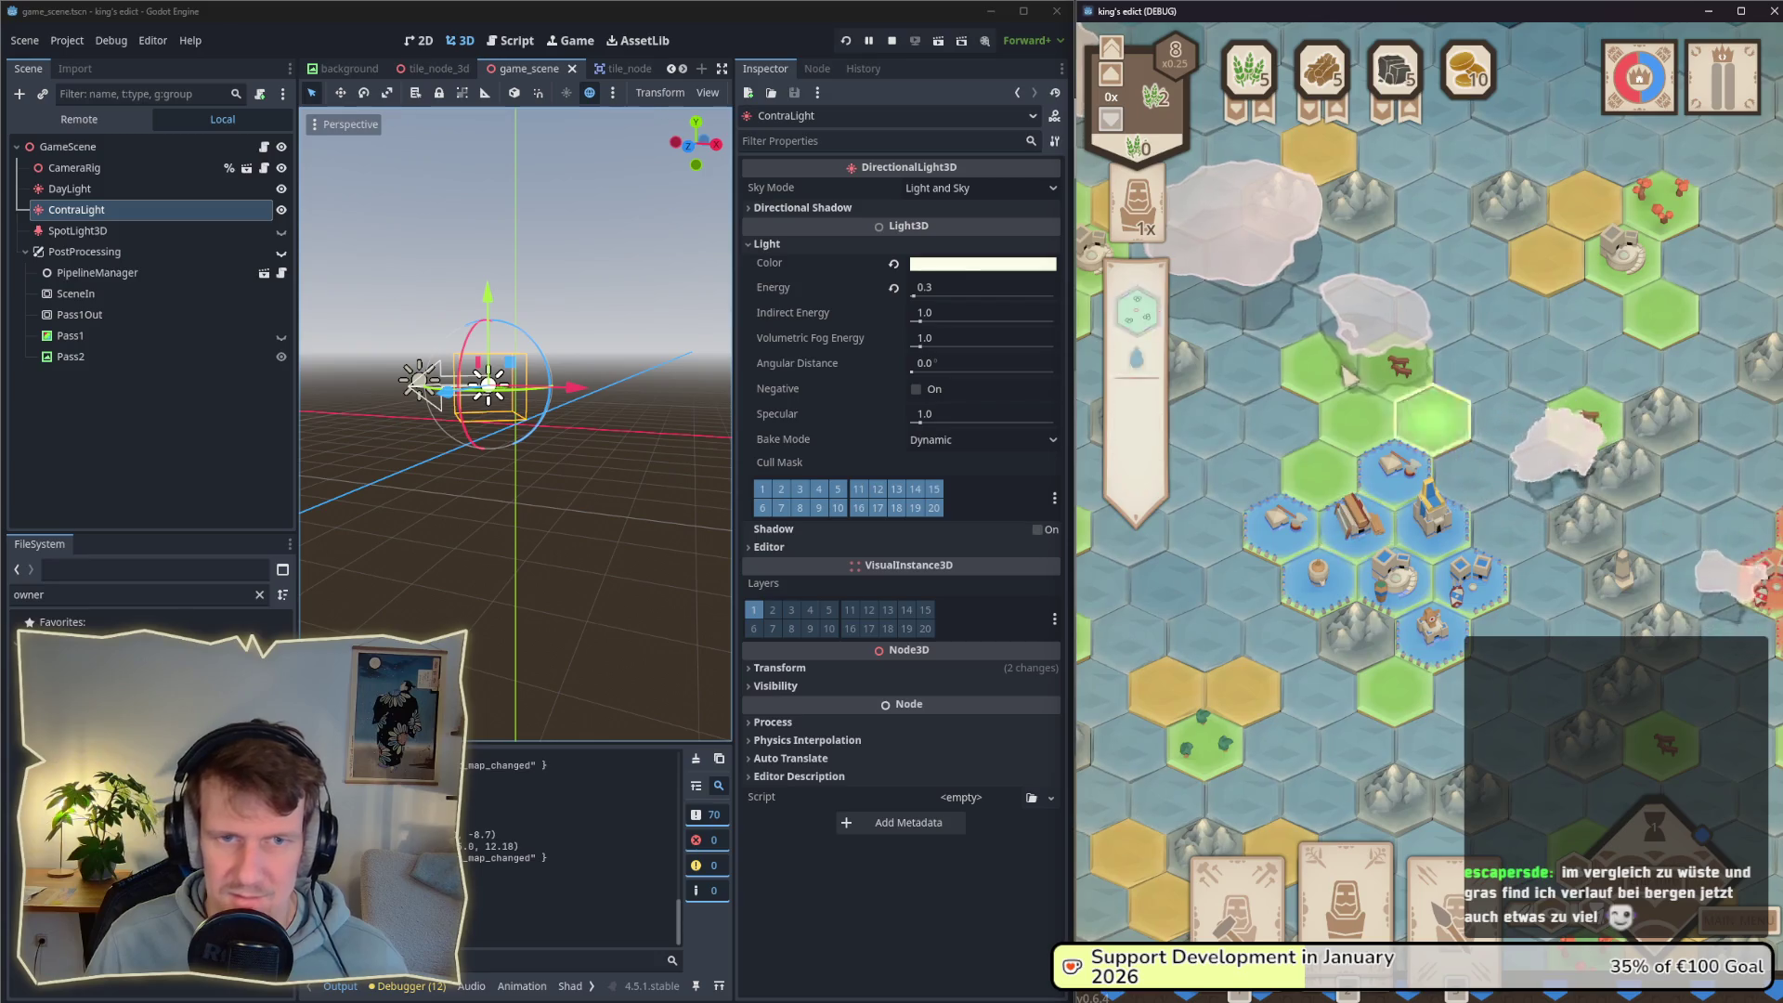
{"action": "left_click_drag", "start_coordinate": [1293, 599], "coordinate": [1461, 436]}
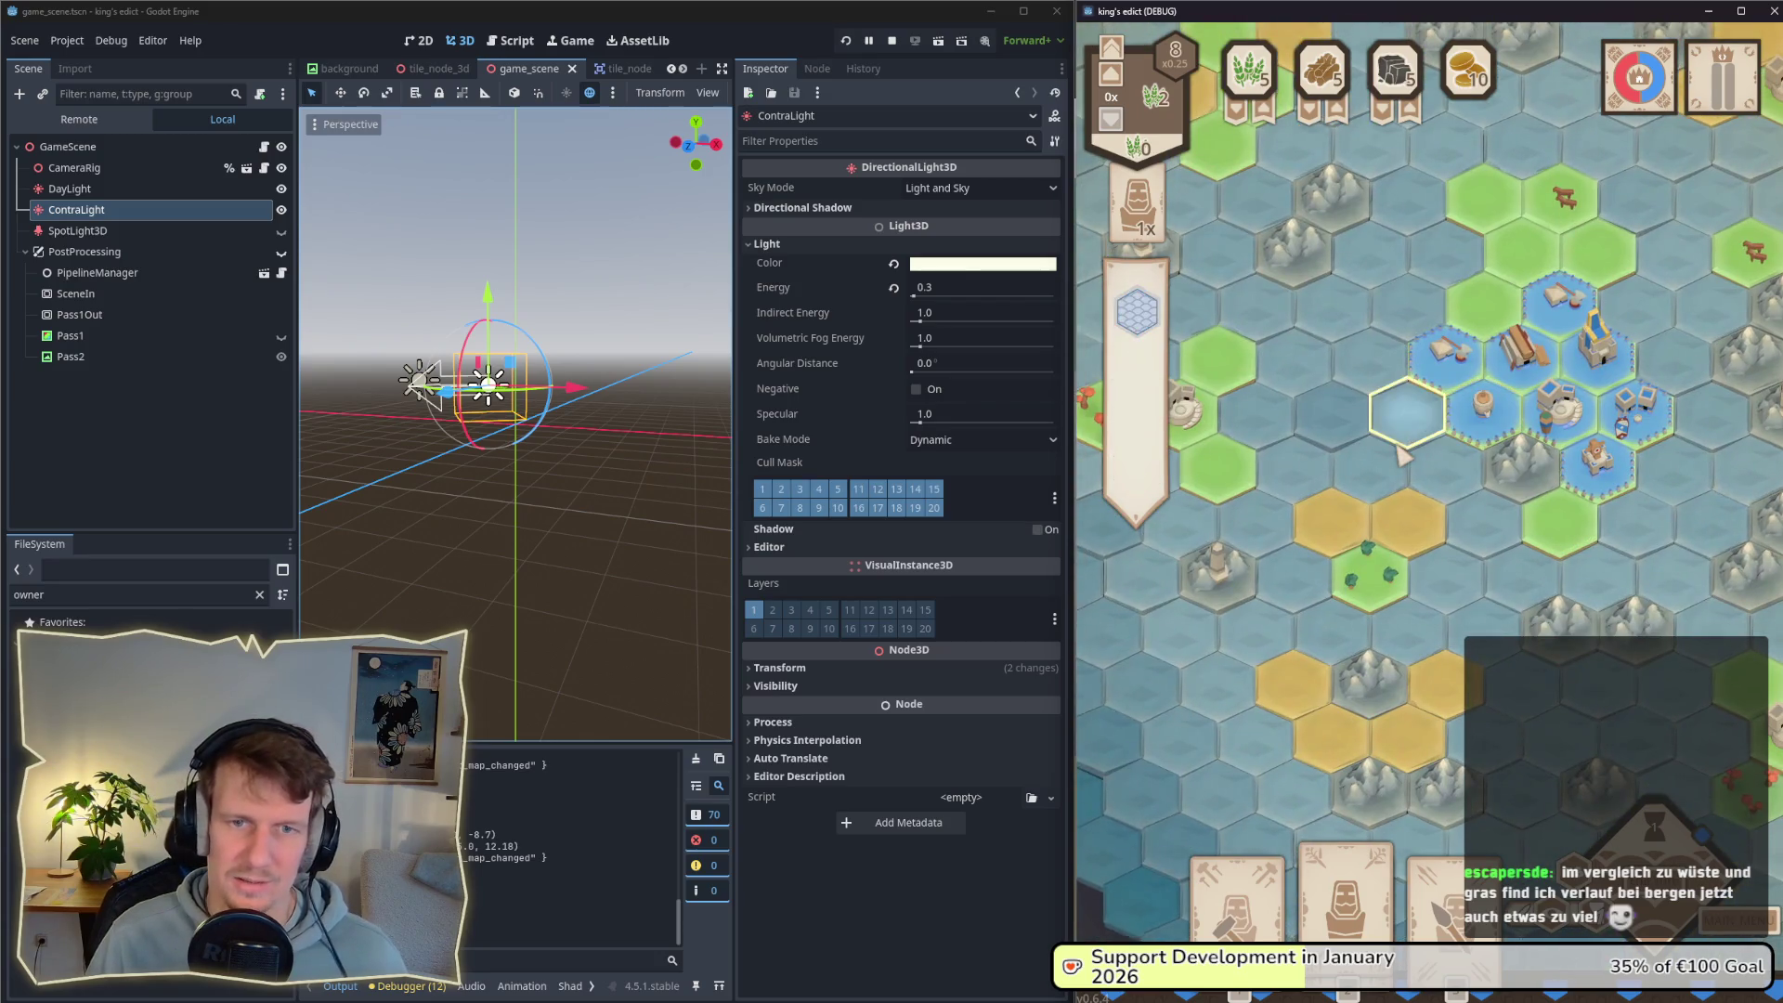
{"action": "scroll", "coordinate": [1405, 456], "scroll_direction": "up", "scroll_amount": 2}
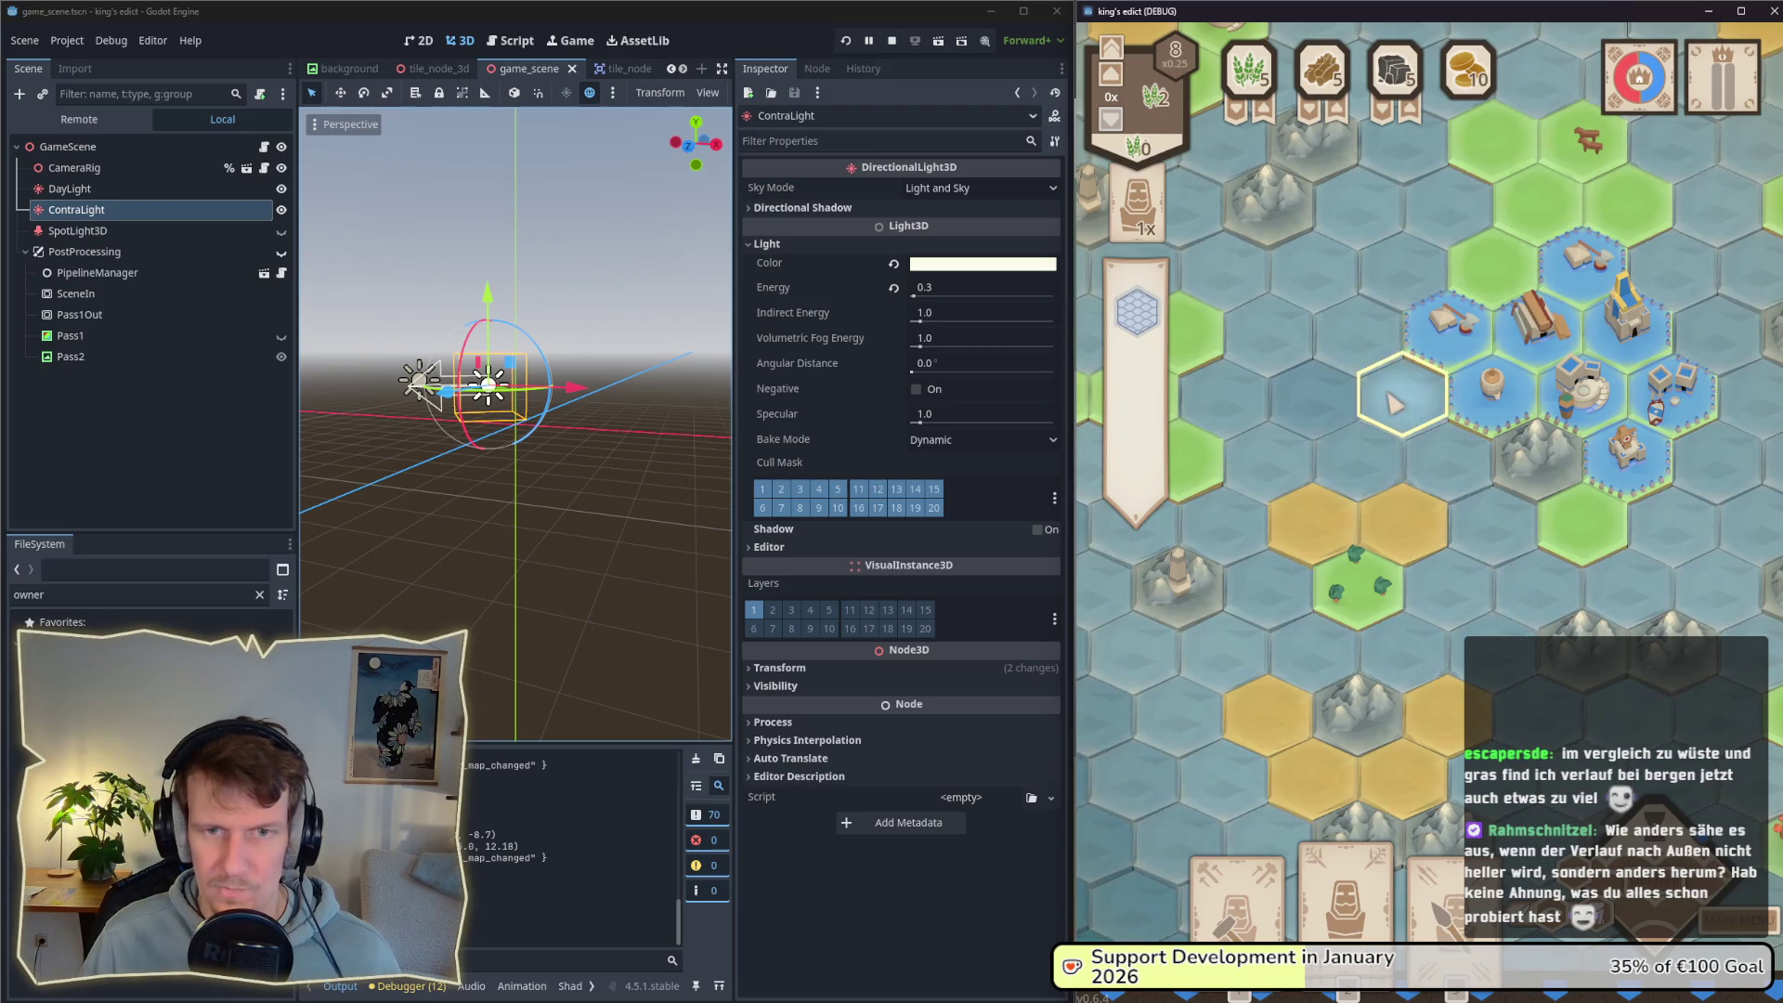
{"action": "key", "text": "w"}
{"action": "key", "text": "d"}
{"action": "scroll", "coordinate": [1354, 413], "scroll_direction": "down", "scroll_amount": 2}
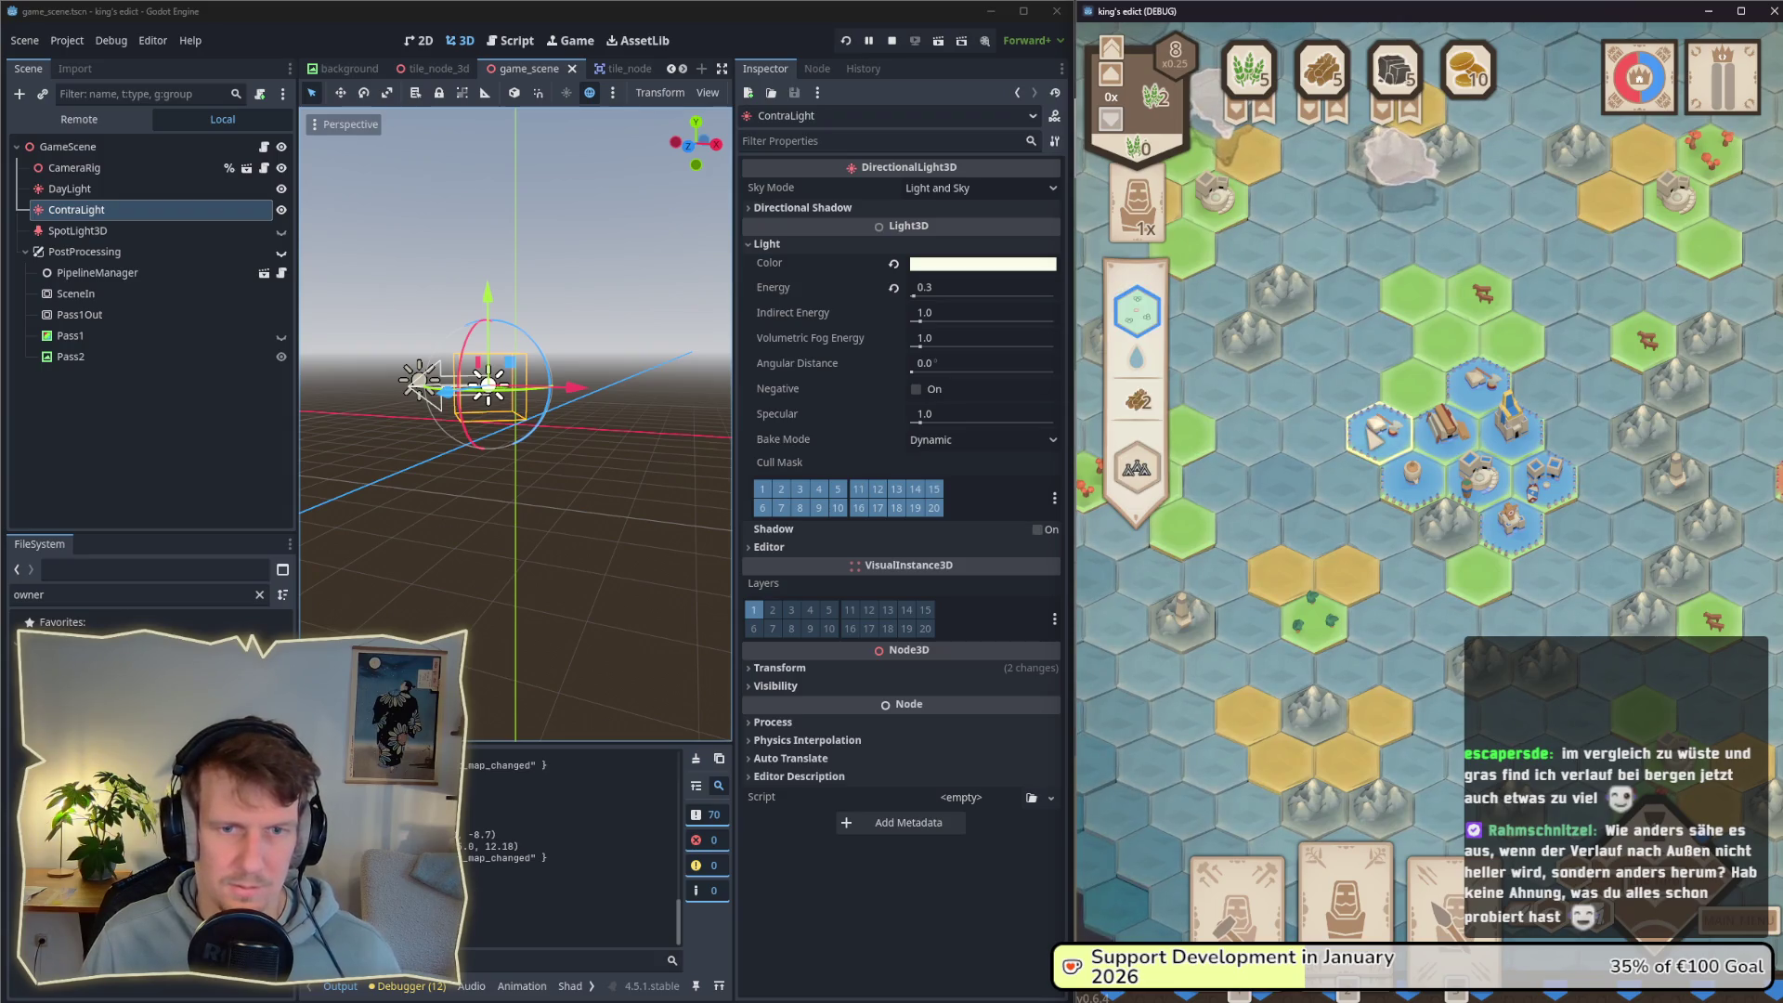
{"action": "key", "text": "w"}
{"action": "key", "text": "a"}
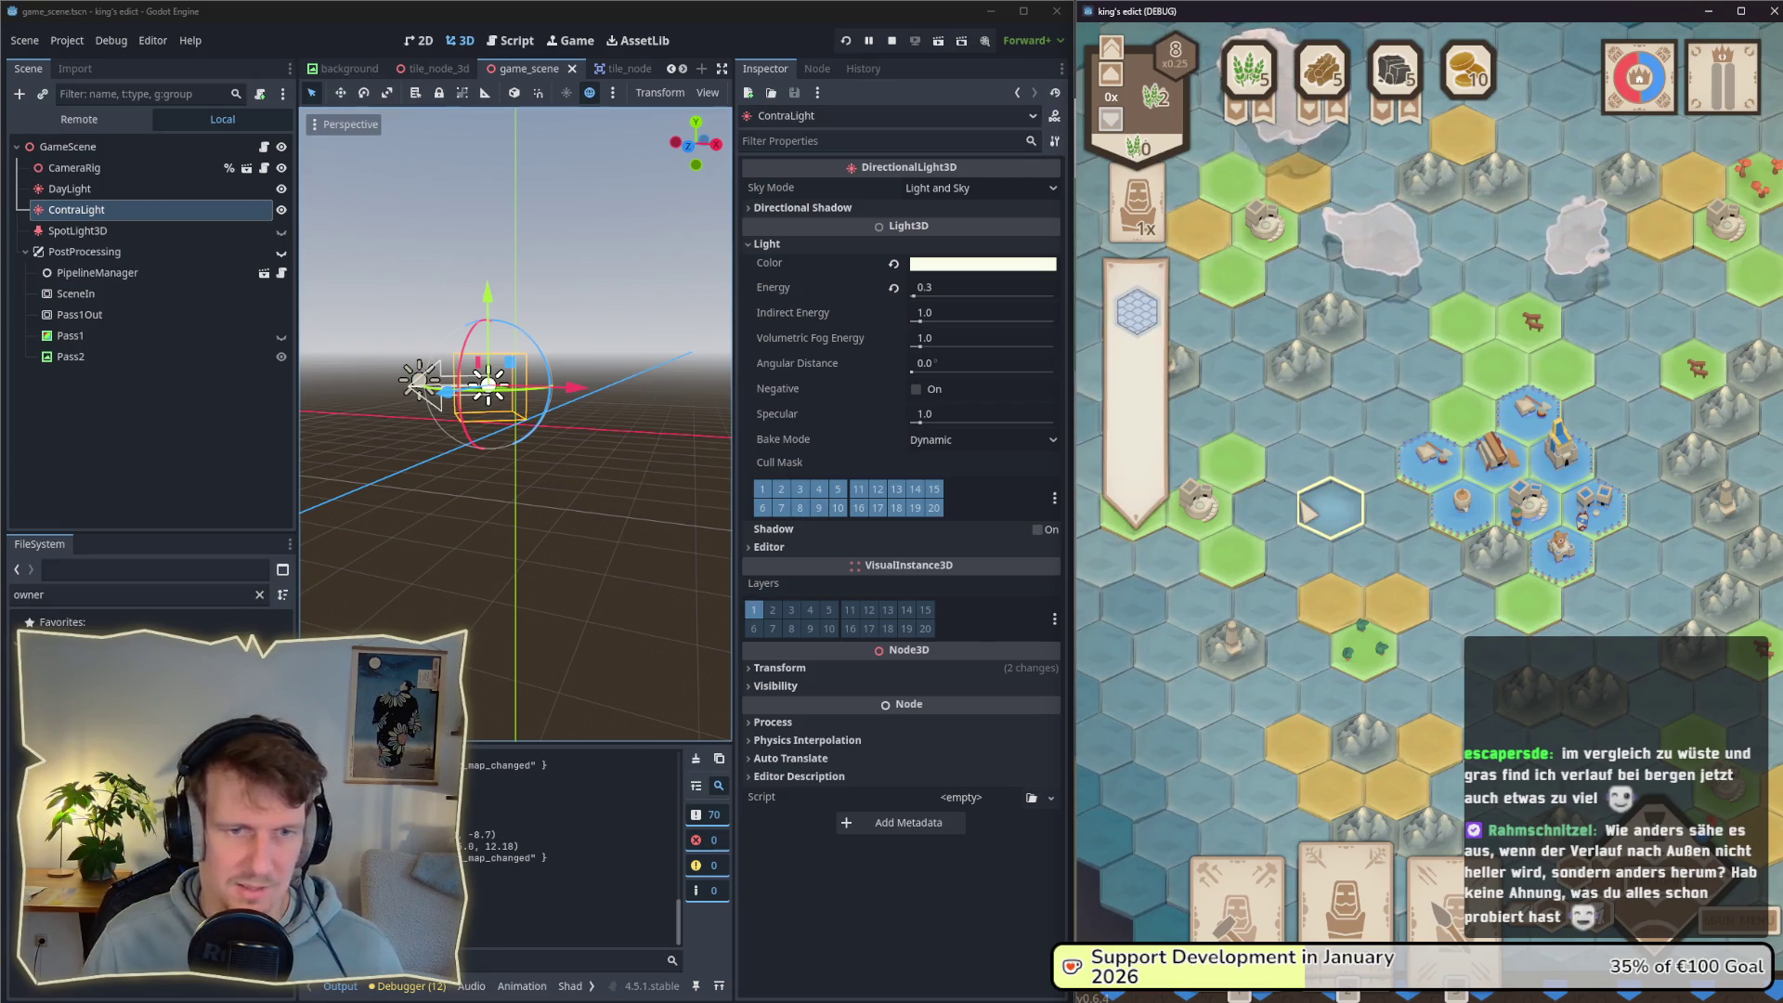
{"action": "key", "text": "super+Tab"}
{"action": "left_click", "coordinate": [1420, 432]}
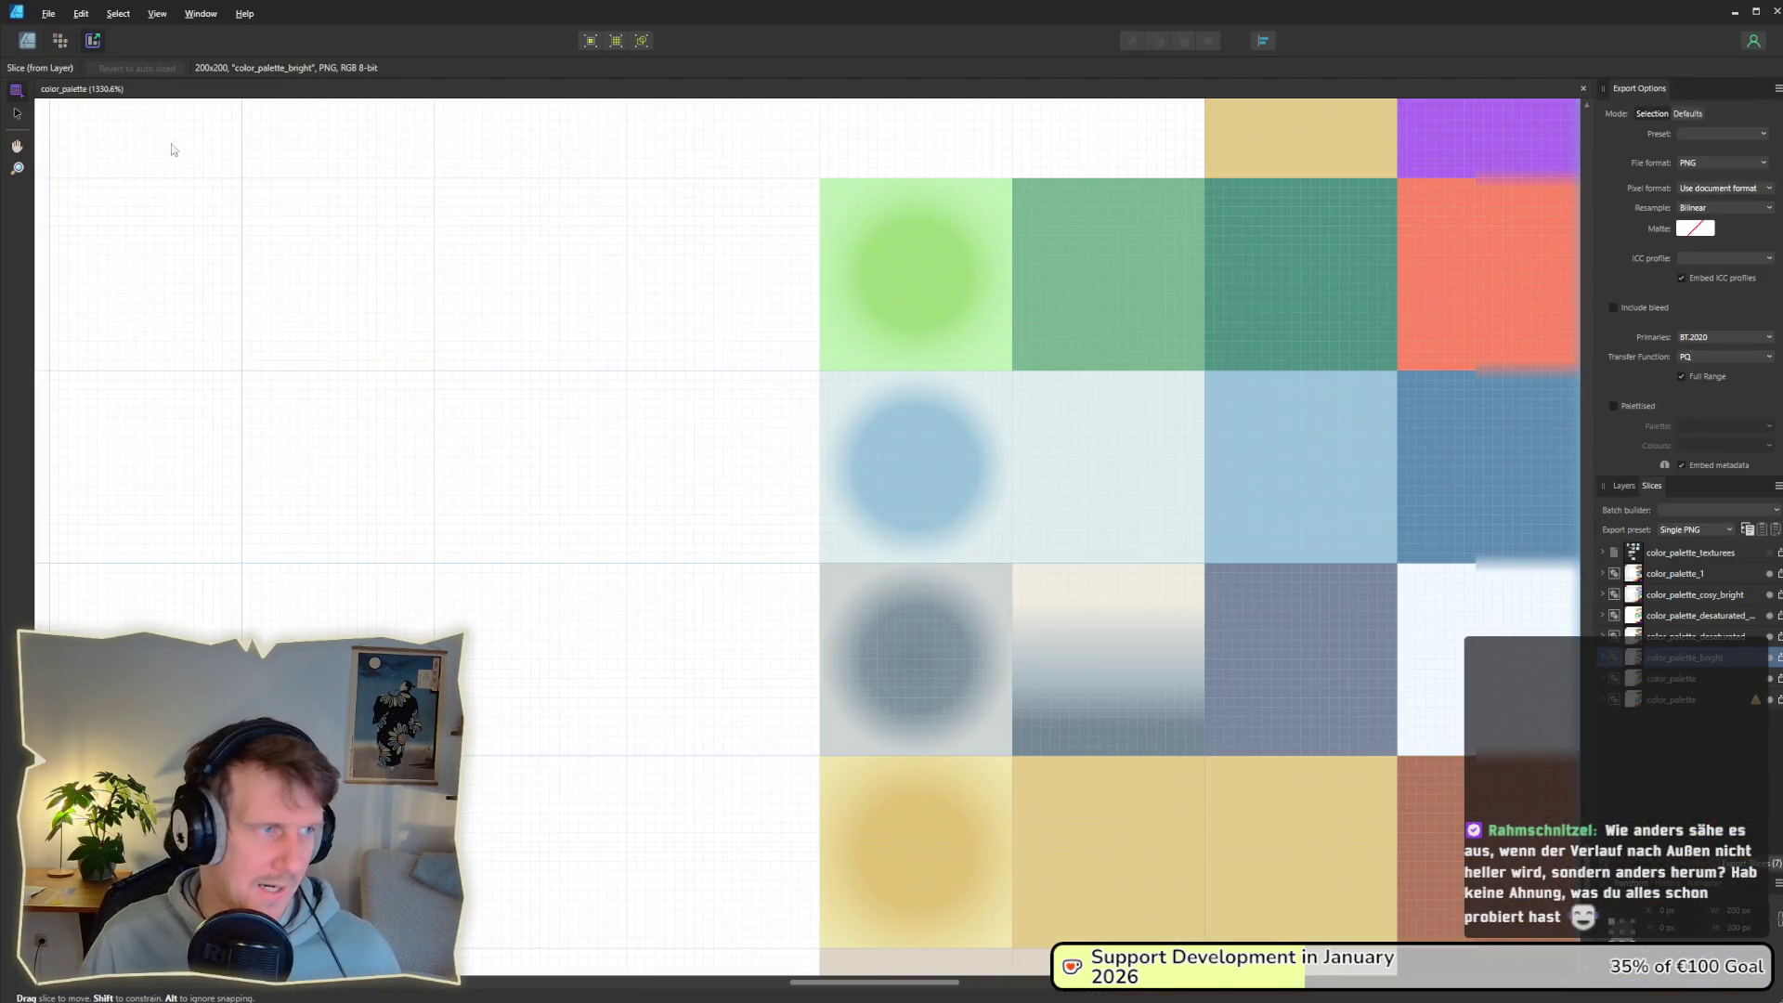
Step: Move the green swatch's gradient stop to 40%
{"action": "left_click", "coordinate": [27, 41]}
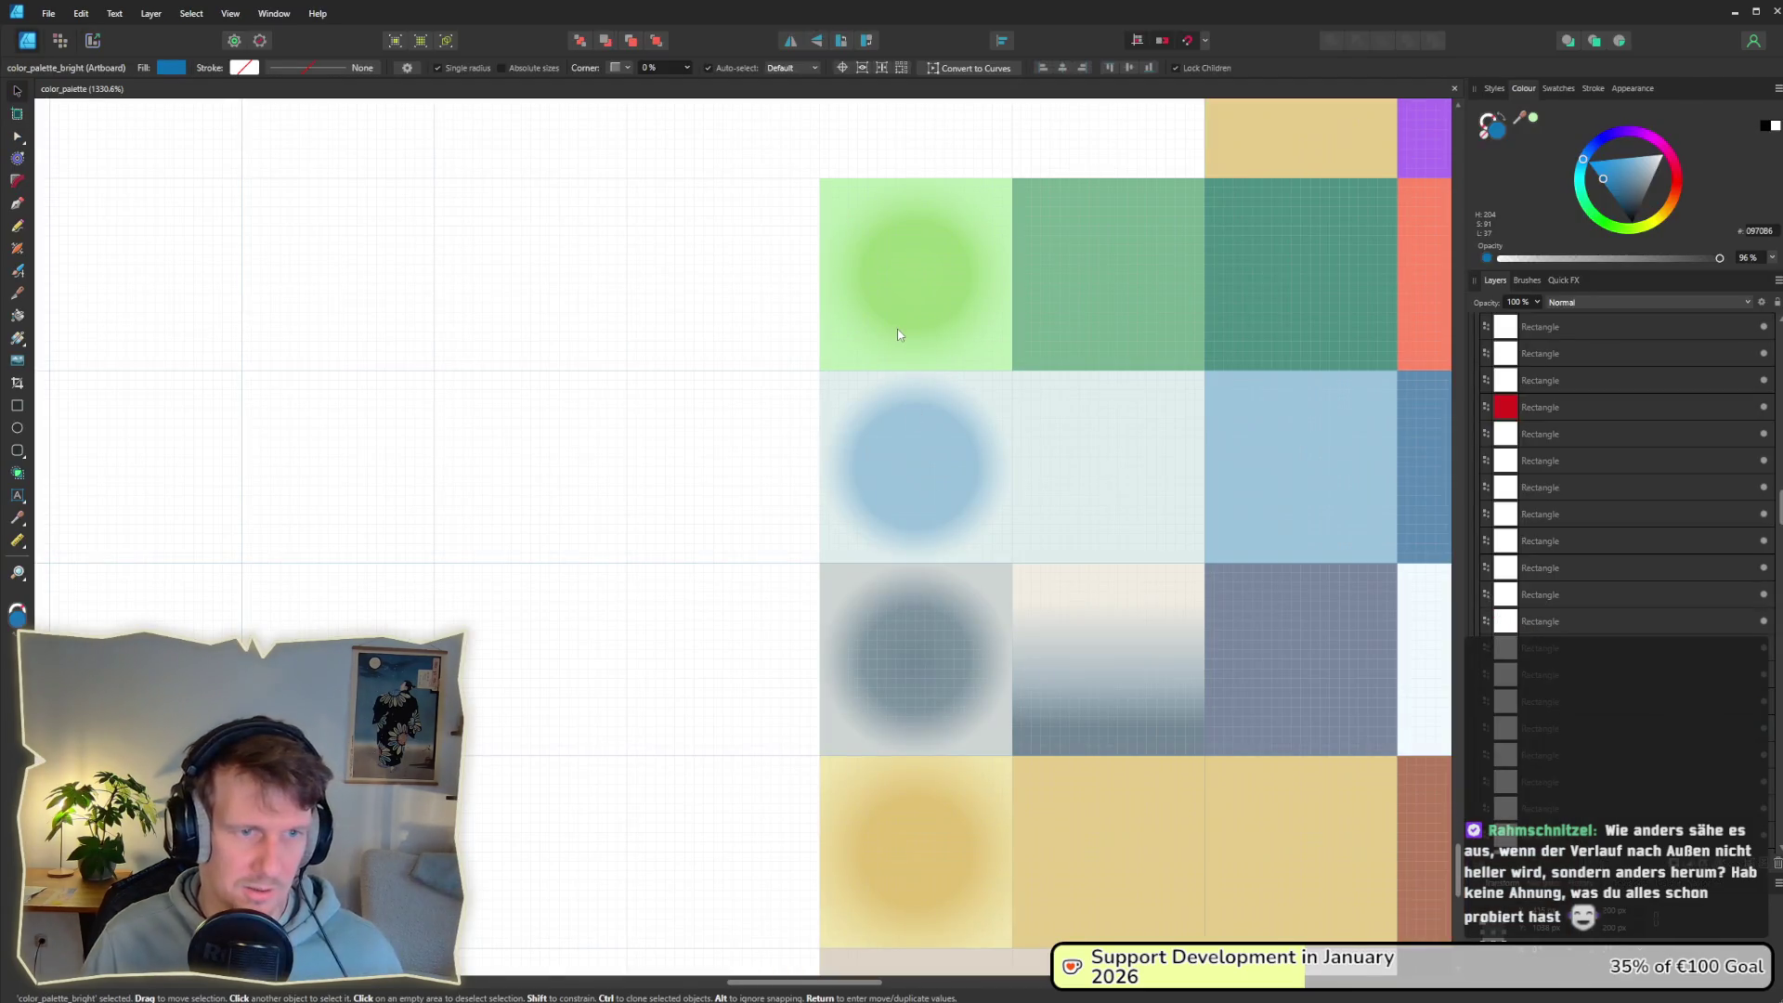
{"action": "double_click", "coordinate": [890, 287]}
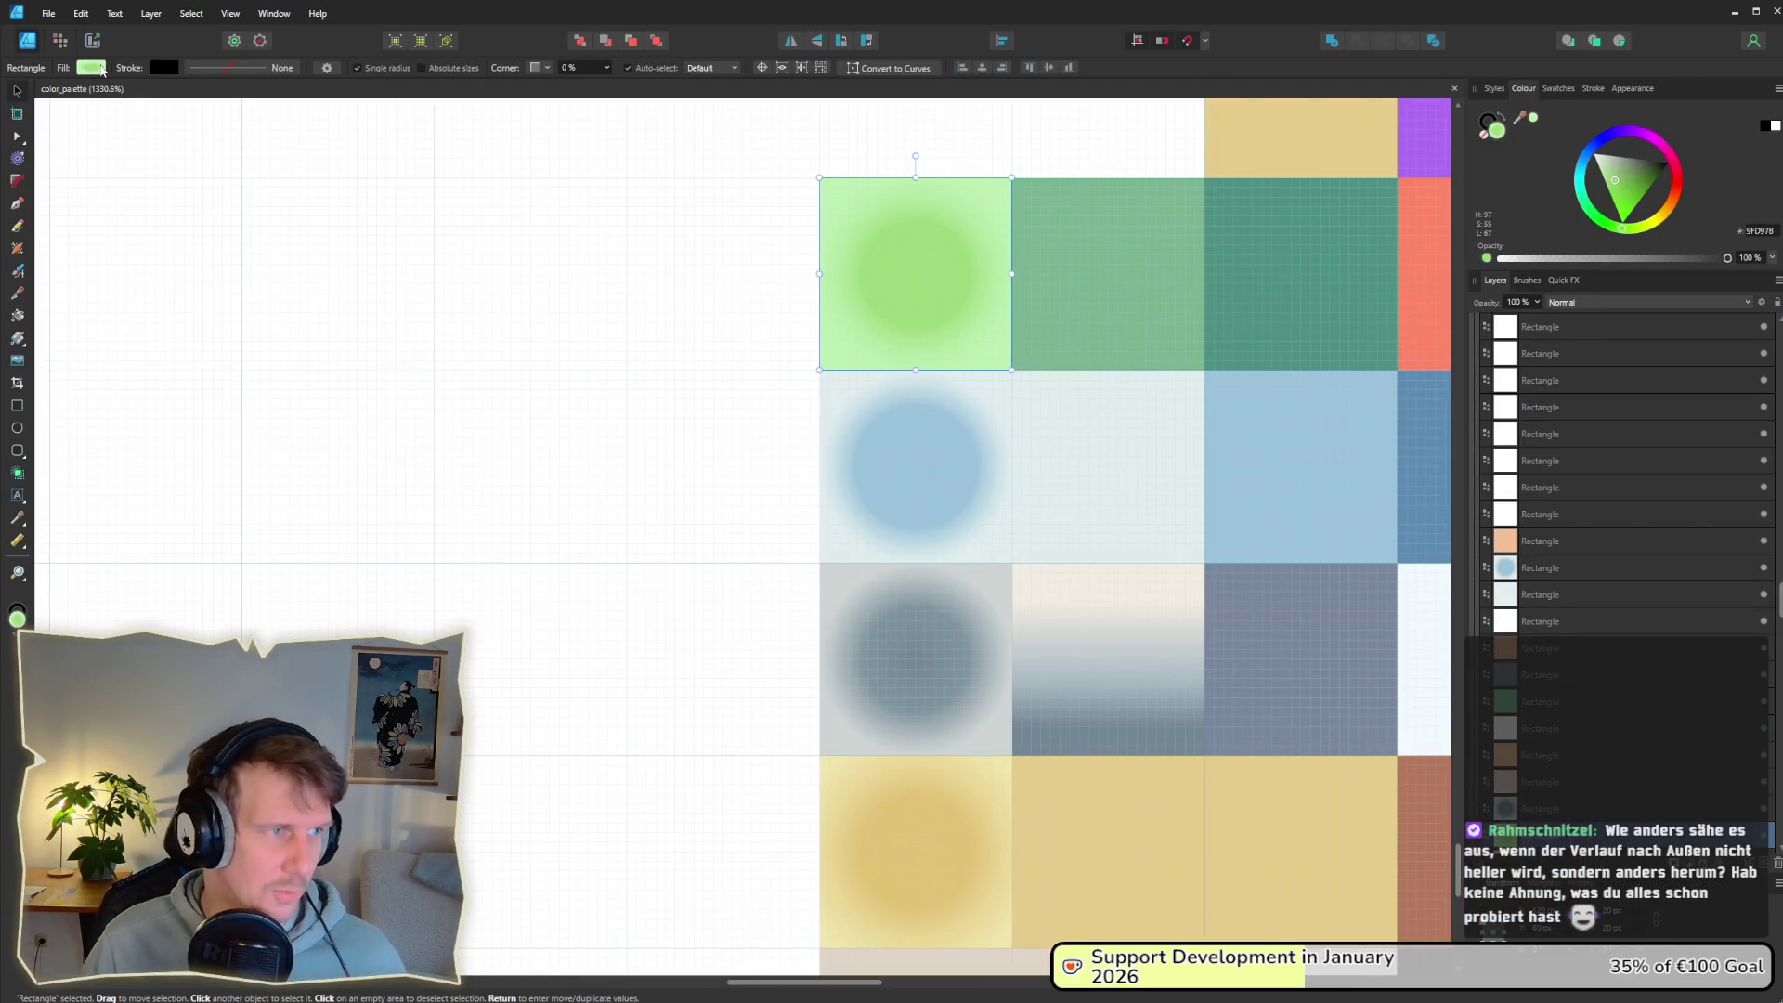
{"action": "left_click", "coordinate": [91, 68]}
{"action": "mouse_move", "coordinate": [111, 135]}
{"action": "left_mouse_down"}
{"action": "mouse_move", "coordinate": [142, 137]}
{"action": "mouse_move", "coordinate": [80, 134]}
{"action": "mouse_move", "coordinate": [109, 134]}
{"action": "left_mouse_up"}
Step: Raise the yellow swatch's gradient midpoint from 46% to 48%
{"action": "left_click", "coordinate": [914, 852]}
{"action": "left_click", "coordinate": [91, 67]}
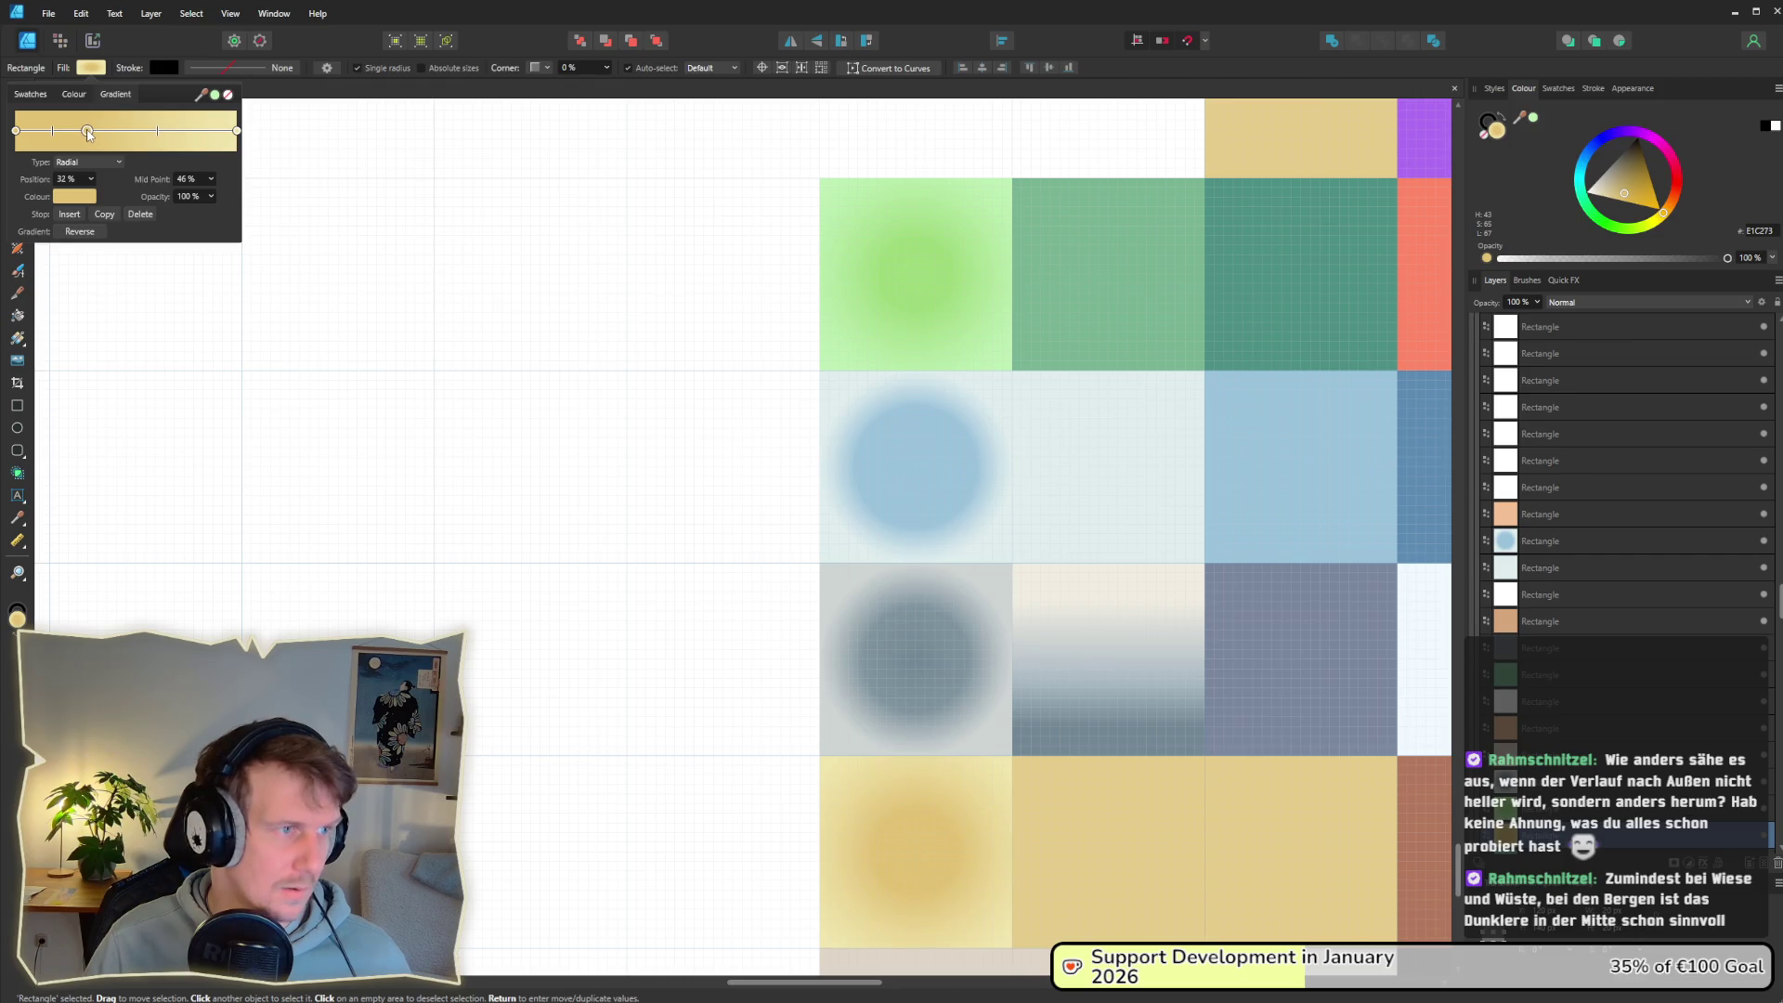
{"action": "left_click_drag", "start_coordinate": [158, 134], "coordinate": [160, 134]}
{"action": "mouse_move", "coordinate": [438, 179]}
{"action": "left_mouse_down"}
{"action": "mouse_move", "coordinate": [430, 231]}
{"action": "mouse_move", "coordinate": [238, 365]}
{"action": "left_mouse_up"}
{"action": "key", "text": "ctrl+3"}
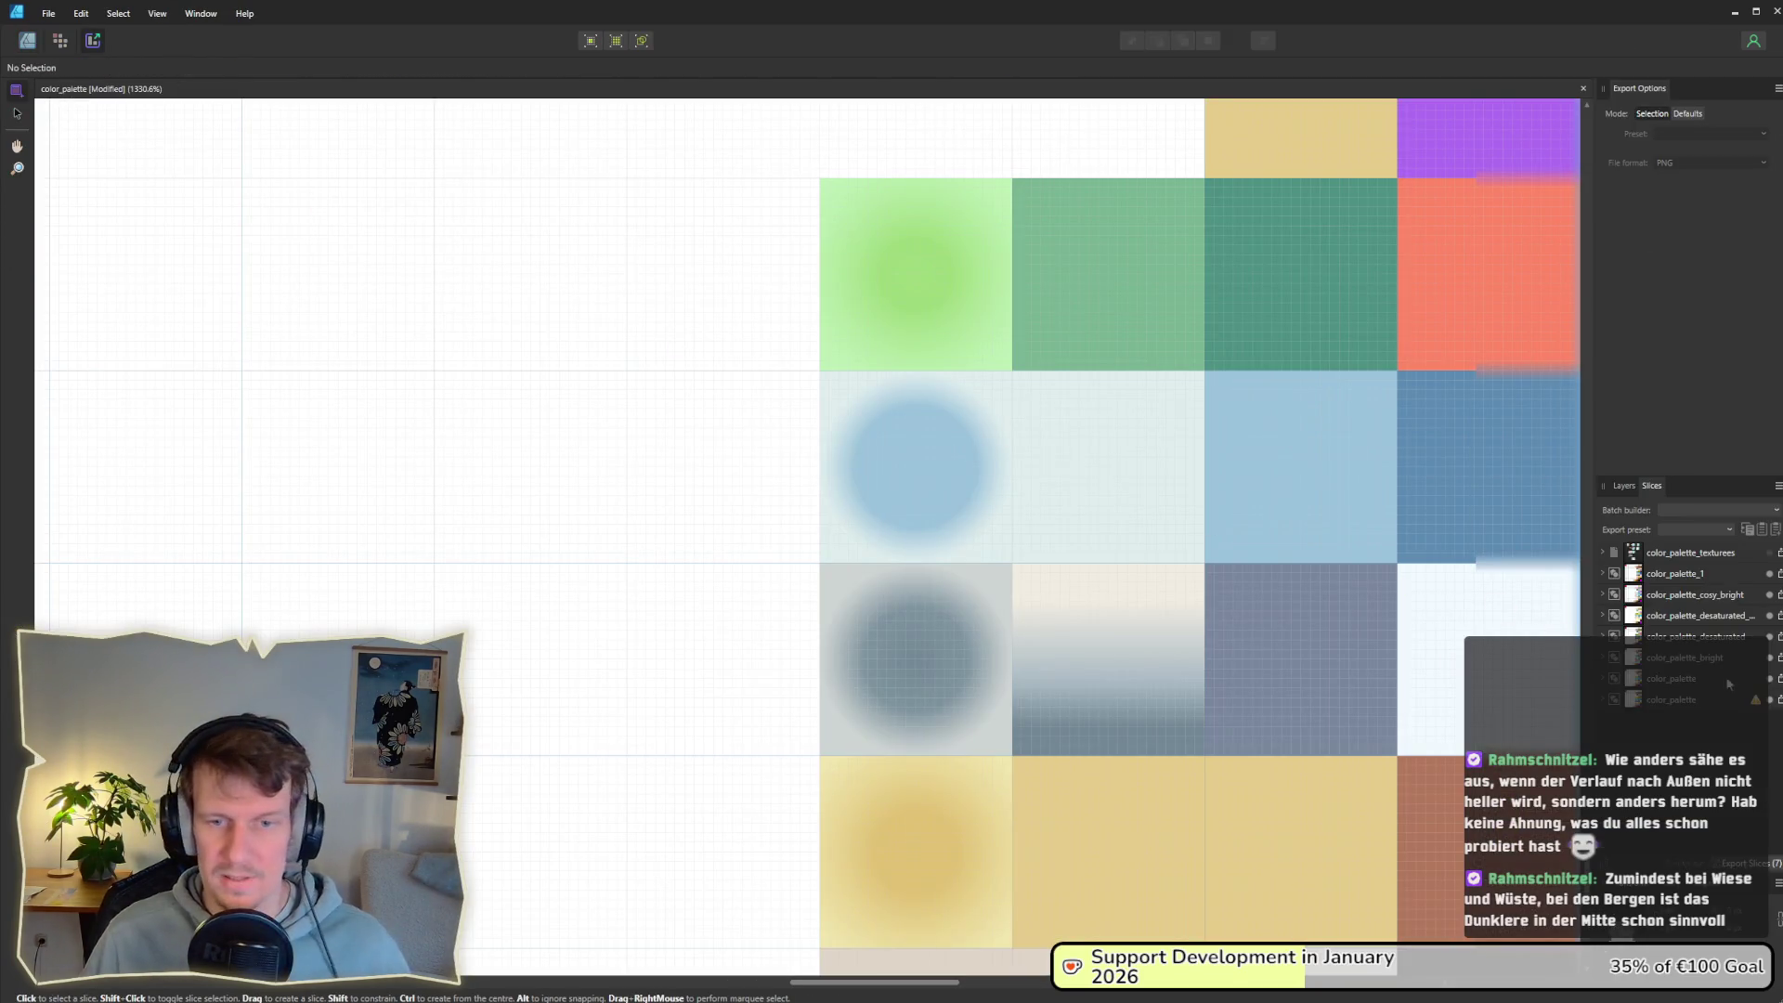
Step: Save the color_palette_bright slice as color_palette.png in kings-edict assets, overwriting the old file
{"action": "left_click", "coordinate": [1740, 663]}
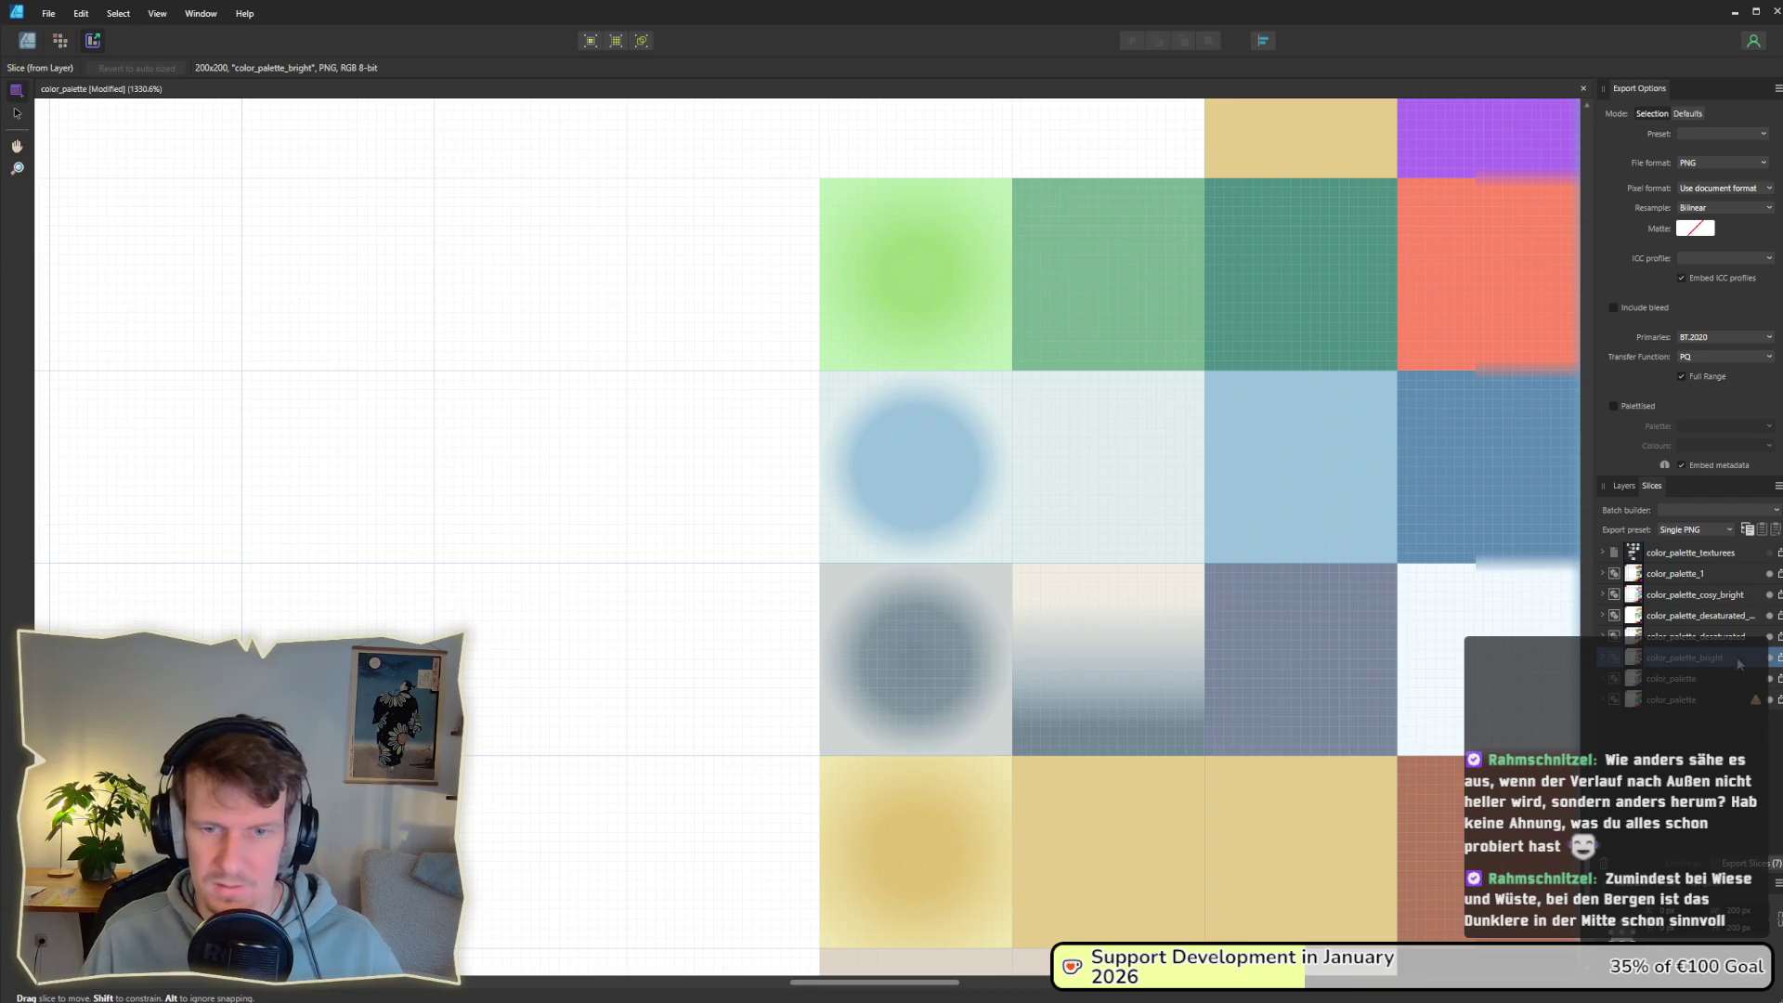
{"action": "left_click", "coordinate": [1779, 661]}
{"action": "left_click", "coordinate": [177, 419]}
{"action": "key", "text": "BackSpace"}
{"action": "key", "text": "BackSpace"}
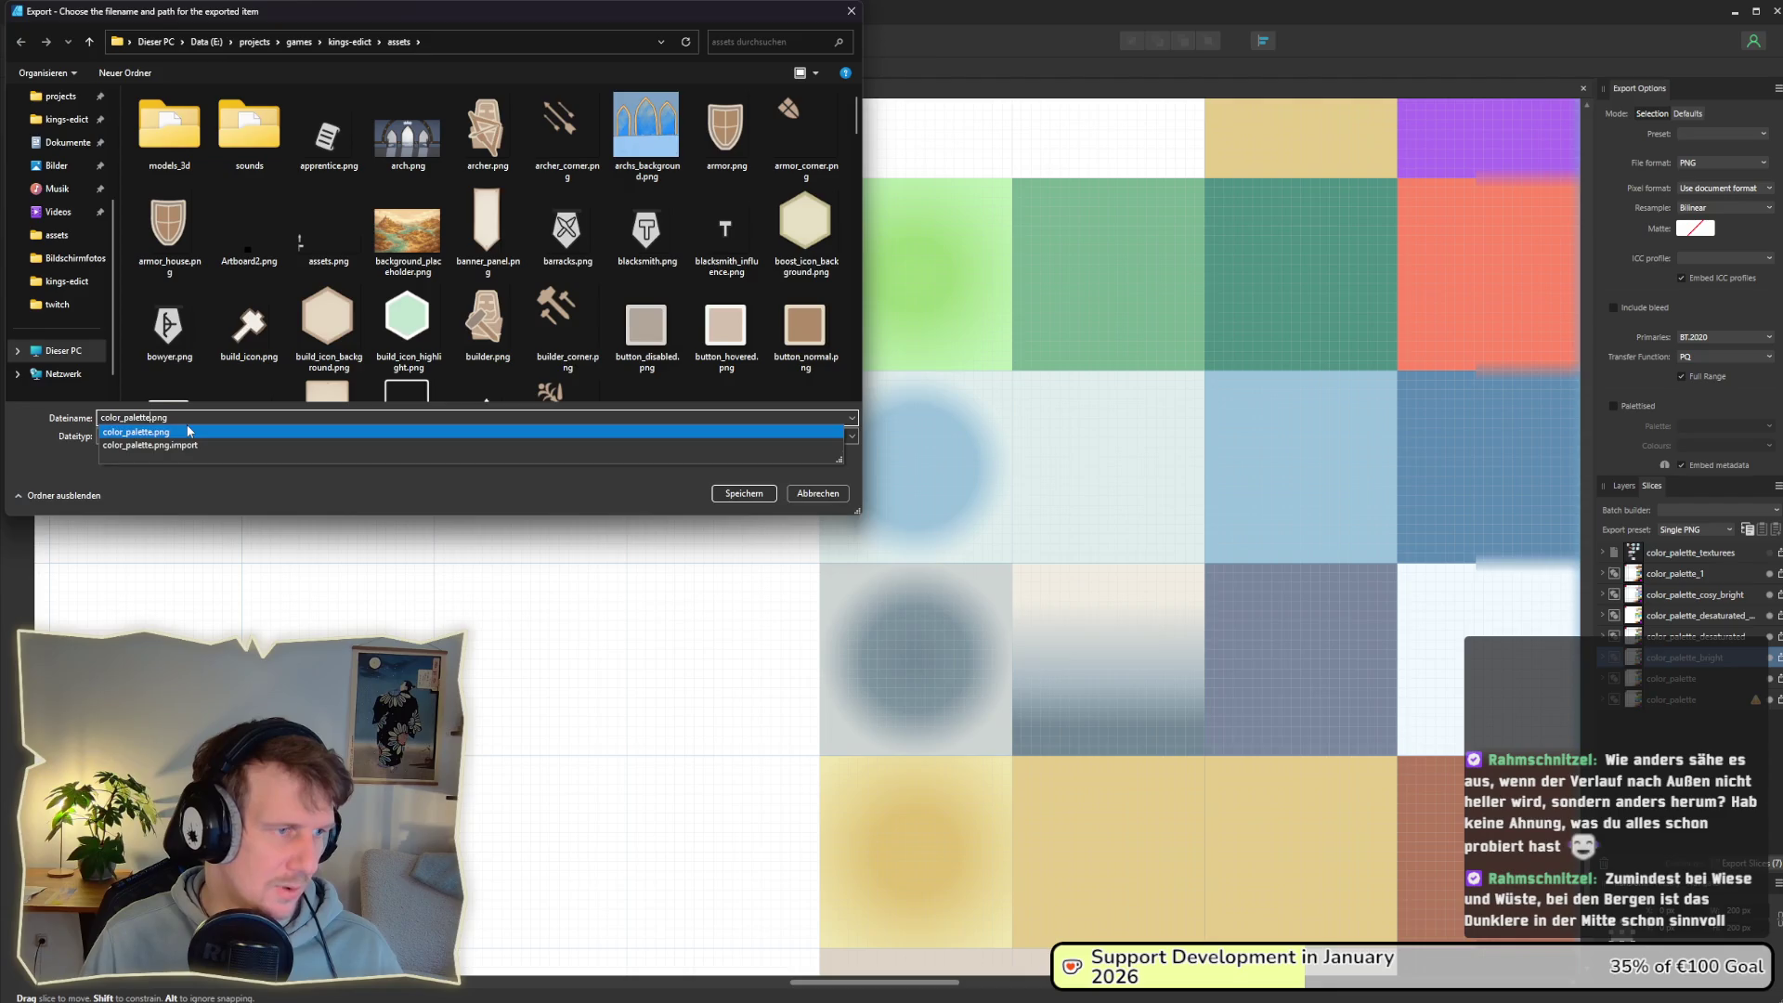
{"action": "key", "text": "Return"}
{"action": "left_click", "coordinate": [1287, 566]}
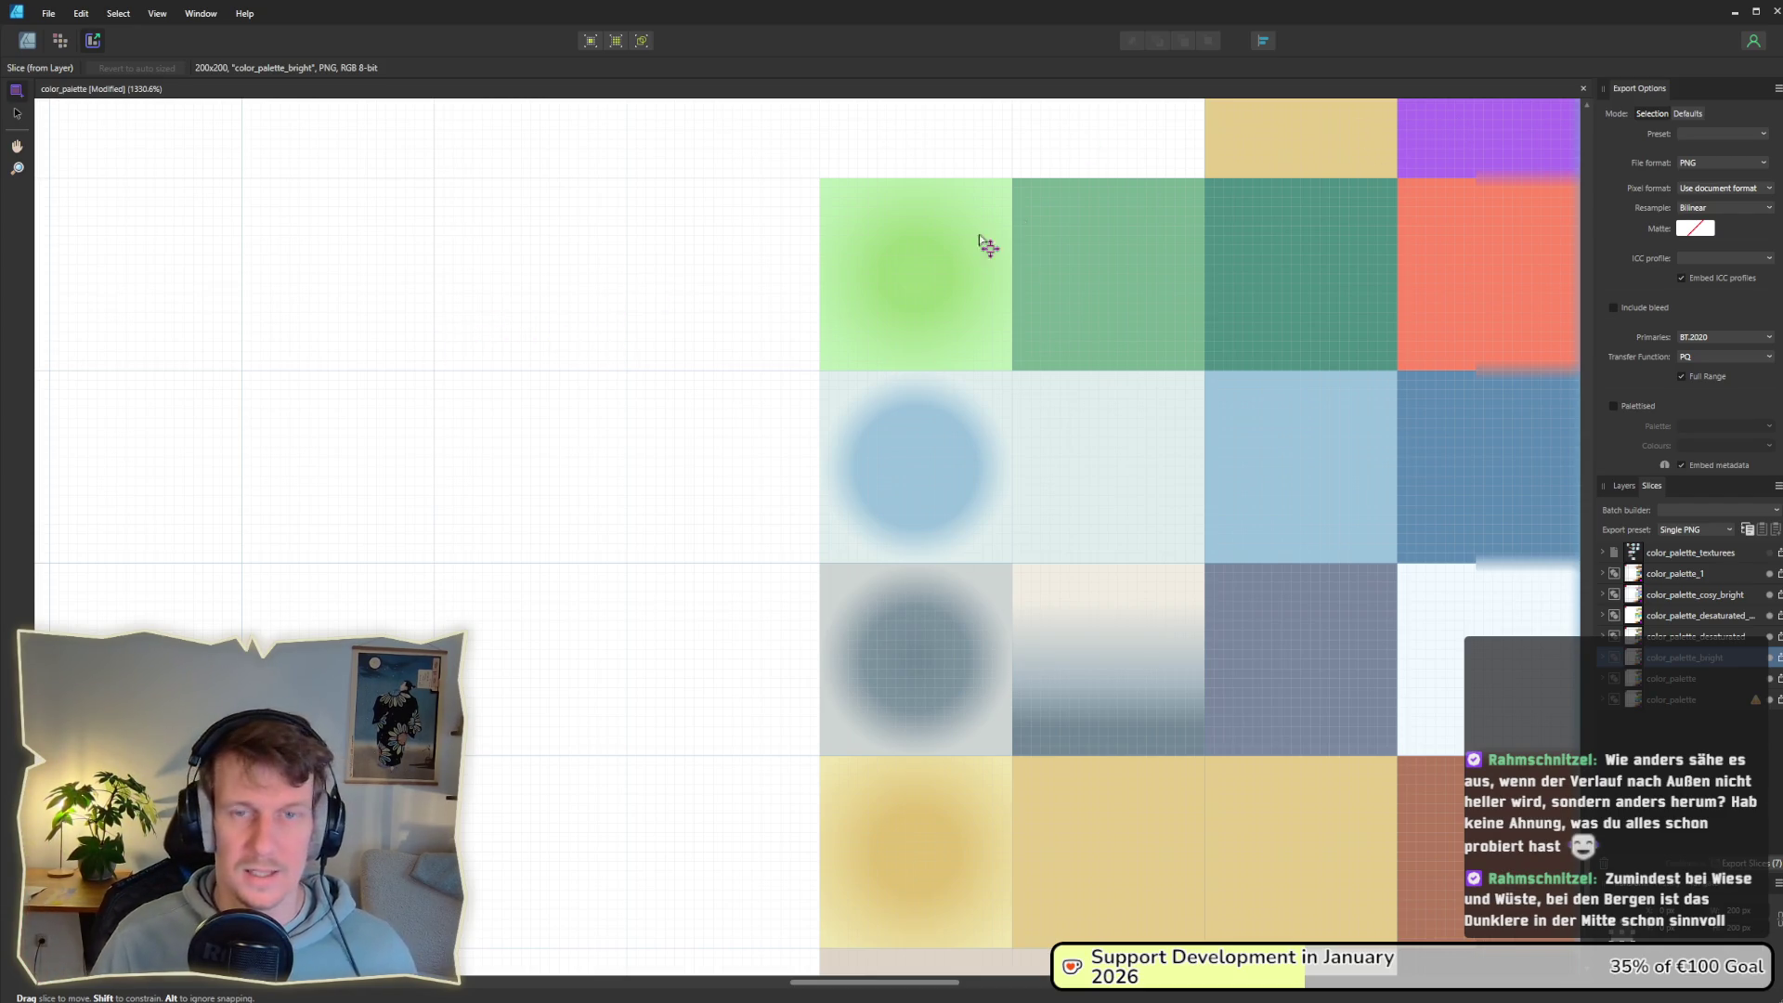
{"action": "key", "text": "alt+Tab"}
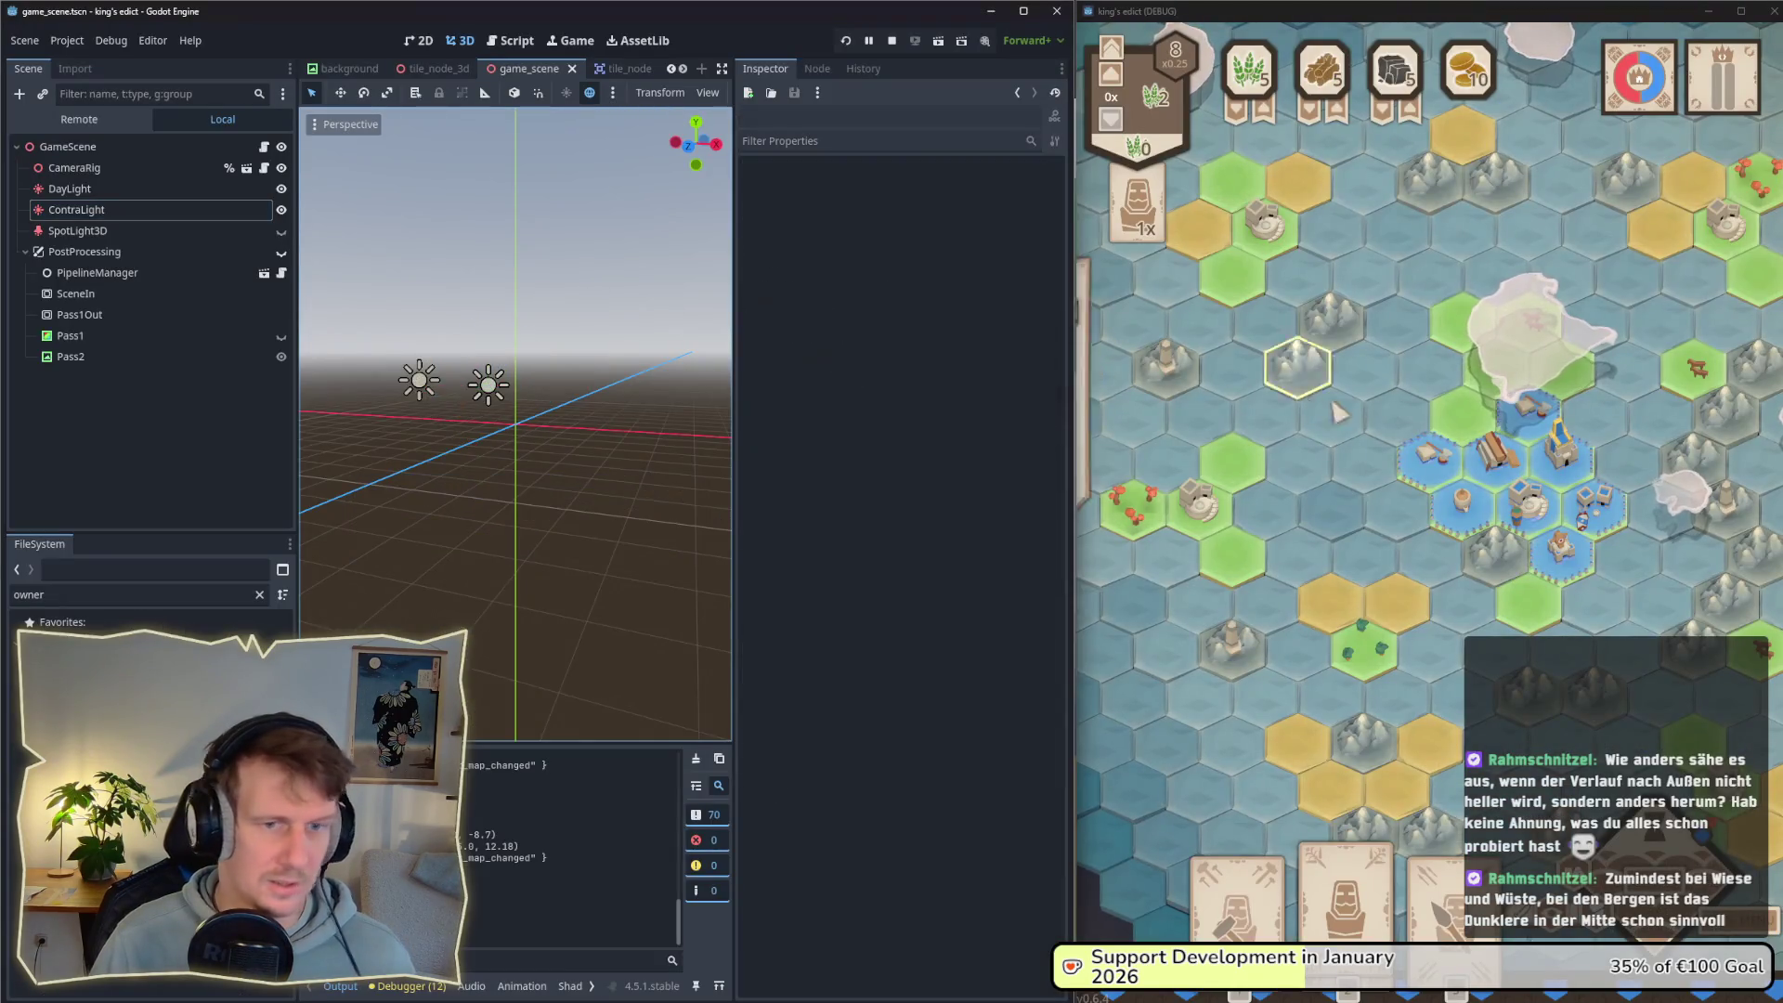
Step: Zoom and pan around the running game's hex map with WASD to inspect the terrain tiles
{"action": "left_click", "coordinate": [1338, 411]}
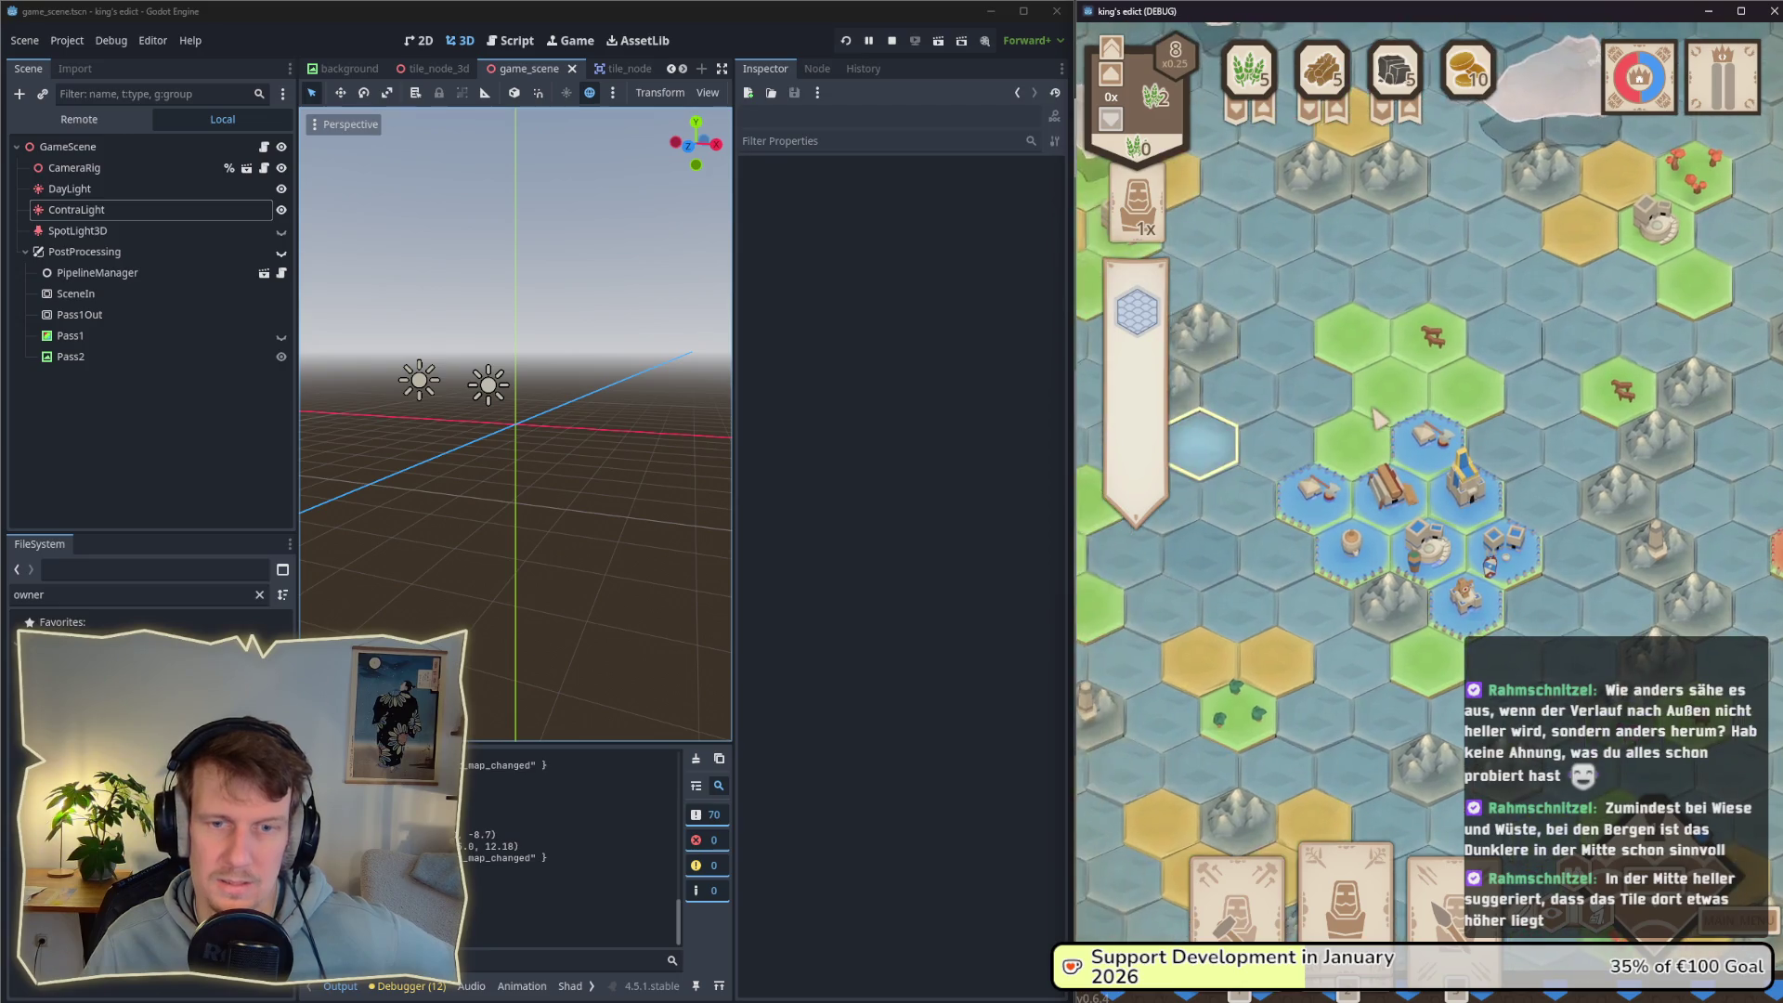
{"action": "scroll", "coordinate": [1384, 429], "scroll_direction": "up", "scroll_amount": 2}
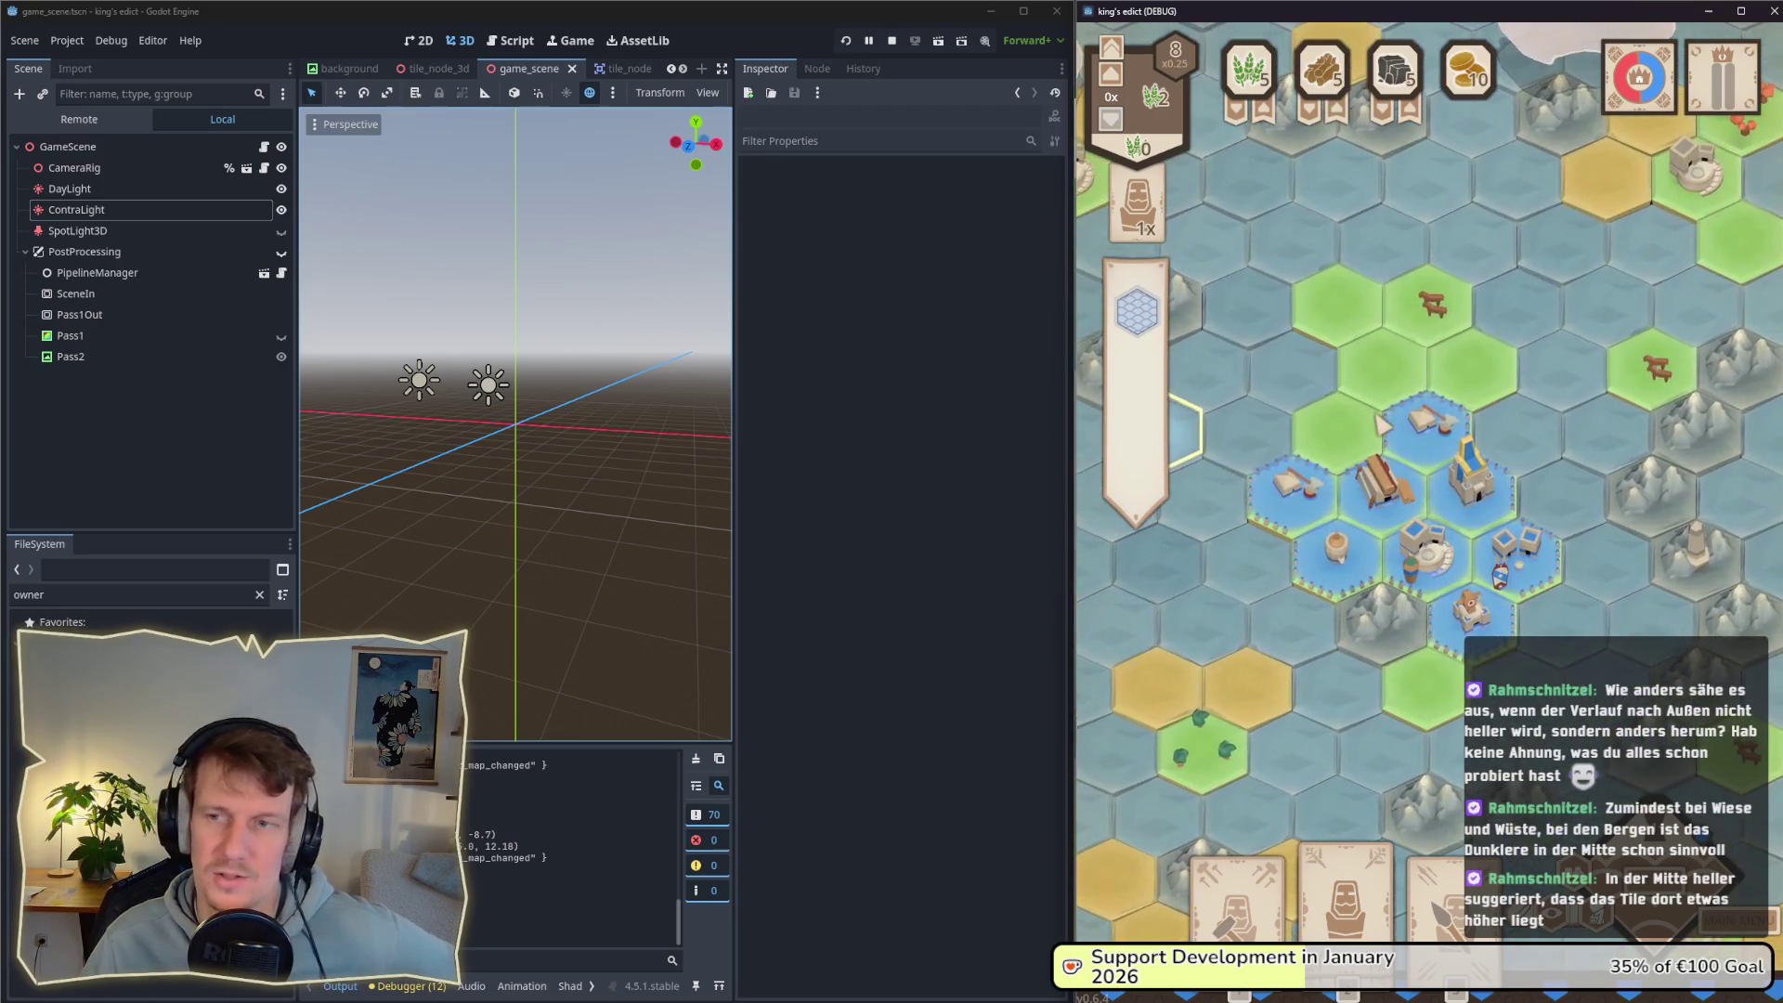
{"action": "scroll", "coordinate": [1393, 380], "scroll_direction": "down", "scroll_amount": 2}
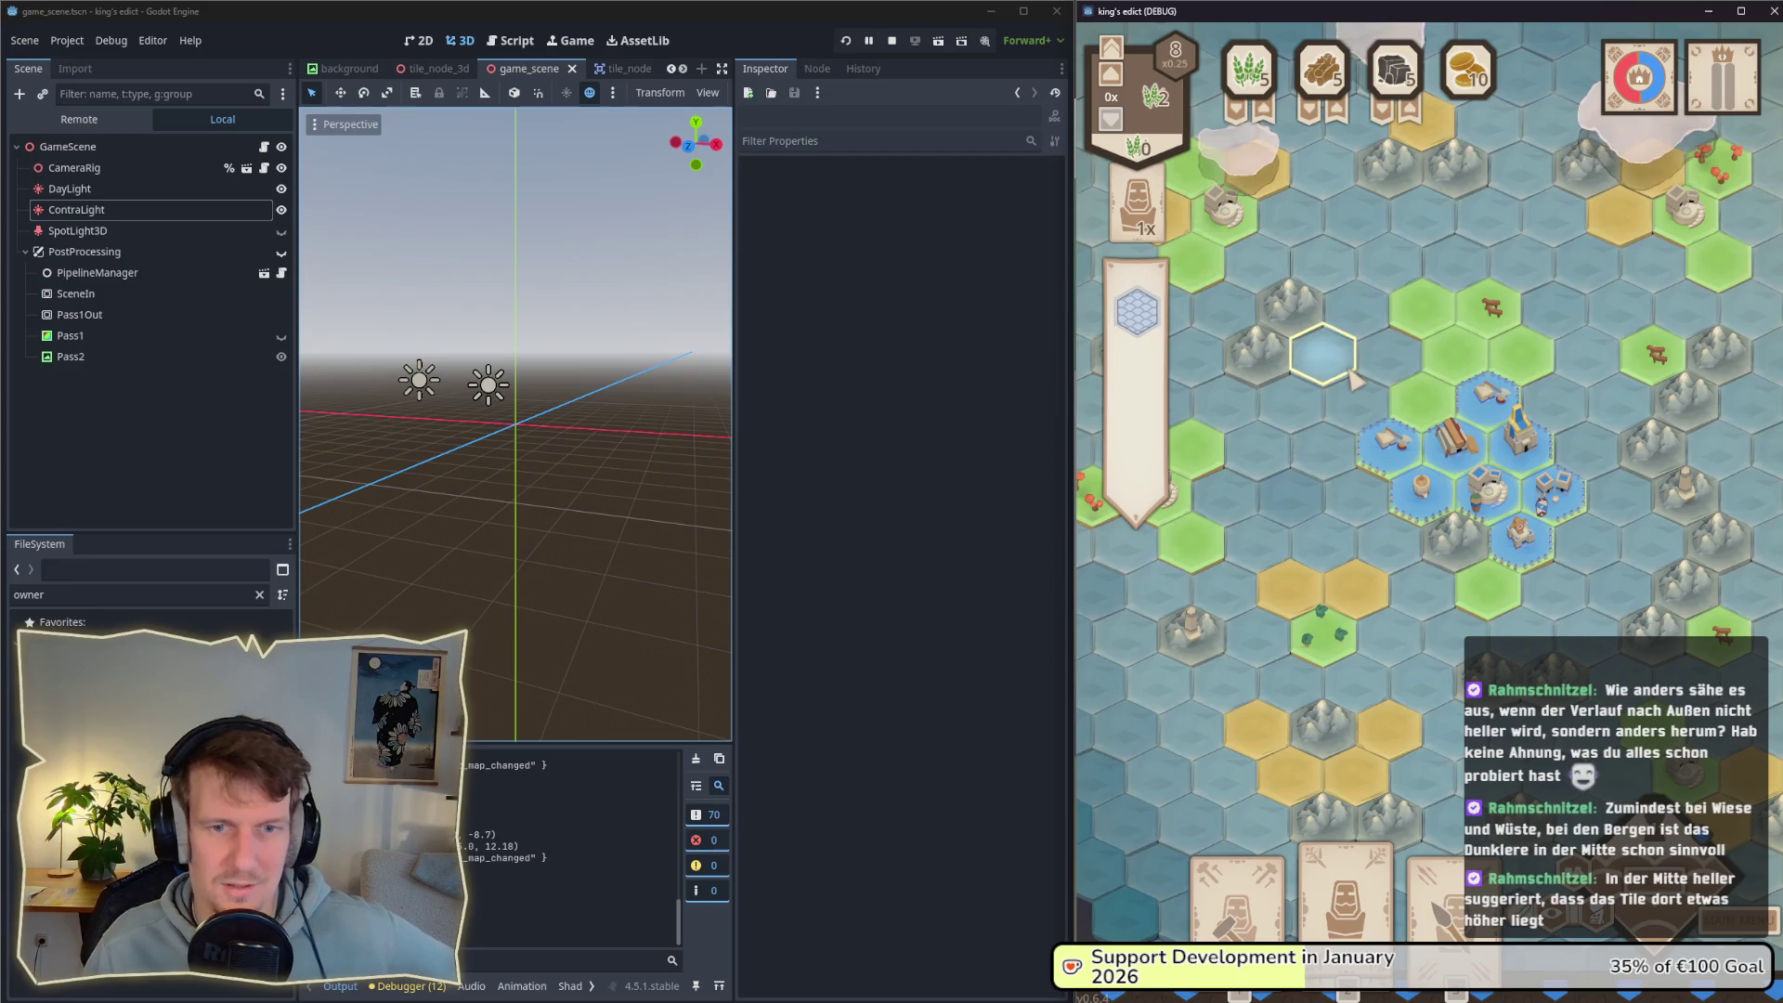
{"action": "key", "text": "w"}
{"action": "key", "text": "s"}
{"action": "key", "text": "d"}
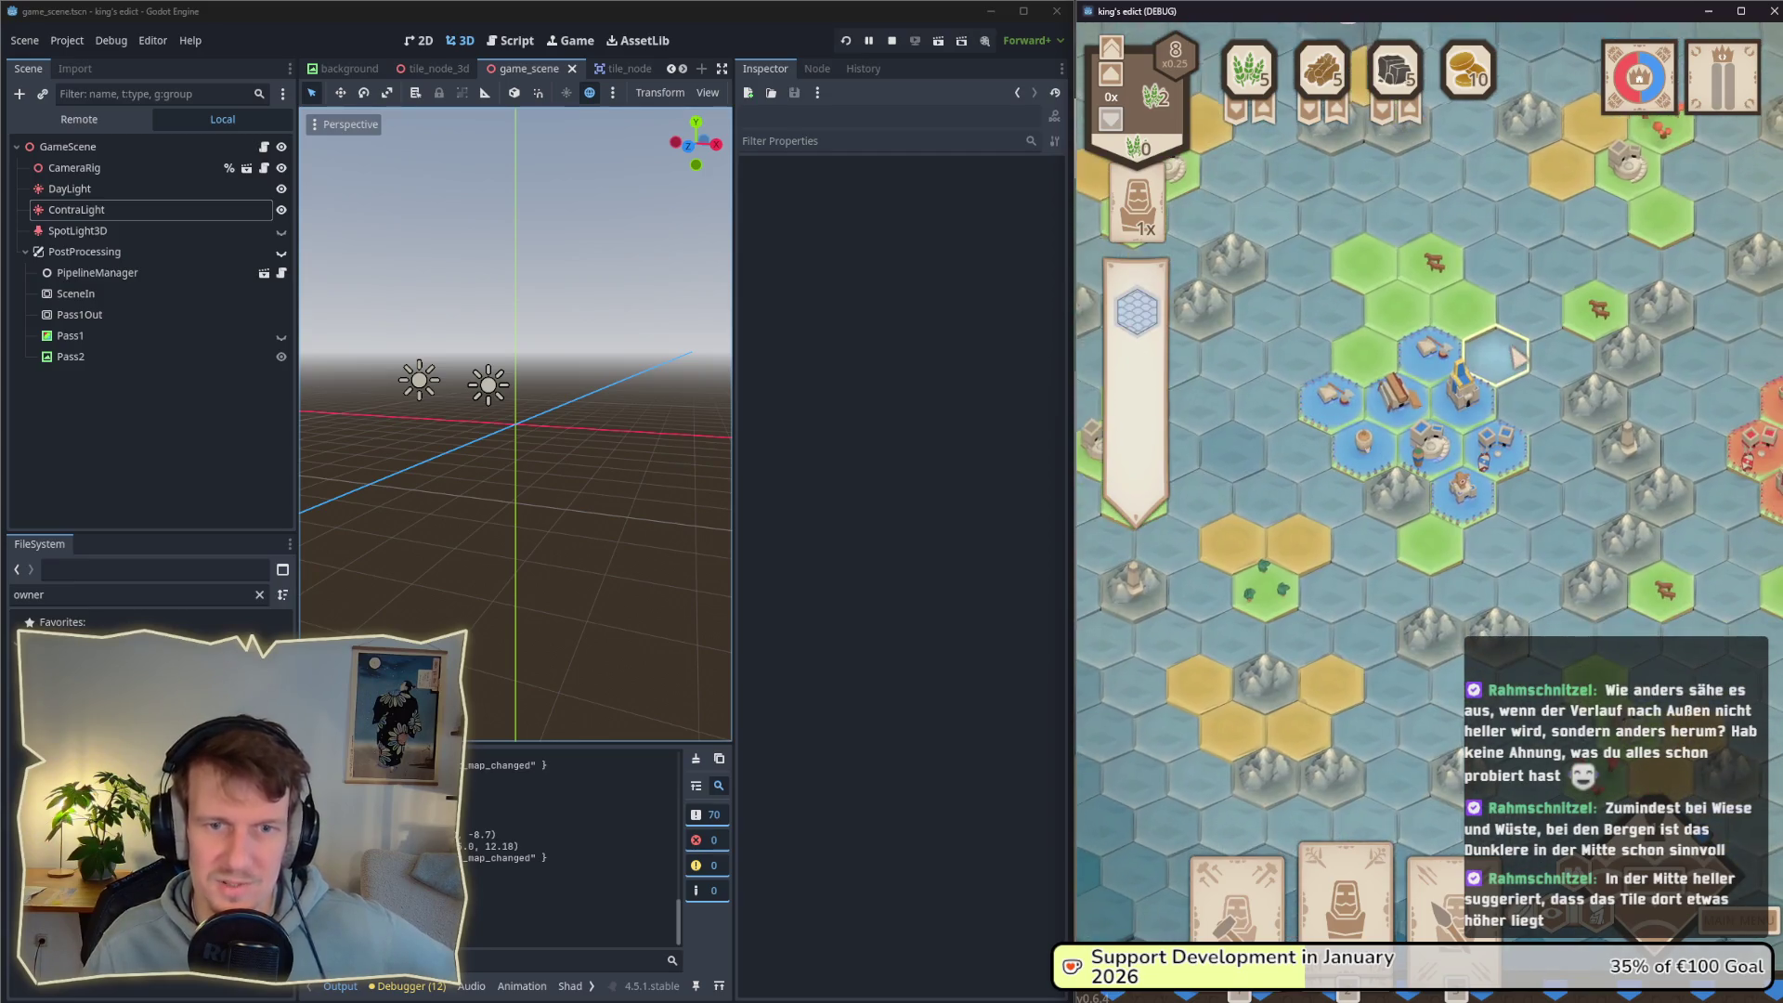
{"action": "key", "text": "s"}
{"action": "key", "text": "w"}
{"action": "key", "text": "a"}
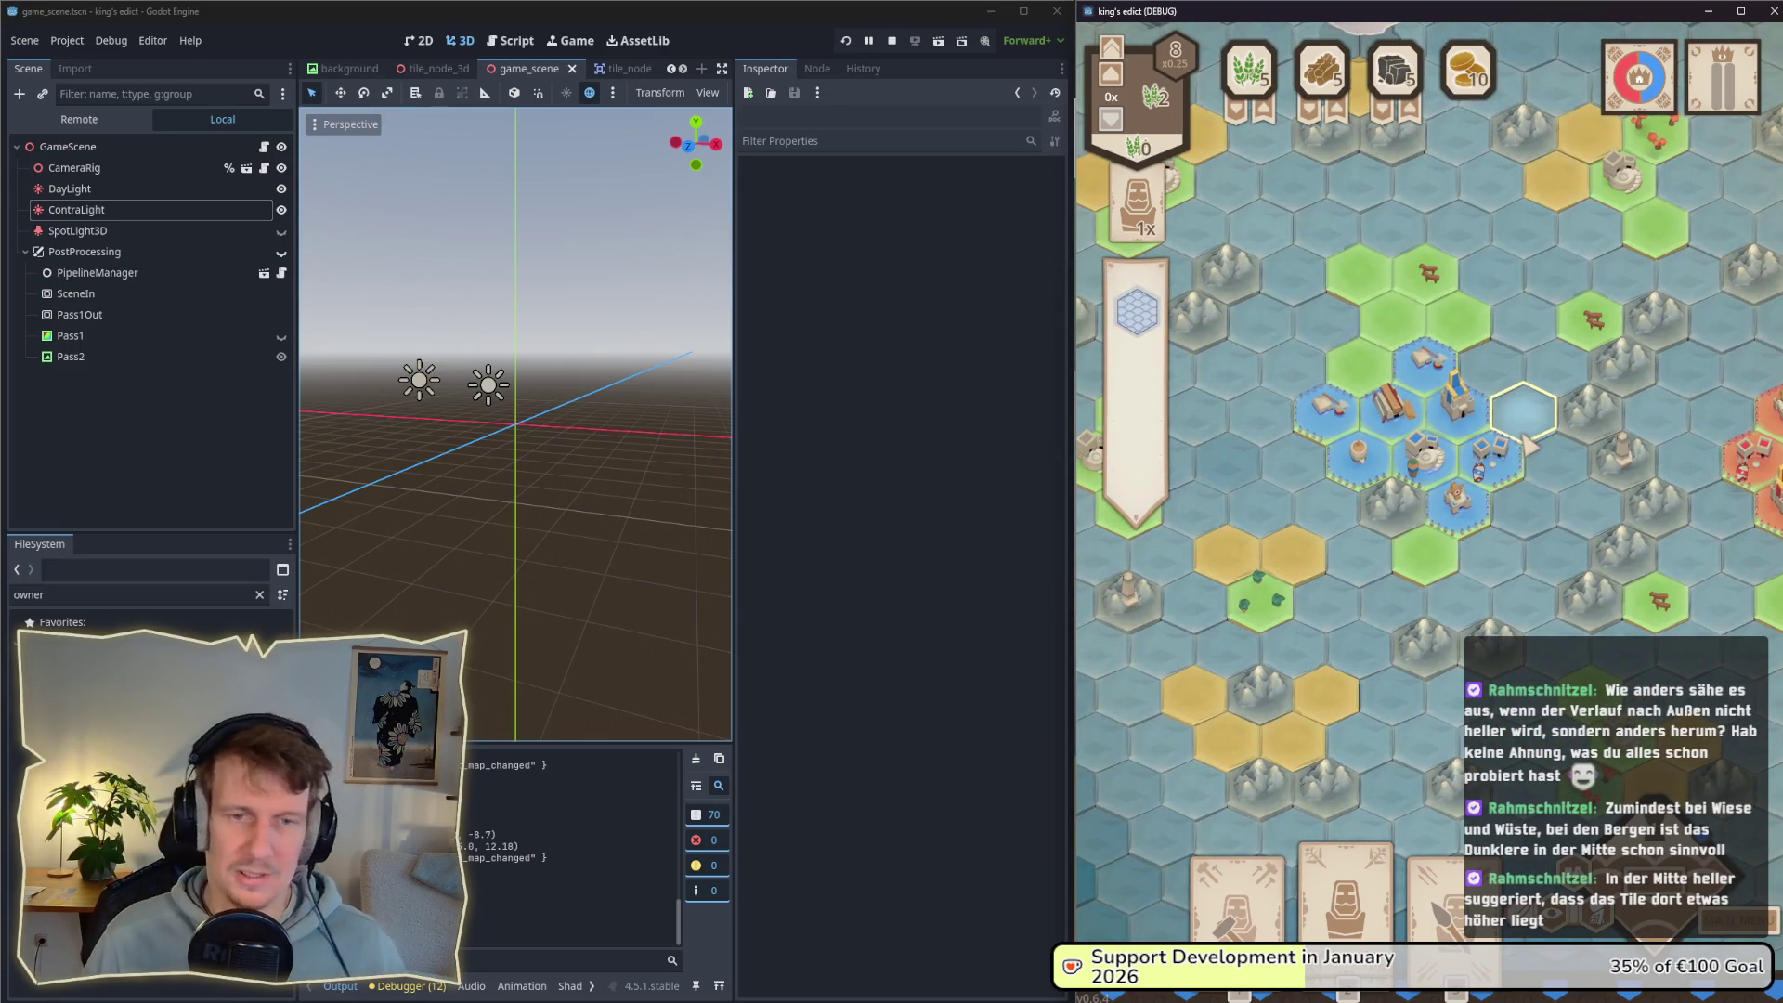
{"action": "key", "text": "w"}
{"action": "key", "text": "a"}
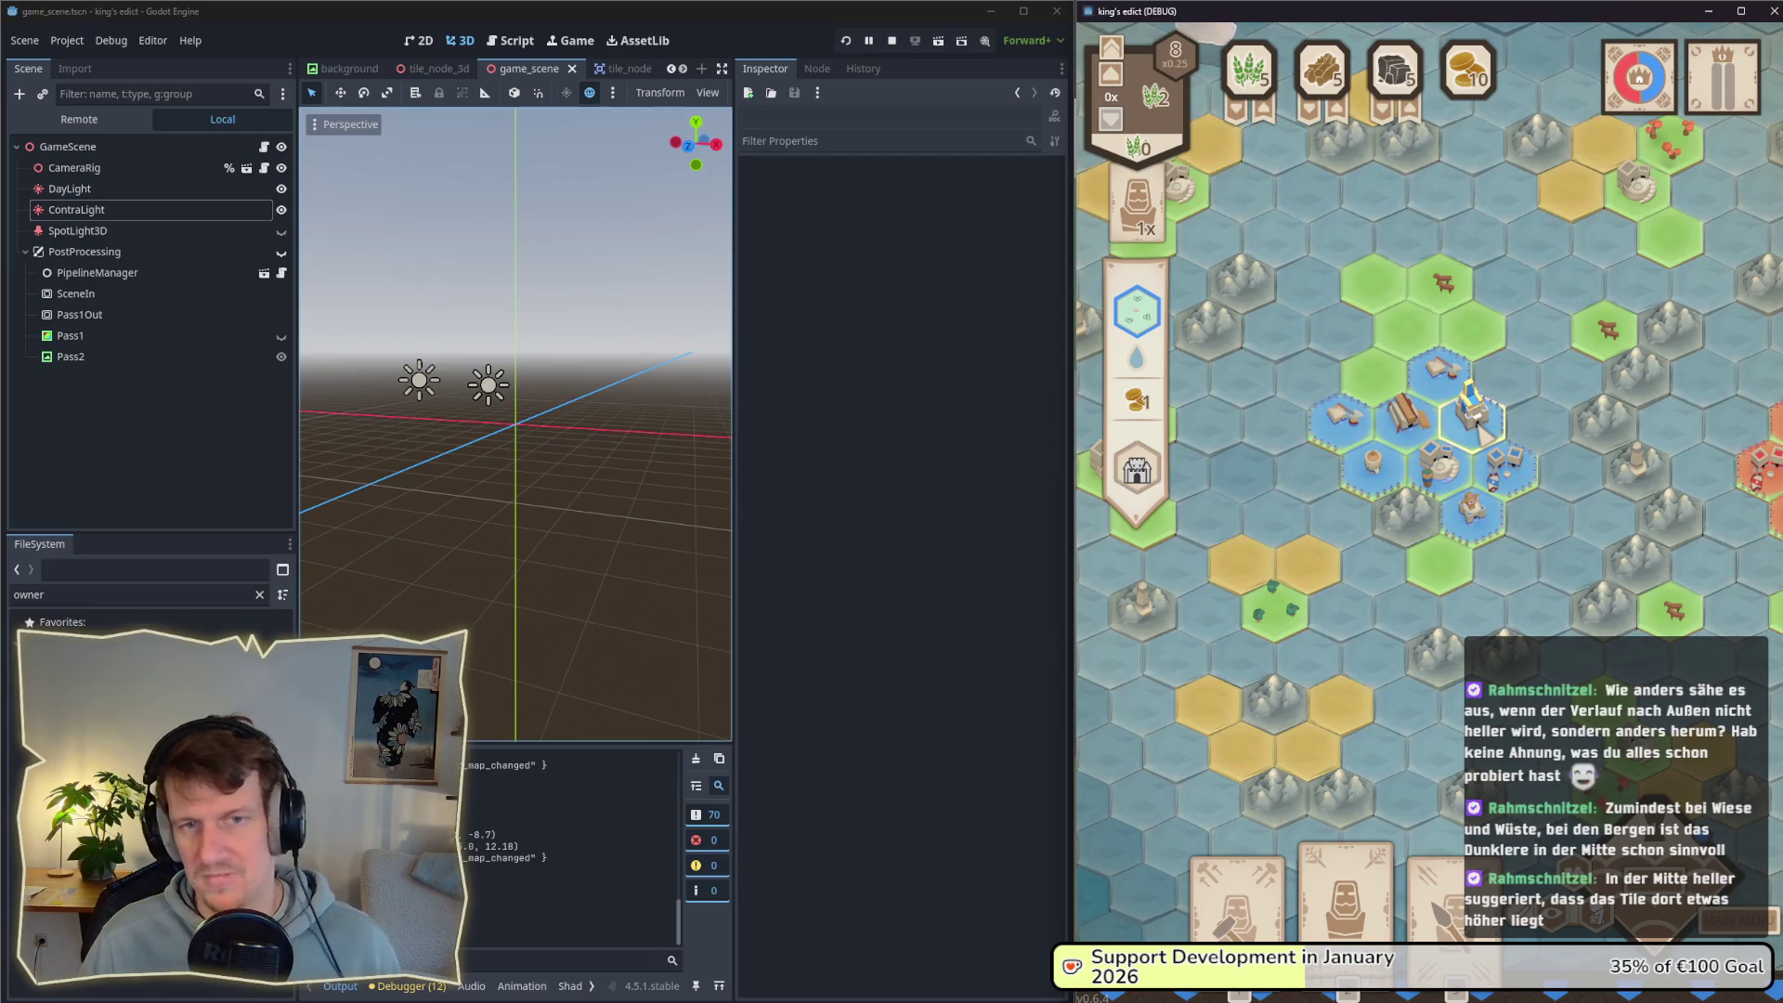
Step: Switch back from Godot to the color_palette document in Affinity Designer
{"action": "left_click", "coordinate": [1003, 574]}
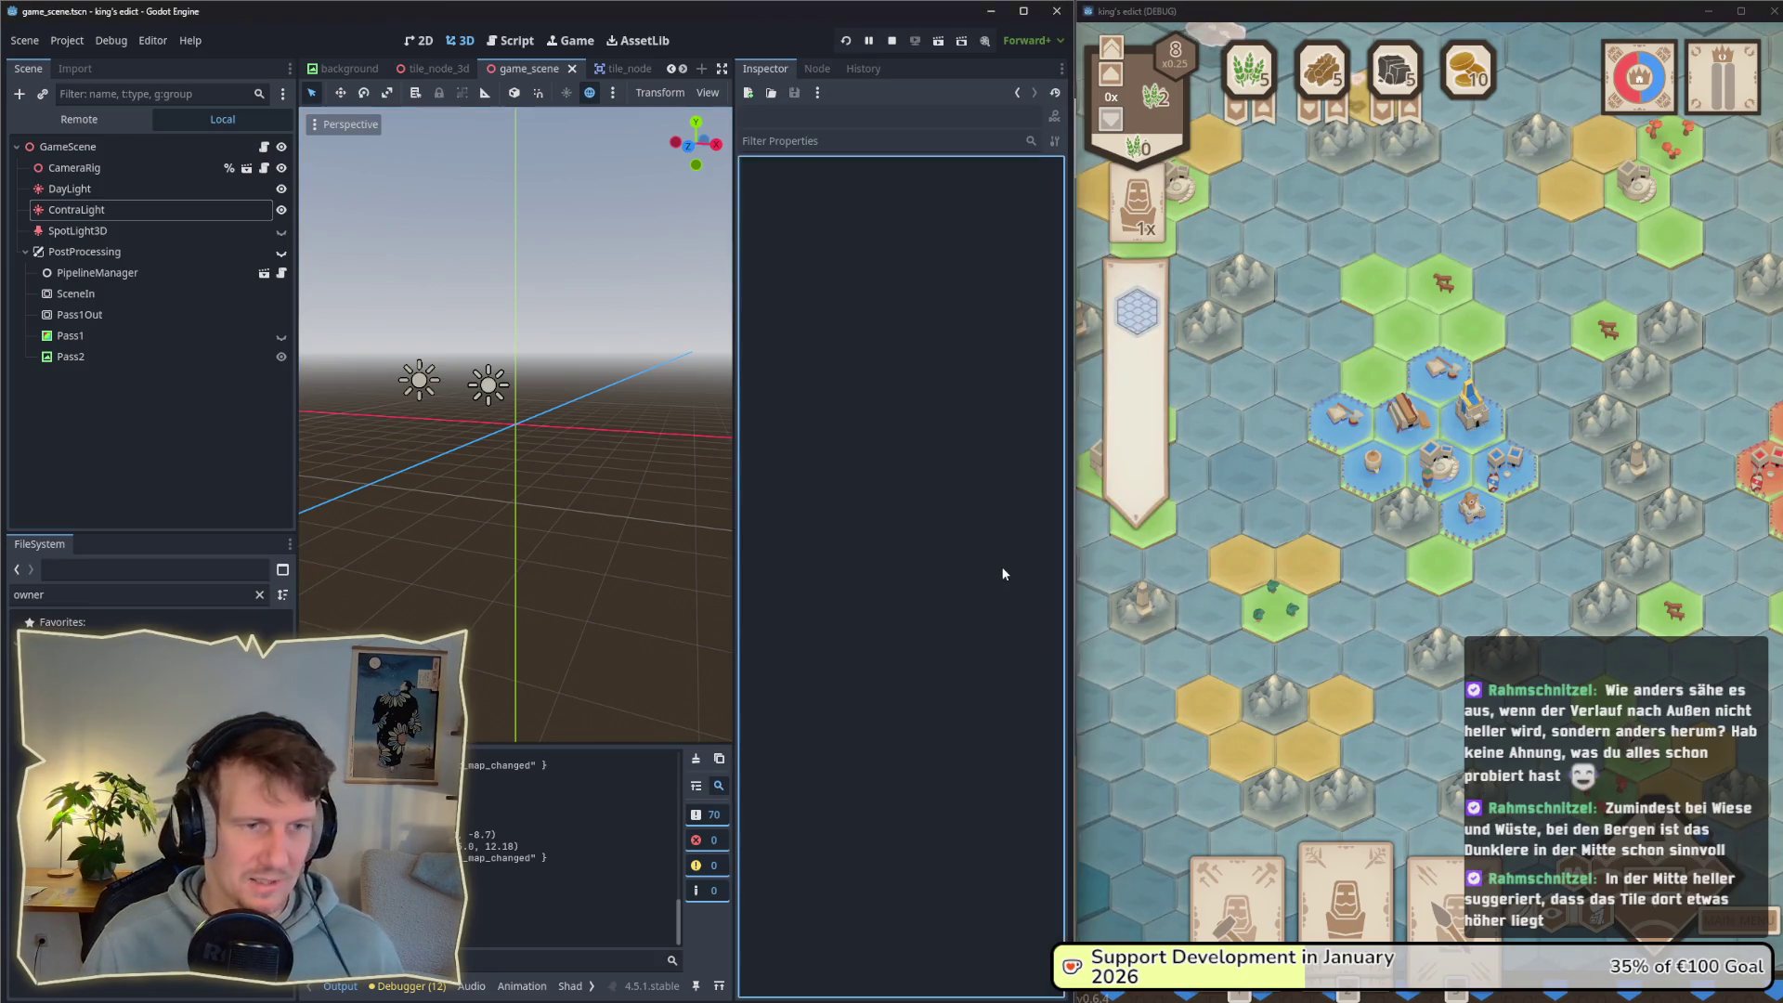
{"action": "key", "text": "alt+Tab"}
{"action": "key", "text": "Tab"}
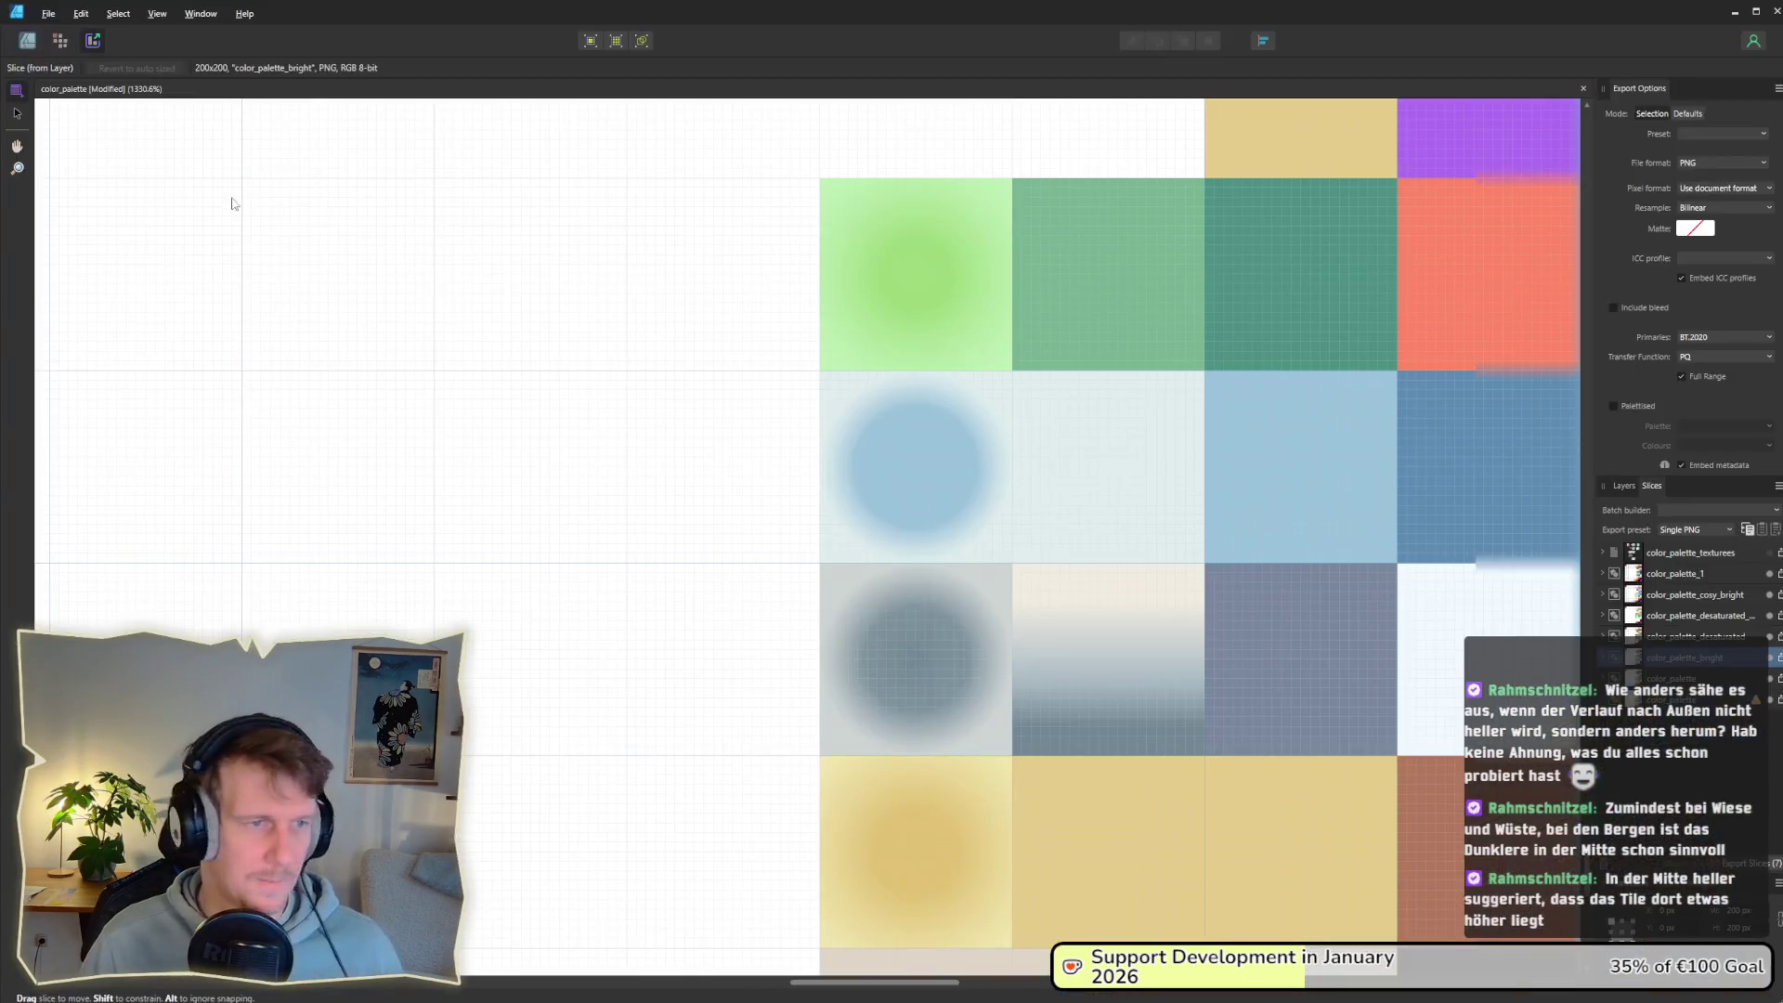
Step: Reverse the radial gradients of the green and yellow swatches so their centres are light
{"action": "left_click", "coordinate": [27, 41]}
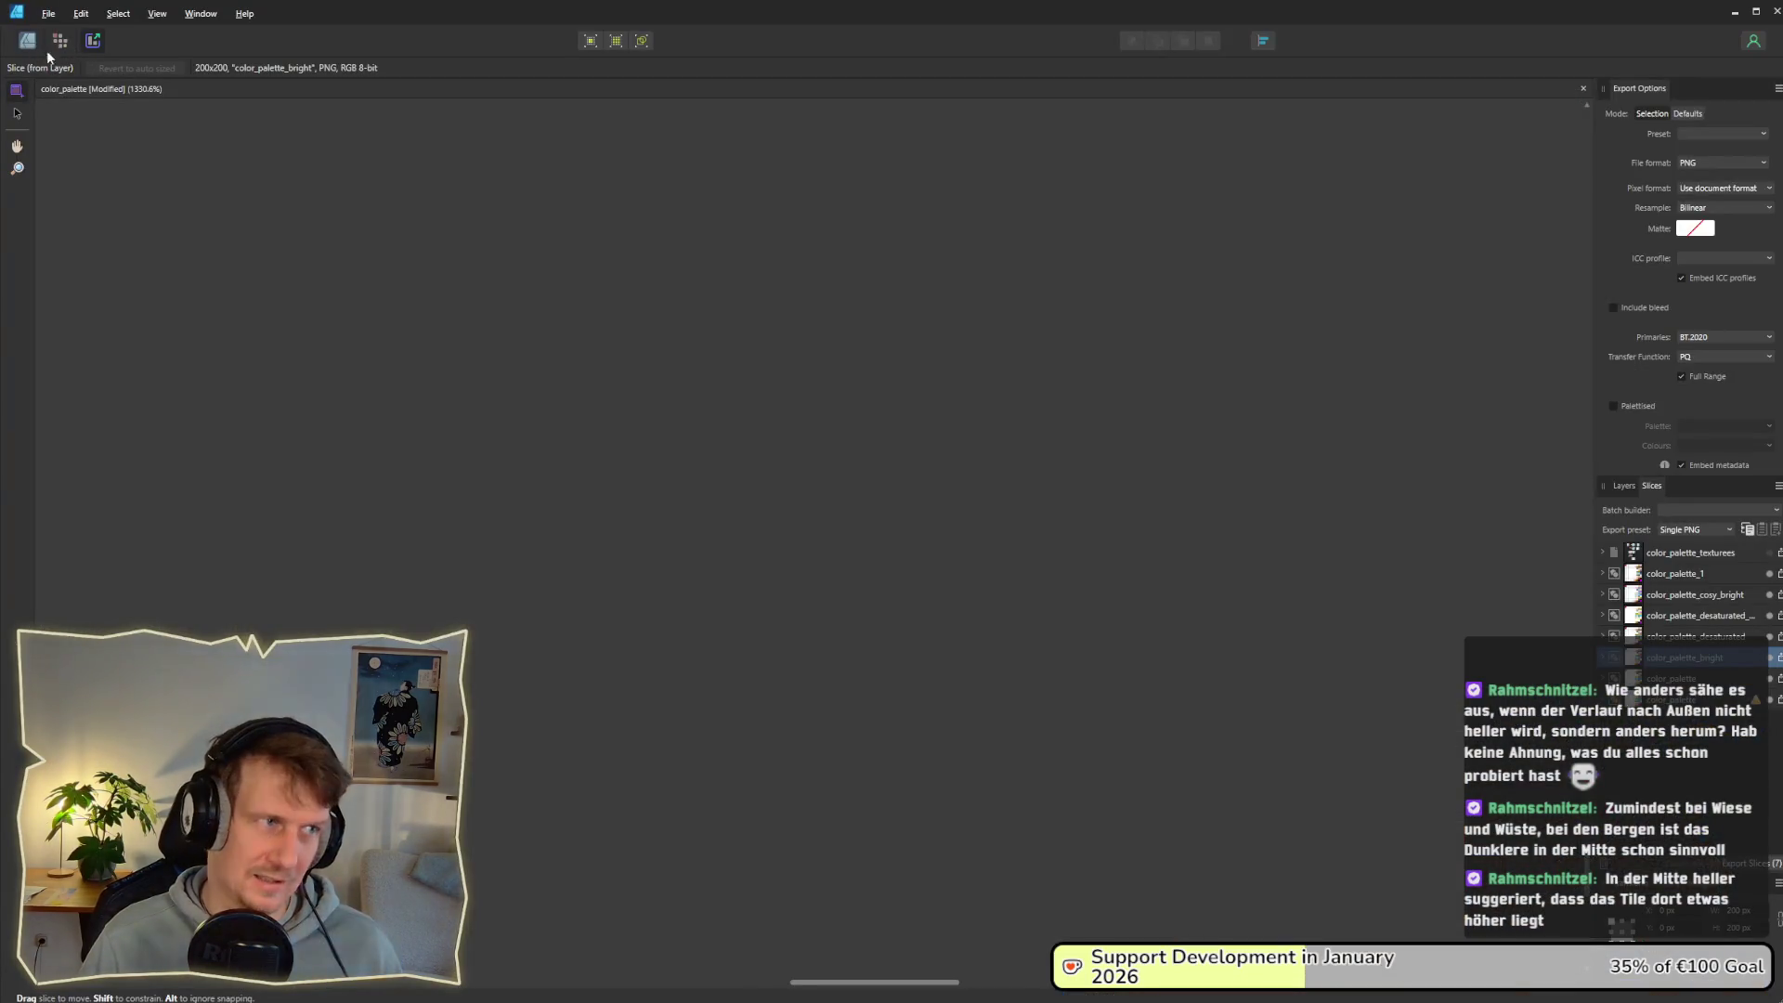
{"action": "left_click", "coordinate": [912, 319]}
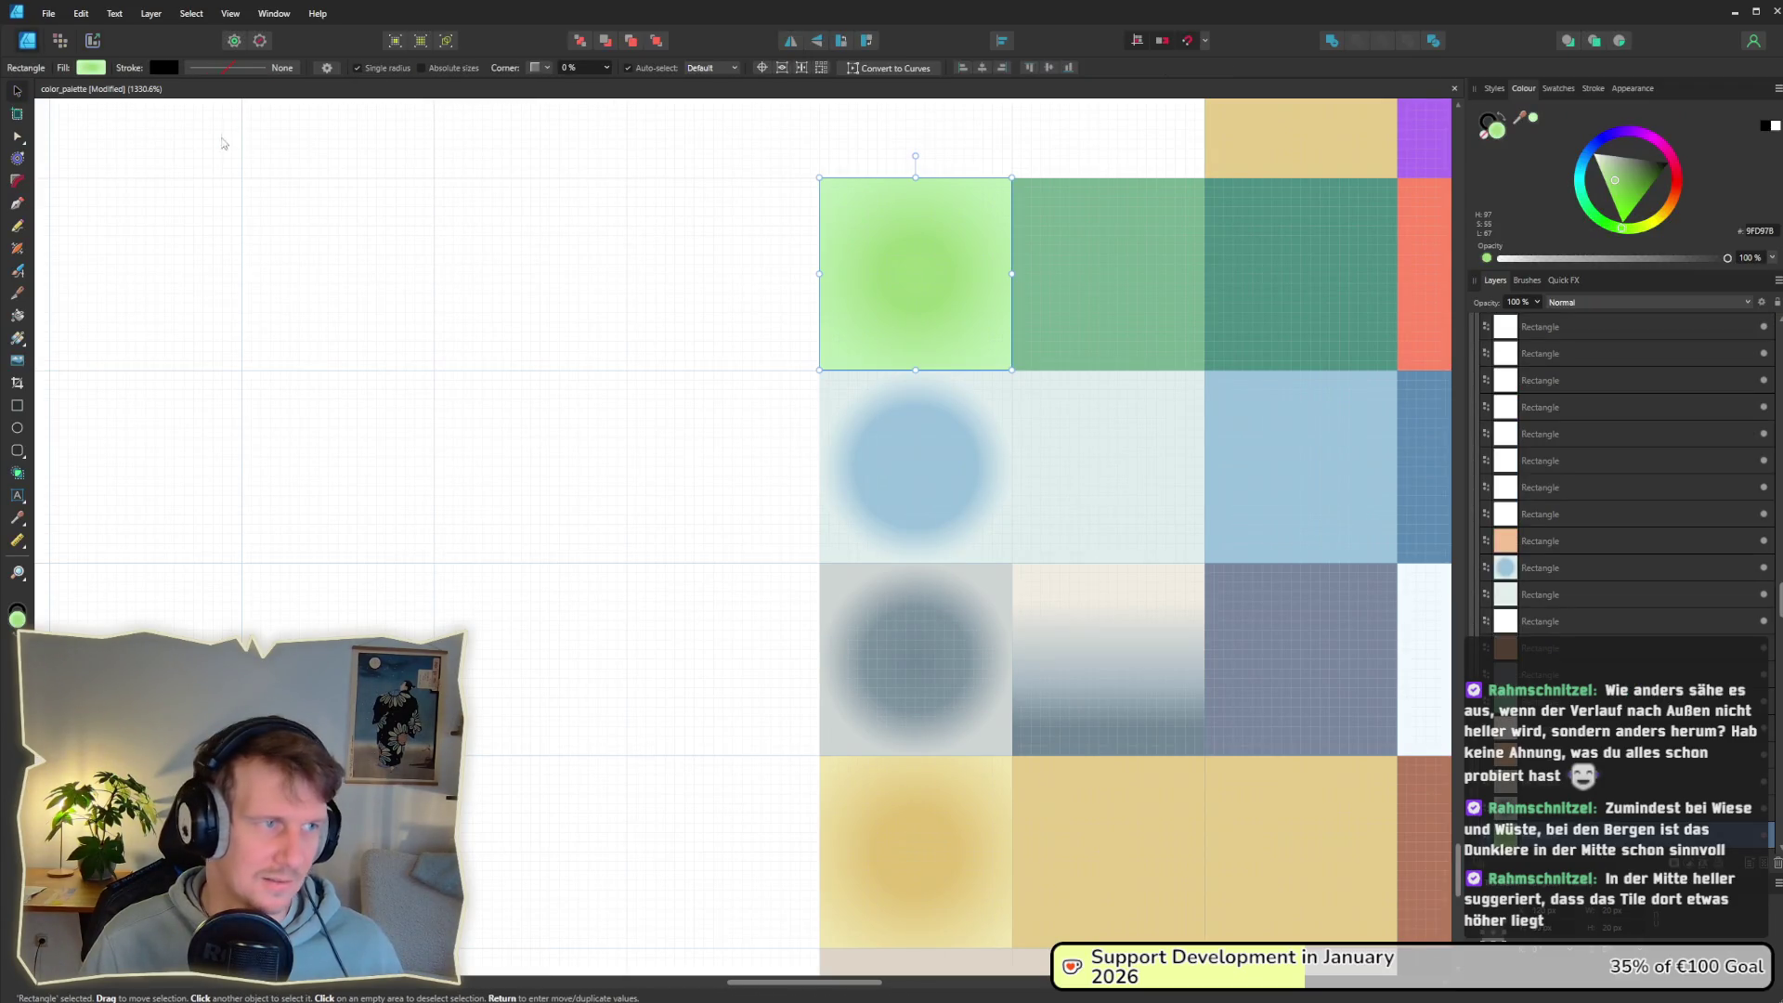
{"action": "left_click", "coordinate": [92, 67]}
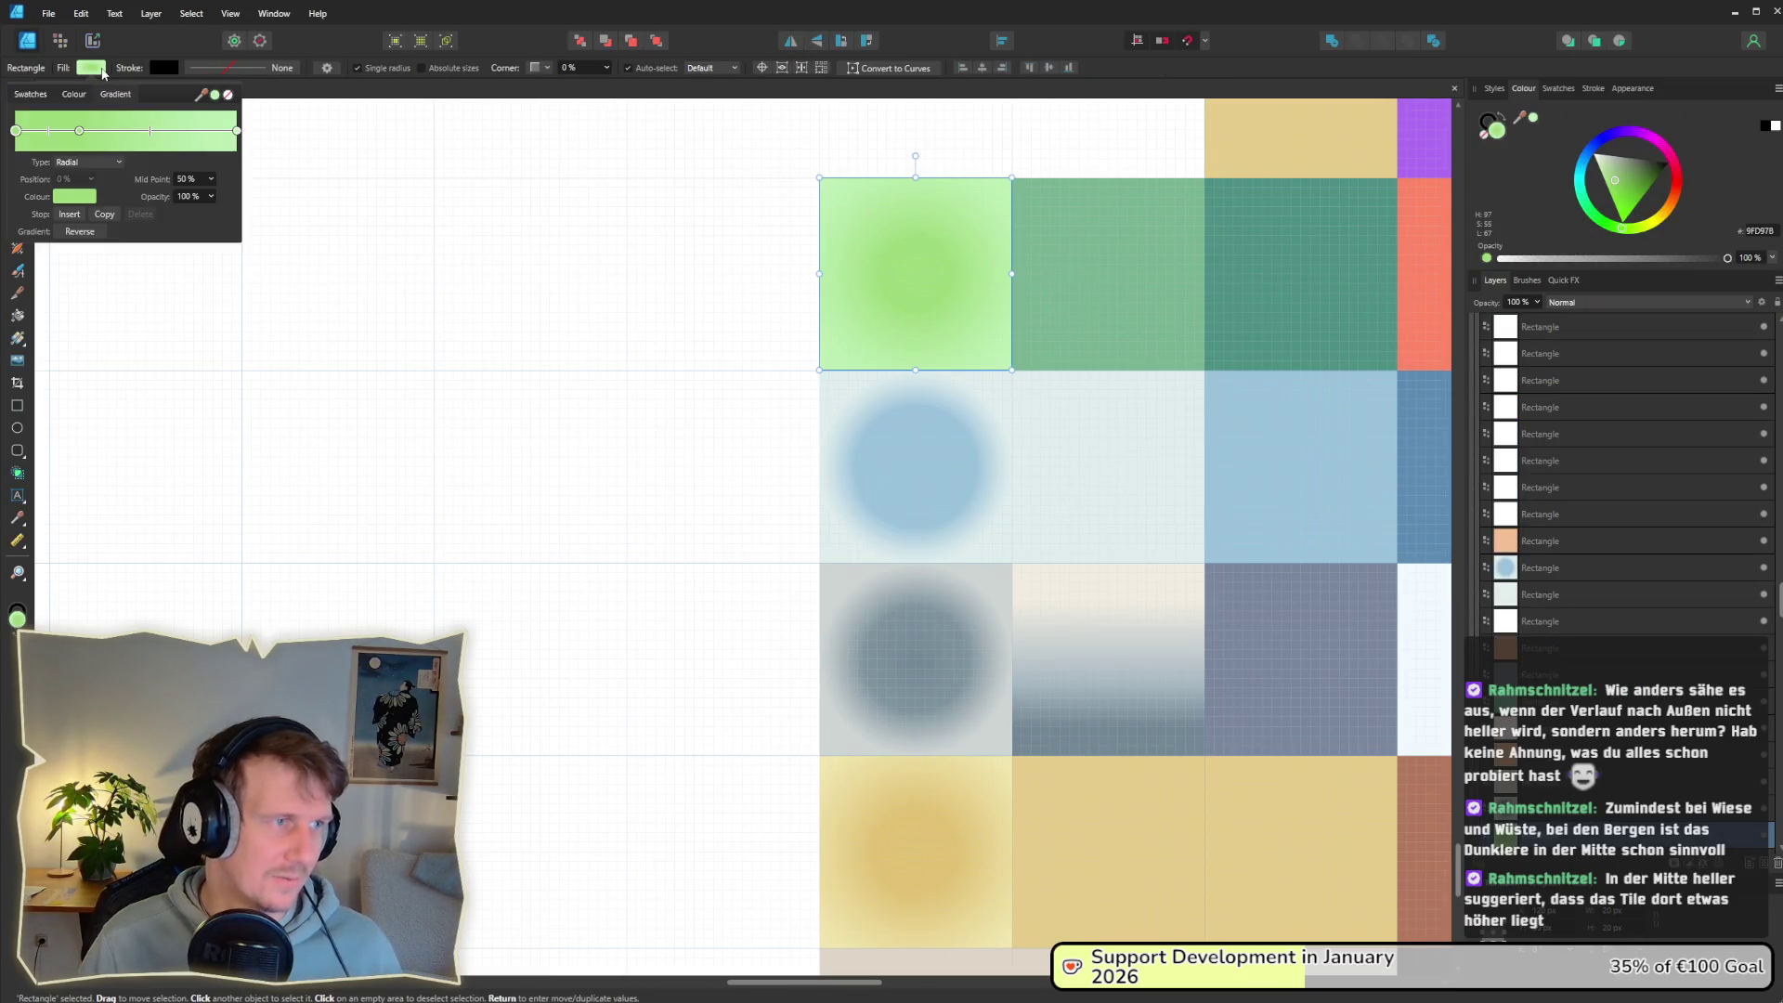
{"action": "left_click", "coordinate": [96, 232]}
{"action": "left_click", "coordinate": [891, 835]}
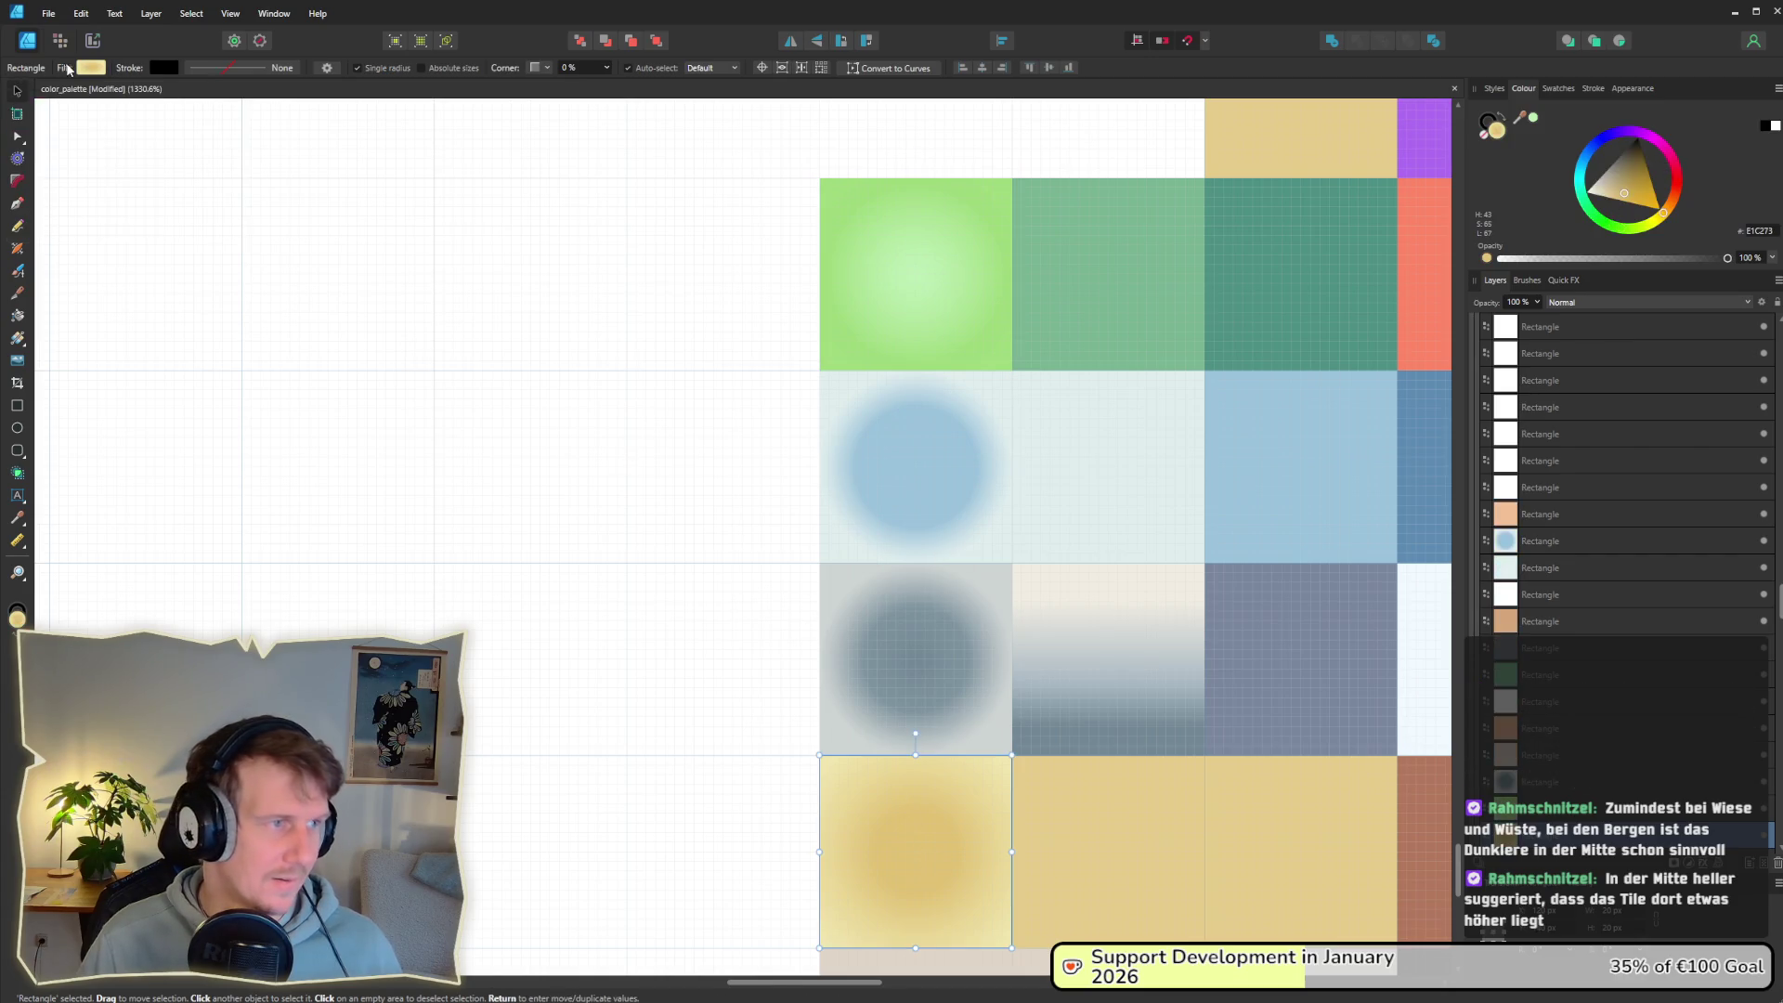
{"action": "left_click", "coordinate": [83, 67]}
{"action": "left_click", "coordinate": [92, 234]}
{"action": "left_click_drag", "start_coordinate": [627, 370], "coordinate": [819, 562]}
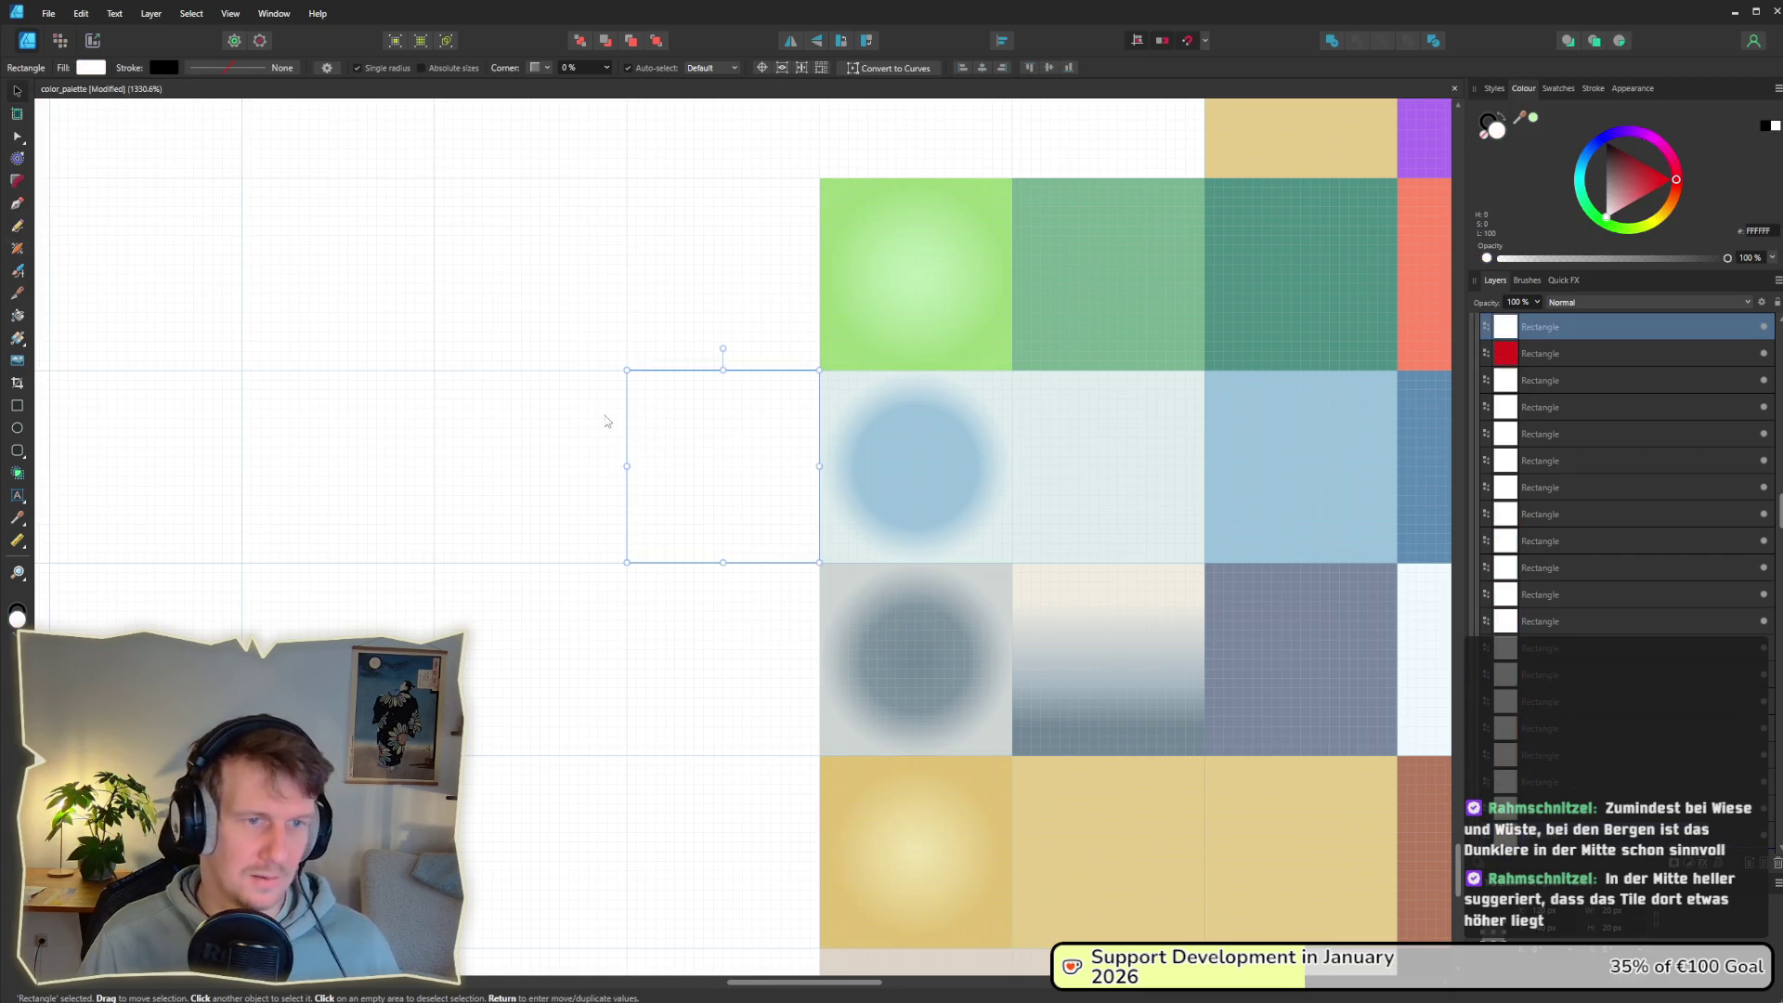
Step: Export the color_palette_bright slice as color_palette.png, replacing the existing file, then return to Godot
{"action": "left_click", "coordinate": [94, 41]}
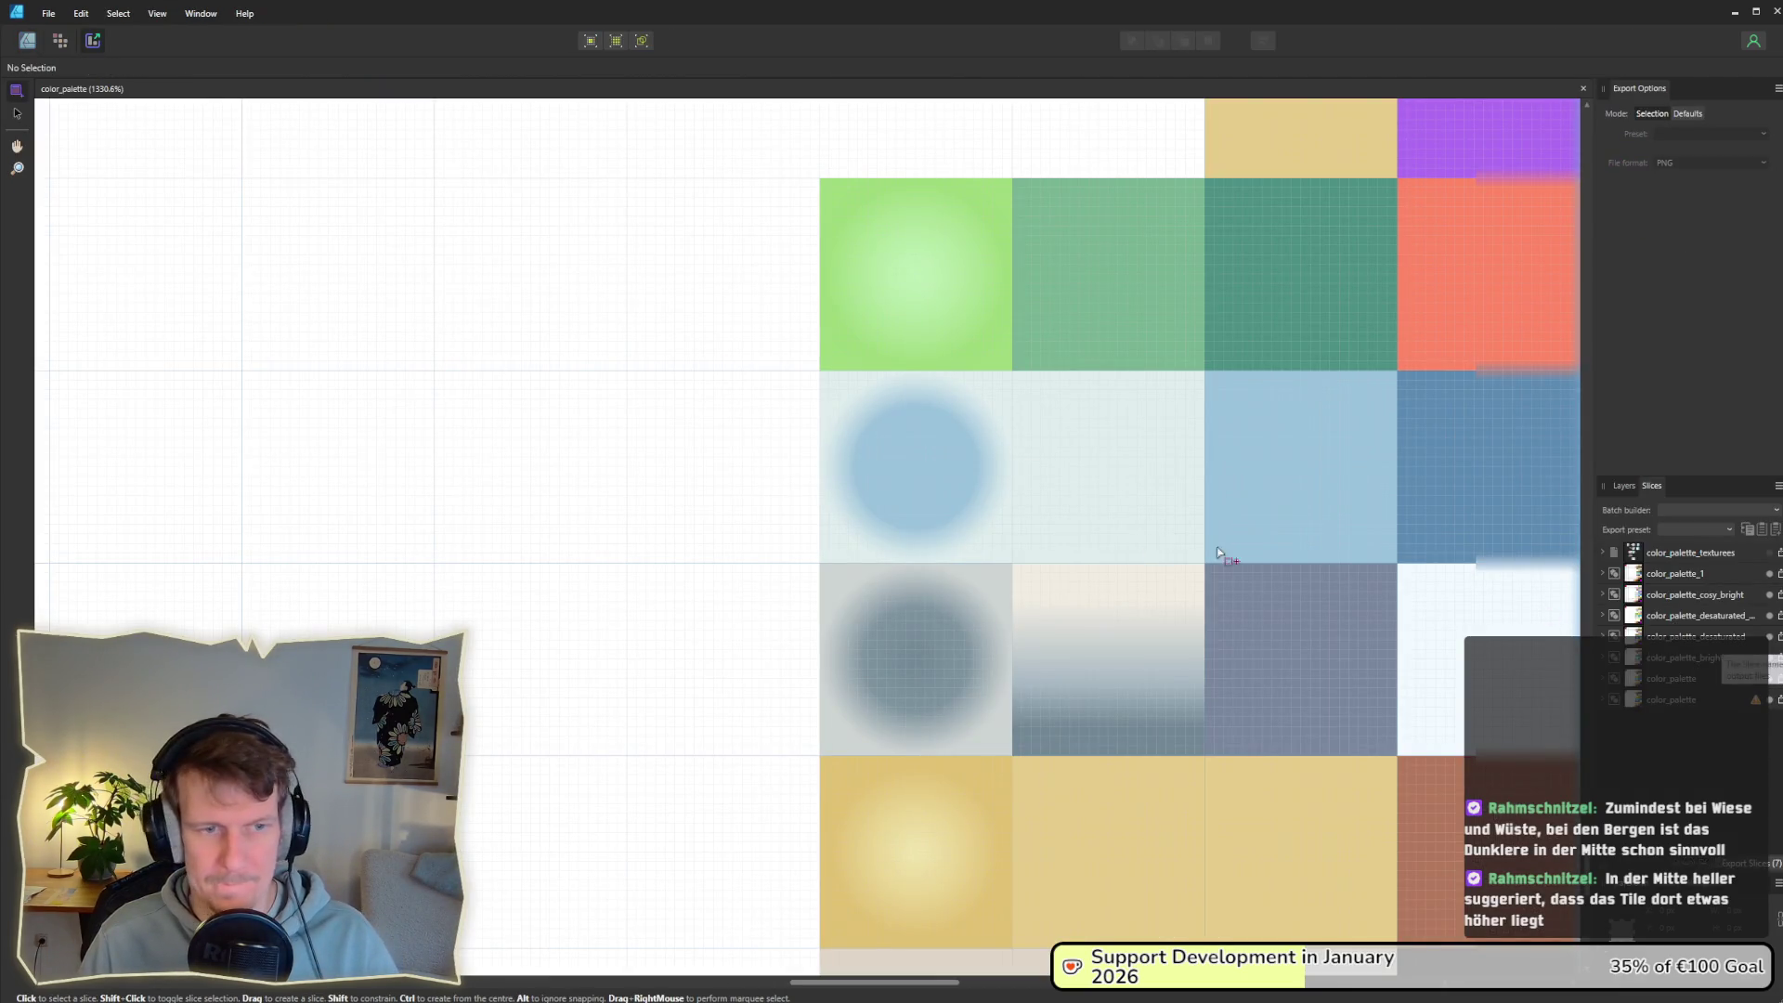
{"action": "left_click", "coordinate": [1736, 658]}
{"action": "left_click", "coordinate": [1779, 659]}
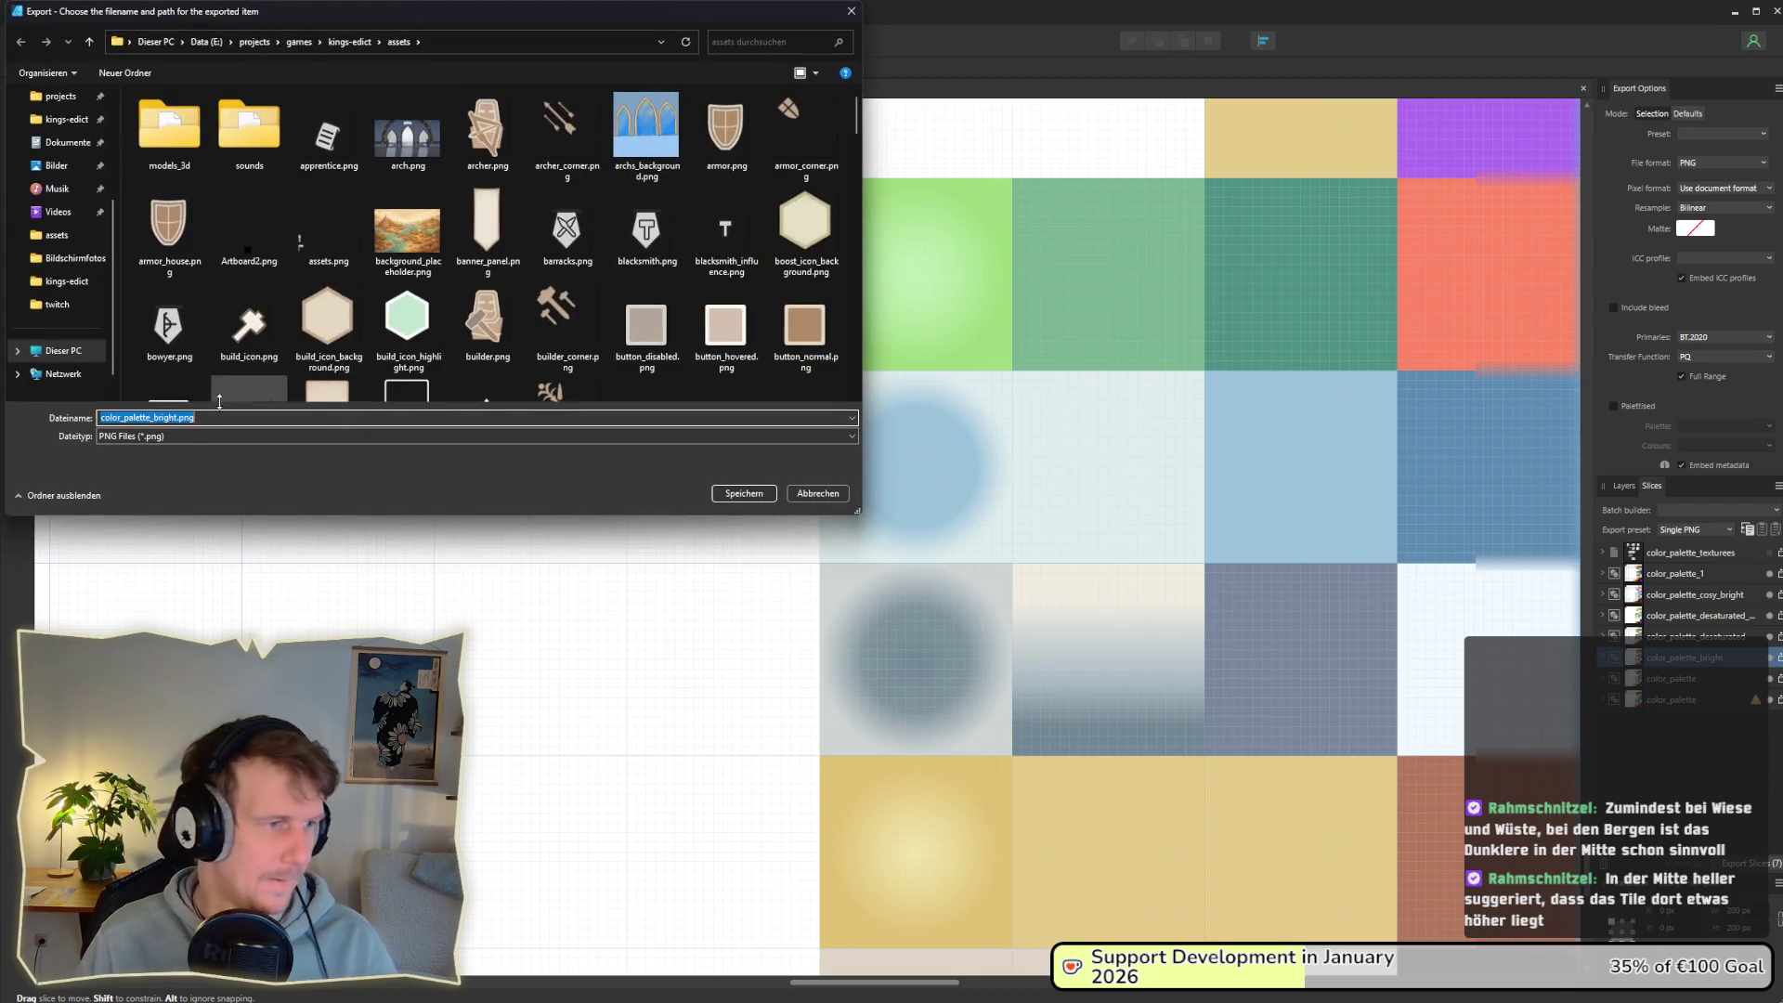
{"action": "key", "text": "Right"}
{"action": "key", "text": "BackSpace"}
{"action": "key", "text": "BackSpace"}
{"action": "key", "text": "BackSpace"}
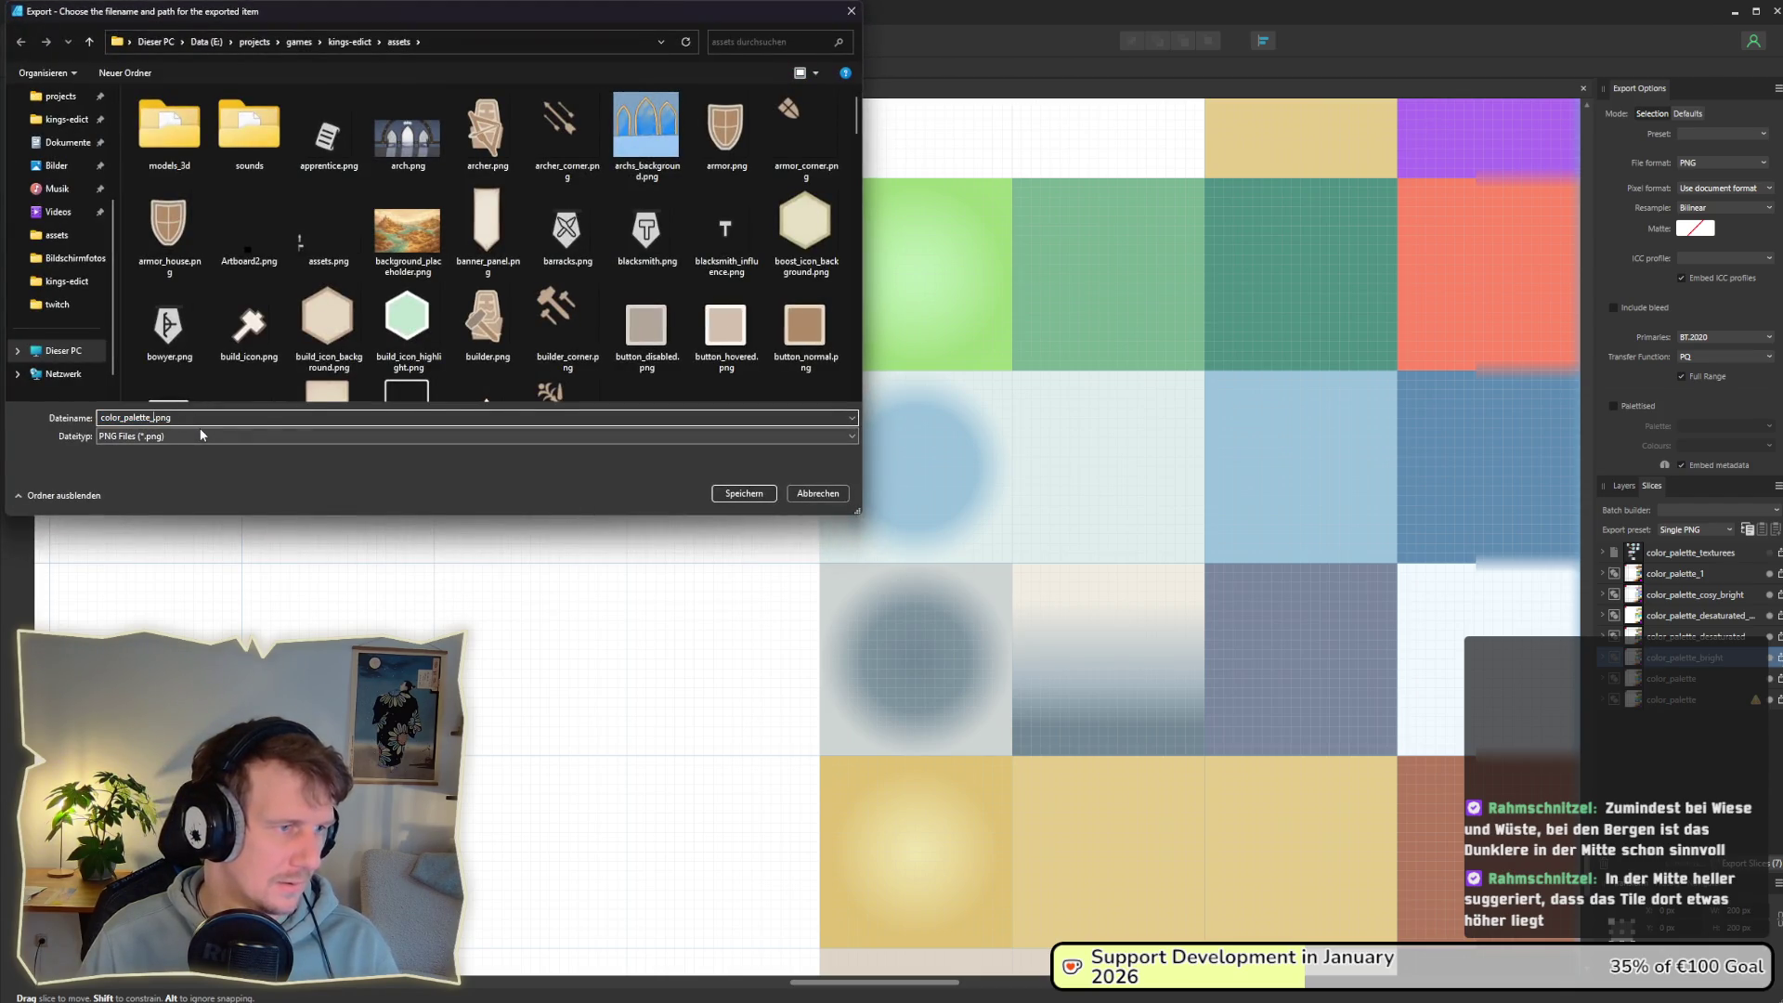
{"action": "key", "text": "Return"}
{"action": "key", "text": "Return"}
{"action": "key", "text": "alt+Tab"}
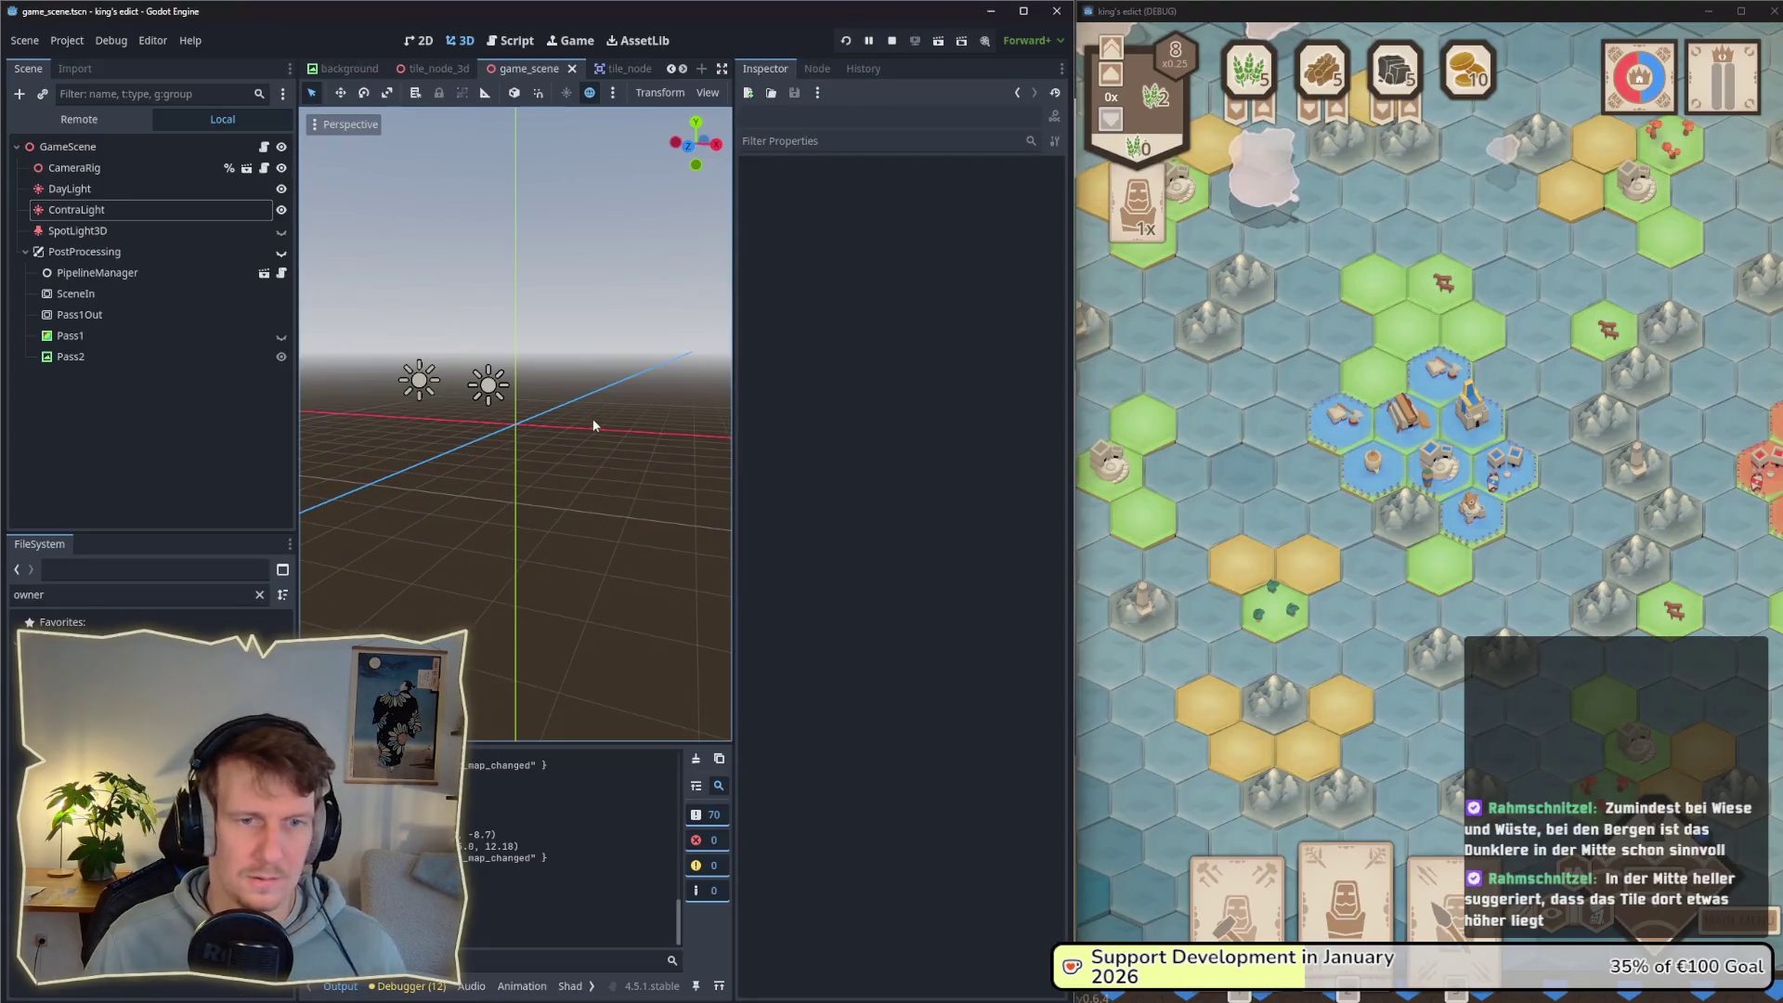
{"action": "mouse_move", "coordinate": [1254, 481]}
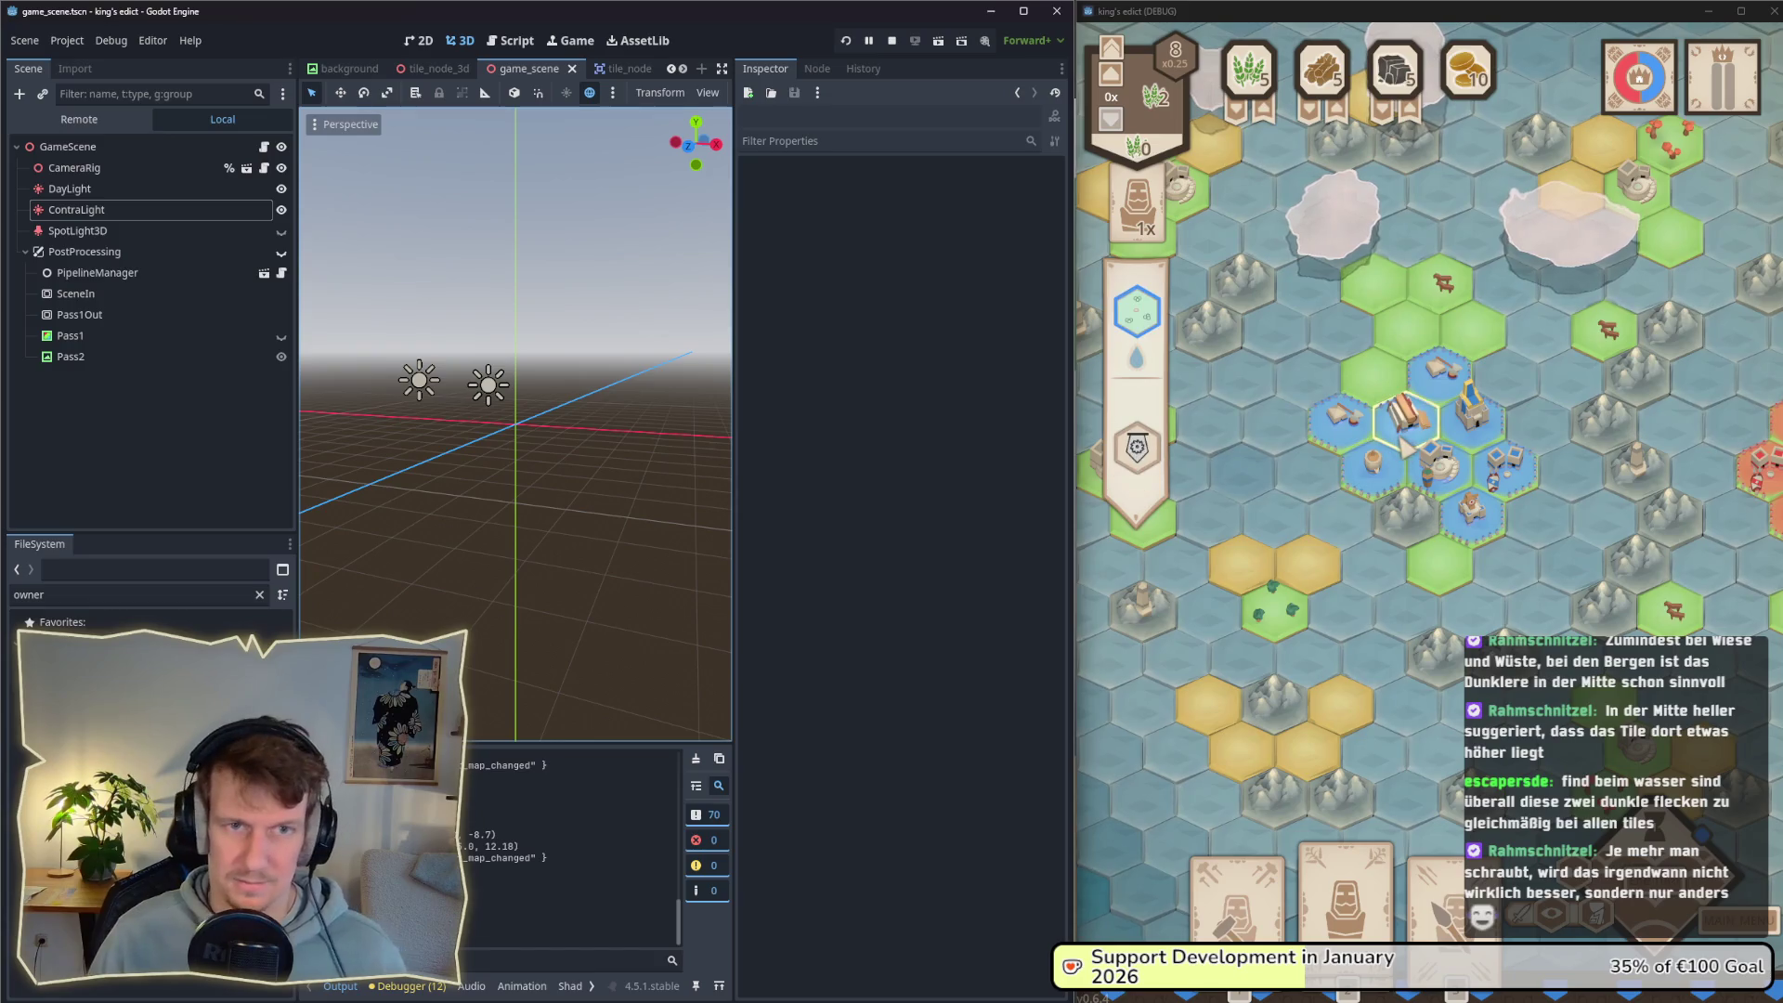
Step: Pan the running game's map to inspect the reimported tiles, including the water hexes
{"action": "left_click", "coordinate": [1489, 409]}
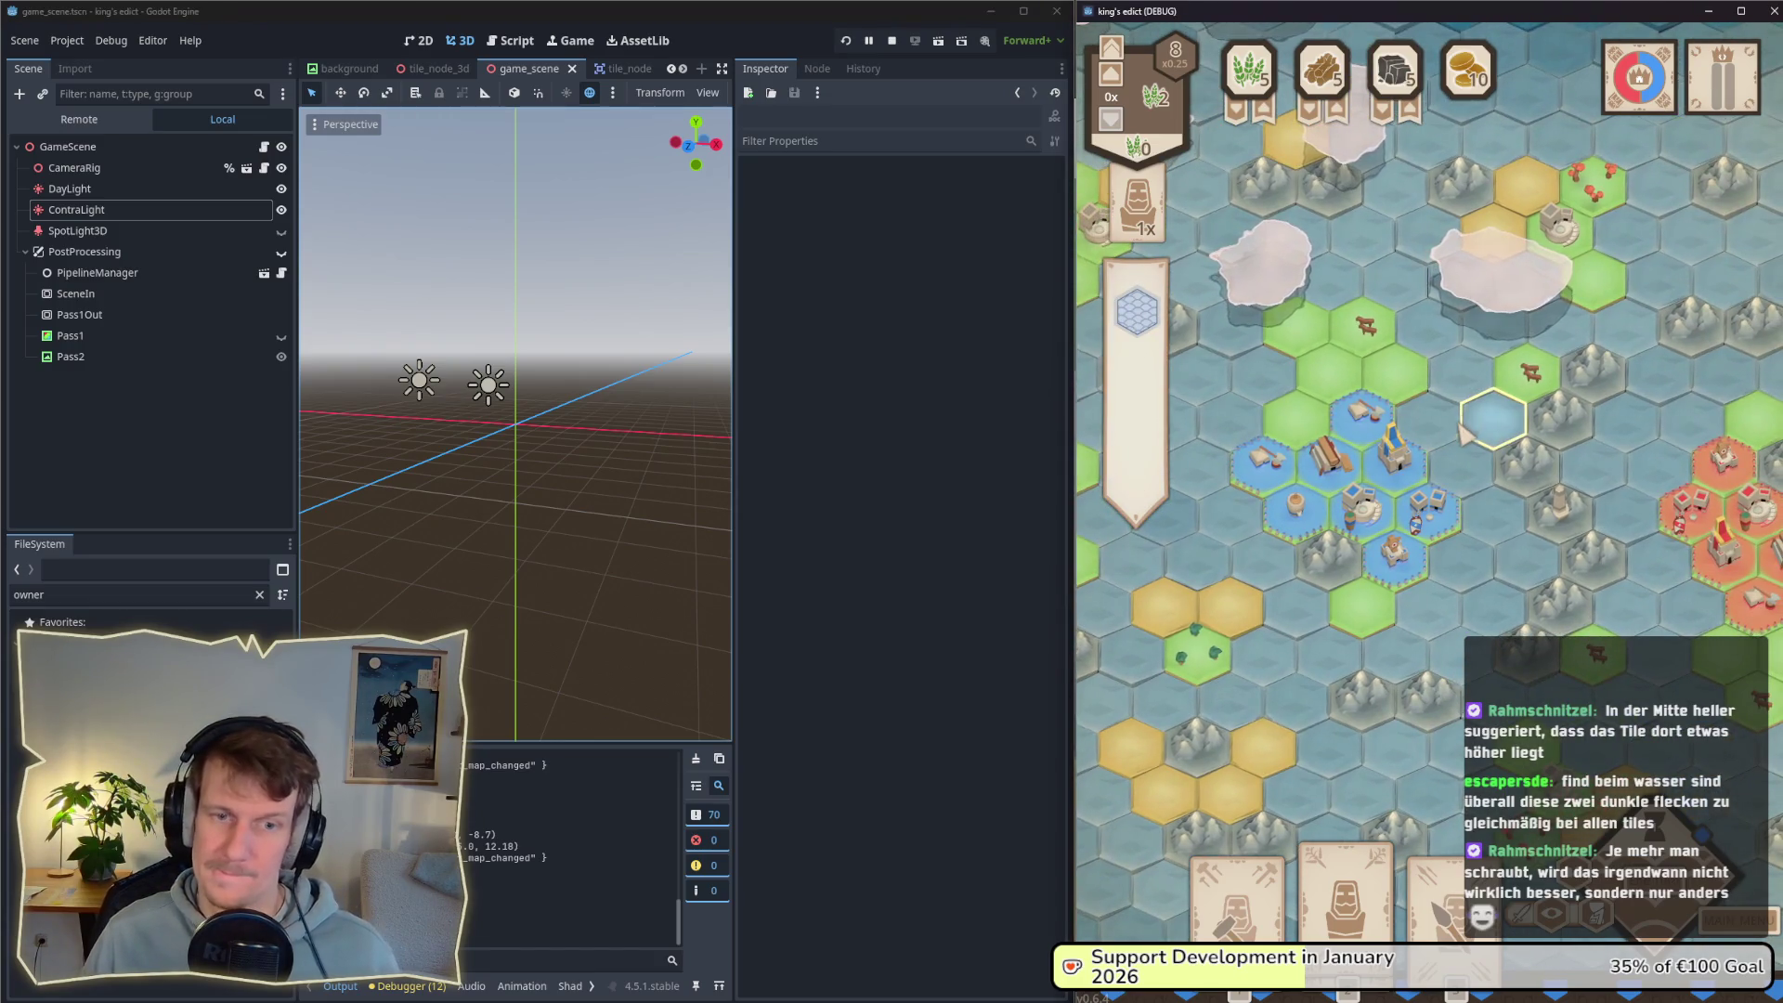
{"action": "left_click_drag", "start_coordinate": [1510, 397], "coordinate": [1567, 405]}
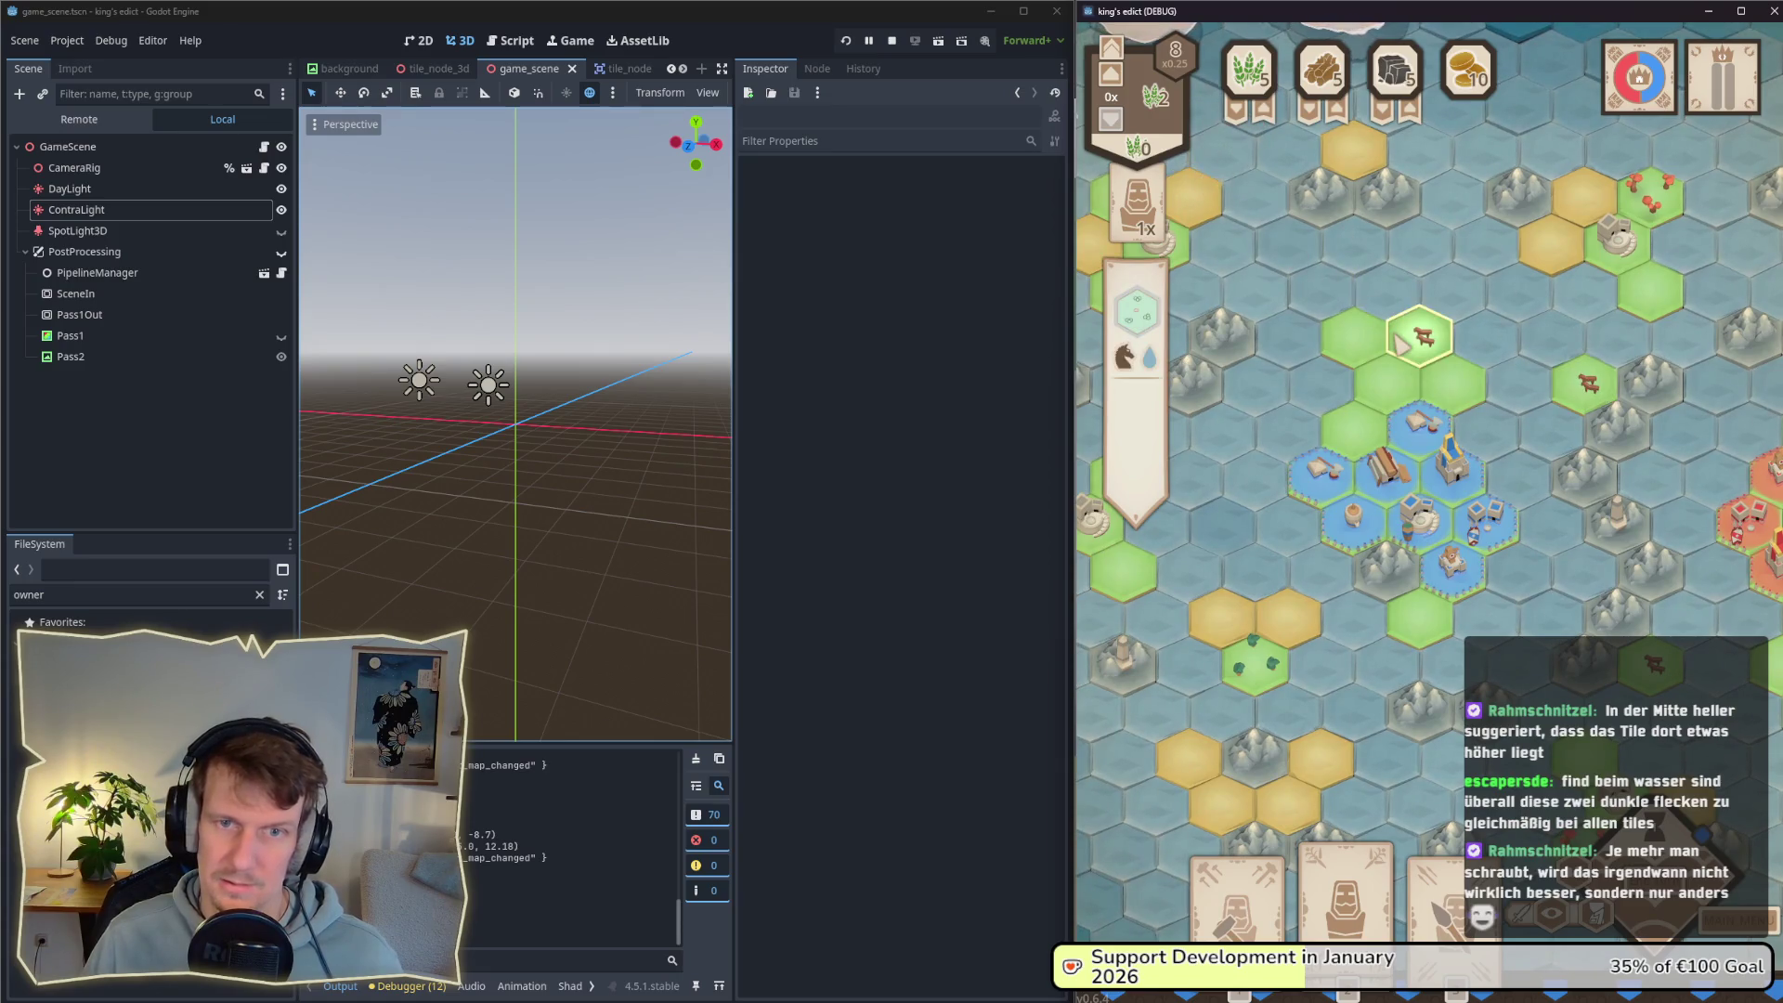
{"action": "key", "text": "a"}
{"action": "key", "text": "s"}
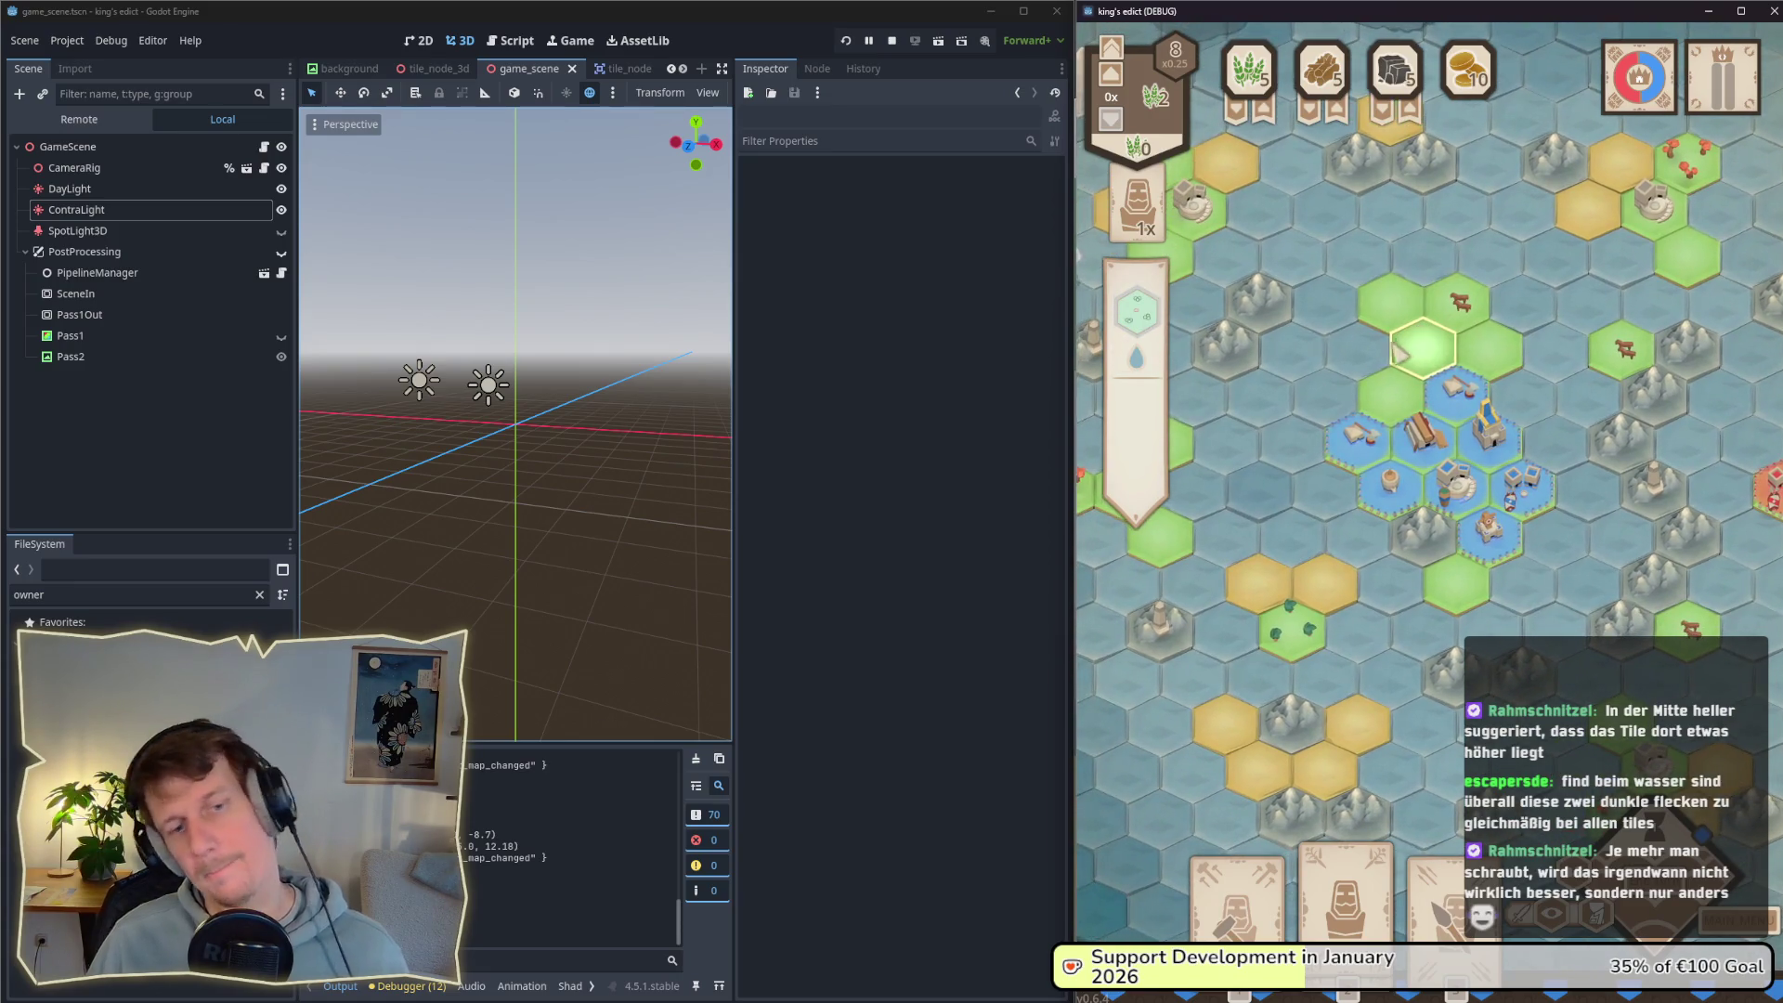
{"action": "left_click_drag", "start_coordinate": [1372, 362], "coordinate": [1390, 351]}
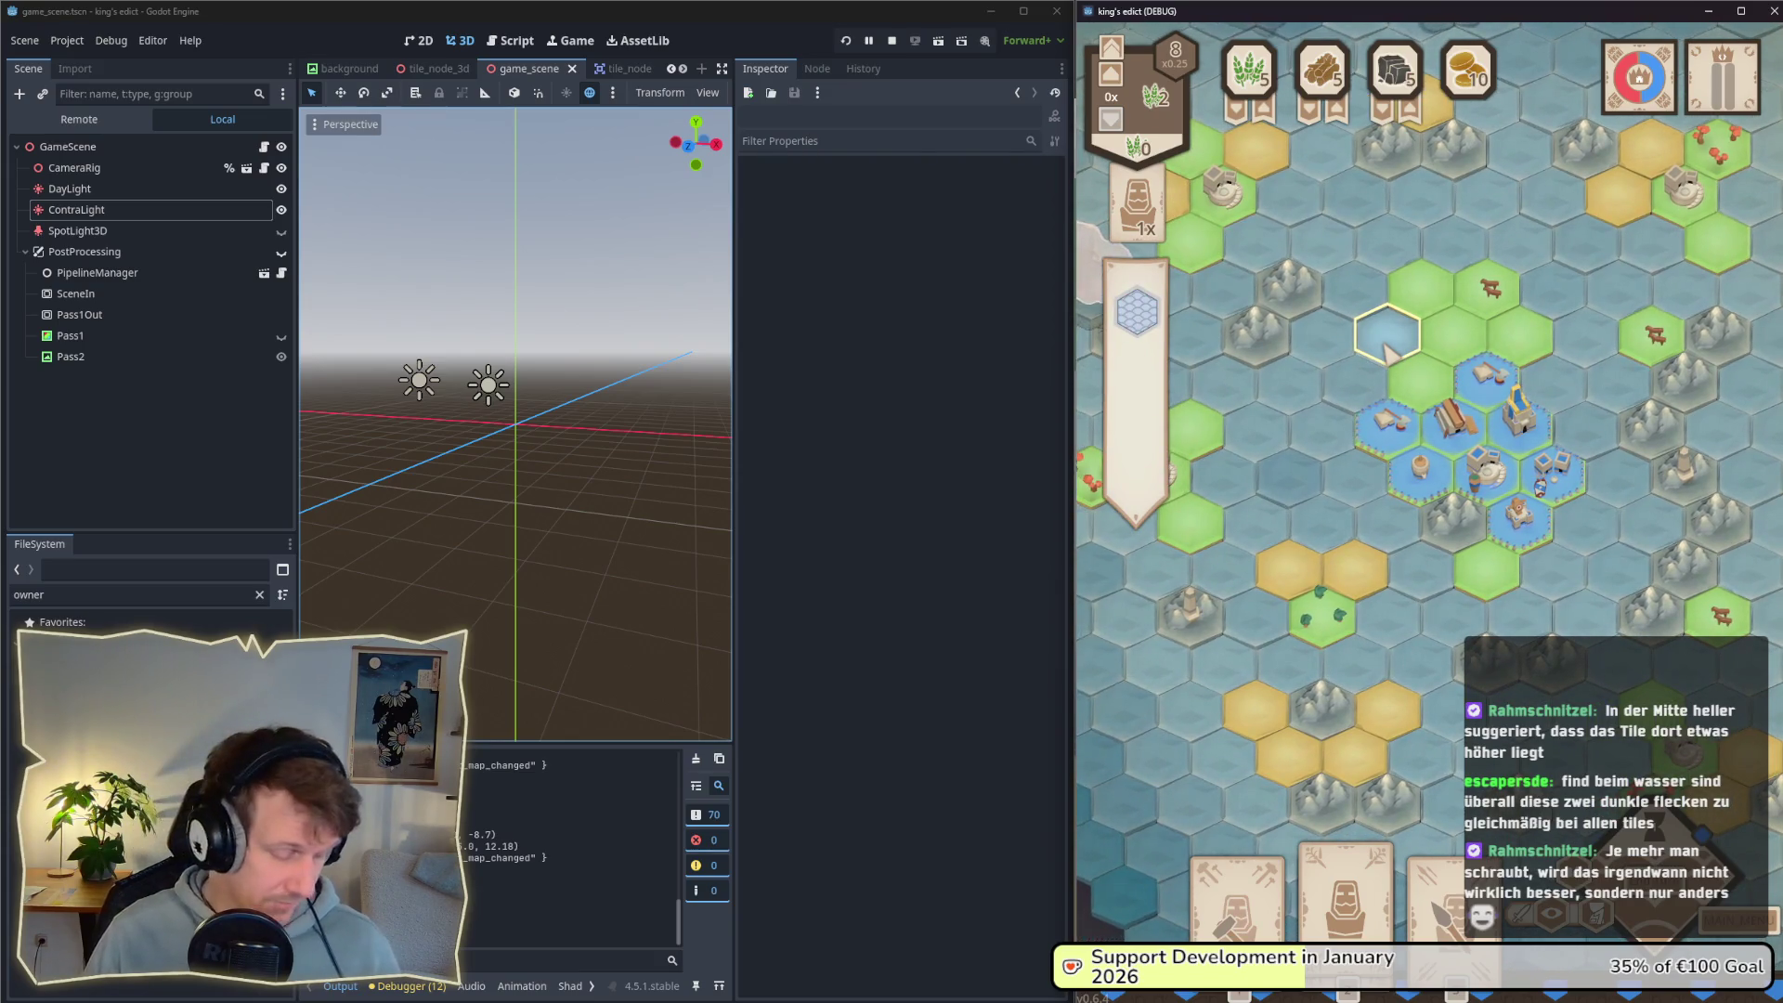
Step: Snip a screenshot of the game window and switch windows
{"action": "key", "text": "super+shift+s"}
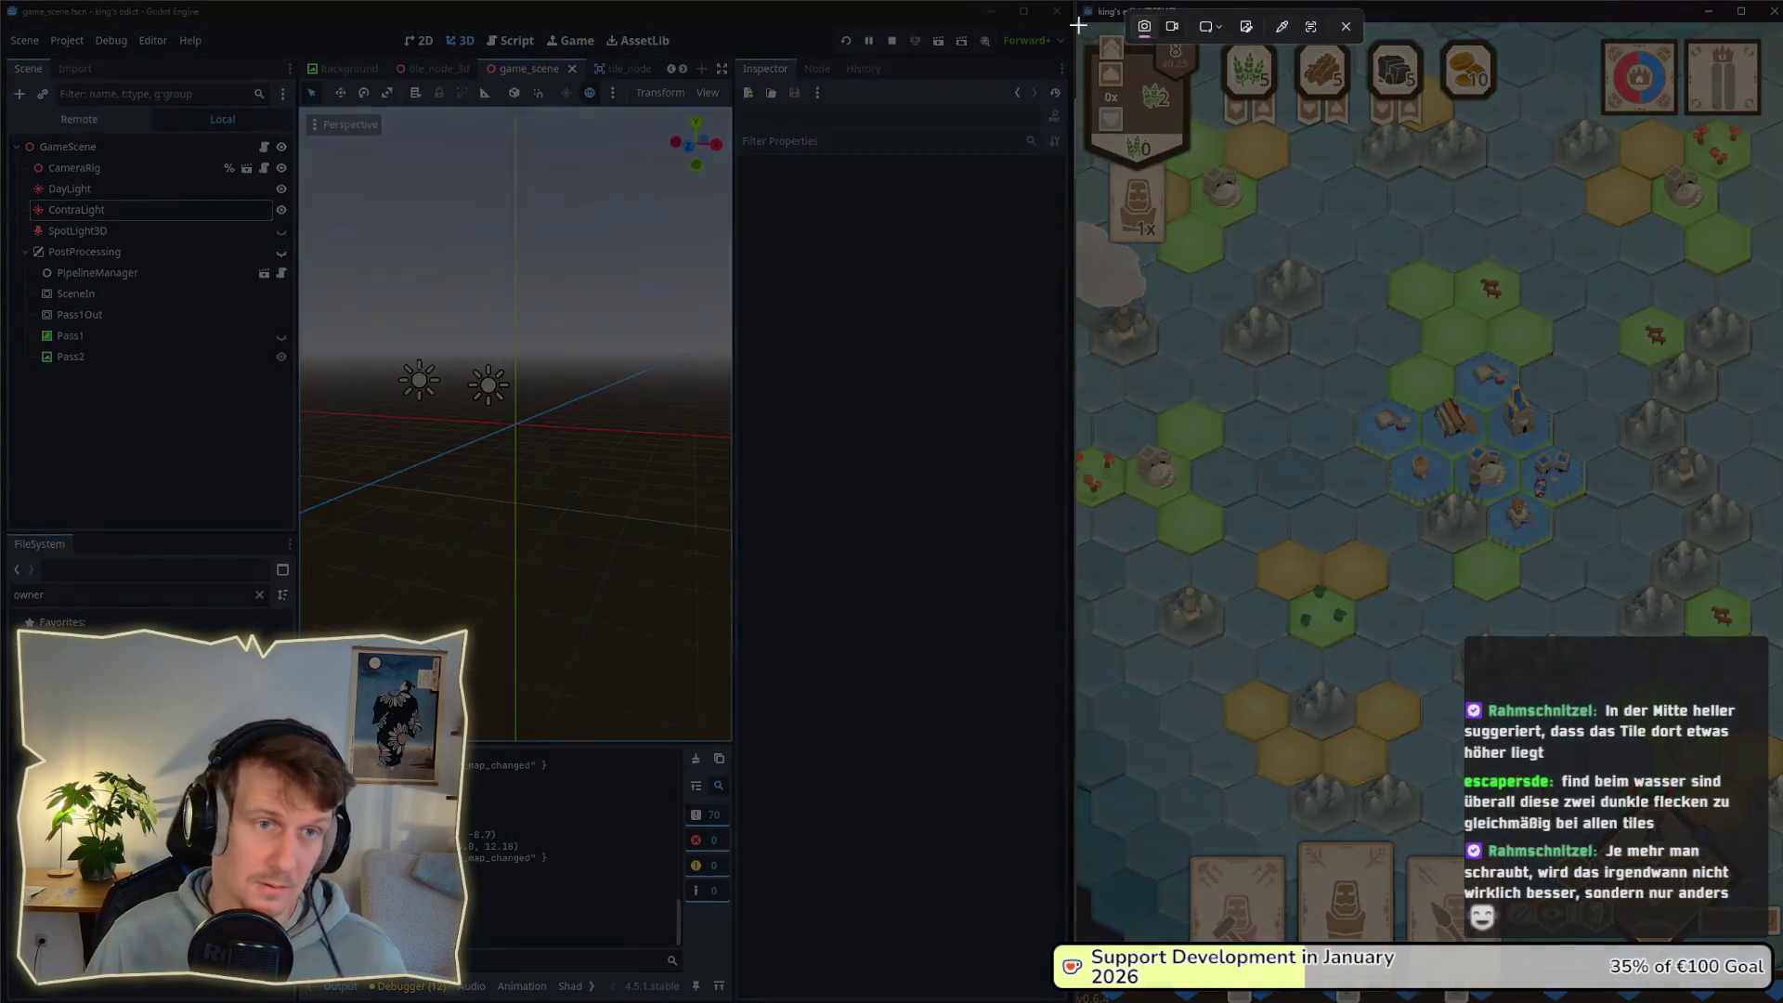
{"action": "mouse_move", "coordinate": [1075, 21]}
{"action": "left_mouse_down"}
{"action": "mouse_move", "coordinate": [1457, 462]}
{"action": "mouse_move", "coordinate": [1781, 958]}
{"action": "left_mouse_up"}
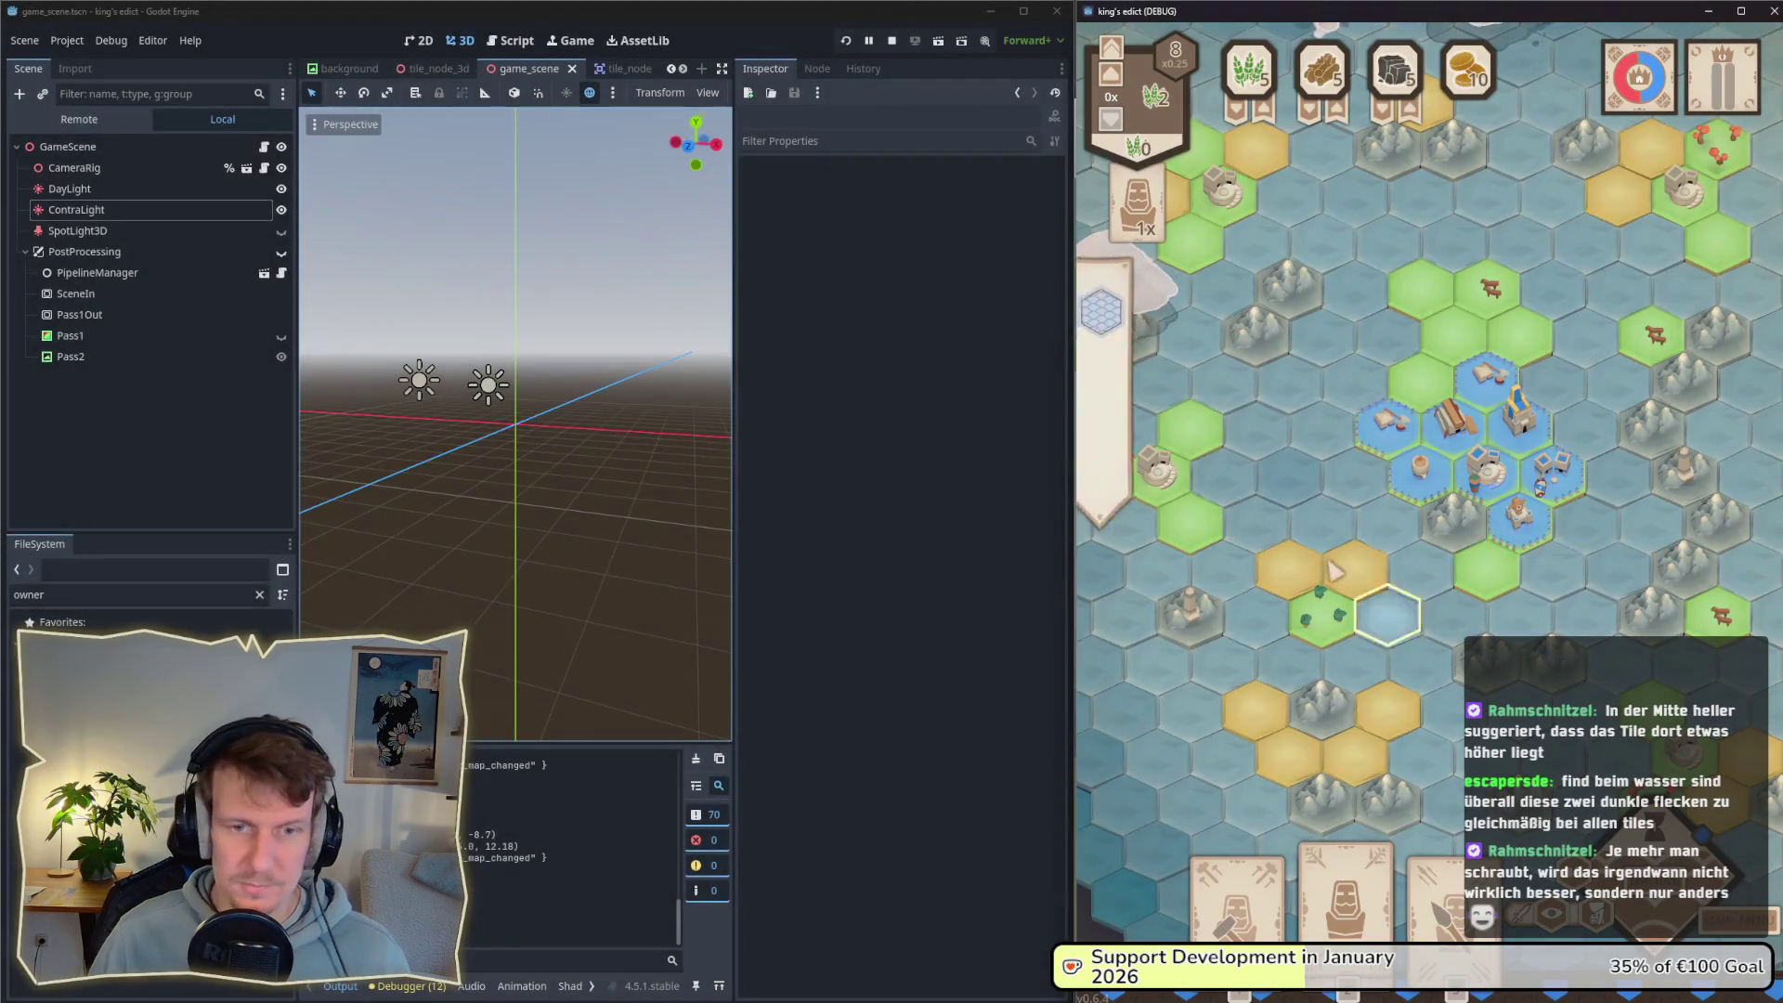
{"action": "key", "text": "alt+Tab"}
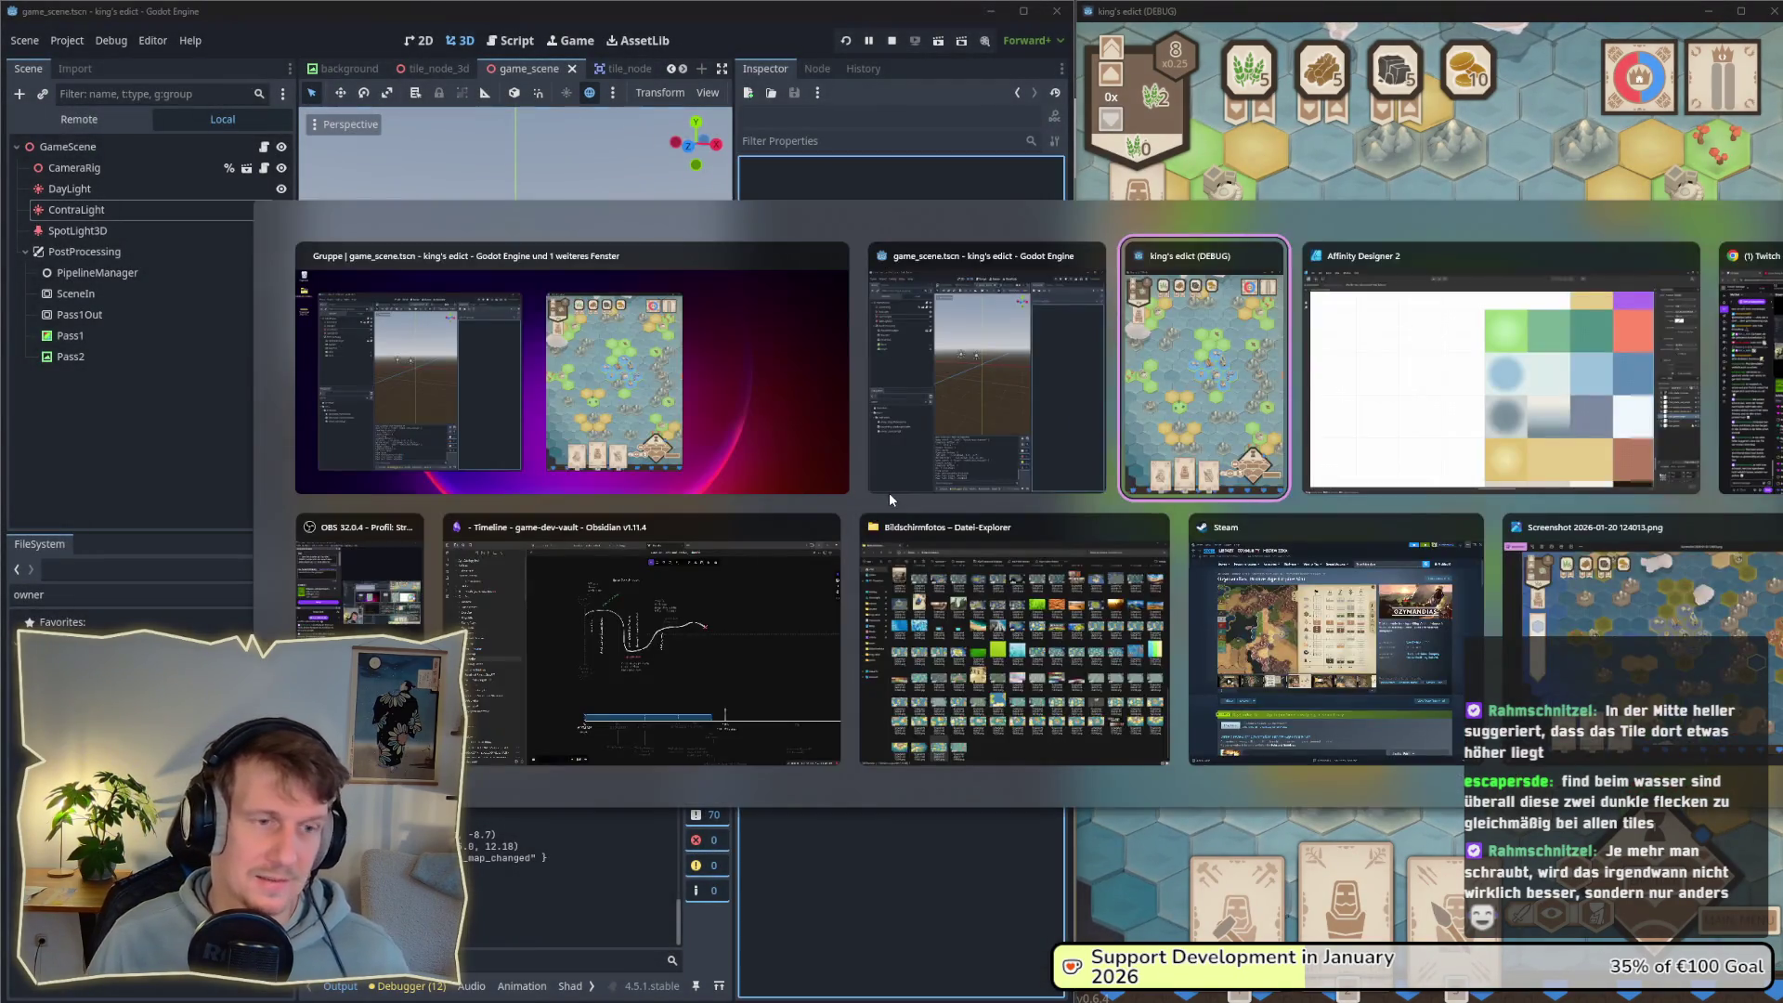
Step: Reverse the green and yellow swatches' radial gradients again so their centres turn dark
{"action": "left_click", "coordinate": [1317, 422]}
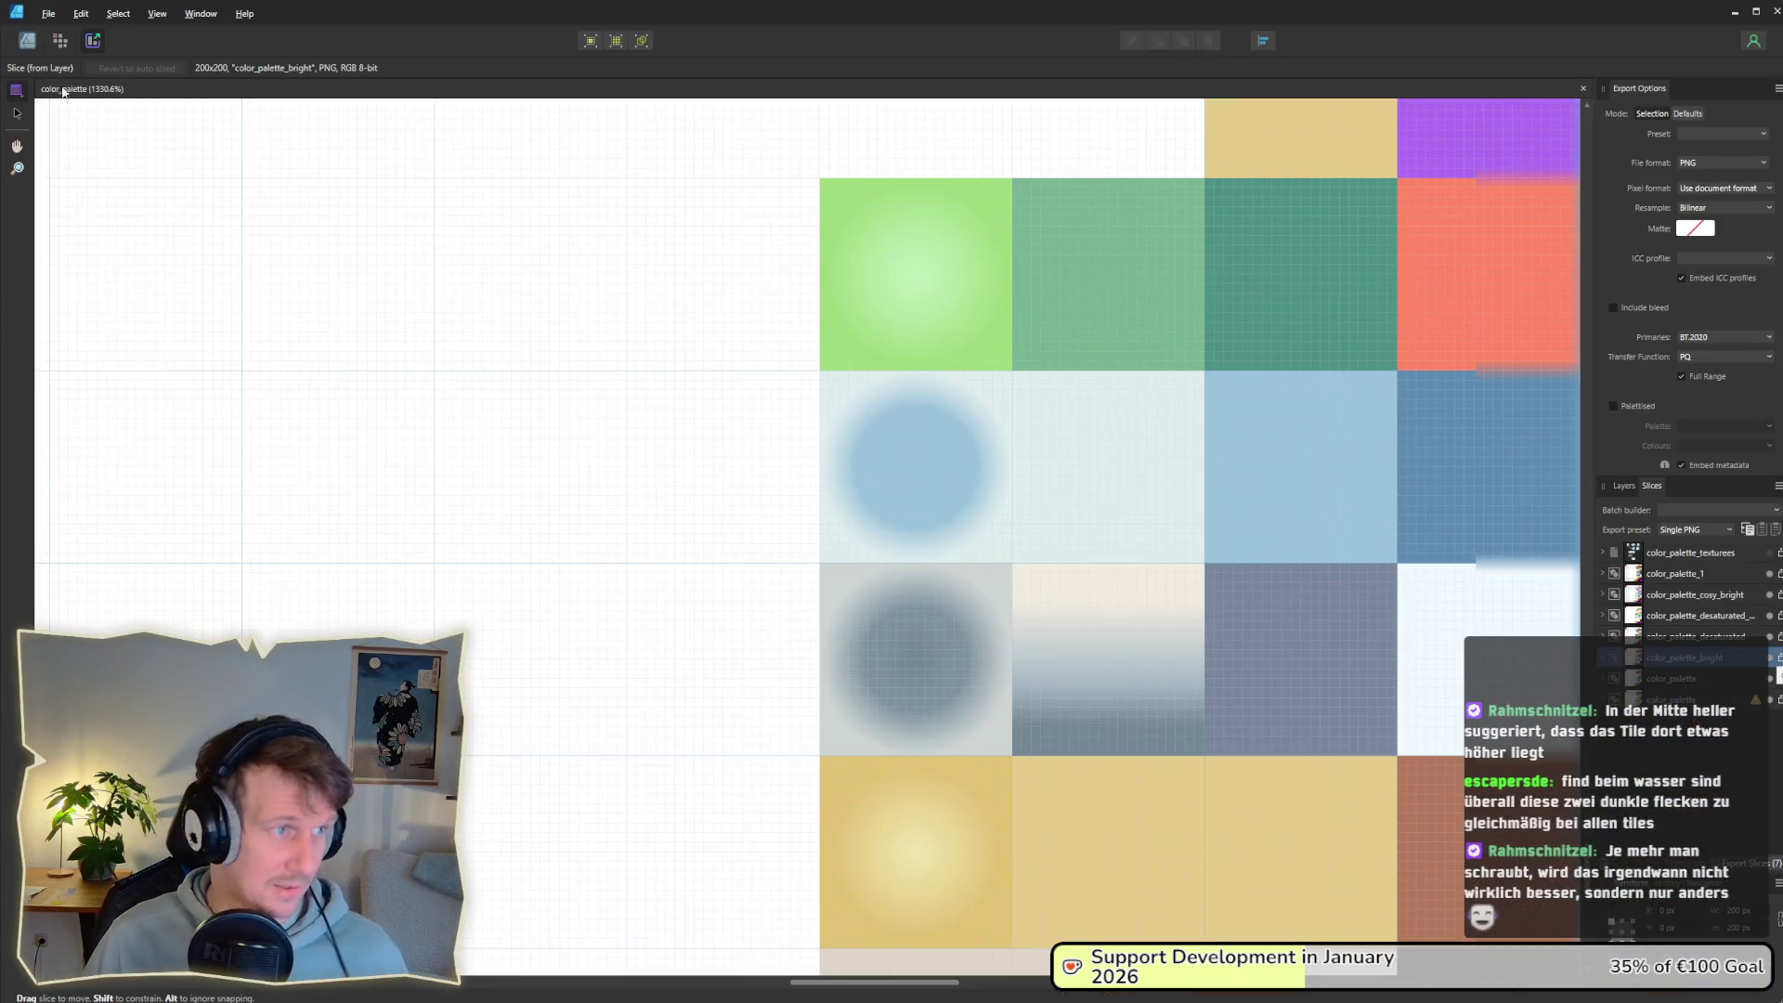
{"action": "left_click", "coordinate": [27, 42]}
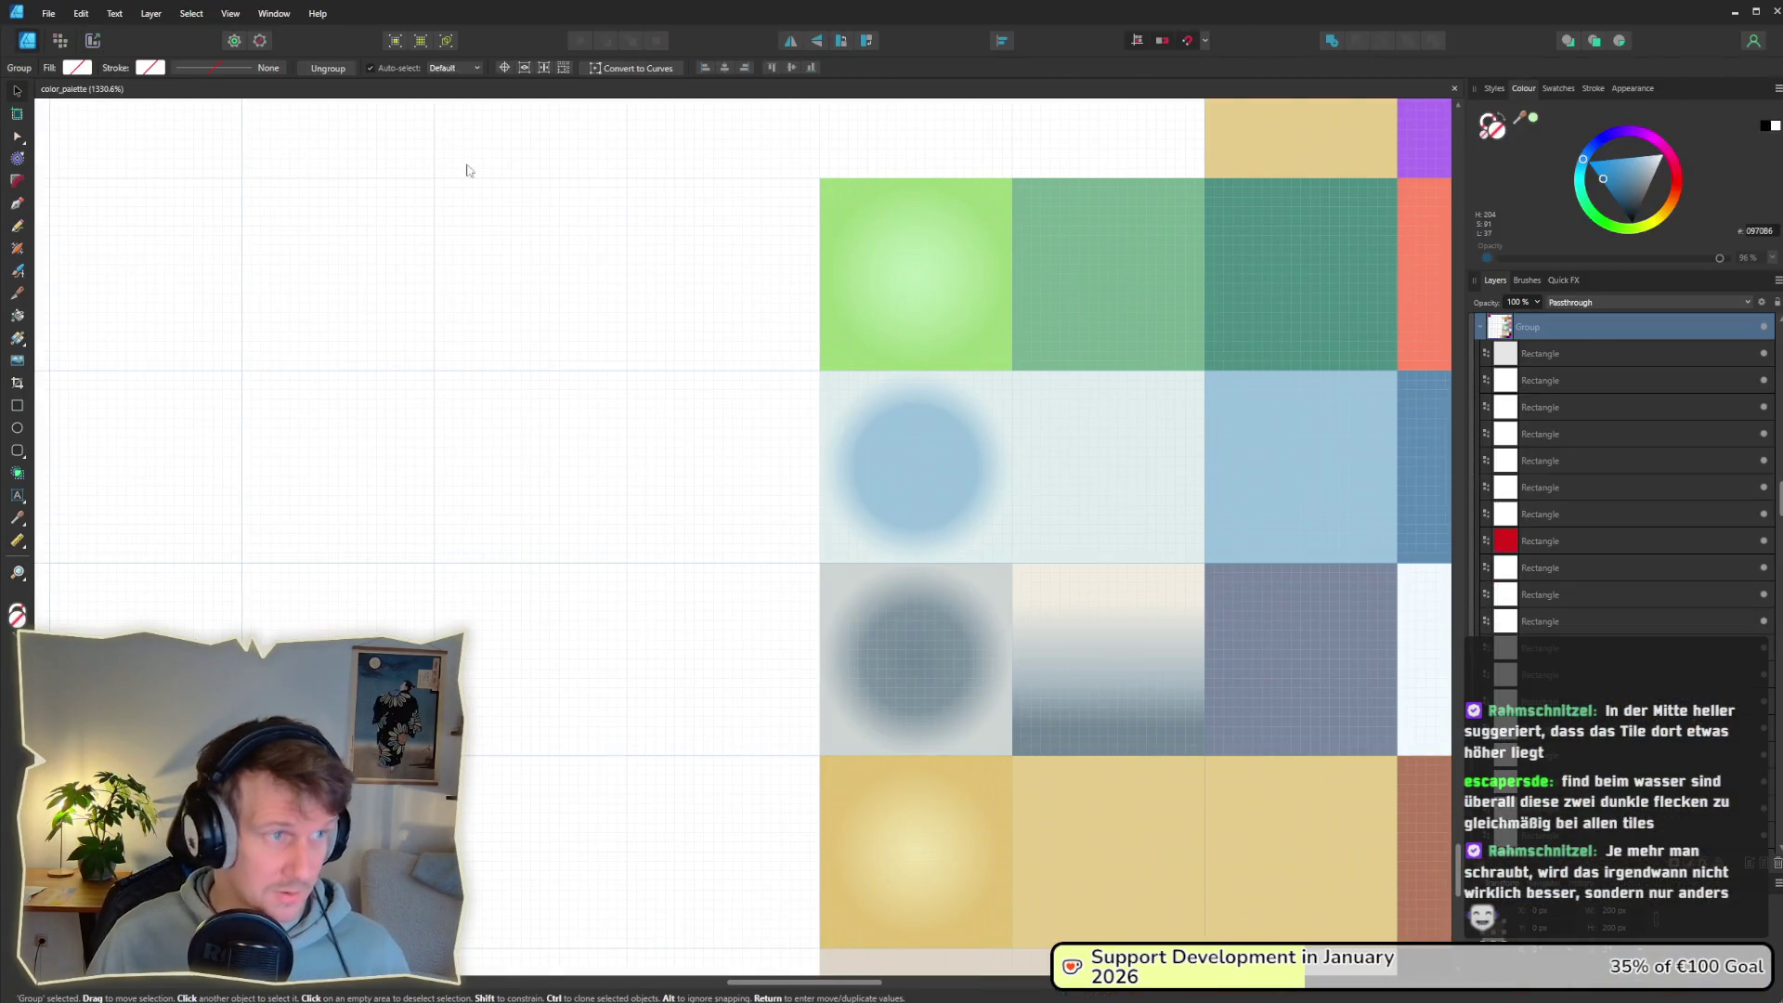
{"action": "double_click", "coordinate": [892, 313]}
{"action": "left_click", "coordinate": [92, 68]}
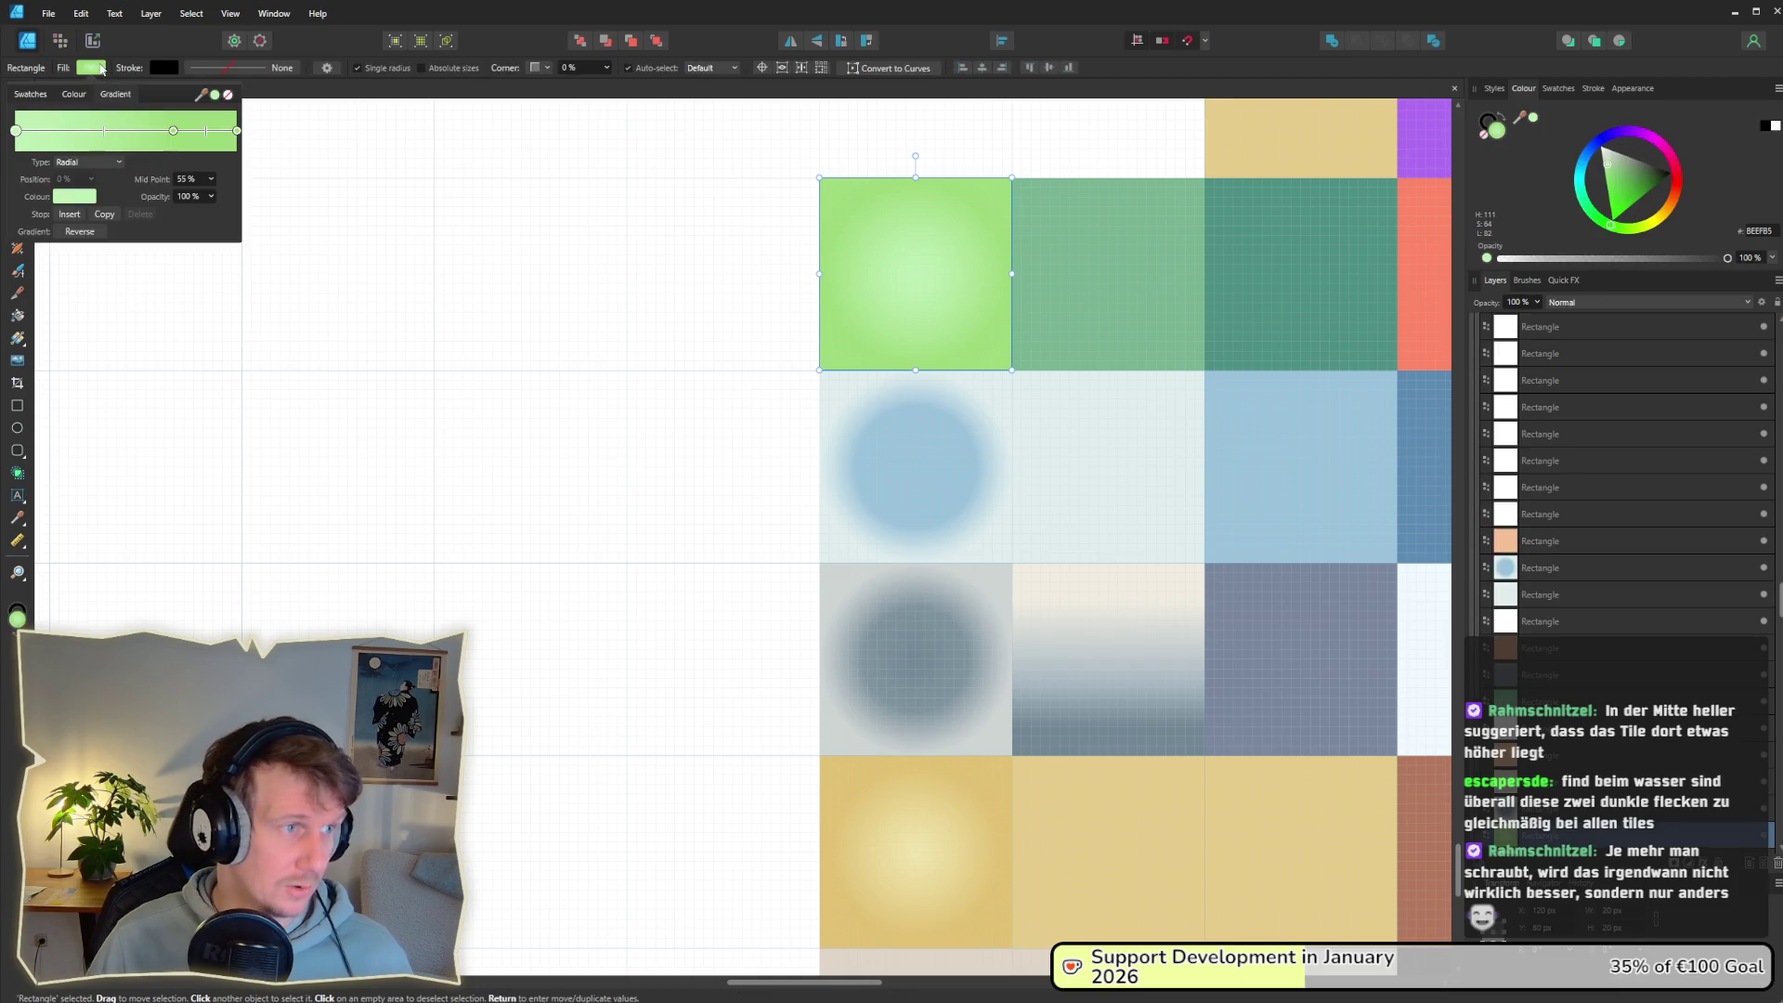
{"action": "left_click", "coordinate": [80, 231]}
{"action": "left_click", "coordinate": [892, 835]}
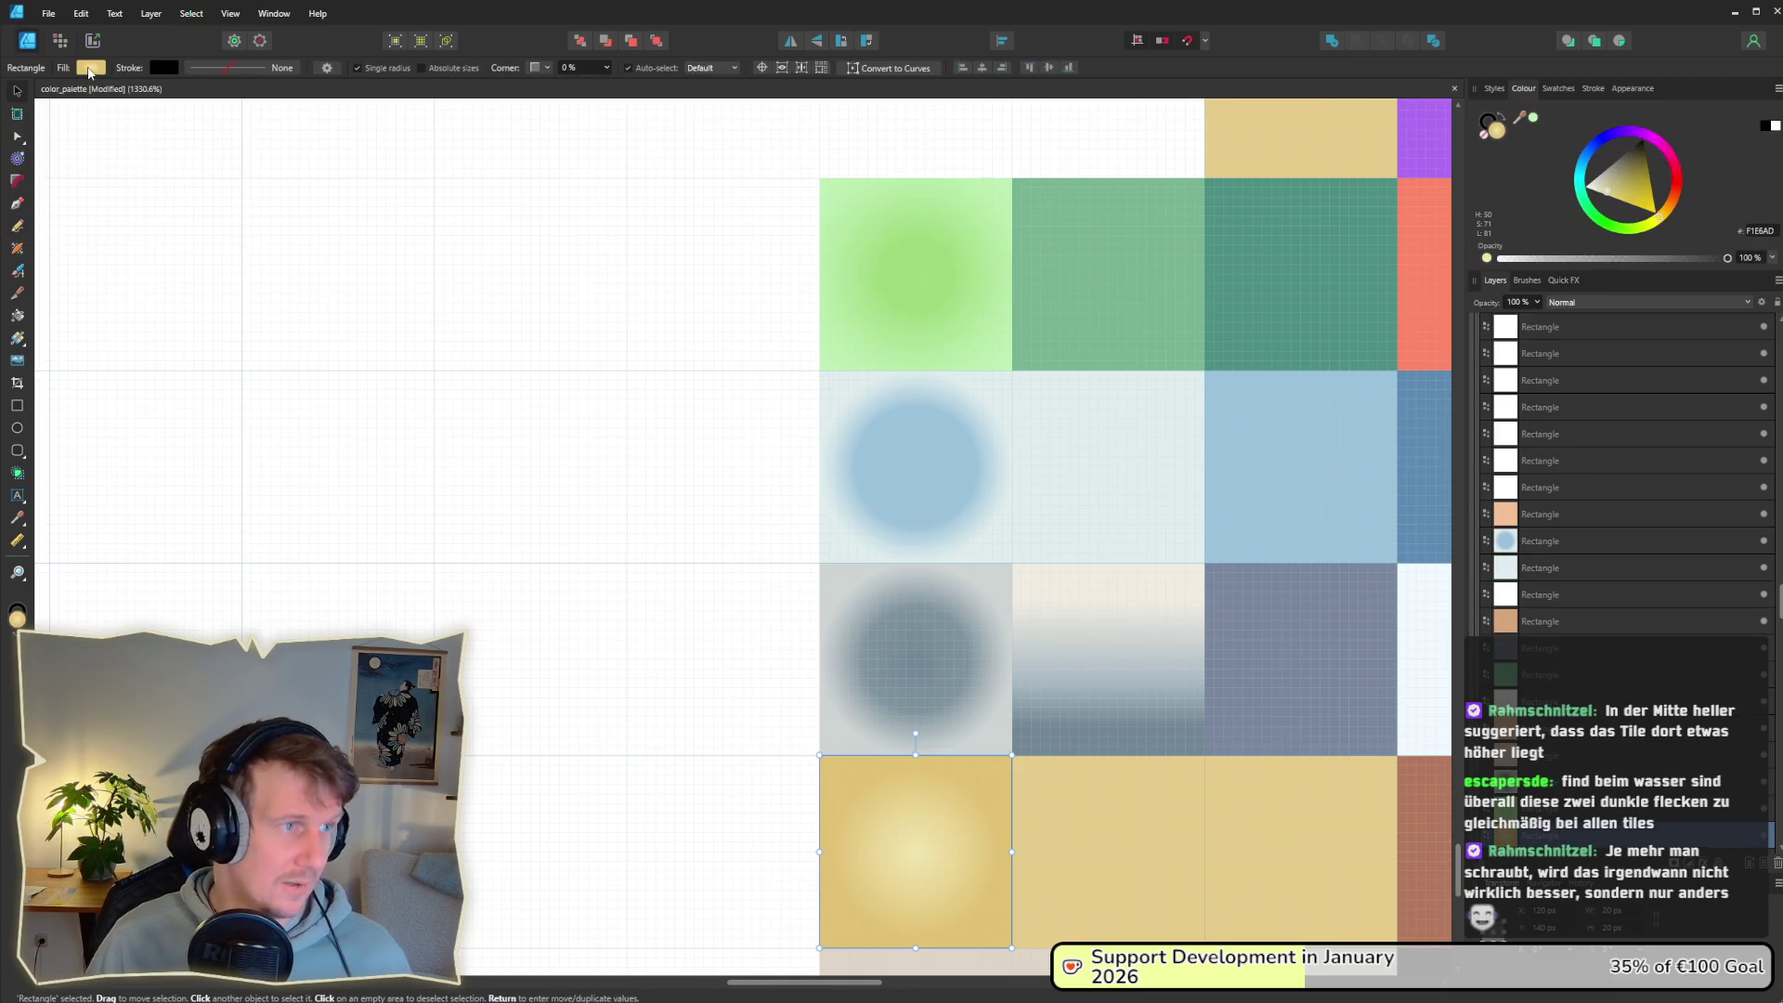
{"action": "left_click", "coordinate": [90, 69]}
{"action": "left_click", "coordinate": [81, 236]}
{"action": "left_click", "coordinate": [520, 270]}
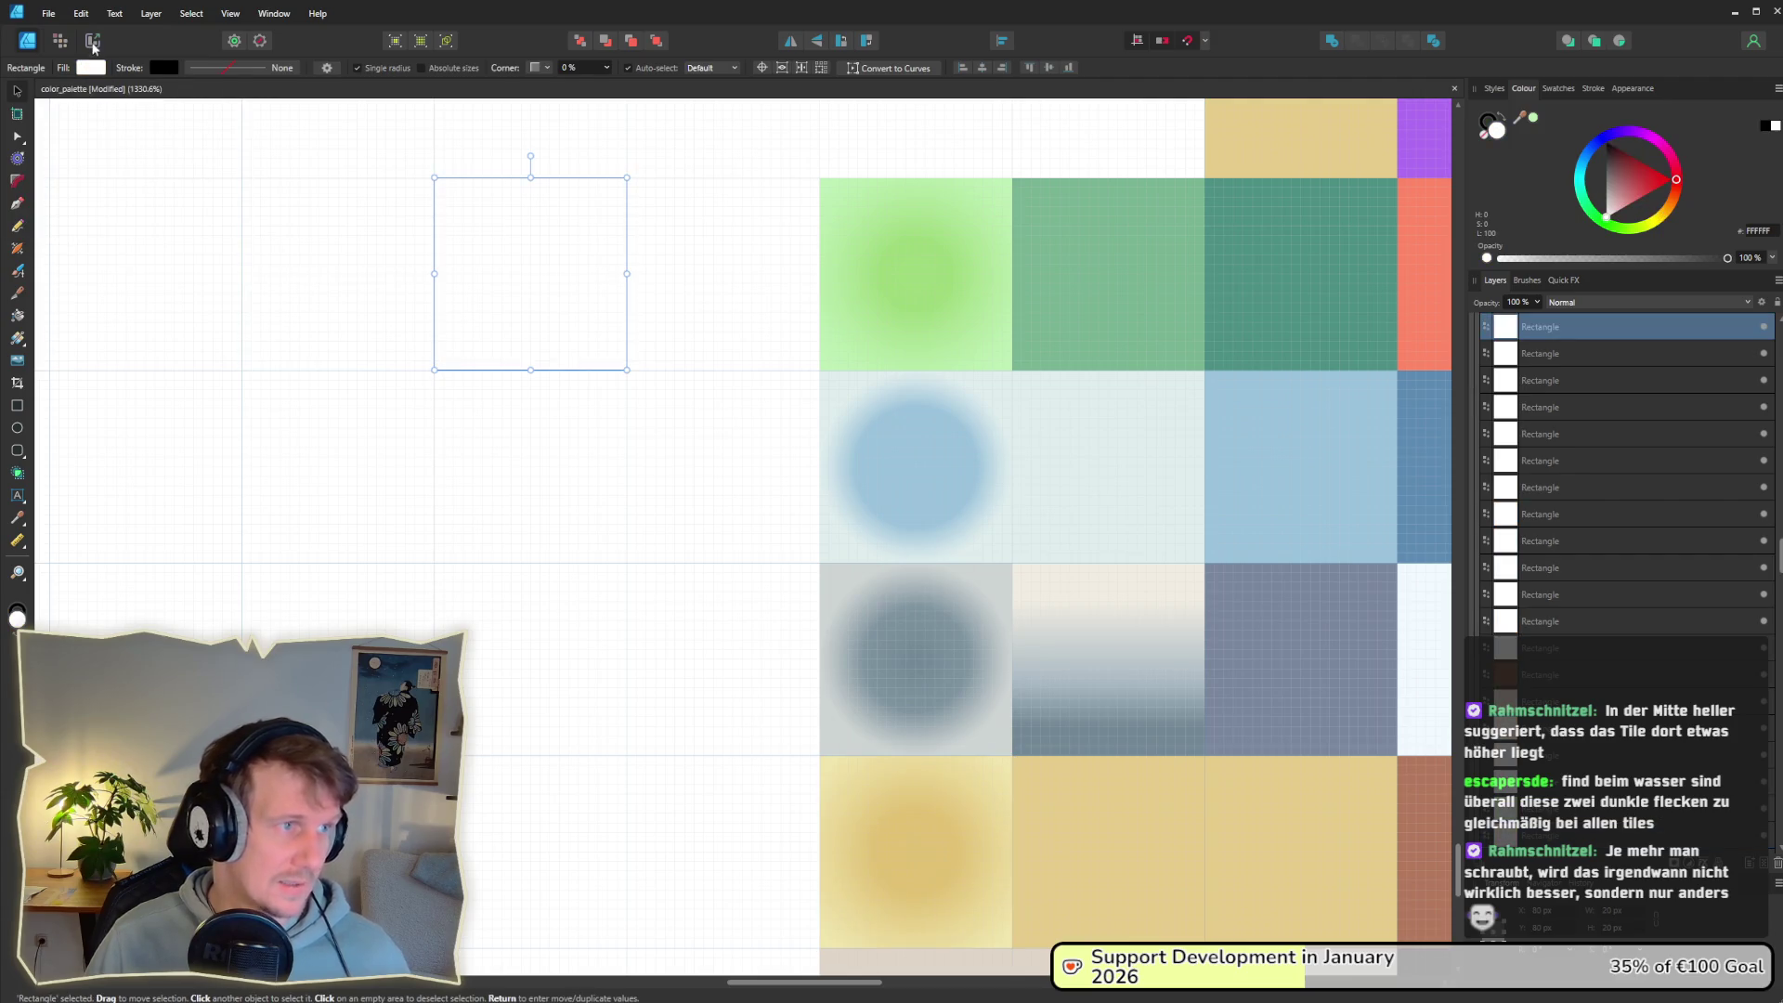
Step: Re-export the palette slice as color_palette.png over the existing file, then return to Godot
{"action": "left_click", "coordinate": [93, 42]}
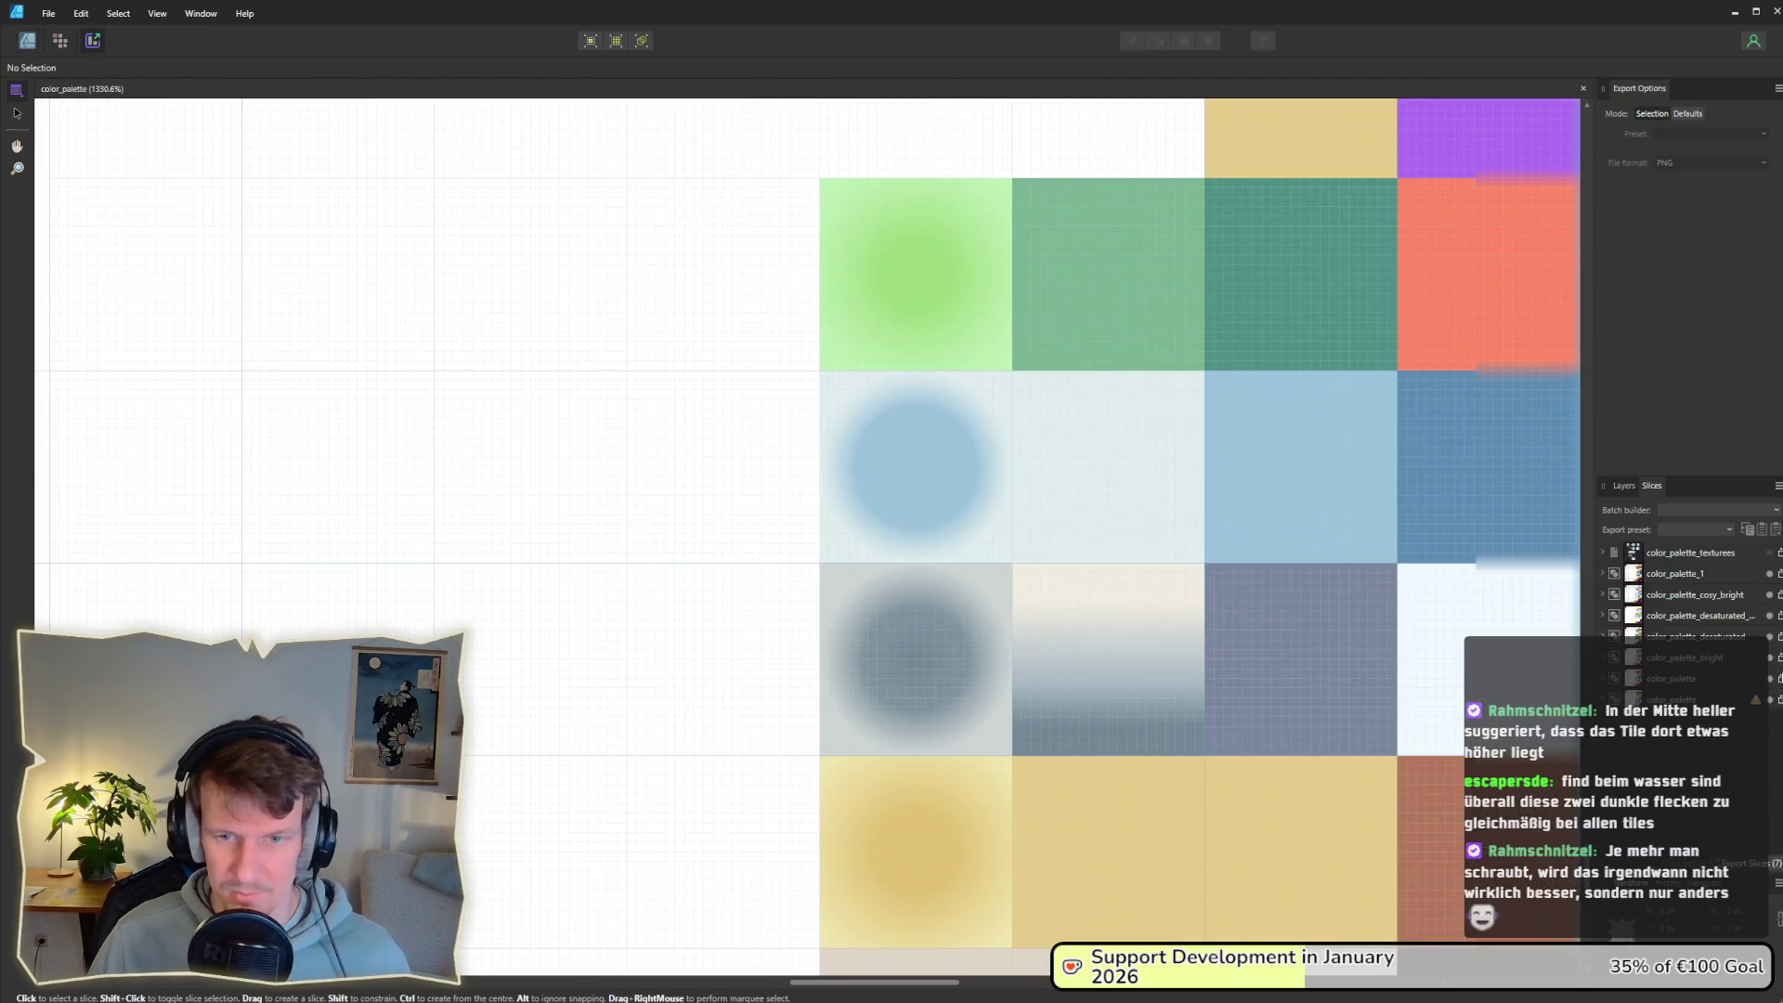
{"action": "left_click", "coordinate": [1779, 657]}
{"action": "left_click", "coordinate": [174, 418]}
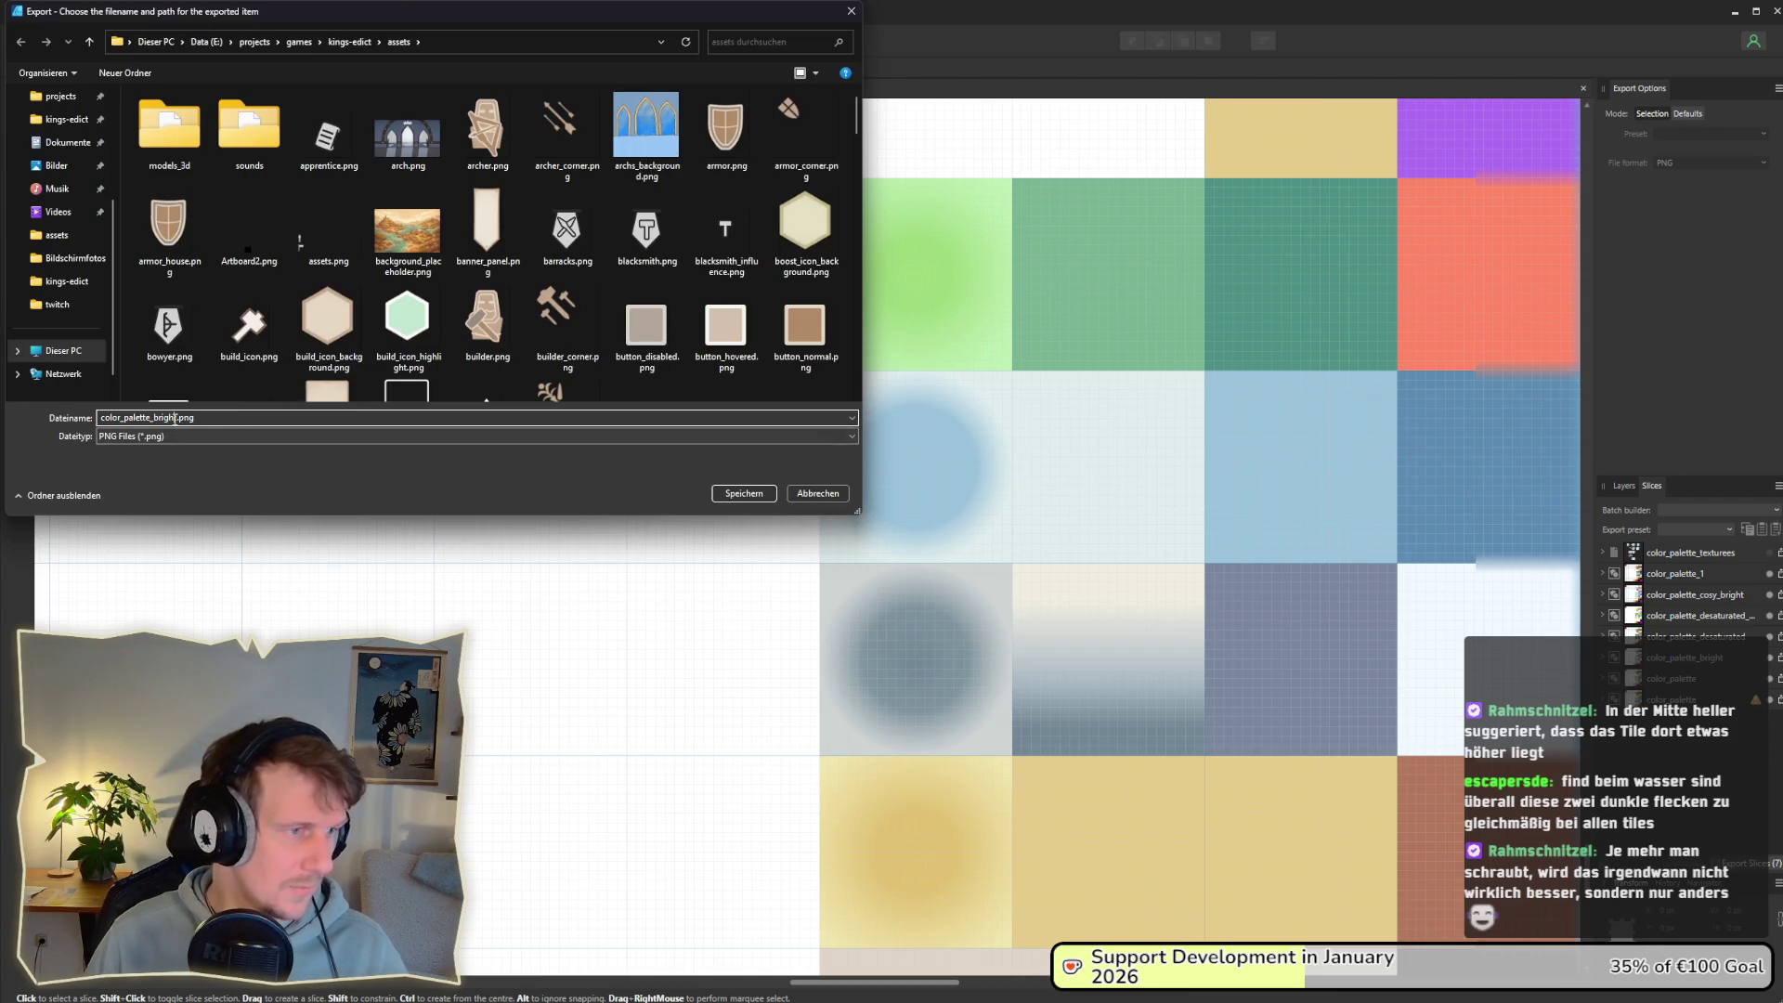
{"action": "key", "text": "BackSpace"}
{"action": "key", "text": "BackSpace"}
{"action": "key", "text": "BackSpace"}
{"action": "key", "text": "Return"}
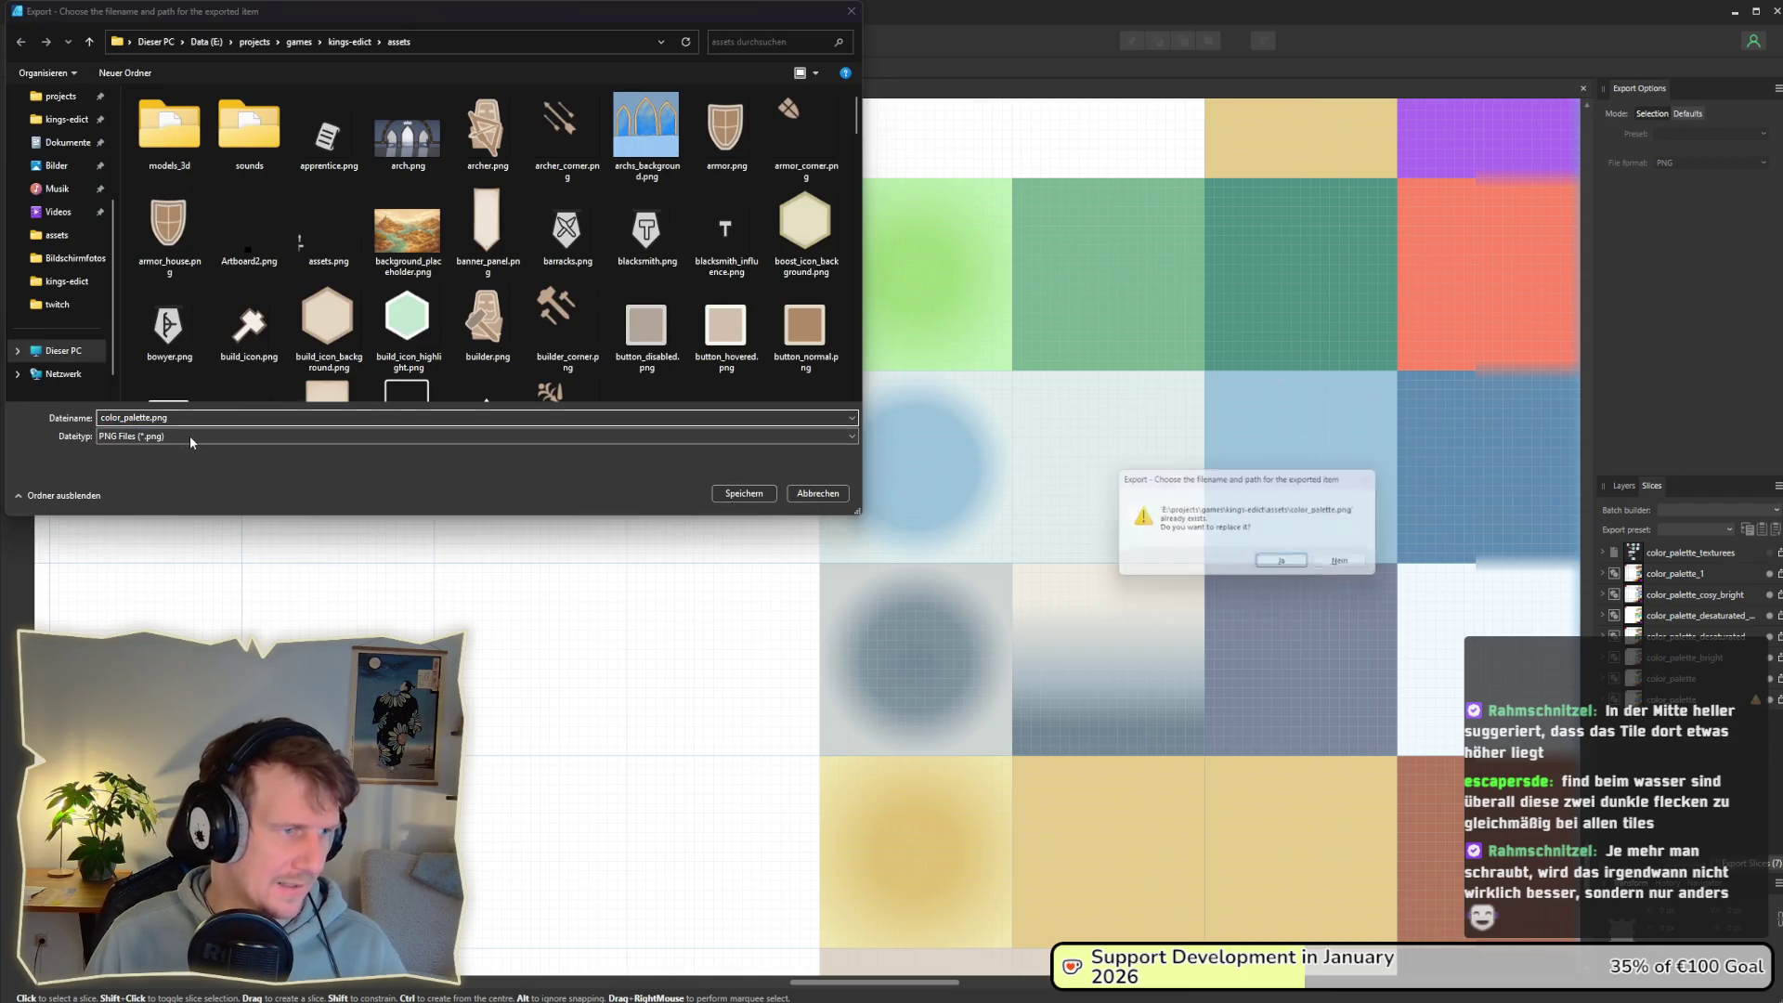
{"action": "left_click", "coordinate": [1287, 568]}
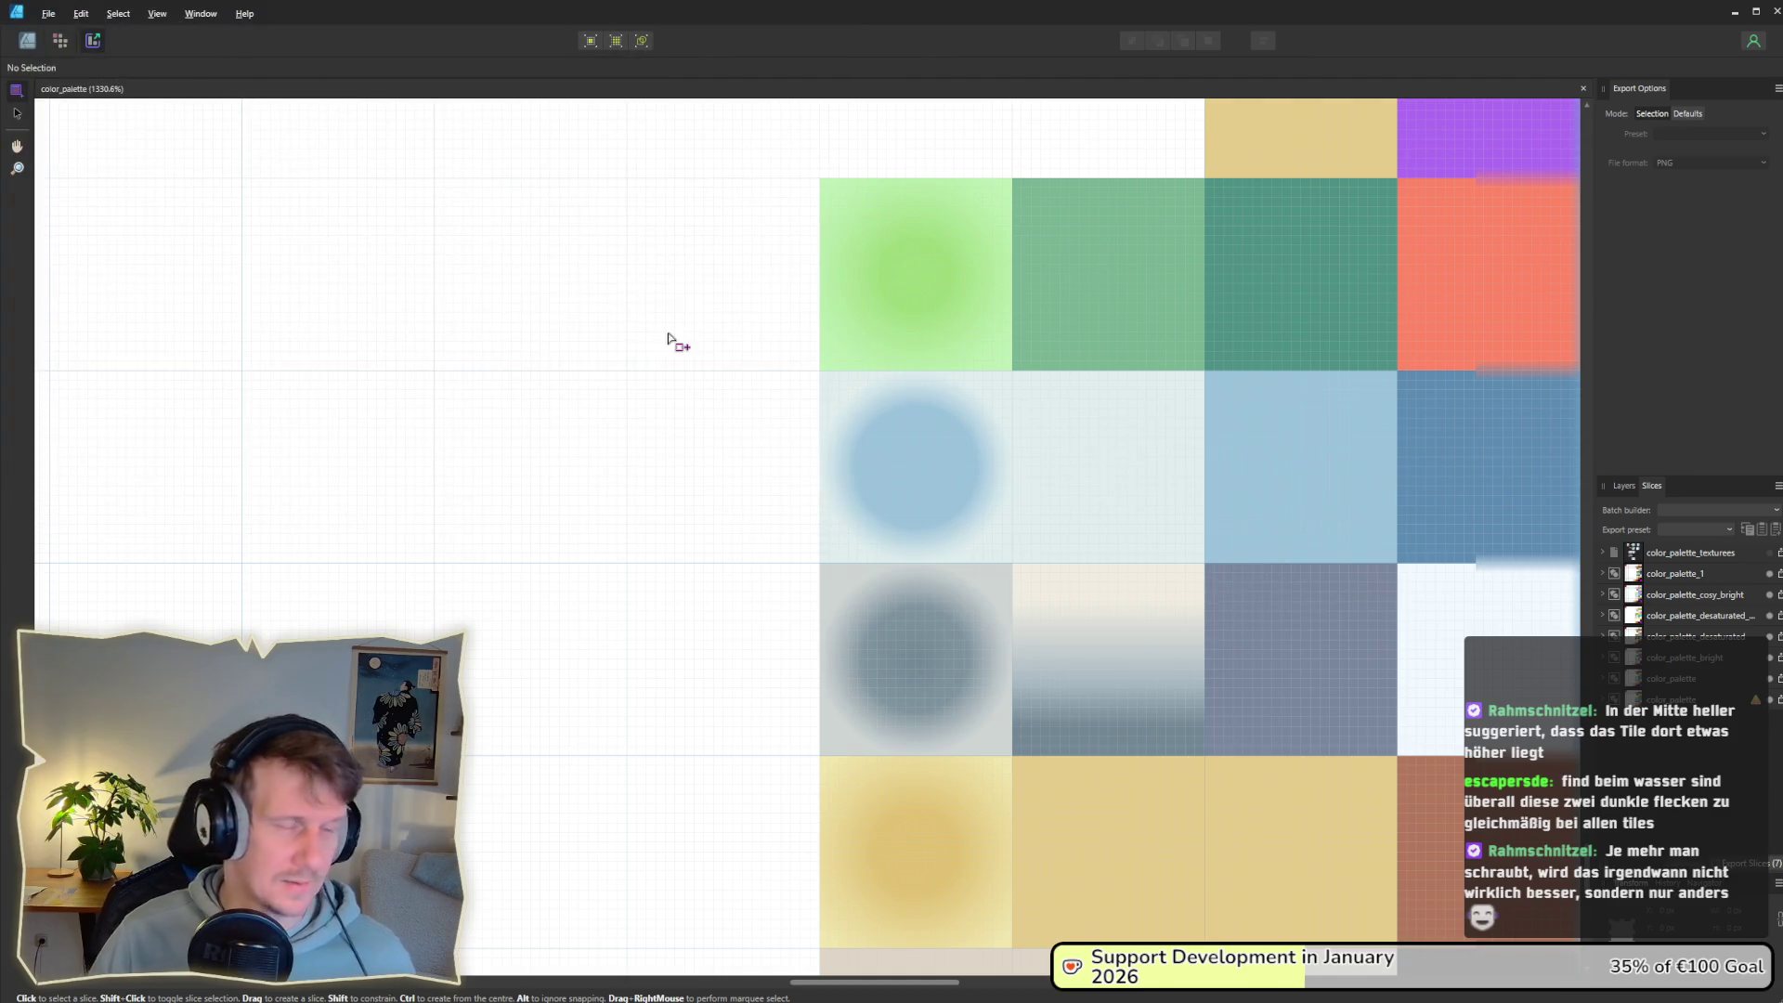
{"action": "key", "text": "alt+Tab"}
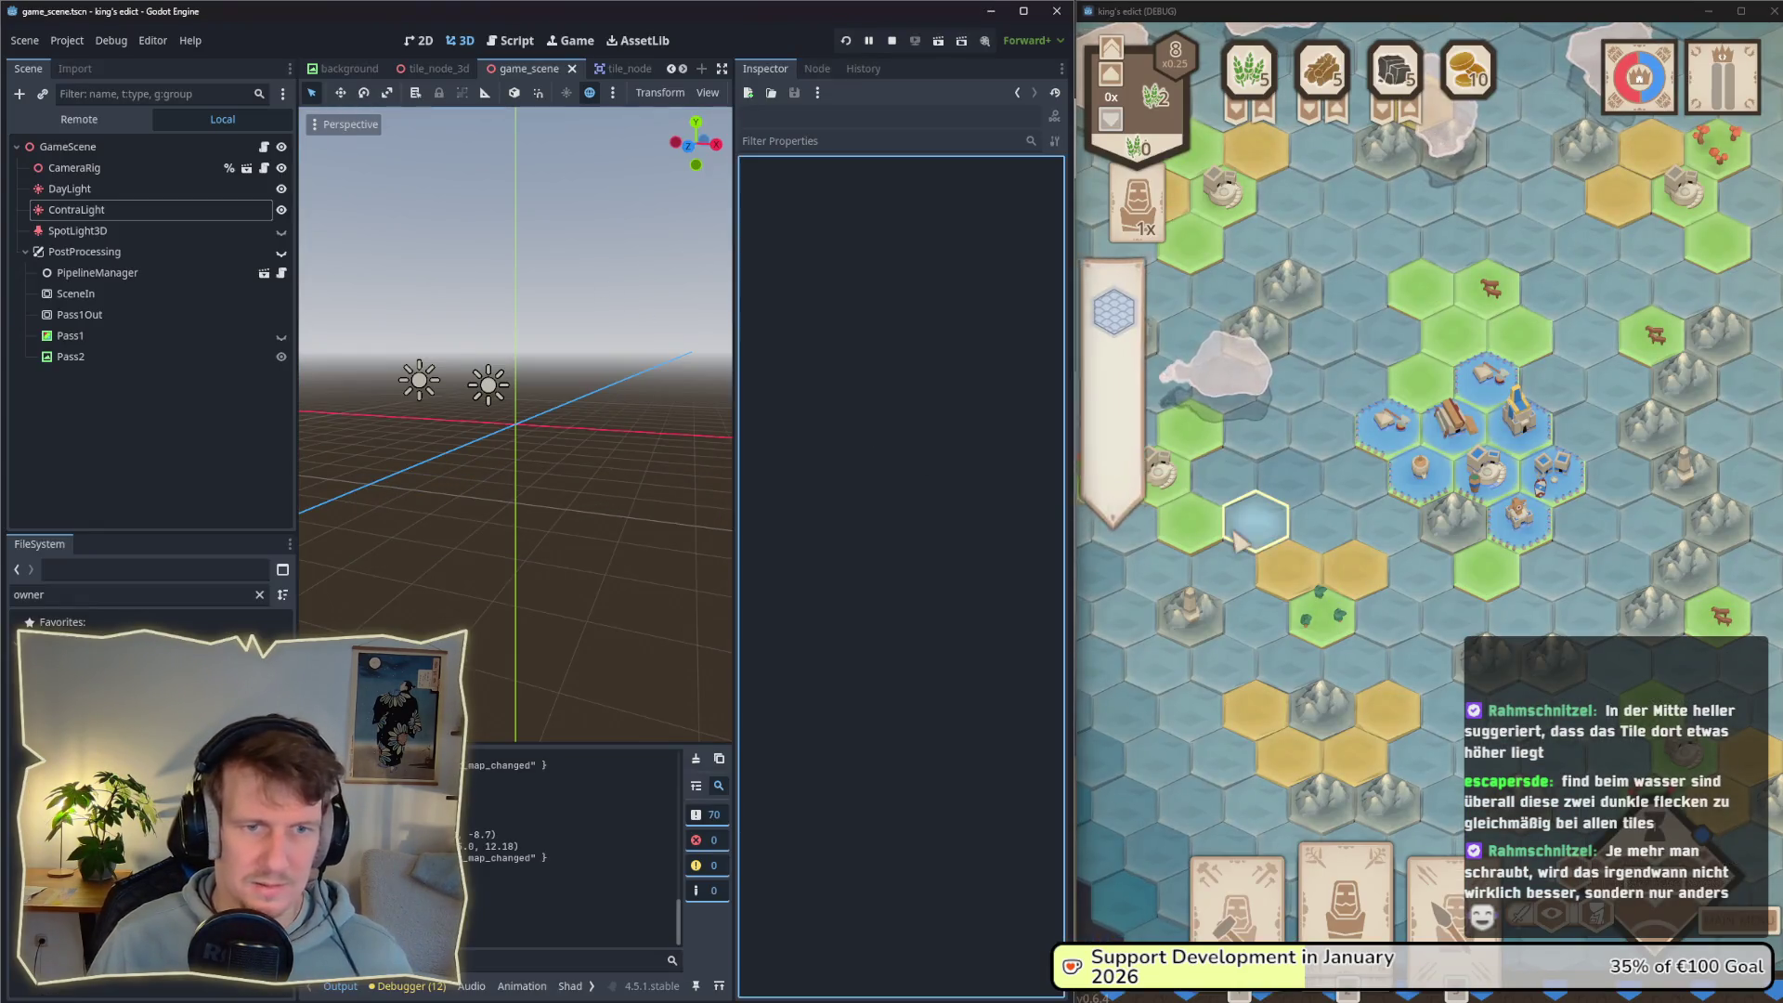
Step: Snip a new screenshot of the game window and open an earlier screenshot for comparison
{"action": "left_click", "coordinate": [1235, 541]}
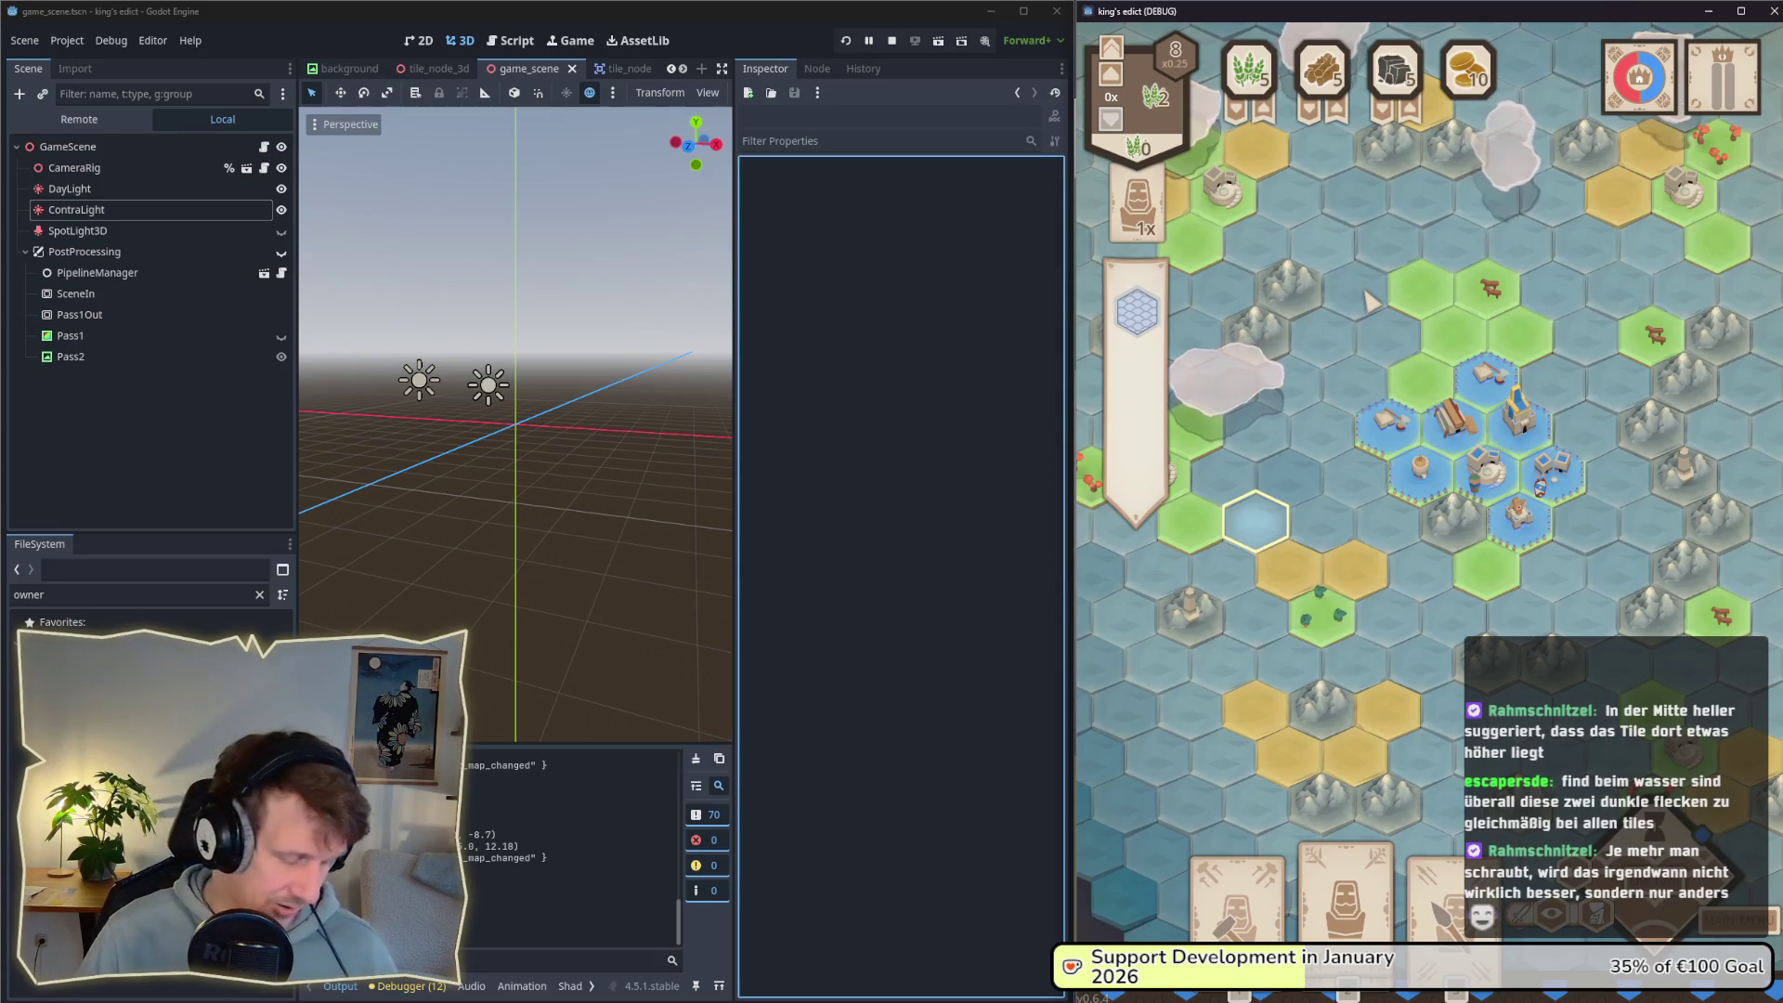
{"action": "key", "text": "super+shift+s"}
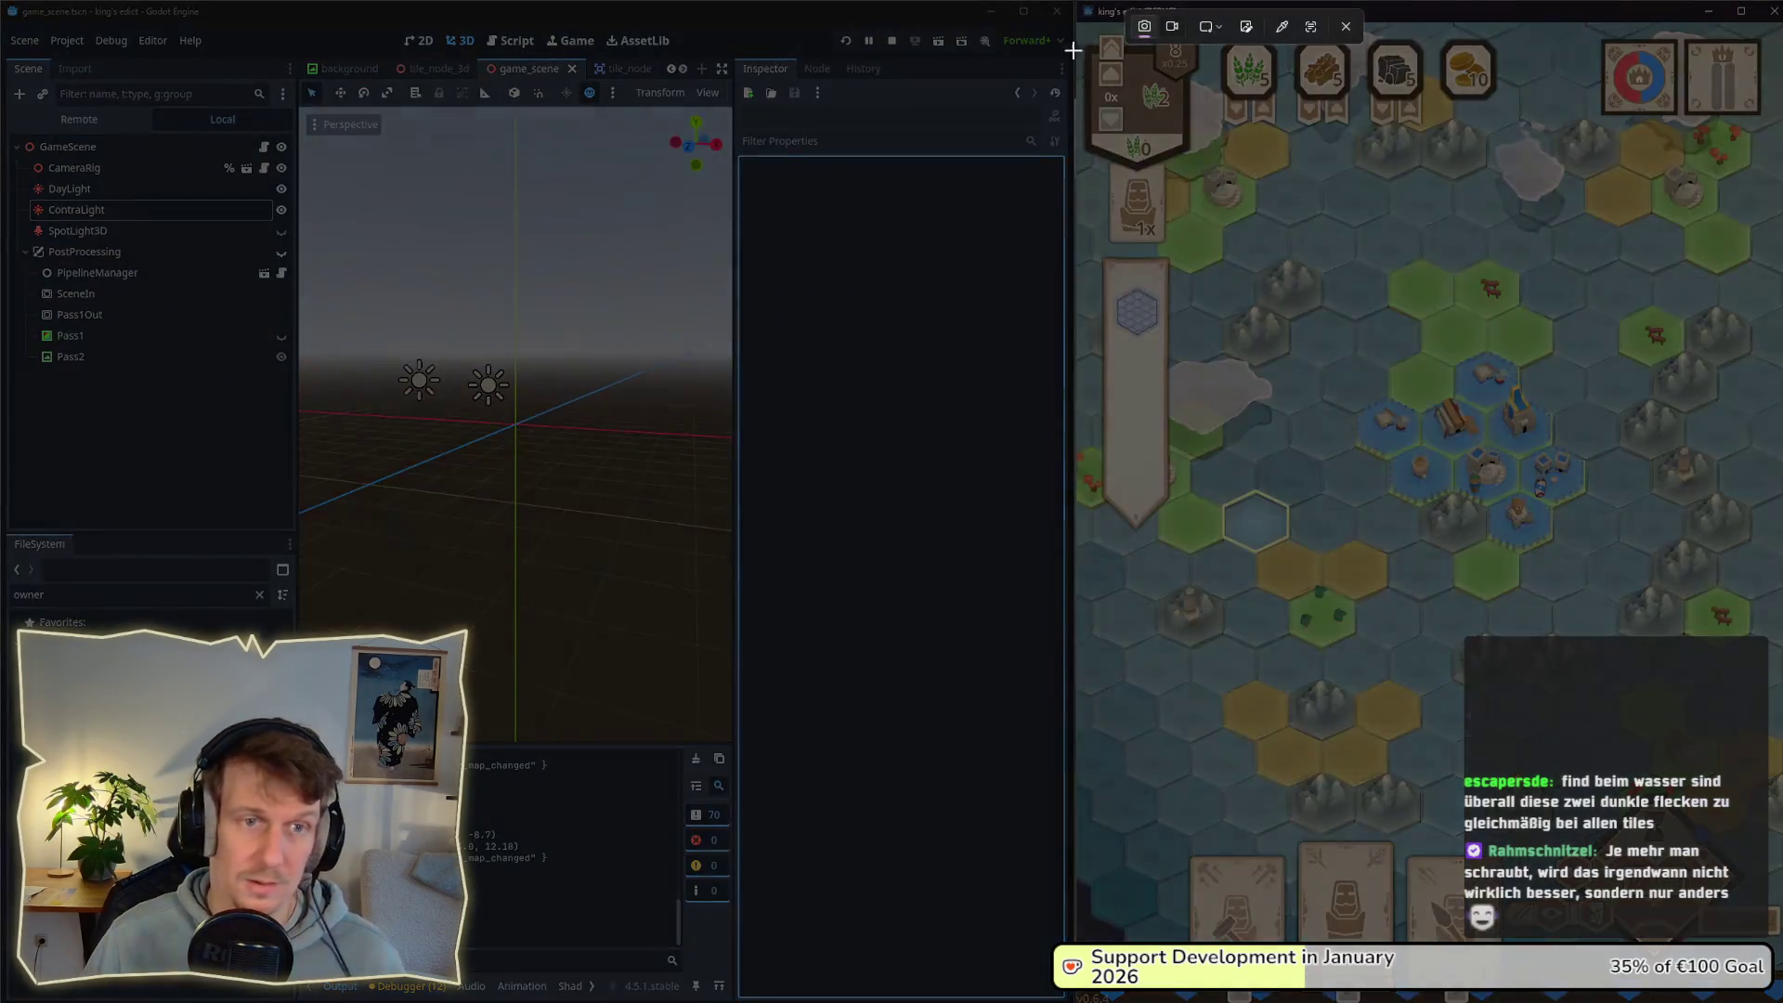
{"action": "left_click_drag", "start_coordinate": [1075, 20], "coordinate": [1782, 1002]}
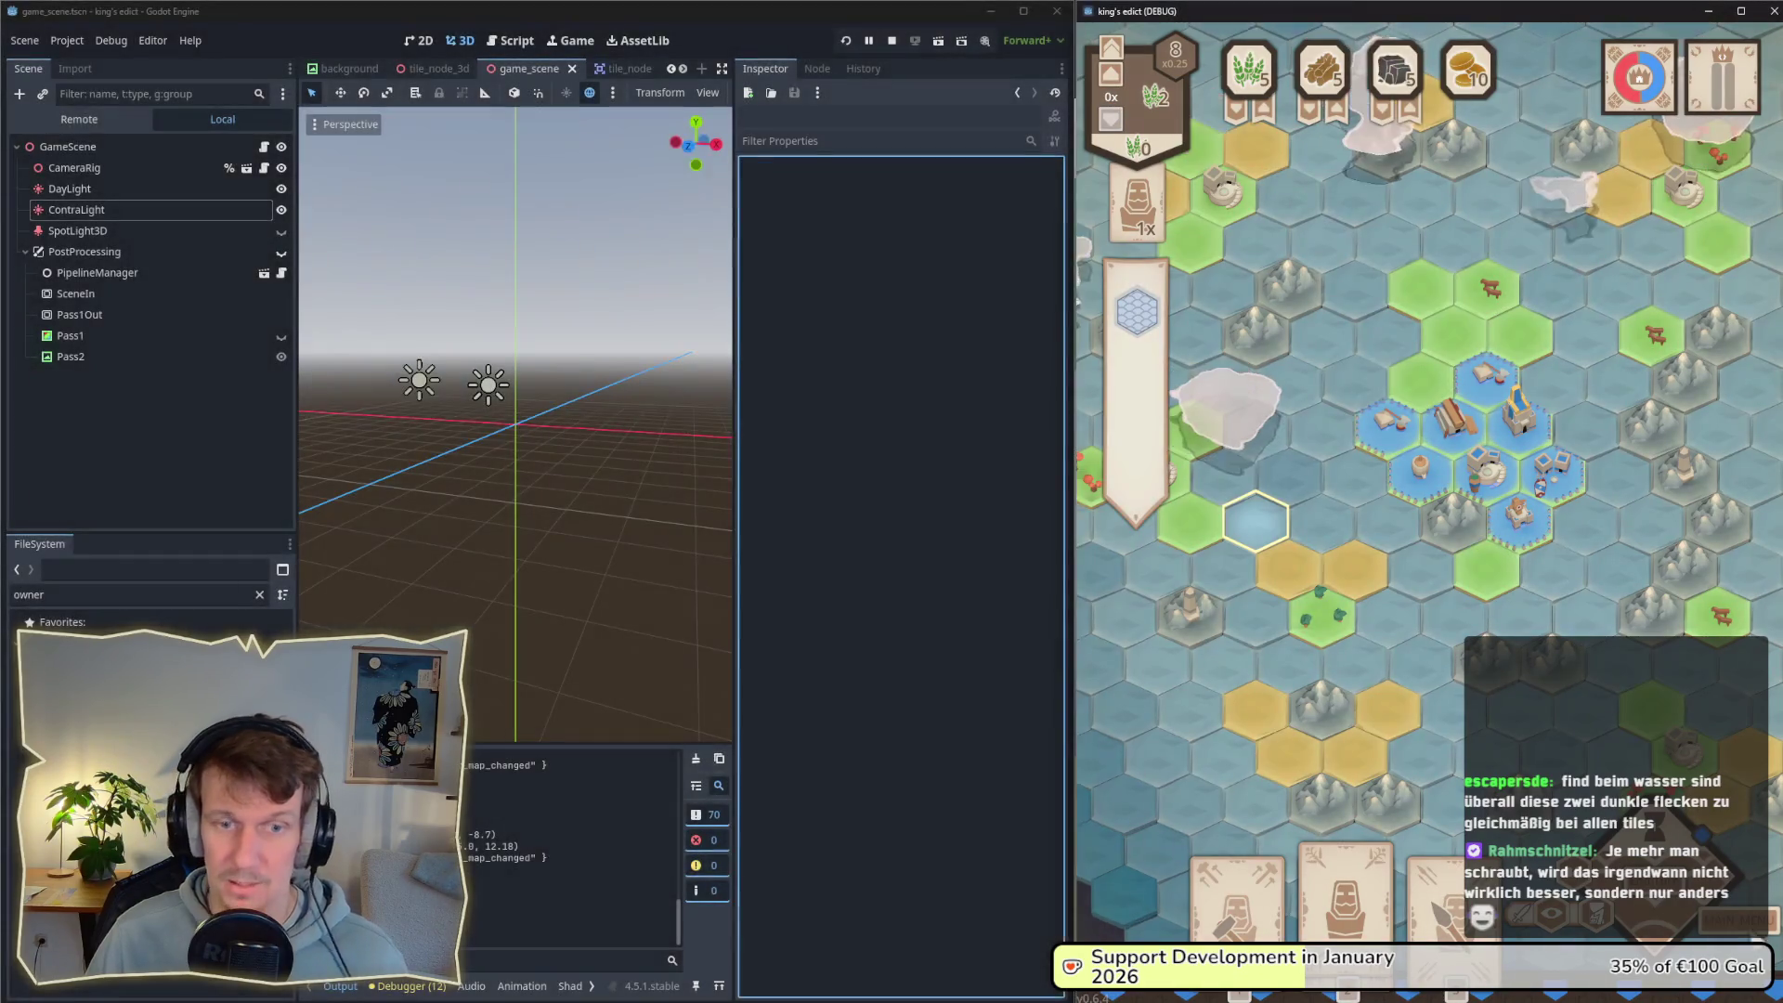
{"action": "key", "text": "alt+Tab"}
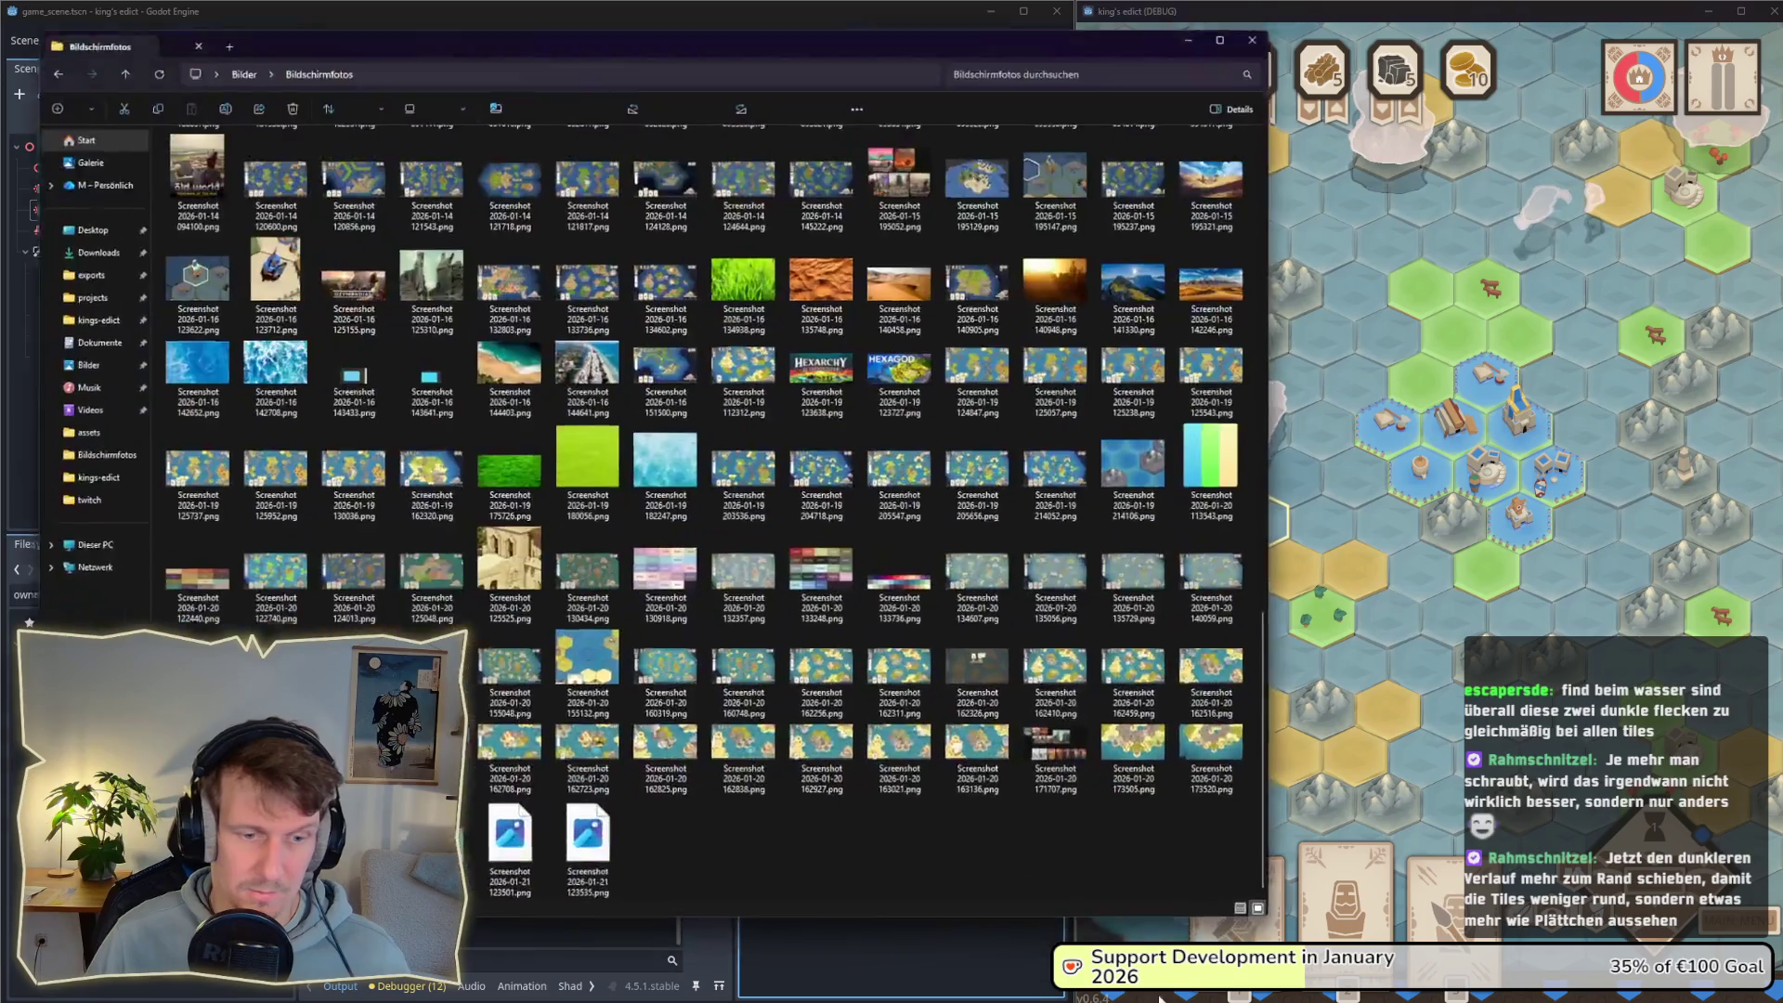
{"action": "key", "text": "Return"}
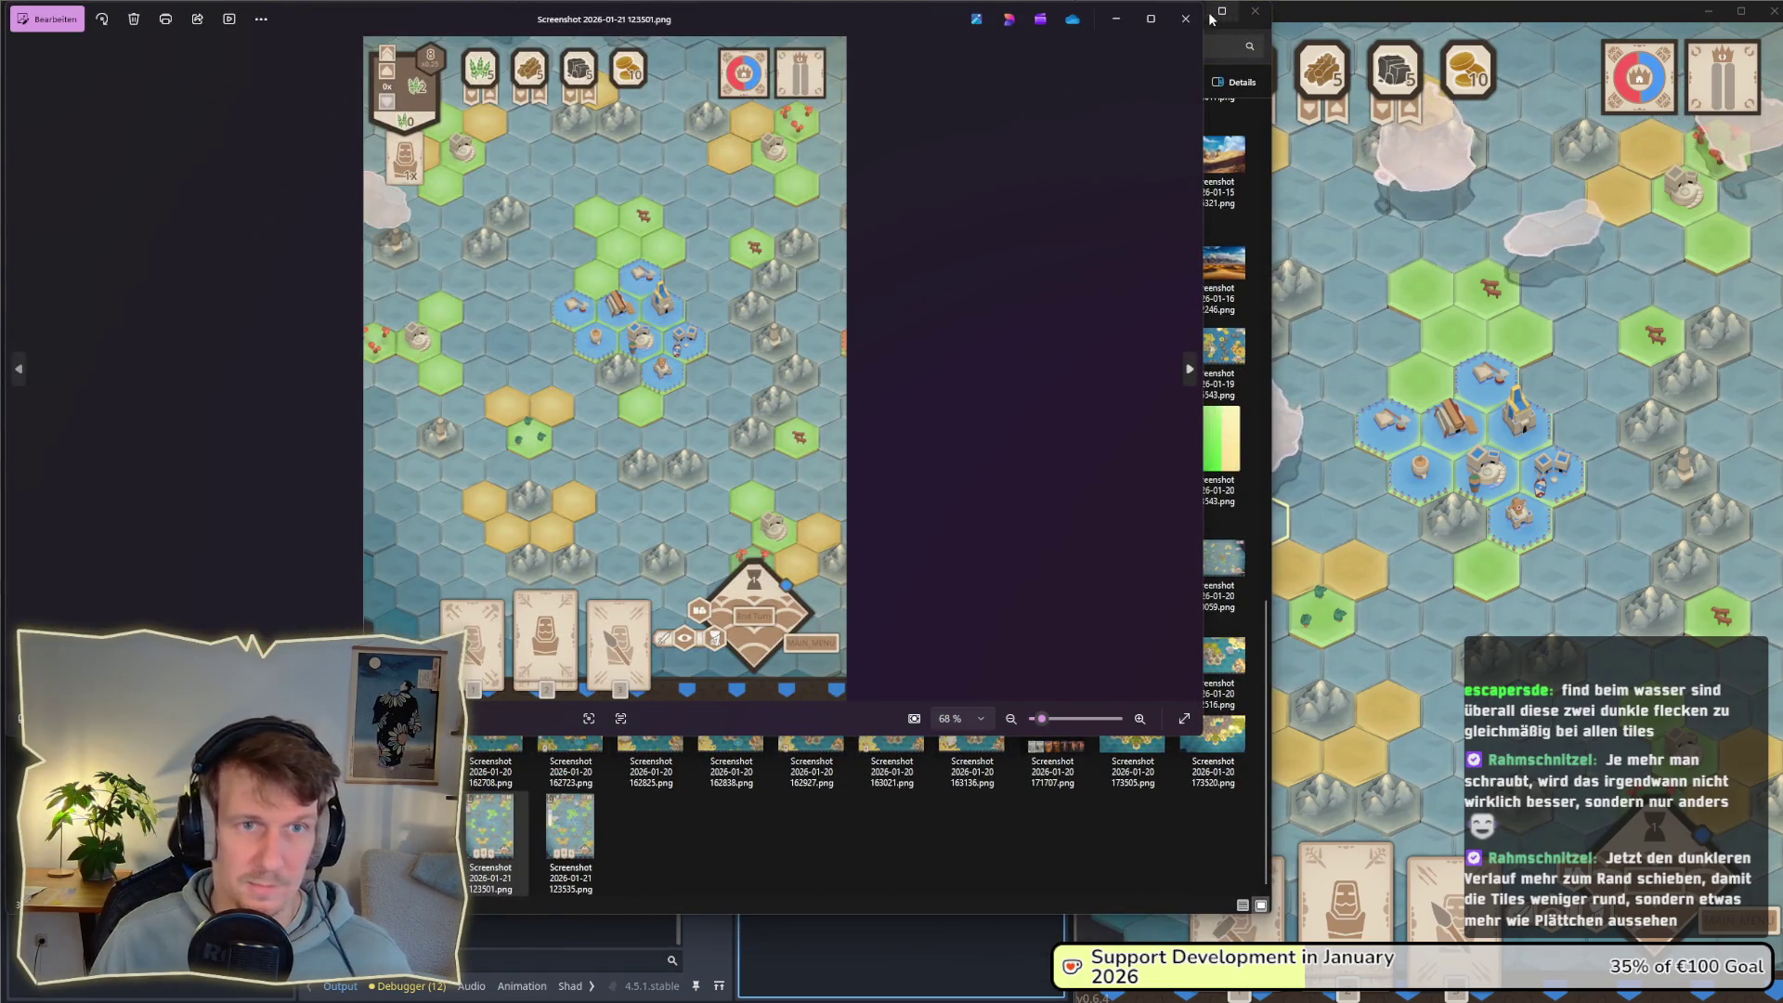
Step: Resize and move the Photos viewer to sit tall beside the running game
{"action": "mouse_move", "coordinate": [916, 41]}
{"action": "left_mouse_down"}
{"action": "mouse_move", "coordinate": [888, 32]}
{"action": "mouse_move", "coordinate": [1138, 62]}
{"action": "left_mouse_up"}
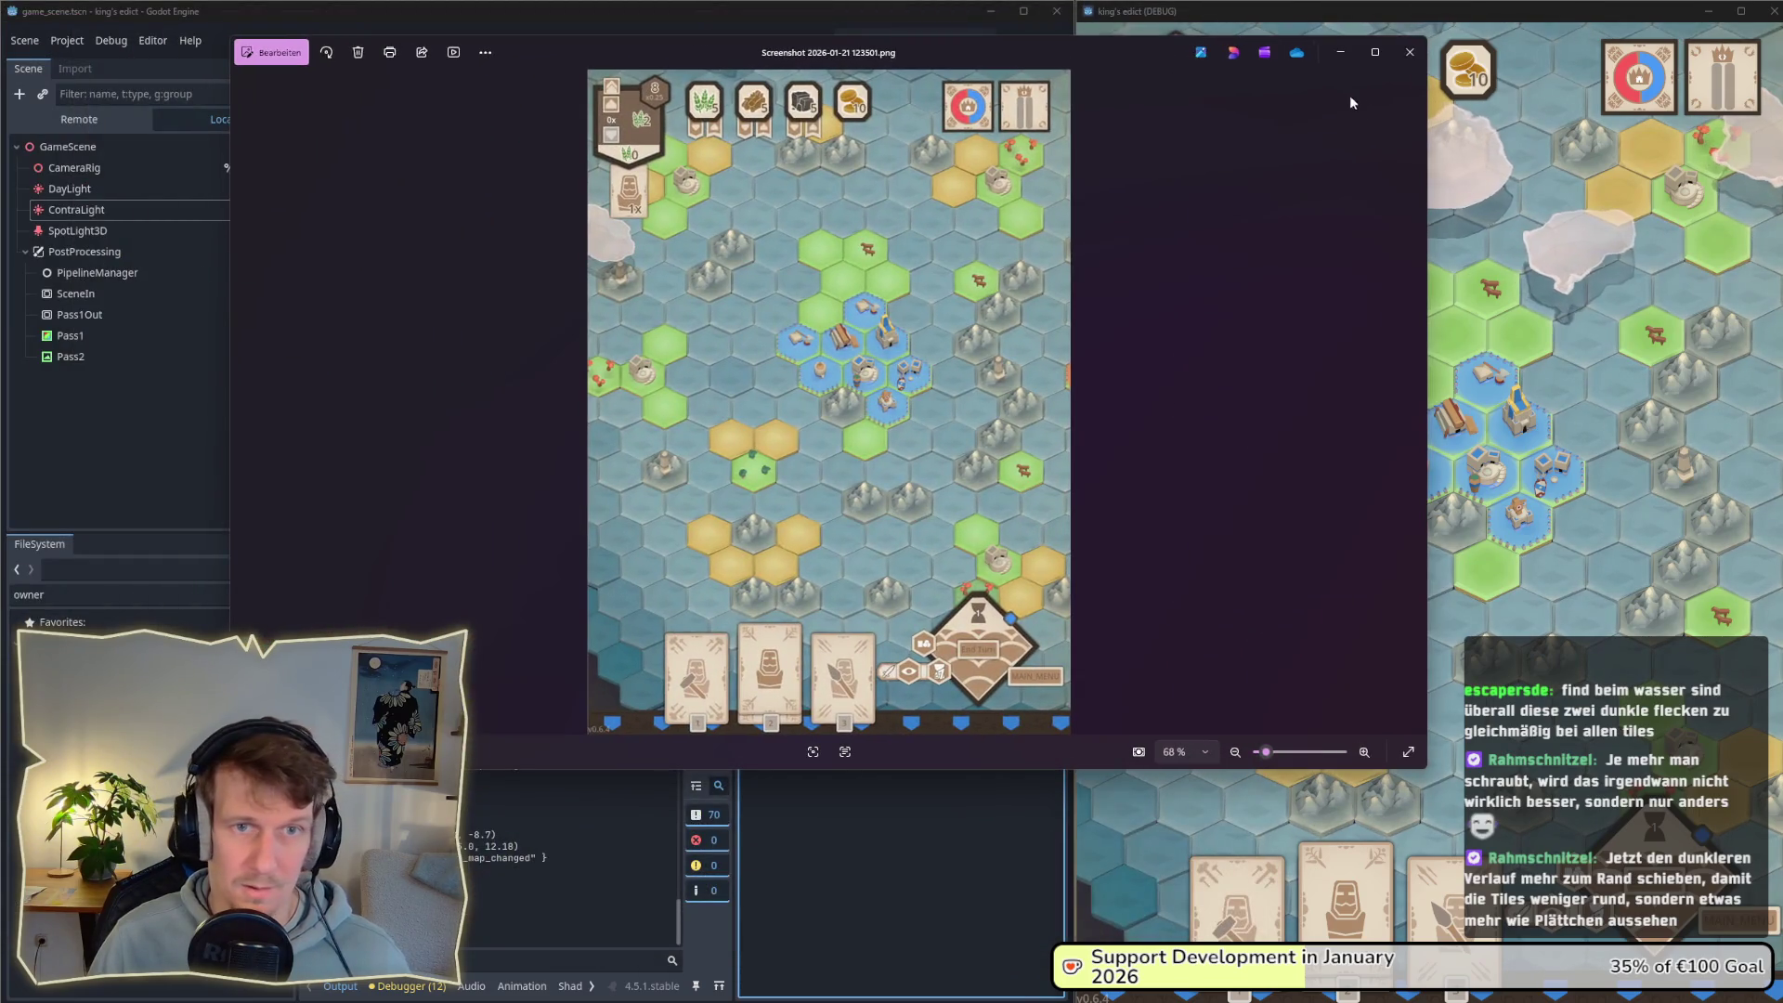
{"action": "left_click_drag", "start_coordinate": [1425, 177], "coordinate": [789, 176]}
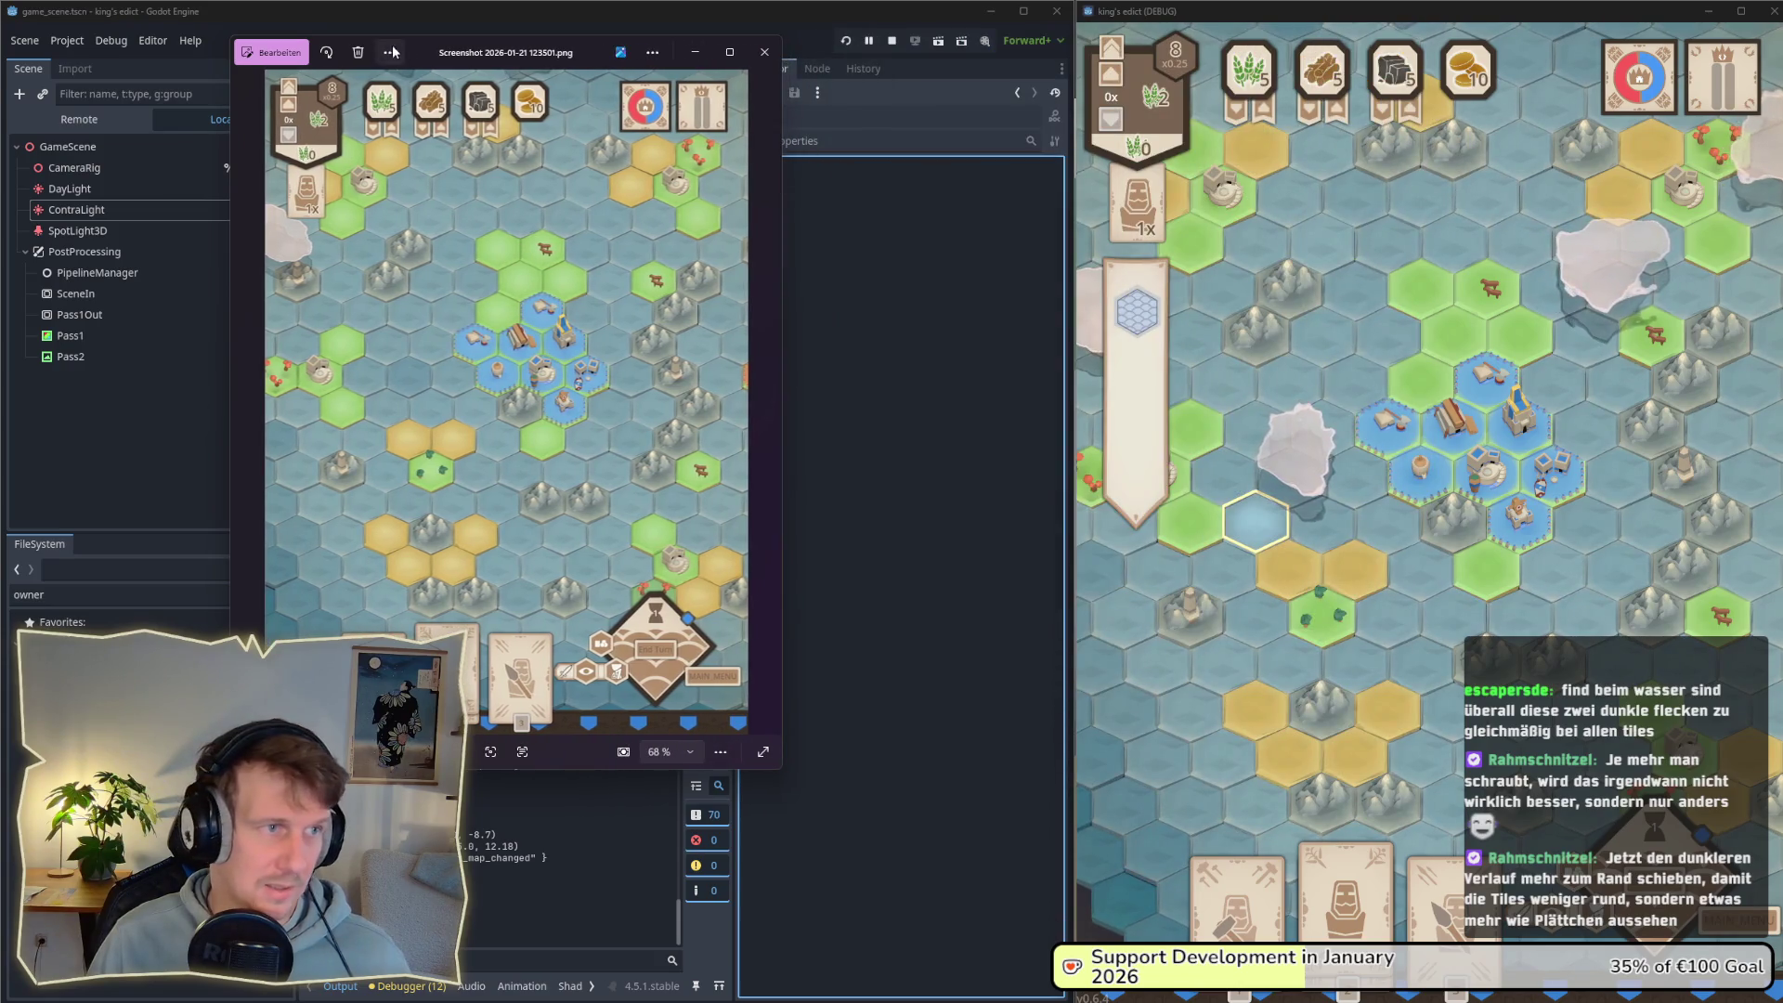
{"action": "mouse_move", "coordinate": [432, 53]}
{"action": "left_mouse_down"}
{"action": "mouse_move", "coordinate": [738, 19]}
{"action": "mouse_move", "coordinate": [719, 19]}
{"action": "left_mouse_up"}
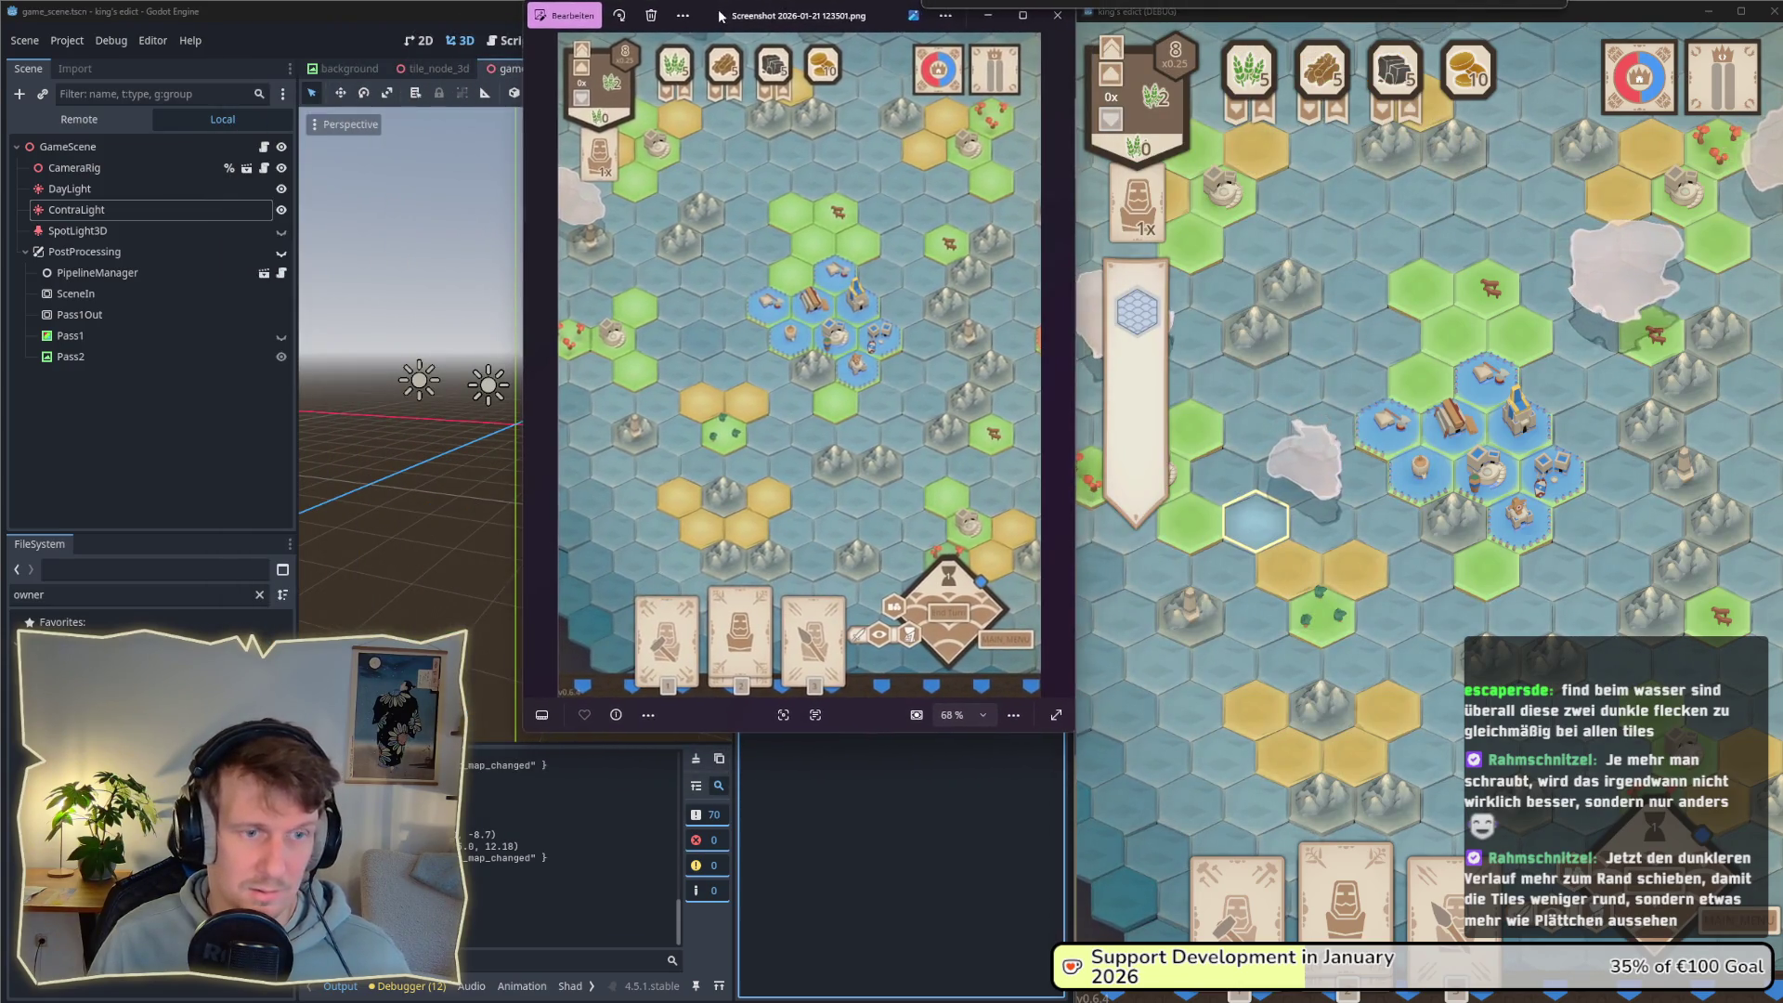
{"action": "mouse_move", "coordinate": [535, 729]}
{"action": "left_mouse_down"}
{"action": "mouse_move", "coordinate": [488, 775]}
{"action": "mouse_move", "coordinate": [389, 957]}
{"action": "mouse_move", "coordinate": [330, 1000]}
{"action": "left_mouse_up"}
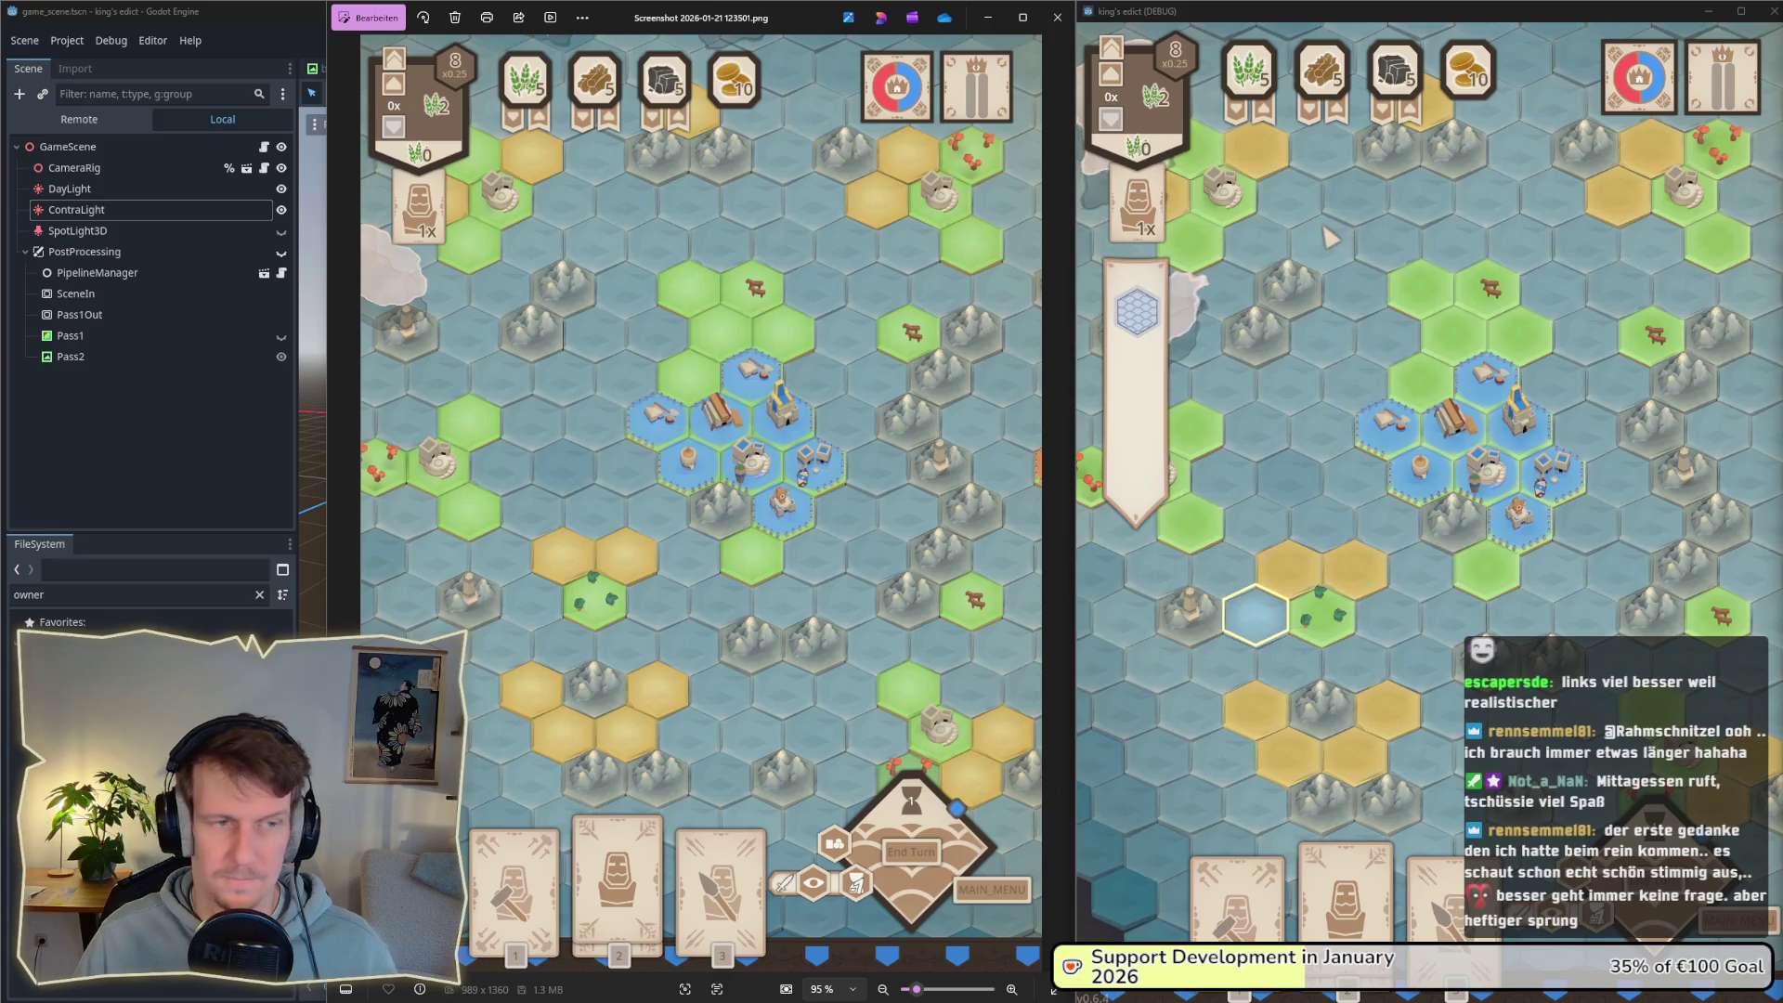
Step: Close the running game window
{"action": "left_click", "coordinate": [1770, 20]}
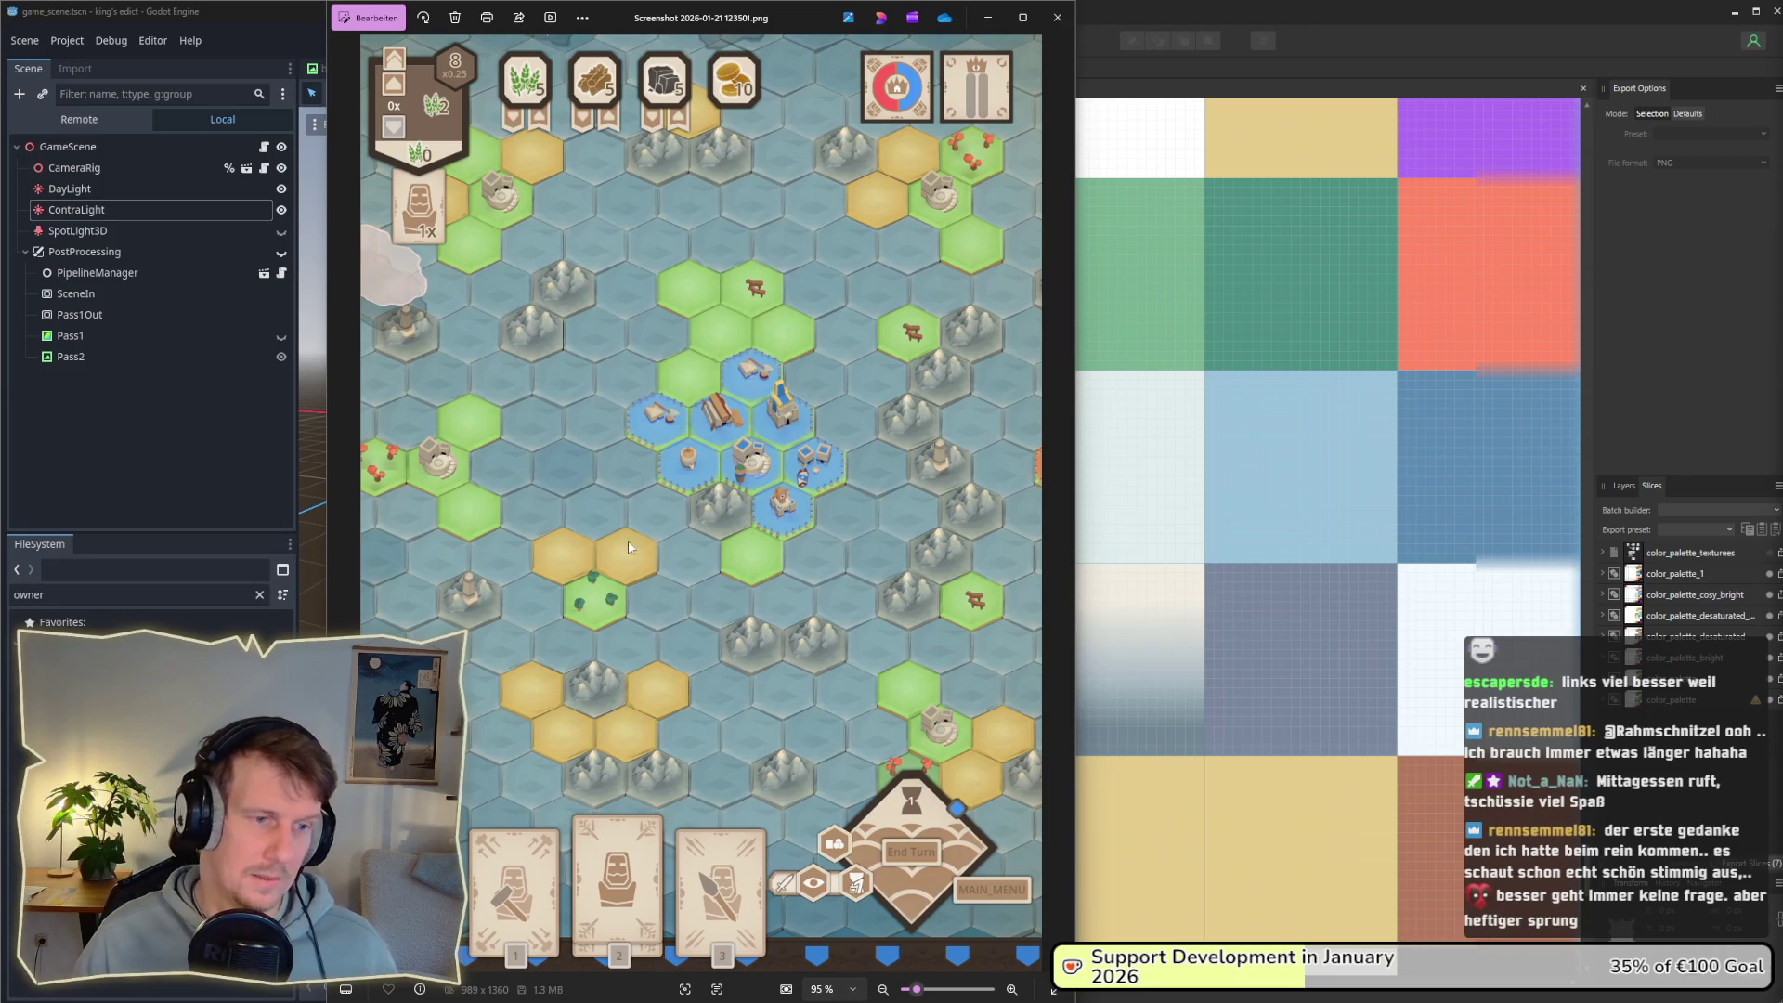
Step: In Affinity Designer, select the color_palette group and export its slice over the old file
{"action": "key", "text": "alt+Tab"}
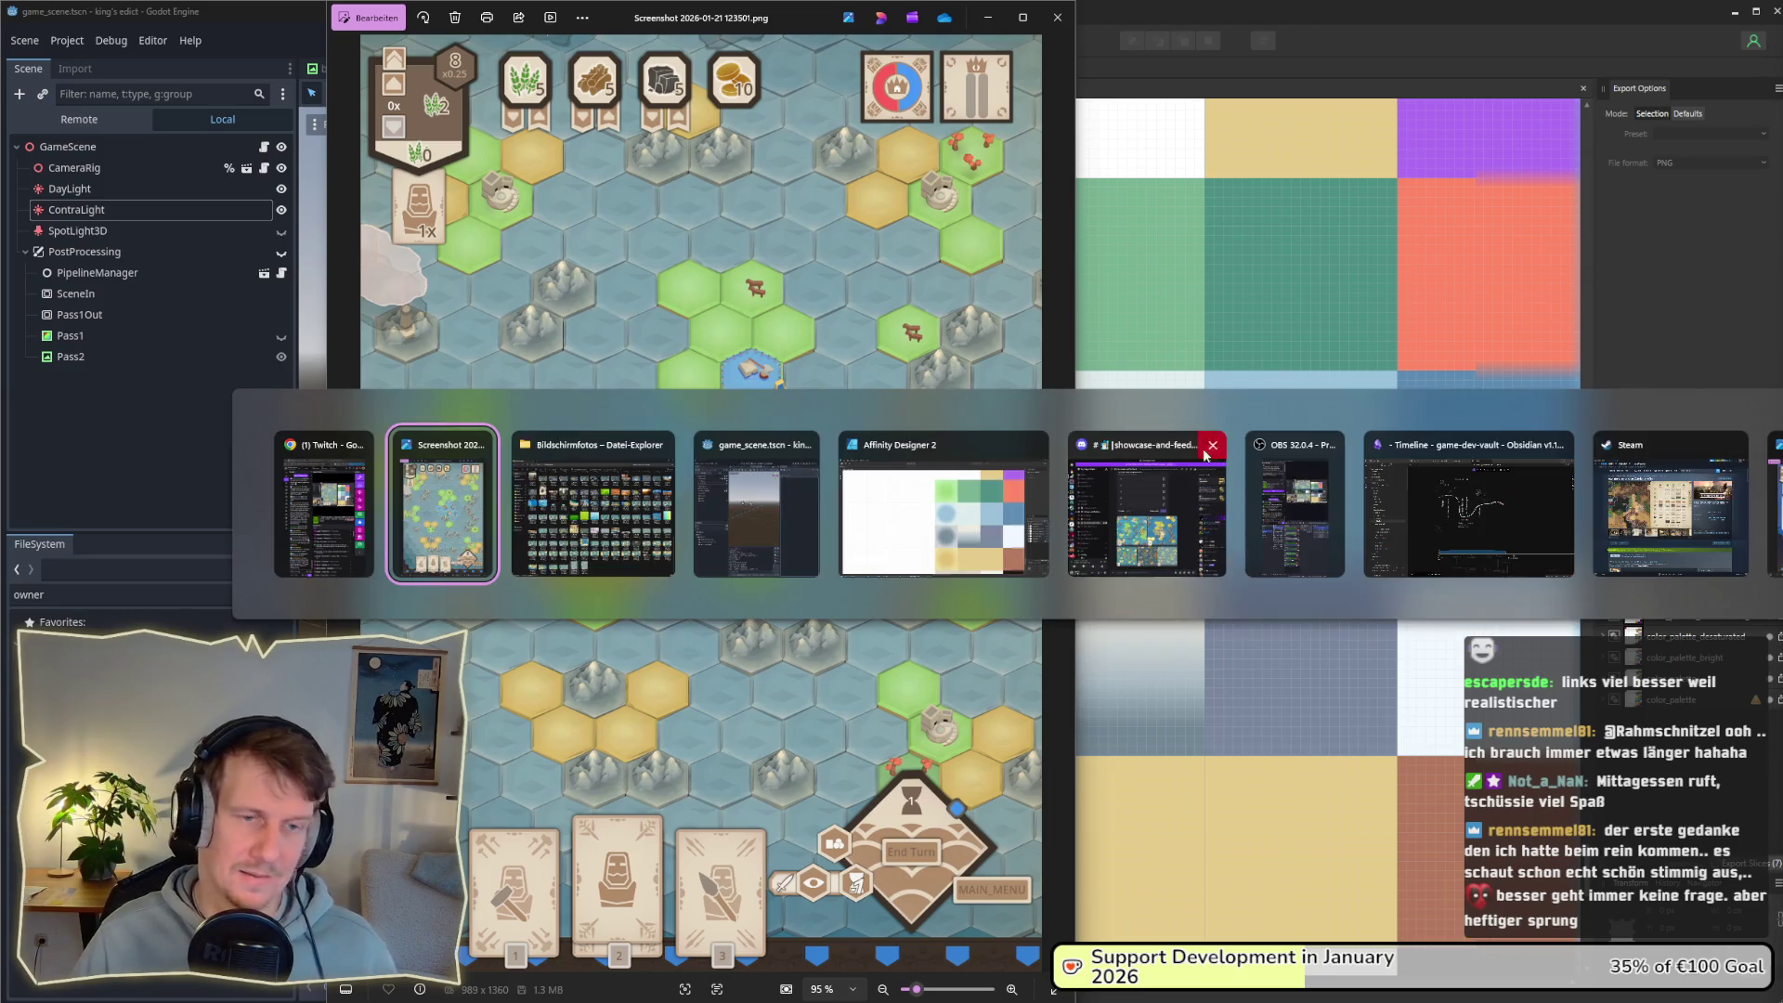
{"action": "left_click", "coordinate": [912, 508]}
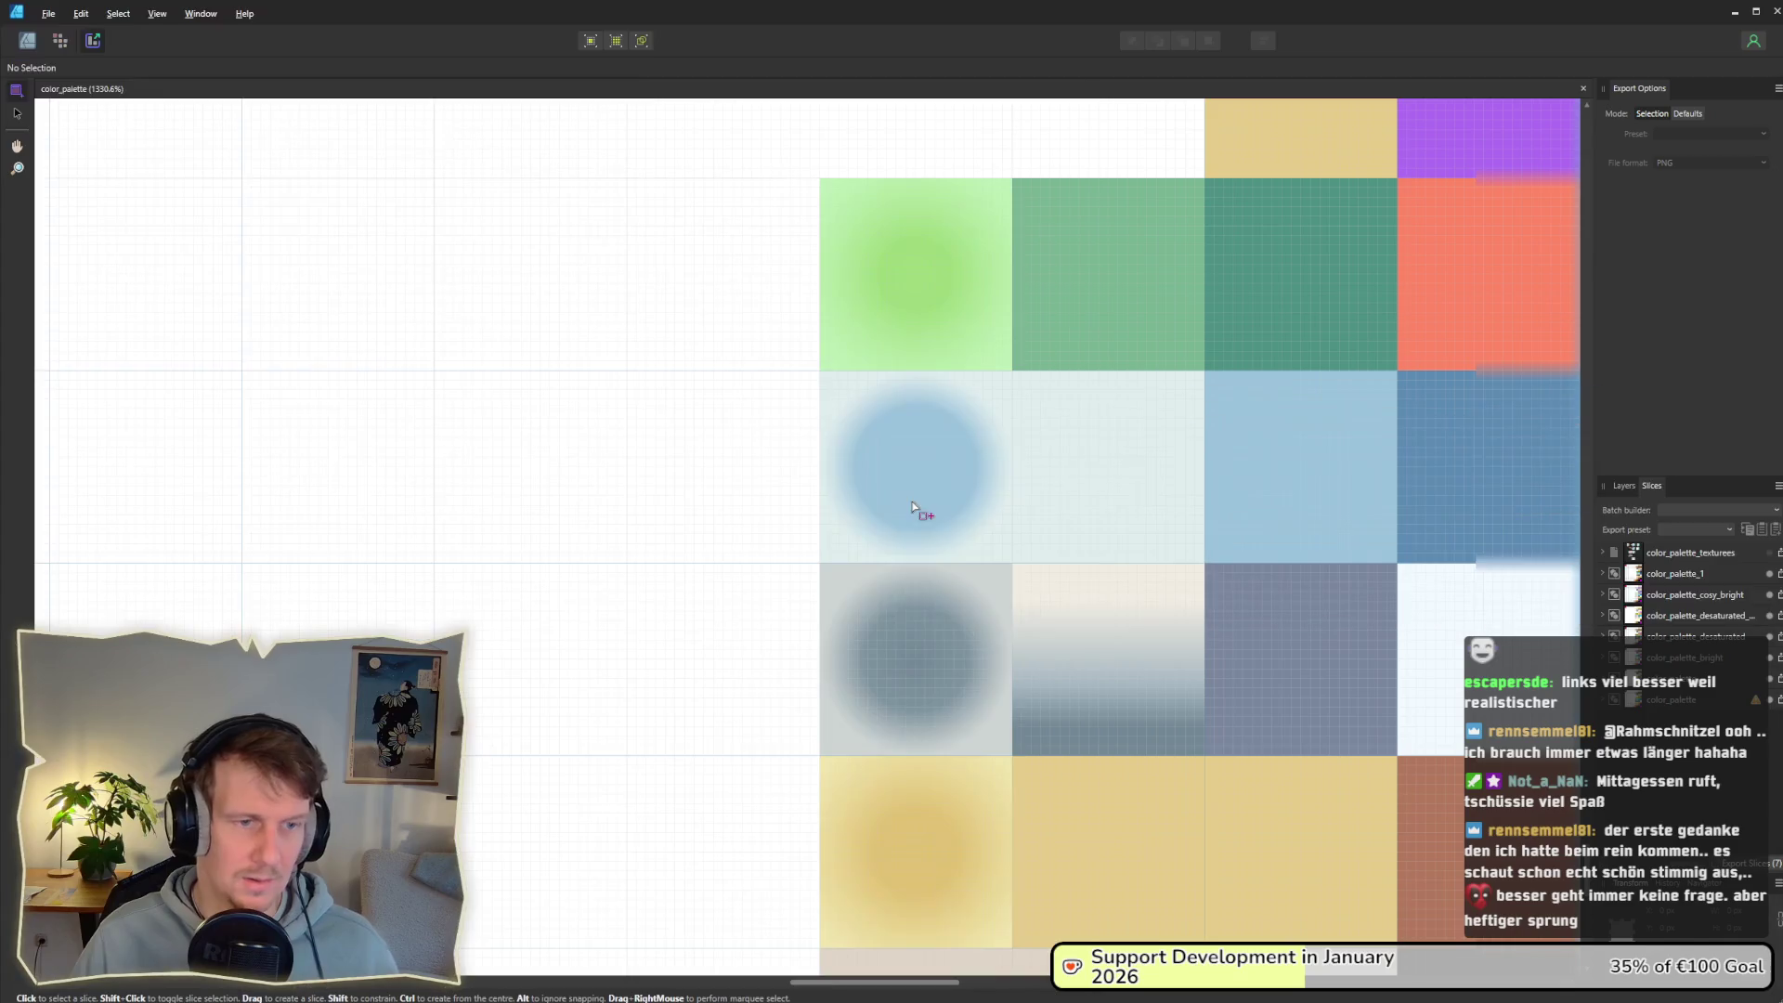
{"action": "left_click", "coordinate": [669, 455]}
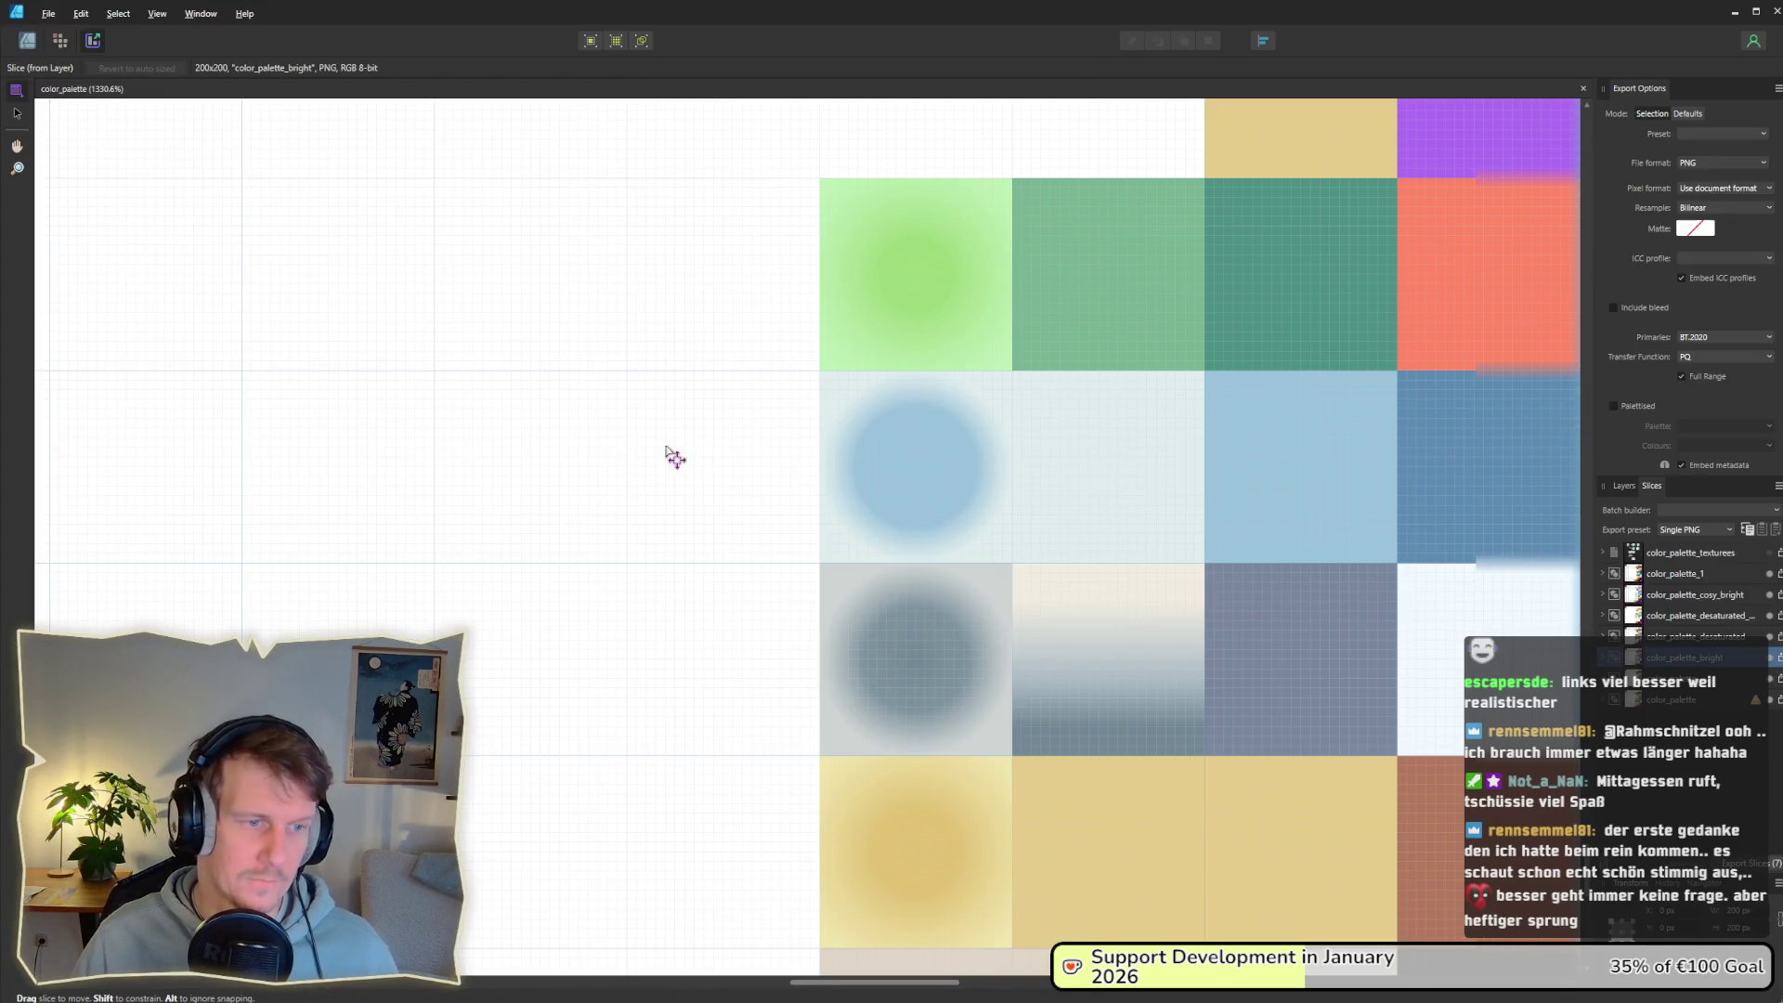
{"action": "scroll", "coordinate": [813, 439], "scroll_direction": "down", "scroll_amount": 5}
{"action": "scroll", "coordinate": [186, 137], "scroll_direction": "down", "scroll_amount": 3}
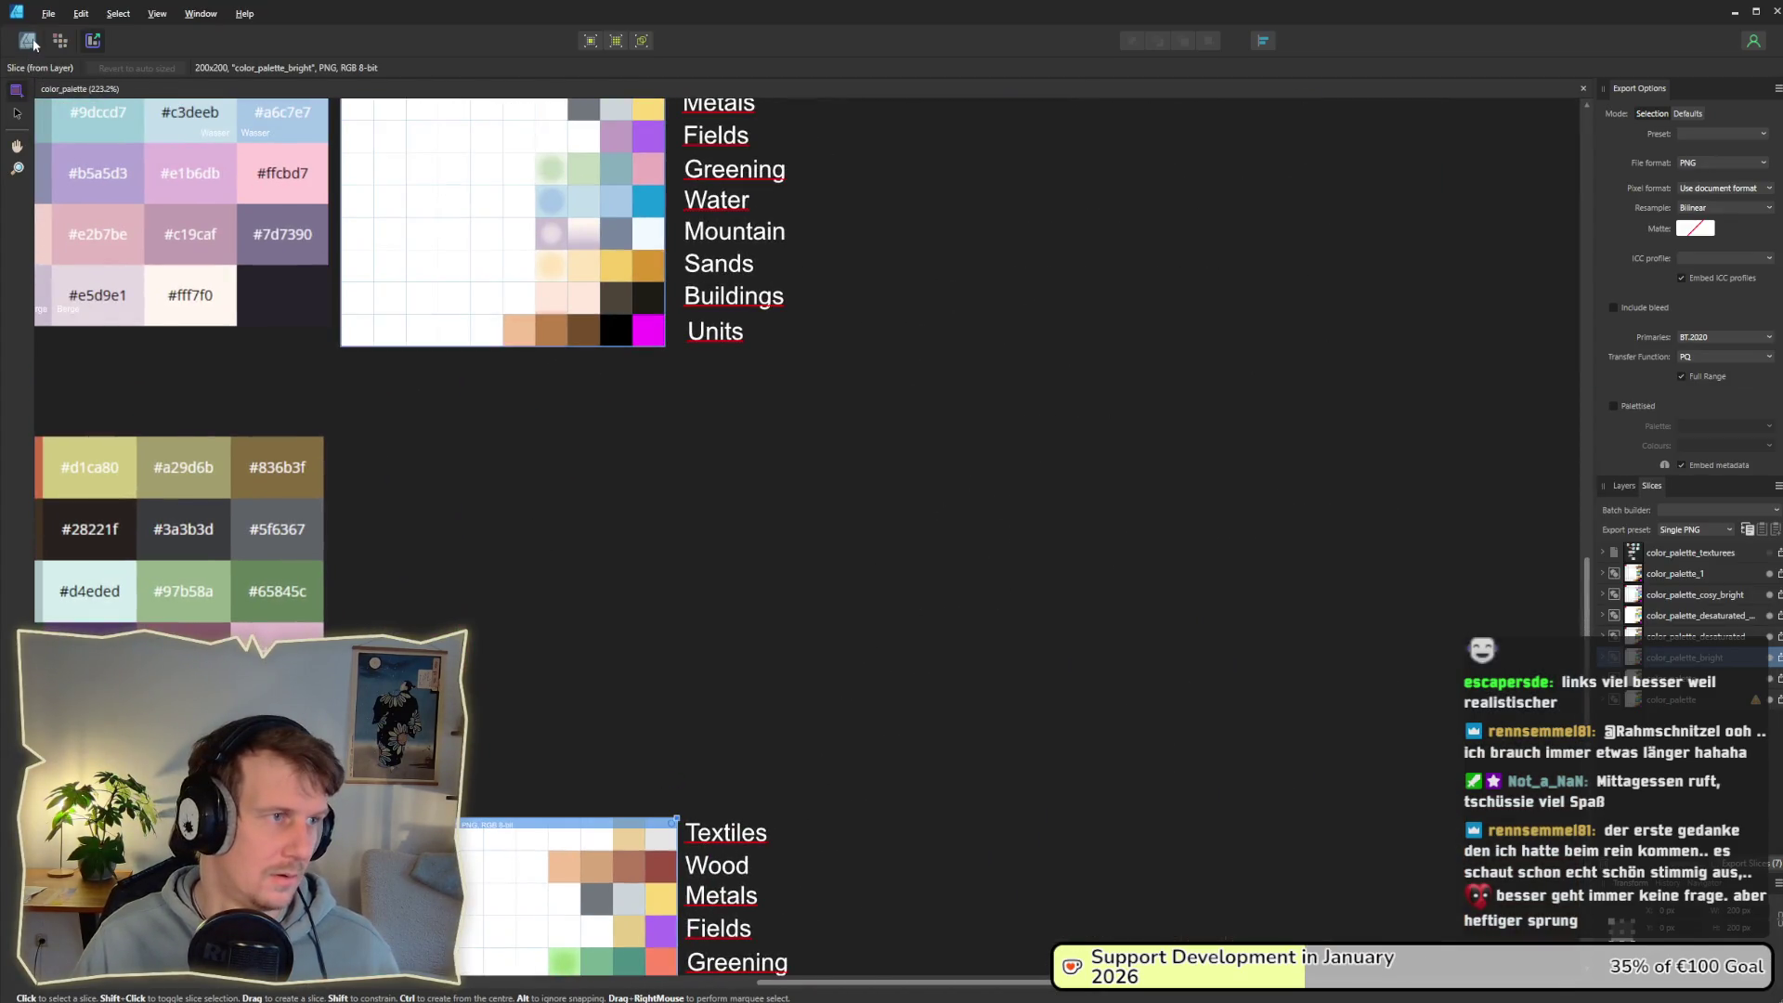
{"action": "left_click", "coordinate": [27, 40]}
{"action": "scroll", "coordinate": [766, 337], "scroll_direction": "up", "scroll_amount": 3}
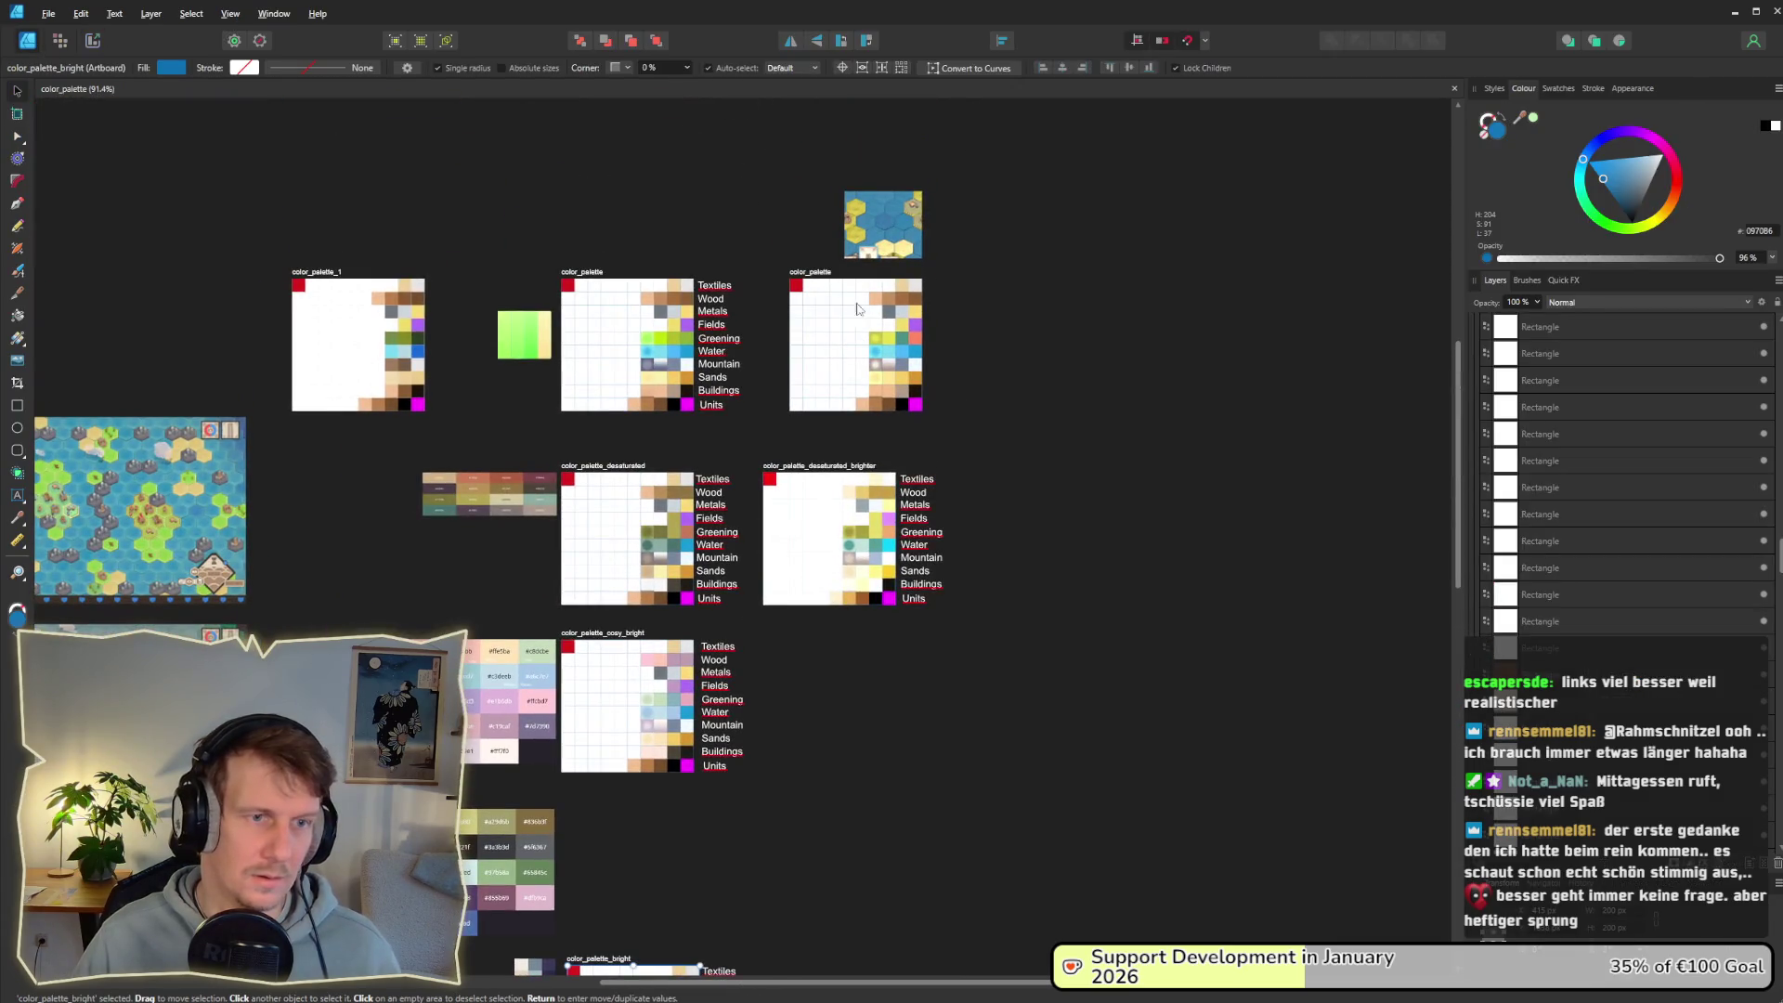
{"action": "left_click", "coordinate": [858, 308]}
{"action": "scroll", "coordinate": [774, 398], "scroll_direction": "up", "scroll_amount": 4}
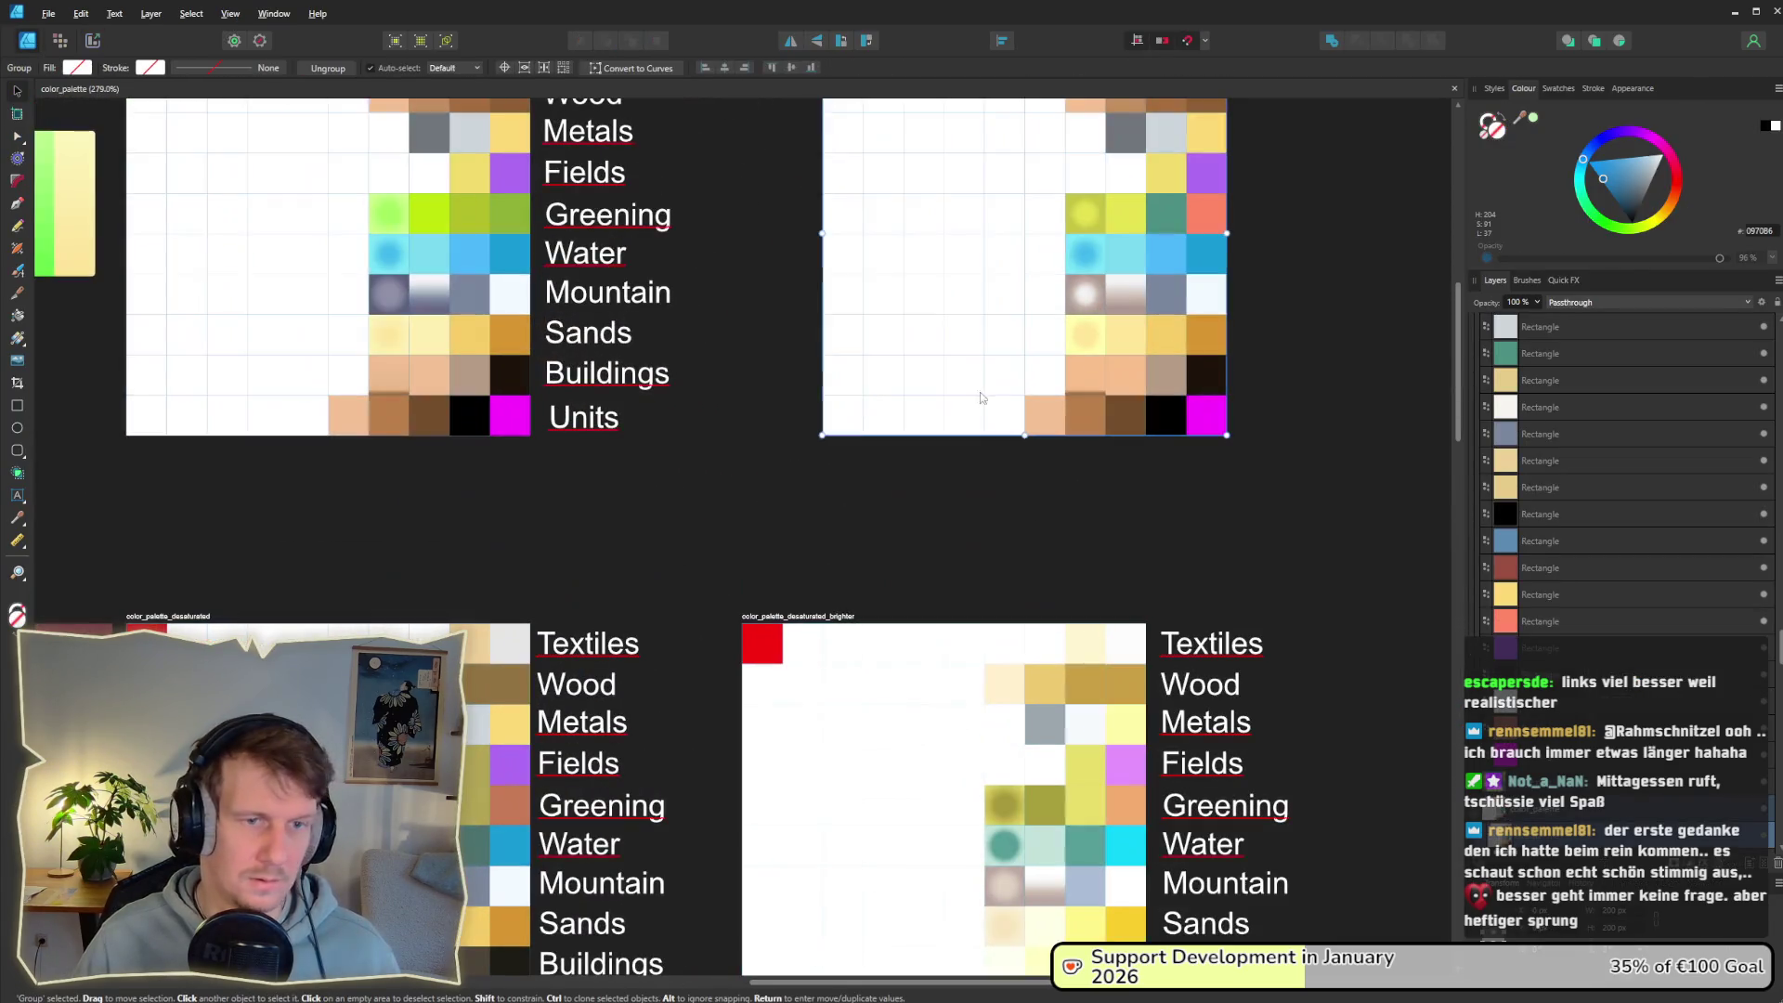
{"action": "left_click", "coordinate": [91, 40]}
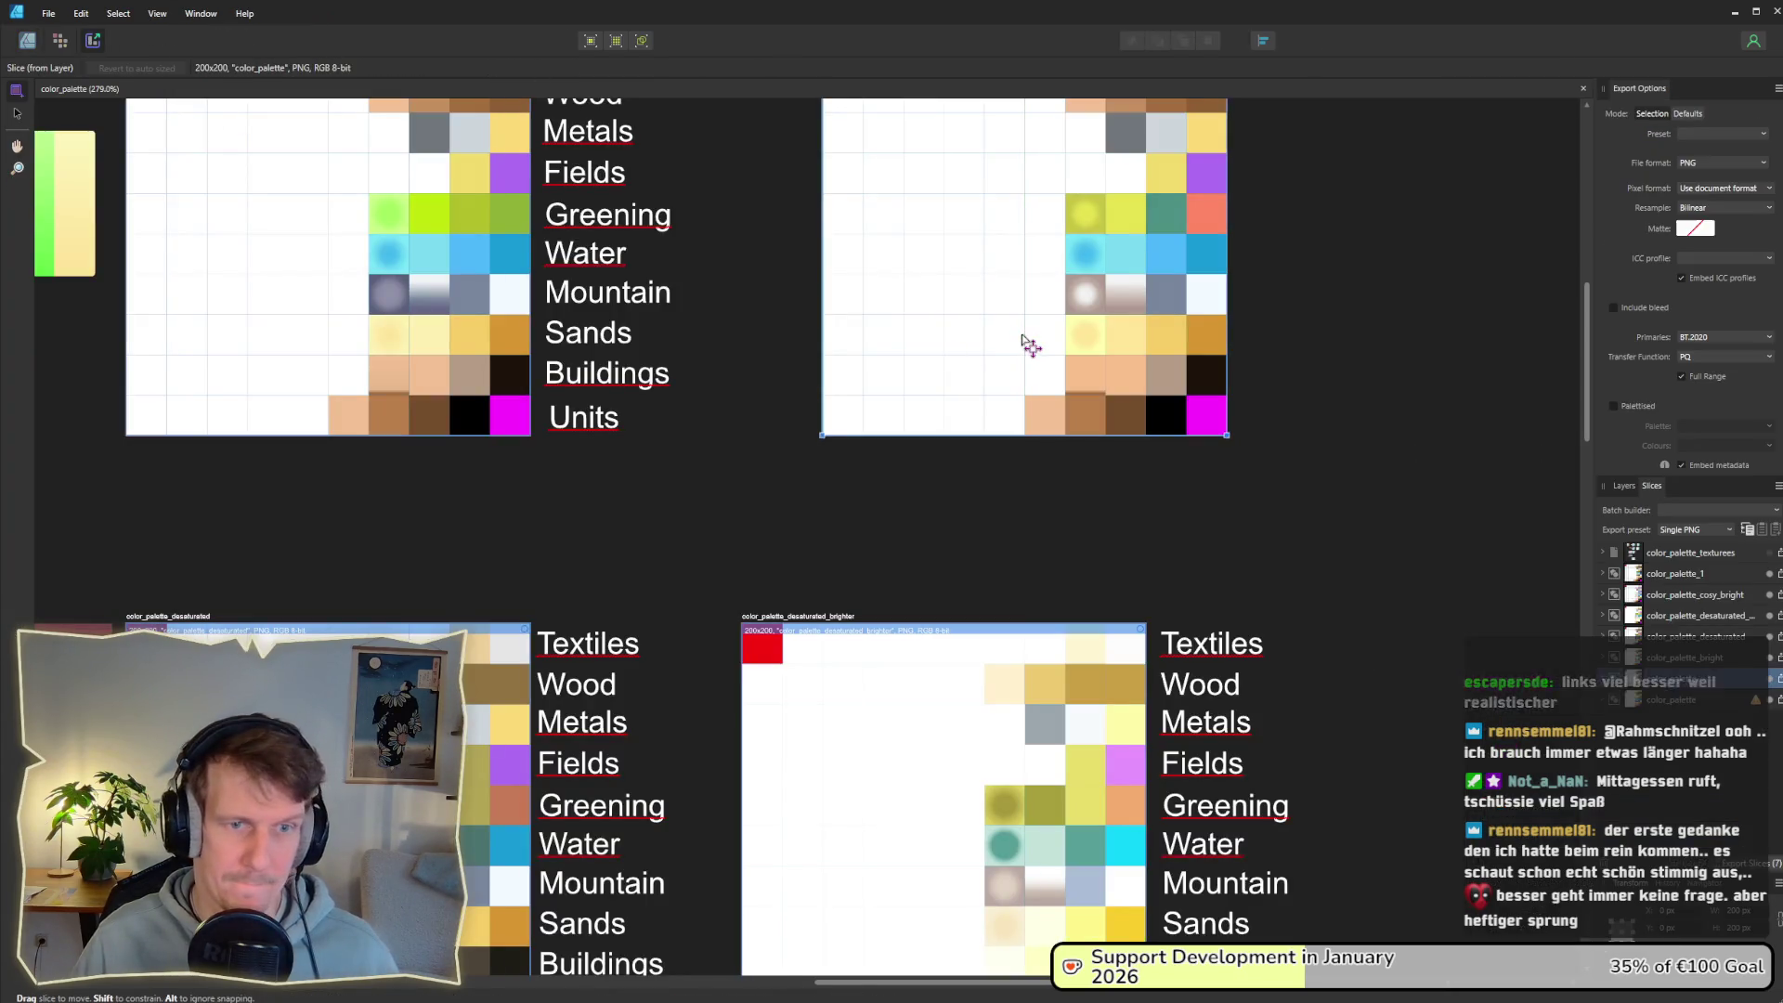
{"action": "key", "text": "Return"}
{"action": "key", "text": "Return"}
Step: Bring the old game screenshot up, then return to the Godot editor
{"action": "key", "text": "alt+Tab"}
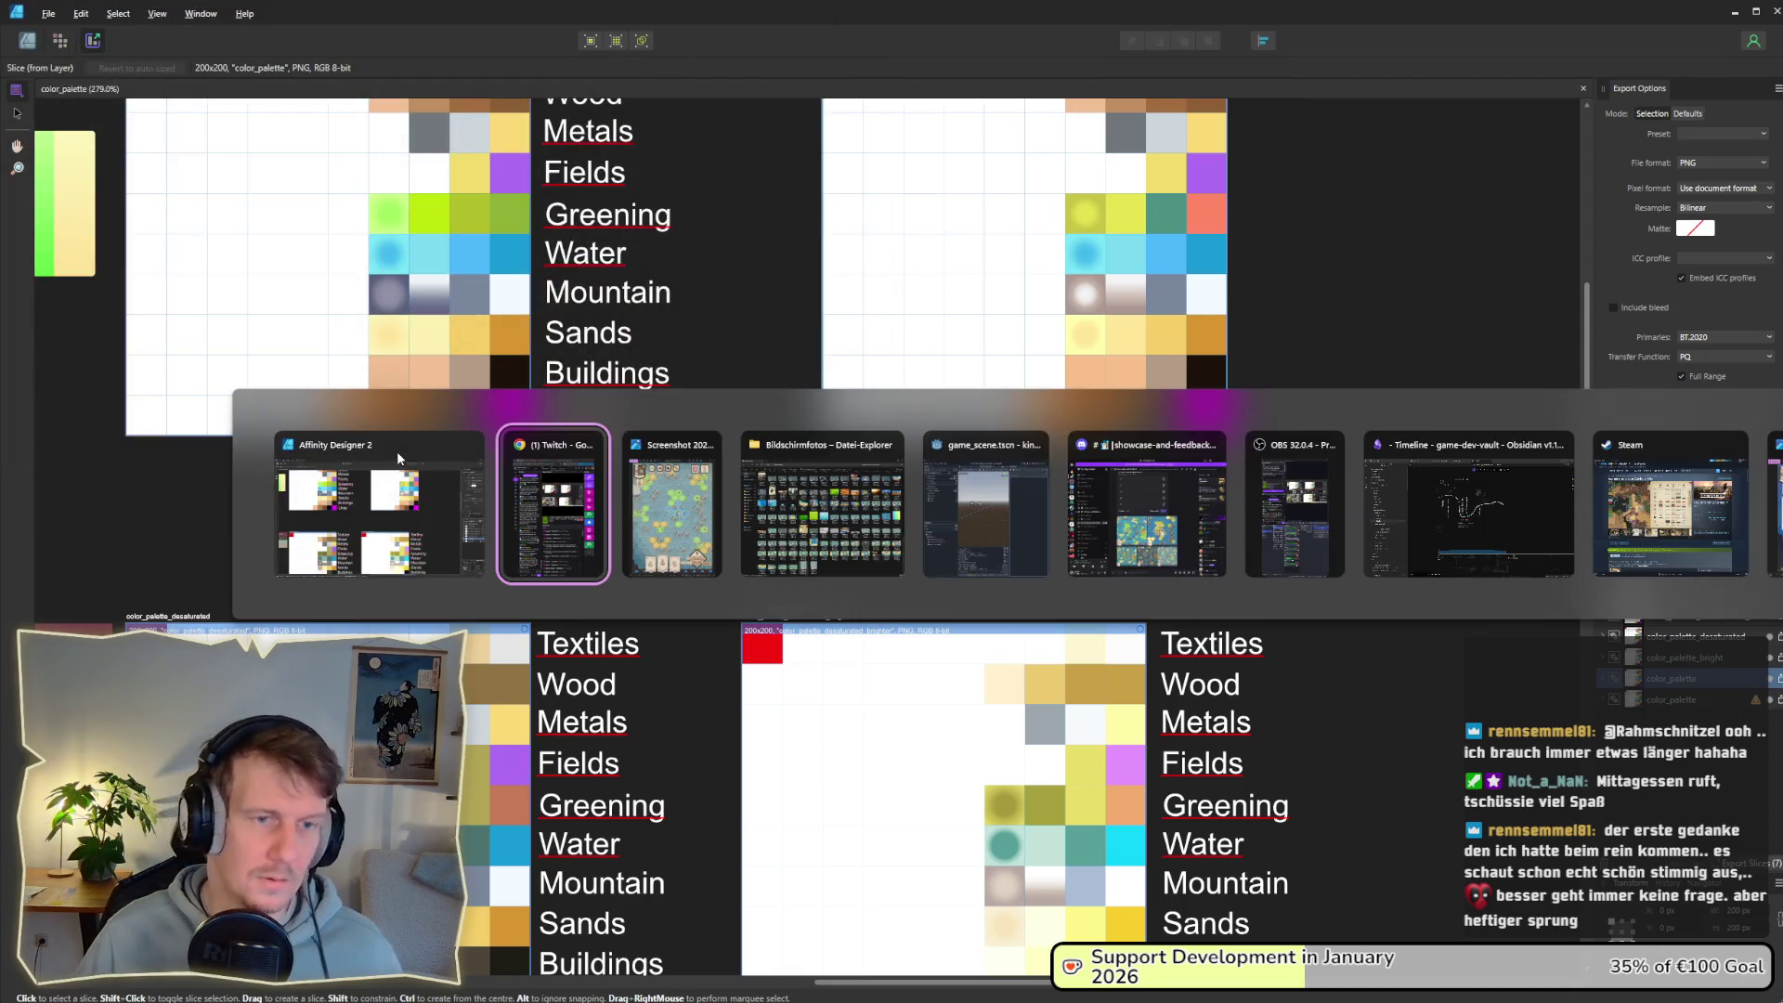
{"action": "key", "text": "alt+Tab"}
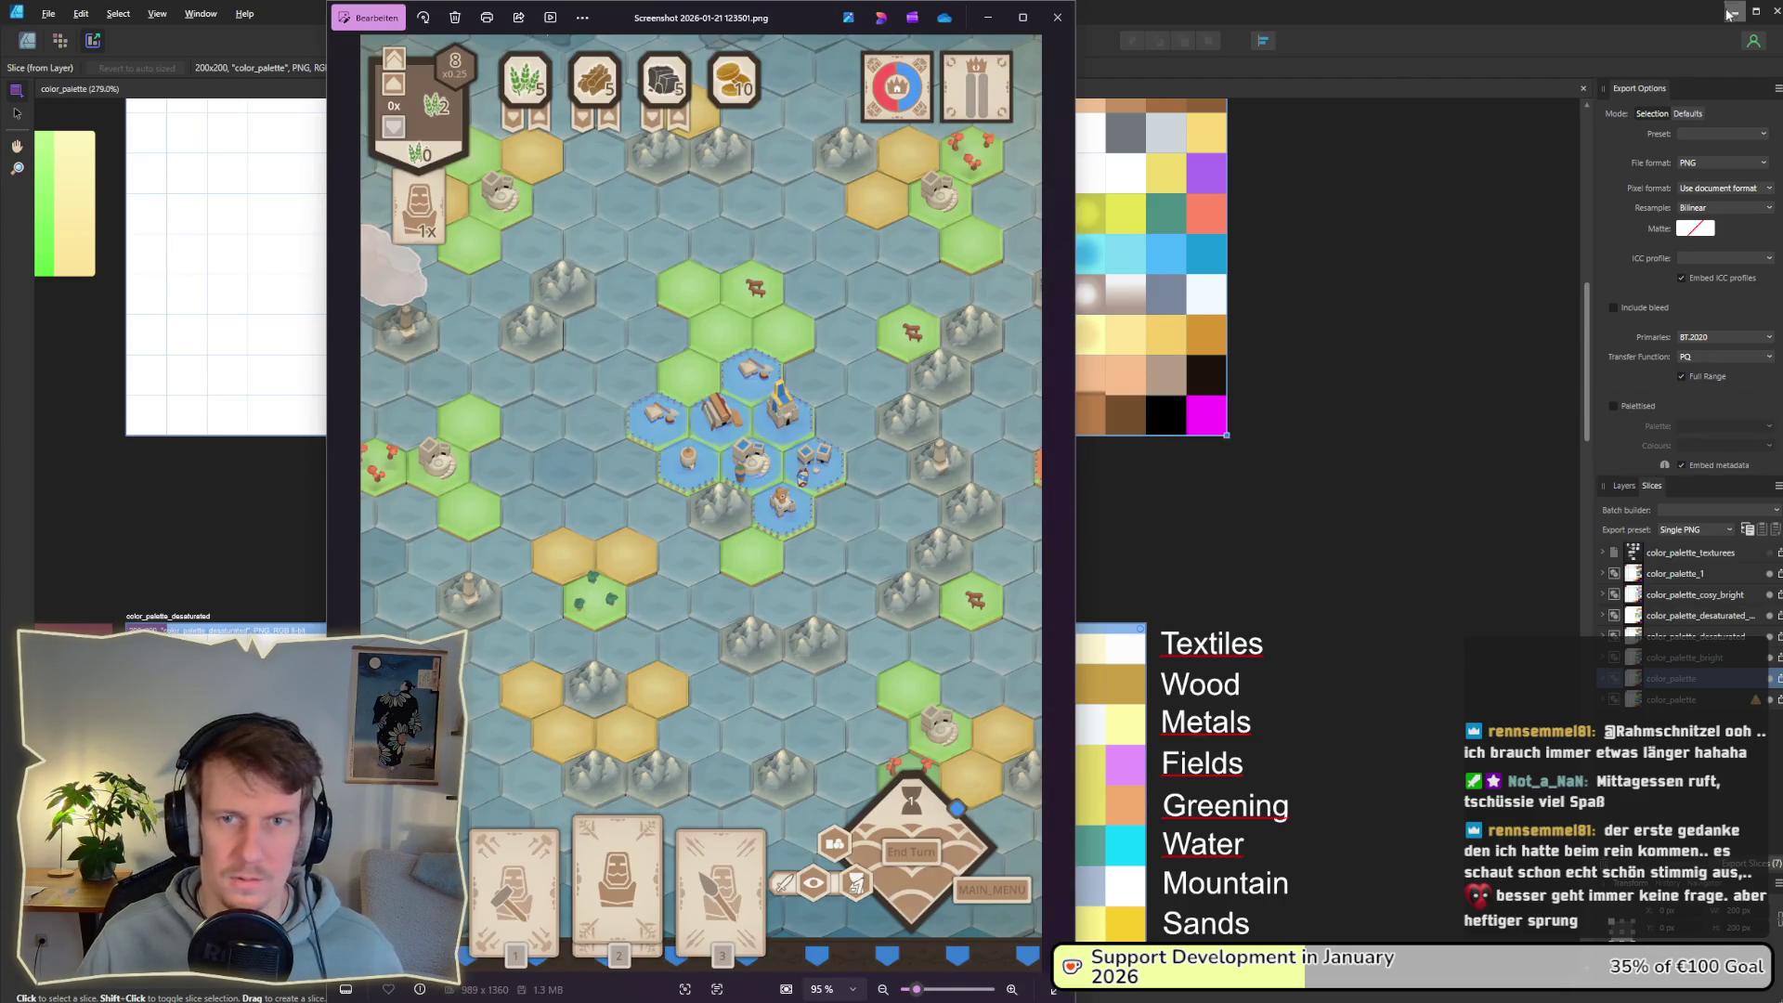
{"action": "key", "text": "alt+Tab"}
{"action": "key", "text": "alt+Tab"}
{"action": "key", "text": "alt+Tab"}
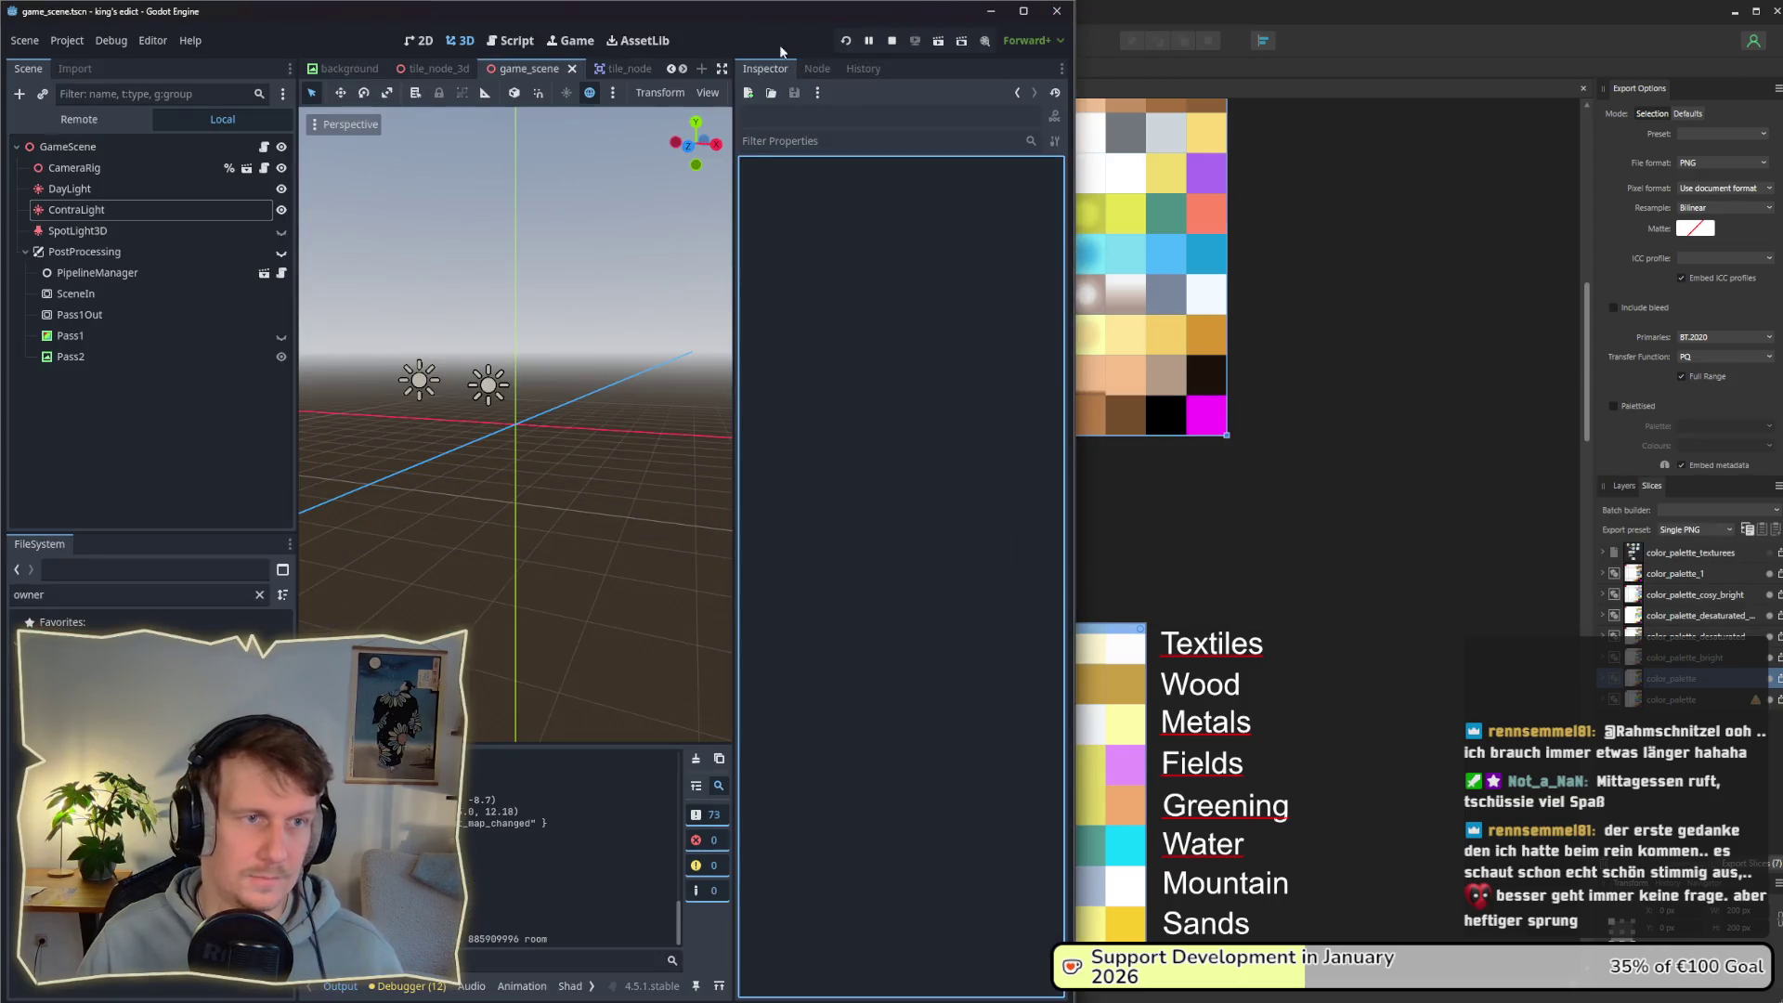
Step: Run King's Edict, size its window to the full-height right half, and open MULTIPLAYER
{"action": "left_click", "coordinate": [865, 43]}
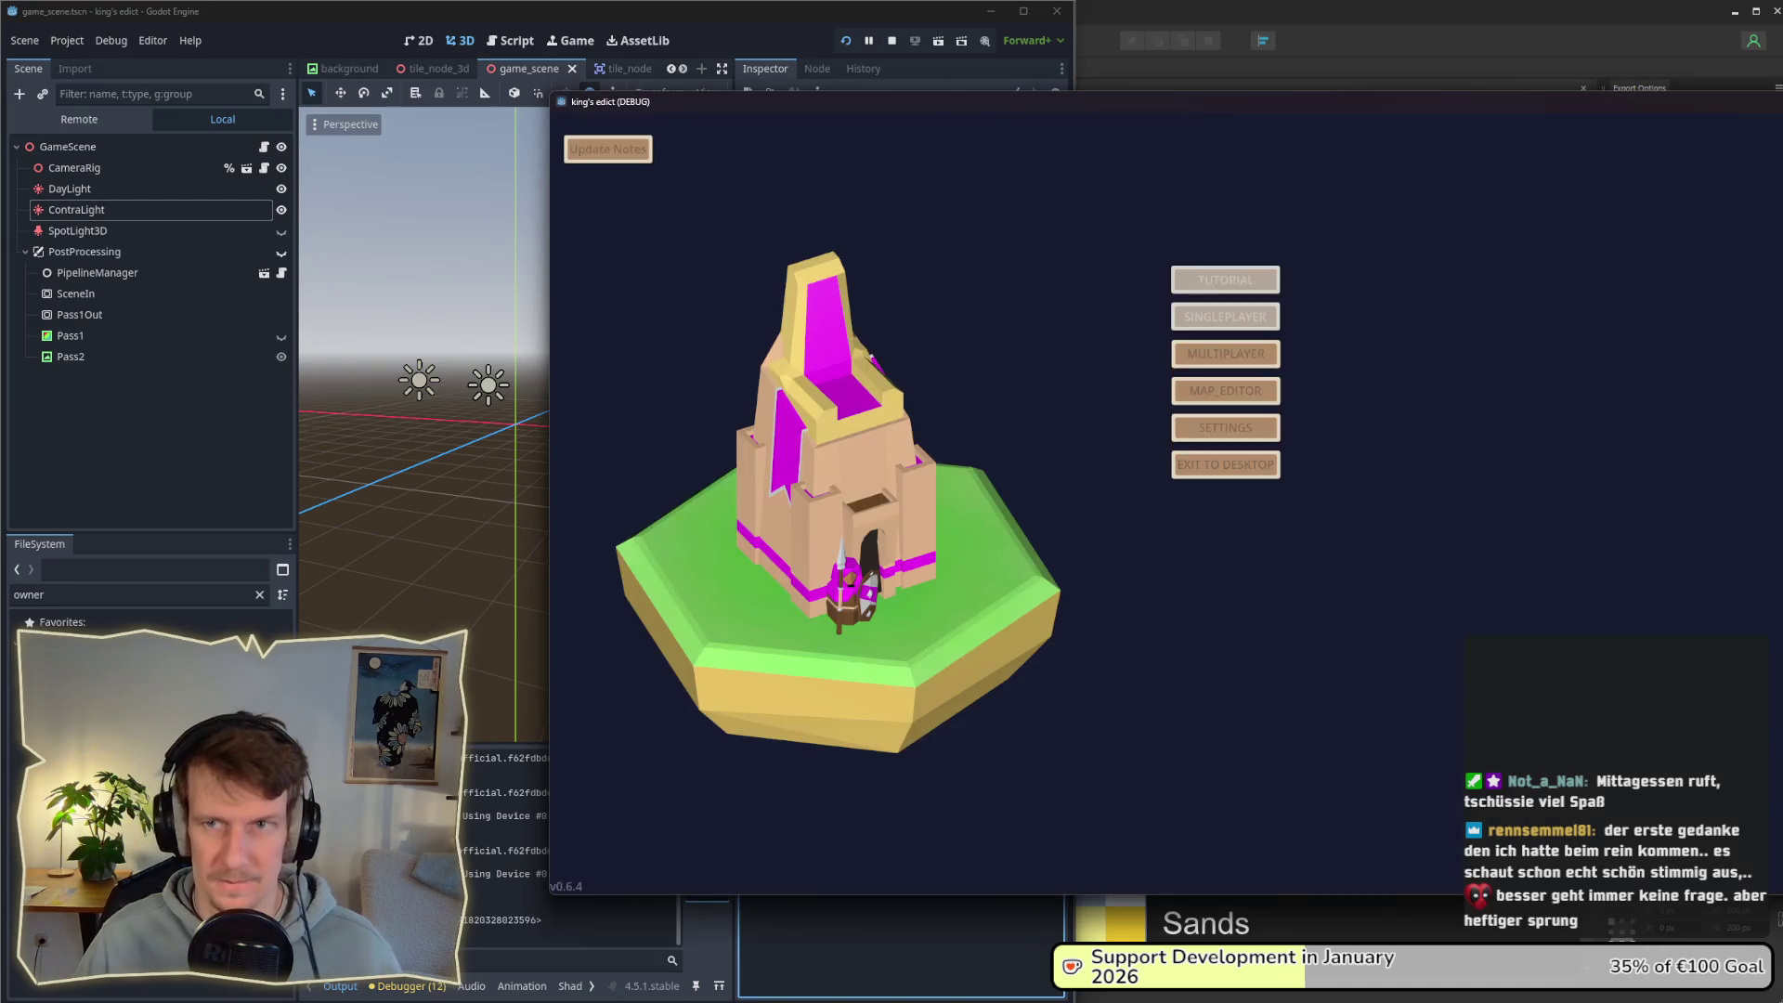
{"action": "left_click_drag", "start_coordinate": [547, 227], "coordinate": [1075, 226]}
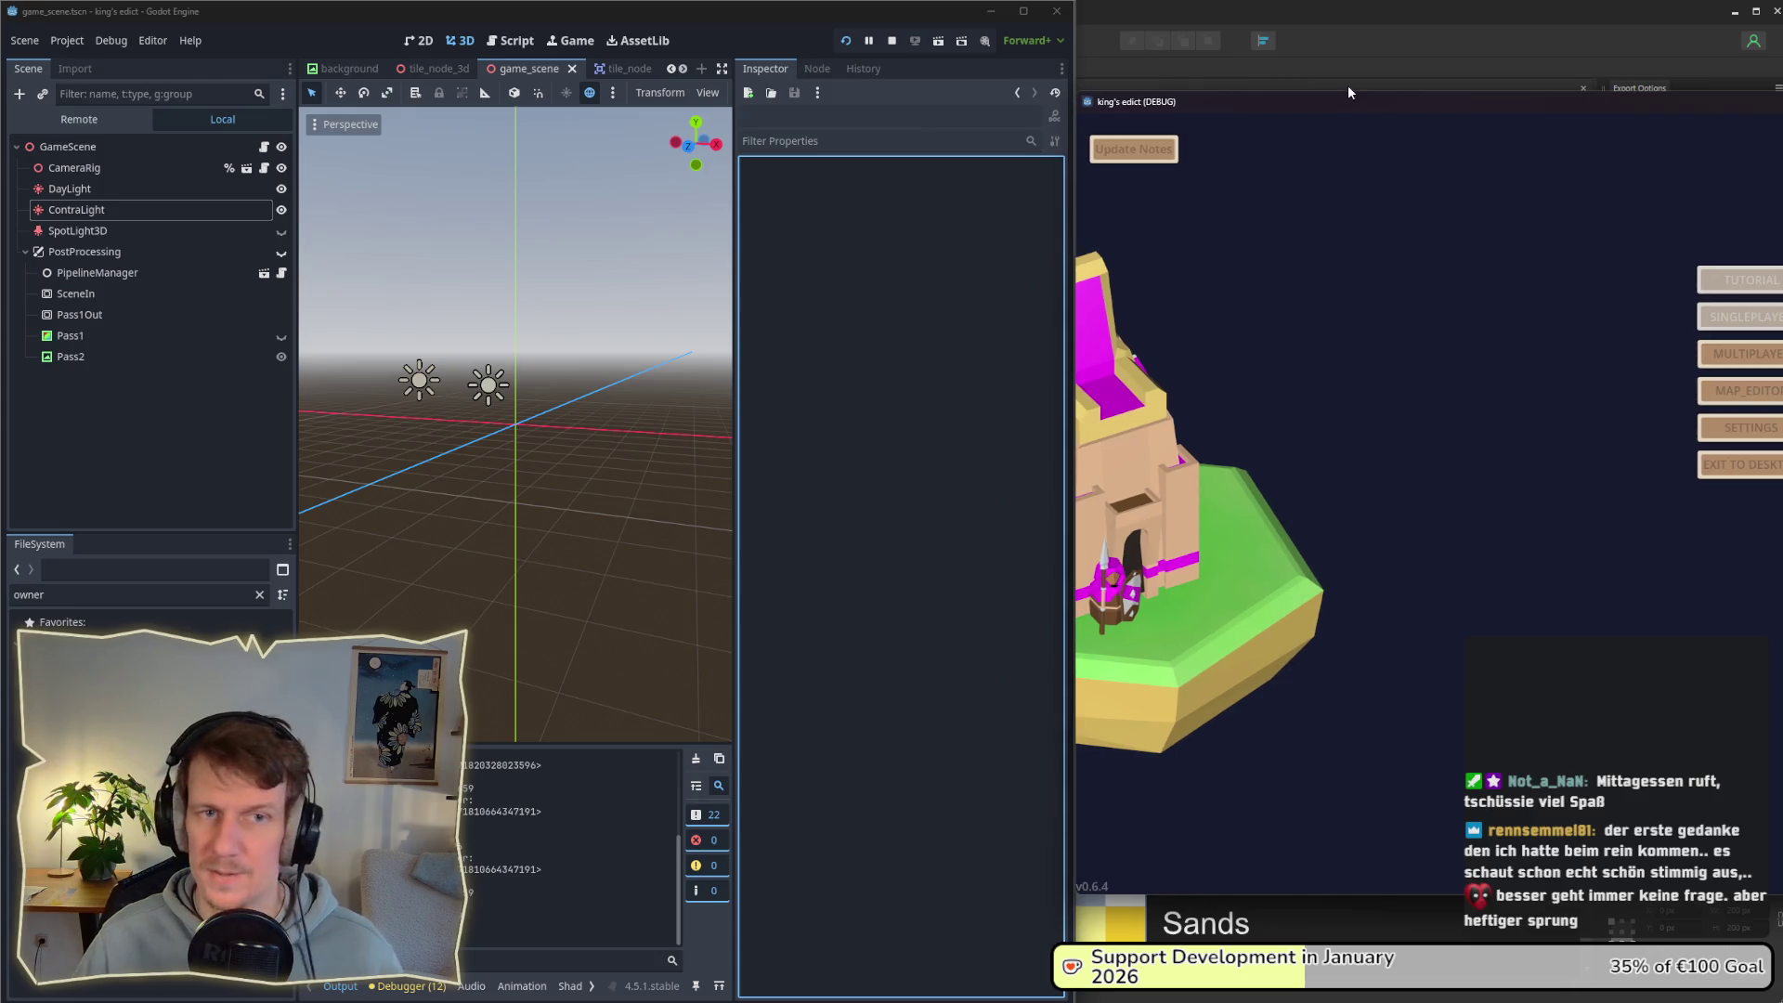
{"action": "left_click_drag", "start_coordinate": [1348, 91], "coordinate": [1337, 1]}
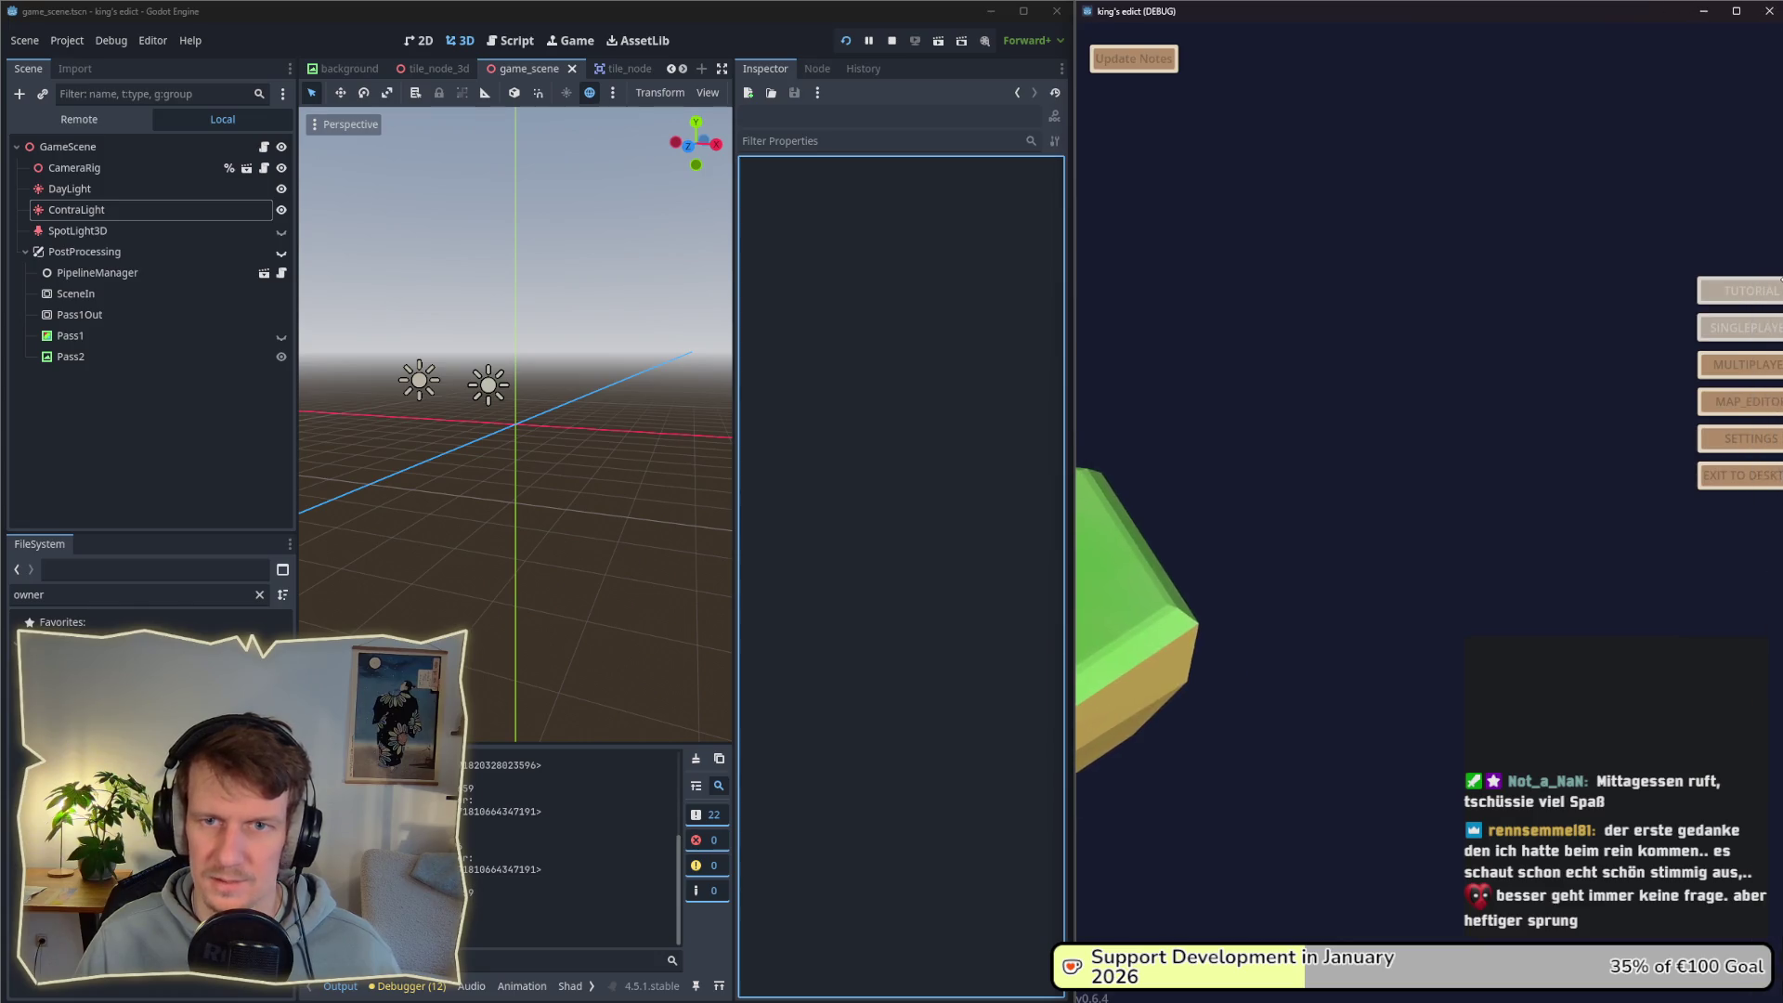
{"action": "left_click", "coordinate": [1718, 381]}
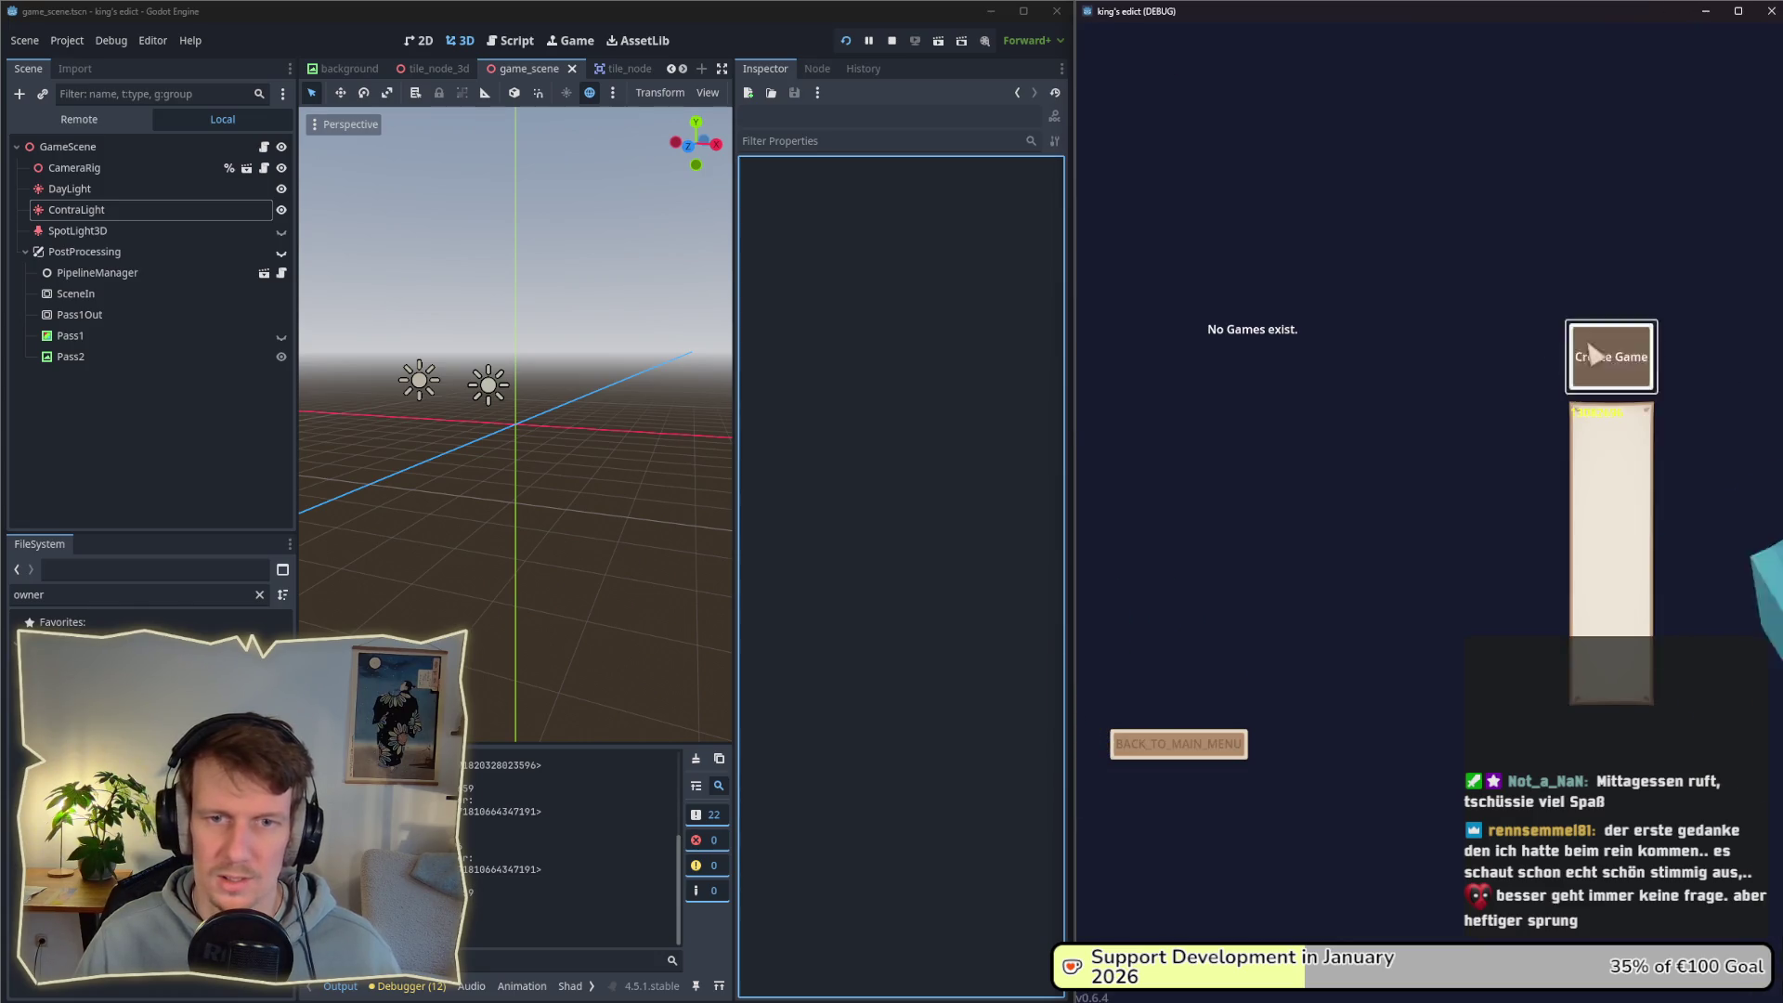
Step: Create a new multiplayer game, pan the map, and bring up screenshot 2026-01-21 123501.png beside it
{"action": "left_click", "coordinate": [1611, 360]}
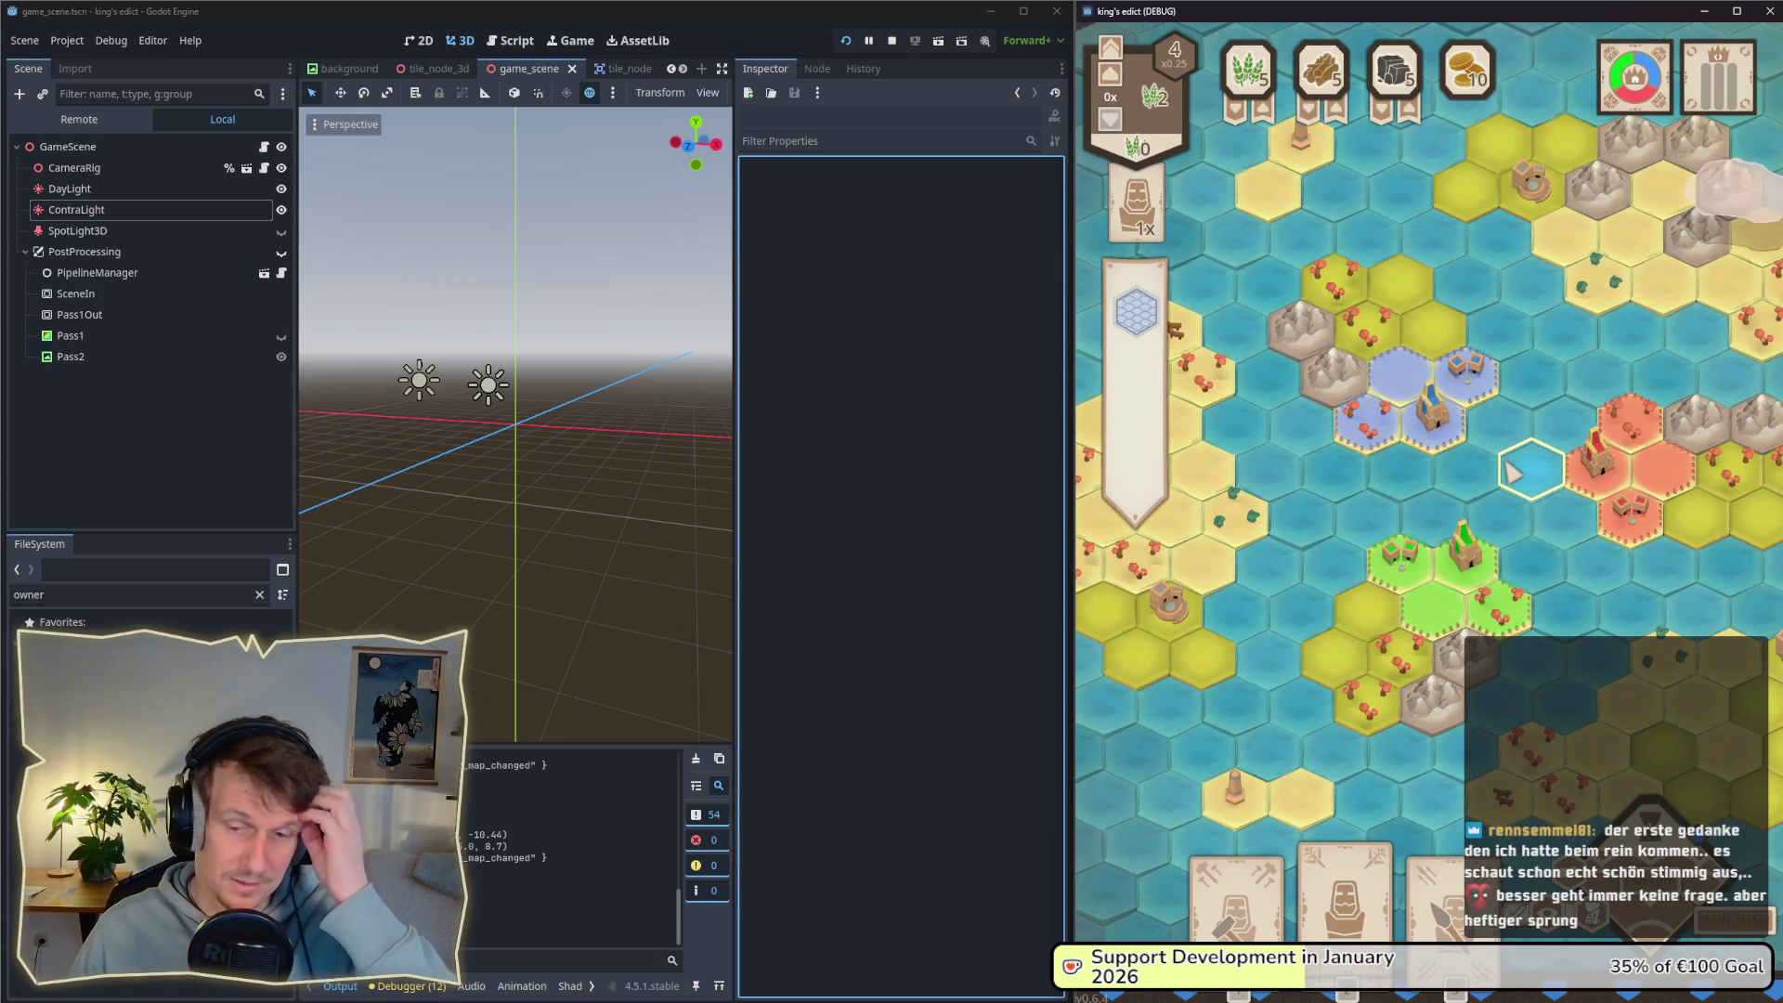
{"action": "left_click_drag", "start_coordinate": [1534, 479], "coordinate": [1506, 457]}
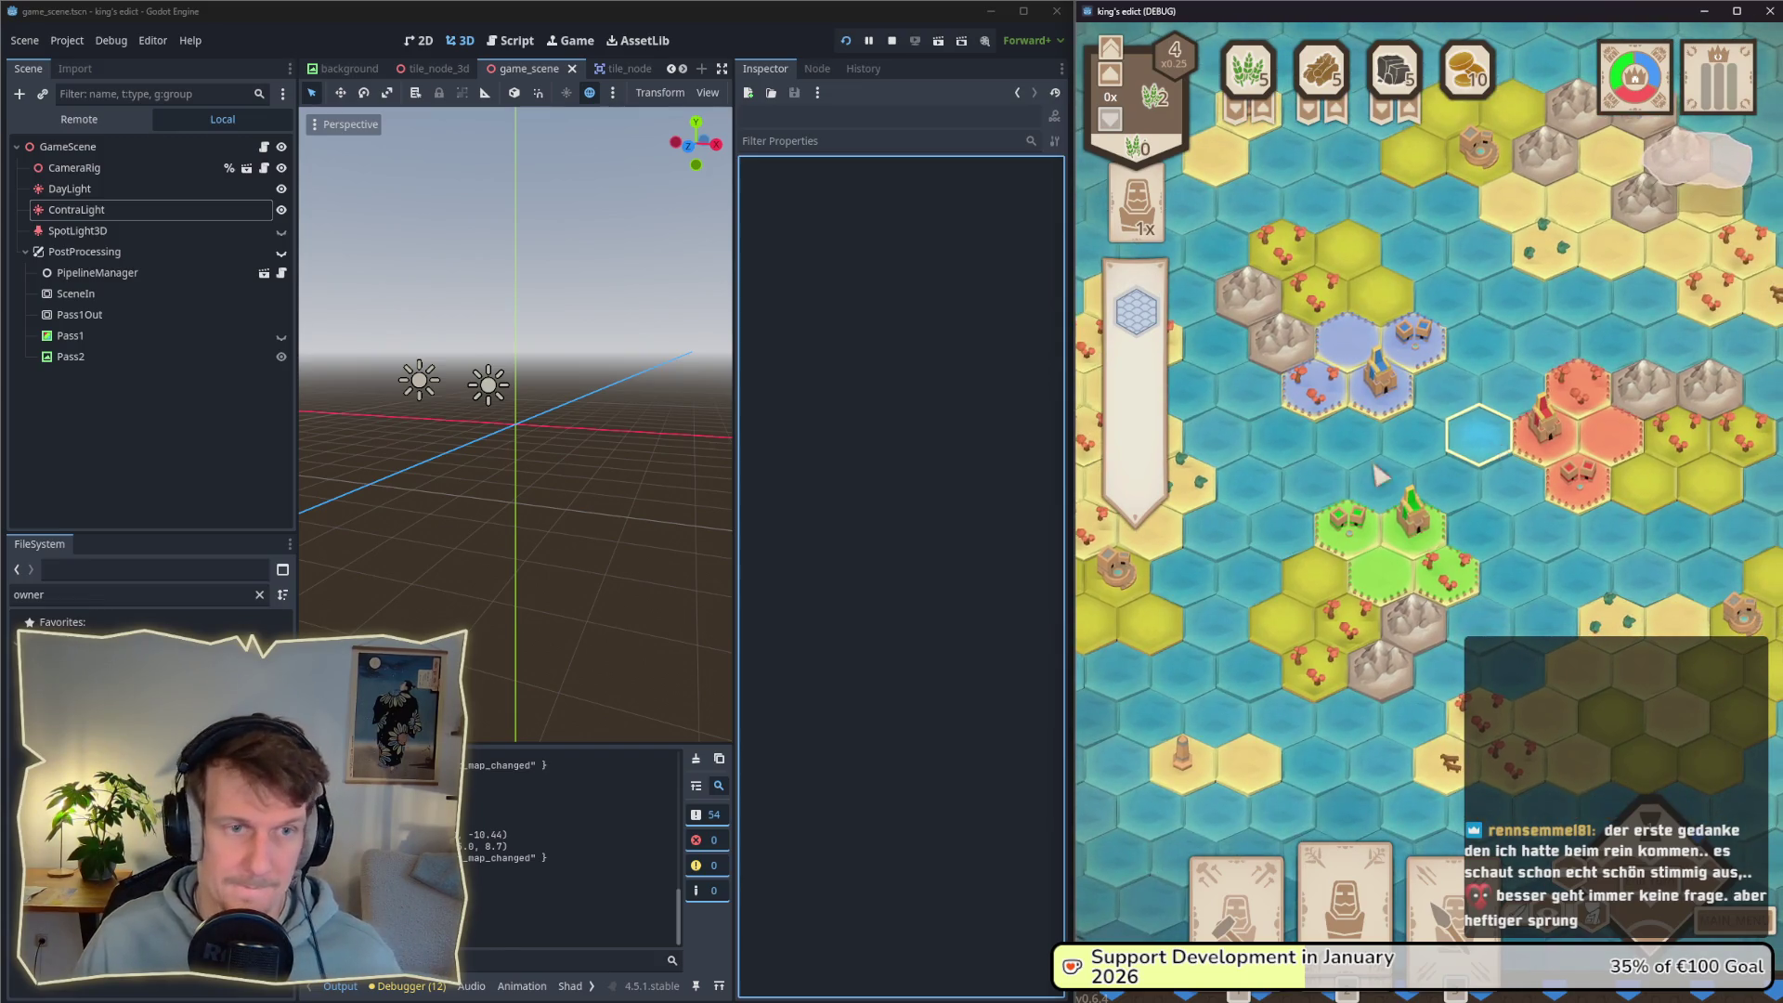
{"action": "key", "text": "alt+Tab"}
{"action": "left_click", "coordinate": [1297, 437]}
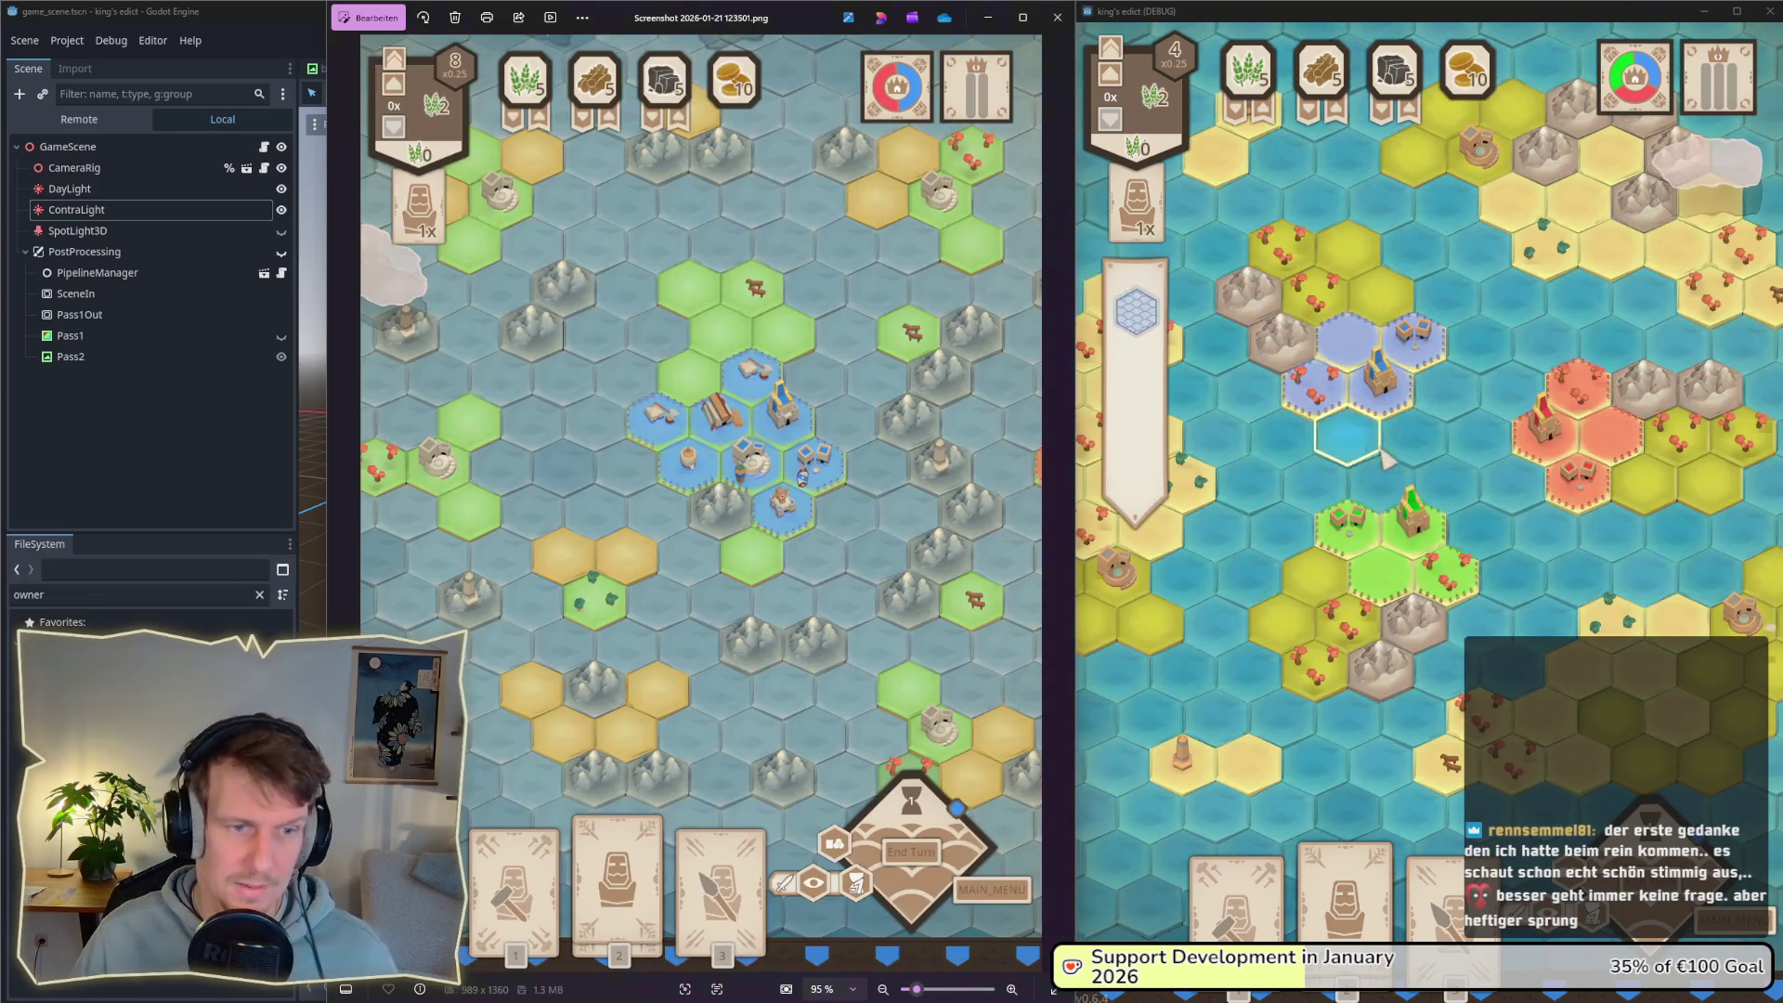
Step: Nudge the Photos window with 2026-01-21 123501.png left beside the game, then return to Affinity Designer
{"action": "left_click_drag", "start_coordinate": [812, 24], "coordinate": [790, 22]}
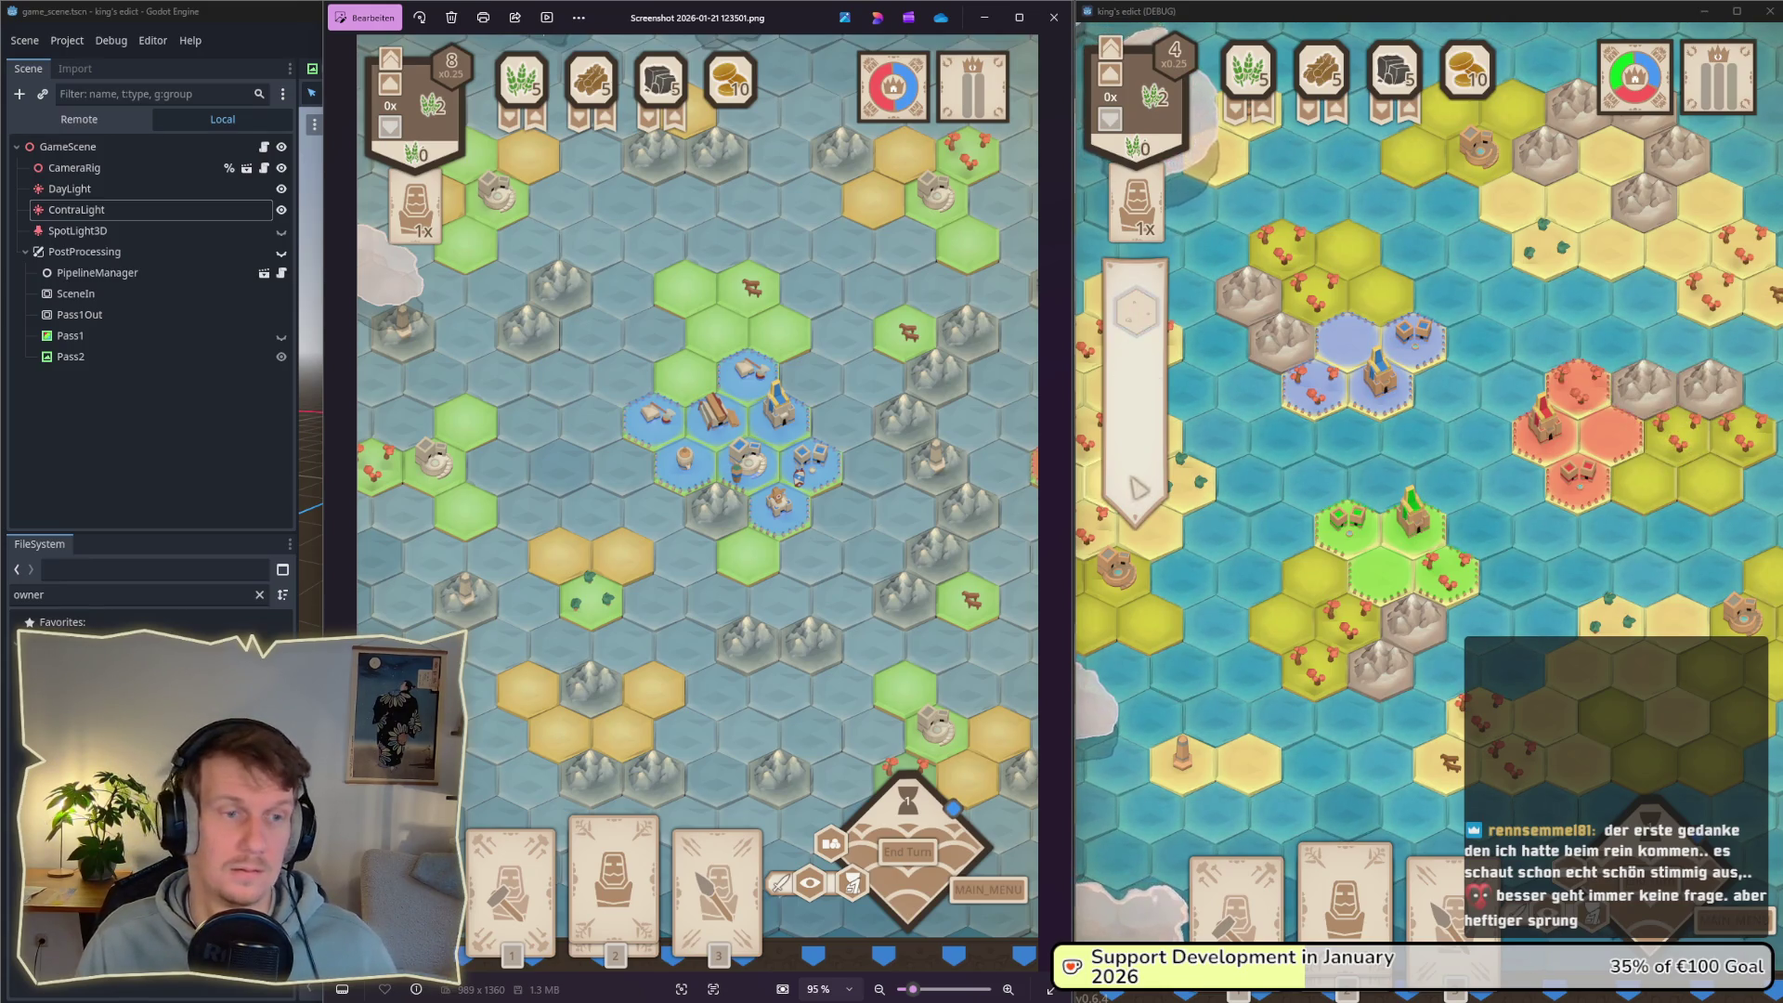
{"action": "key", "text": "alt+Tab"}
{"action": "key", "text": "alt+Tab"}
{"action": "key", "text": "alt+Tab"}
{"action": "key", "text": "alt+Tab"}
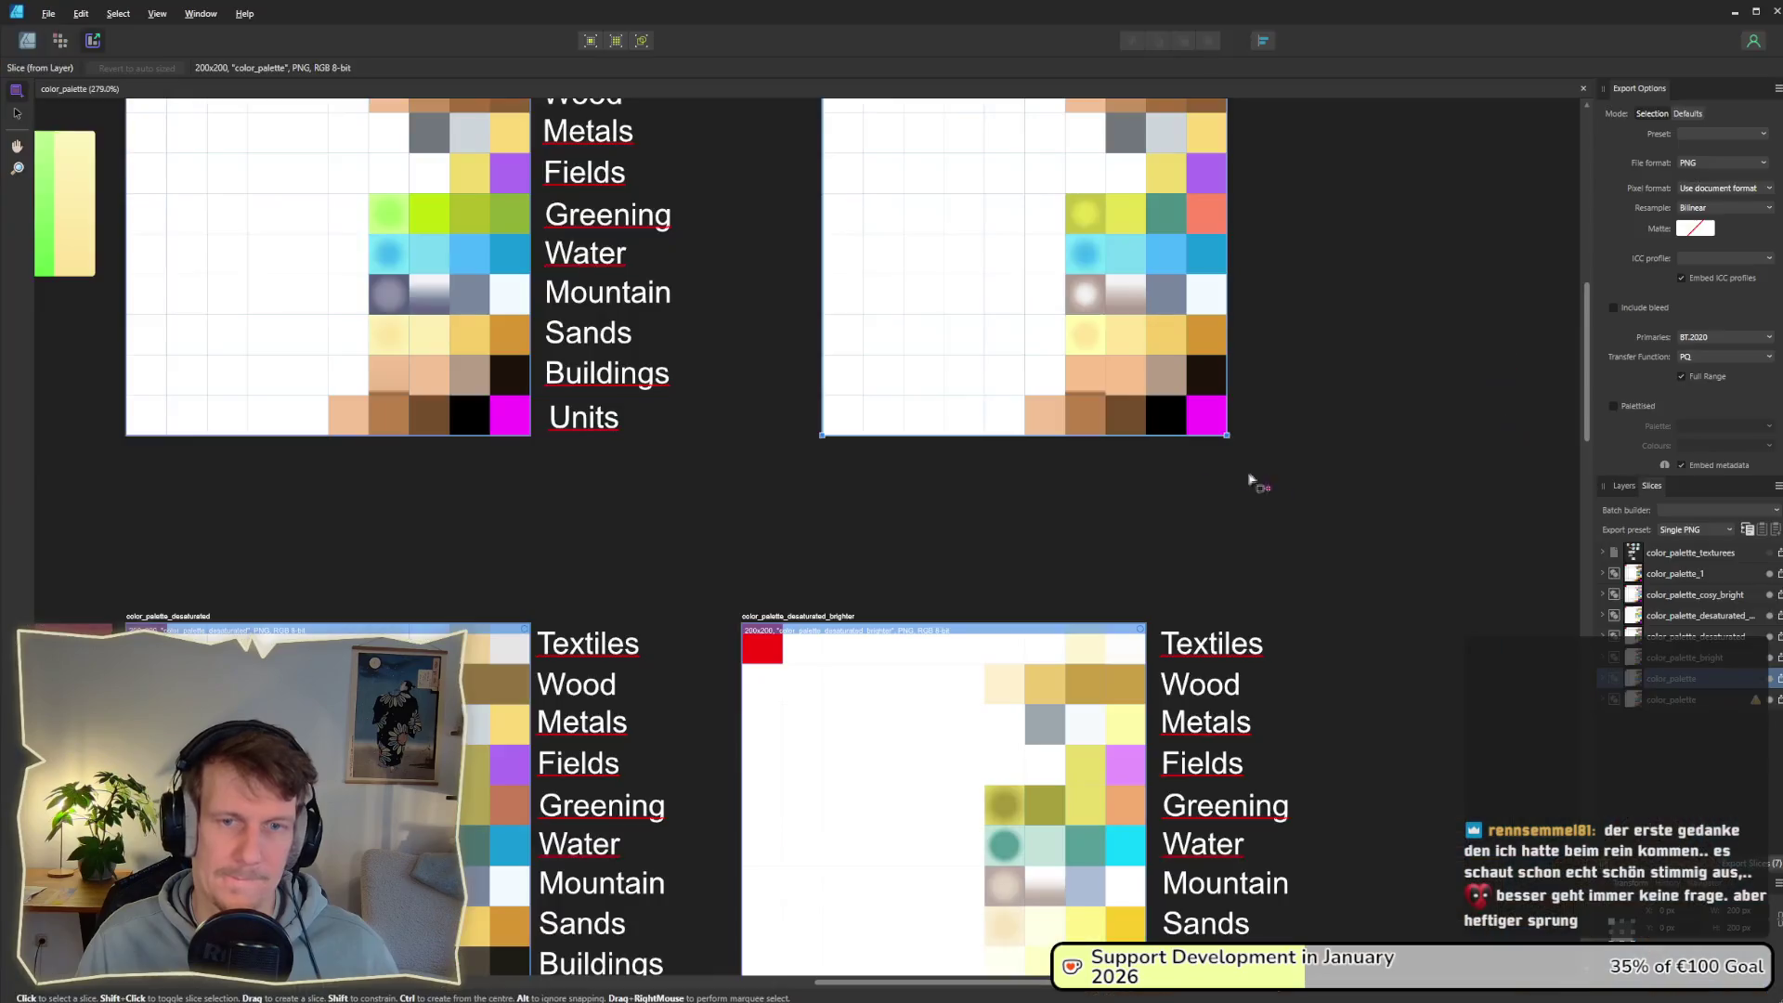
Step: Reverse the Mountain swatch's radial gradient so its centre is dark brown
{"action": "left_click", "coordinate": [27, 40]}
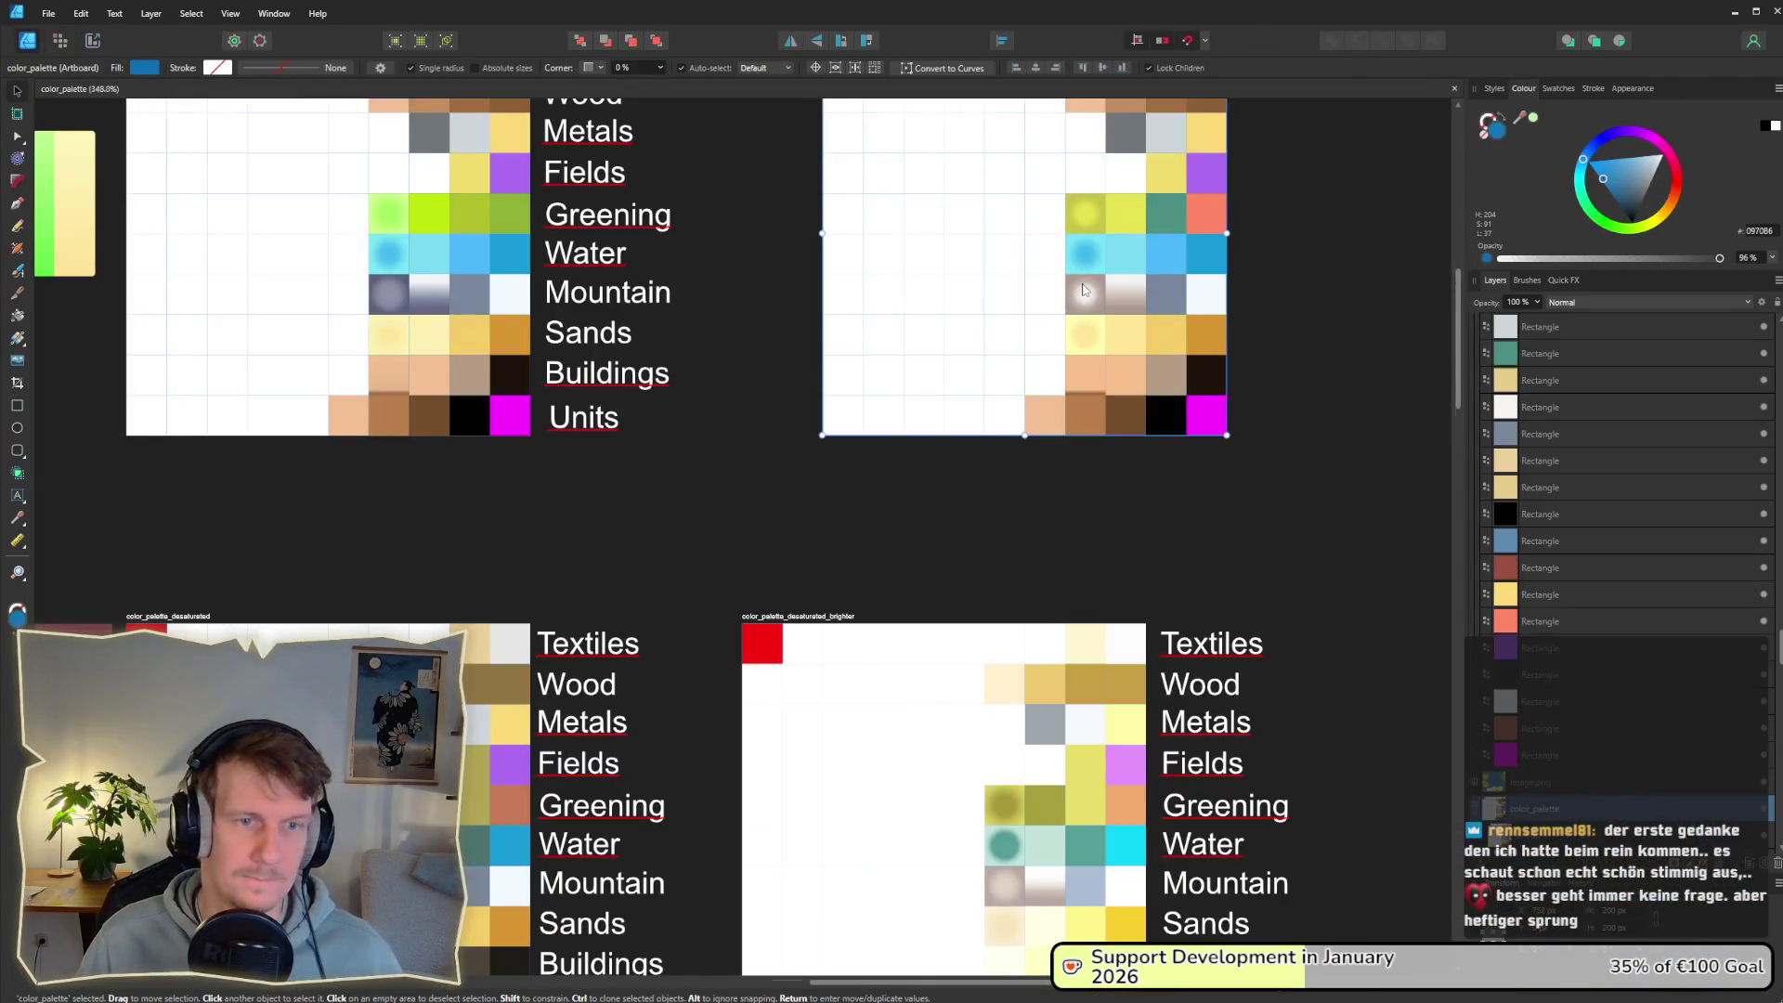
{"action": "scroll", "coordinate": [1058, 297], "scroll_direction": "up", "scroll_amount": 2}
{"action": "left_click", "coordinate": [1092, 339]}
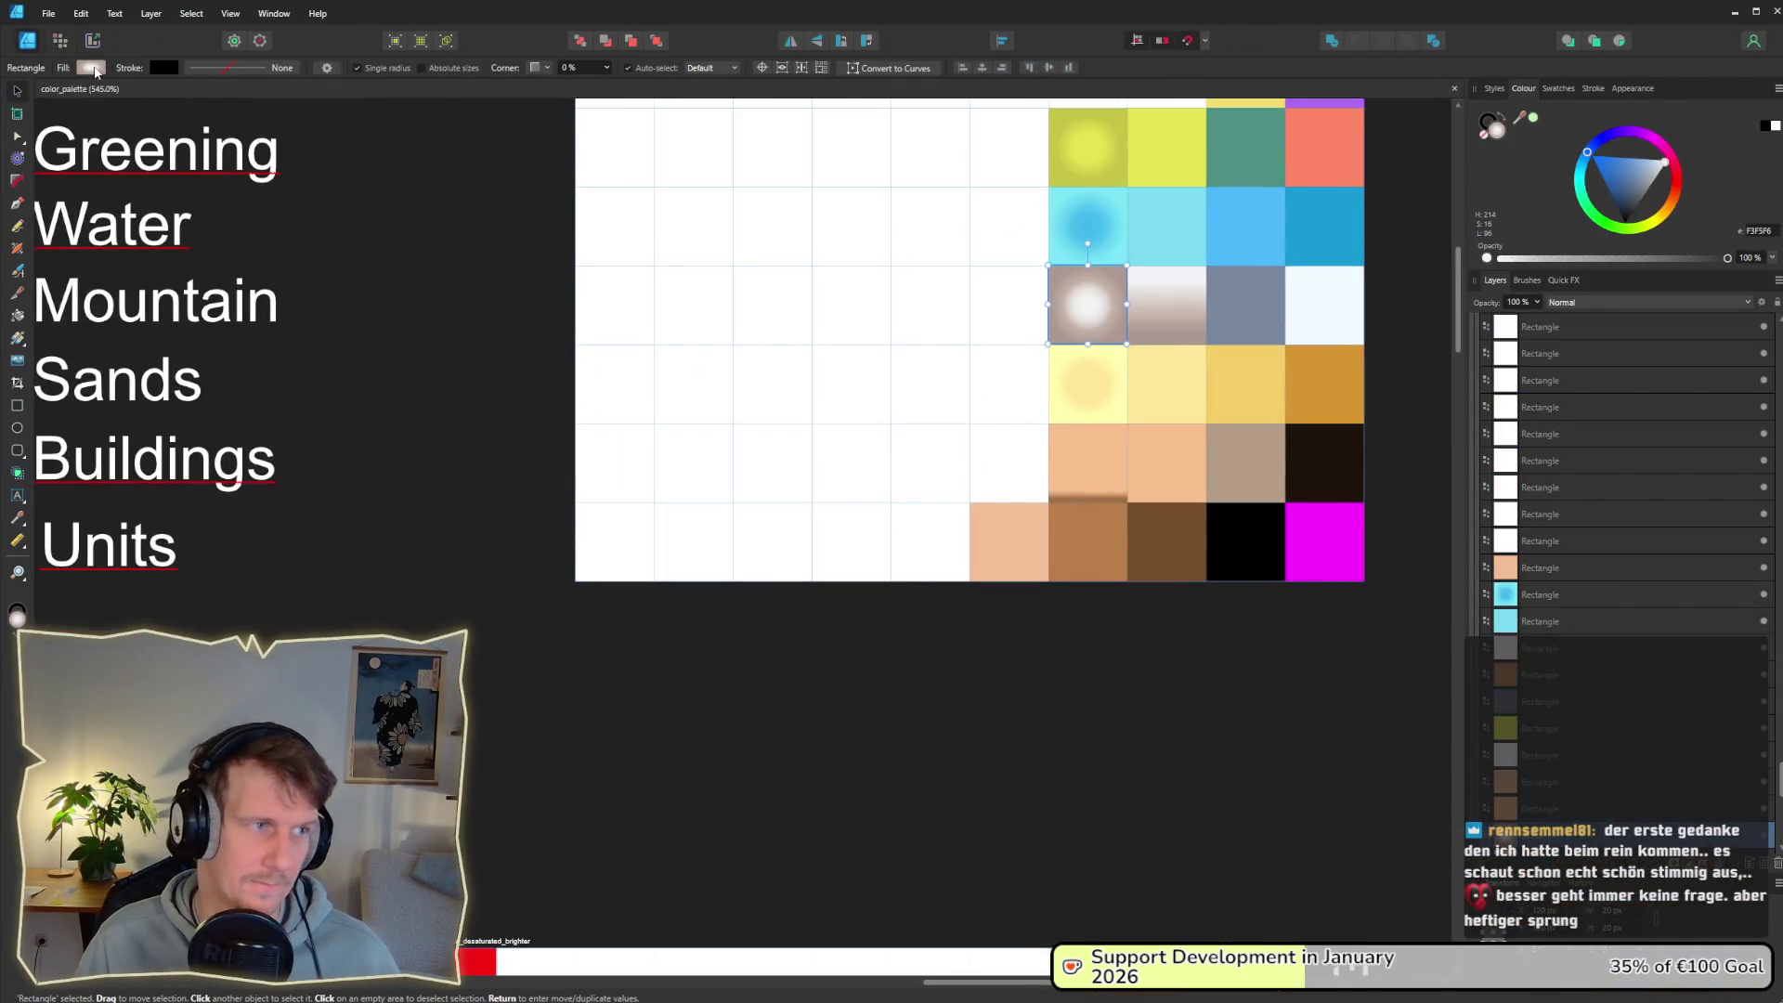
{"action": "left_click", "coordinate": [91, 68]}
{"action": "left_click", "coordinate": [80, 232]}
{"action": "left_click", "coordinate": [924, 665]}
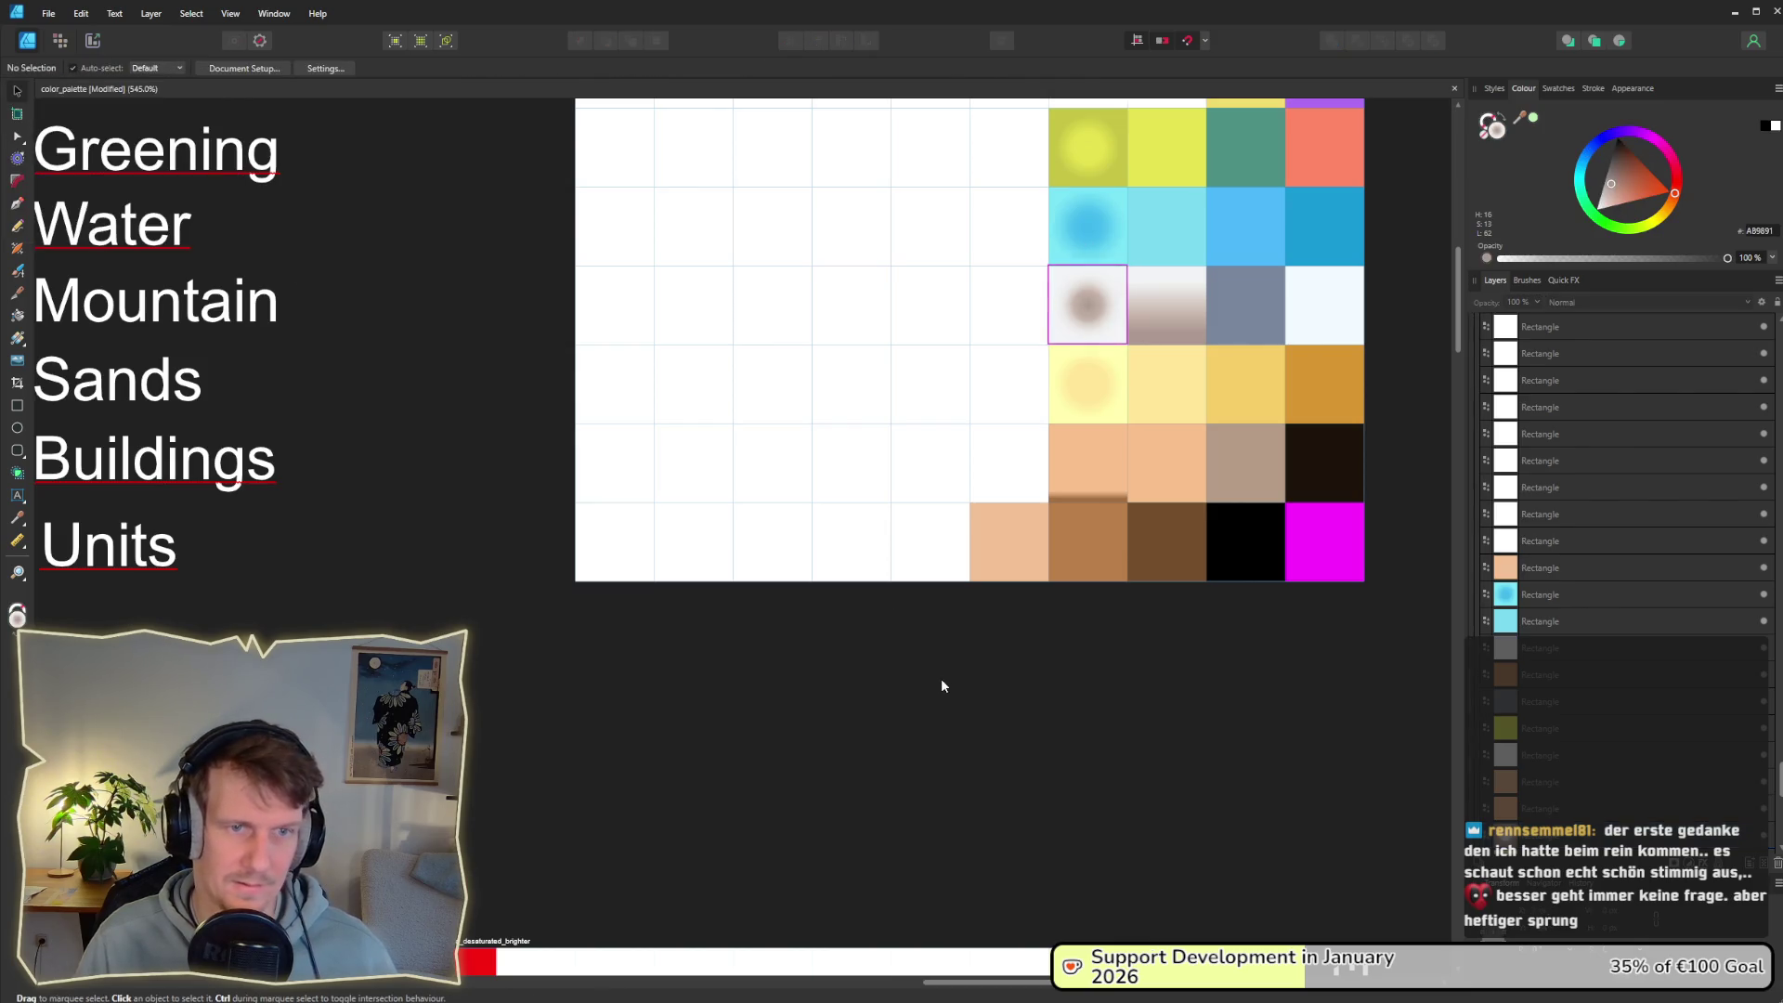
Step: Re-export the palette slice and switch back toward the Godot windows
{"action": "left_click", "coordinate": [91, 40]}
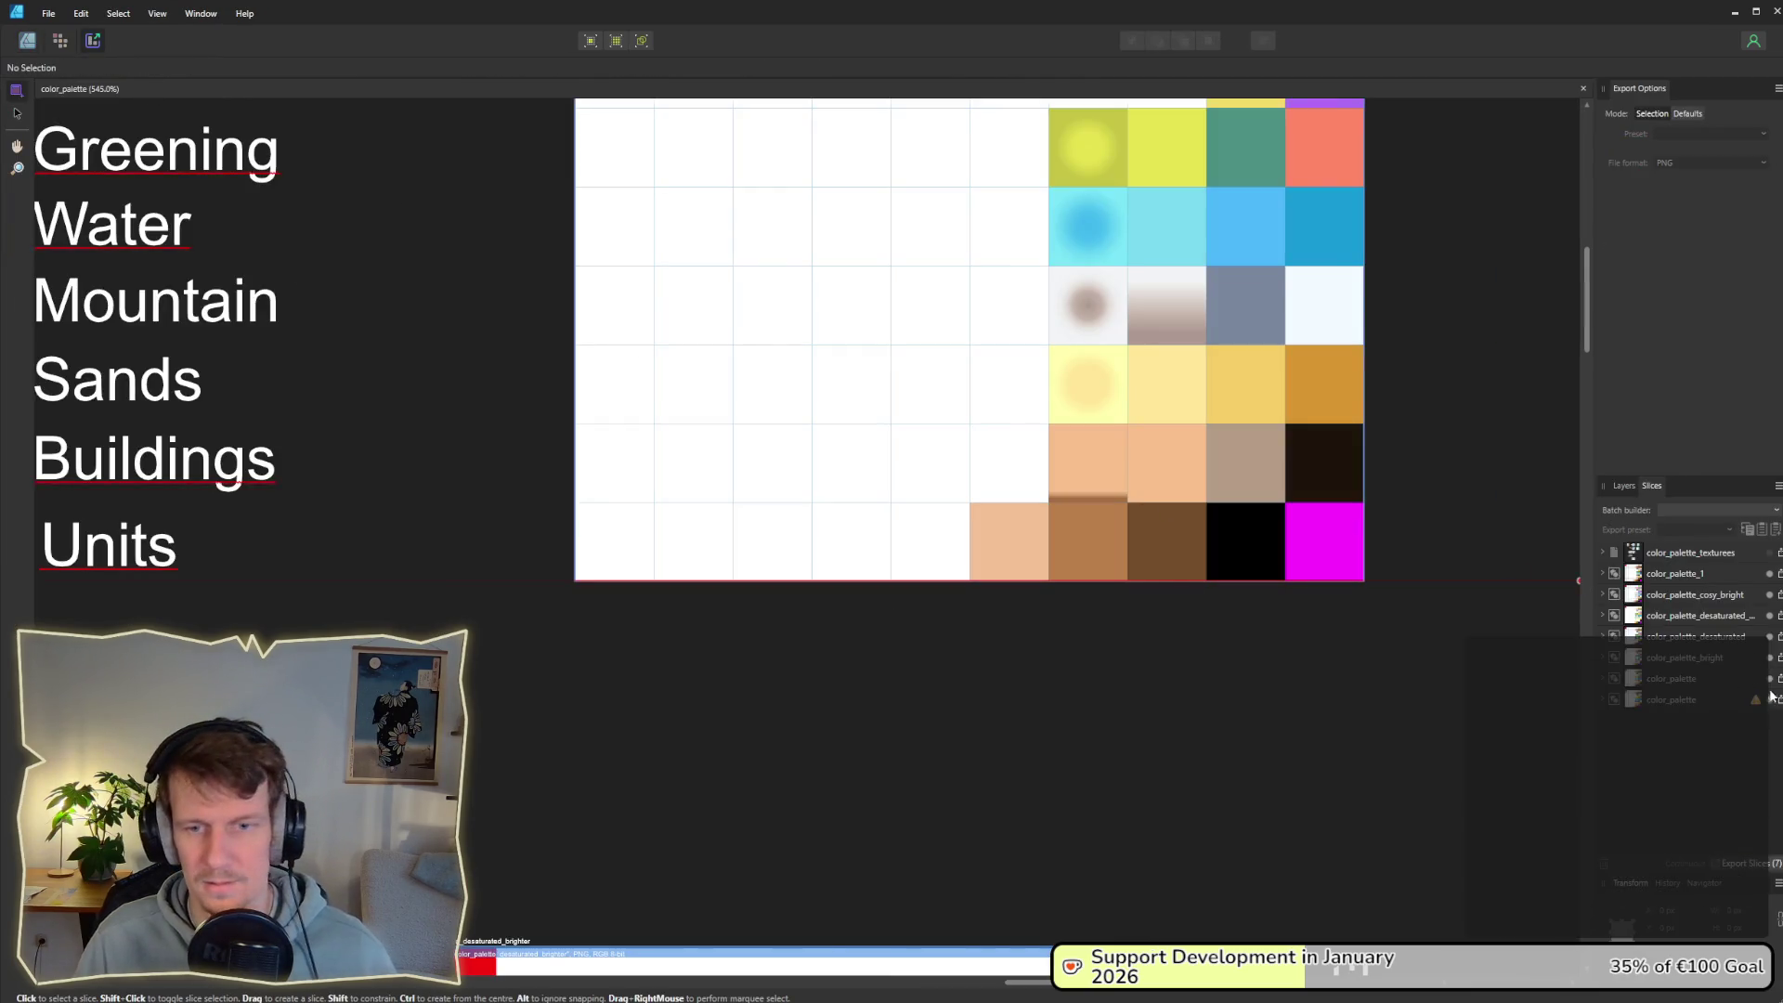
{"action": "key", "text": "Escape"}
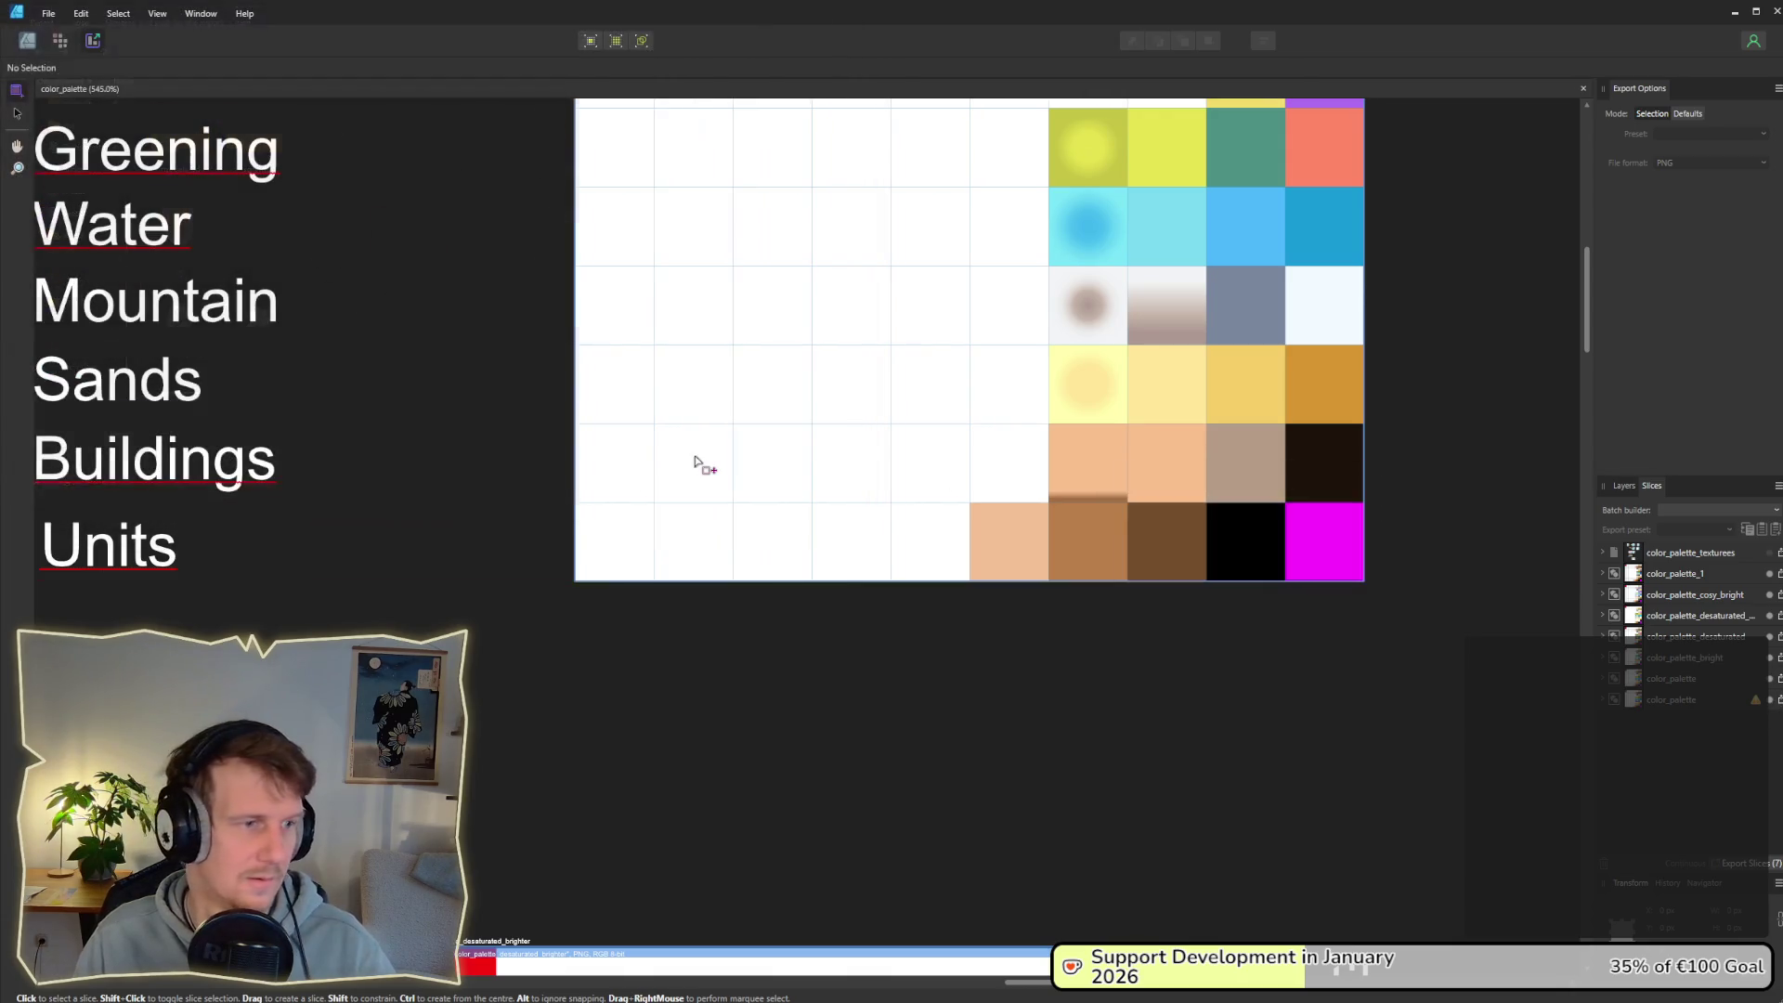
{"action": "key", "text": "alt+Tab"}
{"action": "key", "text": "Tab"}
{"action": "key", "text": "Tab"}
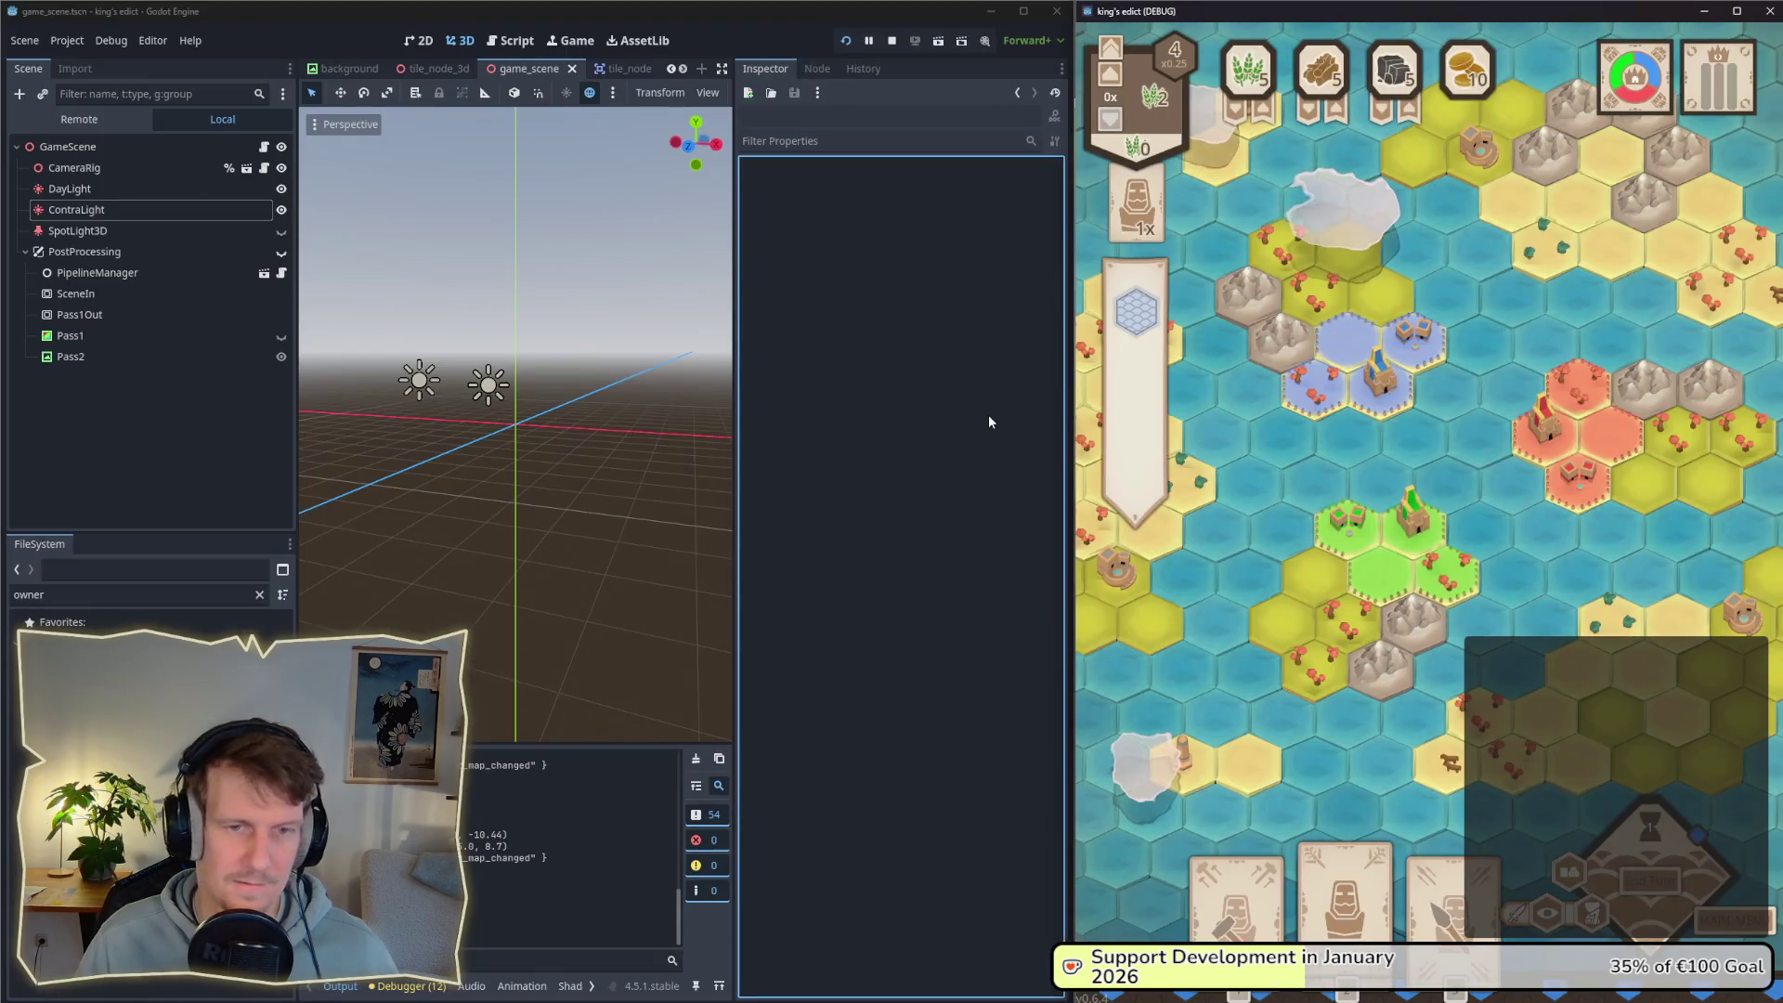
Step: Bring the Godot editor forward to re-import the updated palette alongside the running game
{"action": "left_click", "coordinate": [917, 458]}
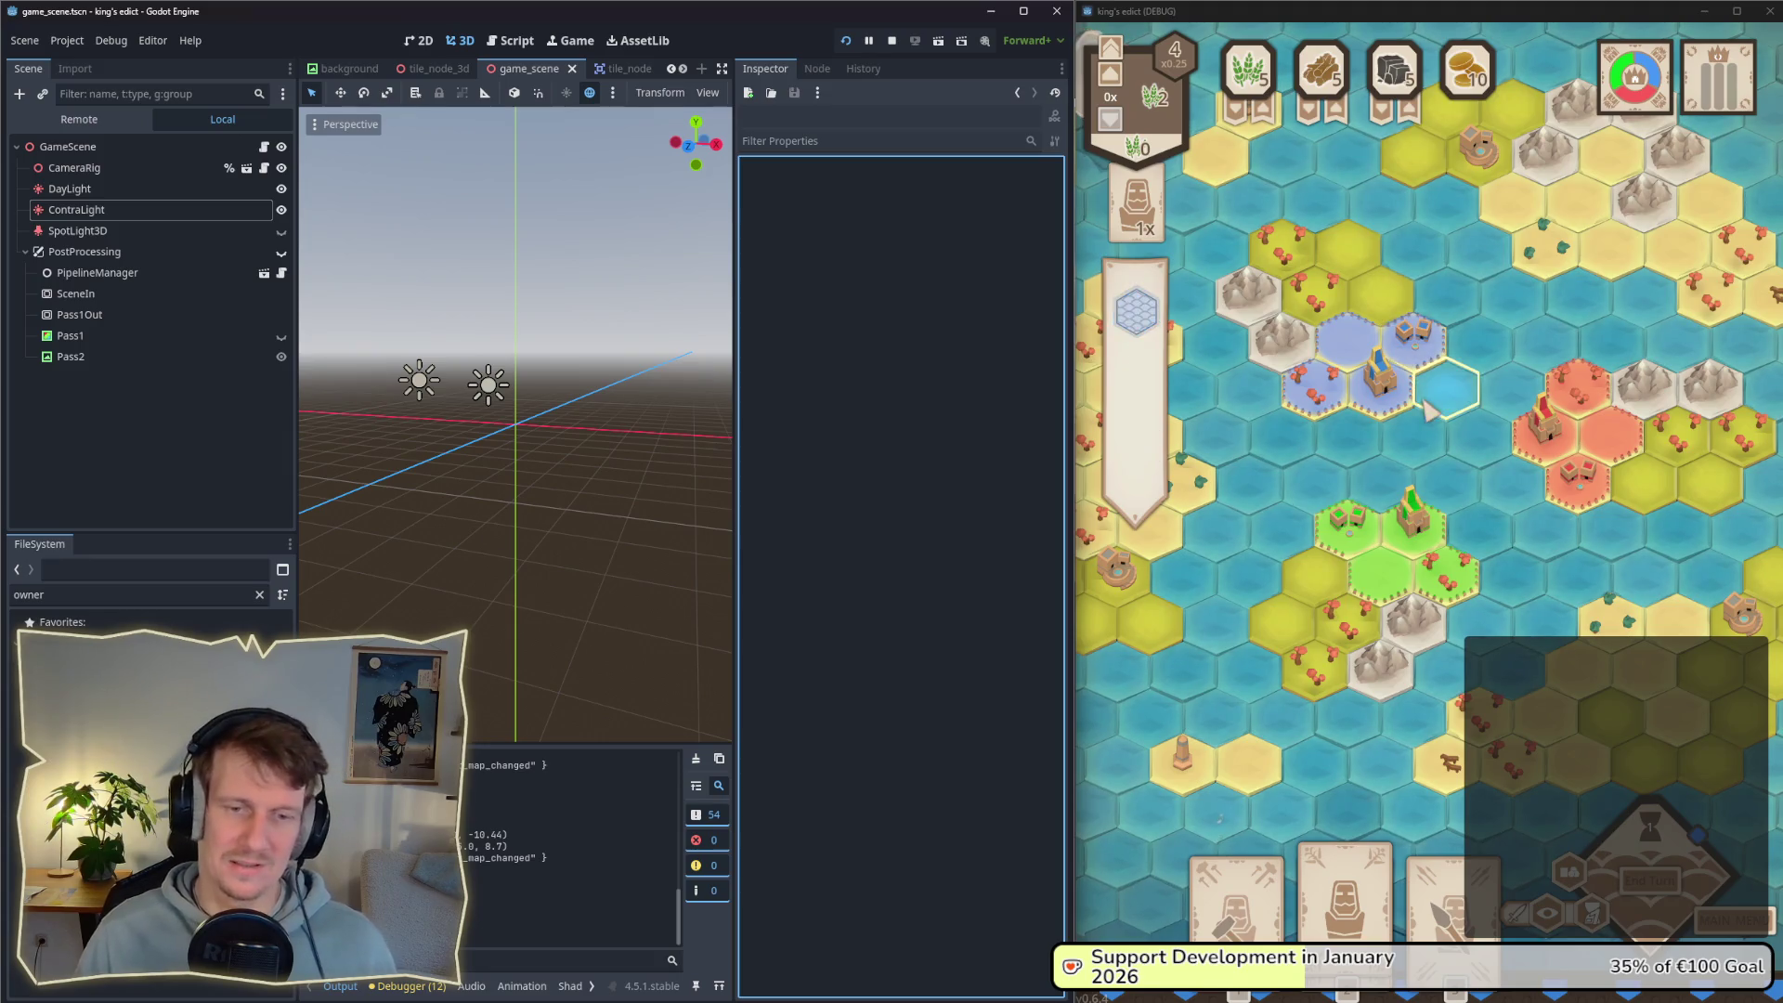
{"action": "key", "text": "alt+Tab"}
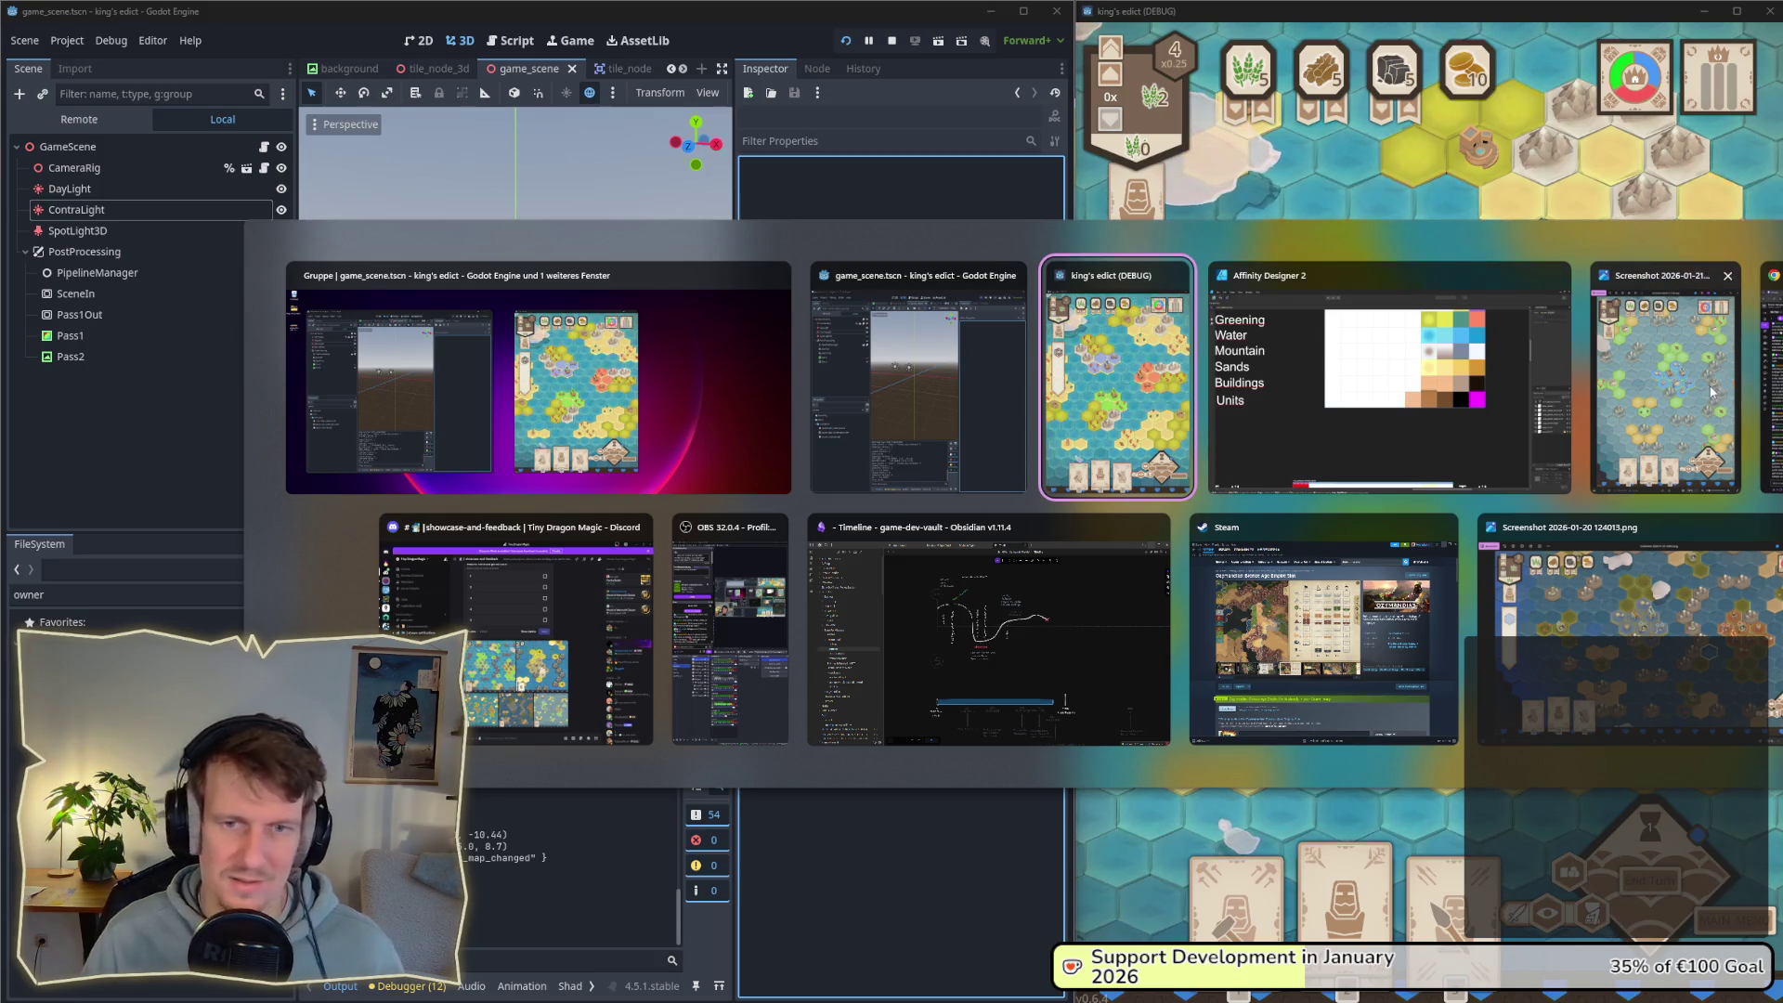
Step: Bring Screenshot 2026-01-21 123501.png forward beside the running King's Edict match
{"action": "key", "text": "Tab"}
{"action": "key", "text": "Tab"}
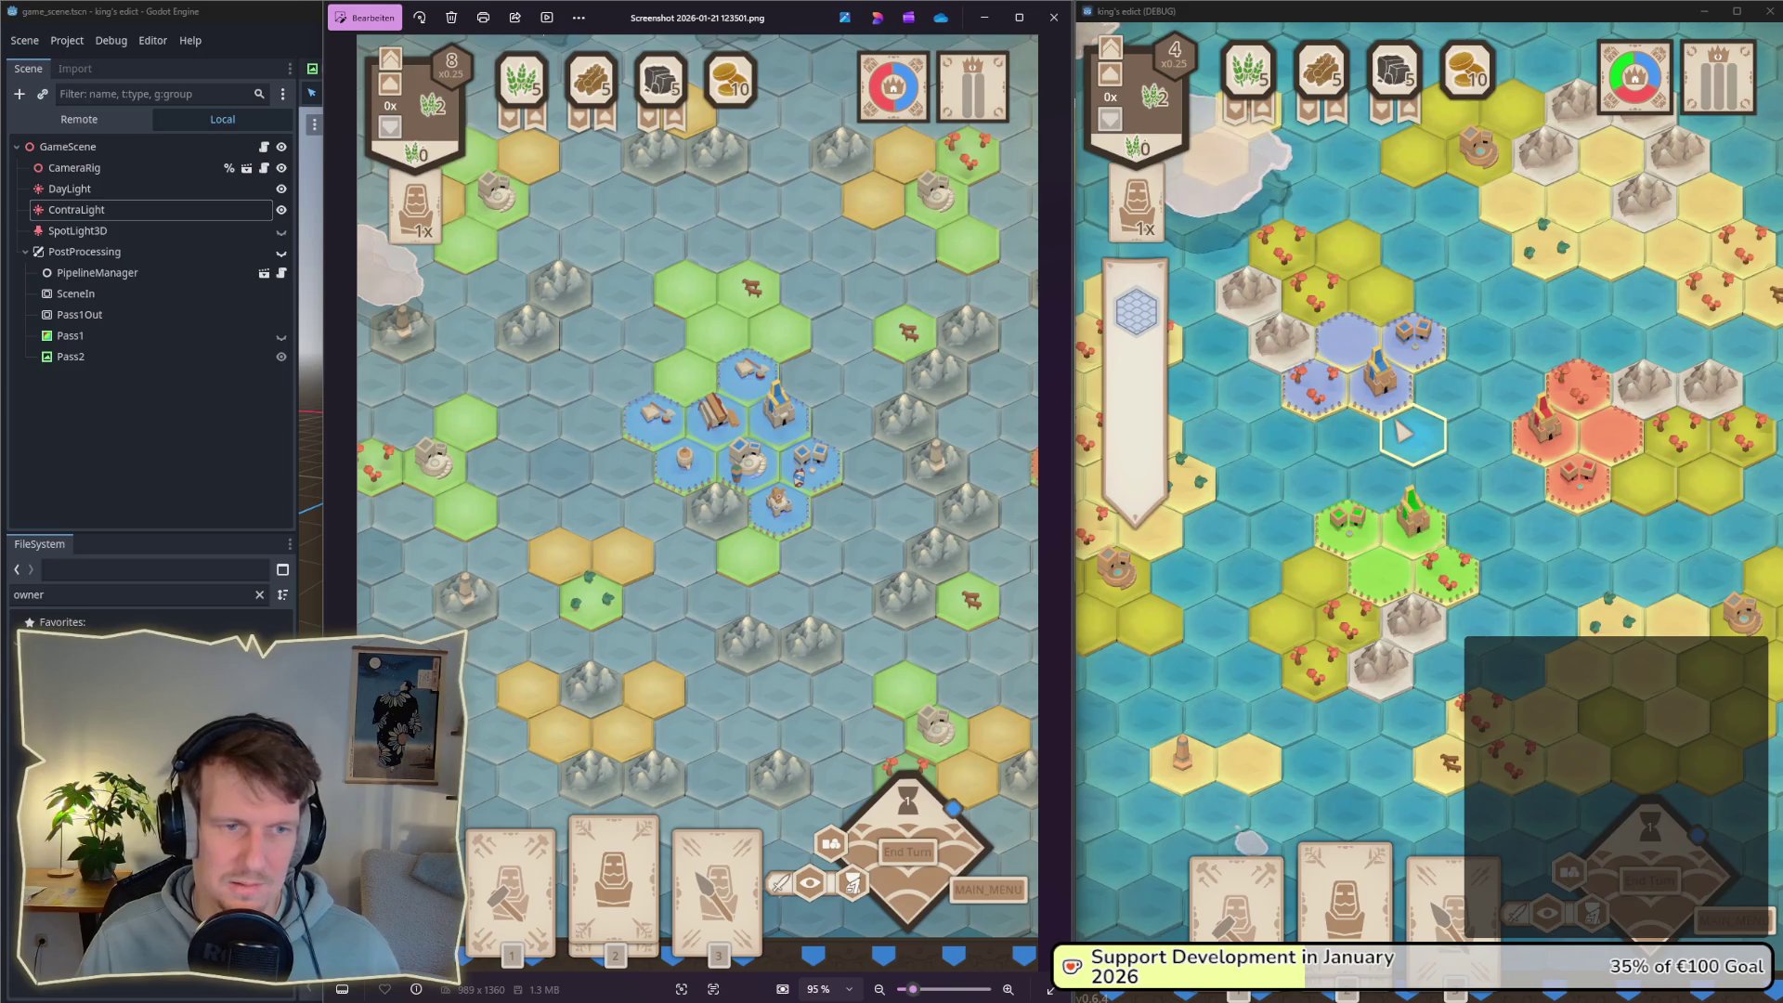
{"action": "key", "text": "alt+Tab"}
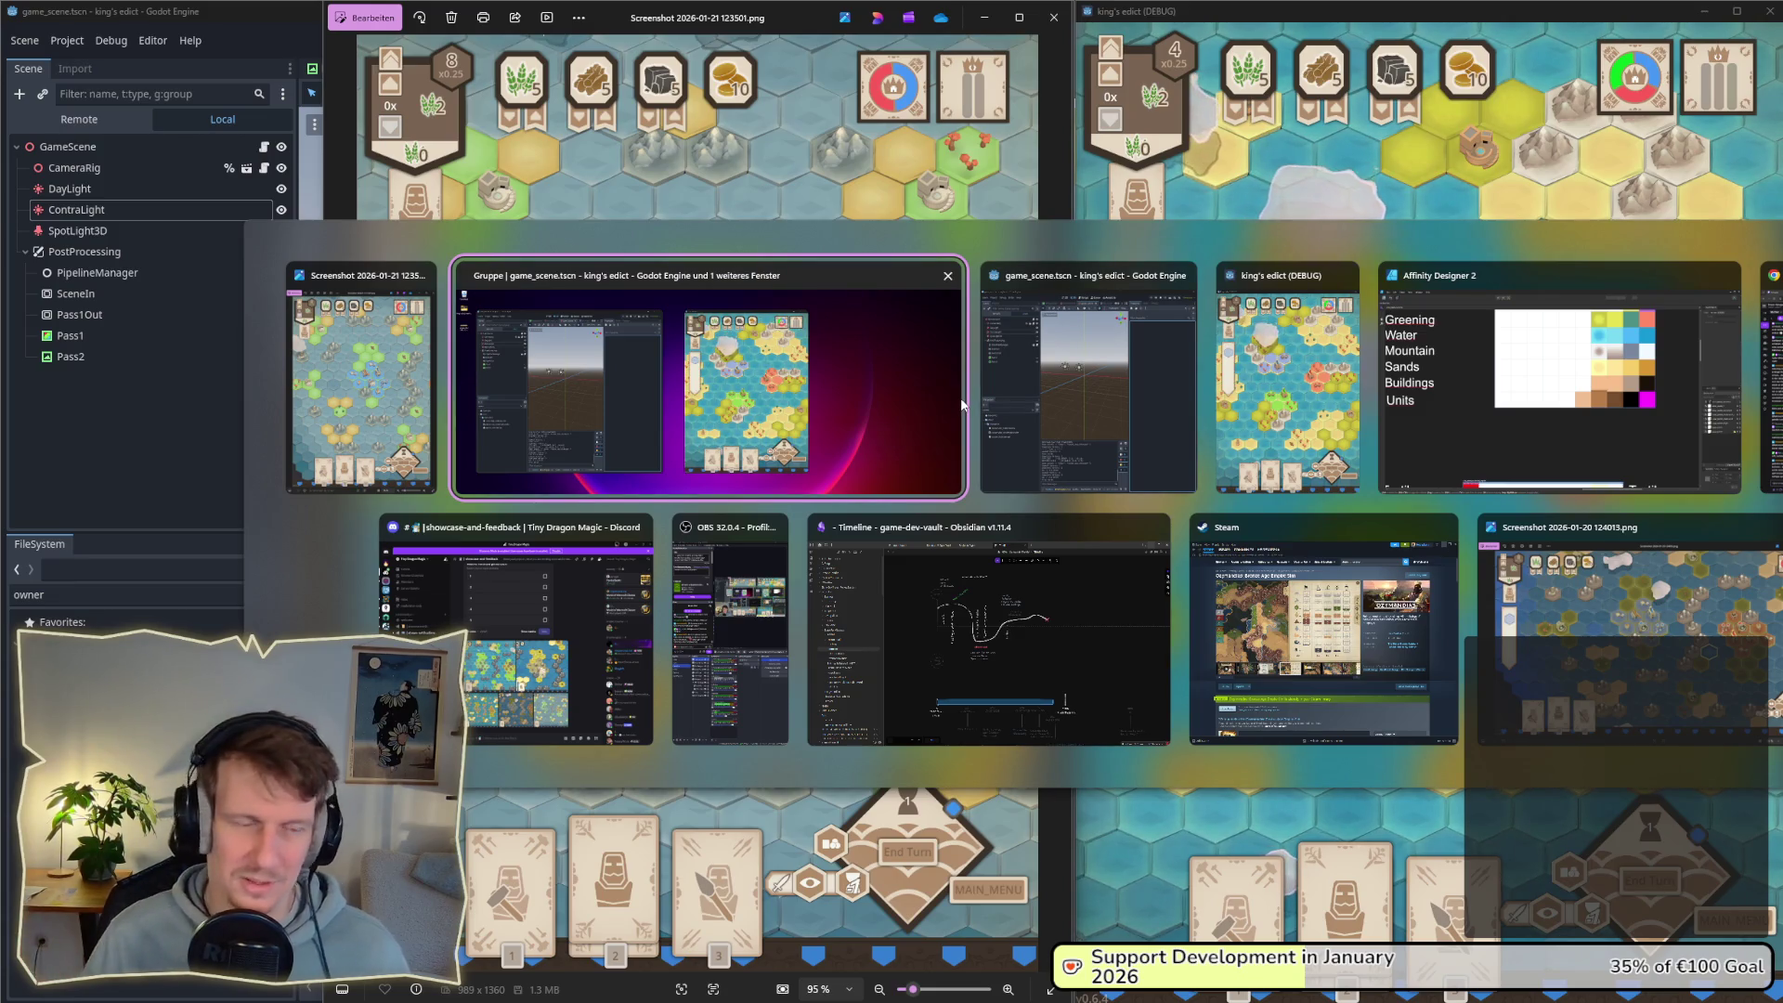
Step: Widen the Mountain swatch's brown centre: gradient stop at 56%, mid point 47%
{"action": "left_click", "coordinate": [1524, 407]}
{"action": "left_click", "coordinate": [36, 49]}
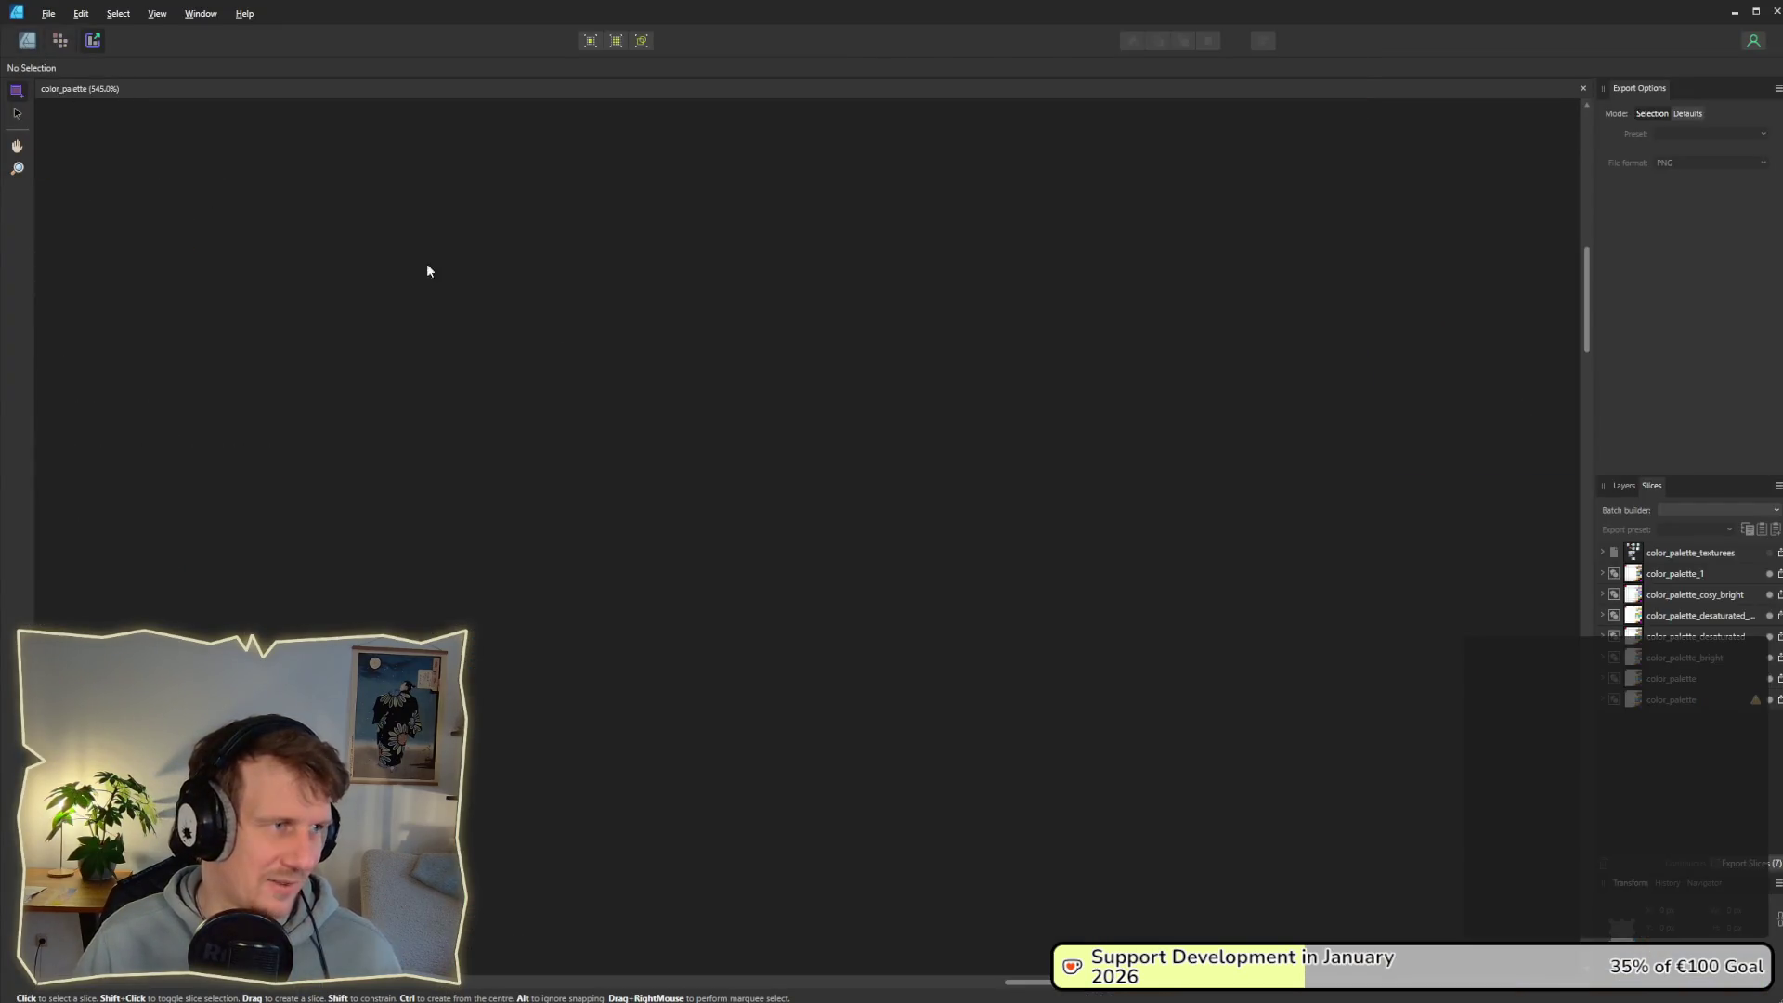
{"action": "scroll", "coordinate": [1062, 323], "scroll_direction": "up", "scroll_amount": 1}
{"action": "scroll", "coordinate": [1089, 338], "scroll_direction": "up", "scroll_amount": 4}
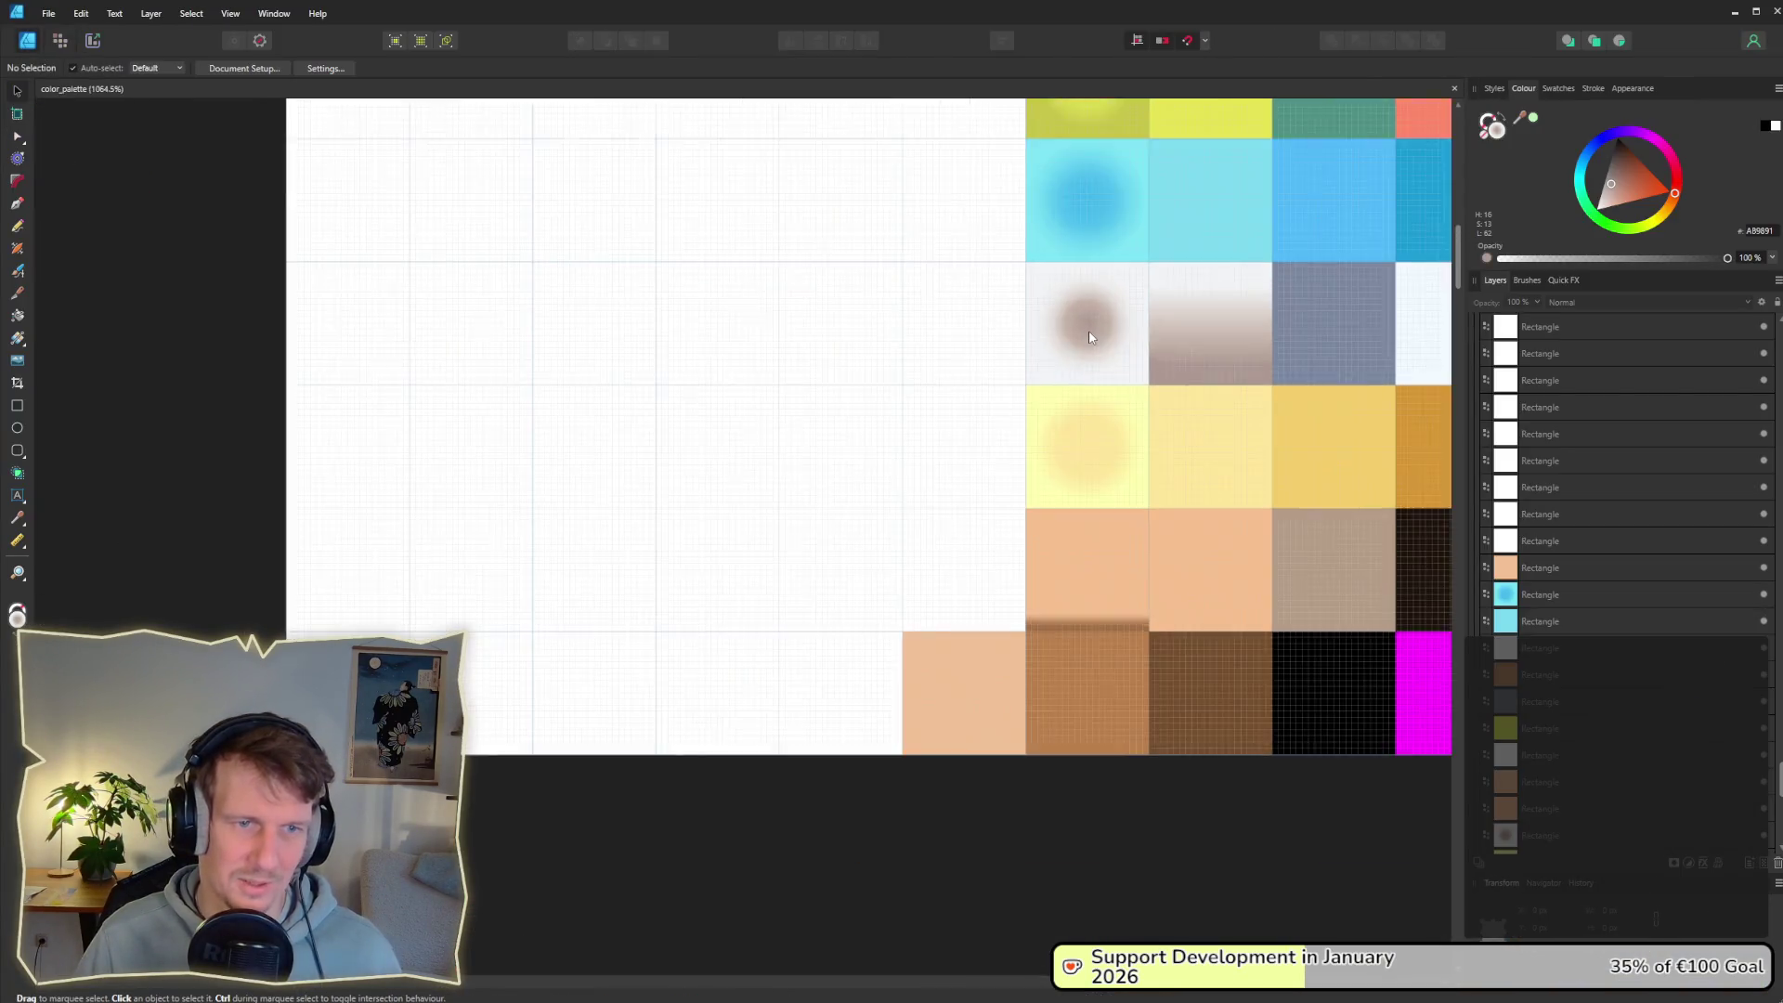
{"action": "left_click", "coordinate": [1089, 337]}
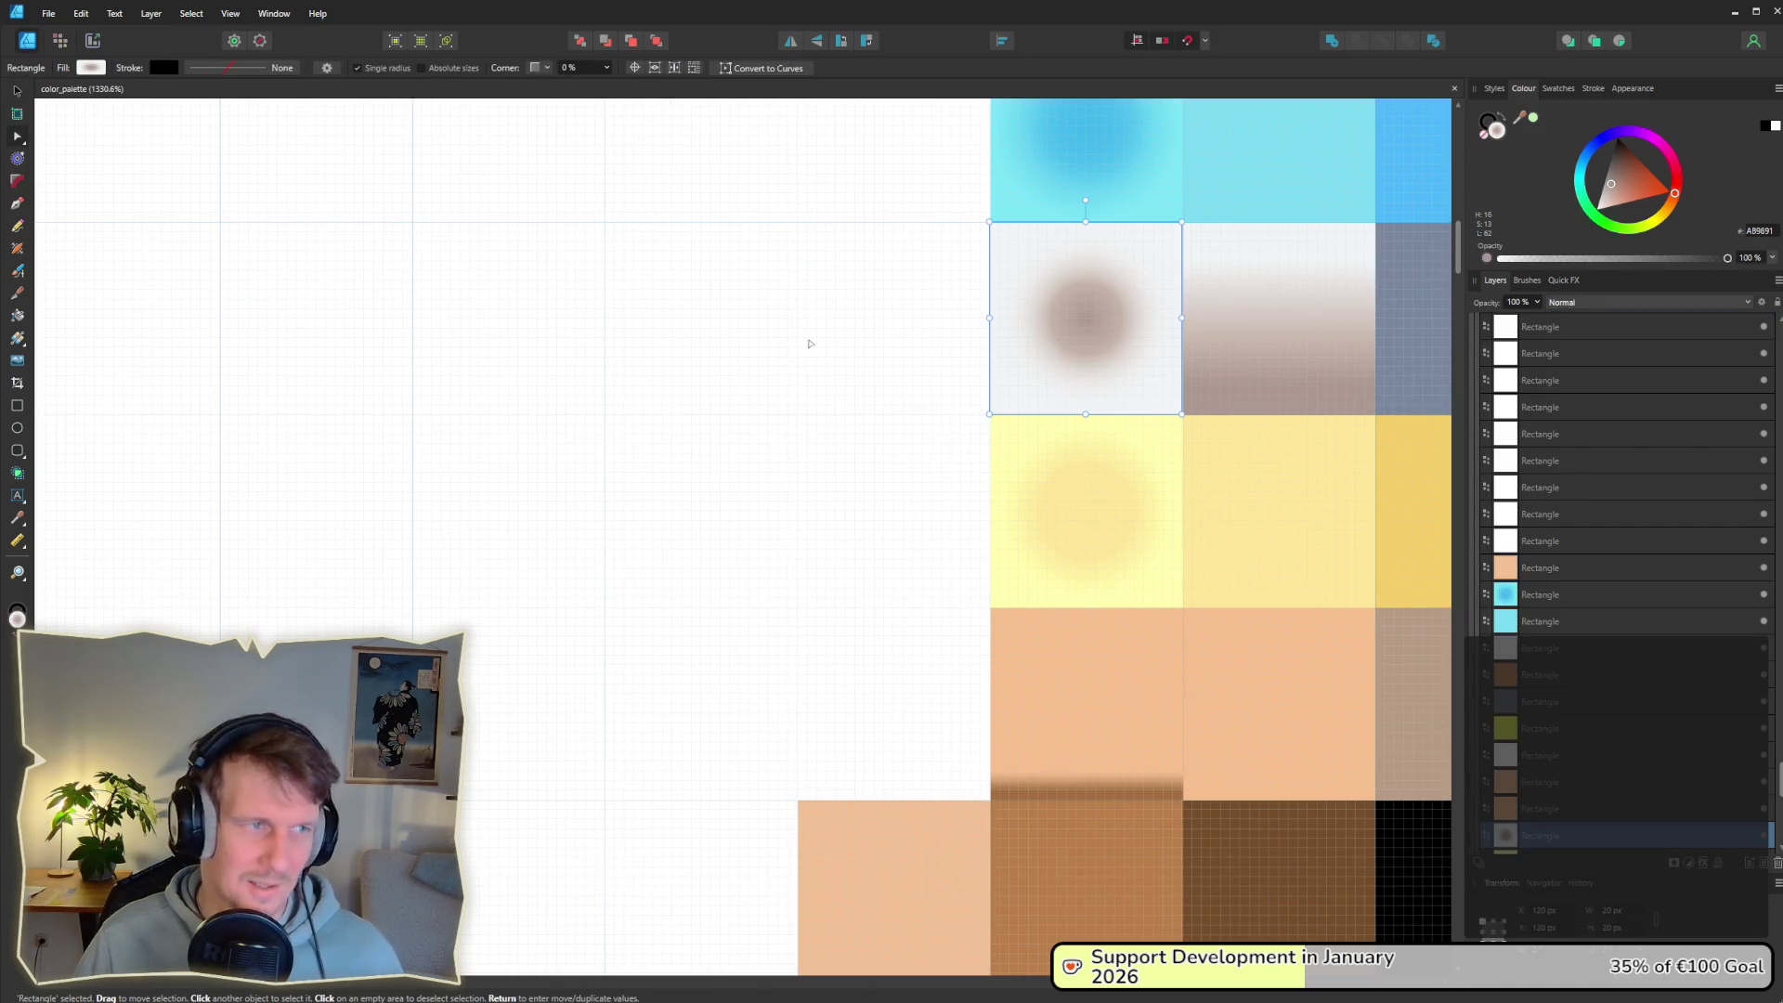
{"action": "left_click", "coordinate": [91, 68]}
{"action": "left_click_drag", "start_coordinate": [100, 131], "coordinate": [178, 138]}
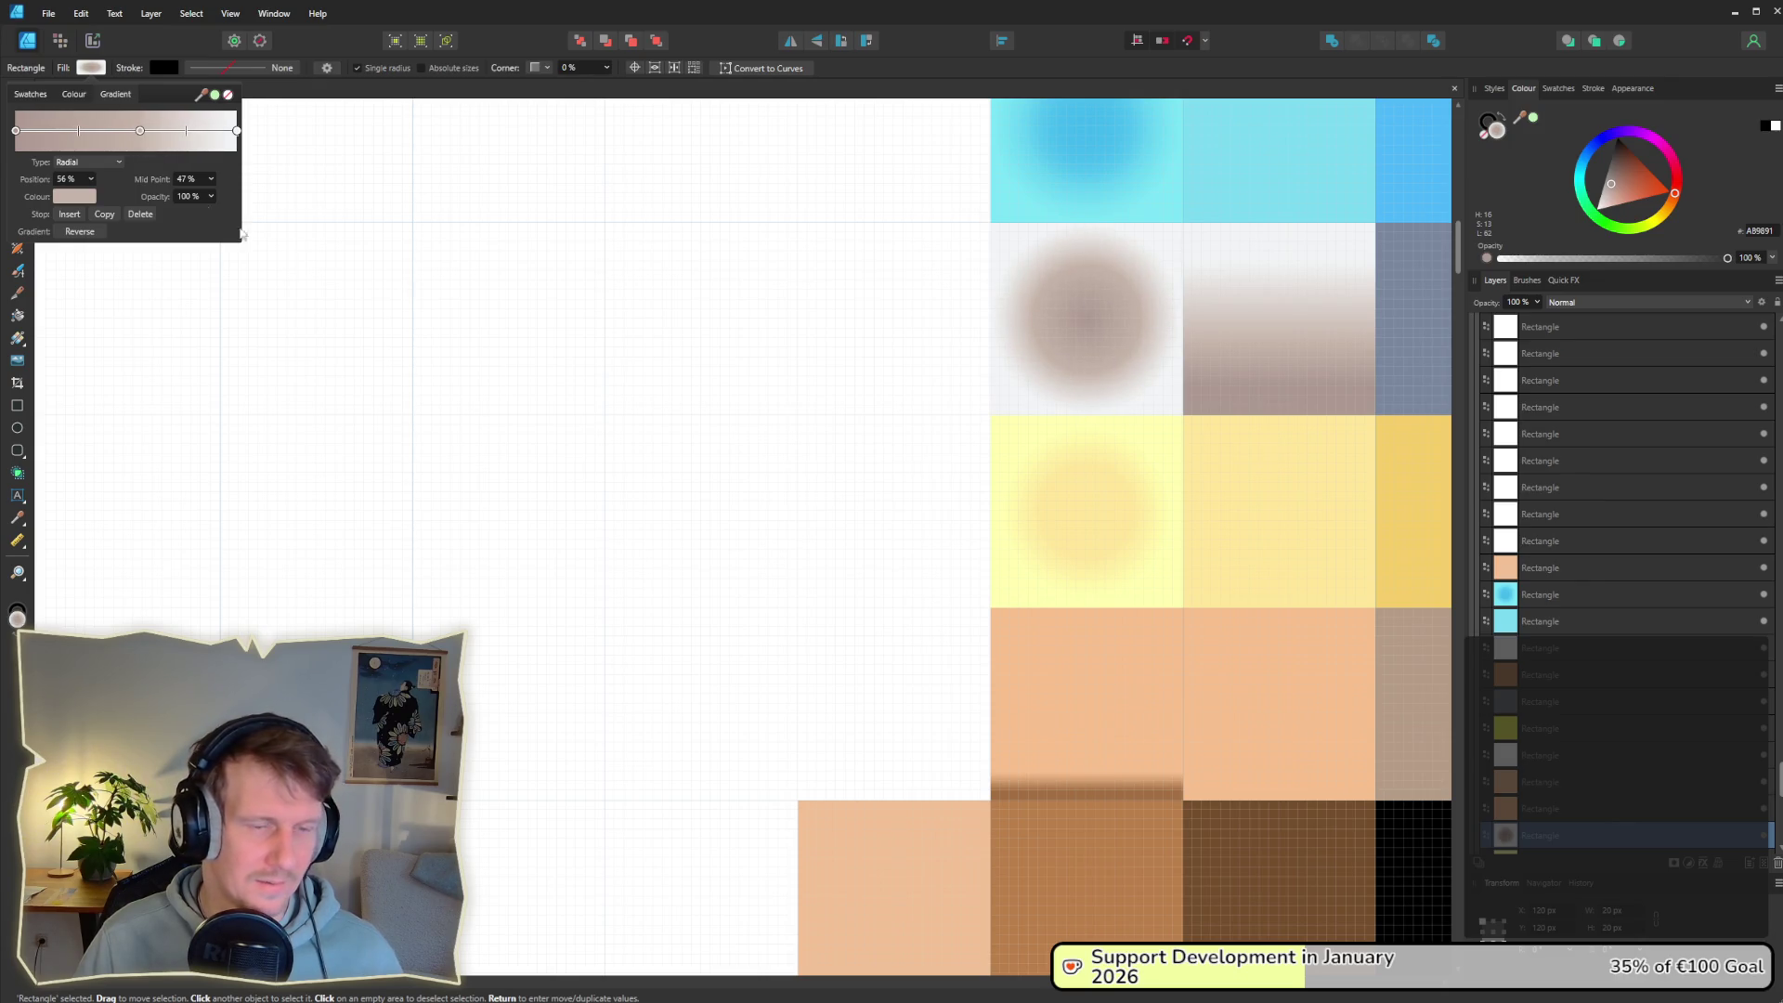
{"action": "scroll", "coordinate": [861, 501], "scroll_direction": "down", "scroll_amount": 8}
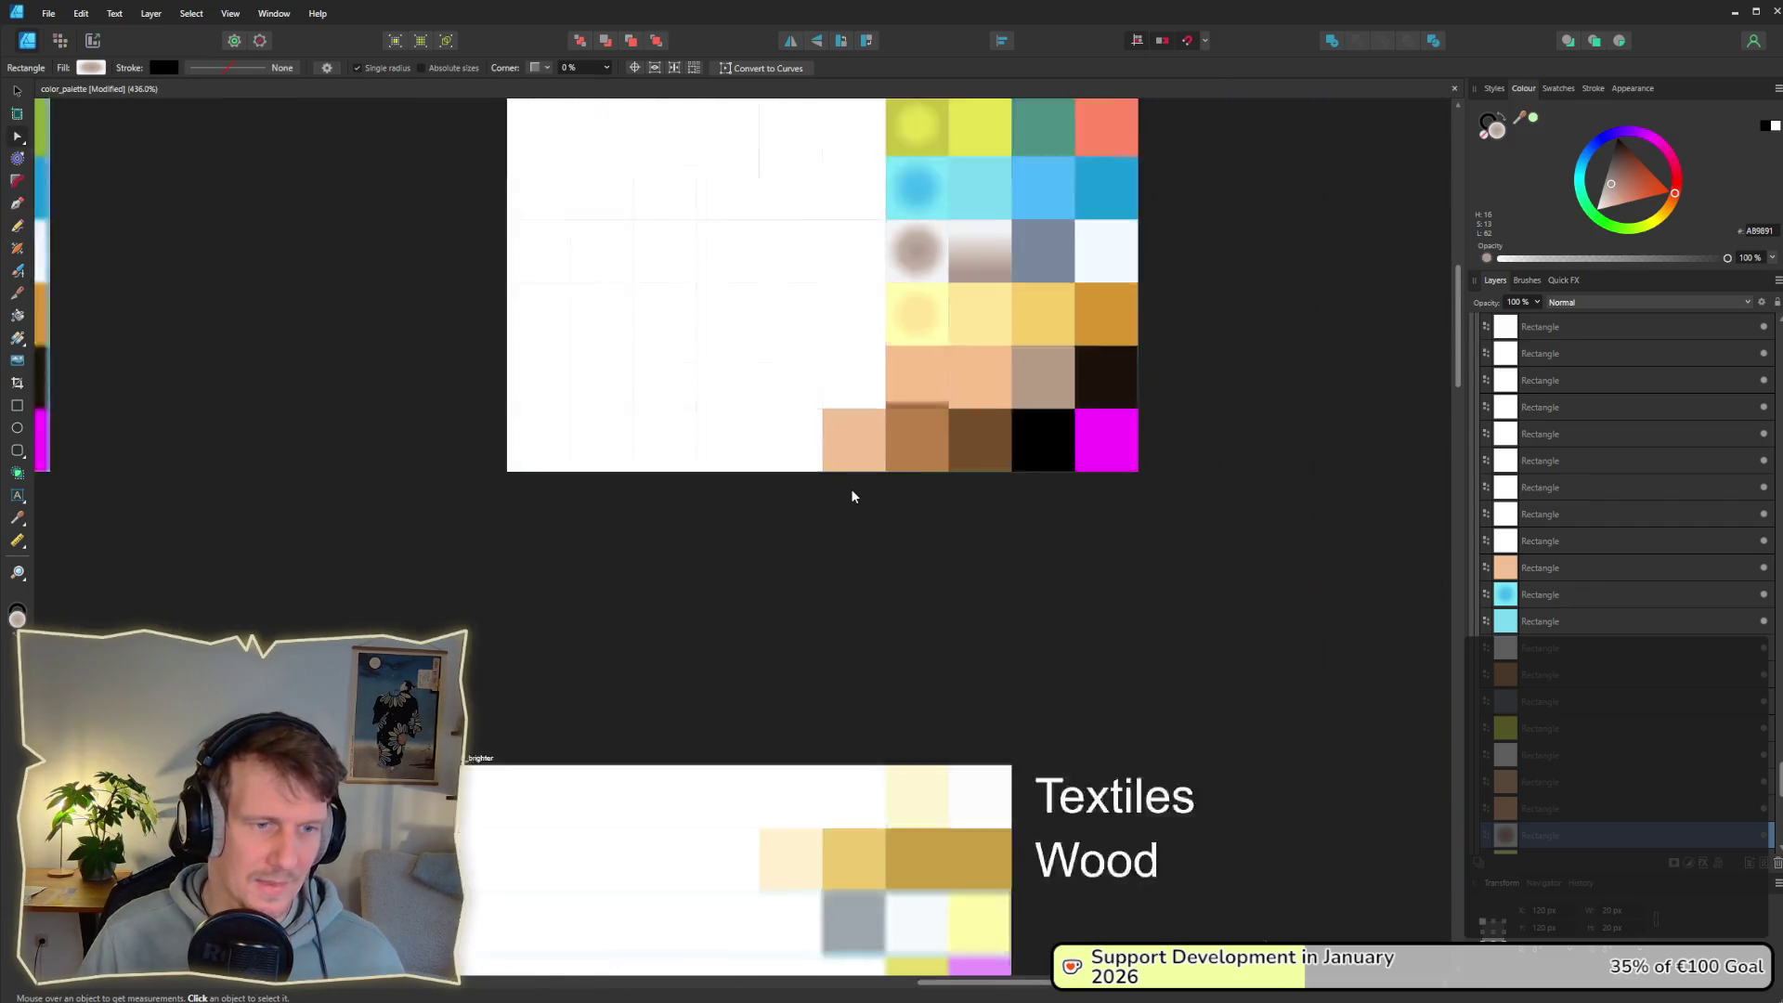
{"action": "scroll", "coordinate": [853, 496], "scroll_direction": "down", "scroll_amount": 5}
{"action": "scroll", "coordinate": [880, 529], "scroll_direction": "down", "scroll_amount": 8}
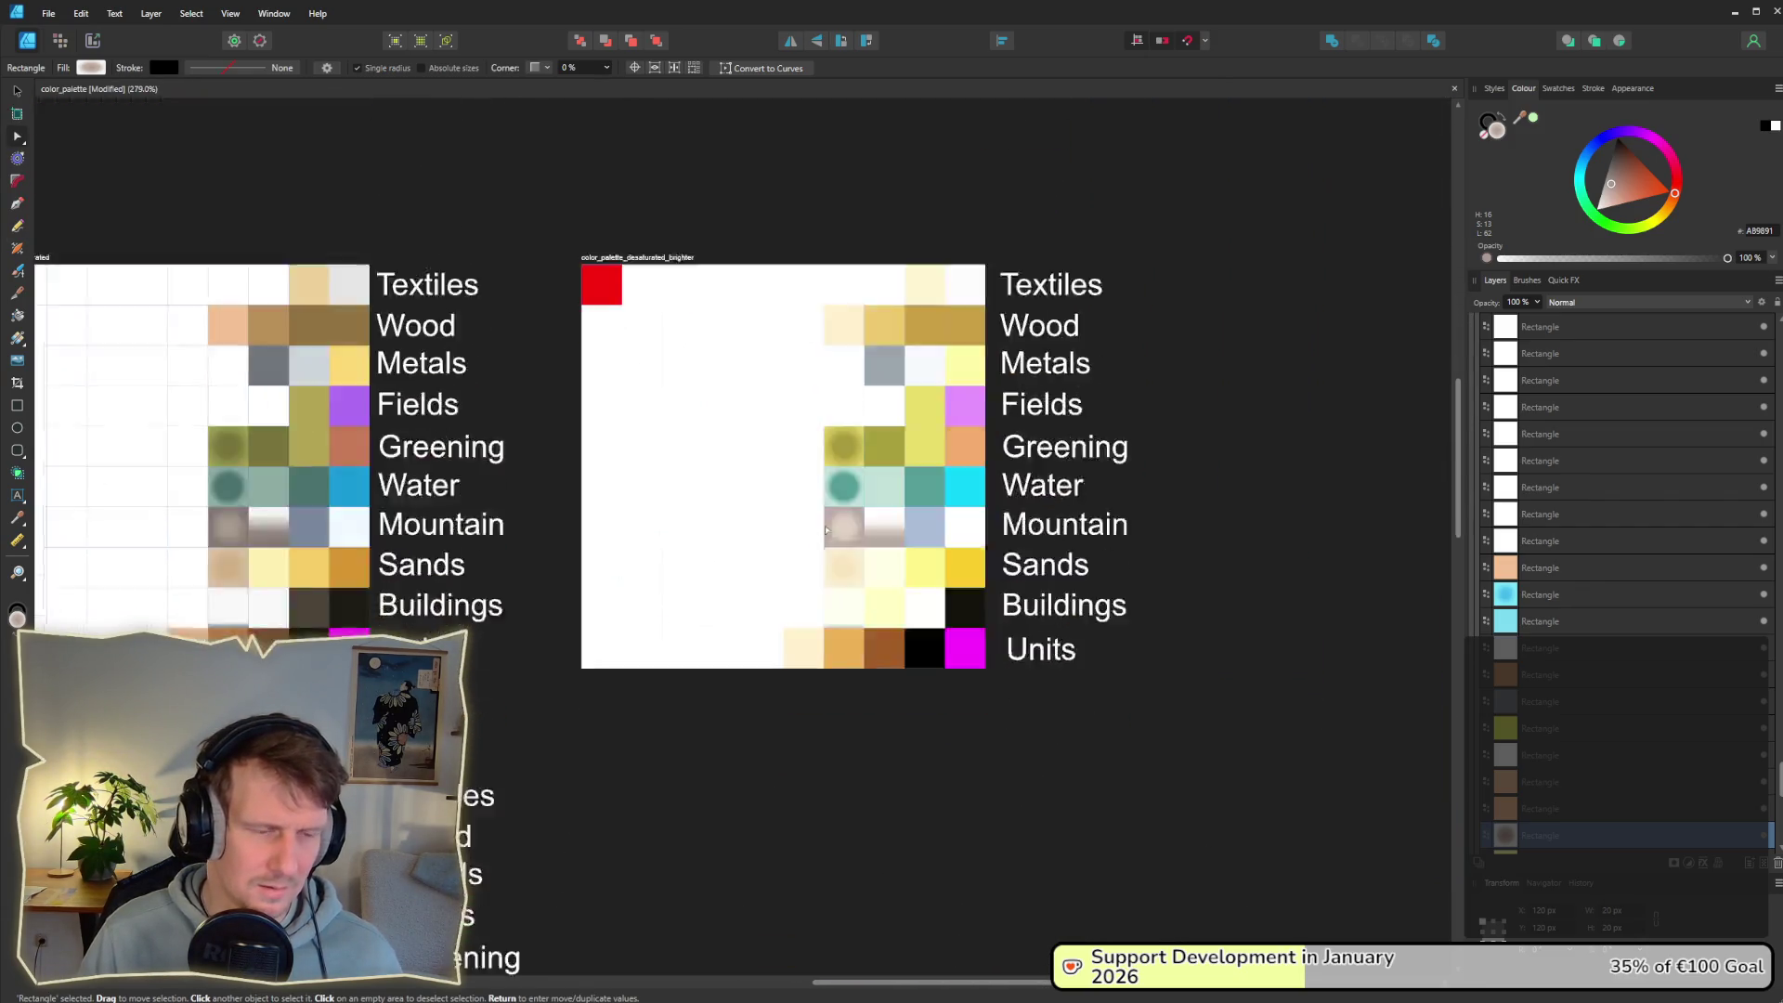
{"action": "scroll", "coordinate": [924, 303], "scroll_direction": "left", "scroll_amount": 2}
{"action": "scroll", "coordinate": [932, 322], "scroll_direction": "up", "scroll_amount": 4}
{"action": "scroll", "coordinate": [1009, 390], "scroll_direction": "up", "scroll_amount": 5}
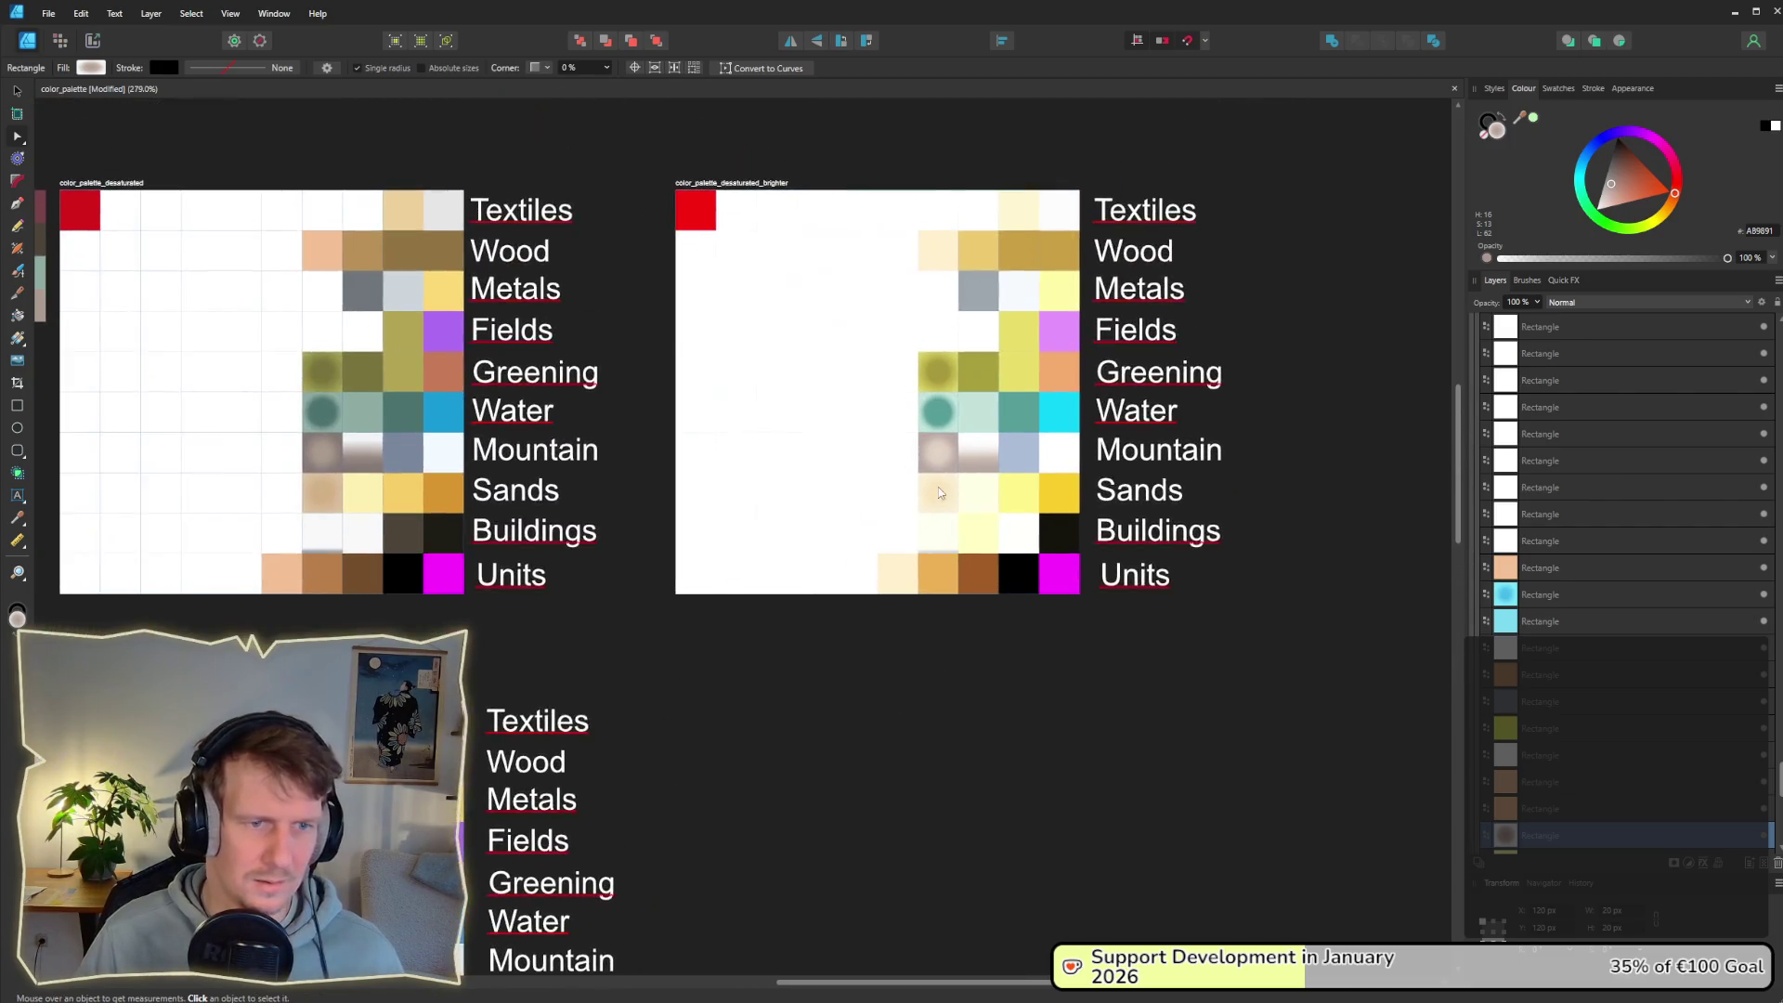
{"action": "scroll", "coordinate": [882, 520], "scroll_direction": "down", "scroll_amount": 3}
{"action": "scroll", "coordinate": [849, 595], "scroll_direction": "down", "scroll_amount": 4}
{"action": "scroll", "coordinate": [850, 595], "scroll_direction": "left", "scroll_amount": 2}
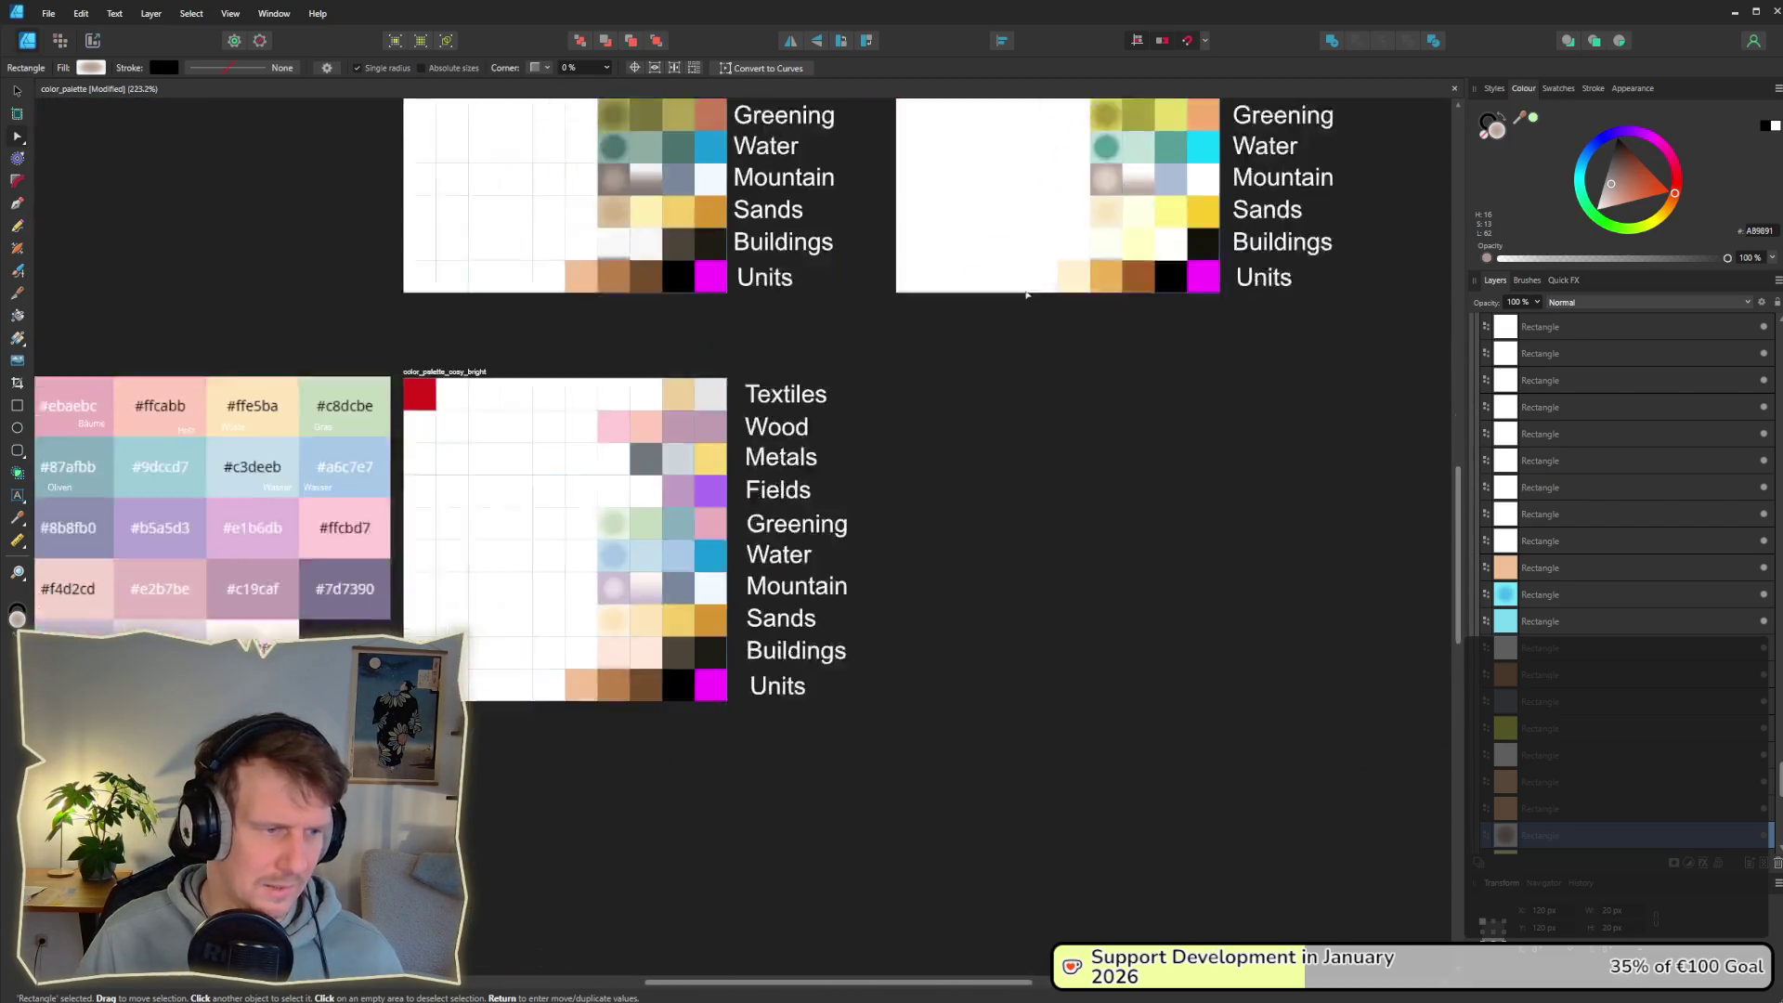
{"action": "scroll", "coordinate": [929, 372], "scroll_direction": "up", "scroll_amount": 4}
{"action": "scroll", "coordinate": [869, 437], "scroll_direction": "right", "scroll_amount": 2}
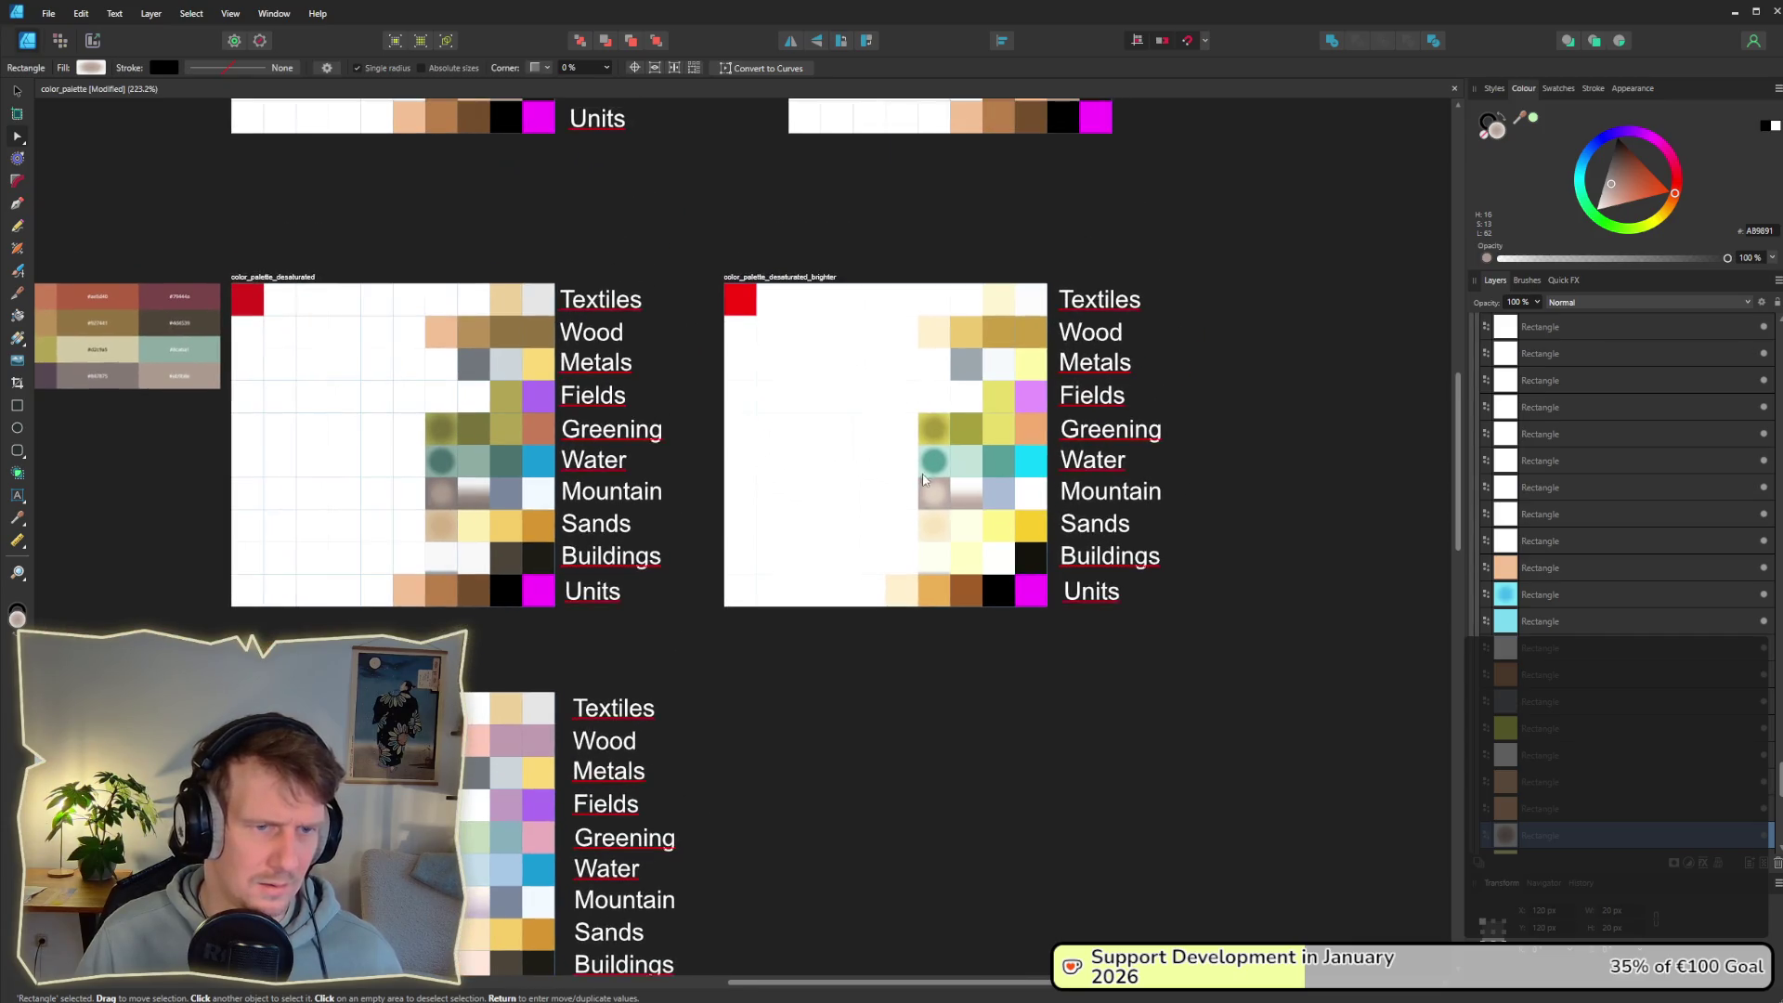
{"action": "scroll", "coordinate": [924, 471], "scroll_direction": "up", "scroll_amount": 5}
{"action": "left_click", "coordinate": [936, 537]}
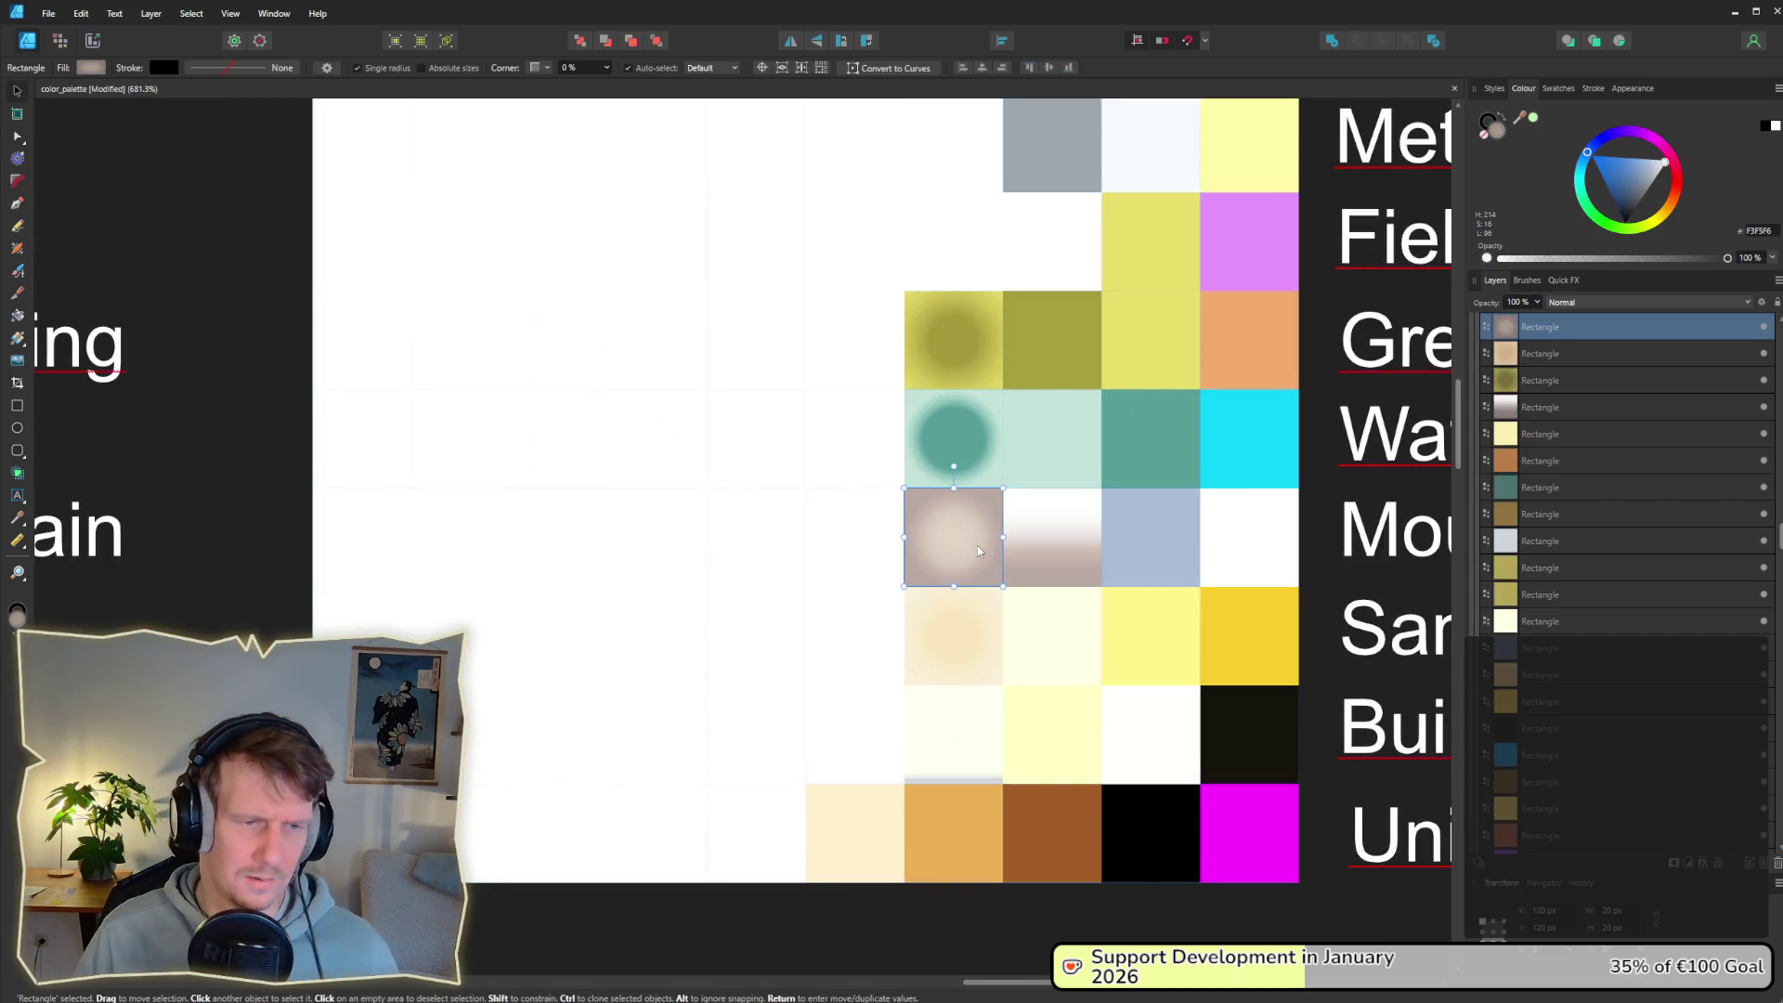
{"action": "scroll", "coordinate": [822, 673], "scroll_direction": "up", "scroll_amount": 6}
{"action": "scroll", "coordinate": [821, 672], "scroll_direction": "right", "scroll_amount": 2}
{"action": "scroll", "coordinate": [822, 672], "scroll_direction": "down", "scroll_amount": 4}
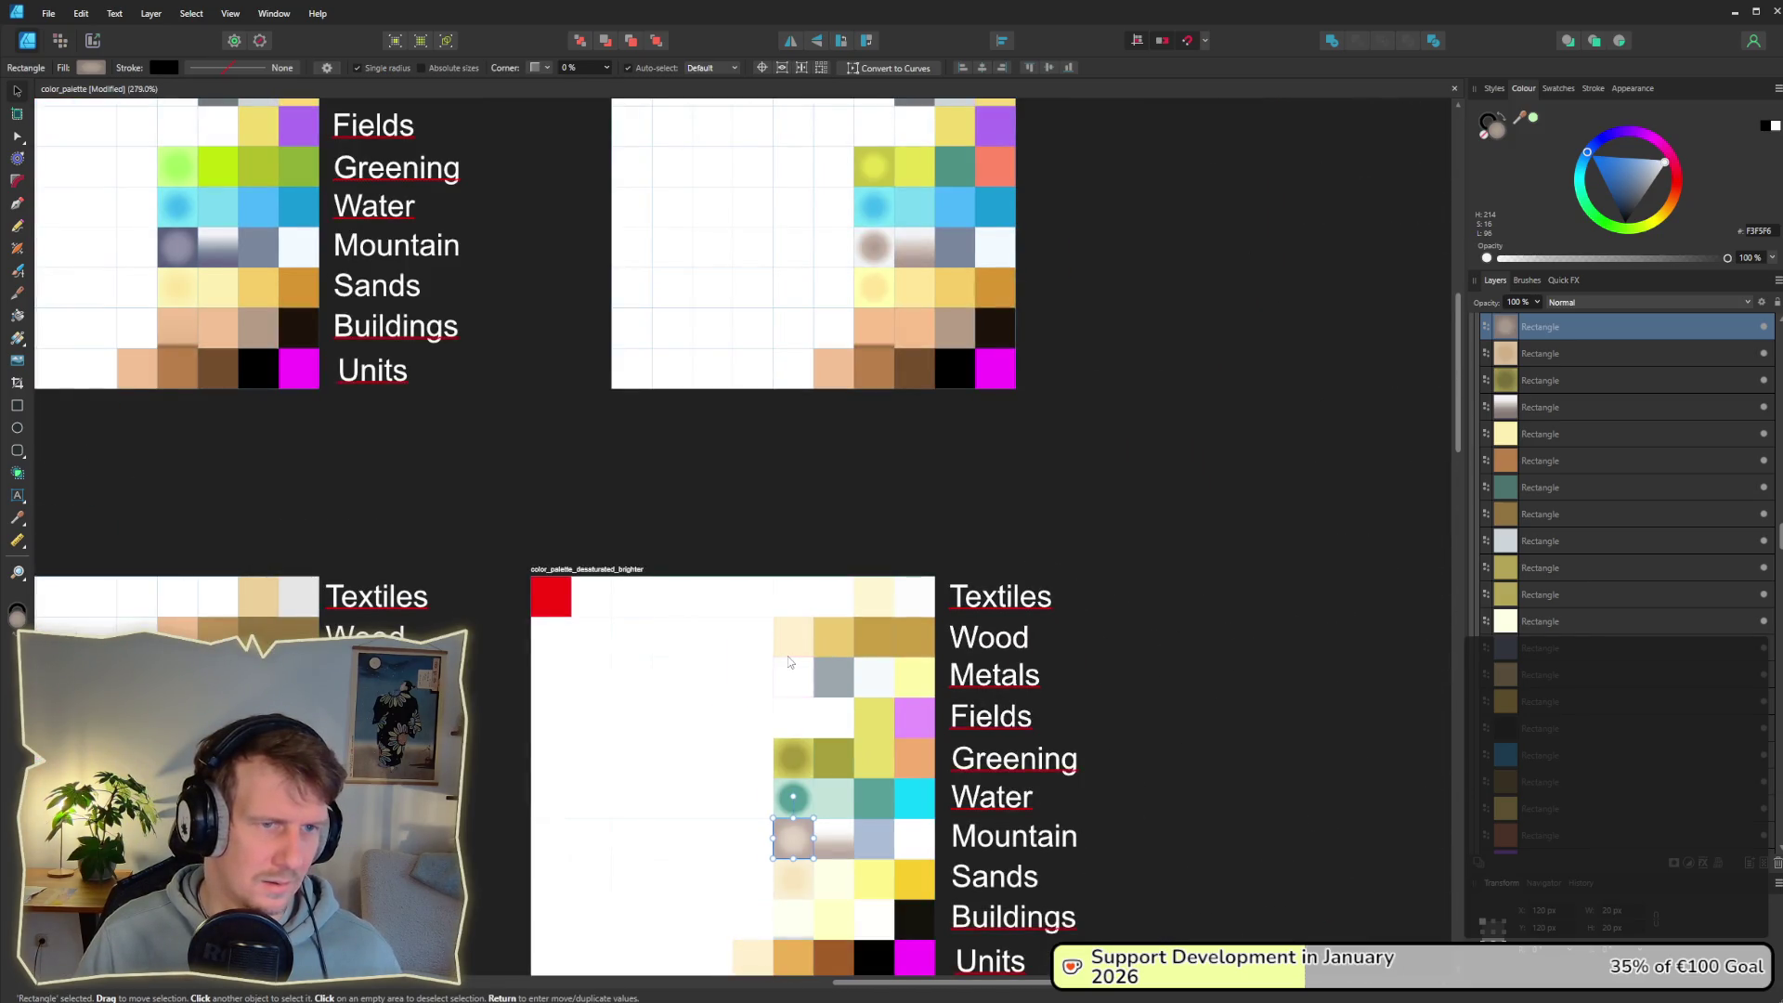
{"action": "scroll", "coordinate": [788, 661], "scroll_direction": "down", "scroll_amount": 1}
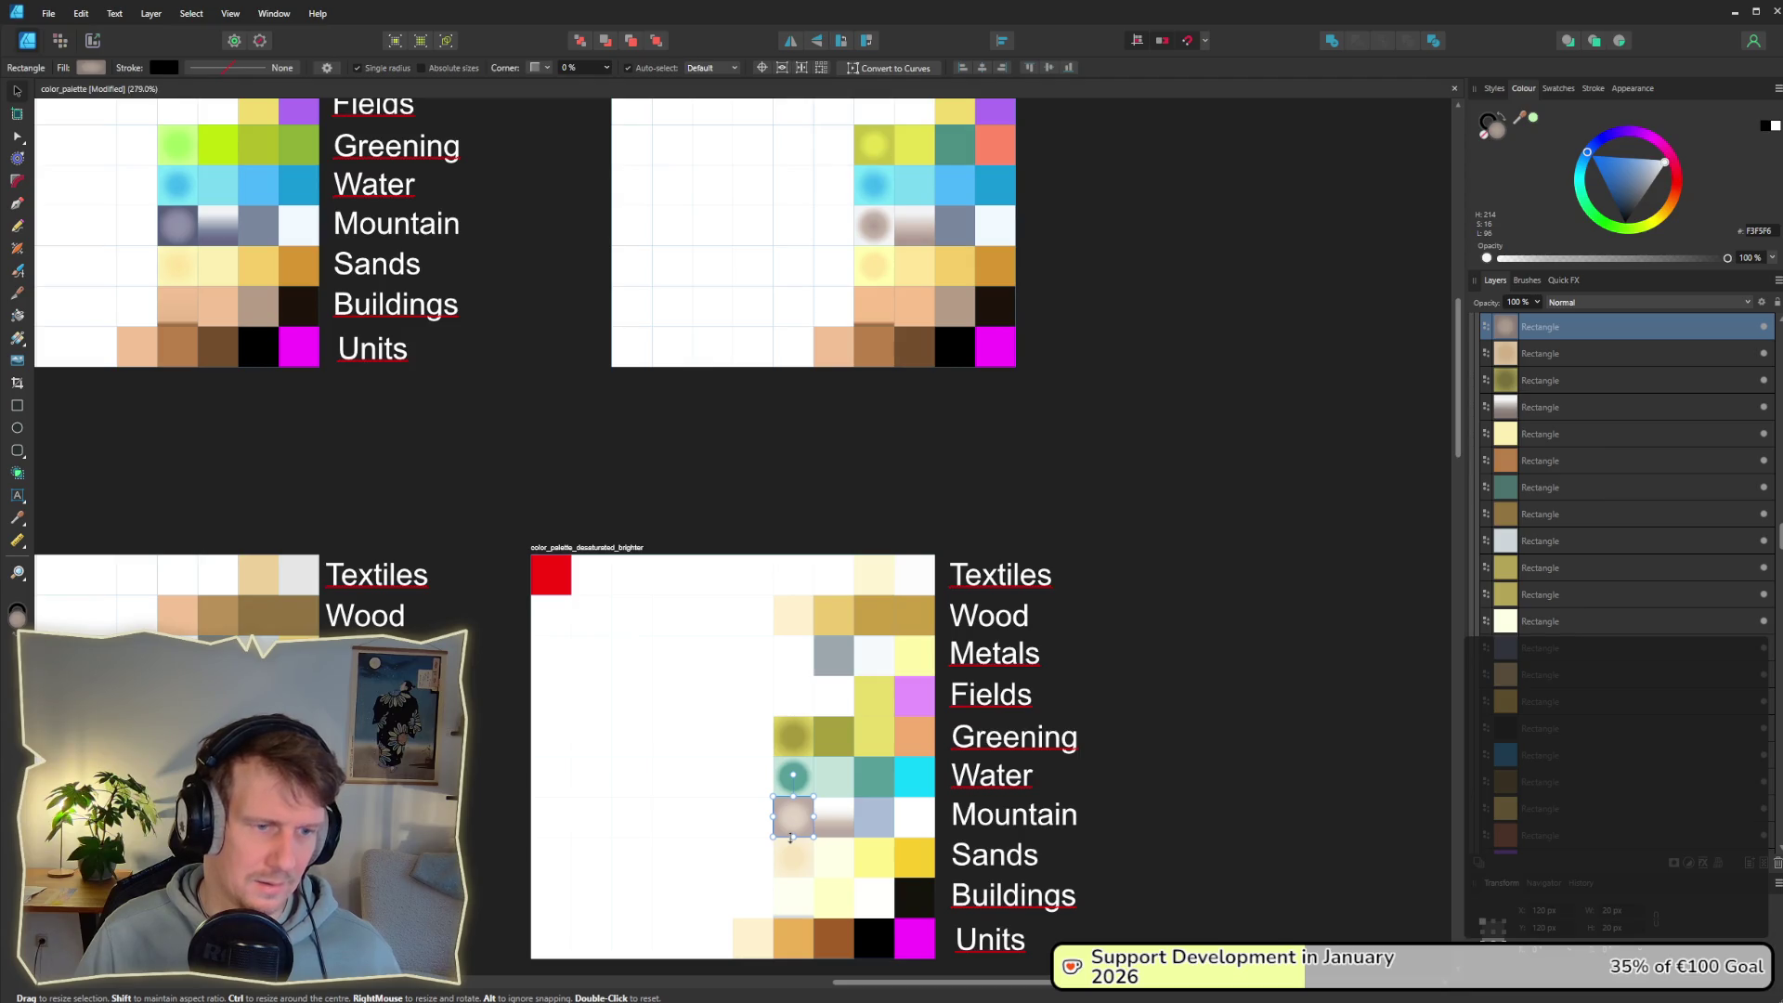
{"action": "scroll", "coordinate": [767, 783], "scroll_direction": "down", "scroll_amount": 1}
{"action": "left_click_drag", "start_coordinate": [744, 728], "coordinate": [1087, 457]}
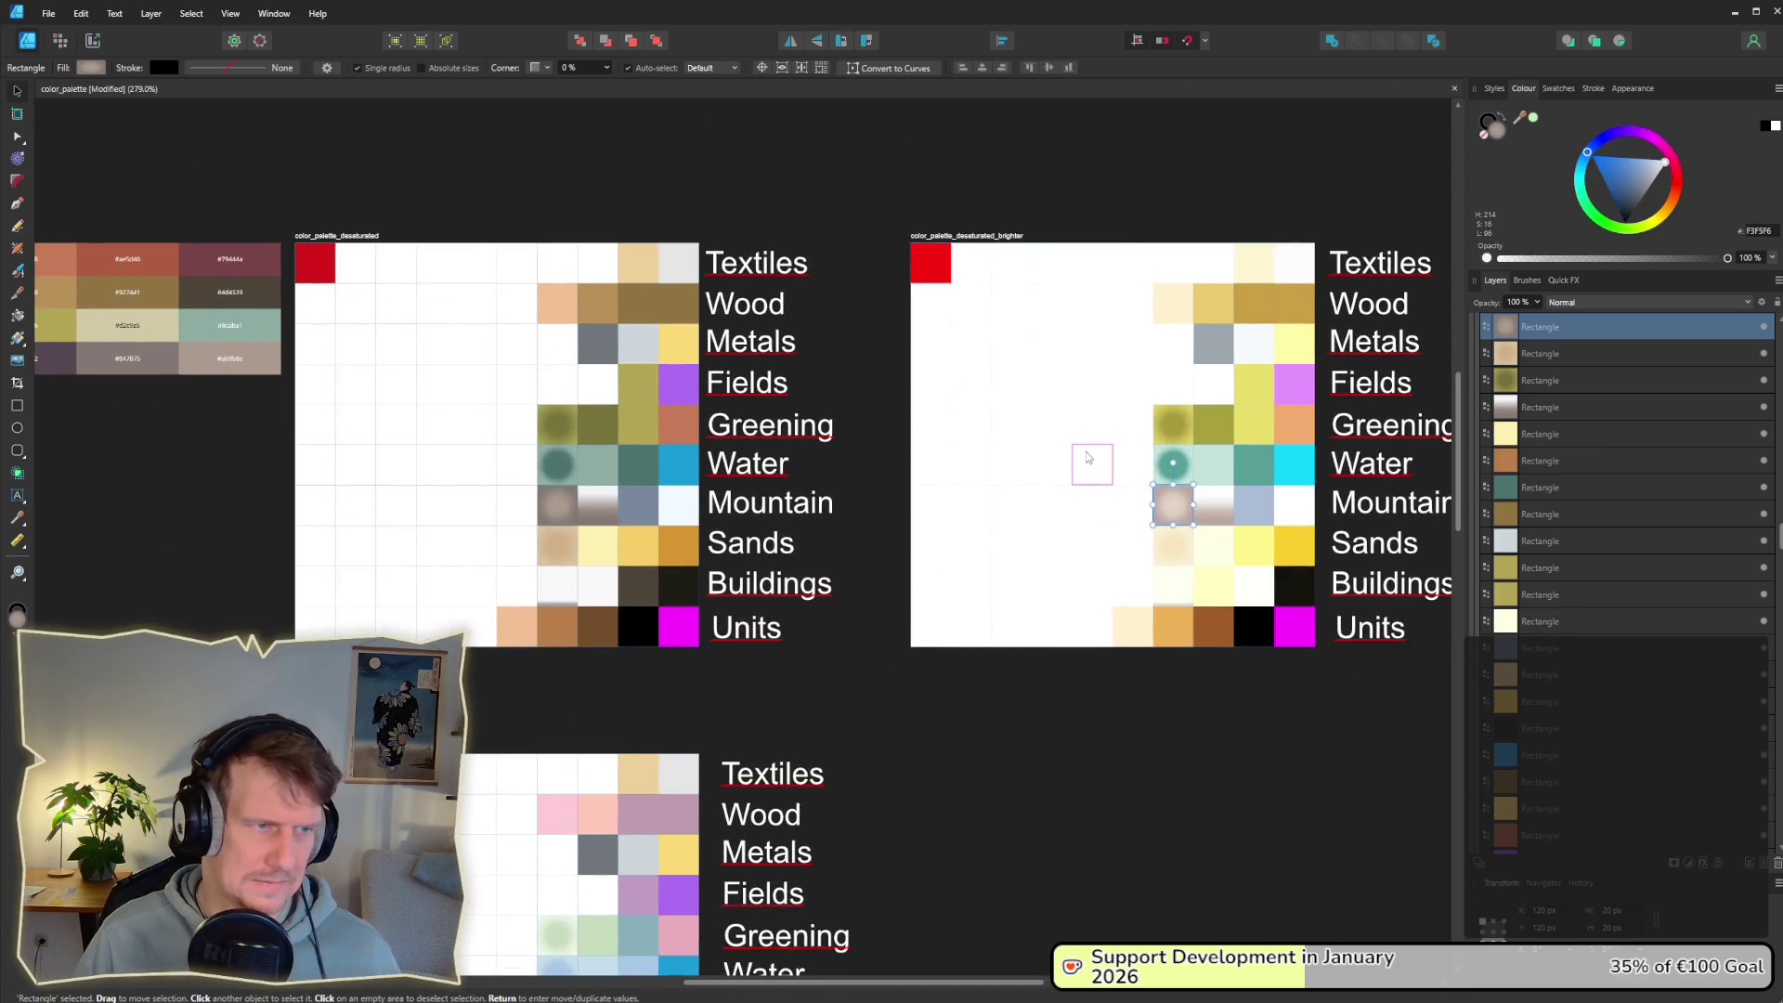
{"action": "scroll", "coordinate": [919, 635], "scroll_direction": "down", "scroll_amount": 3}
{"action": "scroll", "coordinate": [929, 557], "scroll_direction": "down", "scroll_amount": 4}
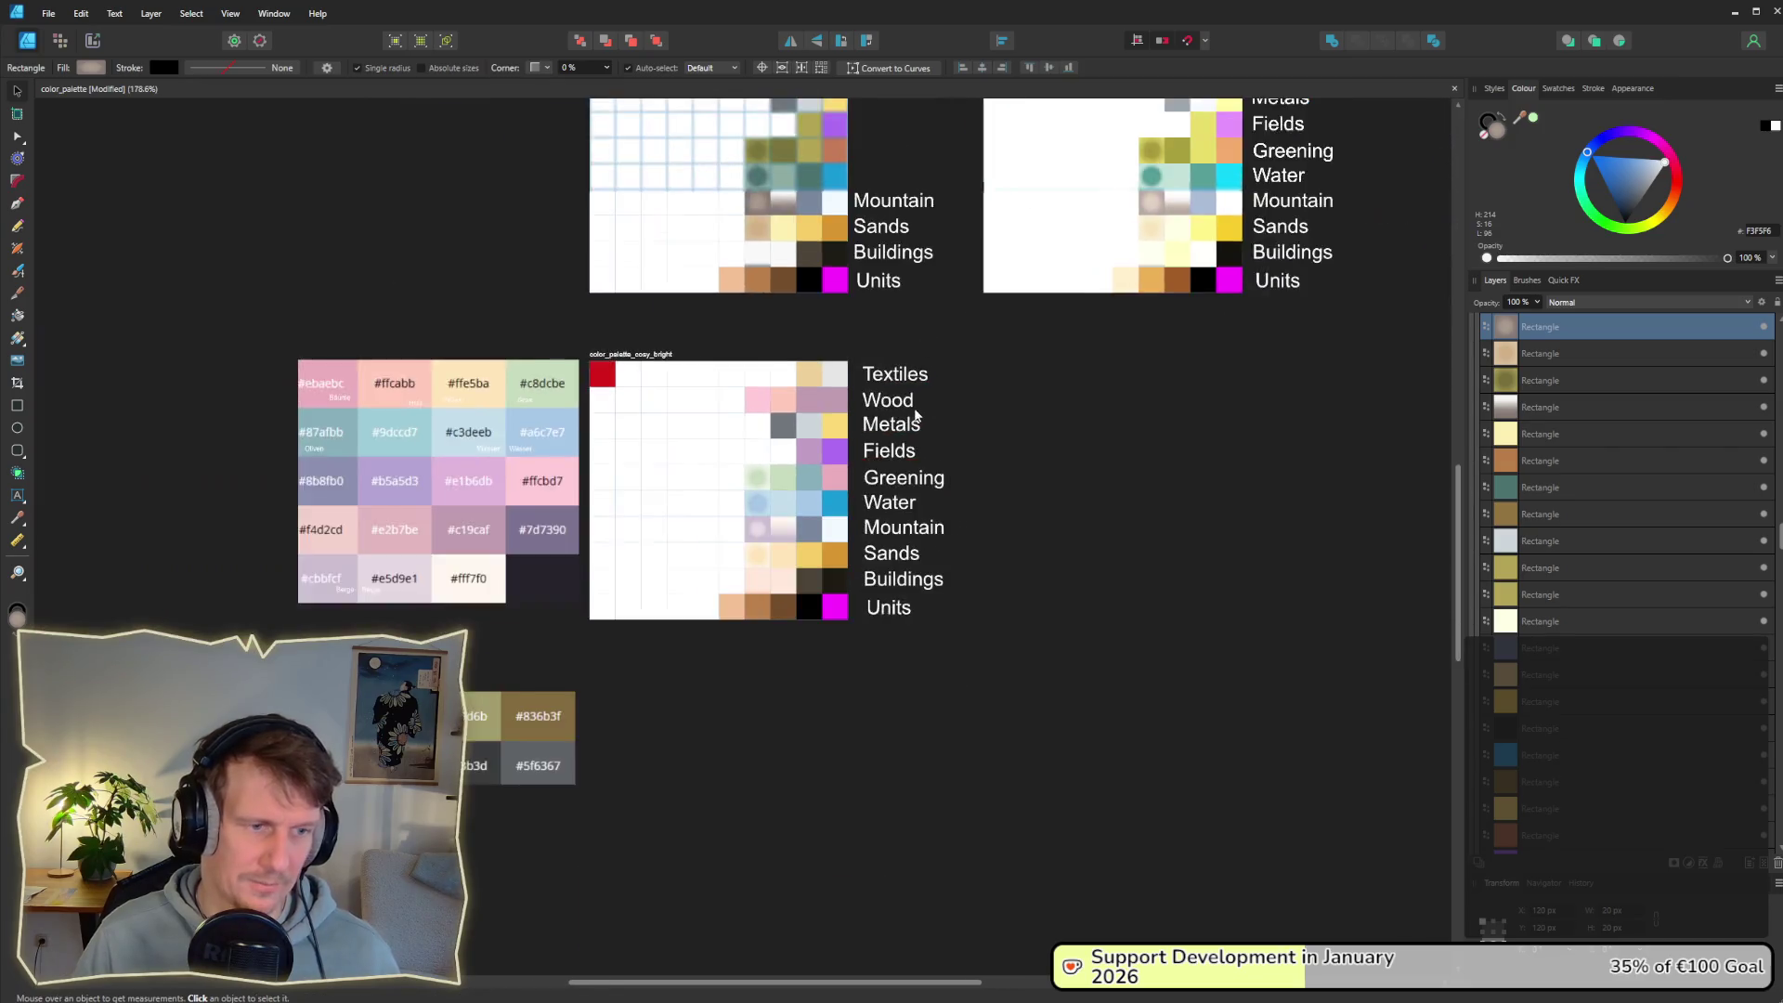
{"action": "scroll", "coordinate": [985, 420], "scroll_direction": "up", "scroll_amount": 1}
{"action": "scroll", "coordinate": [929, 557], "scroll_direction": "down", "scroll_amount": 2}
{"action": "scroll", "coordinate": [805, 684], "scroll_direction": "up", "scroll_amount": 4}
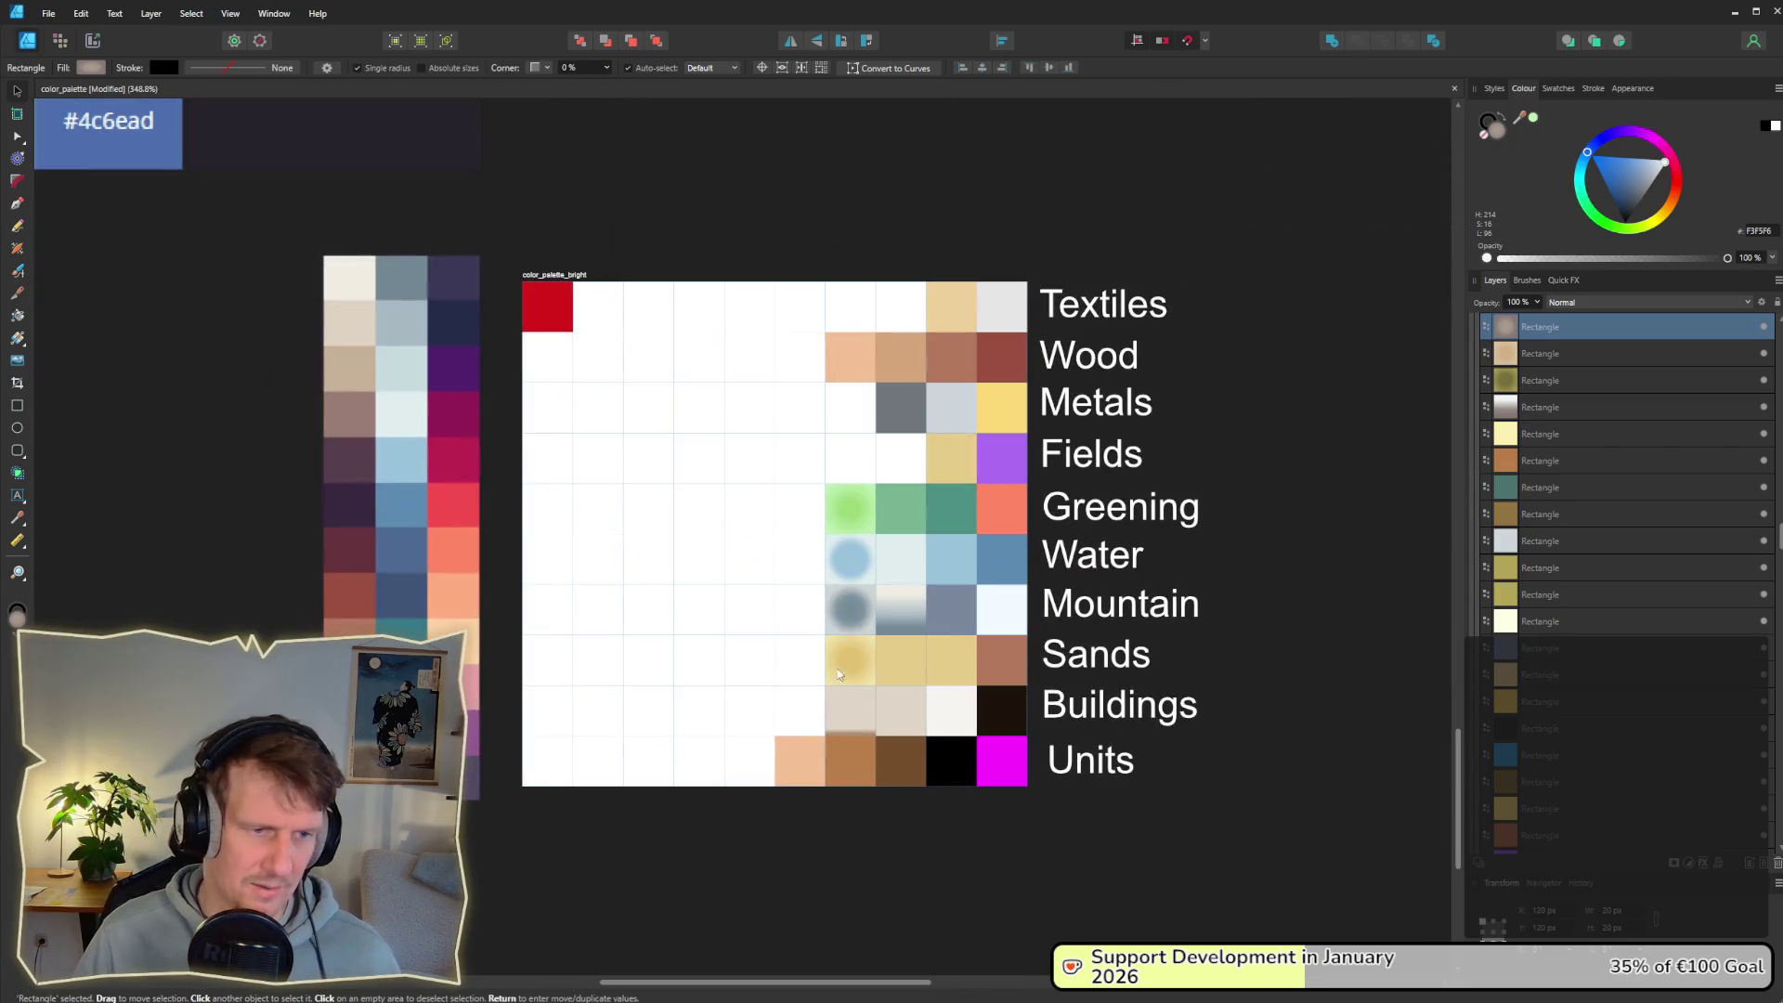
{"action": "left_click", "coordinate": [850, 613]}
{"action": "scroll", "coordinate": [883, 903], "scroll_direction": "down", "scroll_amount": 10}
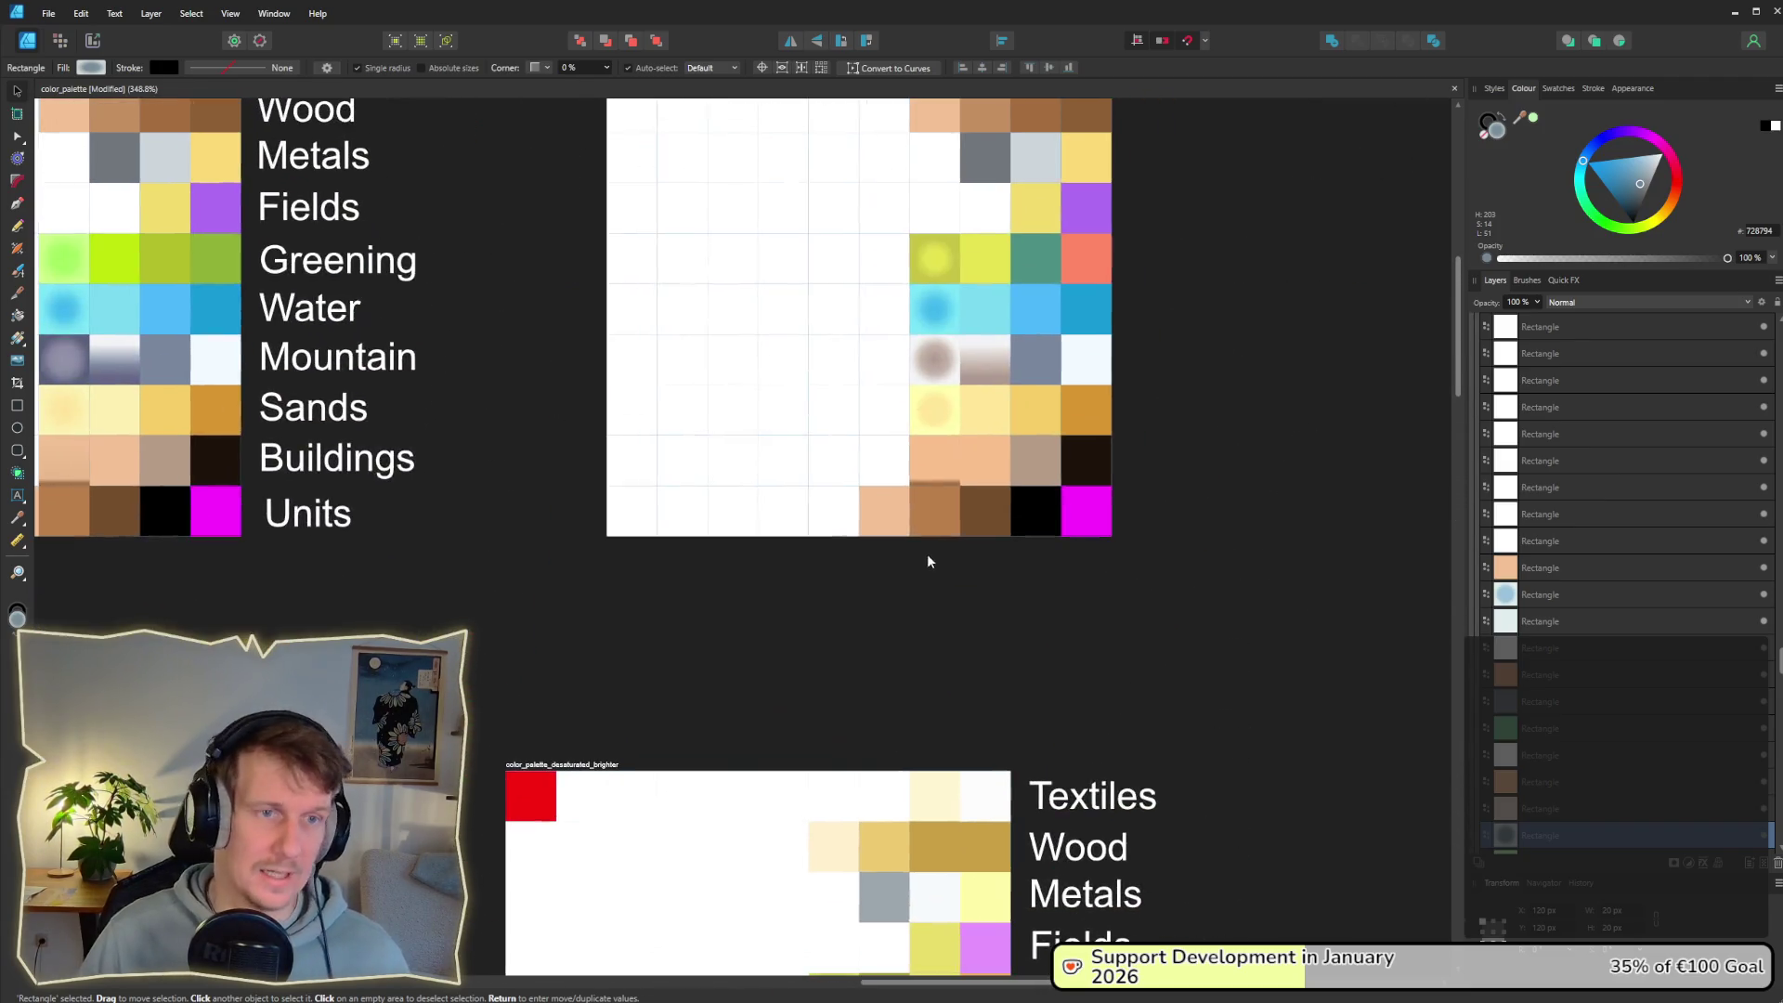
{"action": "left_click", "coordinate": [934, 359]}
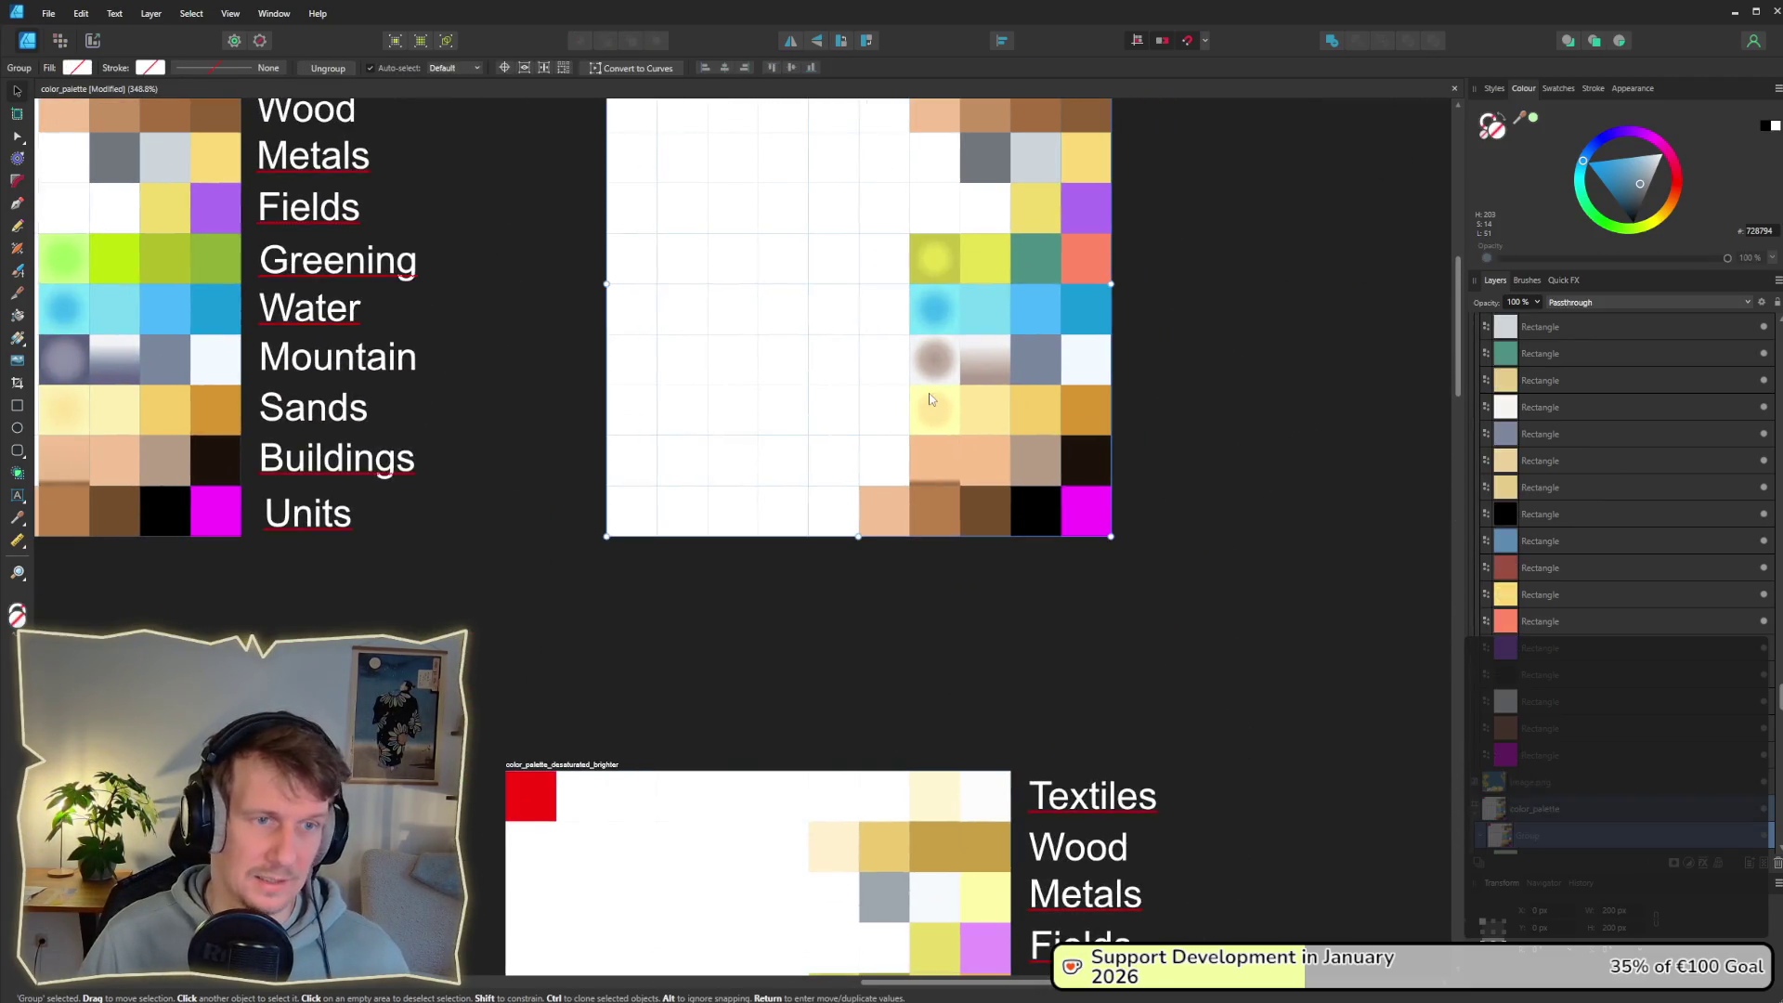
{"action": "scroll", "coordinate": [933, 359], "scroll_direction": "up", "scroll_amount": 5}
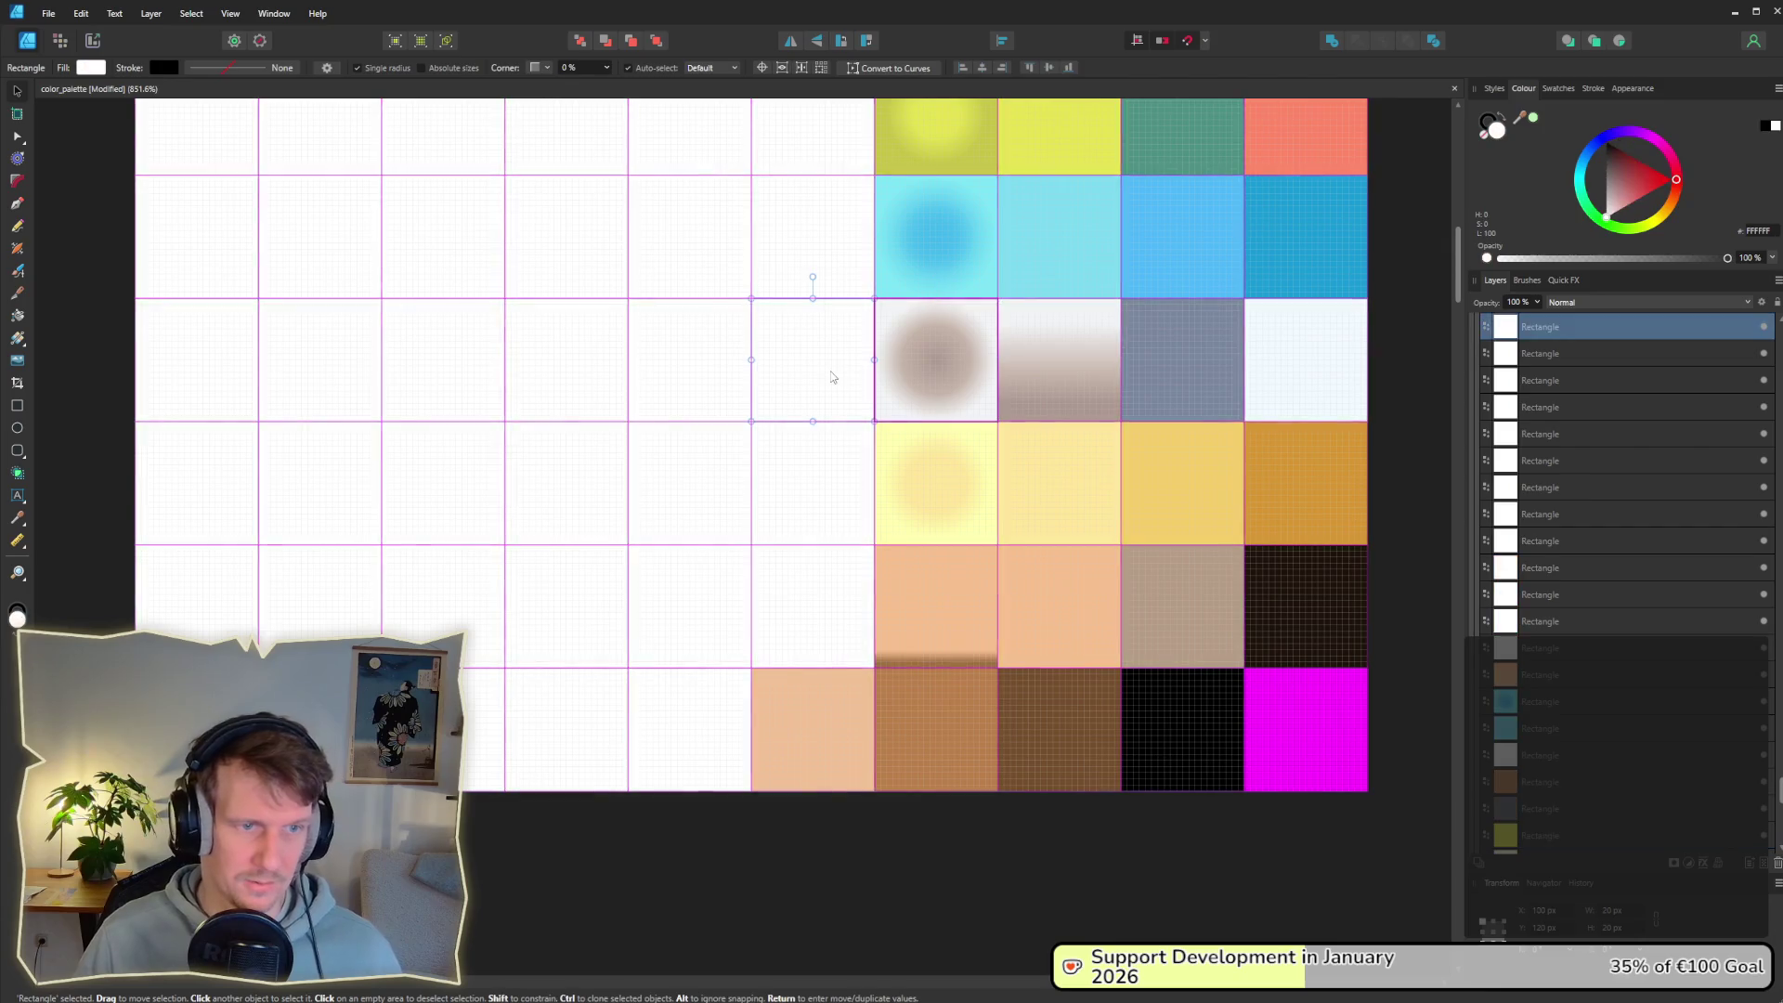
Step: Place a grey-blue radial swatch in the empty Mountain cell
{"action": "left_click_drag", "start_coordinate": [971, 378], "coordinate": [847, 384]}
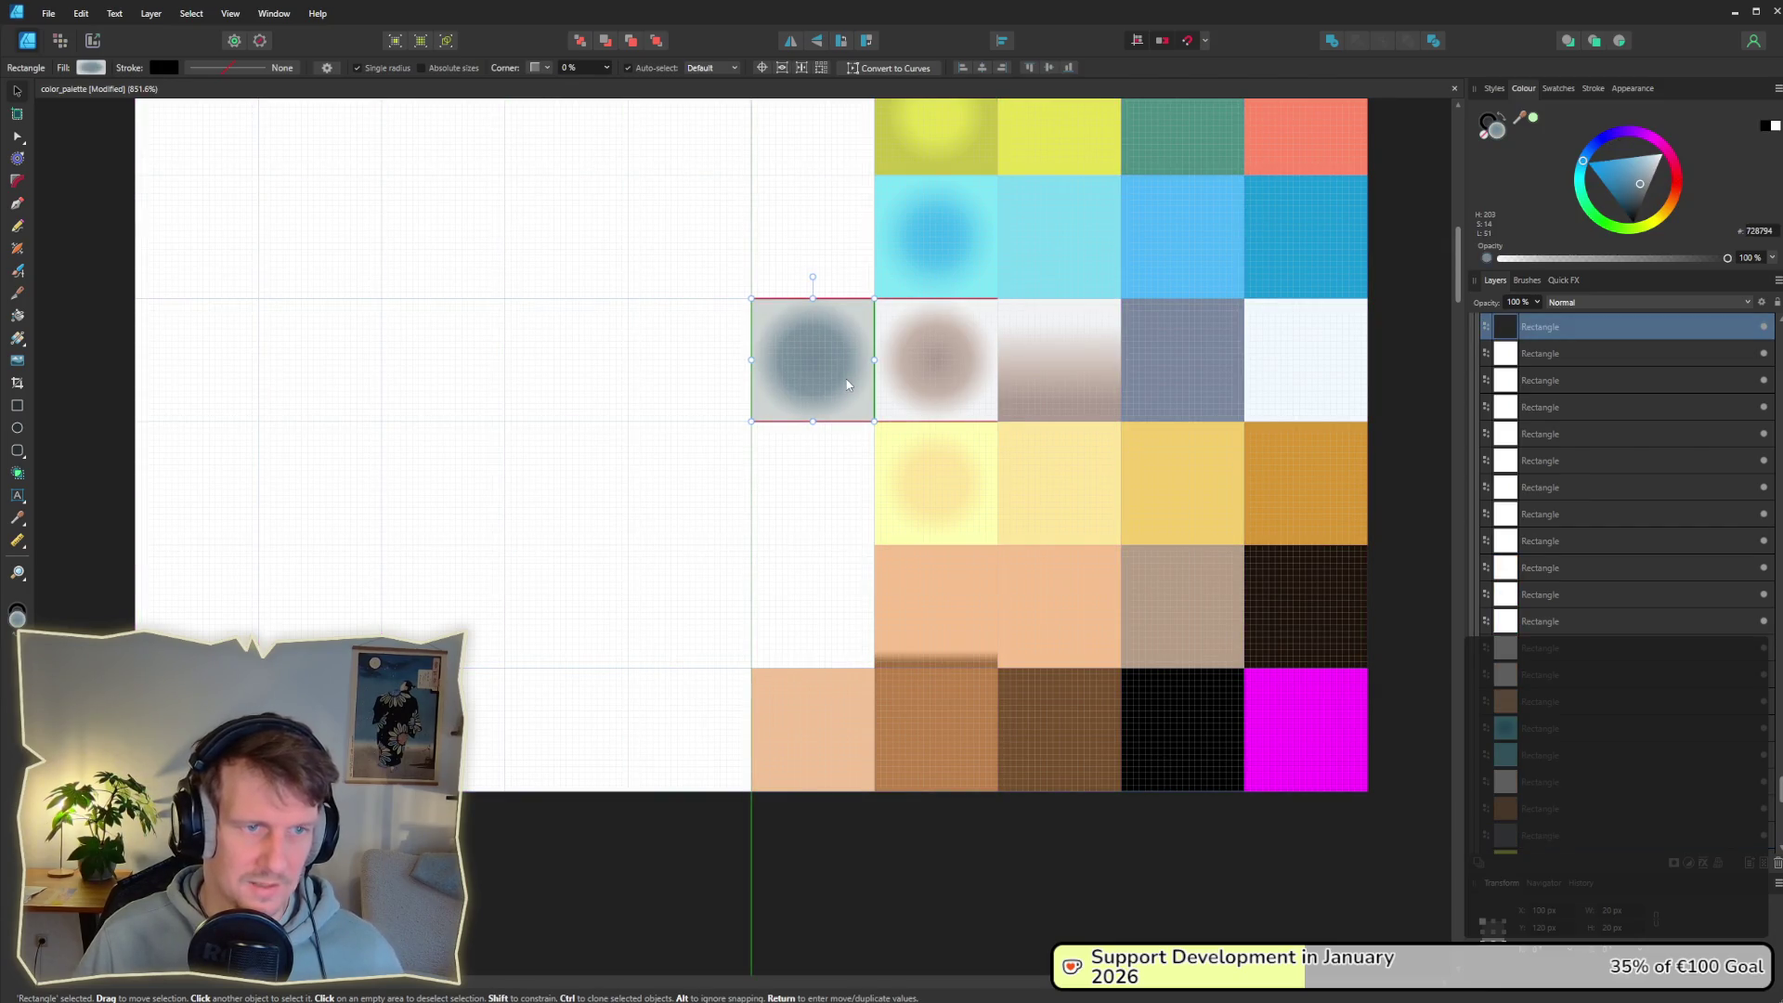
{"action": "left_click", "coordinate": [907, 377]}
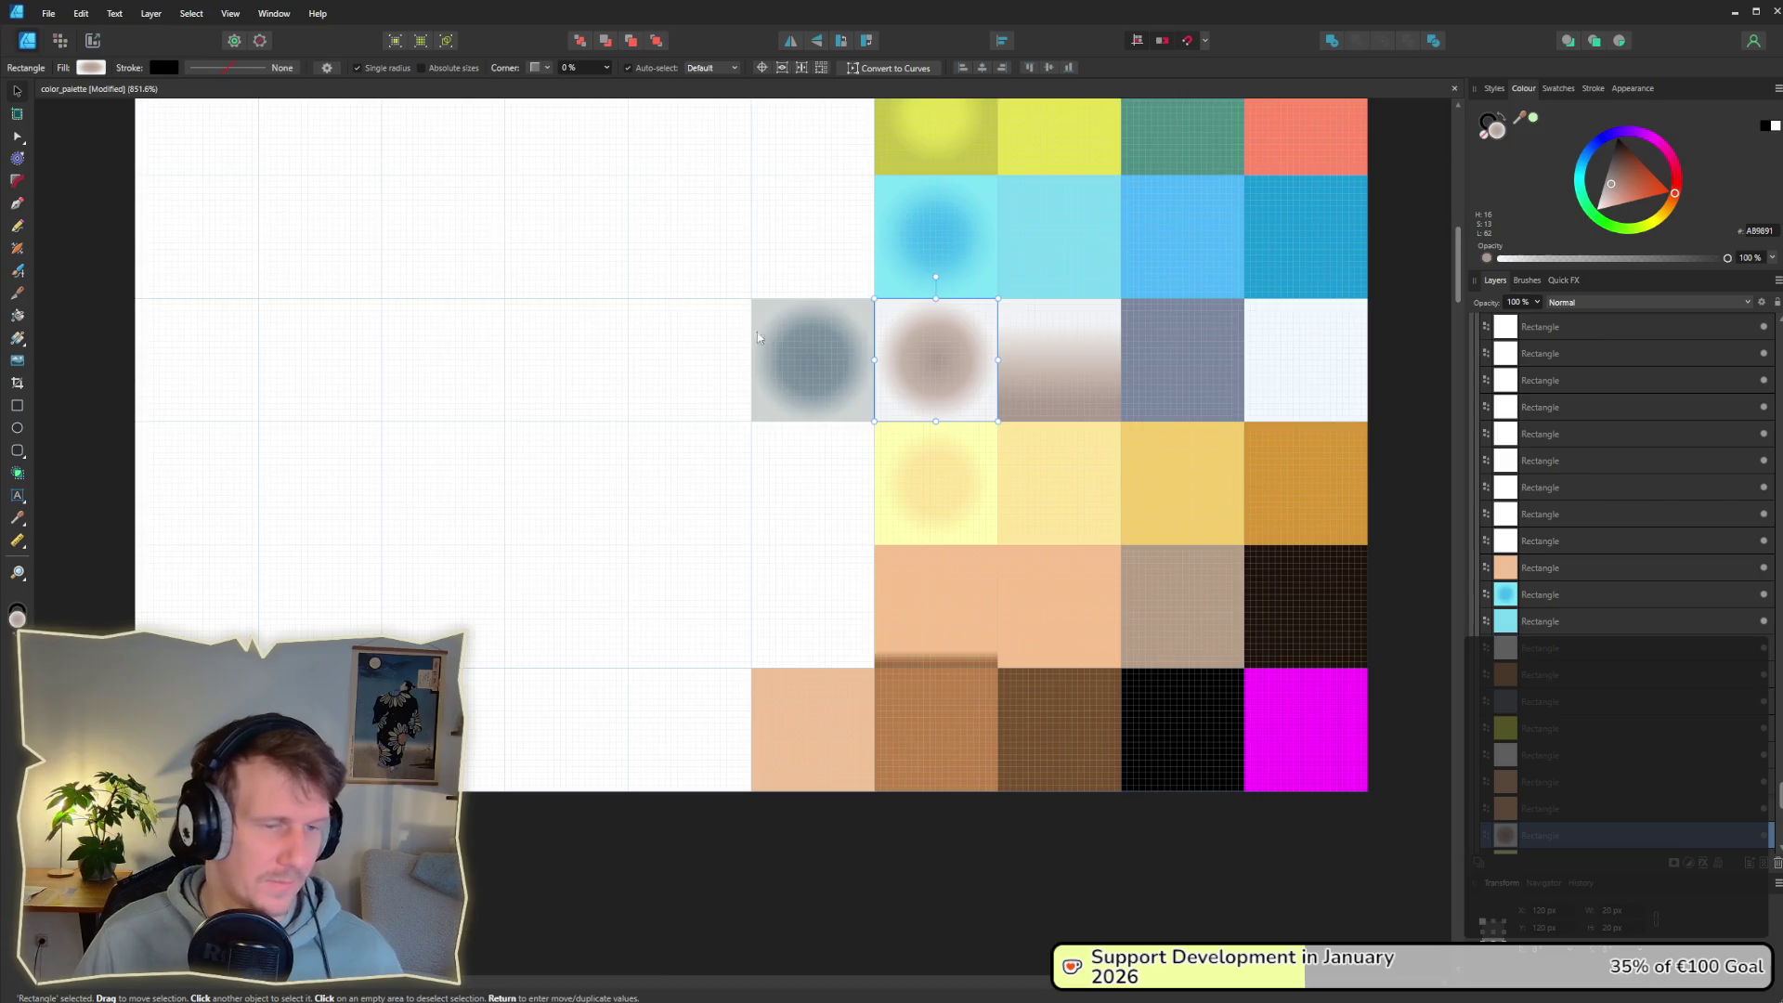
{"action": "scroll", "coordinate": [784, 343], "scroll_direction": "up", "scroll_amount": 4}
{"action": "left_click", "coordinate": [800, 361]}
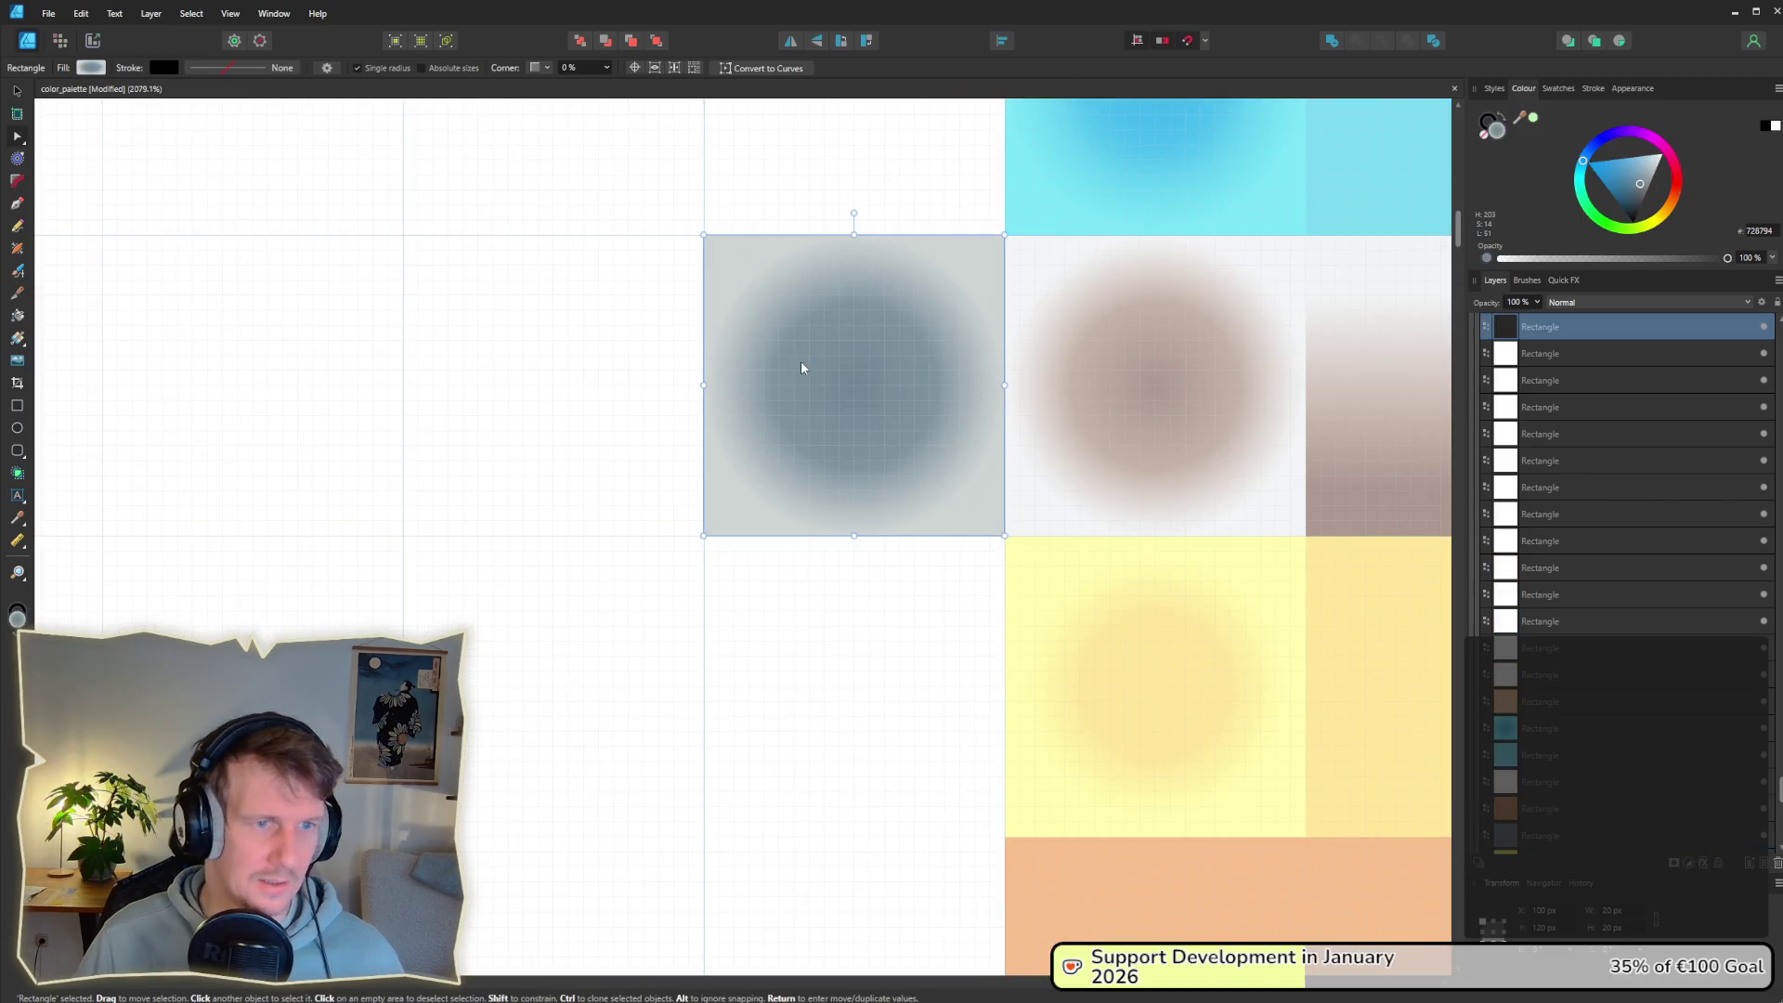
{"action": "left_click", "coordinate": [97, 69]}
{"action": "left_click", "coordinate": [1211, 432]}
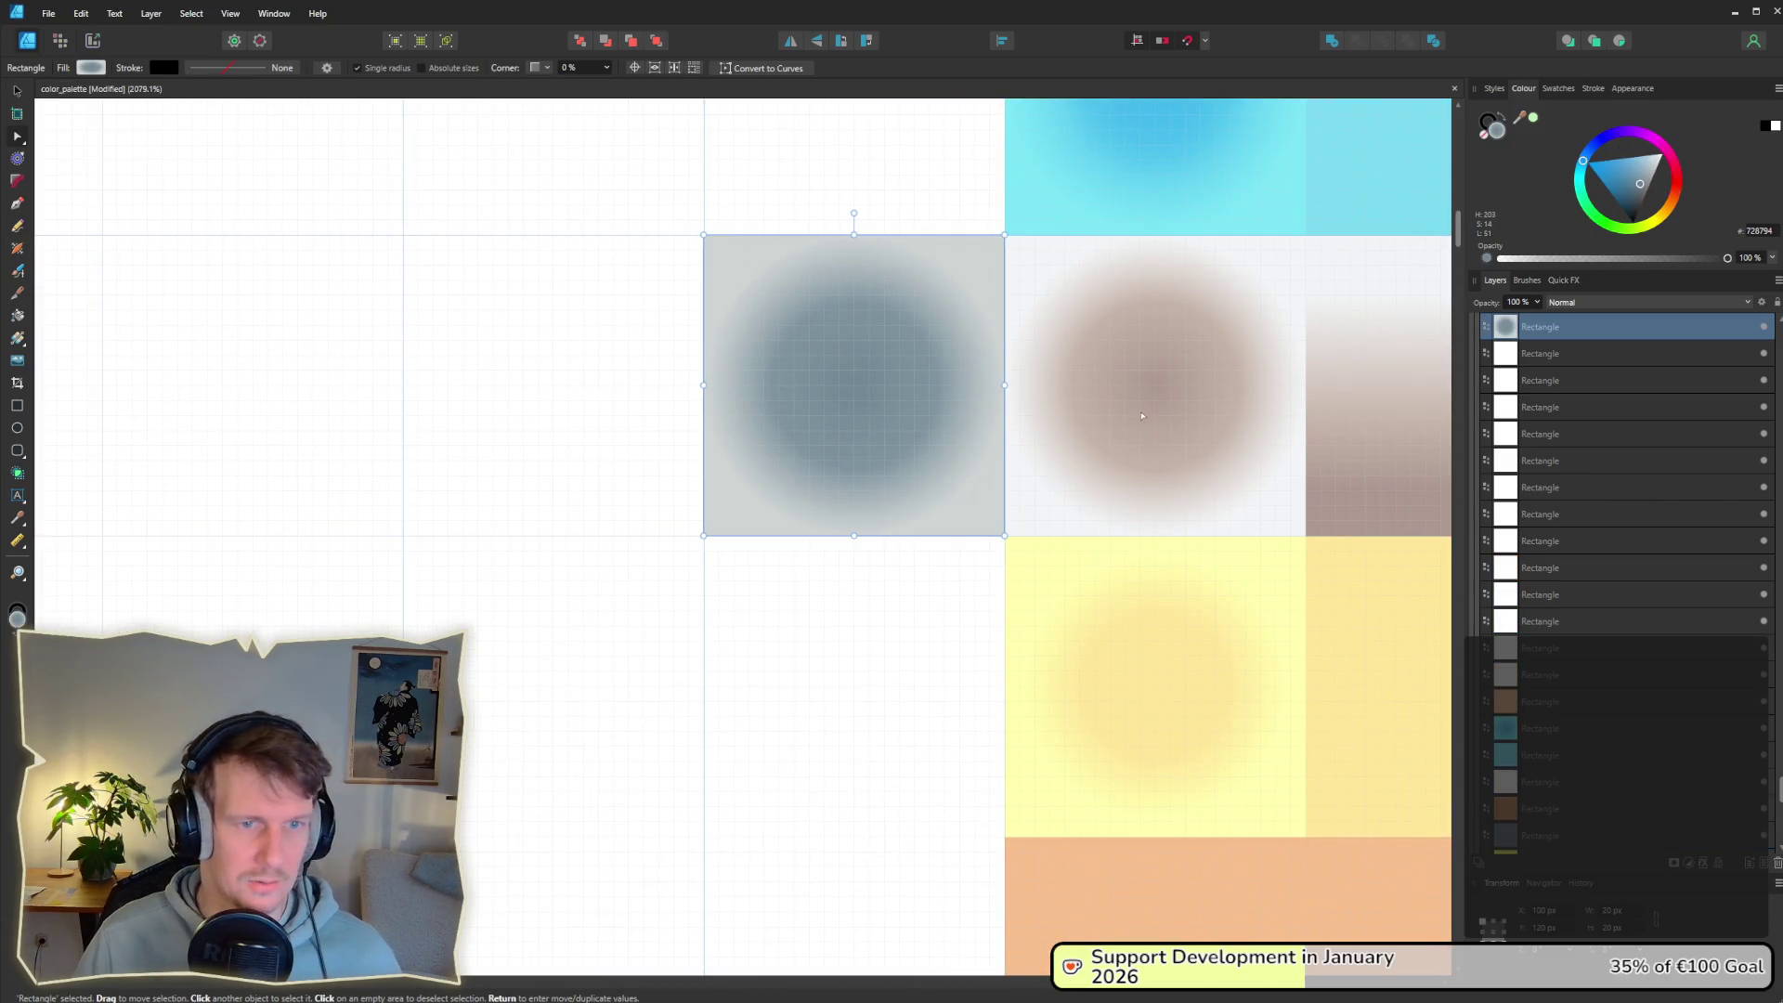
Step: Eyedrop brown and near-white into its gradient stops, then move it onto the brown swatch's slot
{"action": "left_click", "coordinate": [1152, 399]}
{"action": "left_click", "coordinate": [836, 399]}
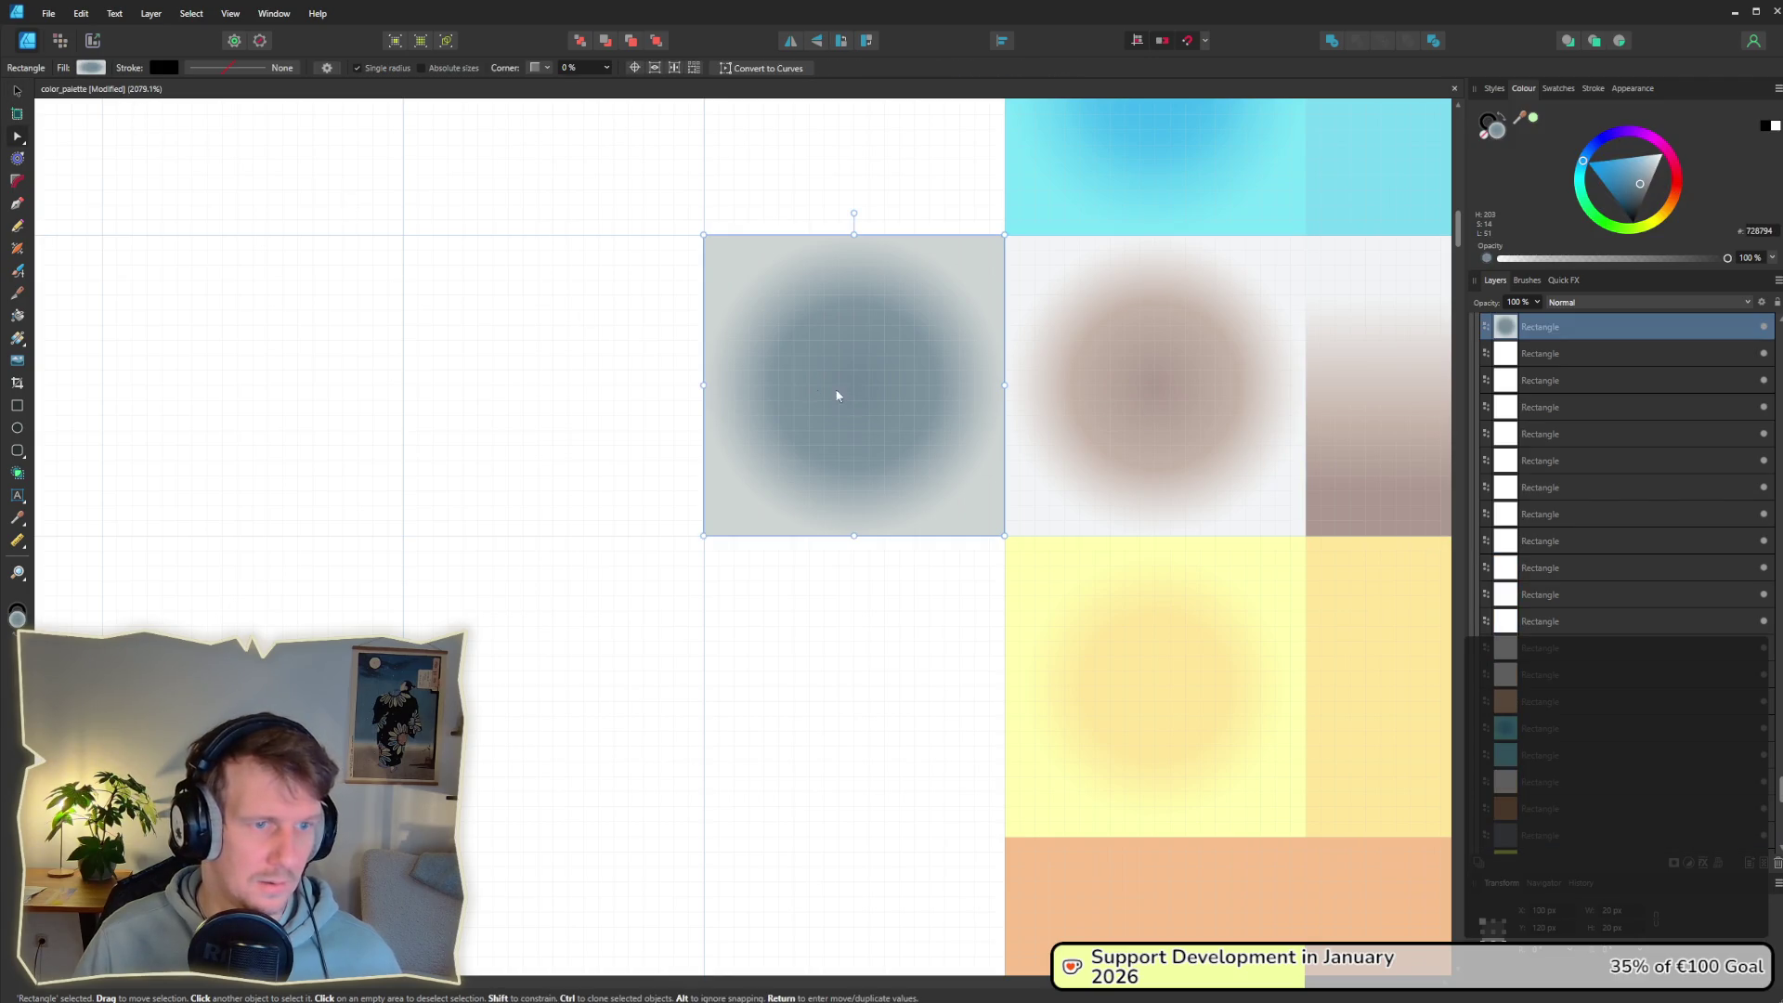
{"action": "left_click", "coordinate": [91, 70]}
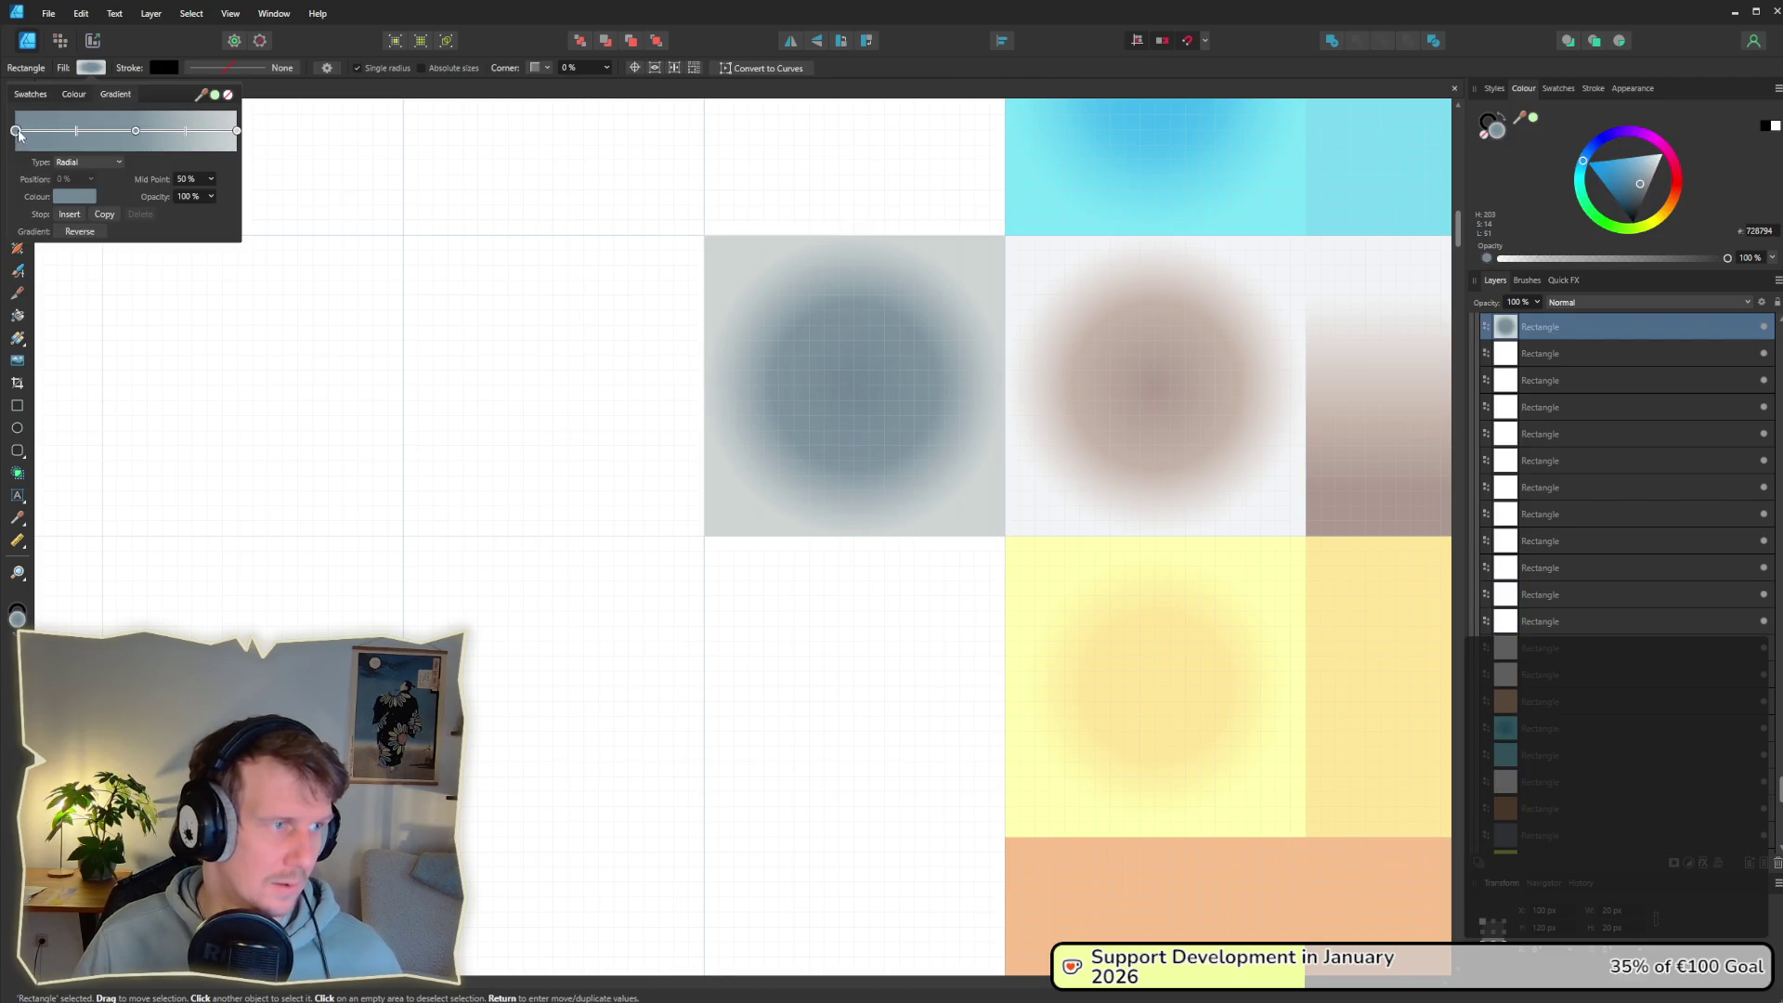
{"action": "mouse_move", "coordinate": [201, 95]}
{"action": "left_mouse_down"}
{"action": "mouse_move", "coordinate": [1027, 378]}
{"action": "mouse_move", "coordinate": [1148, 381]}
{"action": "left_mouse_up"}
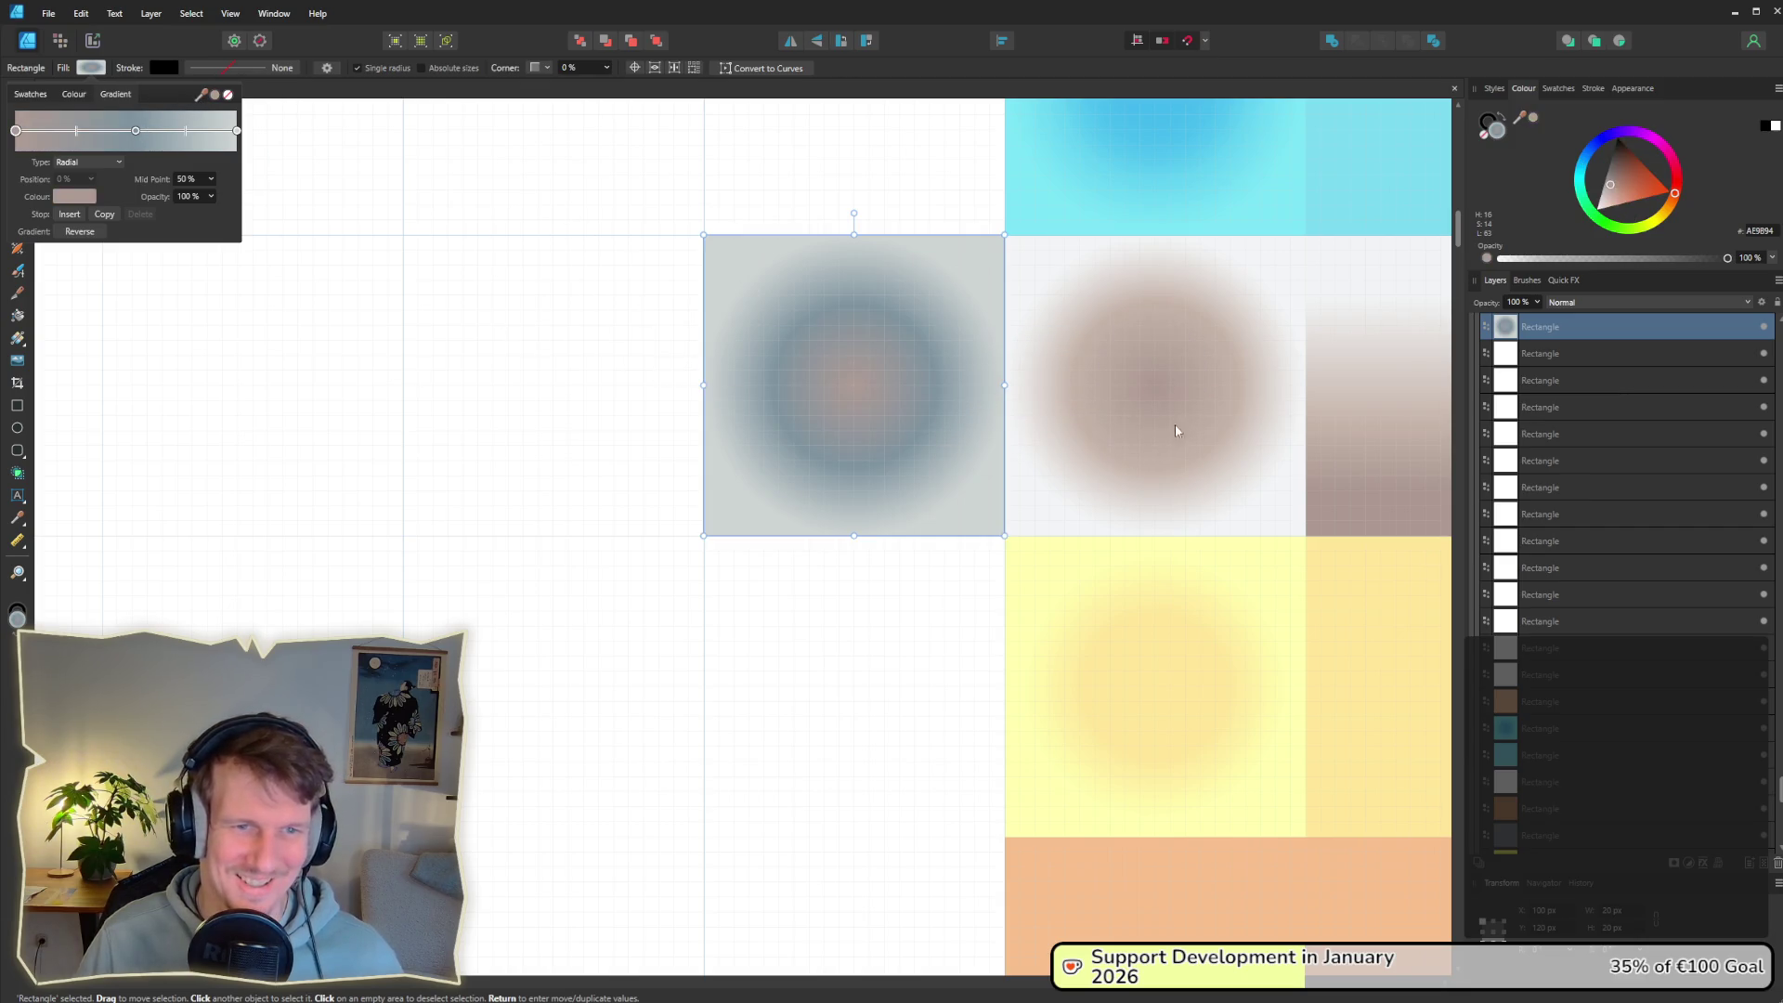
{"action": "left_click", "coordinate": [1111, 366]}
{"action": "left_click", "coordinate": [848, 415]}
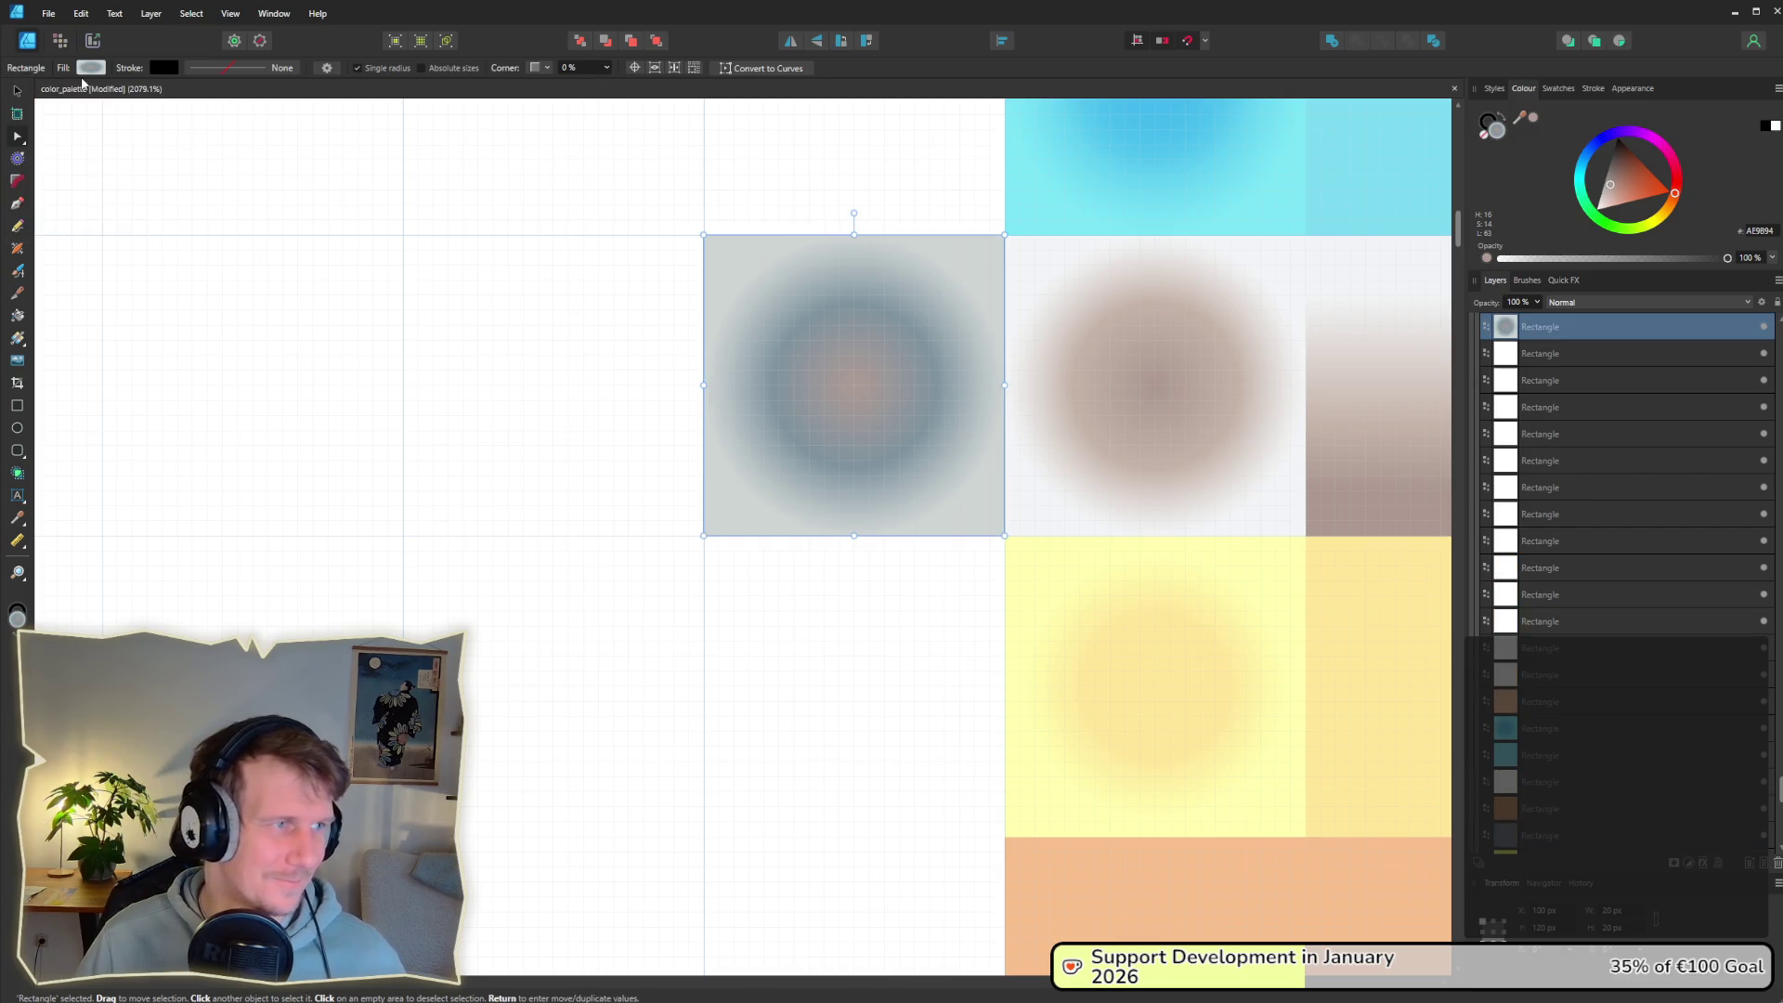
{"action": "left_click", "coordinate": [90, 68]}
{"action": "left_click_drag", "start_coordinate": [201, 94], "coordinate": [1235, 388]}
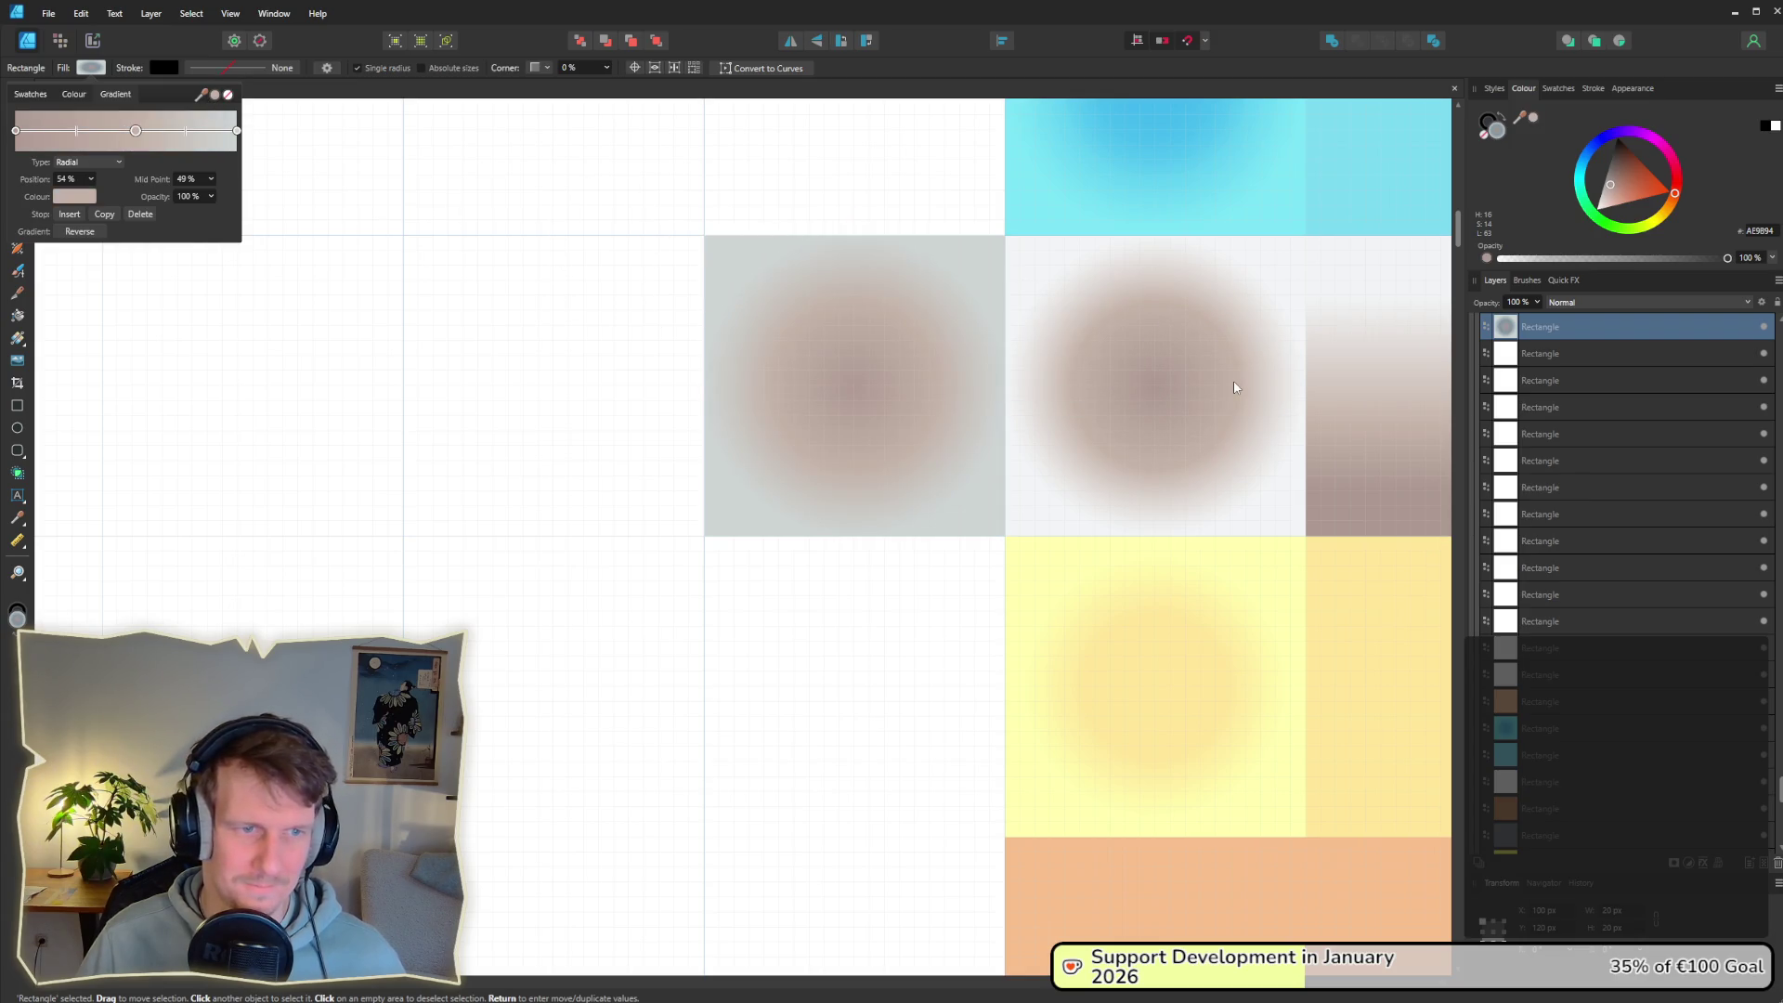
{"action": "mouse_move", "coordinate": [216, 95]}
{"action": "left_mouse_down"}
{"action": "mouse_move", "coordinate": [1265, 290]}
{"action": "mouse_move", "coordinate": [1294, 246]}
{"action": "left_mouse_up"}
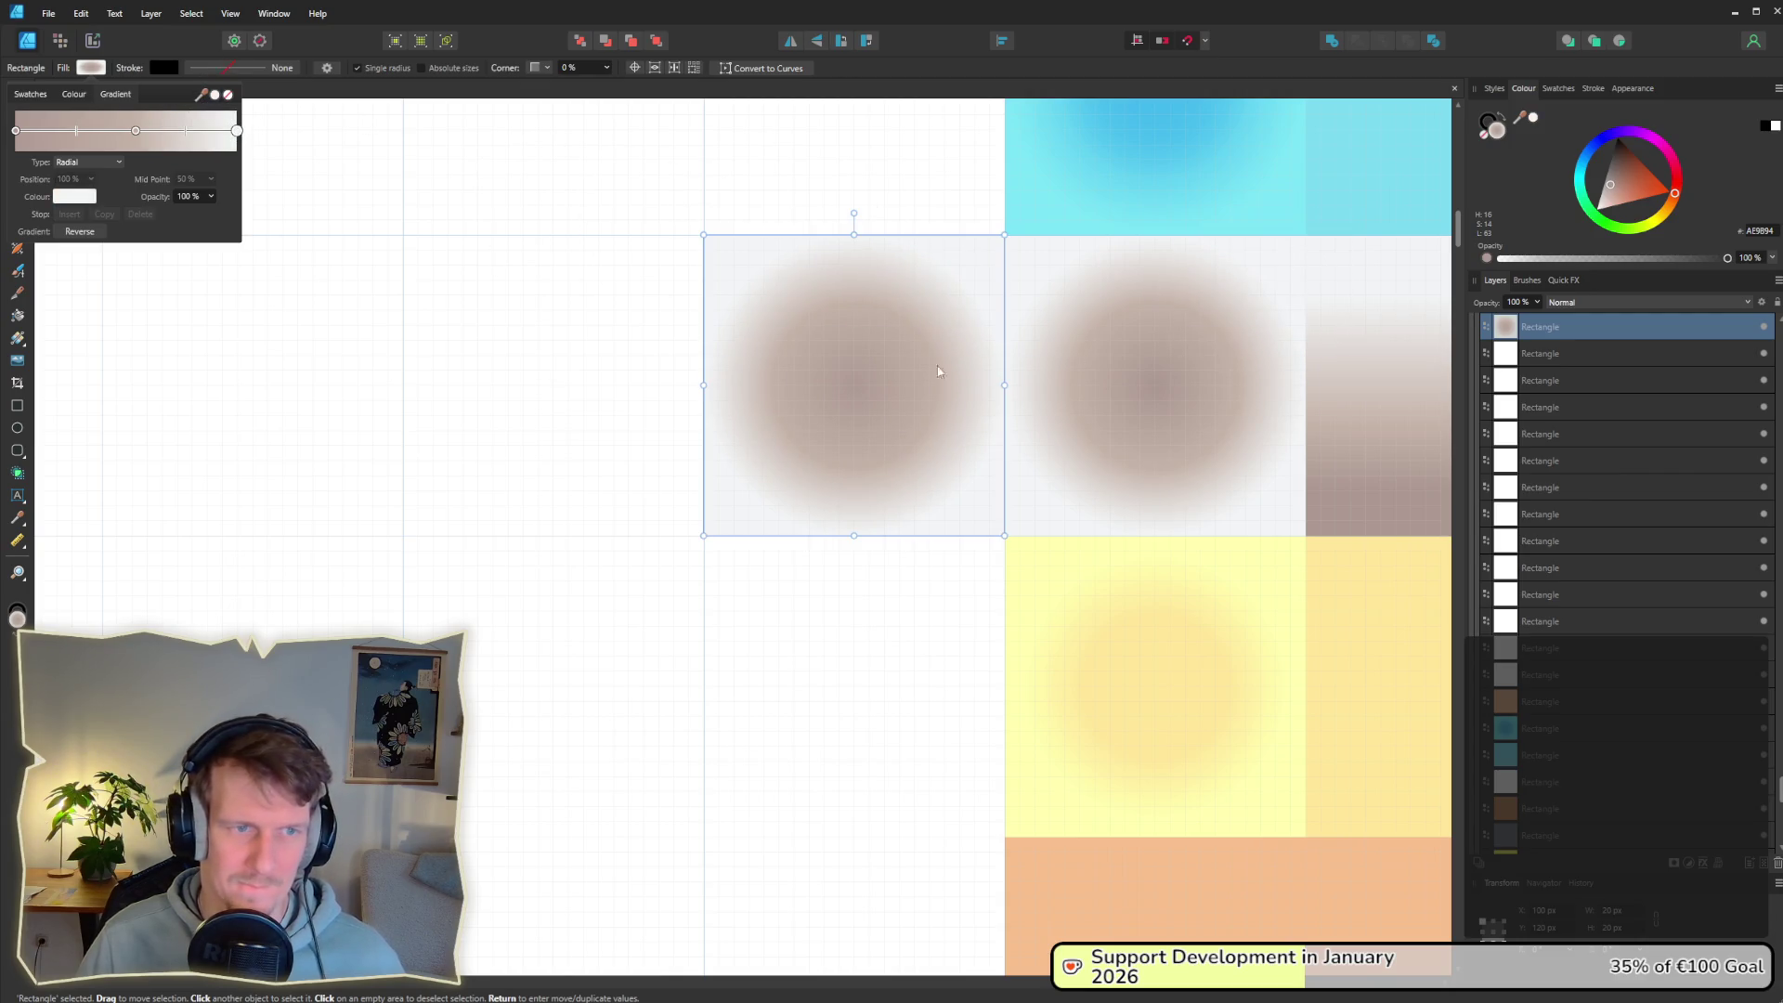
{"action": "left_click_drag", "start_coordinate": [835, 413], "coordinate": [1125, 417]}
{"action": "scroll", "coordinate": [1001, 428], "scroll_direction": "down", "scroll_amount": 5}
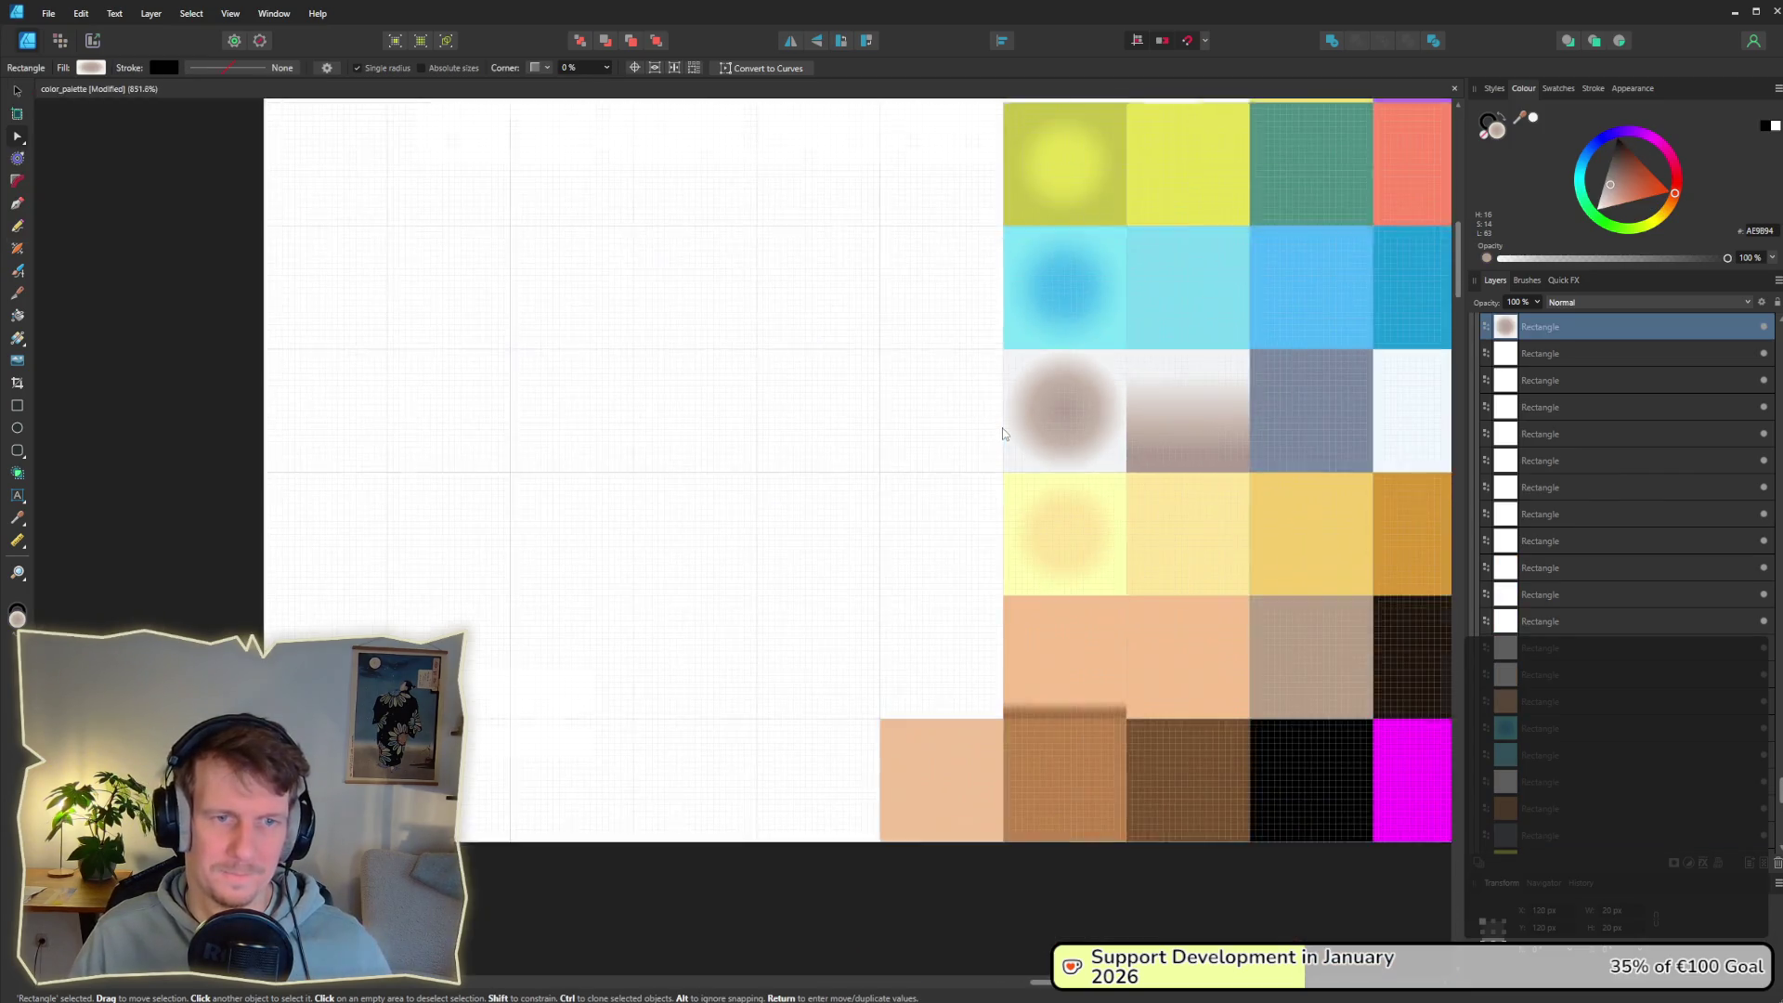
Step: Export the palette slice again, overwriting color_palette.png in the kings-edict assets folder
{"action": "left_click", "coordinate": [1436, 482]}
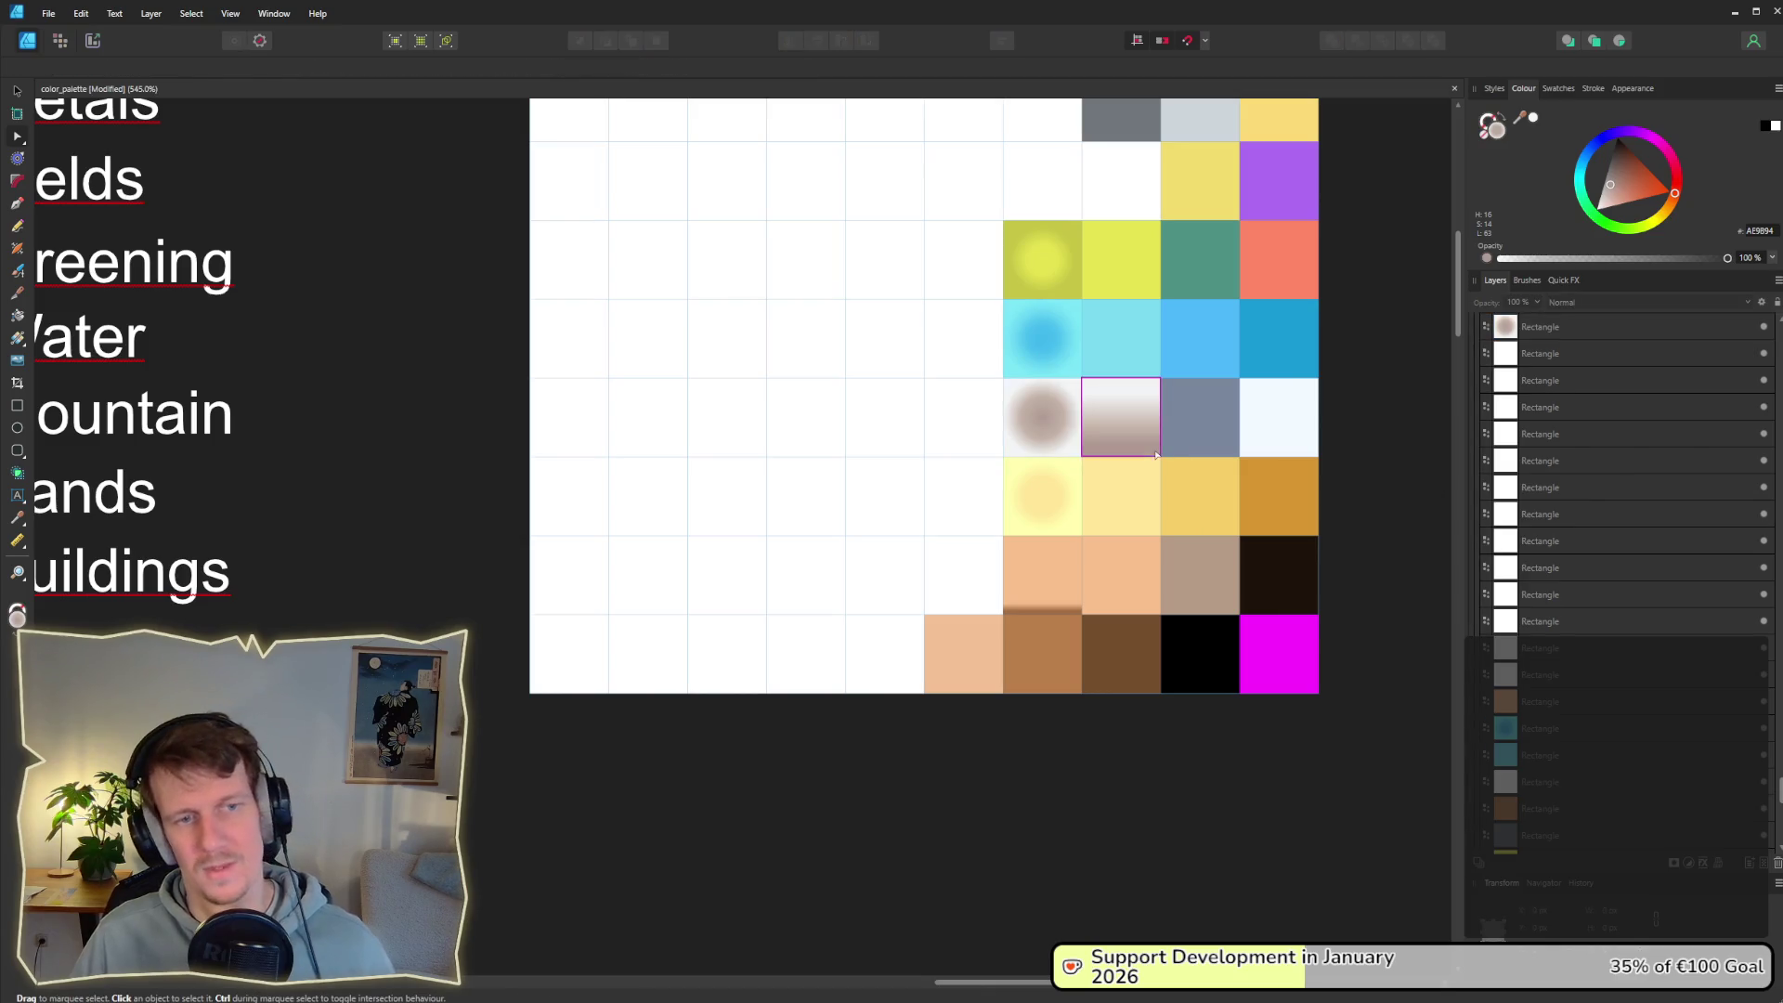
{"action": "left_click", "coordinate": [93, 40]}
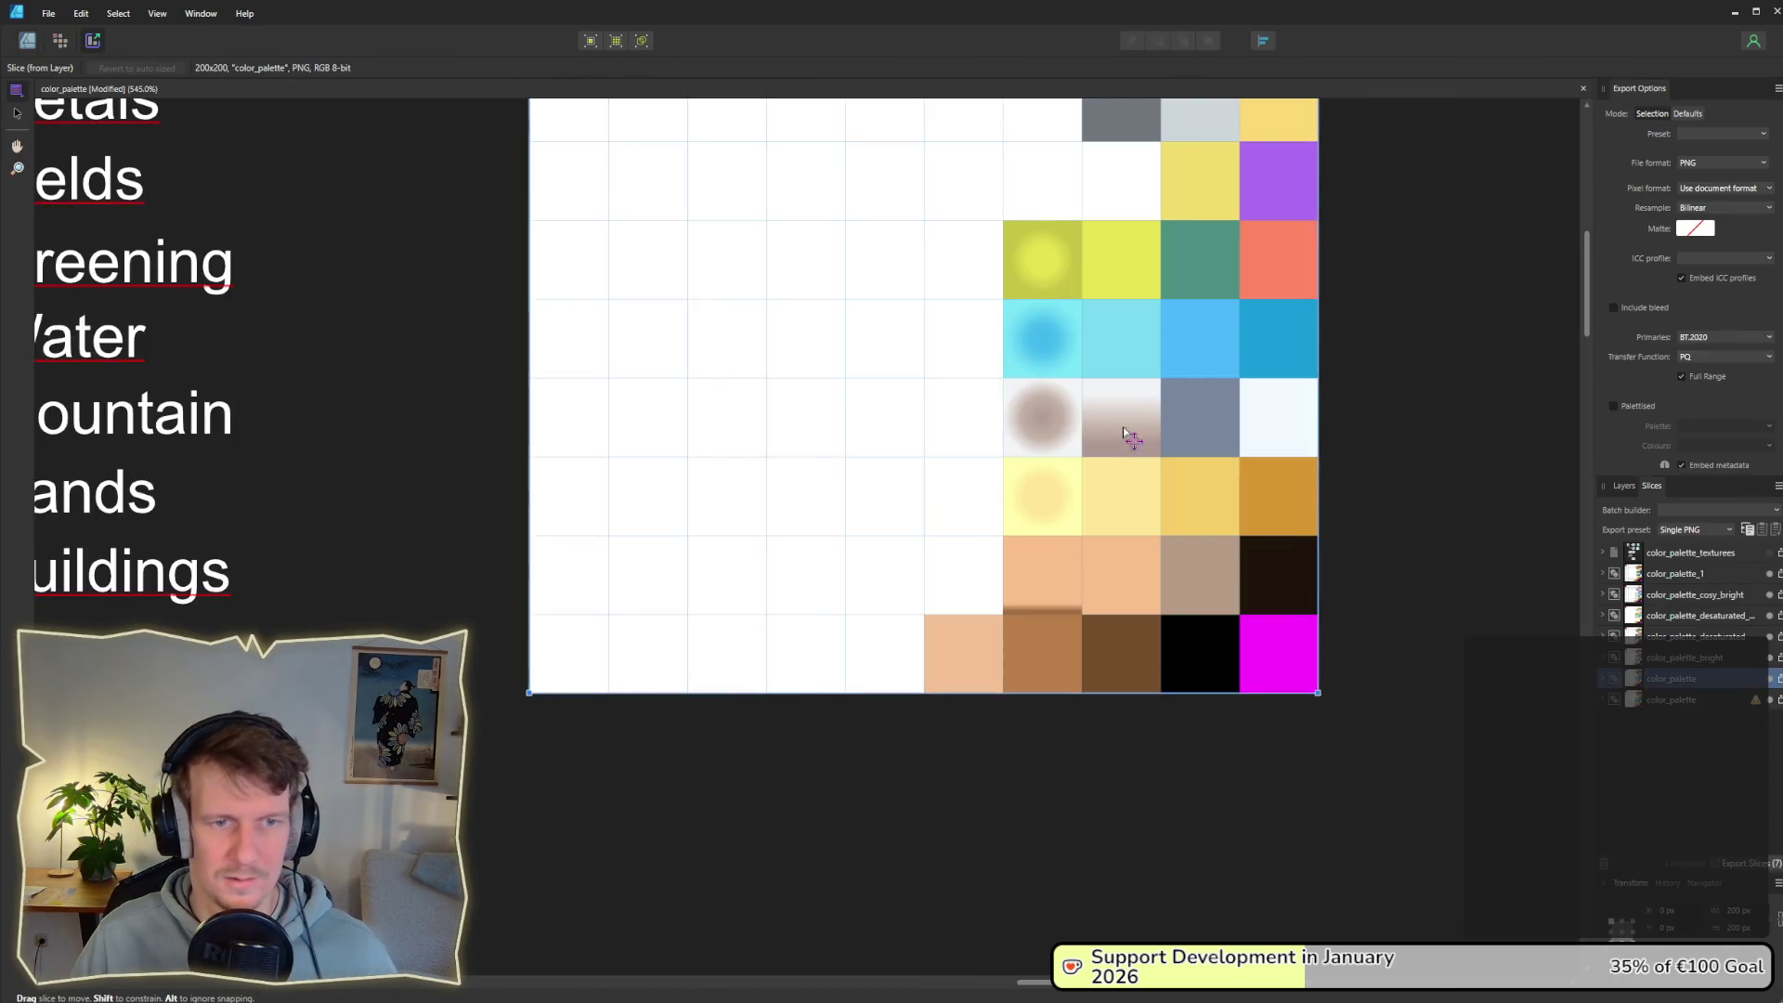
{"action": "left_click", "coordinate": [1780, 678]}
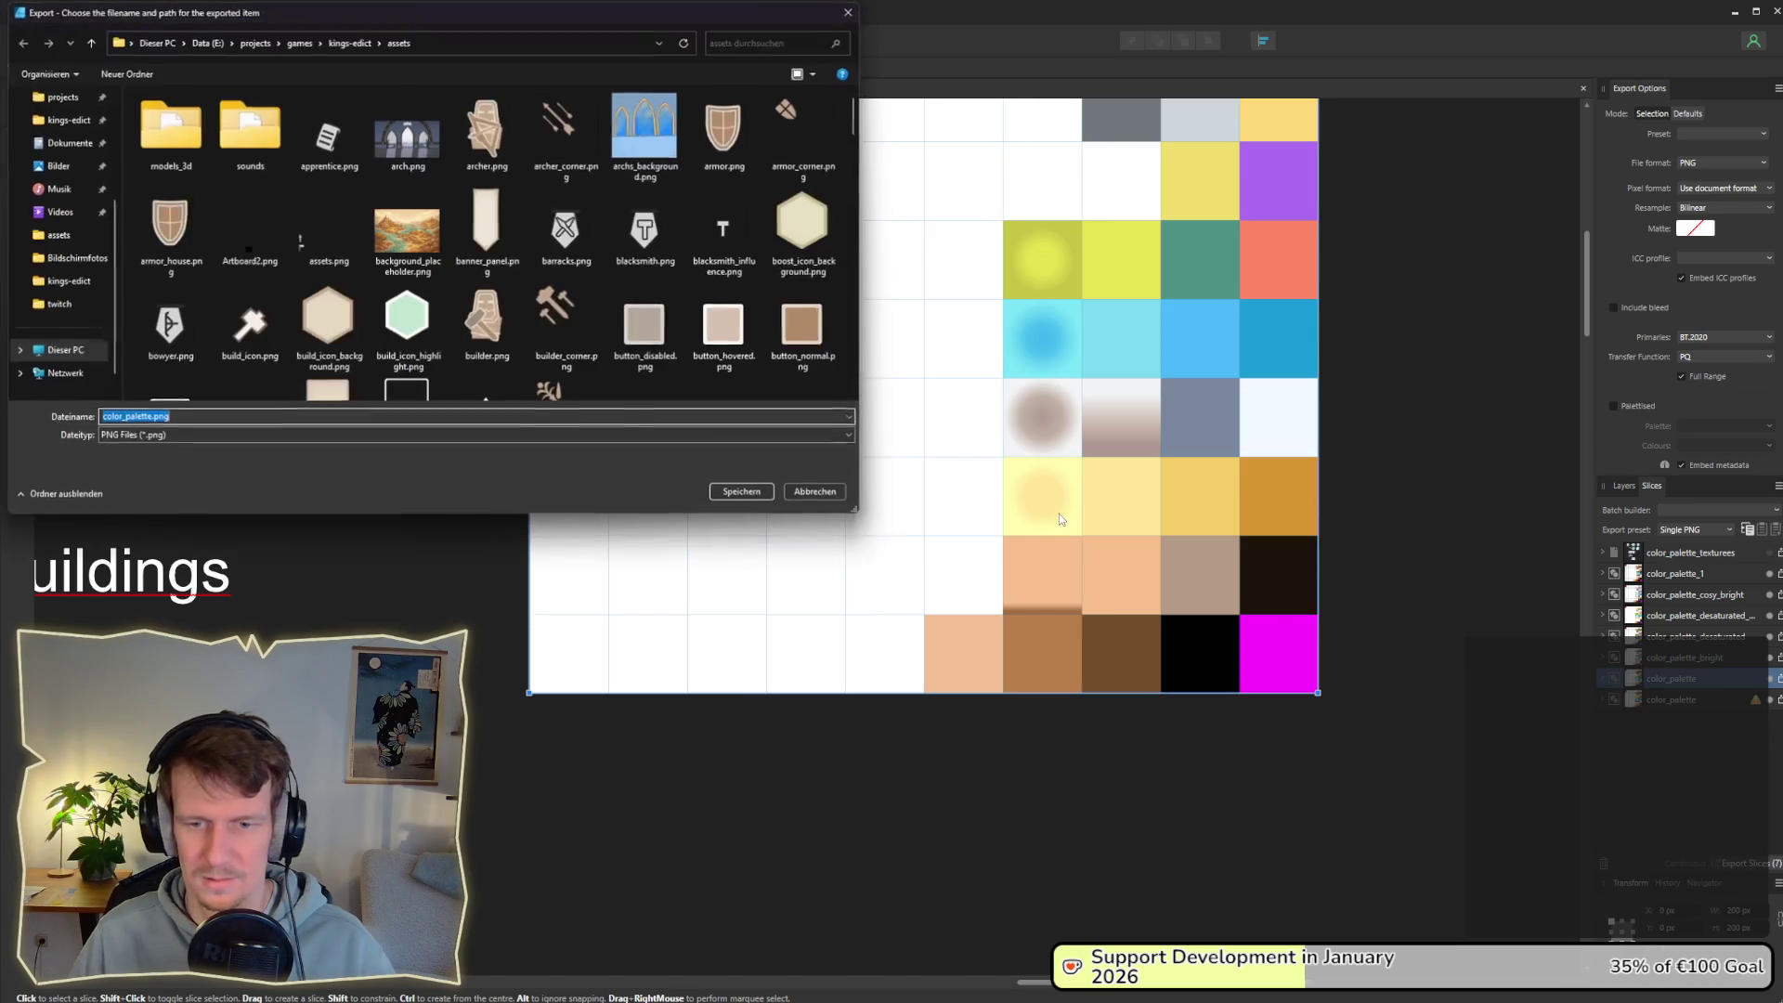
{"action": "key", "text": "Return"}
{"action": "key", "text": "Return"}
{"action": "key", "text": "alt+Tab"}
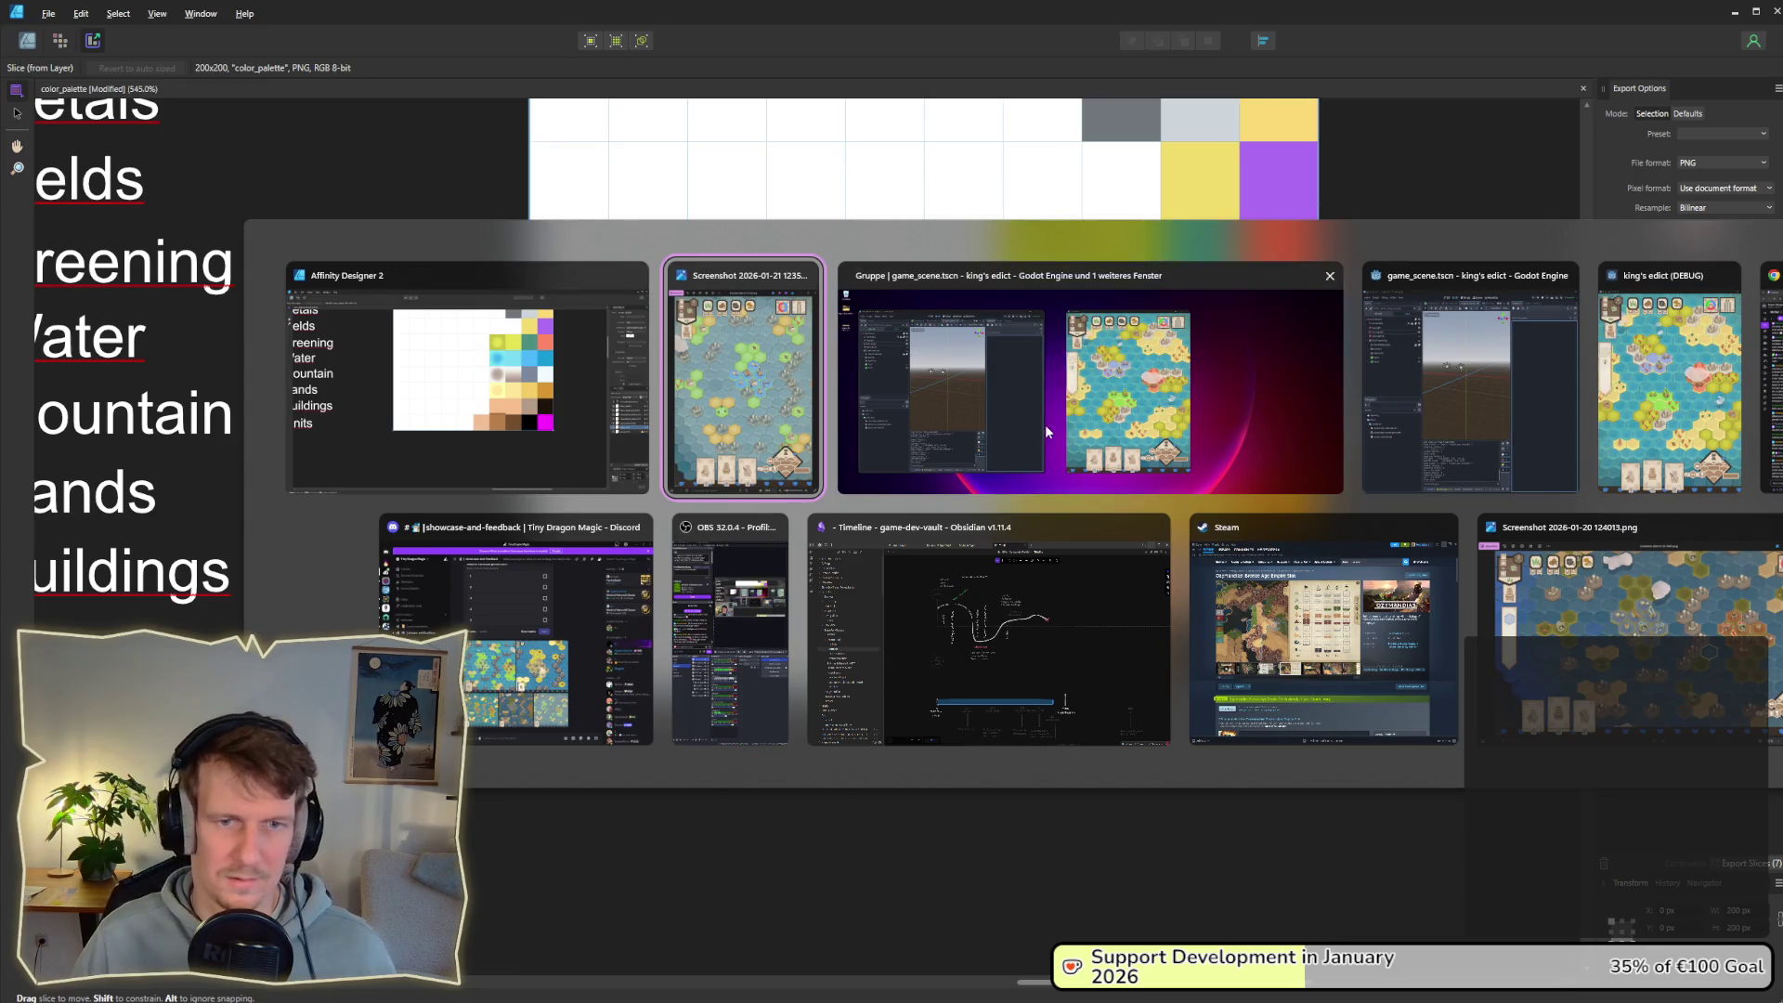
{"action": "left_click", "coordinate": [1029, 421]}
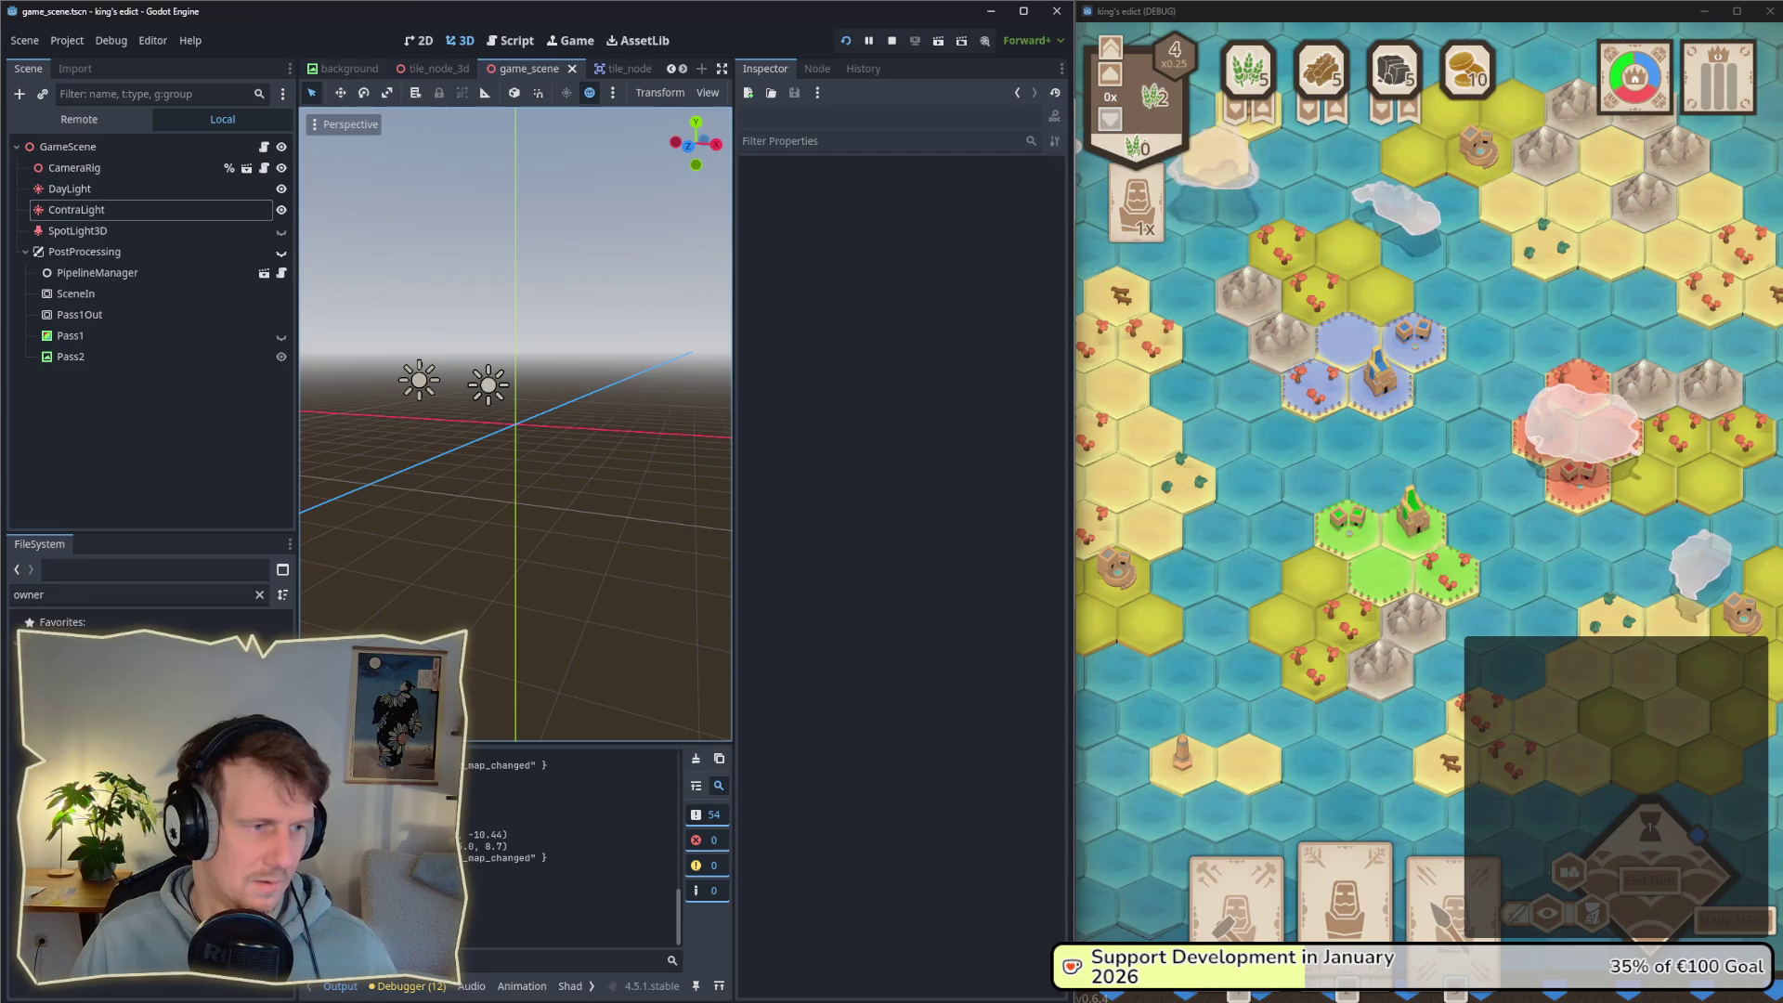
{"action": "left_click", "coordinate": [1314, 483]}
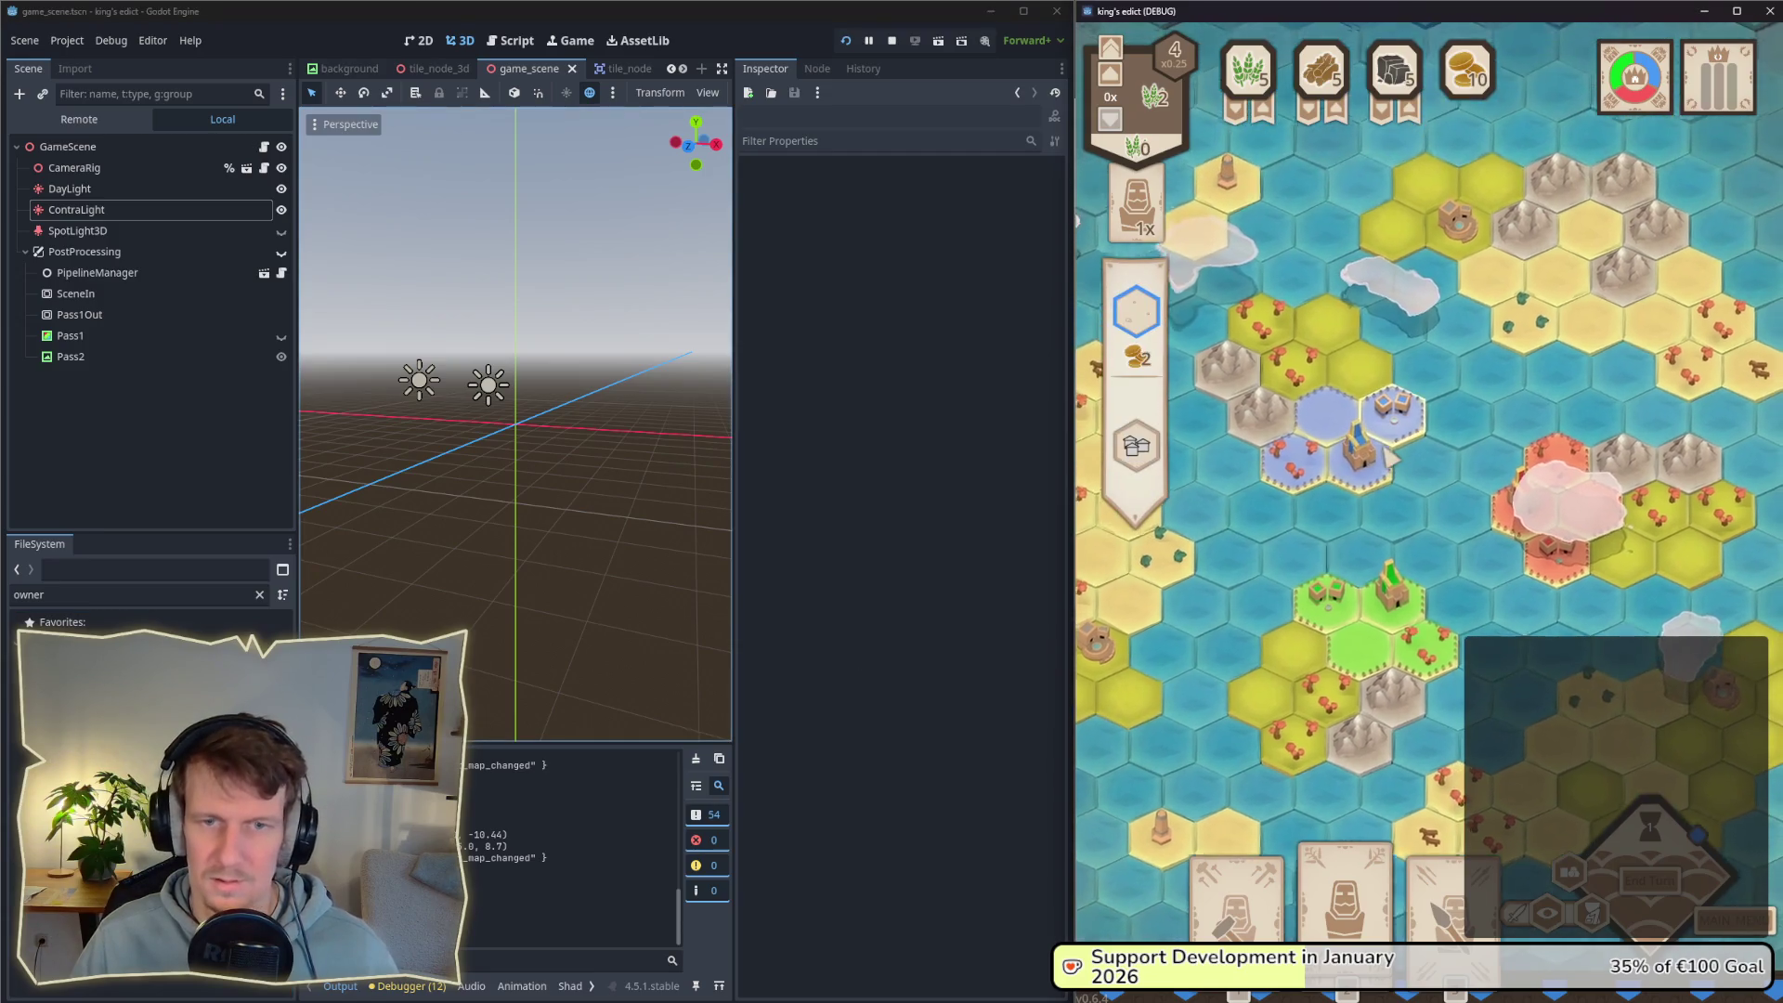
{"action": "left_click", "coordinate": [1360, 455]}
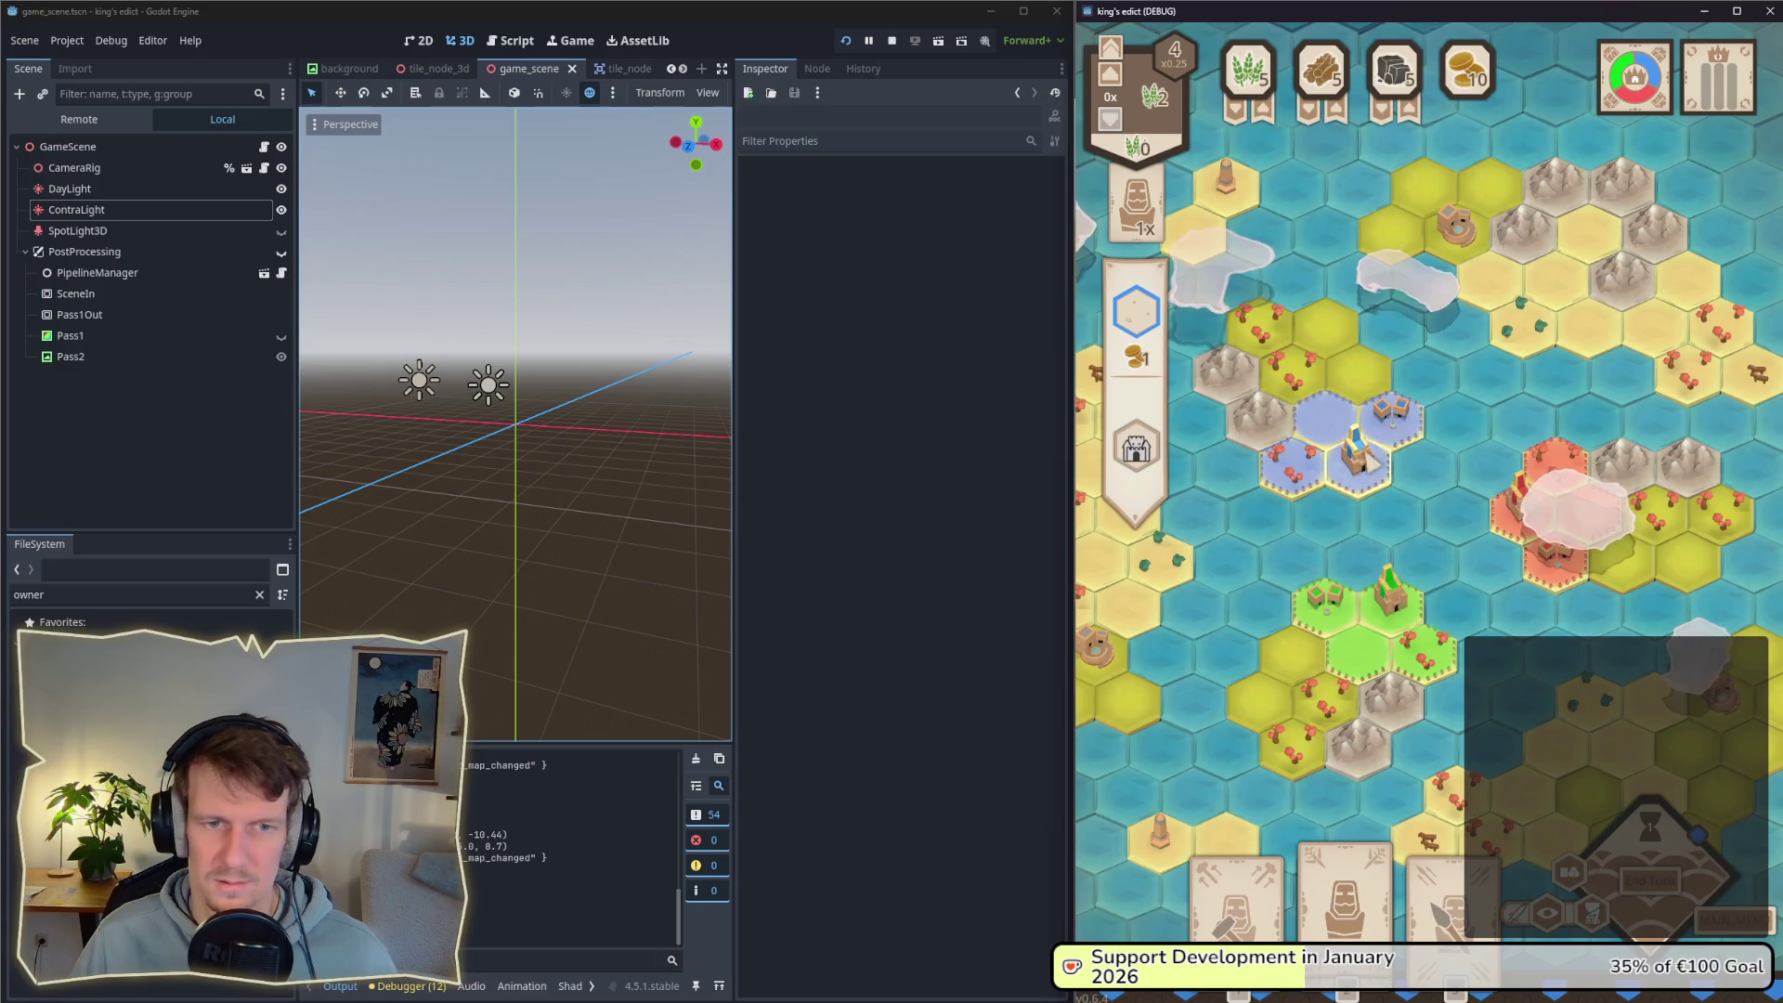
{"action": "left_click_drag", "start_coordinate": [1372, 461], "coordinate": [1430, 406]}
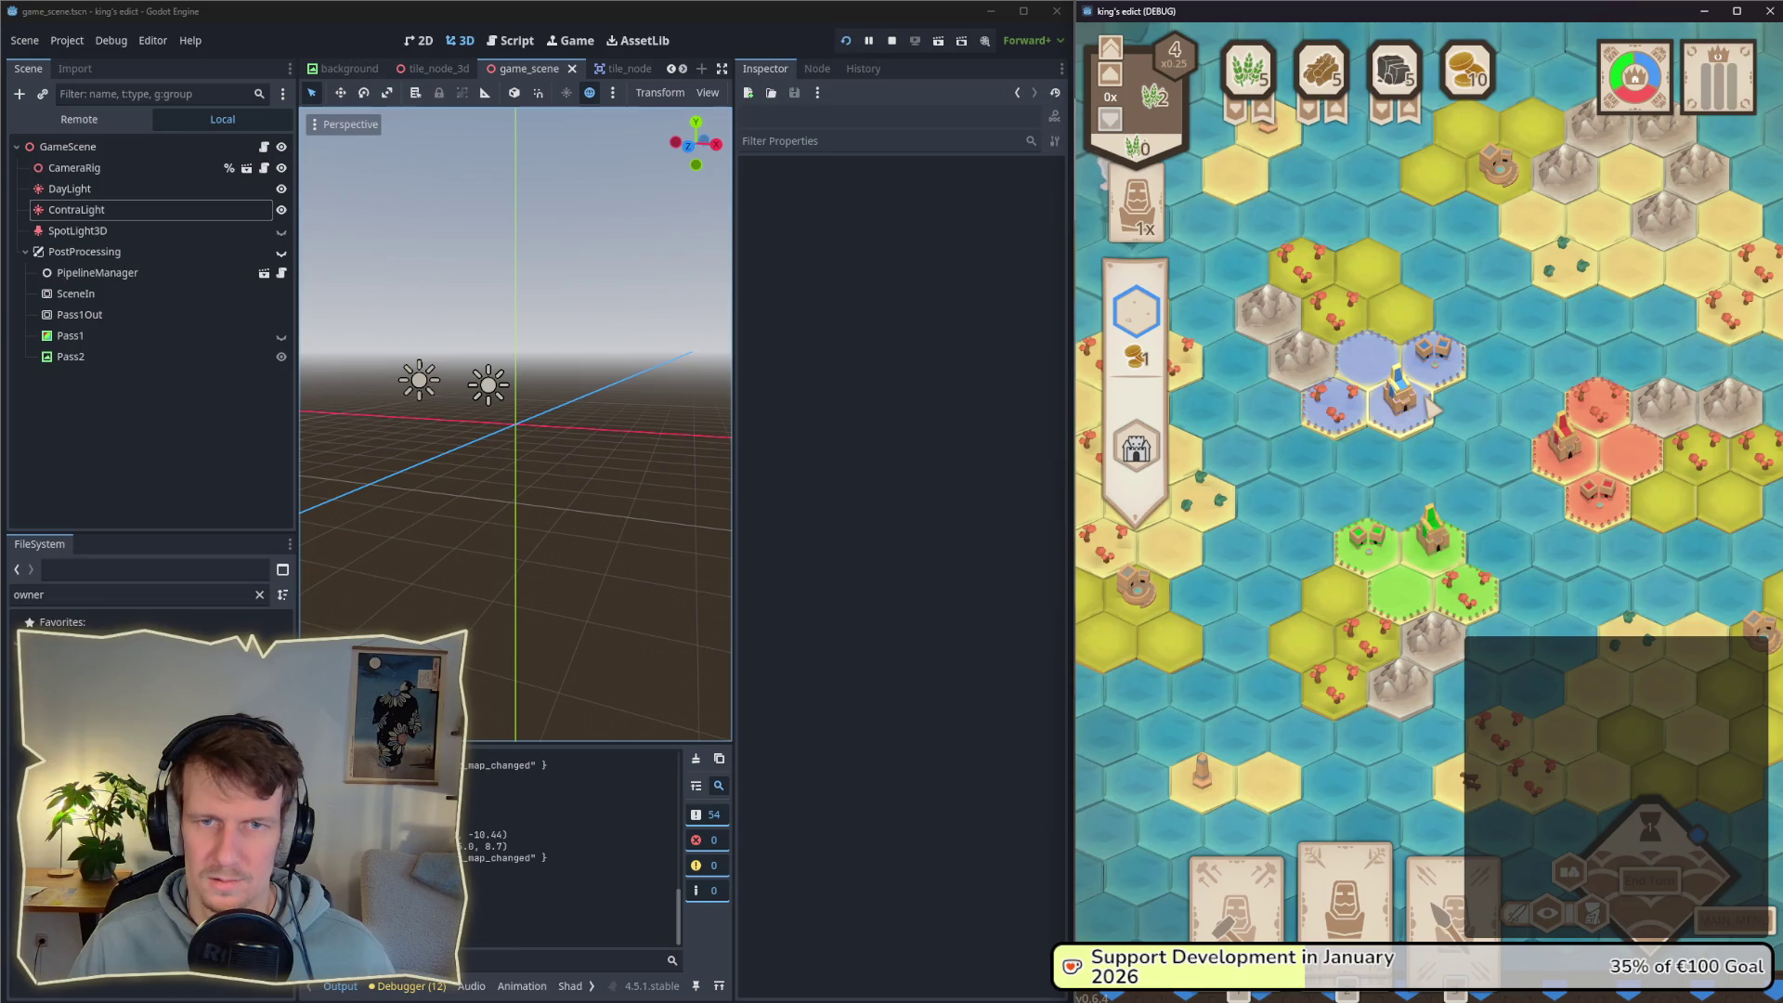
{"action": "left_click", "coordinate": [1430, 380]}
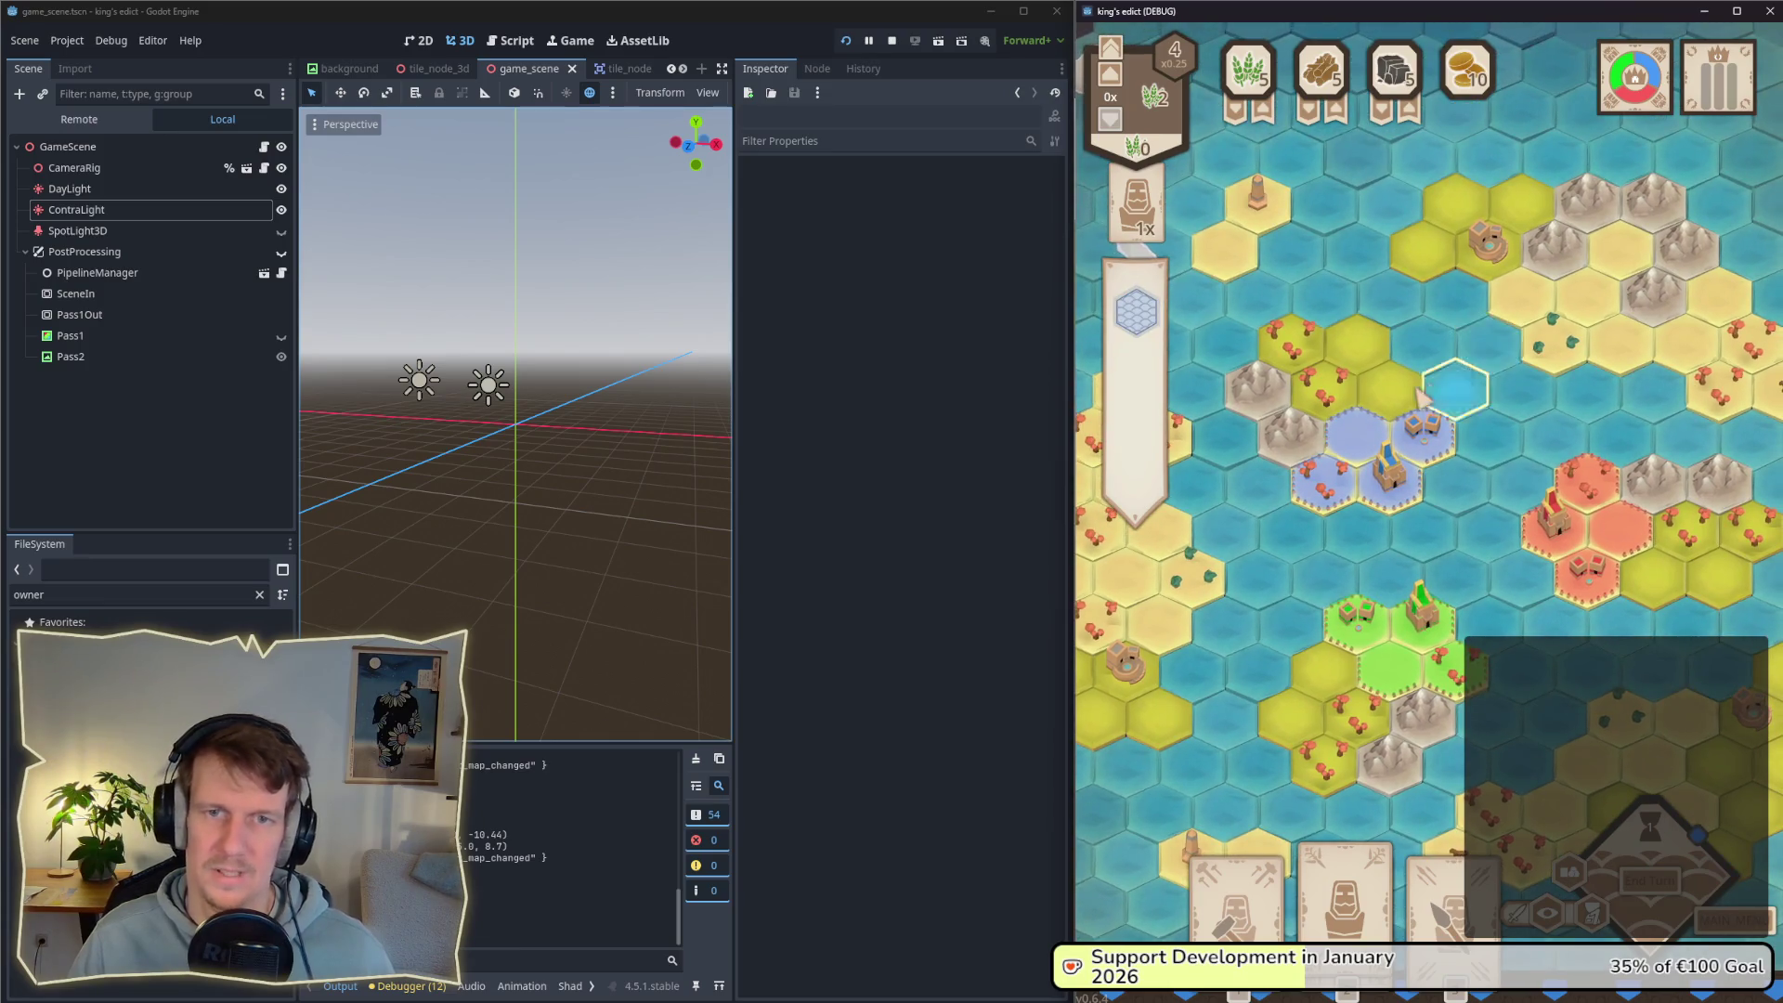
{"action": "key", "text": "alt+Tab"}
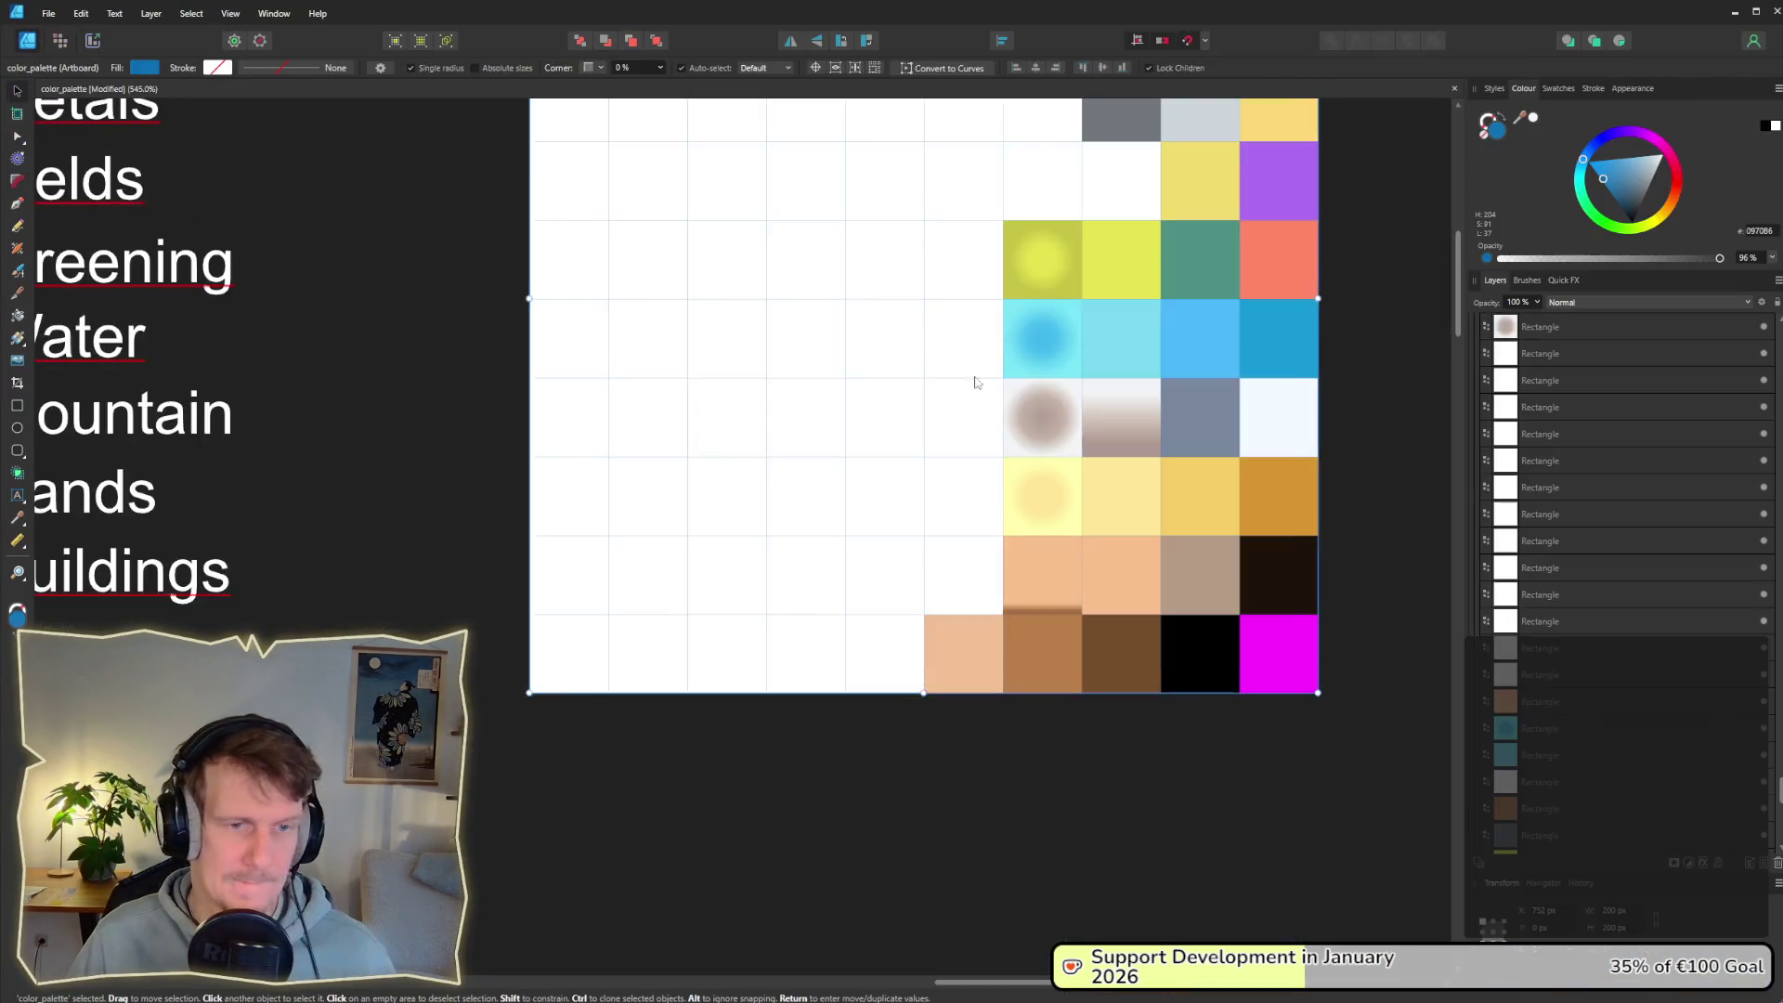
Step: Push the brown circle's middle gradient stop and mid-point outward to enlarge its soft centre
{"action": "scroll", "coordinate": [976, 382], "scroll_direction": "up", "scroll_amount": 3}
{"action": "left_click", "coordinate": [1064, 444]}
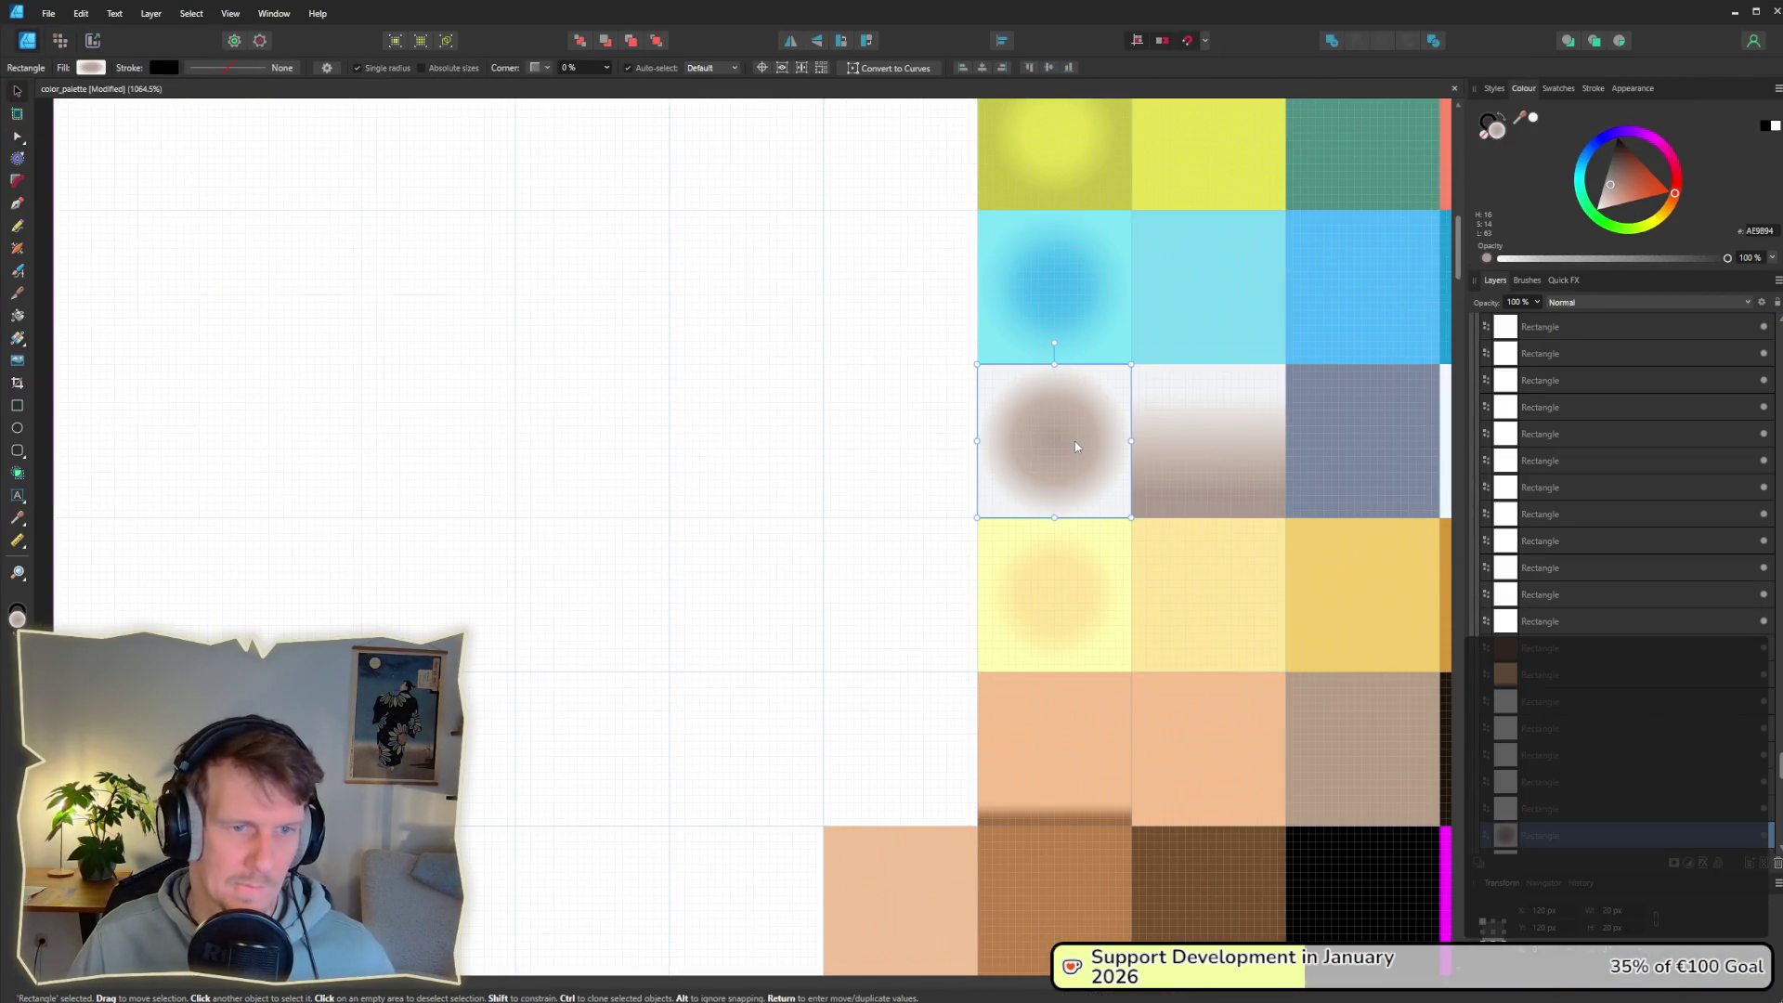
{"action": "left_click", "coordinate": [92, 68]}
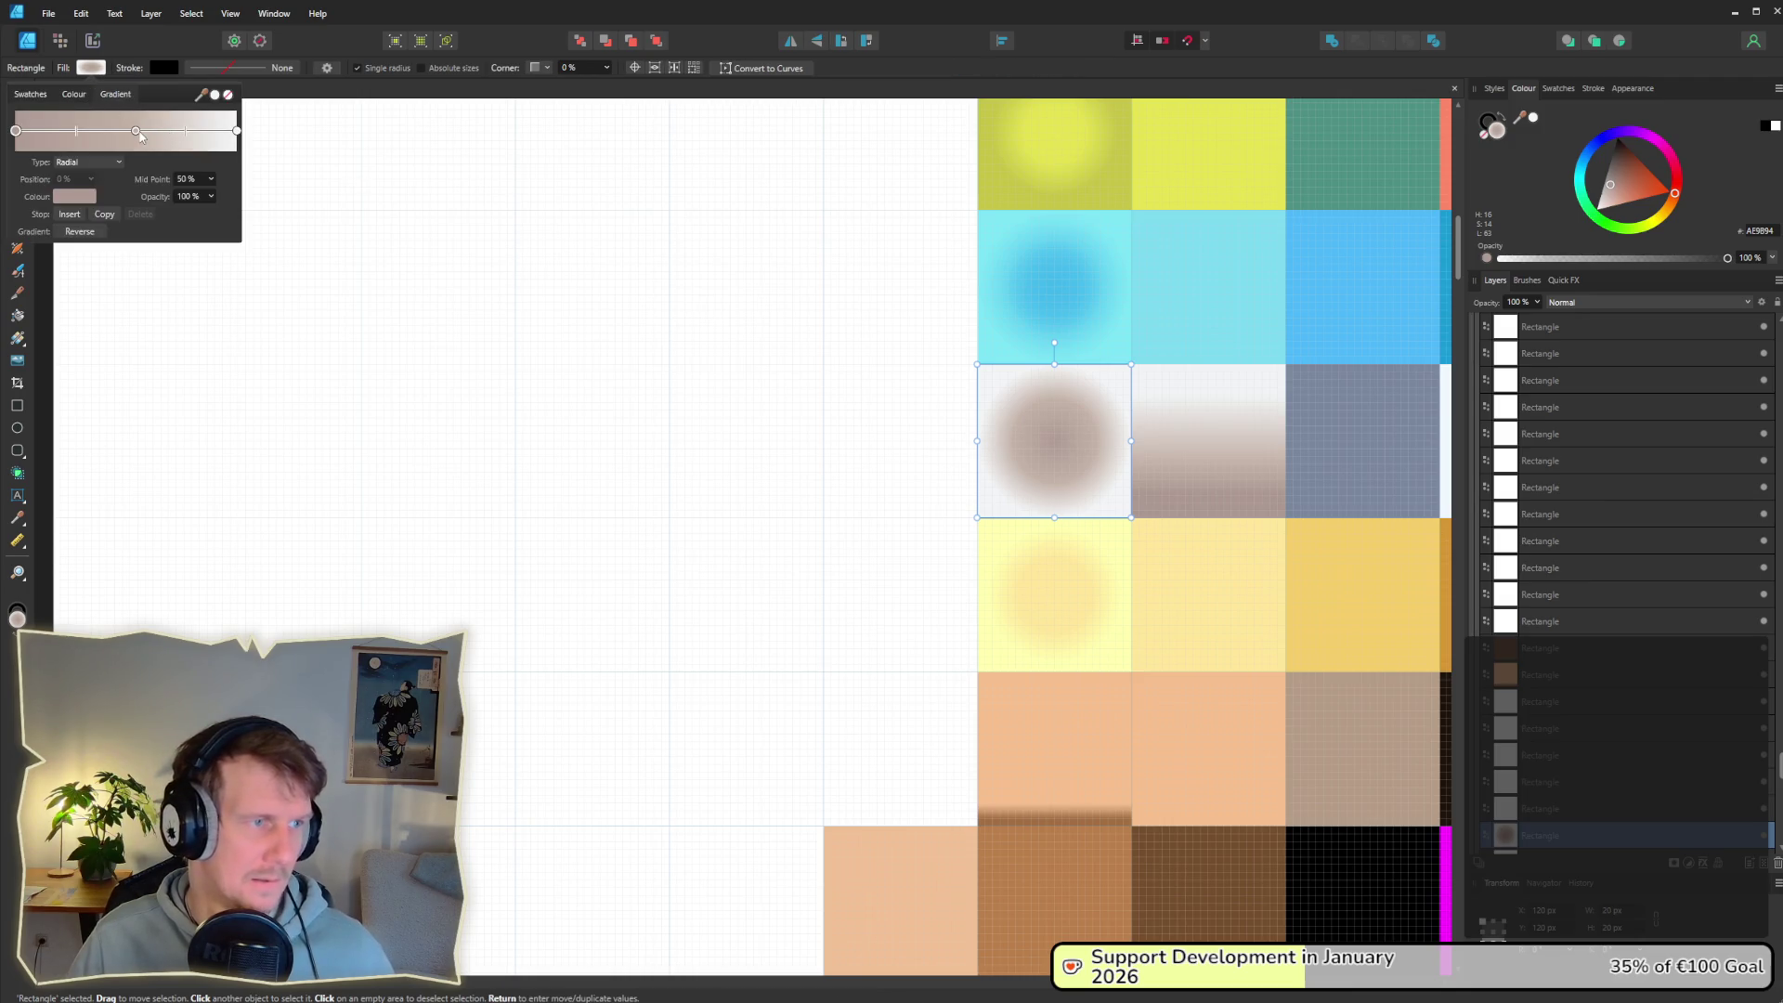
{"action": "left_click_drag", "start_coordinate": [140, 136], "coordinate": [144, 136]}
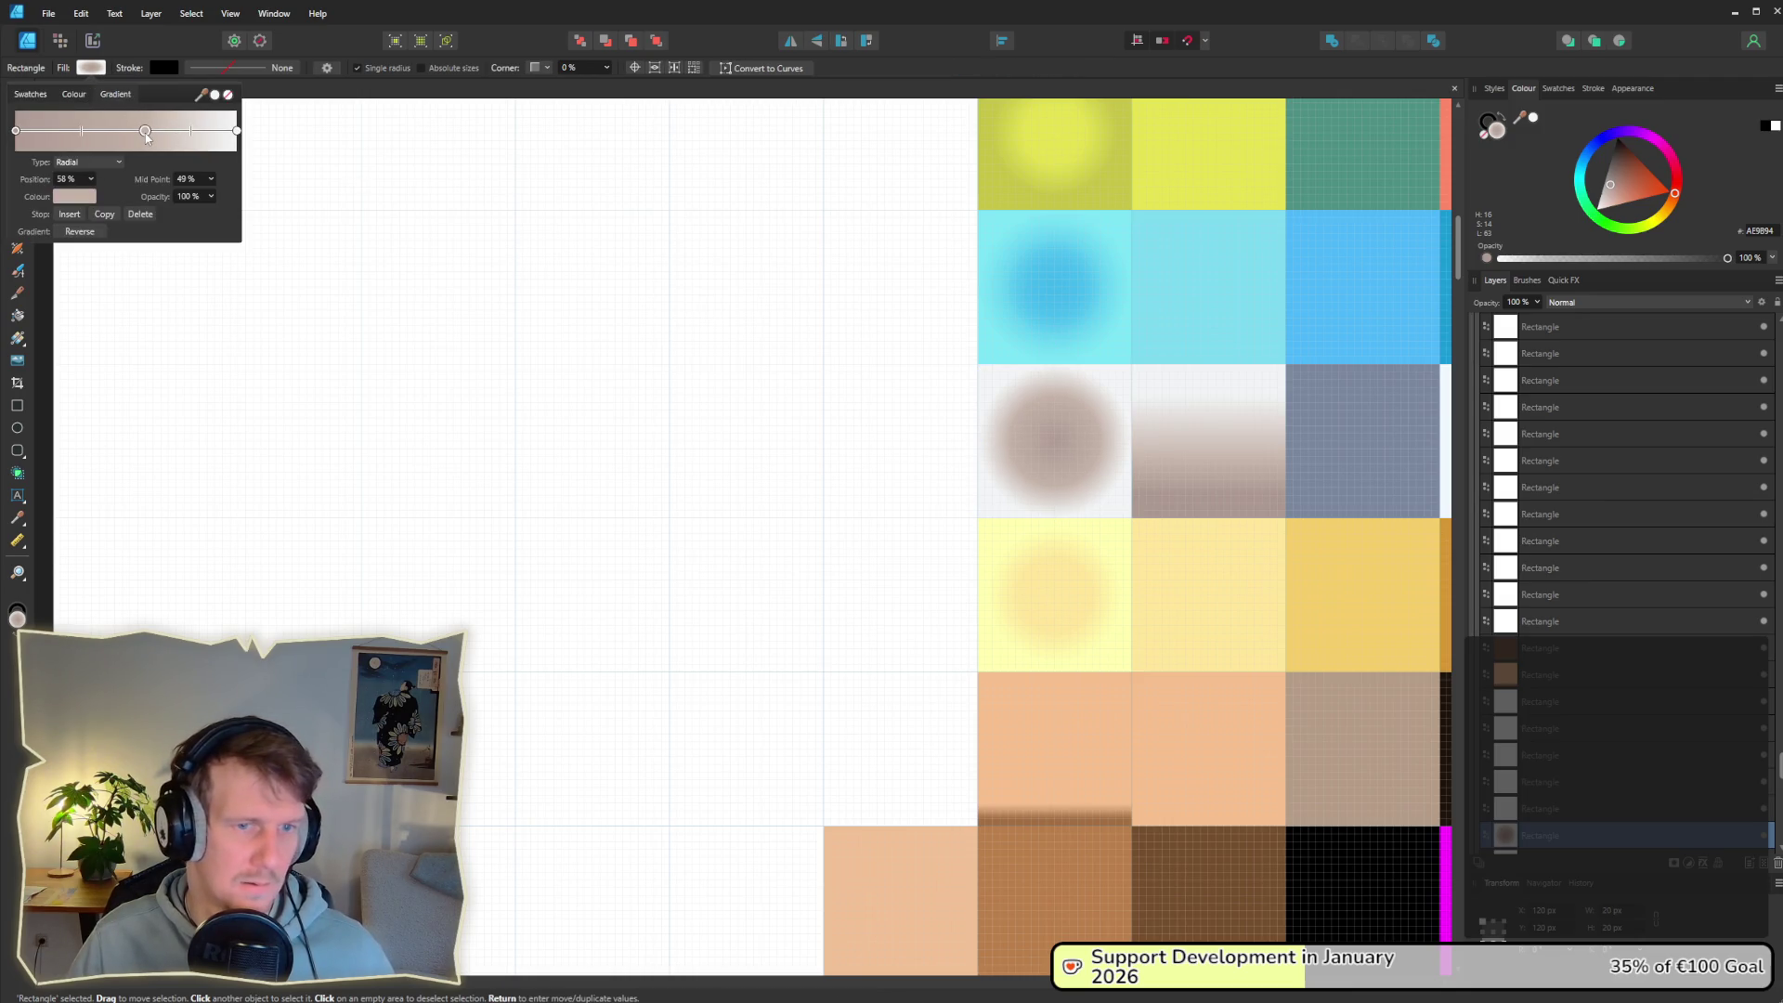
{"action": "left_click_drag", "start_coordinate": [174, 139], "coordinate": [197, 137]}
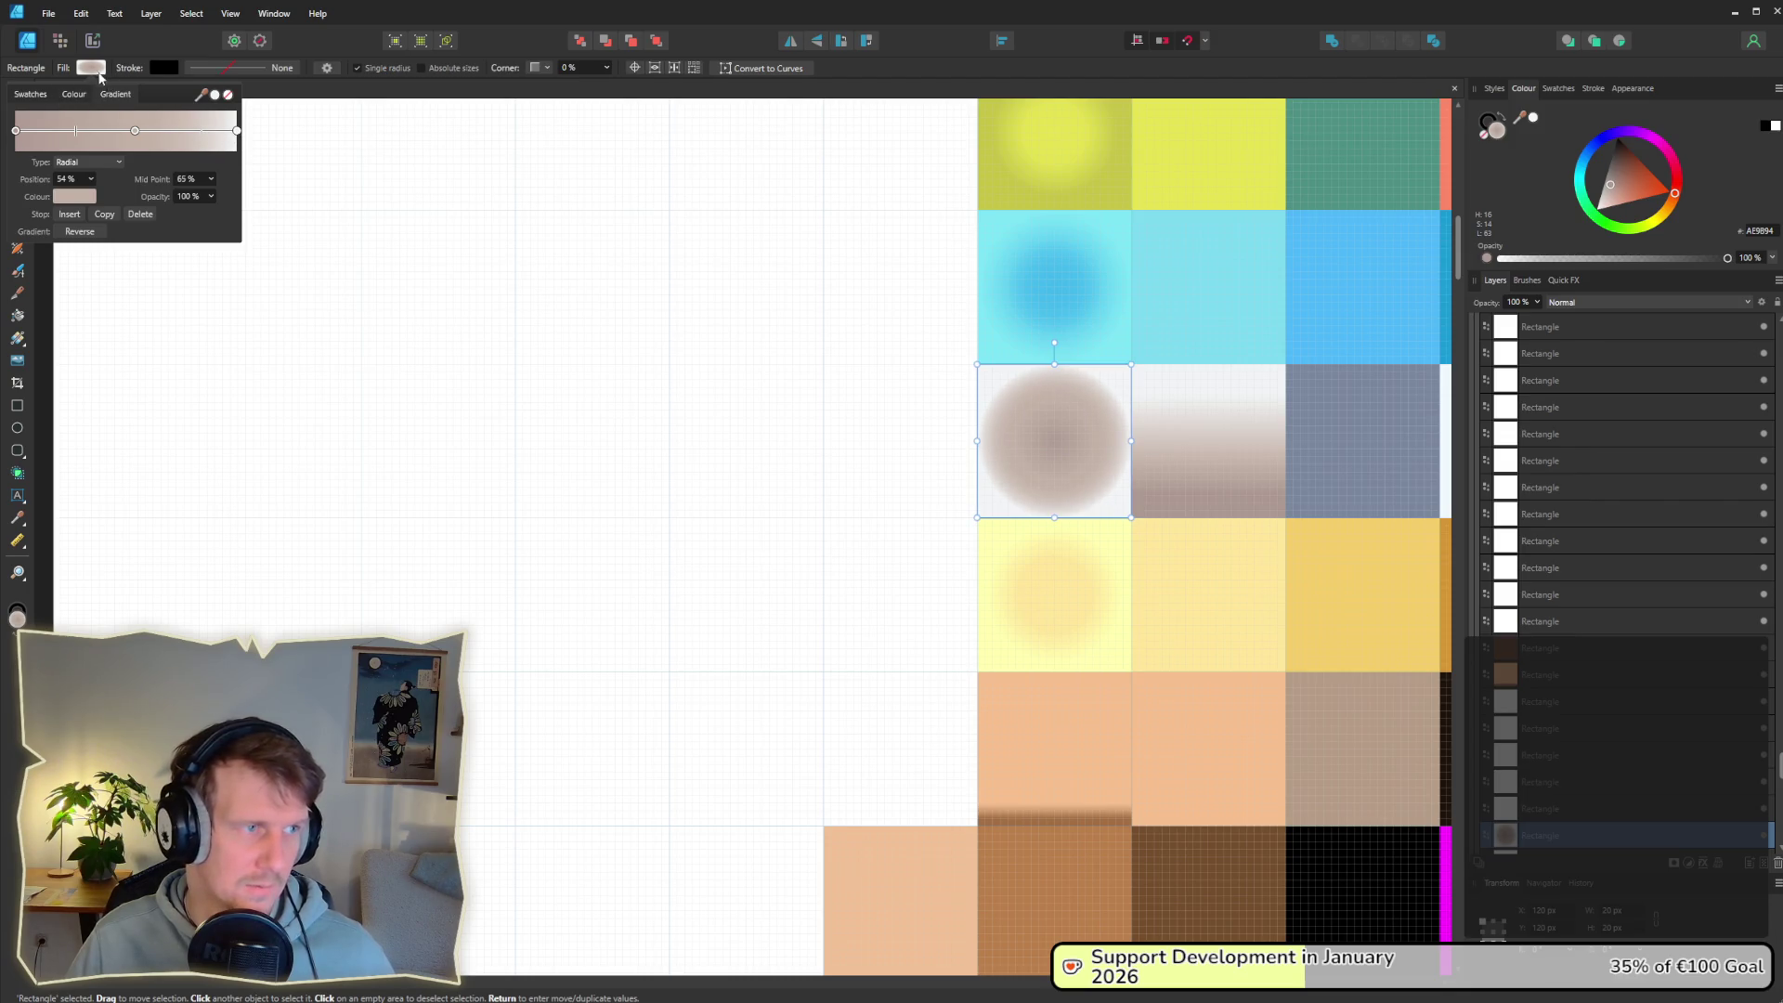
{"action": "left_click", "coordinate": [100, 75]}
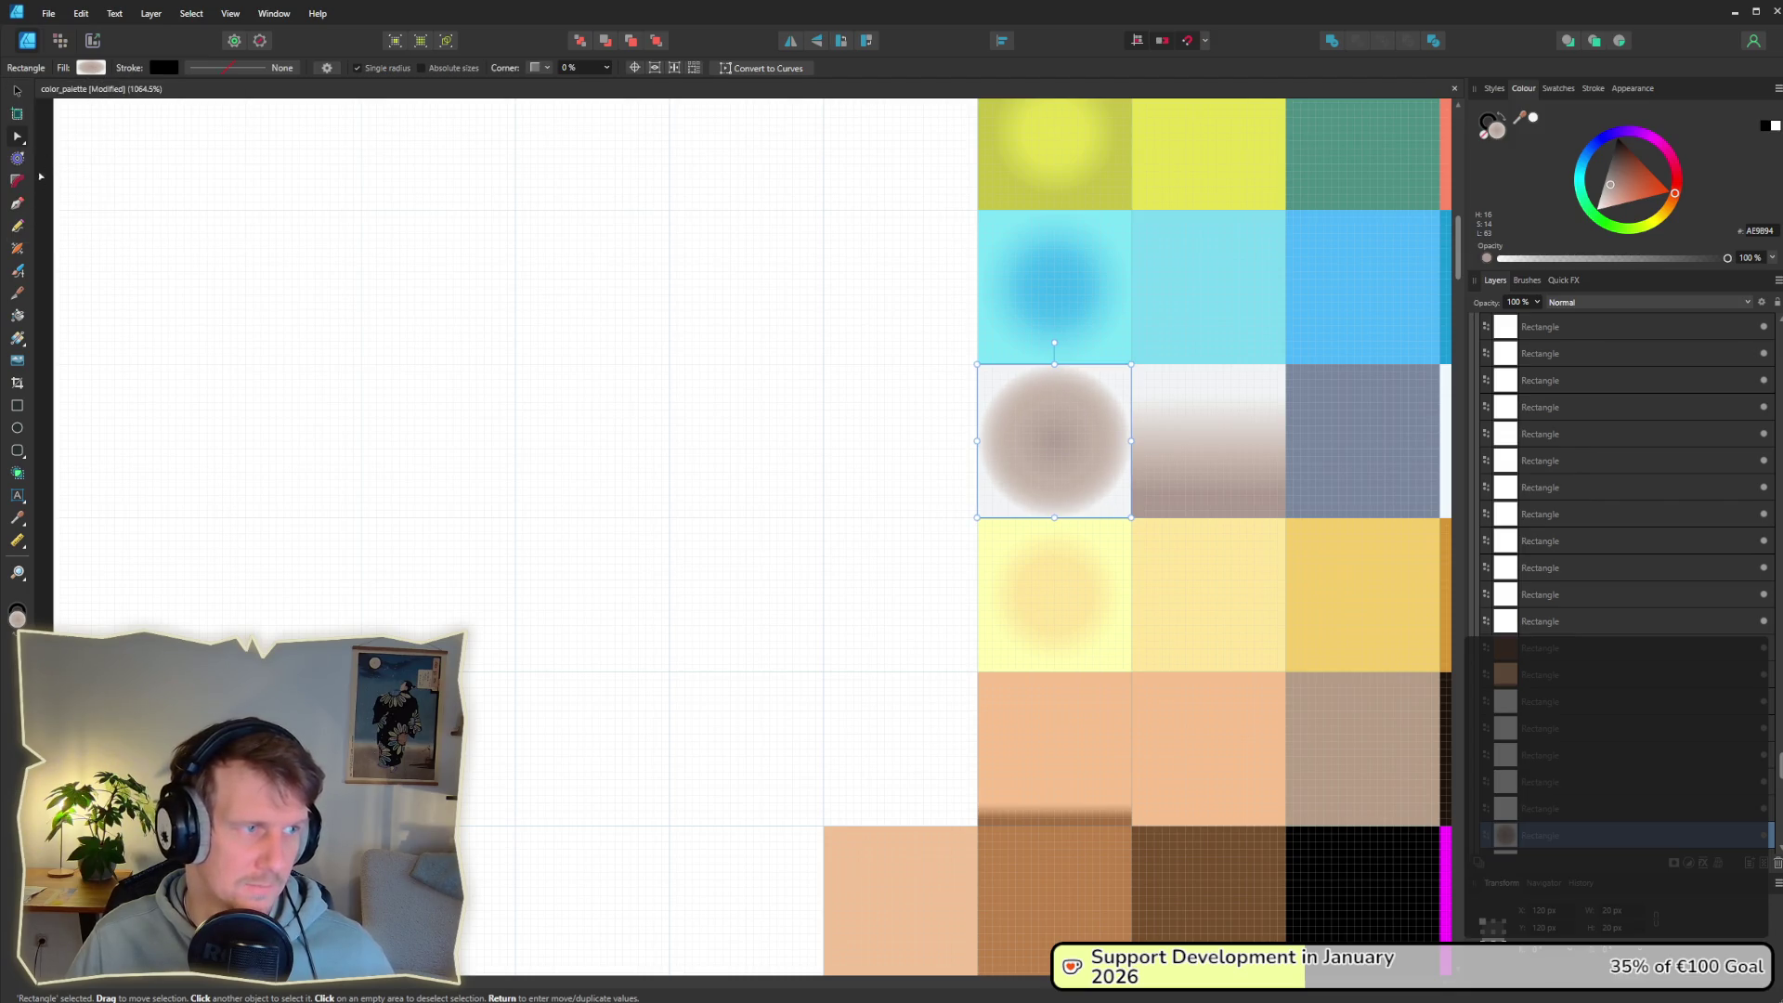
Step: Stretch the radial gradient upward and add a new gradient stop at 51%
{"action": "left_click", "coordinate": [21, 340]}
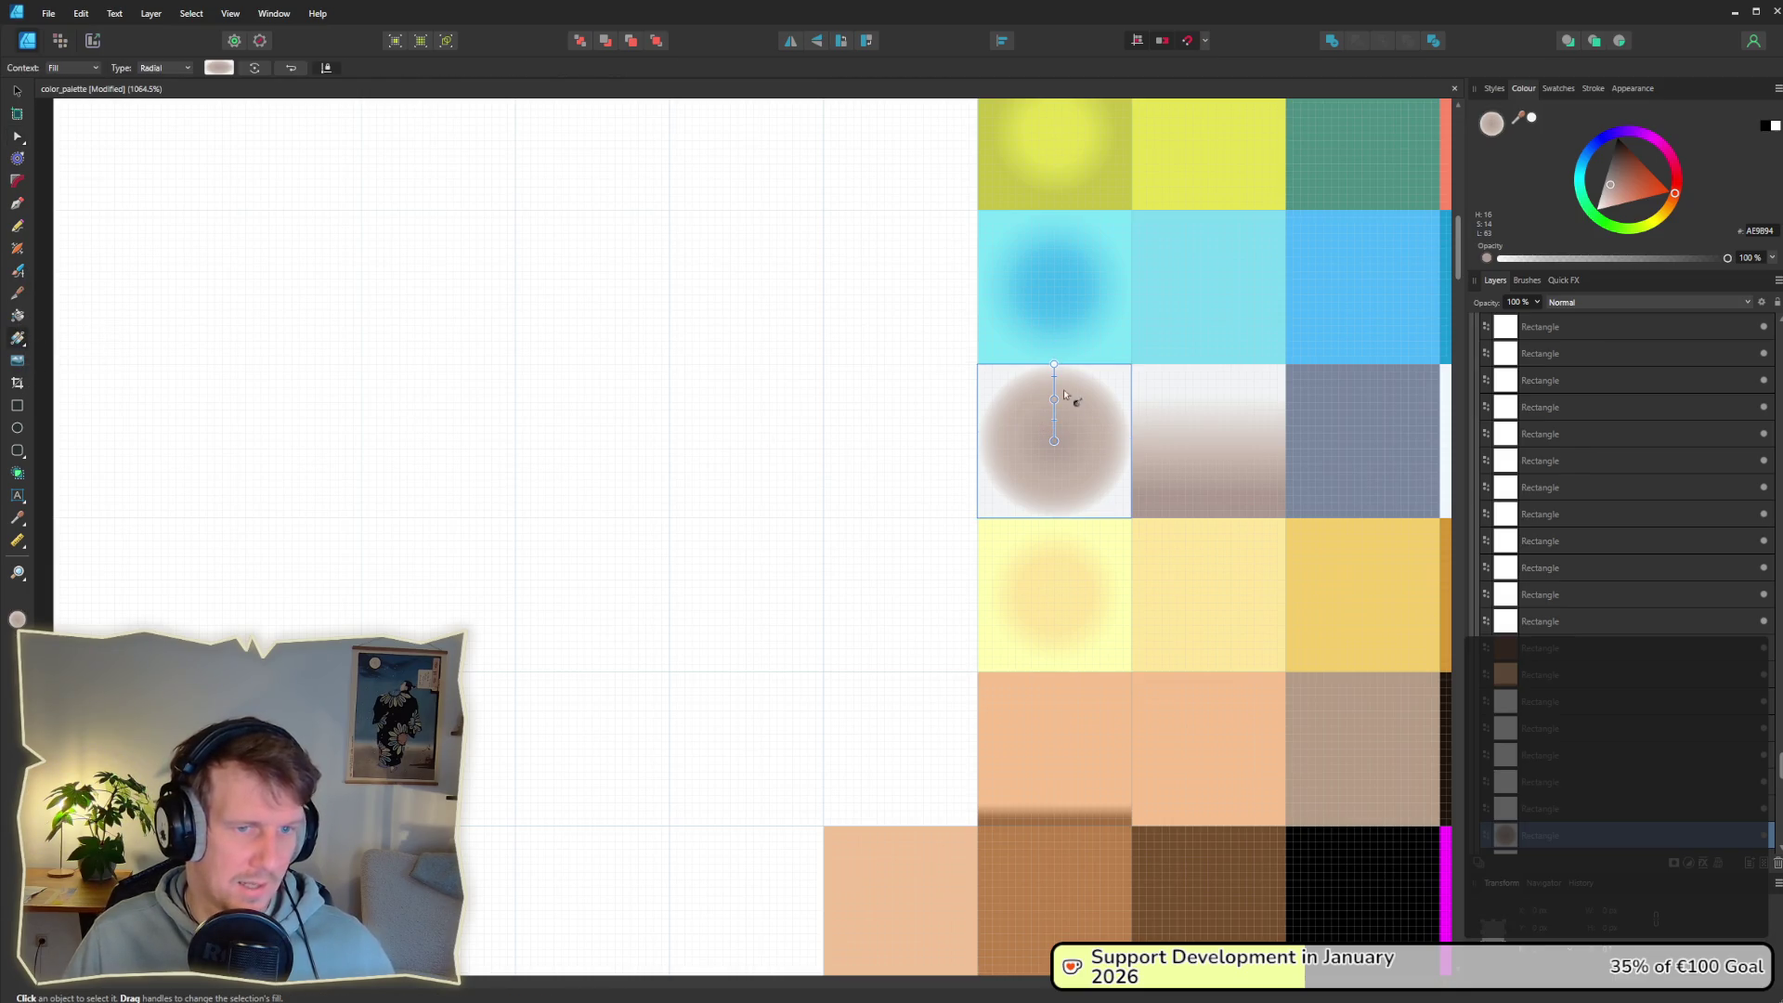
{"action": "left_click_drag", "start_coordinate": [1051, 363], "coordinate": [1054, 348]}
{"action": "left_click", "coordinate": [219, 68]}
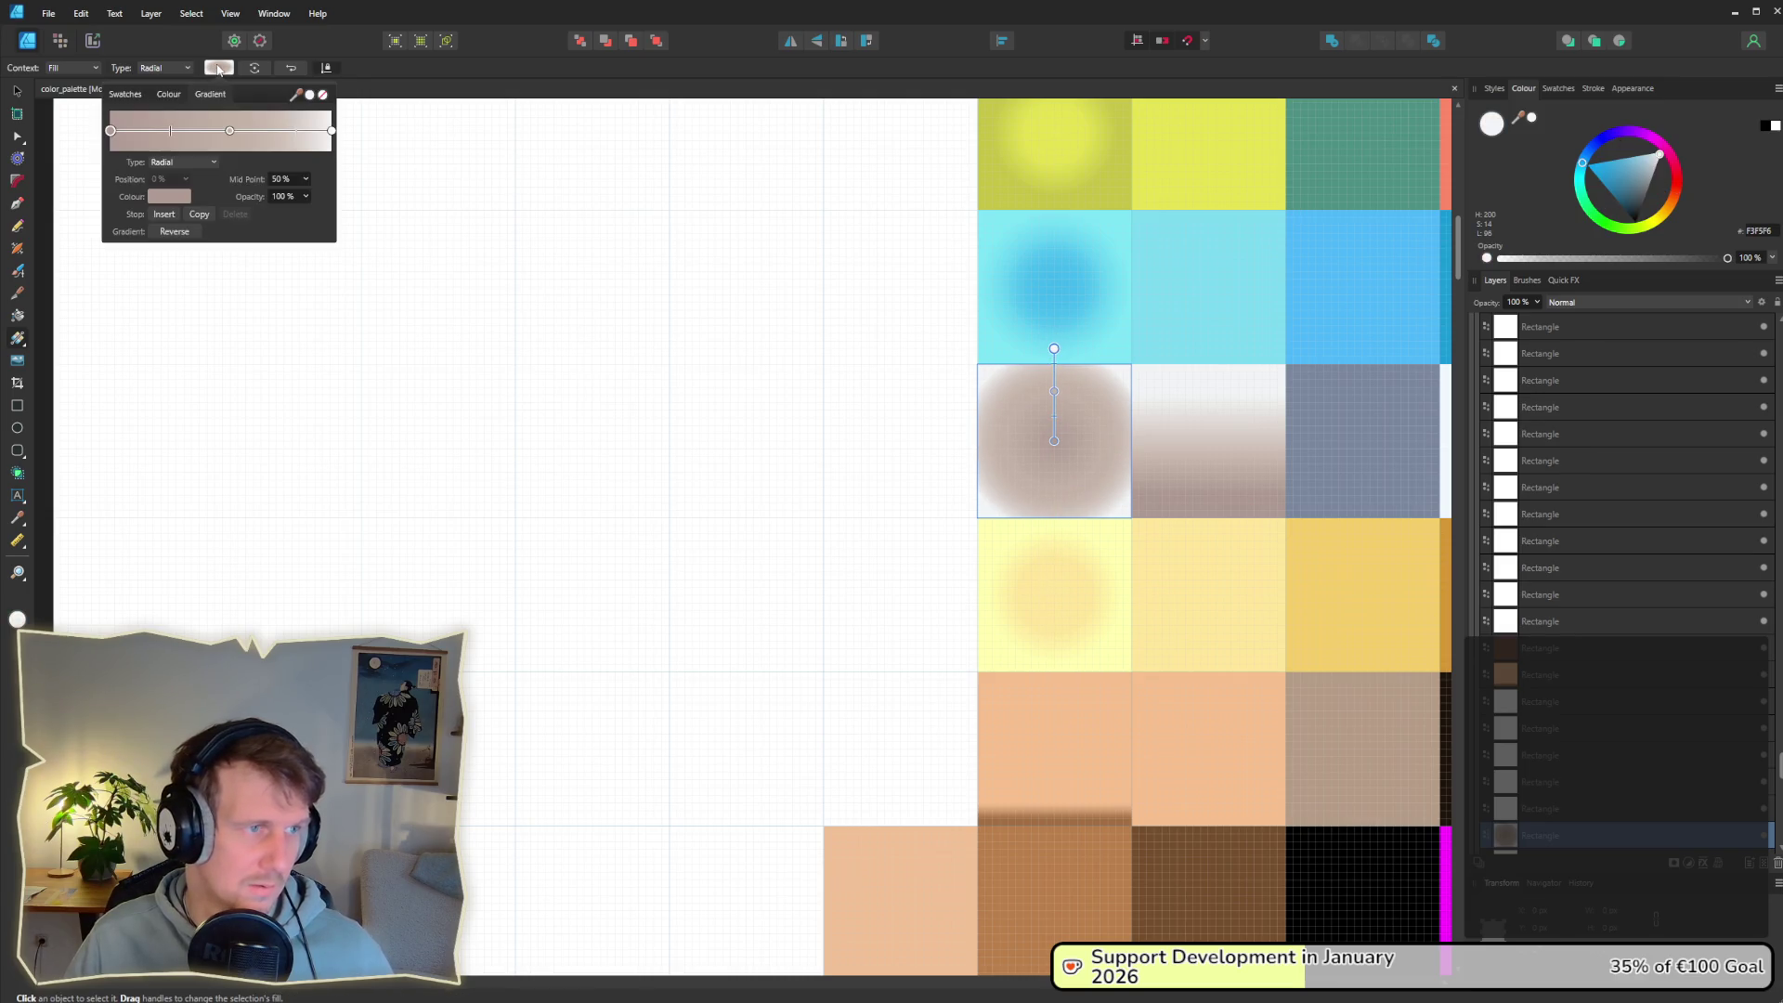
{"action": "left_click", "coordinate": [285, 136]}
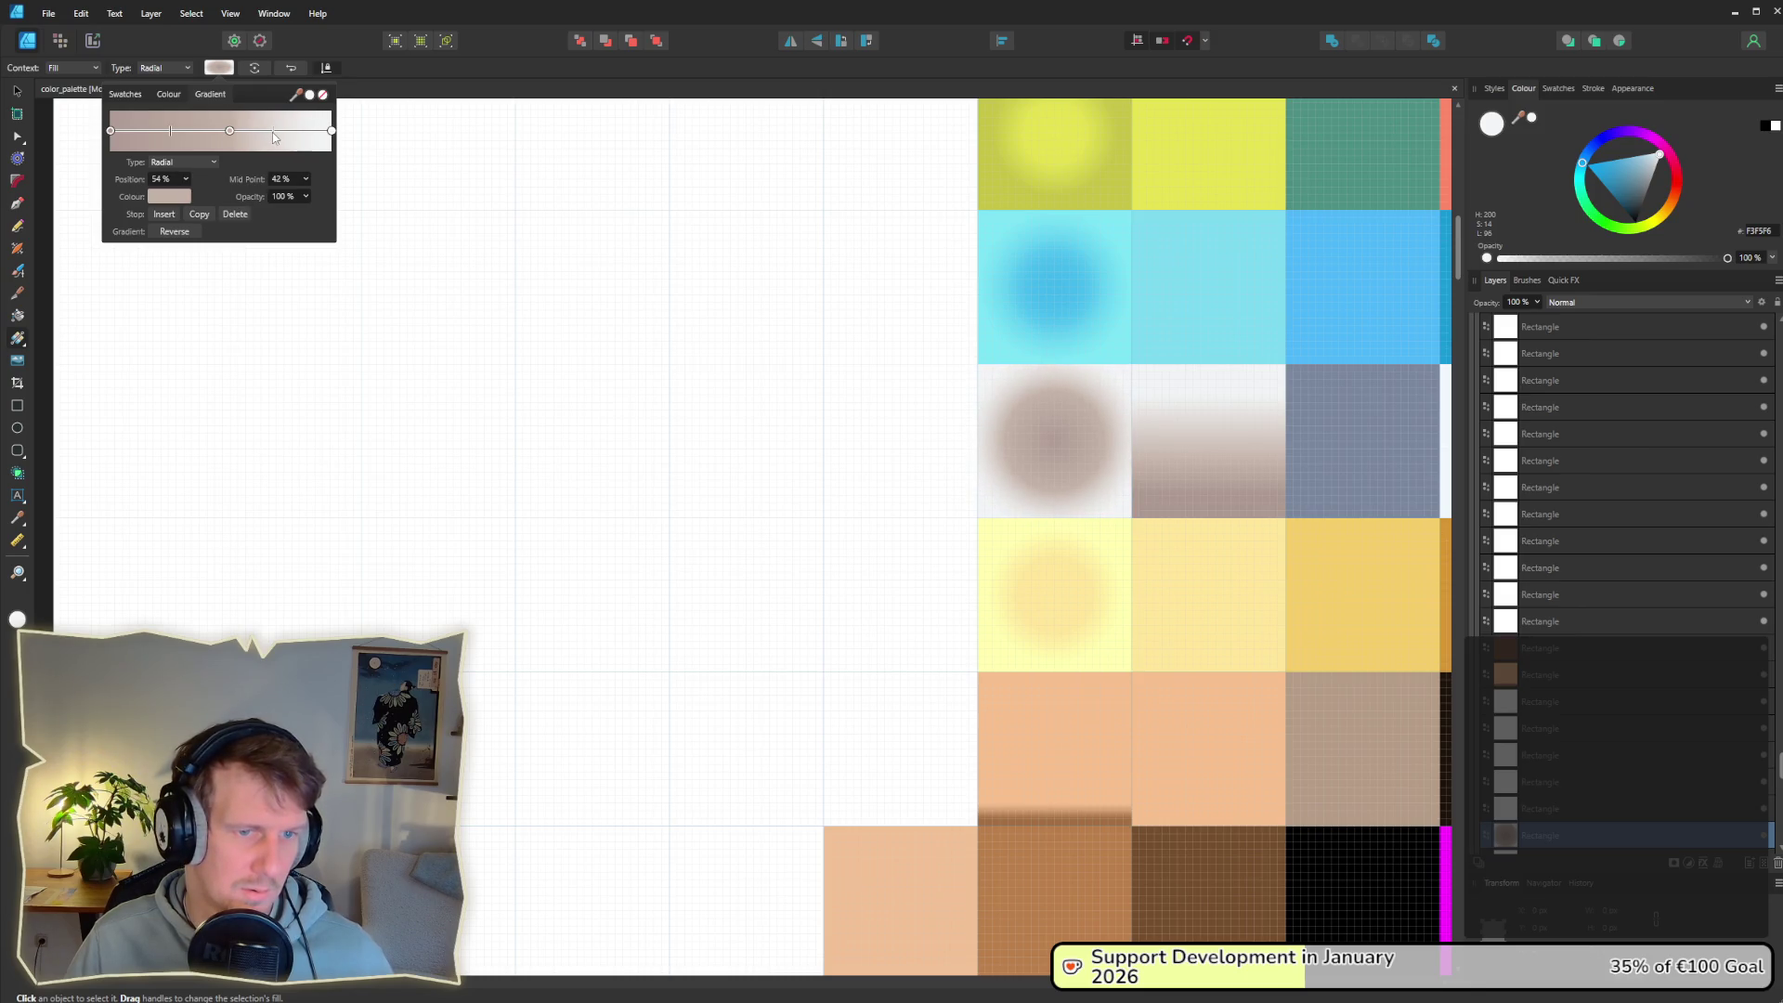
{"action": "left_click_drag", "start_coordinate": [229, 132], "coordinate": [276, 138]}
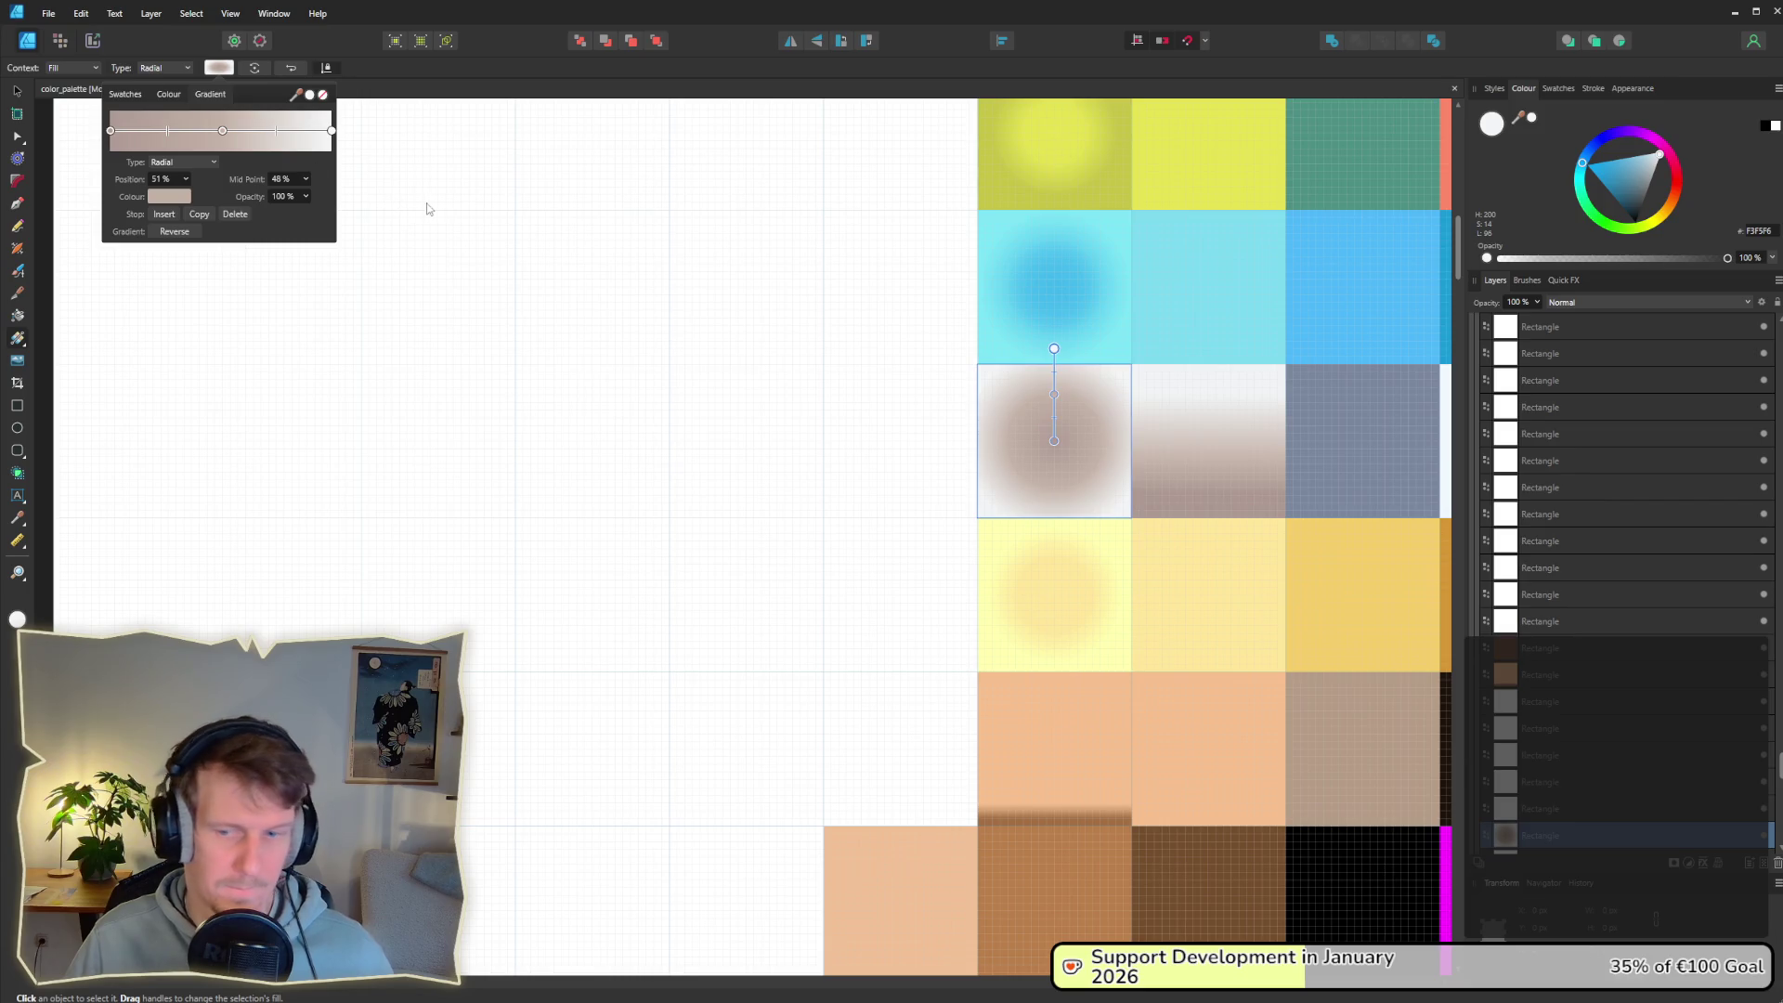
{"action": "left_click", "coordinate": [95, 44]}
{"action": "left_click", "coordinate": [93, 42]}
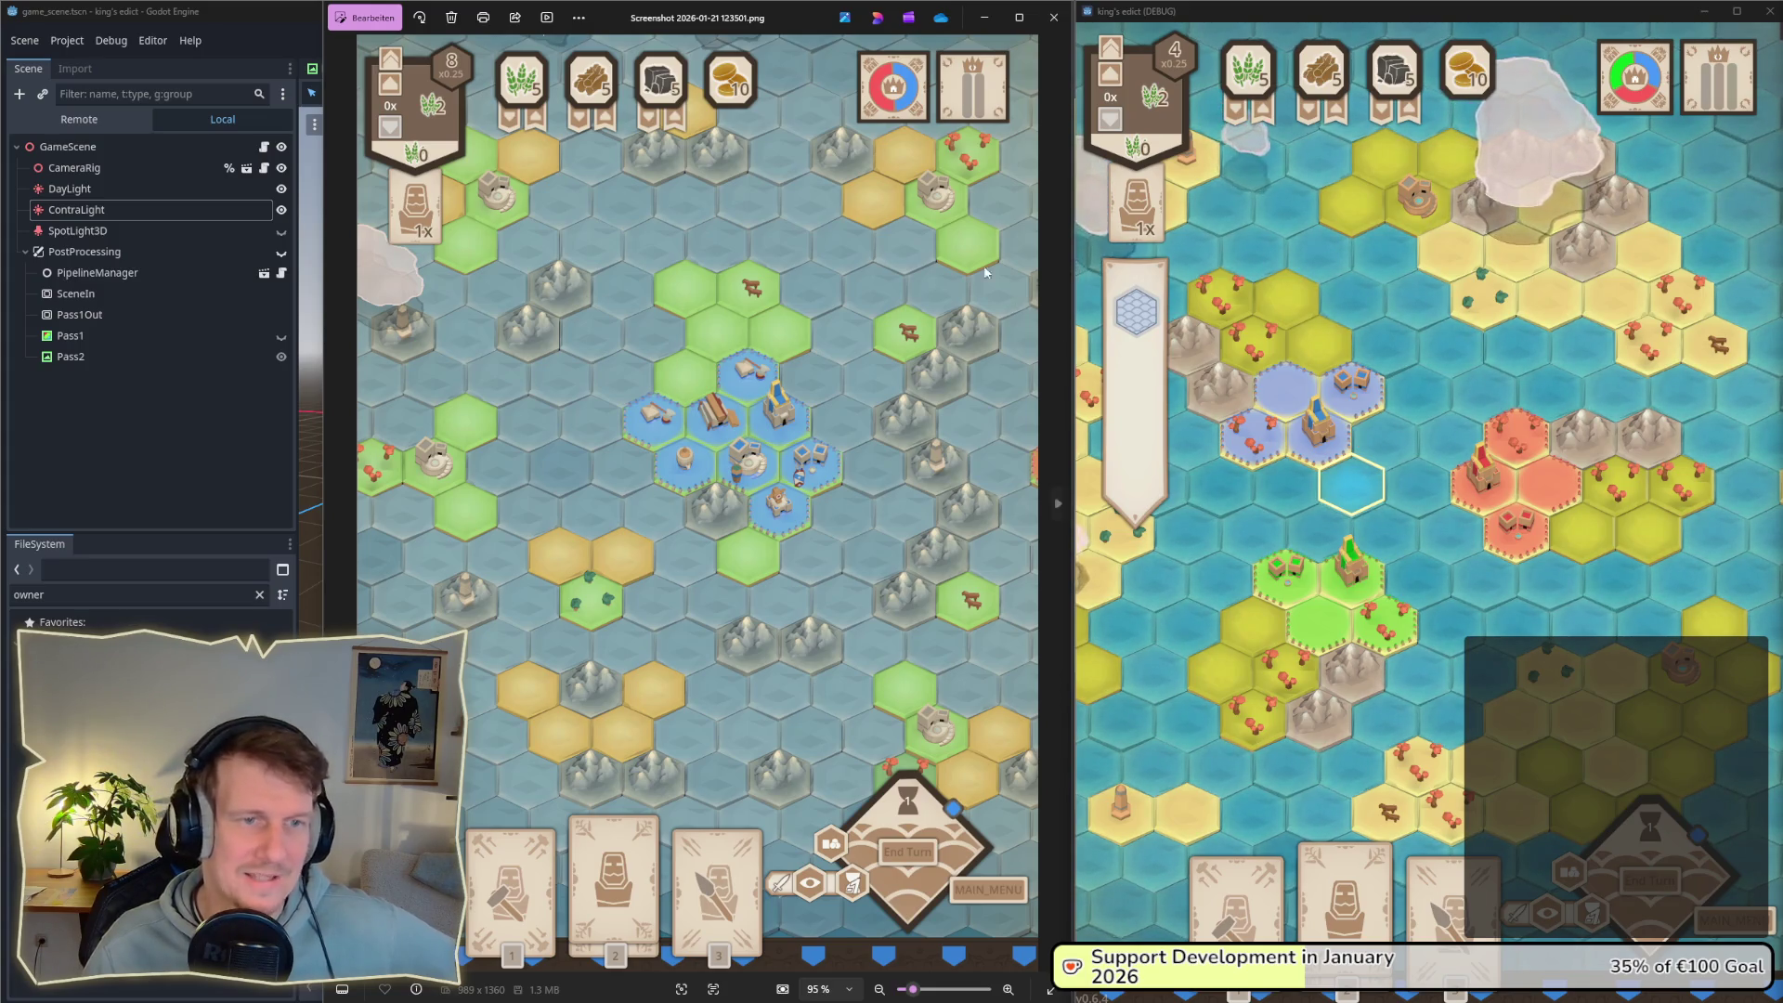
{"action": "left_click_drag", "start_coordinate": [792, 19], "coordinate": [790, 19]}
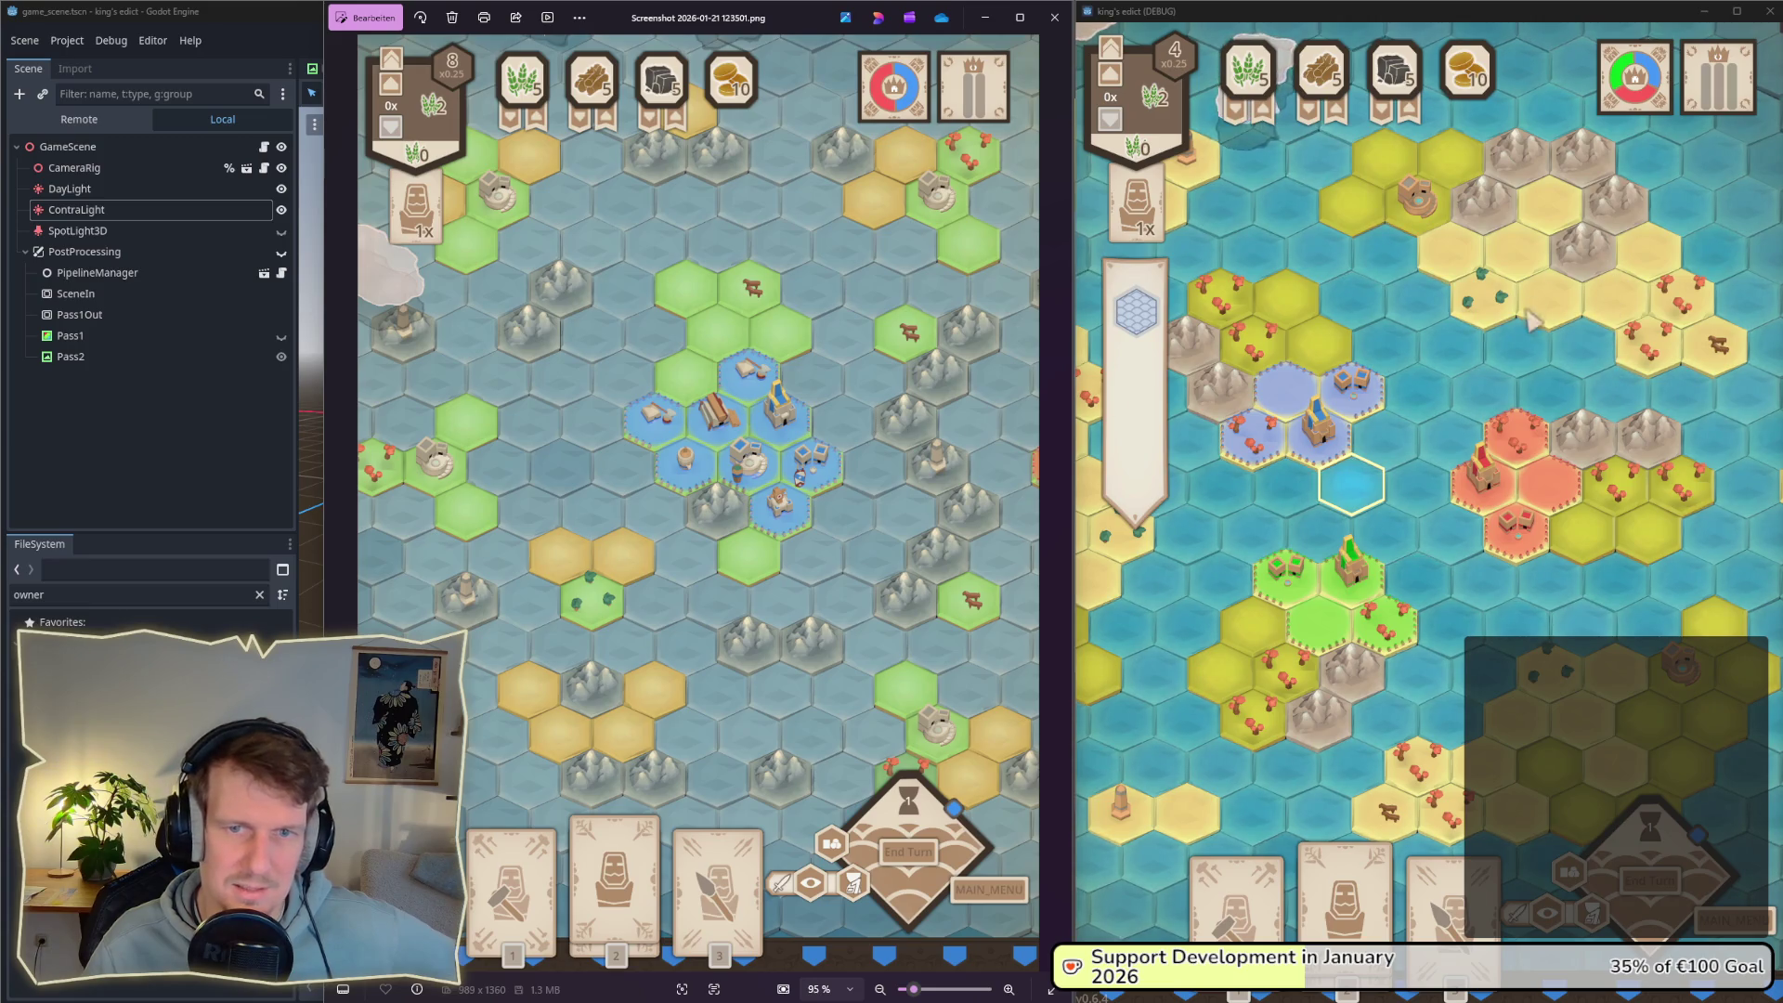
{"action": "key", "text": "a"}
{"action": "key", "text": "s"}
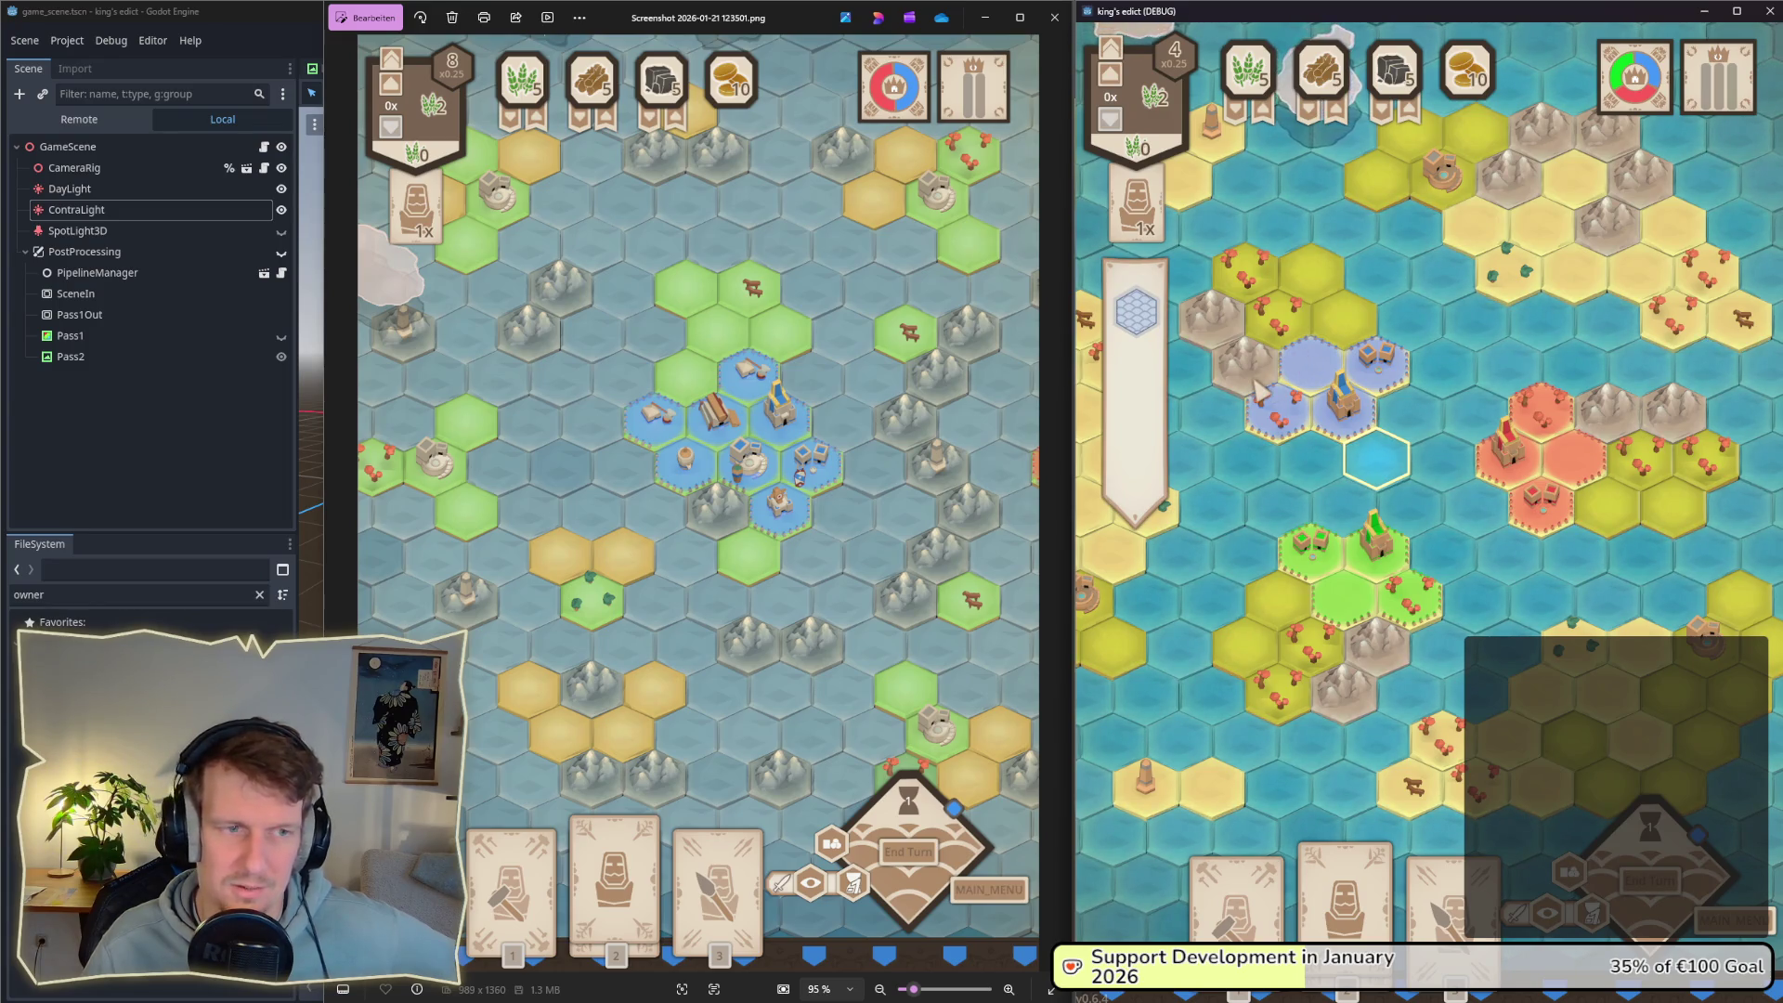
{"action": "key", "text": "d"}
{"action": "key", "text": "s"}
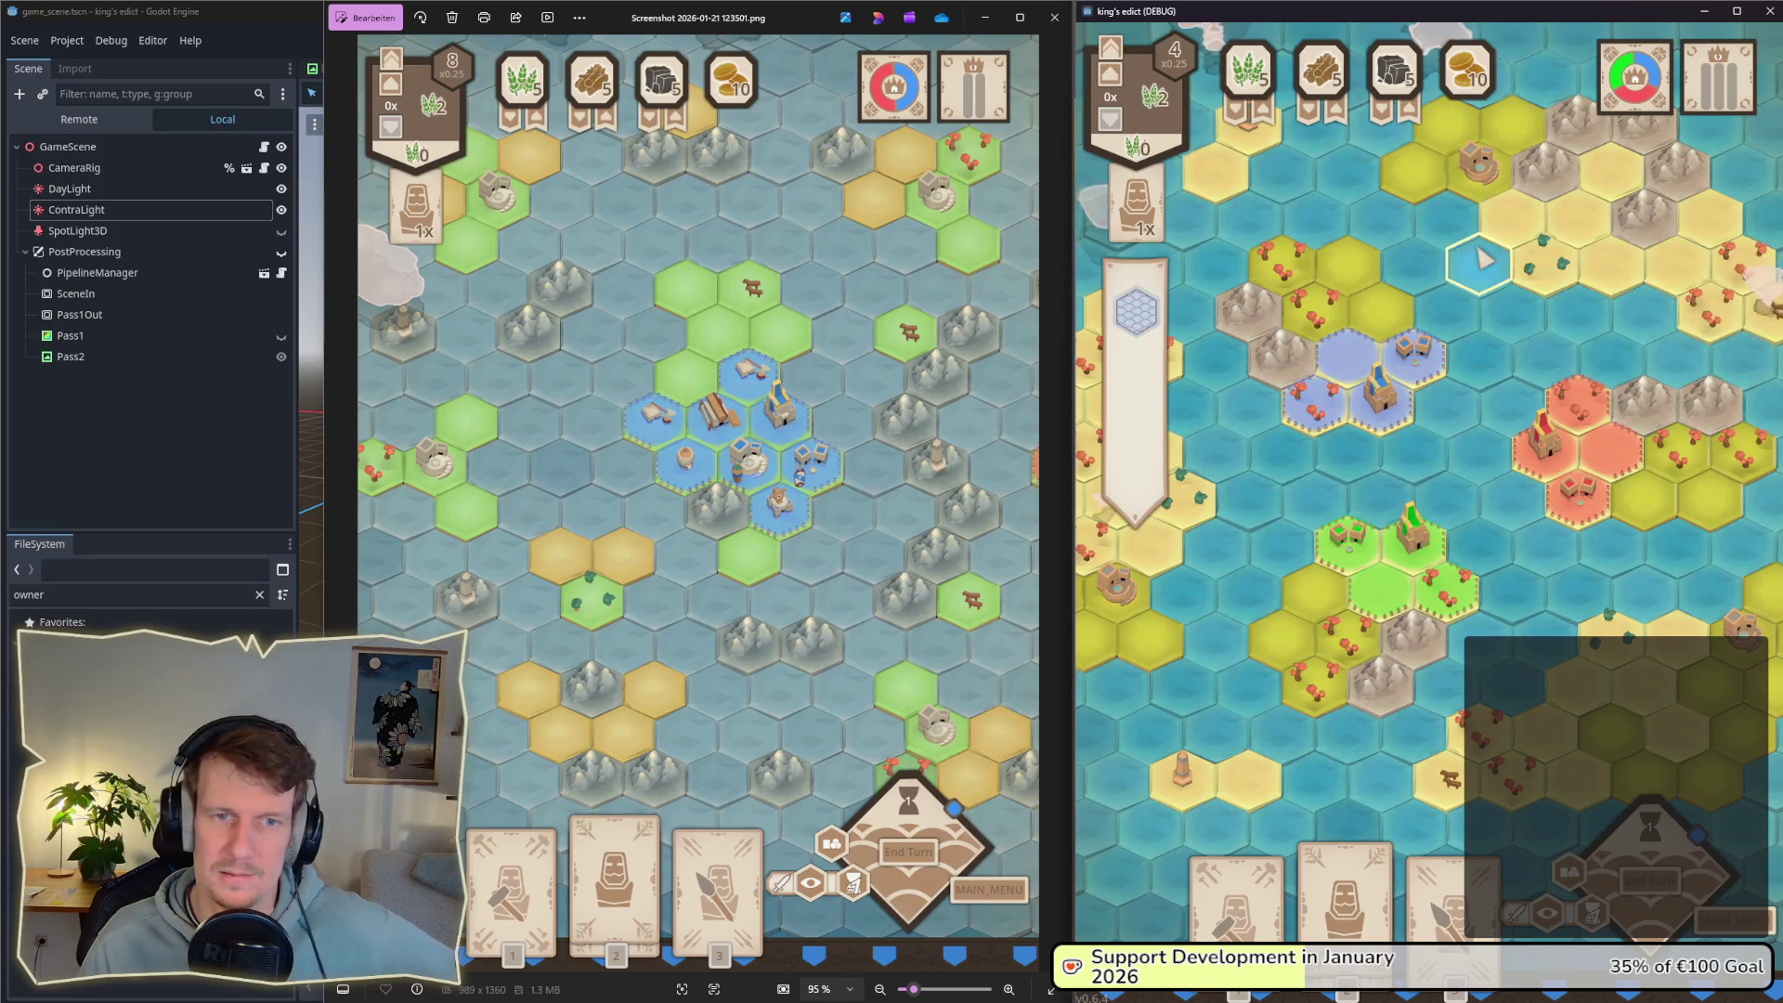
{"action": "key", "text": "w"}
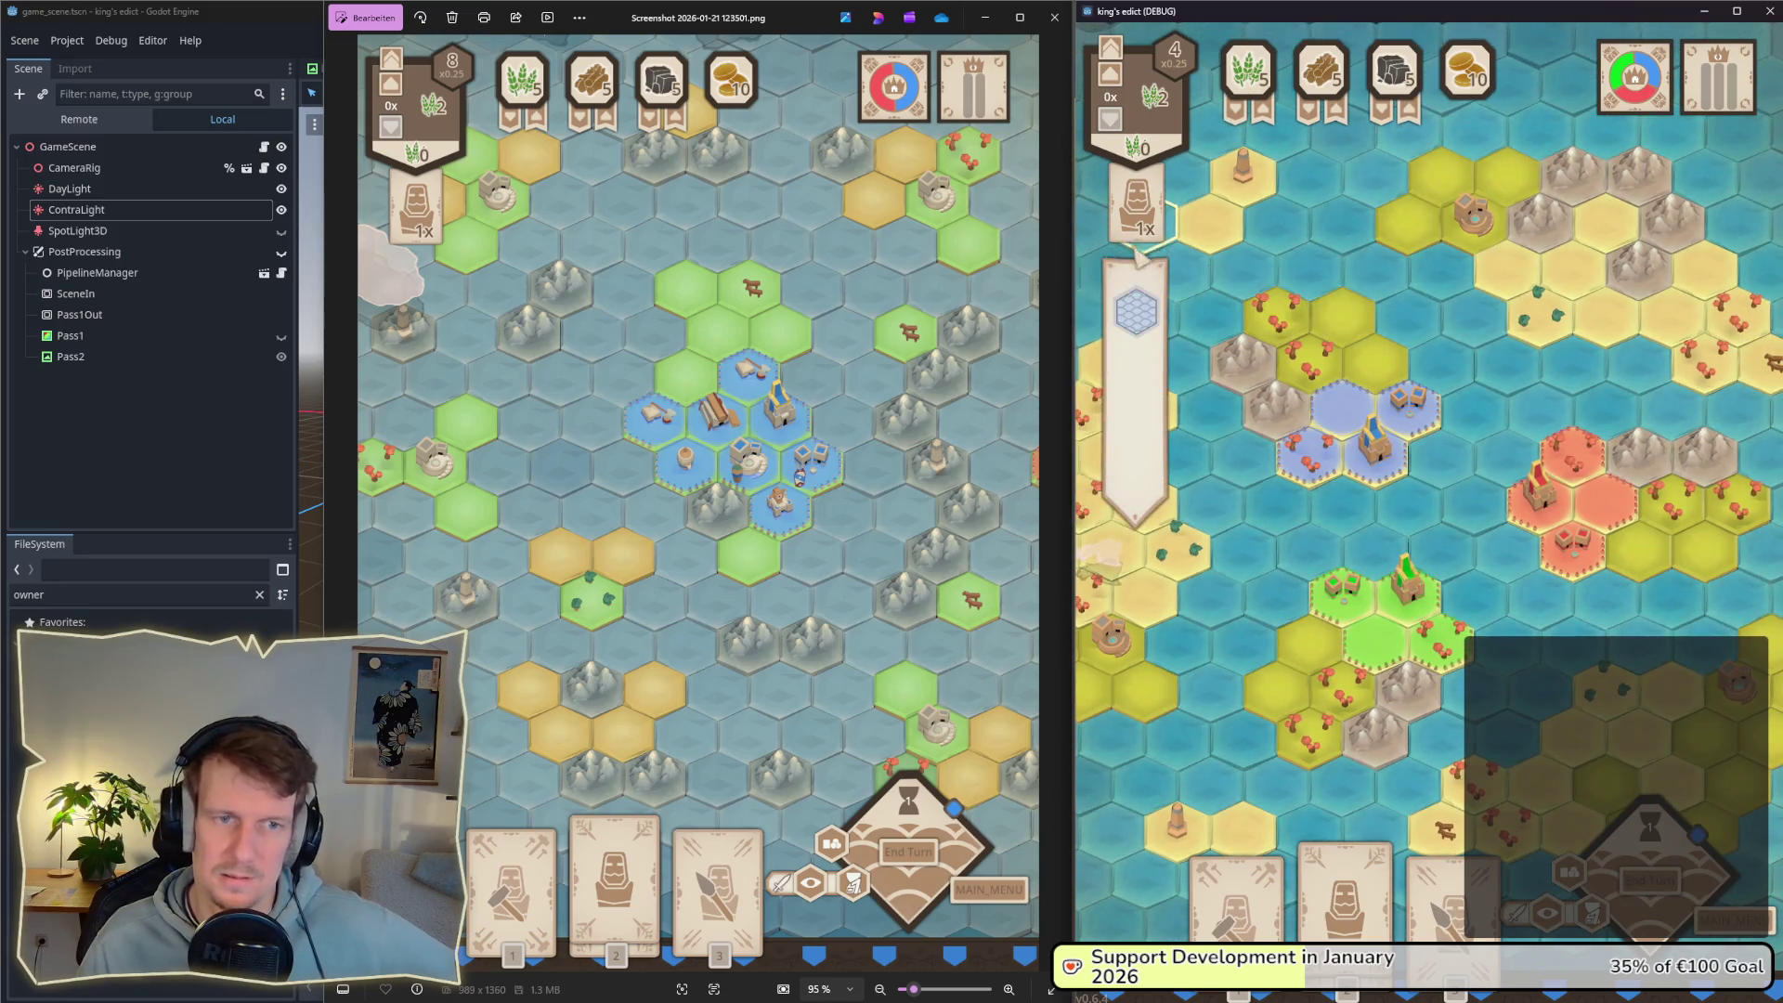
{"action": "key", "text": "s"}
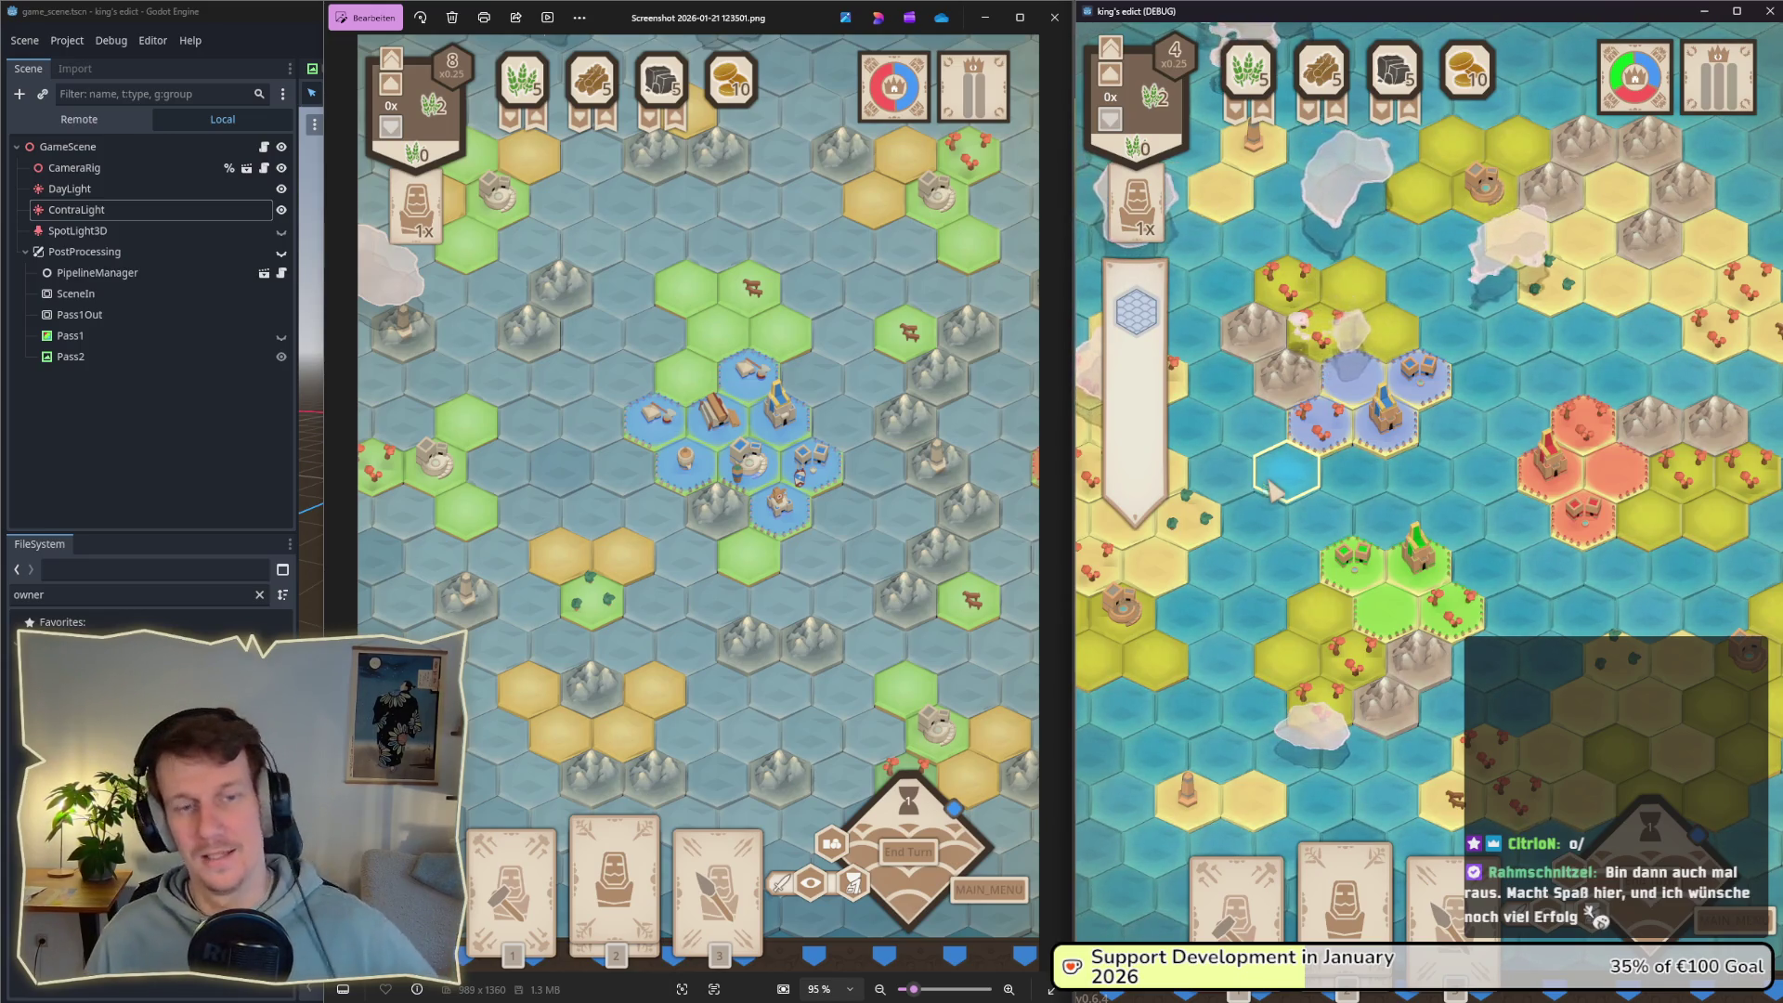
{"action": "left_click", "coordinate": [1249, 104]}
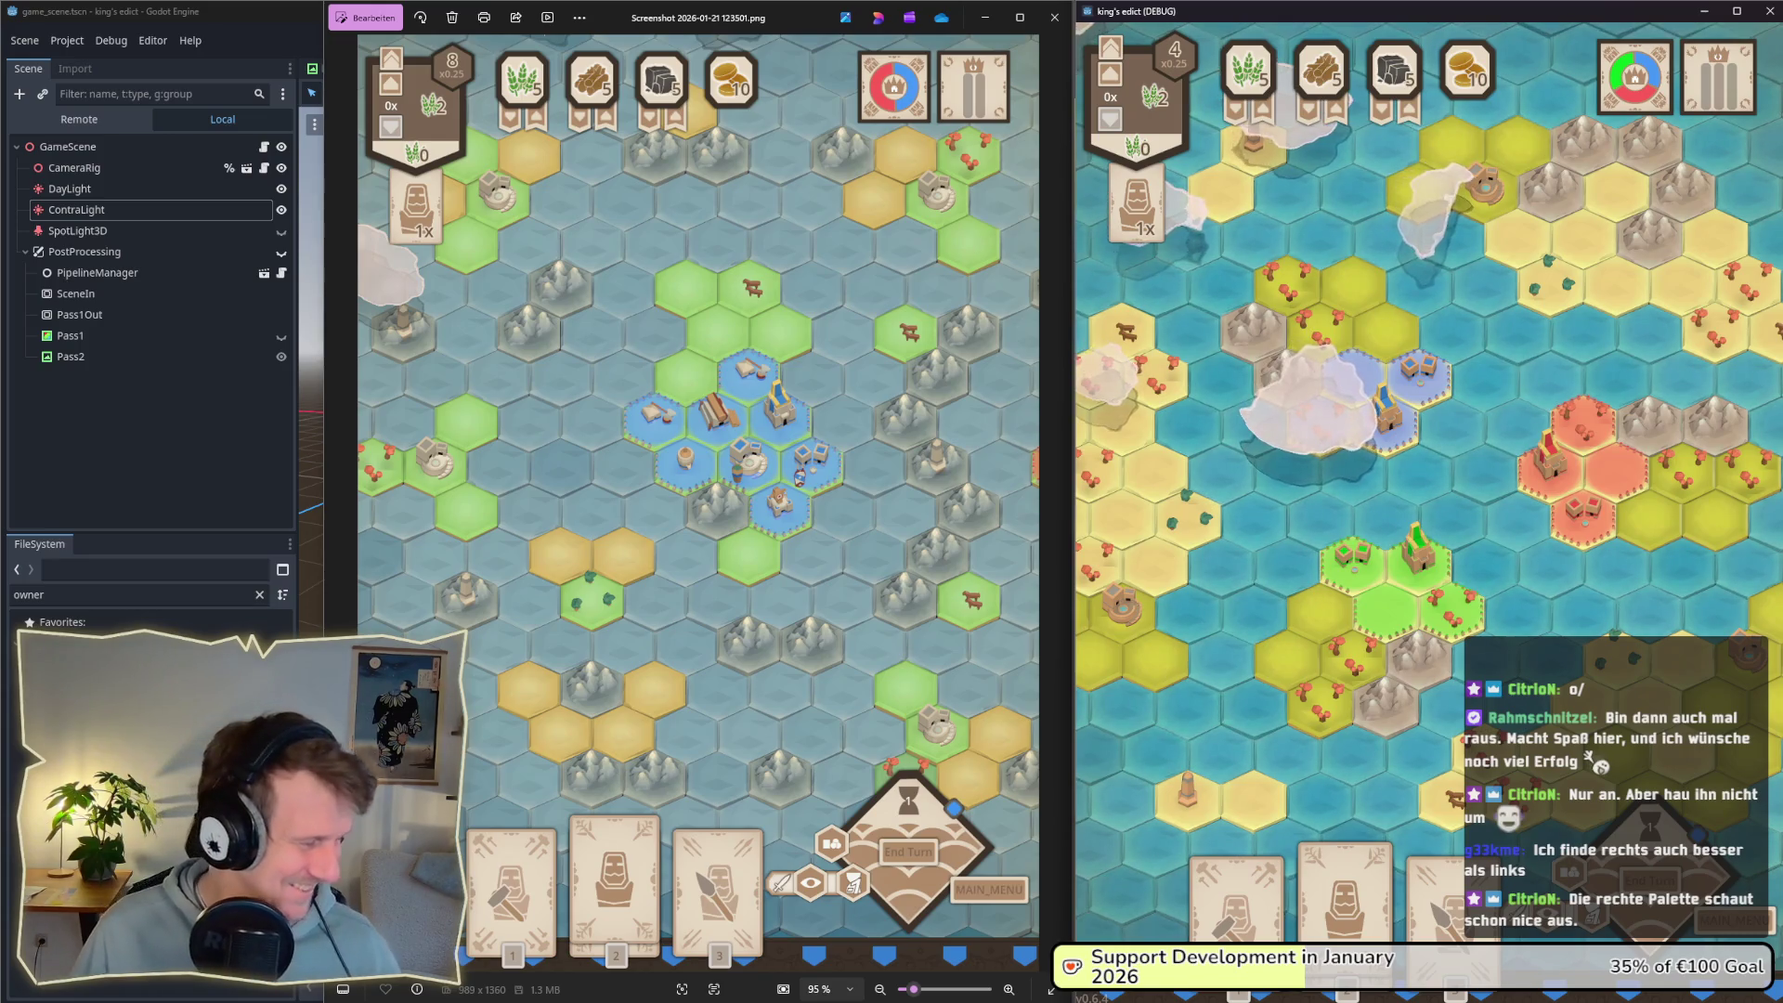
{"action": "key", "text": "alt+Tab"}
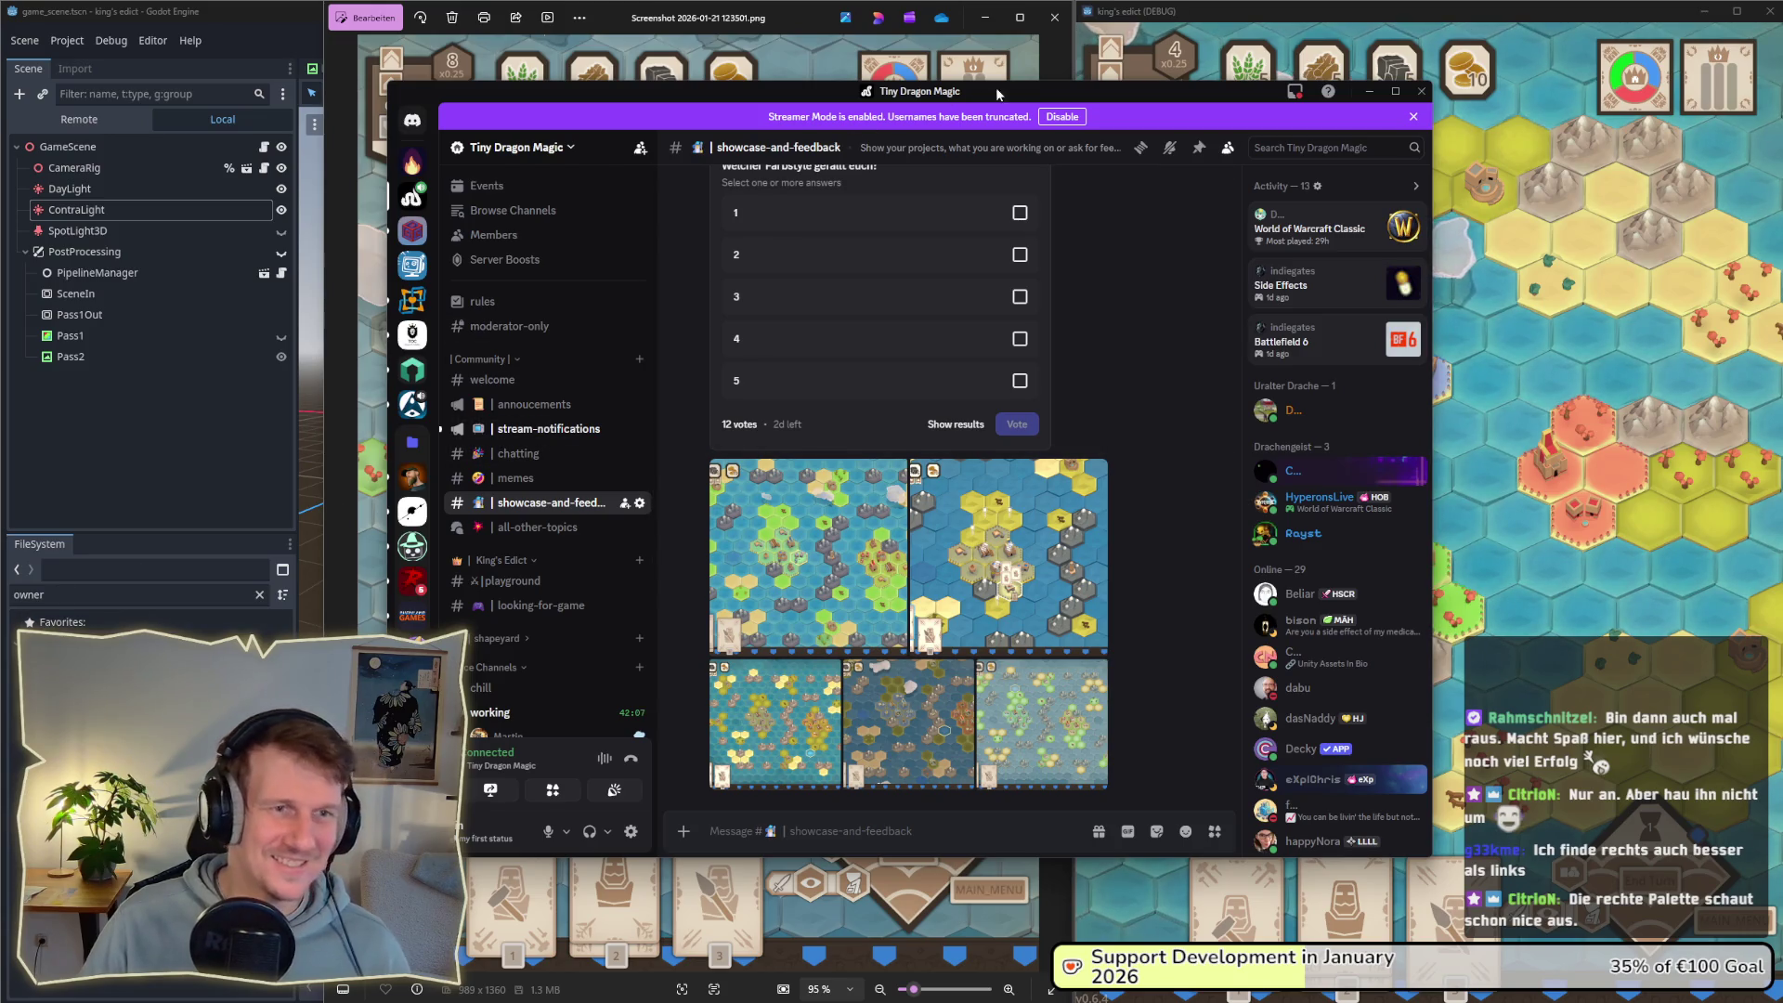
Step: Snap Discord off-screen so the Photos screenshot and running game show again
{"action": "key", "text": "super+shift+Left"}
{"action": "key", "text": "alt+Tab"}
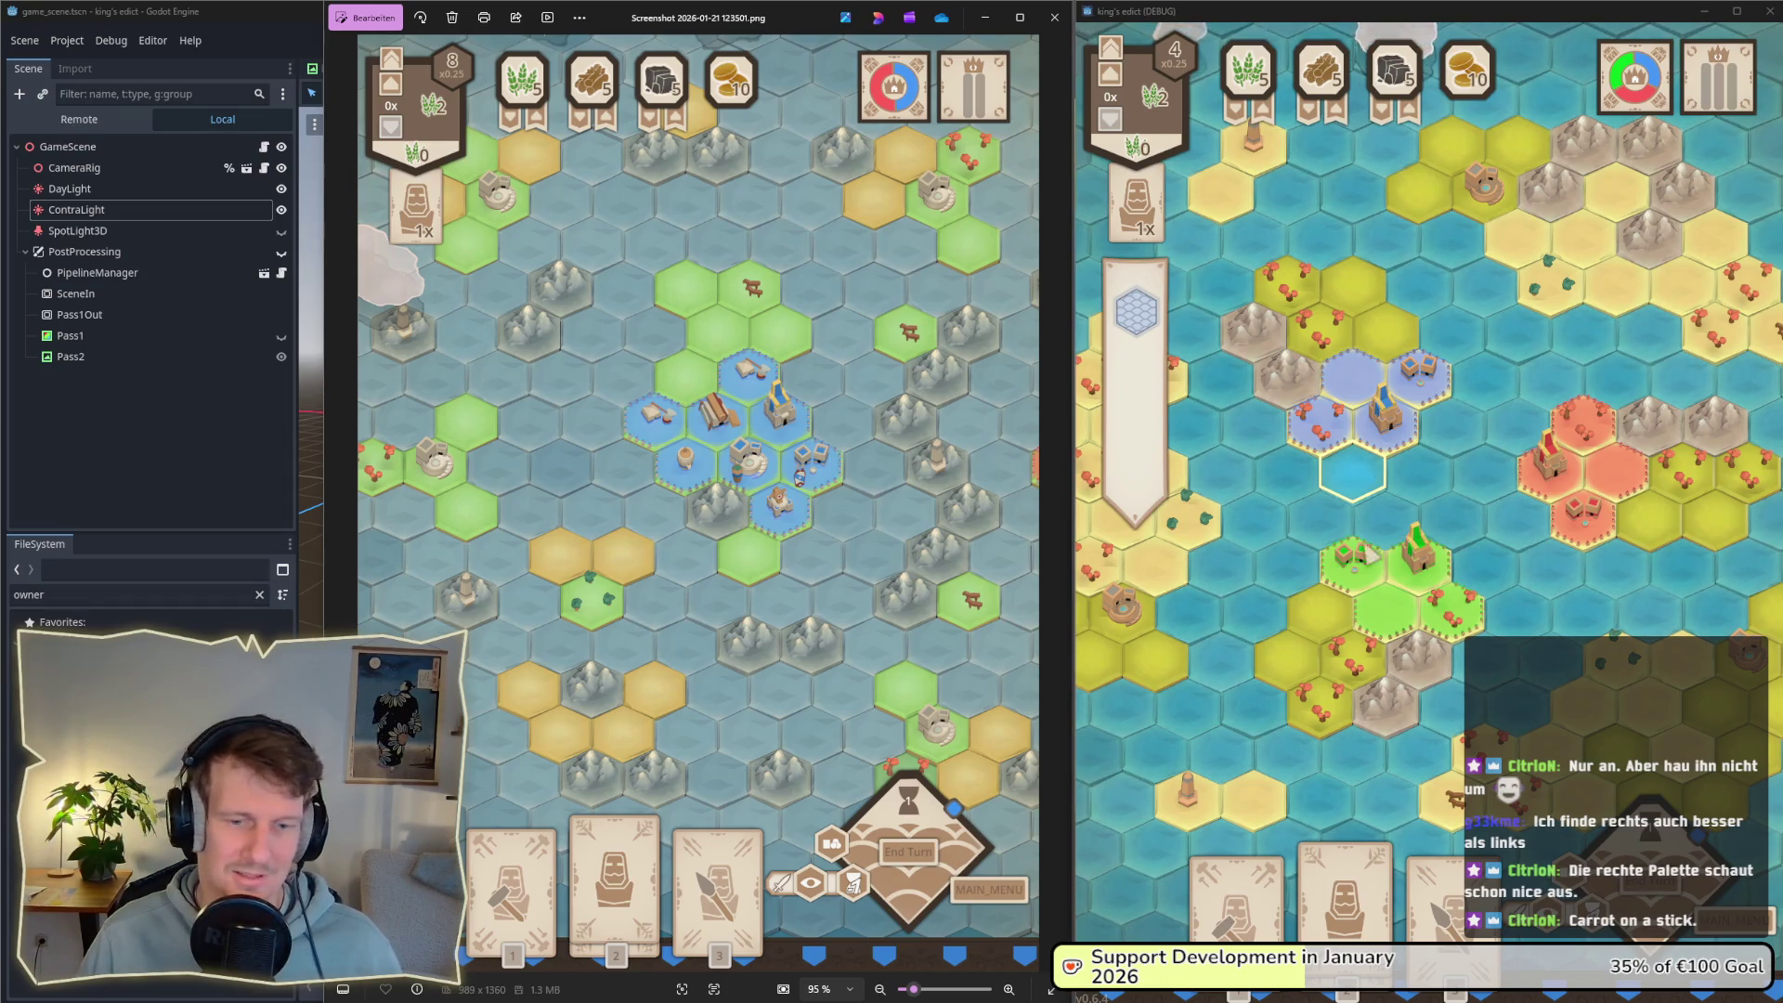
Step: Open Screenshot 2025-11-24 162854.png from the Bildschirmfotos folder
{"action": "left_click", "coordinate": [1020, 954]}
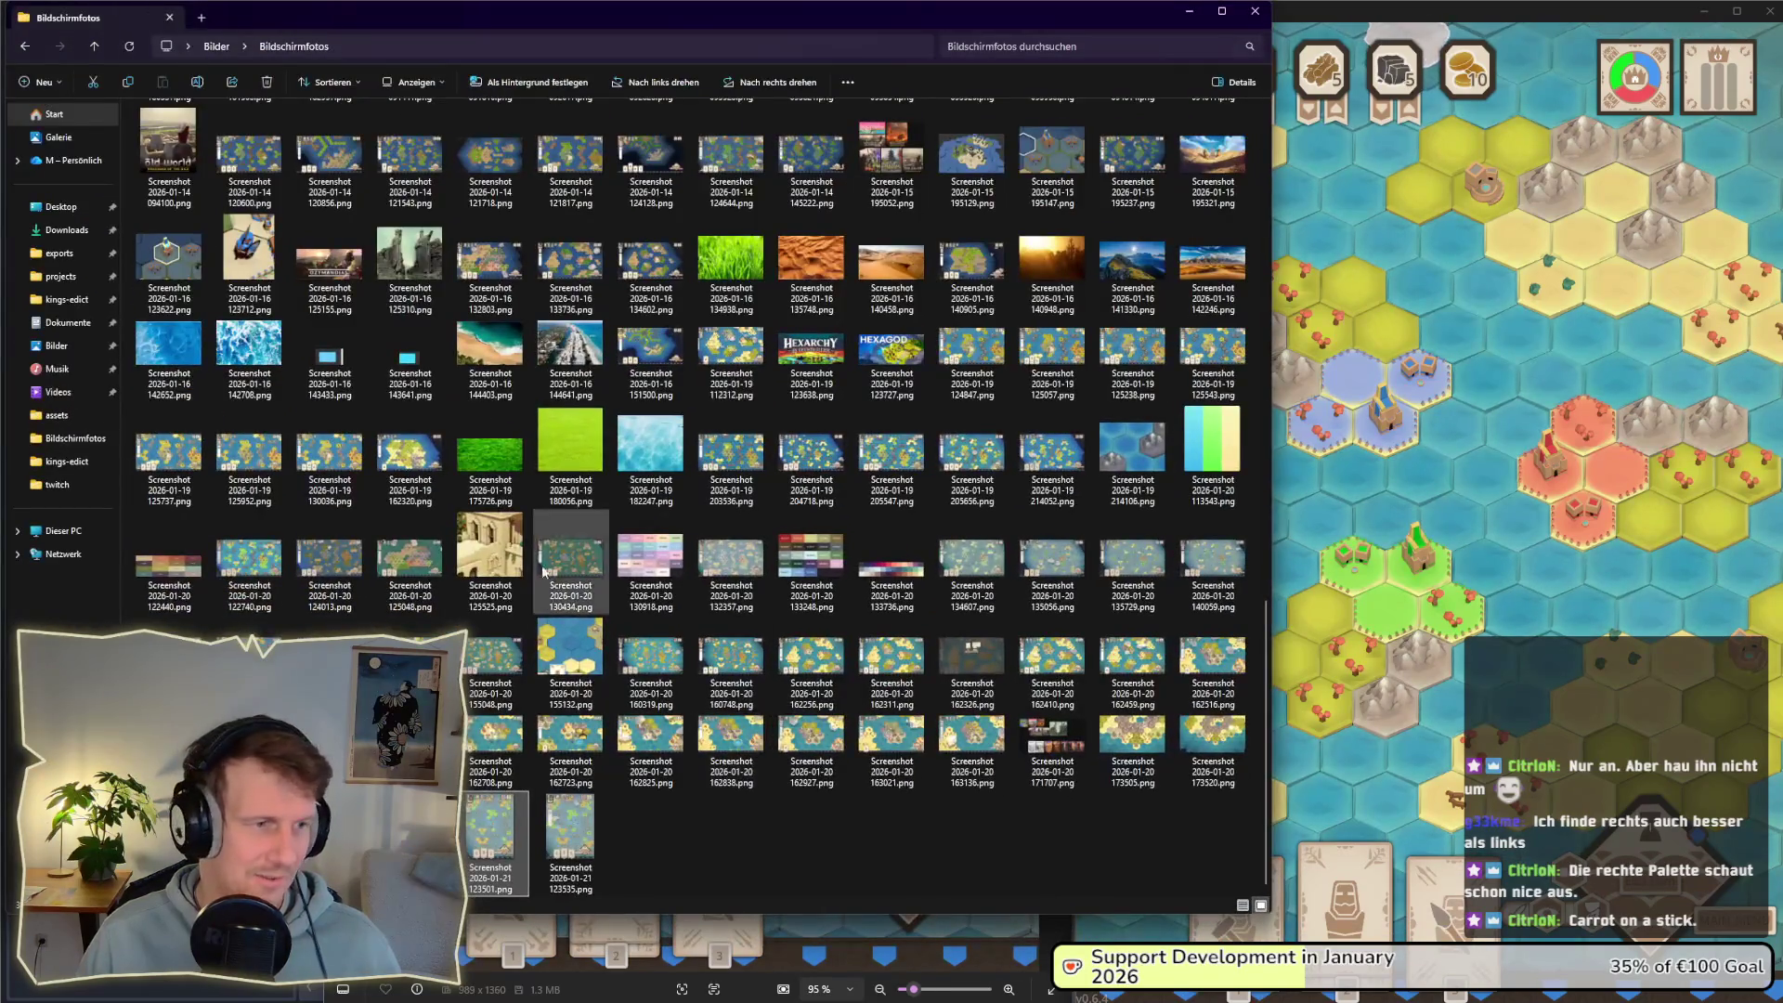
{"action": "scroll", "coordinate": [552, 557], "scroll_direction": "up", "scroll_amount": 10}
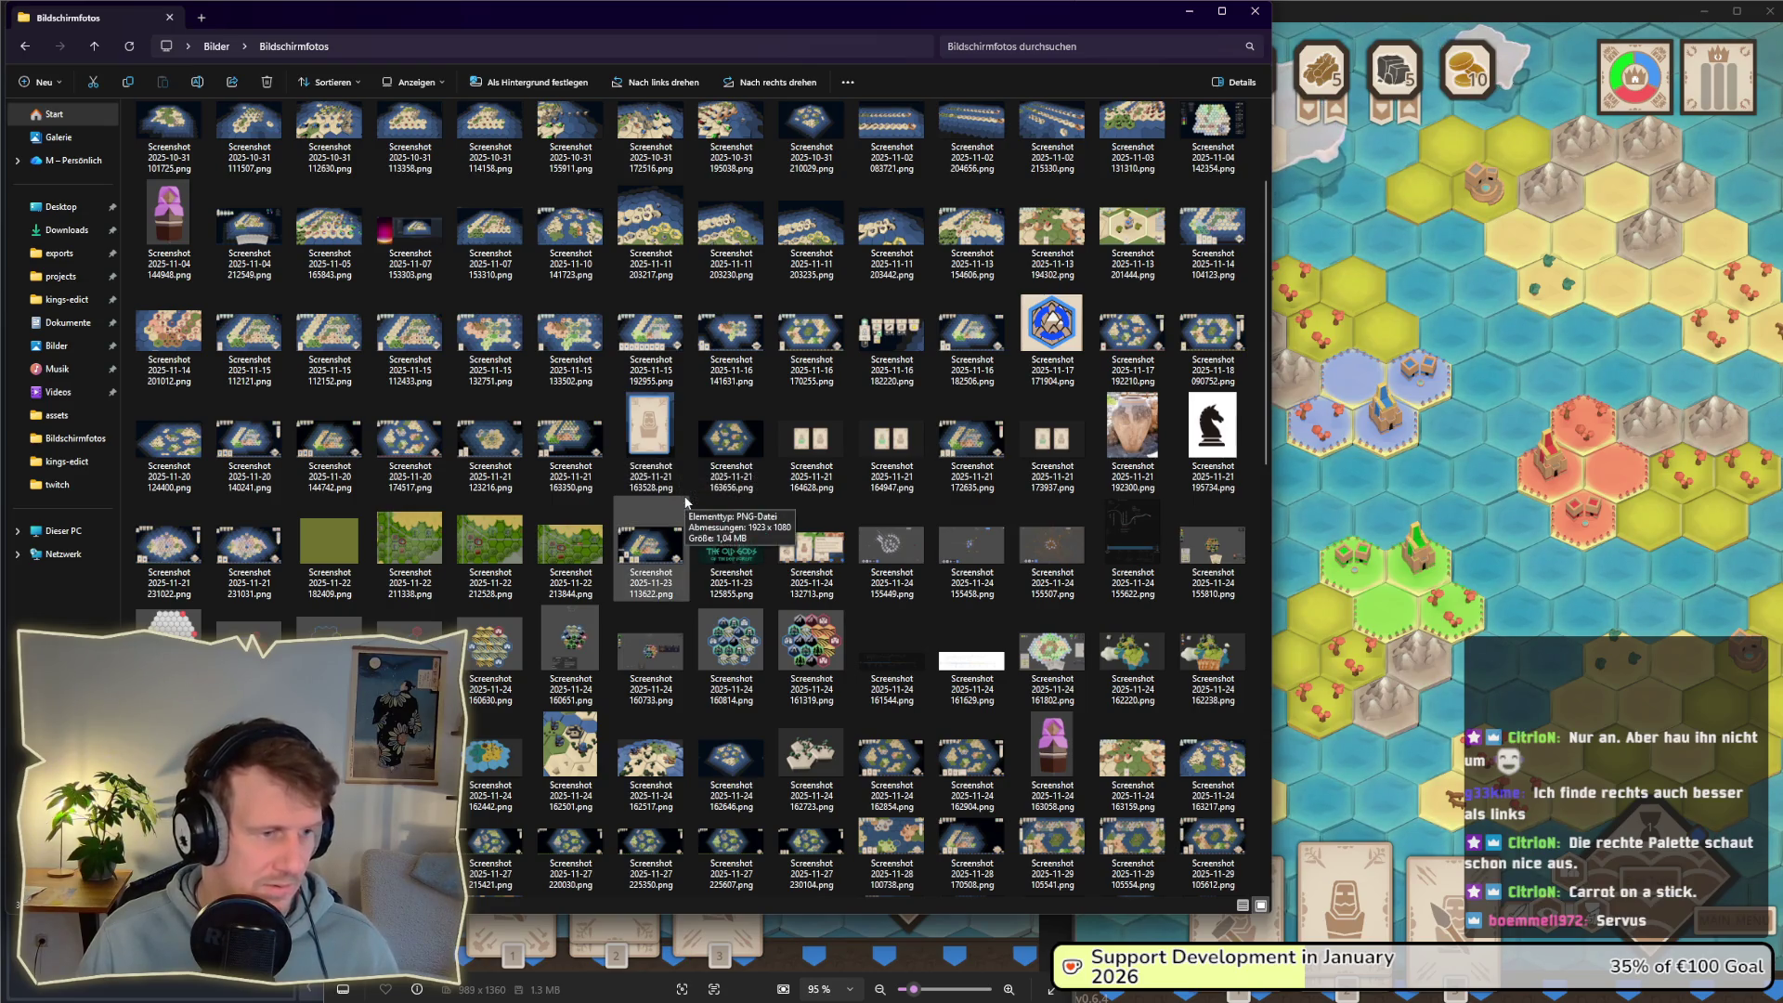
{"action": "scroll", "coordinate": [748, 510], "scroll_direction": "down", "scroll_amount": 3}
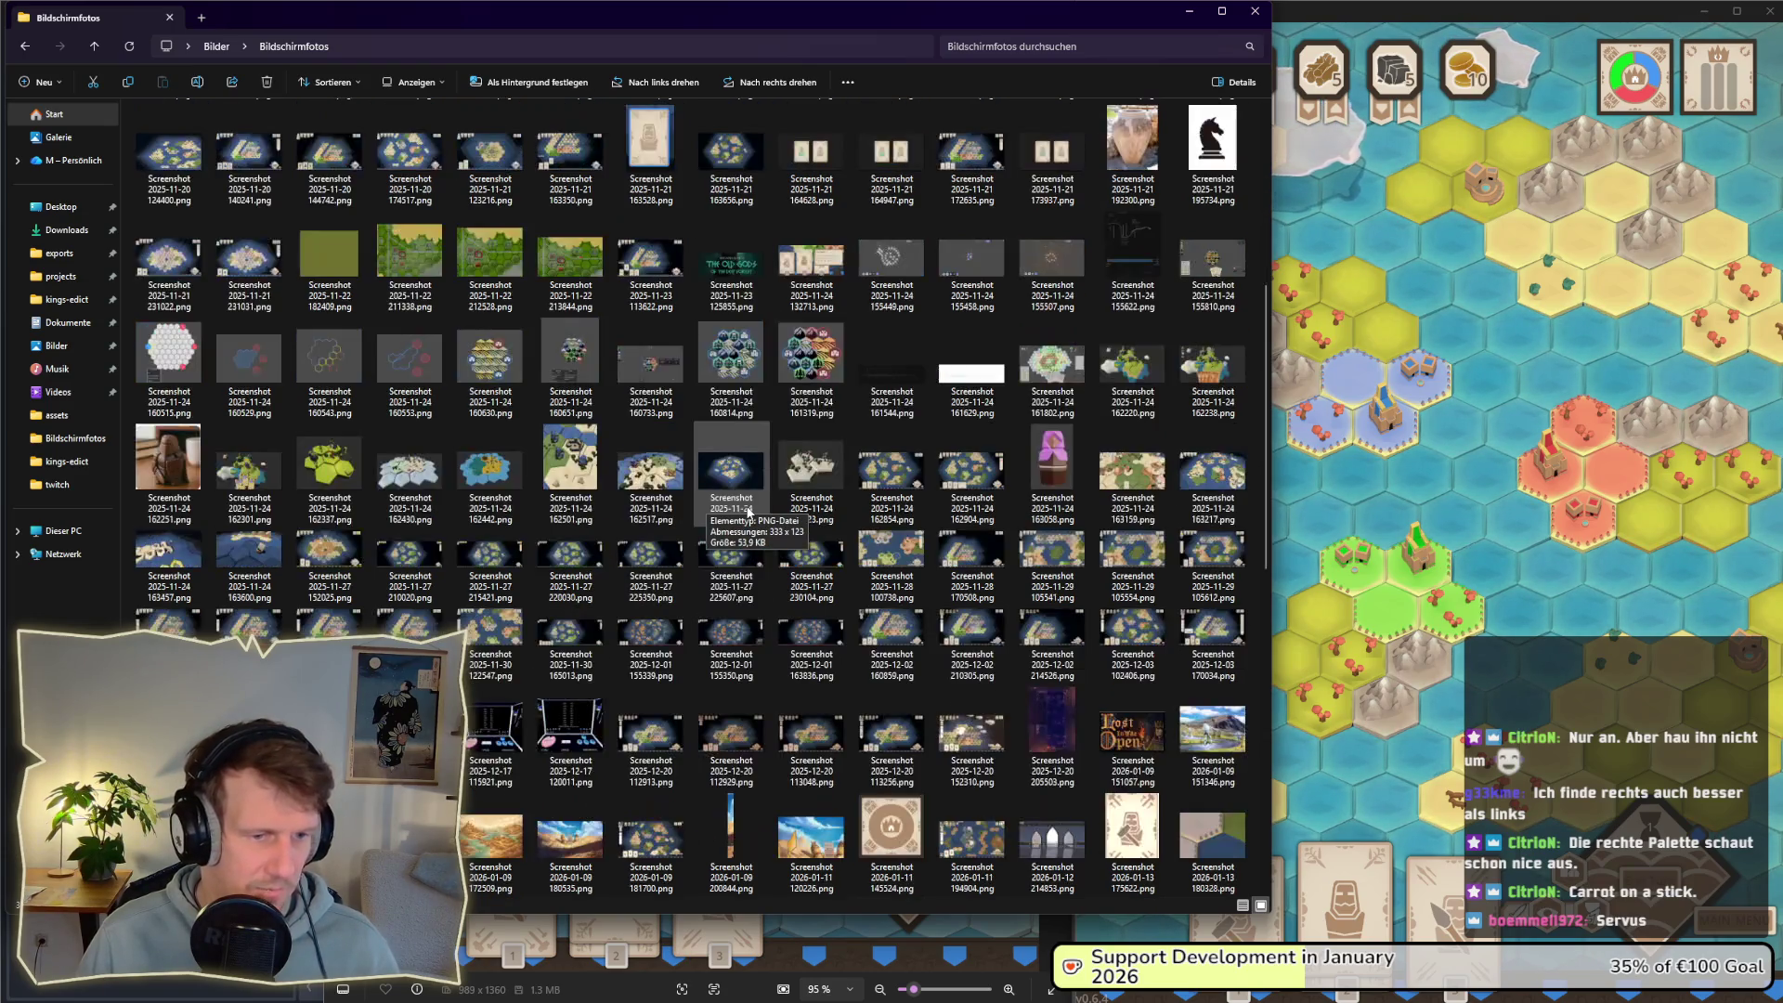
{"action": "double_click", "coordinate": [898, 483]}
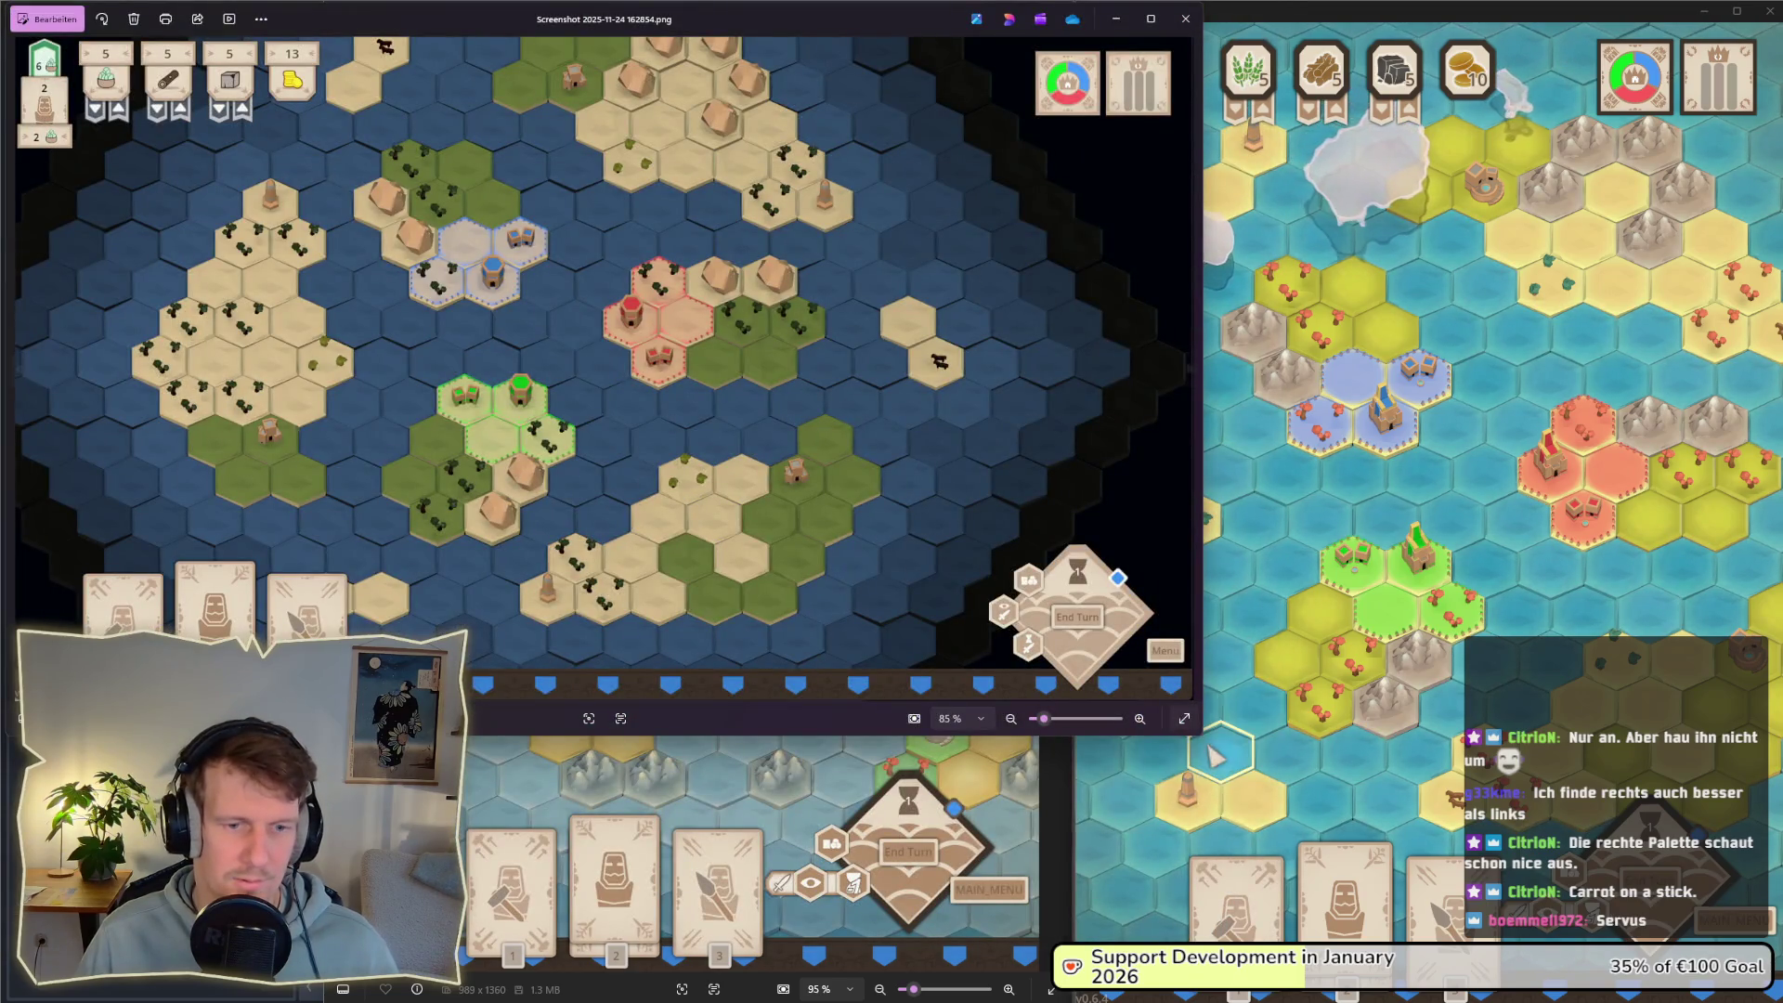
Step: Shrink the 2025-11-24 screenshot window and arrange it with the 2026-01-21 screenshot beside the game
{"action": "mouse_move", "coordinate": [1202, 624]}
{"action": "left_mouse_down"}
{"action": "mouse_move", "coordinate": [472, 615]}
{"action": "mouse_move", "coordinate": [597, 650]}
{"action": "mouse_move", "coordinate": [915, 836]}
{"action": "mouse_move", "coordinate": [826, 686]}
{"action": "mouse_move", "coordinate": [756, 637]}
{"action": "mouse_move", "coordinate": [685, 510]}
{"action": "mouse_move", "coordinate": [729, 597]}
{"action": "left_mouse_up"}
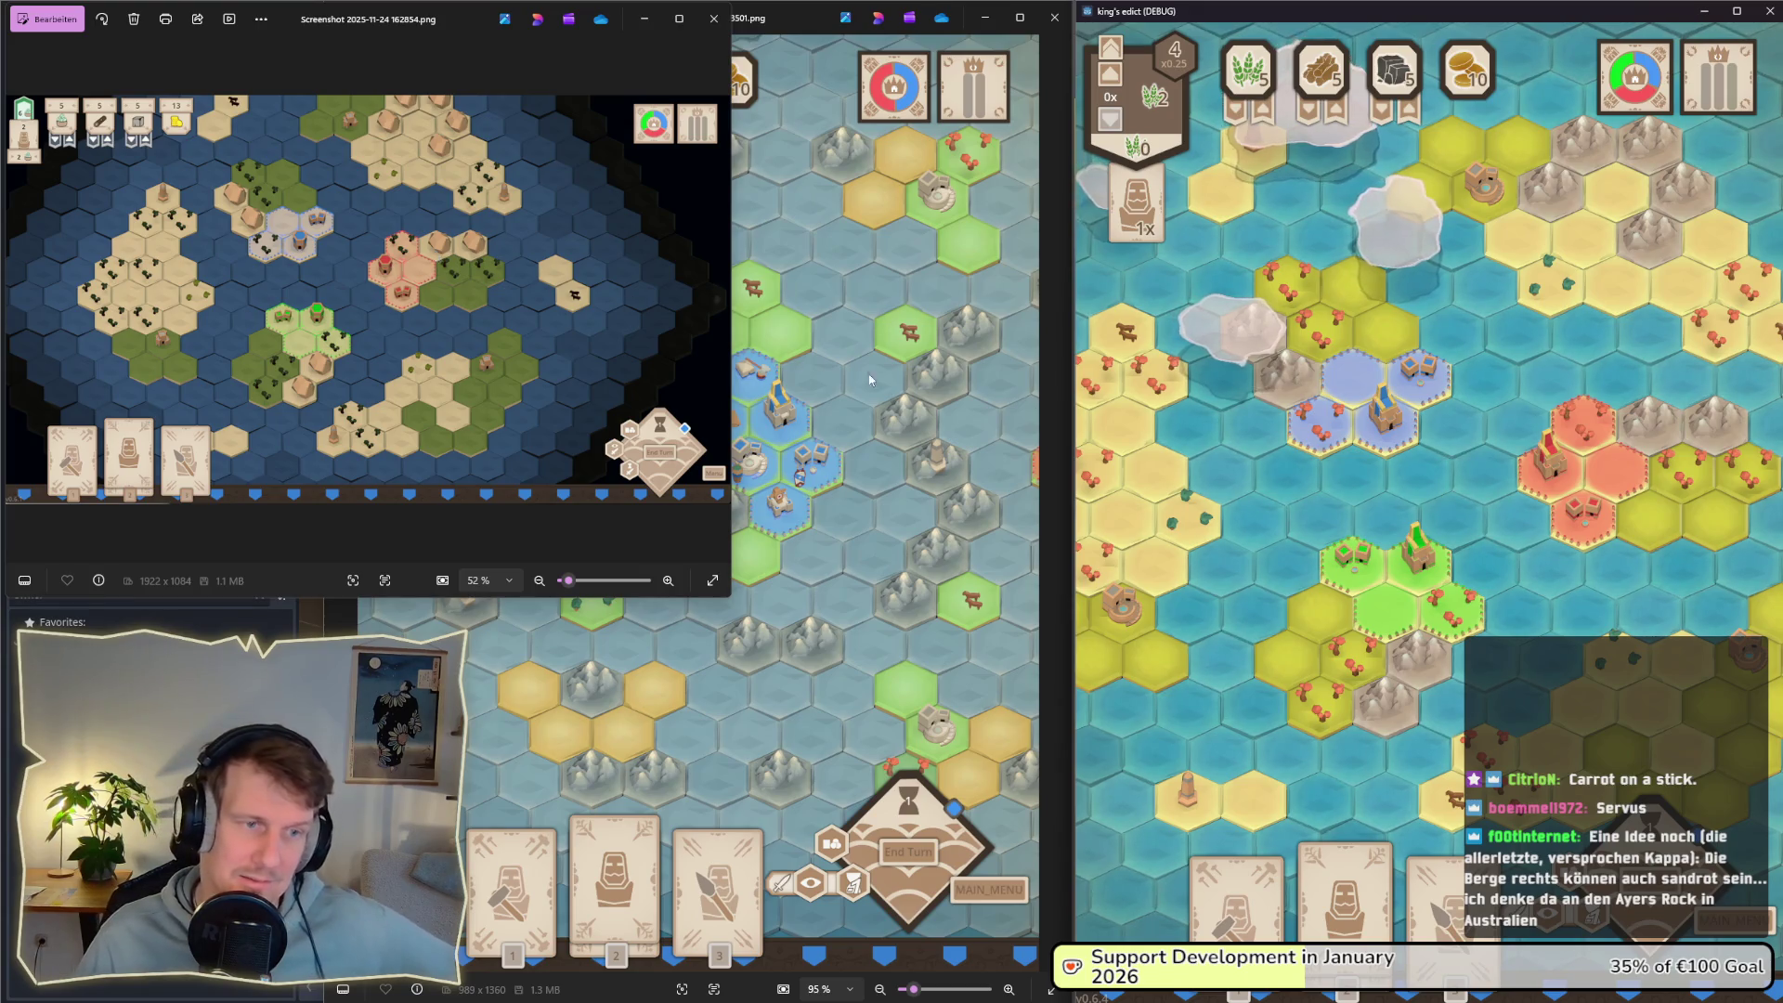
{"action": "key", "text": "alt+Tab"}
{"action": "left_click", "coordinate": [315, 327]}
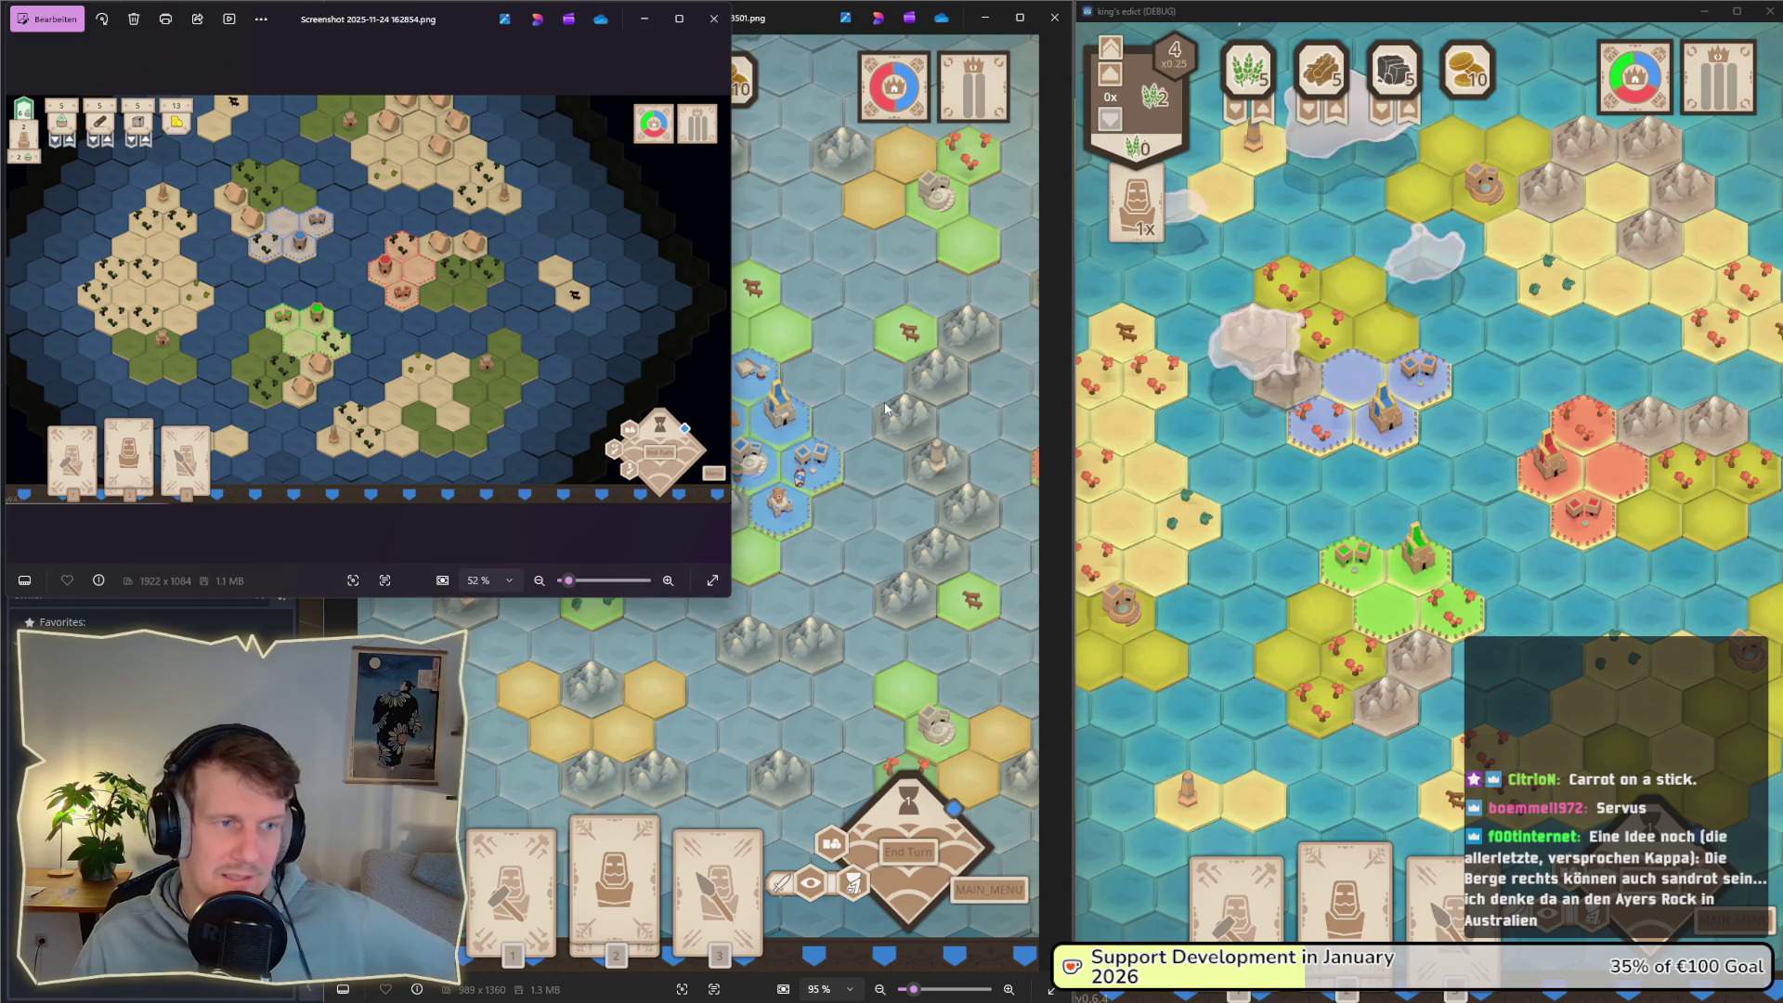
{"action": "left_click", "coordinate": [929, 412]}
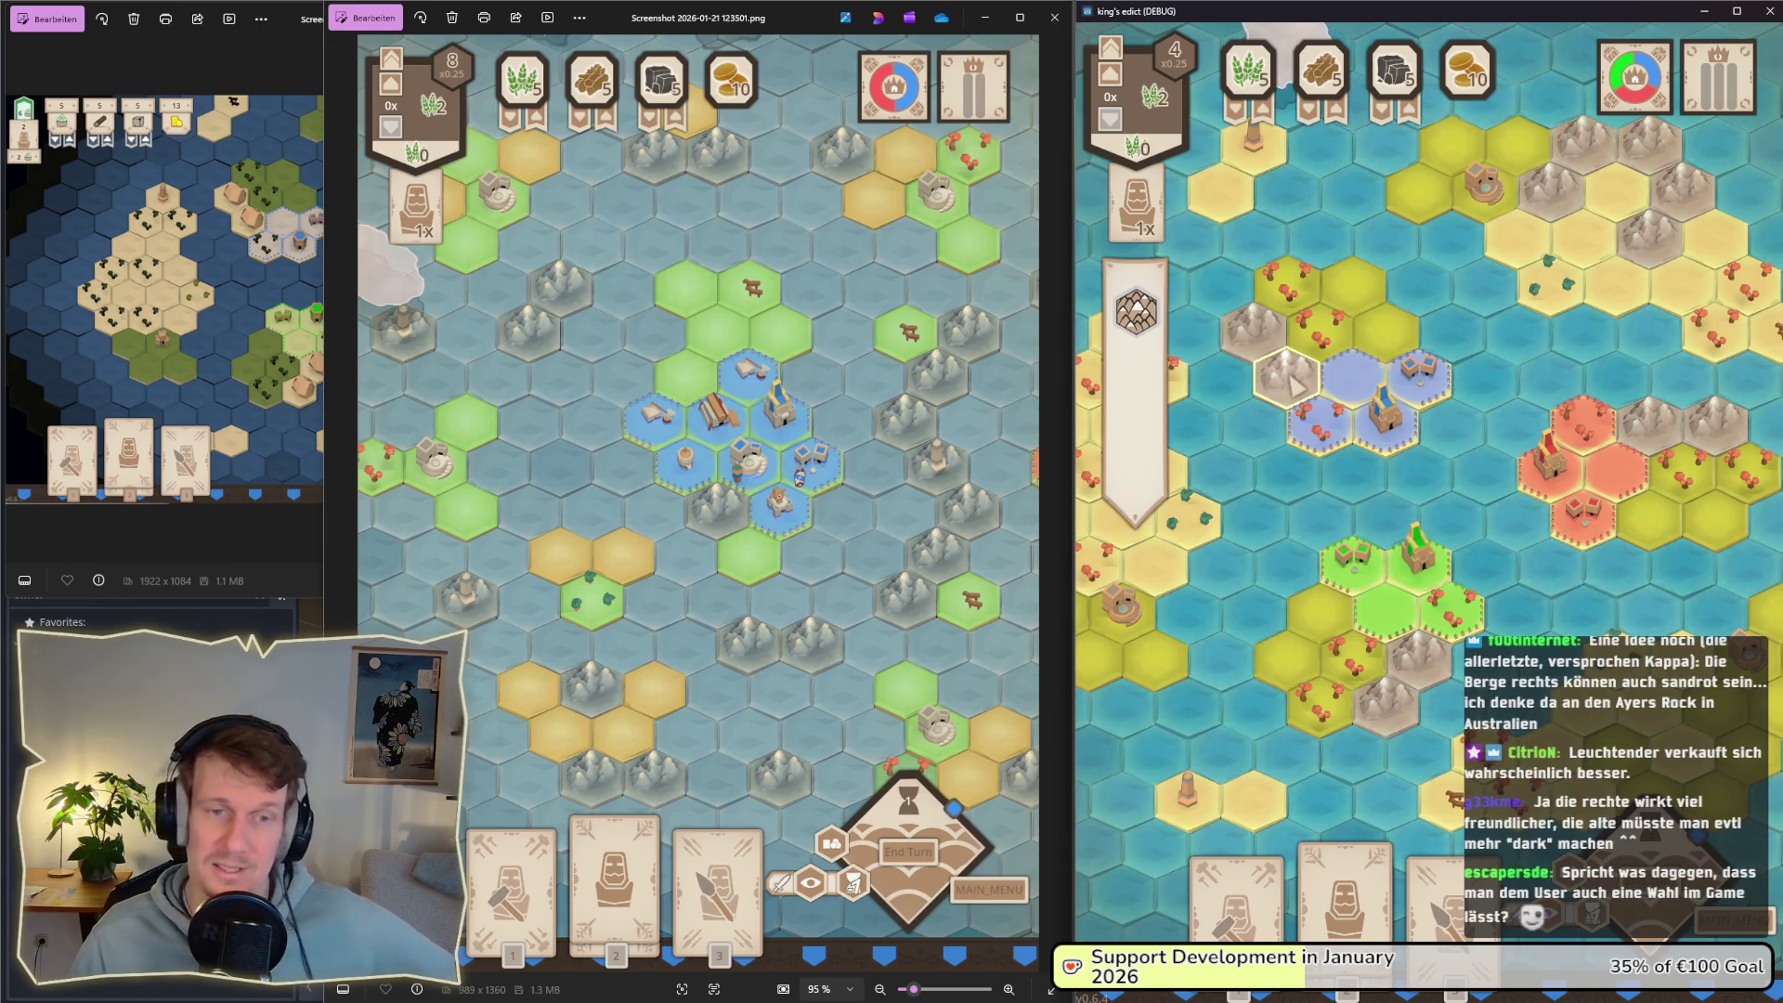
{"action": "key", "text": "s"}
{"action": "key", "text": "d"}
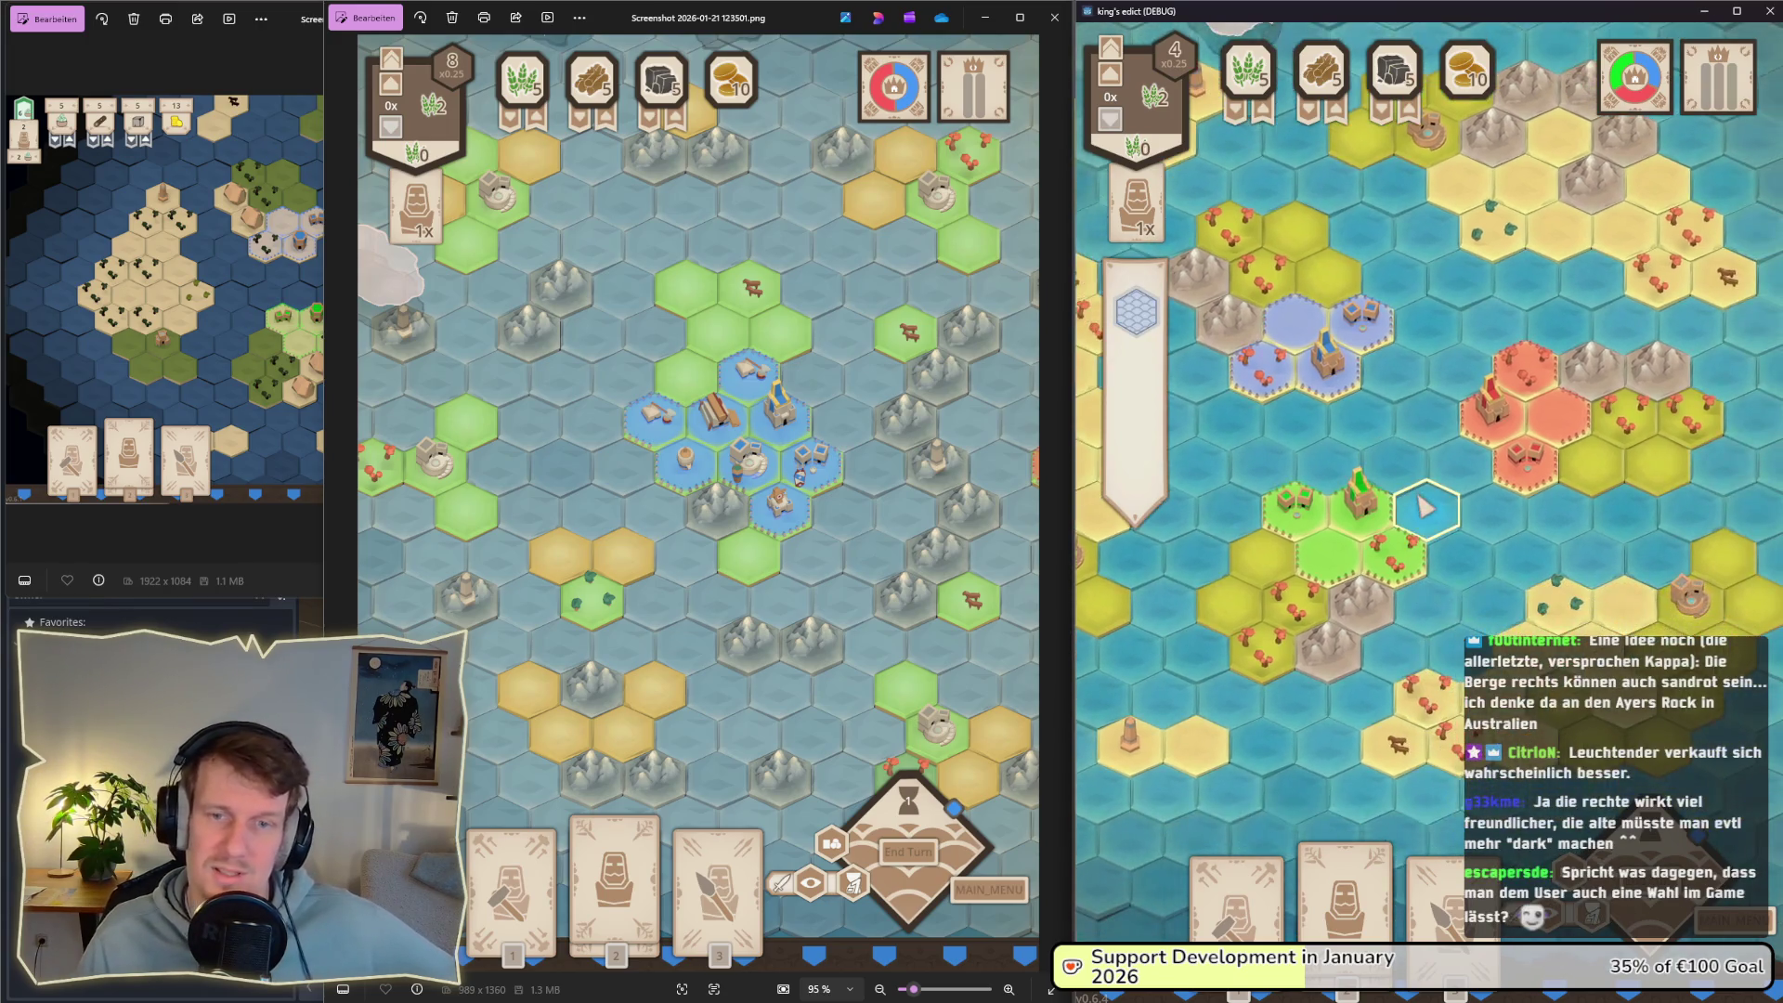
{"action": "key", "text": "a"}
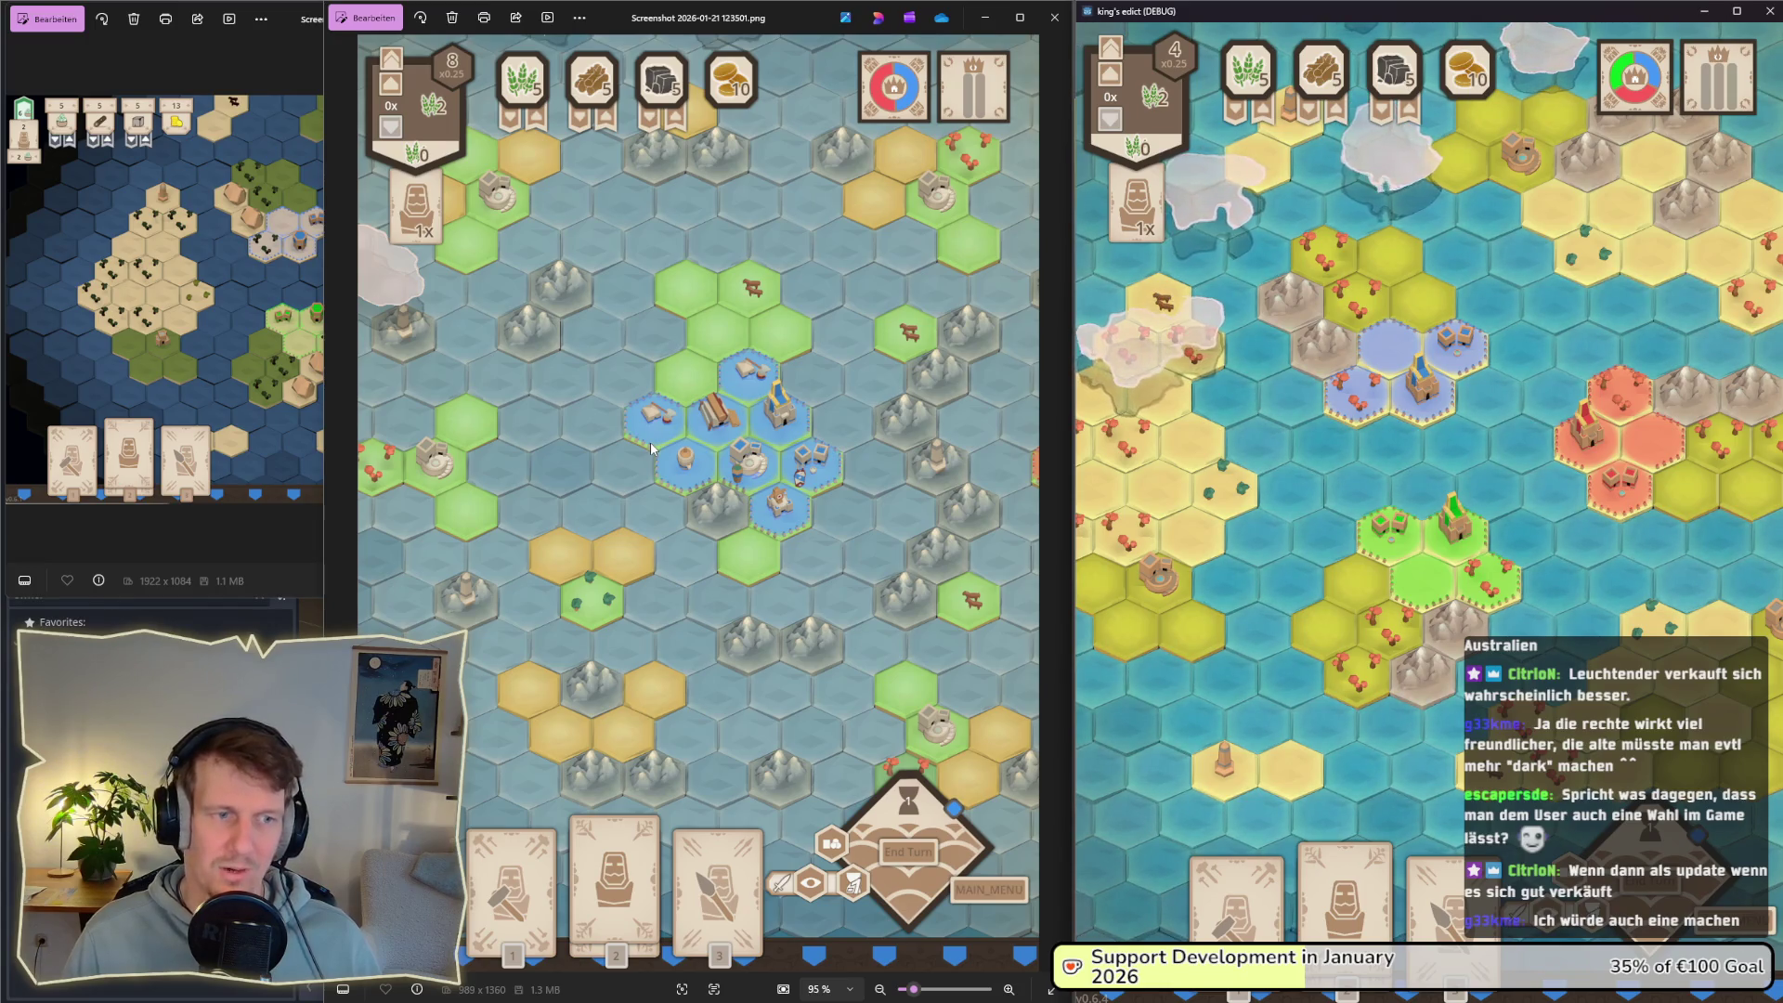
Step: Show a water hex's info banner, pan the map slightly down, and focus the November 2025 screenshot
{"action": "left_click", "coordinate": [1400, 506]}
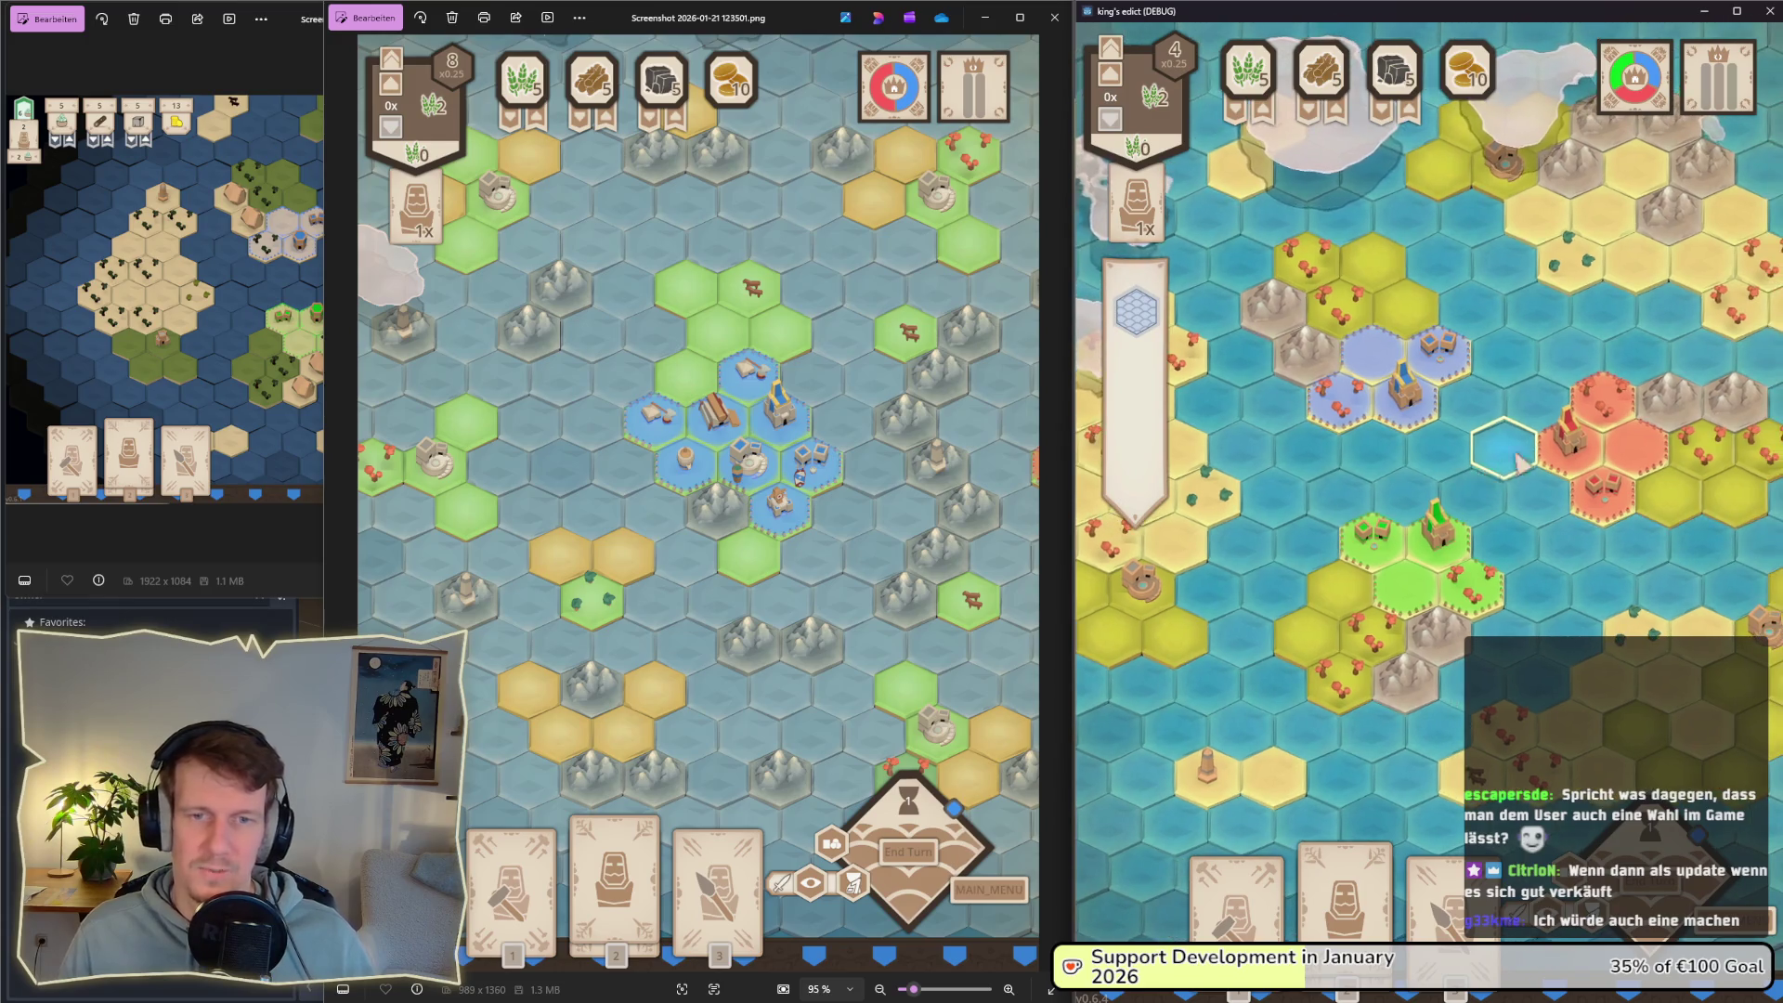
{"action": "left_click_drag", "start_coordinate": [1474, 465], "coordinate": [1465, 495]}
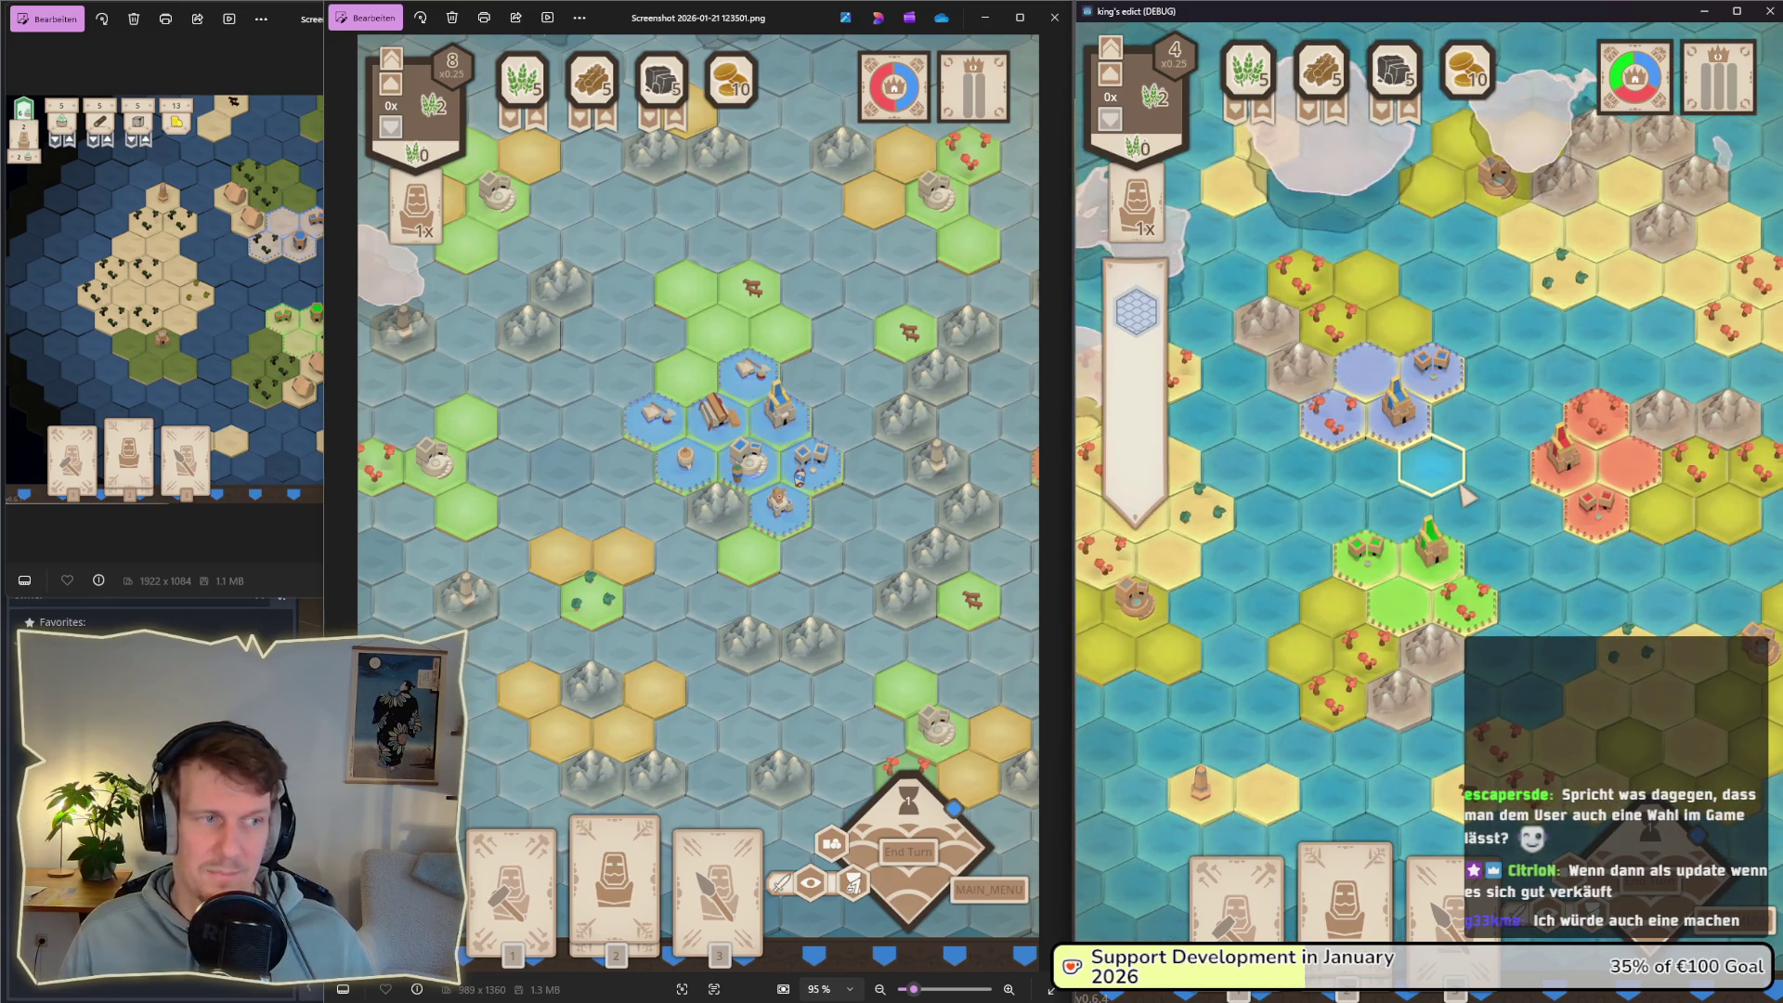
{"action": "left_click", "coordinate": [232, 325]}
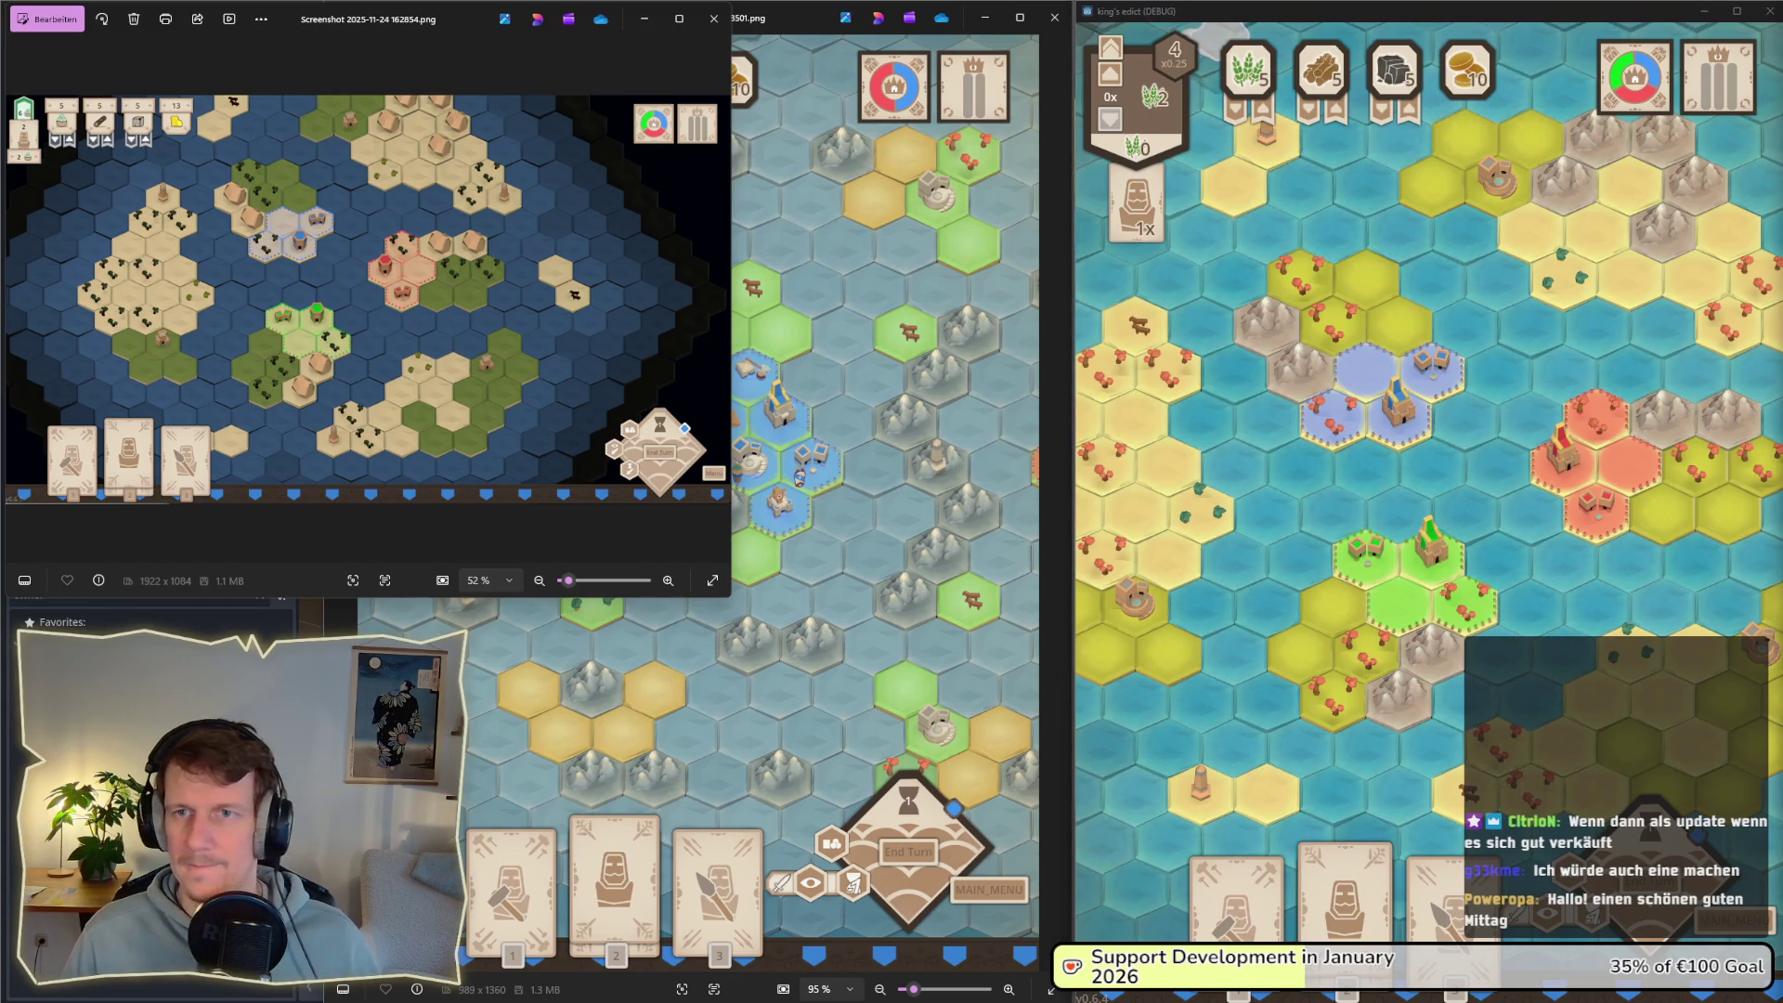
{"action": "mouse_move", "coordinate": [1198, 506]}
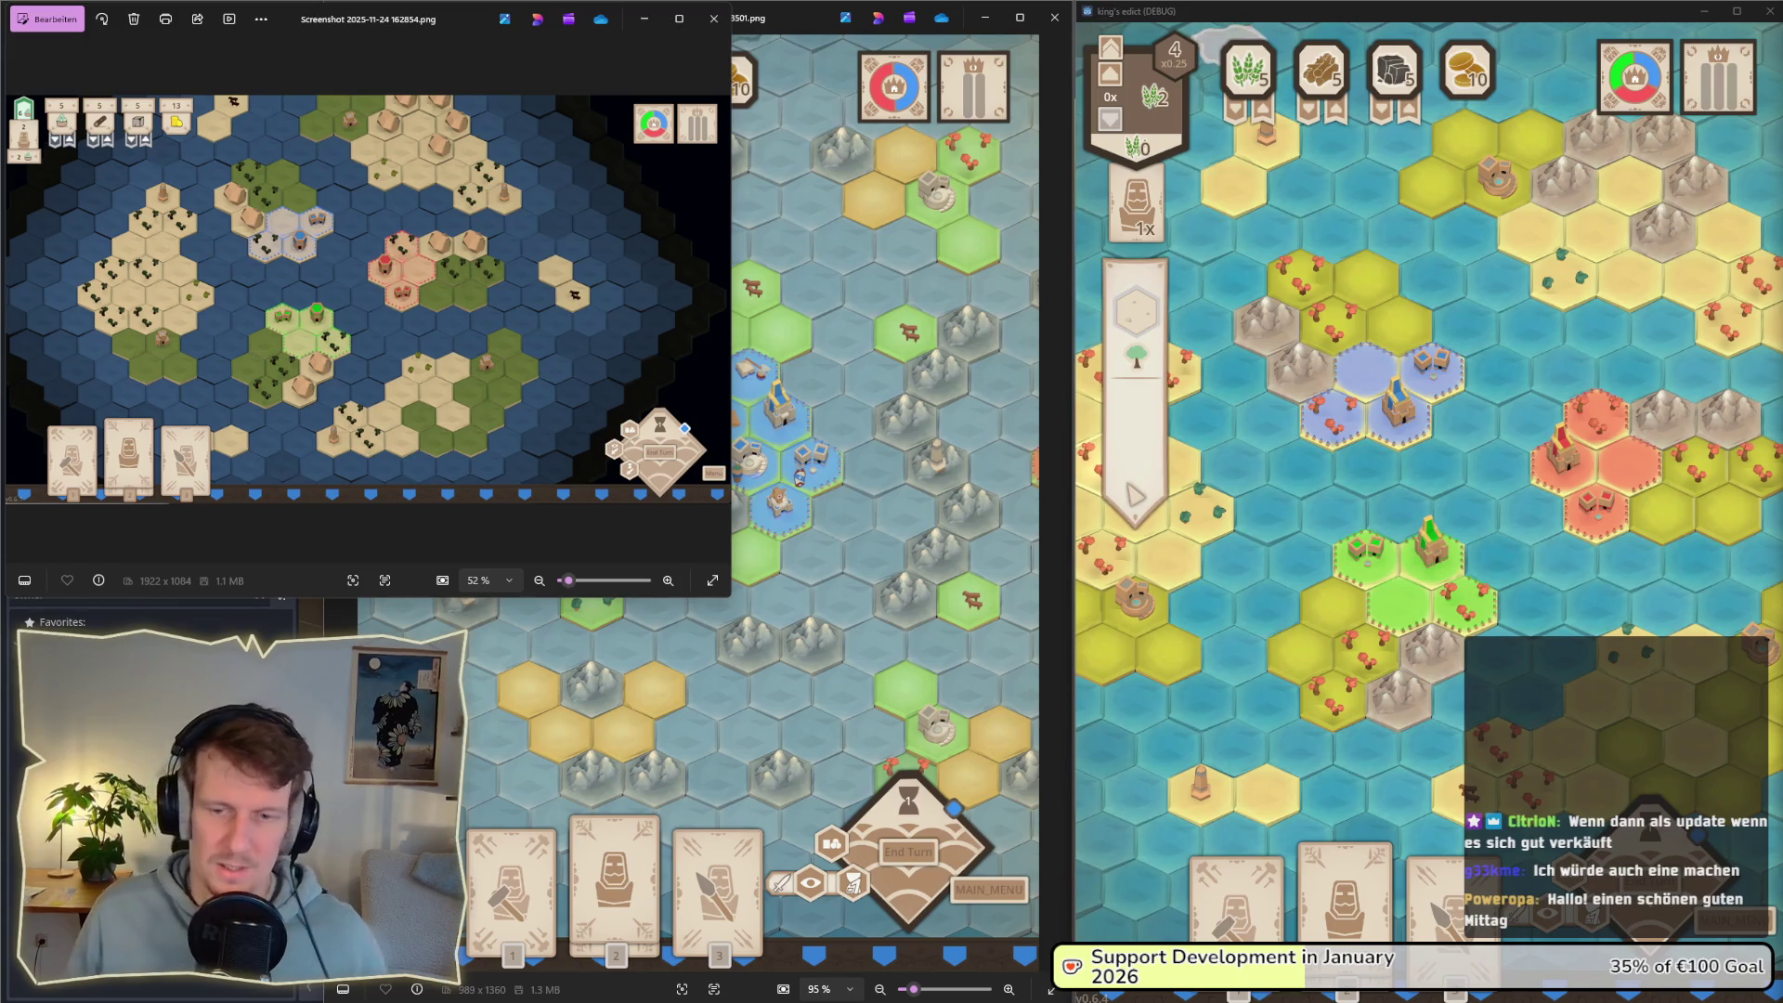
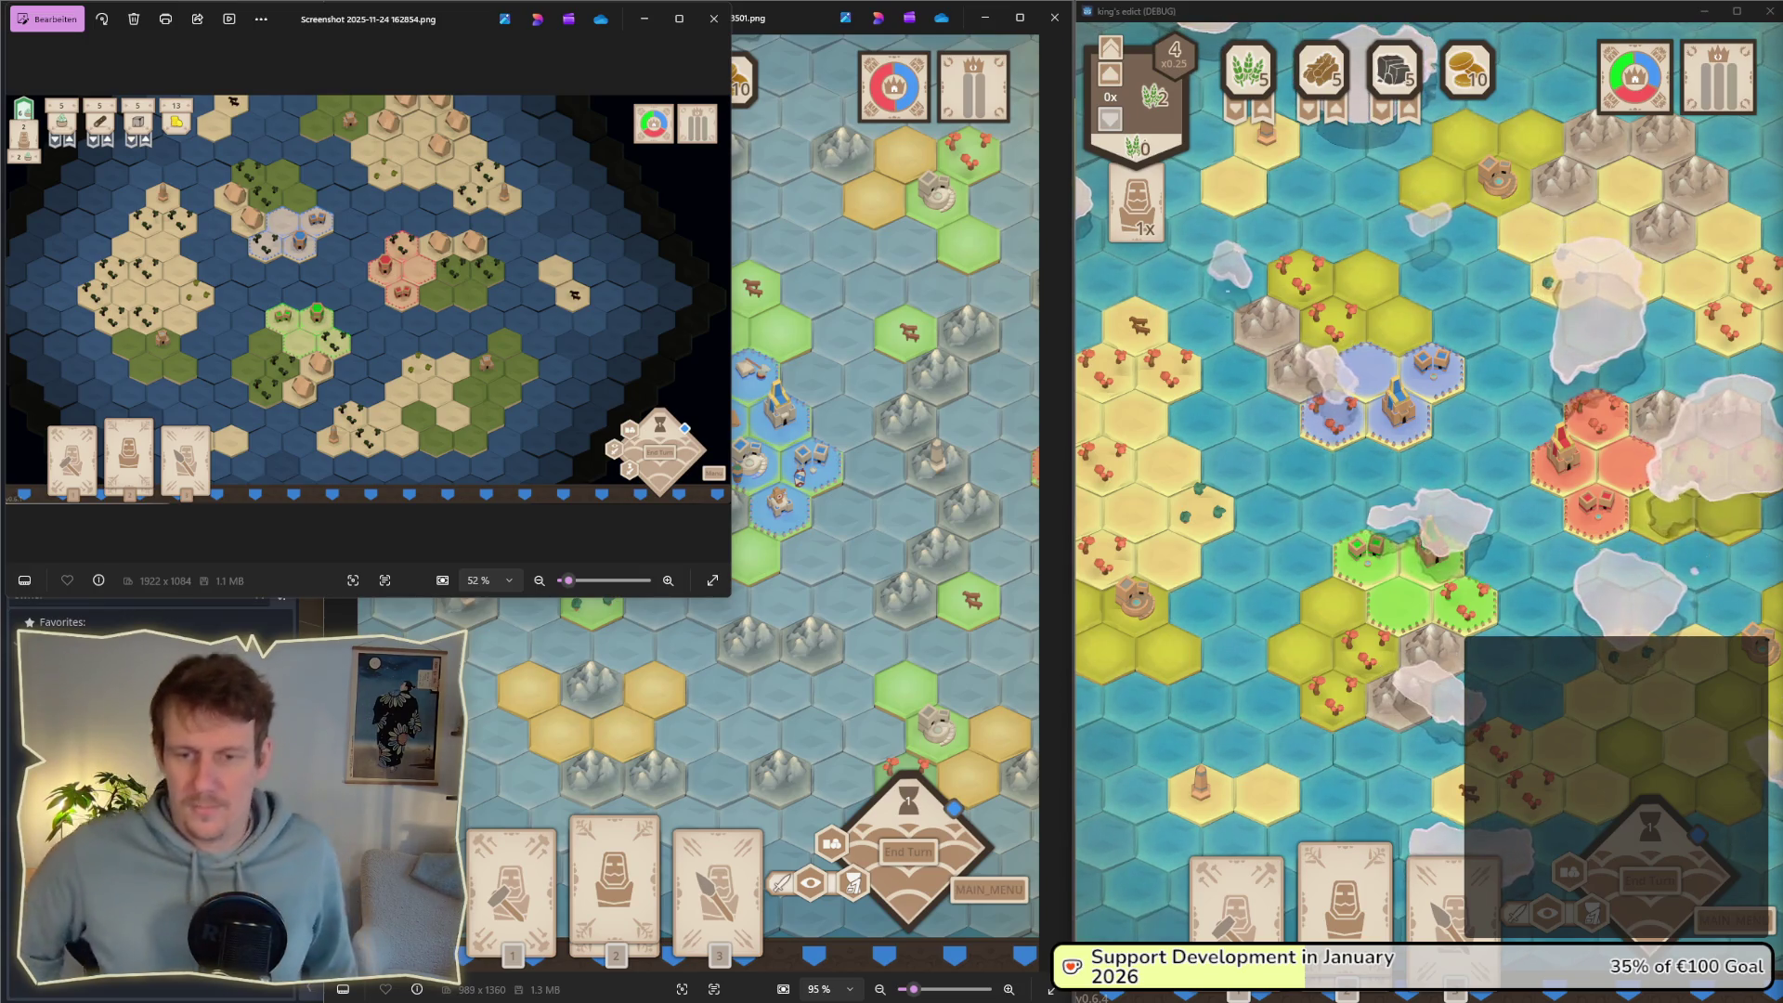
Step: Close both screenshot viewer windows
{"action": "mouse_move", "coordinate": [1345, 892]}
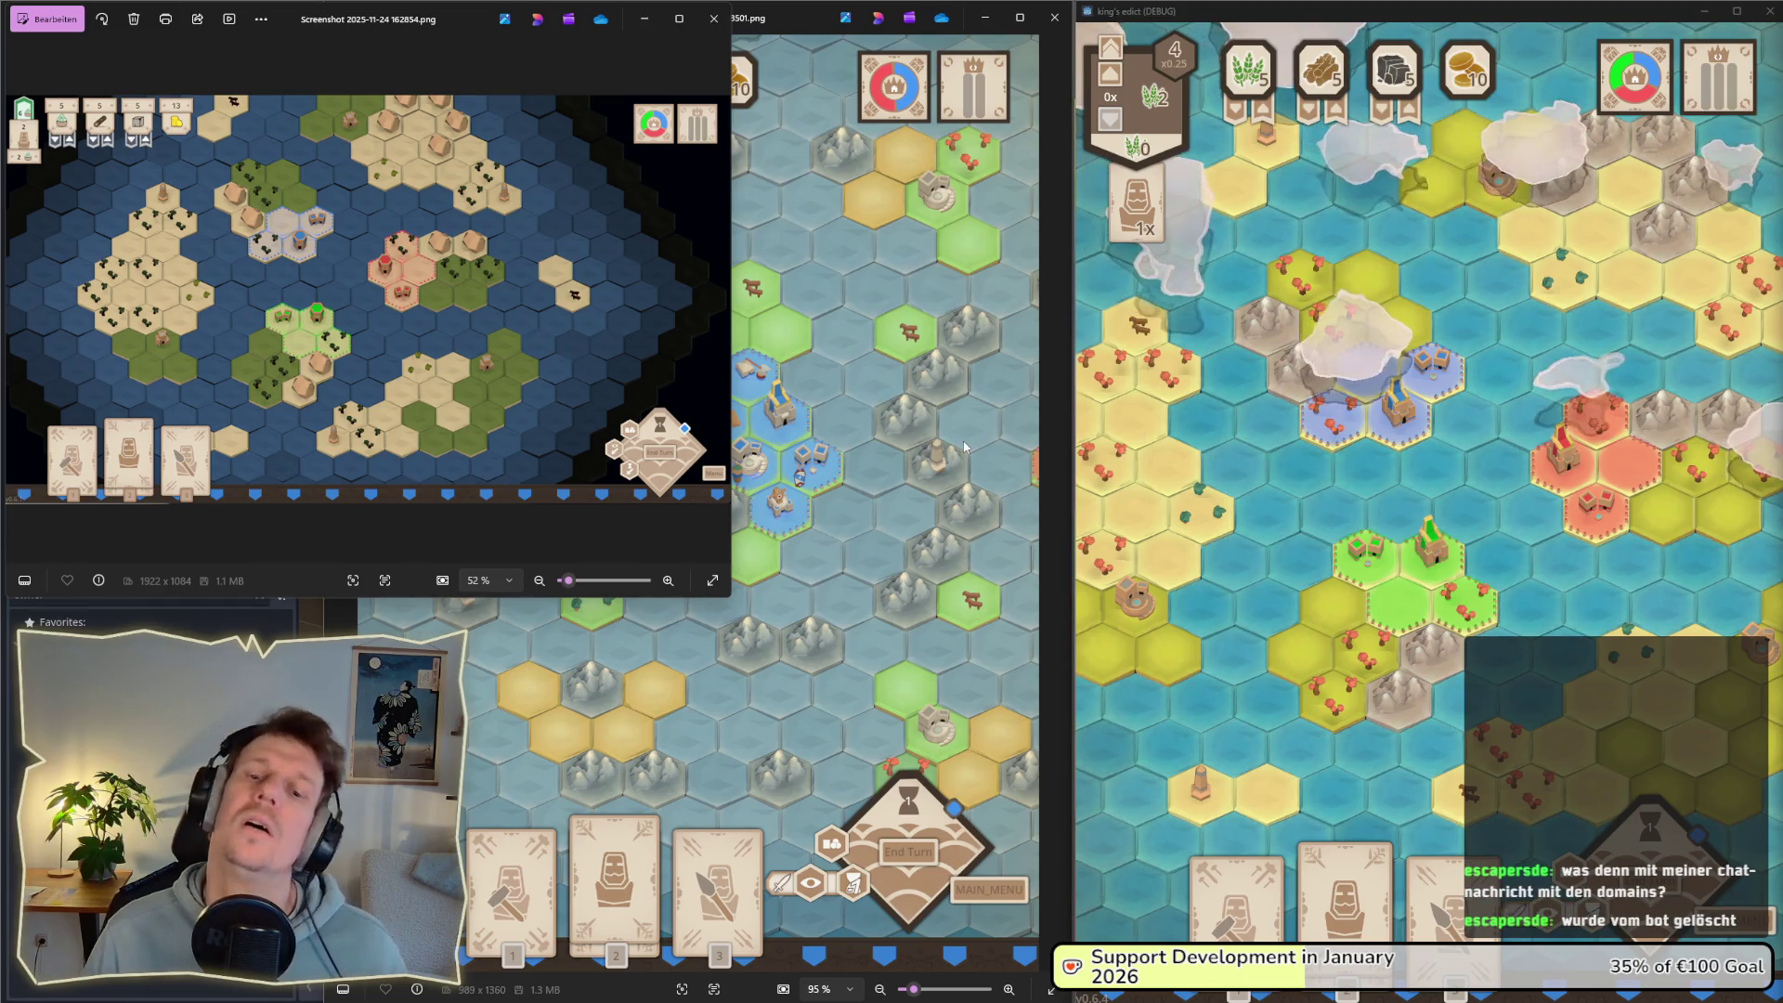
{"action": "mouse_move", "coordinate": [1581, 671]}
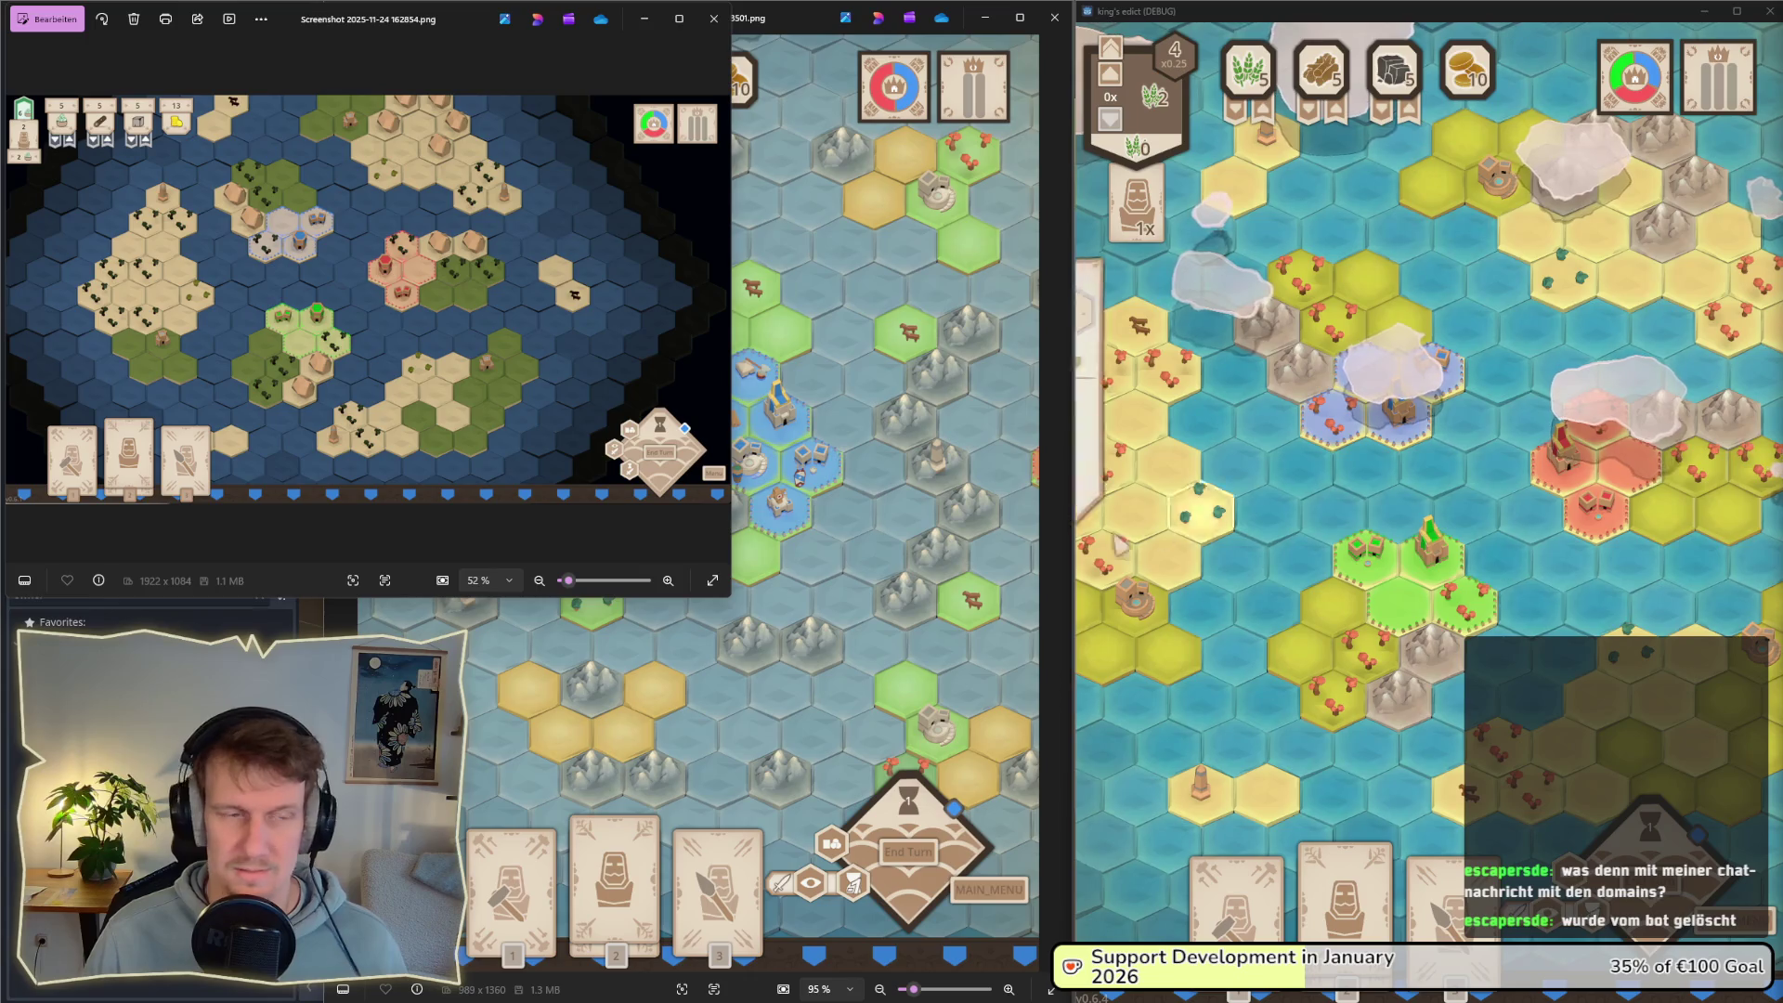
{"action": "left_click", "coordinate": [711, 24]}
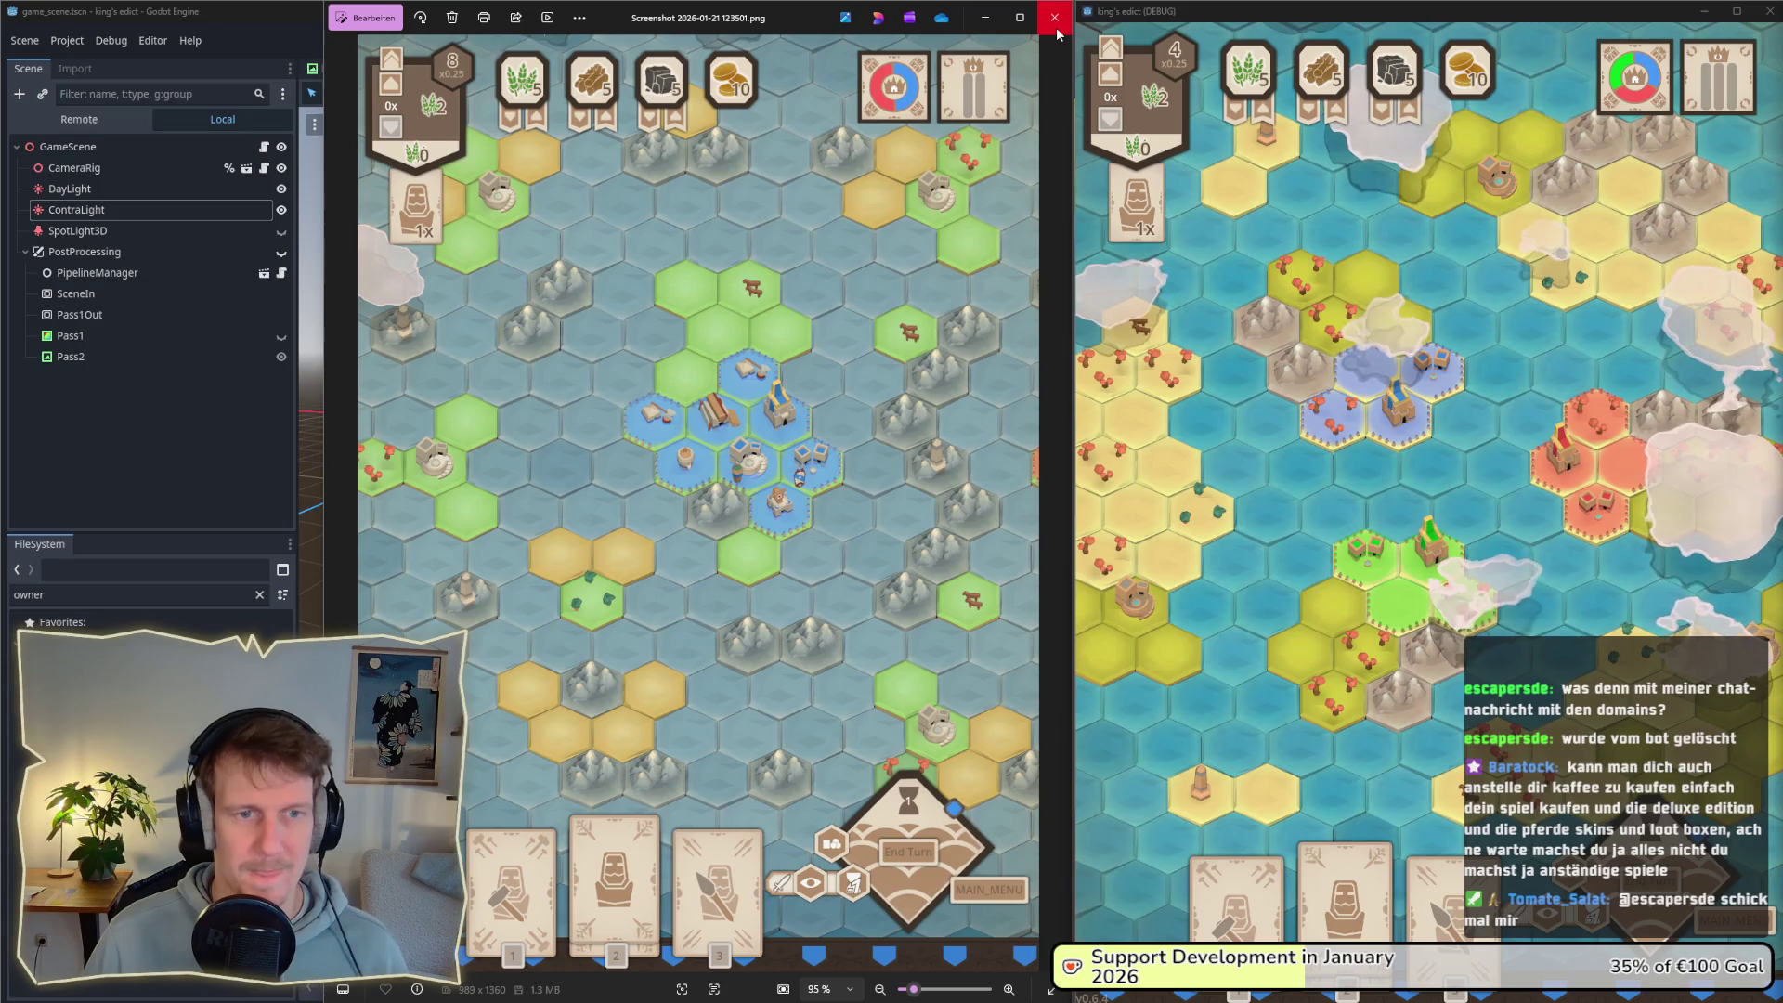
{"action": "left_click", "coordinate": [1057, 35]}
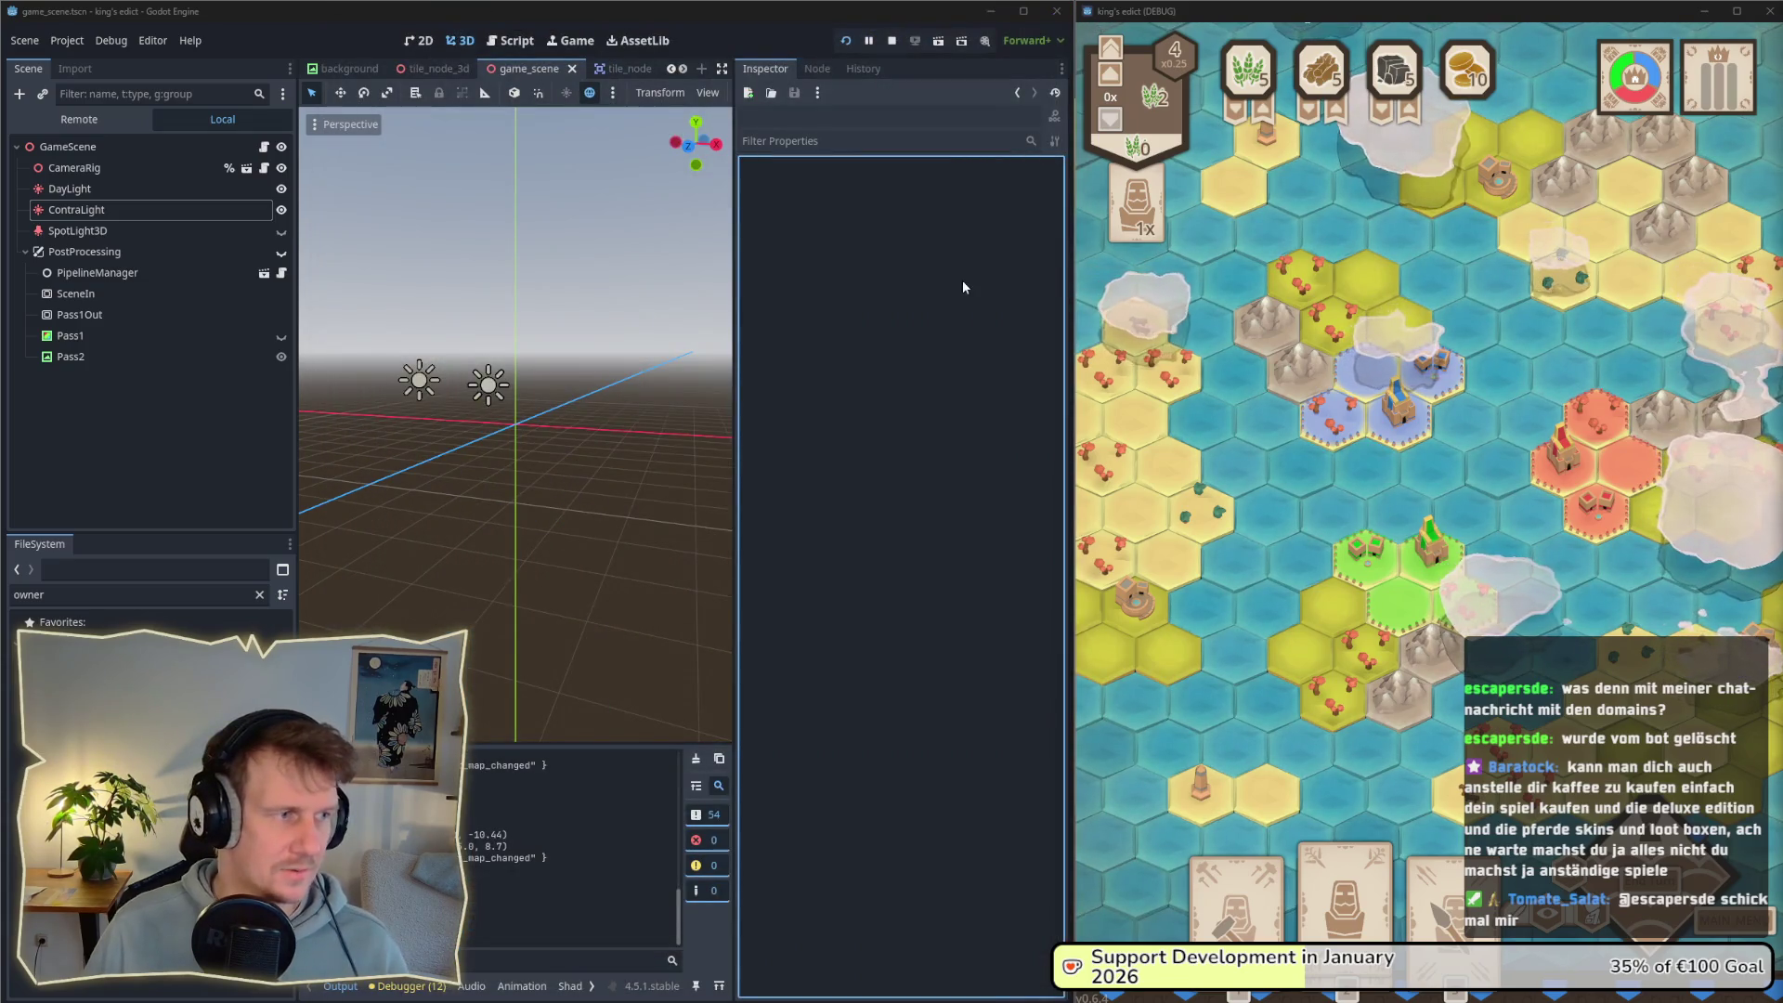
Step: Slide the game window aside and back, focus the Godot editor, then switch to the color_palette document
{"action": "left_click_drag", "start_coordinate": [1374, 11], "coordinate": [1087, 10]}
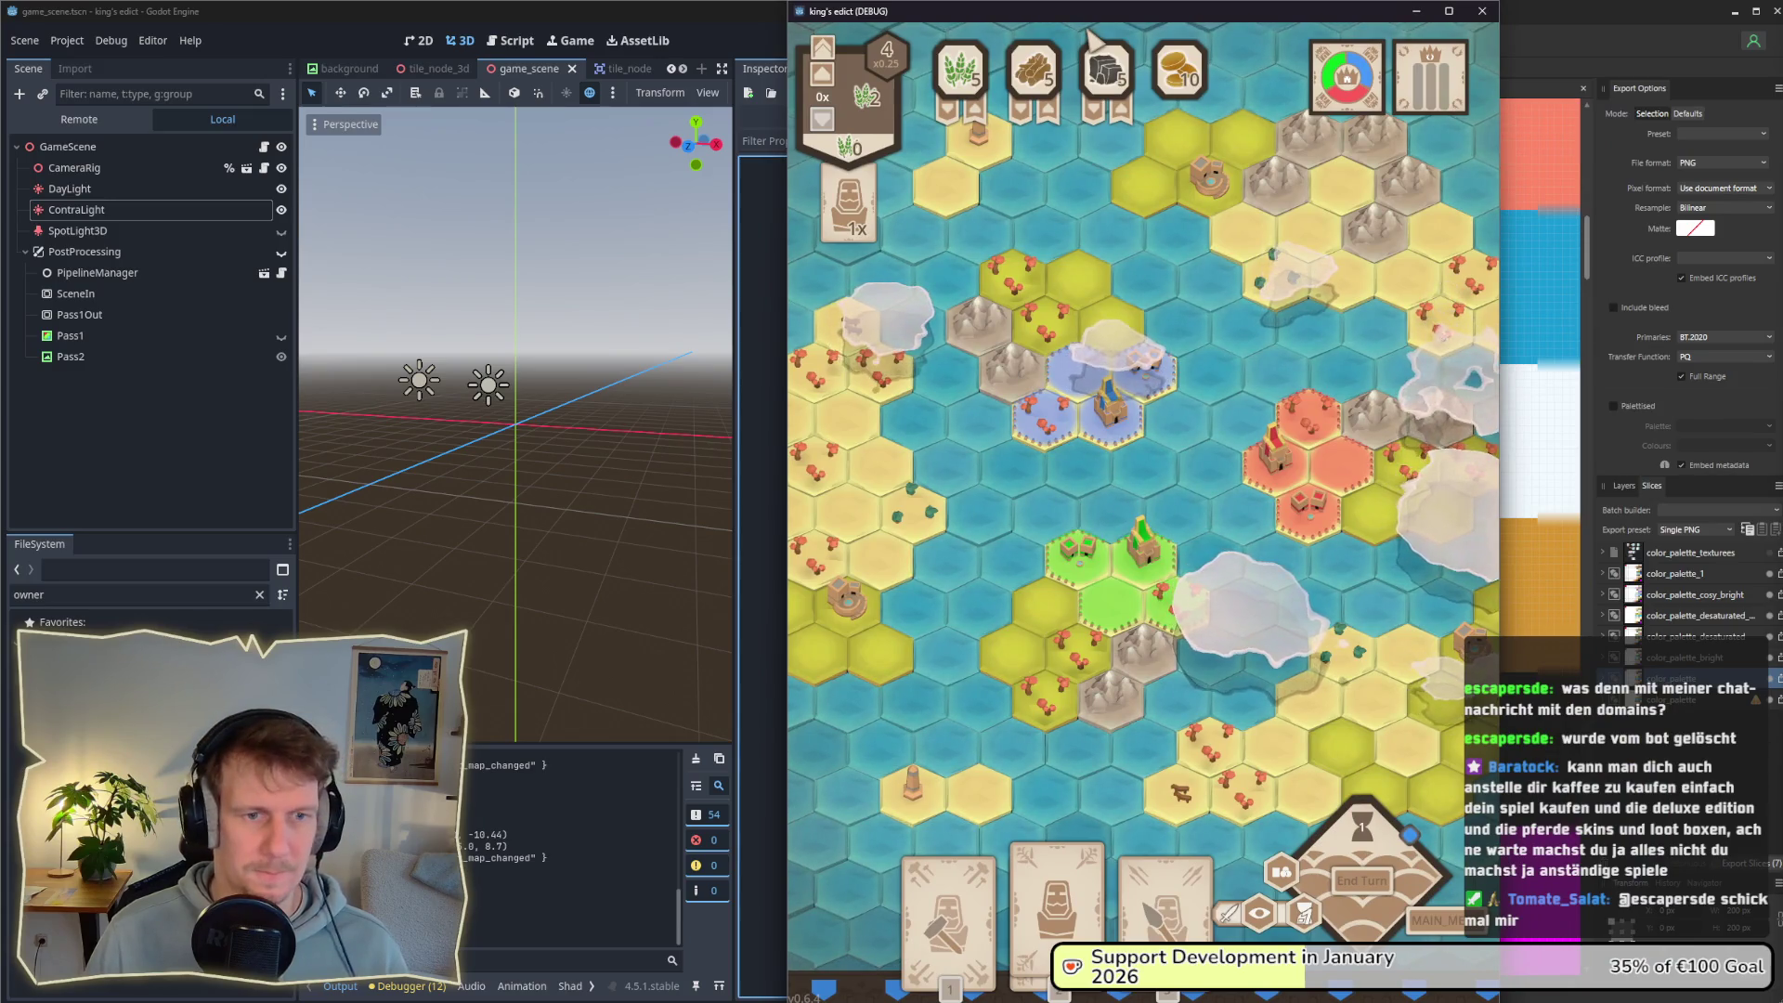
{"action": "left_click_drag", "start_coordinate": [1088, 31], "coordinate": [1379, 23]}
{"action": "left_click", "coordinate": [801, 29]}
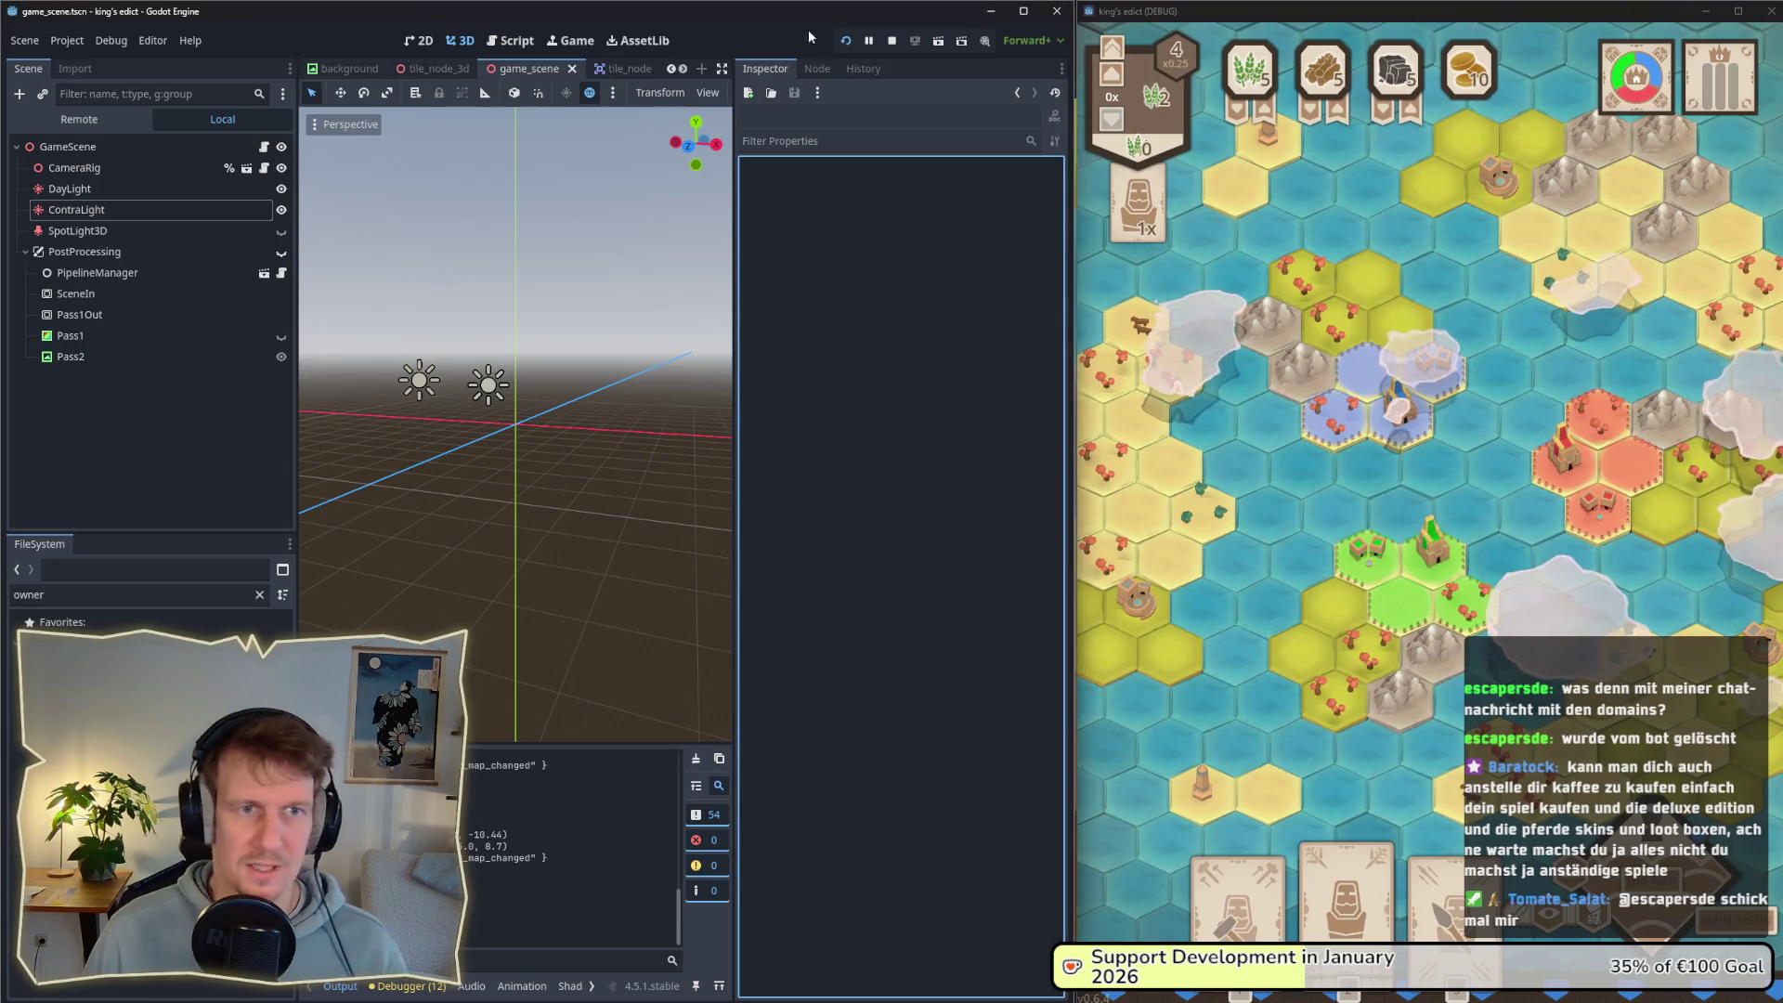
{"action": "key", "text": "alt+Tab"}
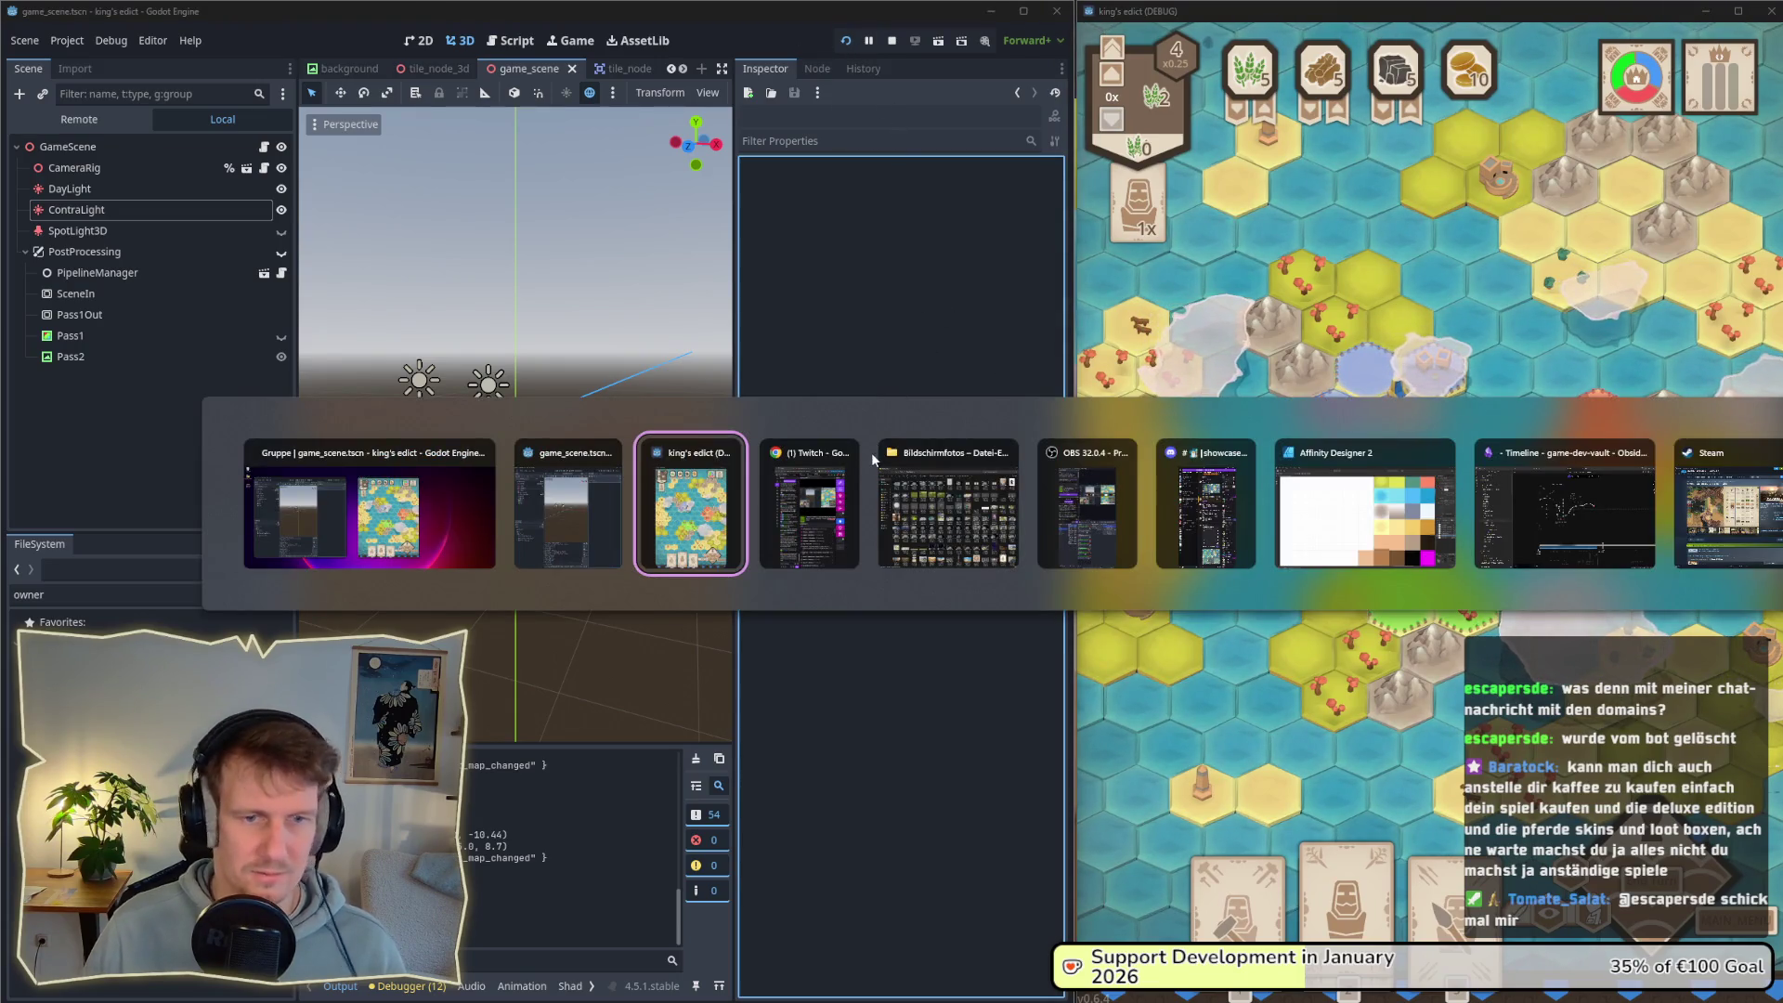
{"action": "left_click", "coordinate": [1298, 562]}
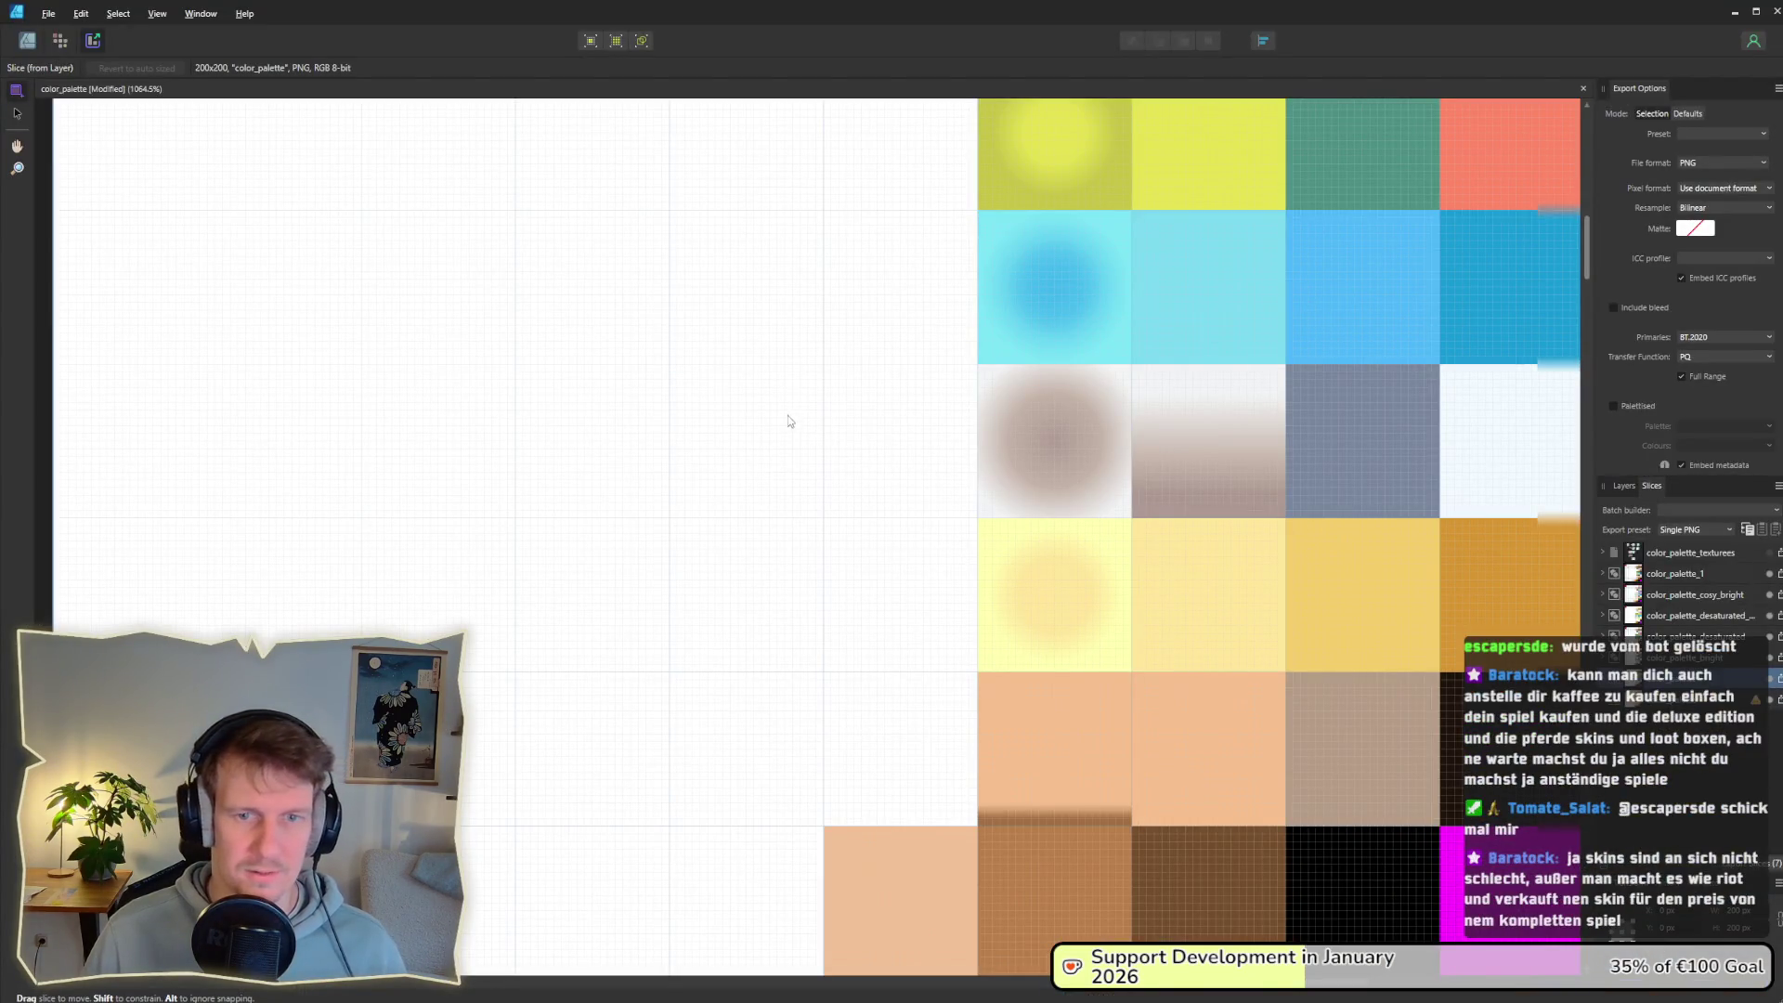
Step: Switch to the Designer persona and scroll through the palette documents
{"action": "scroll", "coordinate": [1119, 409], "scroll_direction": "down", "scroll_amount": 6}
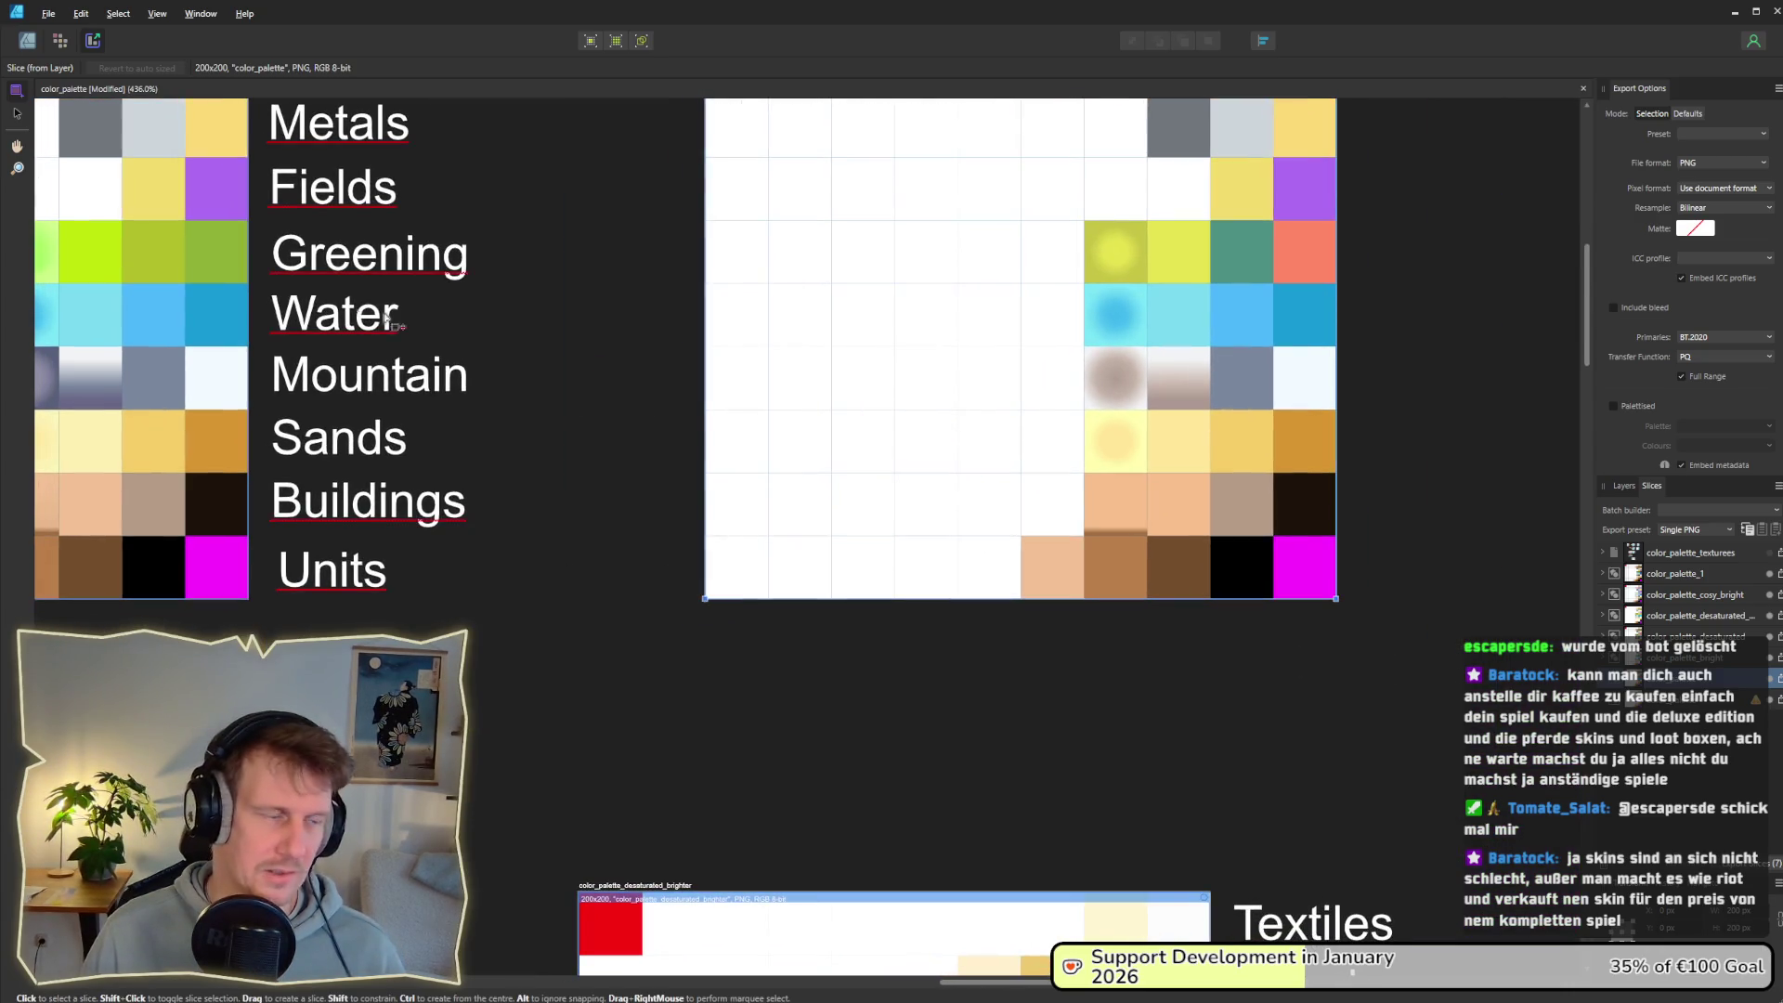
{"action": "left_click", "coordinate": [25, 42]}
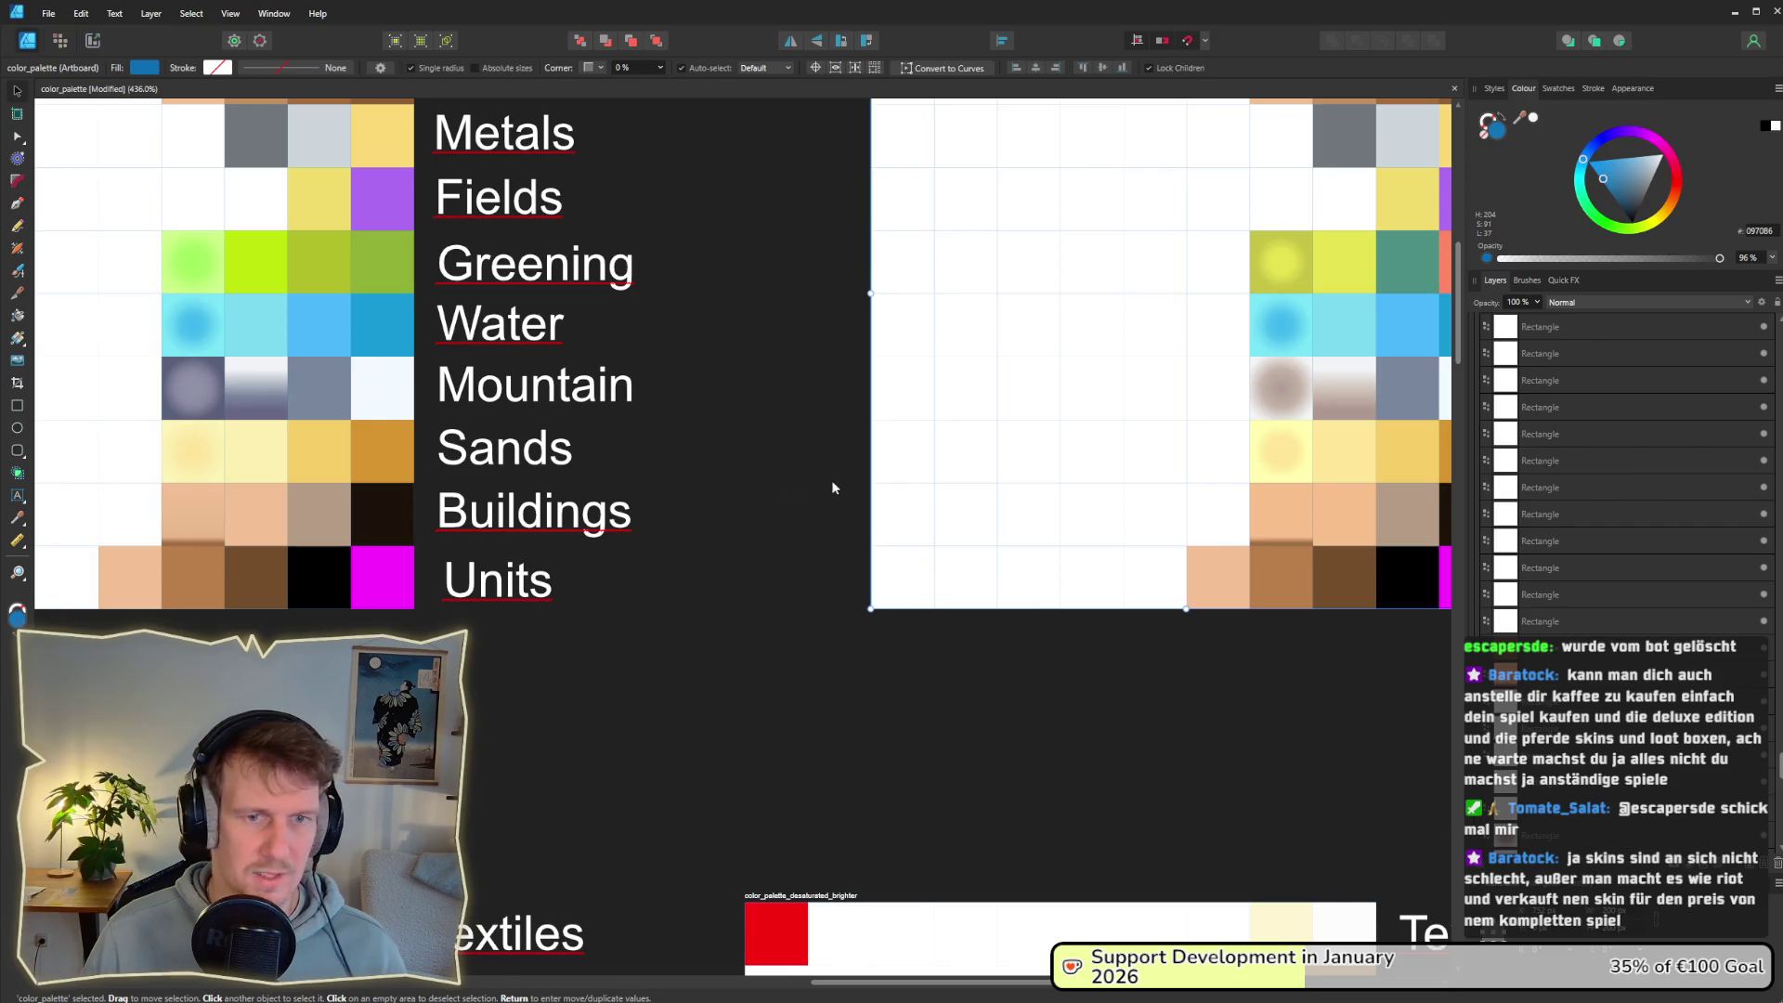
{"action": "scroll", "coordinate": [832, 483], "scroll_direction": "down", "scroll_amount": 3}
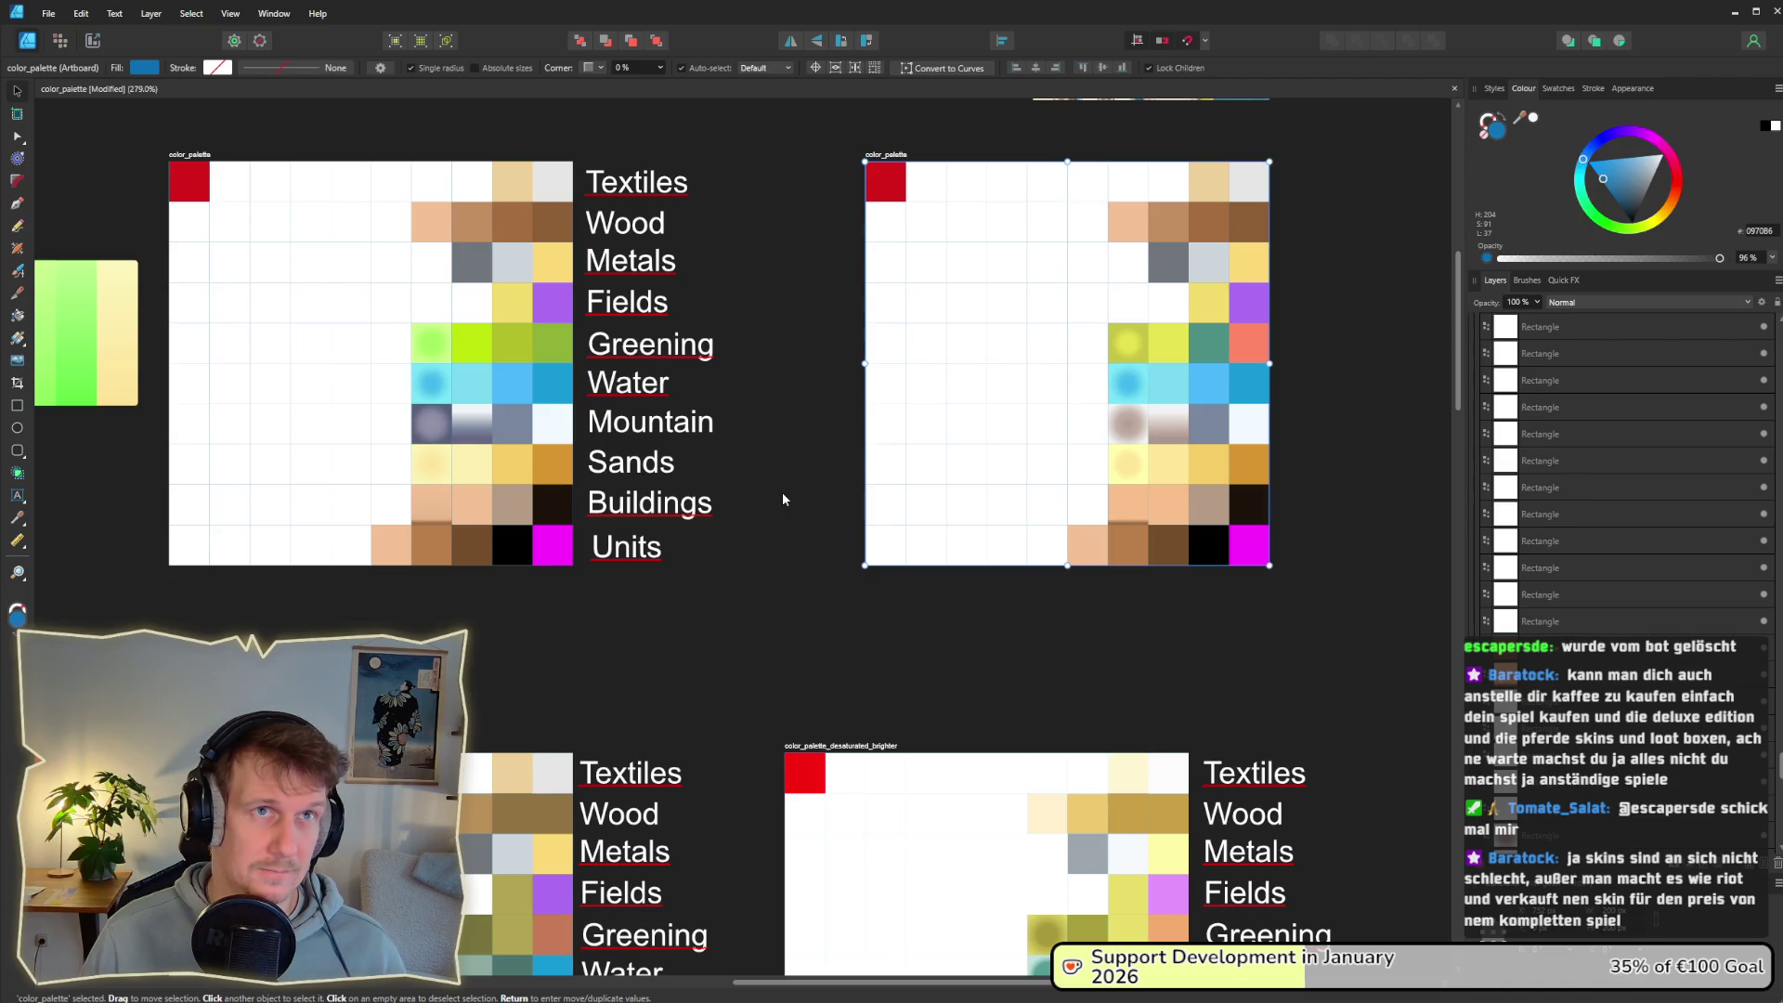
{"action": "scroll", "coordinate": [740, 487], "scroll_direction": "down", "scroll_amount": 2}
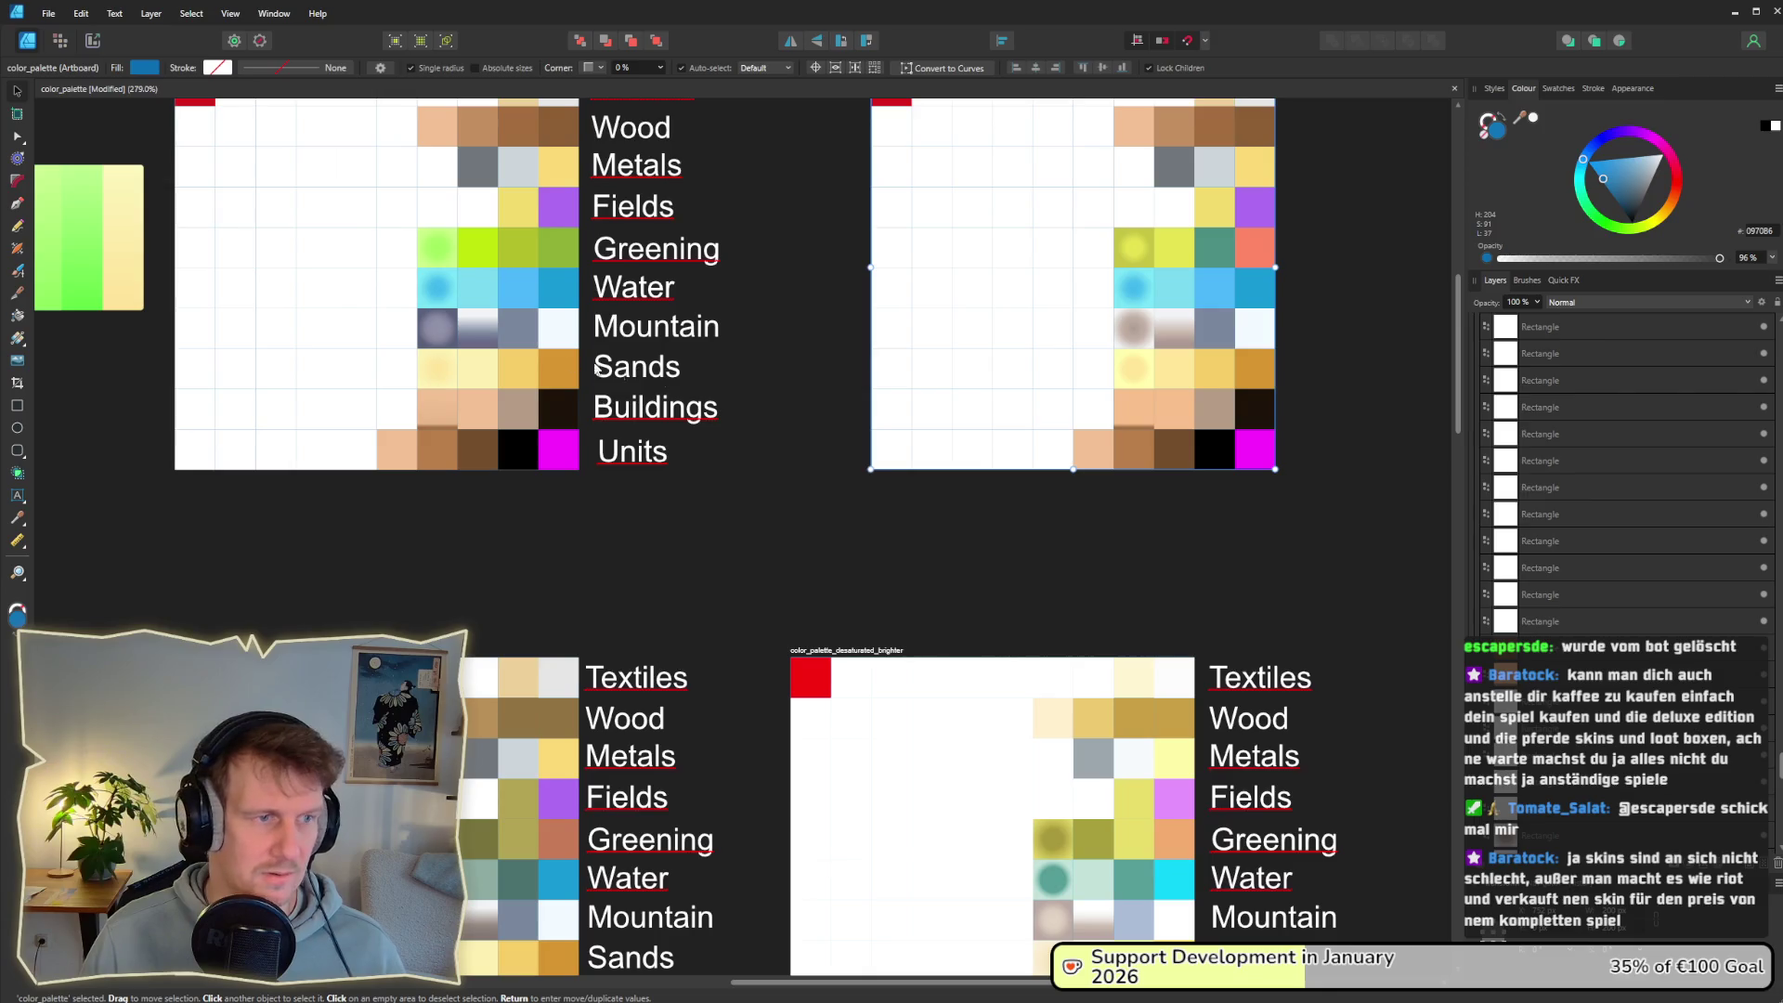
{"action": "scroll", "coordinate": [691, 416], "scroll_direction": "up", "scroll_amount": 1}
{"action": "scroll", "coordinate": [714, 467], "scroll_direction": "down", "scroll_amount": 10}
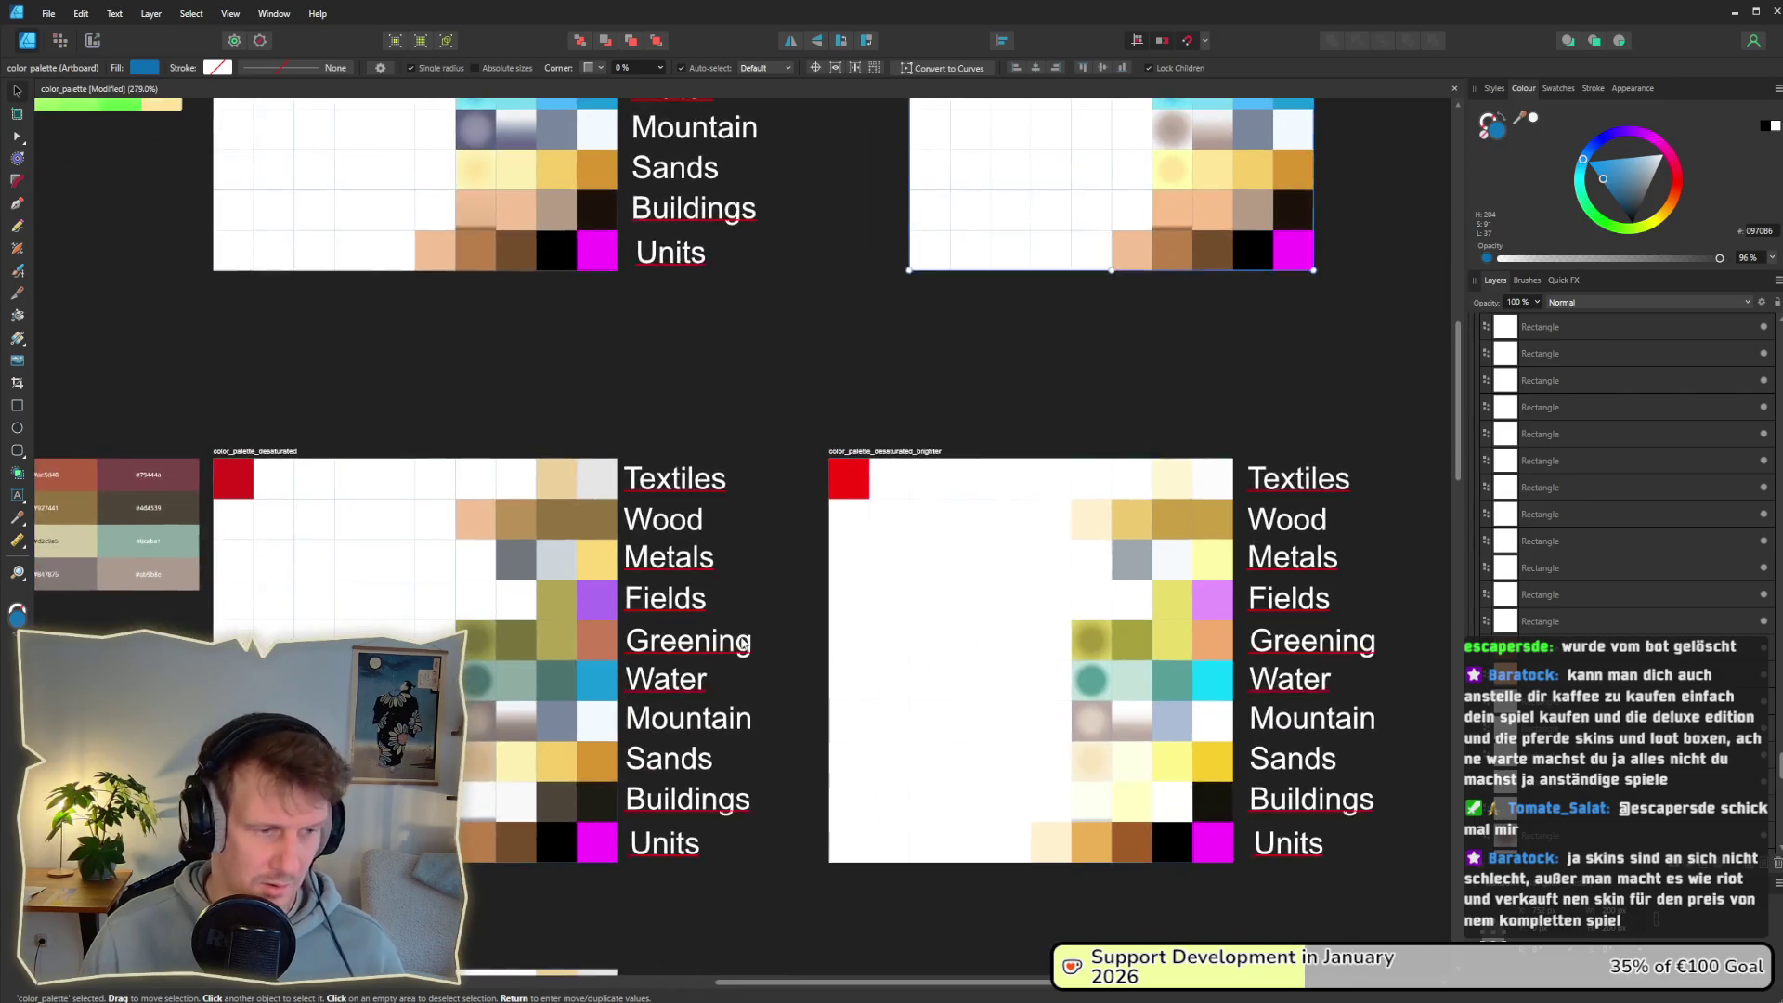
{"action": "scroll", "coordinate": [767, 538], "scroll_direction": "down", "scroll_amount": 1, "text": "ctrl"}
{"action": "scroll", "coordinate": [766, 539], "scroll_direction": "down", "scroll_amount": 2}
{"action": "scroll", "coordinate": [767, 538], "scroll_direction": "left", "scroll_amount": 1}
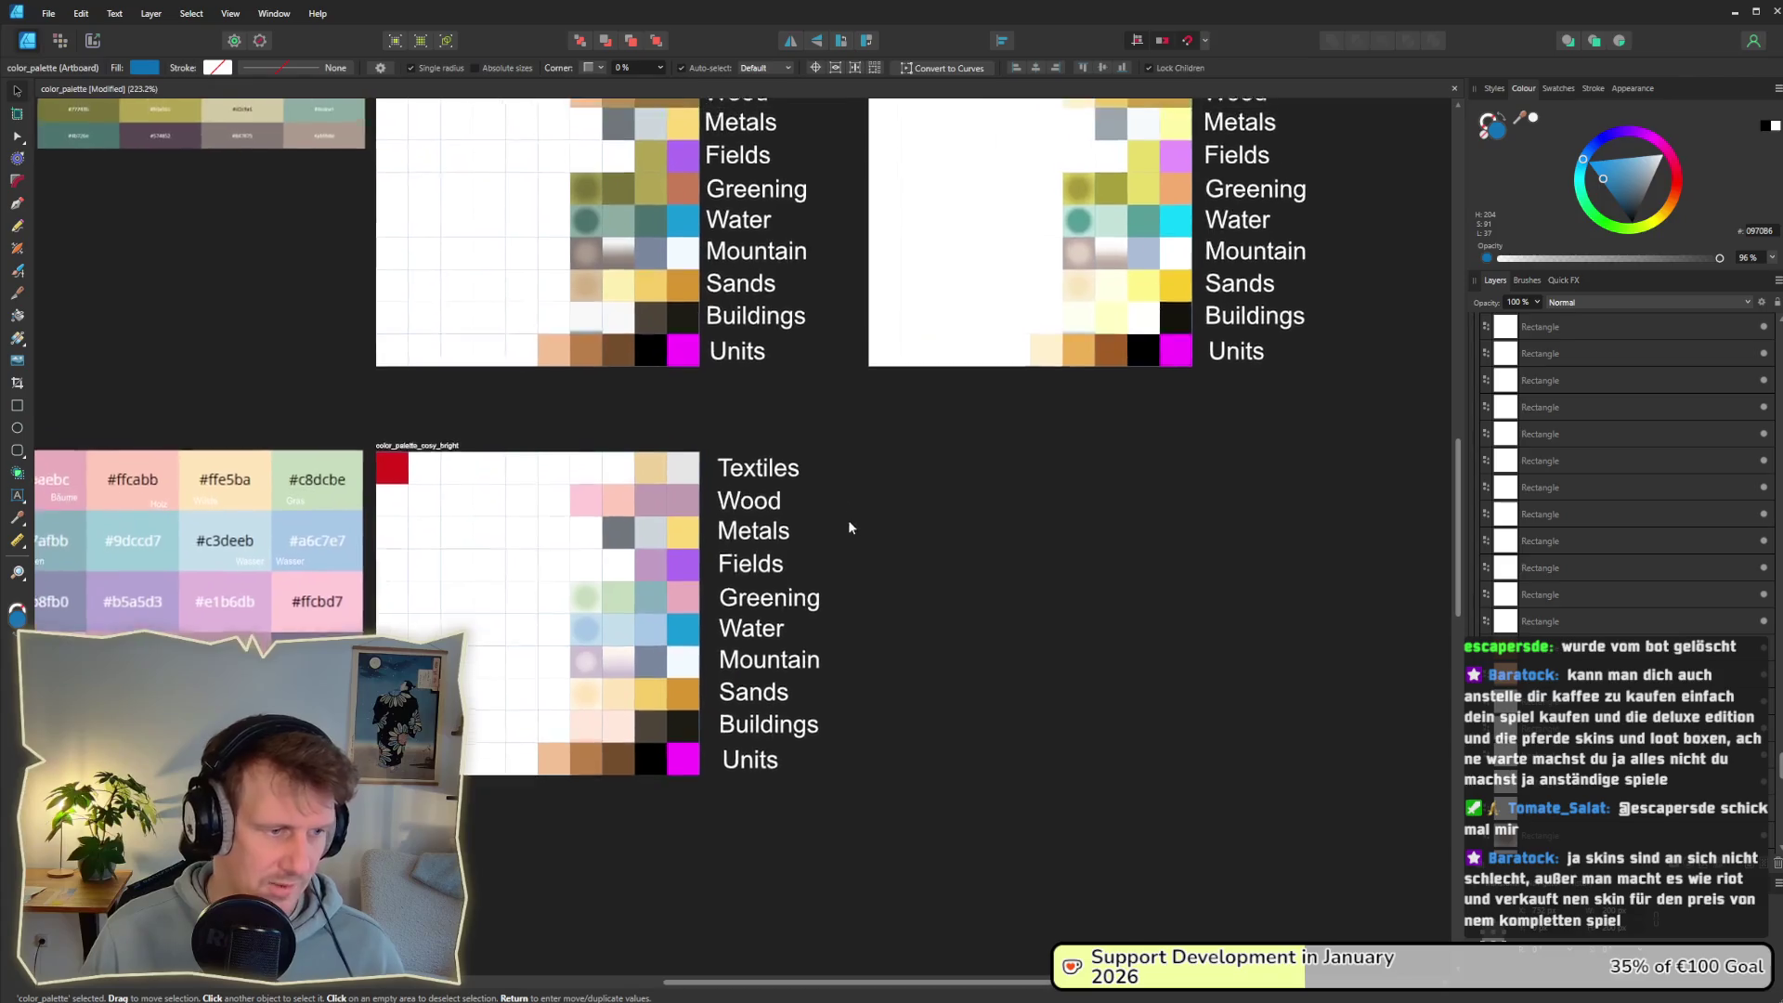
{"action": "scroll", "coordinate": [828, 603], "scroll_direction": "up", "scroll_amount": 3}
{"action": "scroll", "coordinate": [778, 518], "scroll_direction": "up", "scroll_amount": 4}
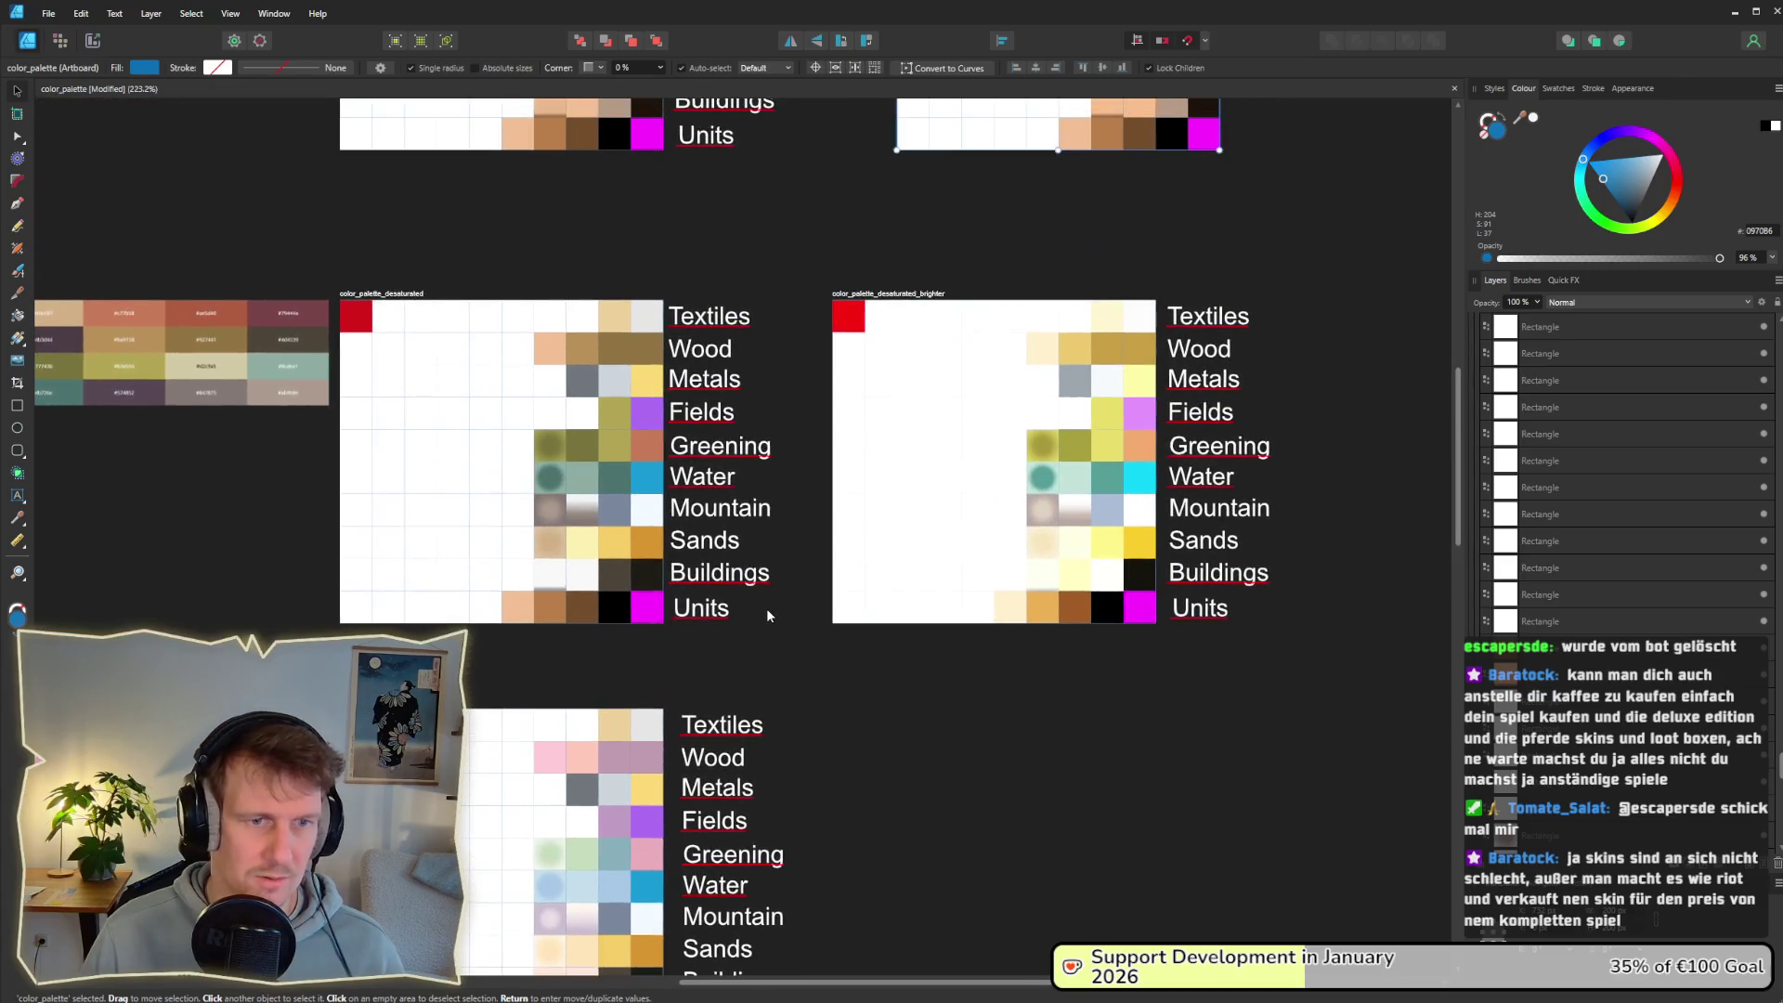
{"action": "key", "text": "alt+Tab"}
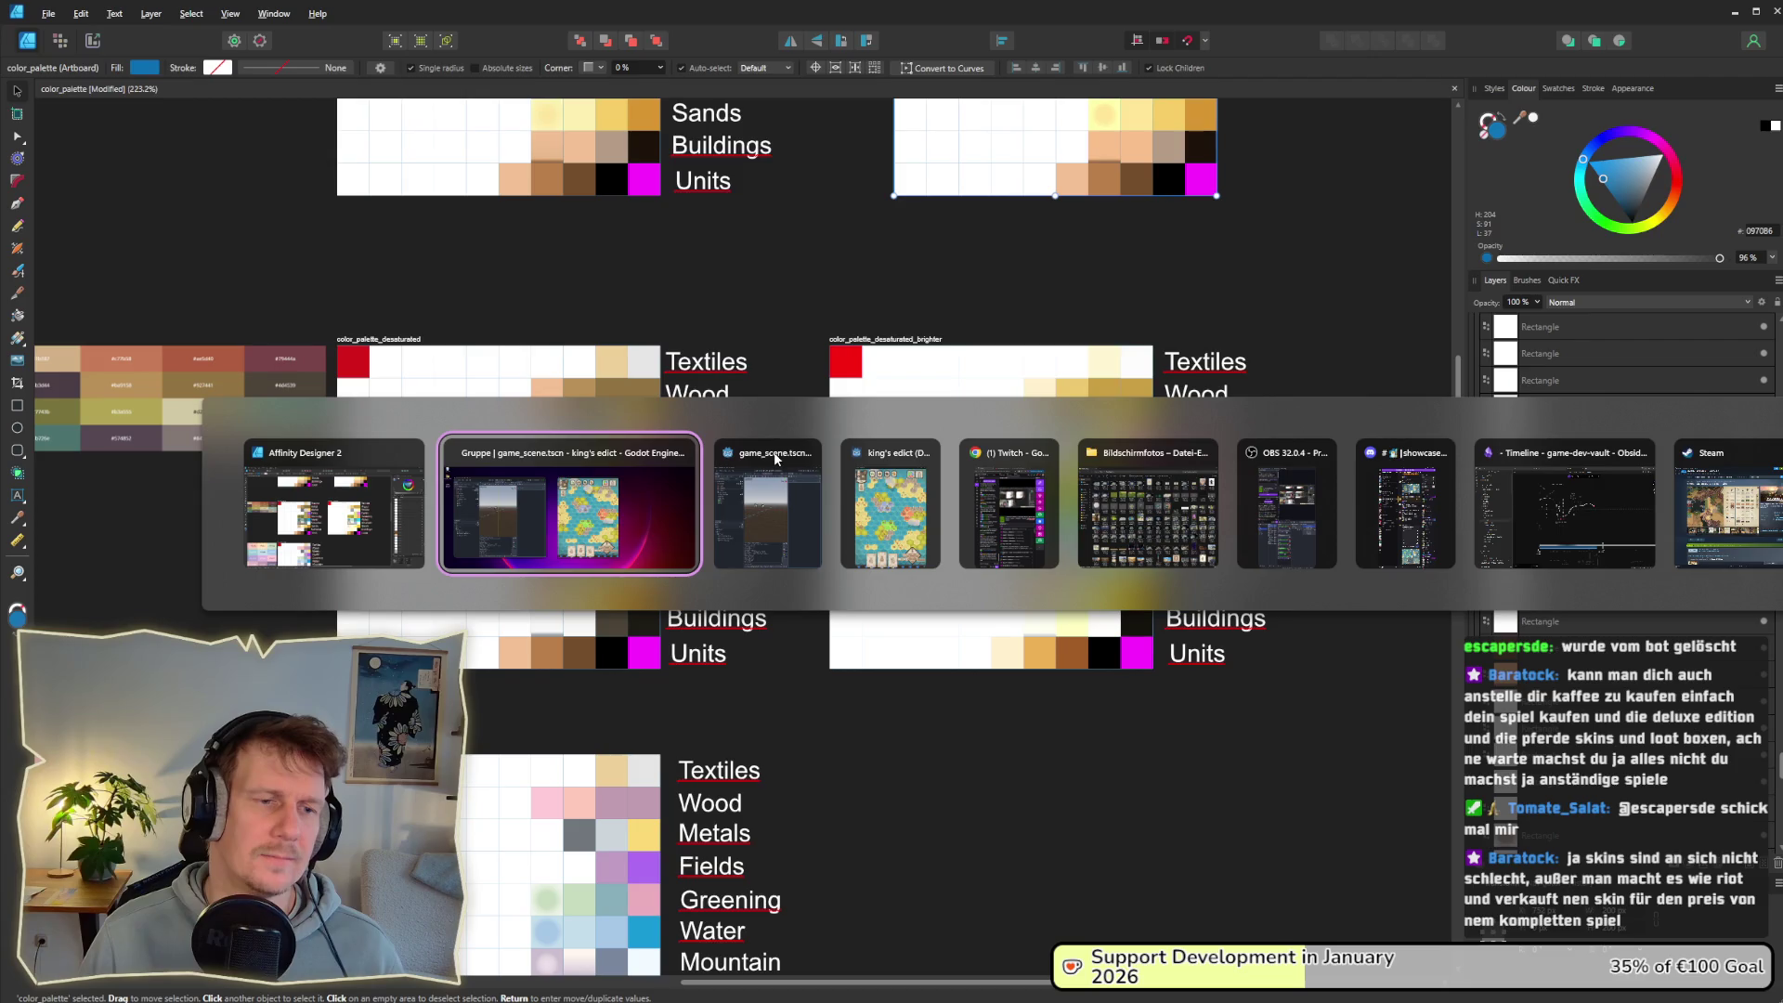
{"action": "key", "text": "Escape"}
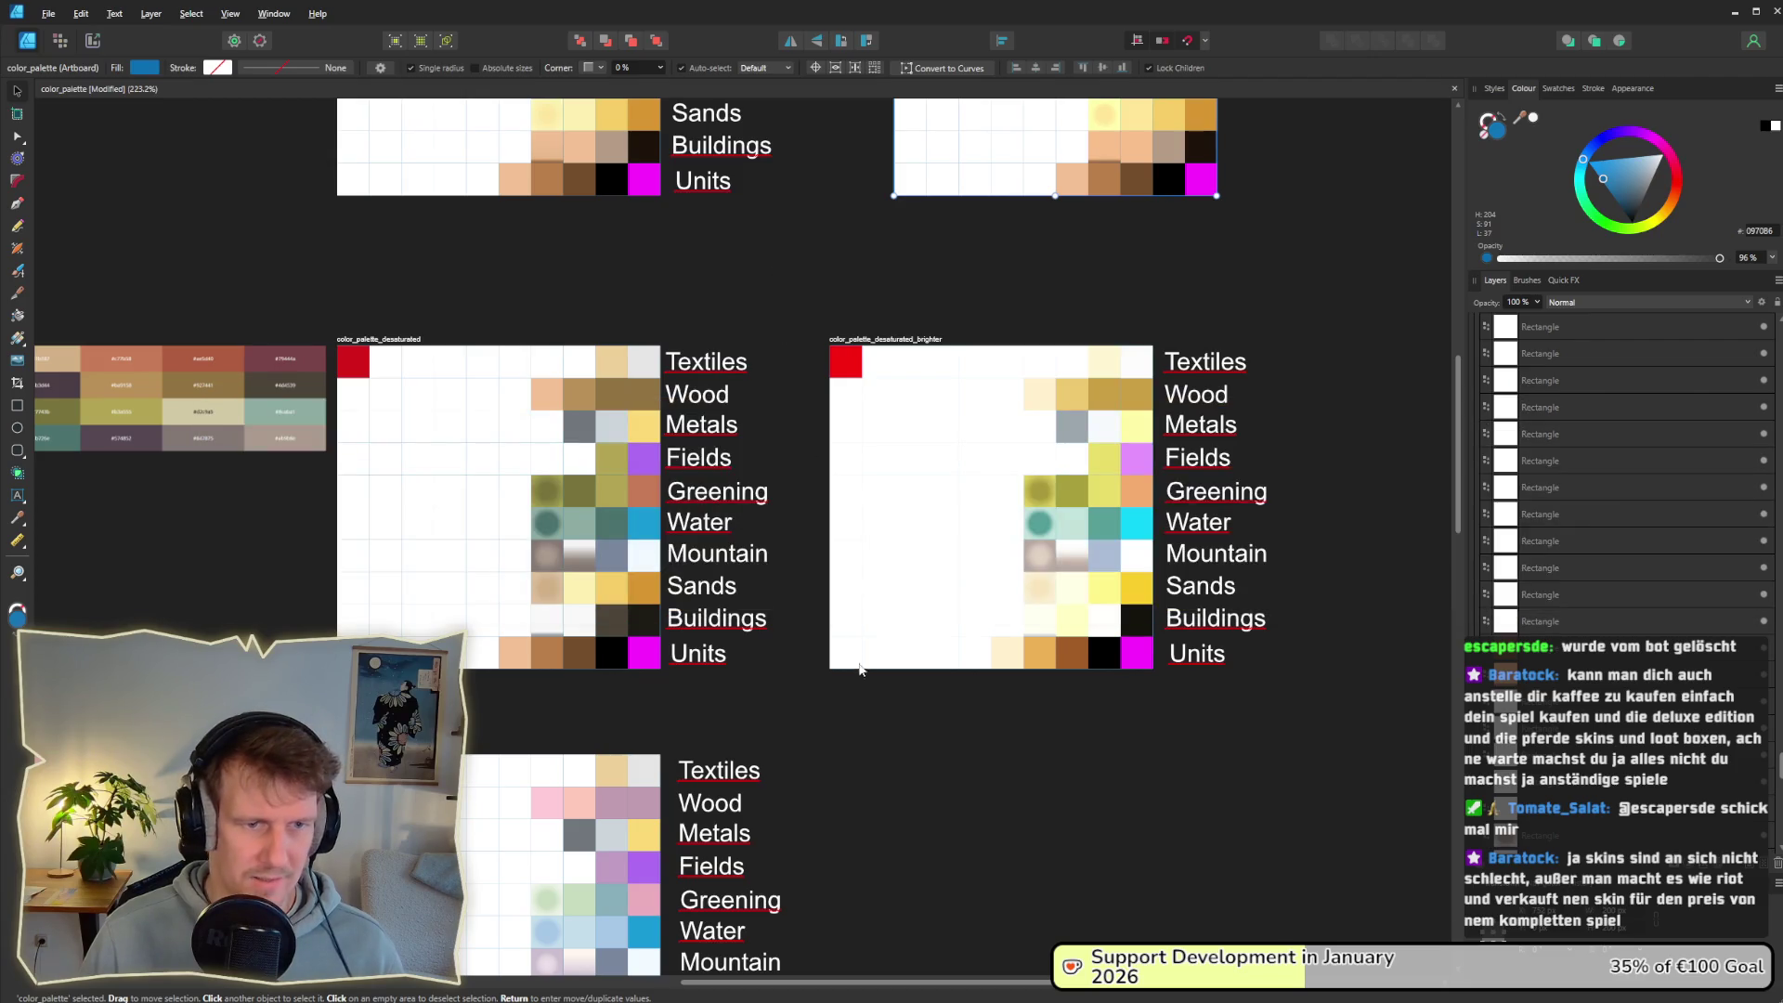
Step: Select the two Mountain gradient cells in color_palette_bright
{"action": "scroll", "coordinate": [875, 557], "scroll_direction": "down", "scroll_amount": 10}
{"action": "scroll", "coordinate": [877, 431], "scroll_direction": "down", "scroll_amount": 20}
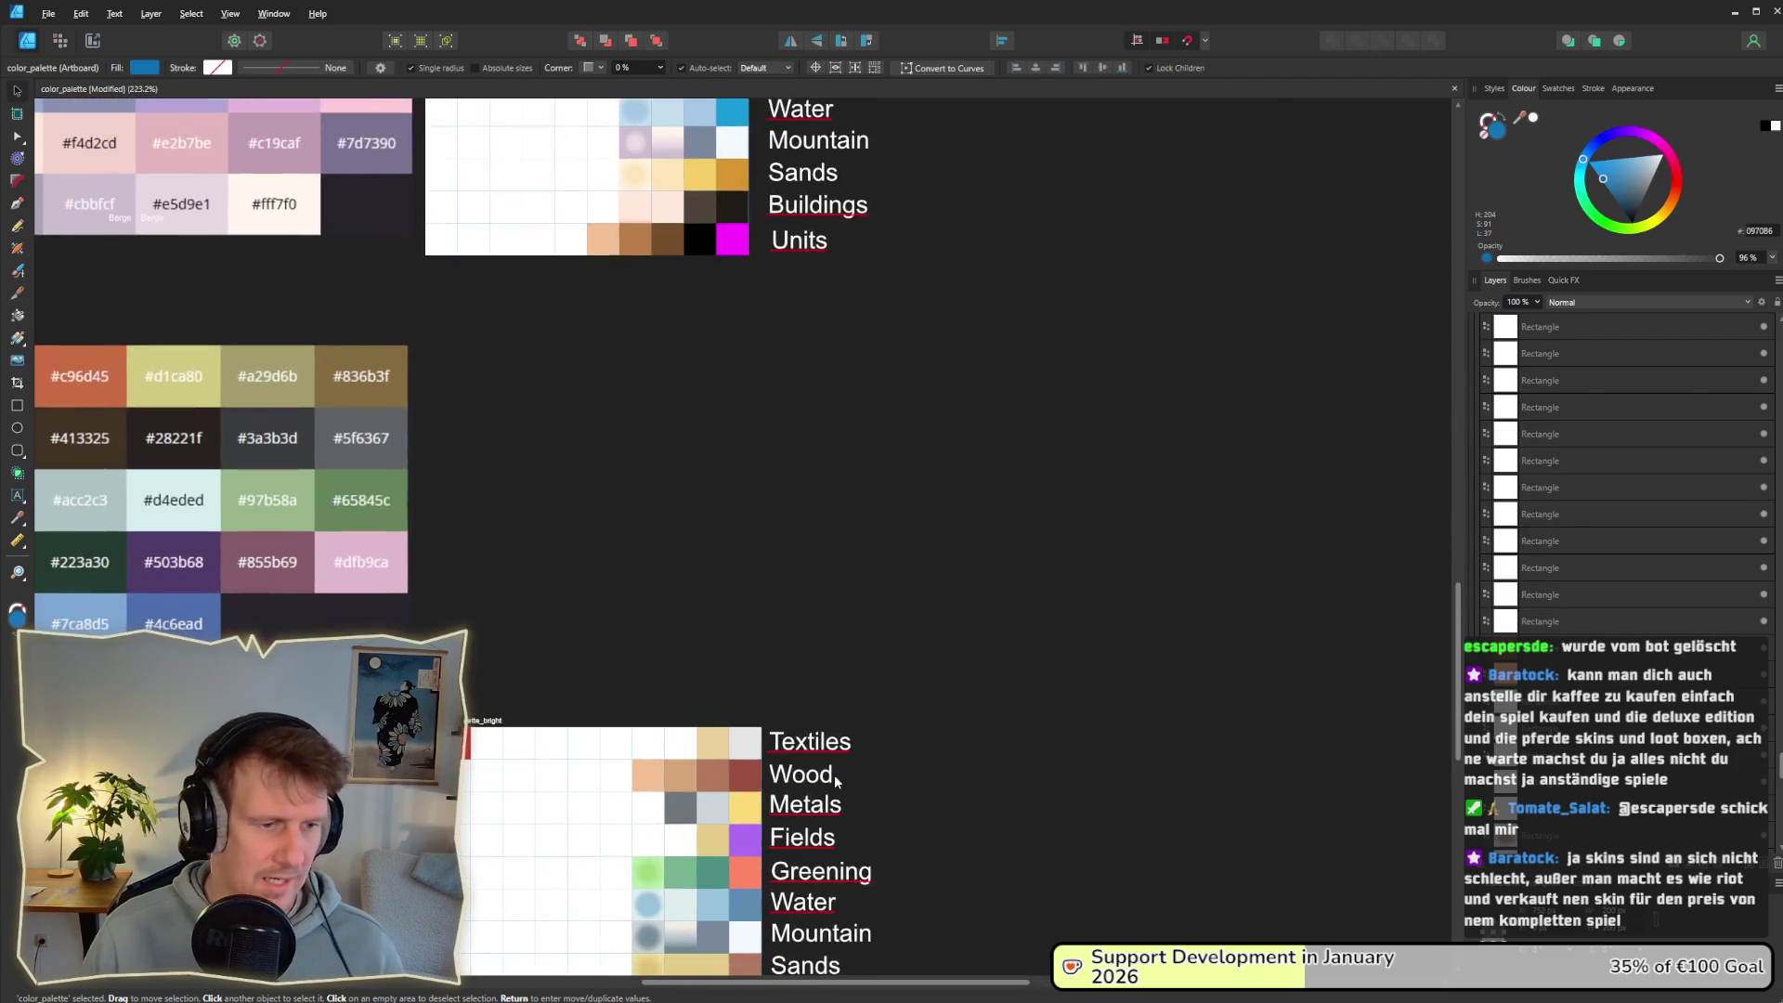
{"action": "left_click", "coordinate": [678, 580]}
{"action": "double_click", "coordinate": [678, 576]}
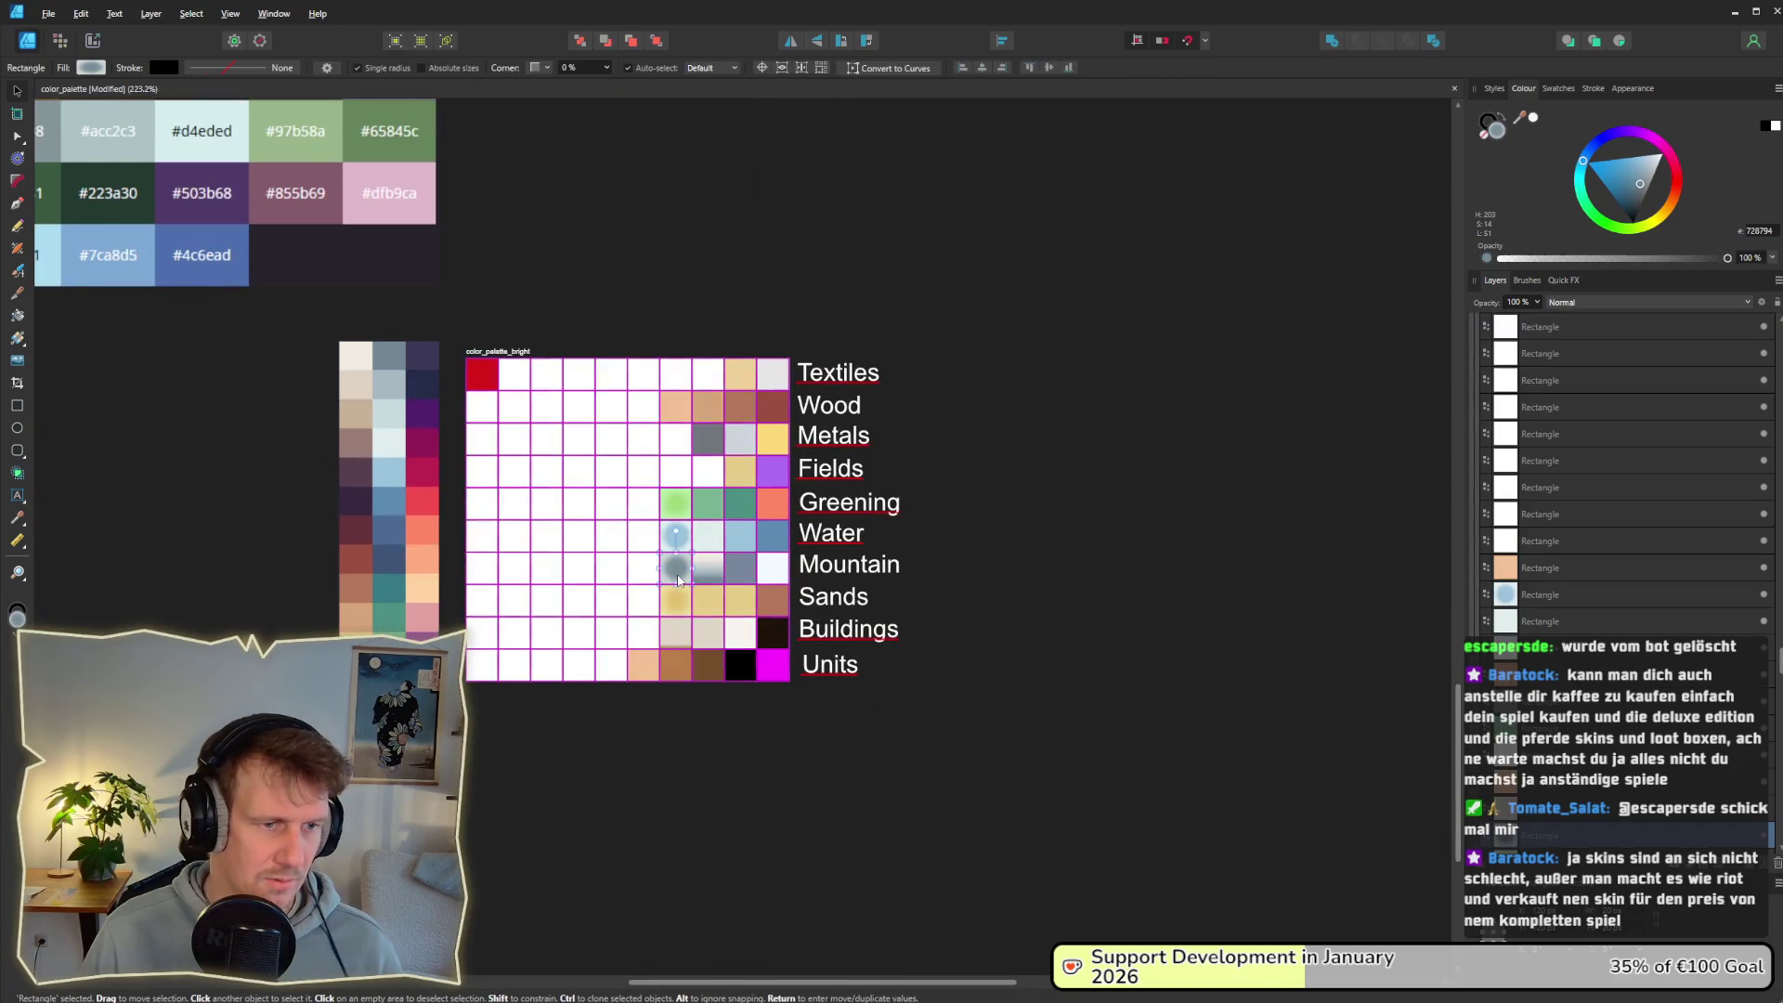
{"action": "left_click", "coordinate": [709, 568], "text": "shift"}
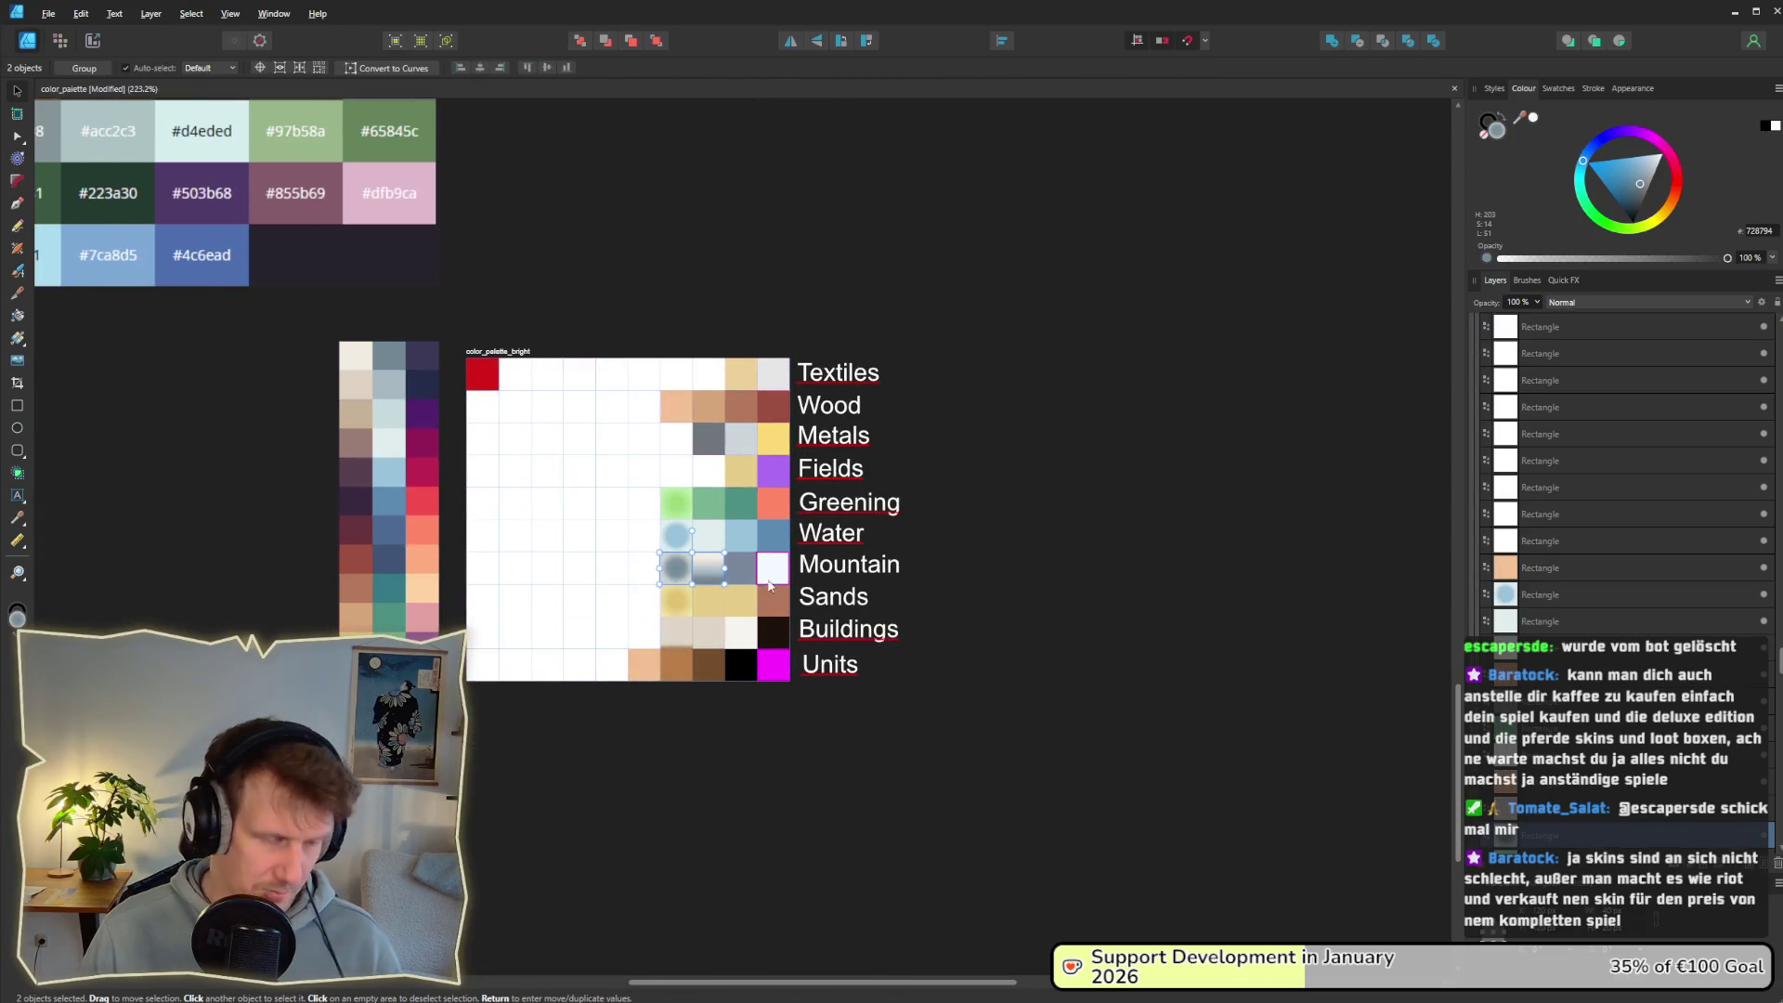
Step: Paste the style onto color_palette's Mountain cells, turning them blue-grey, and save
{"action": "scroll", "coordinate": [1173, 231], "scroll_direction": "down", "scroll_amount": 15}
{"action": "scroll", "coordinate": [961, 460], "scroll_direction": "up", "scroll_amount": 5}
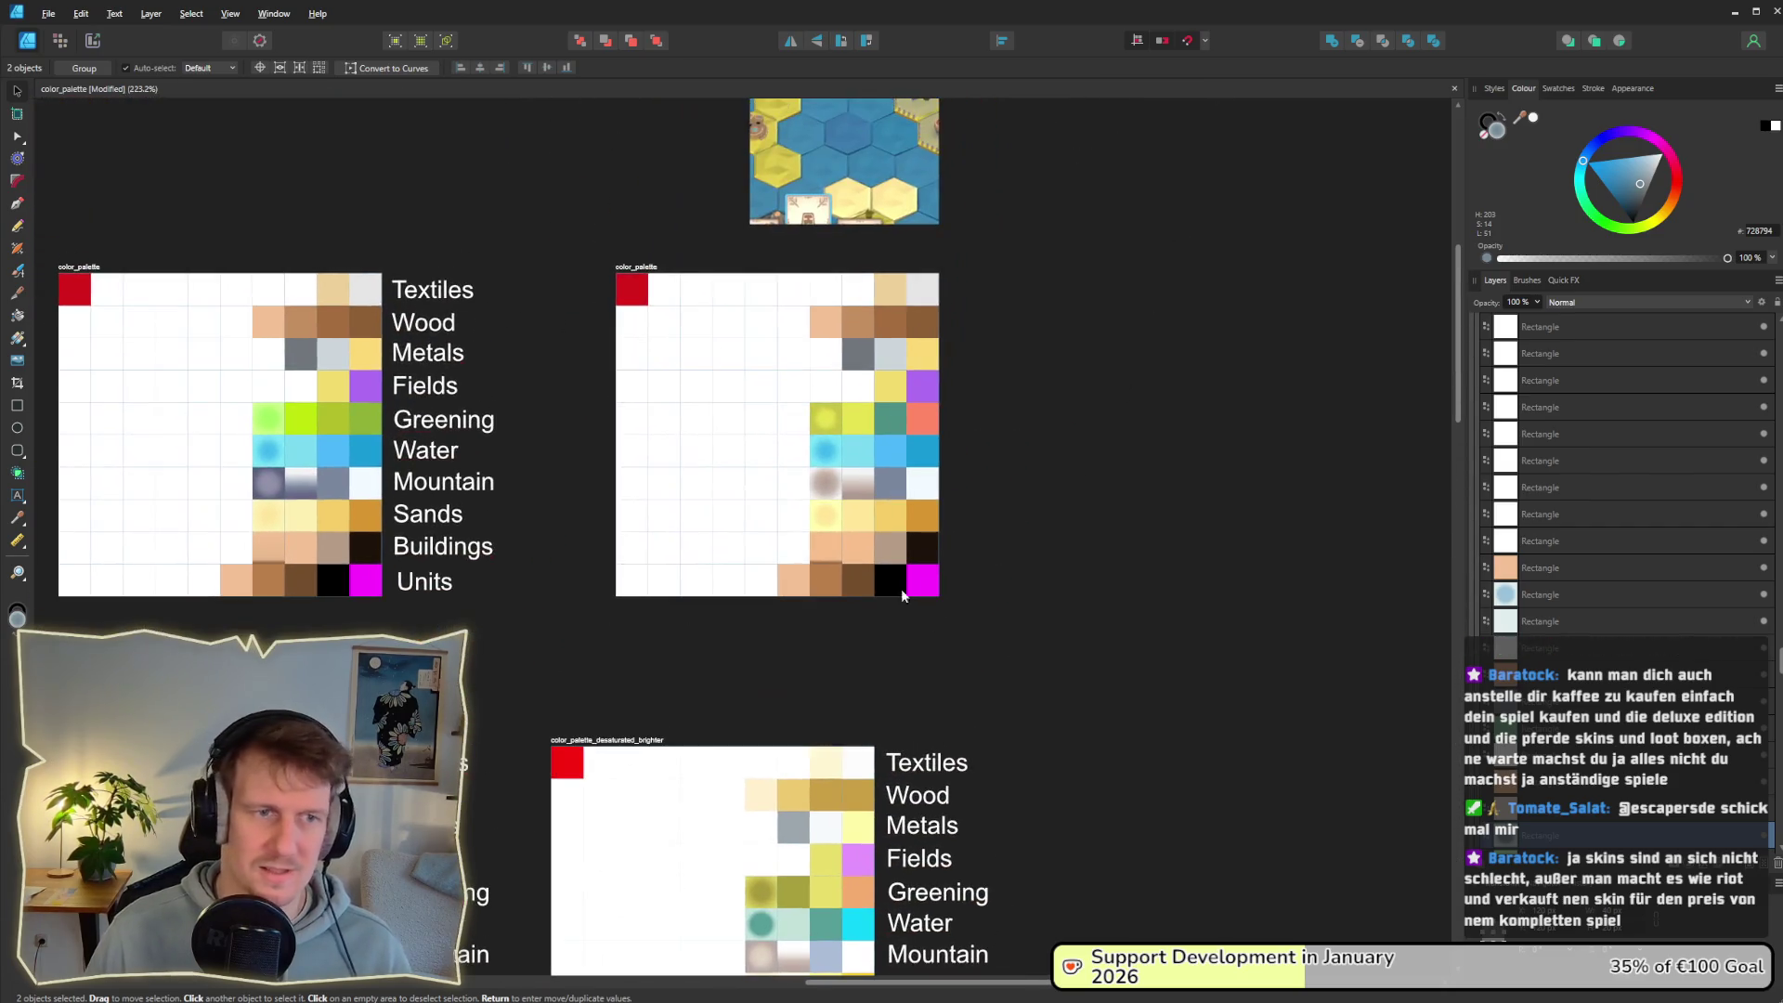
{"action": "left_click", "coordinate": [891, 464]}
{"action": "scroll", "coordinate": [833, 496], "scroll_direction": "up", "scroll_amount": 2}
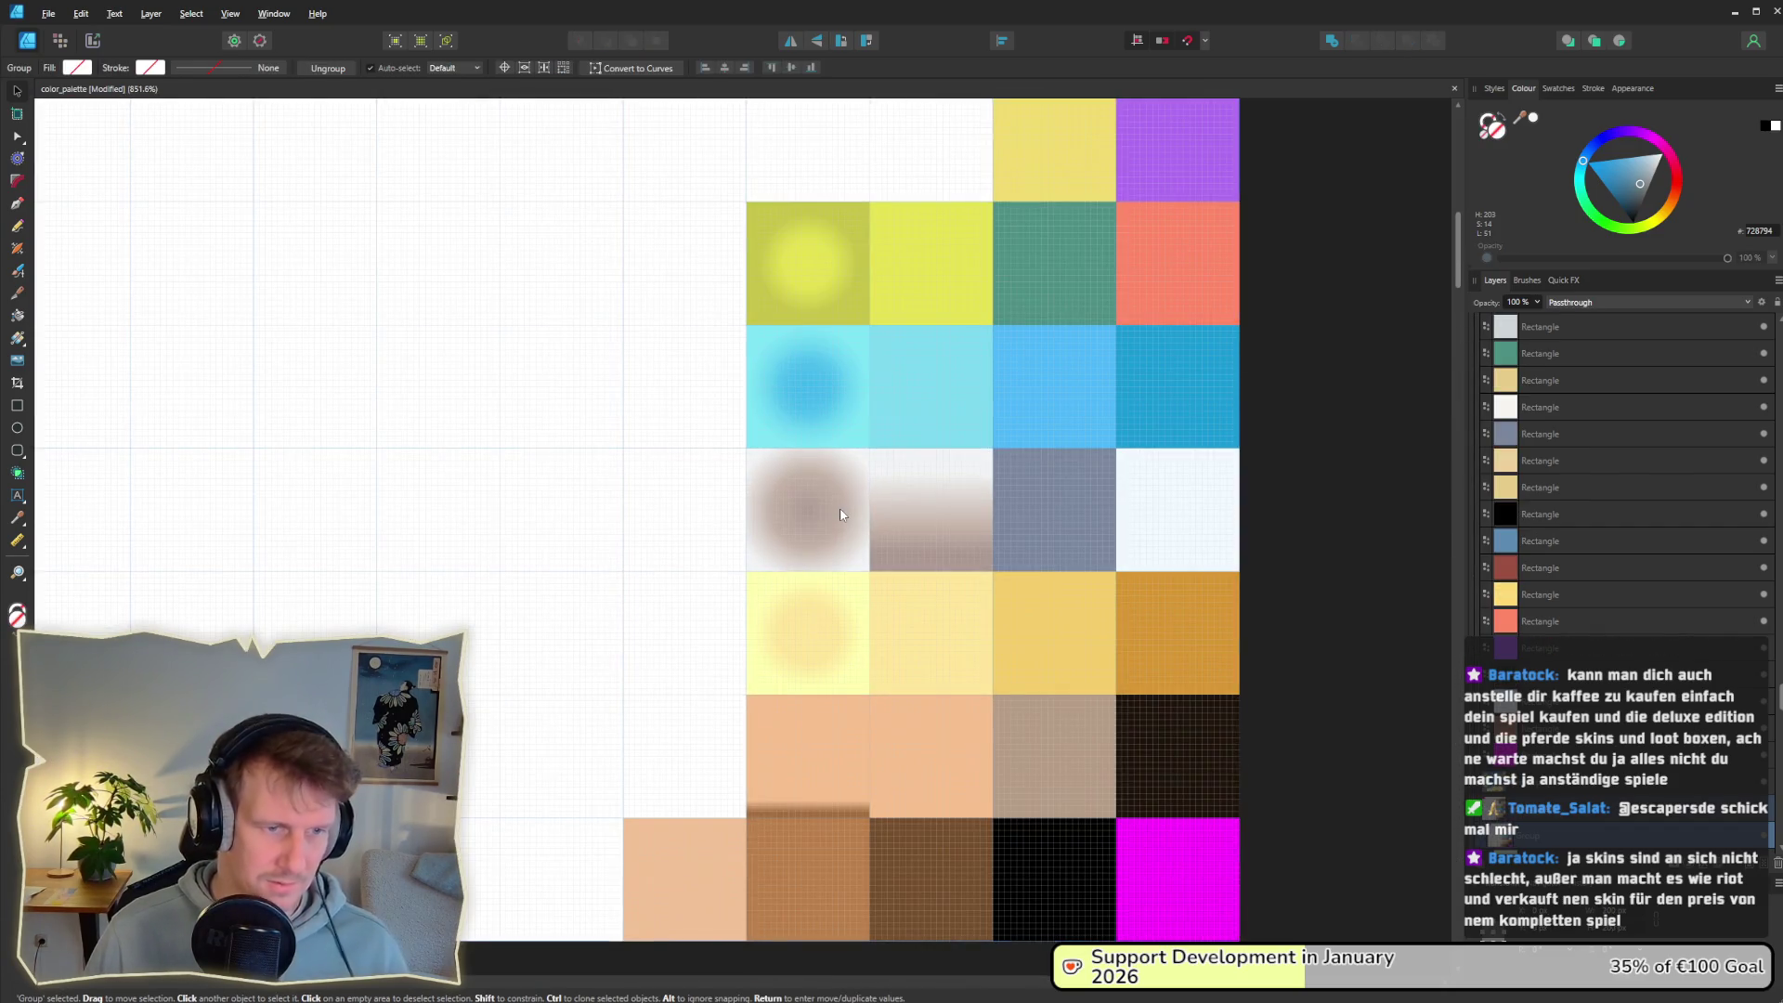
{"action": "key", "text": "ctrl+v"}
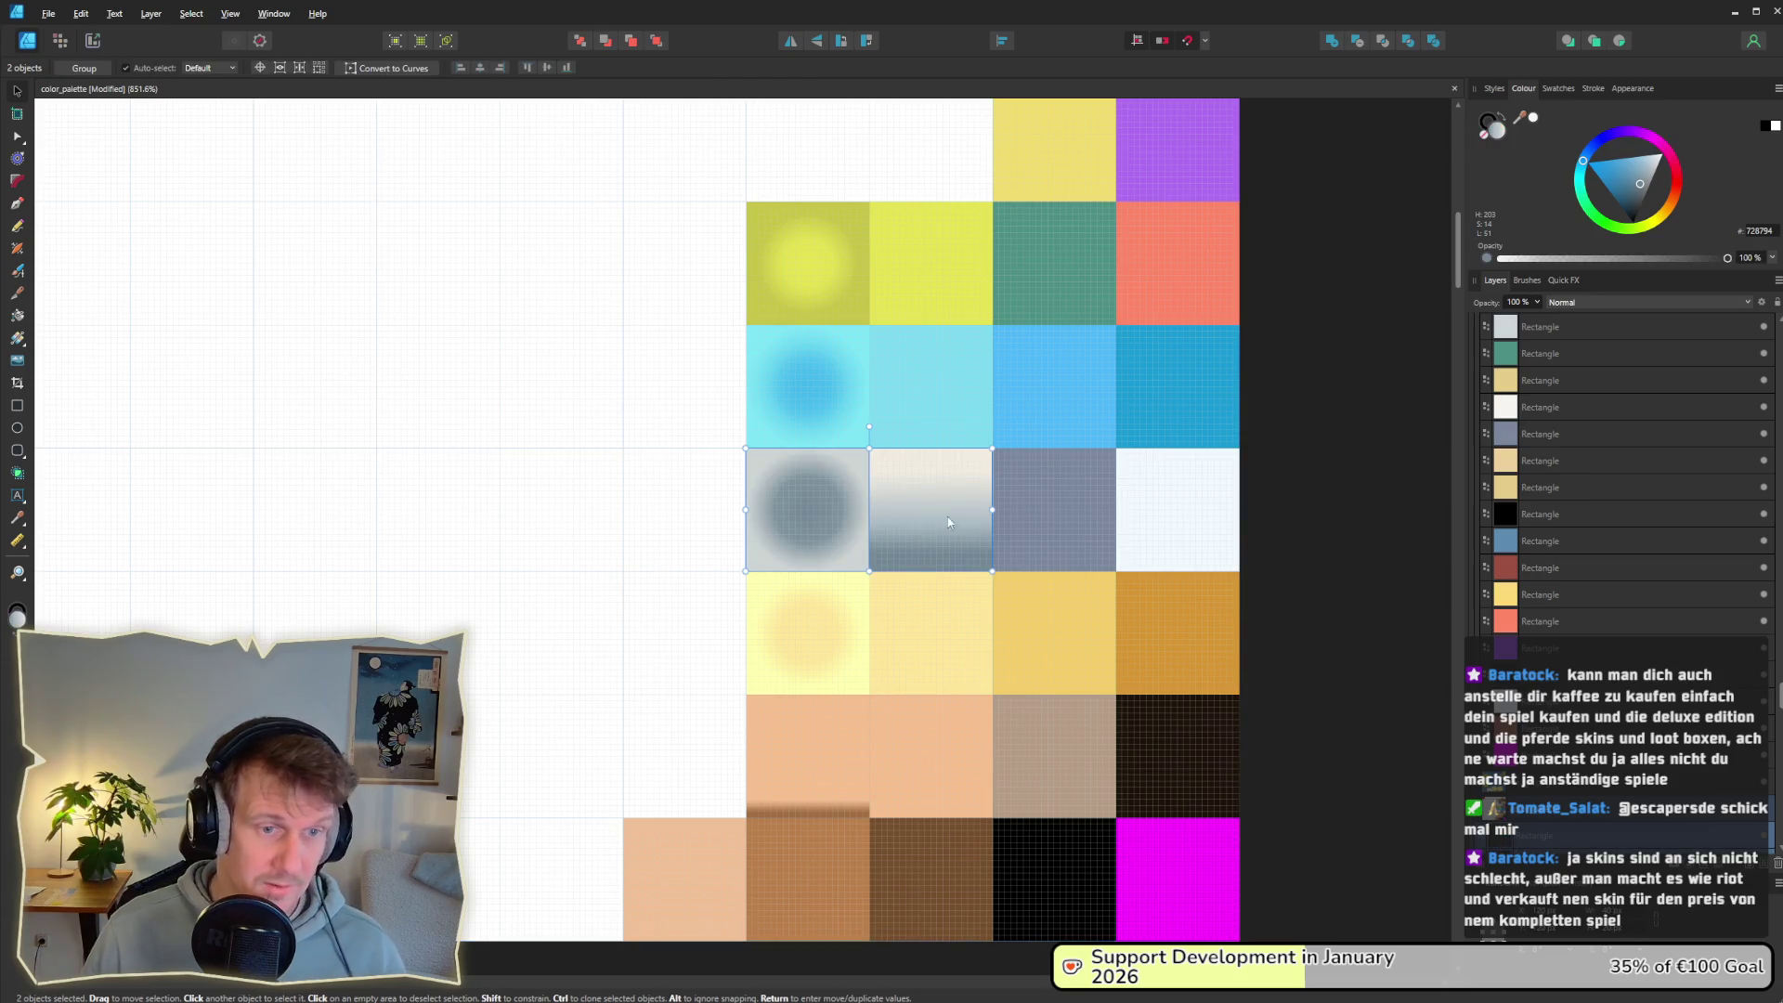
{"action": "key", "text": "ctrl+s"}
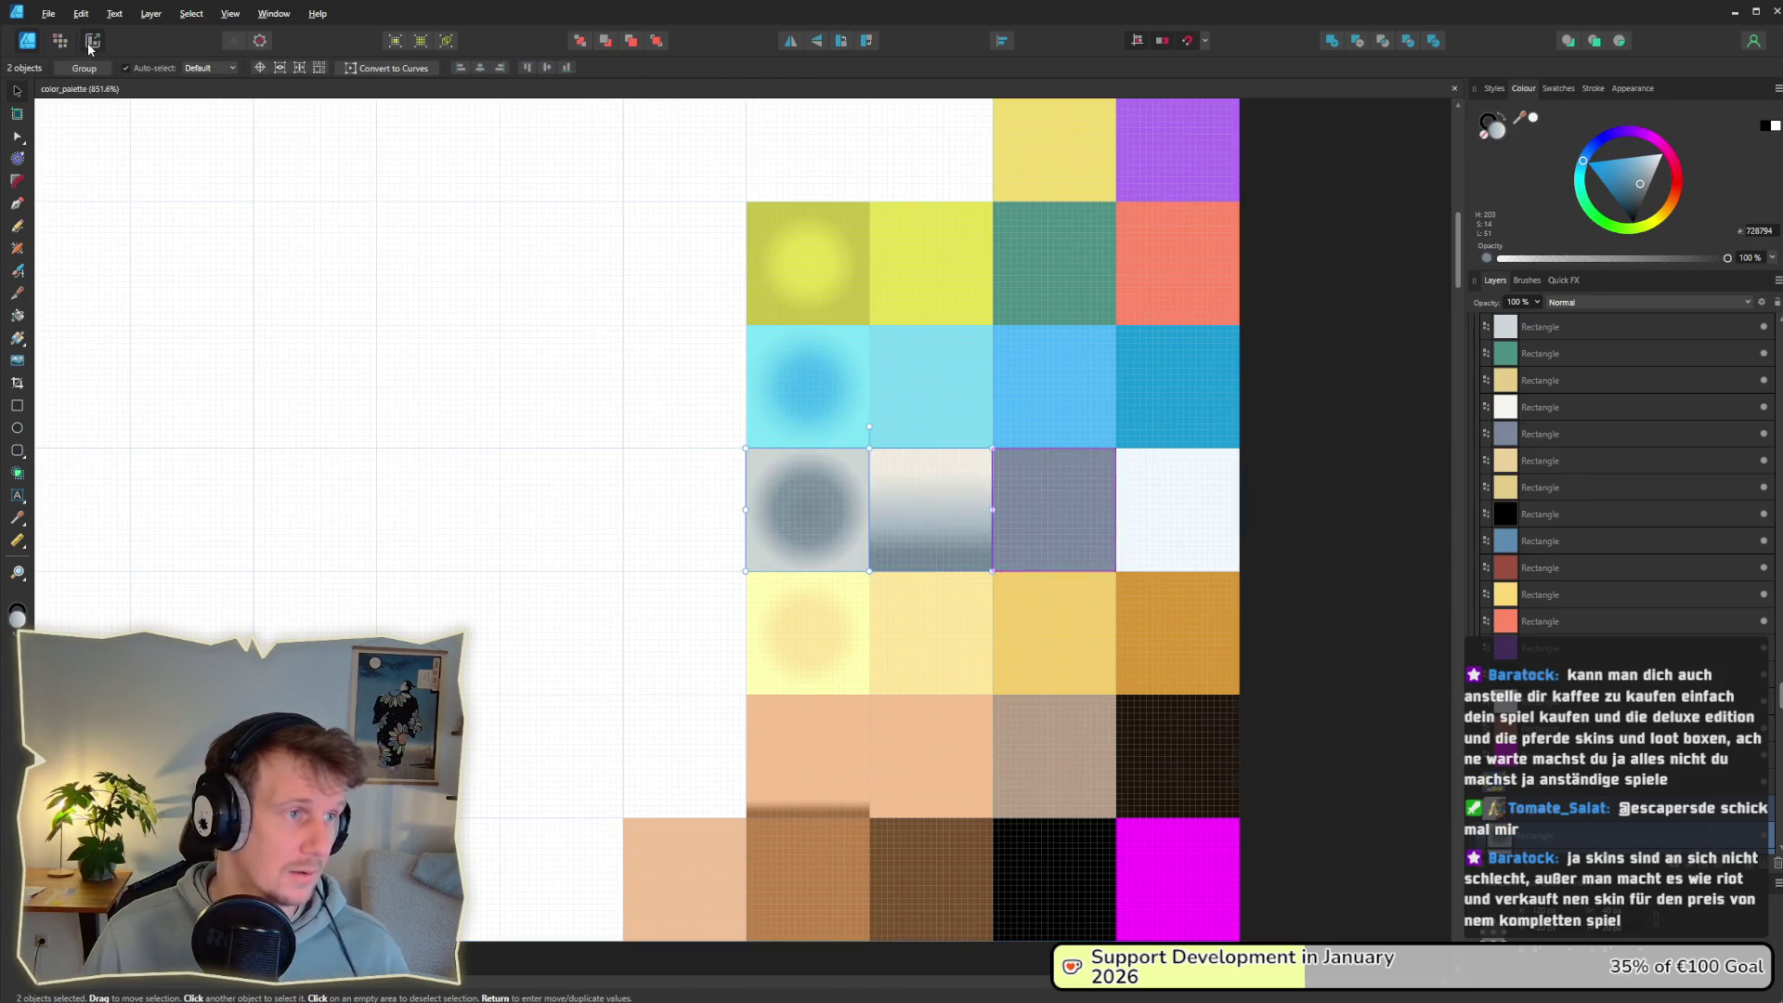
{"action": "left_click", "coordinate": [92, 41]}
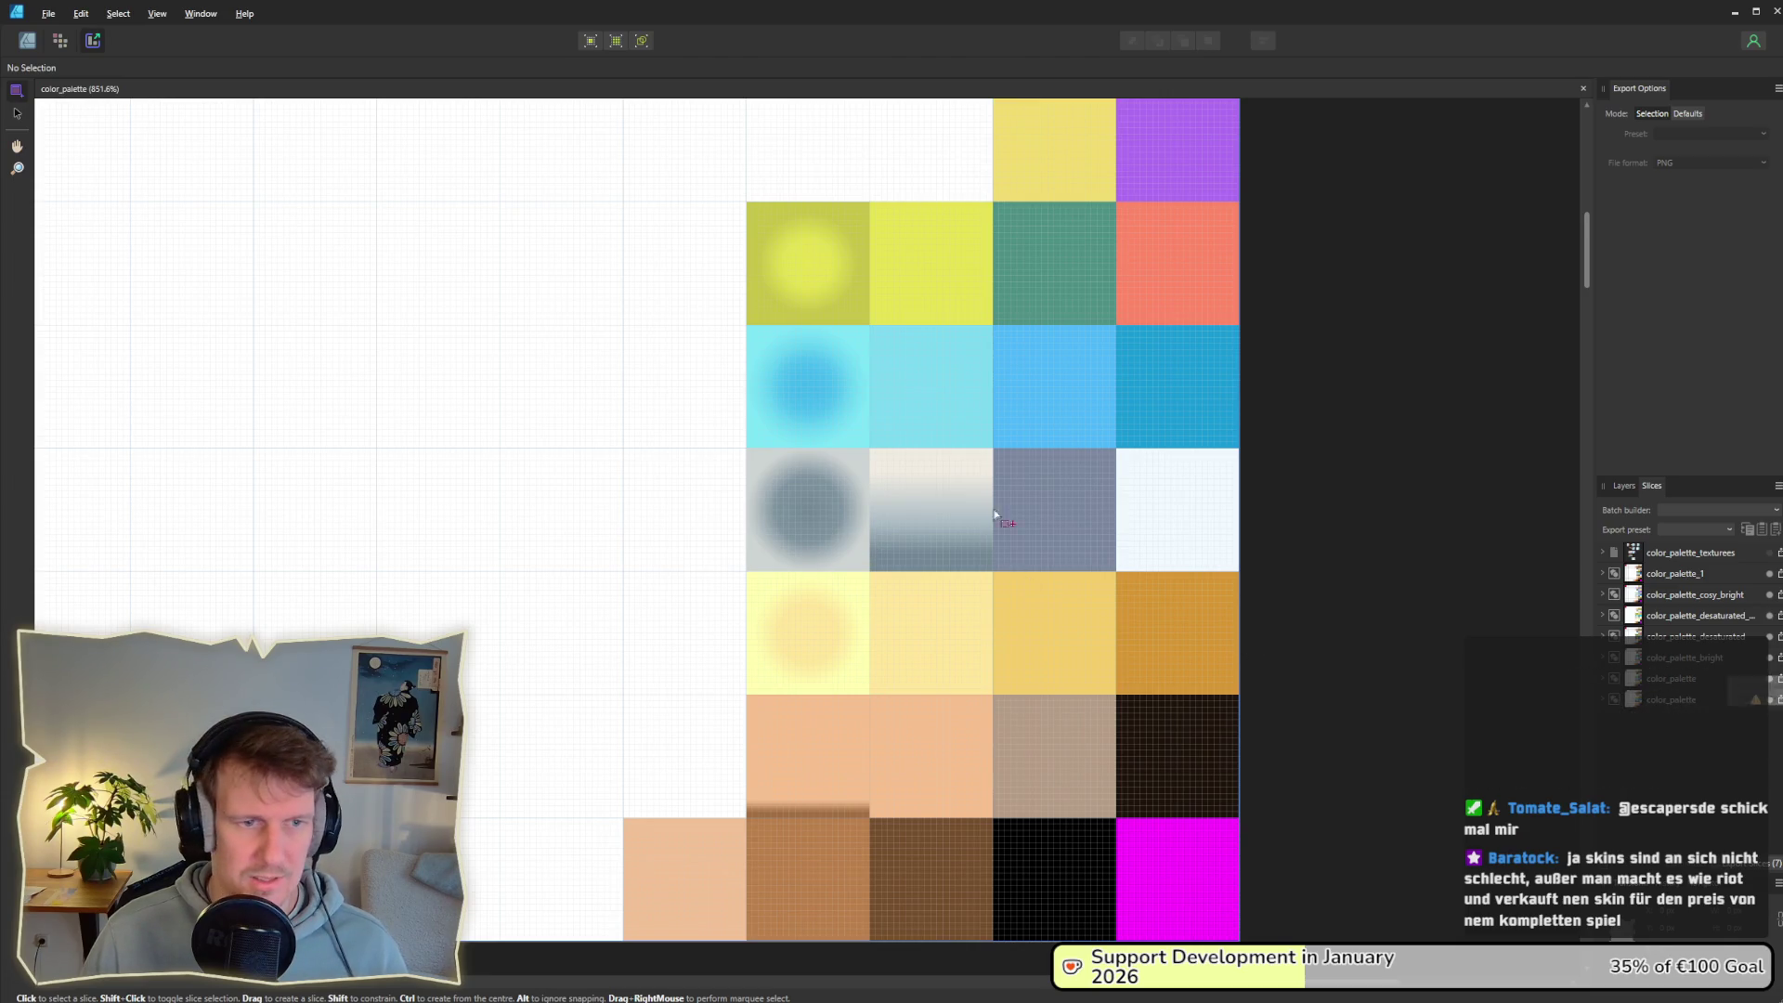
Step: Export the color_palette slice, overwriting the existing color_palette.png in the assets folder
{"action": "scroll", "coordinate": [965, 501], "scroll_direction": "down", "scroll_amount": 2}
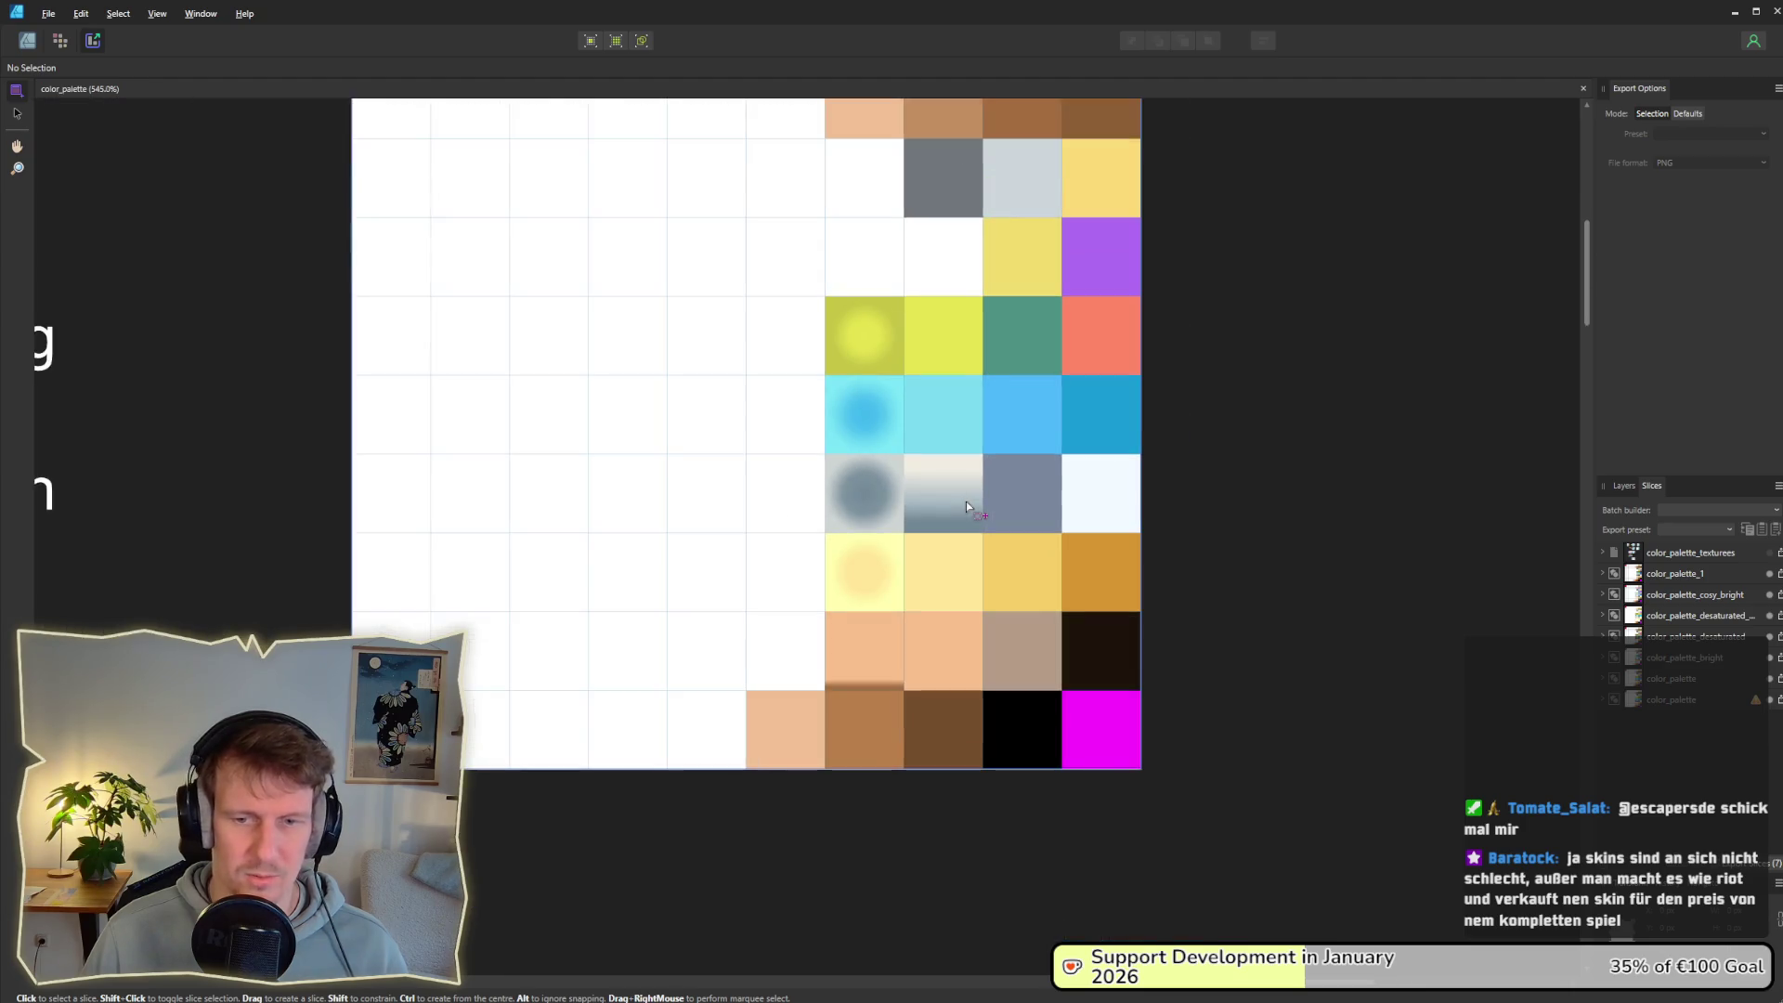
{"action": "left_click", "coordinate": [966, 507]}
{"action": "scroll", "coordinate": [956, 576], "scroll_direction": "up", "scroll_amount": 3}
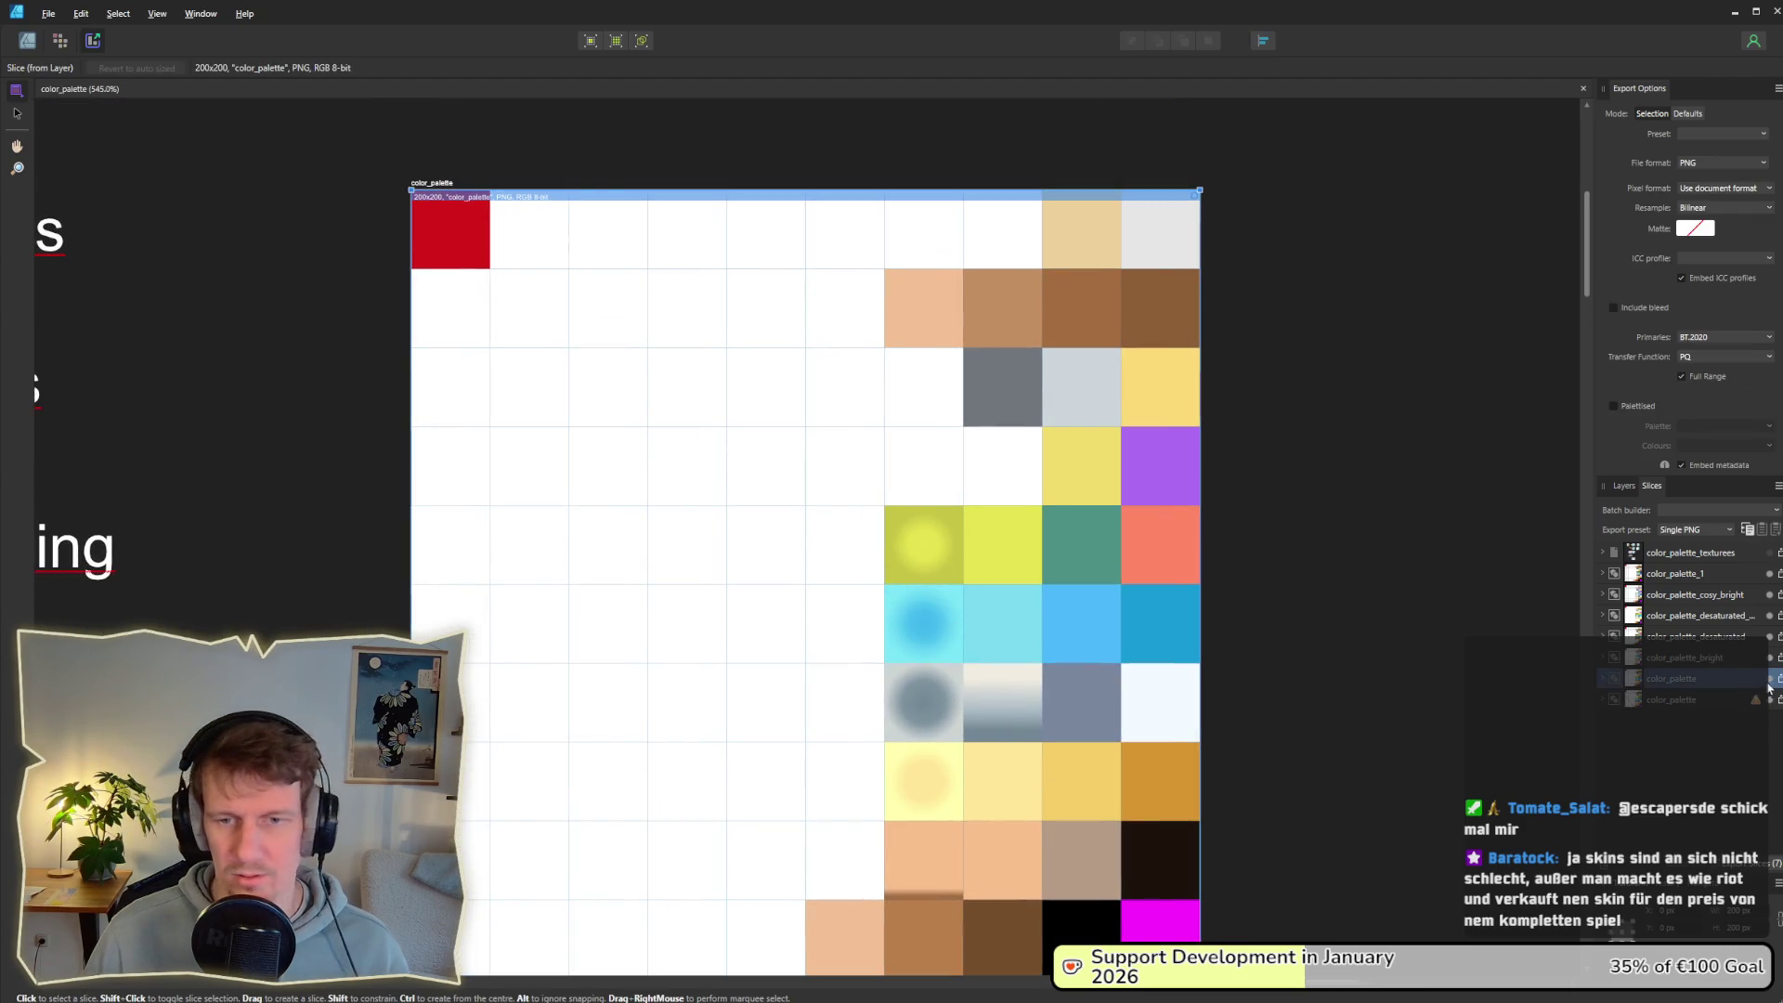
{"action": "left_click", "coordinate": [1779, 679]}
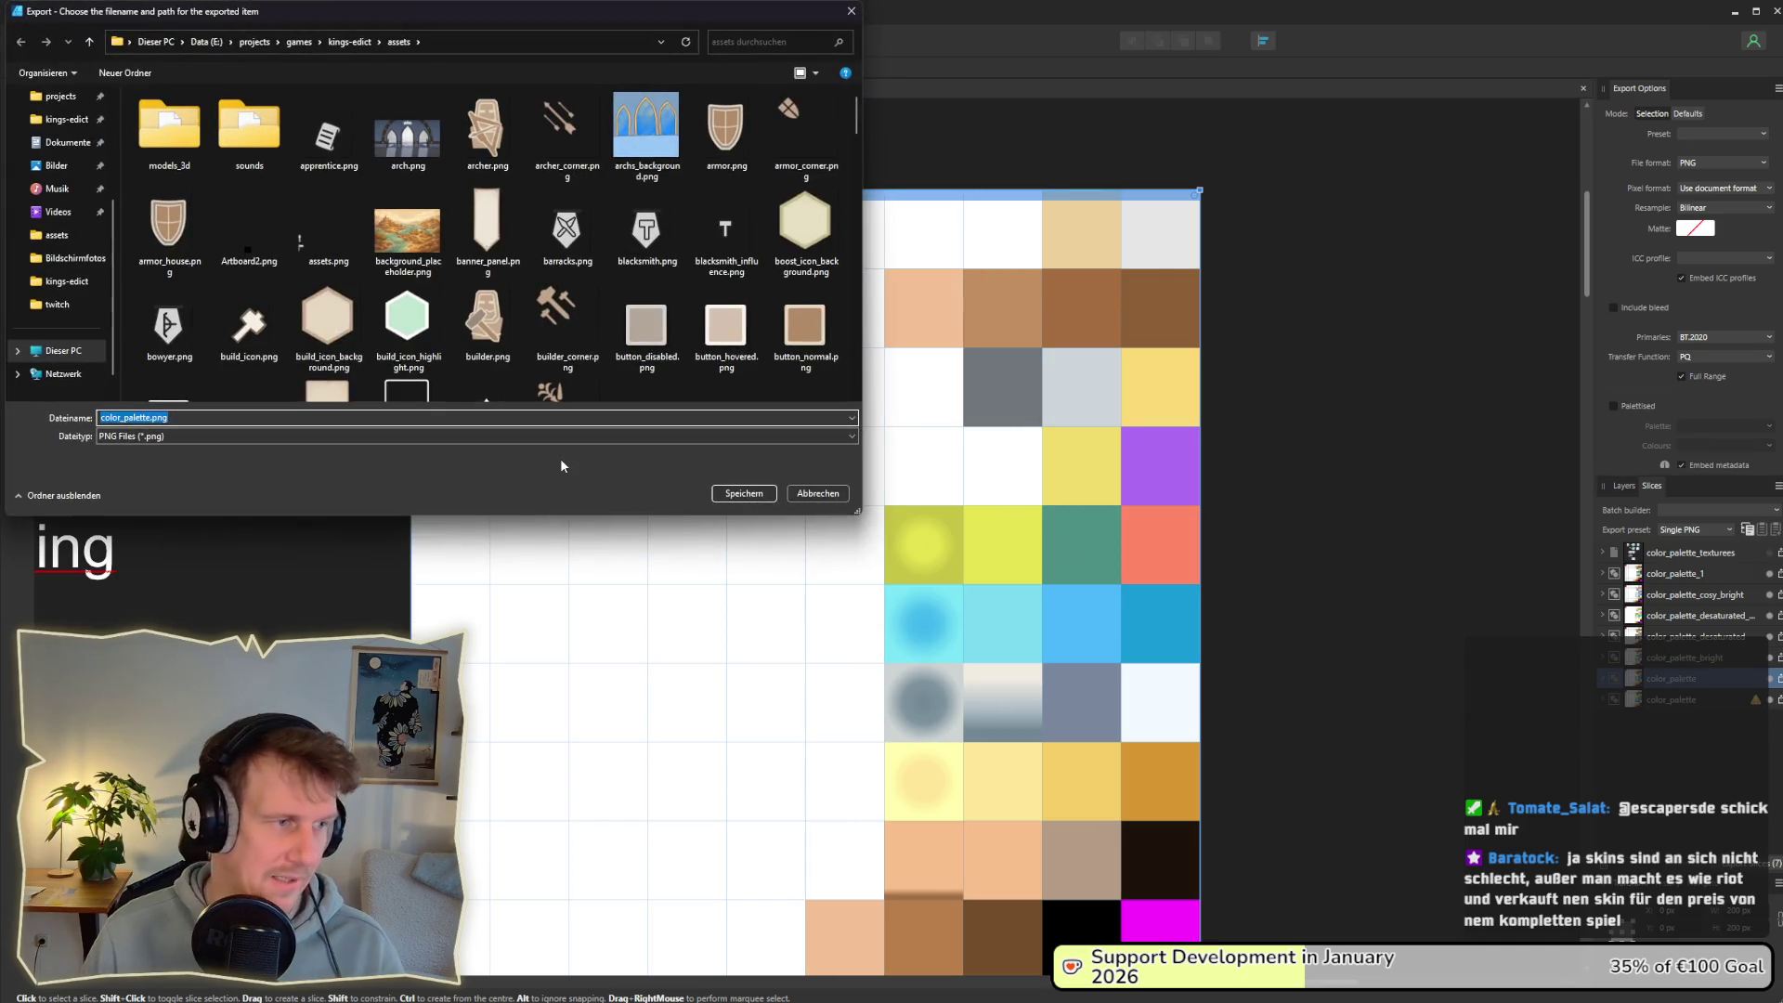
{"action": "left_click", "coordinate": [772, 497]}
{"action": "left_click", "coordinate": [1289, 568]}
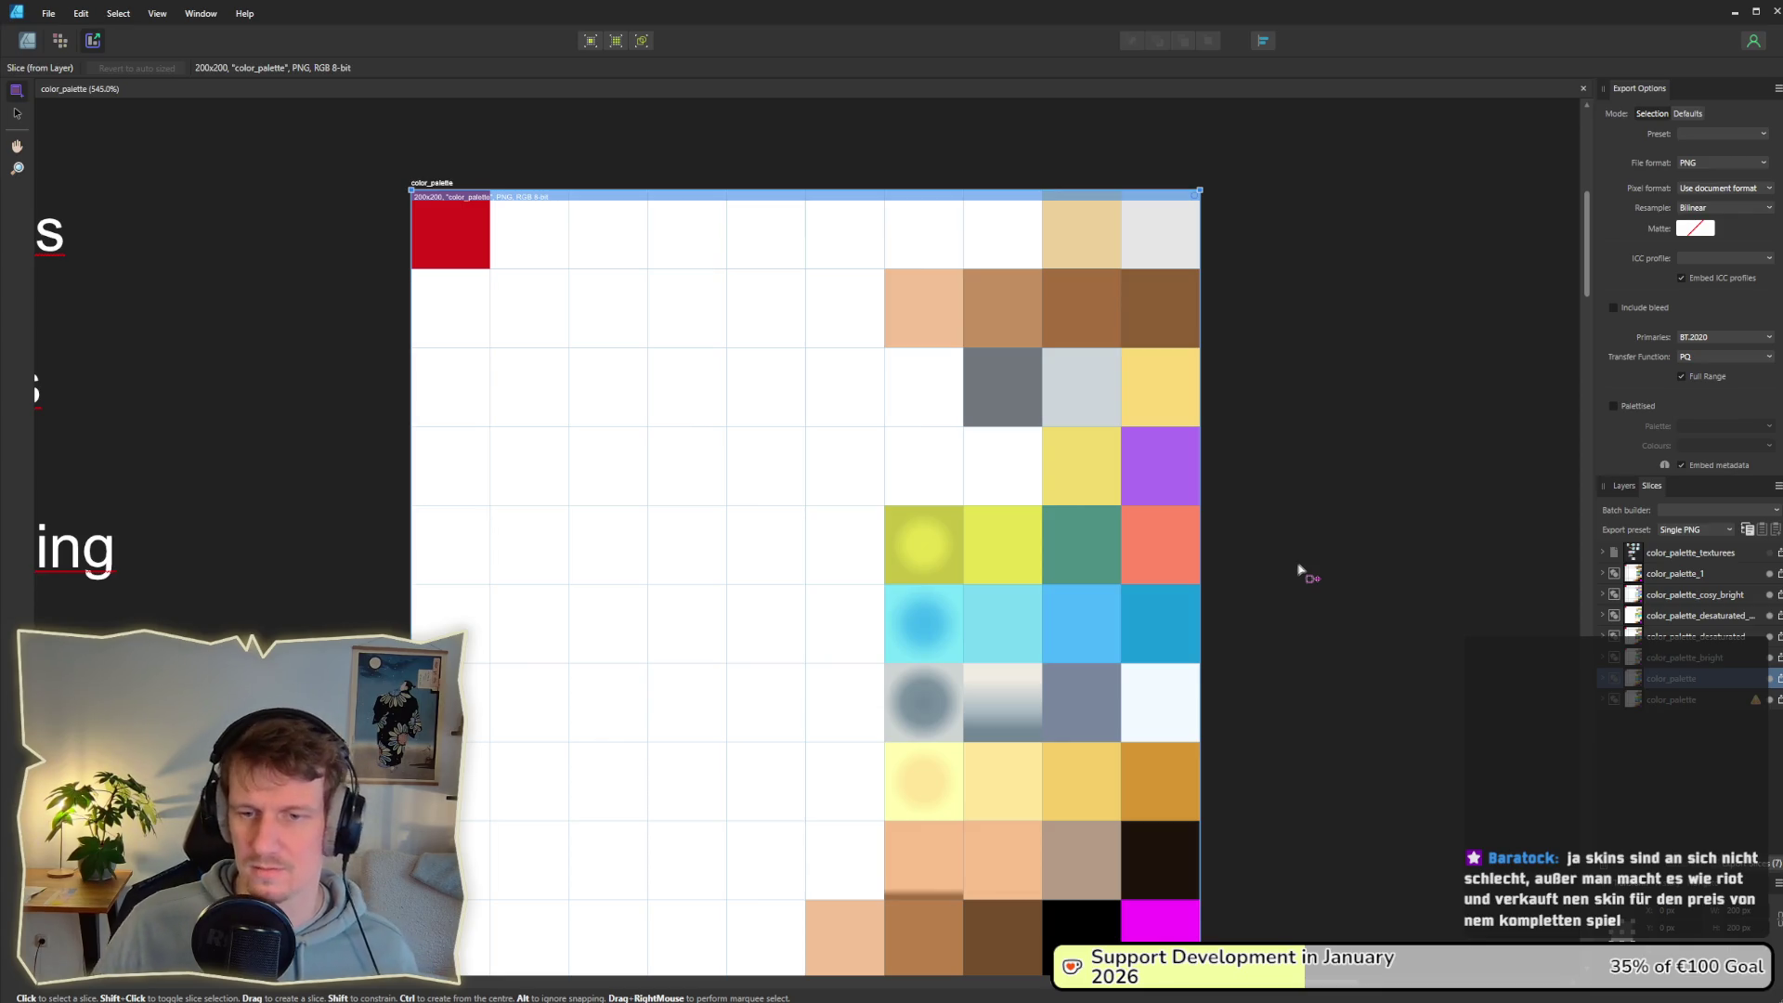
{"action": "key", "text": "alt+Tab"}
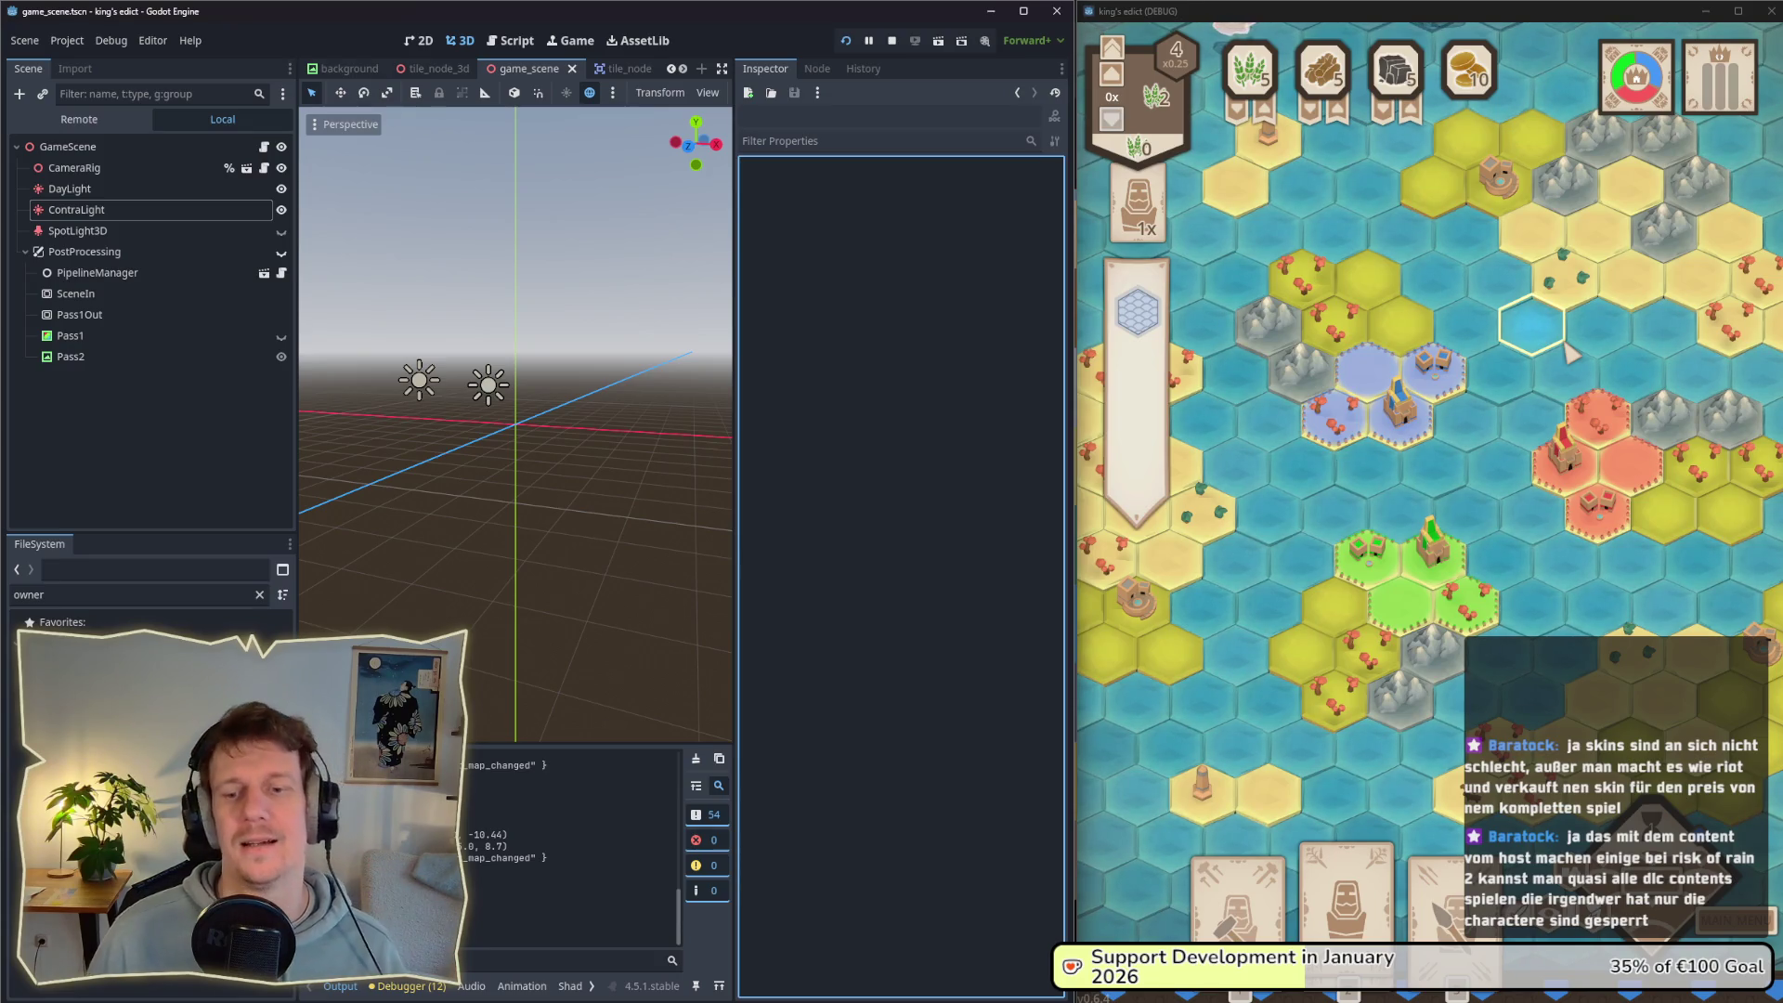
Step: Pan and zoom the game map around the red castle hexes, then pause the game
{"action": "left_click_drag", "start_coordinate": [1534, 419], "coordinate": [1513, 429]}
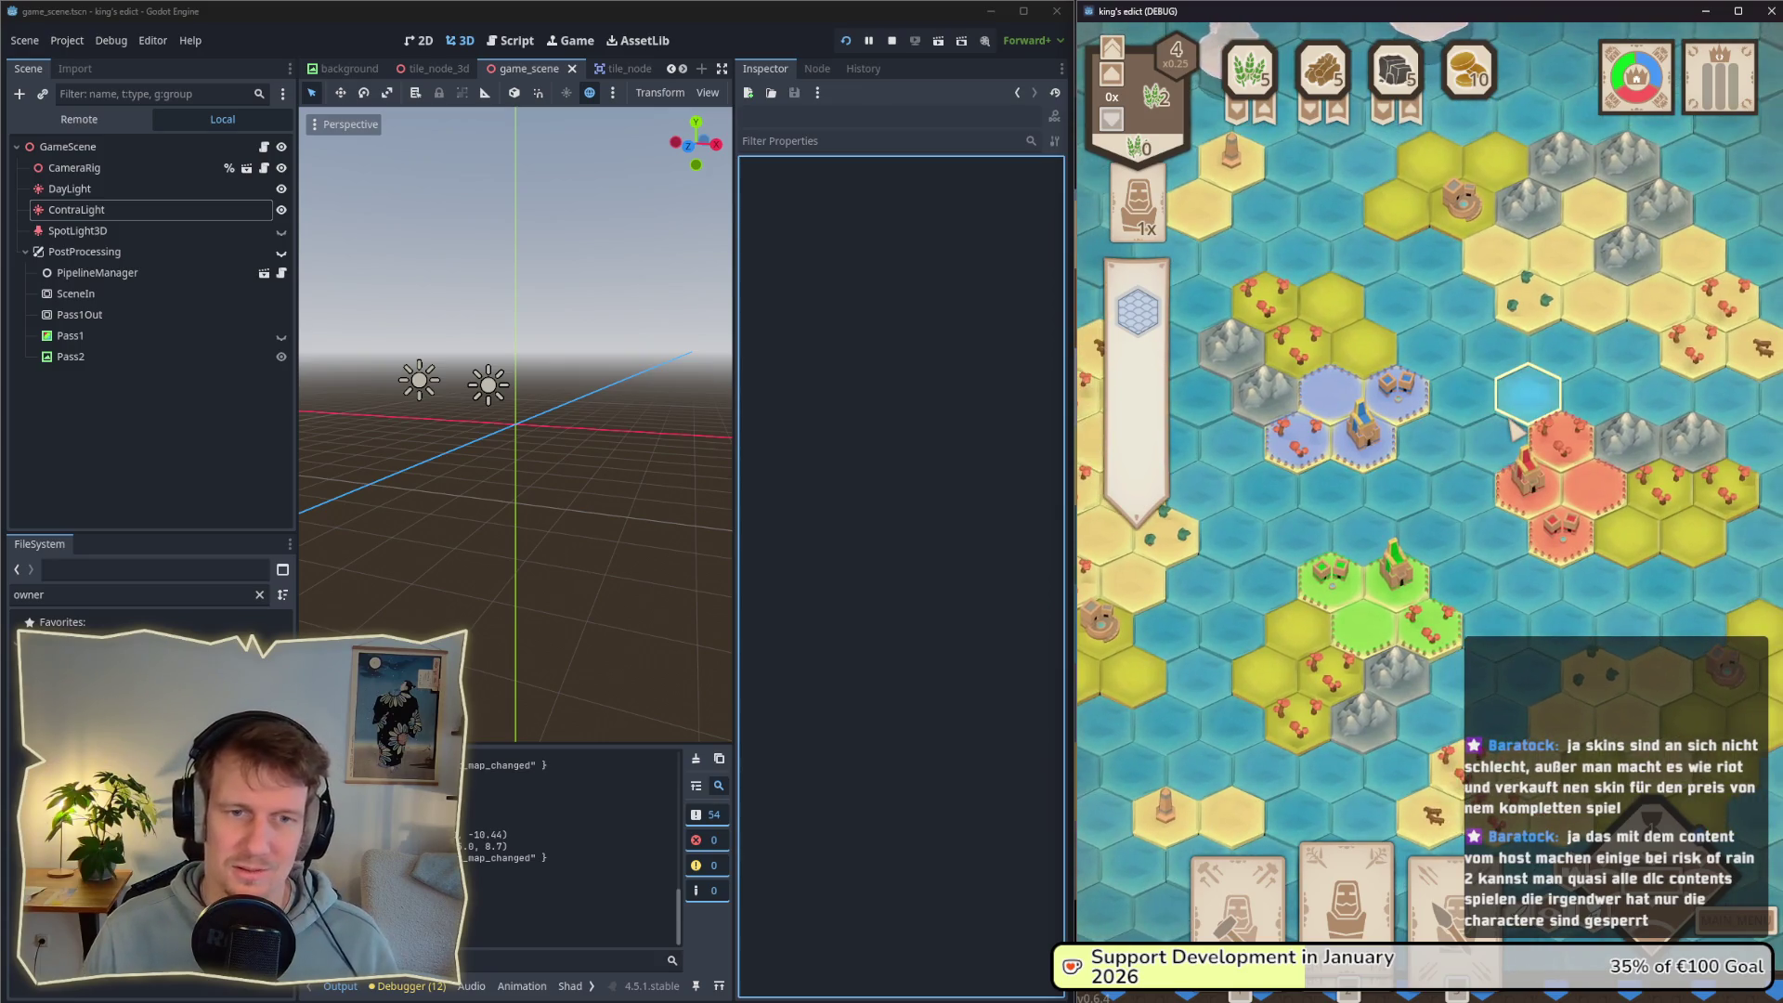
{"action": "scroll", "coordinate": [1433, 442], "scroll_direction": "up", "scroll_amount": 2}
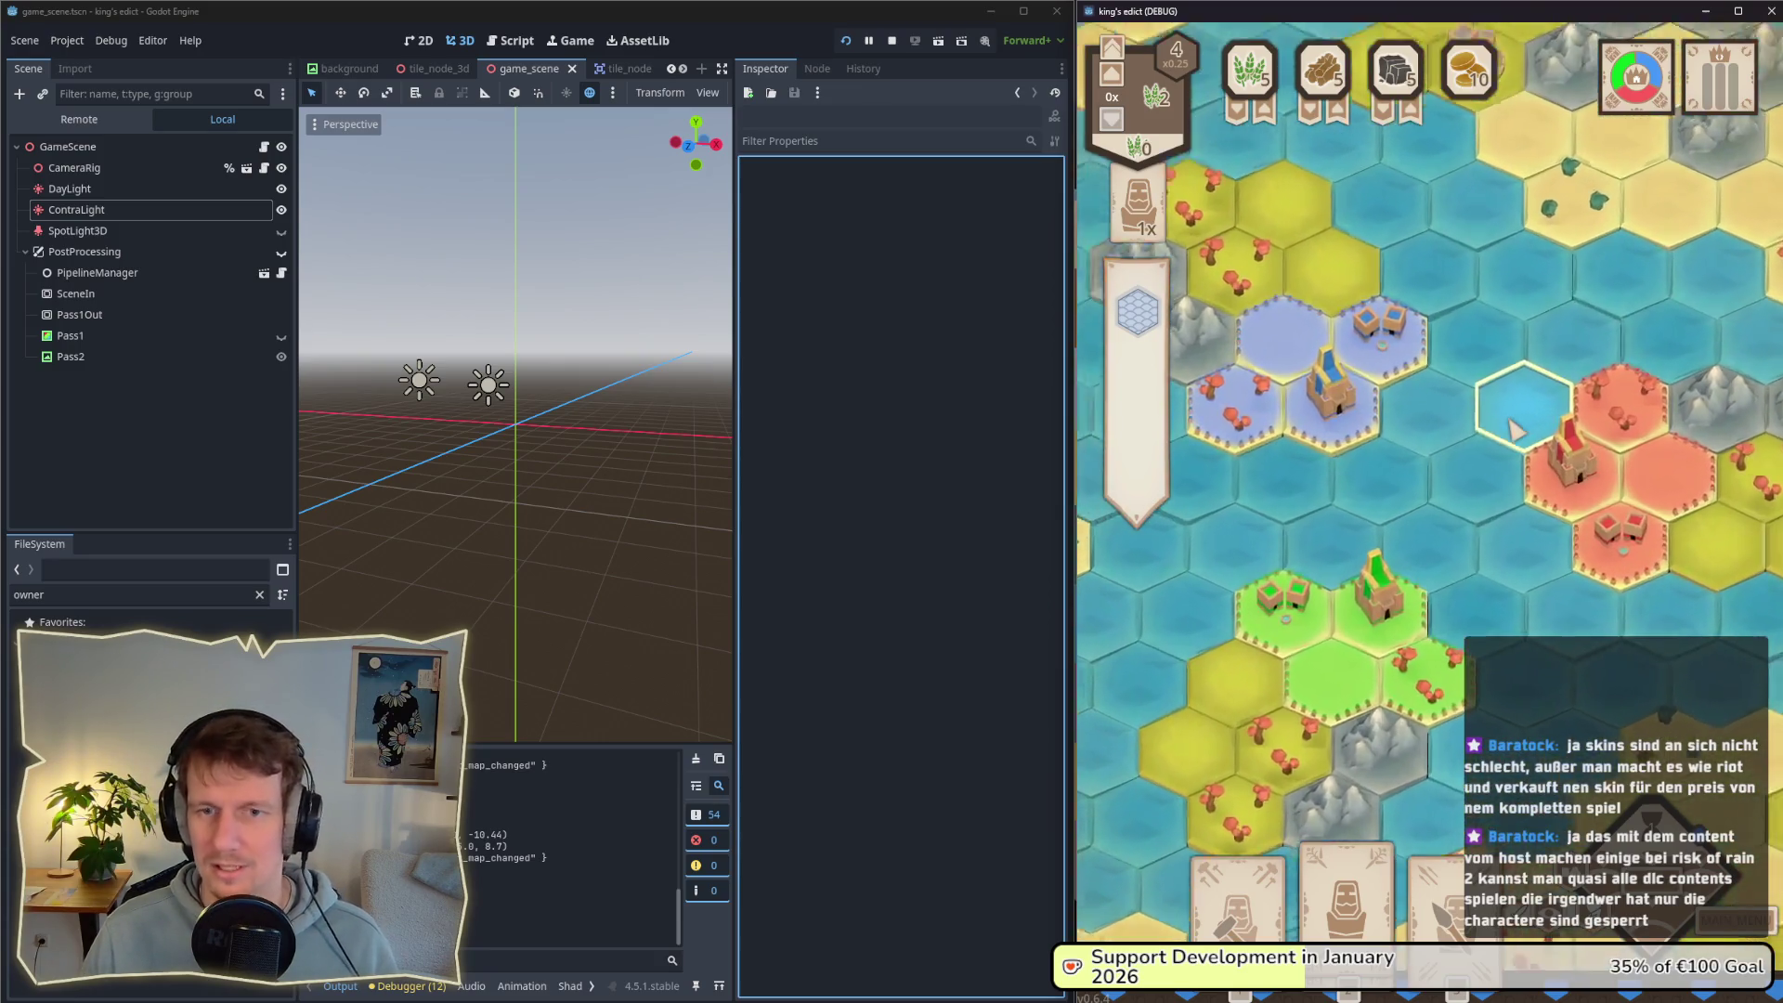
{"action": "left_click_drag", "start_coordinate": [1433, 442], "coordinate": [1368, 476]}
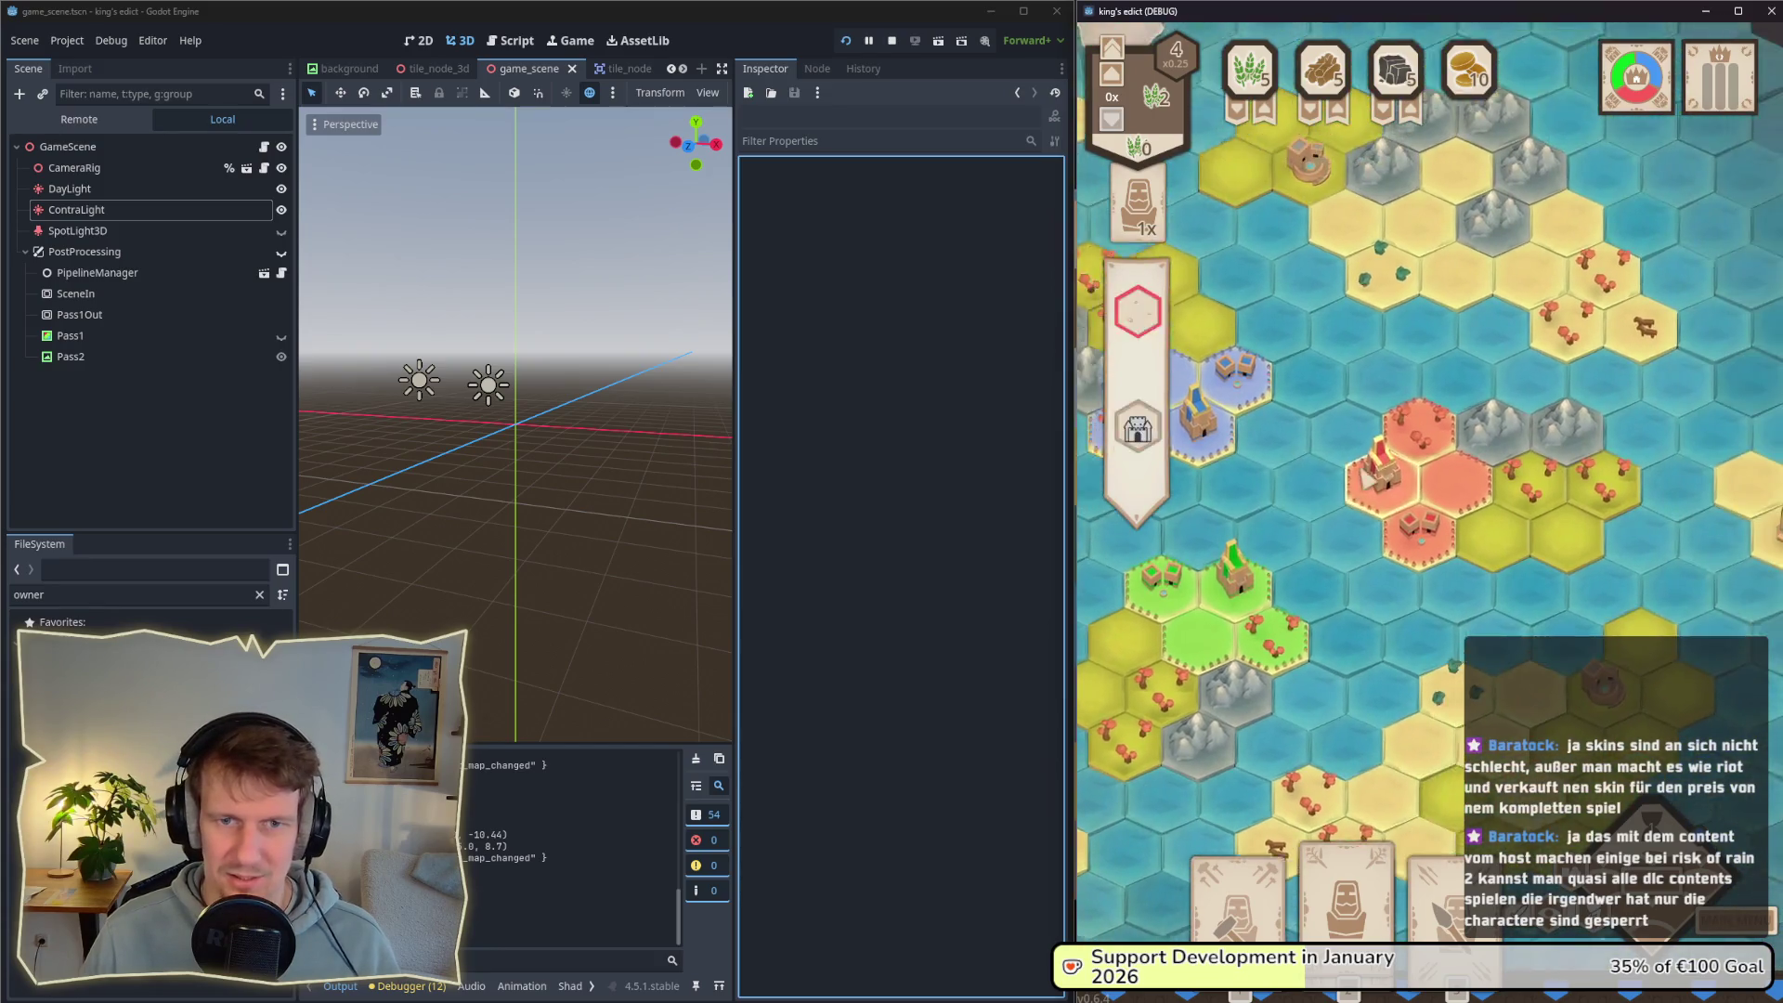
{"action": "scroll", "coordinate": [1369, 479], "scroll_direction": "up", "scroll_amount": 5}
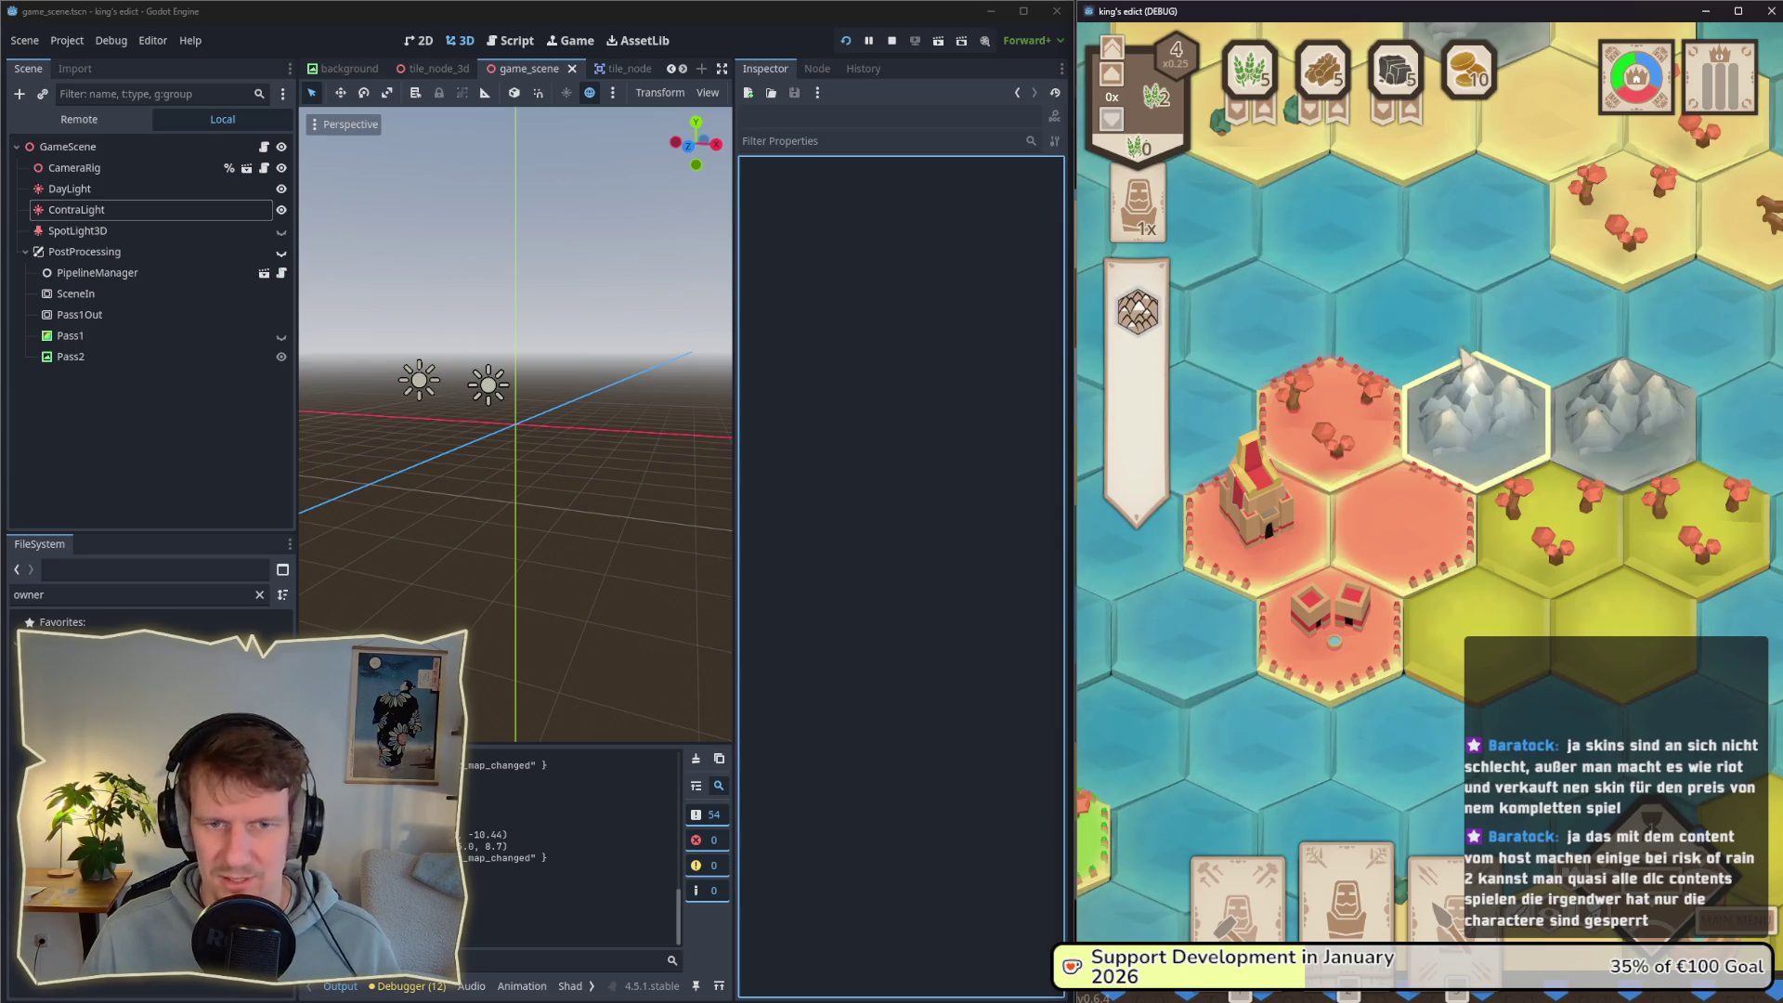
{"action": "scroll", "coordinate": [1393, 390], "scroll_direction": "down", "scroll_amount": 5}
{"action": "mouse_move", "coordinate": [1393, 390]}
{"action": "left_mouse_down"}
{"action": "mouse_move", "coordinate": [1499, 400]}
{"action": "mouse_move", "coordinate": [1485, 316]}
{"action": "left_mouse_up"}
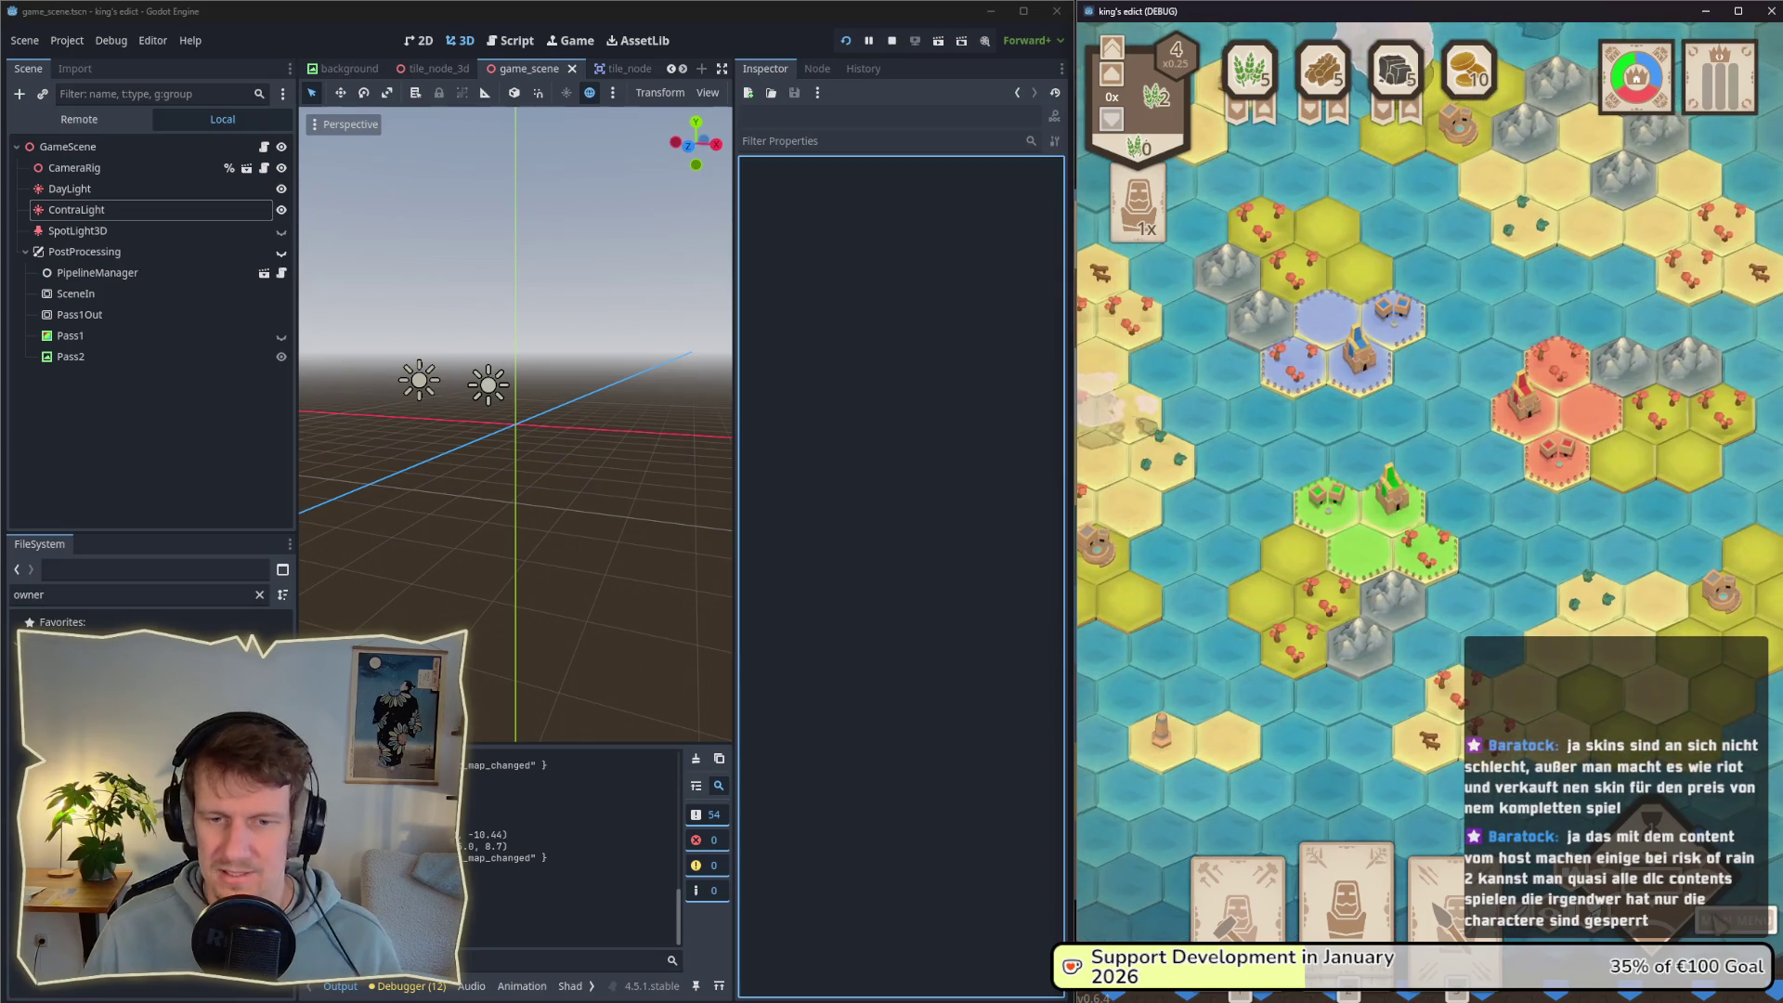
{"action": "key", "text": "Escape"}
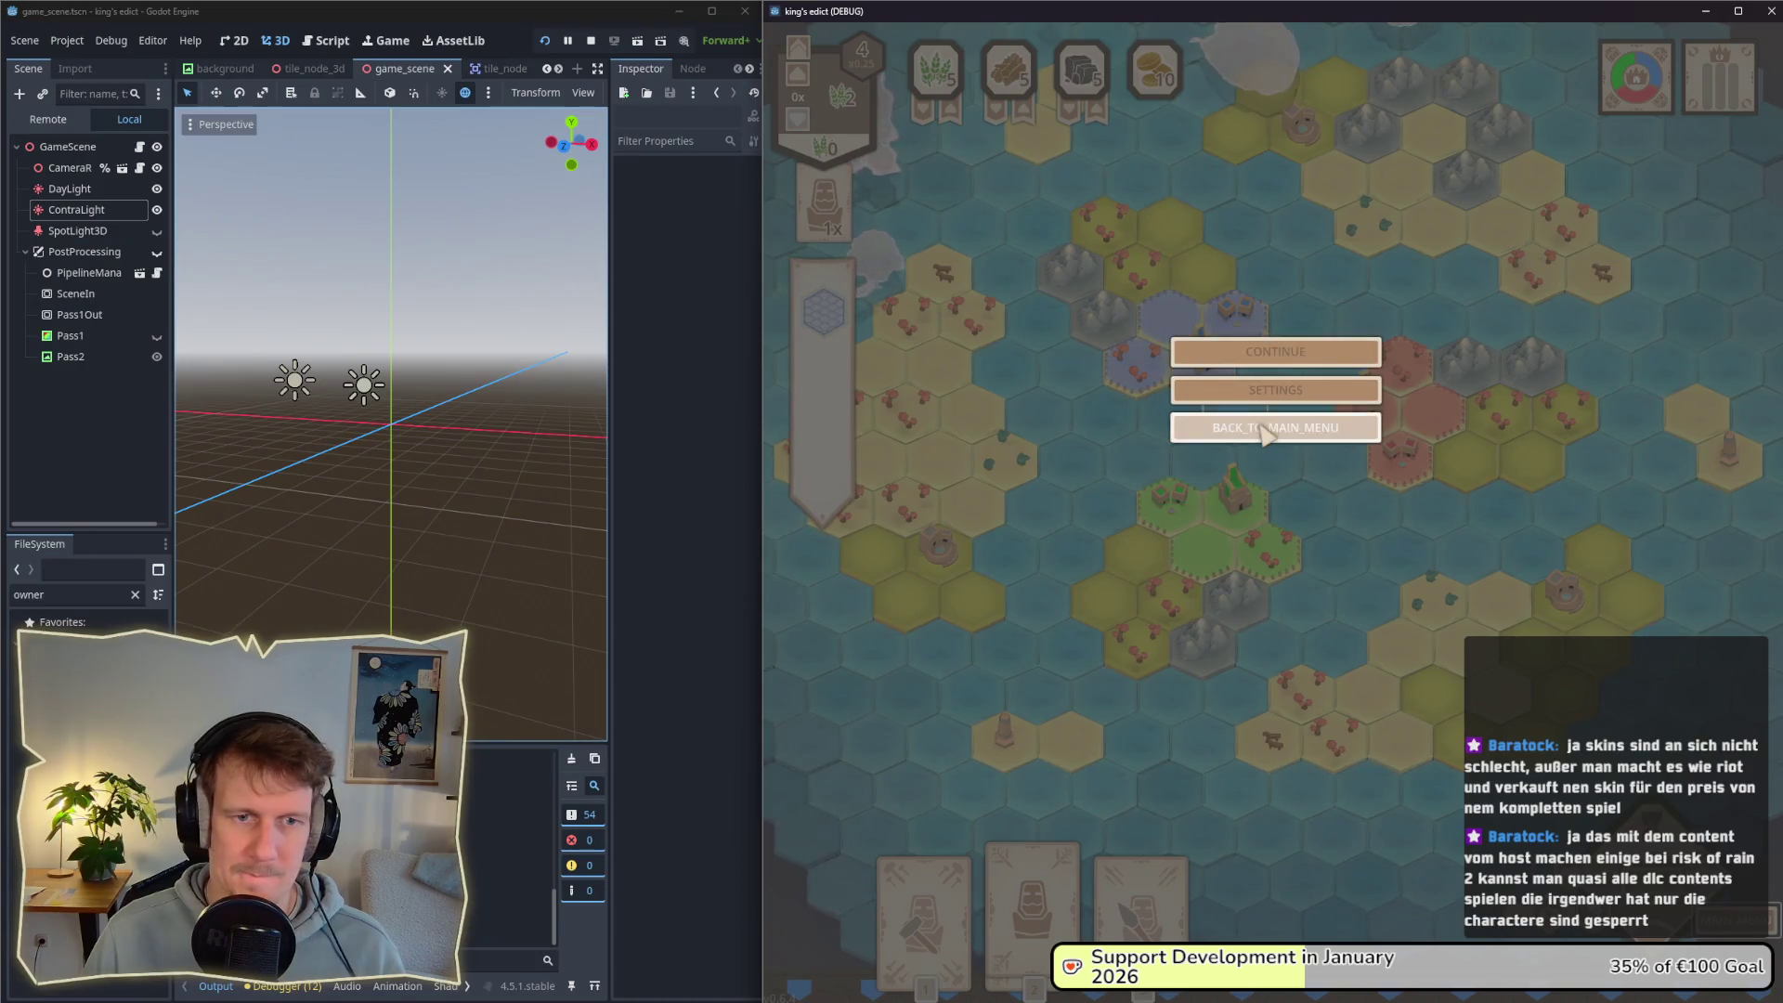
Step: Return to the main menu, start a lobby on the badun_dara map, and narrow the game window
{"action": "left_click", "coordinate": [1268, 429]}
{"action": "left_click", "coordinate": [1411, 366]}
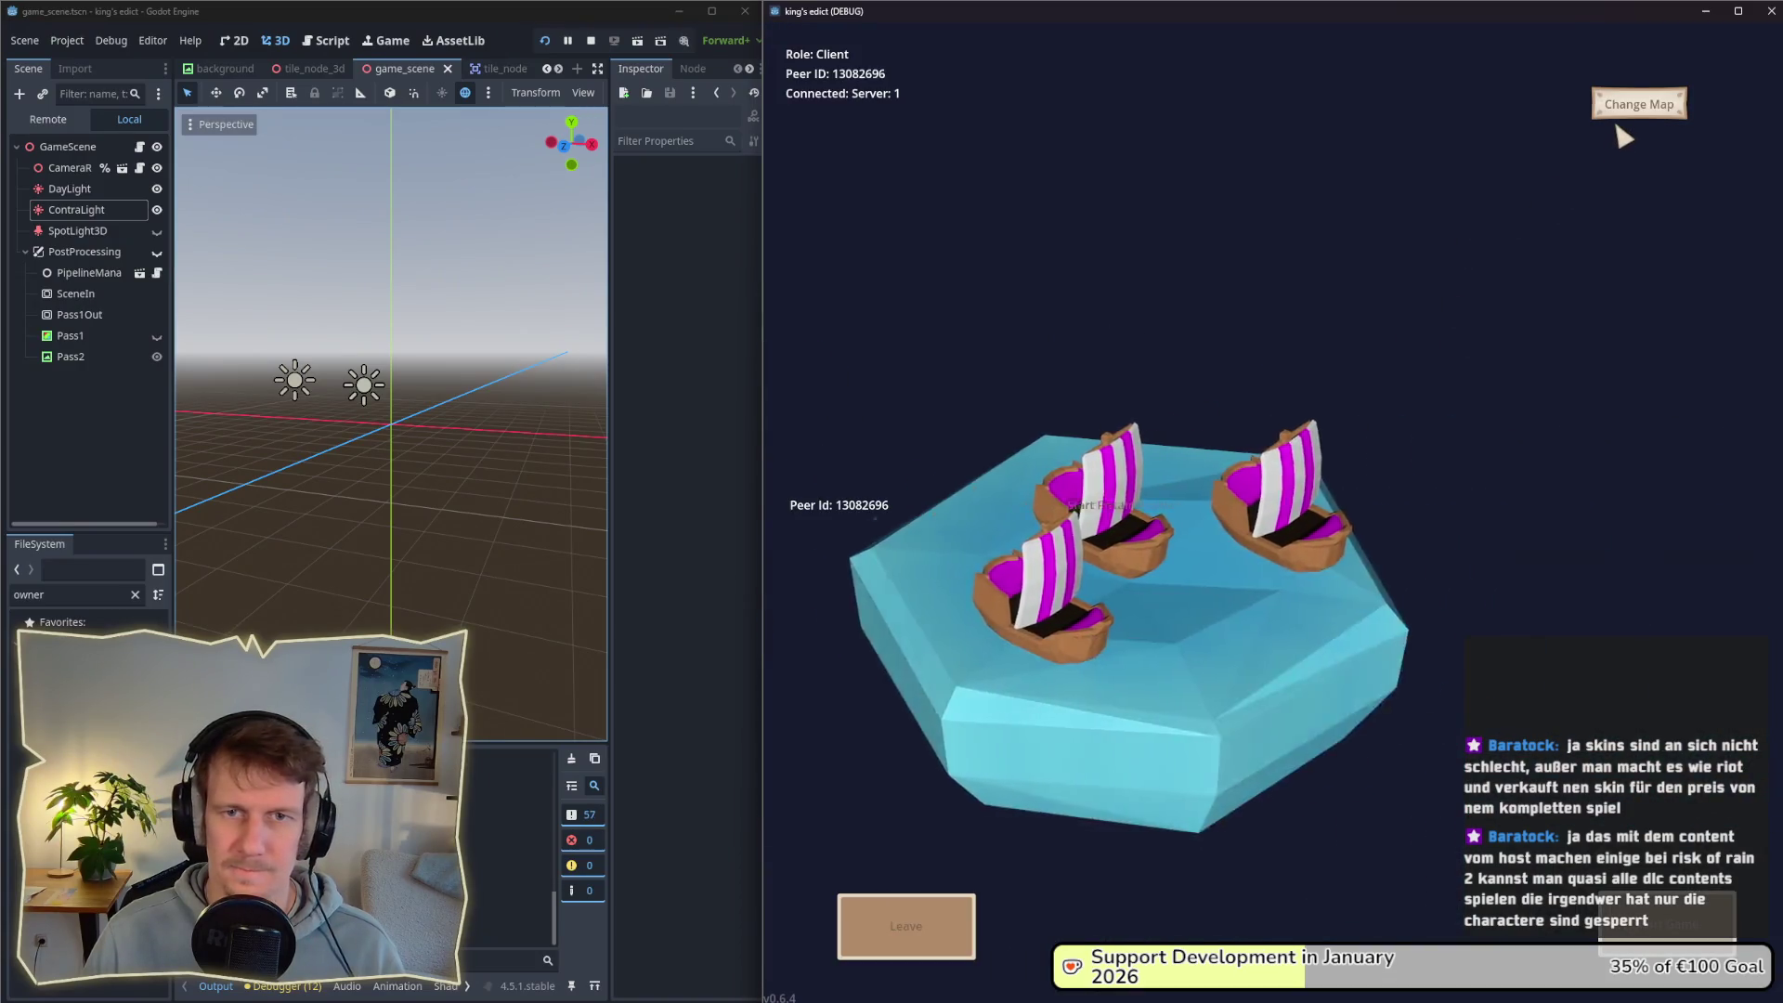
{"action": "left_click", "coordinate": [1623, 111]}
{"action": "left_click", "coordinate": [1662, 336]}
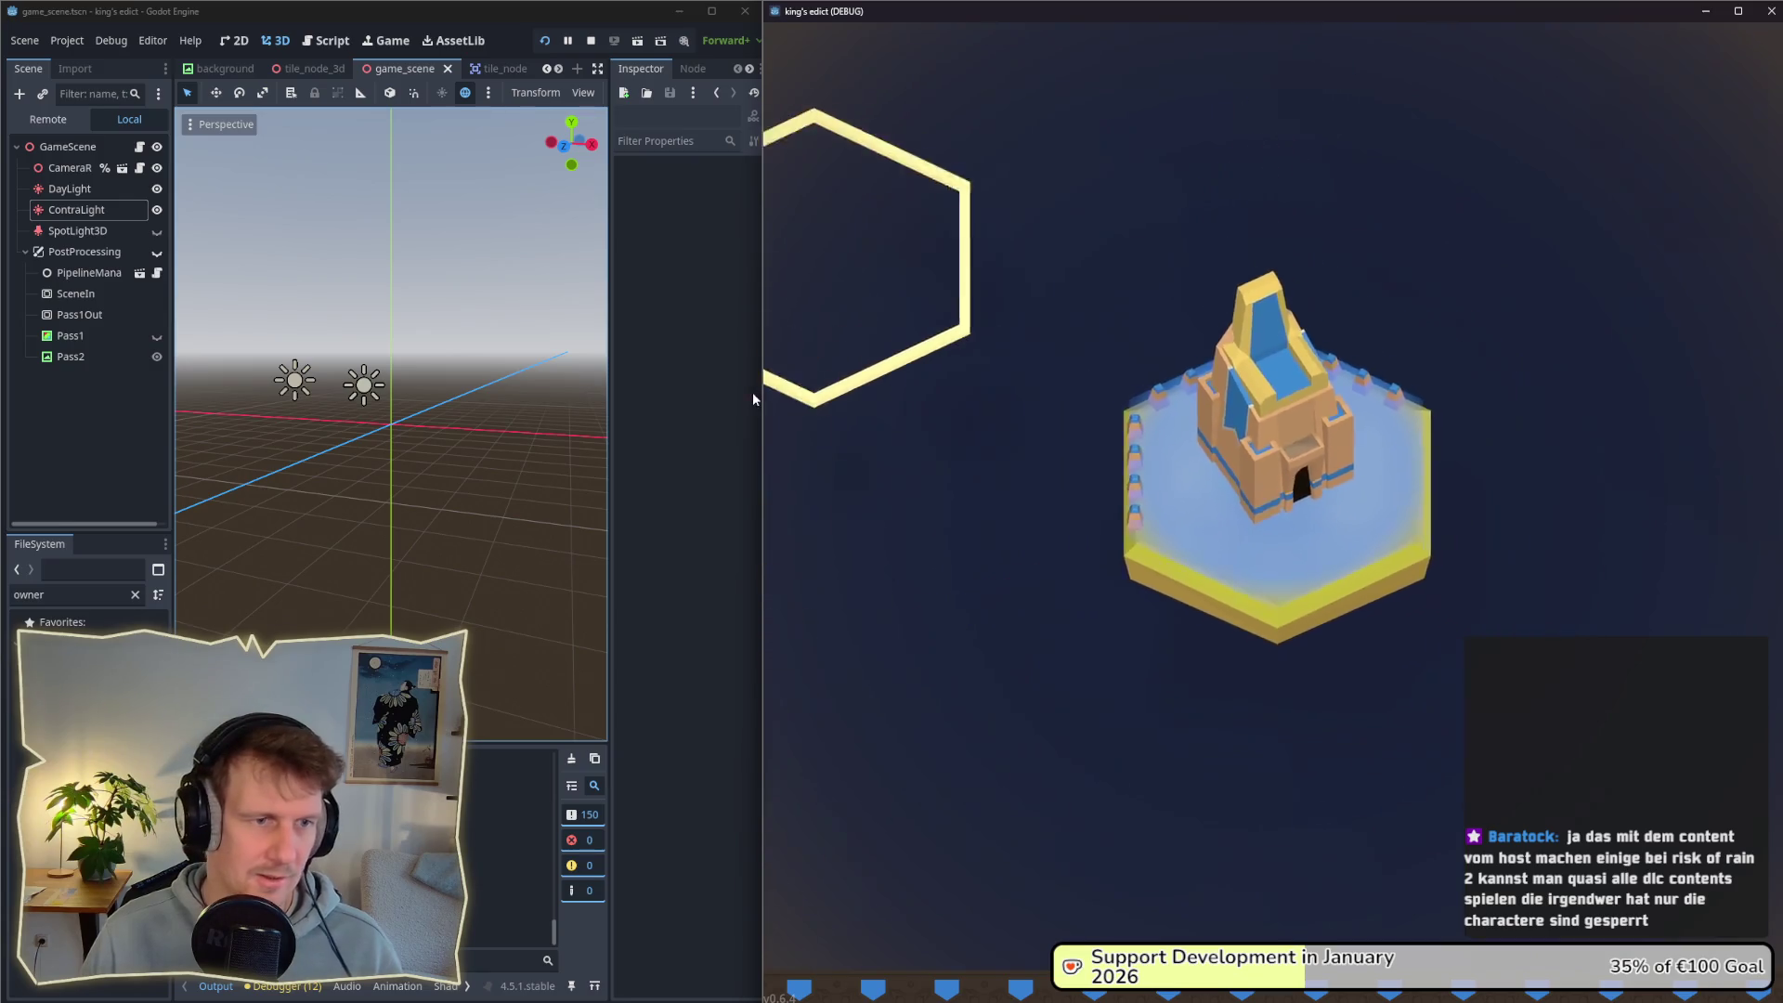
{"action": "mouse_move", "coordinate": [753, 397]}
{"action": "left_mouse_down"}
{"action": "mouse_move", "coordinate": [1003, 398]}
{"action": "mouse_move", "coordinate": [1020, 423]}
{"action": "left_mouse_up"}
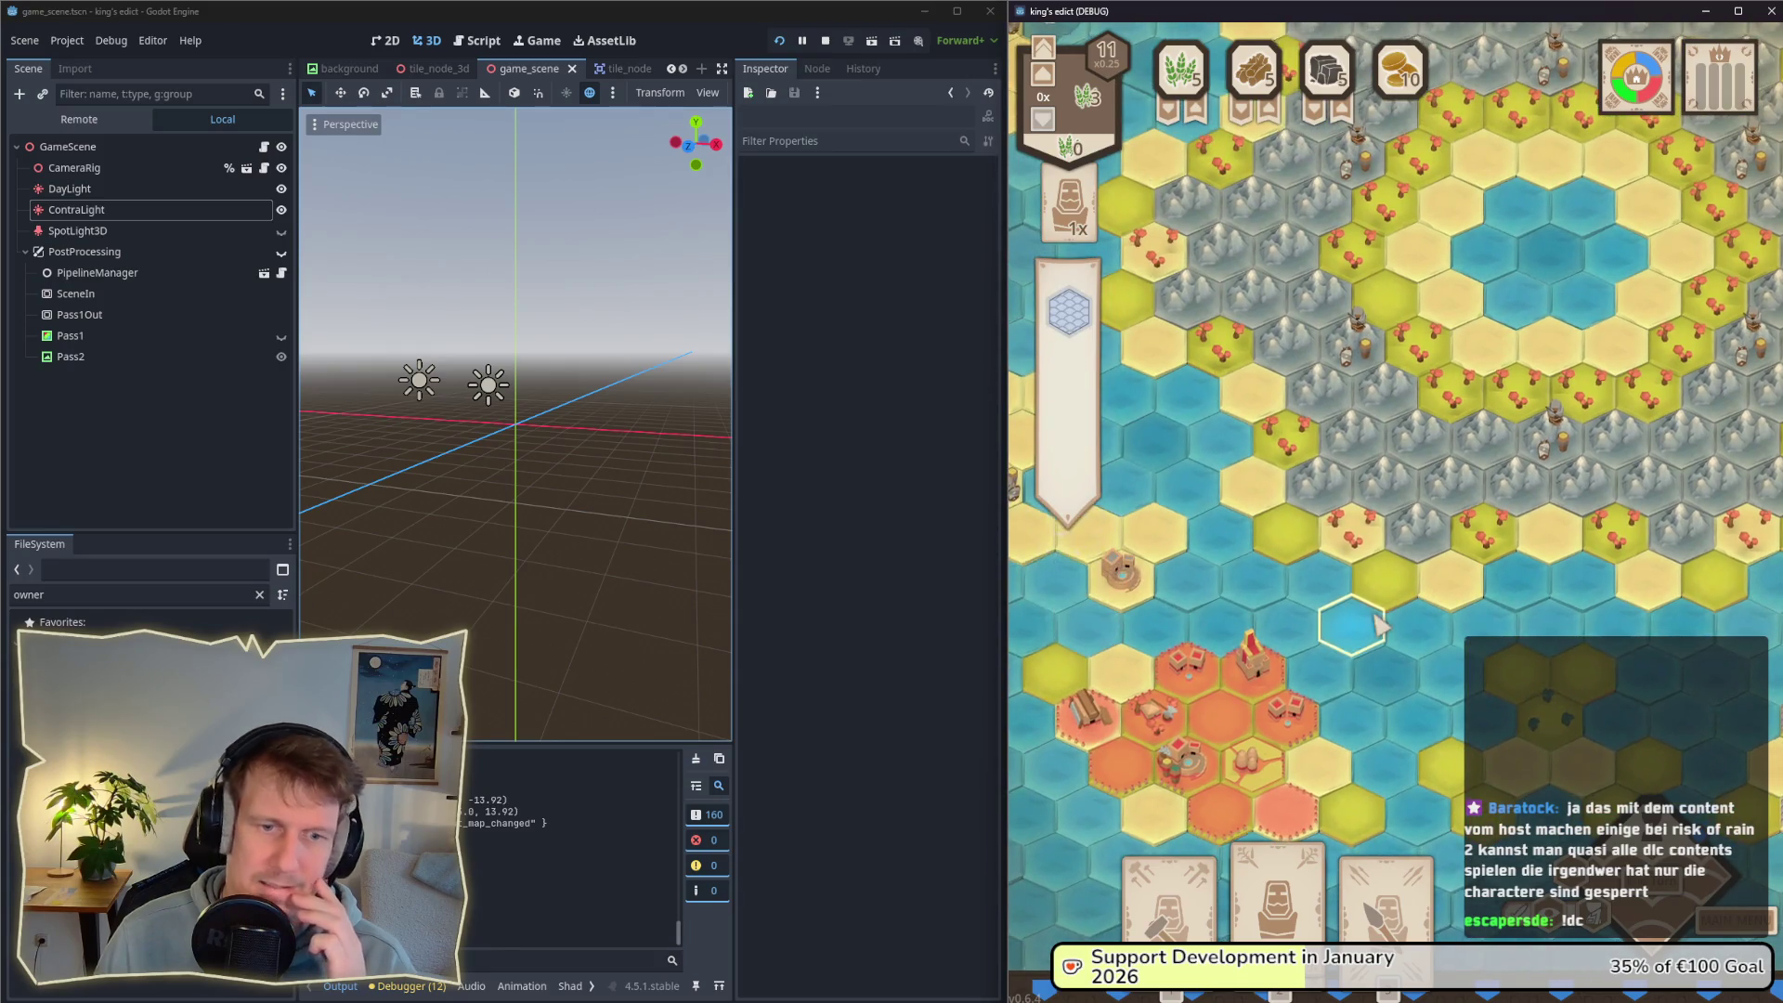
Step: Pan the badun_dara map between the mountains and the tree island
{"action": "left_click_drag", "start_coordinate": [1379, 627], "coordinate": [1325, 553]}
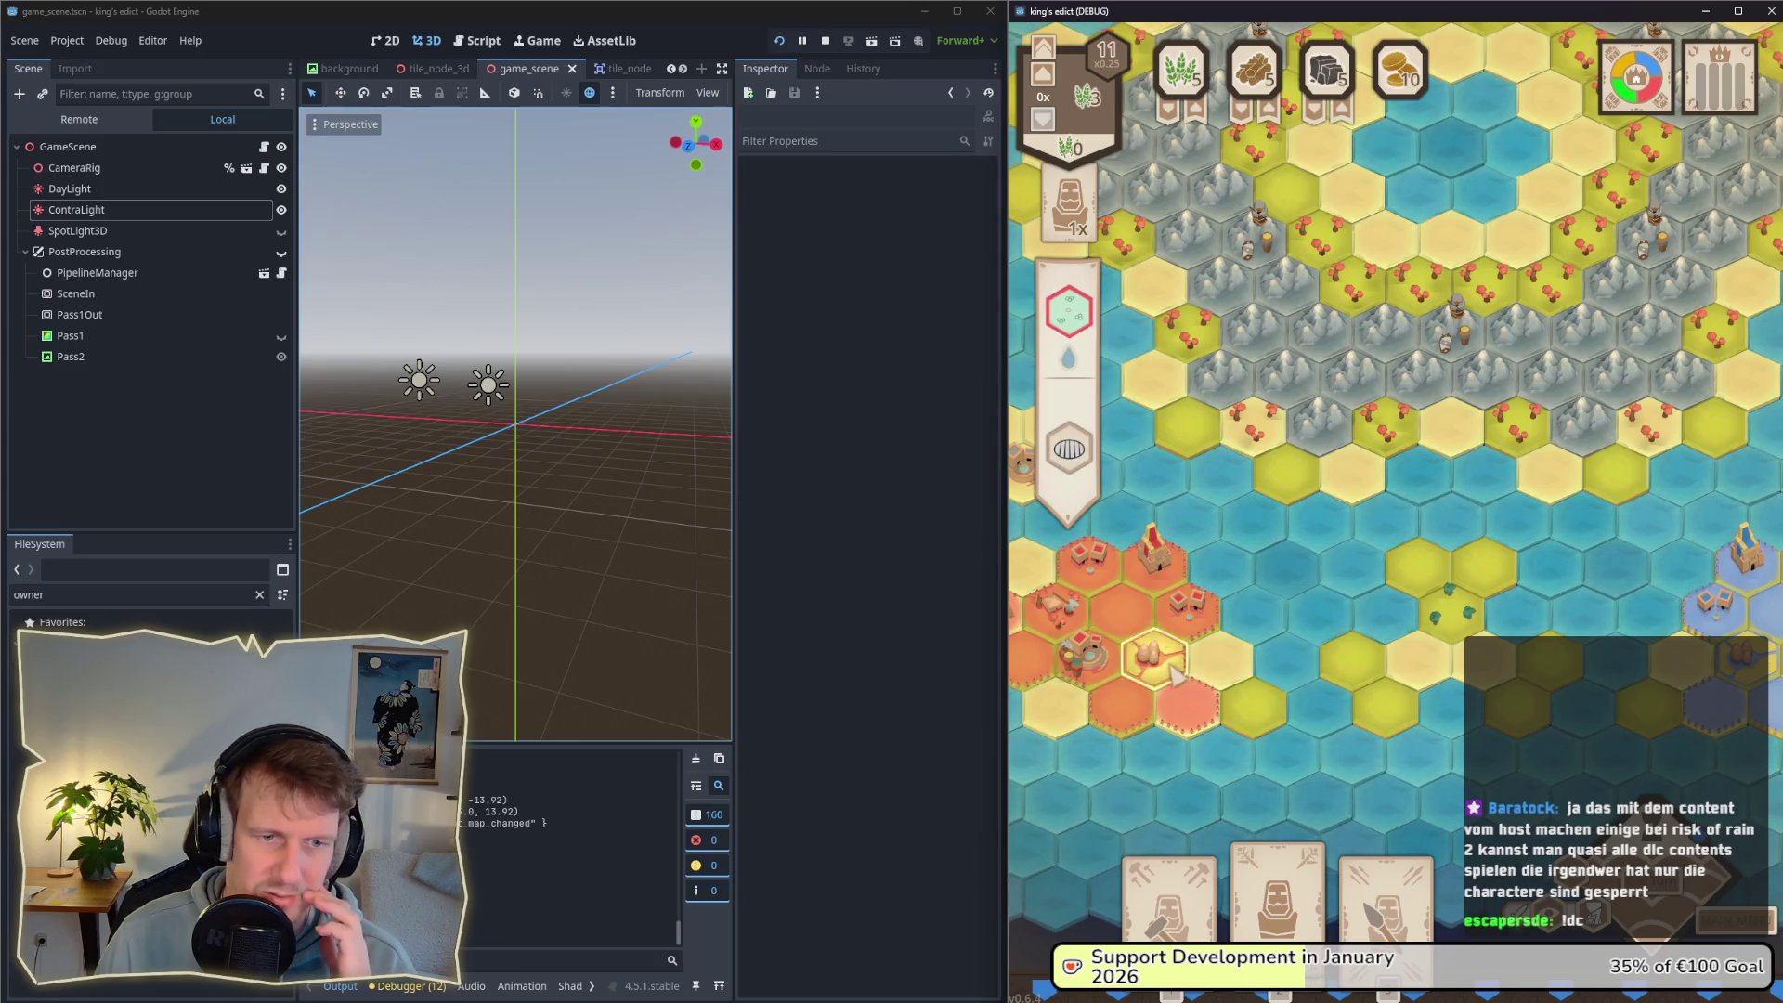
{"action": "key", "text": "w"}
{"action": "key", "text": "d"}
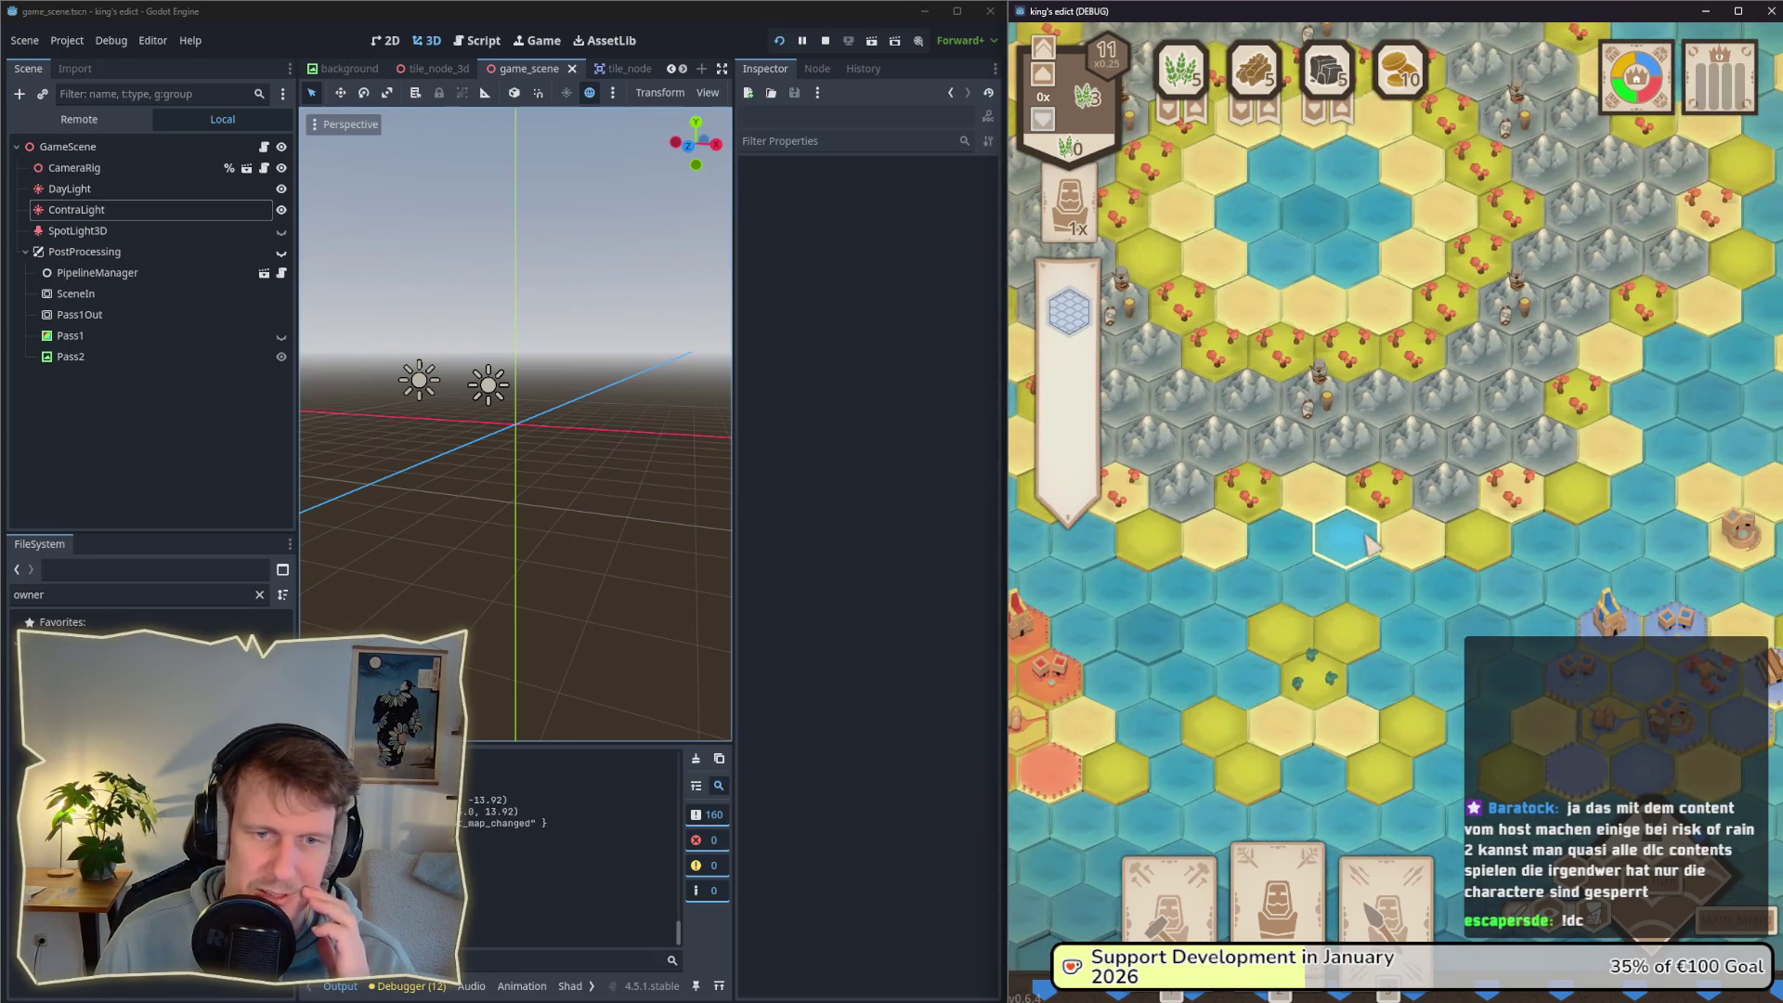
{"action": "key", "text": "s"}
{"action": "key", "text": "a"}
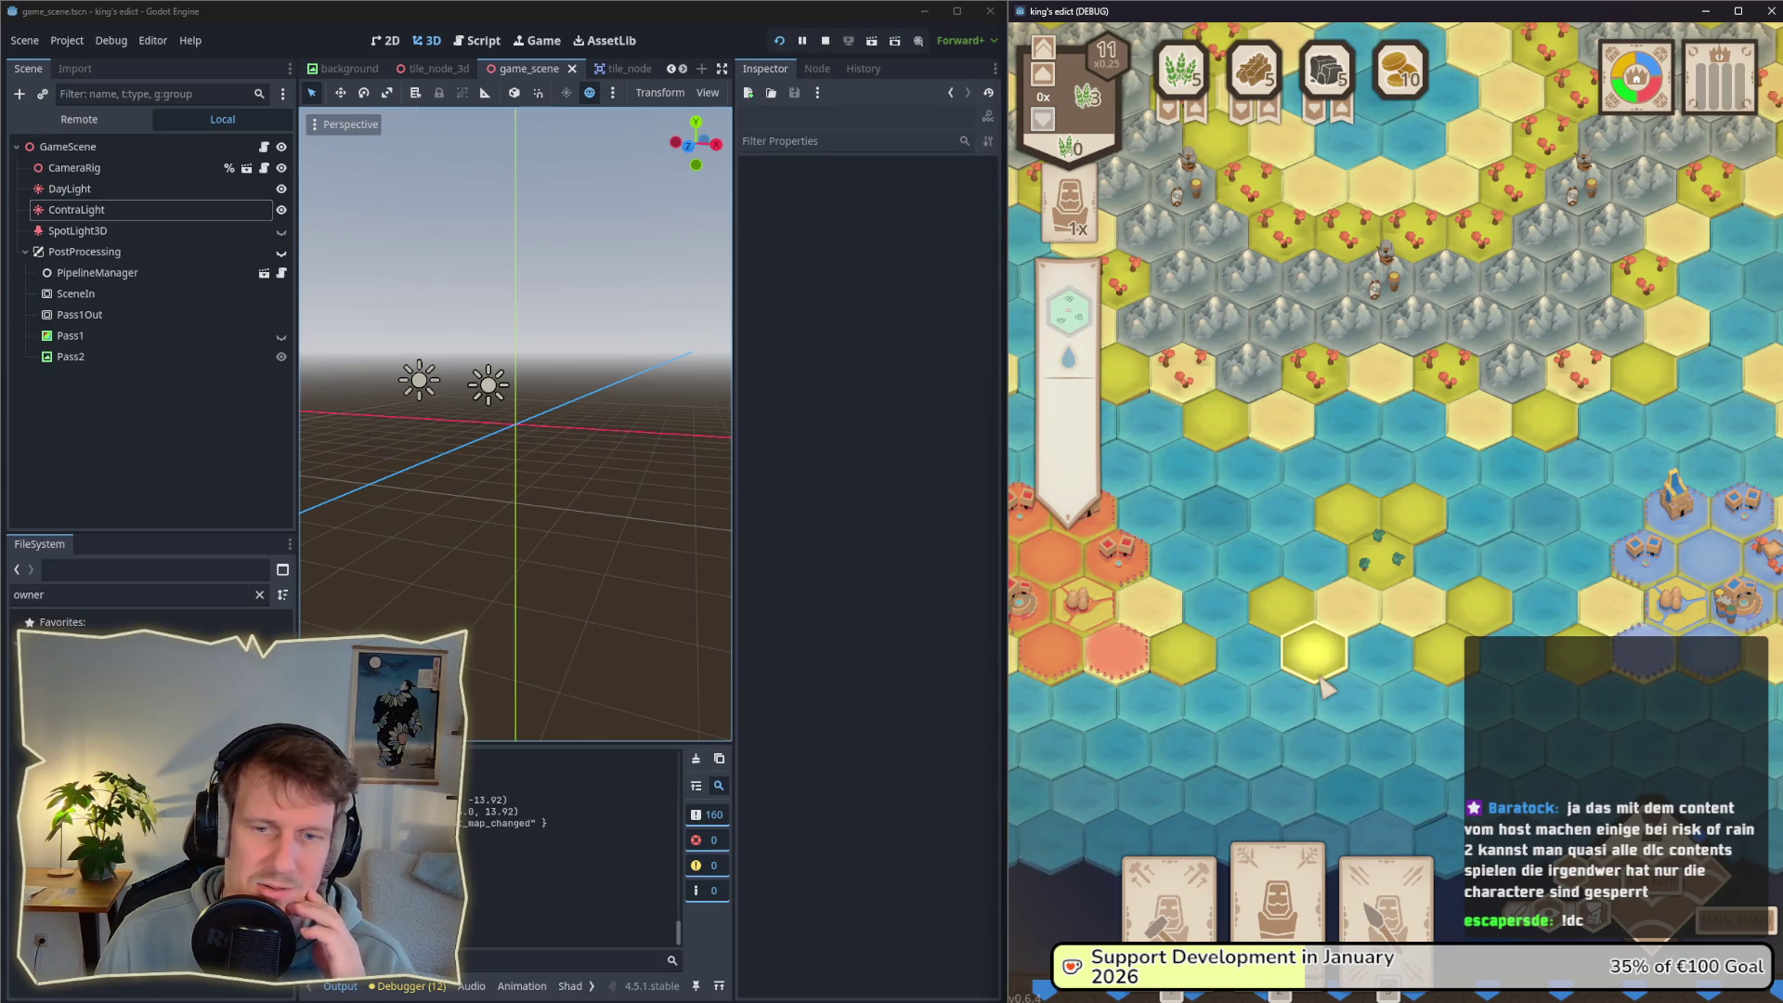
{"action": "key", "text": "a"}
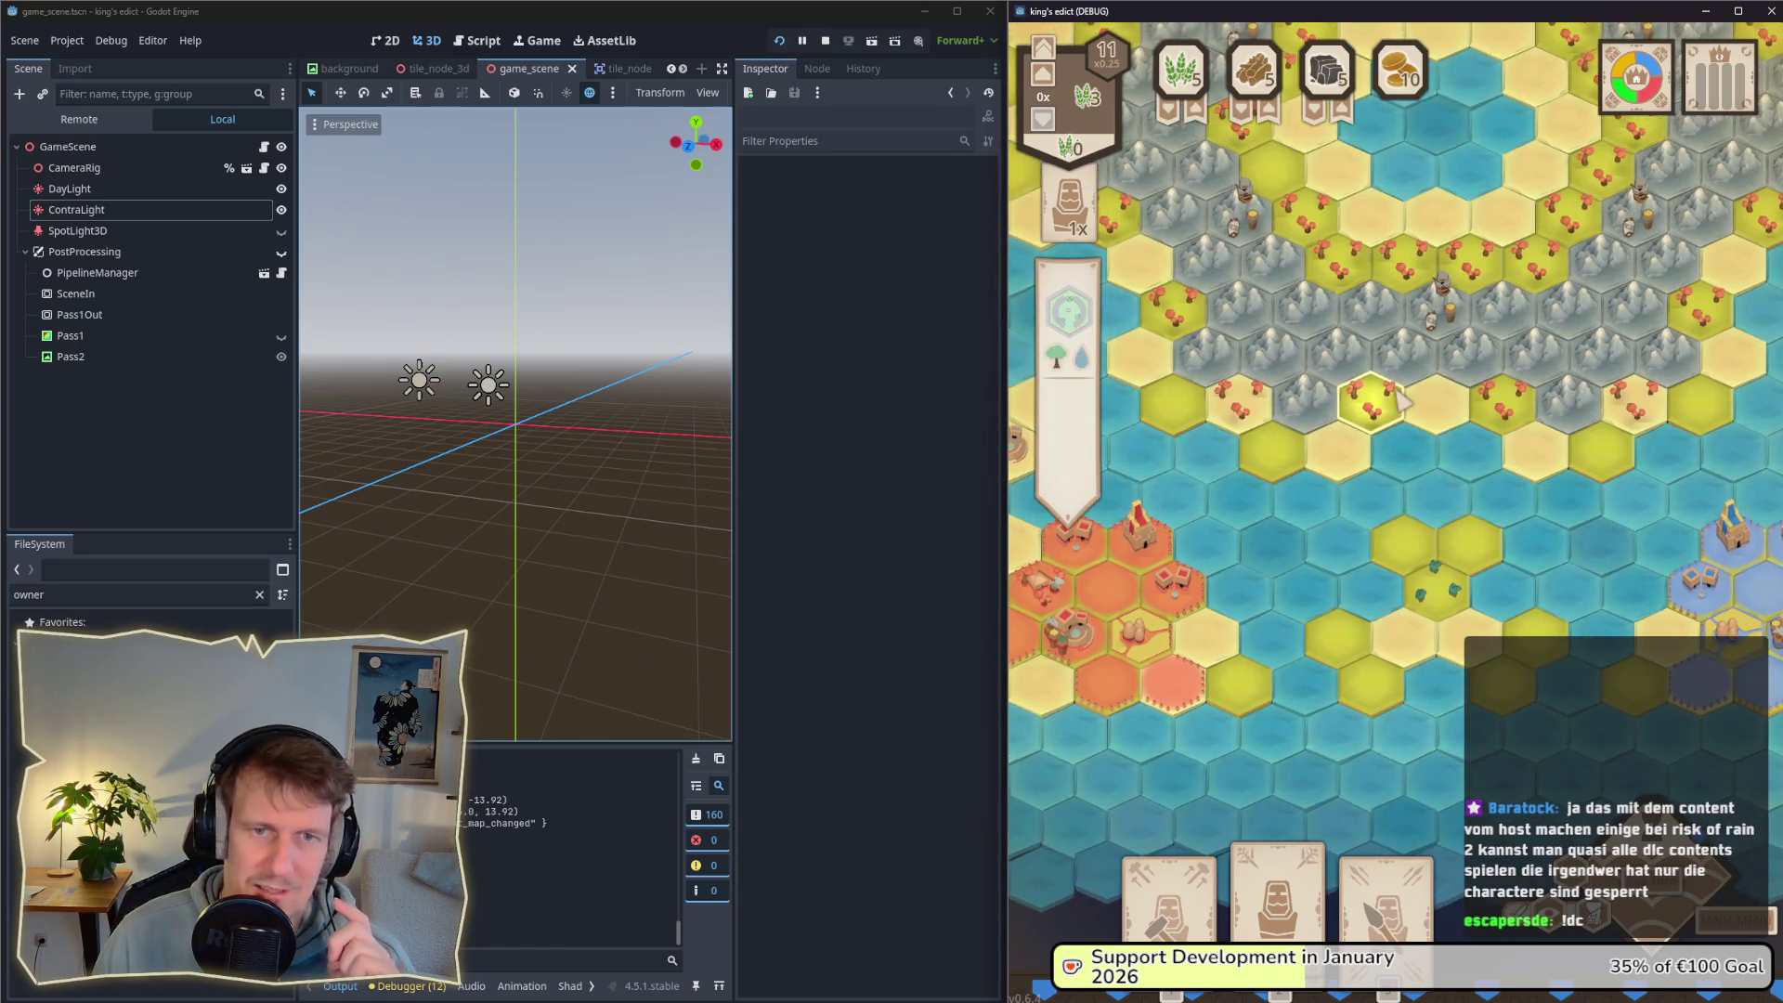
Step: Survey the map's north-west and central lake, then widen the game window
{"action": "key", "text": "w"}
{"action": "key", "text": "a"}
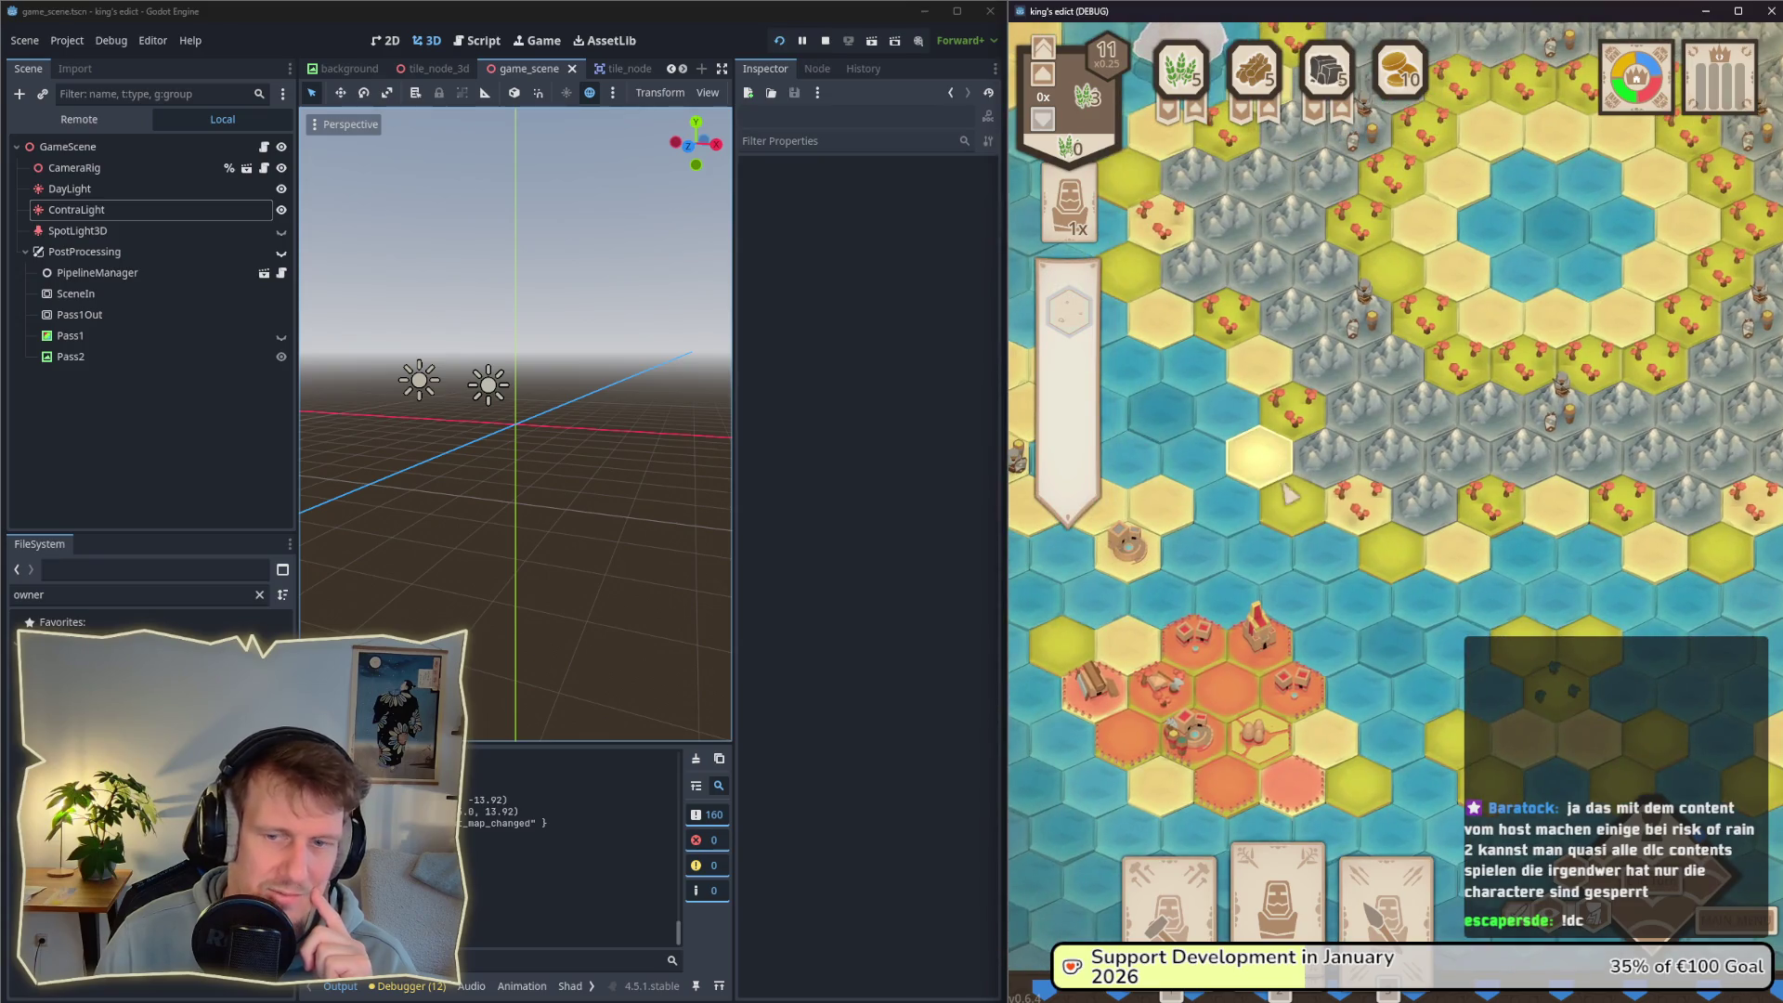
{"action": "key", "text": "s"}
{"action": "key", "text": "d"}
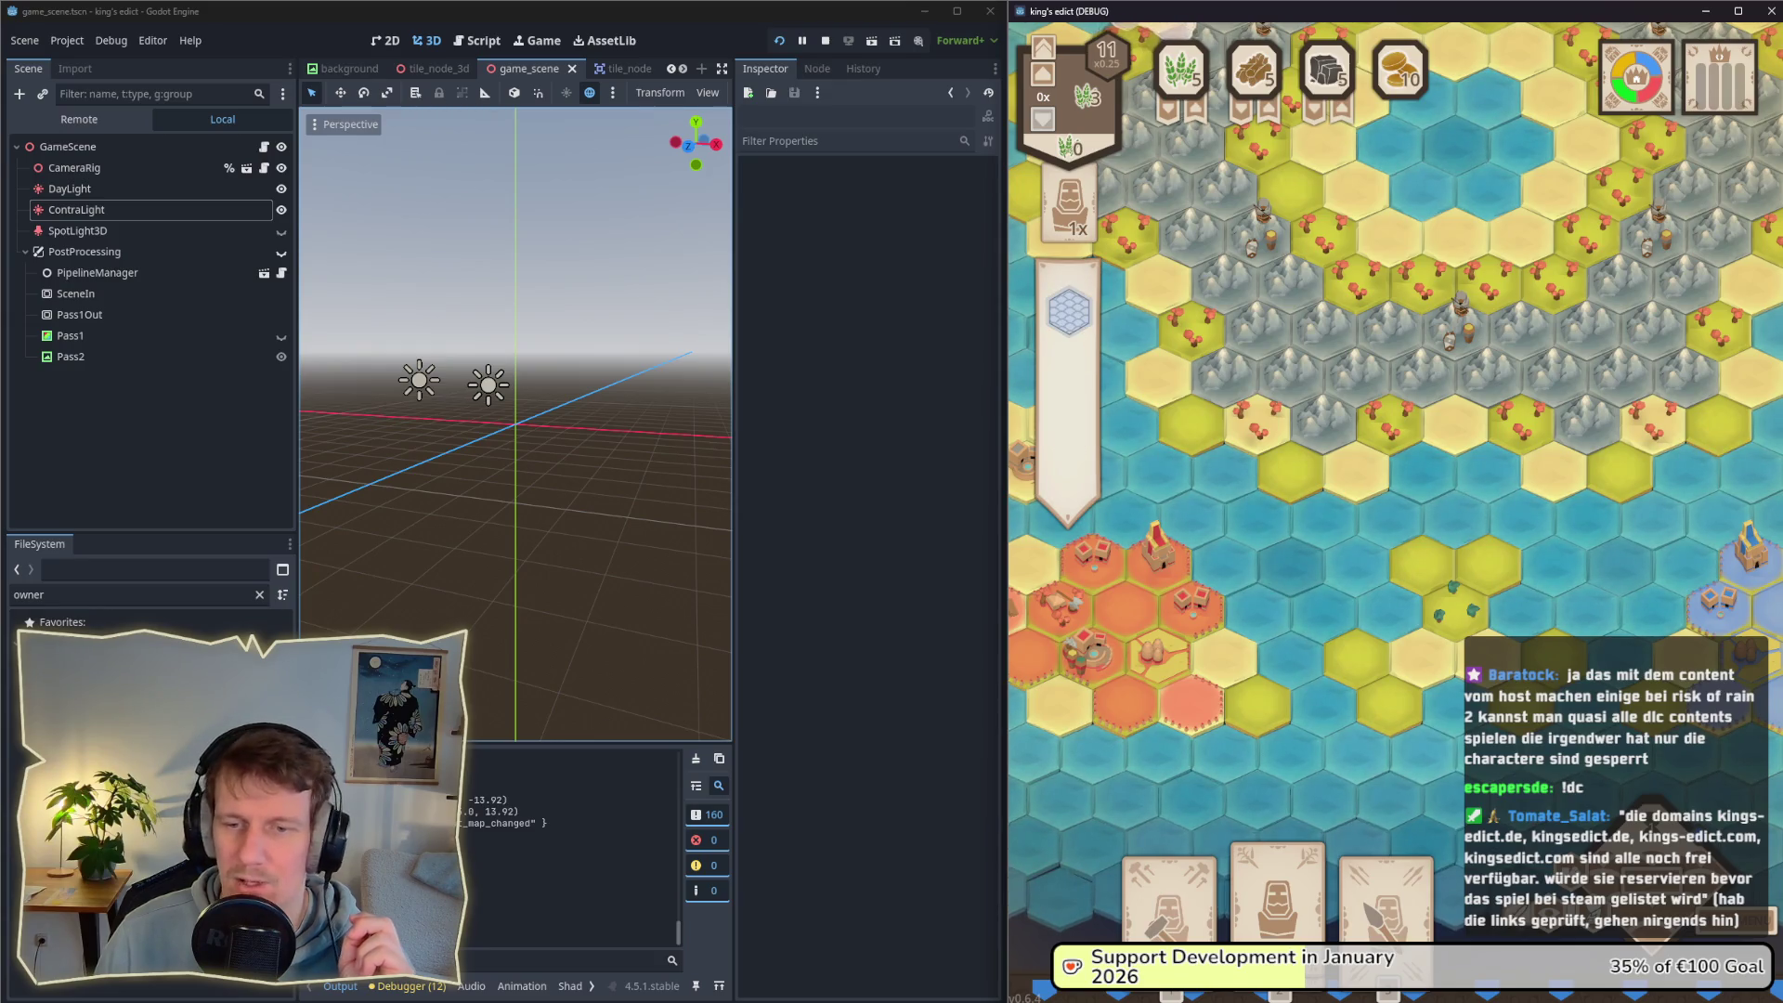
{"action": "key", "text": "w"}
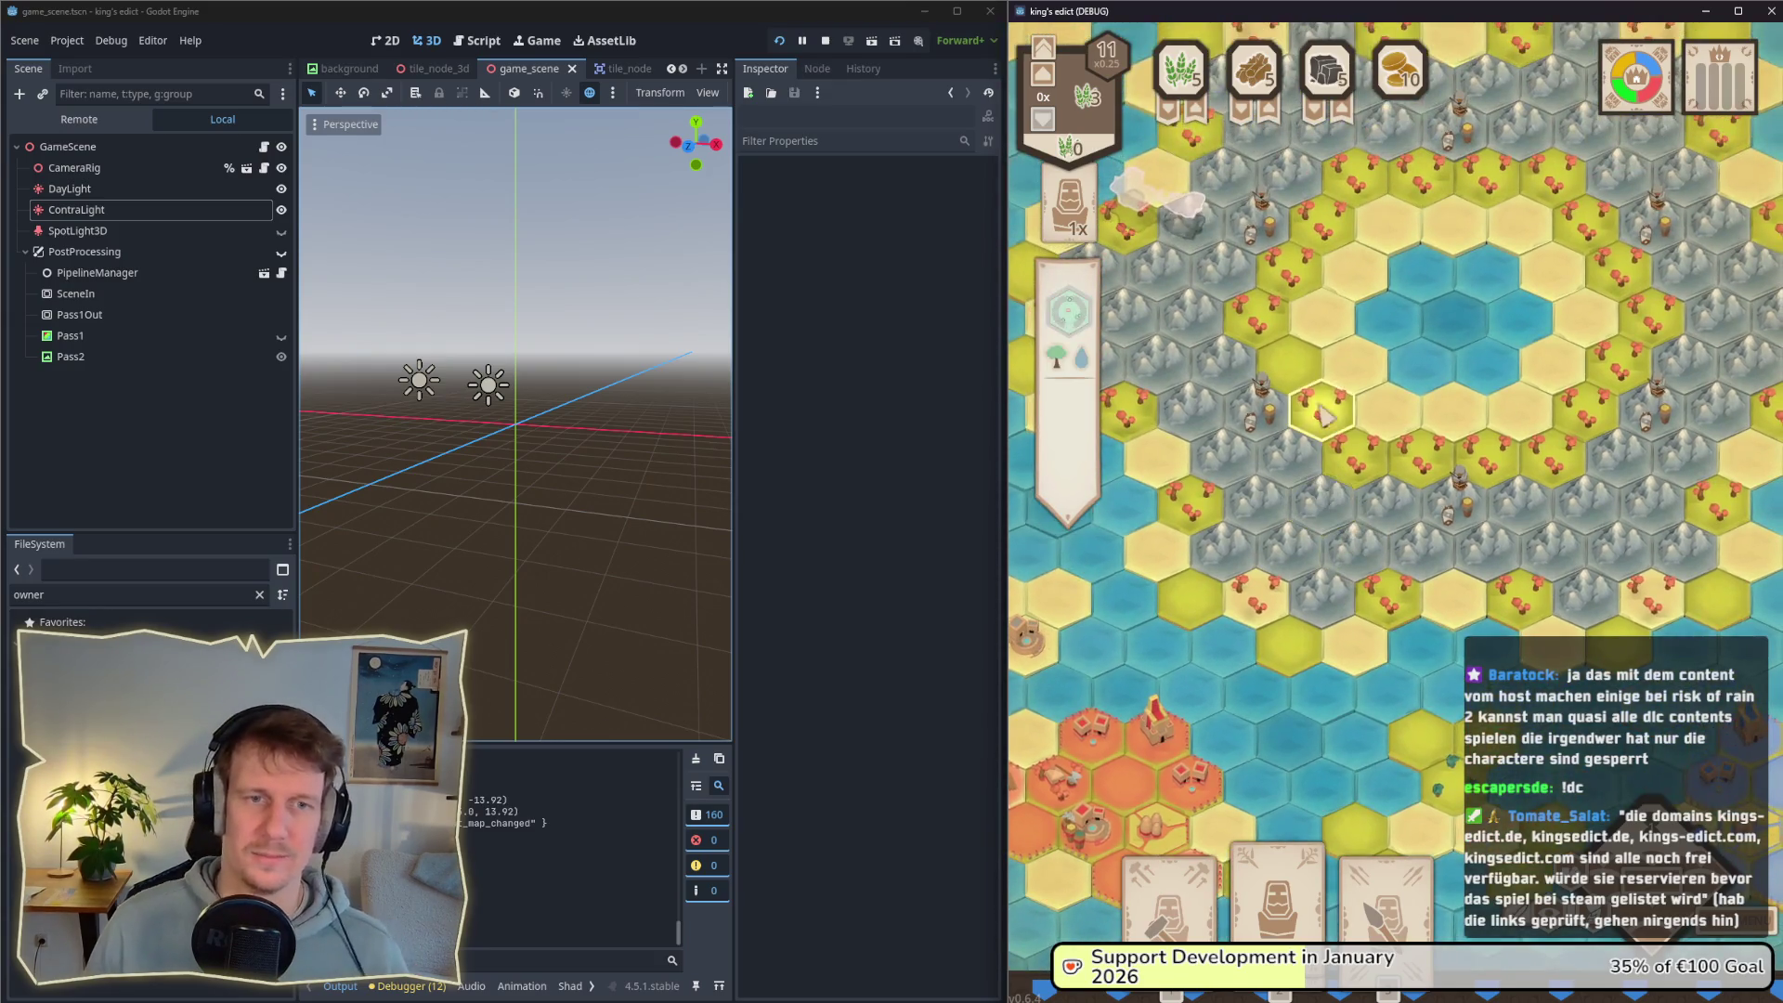
{"action": "key", "text": "w"}
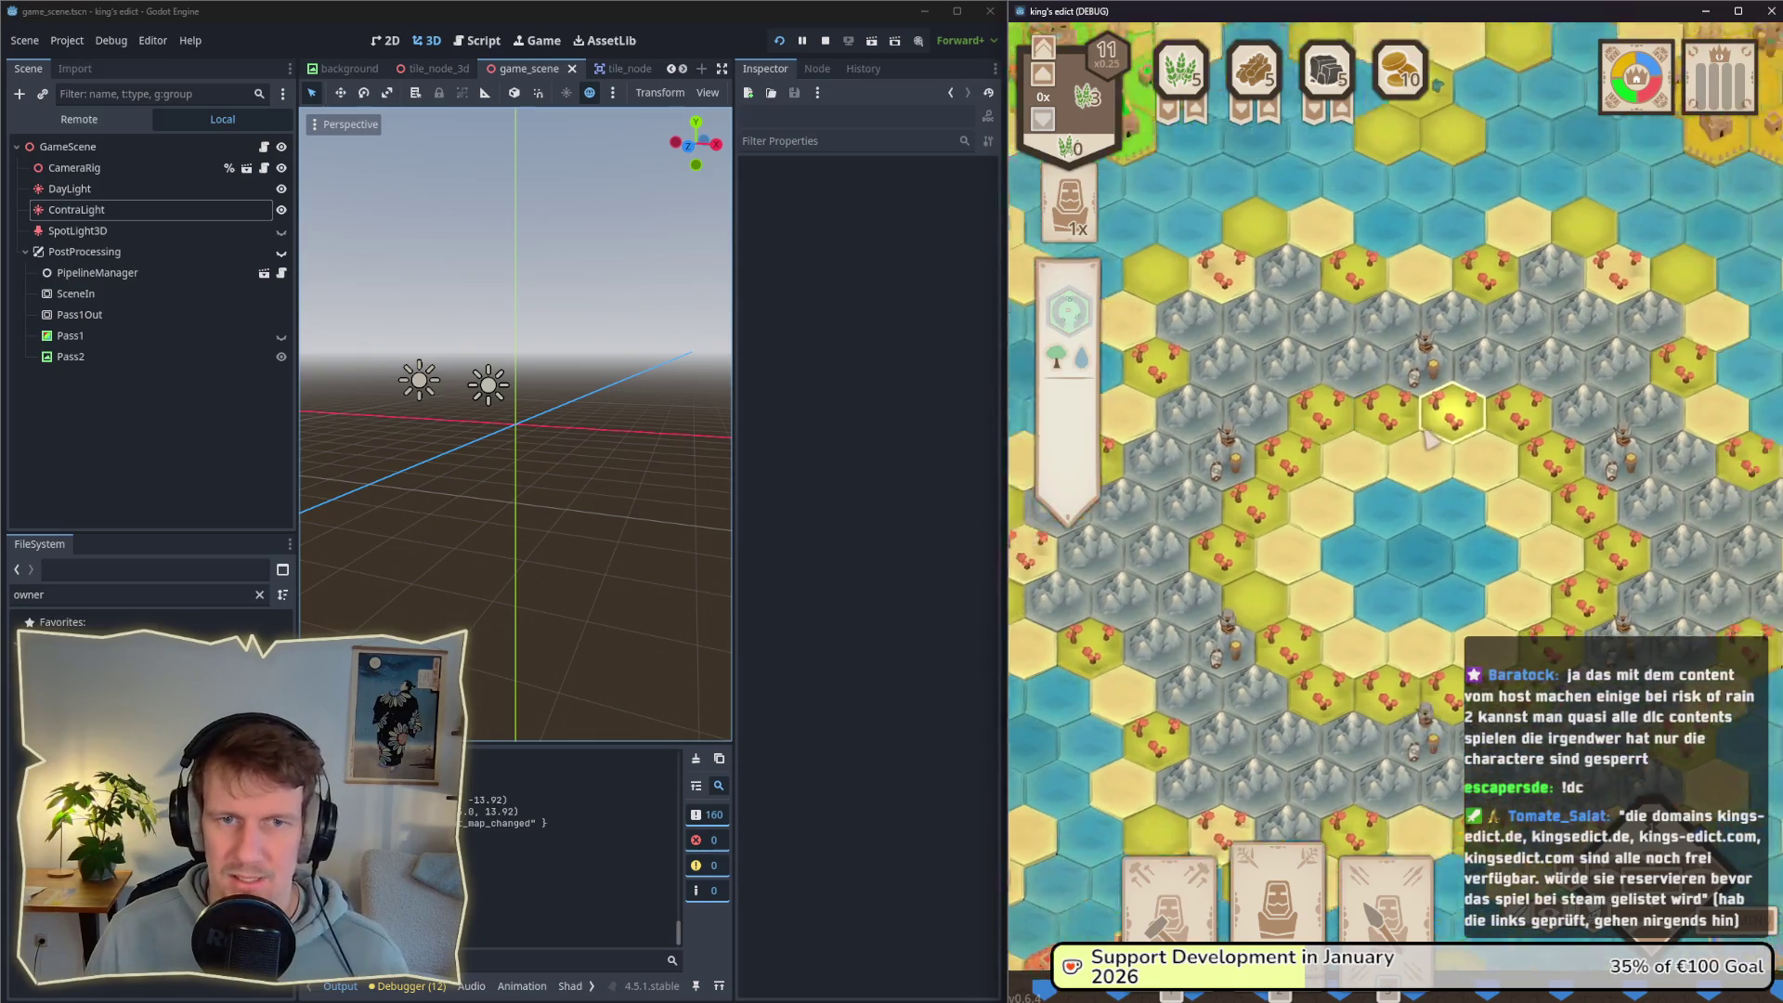
{"action": "key", "text": "d"}
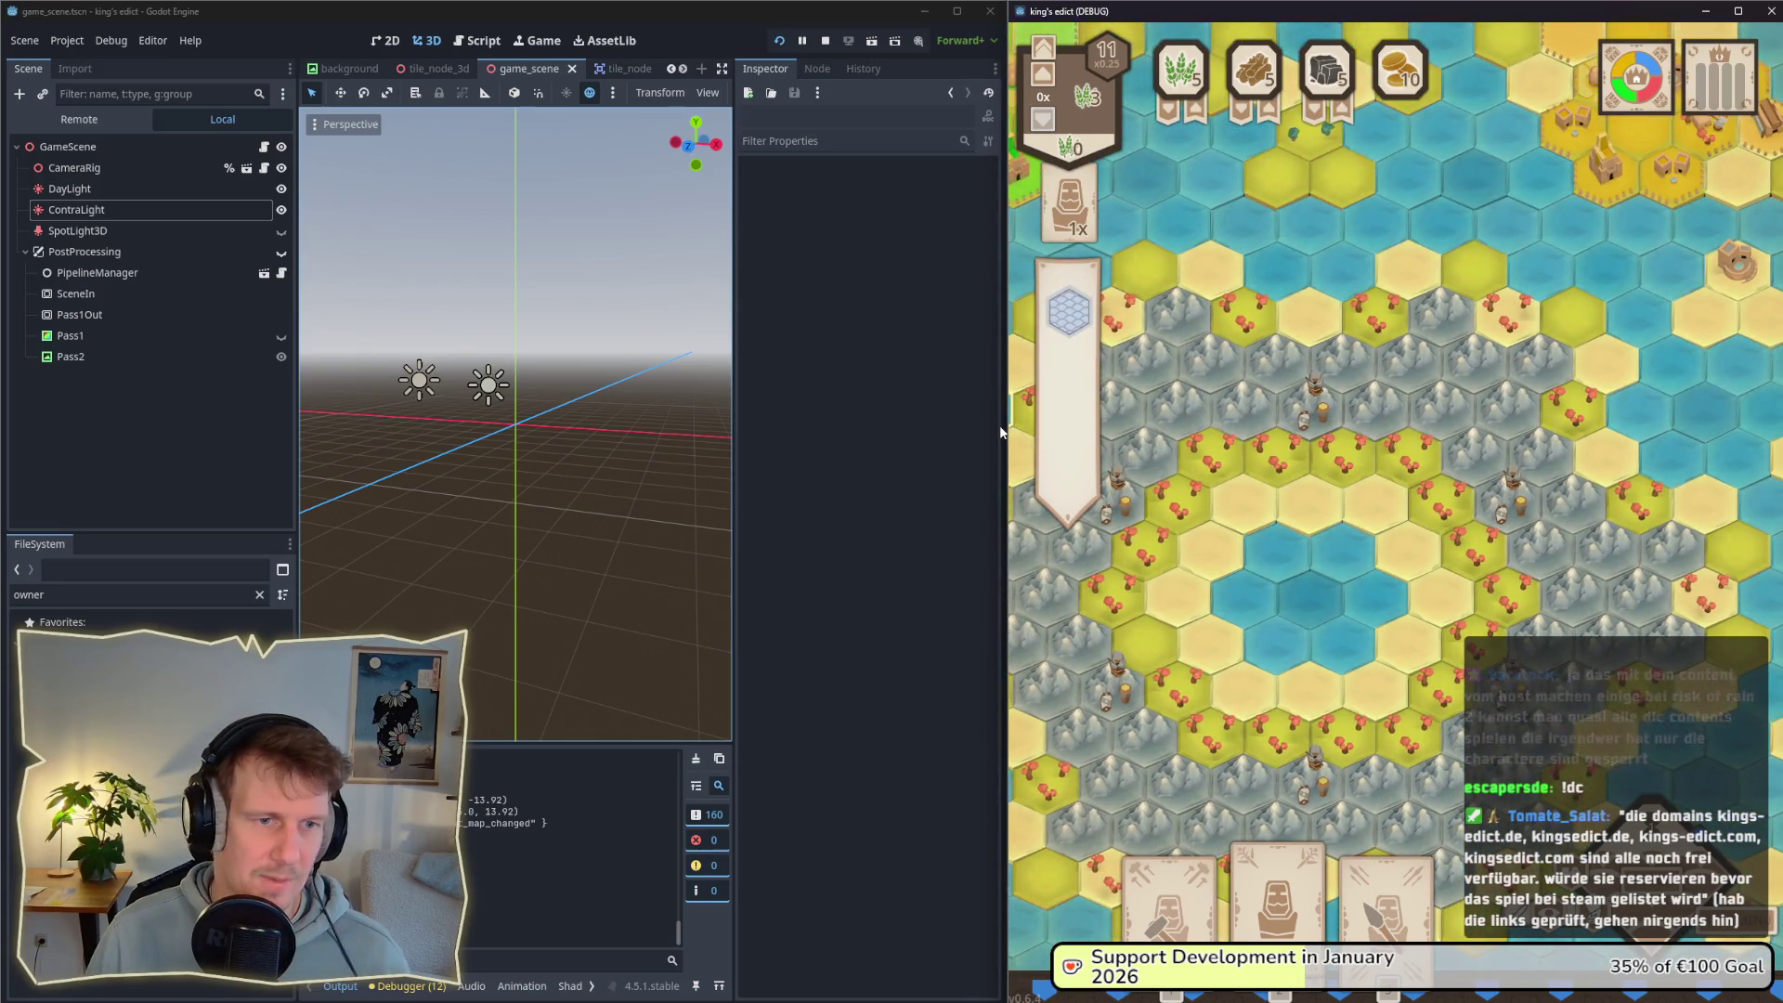
{"action": "key", "text": "alt+Tab"}
{"action": "left_click_drag", "start_coordinate": [998, 426], "coordinate": [834, 426]}
{"action": "key", "text": "alt+Tab"}
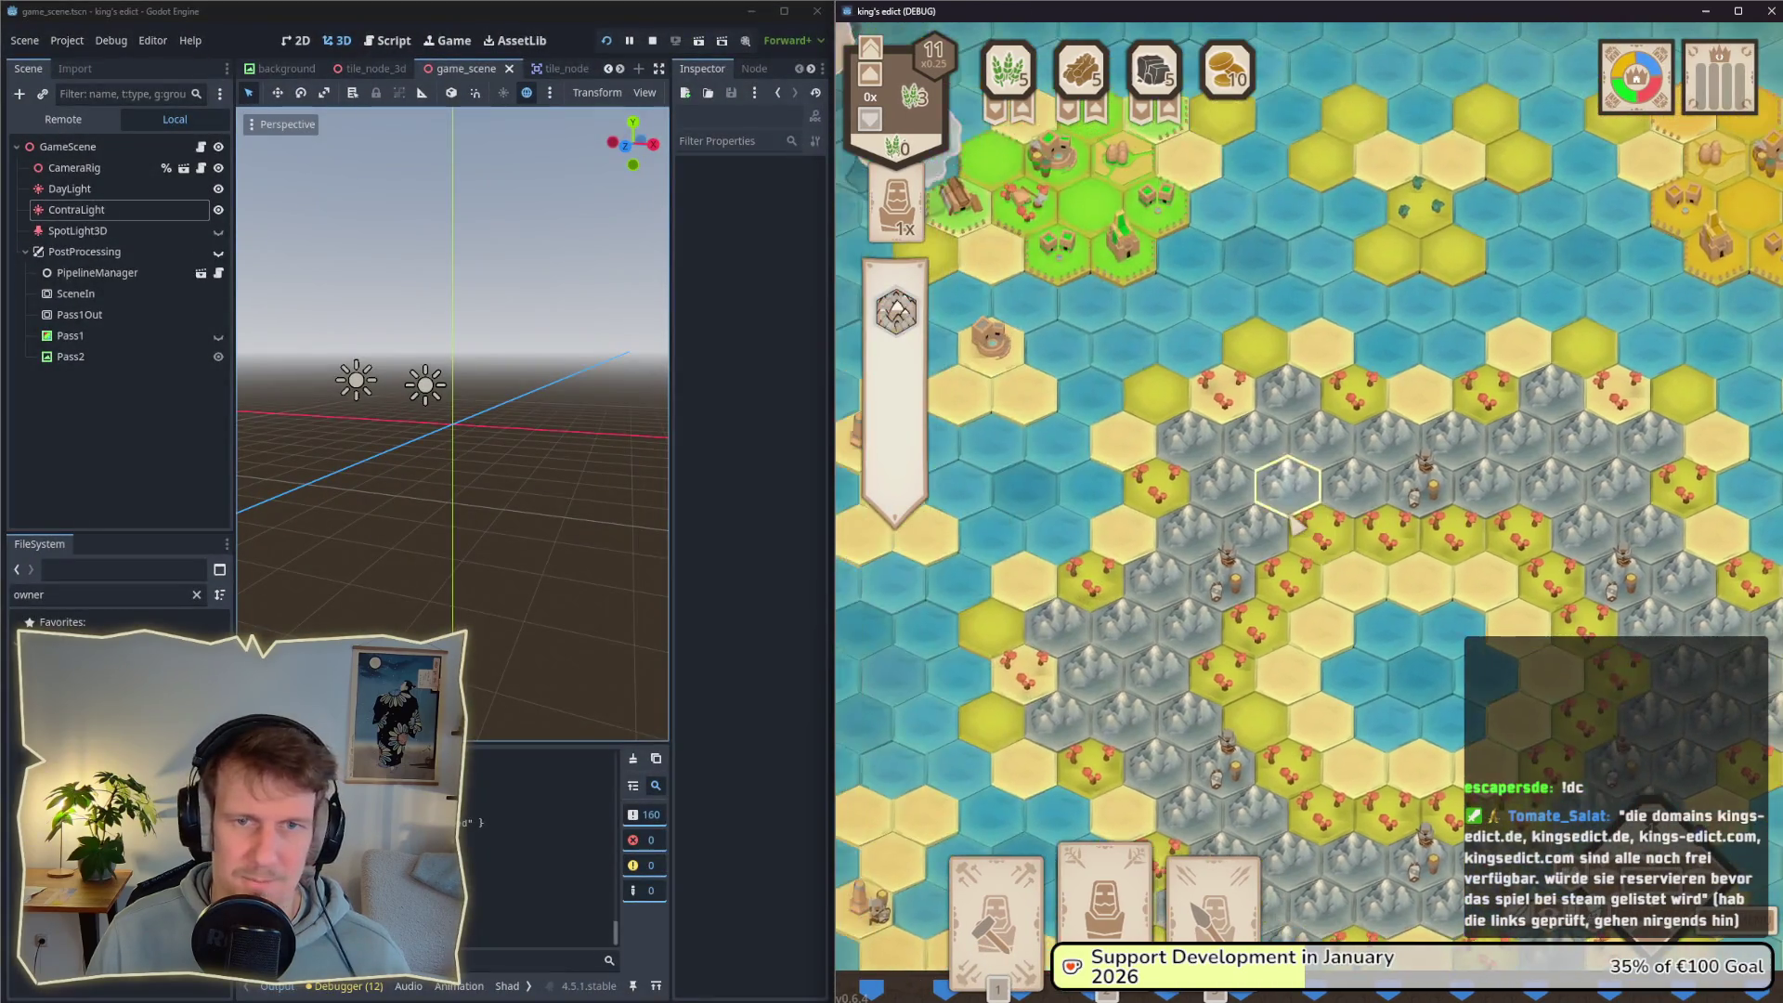
{"action": "key", "text": "w"}
{"action": "key", "text": "a"}
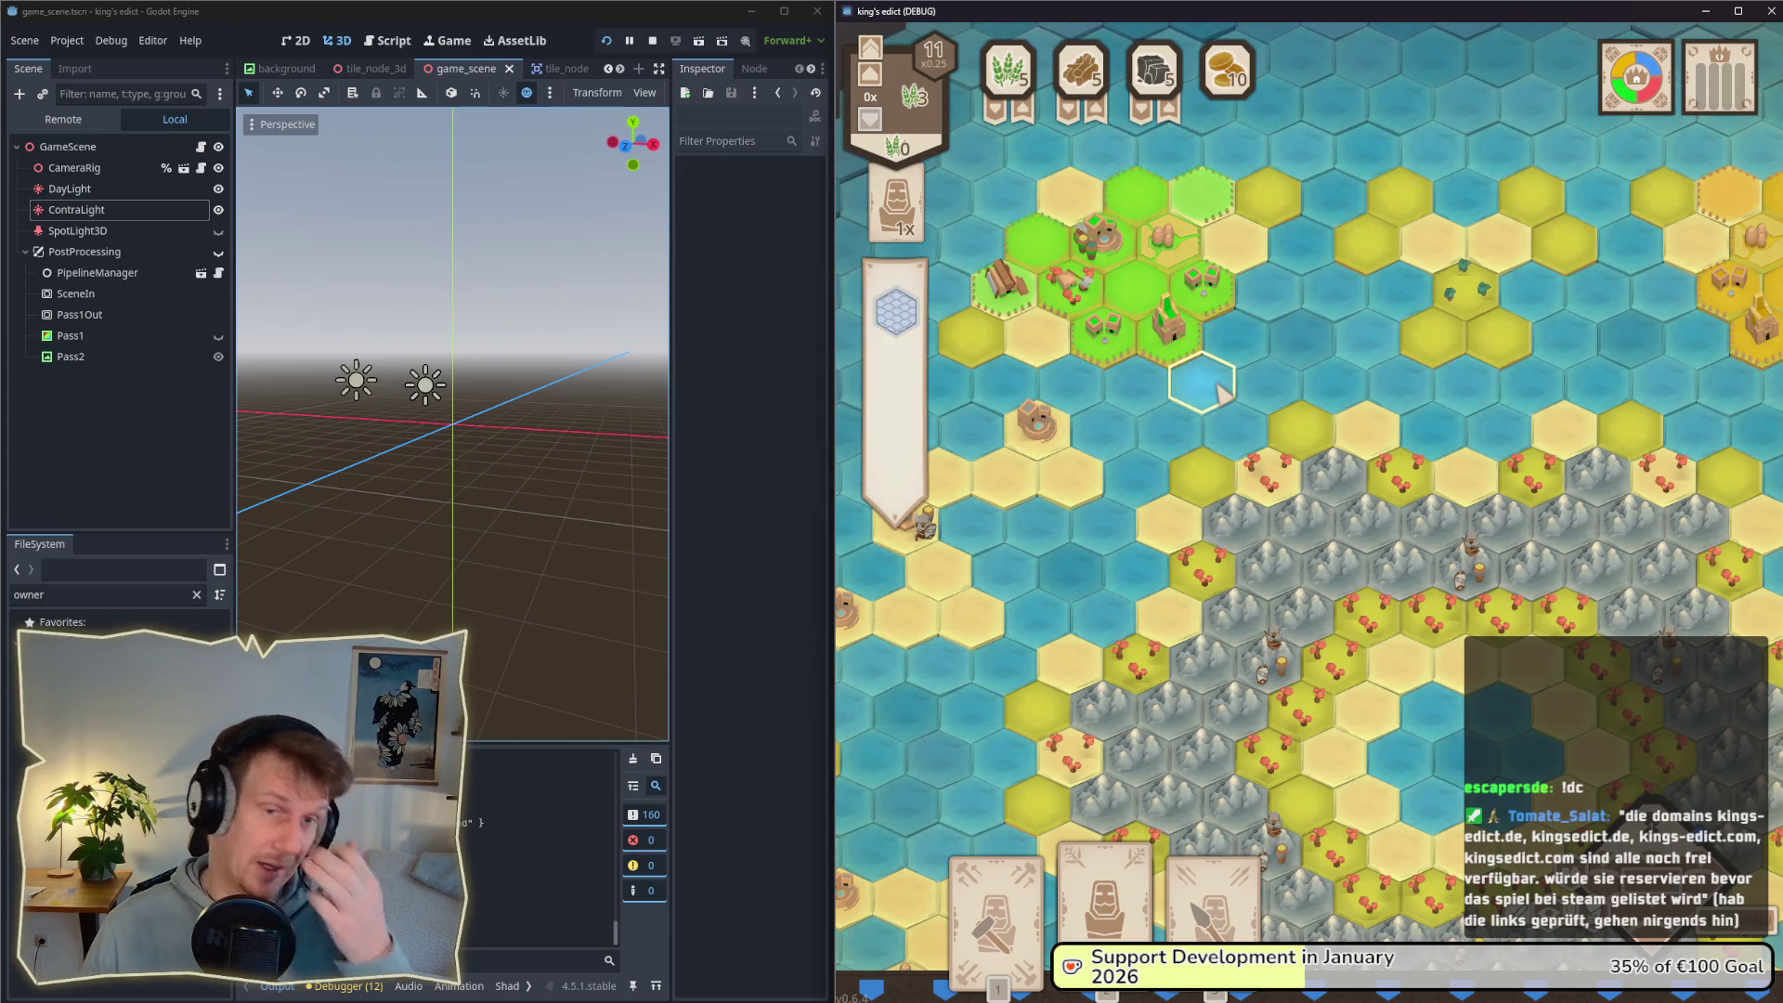
{"action": "key", "text": "d"}
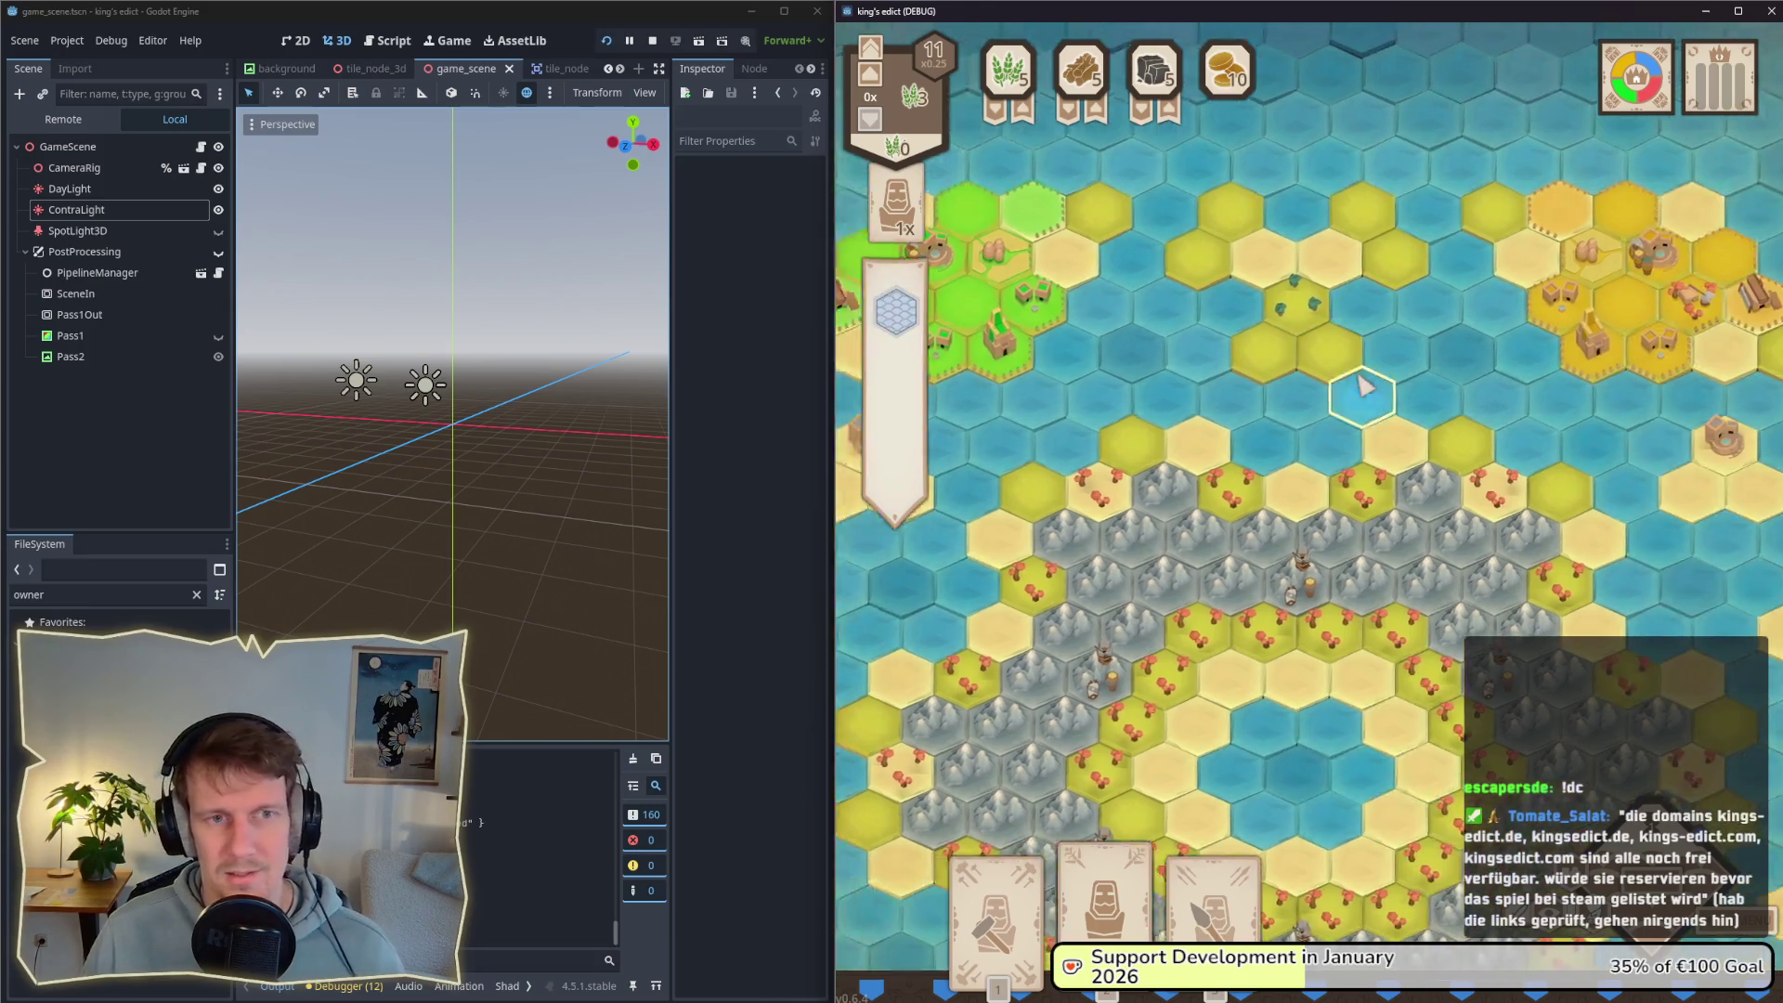
{"action": "key", "text": "a"}
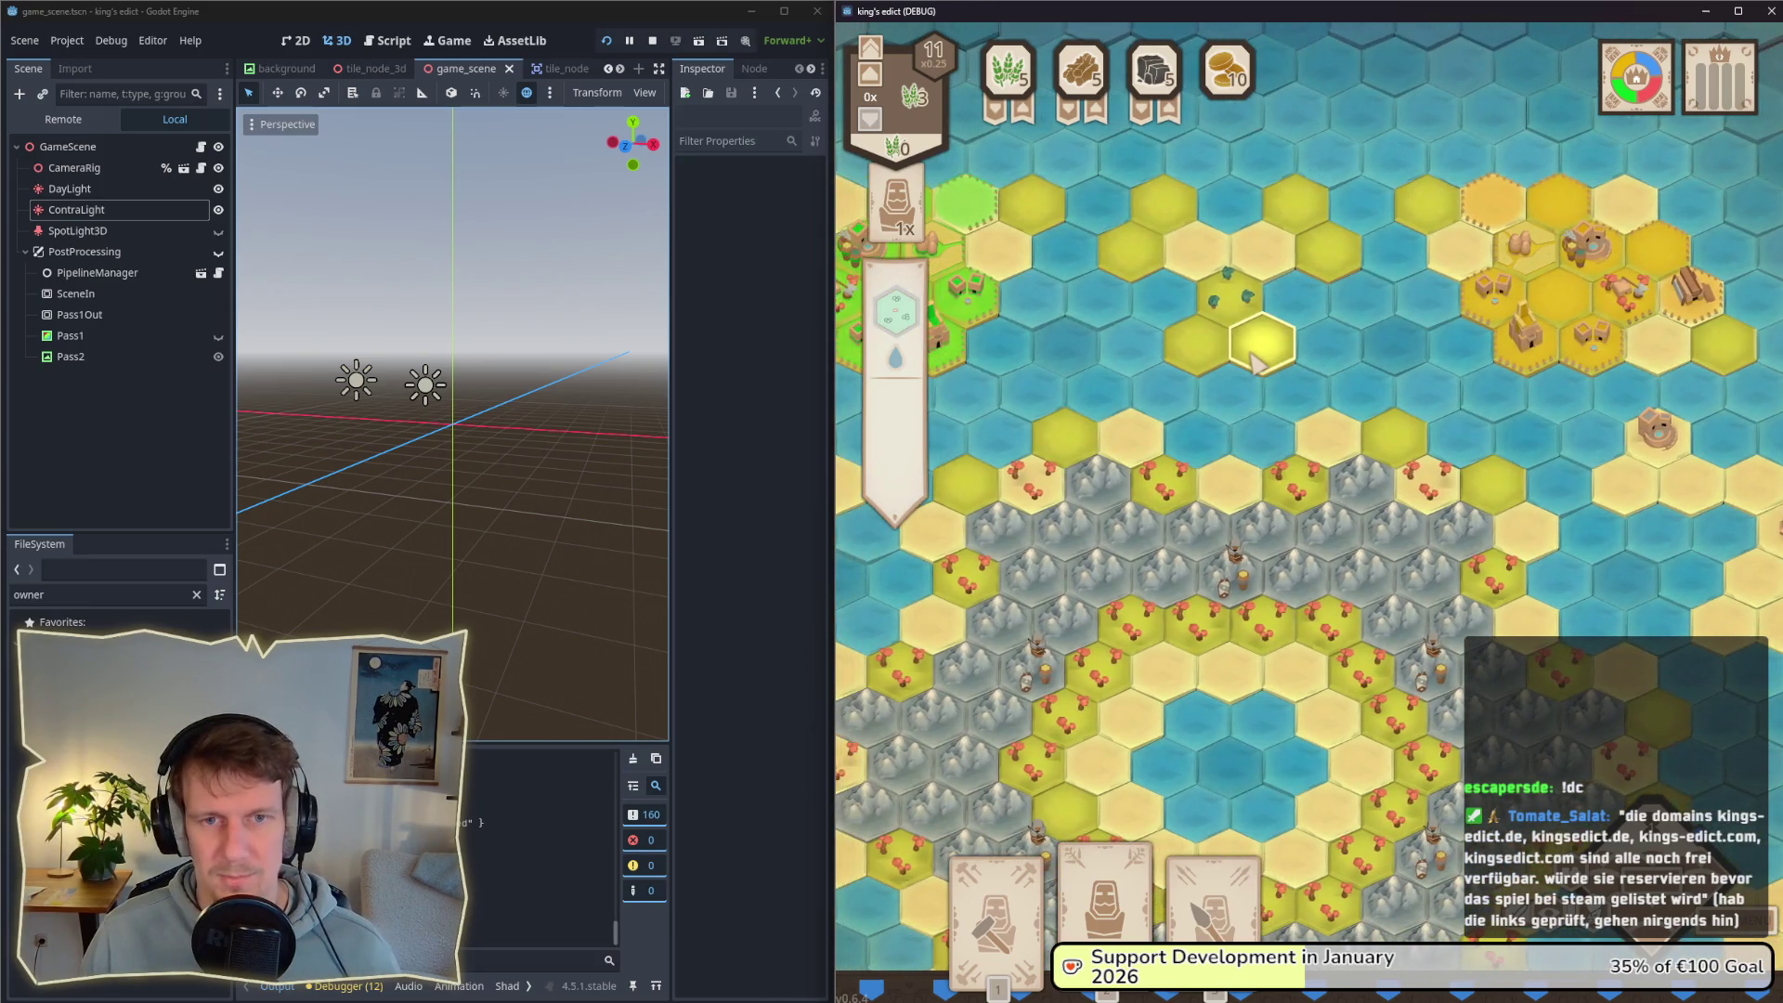
{"action": "key", "text": "s"}
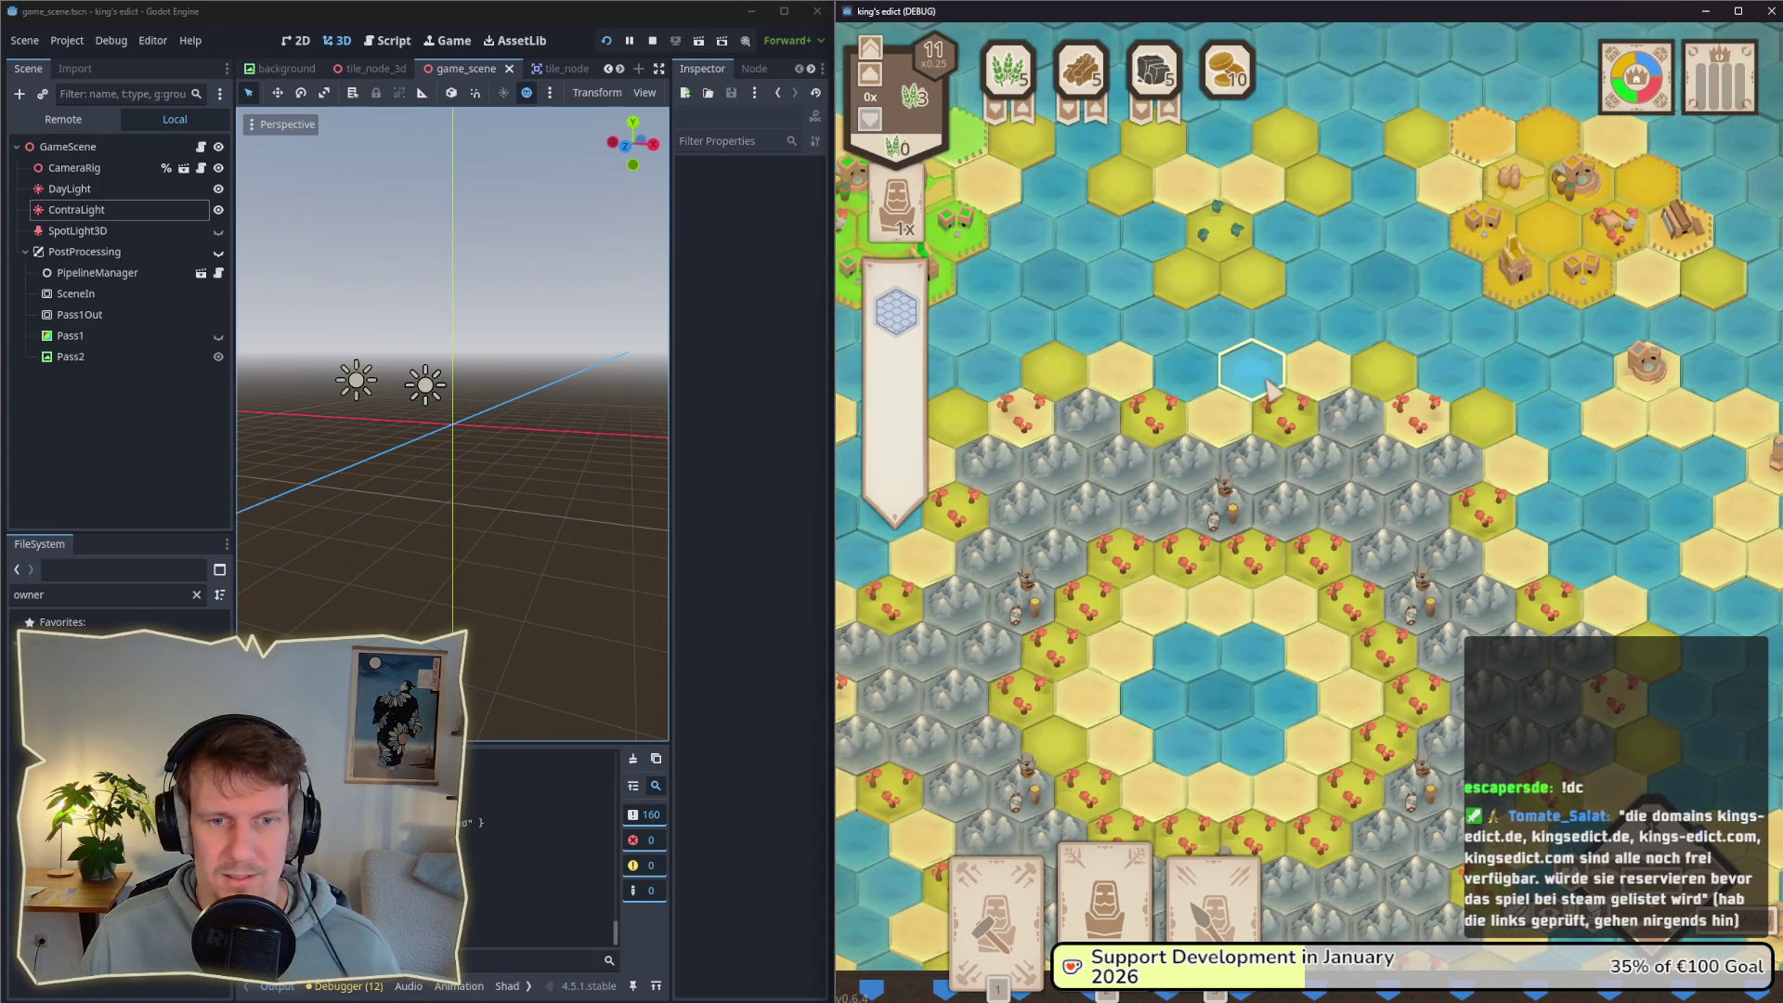
{"action": "key", "text": "d"}
{"action": "key", "text": "s"}
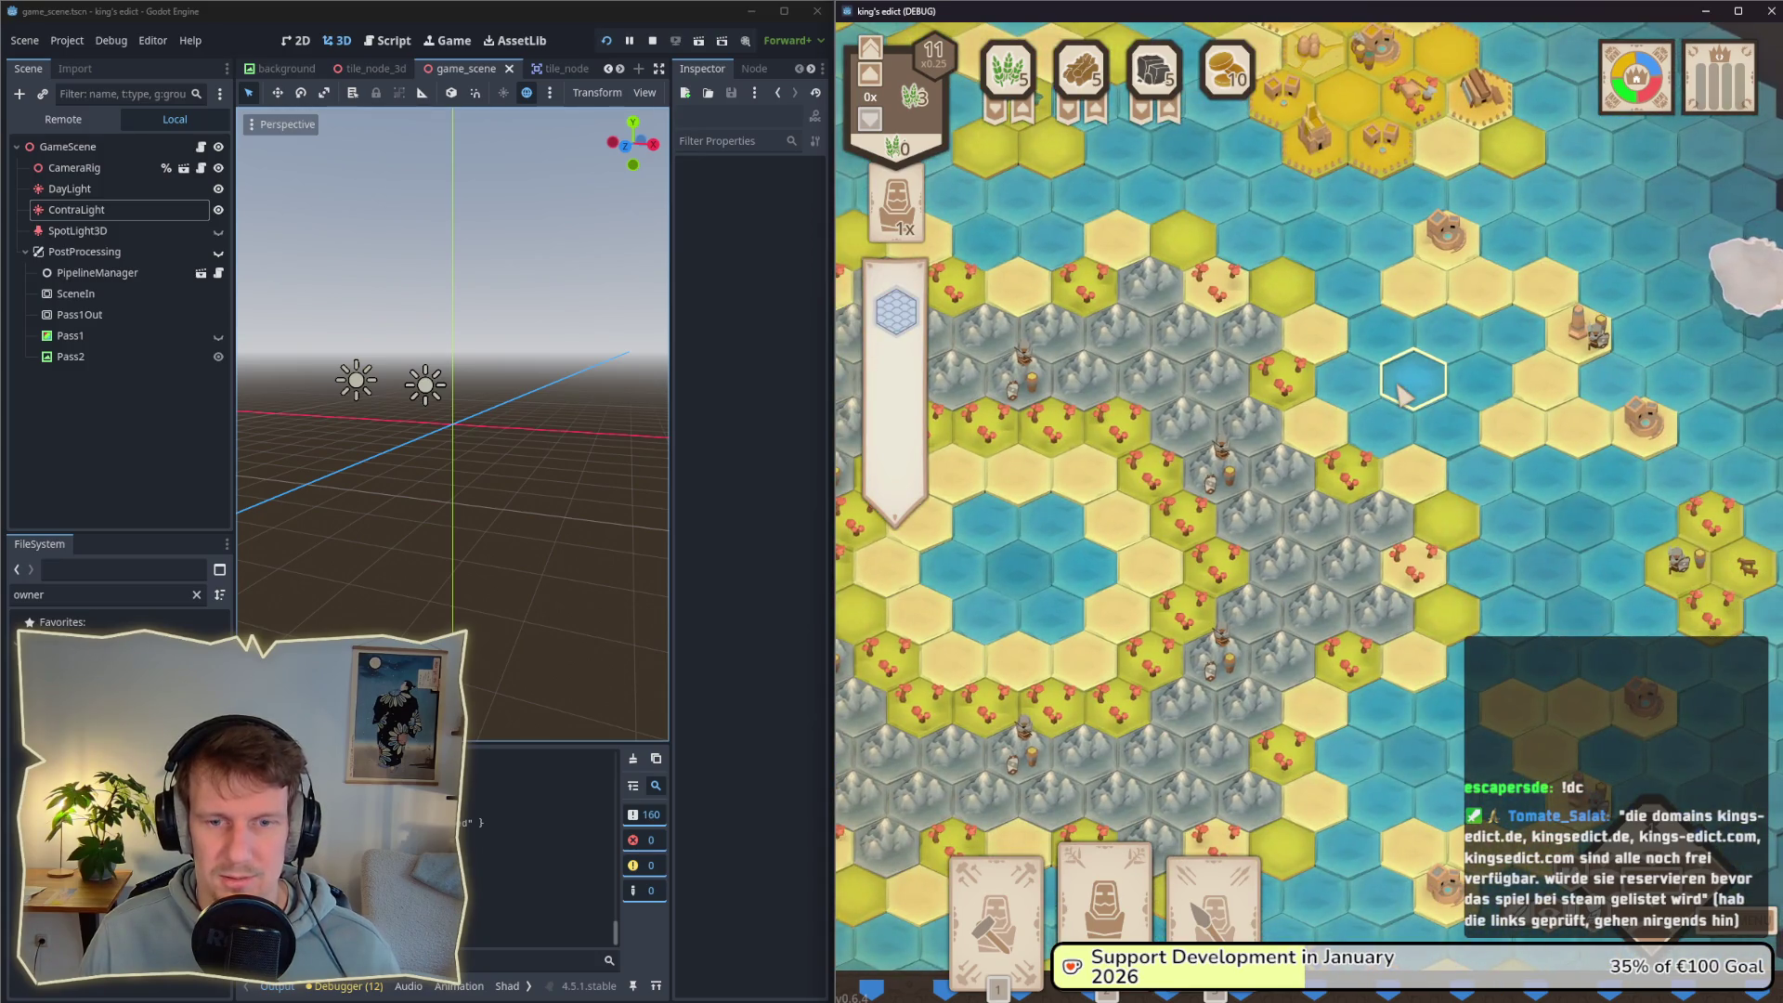
{"action": "key", "text": "s"}
{"action": "key", "text": "d"}
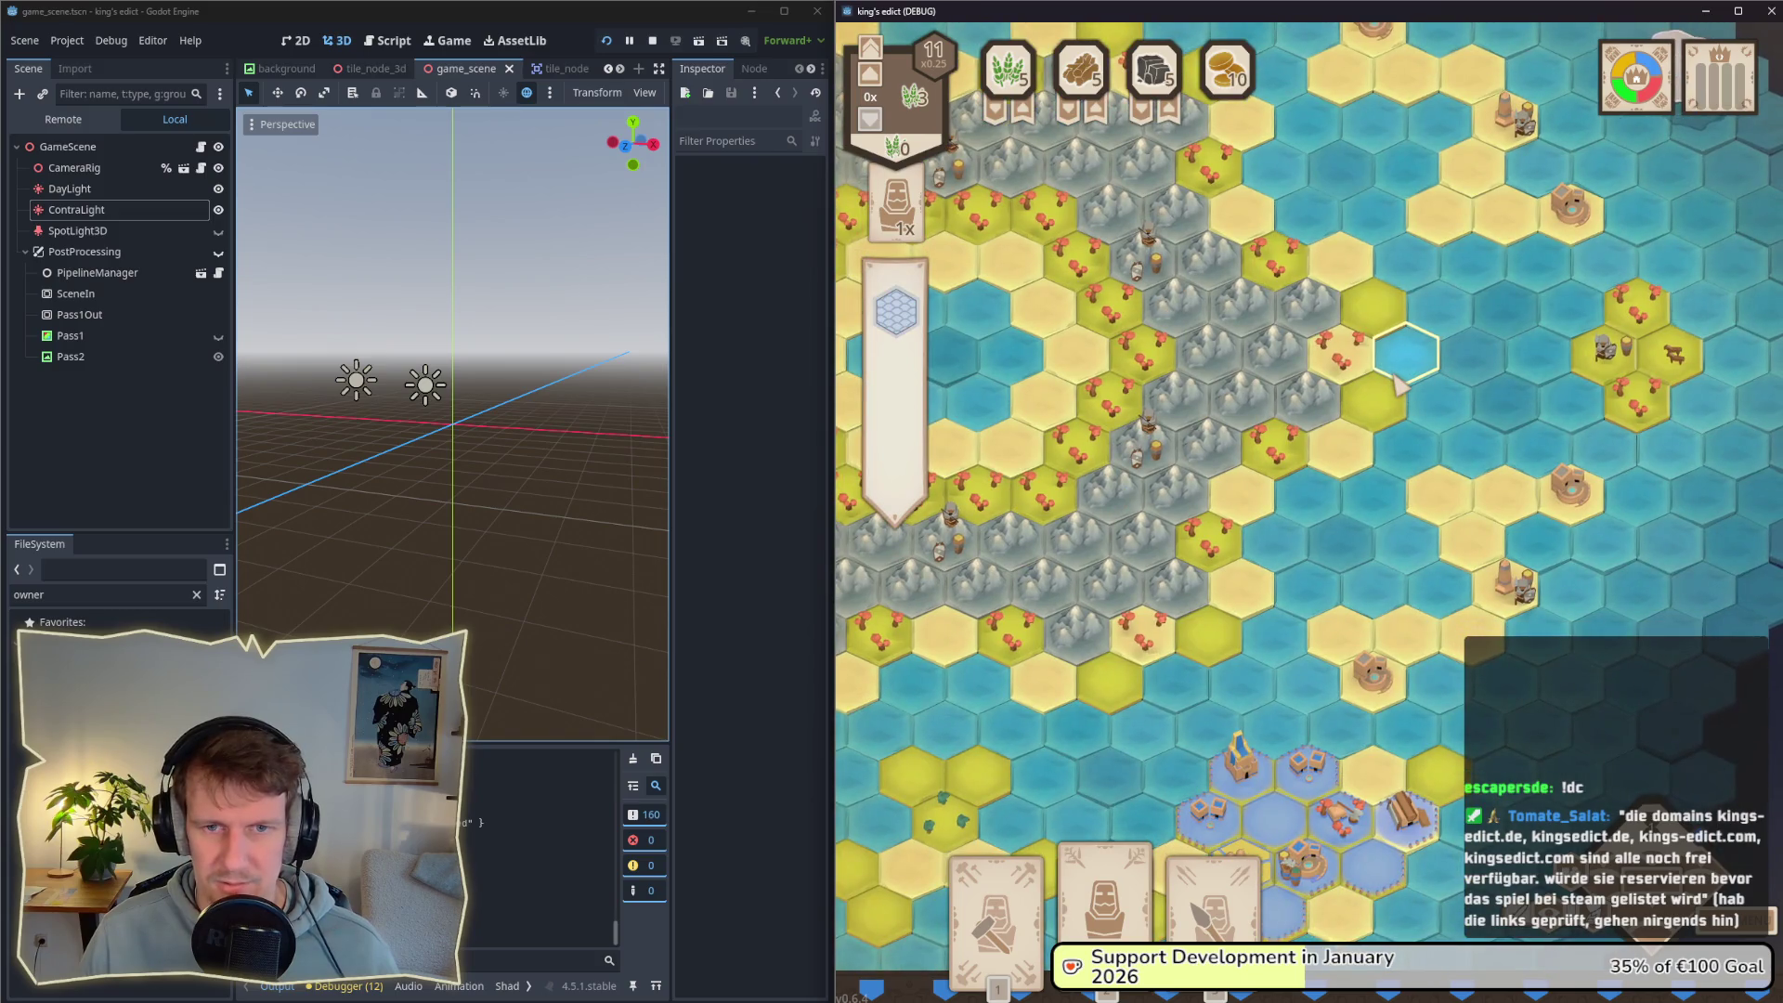
{"action": "key", "text": "s"}
{"action": "key", "text": "s"}
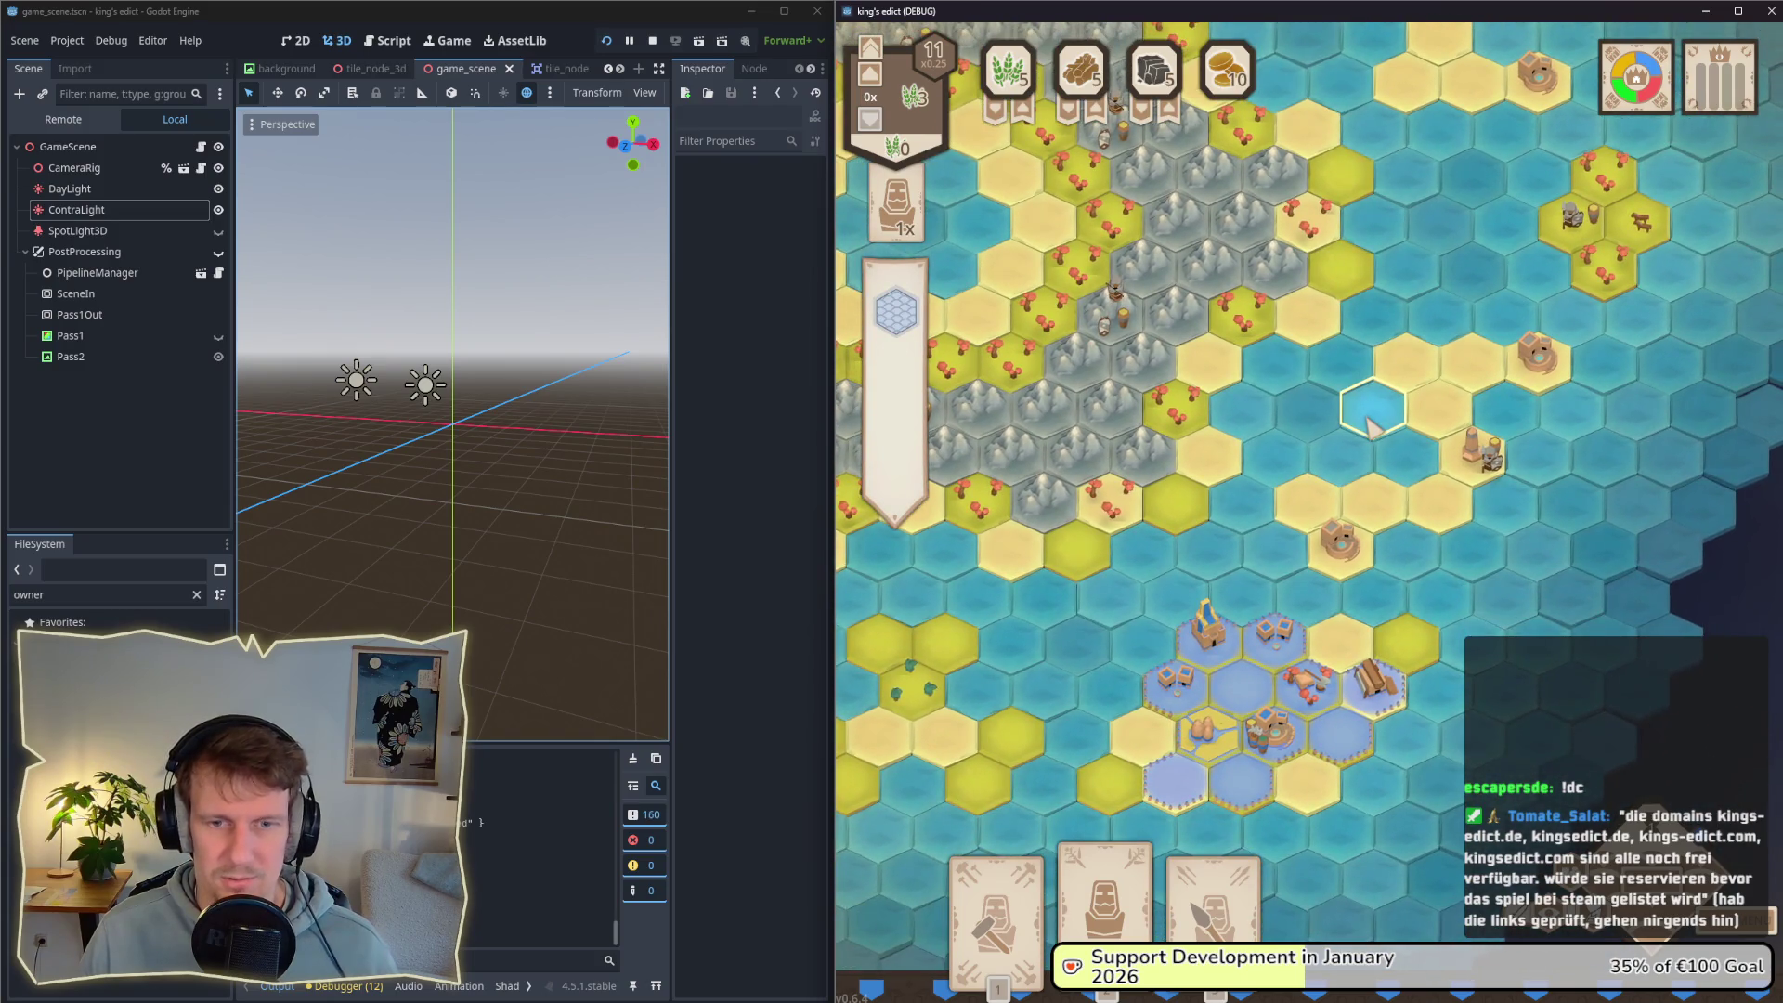
{"action": "key", "text": "w"}
{"action": "key", "text": "d"}
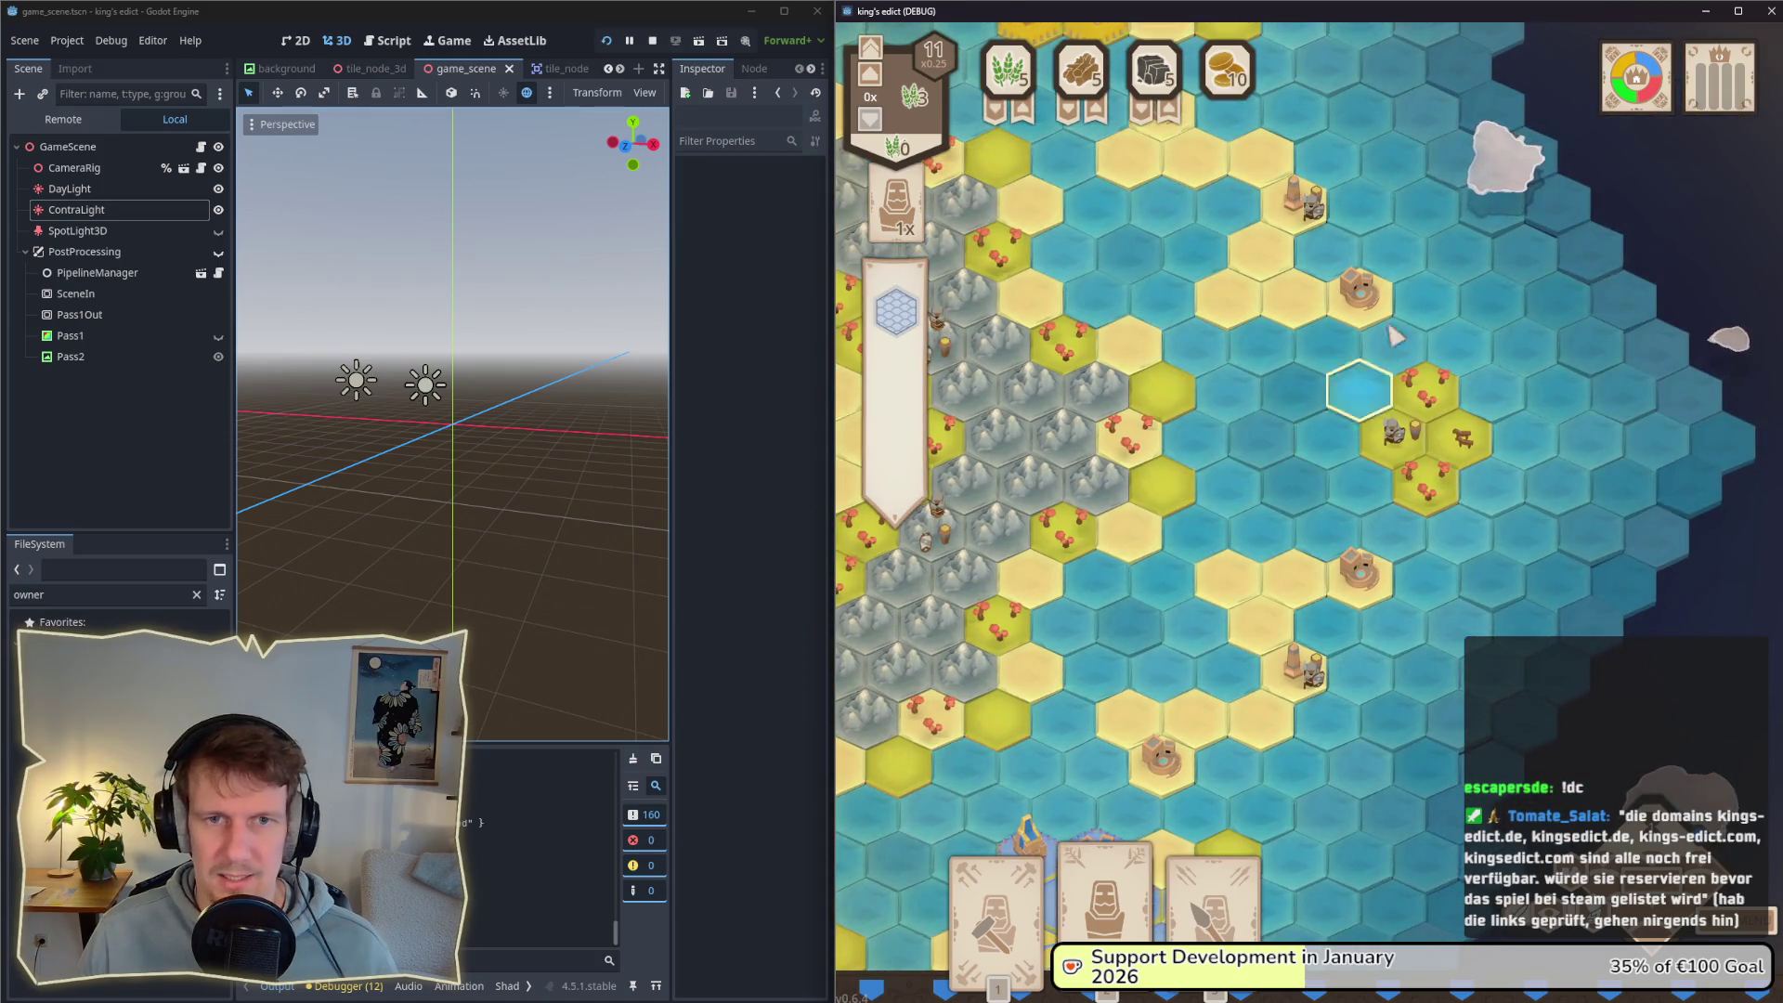
{"action": "key", "text": "a"}
{"action": "key", "text": "s"}
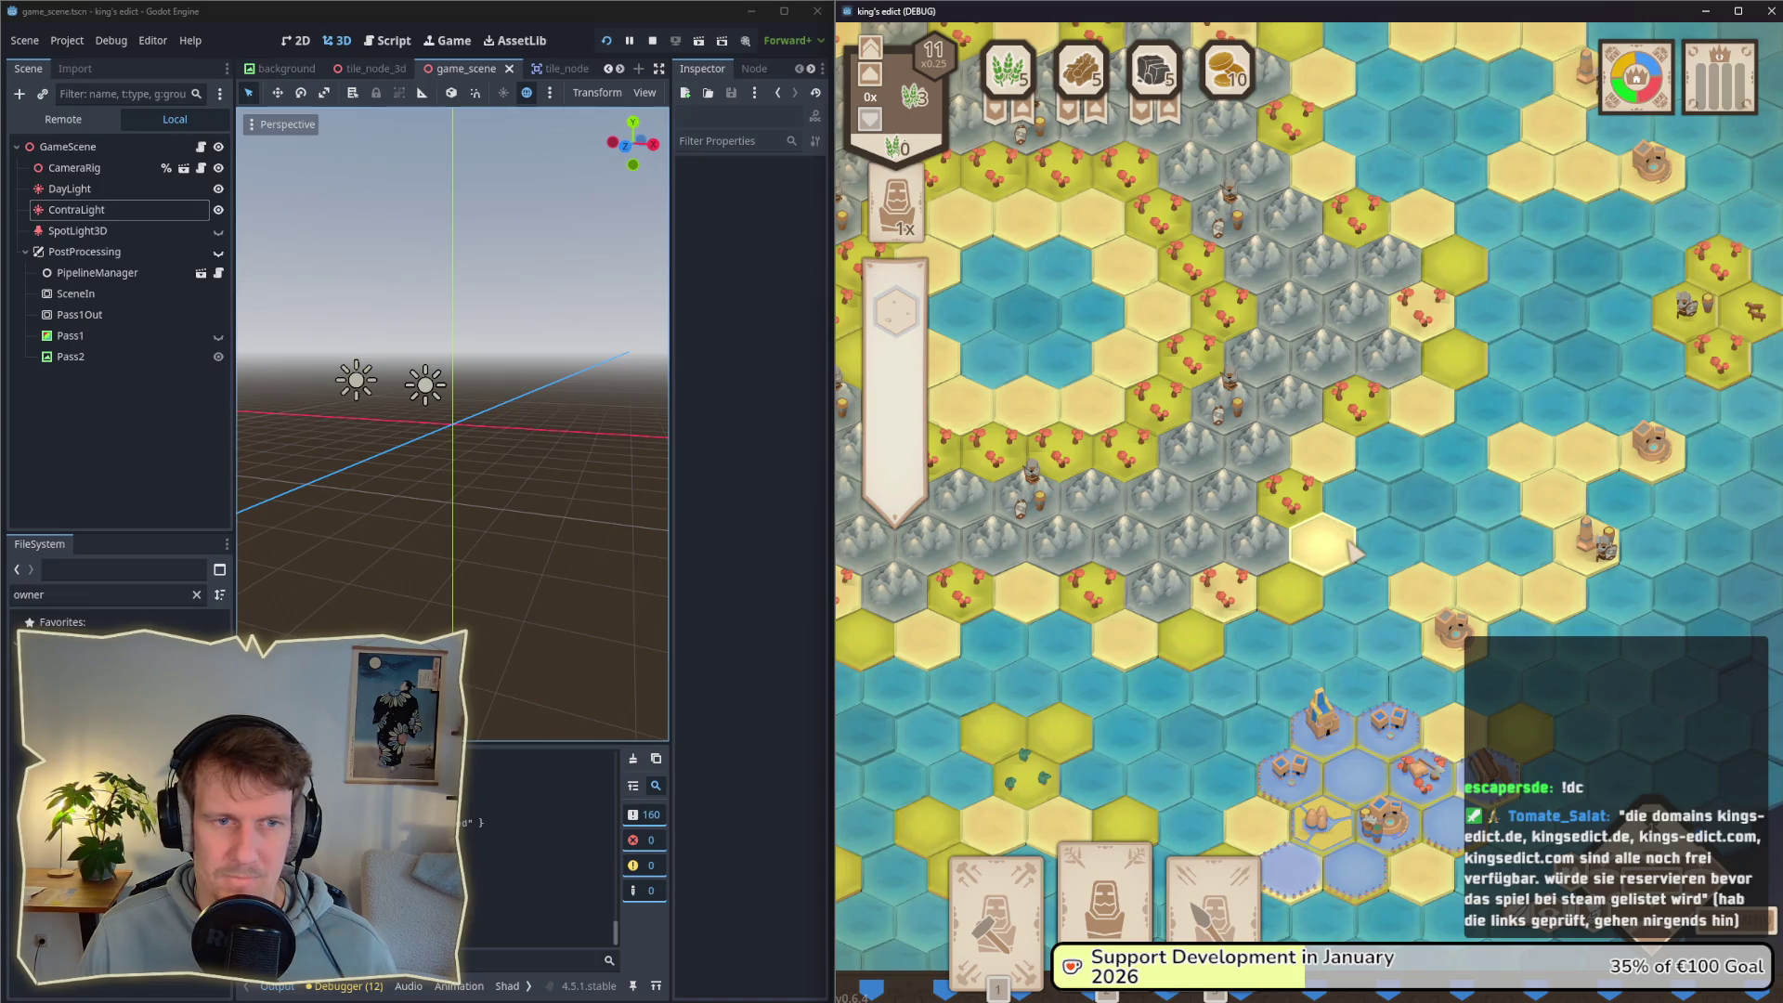
{"action": "key", "text": "e"}
{"action": "key", "text": "e"}
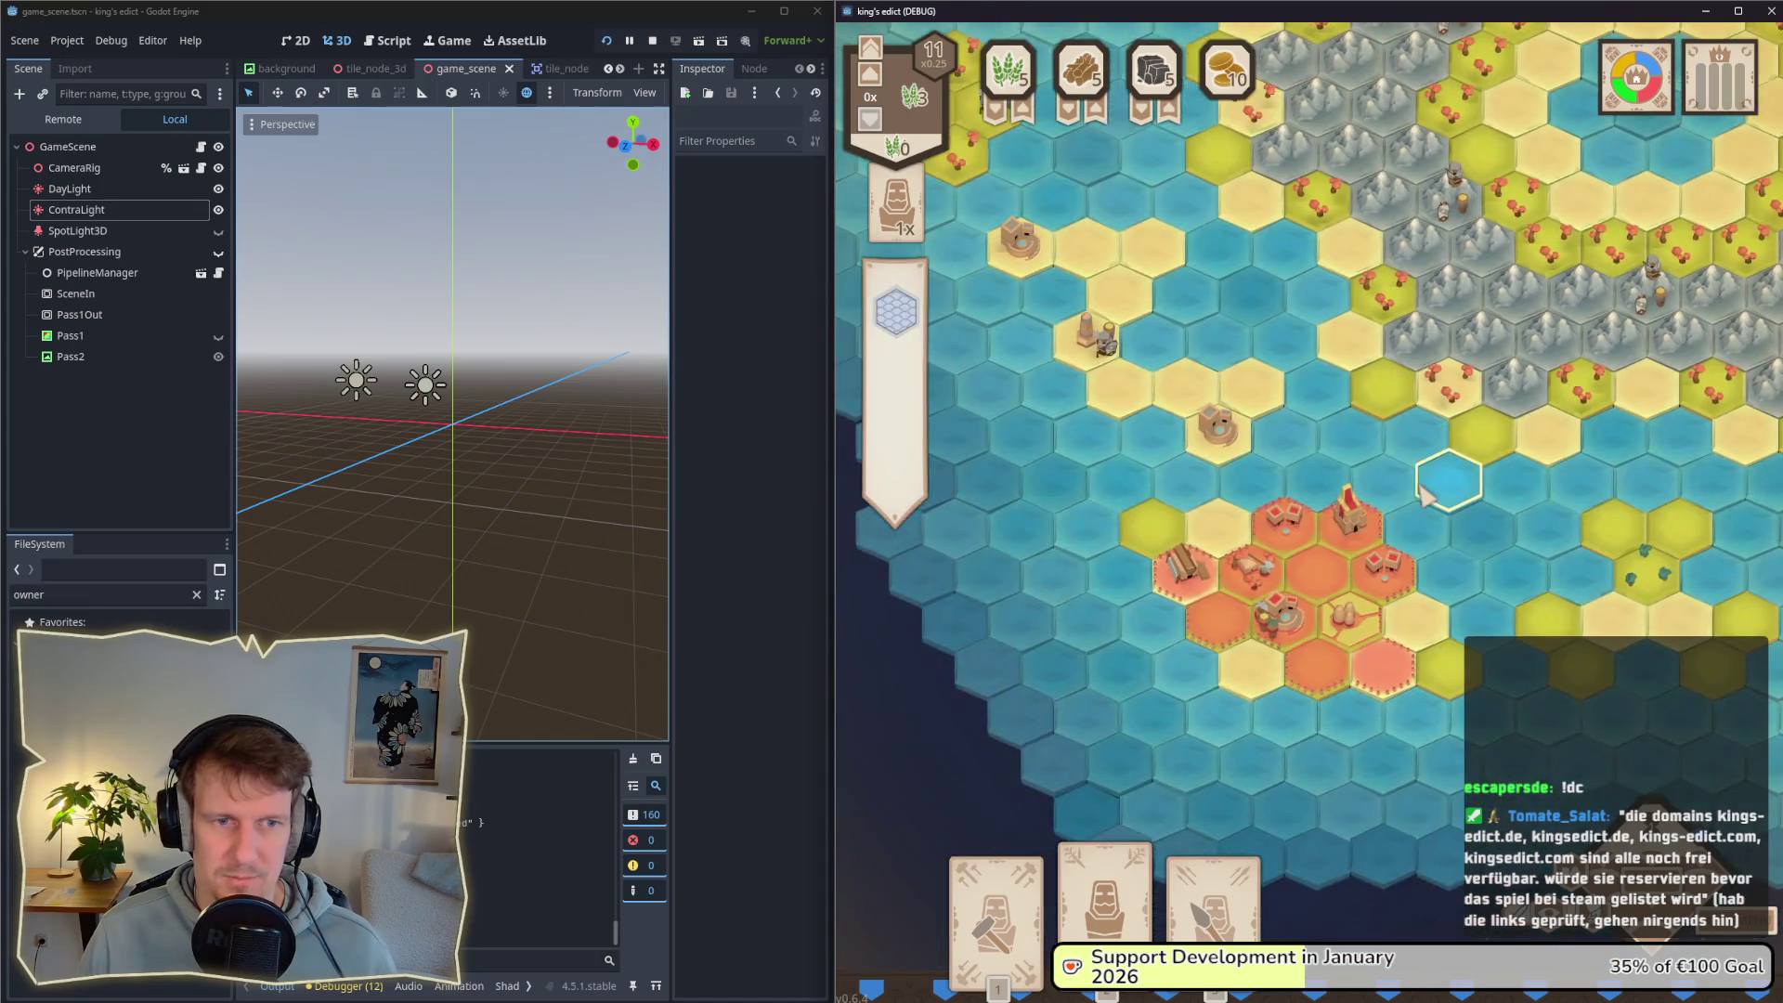
{"action": "key", "text": "w"}
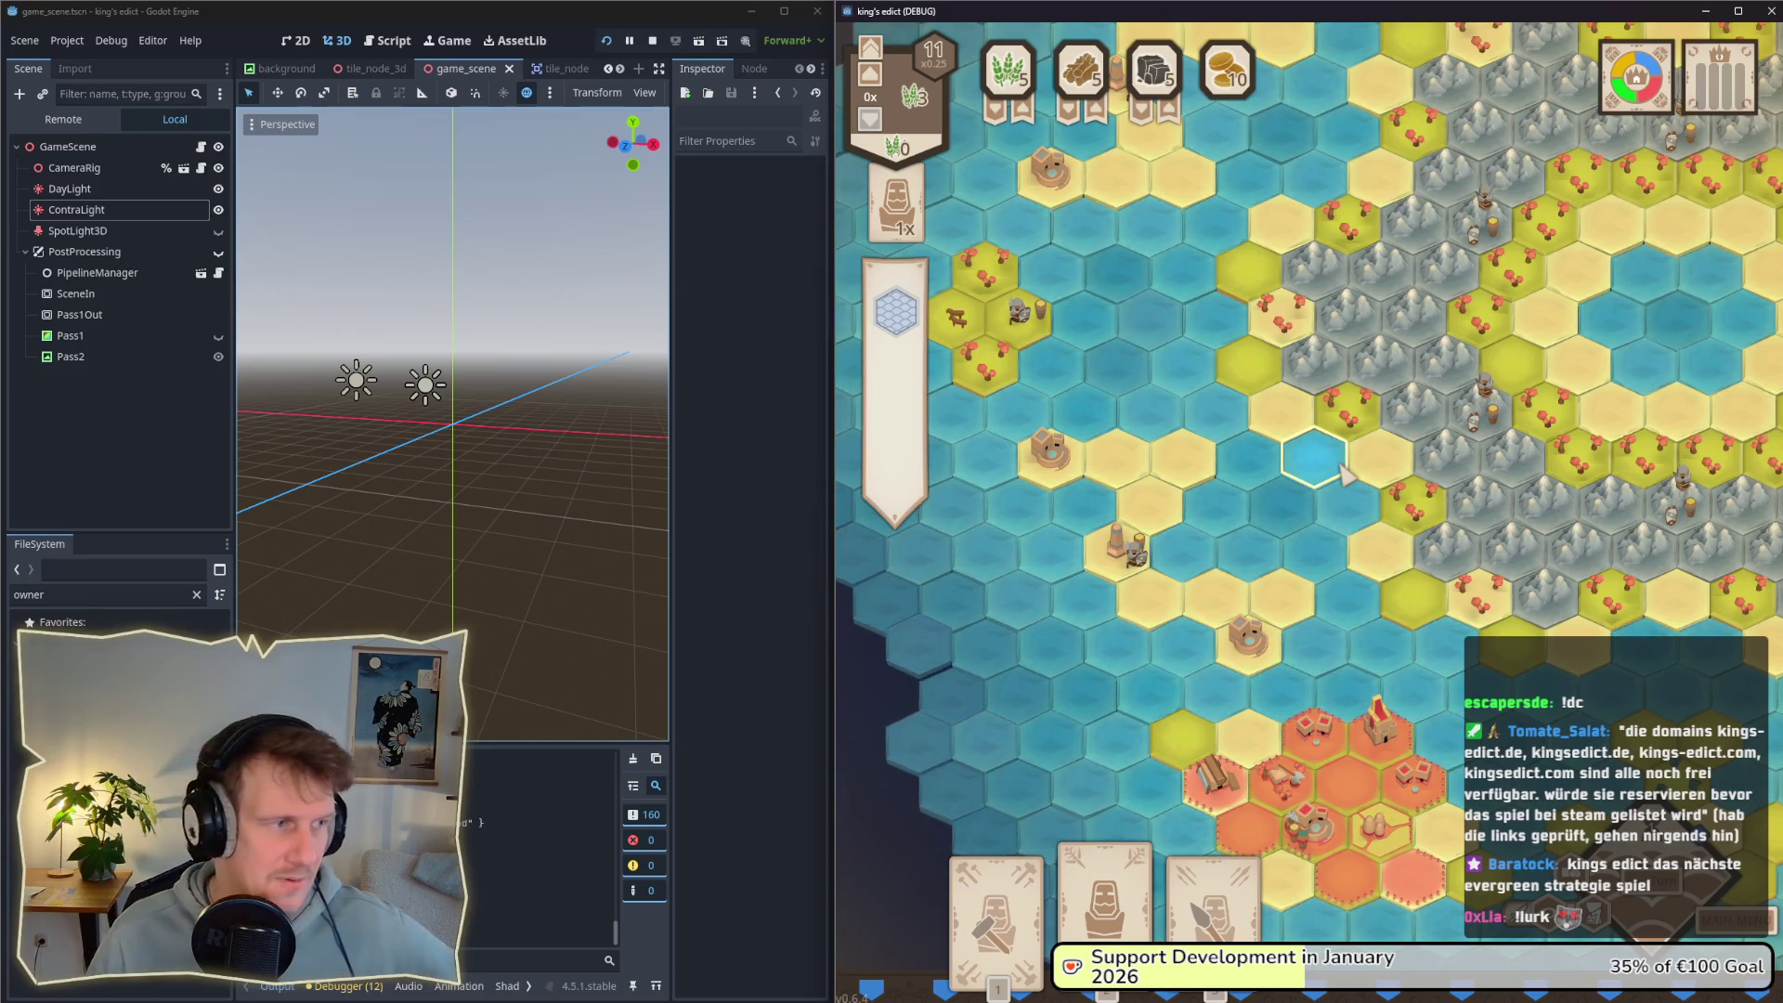
{"action": "key", "text": "d"}
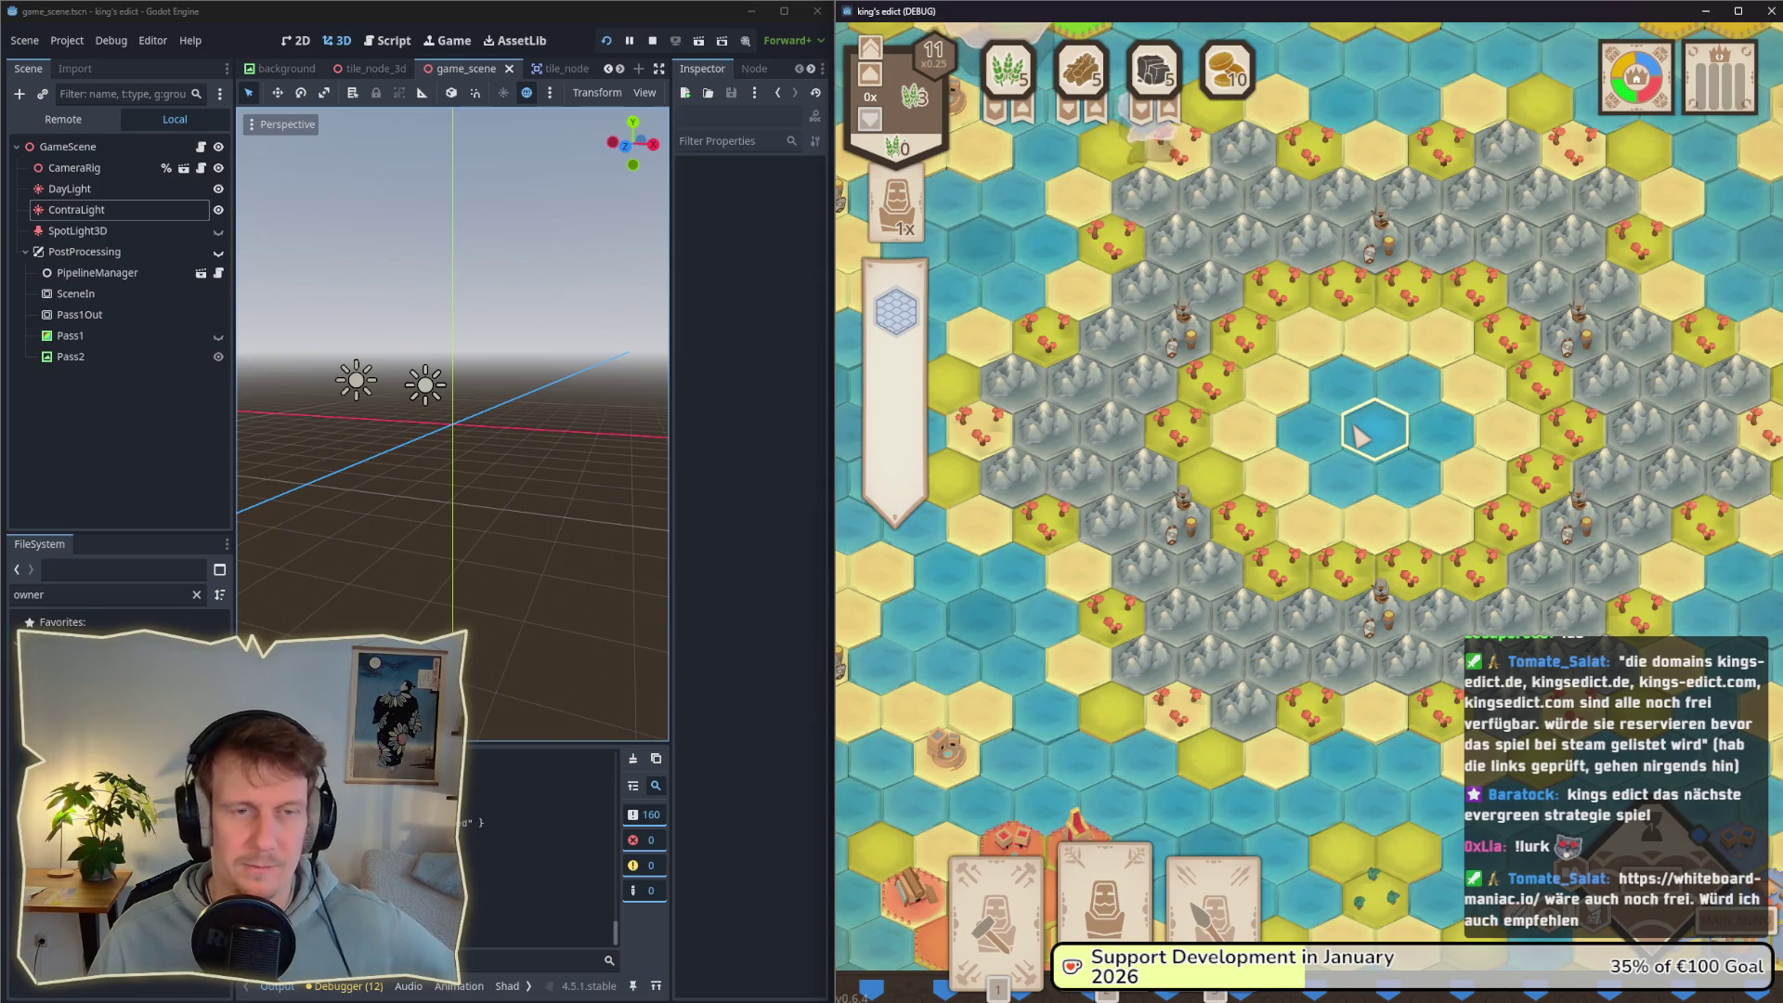
{"action": "key", "text": "w"}
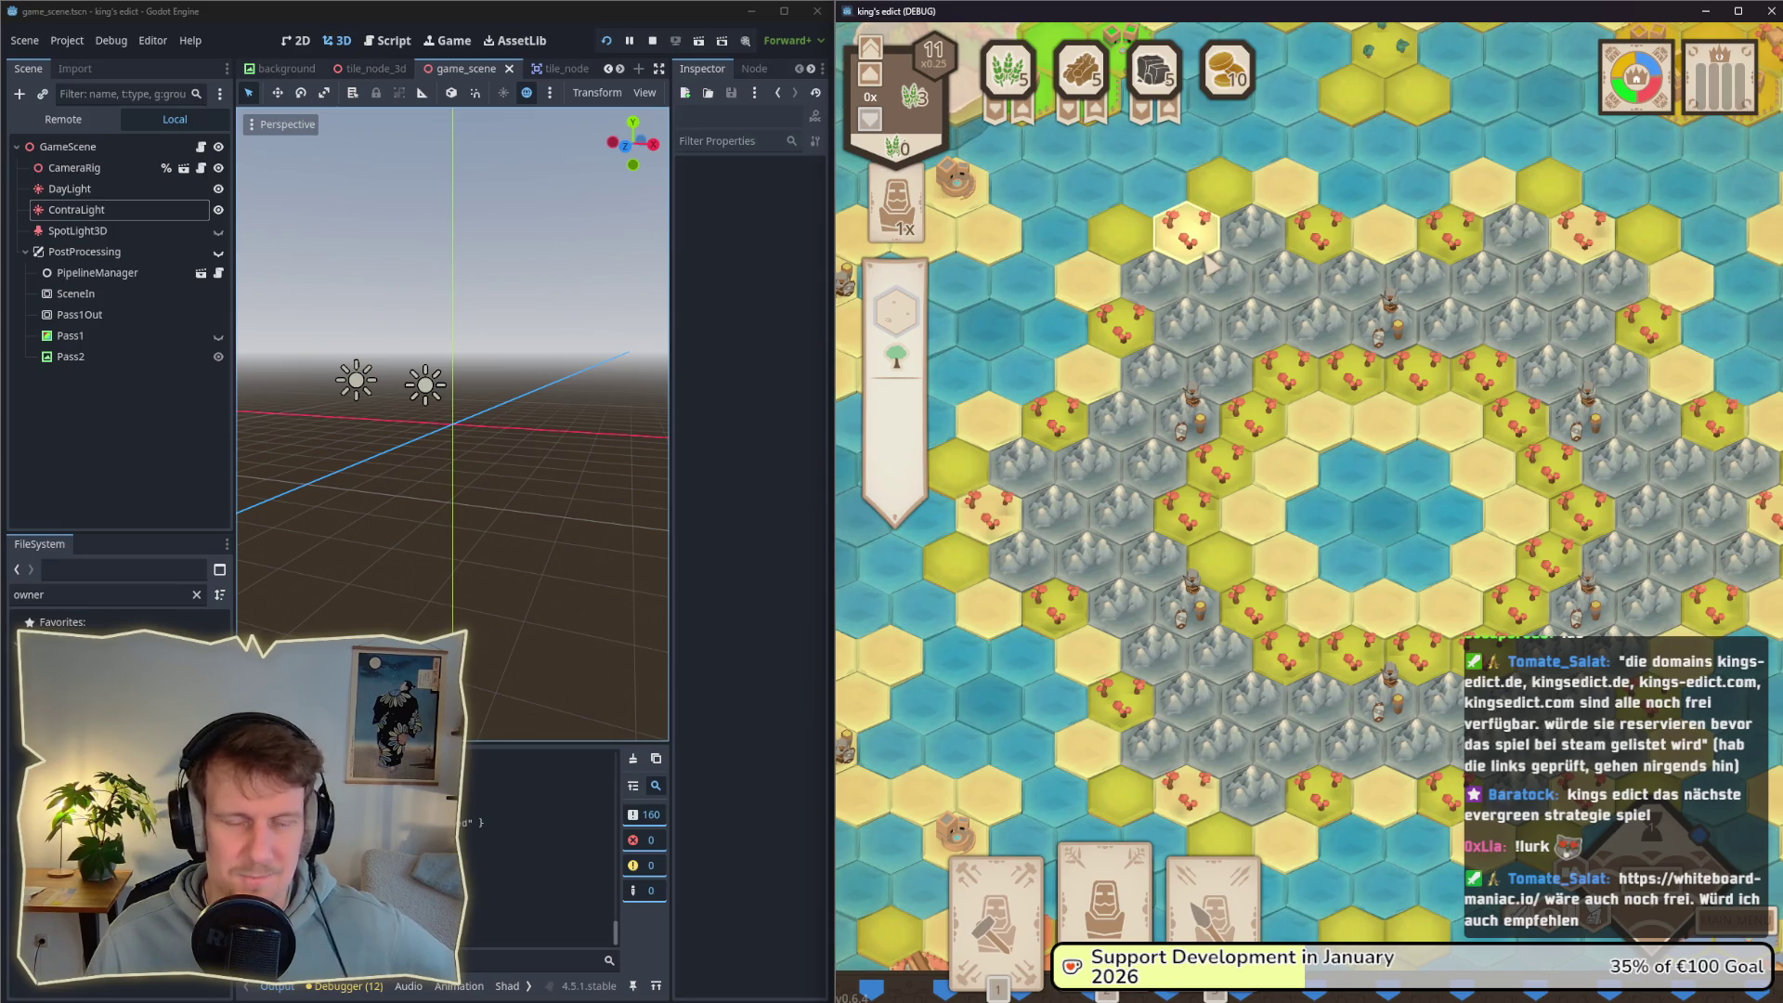
{"action": "key", "text": "w"}
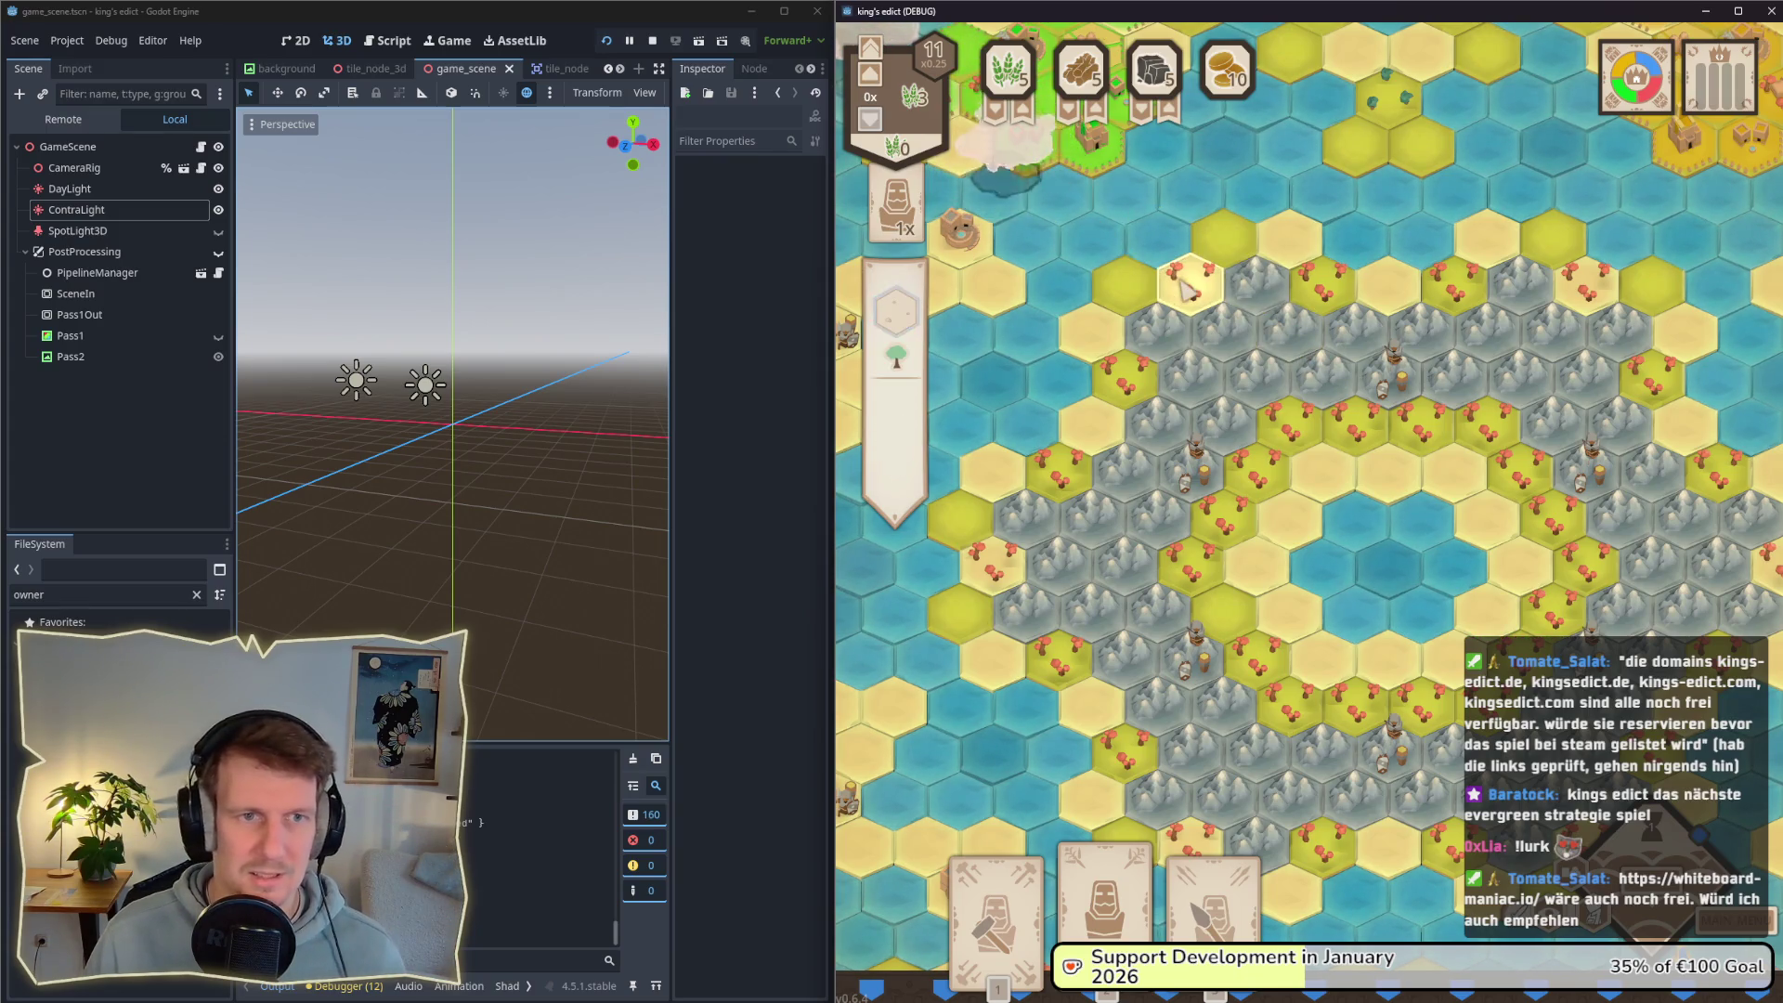
{"action": "scroll", "coordinate": [1187, 291], "scroll_direction": "down", "scroll_amount": 3}
{"action": "scroll", "coordinate": [1187, 334], "scroll_direction": "up", "scroll_amount": 3}
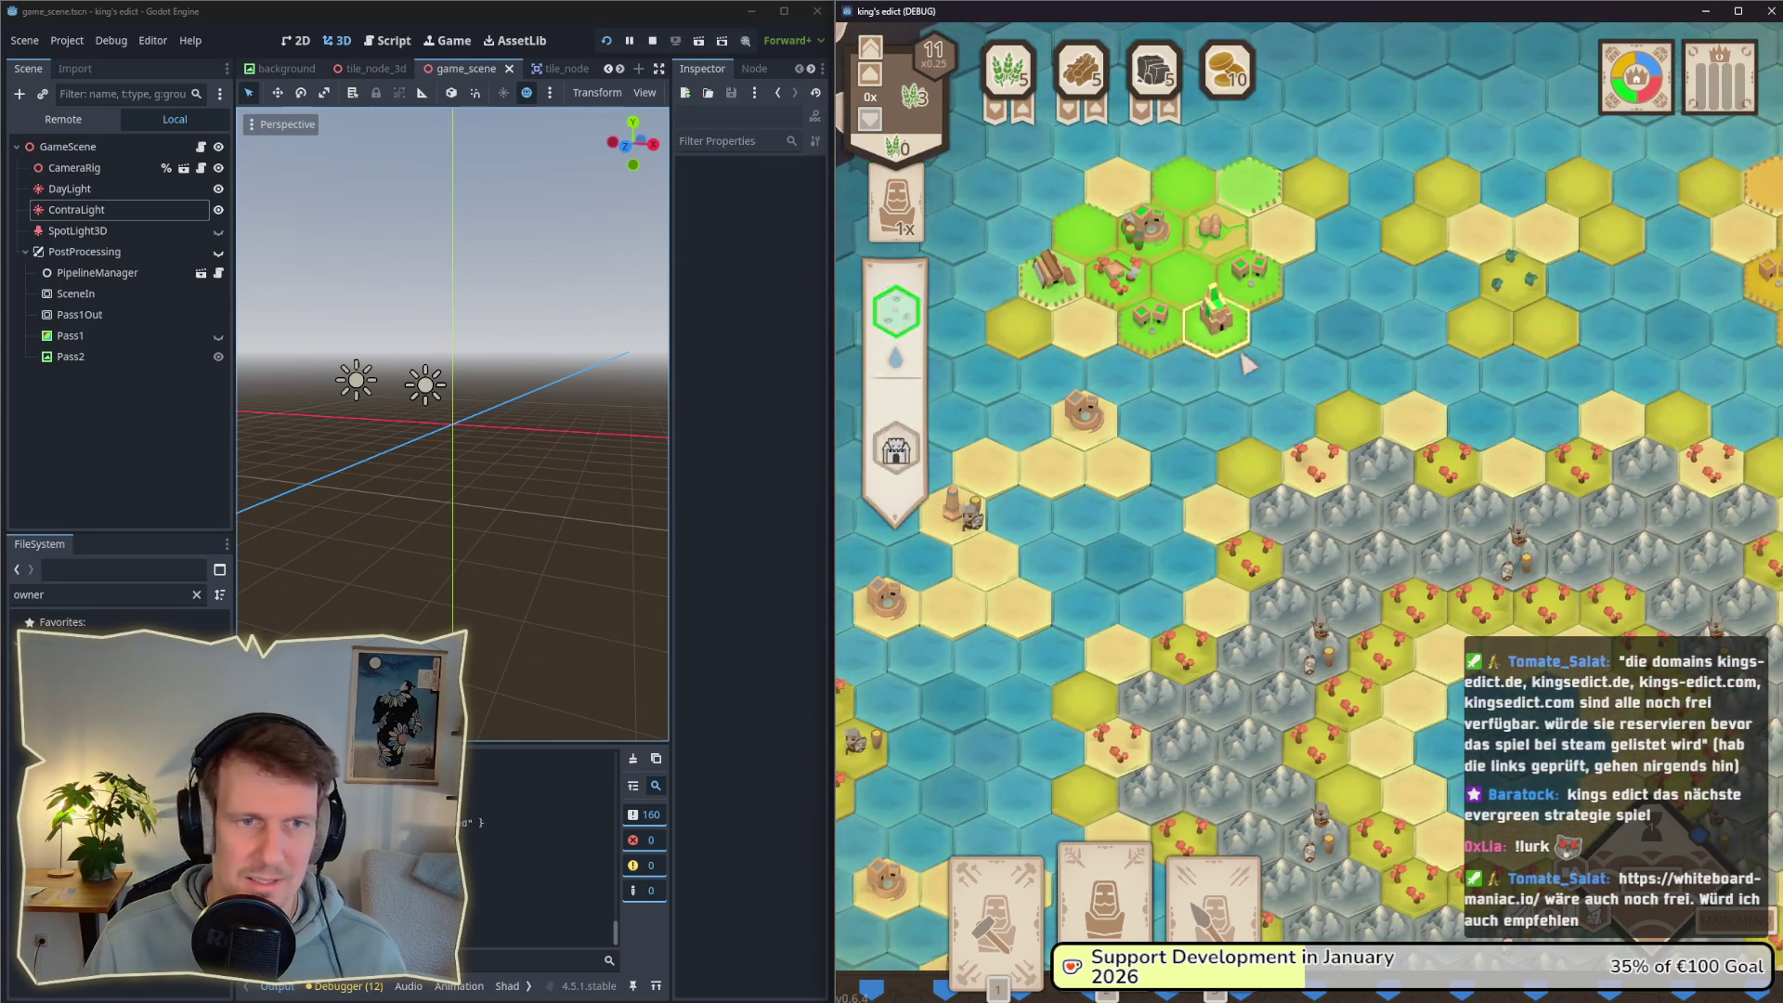
{"action": "scroll", "coordinate": [1289, 356], "scroll_direction": "down", "scroll_amount": 3}
{"action": "scroll", "coordinate": [1197, 380], "scroll_direction": "up", "scroll_amount": 3}
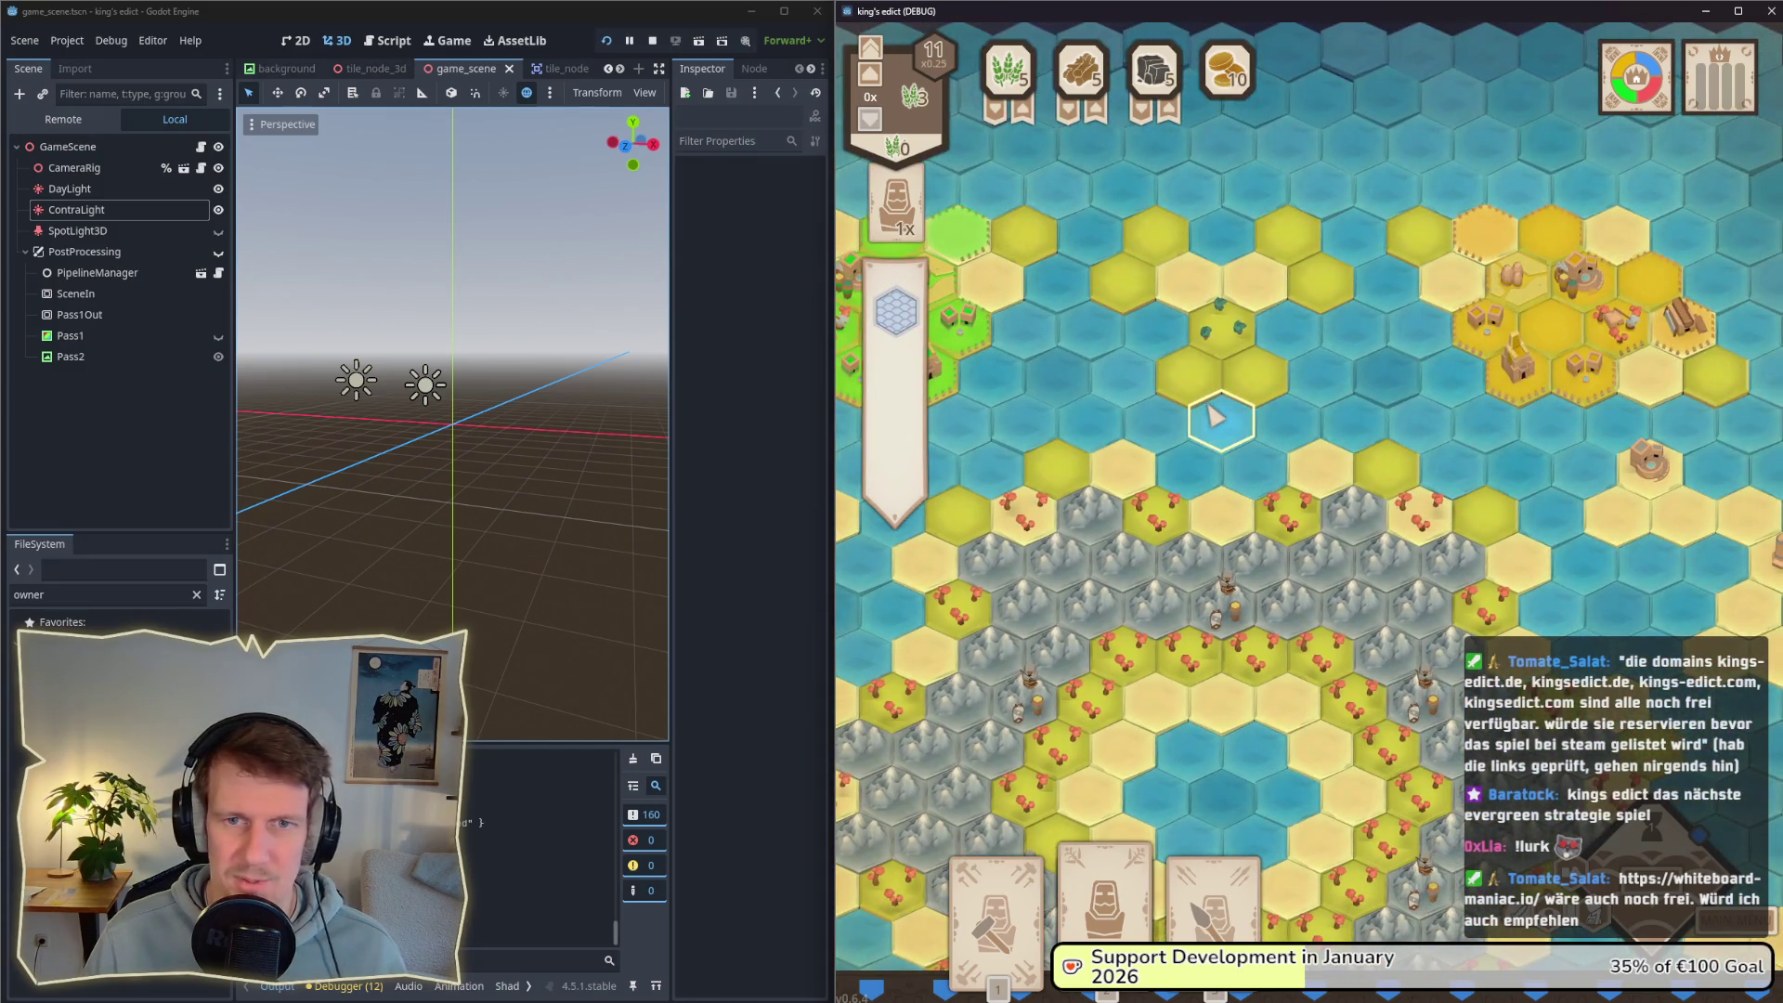
{"action": "scroll", "coordinate": [1203, 411], "scroll_direction": "down", "scroll_amount": 3}
{"action": "scroll", "coordinate": [1160, 390], "scroll_direction": "up", "scroll_amount": 3}
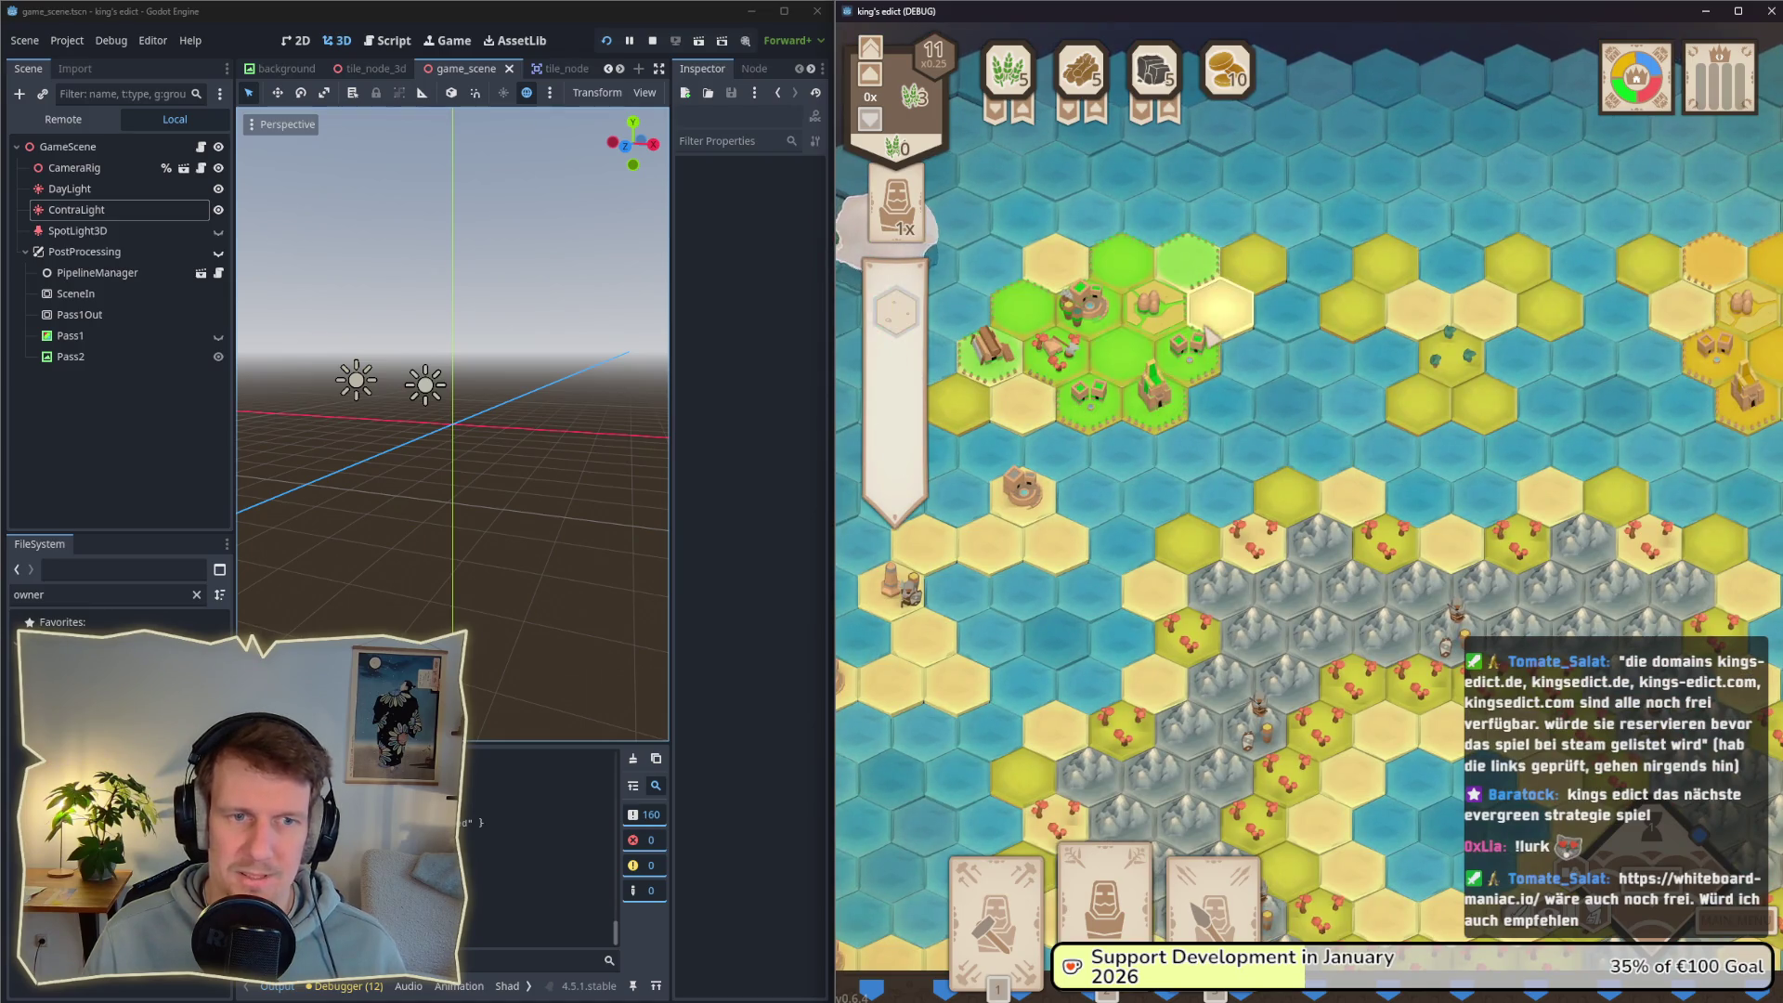
{"action": "scroll", "coordinate": [1448, 469], "scroll_direction": "down", "scroll_amount": 3}
{"action": "scroll", "coordinate": [1467, 483], "scroll_direction": "up", "scroll_amount": 3}
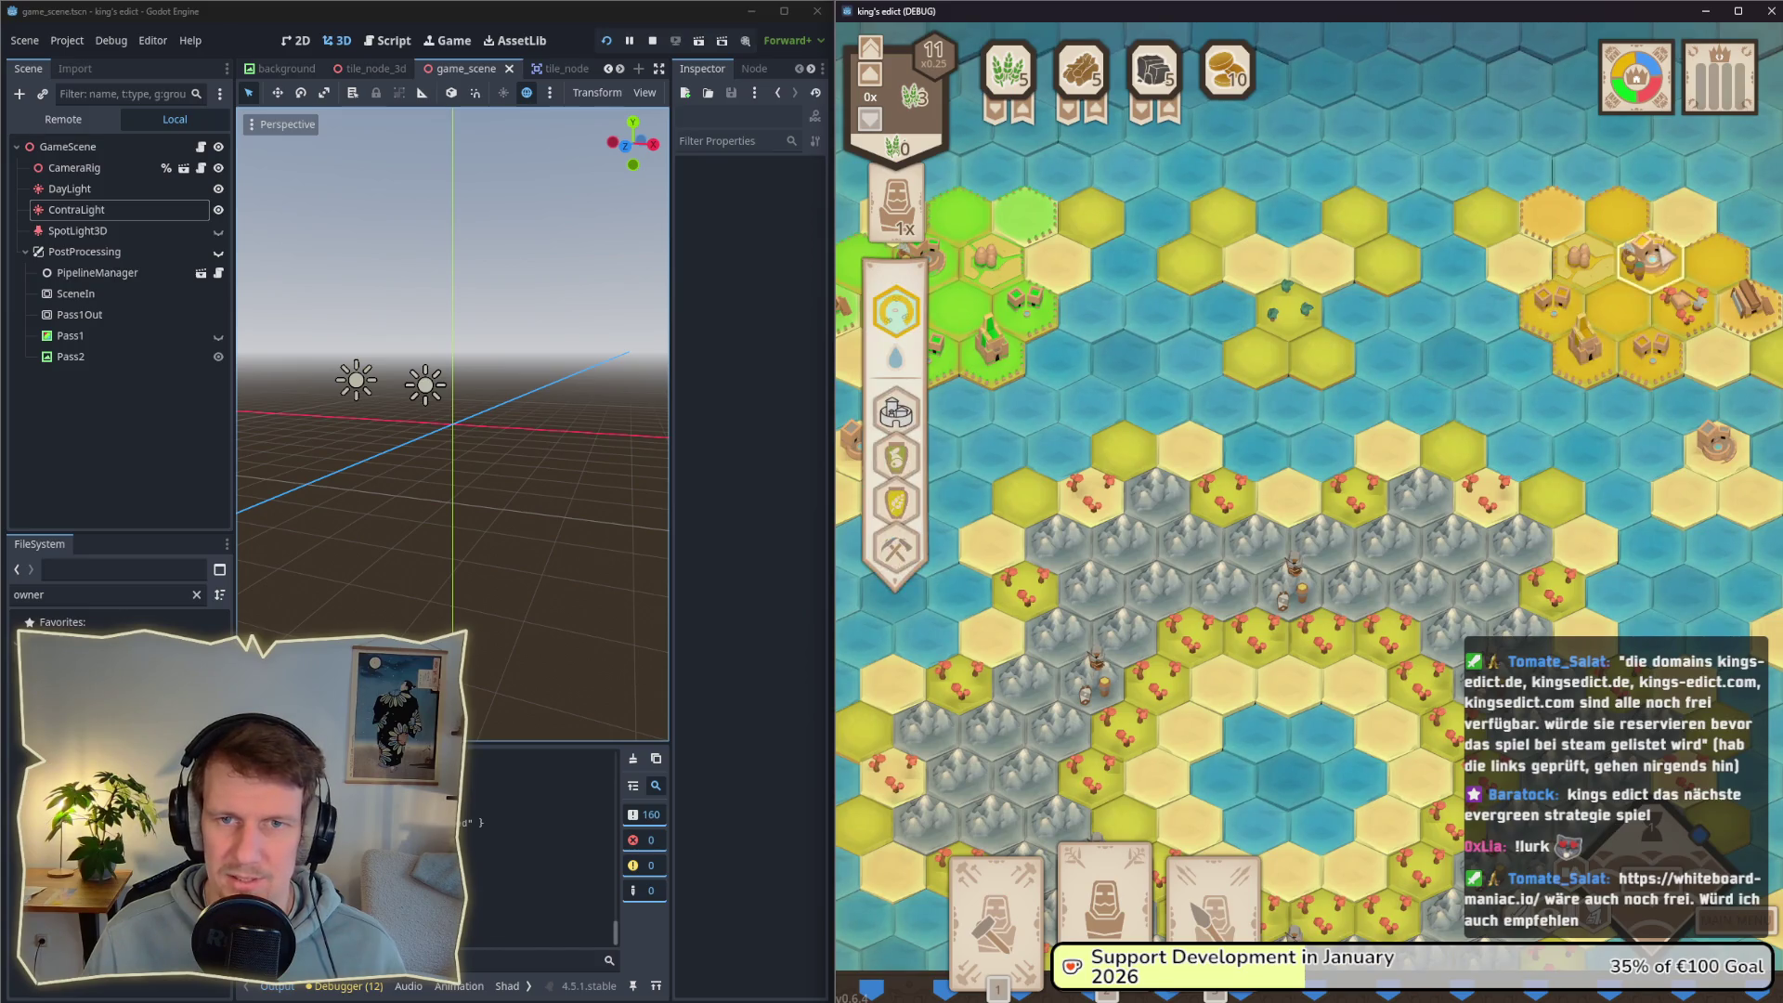
{"action": "scroll", "coordinate": [1520, 532], "scroll_direction": "down", "scroll_amount": 3}
{"action": "scroll", "coordinate": [1620, 634], "scroll_direction": "up", "scroll_amount": 3}
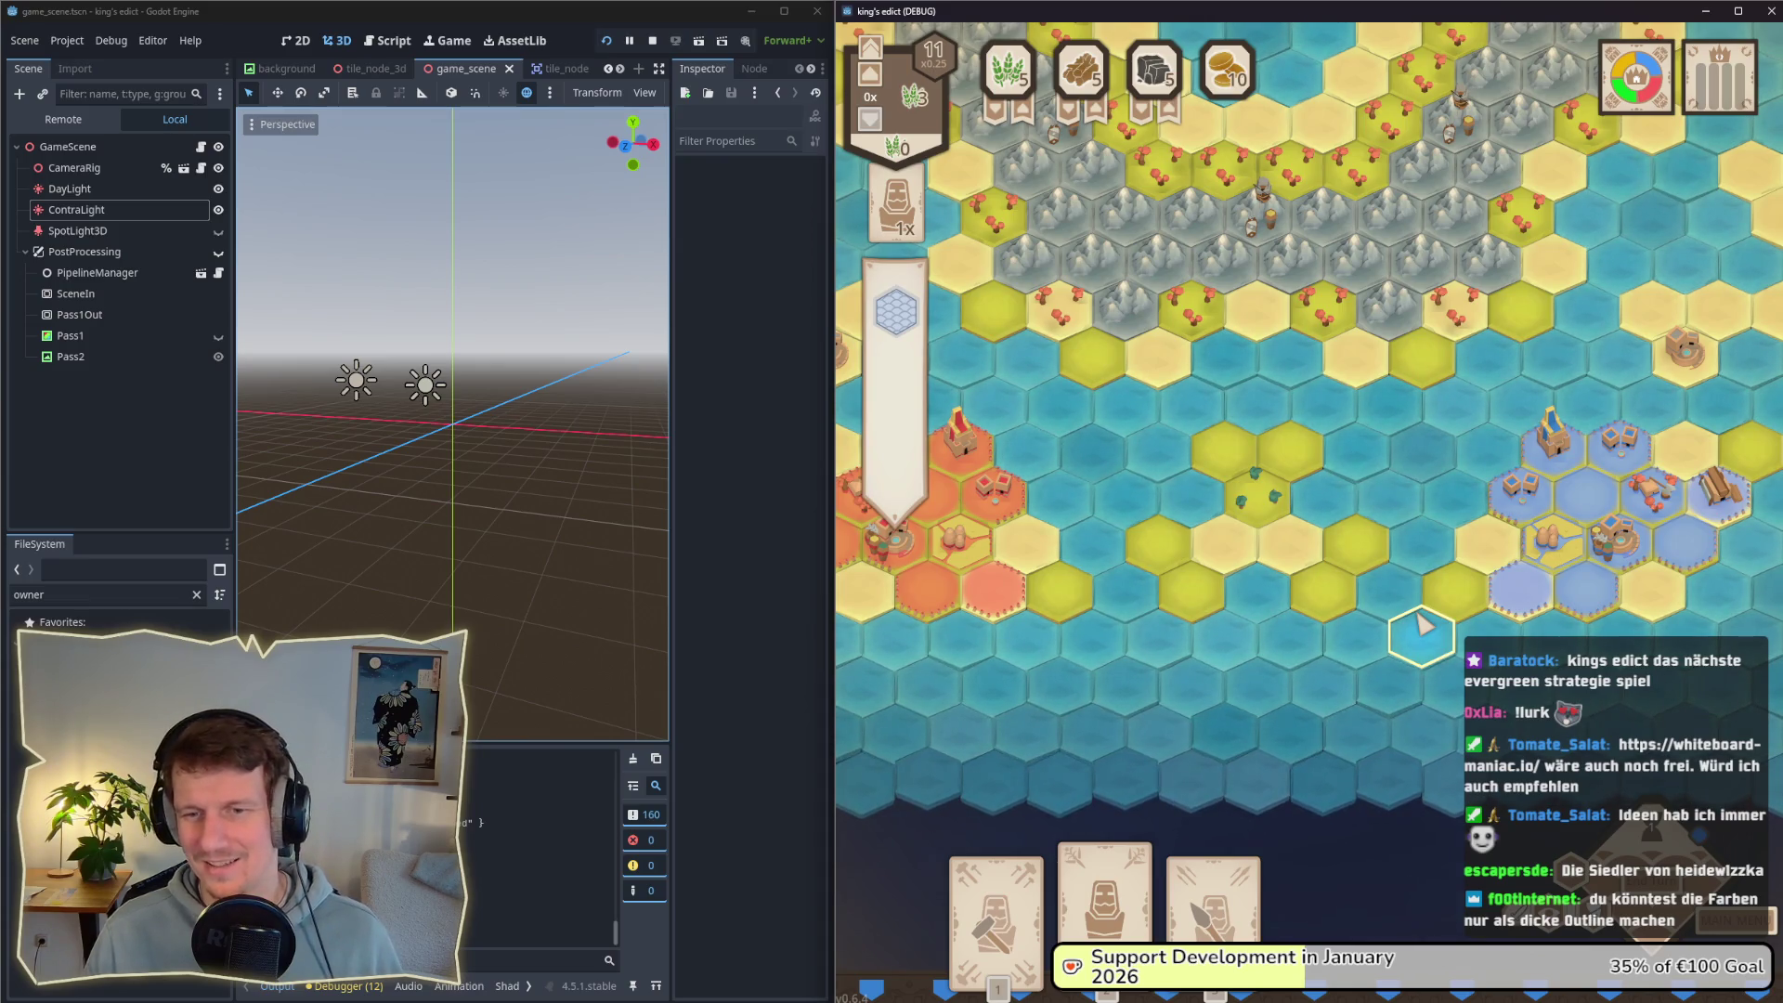
{"action": "right_click", "coordinate": [1421, 628]}
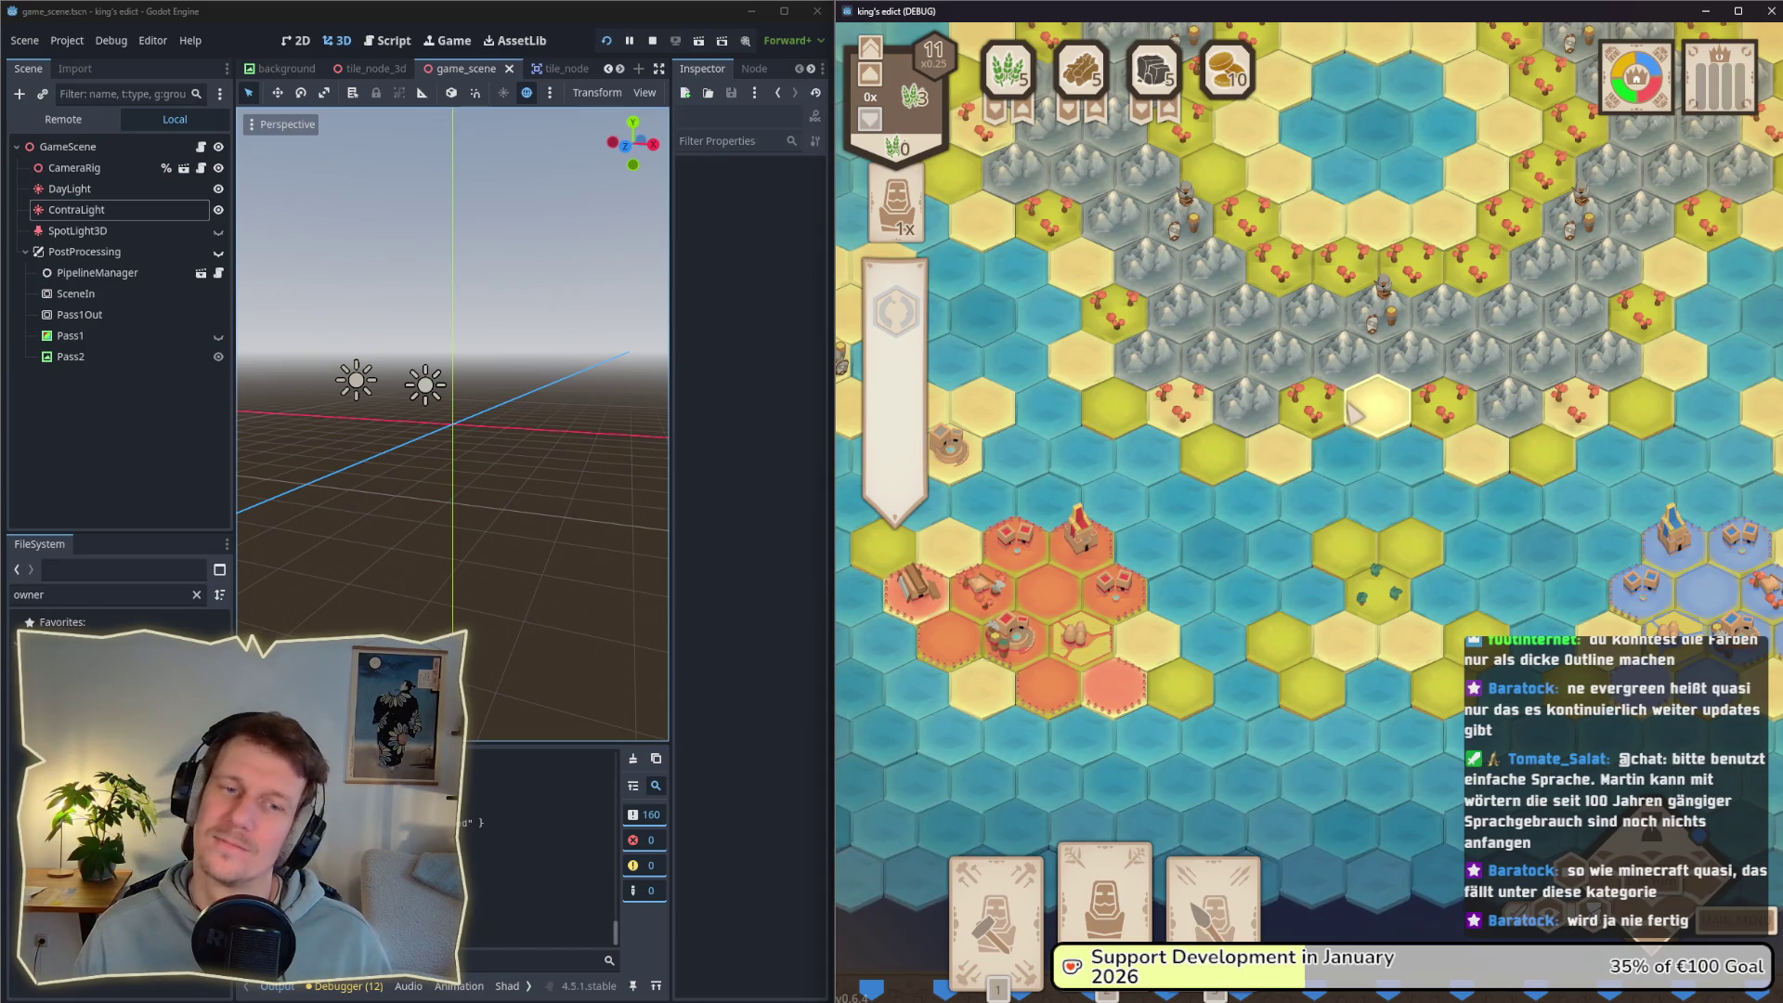
{"action": "key", "text": "w"}
{"action": "key", "text": "d"}
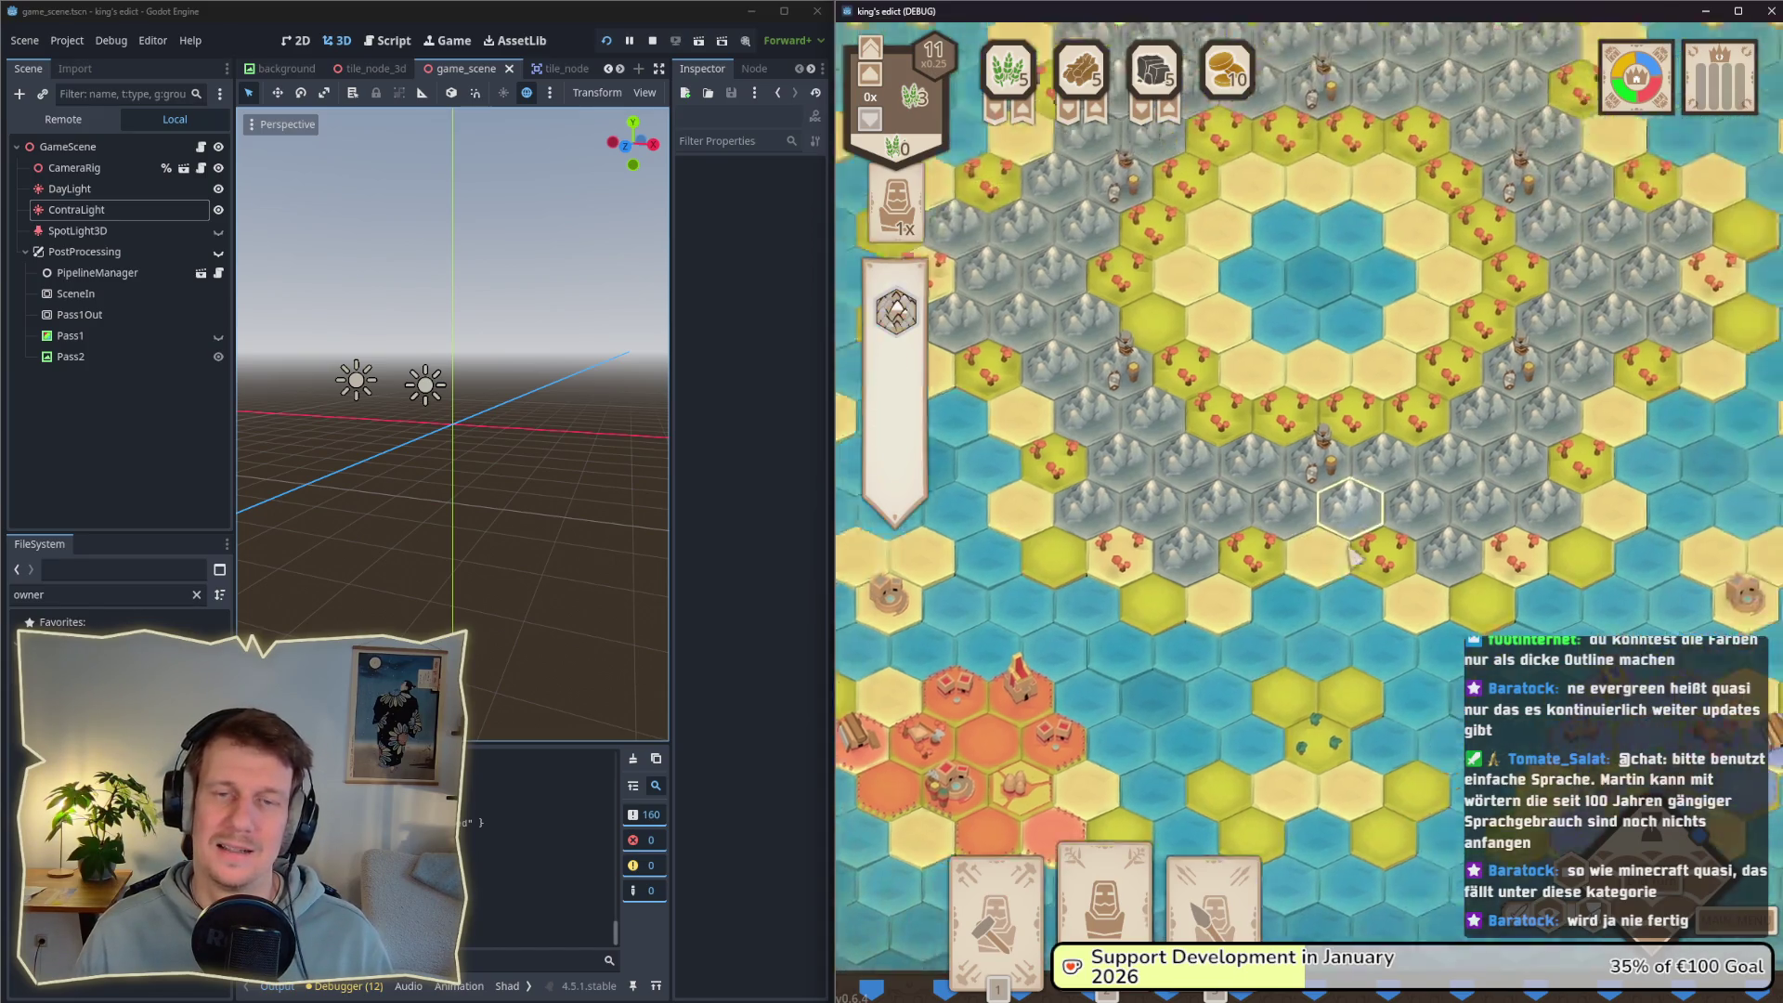
{"action": "key", "text": "s"}
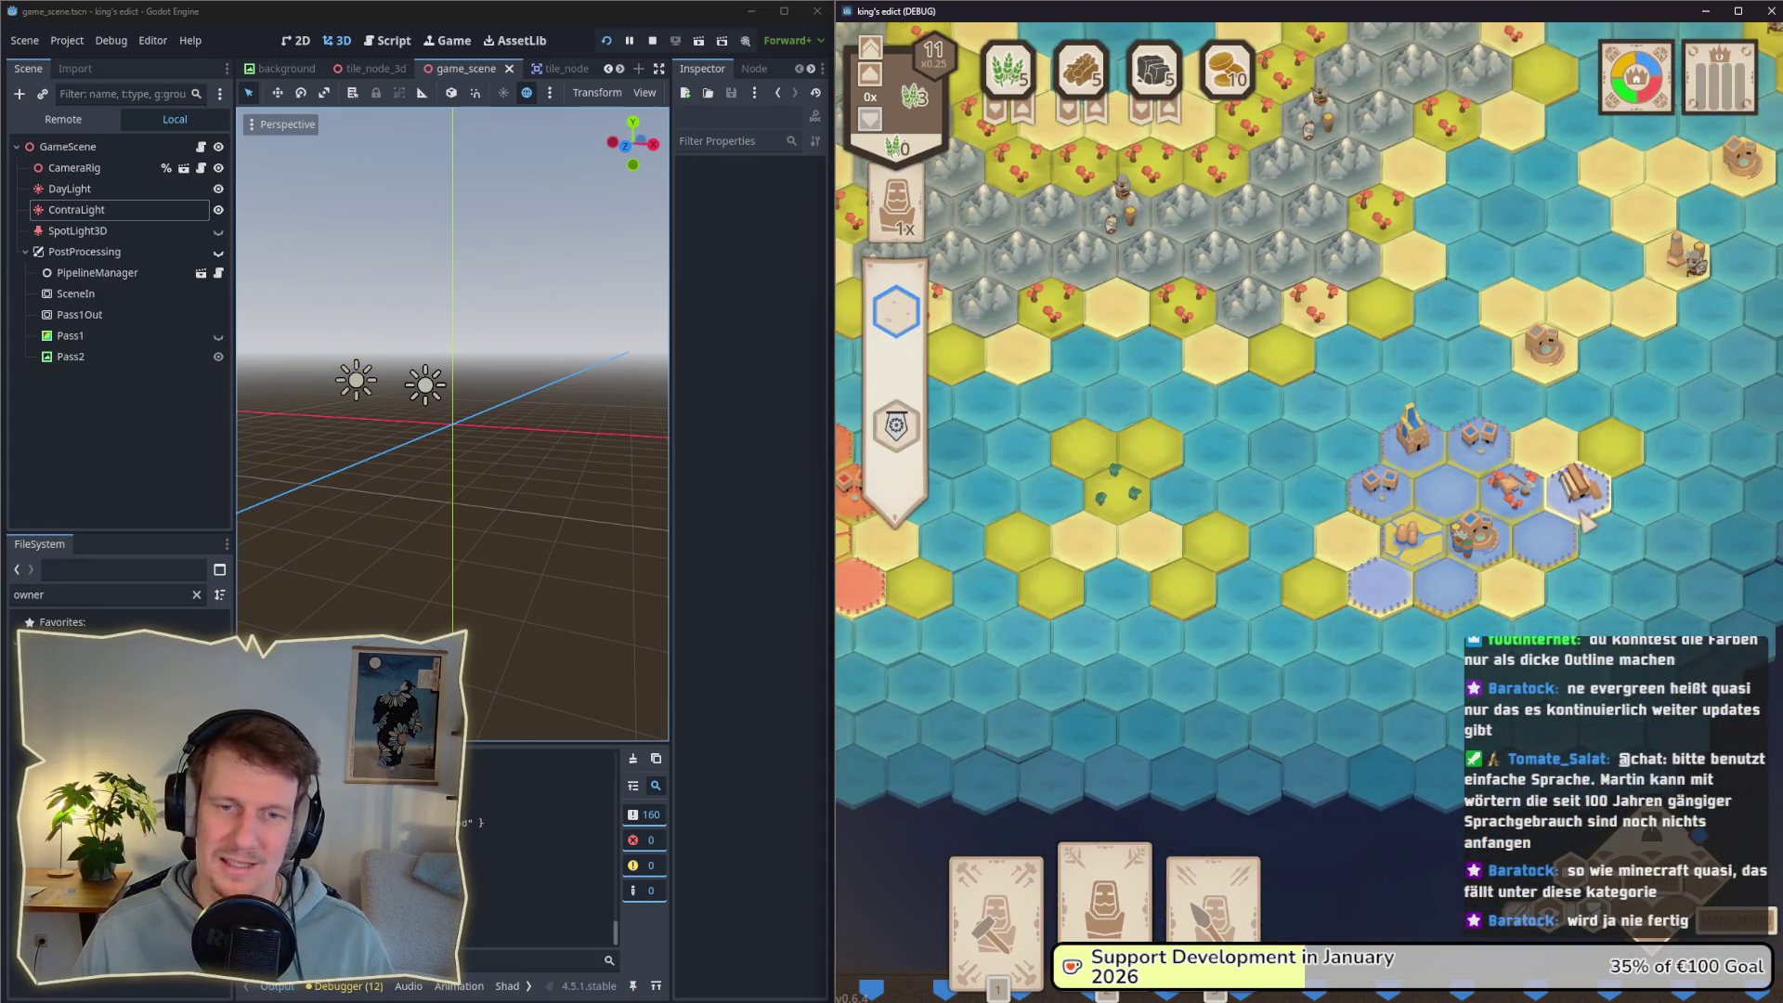
{"action": "scroll", "coordinate": [1476, 552], "scroll_direction": "up", "scroll_amount": 5}
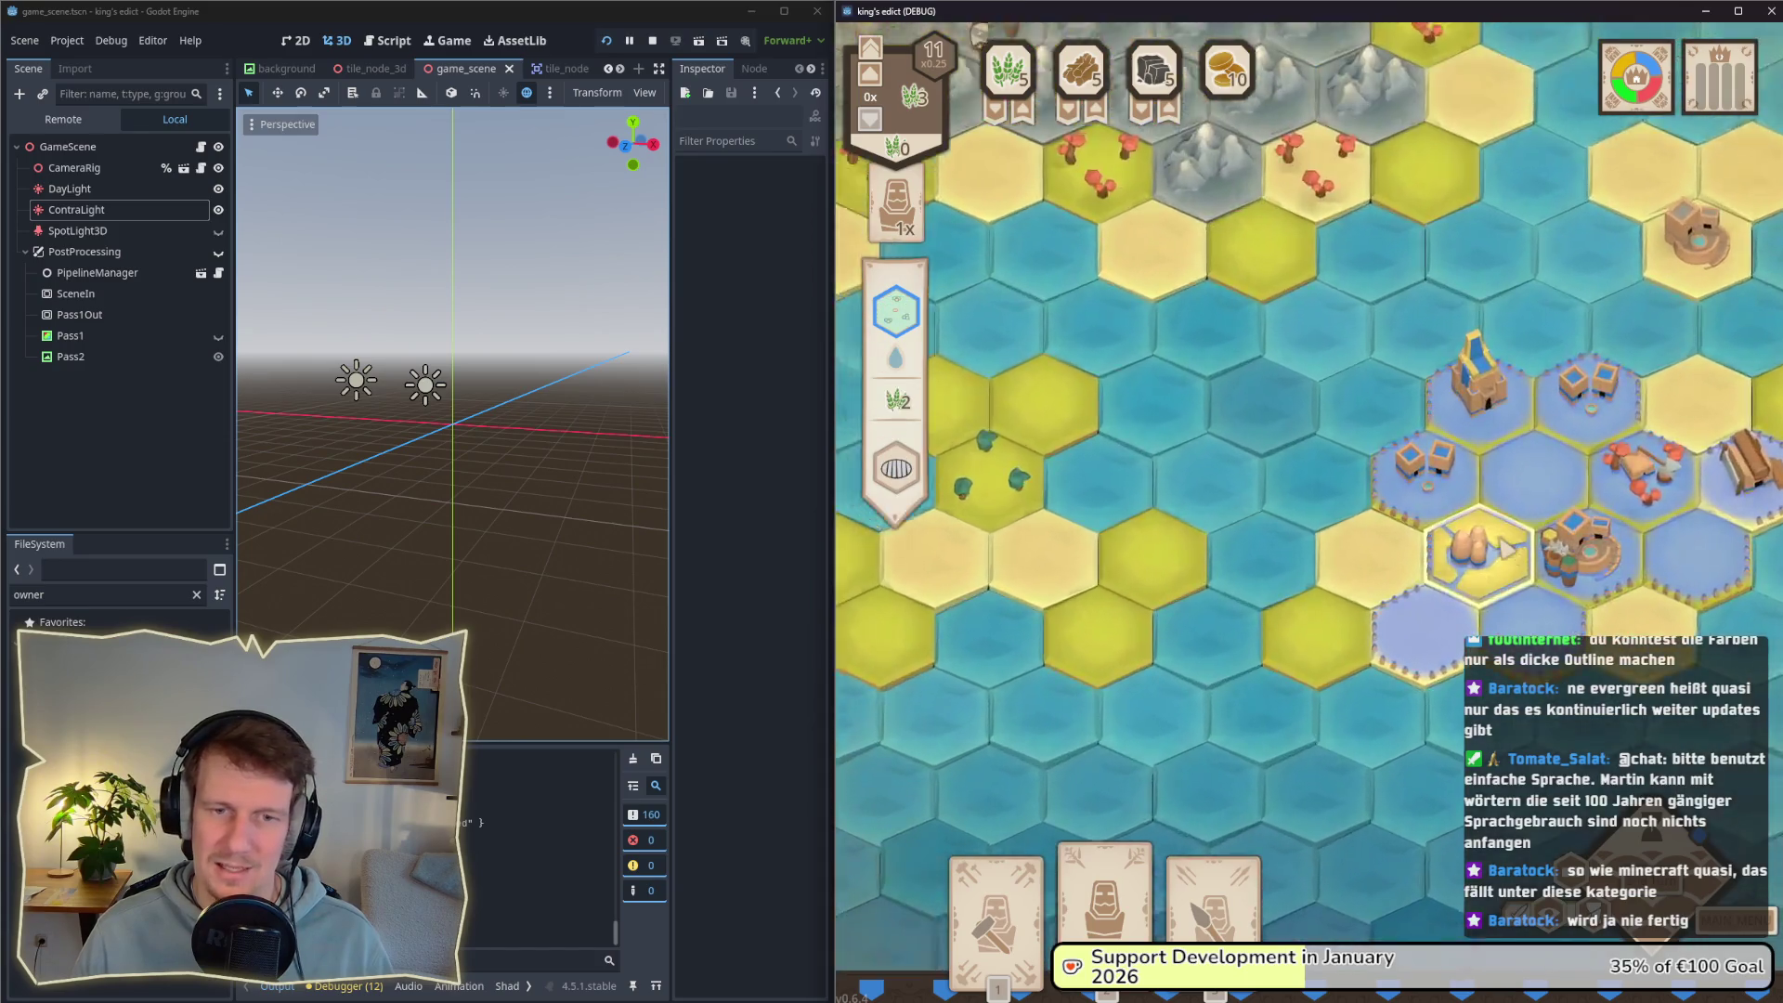
{"action": "scroll", "coordinate": [1477, 553], "scroll_direction": "up", "scroll_amount": 2}
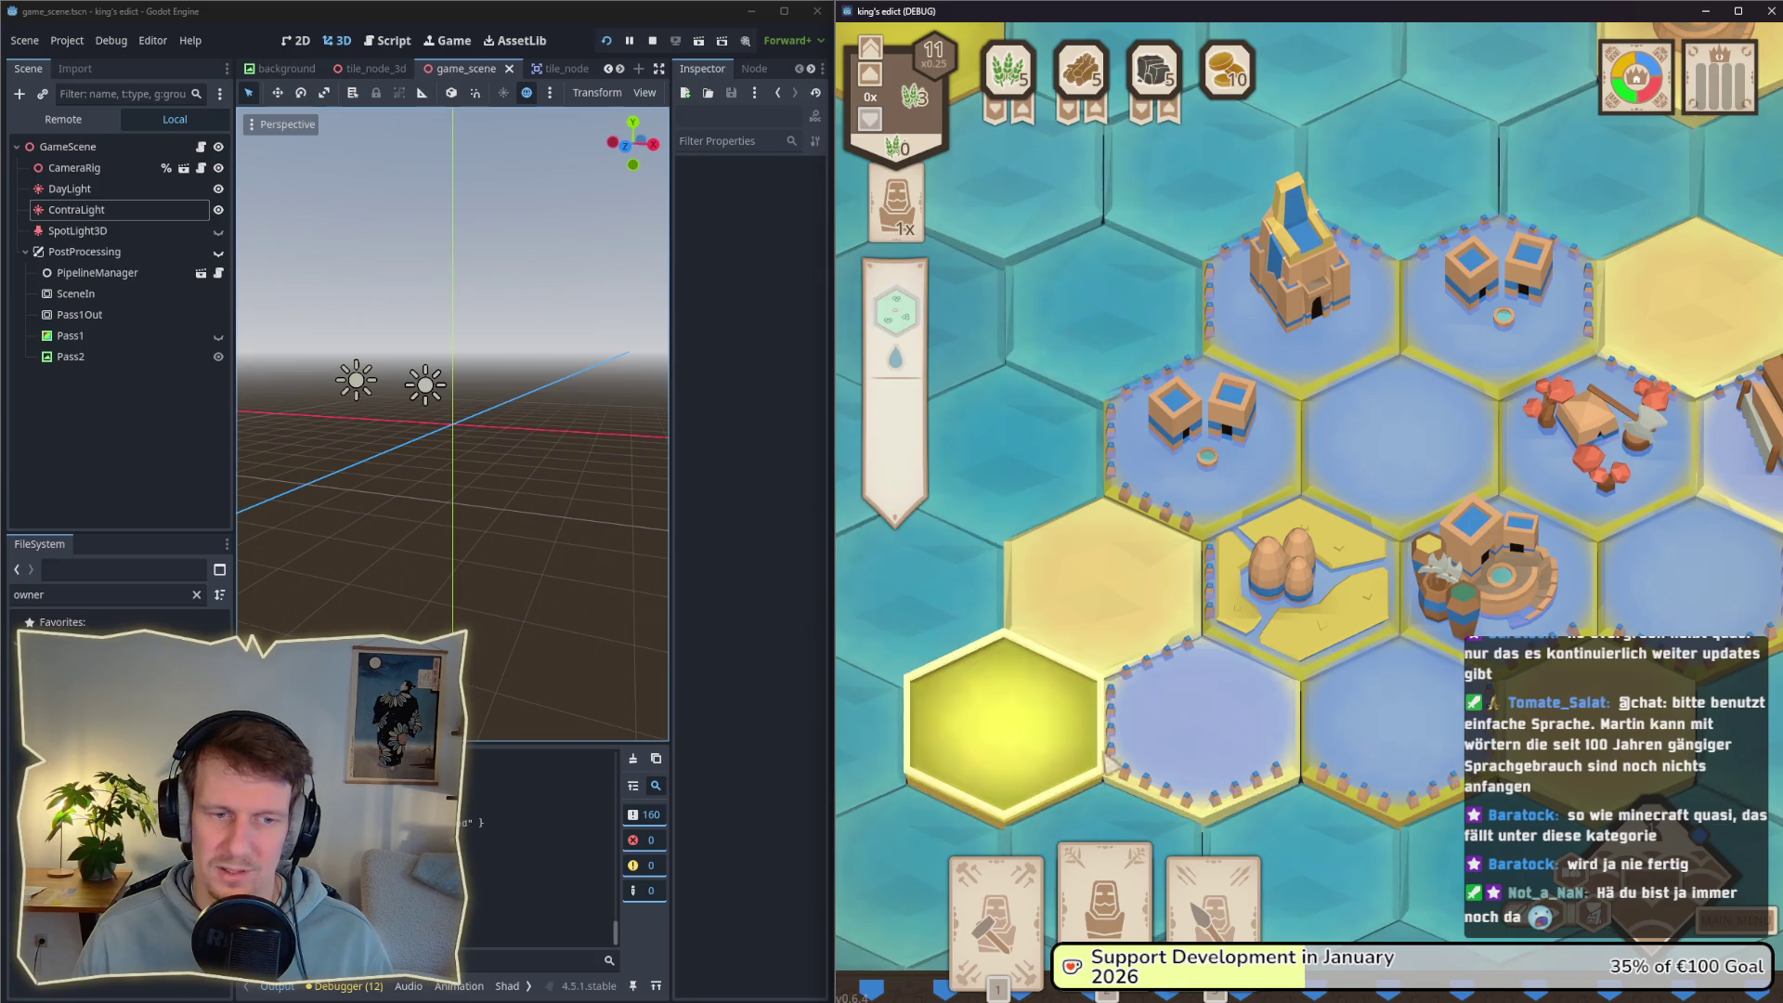
{"action": "scroll", "coordinate": [1318, 566], "scroll_direction": "down", "scroll_amount": 5}
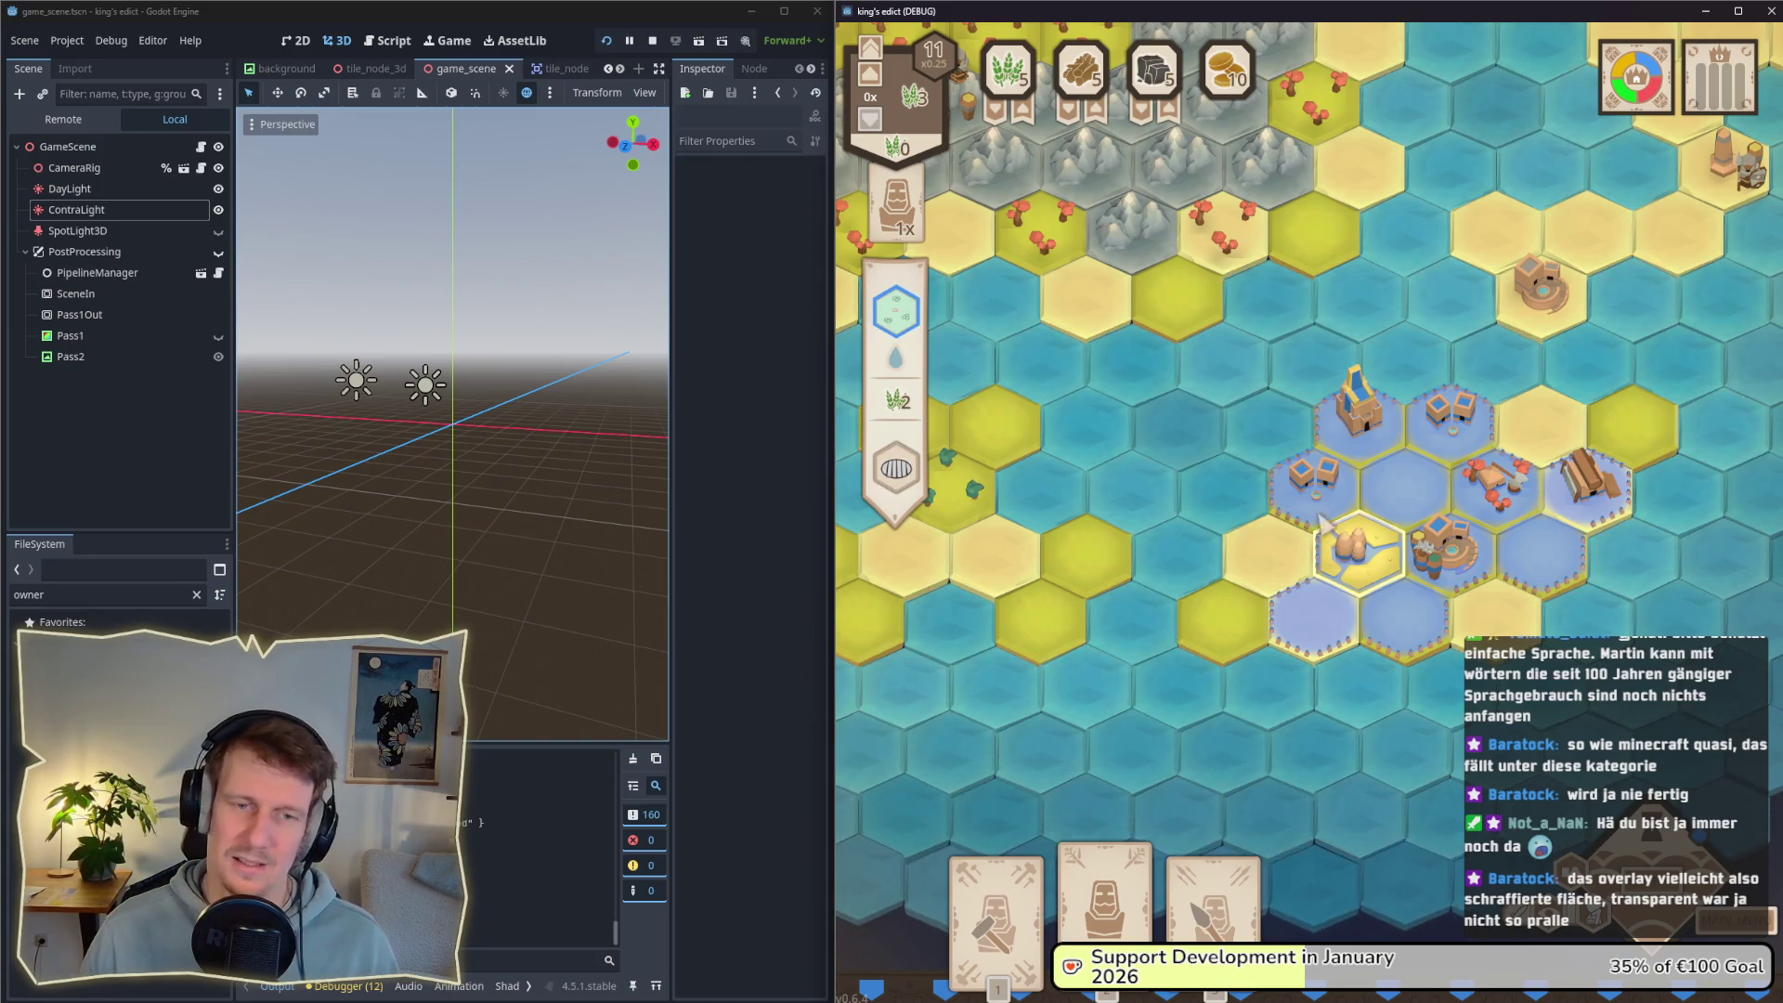
Step: Pan the map north over the mountains to the orange town and a water tile
{"action": "key", "text": "w"}
{"action": "key", "text": "a"}
{"action": "key", "text": "w"}
{"action": "key", "text": "d"}
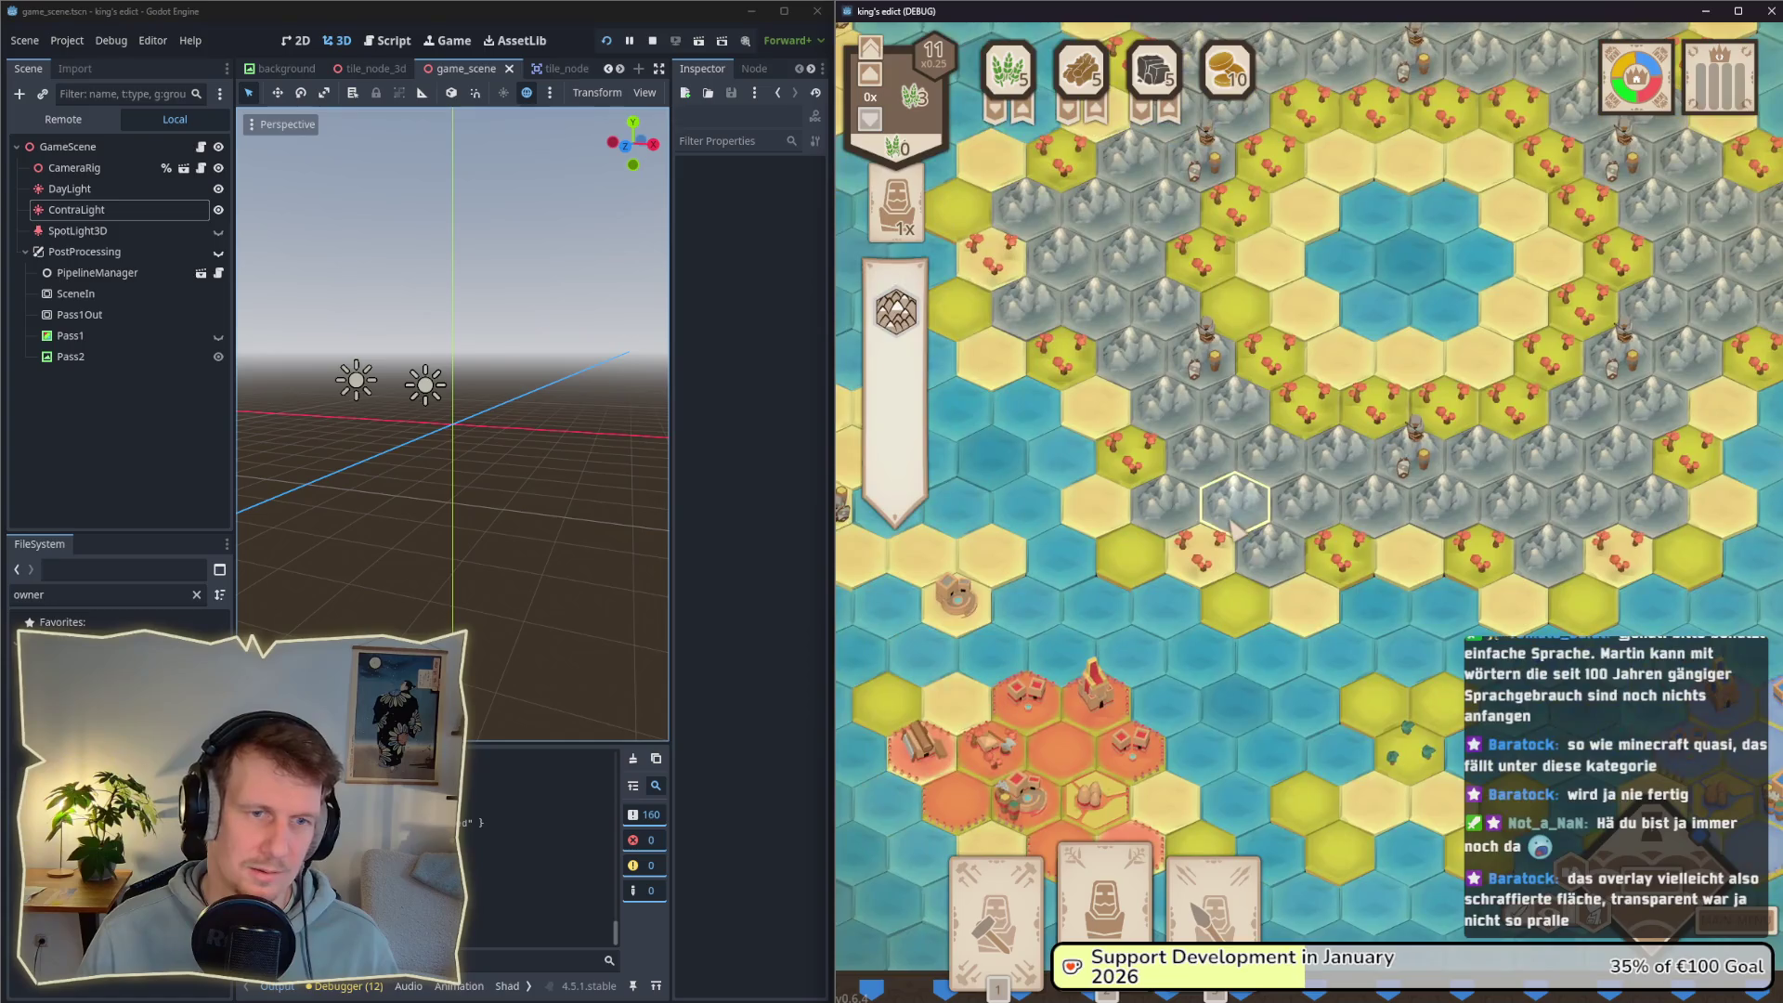
{"action": "key", "text": "w"}
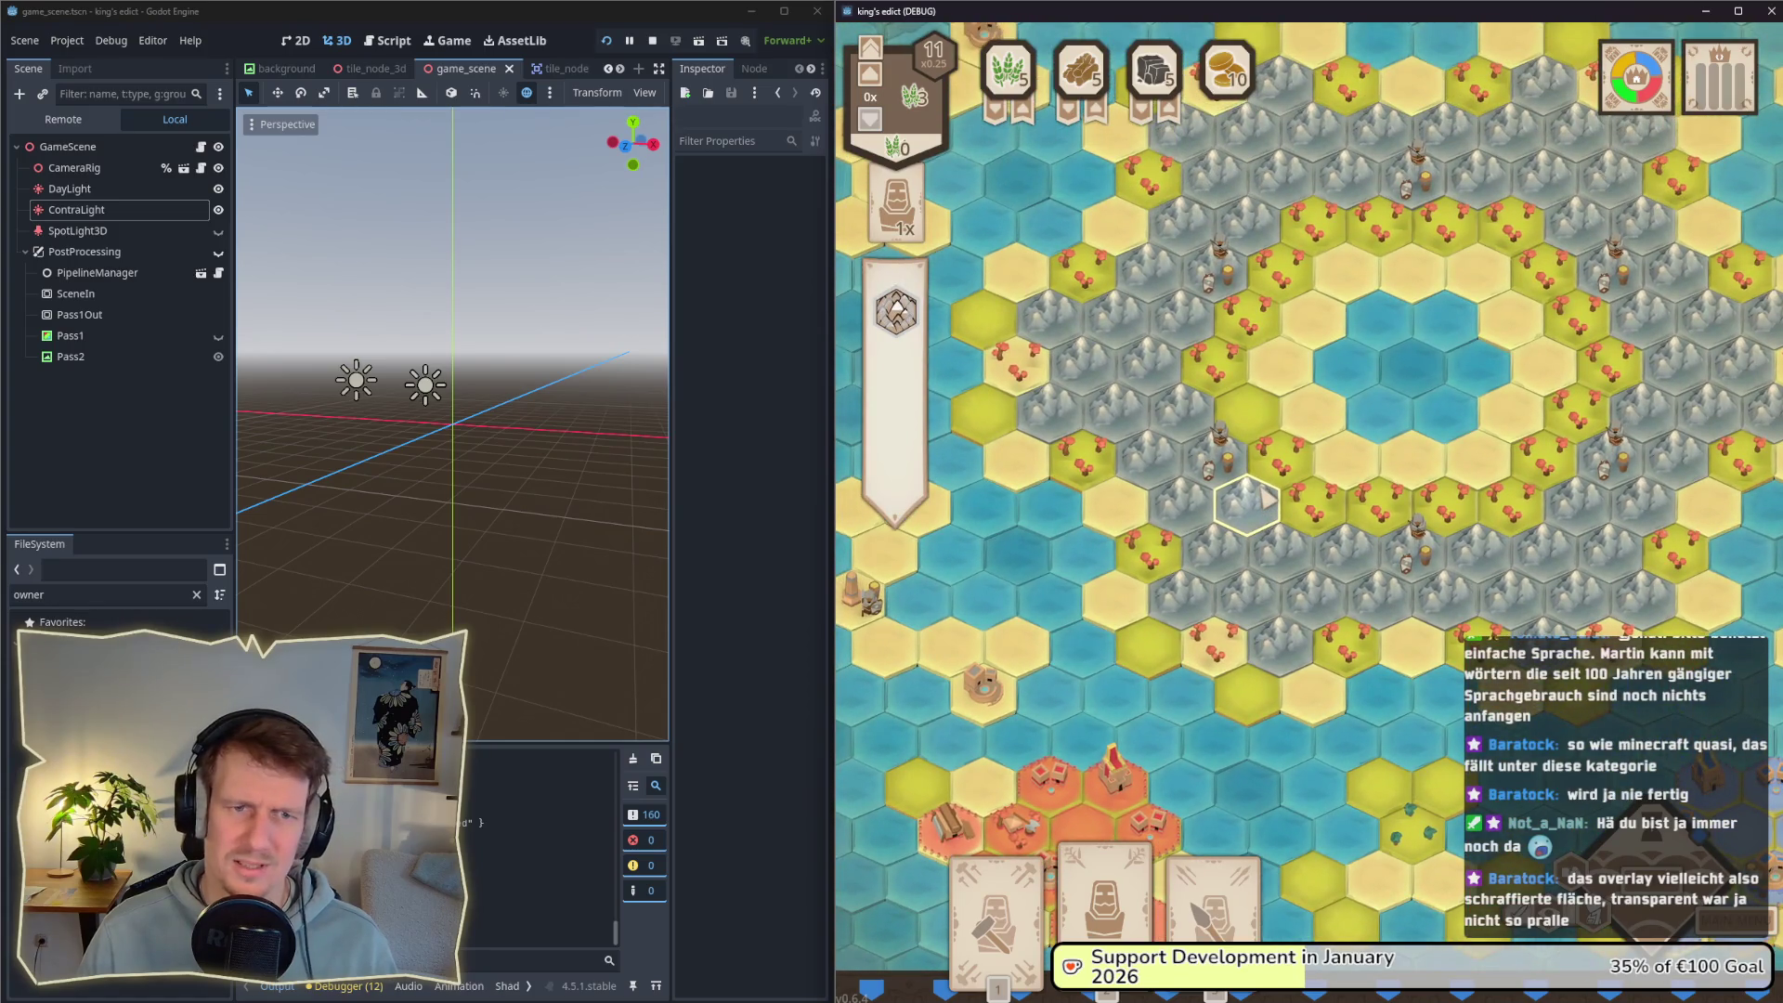
{"action": "key", "text": "w"}
{"action": "key", "text": "d"}
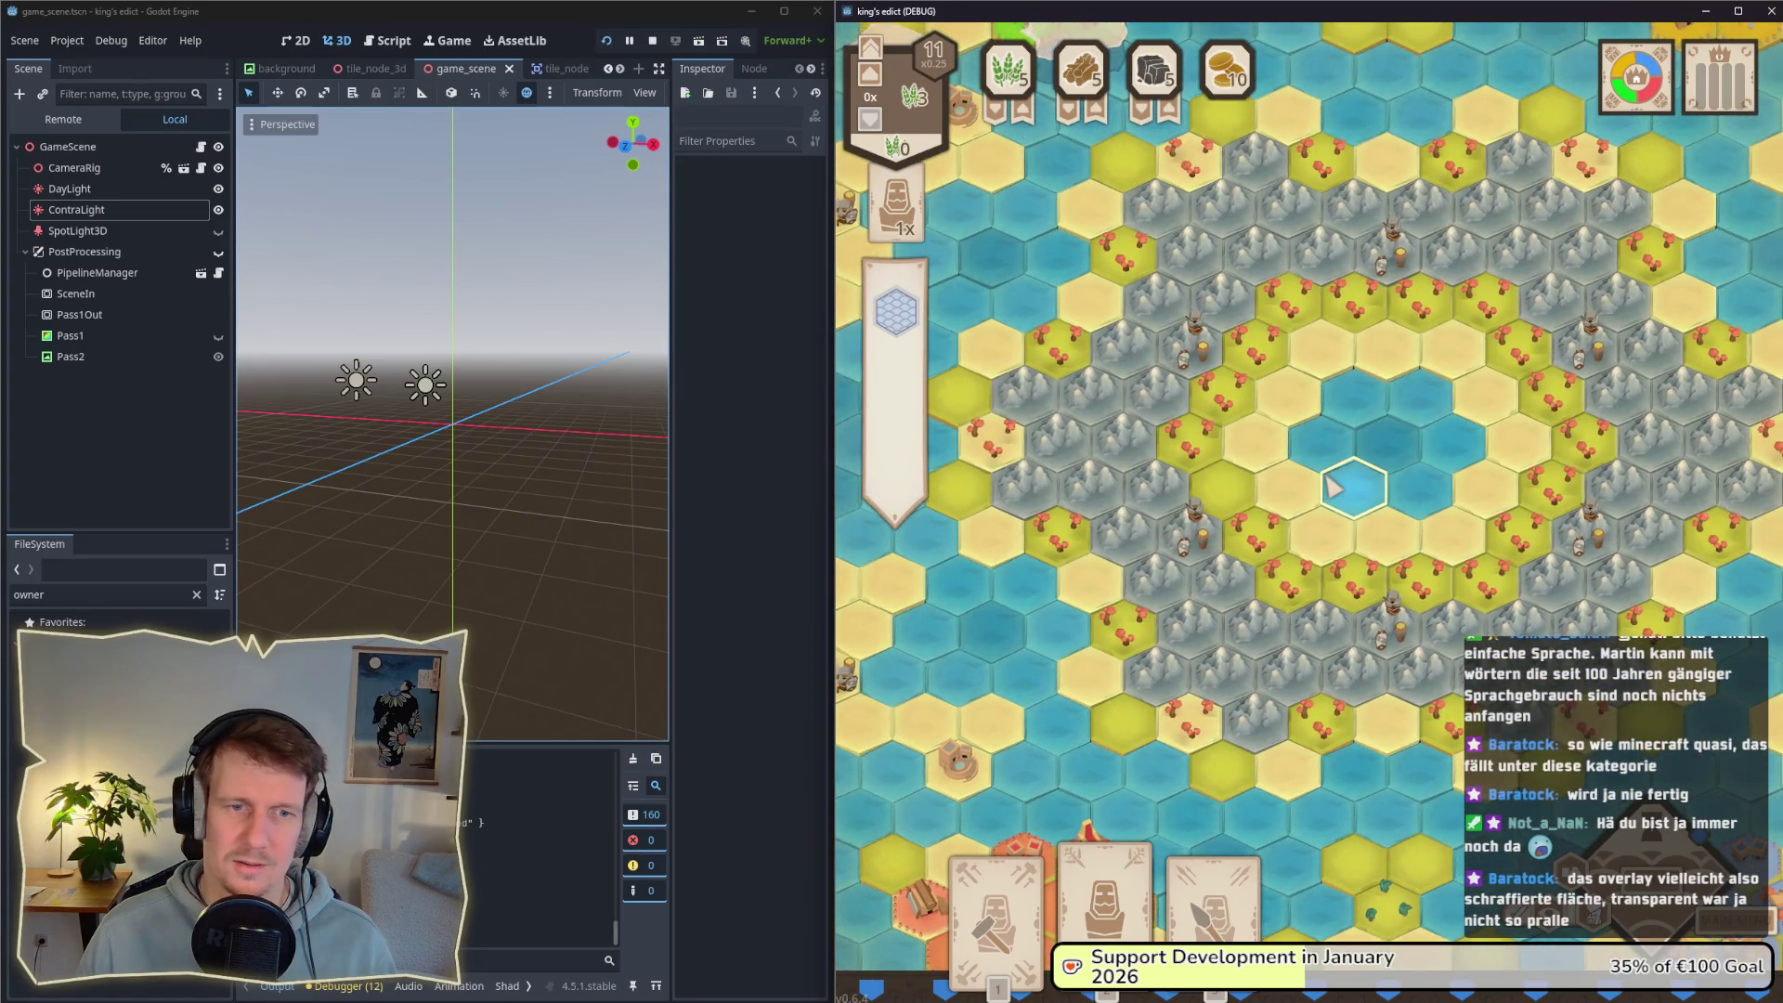
{"action": "scroll", "coordinate": [1211, 483], "scroll_direction": "up", "scroll_amount": 3}
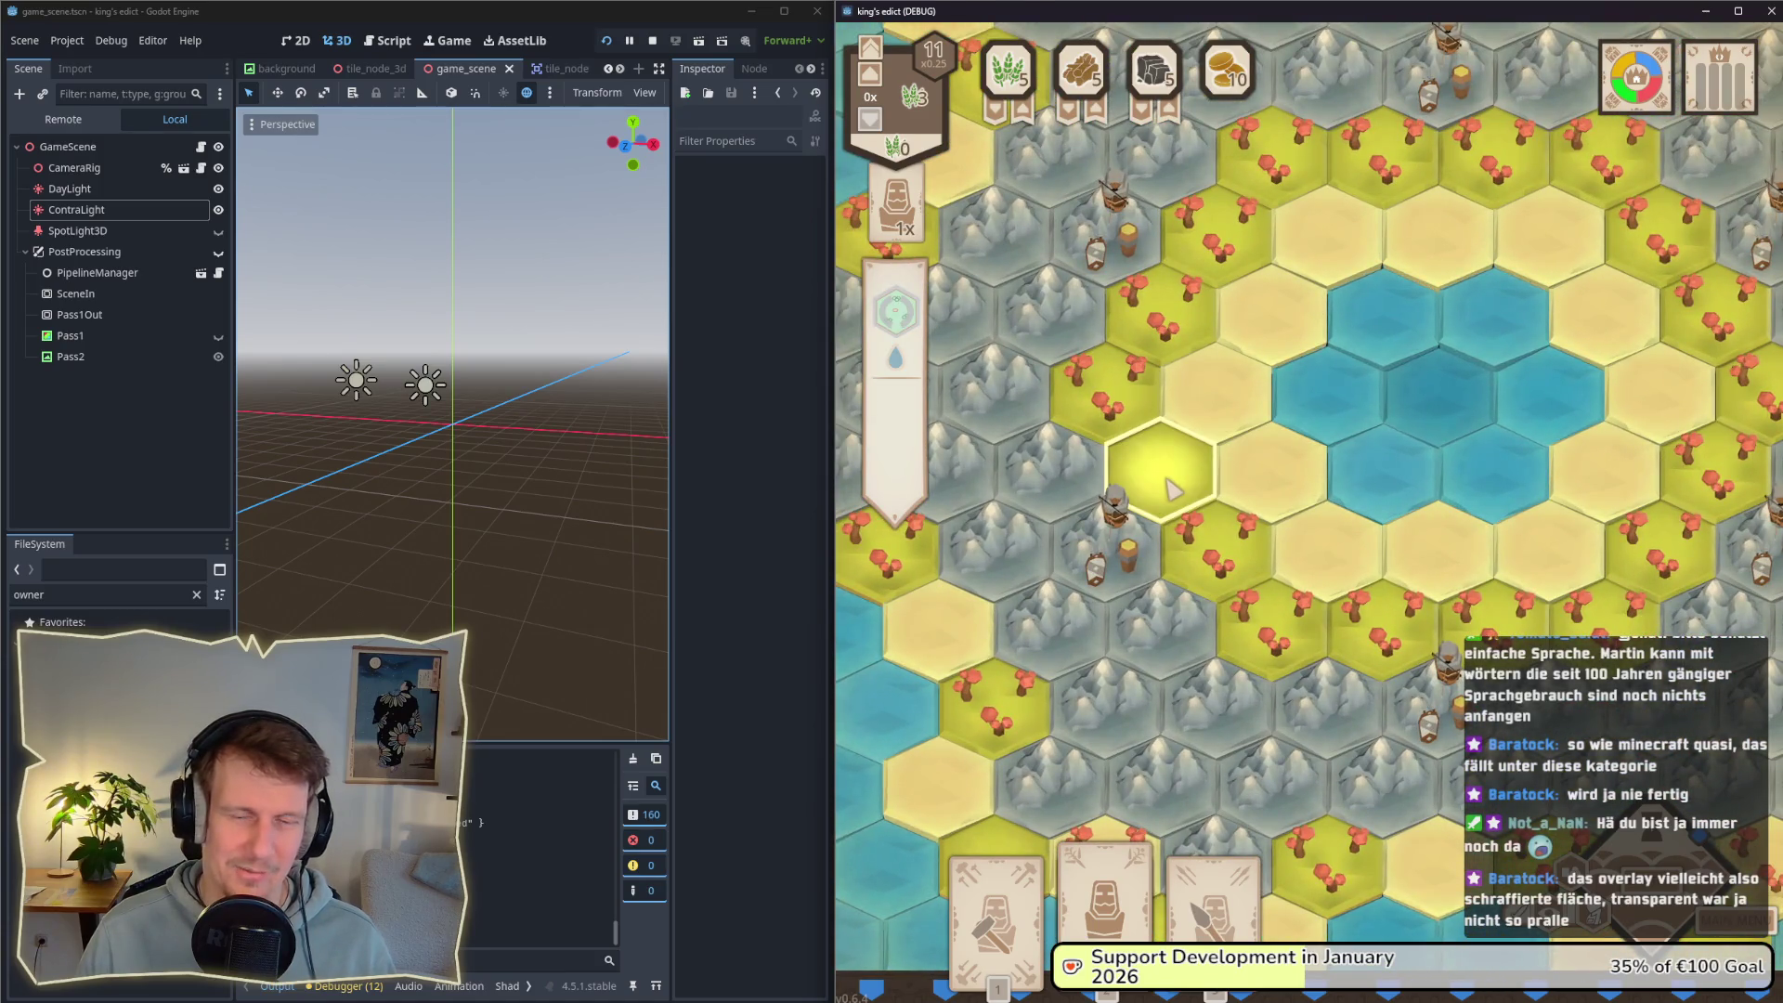
{"action": "scroll", "coordinate": [1172, 489], "scroll_direction": "down", "scroll_amount": 3}
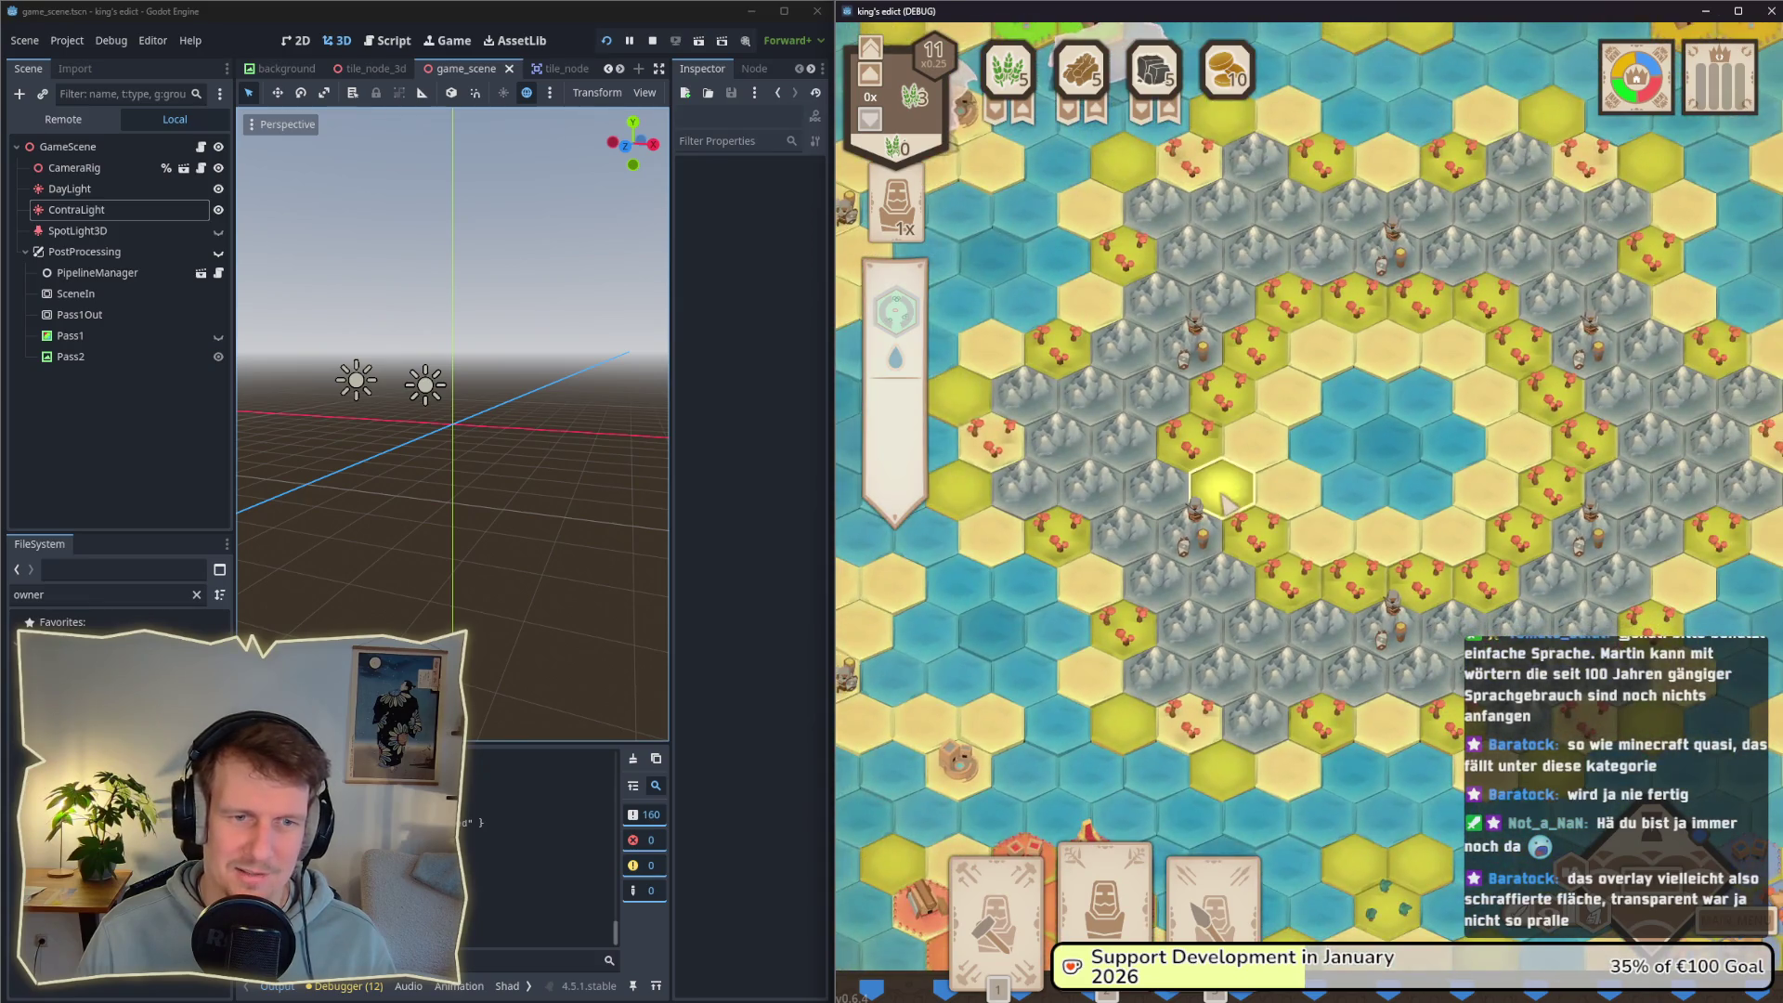
{"action": "left_click_drag", "start_coordinate": [1220, 614], "coordinate": [1239, 574]}
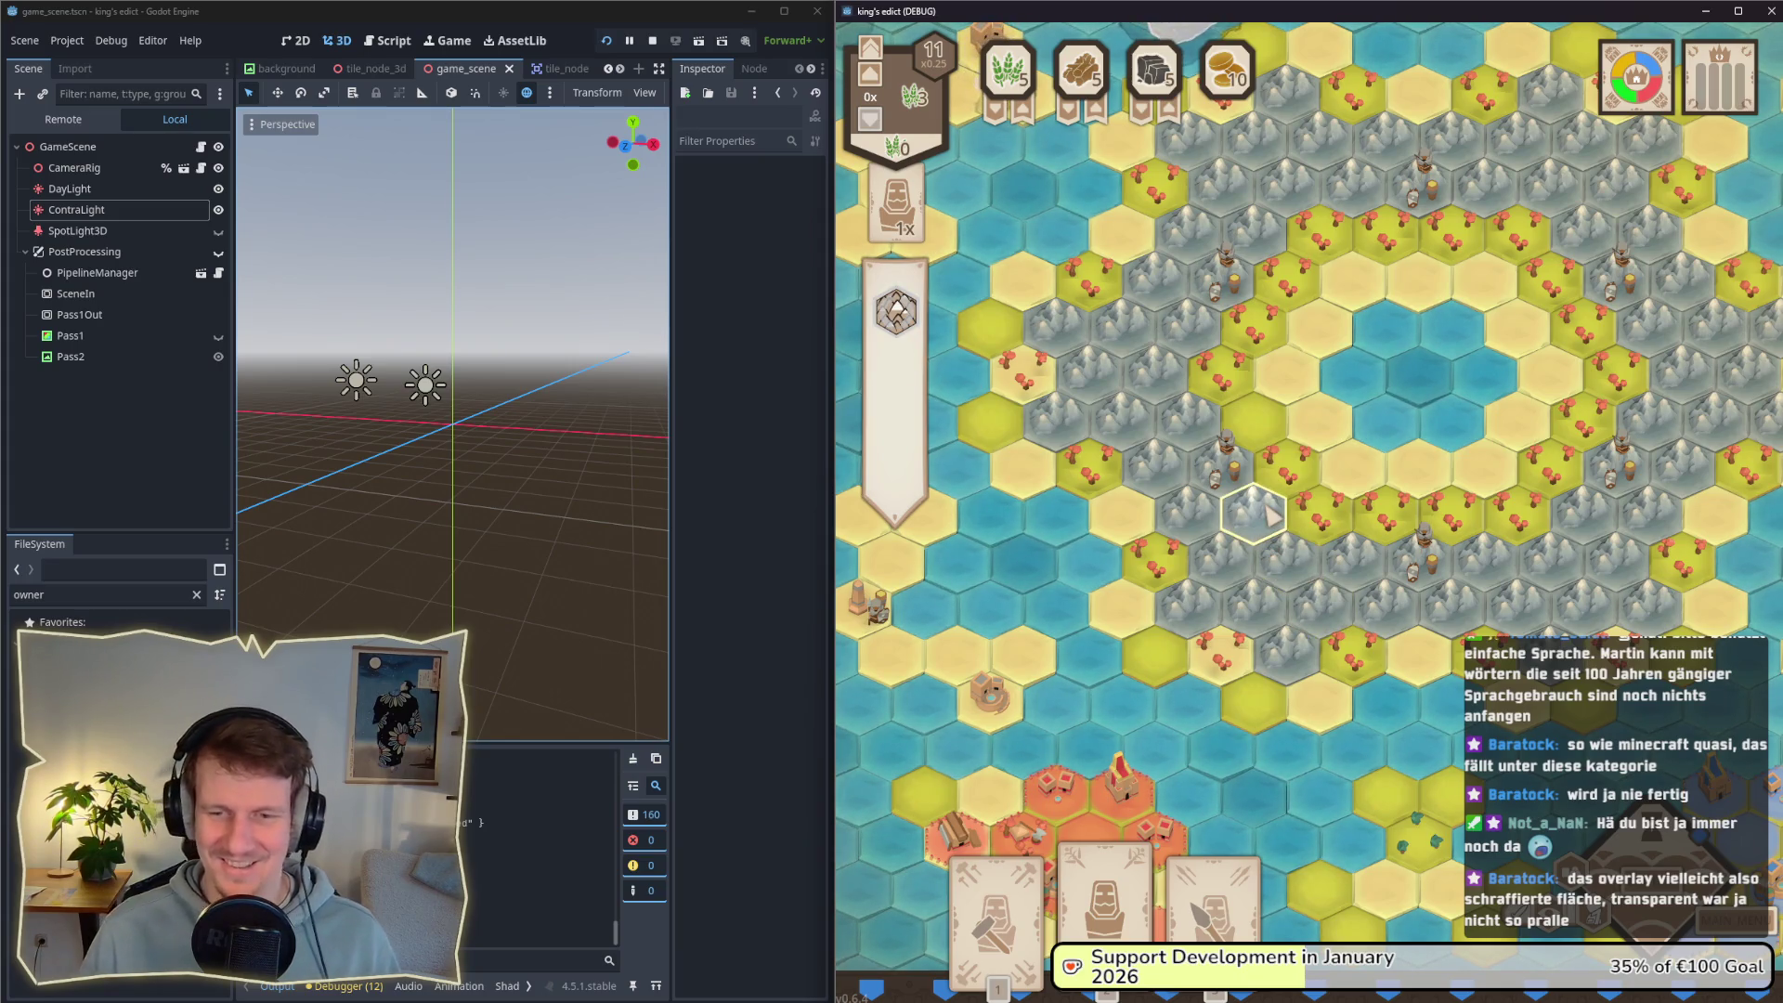
Step: Pan around the map's top edge, the towns and the mountain-ringed lake
{"action": "key", "text": "w"}
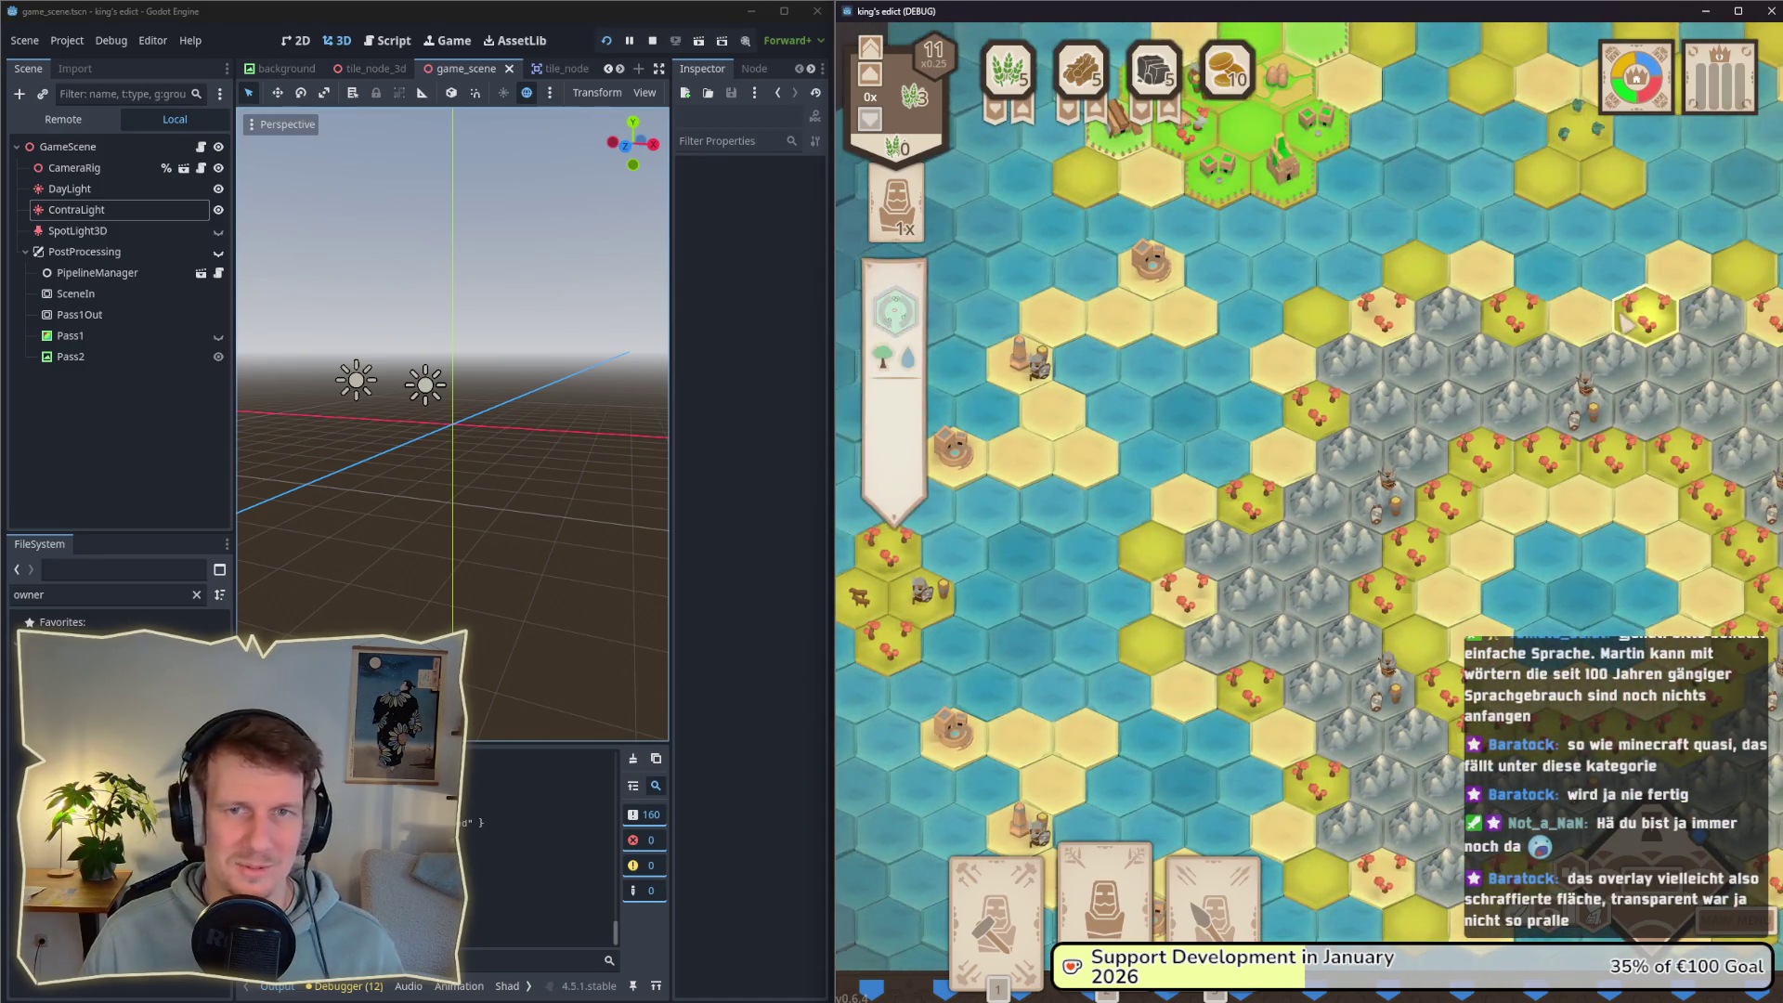
{"action": "key", "text": "d"}
{"action": "key", "text": "s"}
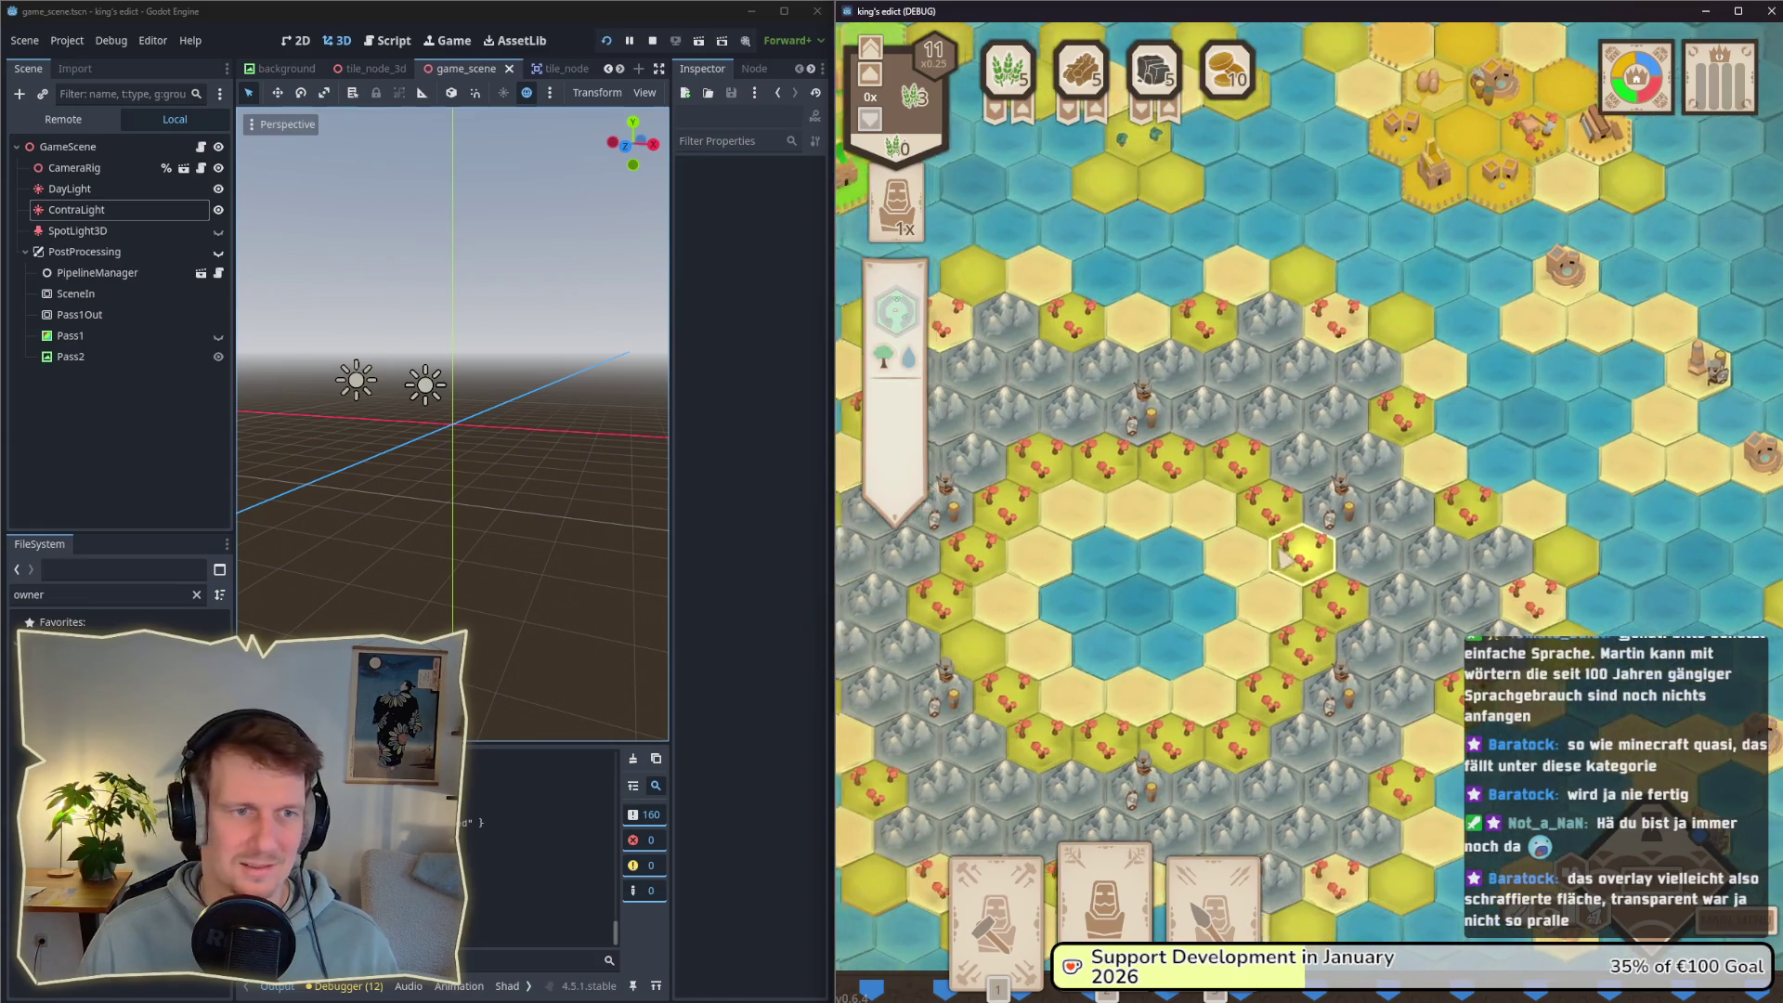
{"action": "key", "text": "a"}
{"action": "key", "text": "s"}
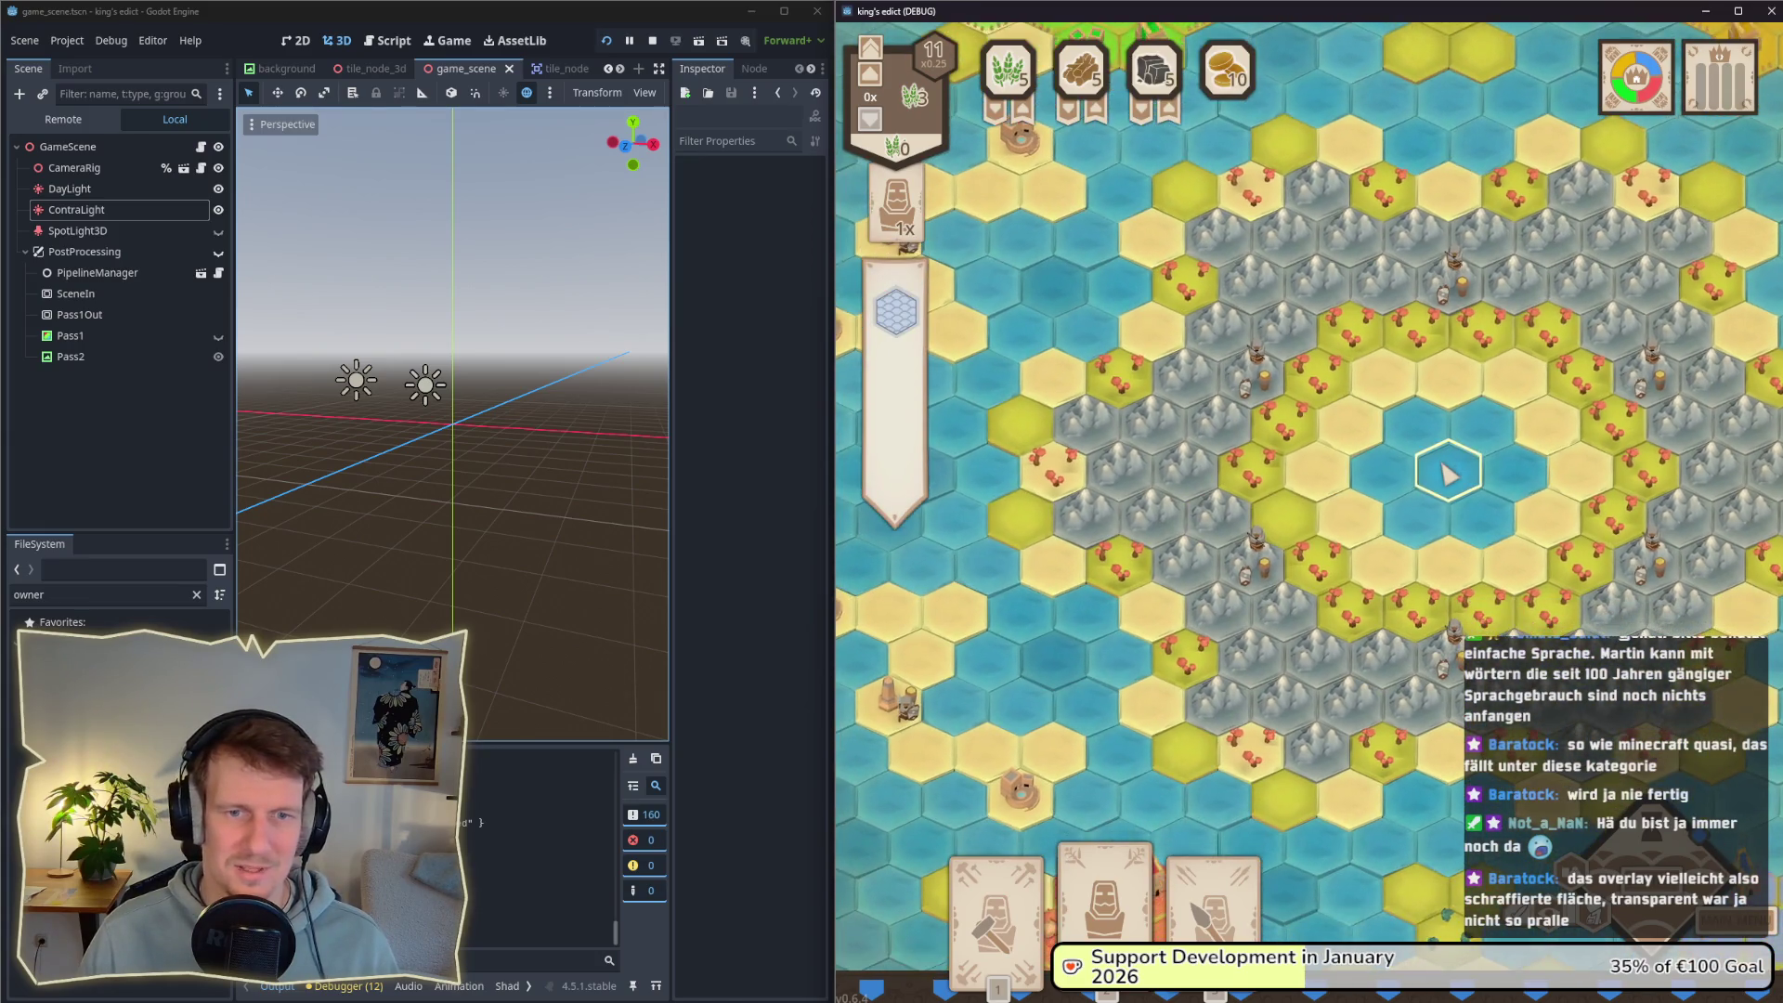
{"action": "key", "text": "a"}
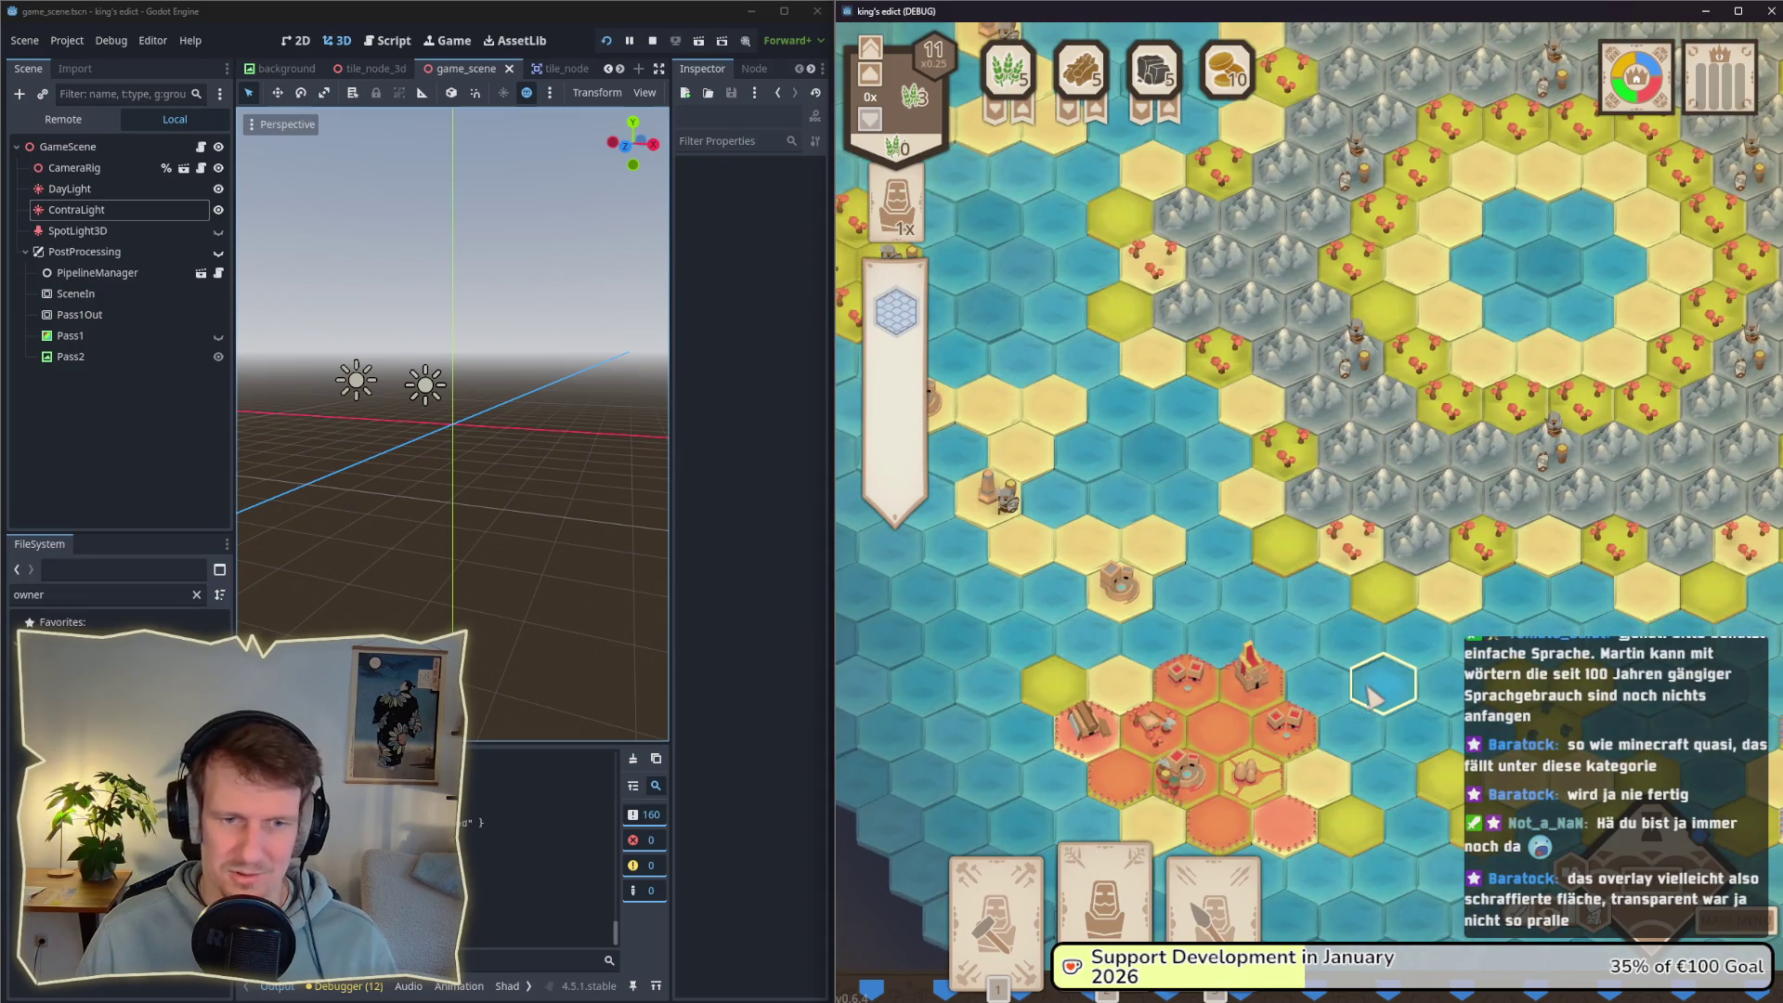
{"action": "key", "text": "d"}
{"action": "key", "text": "s"}
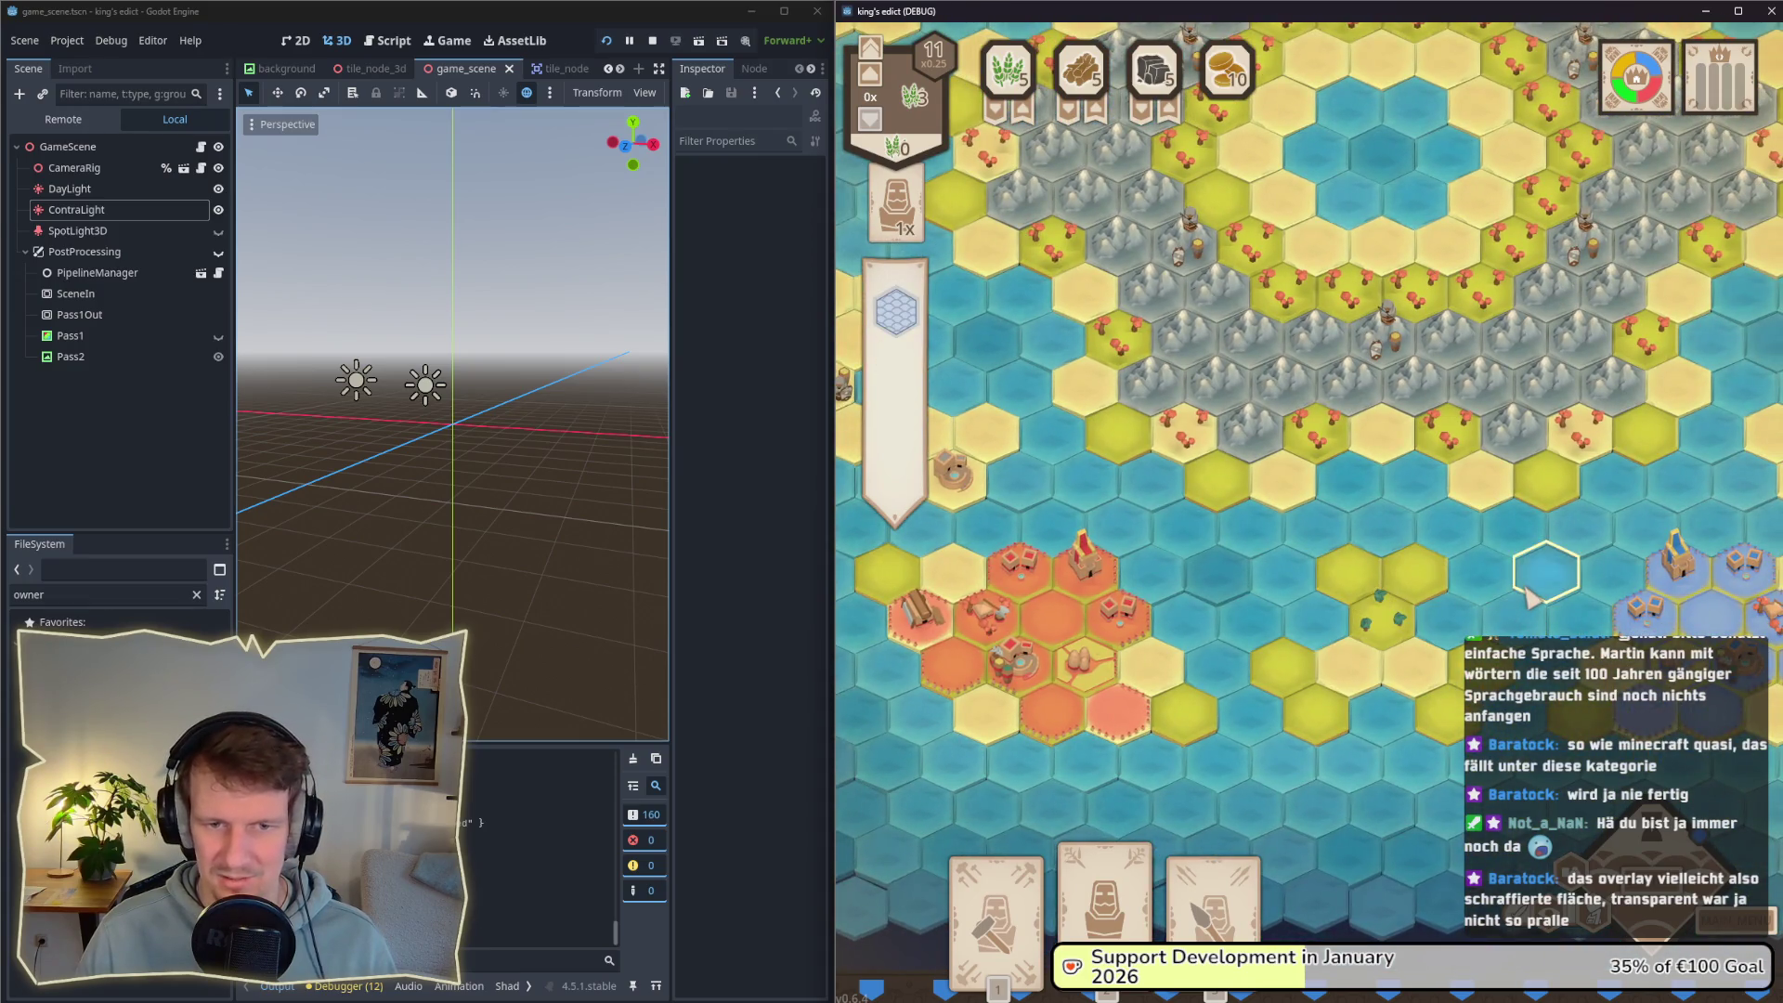
{"action": "key", "text": "w"}
{"action": "key", "text": "d"}
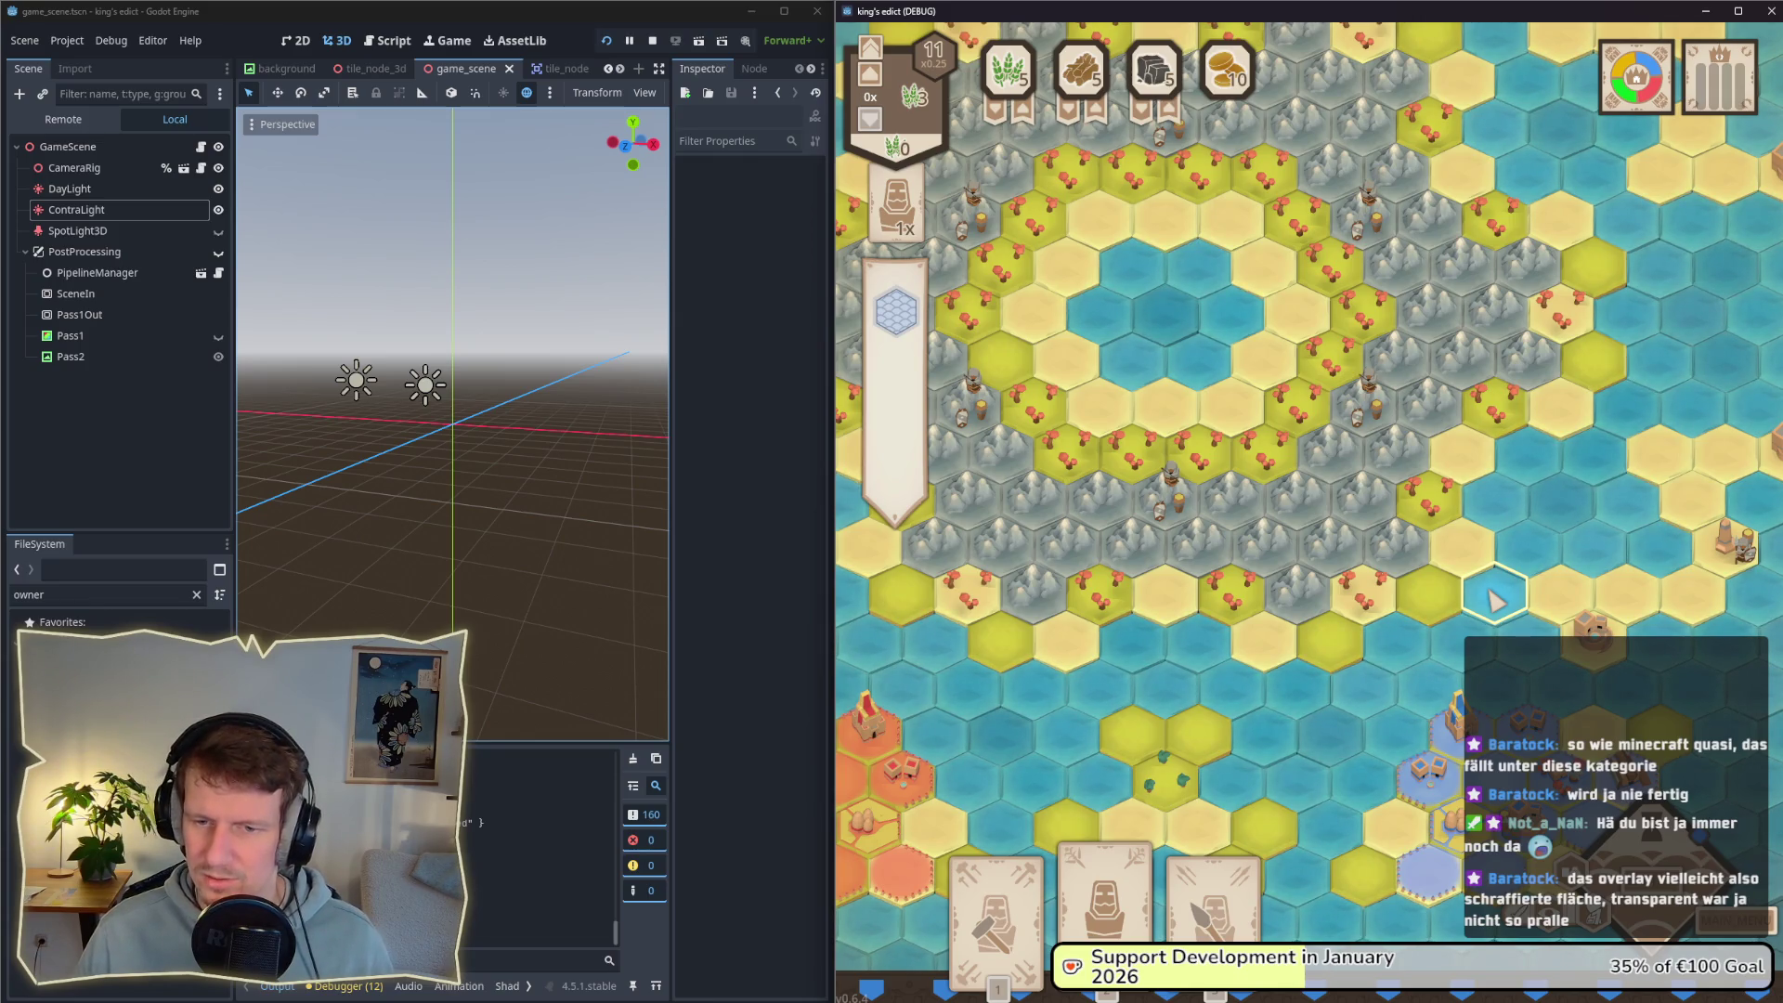
{"action": "key", "text": "s"}
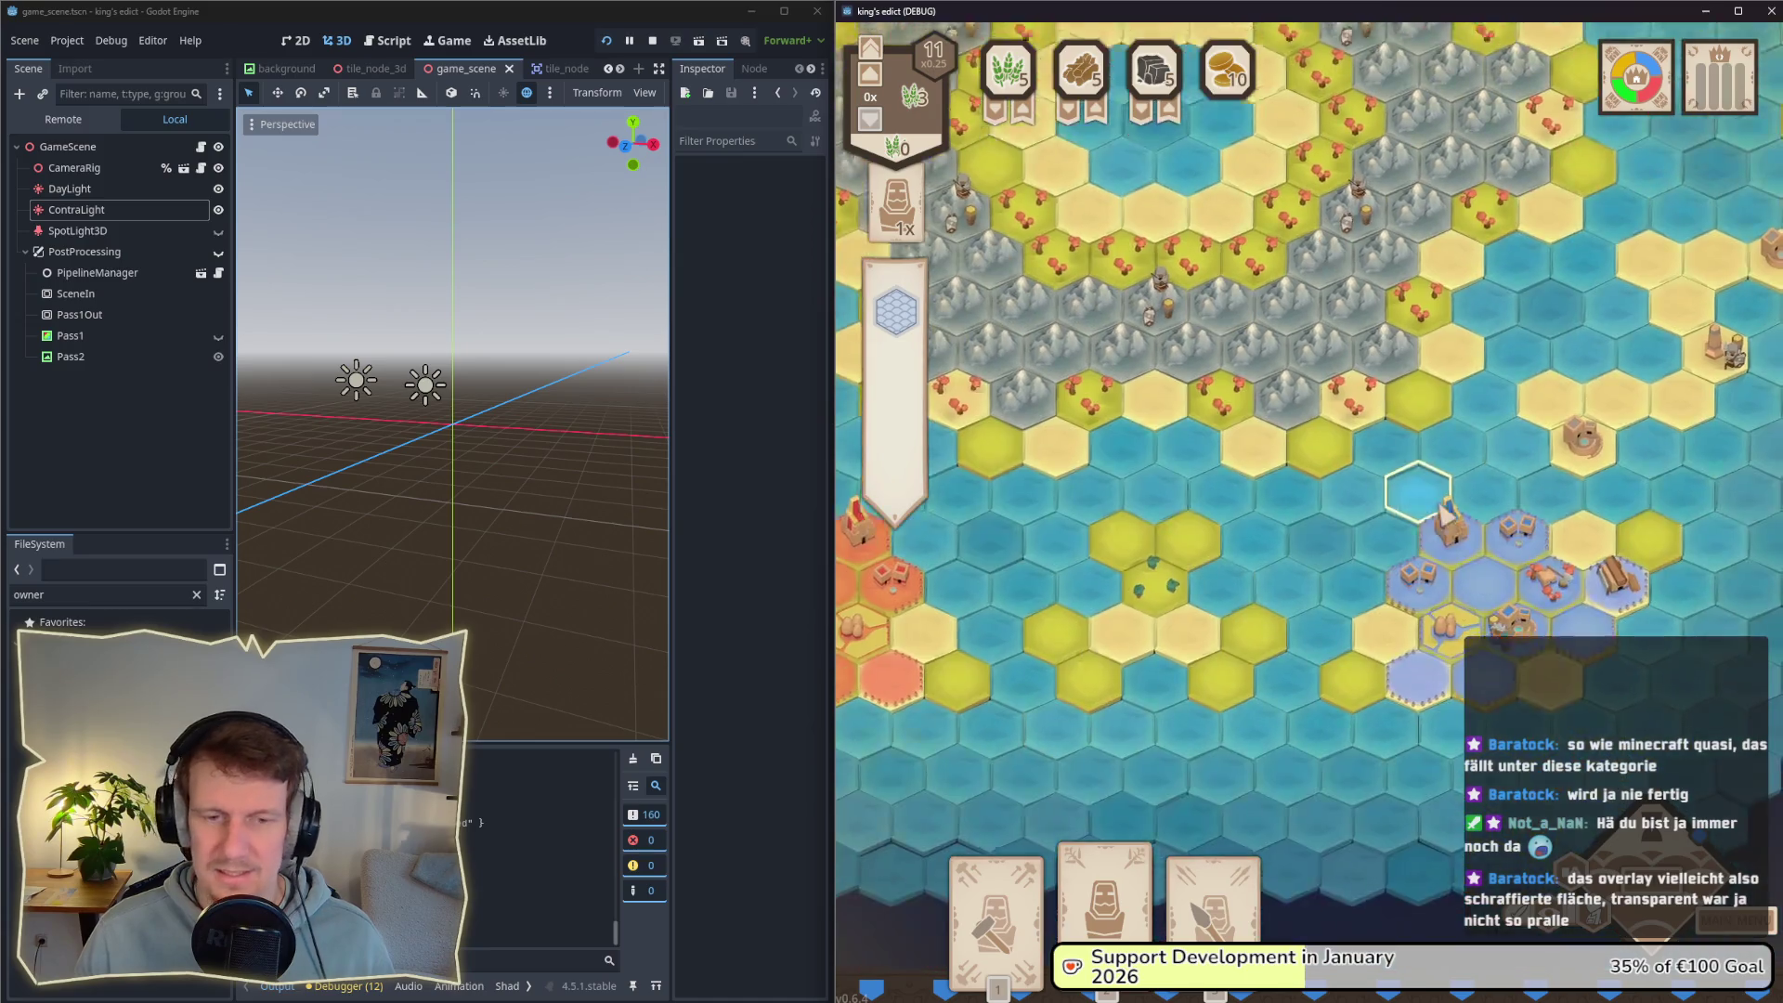
{"action": "key", "text": "s"}
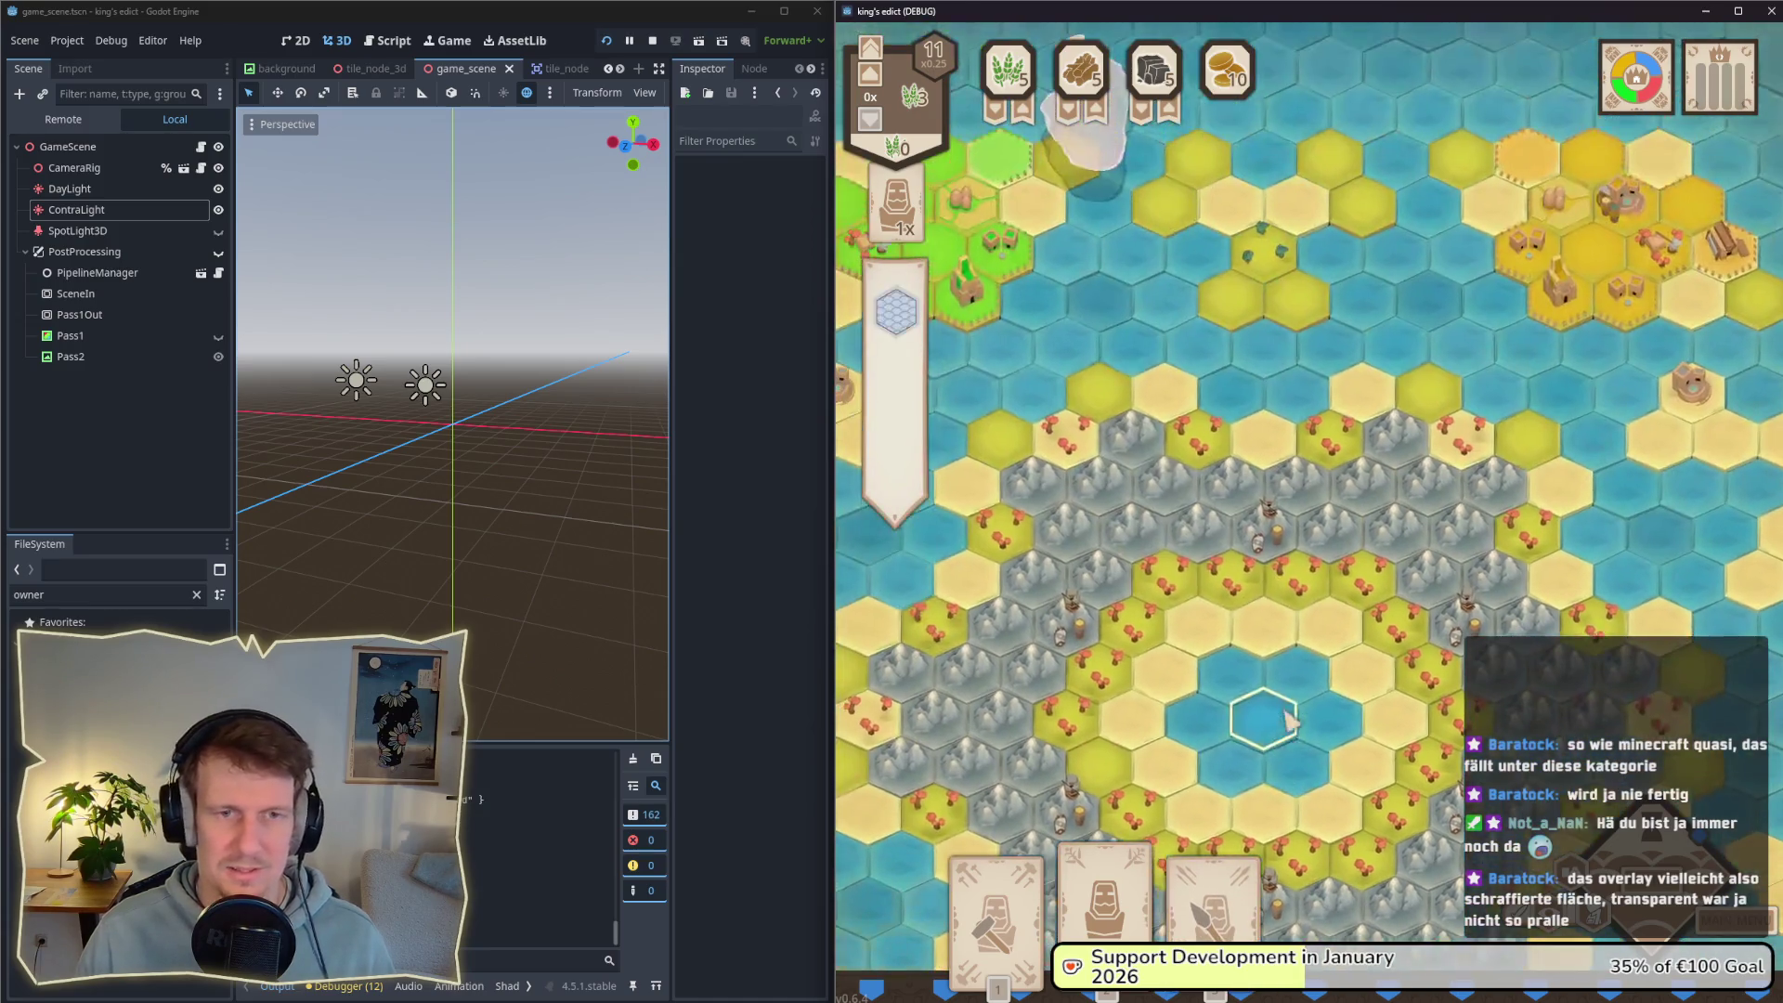
{"action": "key", "text": "s"}
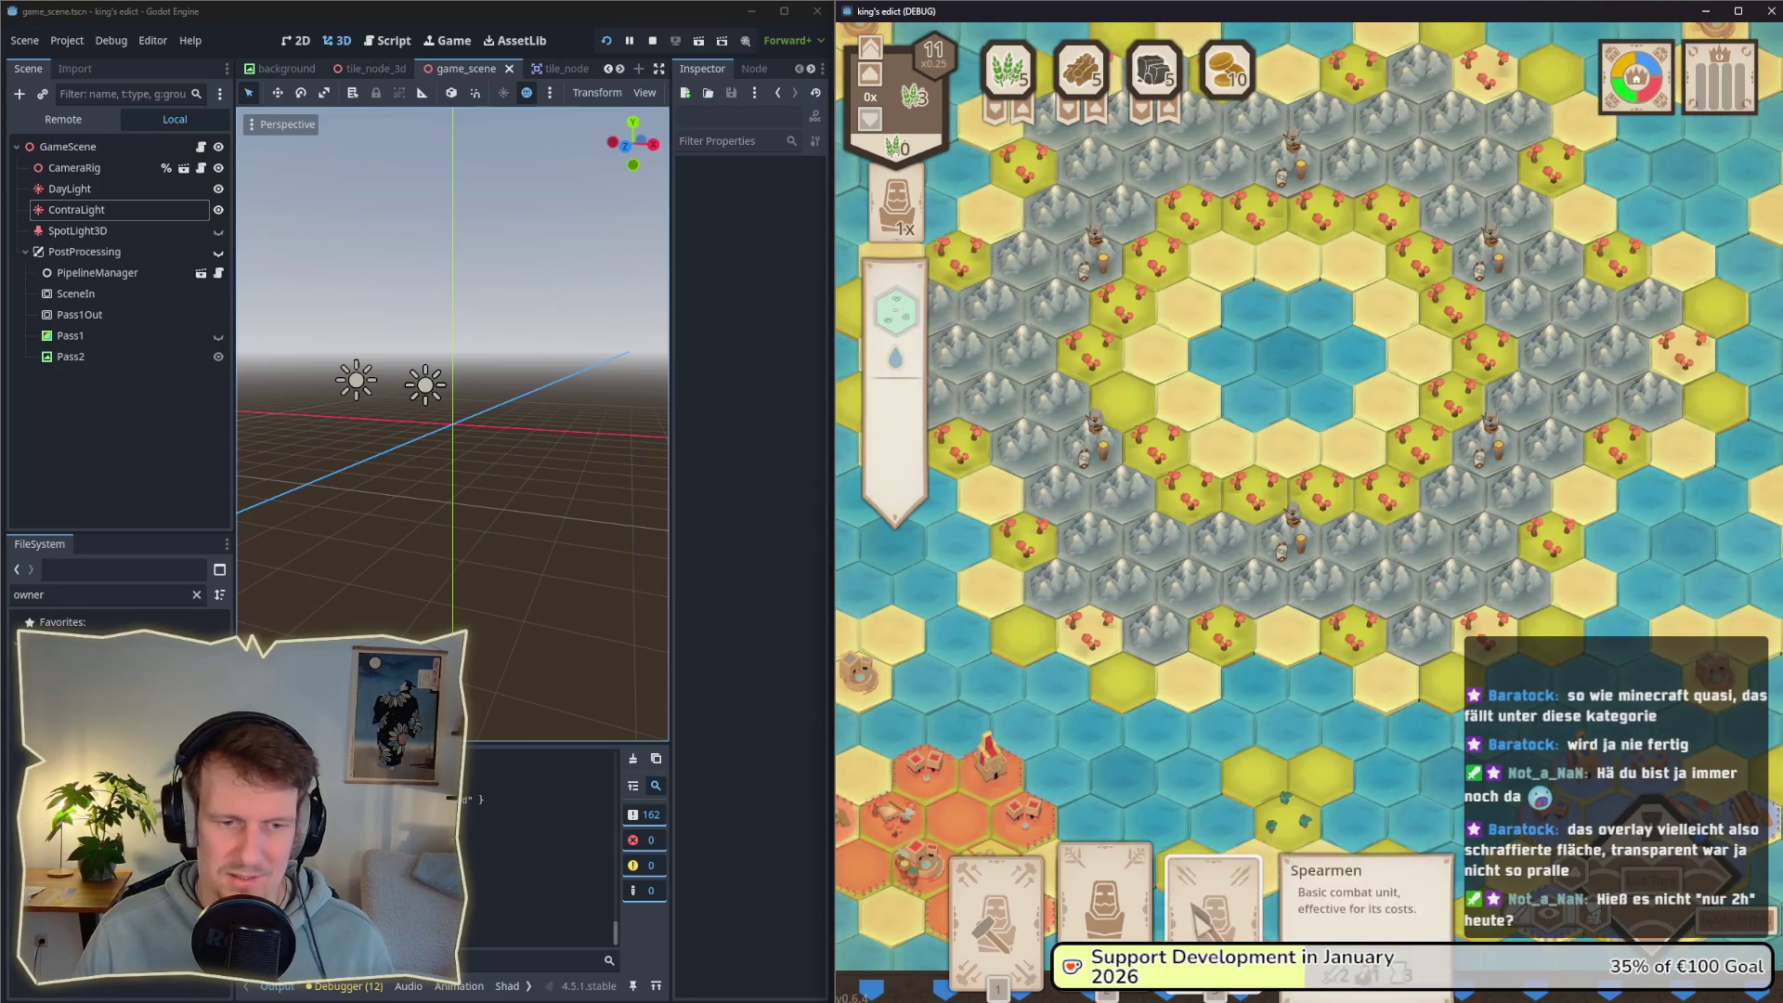
{"action": "key", "text": "s"}
{"action": "key", "text": "d"}
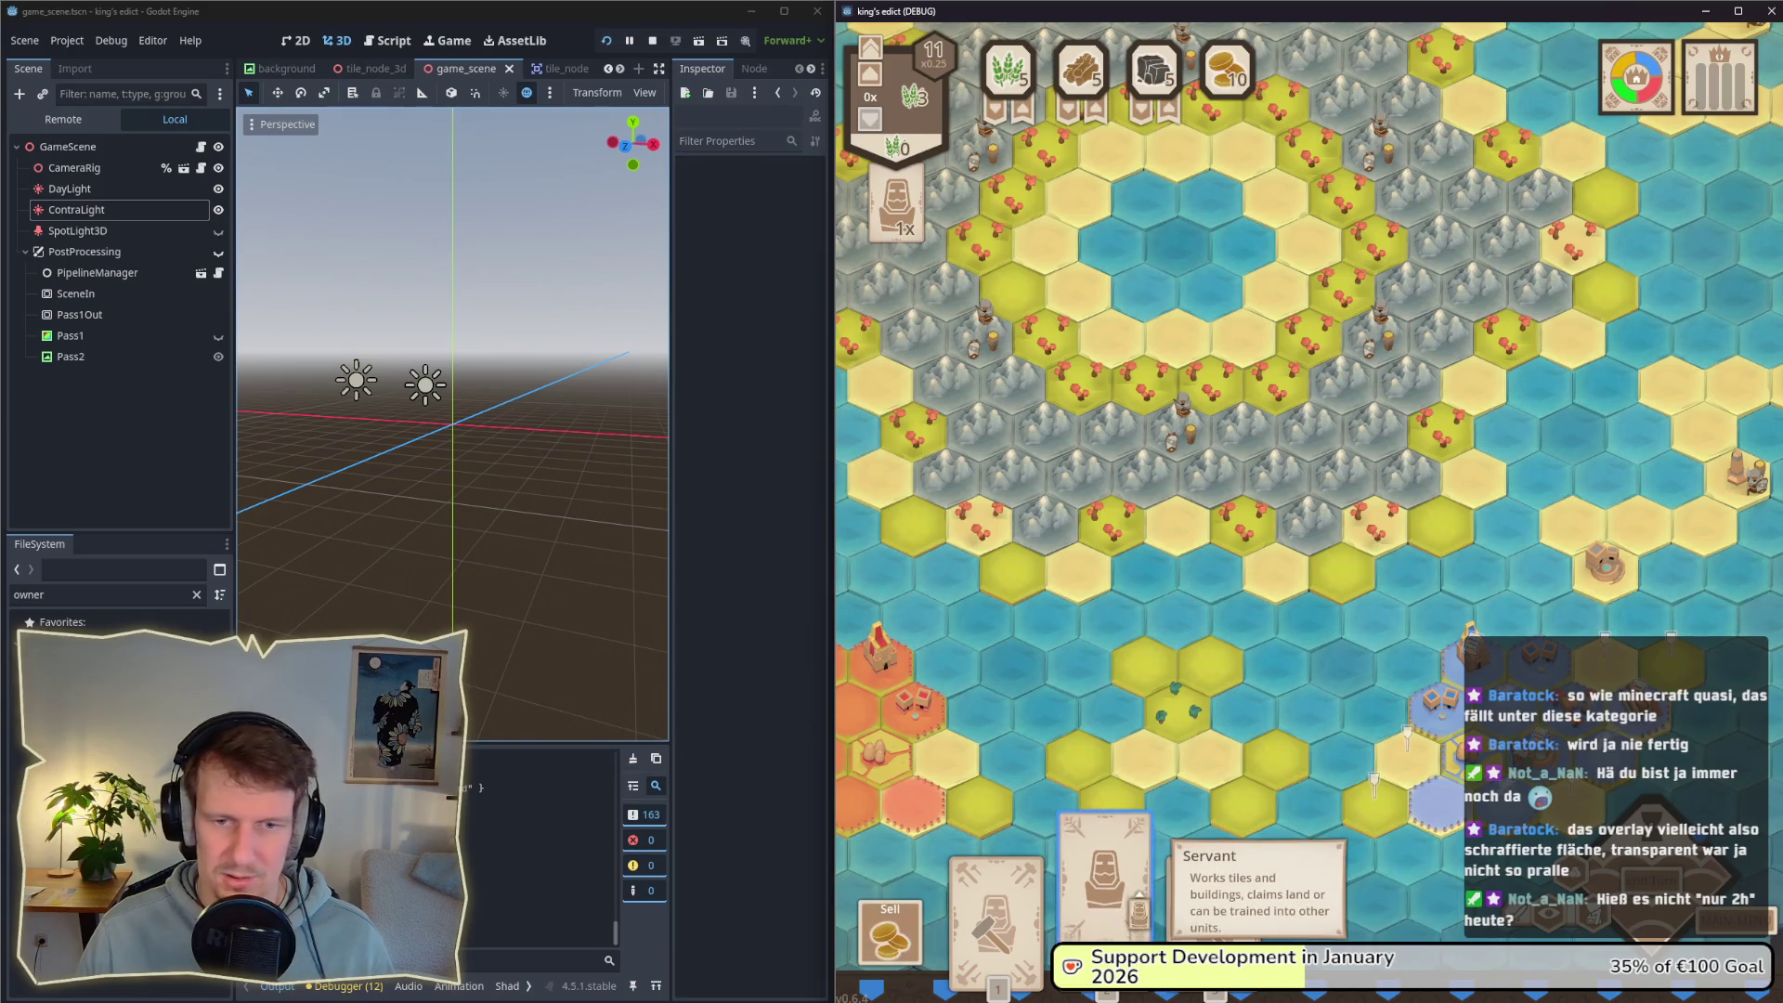
Step: Select and deselect the Servant card, then open the unit training choices on a hex
{"action": "left_click", "coordinate": [1105, 877]}
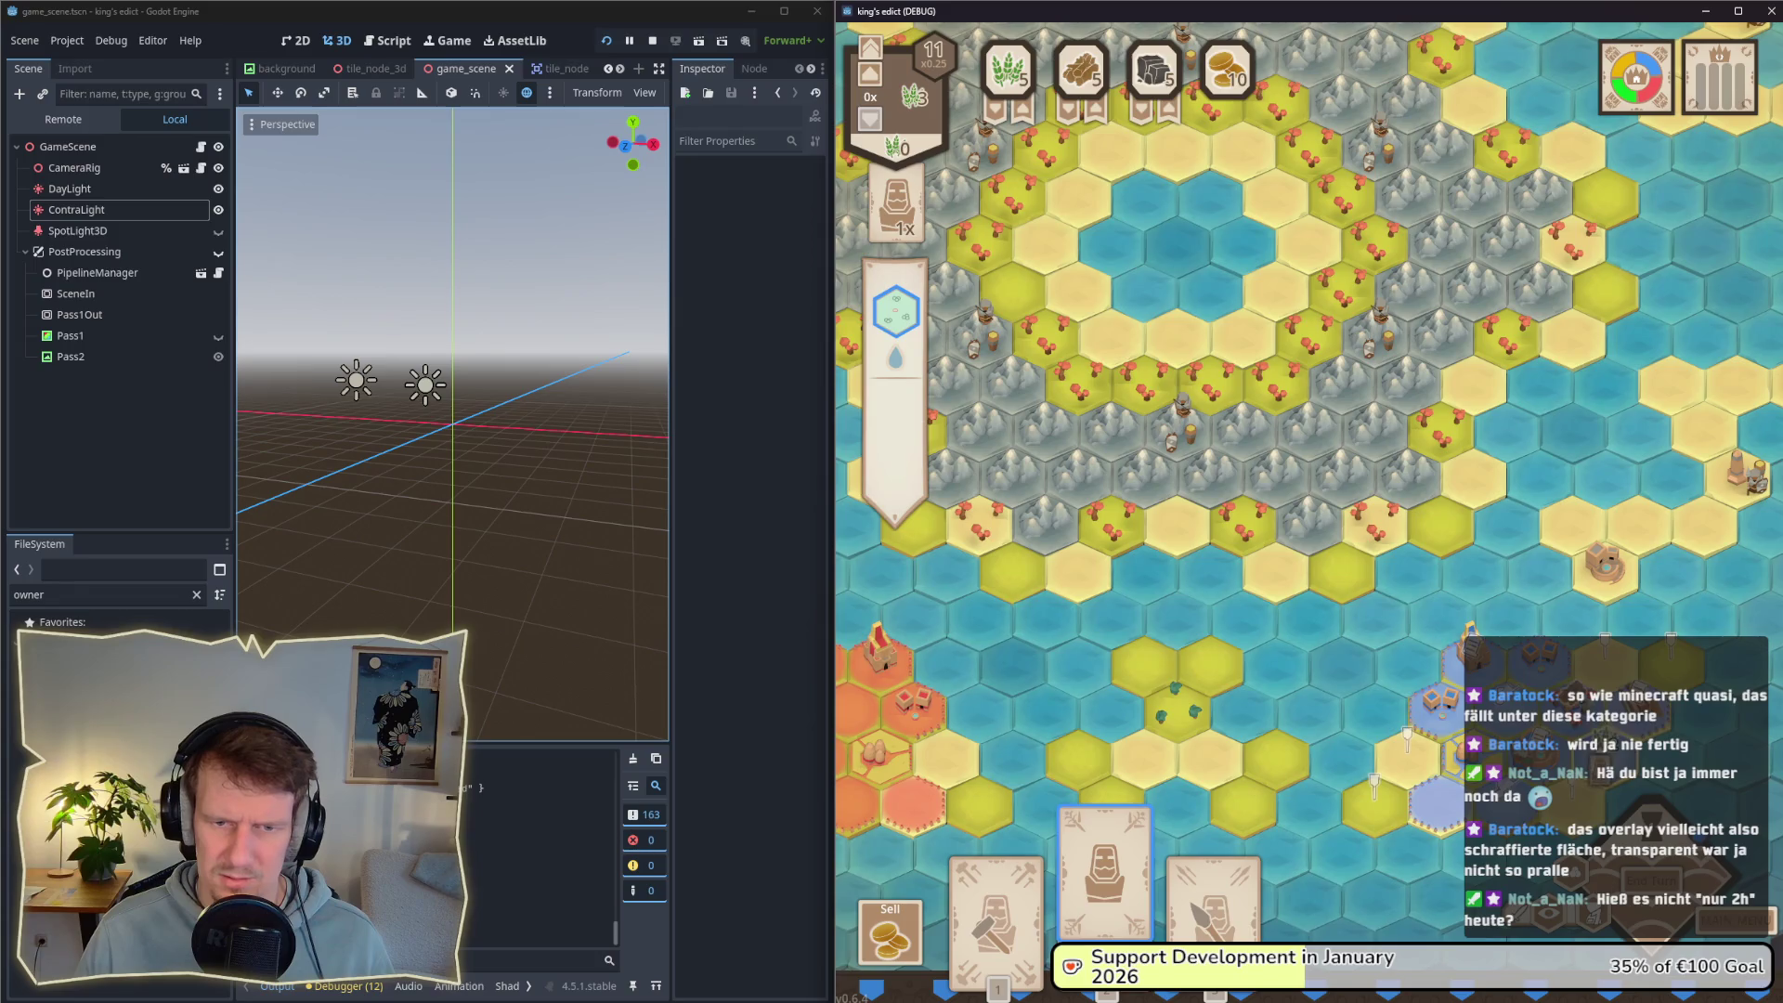
{"action": "left_click", "coordinate": [1590, 767]}
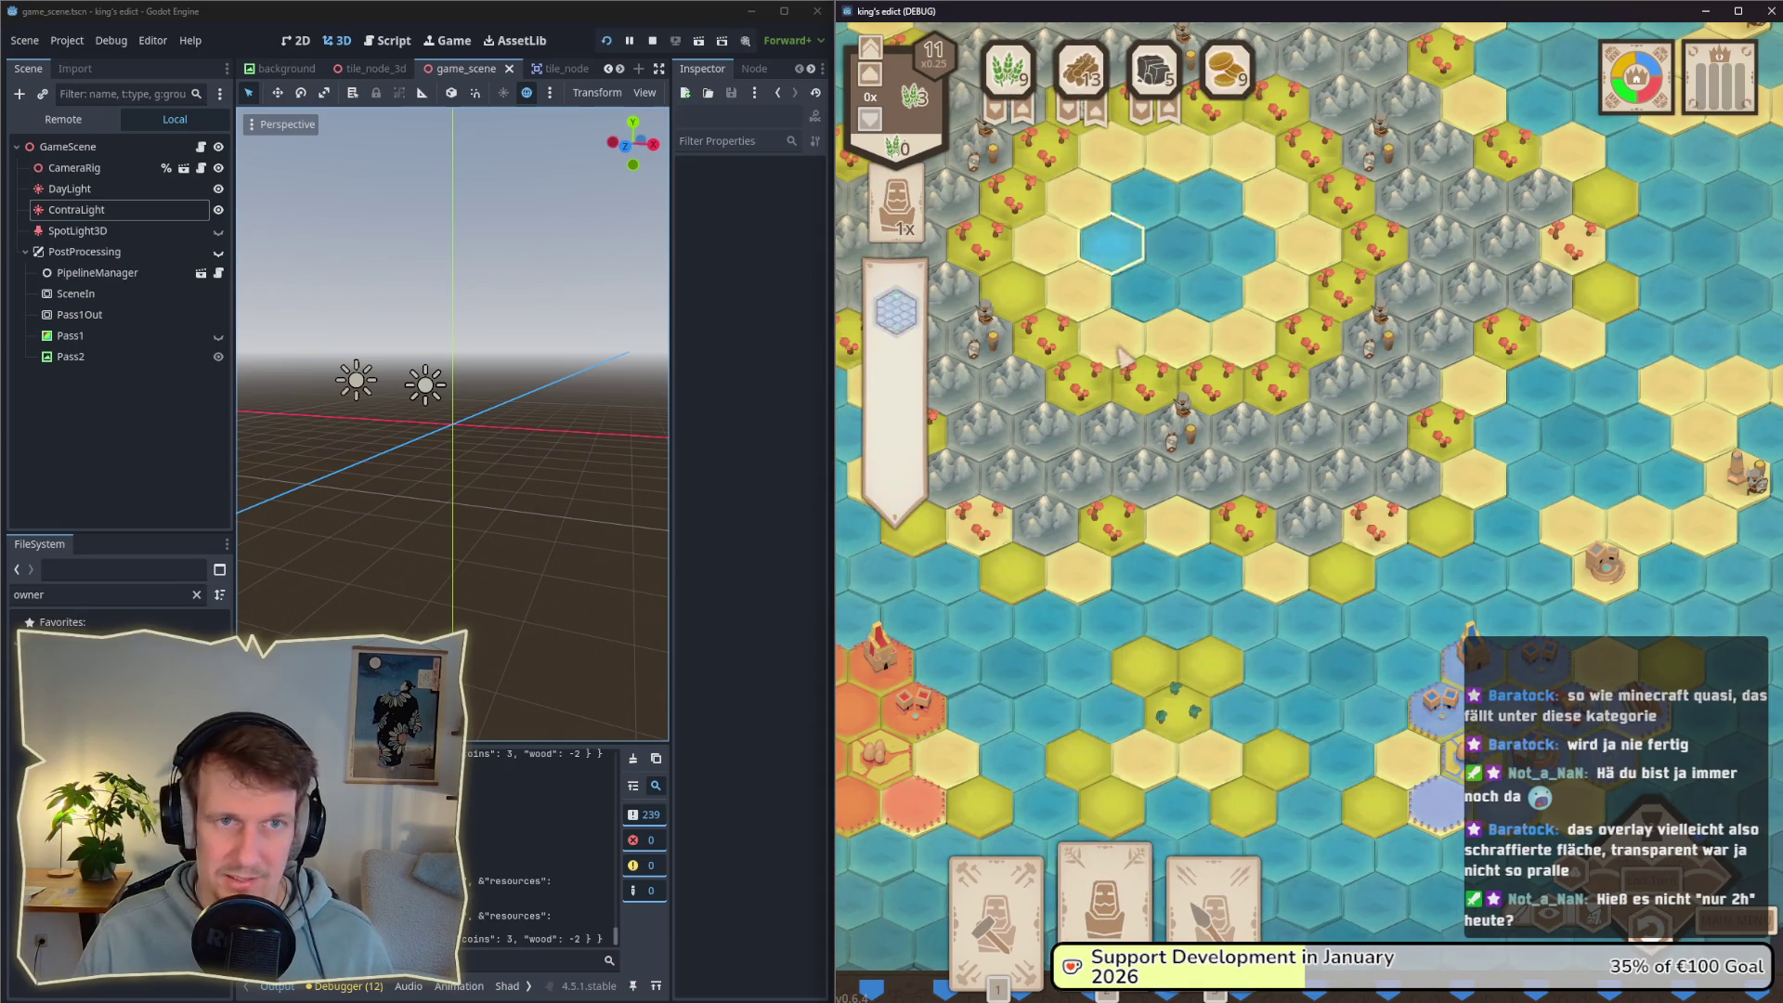
{"action": "left_click", "coordinate": [1105, 891]}
{"action": "left_click", "coordinate": [1105, 891]}
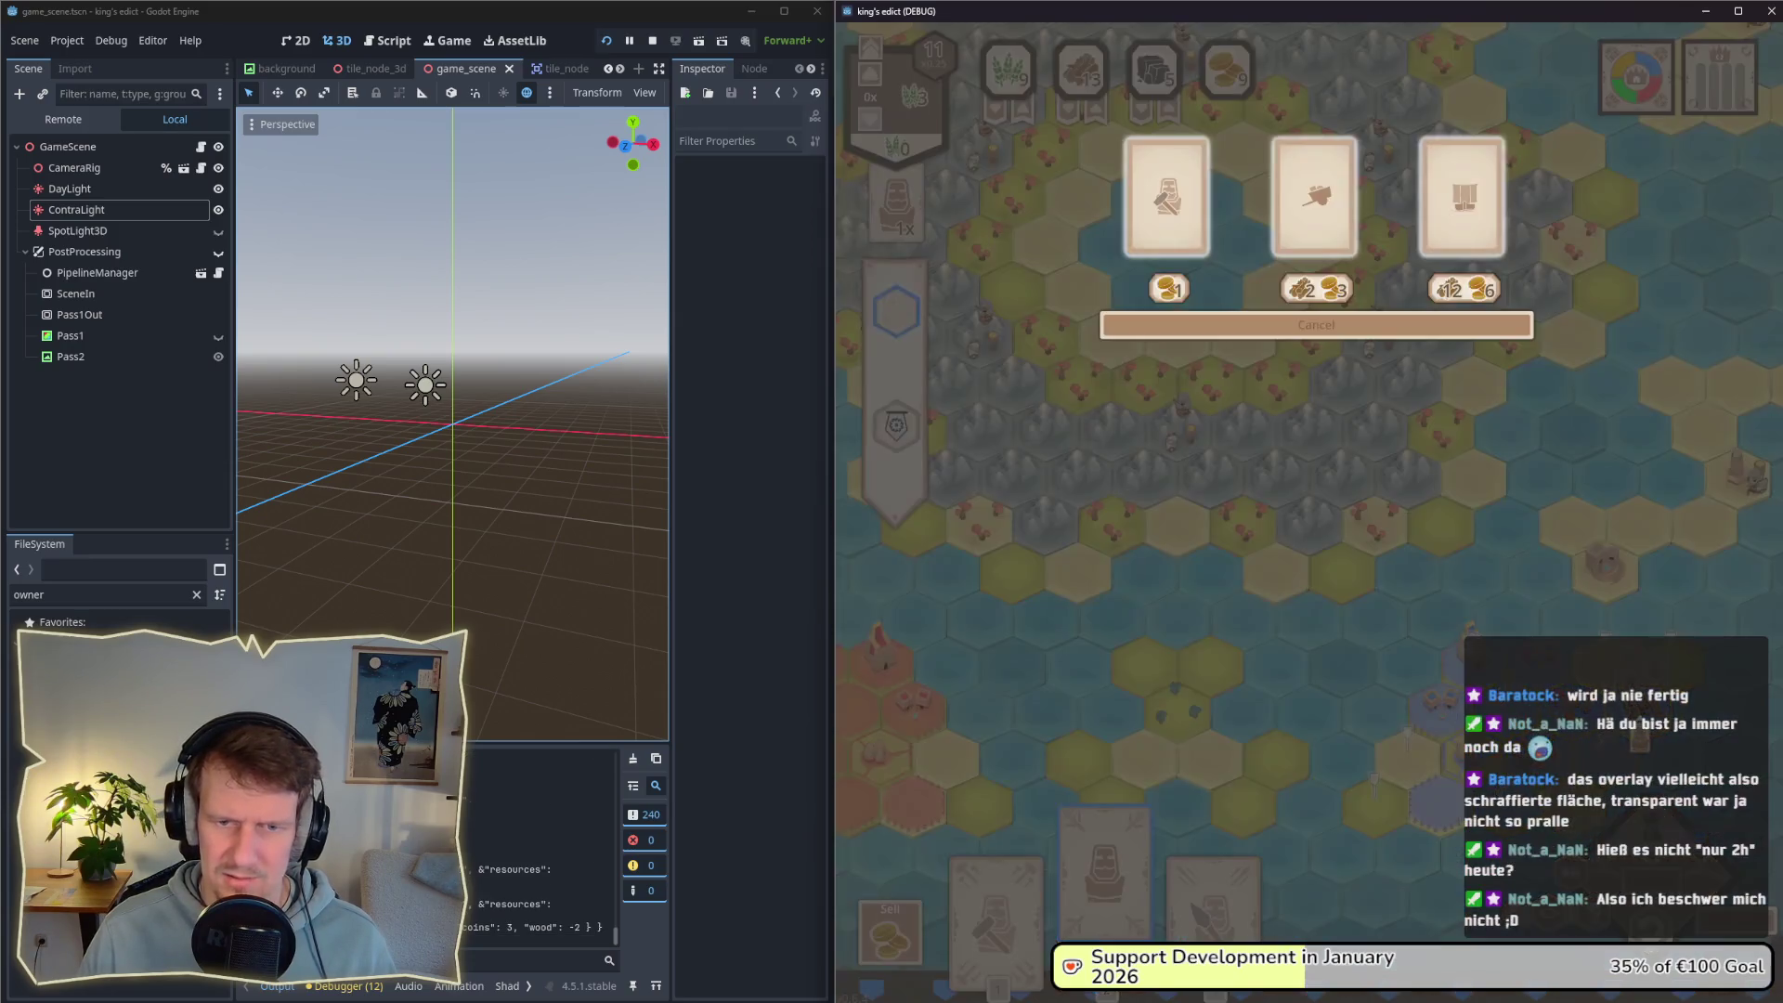
Step: Train a unit for wood and coins and play a card onto the water hex
{"action": "left_click", "coordinate": [1314, 200]}
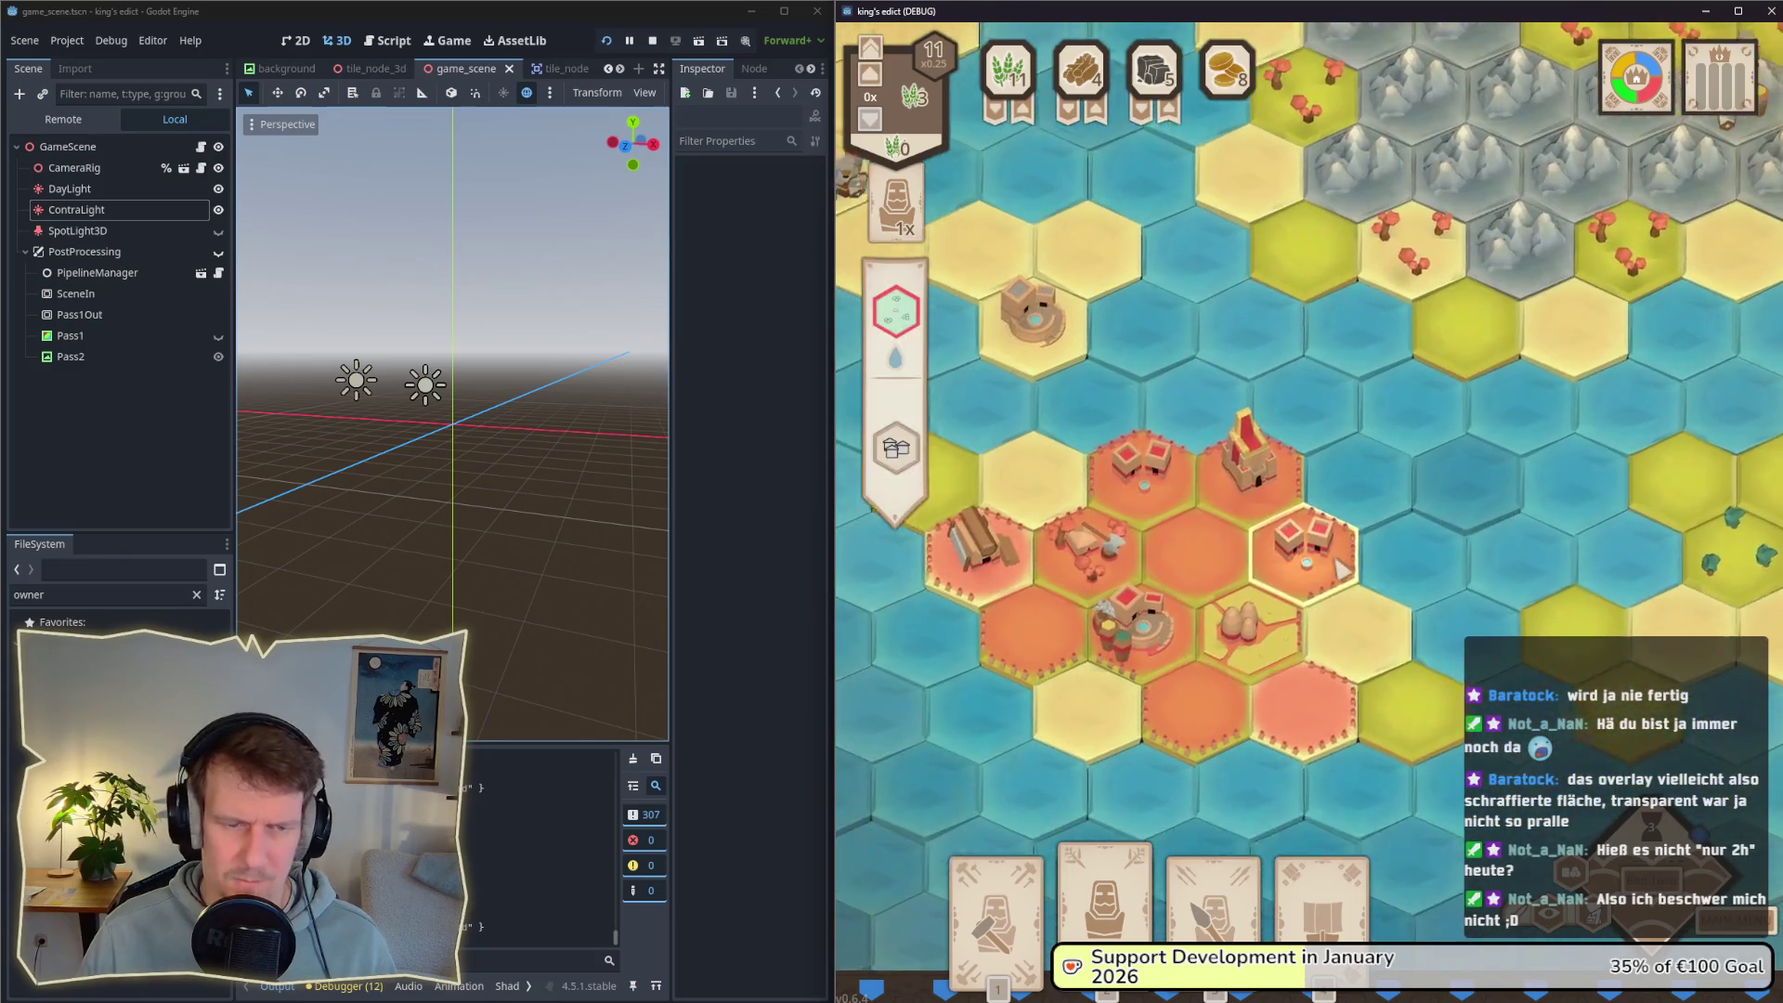
{"action": "left_click", "coordinate": [1361, 506]}
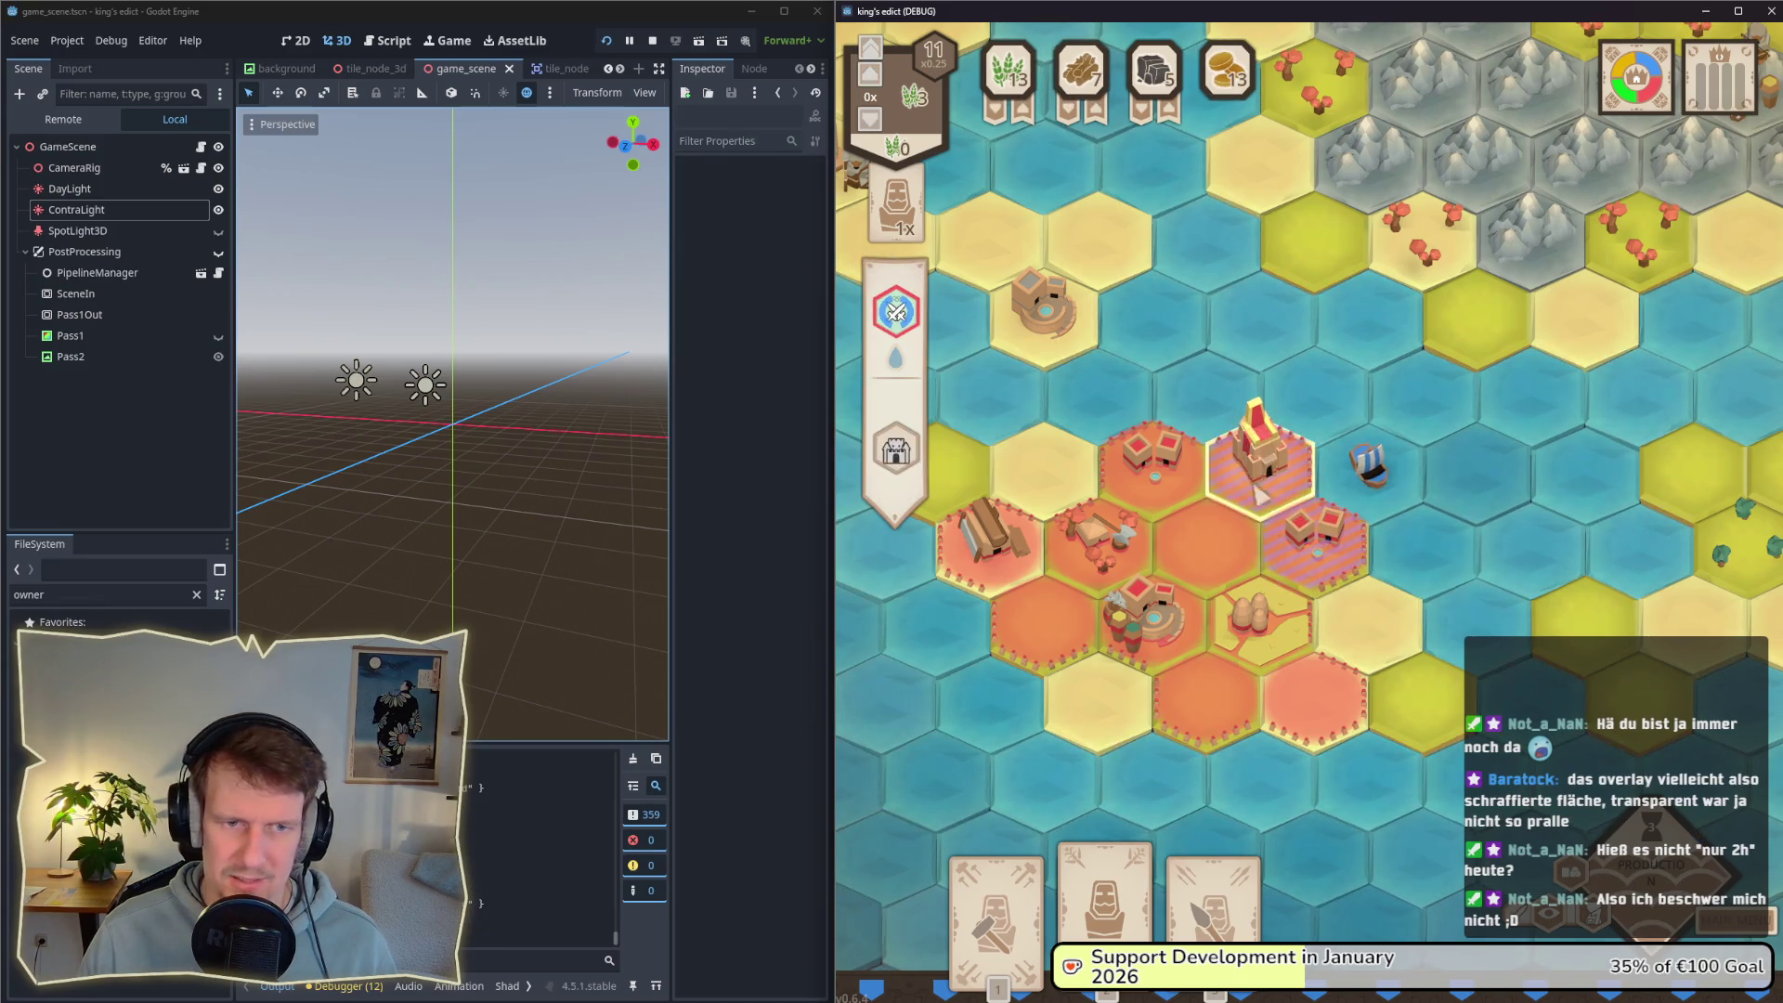
{"action": "scroll", "coordinate": [1383, 630], "scroll_direction": "down", "scroll_amount": 1}
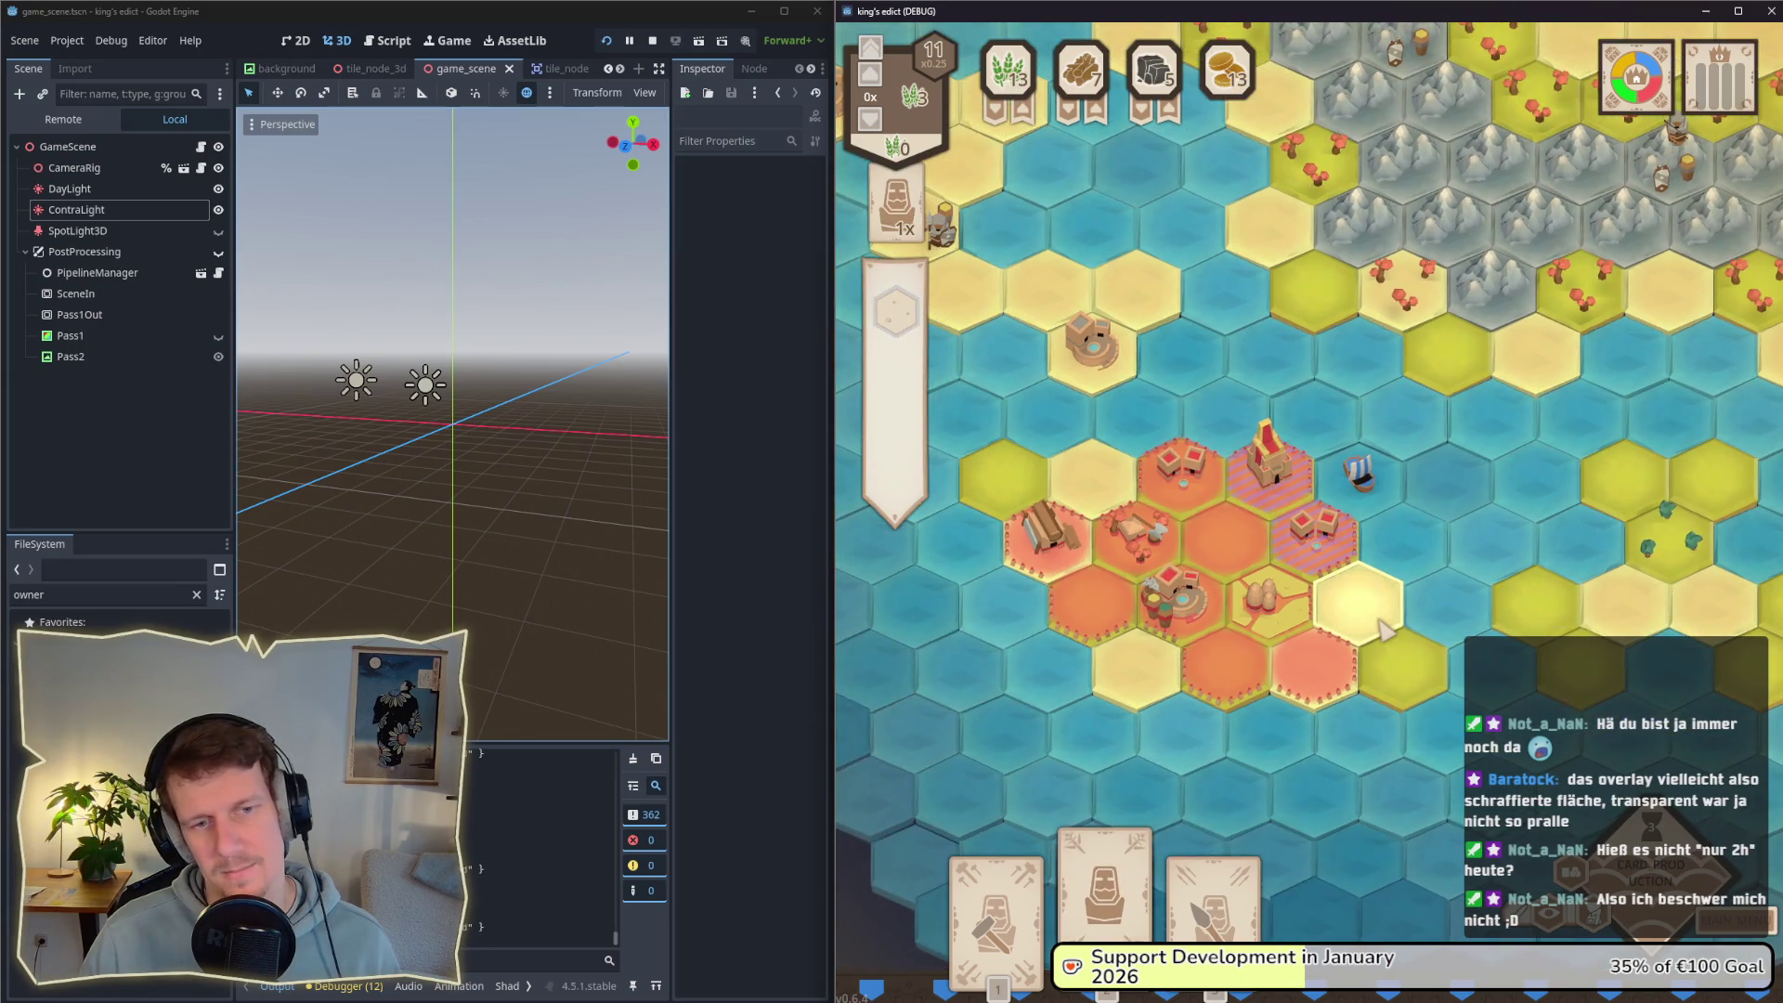
{"action": "scroll", "coordinate": [1384, 629], "scroll_direction": "up", "scroll_amount": 2}
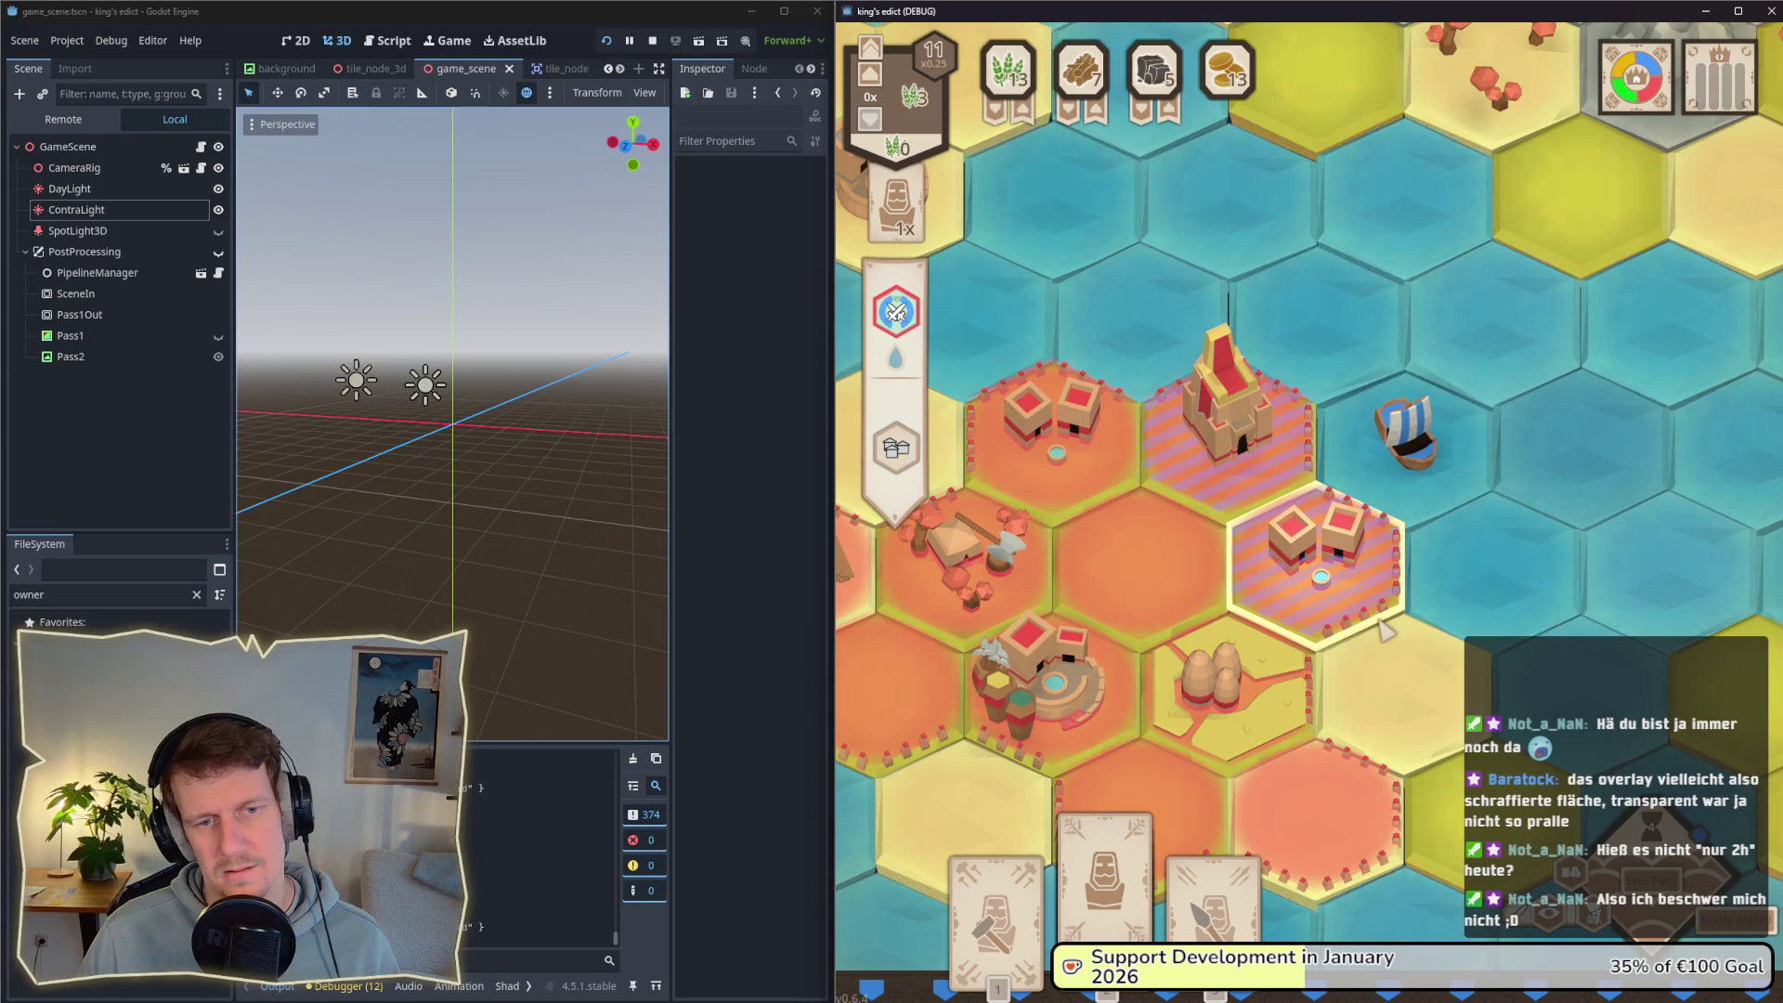
{"action": "scroll", "coordinate": [1384, 630], "scroll_direction": "down", "scroll_amount": 4}
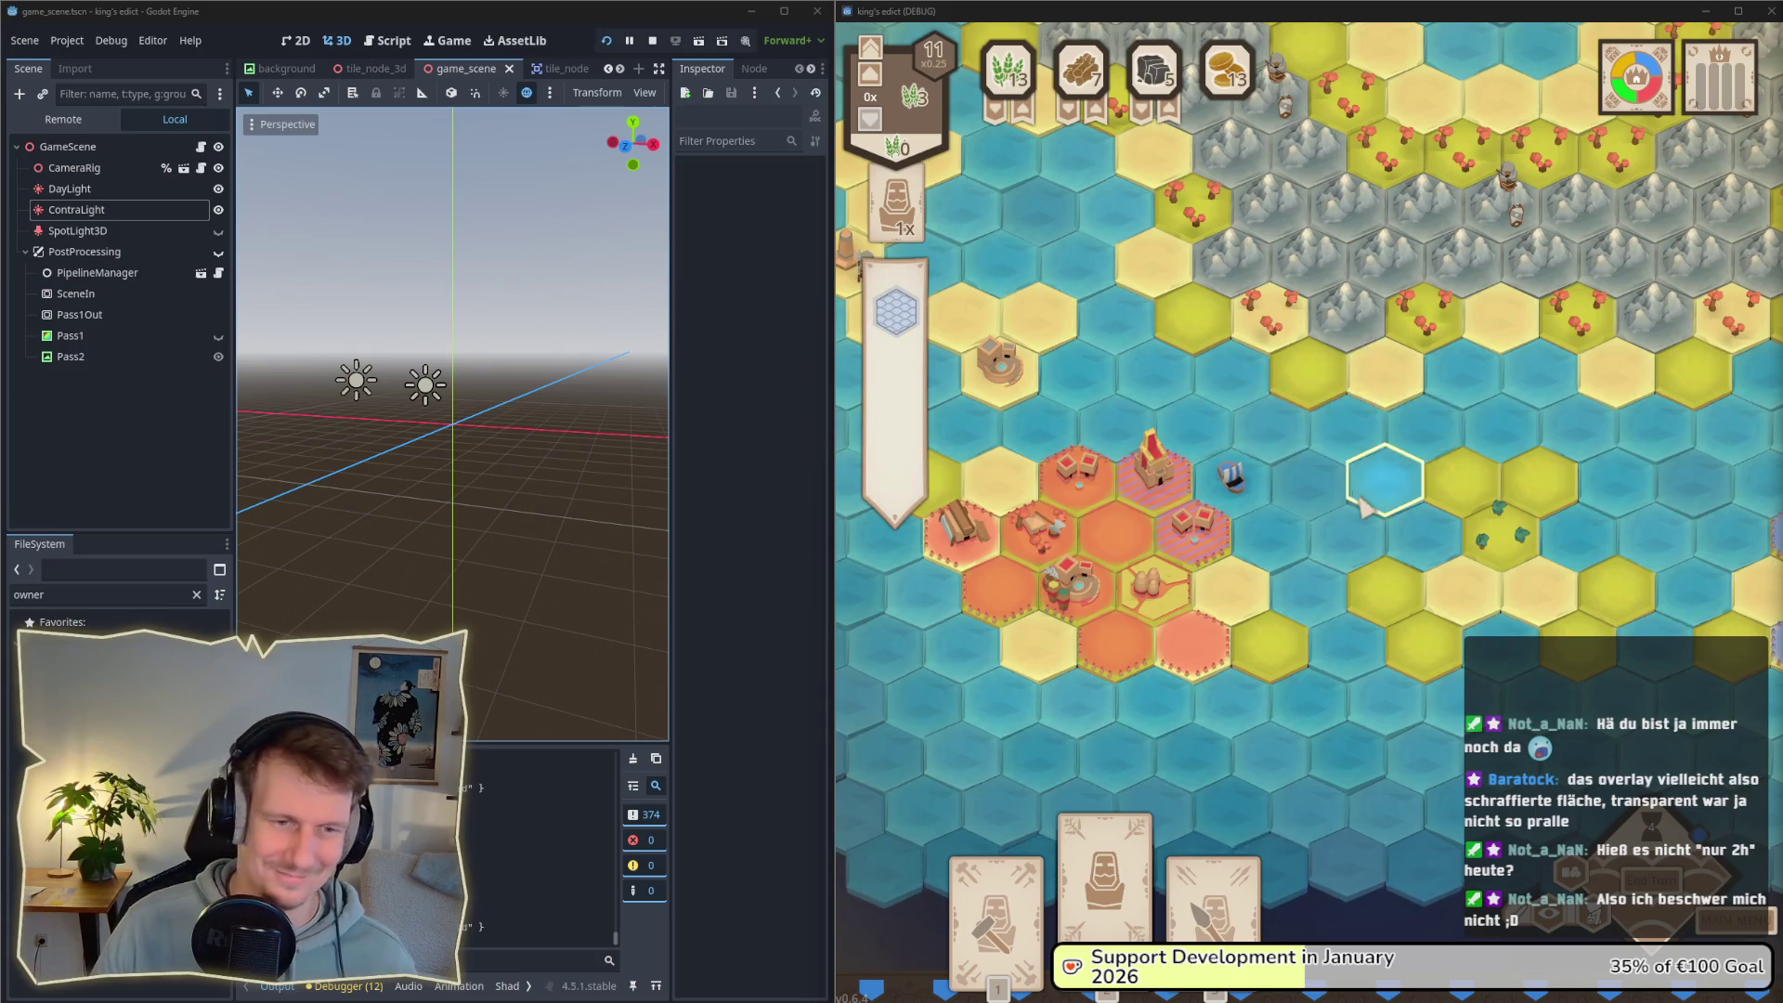
{"action": "scroll", "coordinate": [1318, 501], "scroll_direction": "down", "scroll_amount": 2}
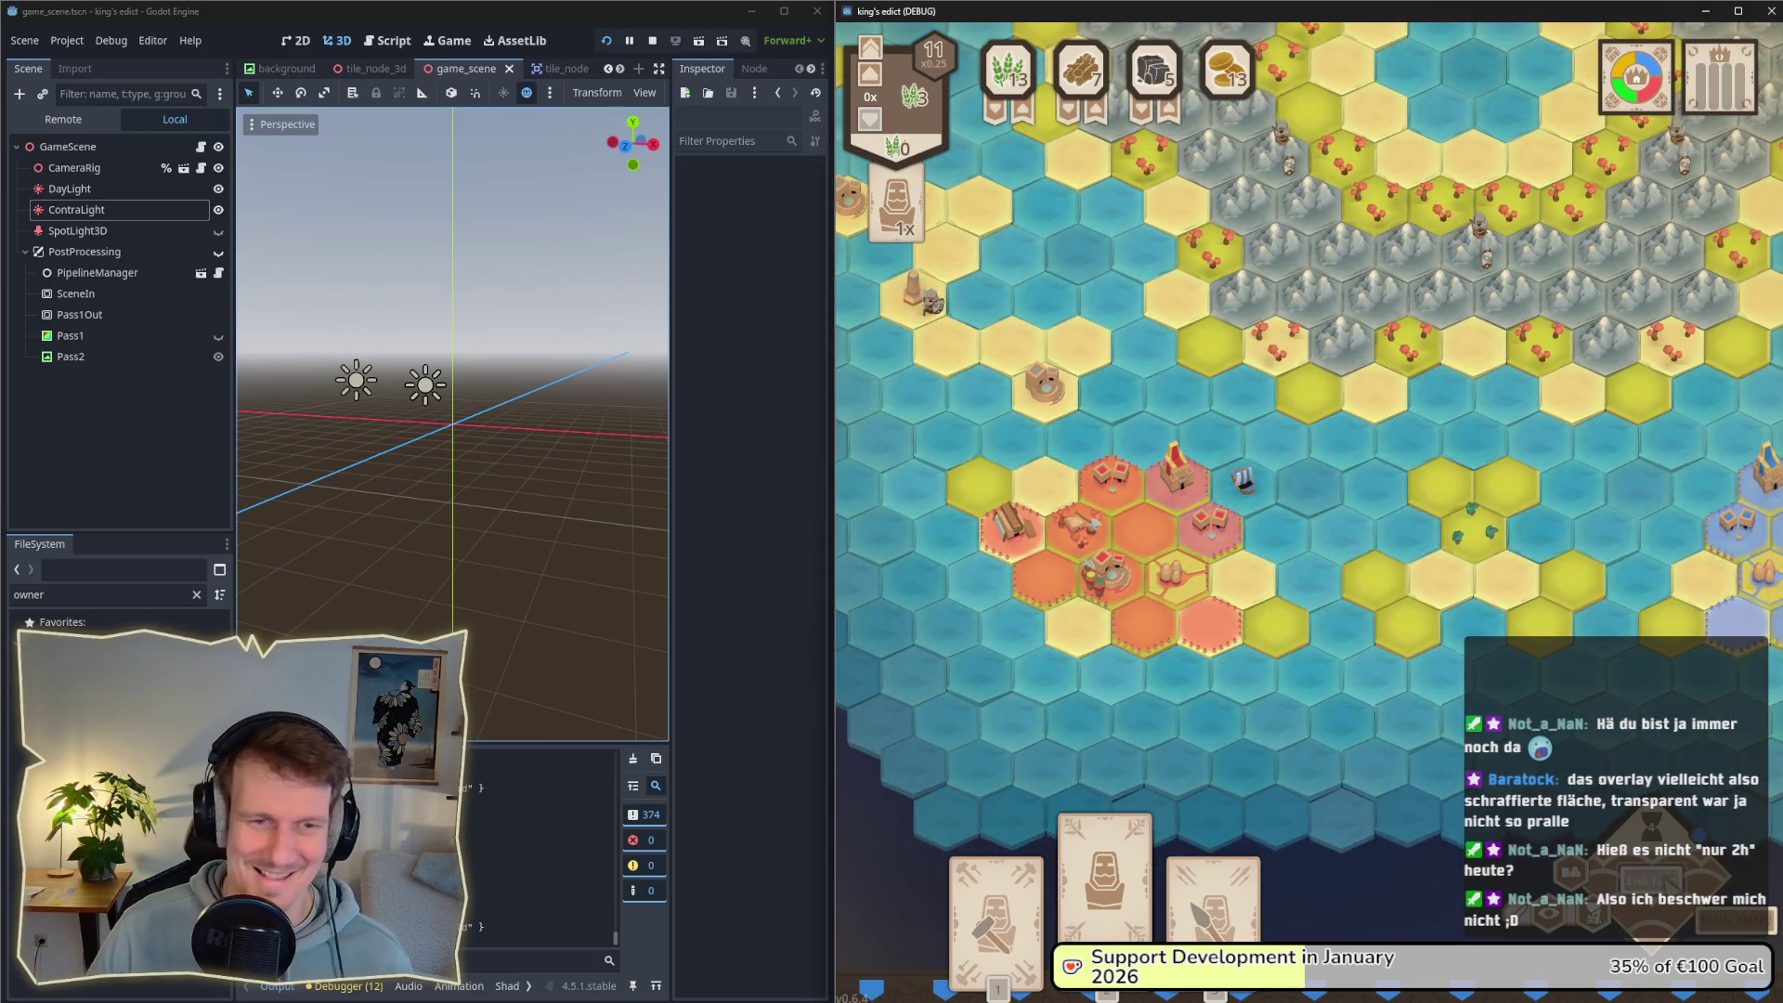
Step: Place a Spearmen unit on the target hex and conquer the neighbouring yellow hex
{"action": "left_click", "coordinate": [1265, 581]}
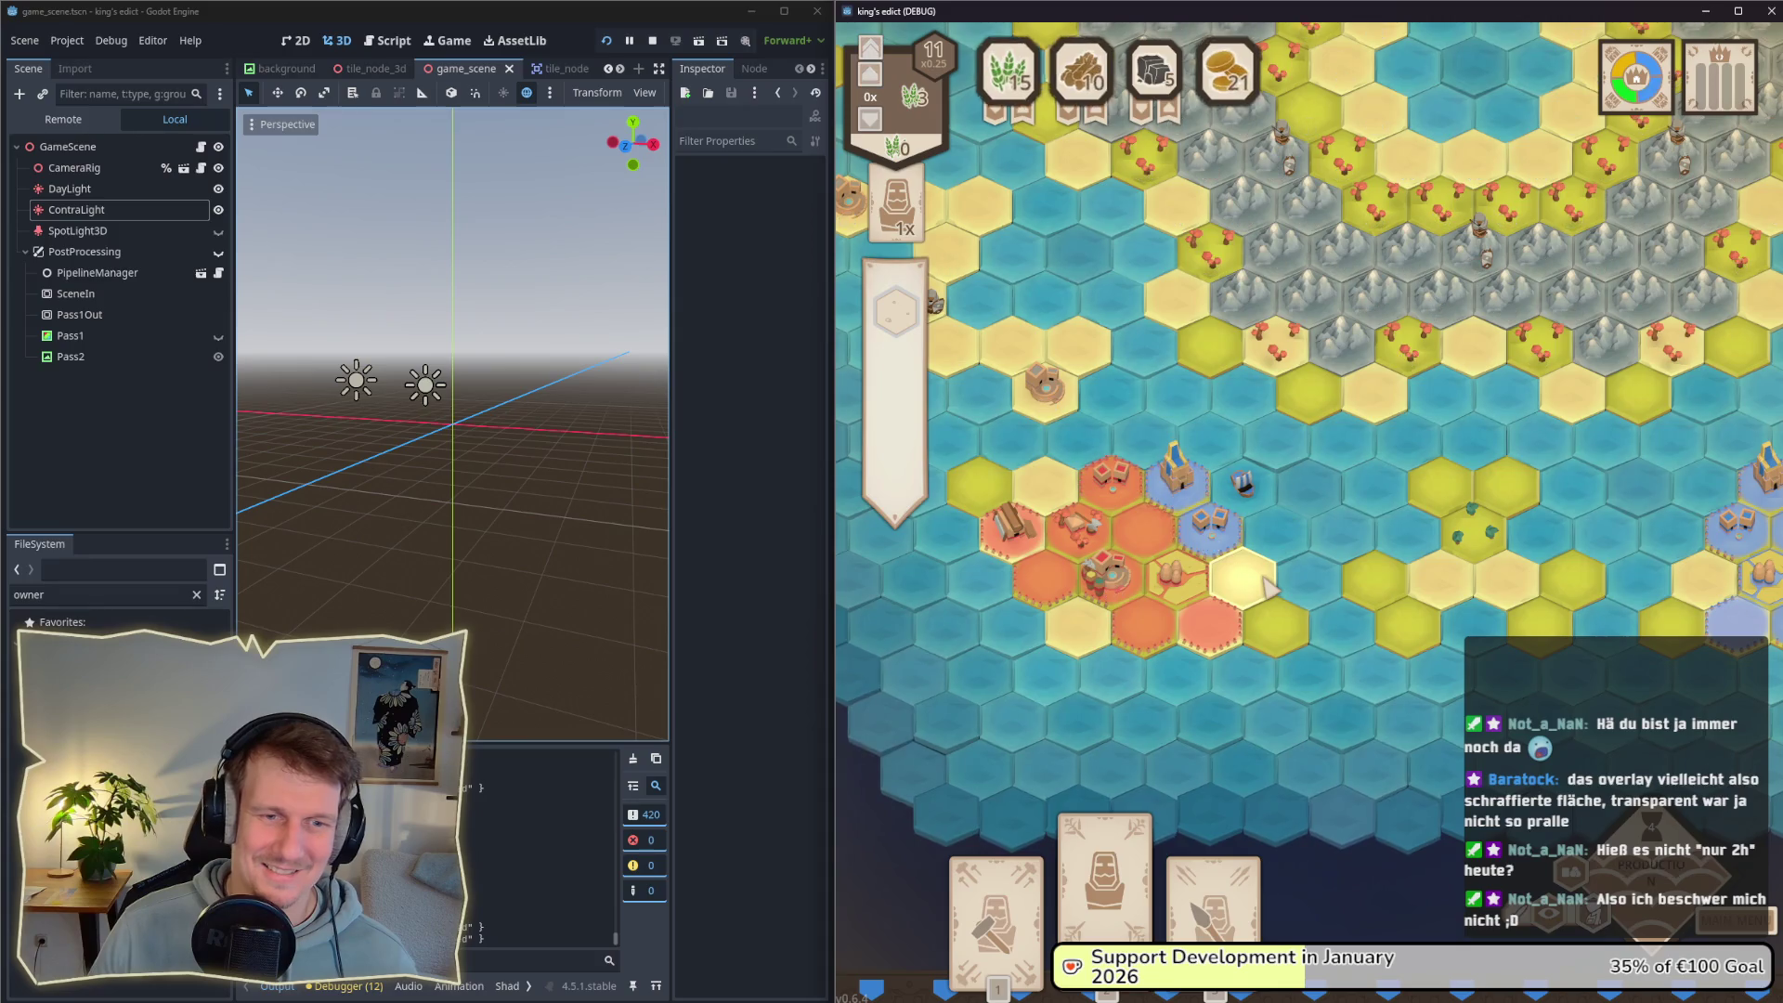
{"action": "scroll", "coordinate": [1225, 557], "scroll_direction": "up", "scroll_amount": 2}
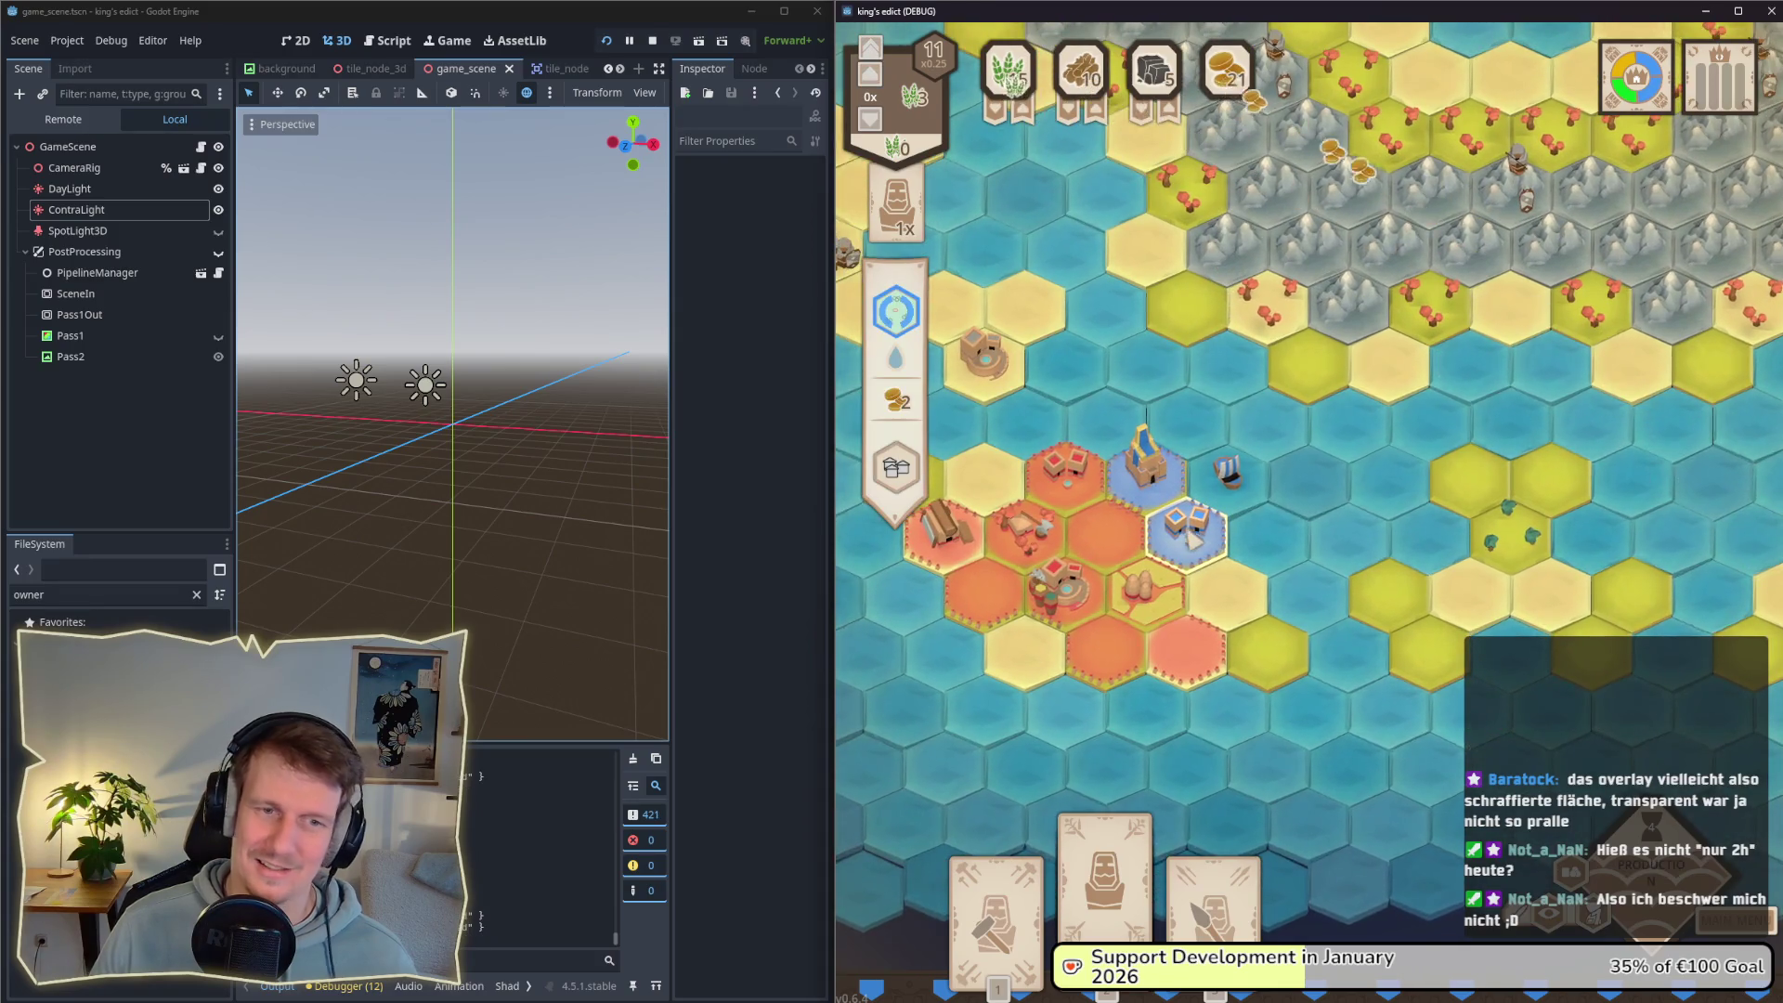
{"action": "scroll", "coordinate": [1218, 555], "scroll_direction": "up", "scroll_amount": 3}
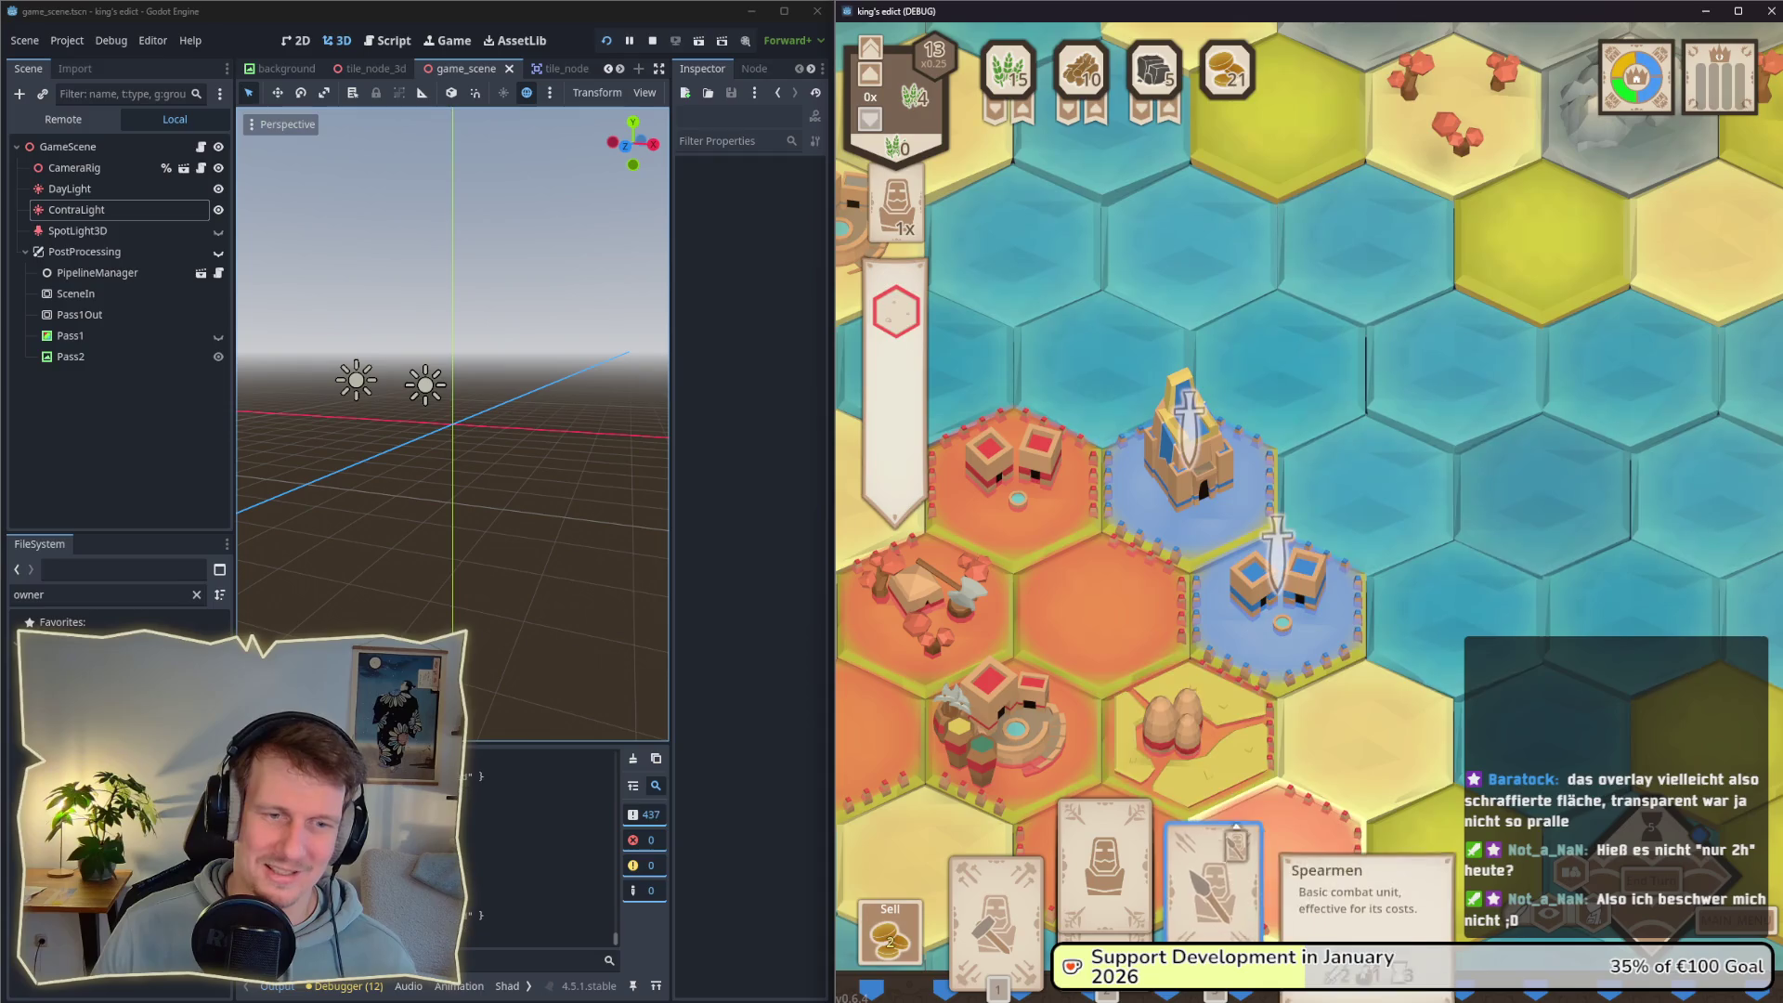
{"action": "left_click", "coordinate": [1212, 882]}
{"action": "left_click", "coordinate": [1267, 609]}
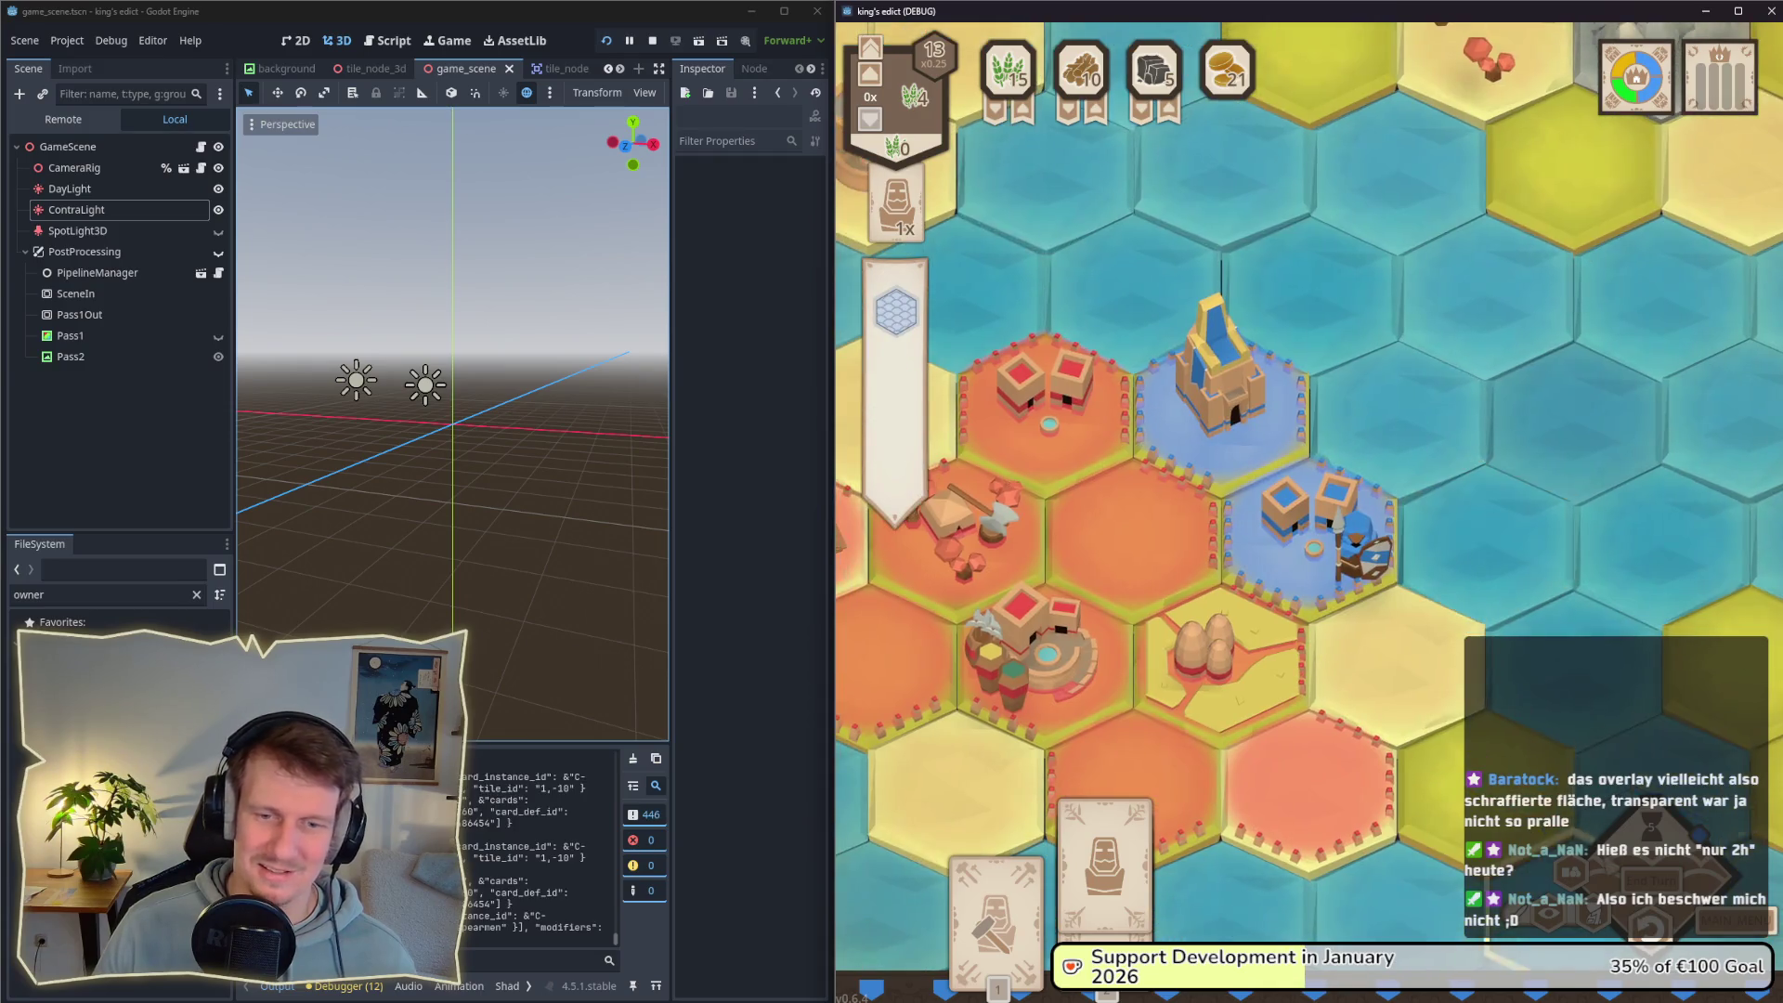
{"action": "left_click", "coordinate": [1460, 707]}
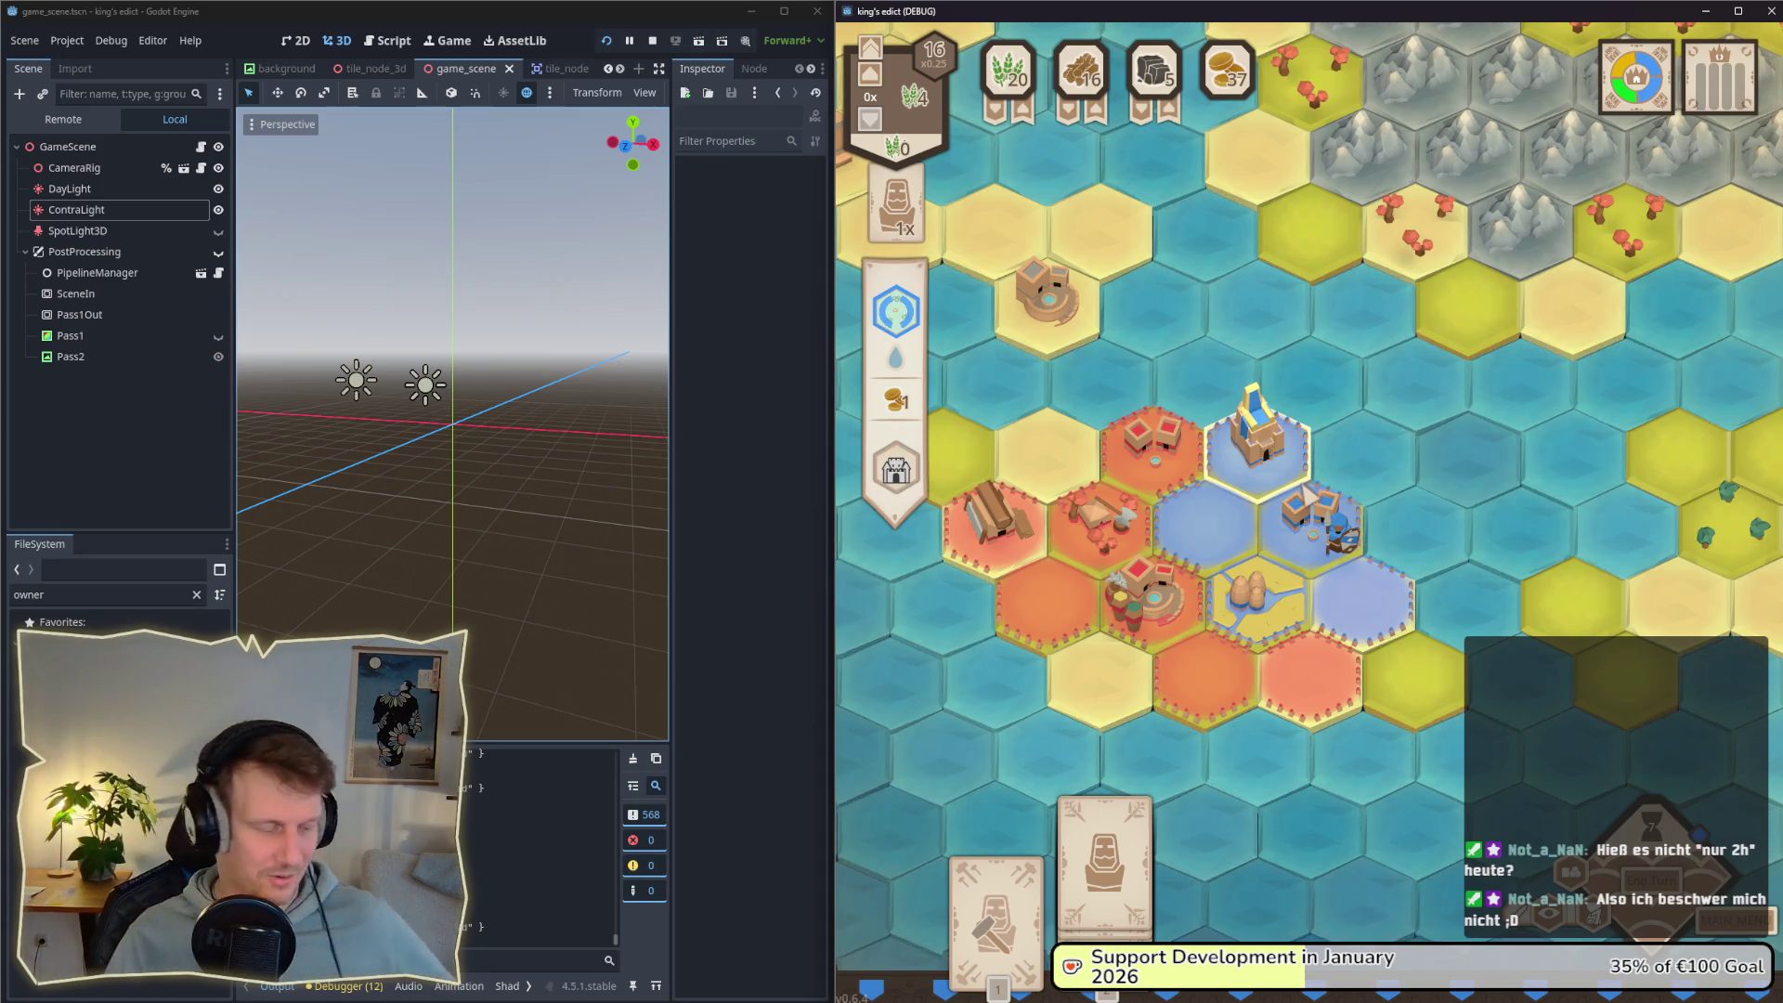
Step: Pan north to the green village, close its build options, then pan to the mountain-ringed lake
{"action": "scroll", "coordinate": [1327, 506], "scroll_direction": "down", "scroll_amount": 3}
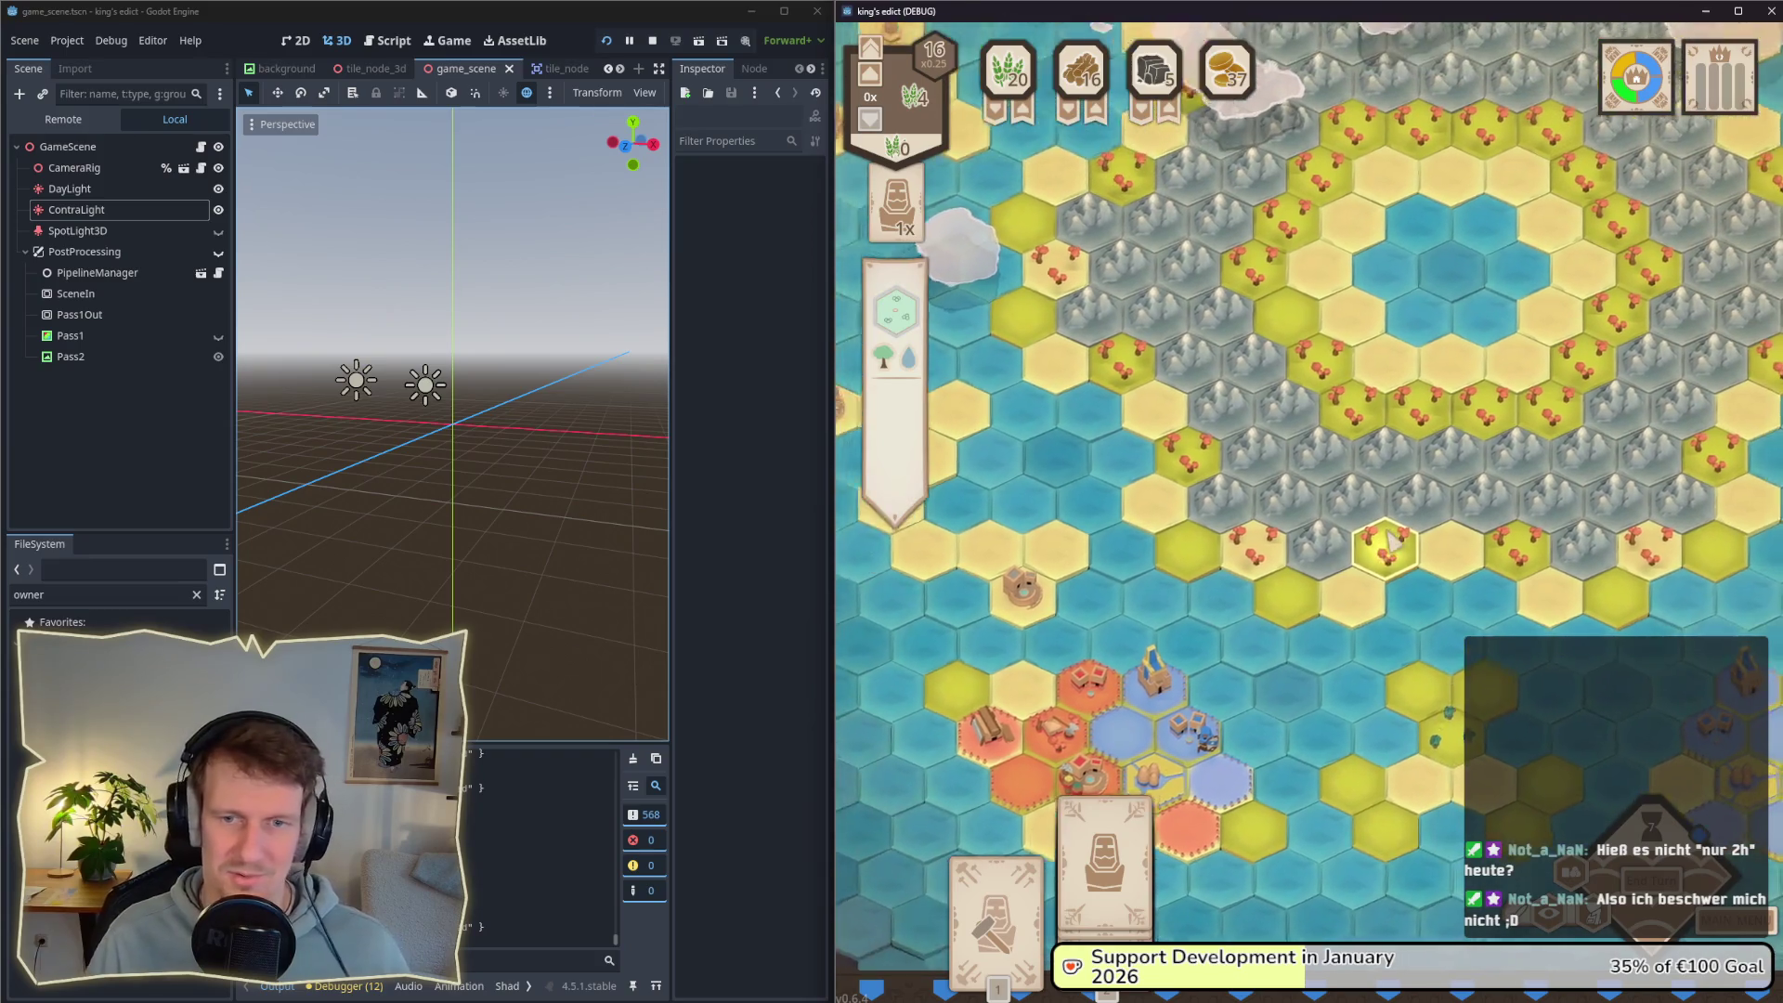
{"action": "key", "text": "w"}
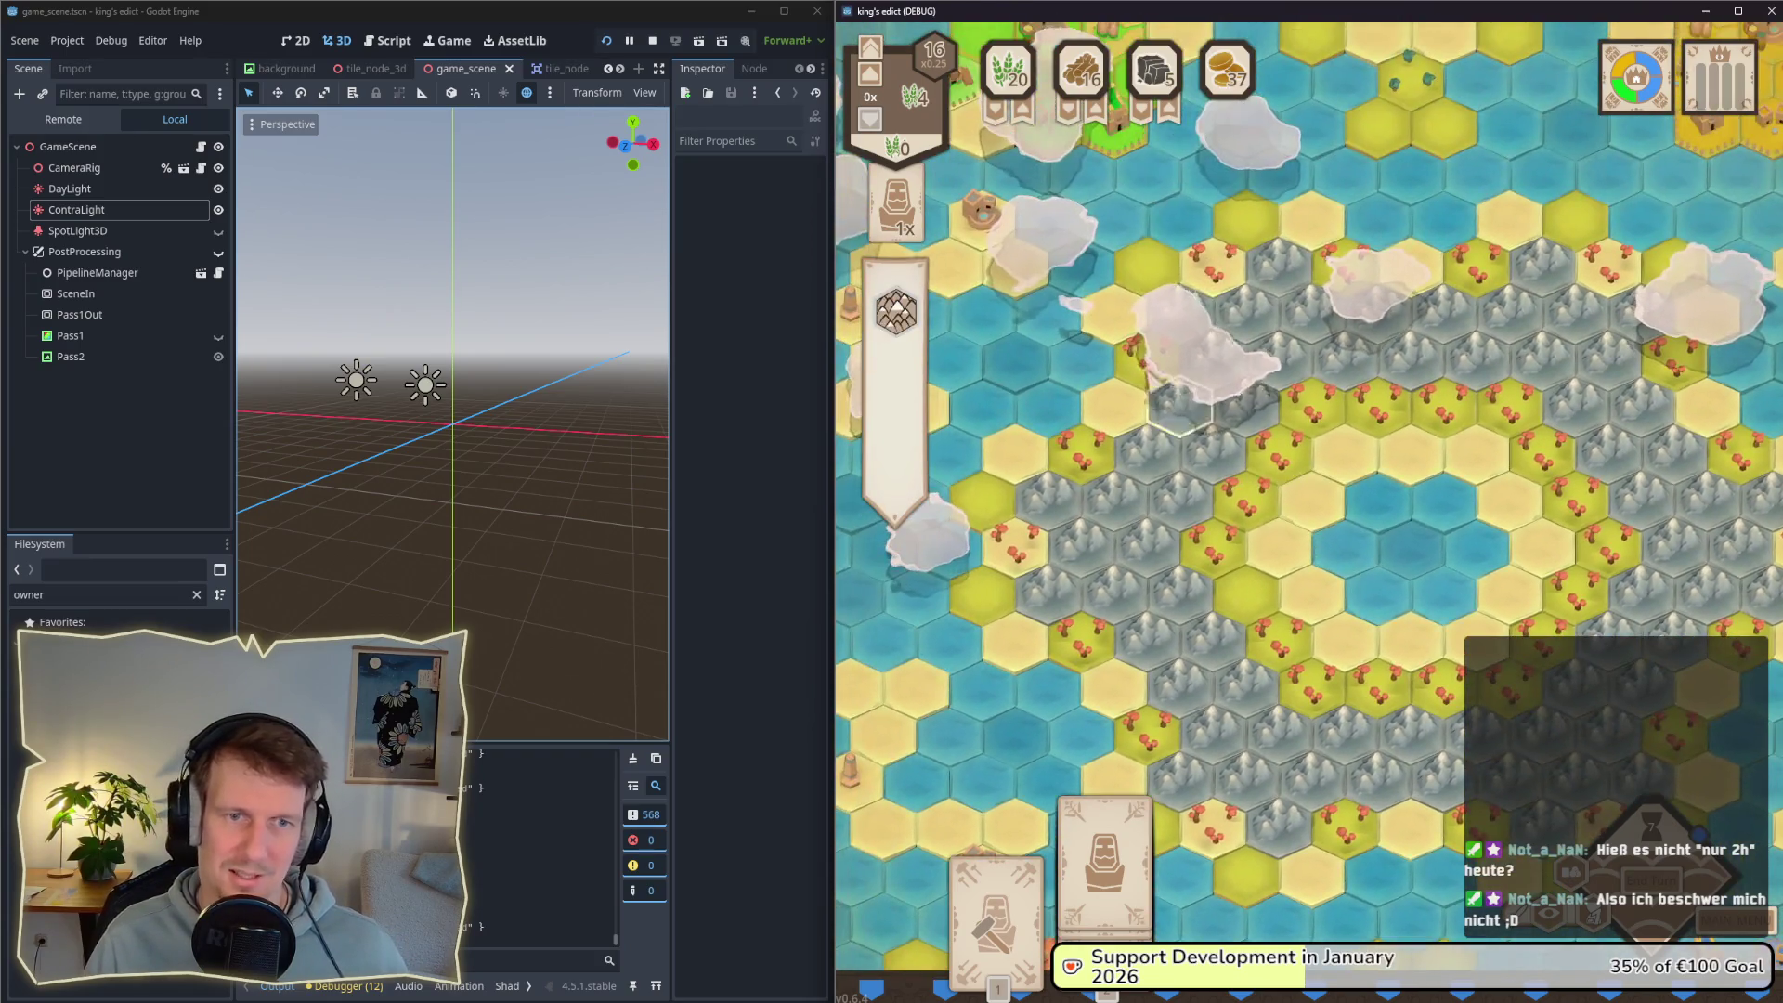
{"action": "key", "text": "w"}
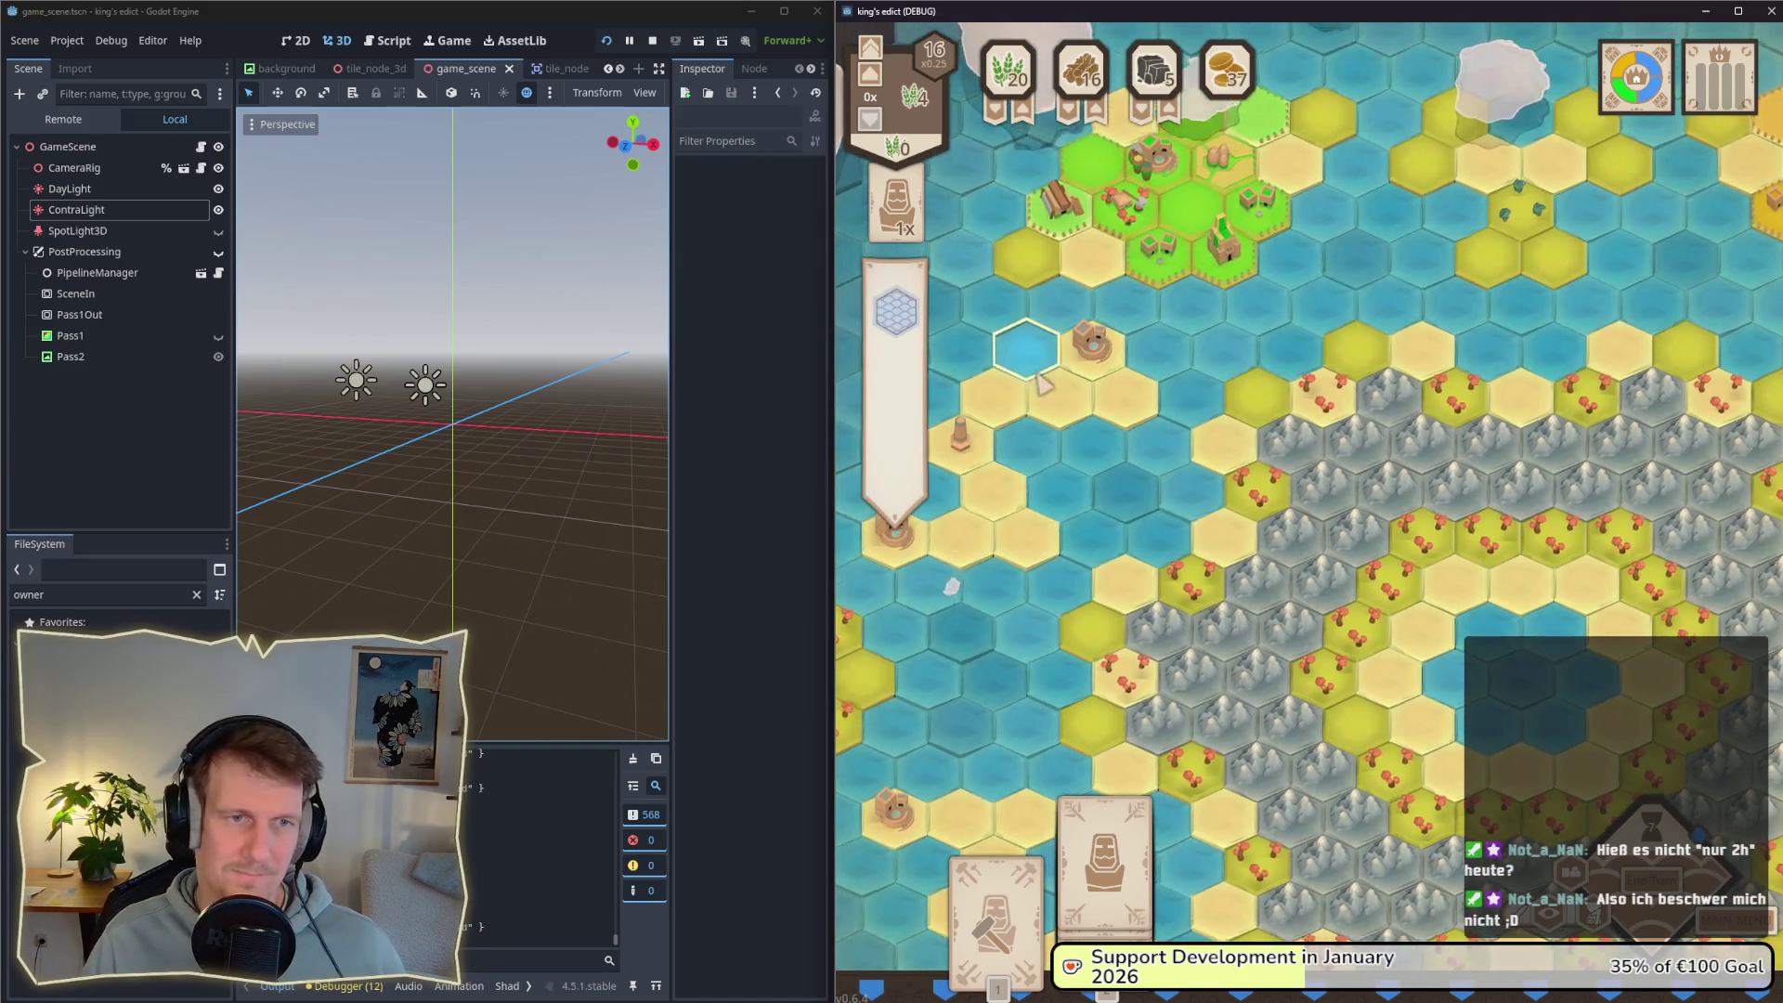
{"action": "key", "text": "w"}
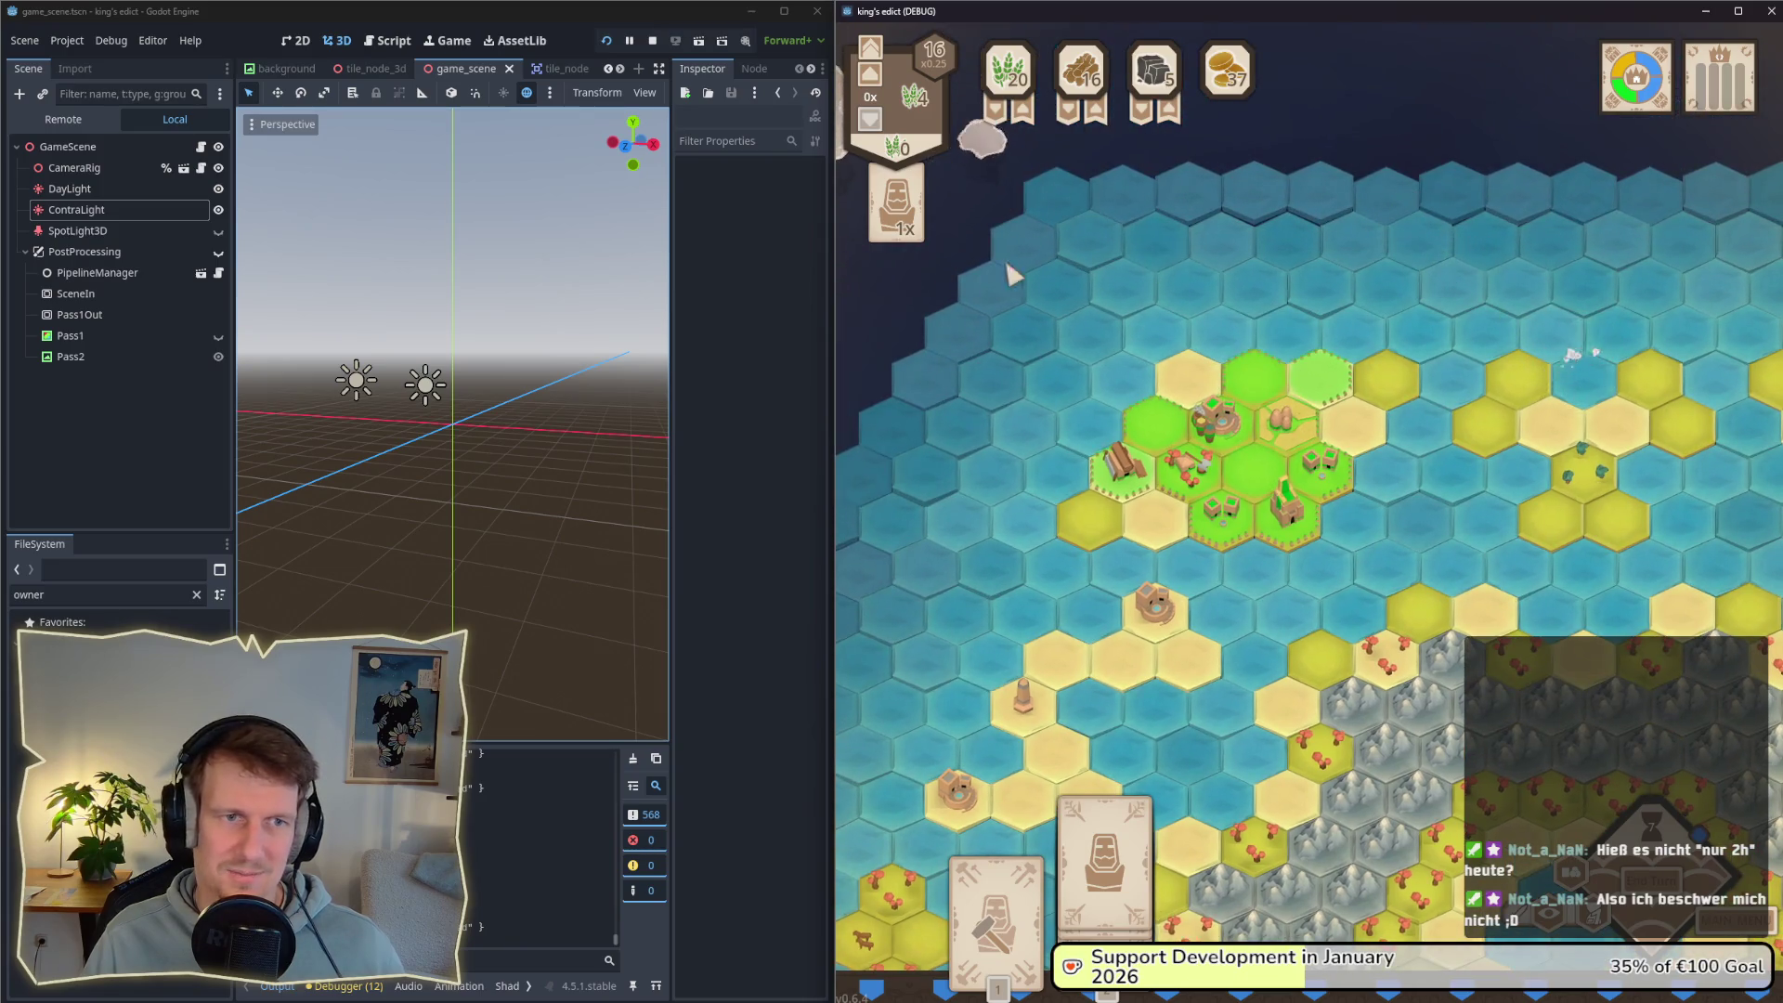
{"action": "left_click", "coordinate": [1272, 438]}
{"action": "key", "text": "s"}
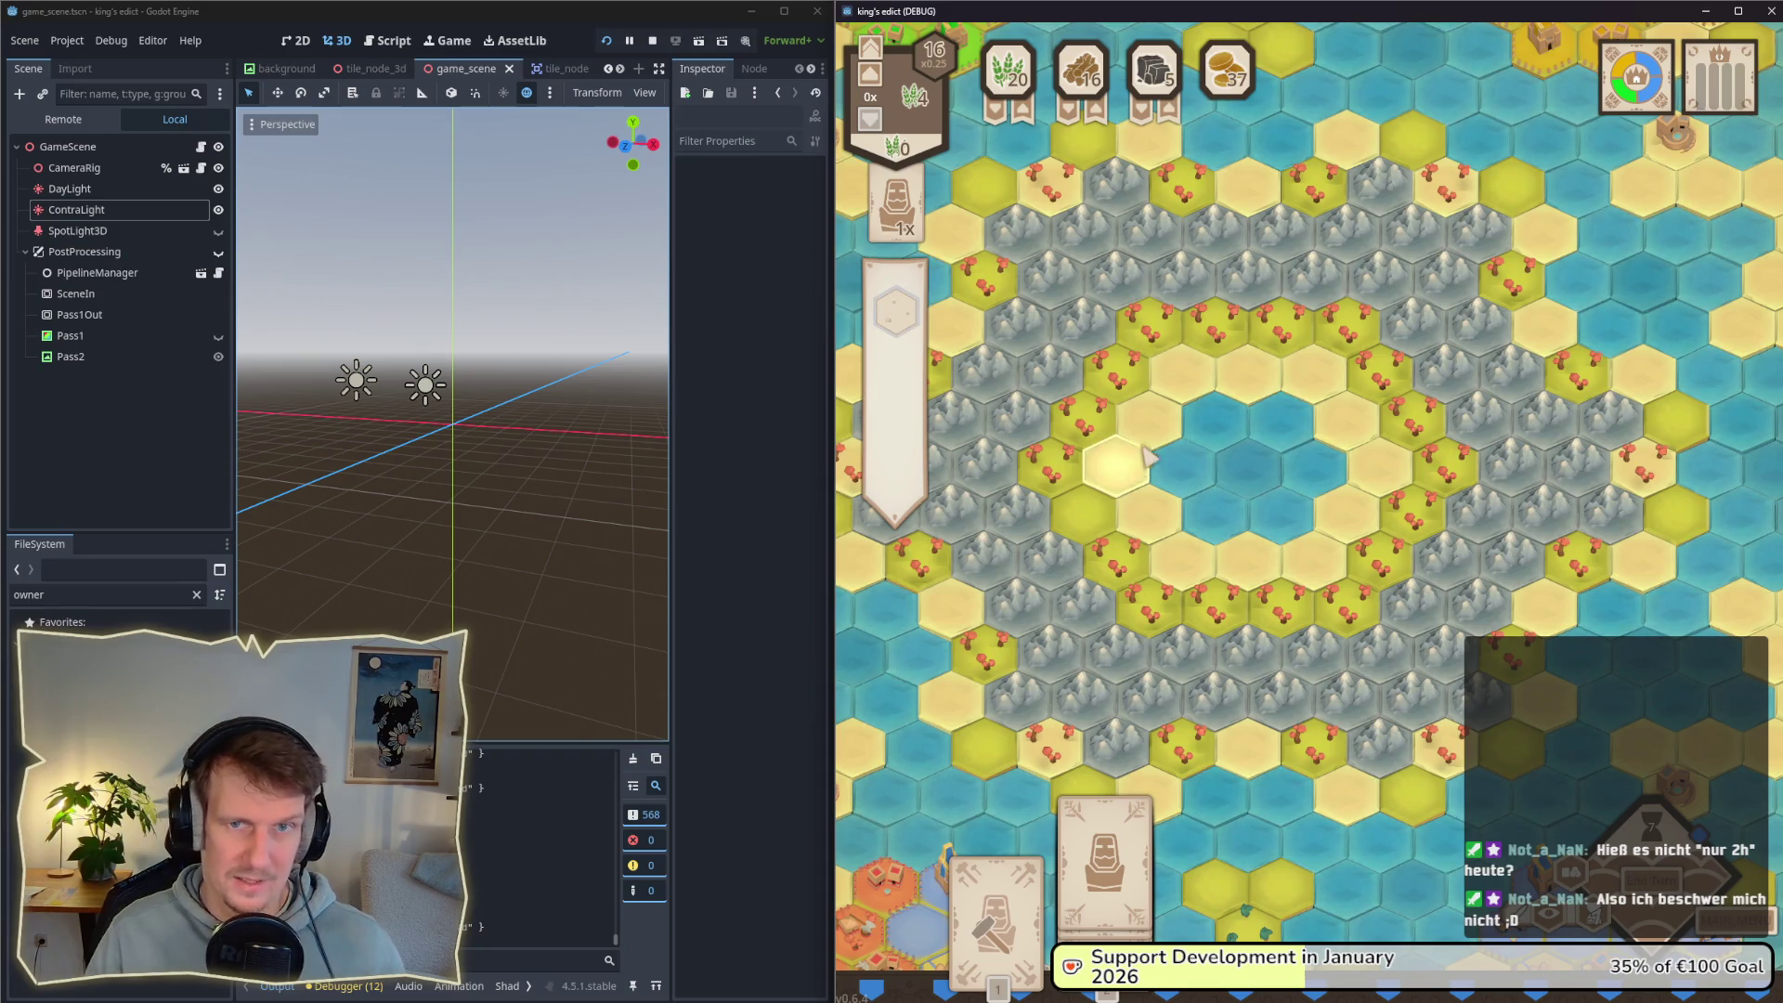
{"action": "key", "text": "w"}
{"action": "key", "text": "a"}
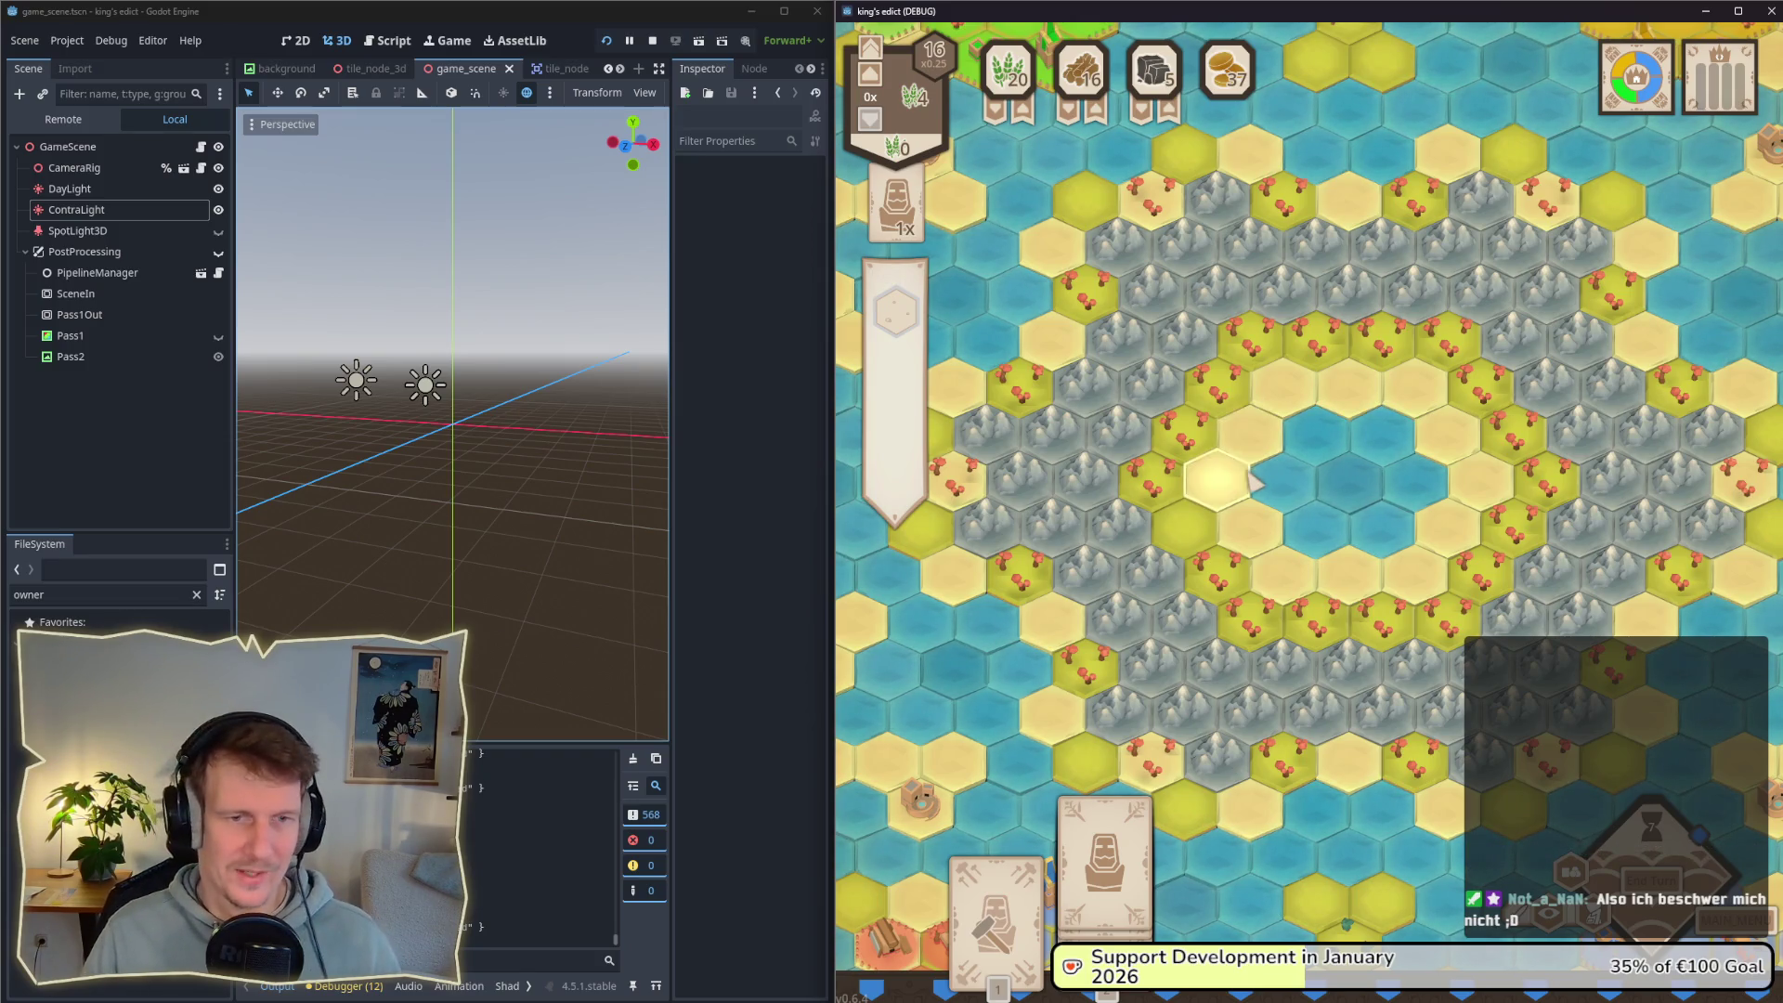
{"action": "key", "text": "s"}
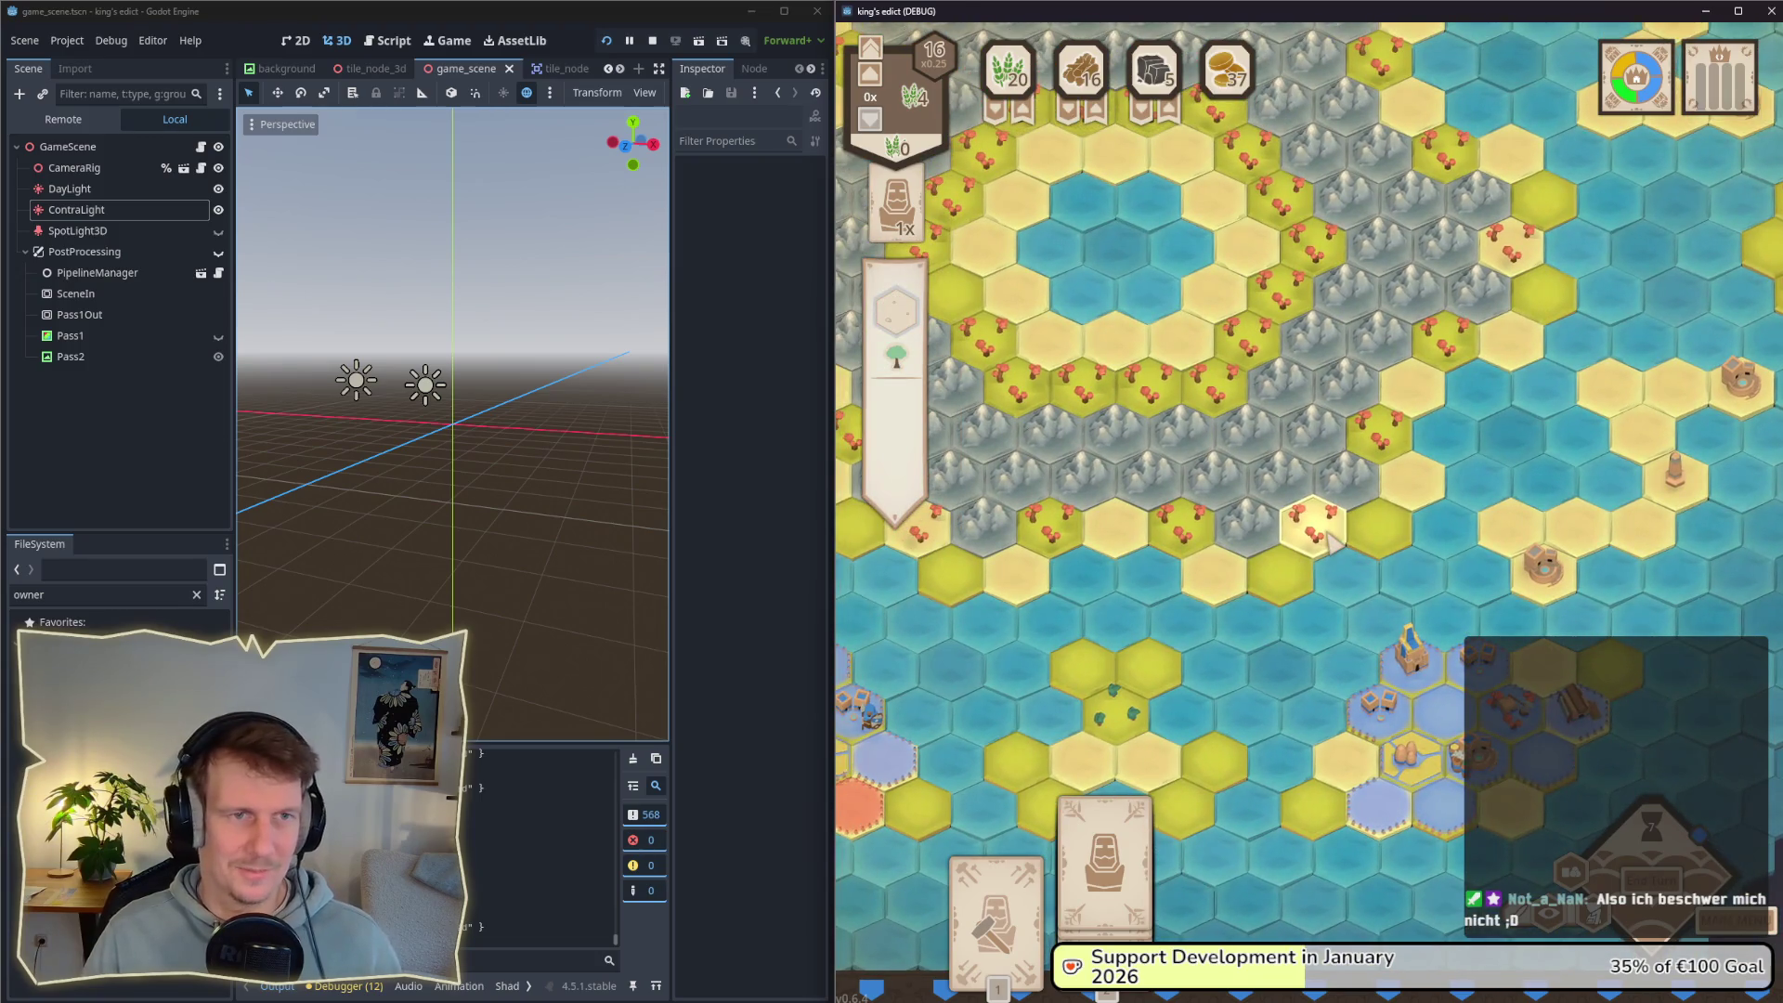
{"action": "key", "text": "s"}
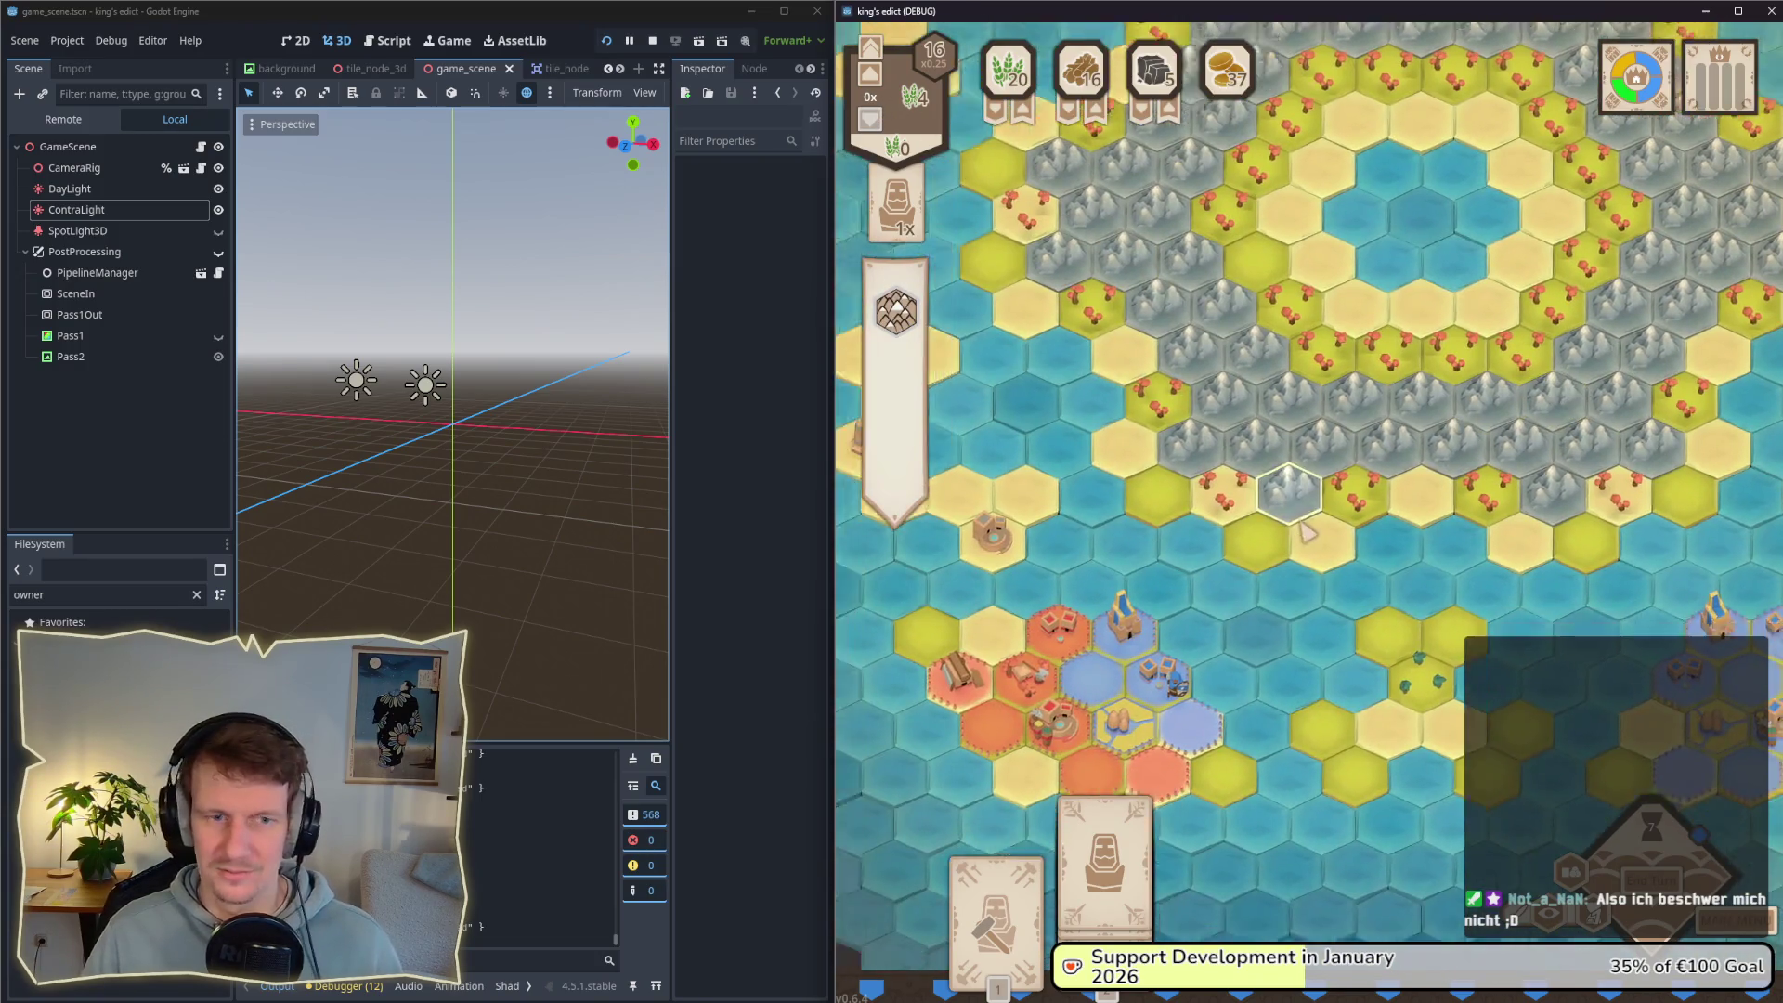
{"action": "key", "text": "a"}
{"action": "key", "text": "s"}
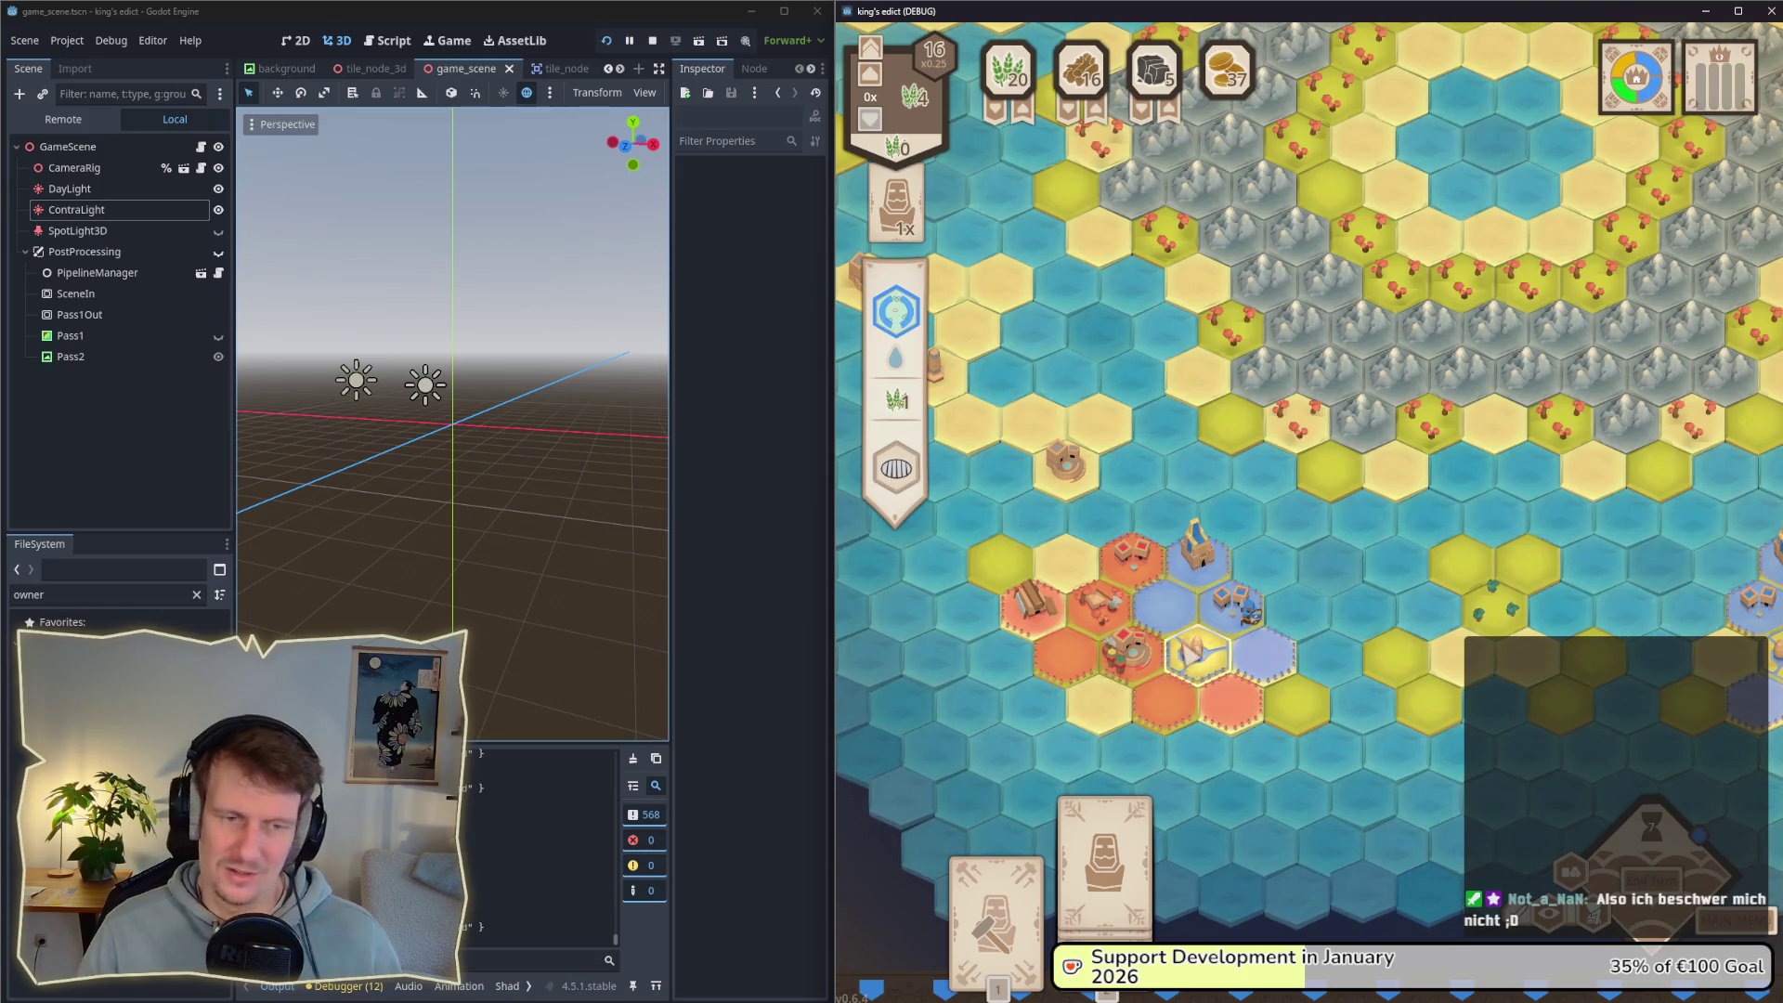
{"action": "key", "text": "w"}
{"action": "key", "text": "d"}
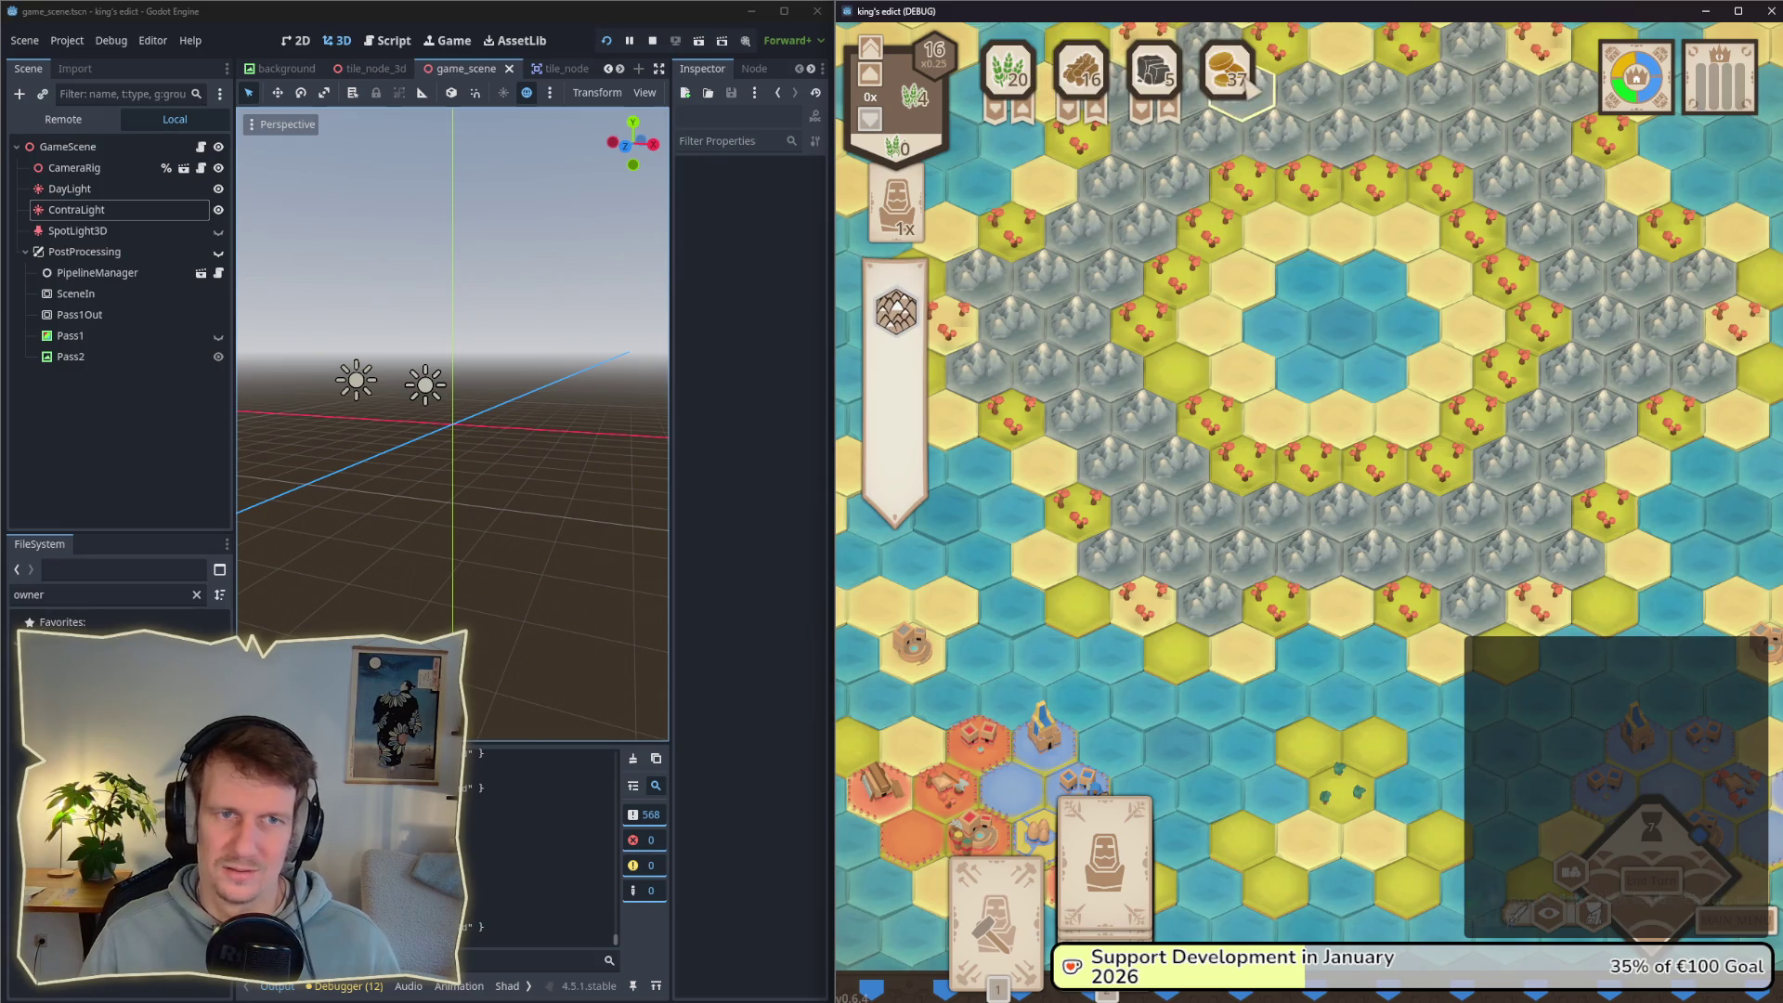
{"action": "left_click_drag", "start_coordinate": [1672, 176], "coordinate": [1591, 269]}
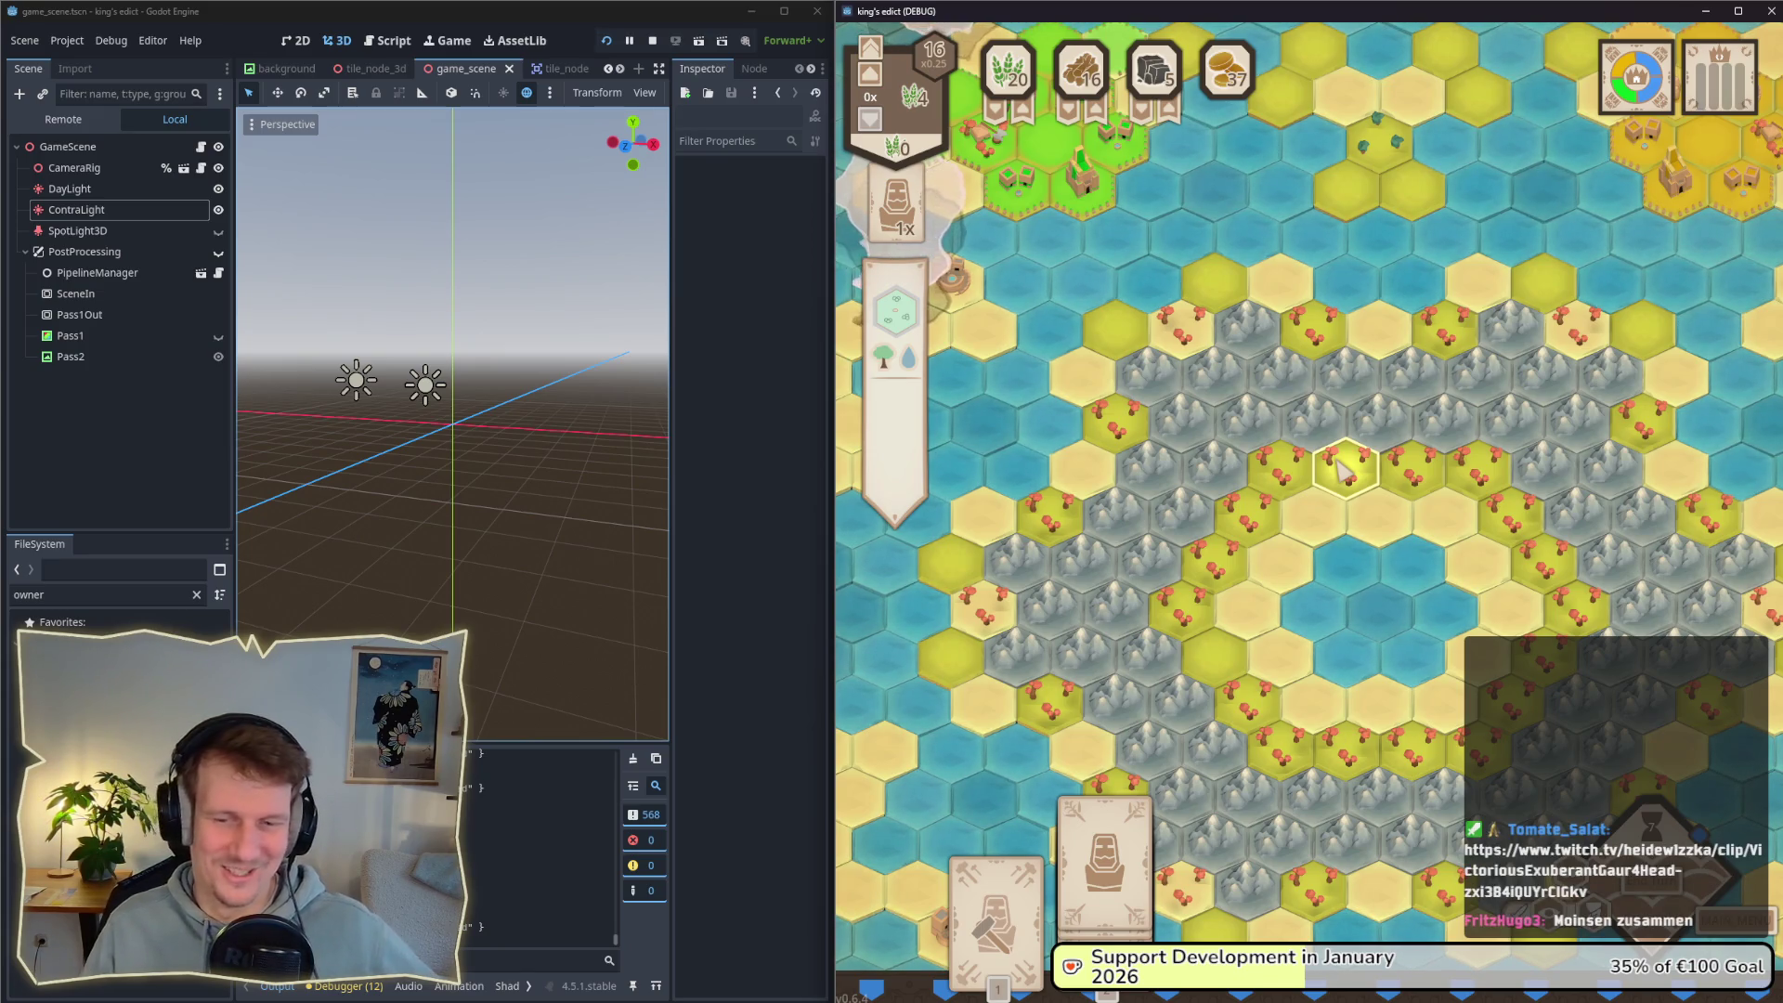
{"action": "key", "text": "w"}
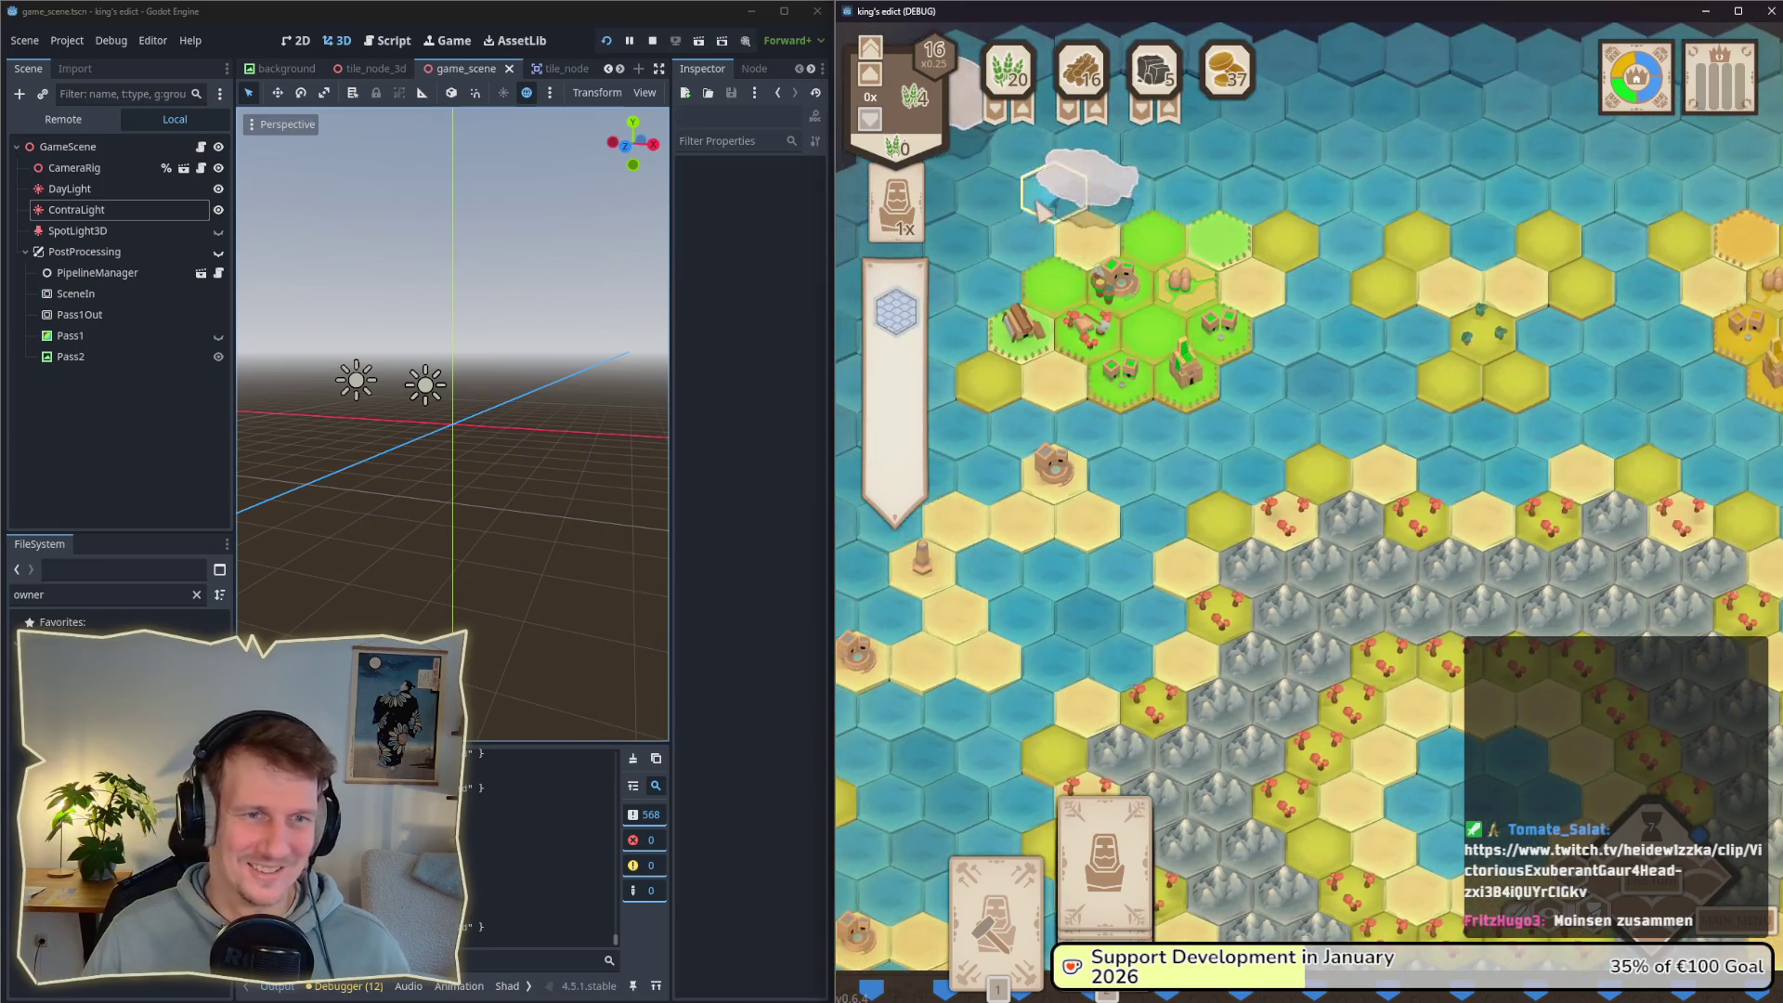
{"action": "key", "text": "s"}
{"action": "key", "text": "d"}
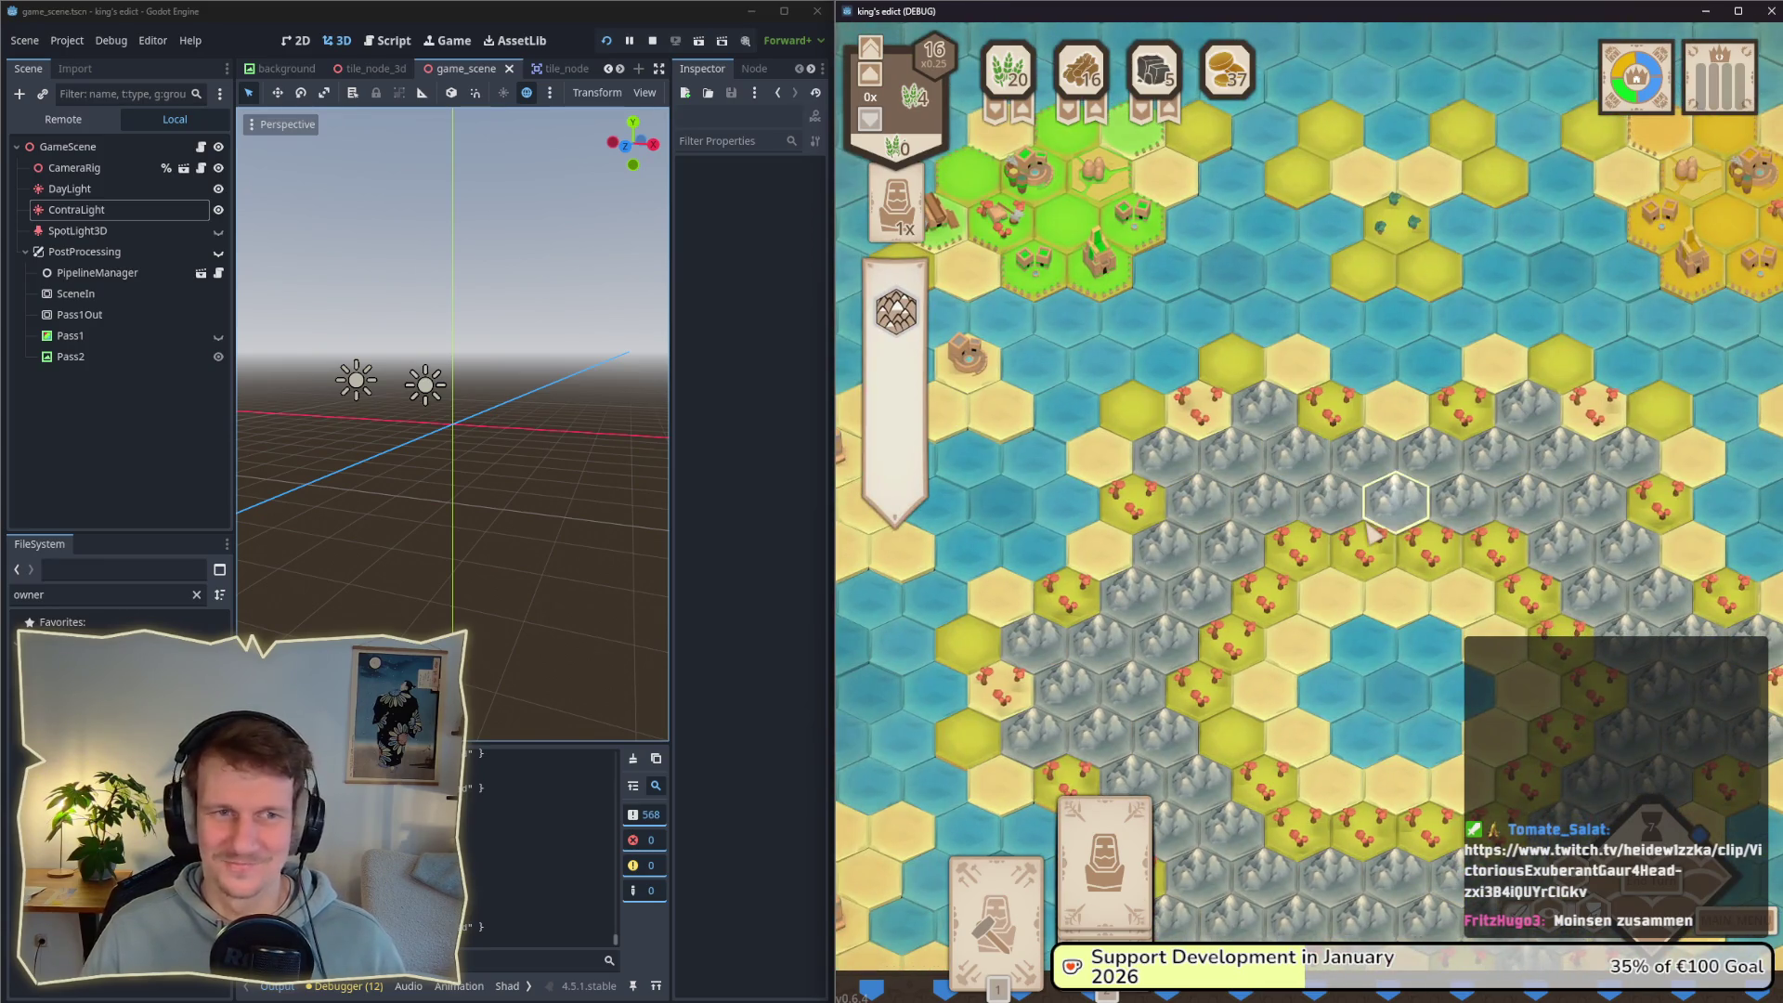
{"action": "key", "text": "s"}
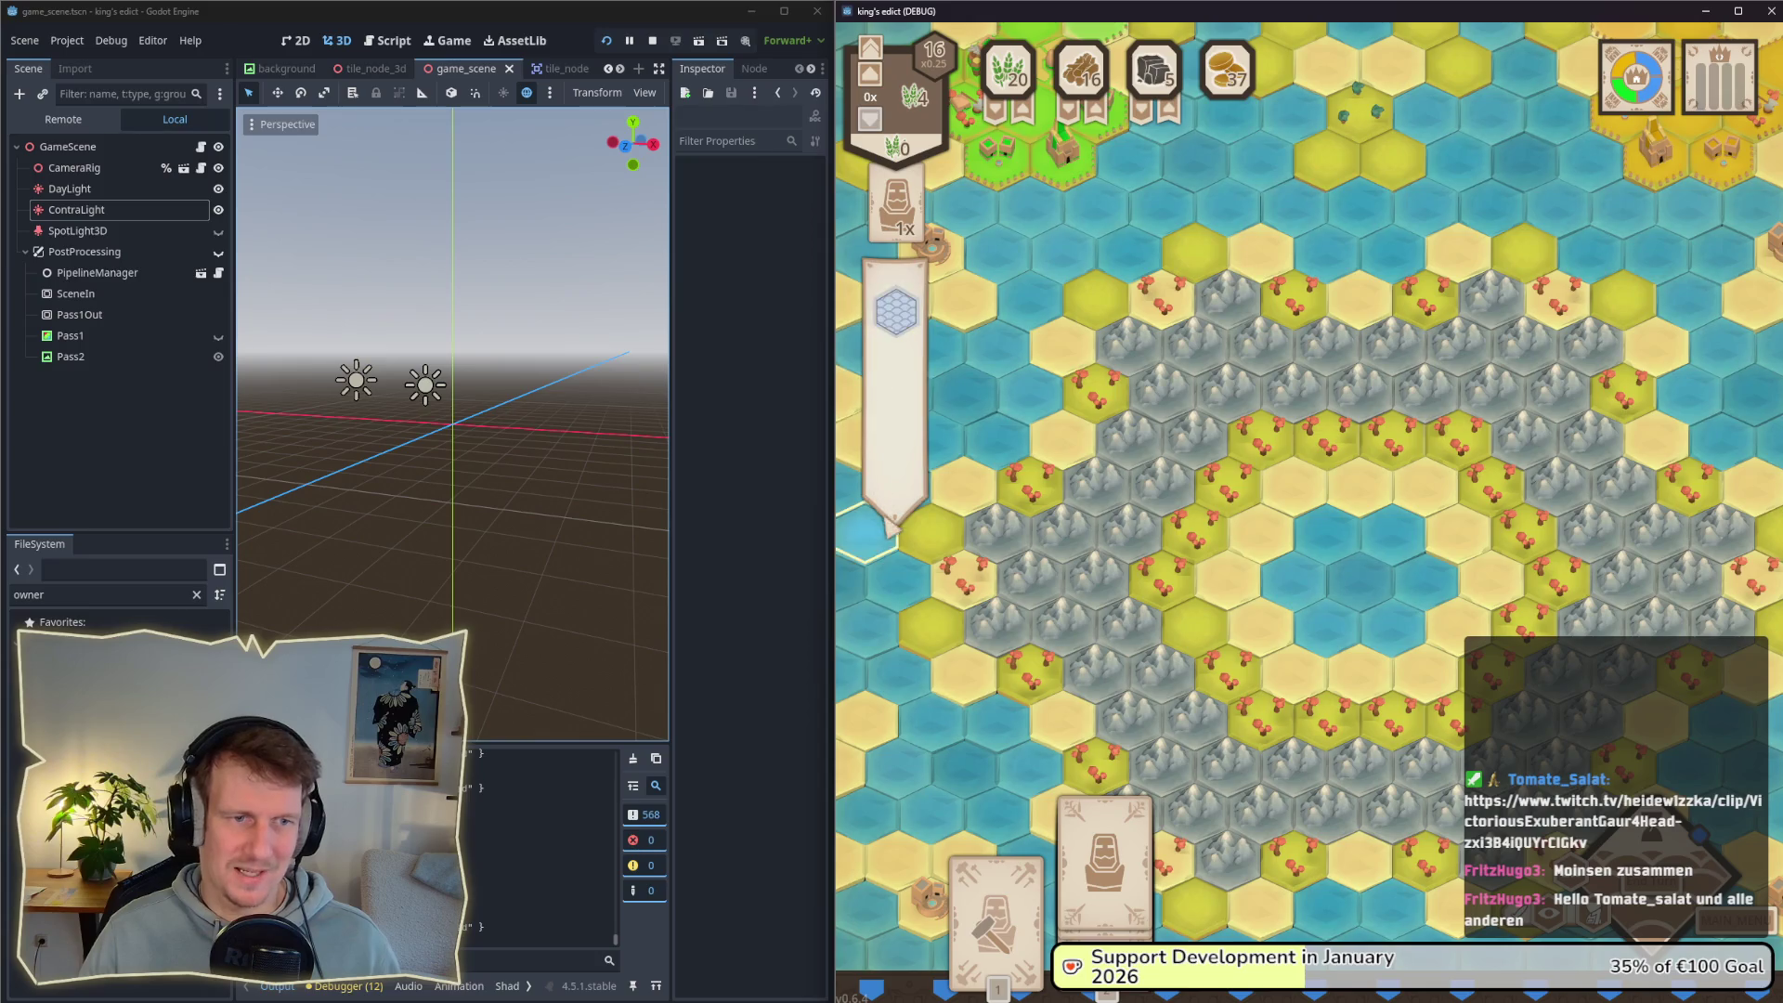
{"action": "mouse_move", "coordinate": [1639, 116]}
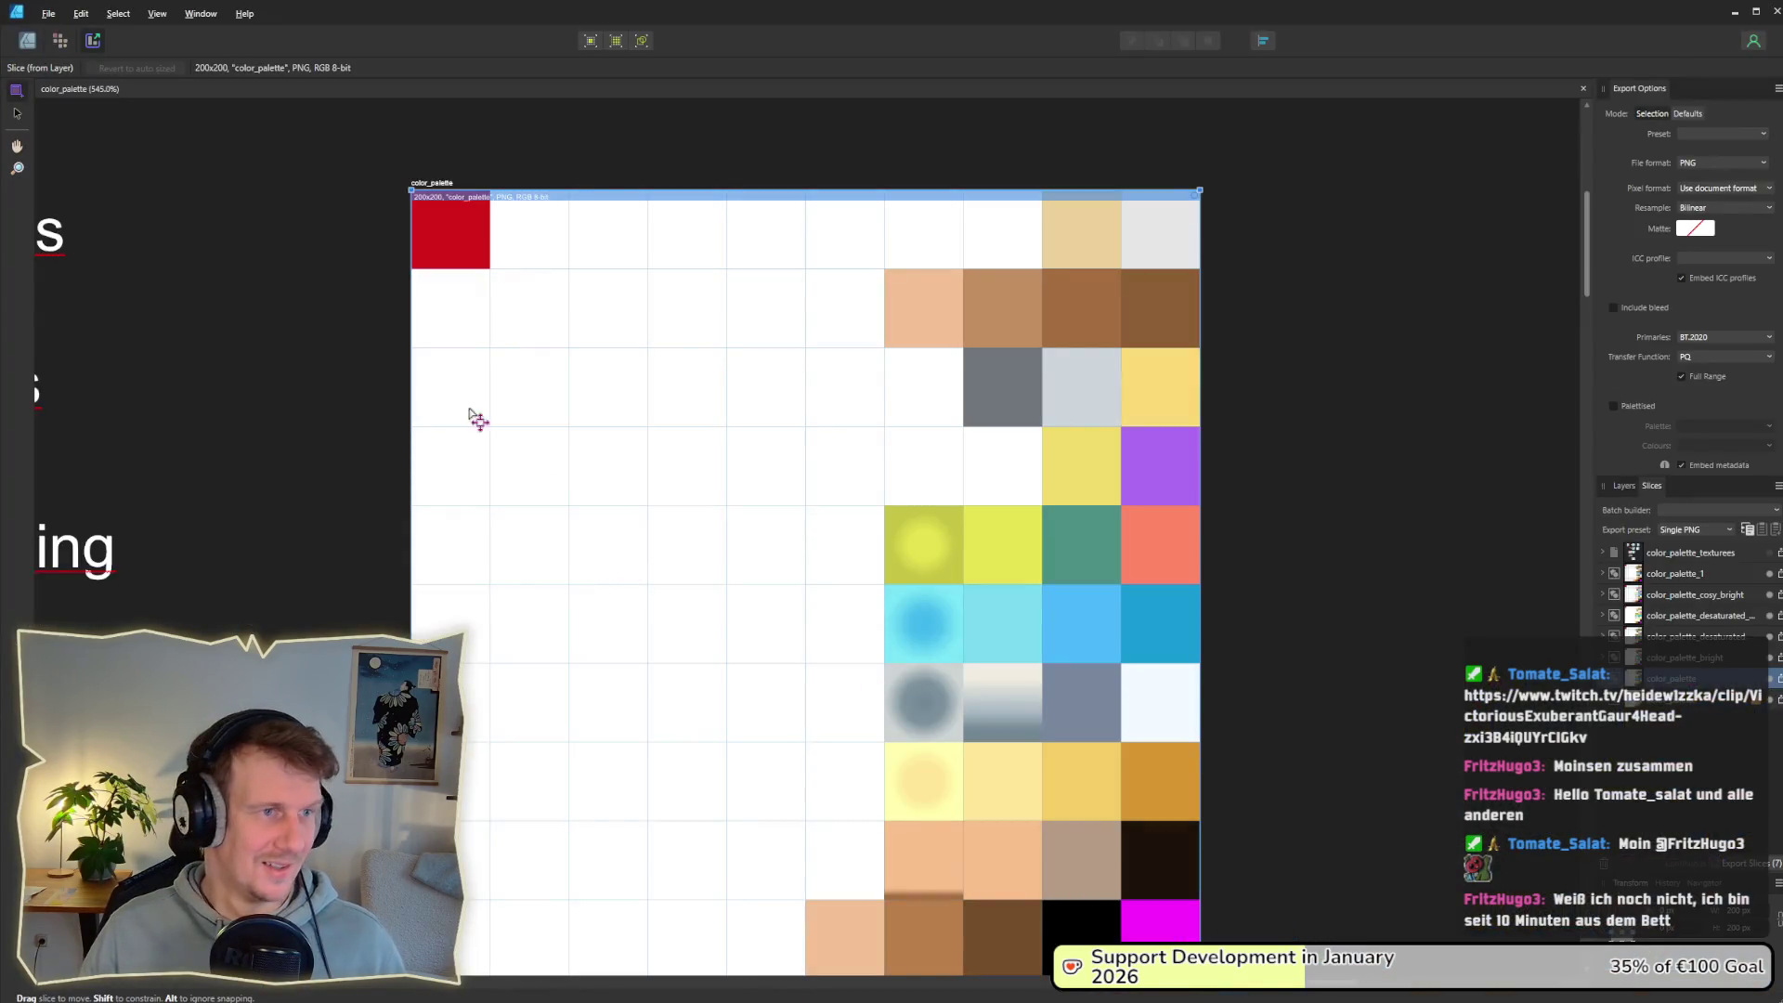
{"action": "scroll", "coordinate": [642, 422], "scroll_direction": "down", "scroll_amount": 2}
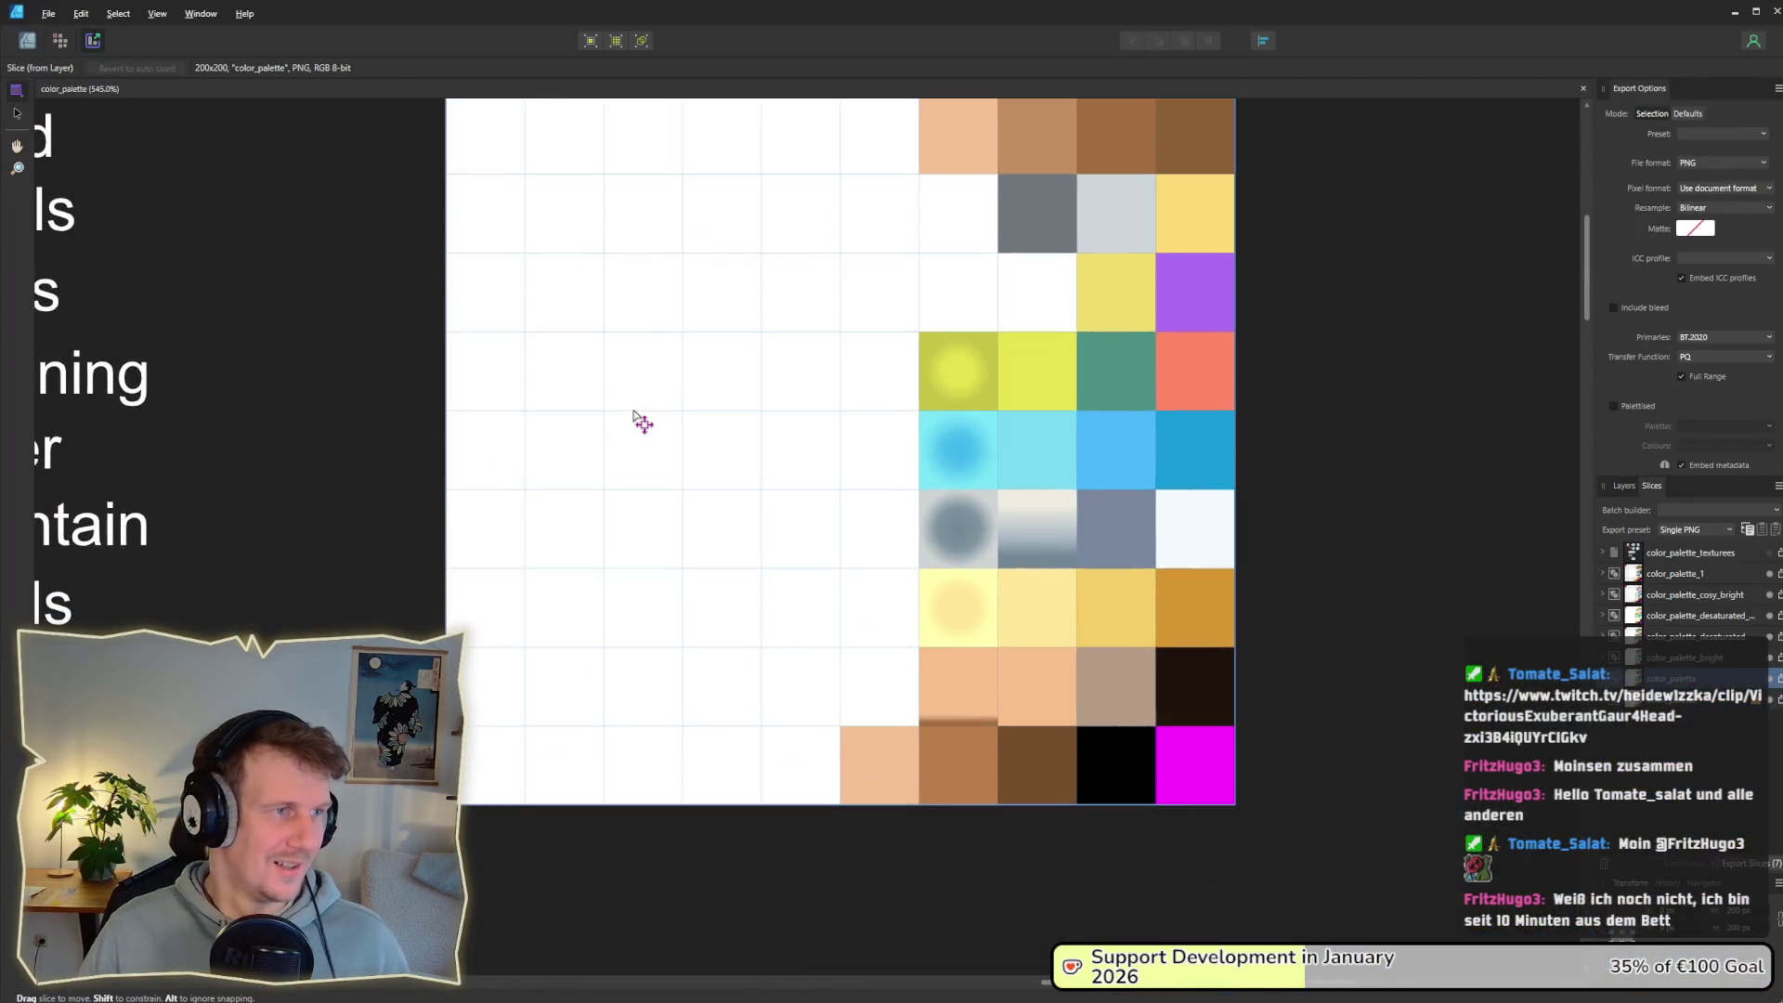
Step: Open assets.afdesign from the recent files list
{"action": "left_click", "coordinate": [48, 13]}
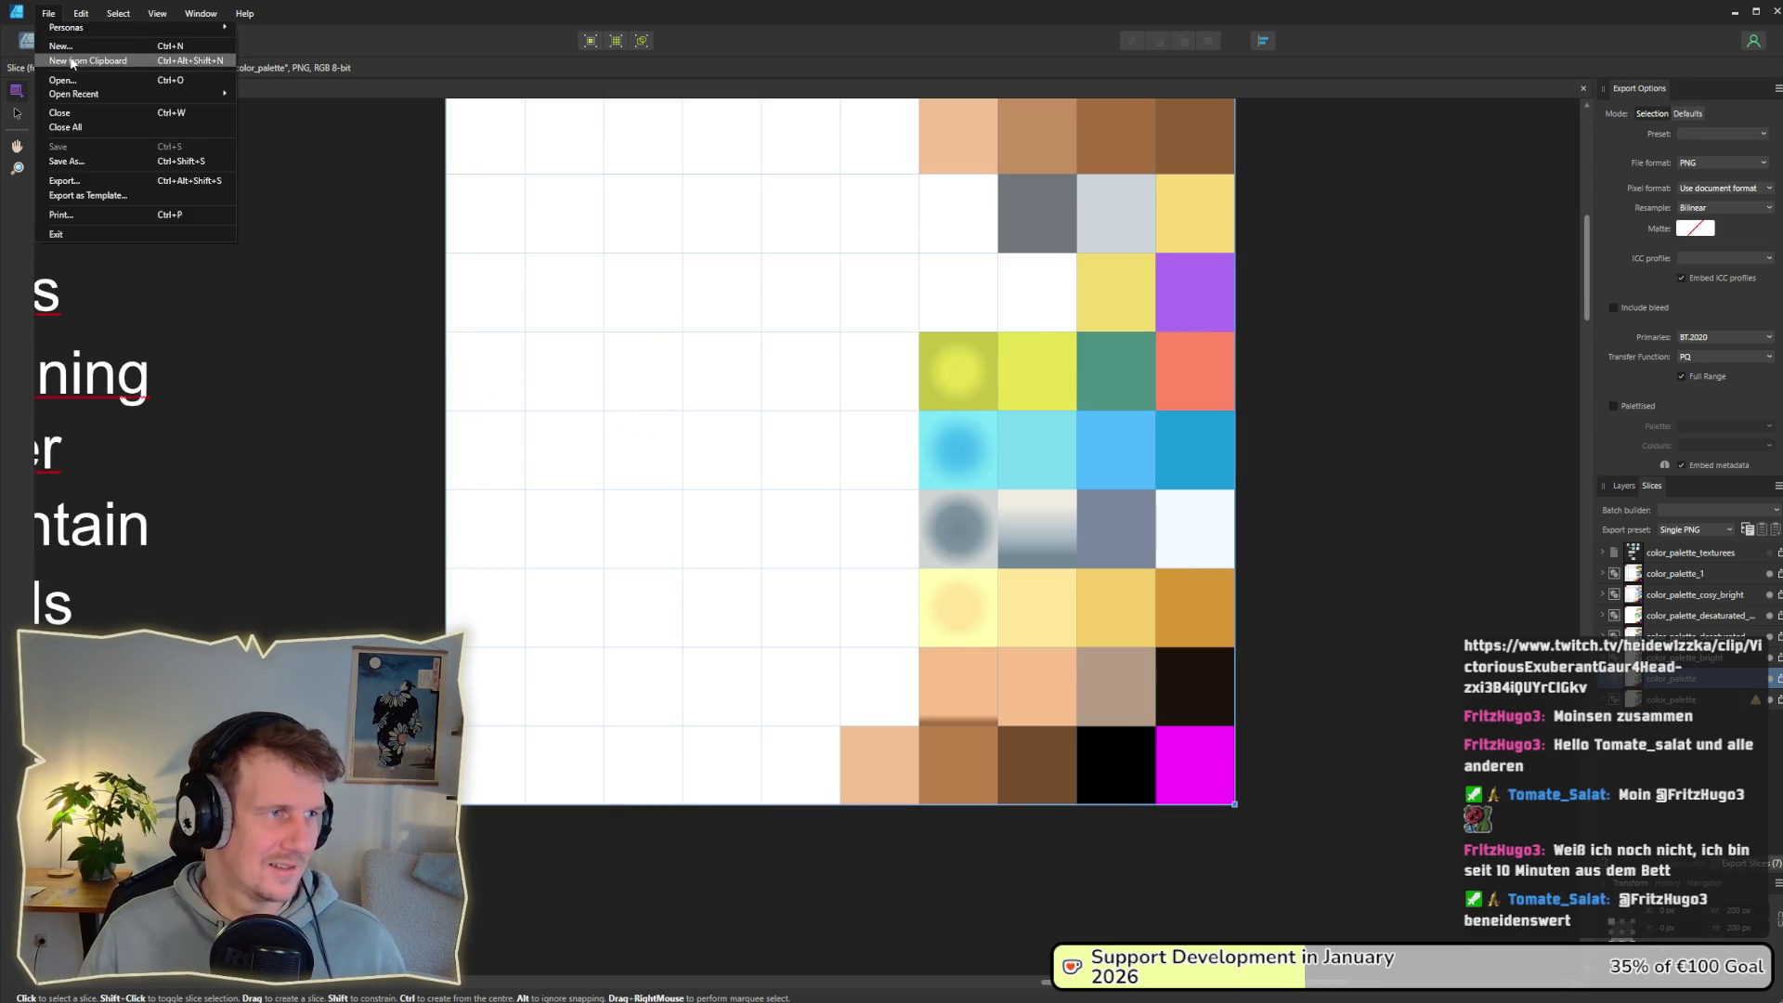
{"action": "mouse_move", "coordinate": [97, 92]}
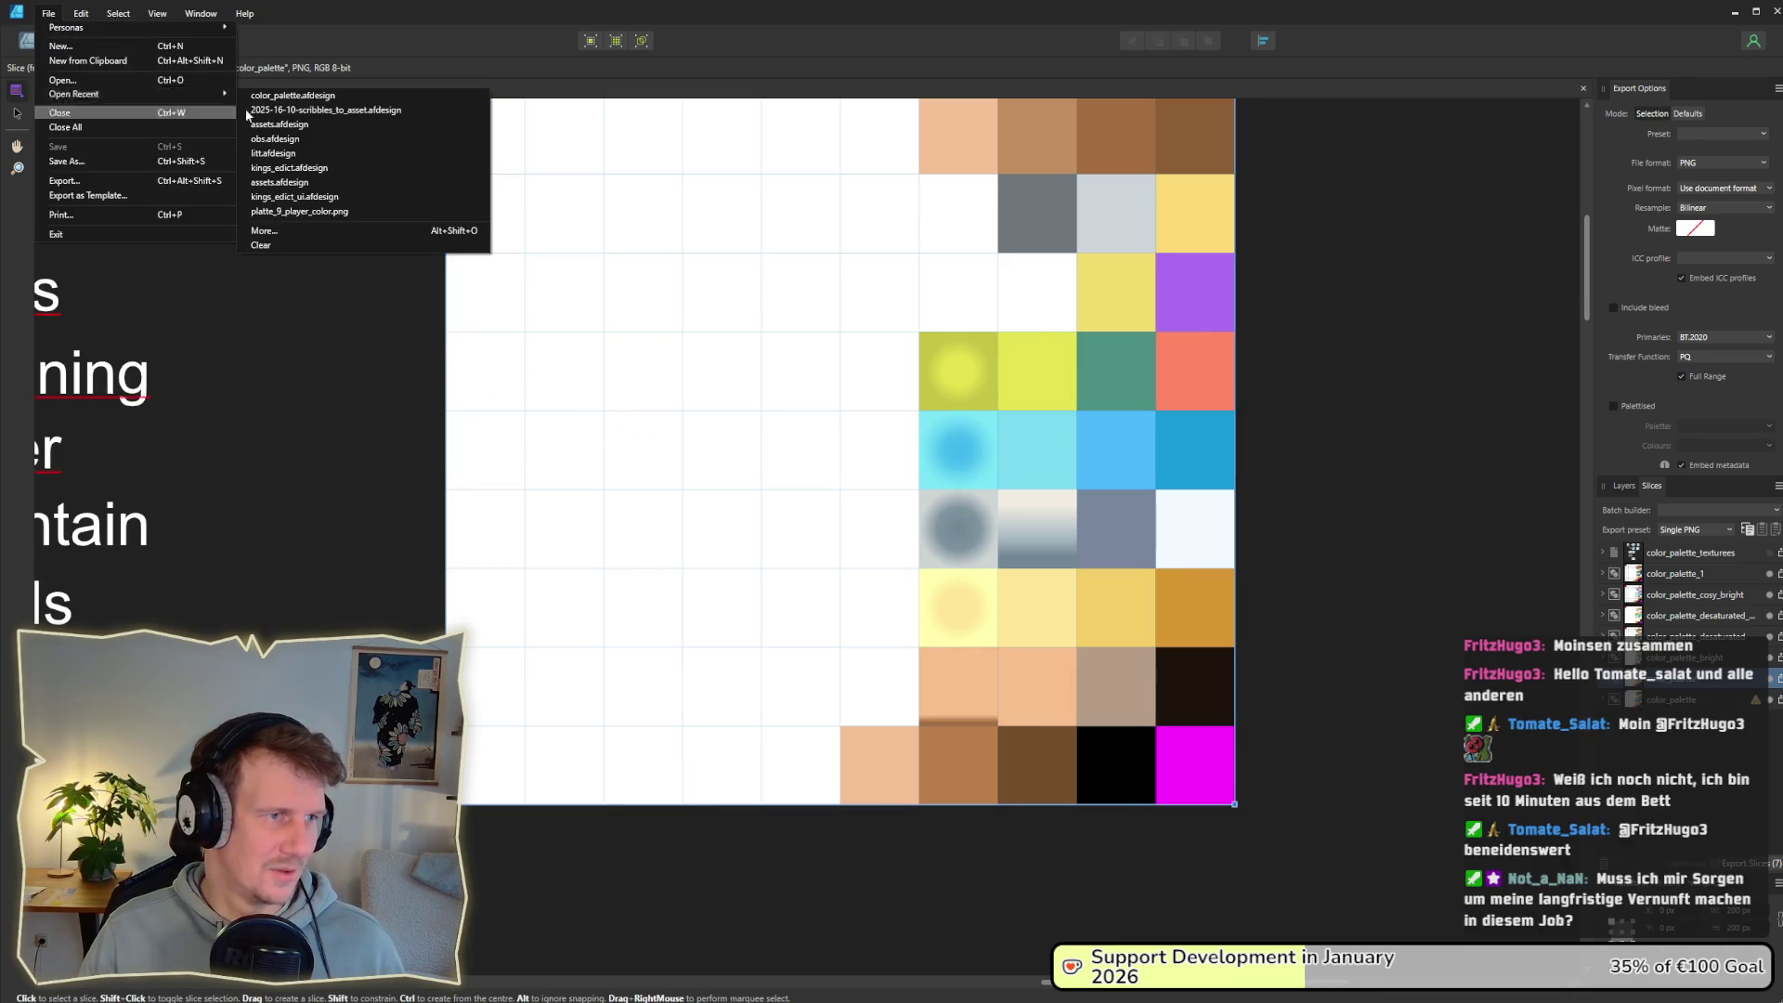
{"action": "left_click", "coordinate": [409, 123]}
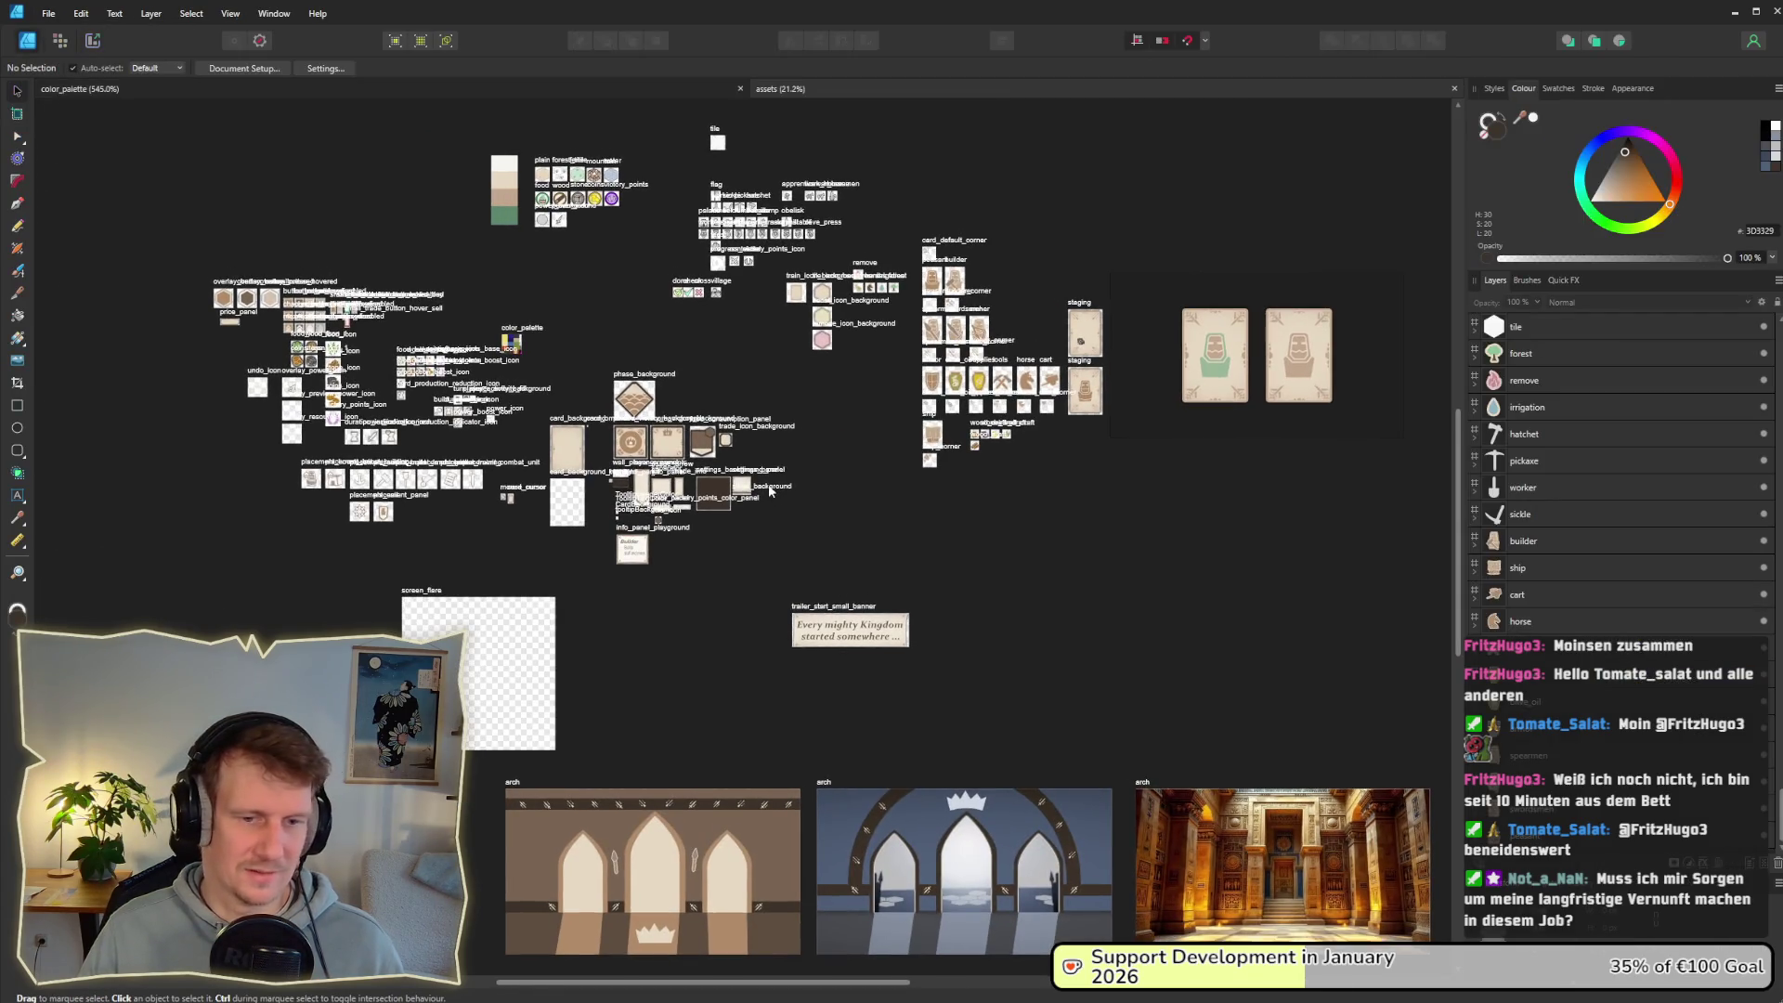
Step: Scroll the canvas to show the banner_panel and info_panel artboards and the brown wall piece
{"action": "scroll", "coordinate": [830, 455], "scroll_direction": "down", "scroll_amount": 3}
{"action": "scroll", "coordinate": [828, 494], "scroll_direction": "up", "scroll_amount": 2, "text": "ctrl"}
{"action": "scroll", "coordinate": [826, 492], "scroll_direction": "up", "scroll_amount": 2, "text": "ctrl"}
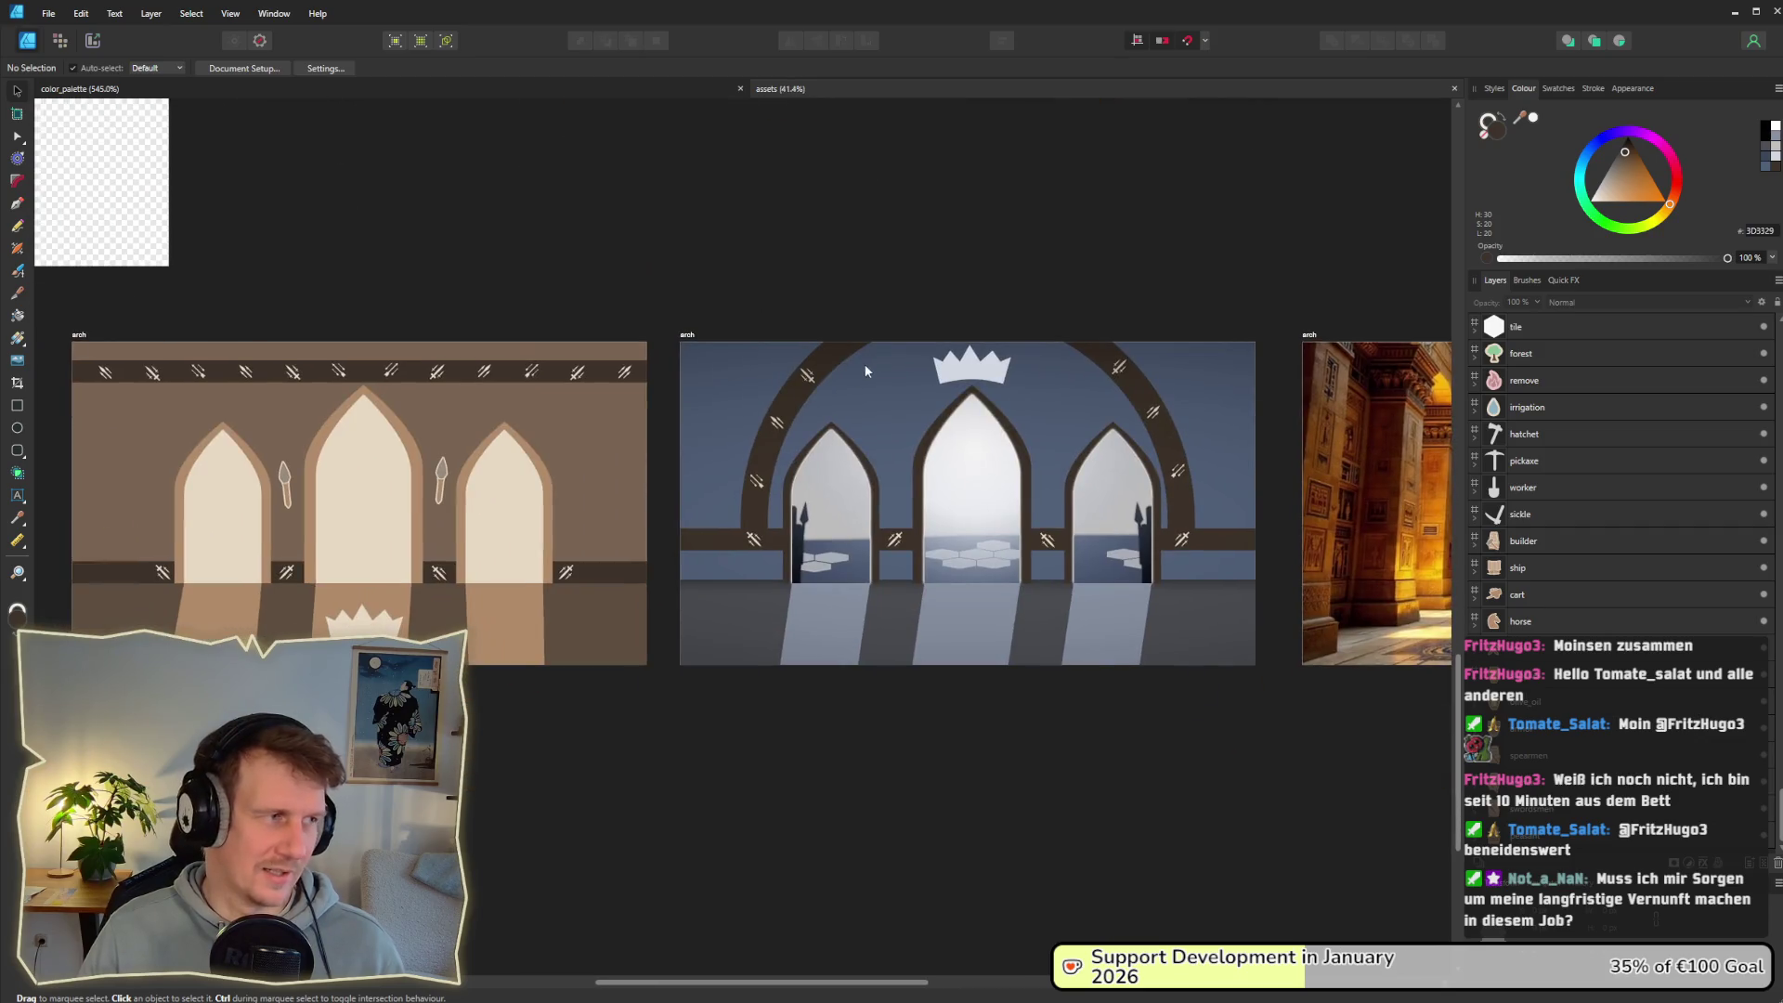
{"action": "scroll", "coordinate": [797, 399], "scroll_direction": "left", "scroll_amount": 3}
{"action": "scroll", "coordinate": [800, 435], "scroll_direction": "up", "scroll_amount": 2, "text": "ctrl"}
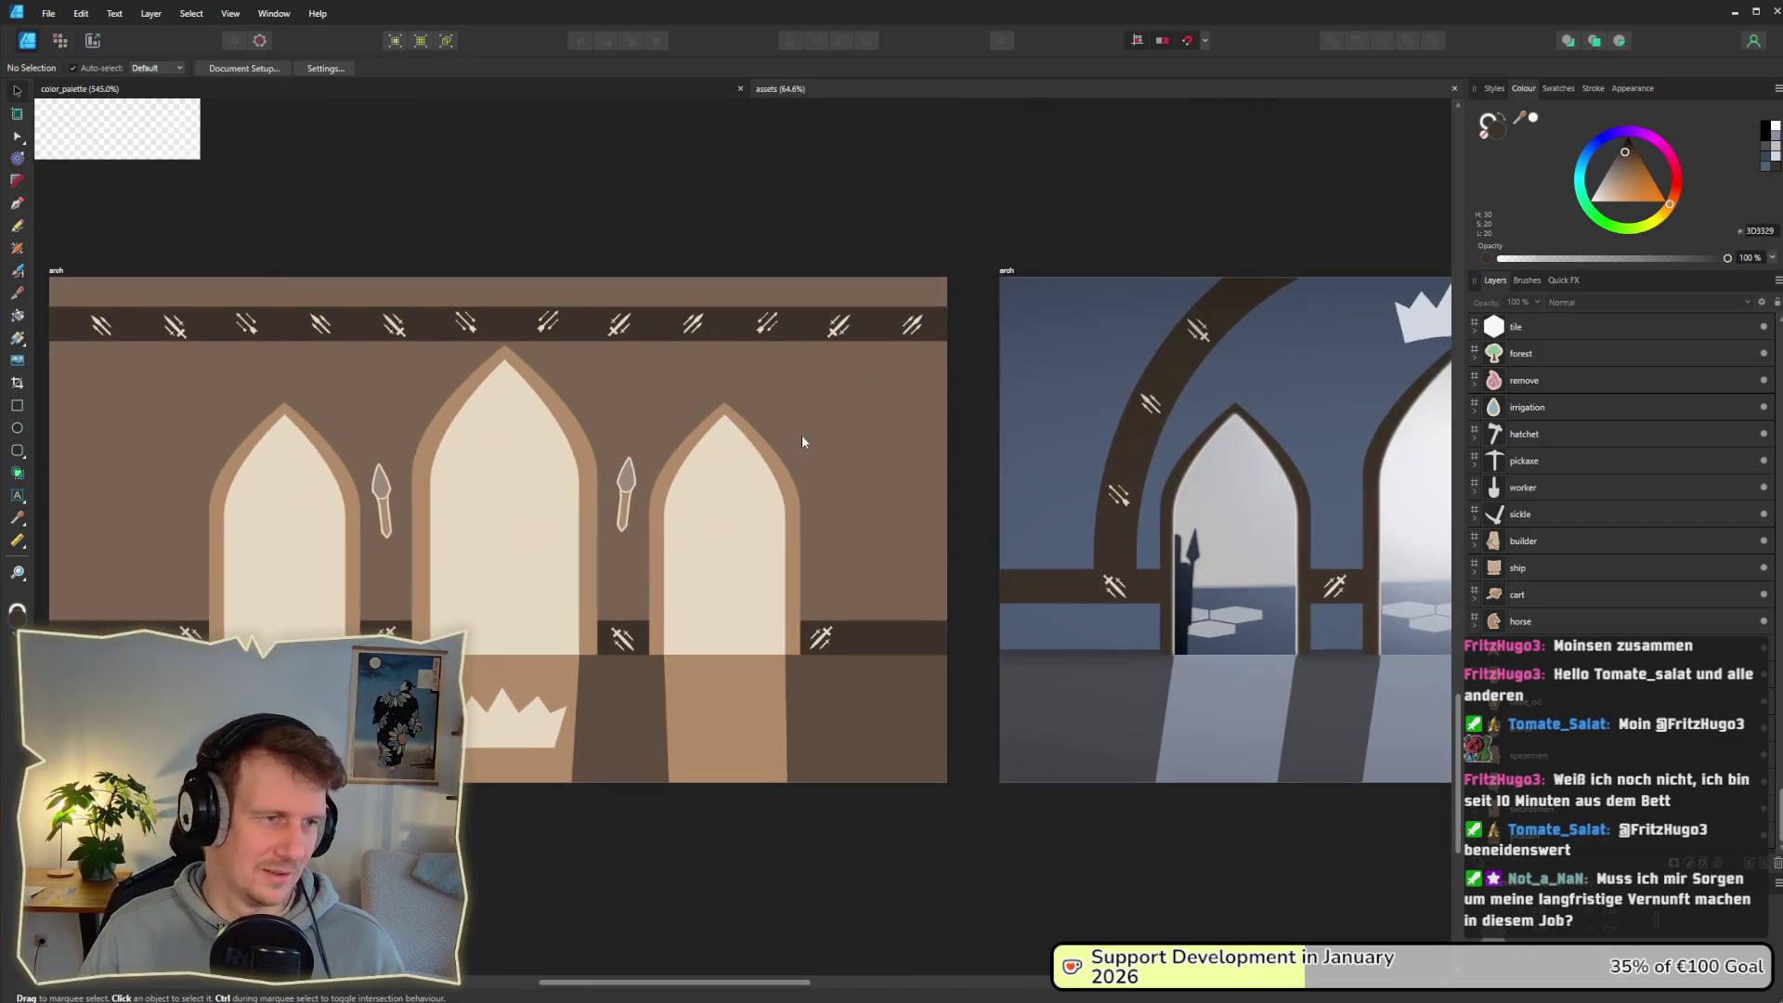
{"action": "scroll", "coordinate": [1038, 359], "scroll_direction": "left", "scroll_amount": 3}
{"action": "scroll", "coordinate": [1031, 388], "scroll_direction": "down", "scroll_amount": 2}
{"action": "scroll", "coordinate": [1022, 390], "scroll_direction": "right", "scroll_amount": 4}
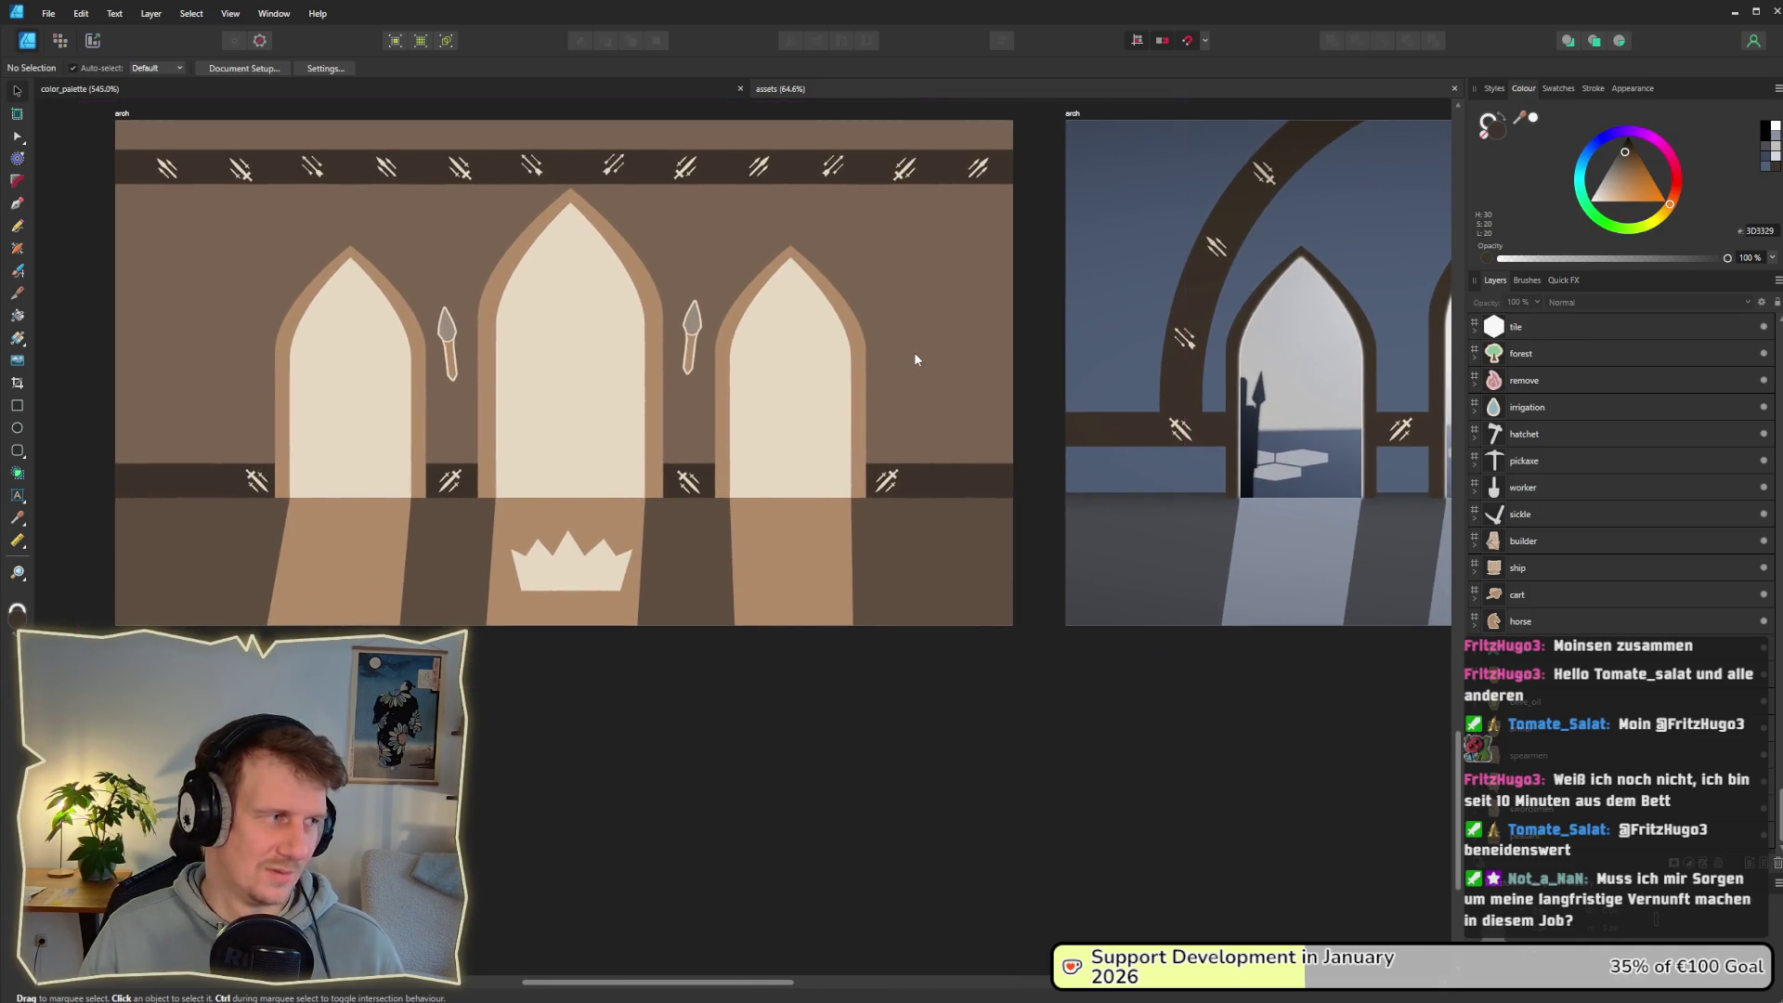
{"action": "scroll", "coordinate": [1021, 356], "scroll_direction": "right", "scroll_amount": 5}
{"action": "scroll", "coordinate": [836, 390], "scroll_direction": "up", "scroll_amount": 1}
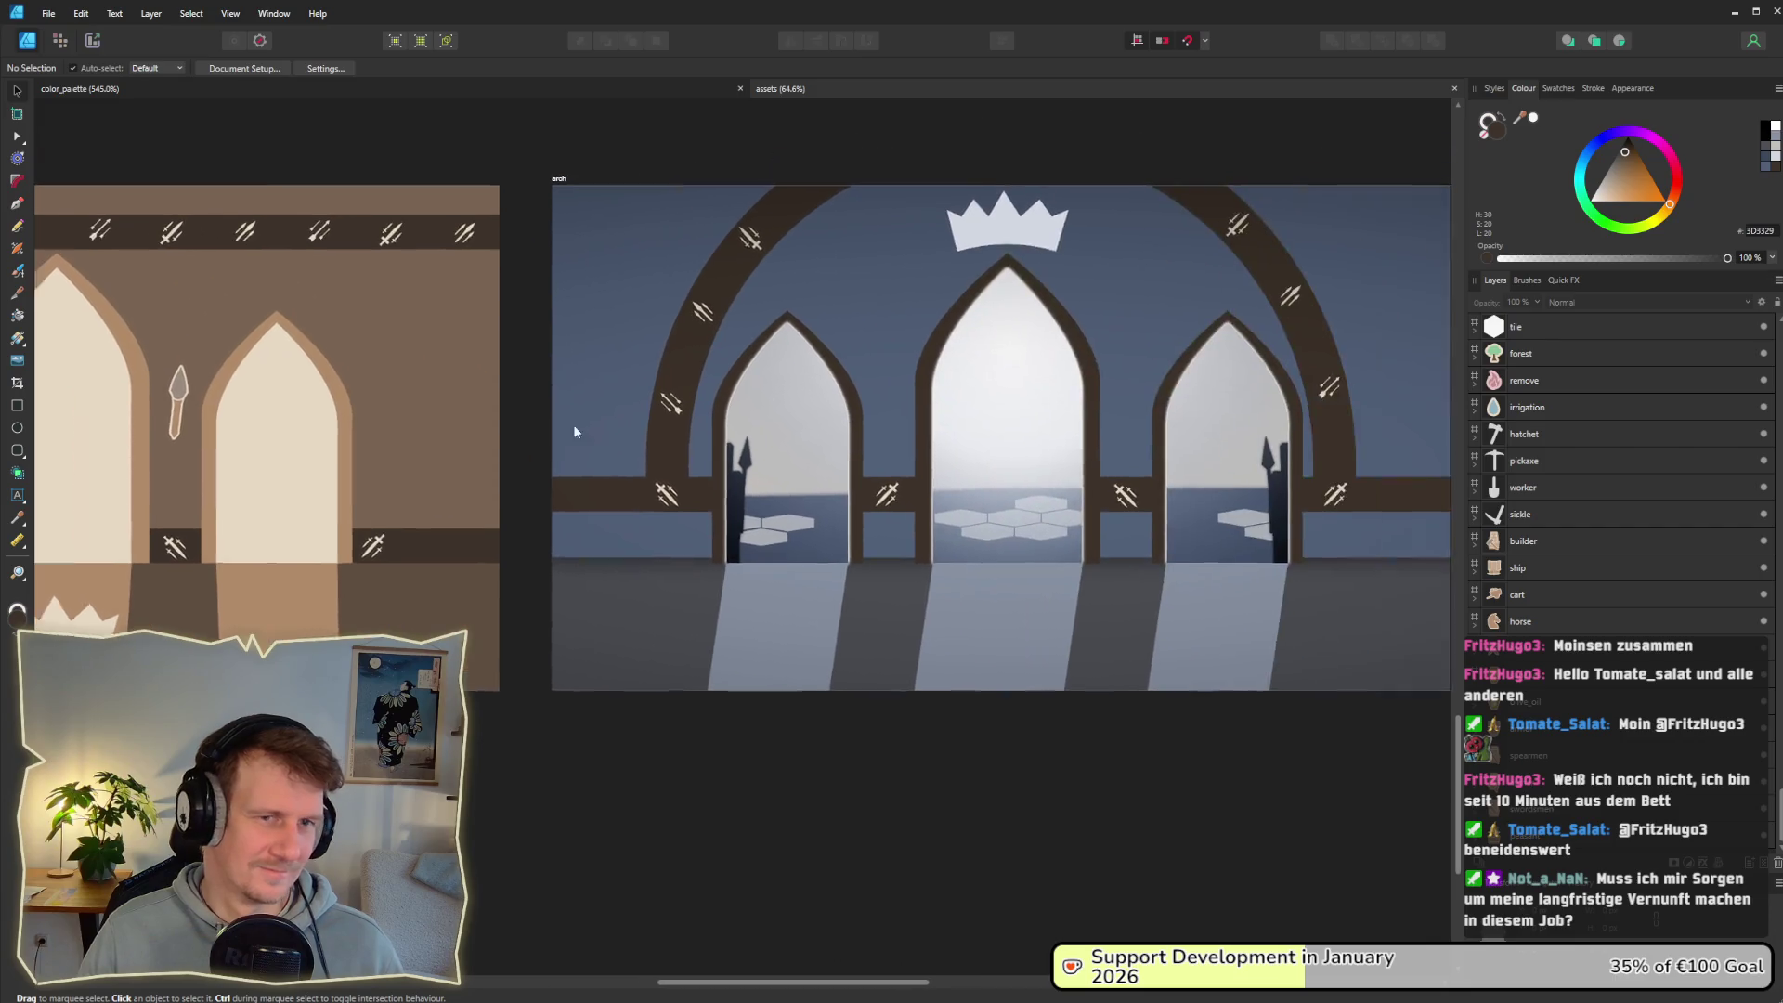
{"action": "scroll", "coordinate": [979, 437], "scroll_direction": "right", "scroll_amount": 2}
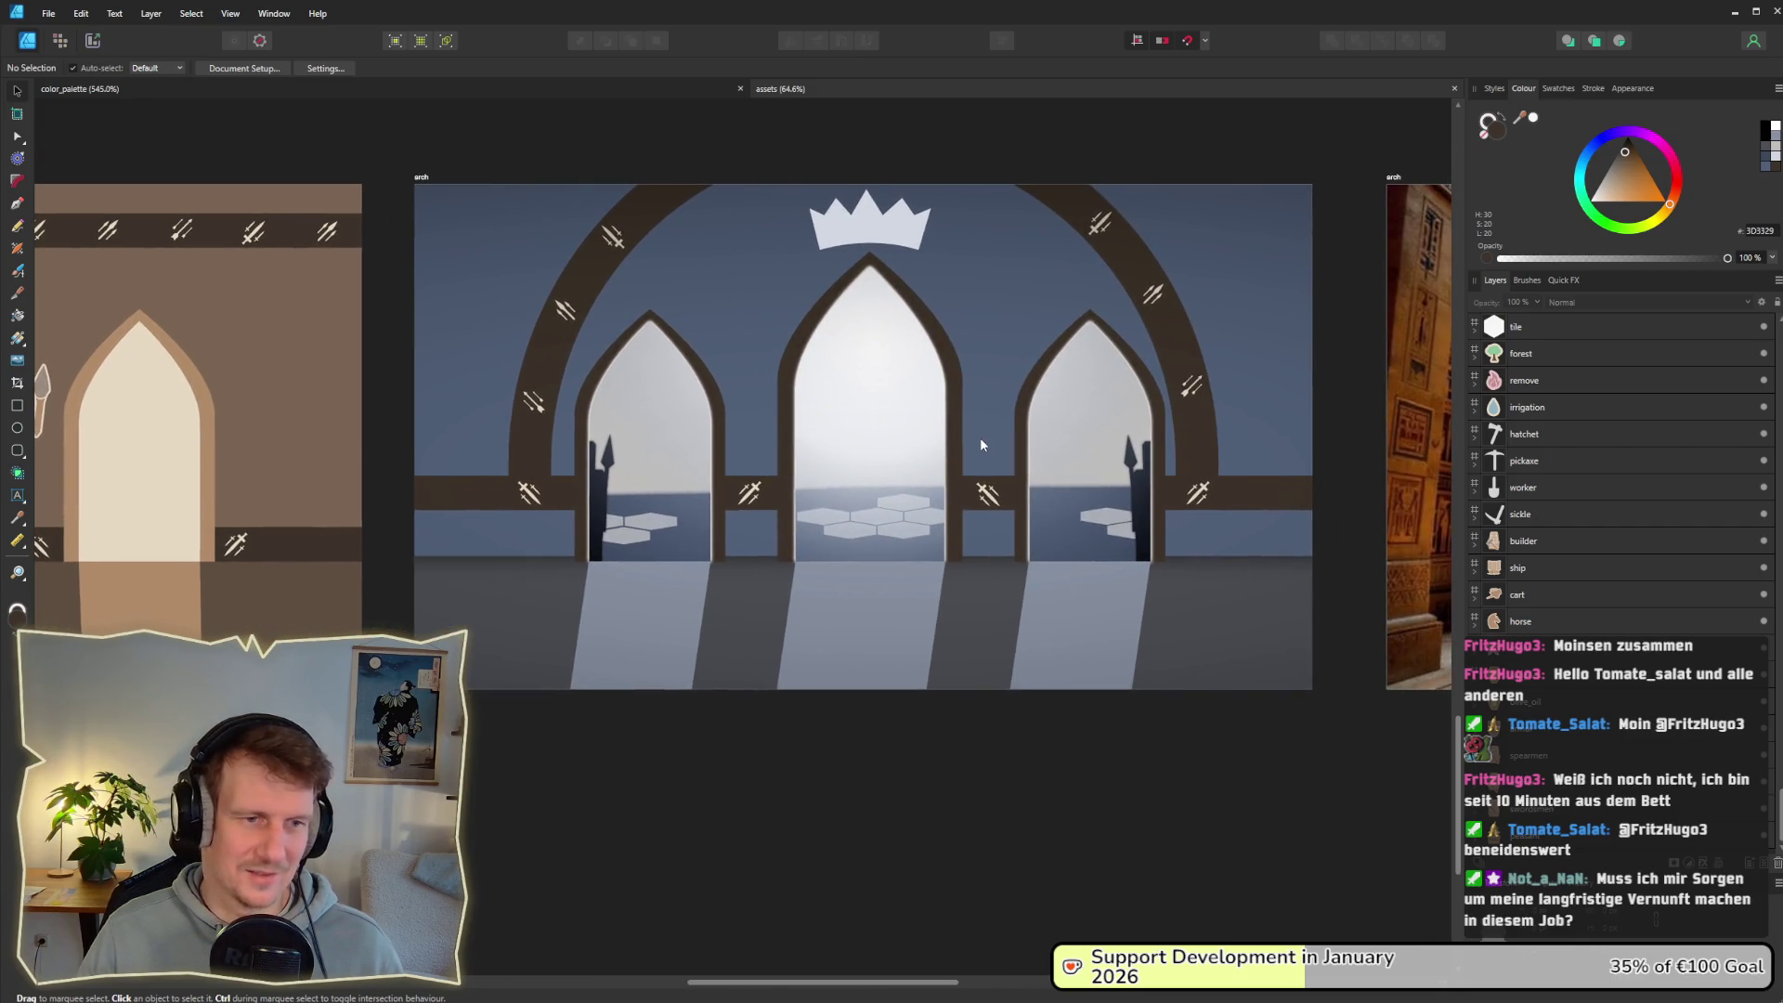
{"action": "scroll", "coordinate": [979, 437], "scroll_direction": "down", "scroll_amount": 2, "text": "ctrl"}
{"action": "scroll", "coordinate": [836, 432], "scroll_direction": "right", "scroll_amount": 5}
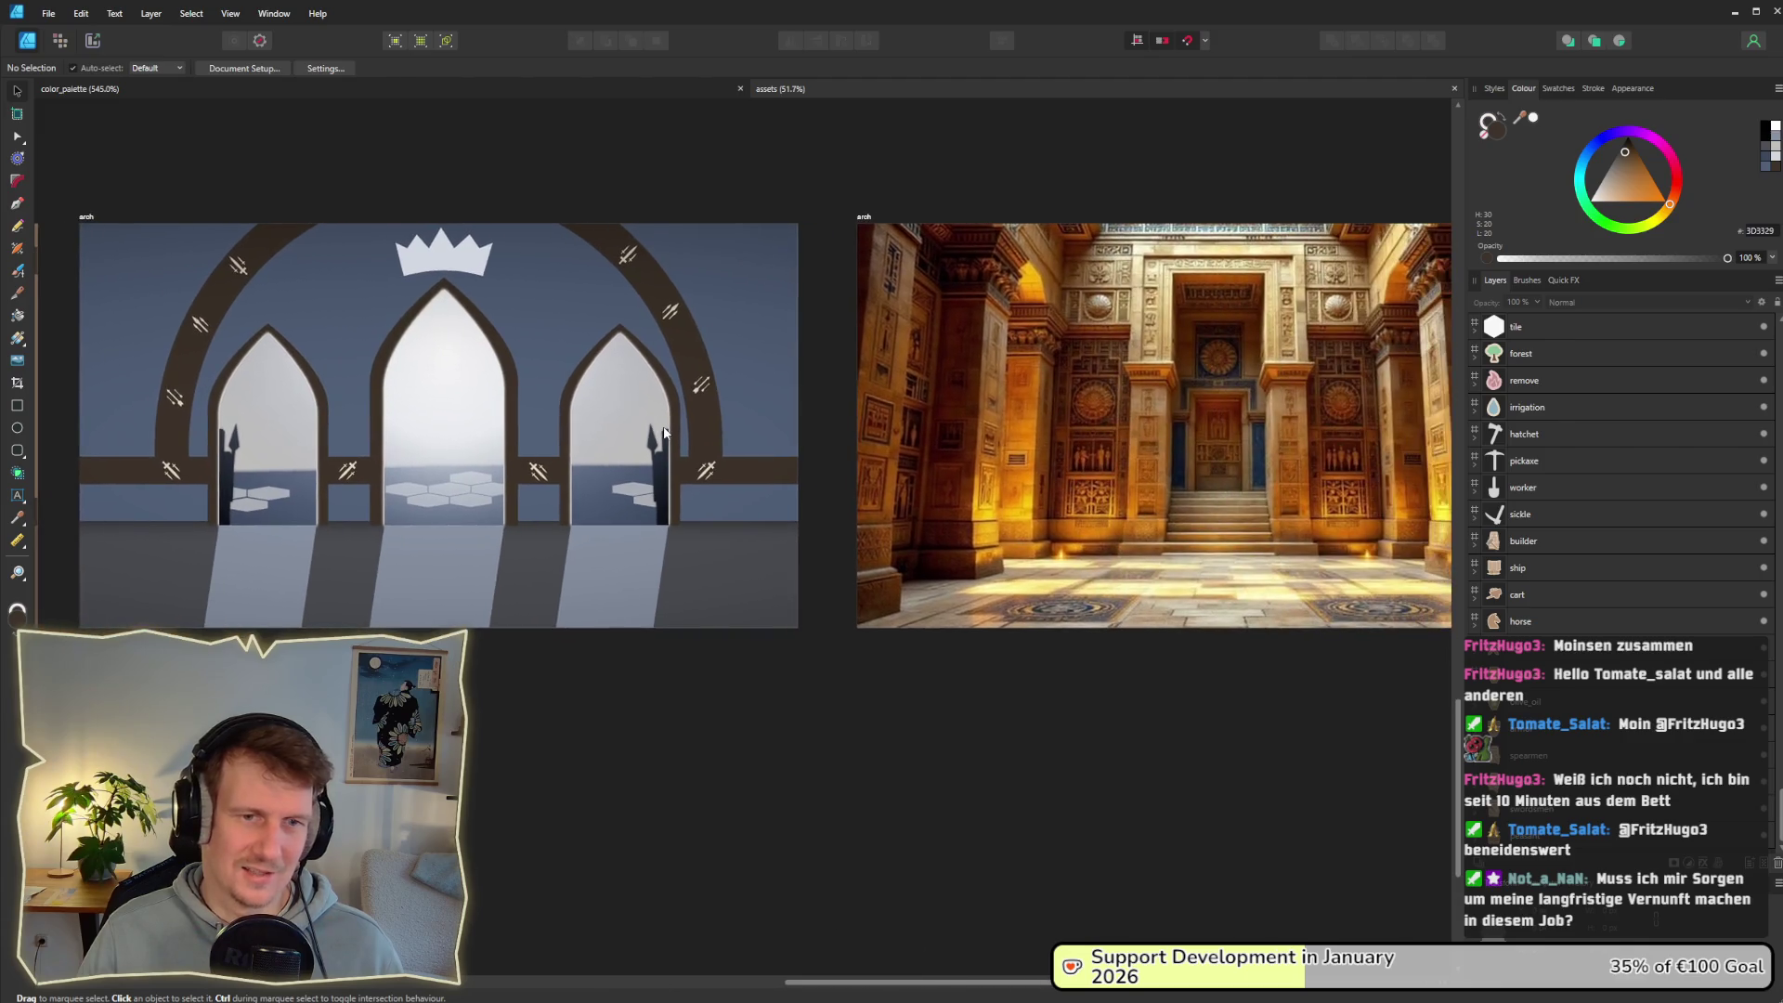
{"action": "scroll", "coordinate": [720, 438], "scroll_direction": "left", "scroll_amount": 5}
{"action": "scroll", "coordinate": [917, 449], "scroll_direction": "down", "scroll_amount": 1, "text": "ctrl"}
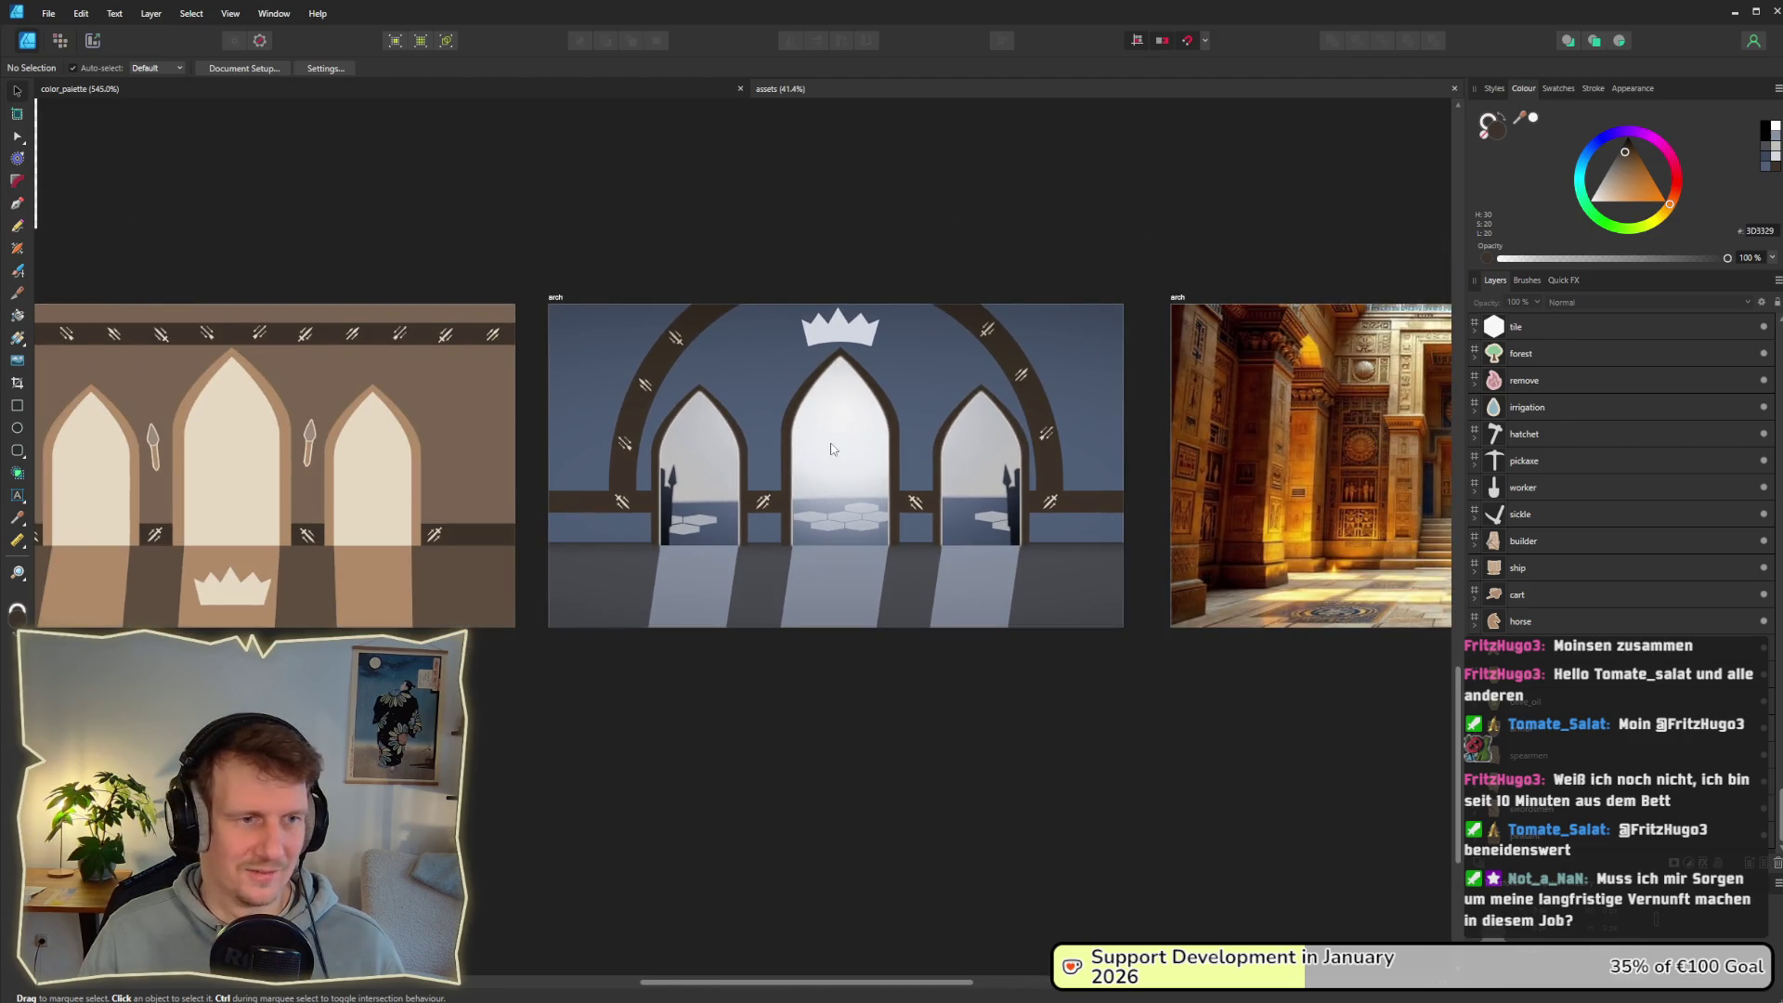
{"action": "scroll", "coordinate": [1052, 477], "scroll_direction": "left", "scroll_amount": 3}
{"action": "scroll", "coordinate": [1052, 477], "scroll_direction": "up", "scroll_amount": 1}
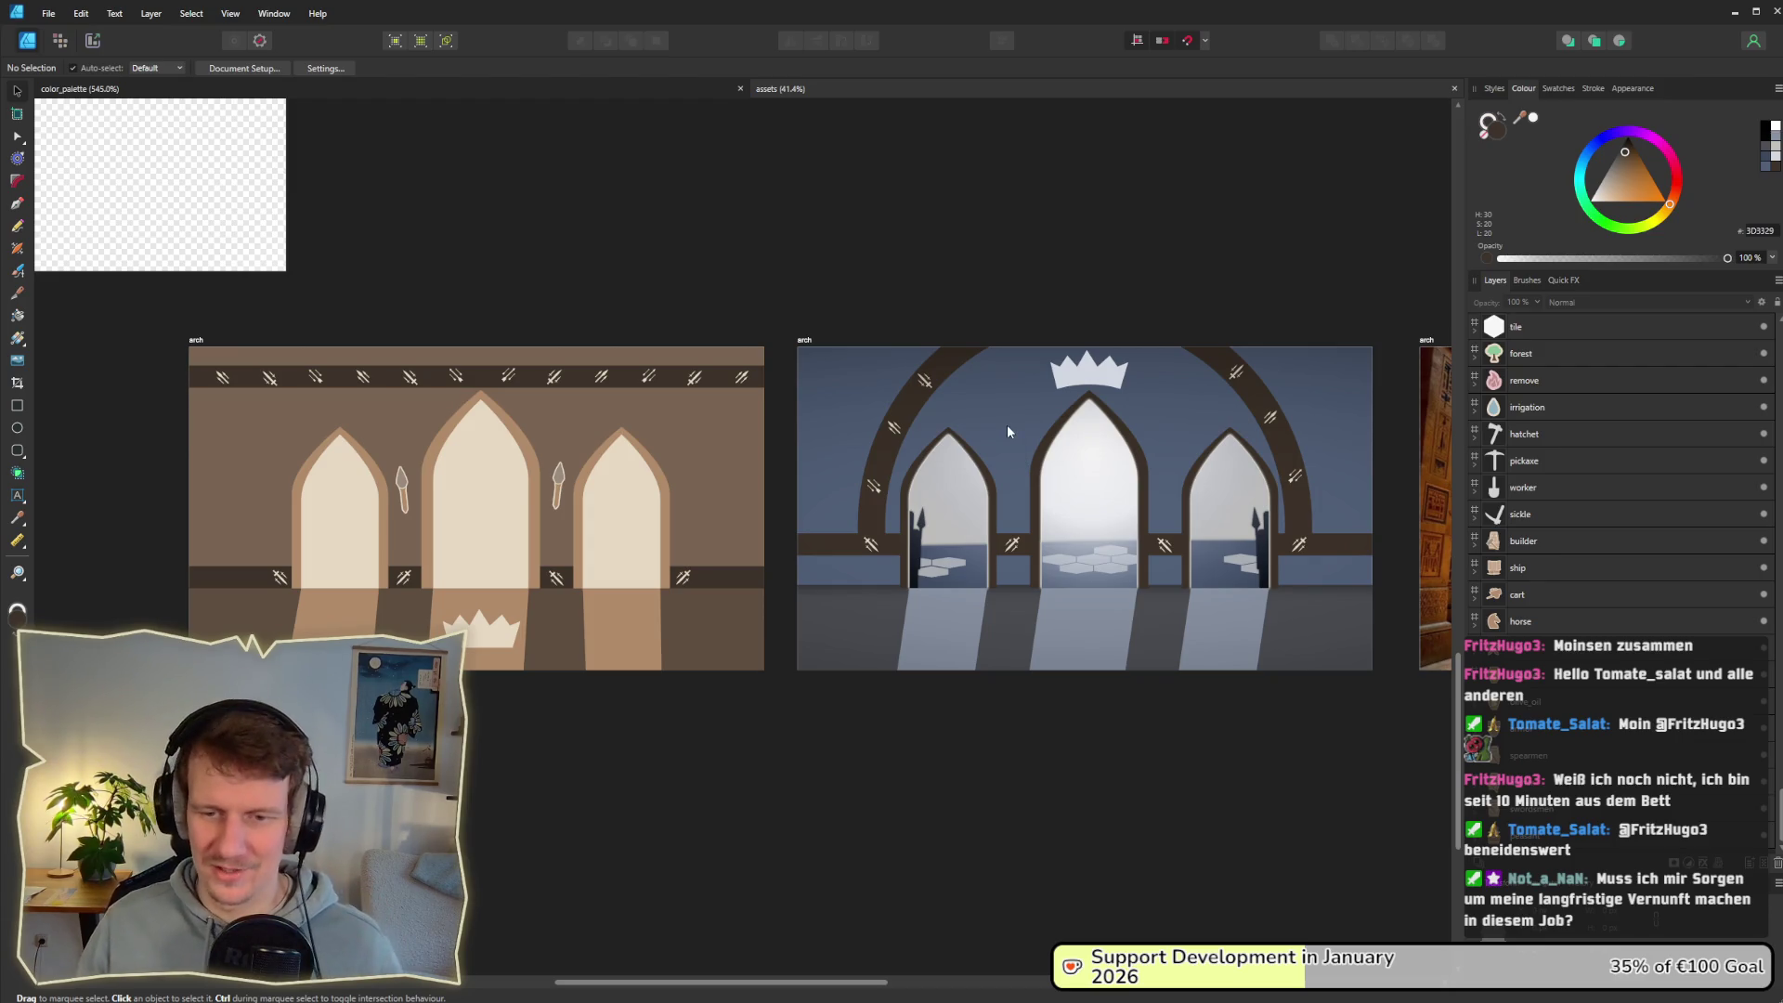
{"action": "scroll", "coordinate": [845, 418], "scroll_direction": "up", "scroll_amount": 4}
{"action": "scroll", "coordinate": [855, 464], "scroll_direction": "left", "scroll_amount": 1}
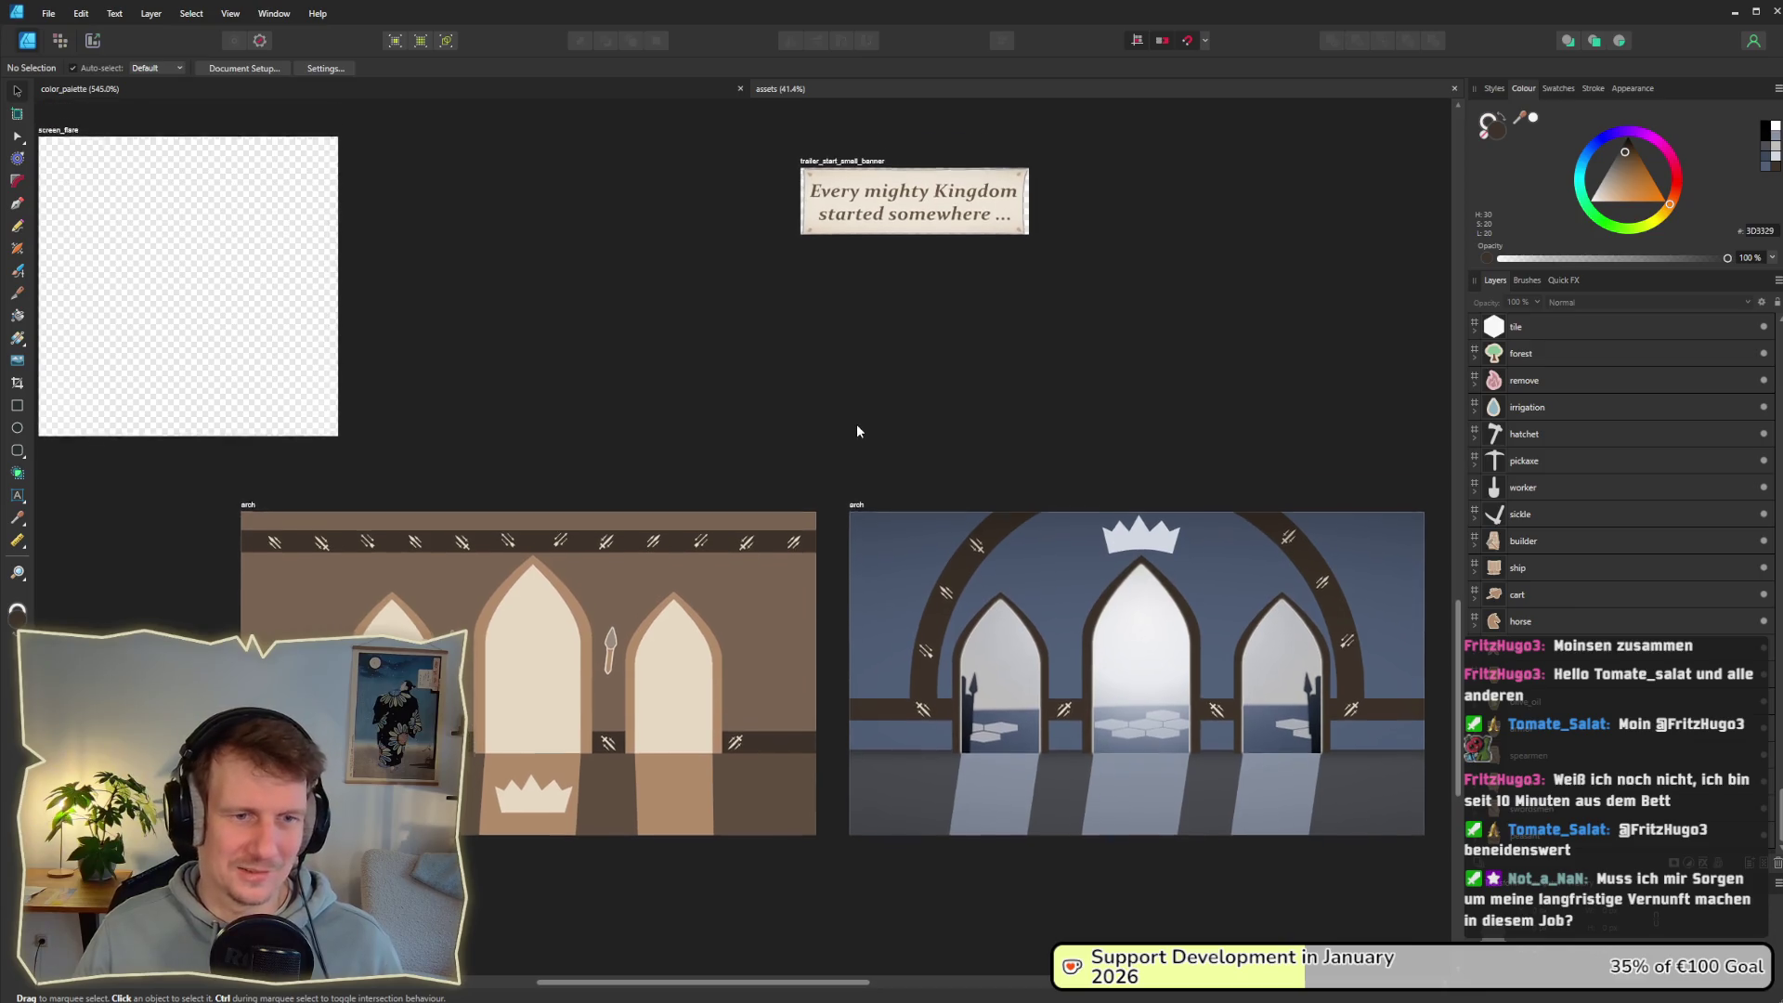
{"action": "scroll", "coordinate": [975, 385], "scroll_direction": "up", "scroll_amount": 1}
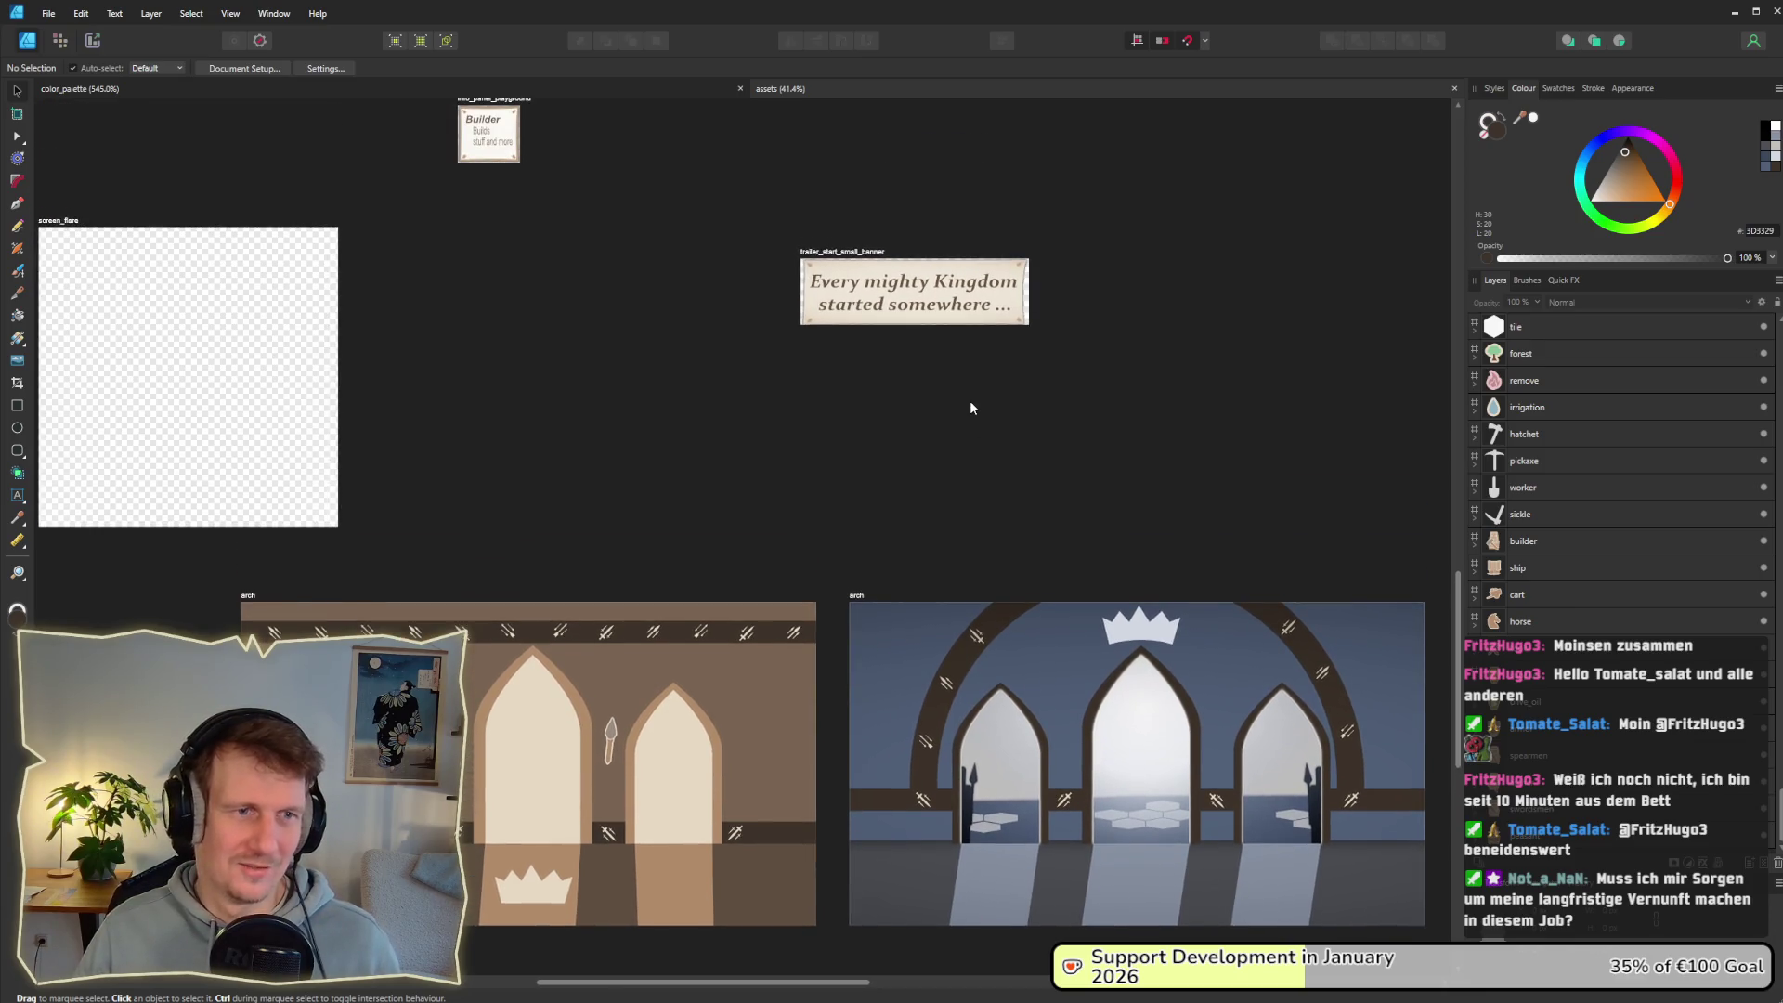
{"action": "scroll", "coordinate": [971, 408], "scroll_direction": "up", "scroll_amount": 1}
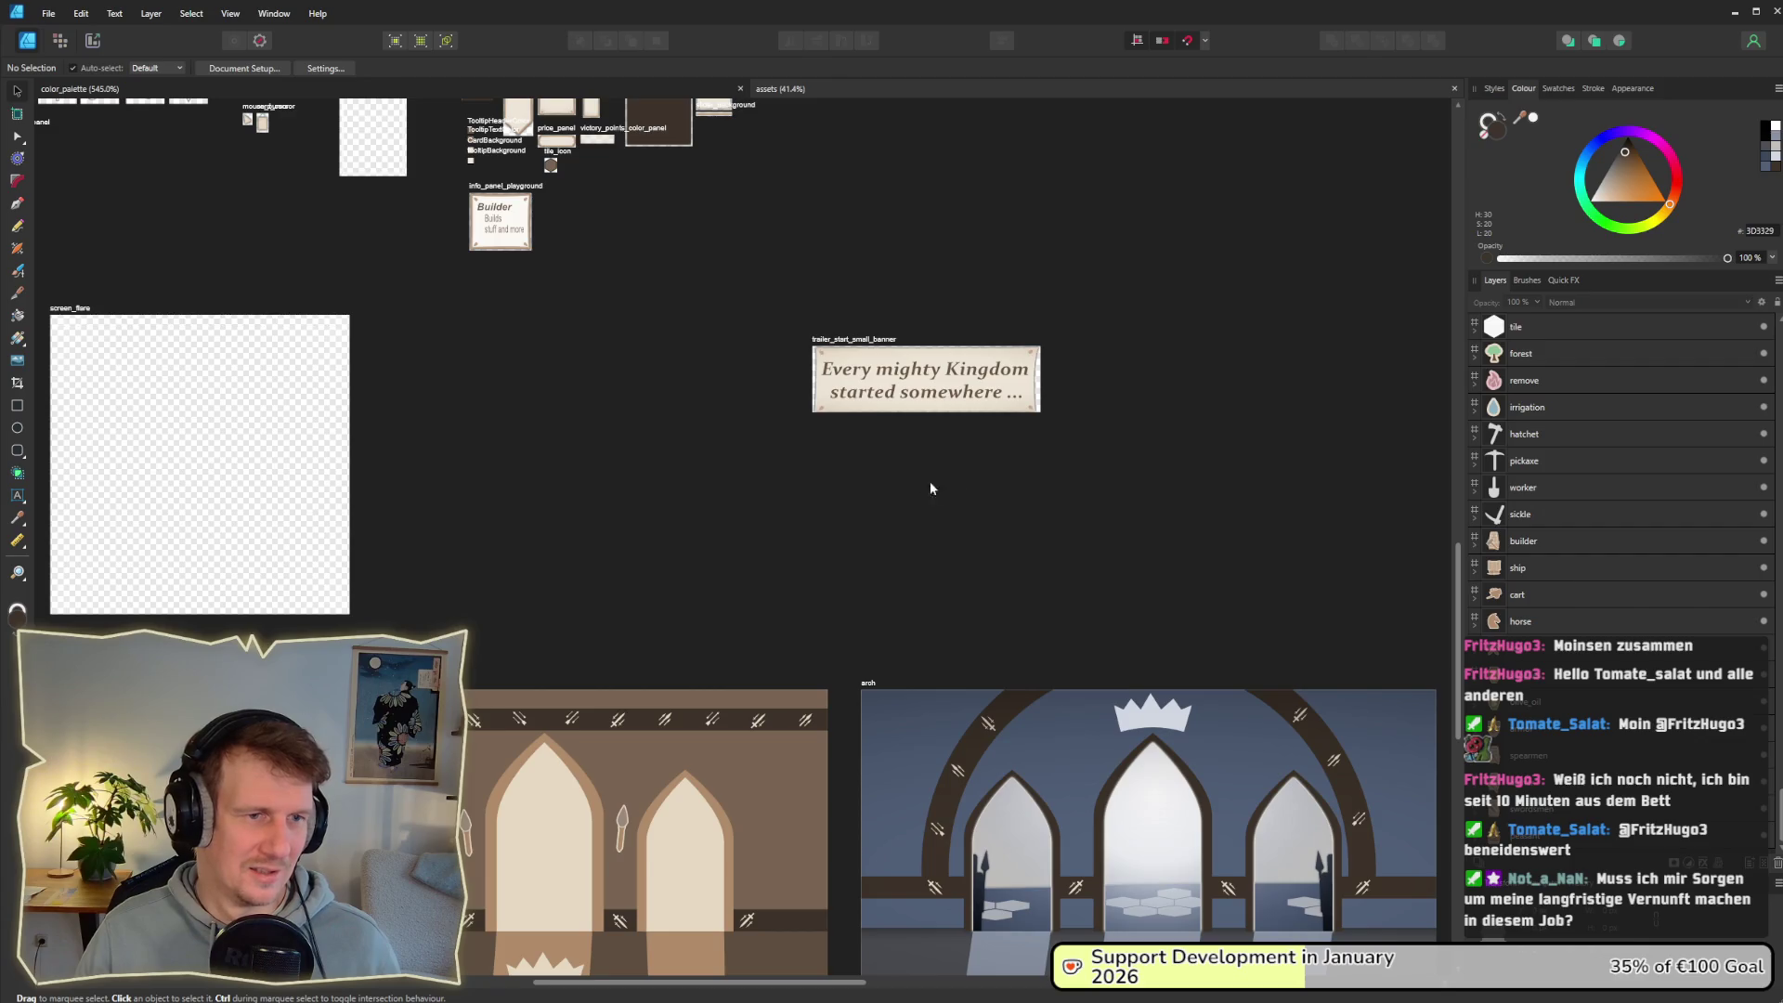
{"action": "scroll", "coordinate": [544, 376], "scroll_direction": "up", "scroll_amount": 4}
{"action": "scroll", "coordinate": [720, 531], "scroll_direction": "left", "scroll_amount": 5}
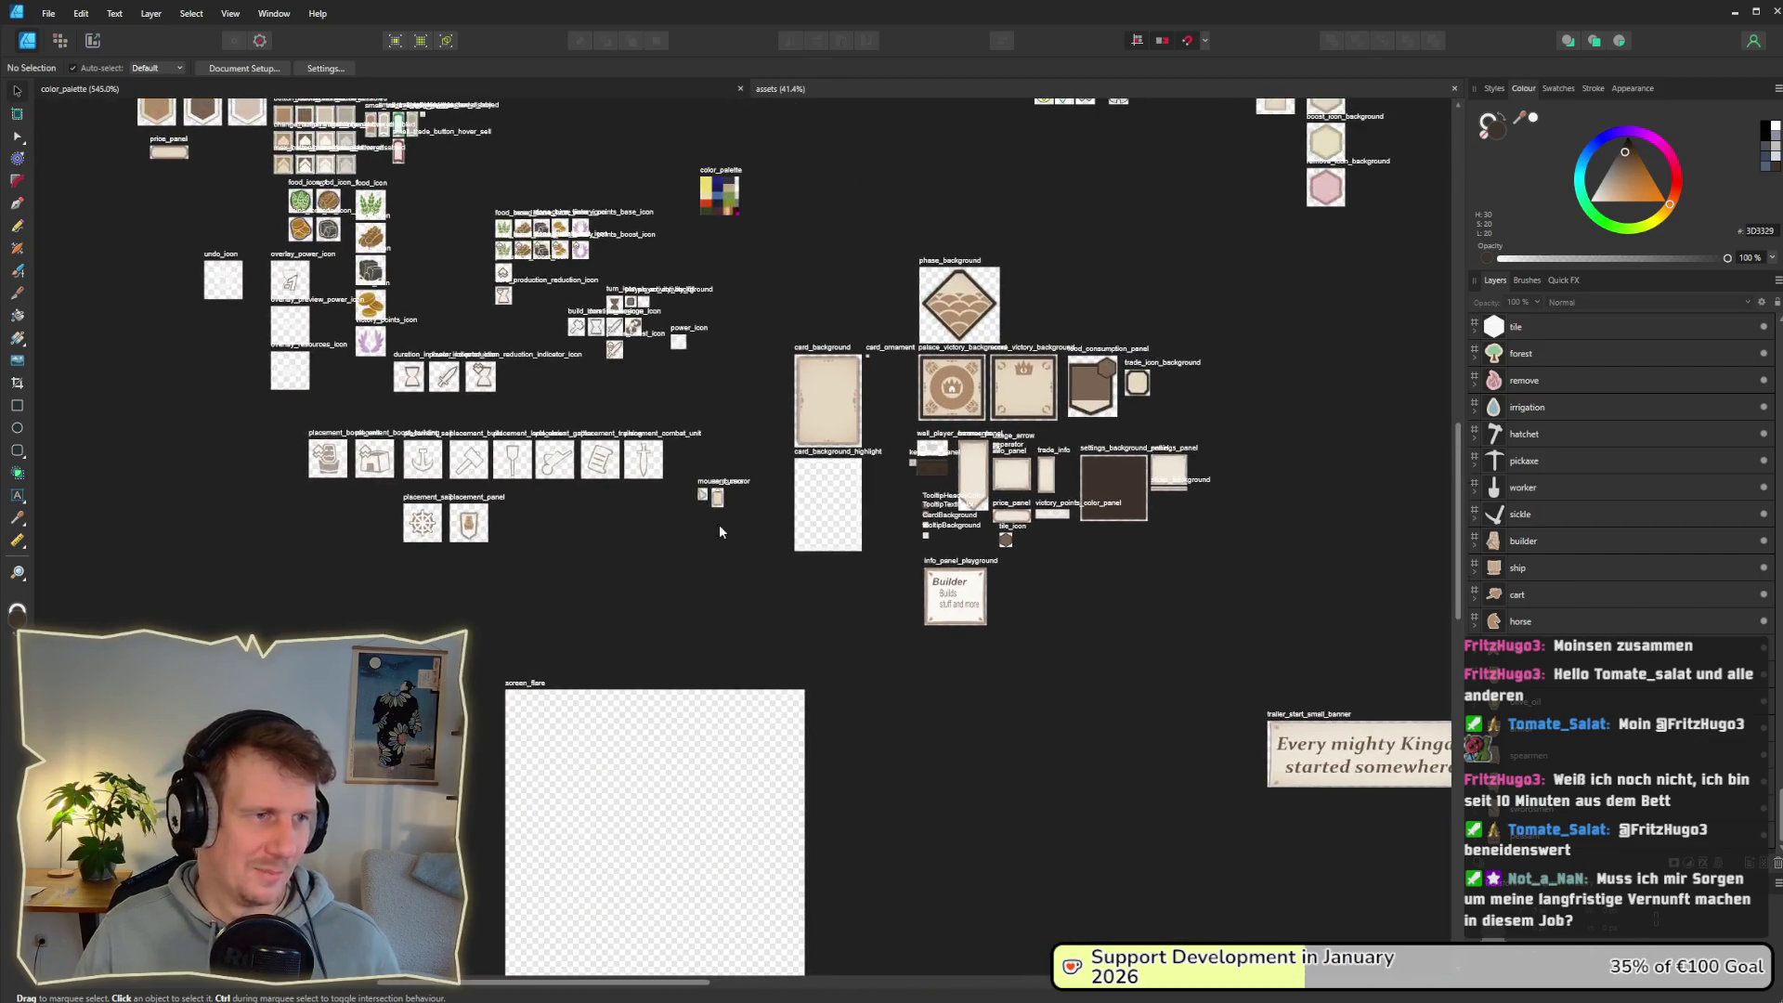
{"action": "scroll", "coordinate": [970, 469], "scroll_direction": "up", "scroll_amount": 10}
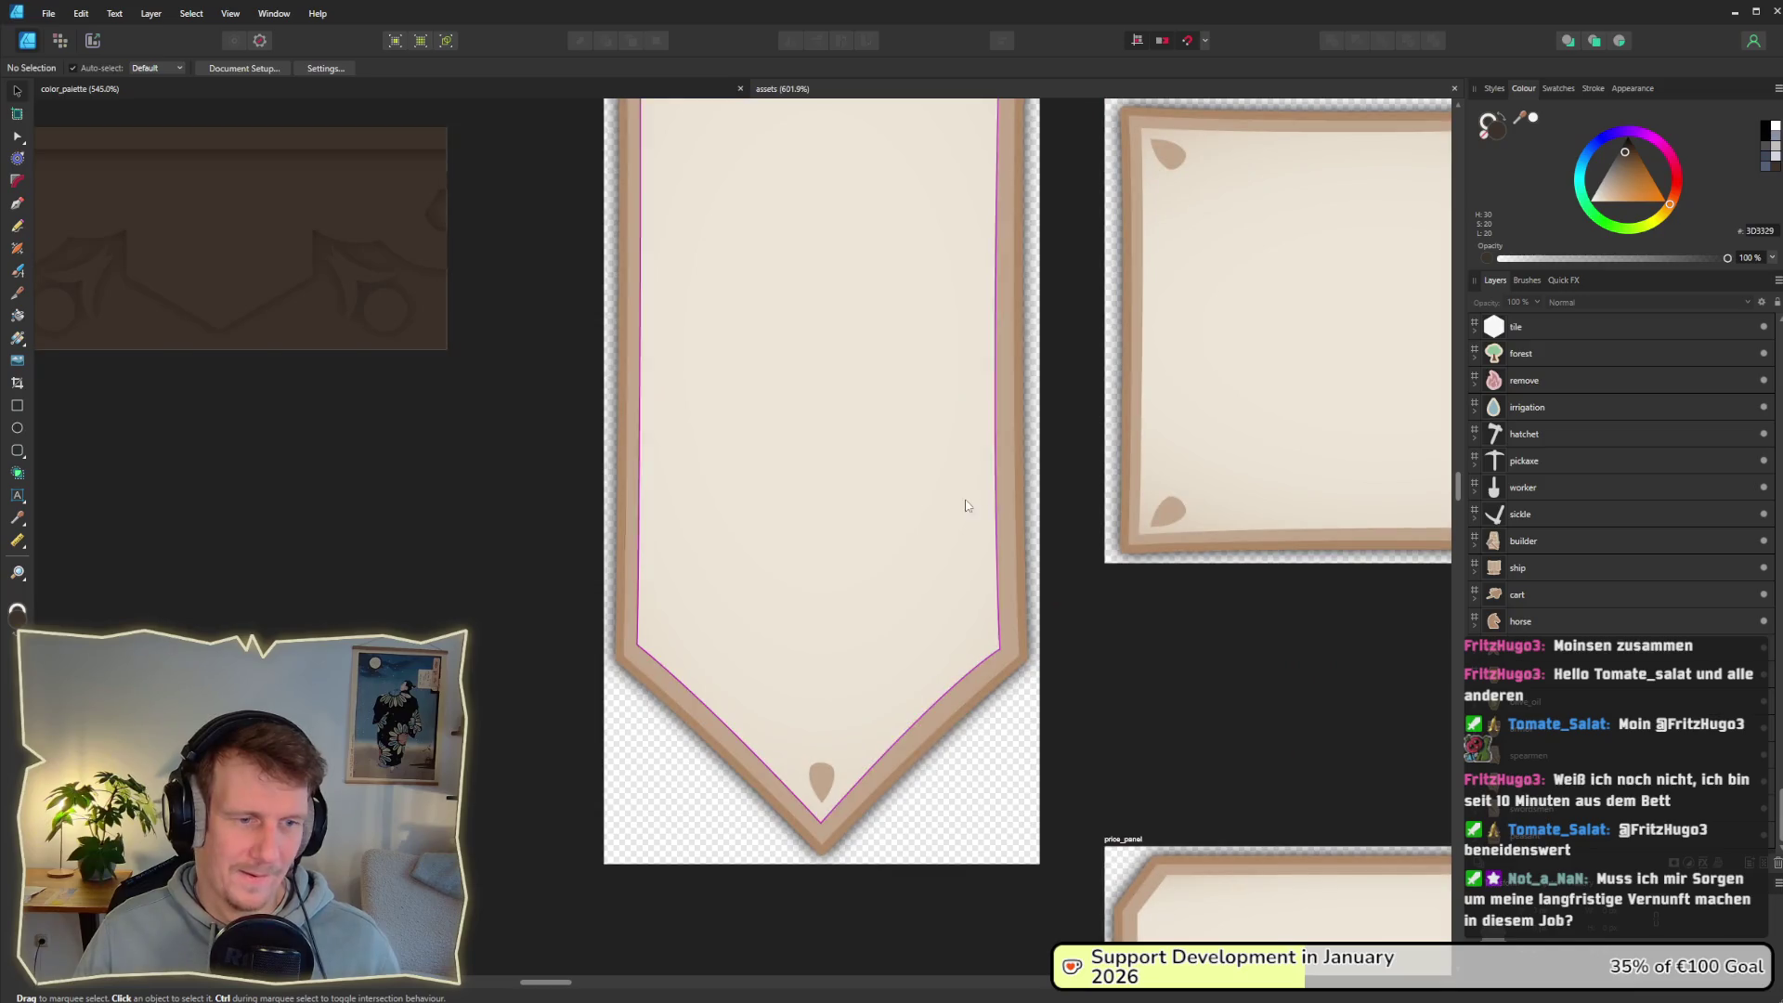
{"action": "scroll", "coordinate": [782, 520], "scroll_direction": "down", "scroll_amount": 2}
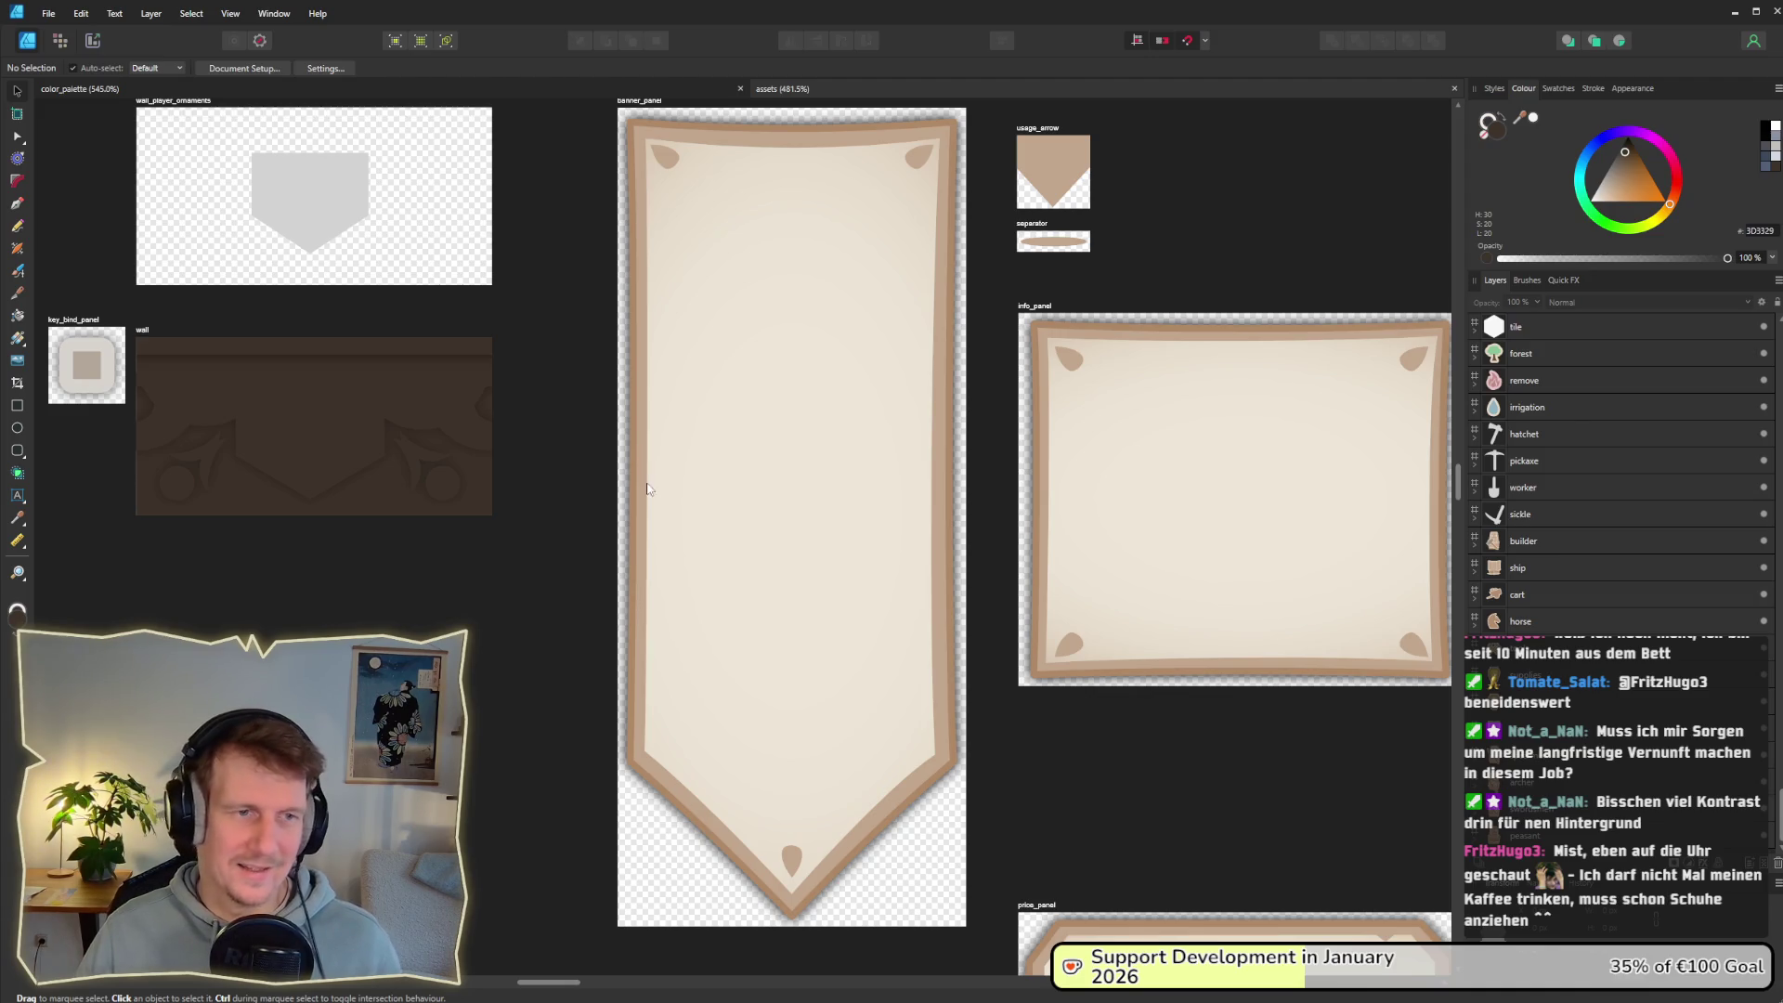
Step: Set the banner_panel border curve's stroke style to None
{"action": "left_click", "coordinate": [638, 396]}
{"action": "left_click", "coordinate": [639, 396]}
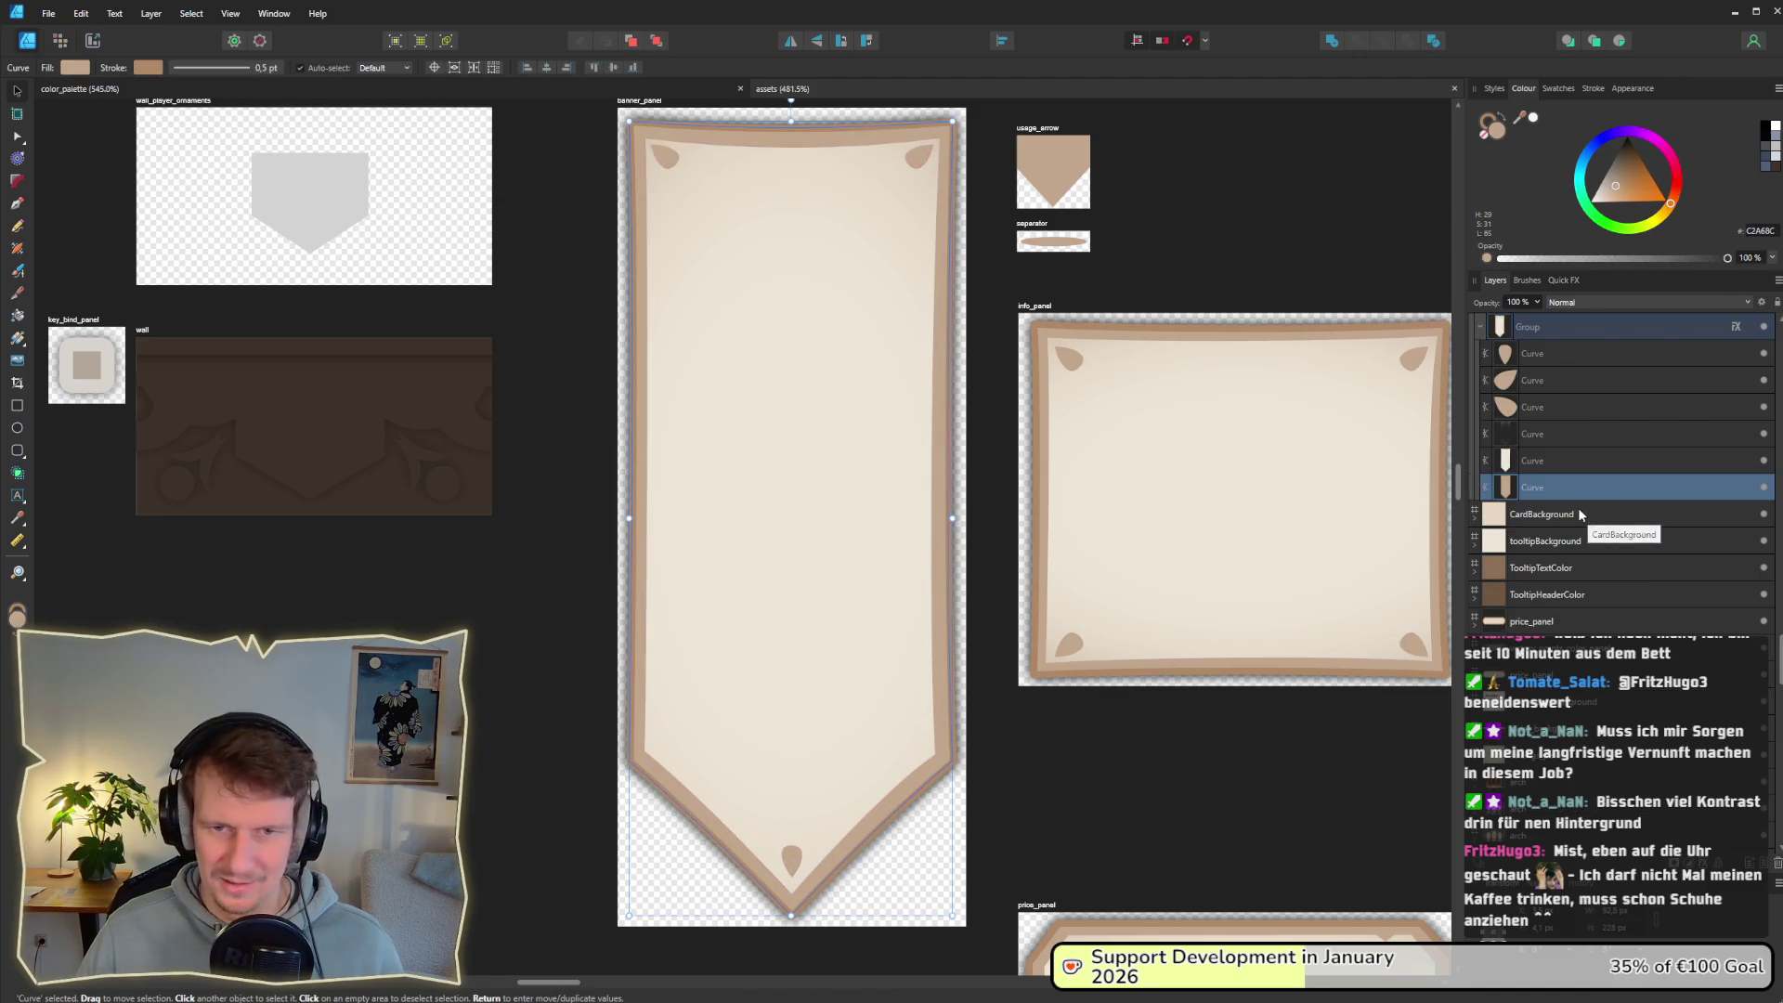
{"action": "left_click", "coordinate": [184, 68]}
{"action": "left_click", "coordinate": [167, 98]}
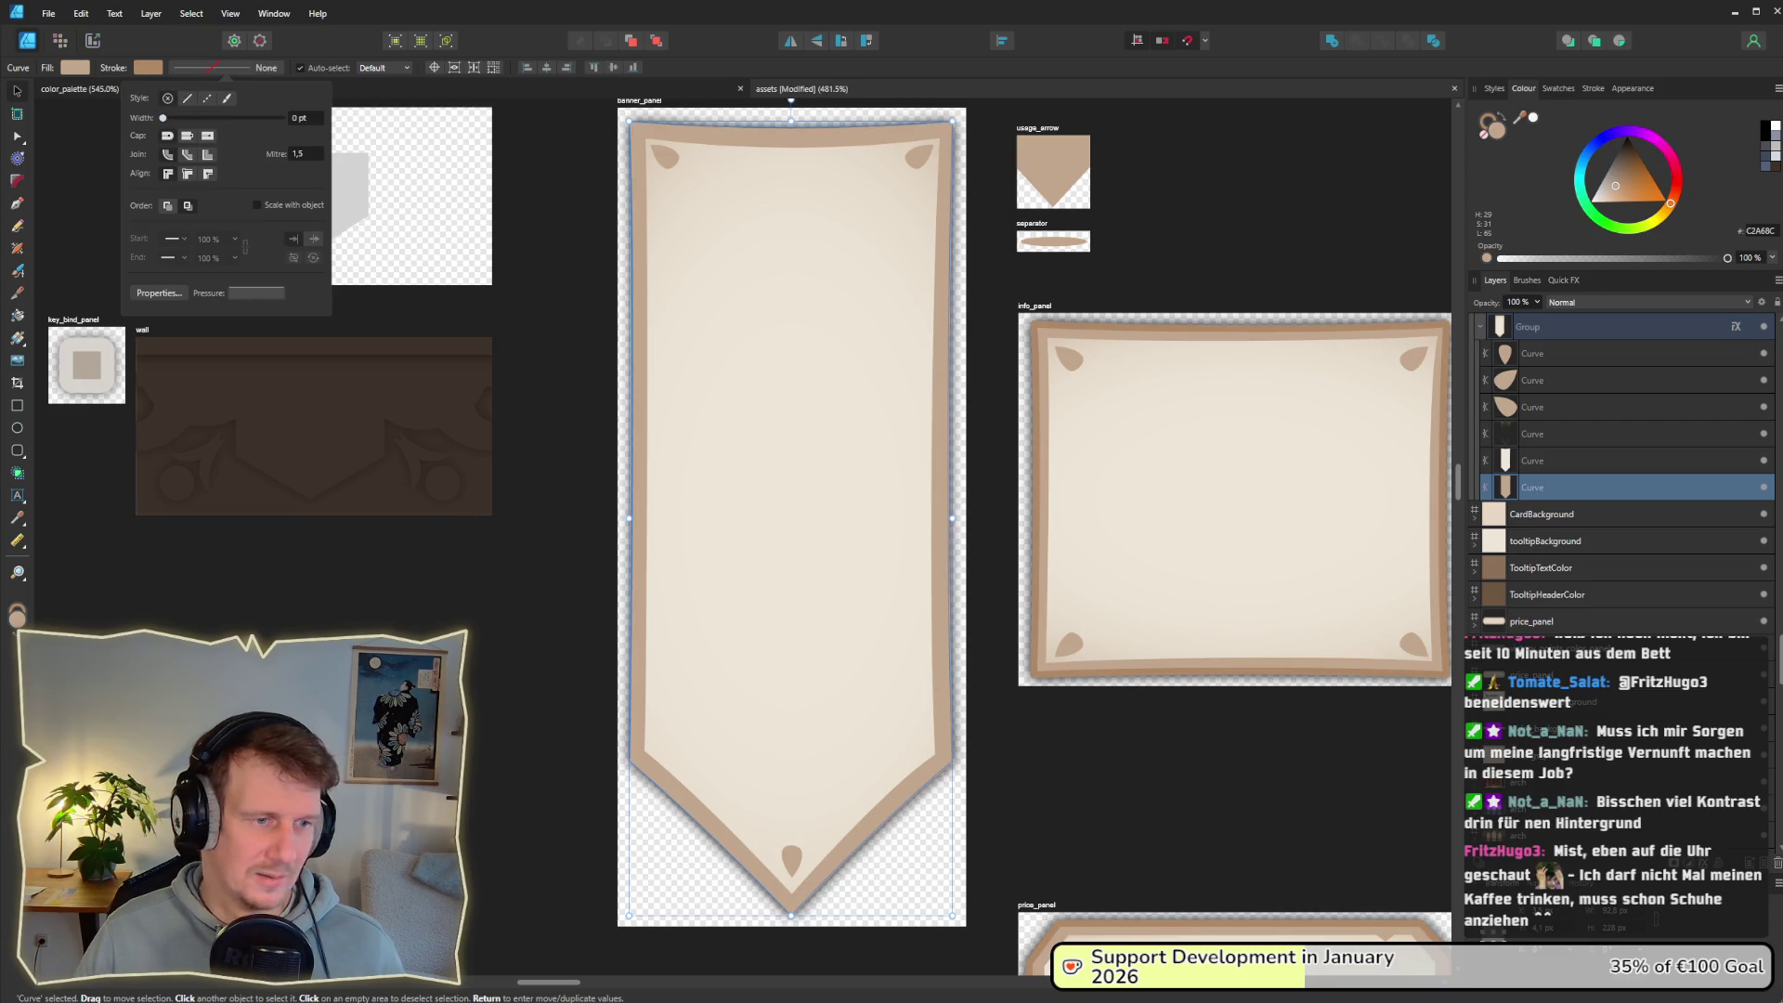
{"action": "left_click", "coordinate": [467, 657]}
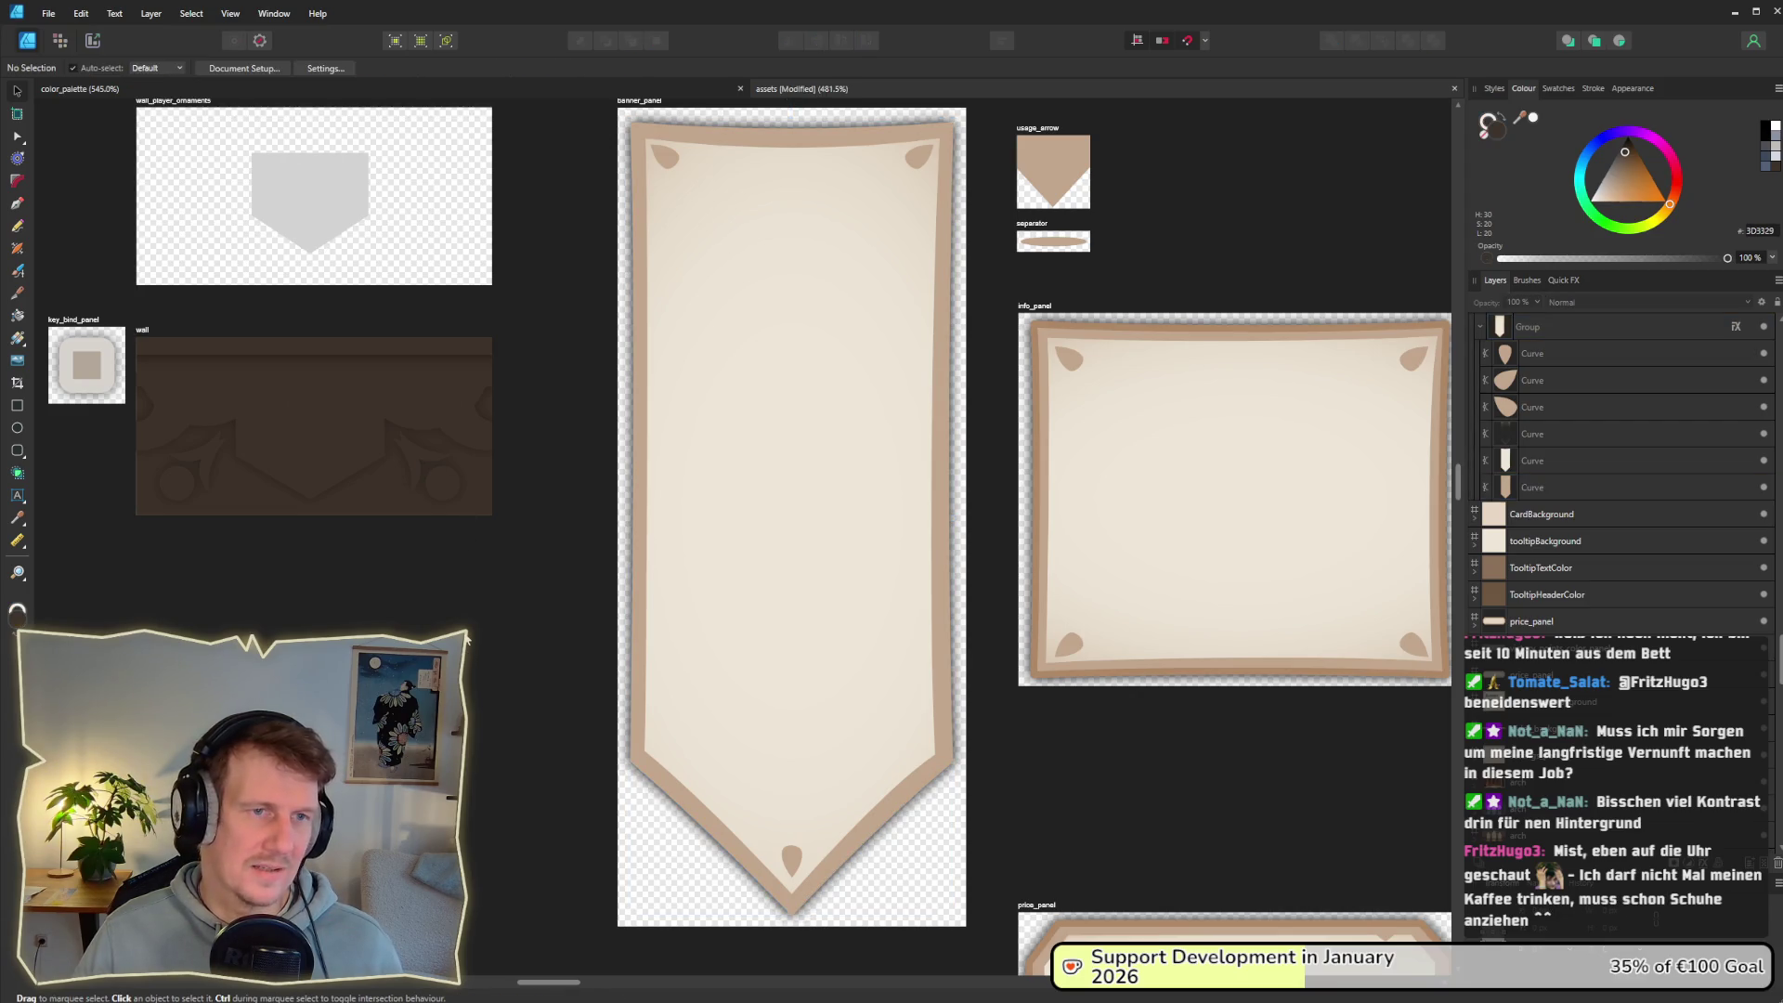
Step: Compare the strokeless border with the running game, then return to the assets document
{"action": "scroll", "coordinate": [467, 639], "scroll_direction": "down", "scroll_amount": 1}
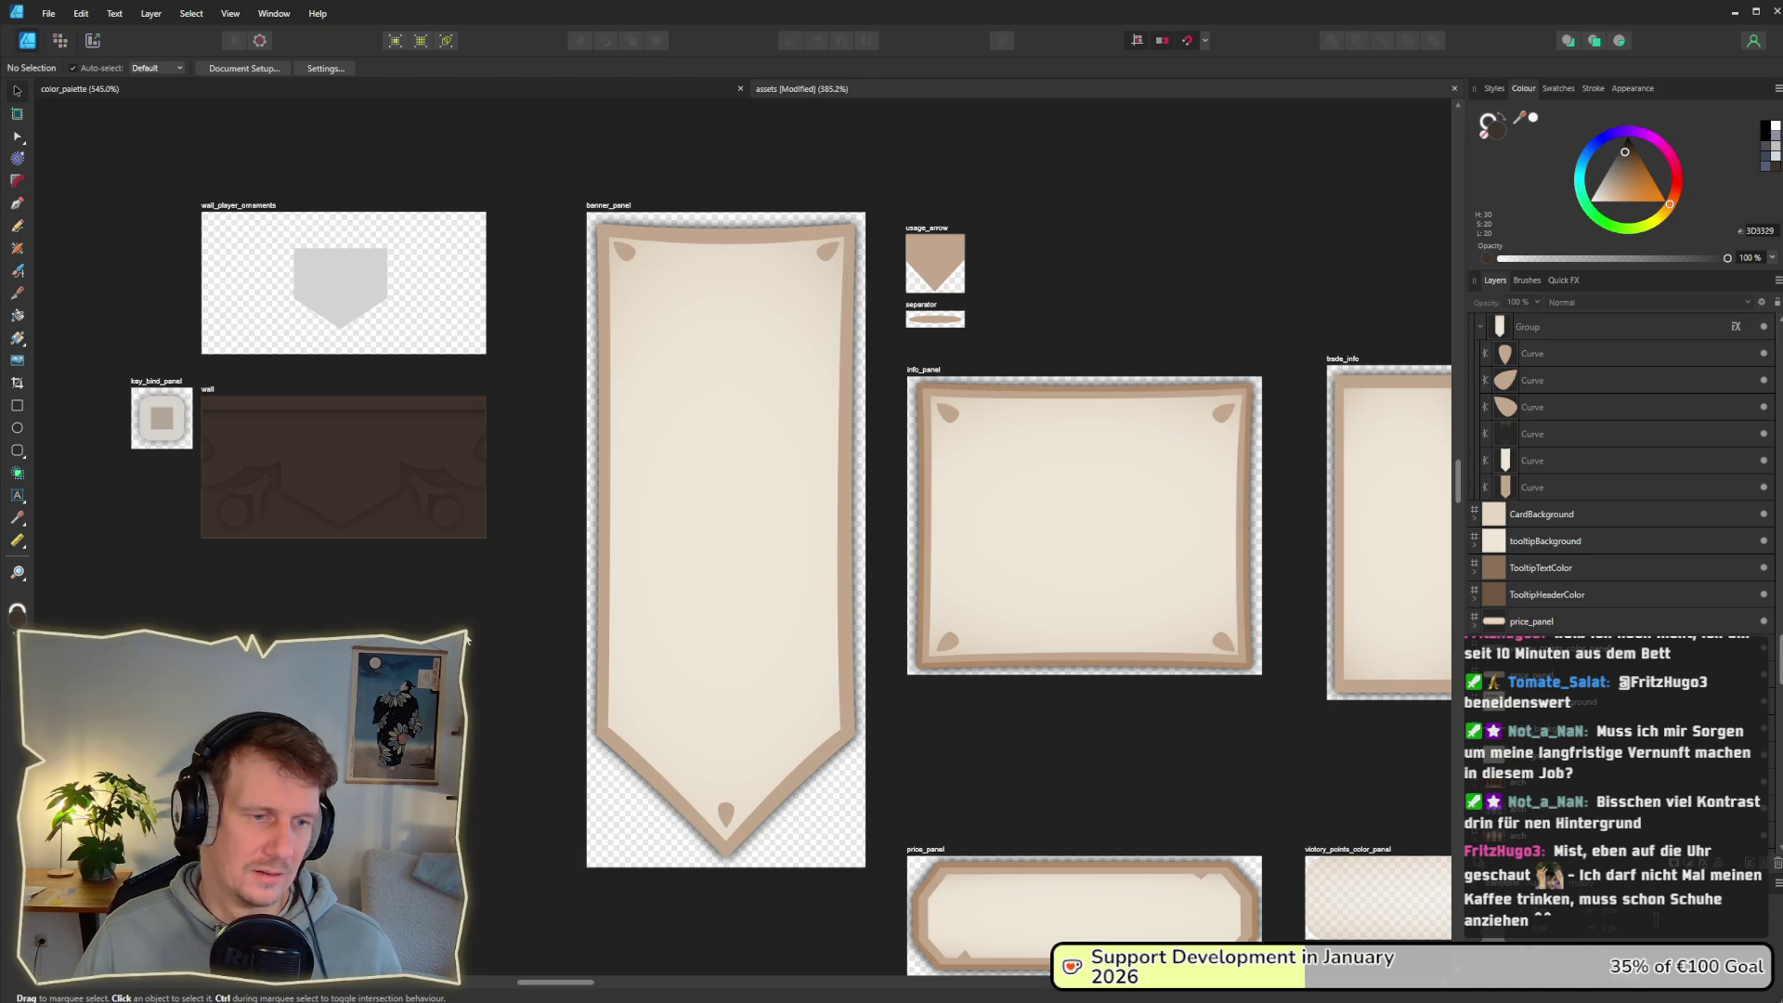
{"action": "scroll", "coordinate": [467, 639], "scroll_direction": "down", "scroll_amount": 2}
{"action": "scroll", "coordinate": [467, 639], "scroll_direction": "up", "scroll_amount": 2}
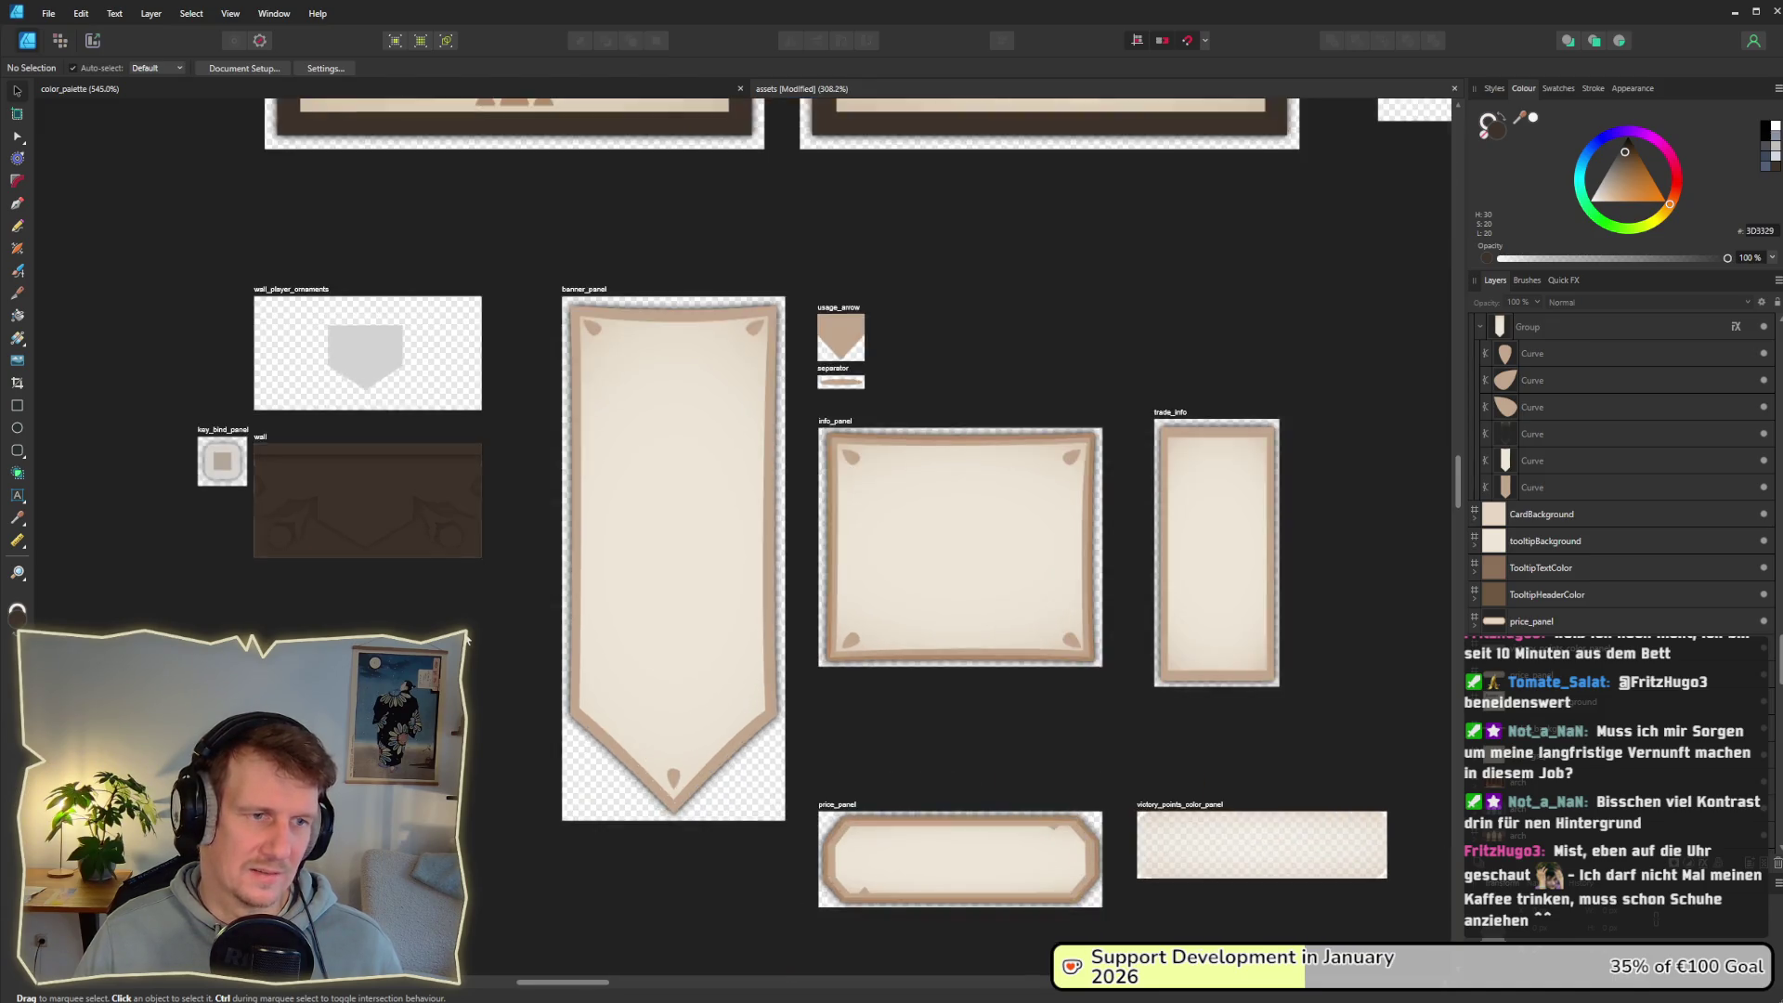
{"action": "key", "text": "alt+Tab"}
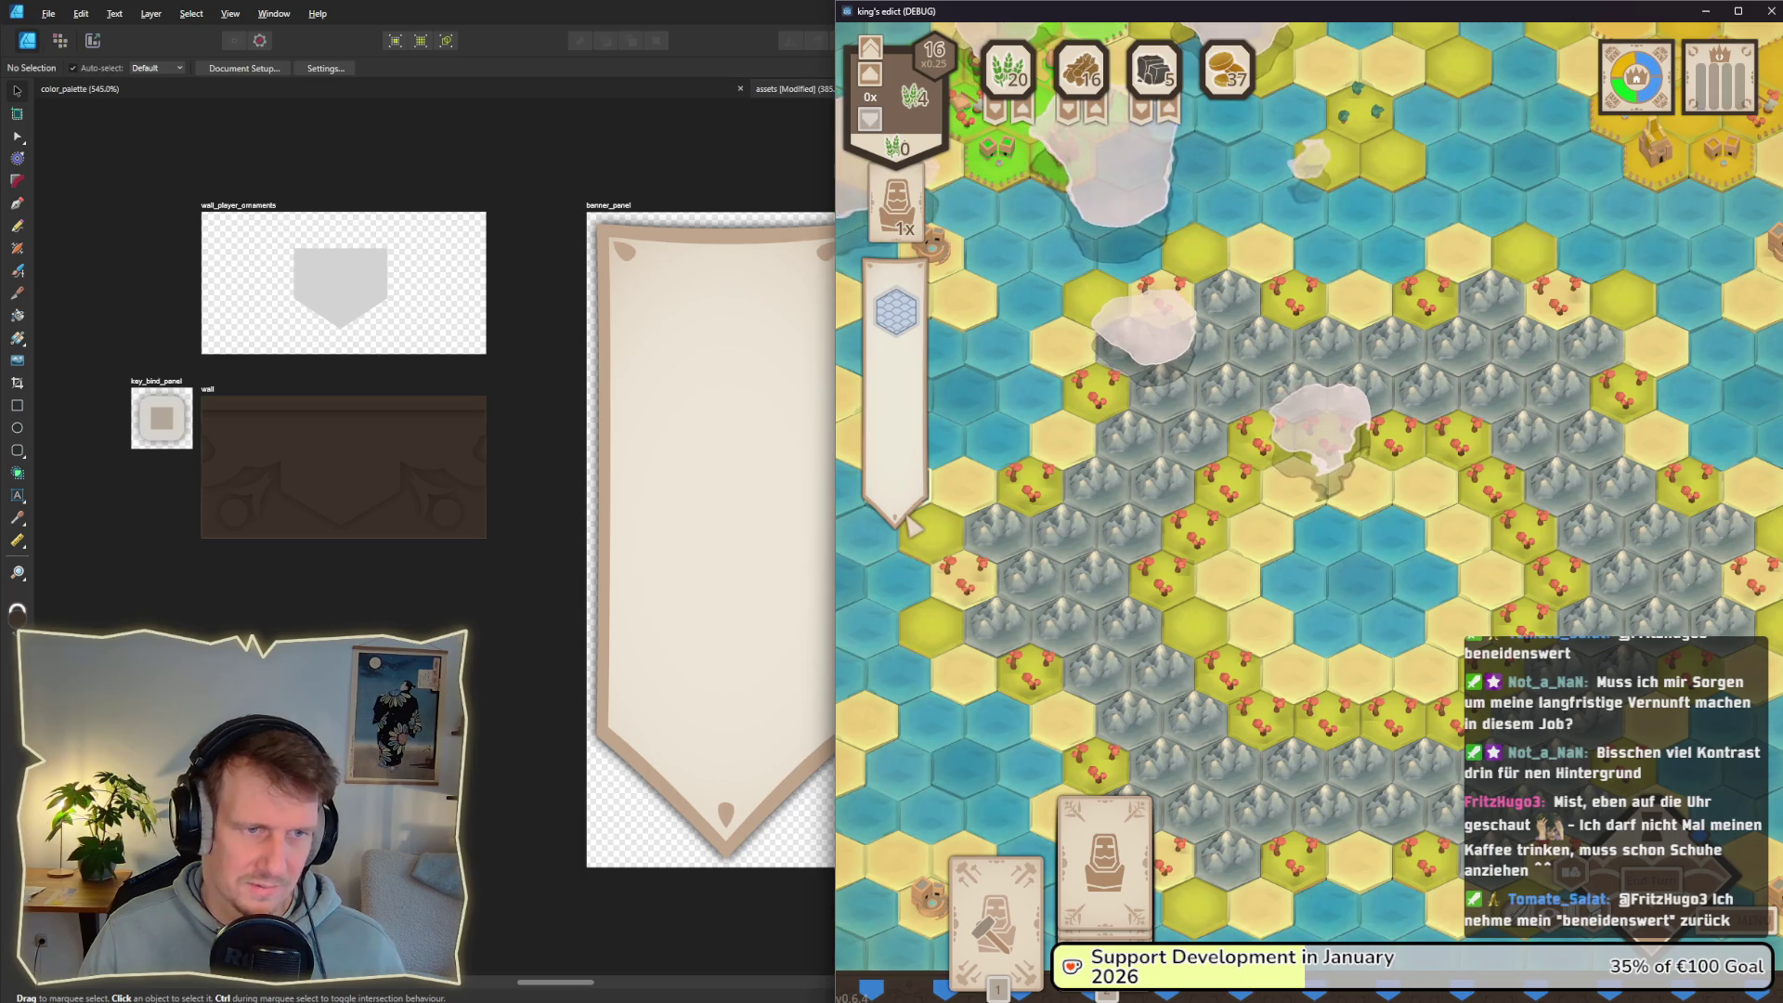
{"action": "left_click", "coordinate": [418, 613]}
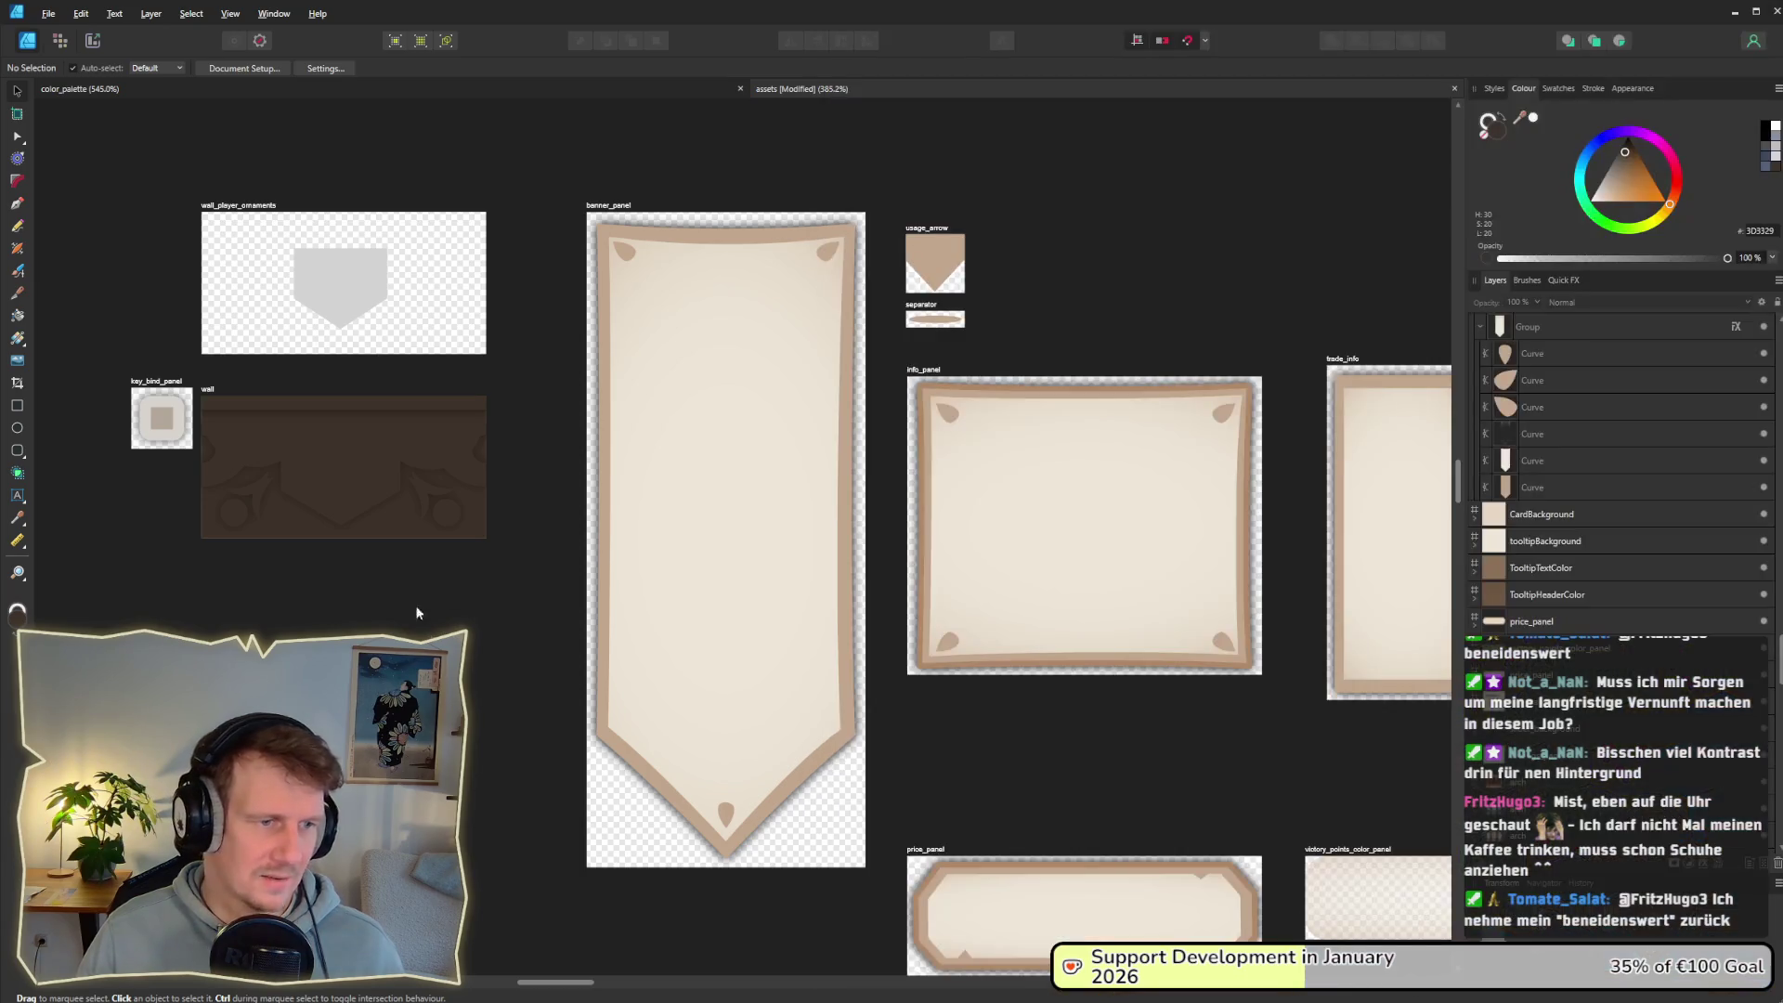
Step: Save the assets file, export the slices over the existing PNGs, and place a mountain tile in Godot
{"action": "key", "text": "ctrl+s"}
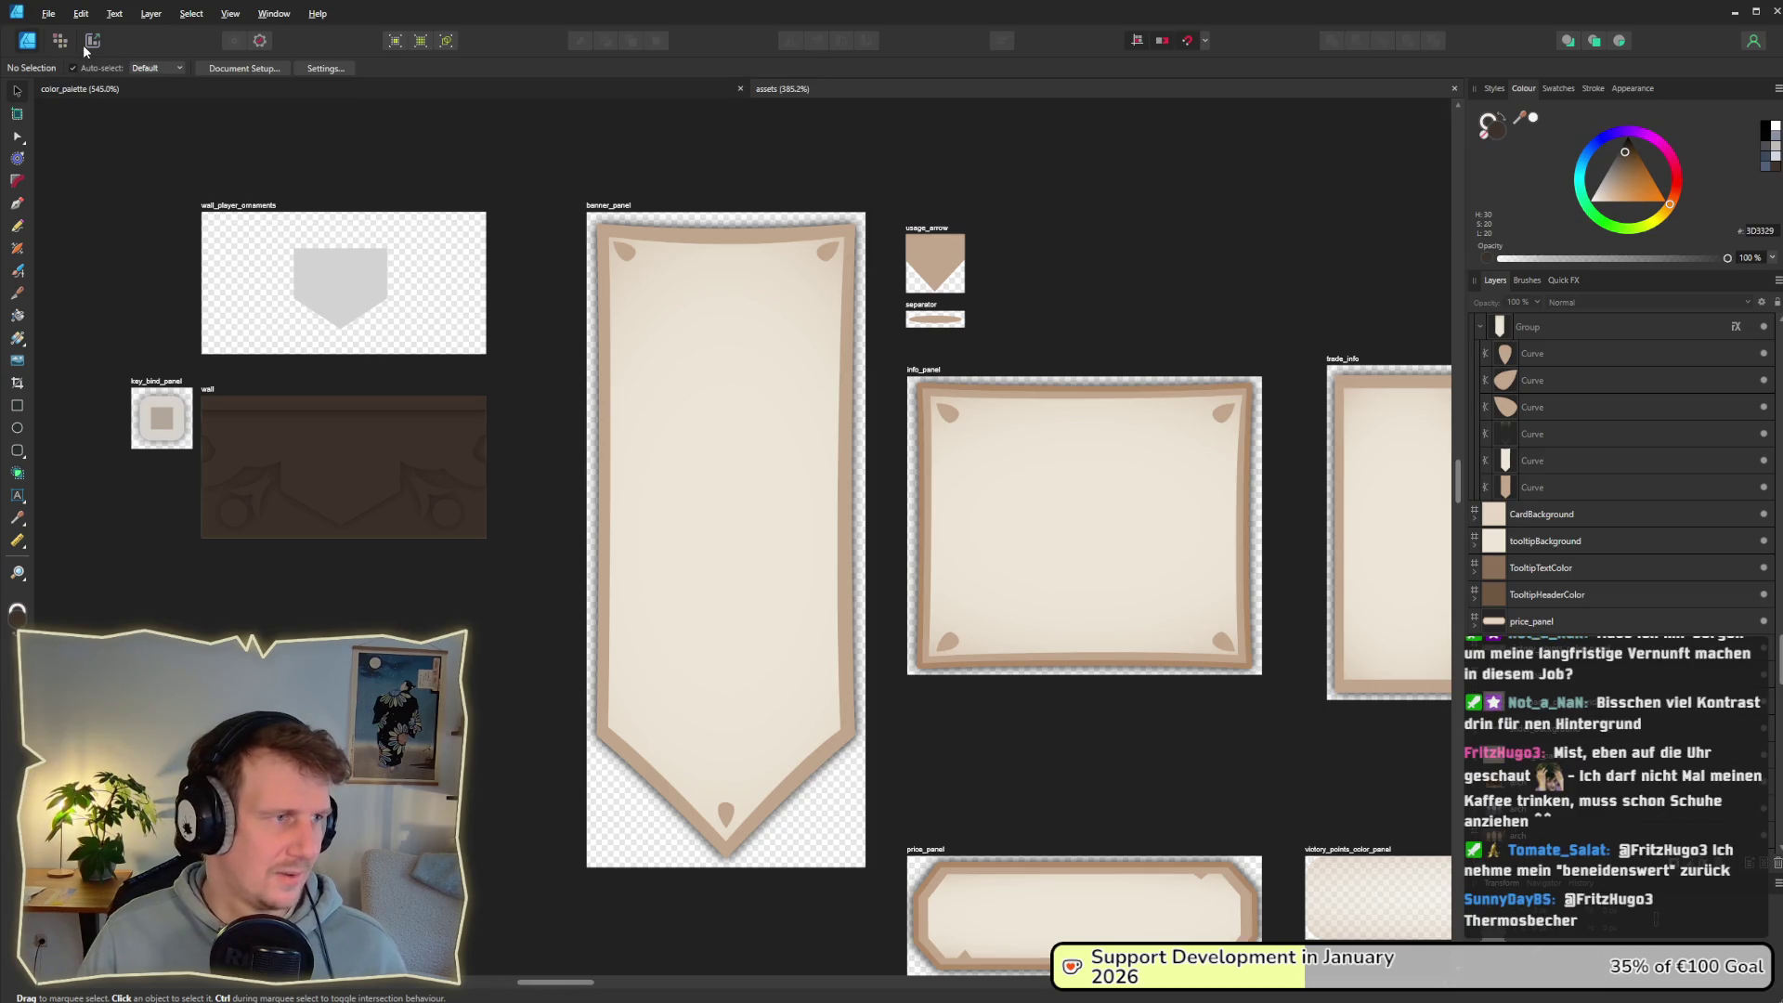
{"action": "left_click", "coordinate": [91, 42]}
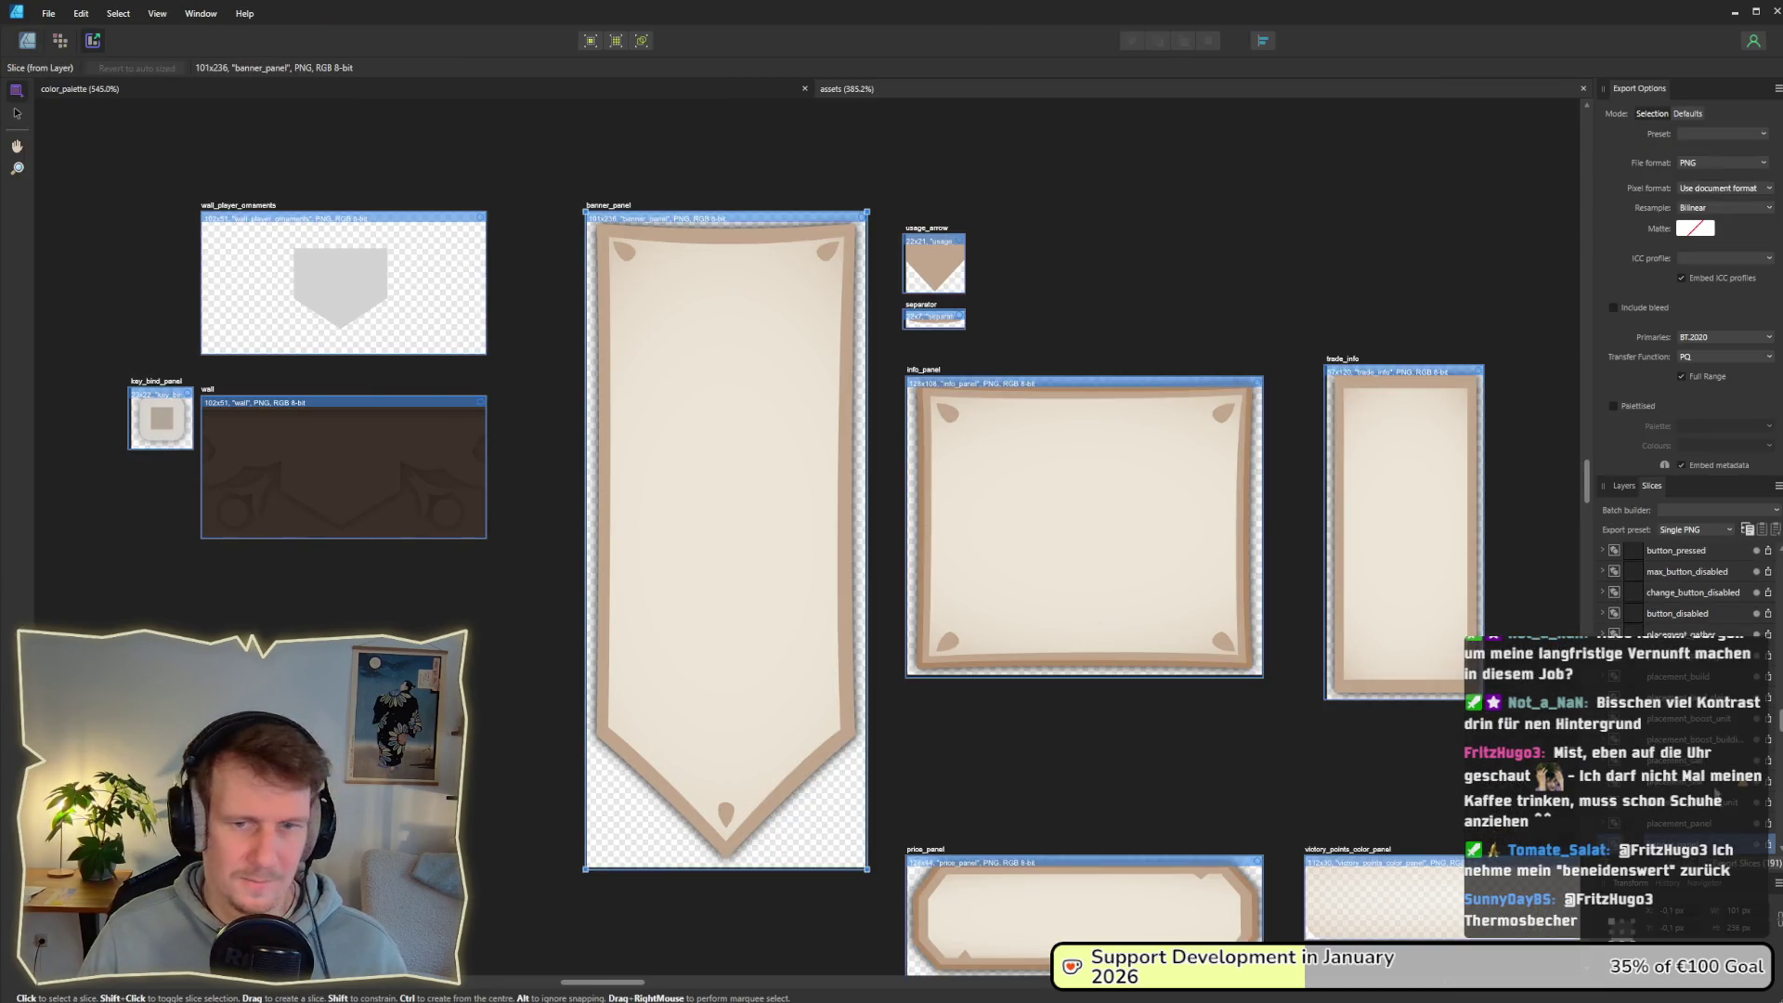
{"action": "key", "text": "Return"}
{"action": "key", "text": "Return"}
{"action": "key", "text": "alt+Tab"}
{"action": "key", "text": "alt+Tab"}
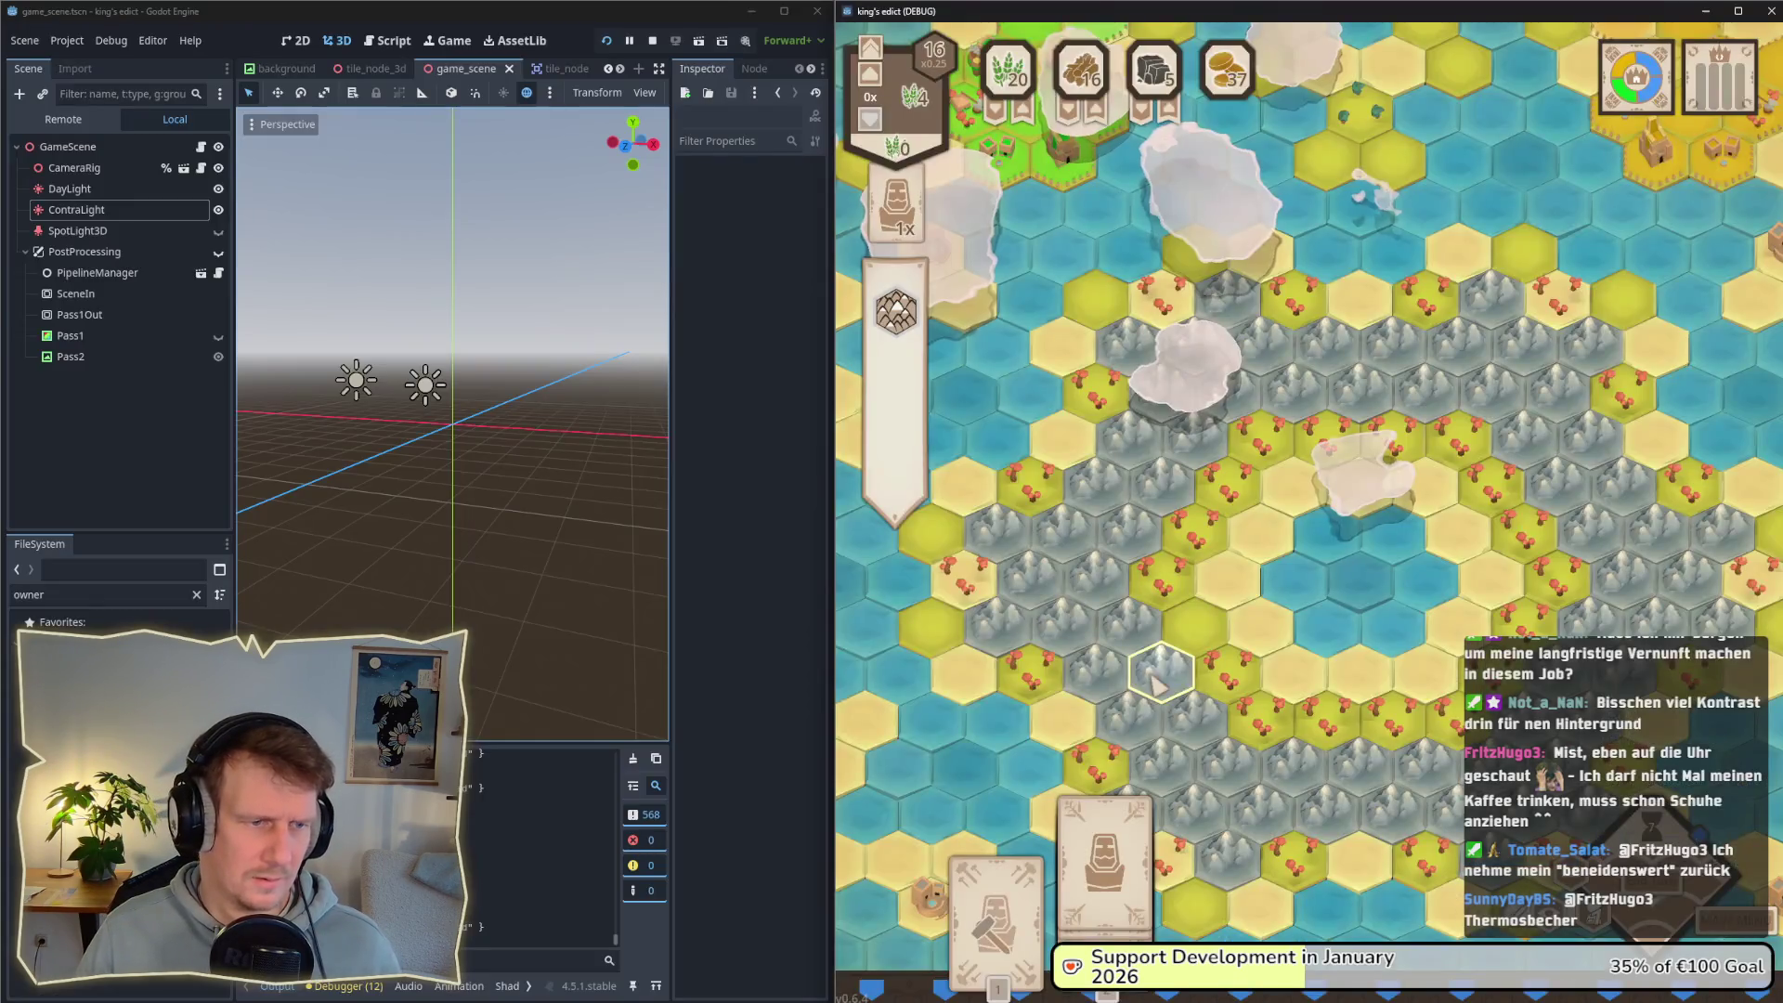
{"action": "left_click", "coordinate": [1152, 676]}
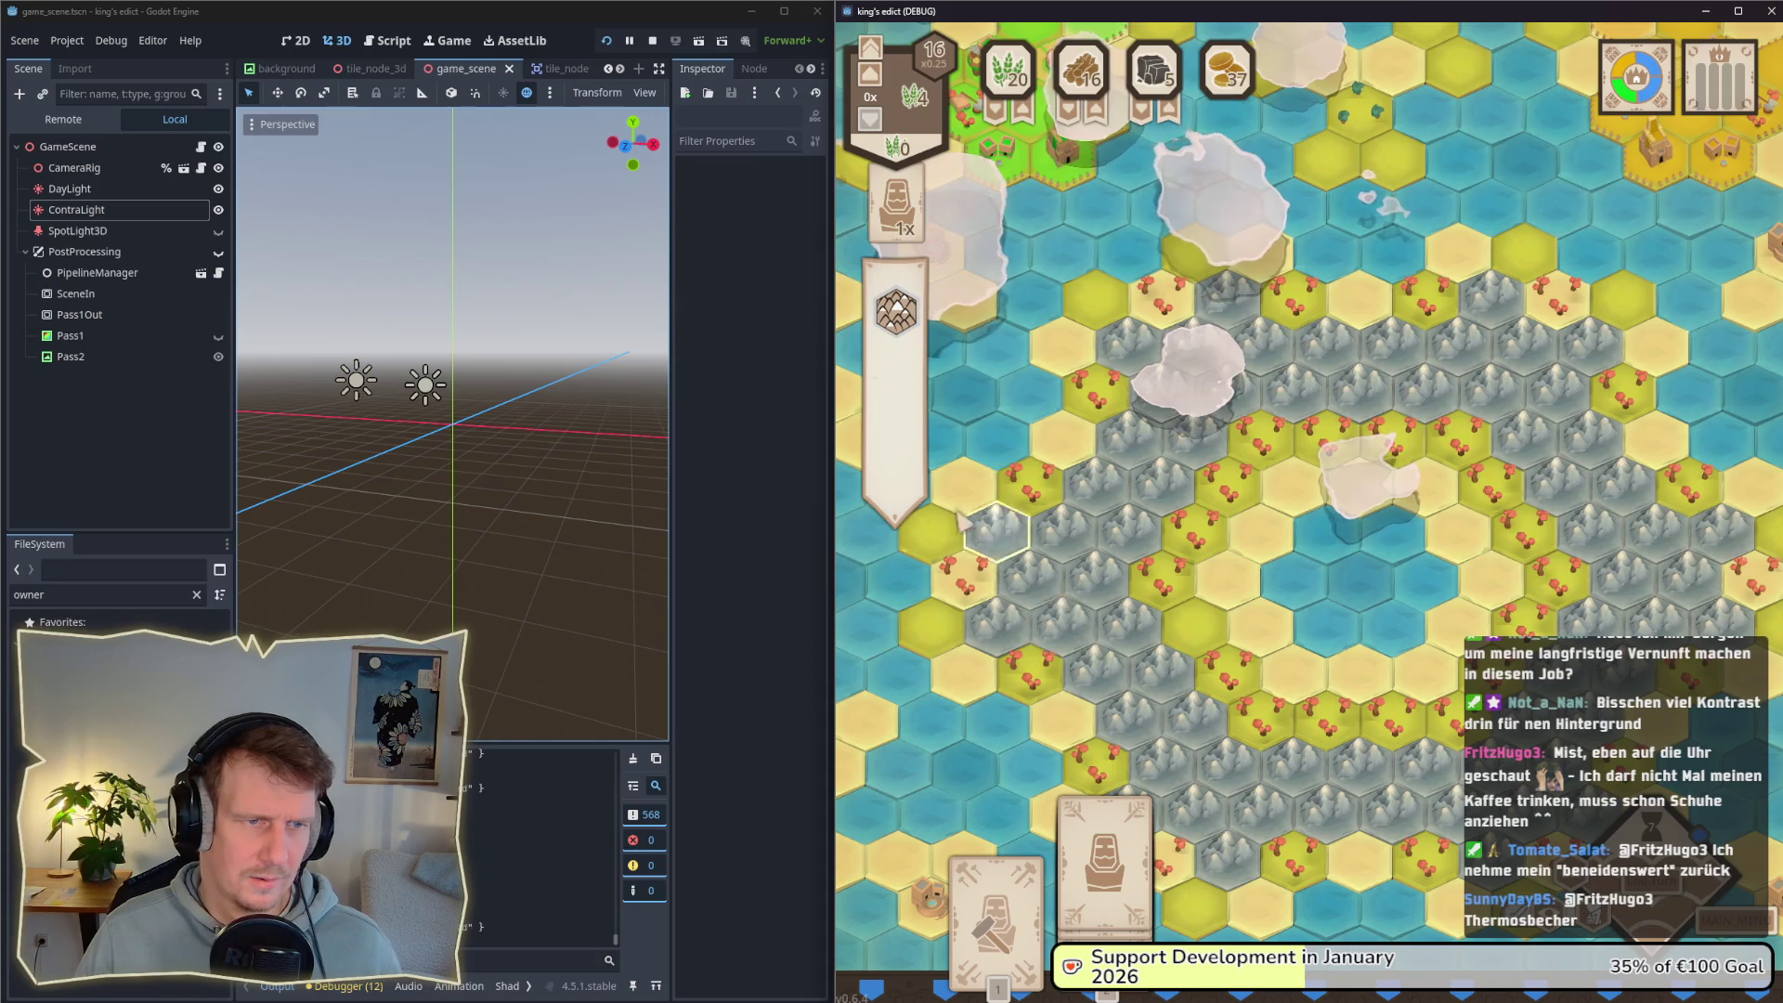
{"action": "left_click", "coordinate": [774, 526]}
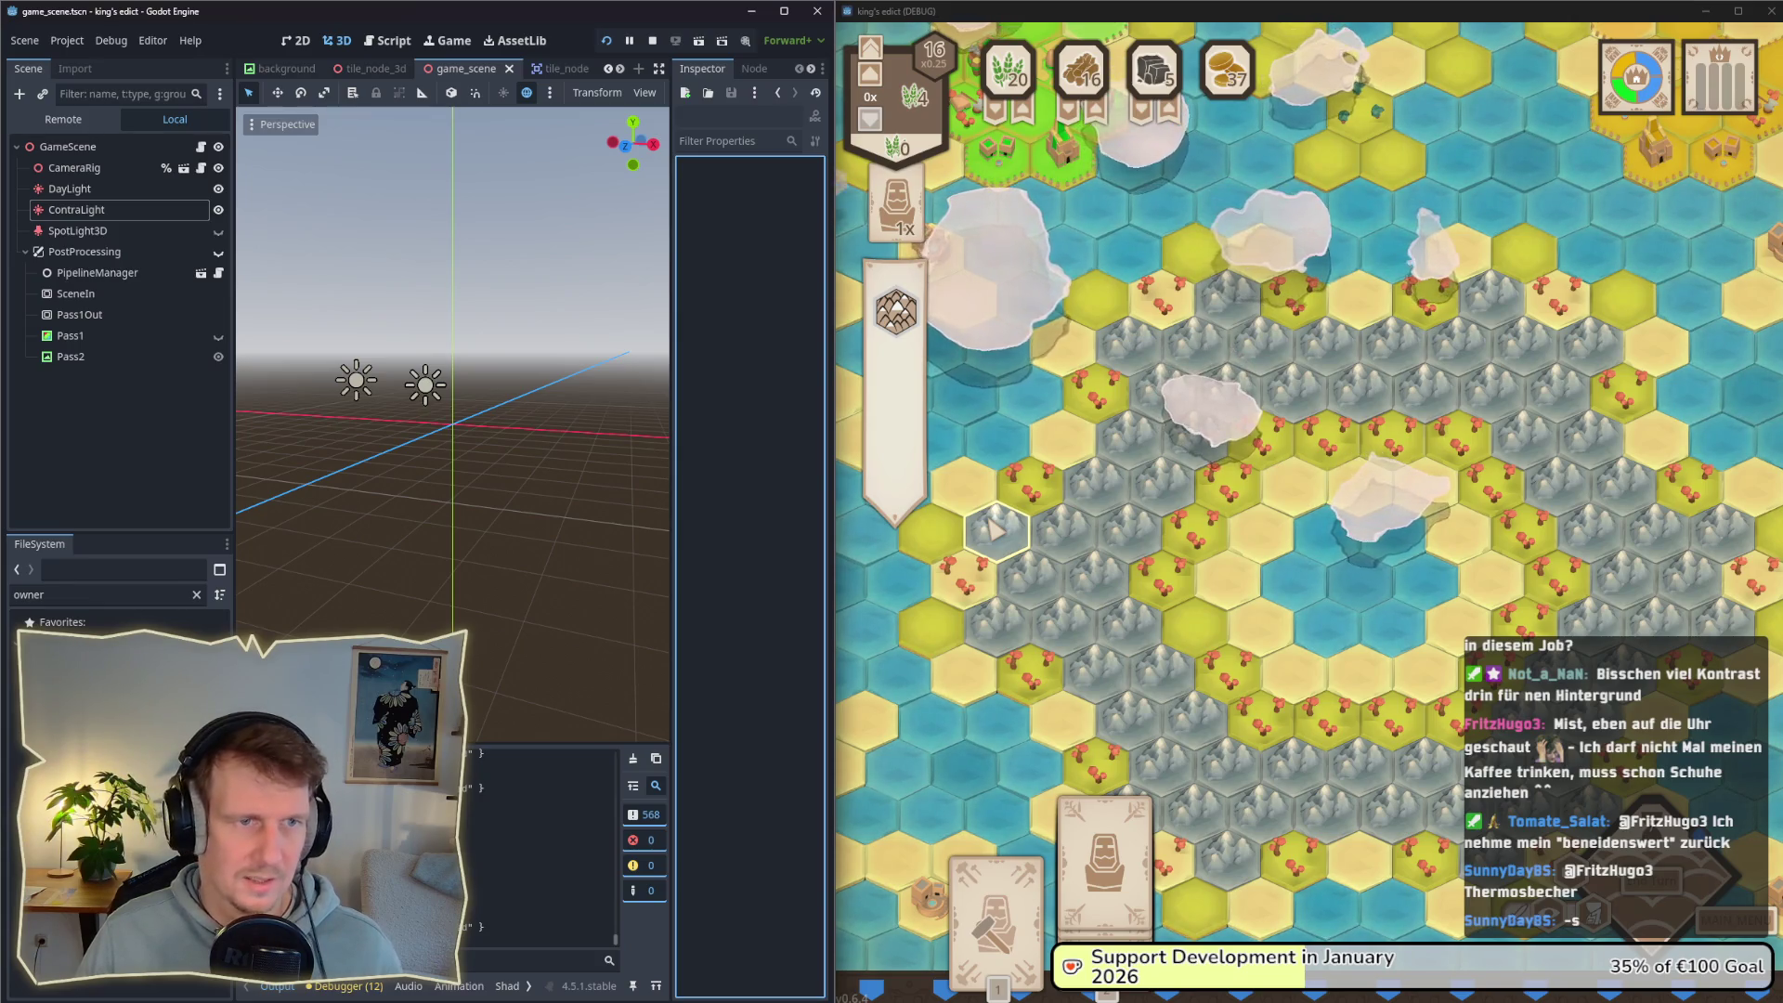
{"action": "left_click", "coordinate": [1077, 594]}
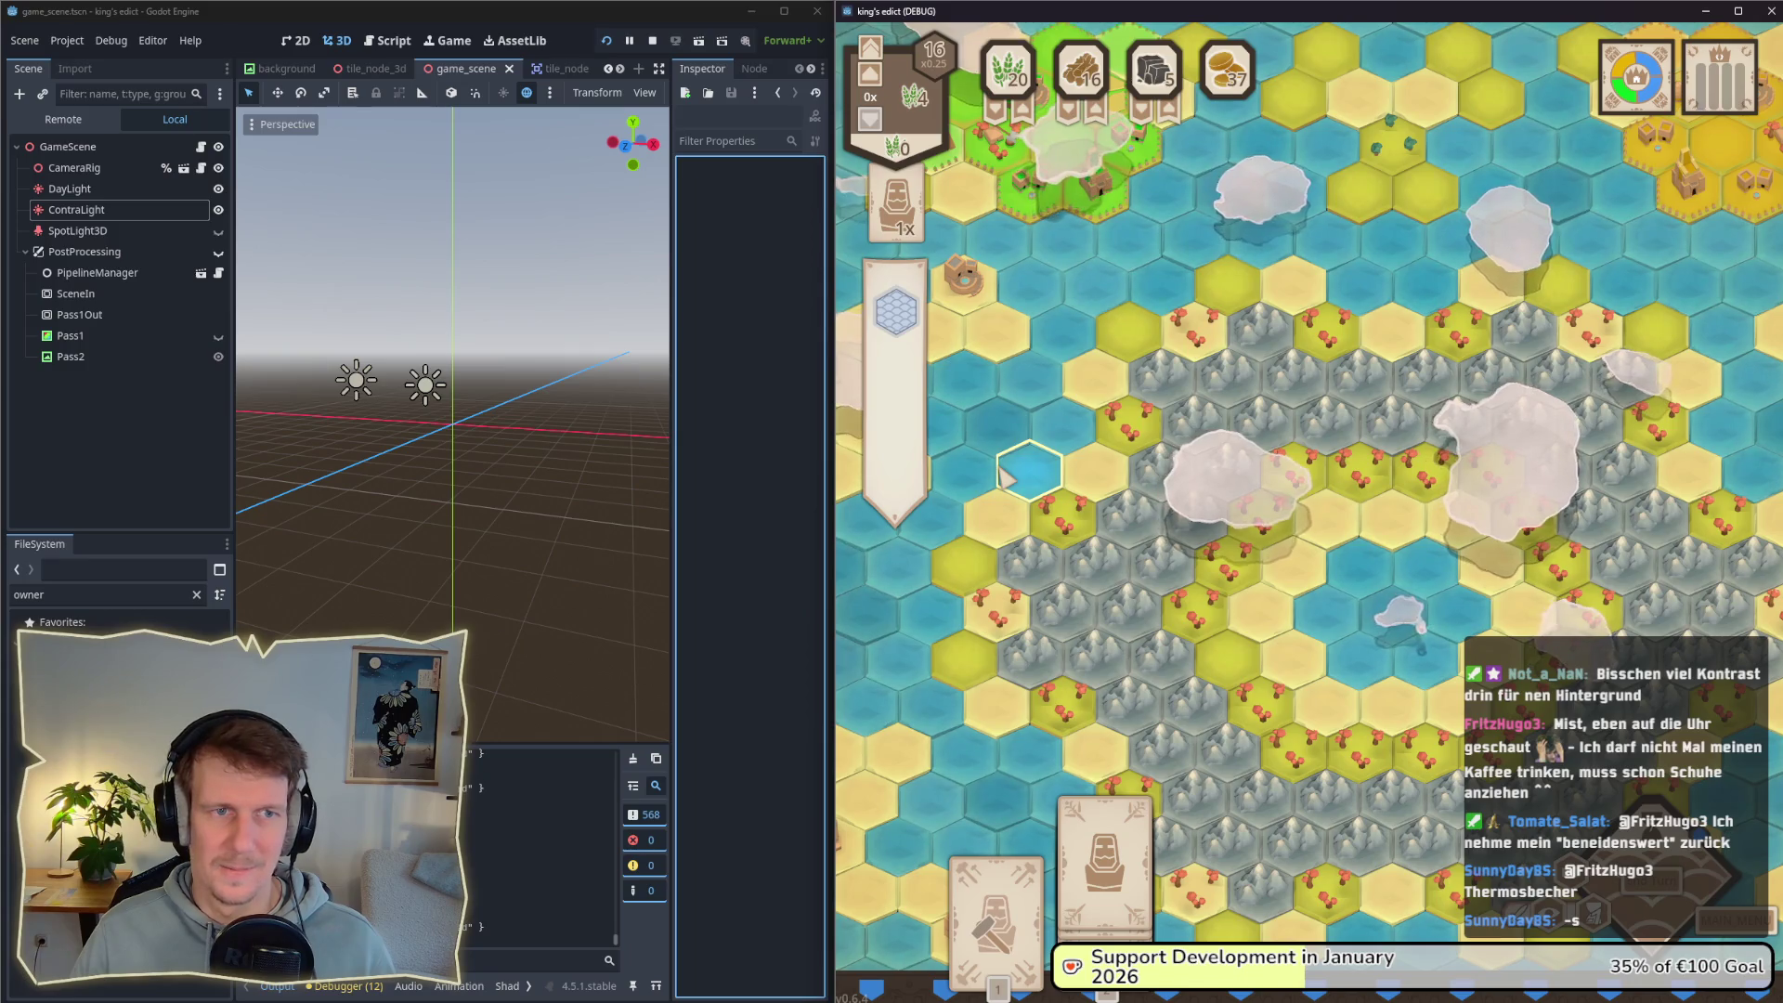
{"action": "key", "text": "s"}
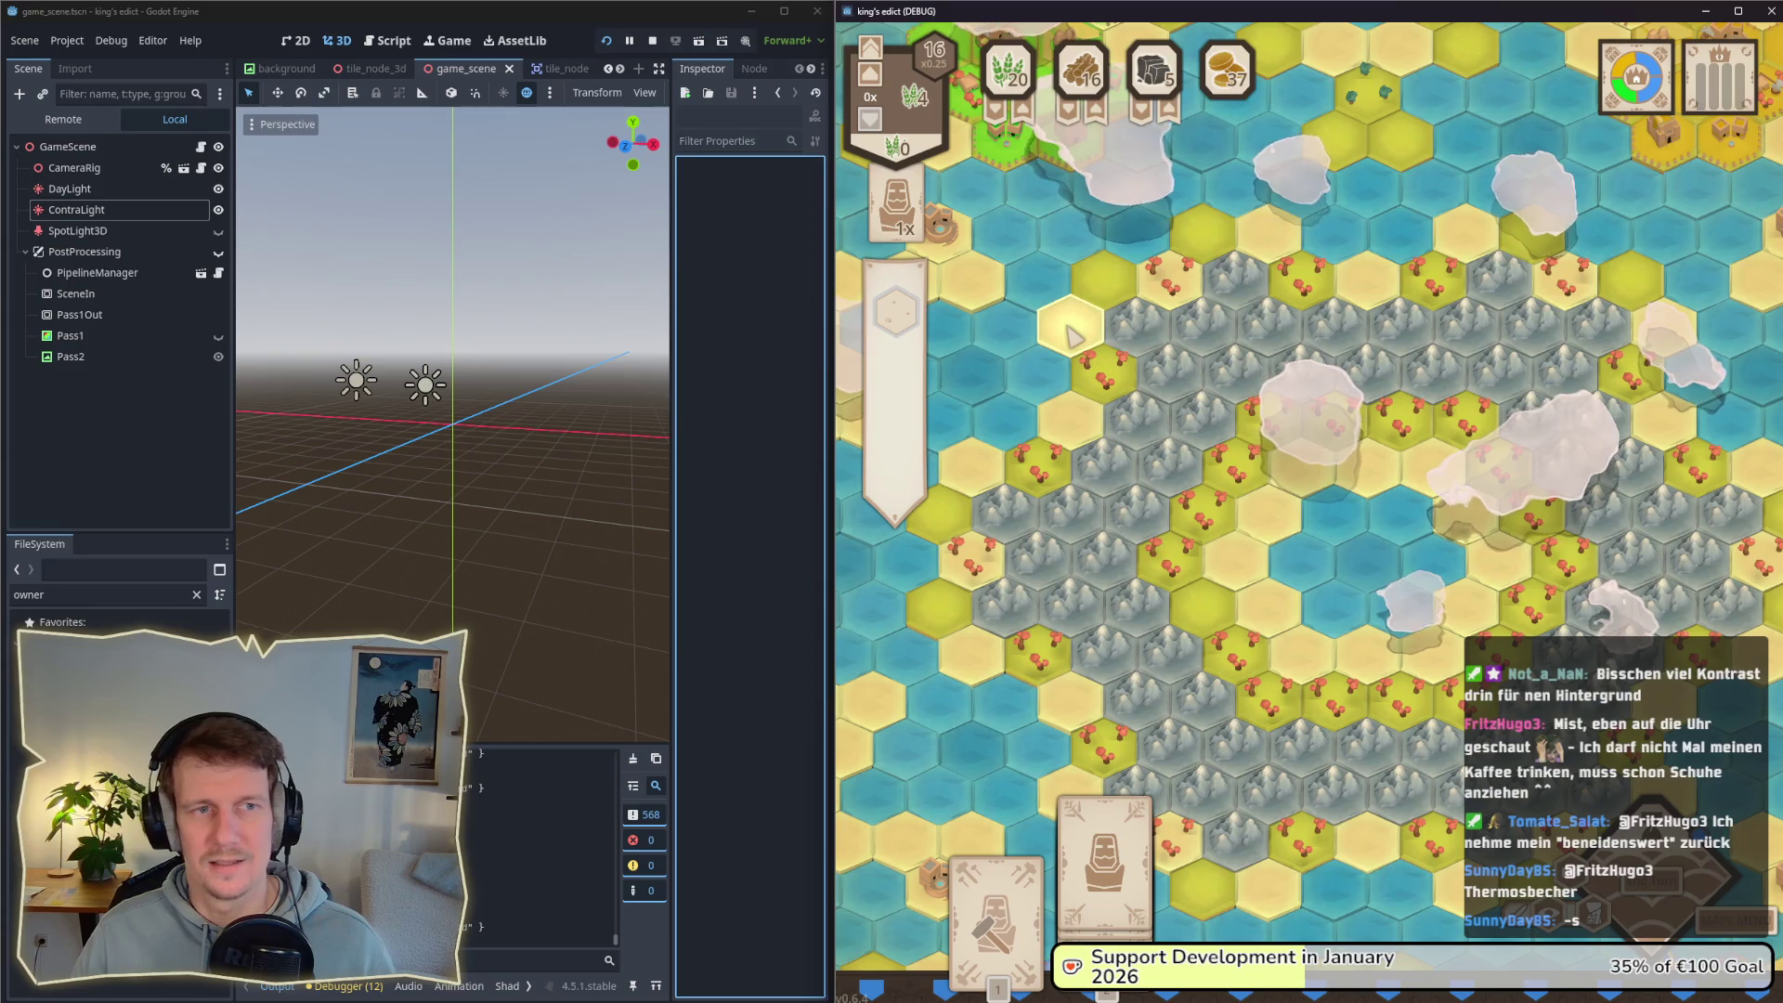
{"action": "key", "text": "d"}
{"action": "key", "text": "s"}
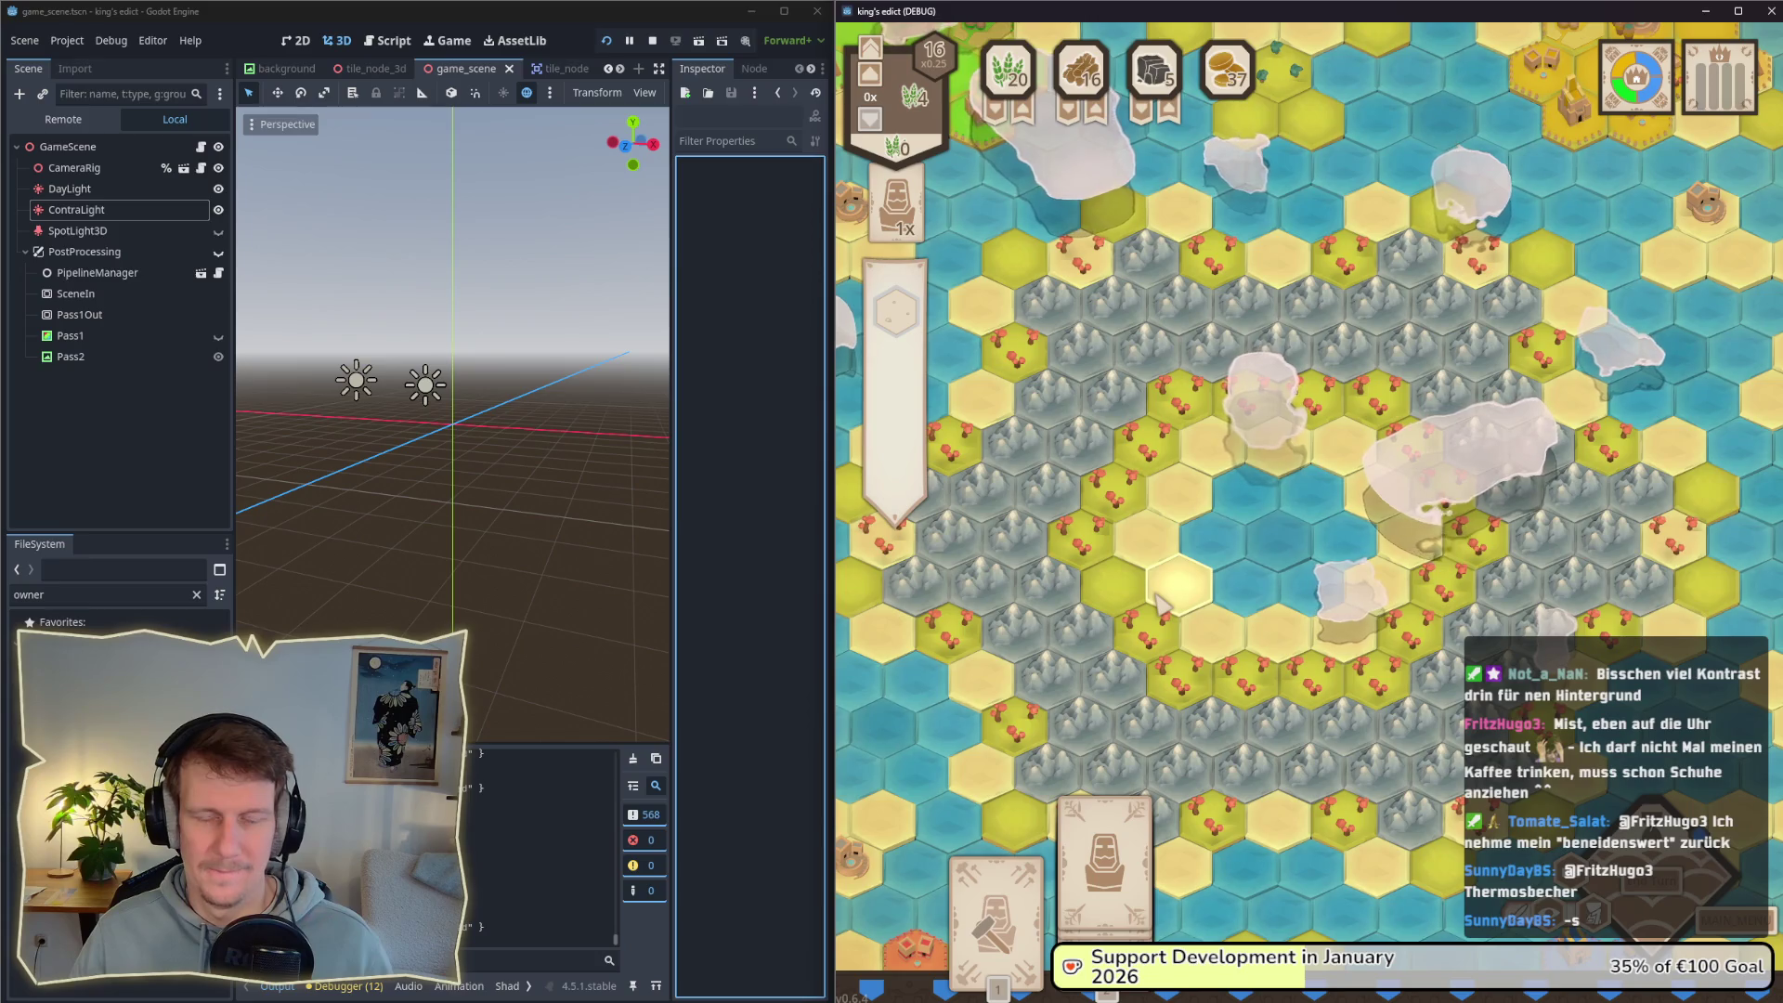
{"action": "key", "text": "a"}
{"action": "key", "text": "w"}
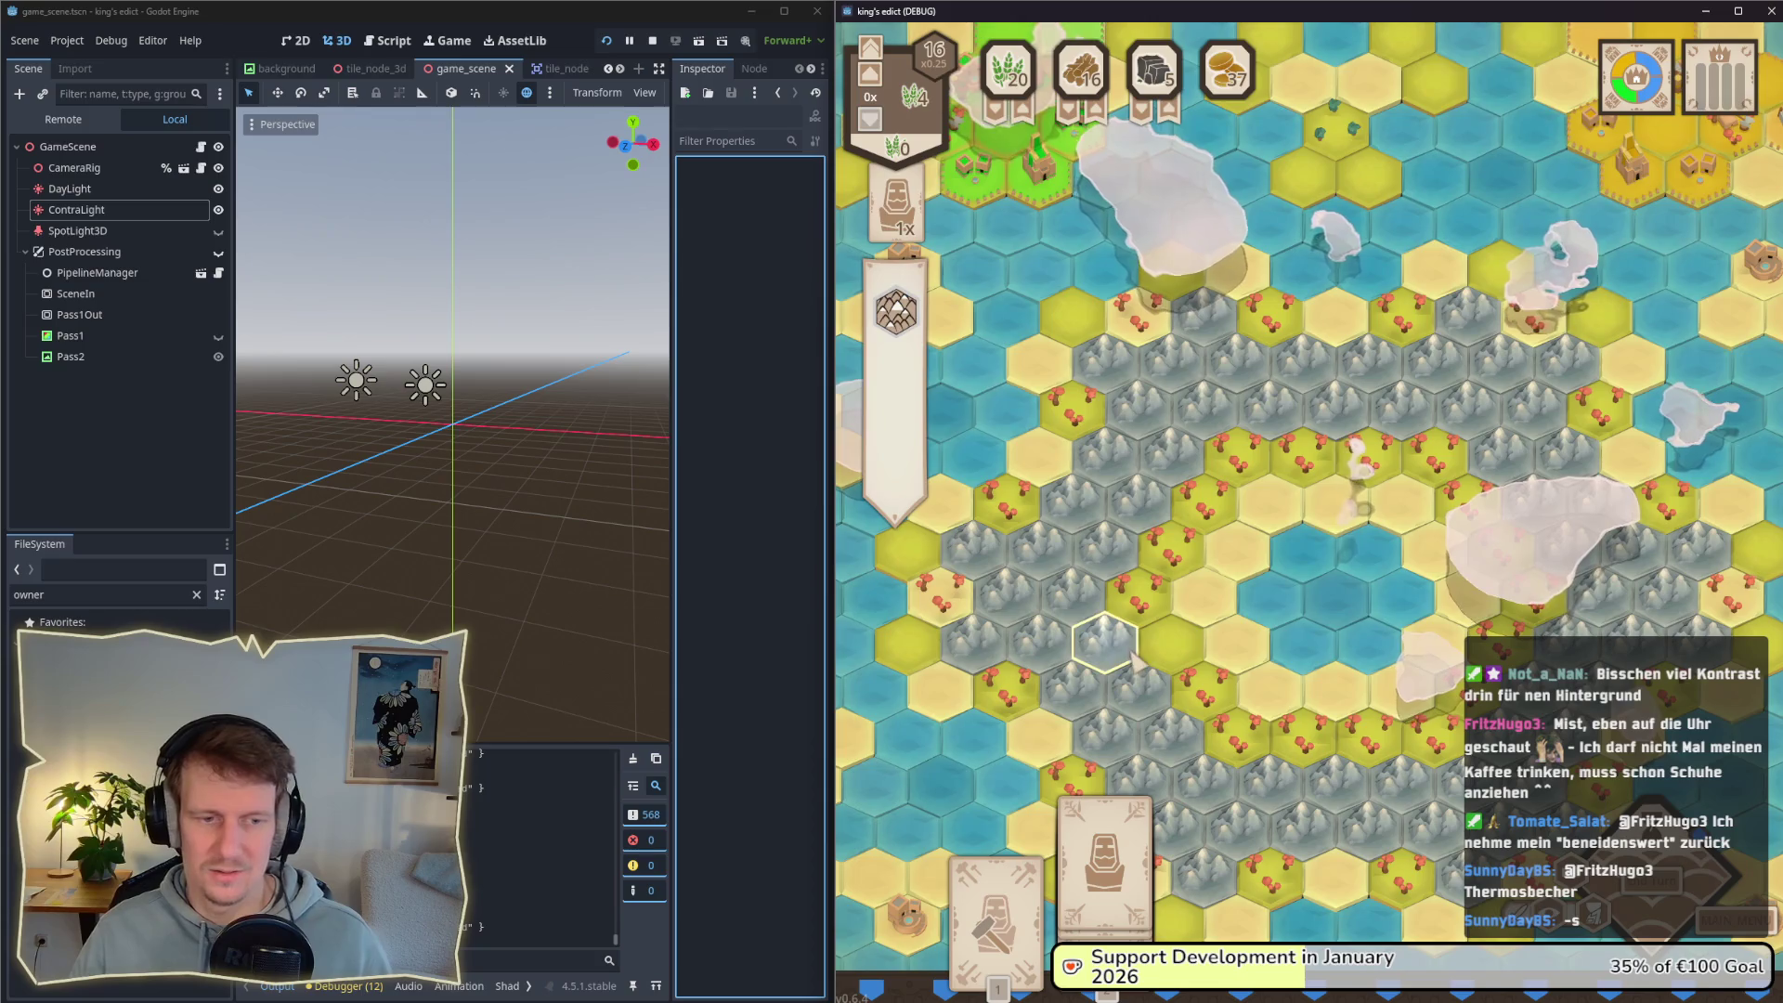
Step: Pan the game map with WASD over villages, water and mountains to check the banner tile cards
{"action": "key", "text": "s"}
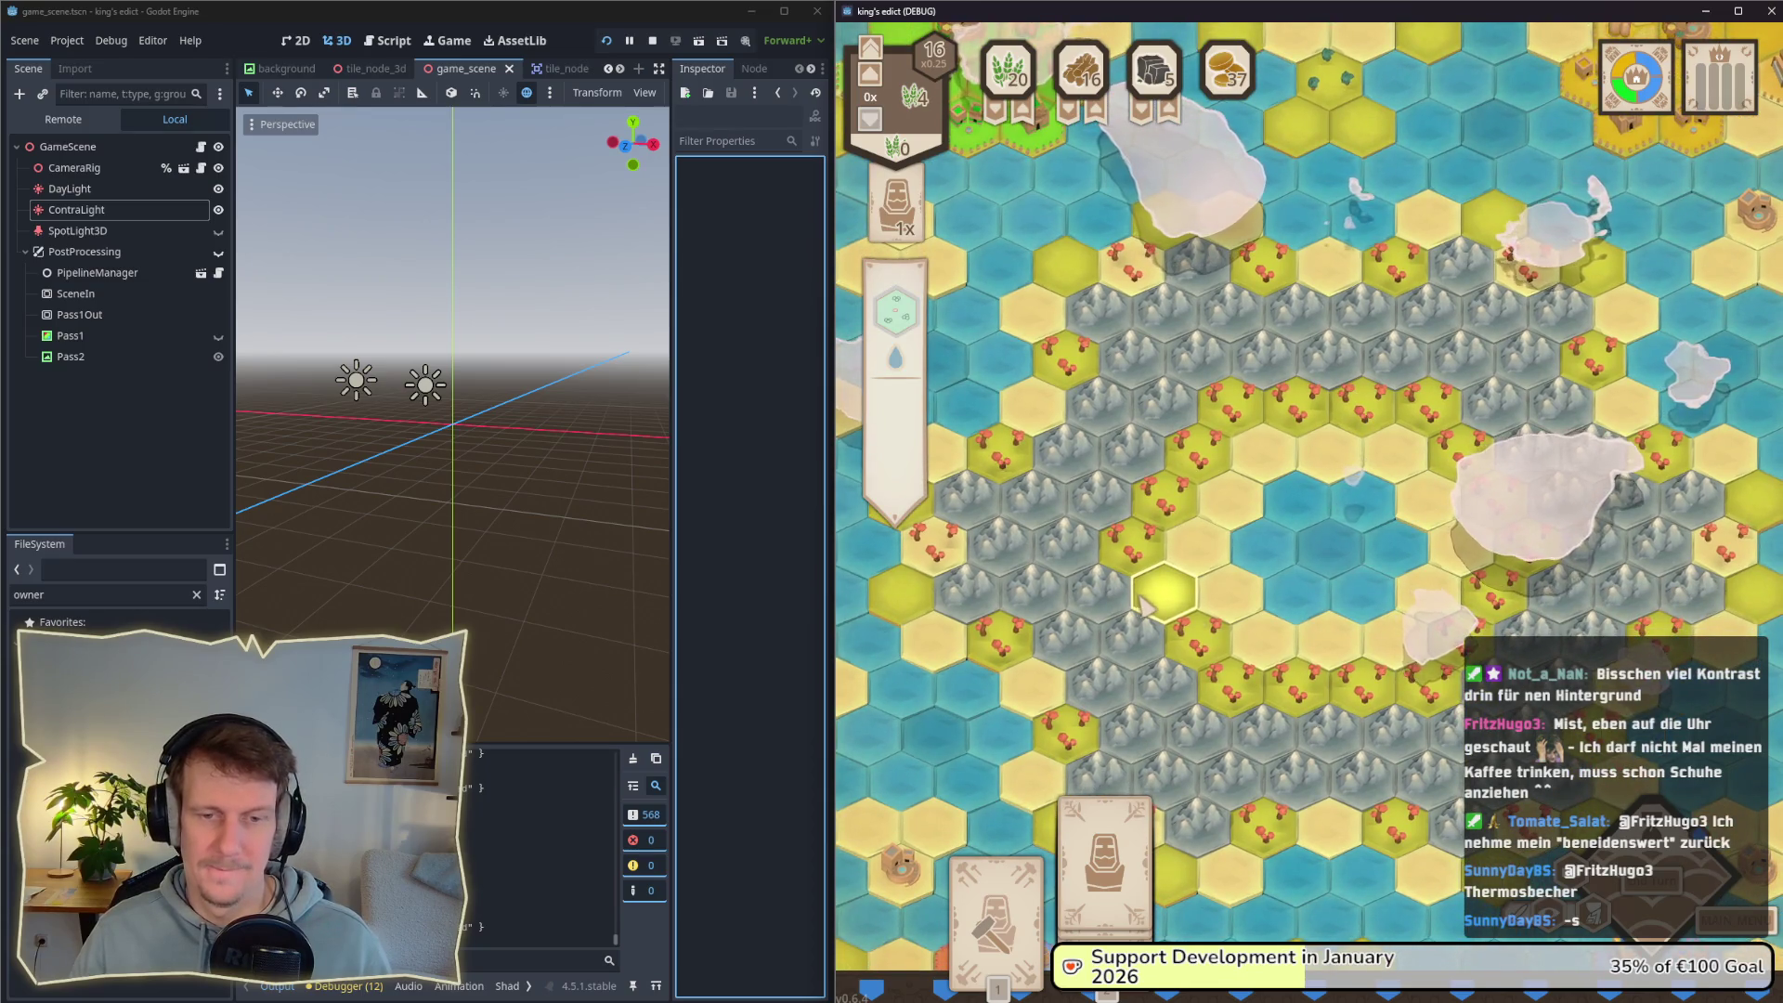
{"action": "key", "text": "d"}
{"action": "key", "text": "s"}
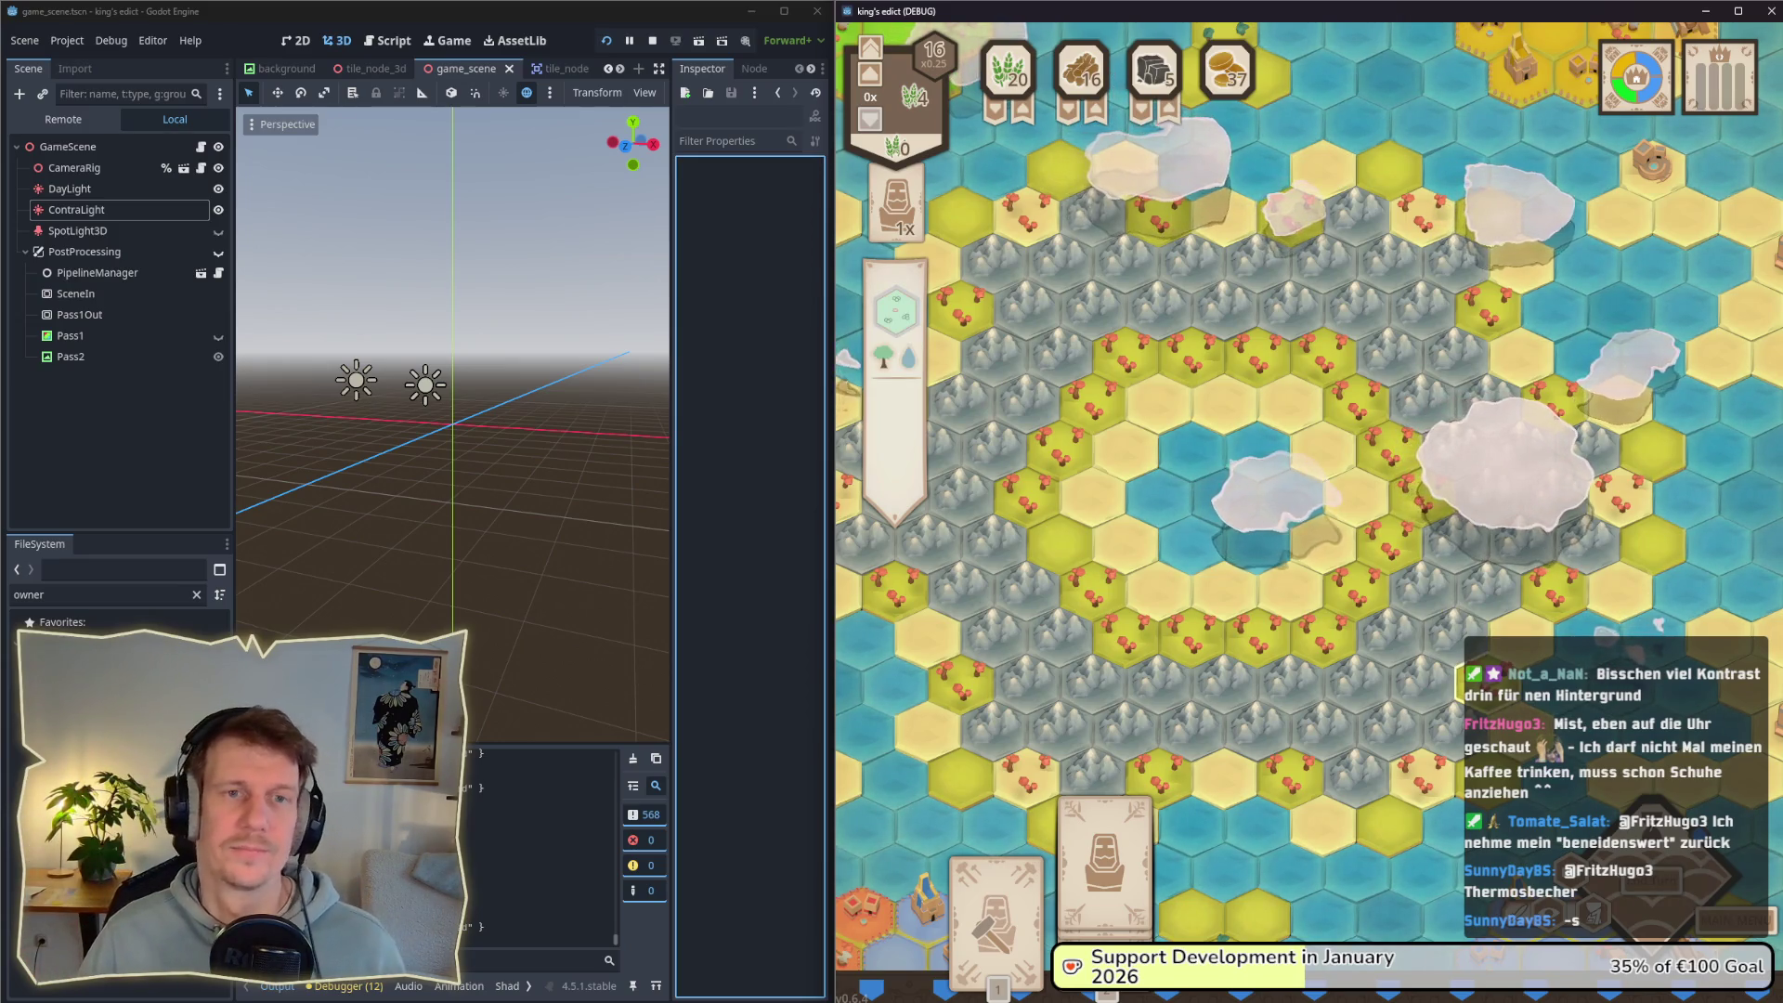
{"action": "key", "text": "w"}
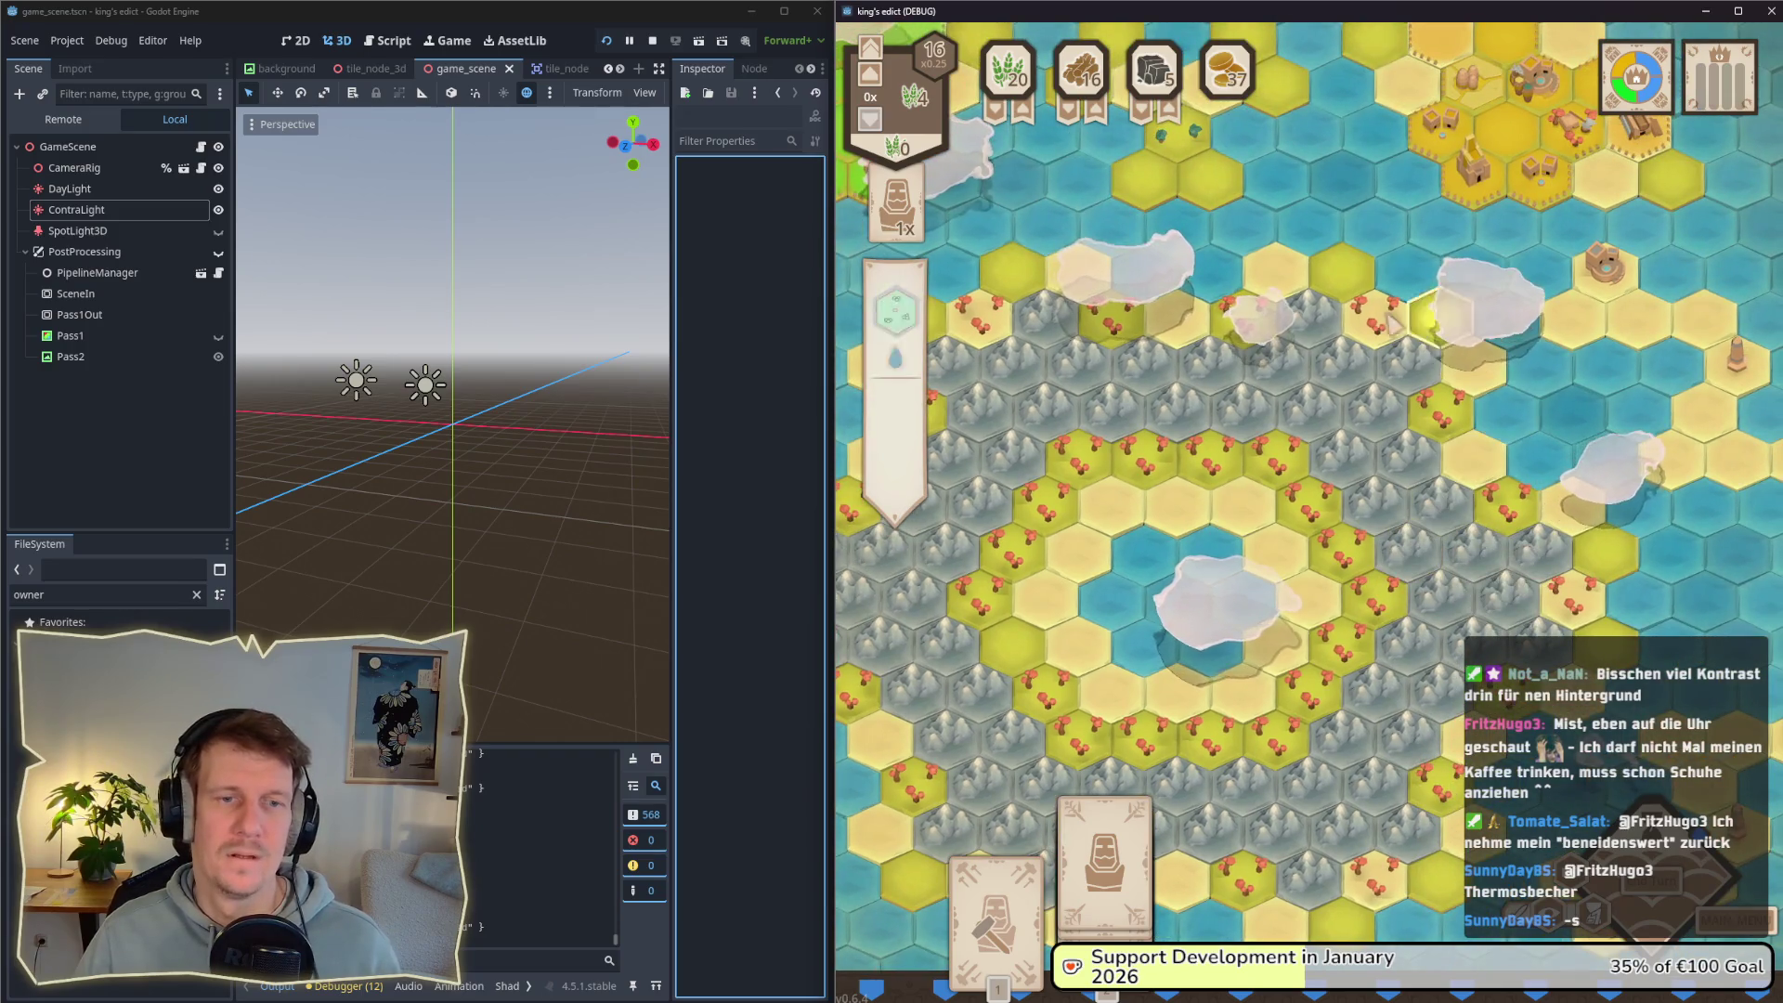
{"action": "key", "text": "w"}
{"action": "key", "text": "a"}
{"action": "key", "text": "w"}
{"action": "key", "text": "a"}
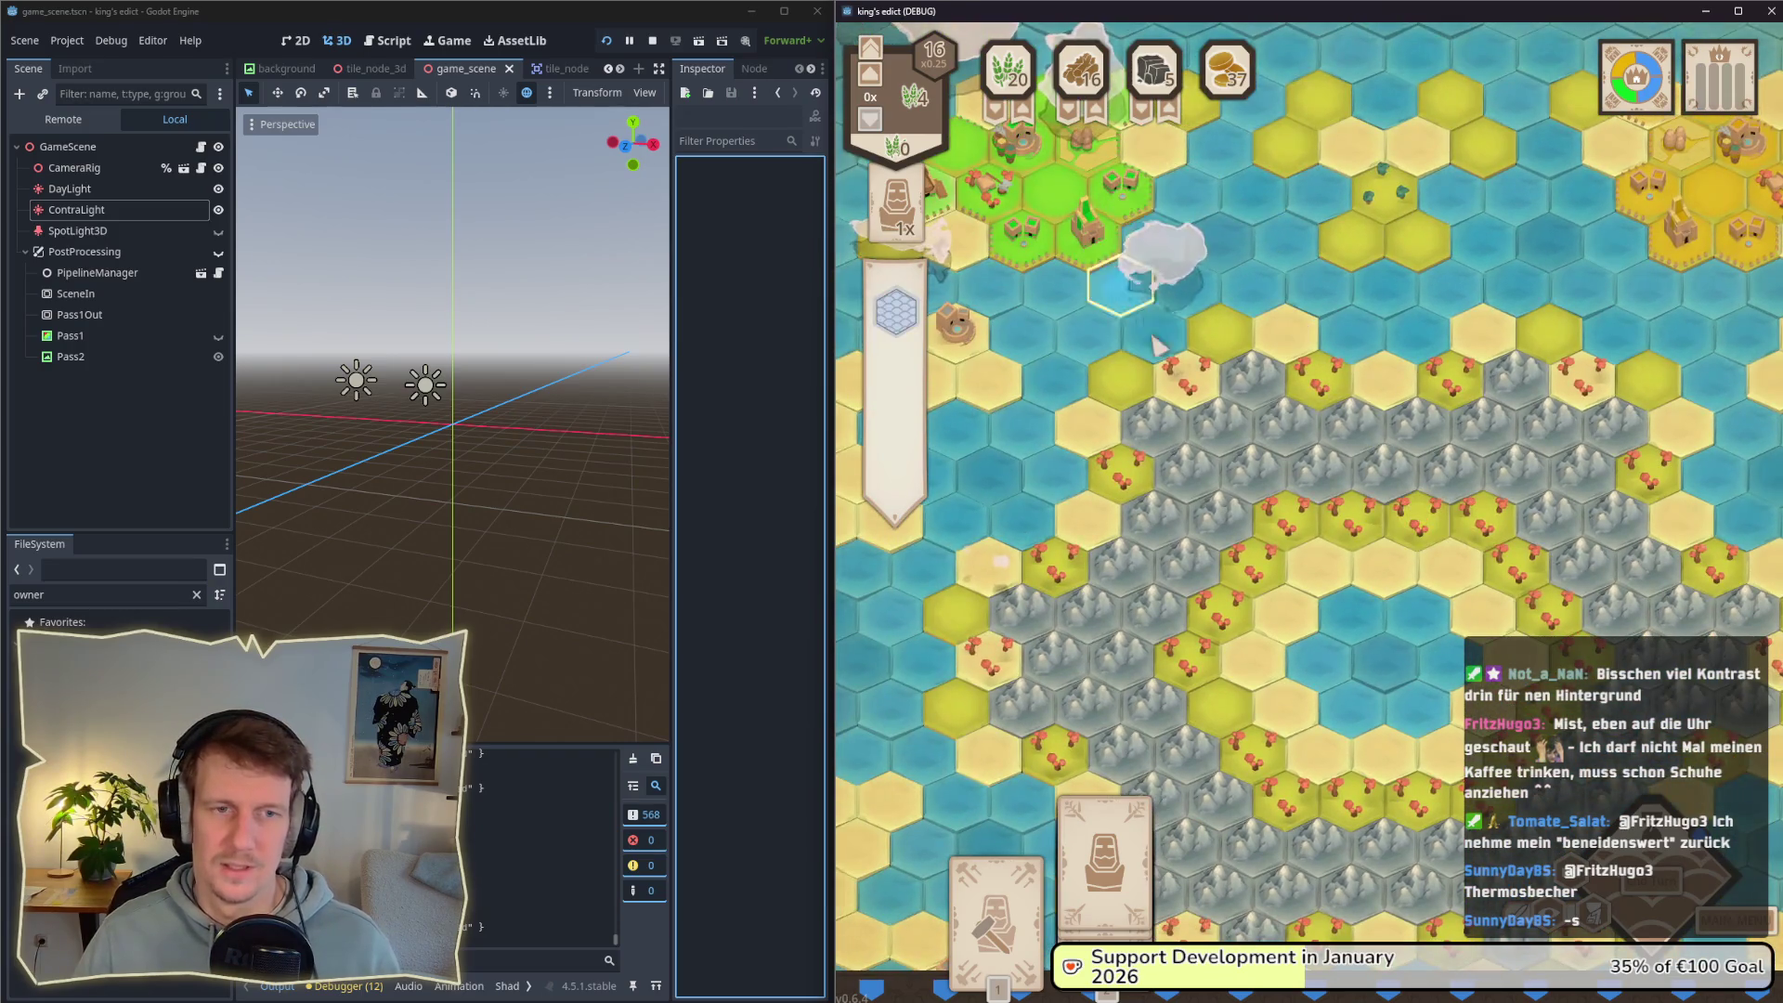
{"action": "key", "text": "w"}
{"action": "key", "text": "a"}
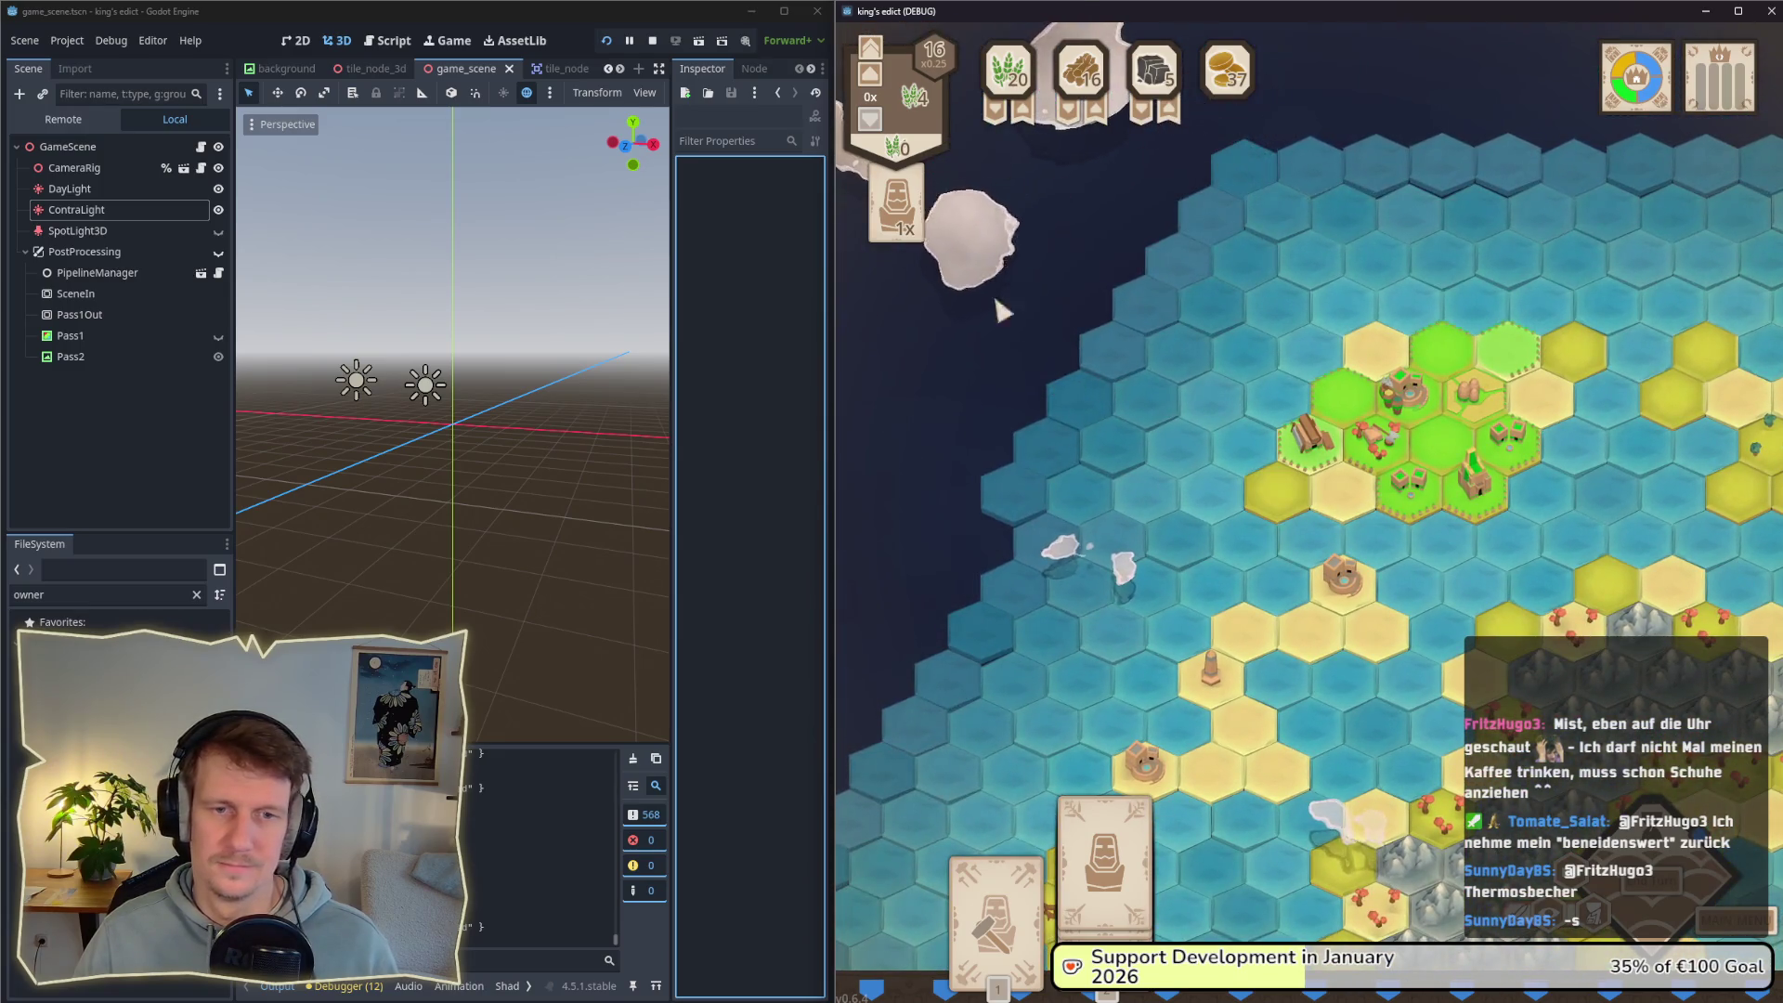
{"action": "key", "text": "s"}
{"action": "key", "text": "d"}
{"action": "key", "text": "s"}
{"action": "key", "text": "d"}
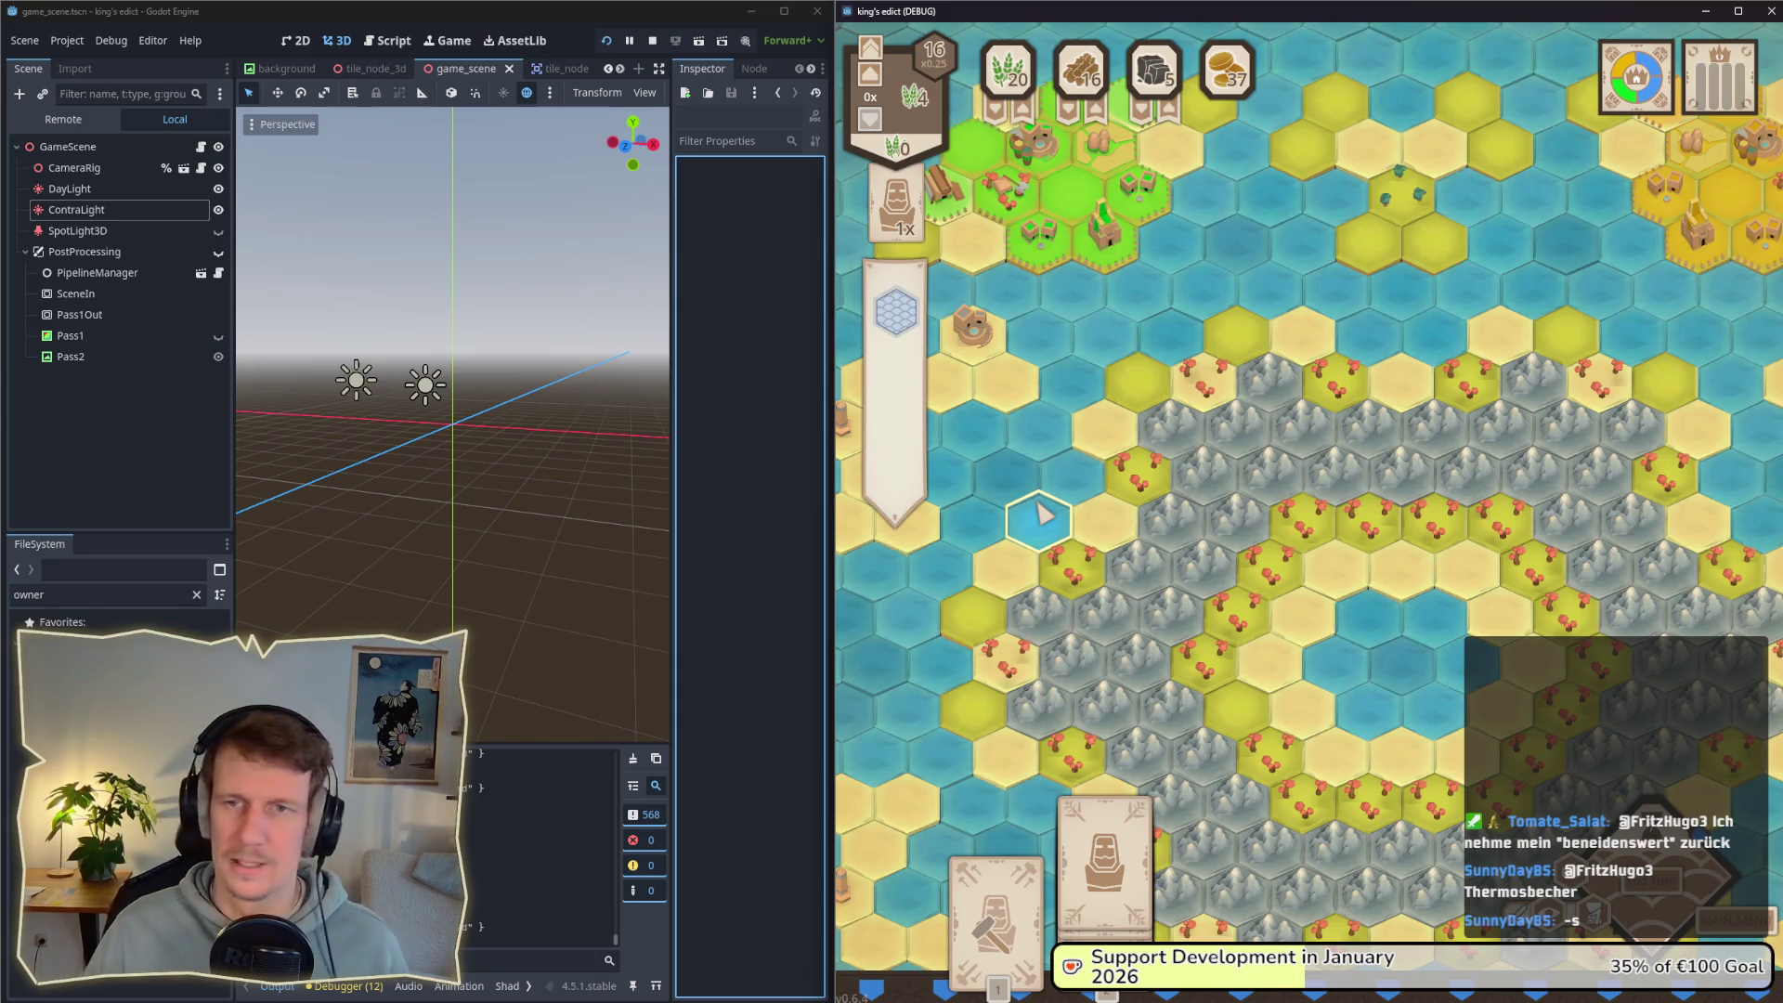
{"action": "key", "text": "alt+Tab"}
{"action": "key", "text": "alt+Tab"}
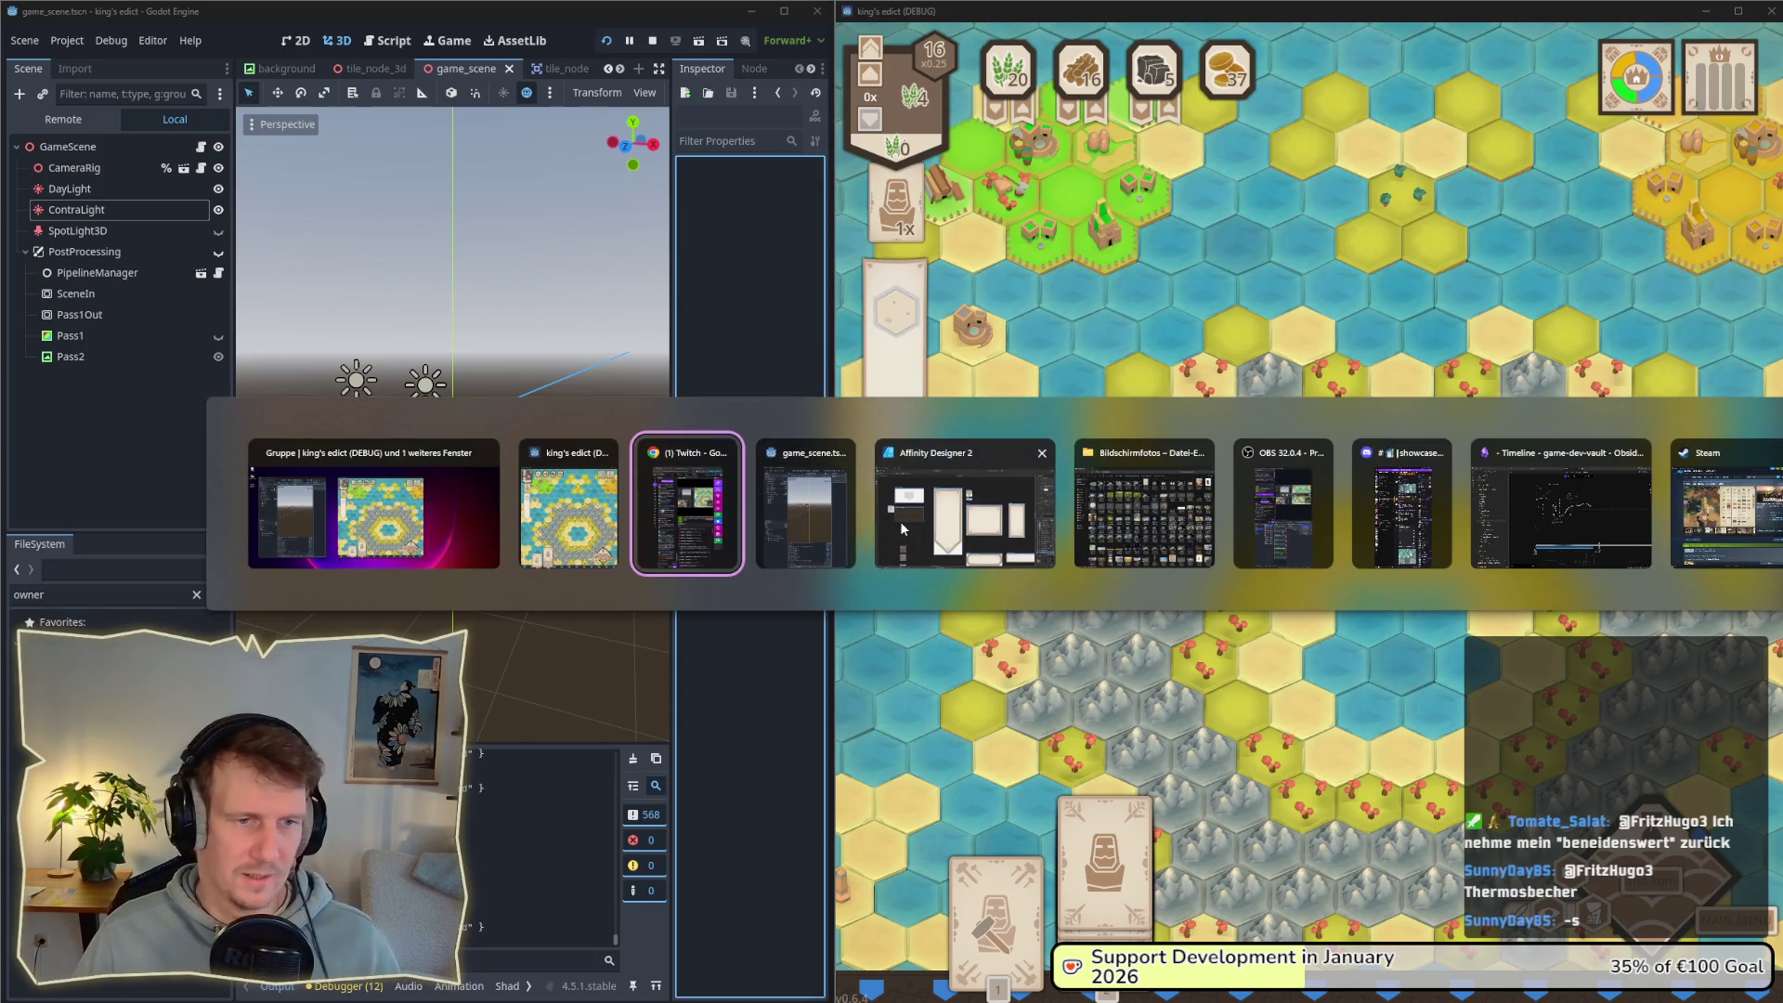
Step: In the Designer persona, fill the banner_panel border curve with deep brown 3D3329 using the colour picker
{"action": "left_click", "coordinate": [899, 521]}
{"action": "left_click", "coordinate": [28, 40]}
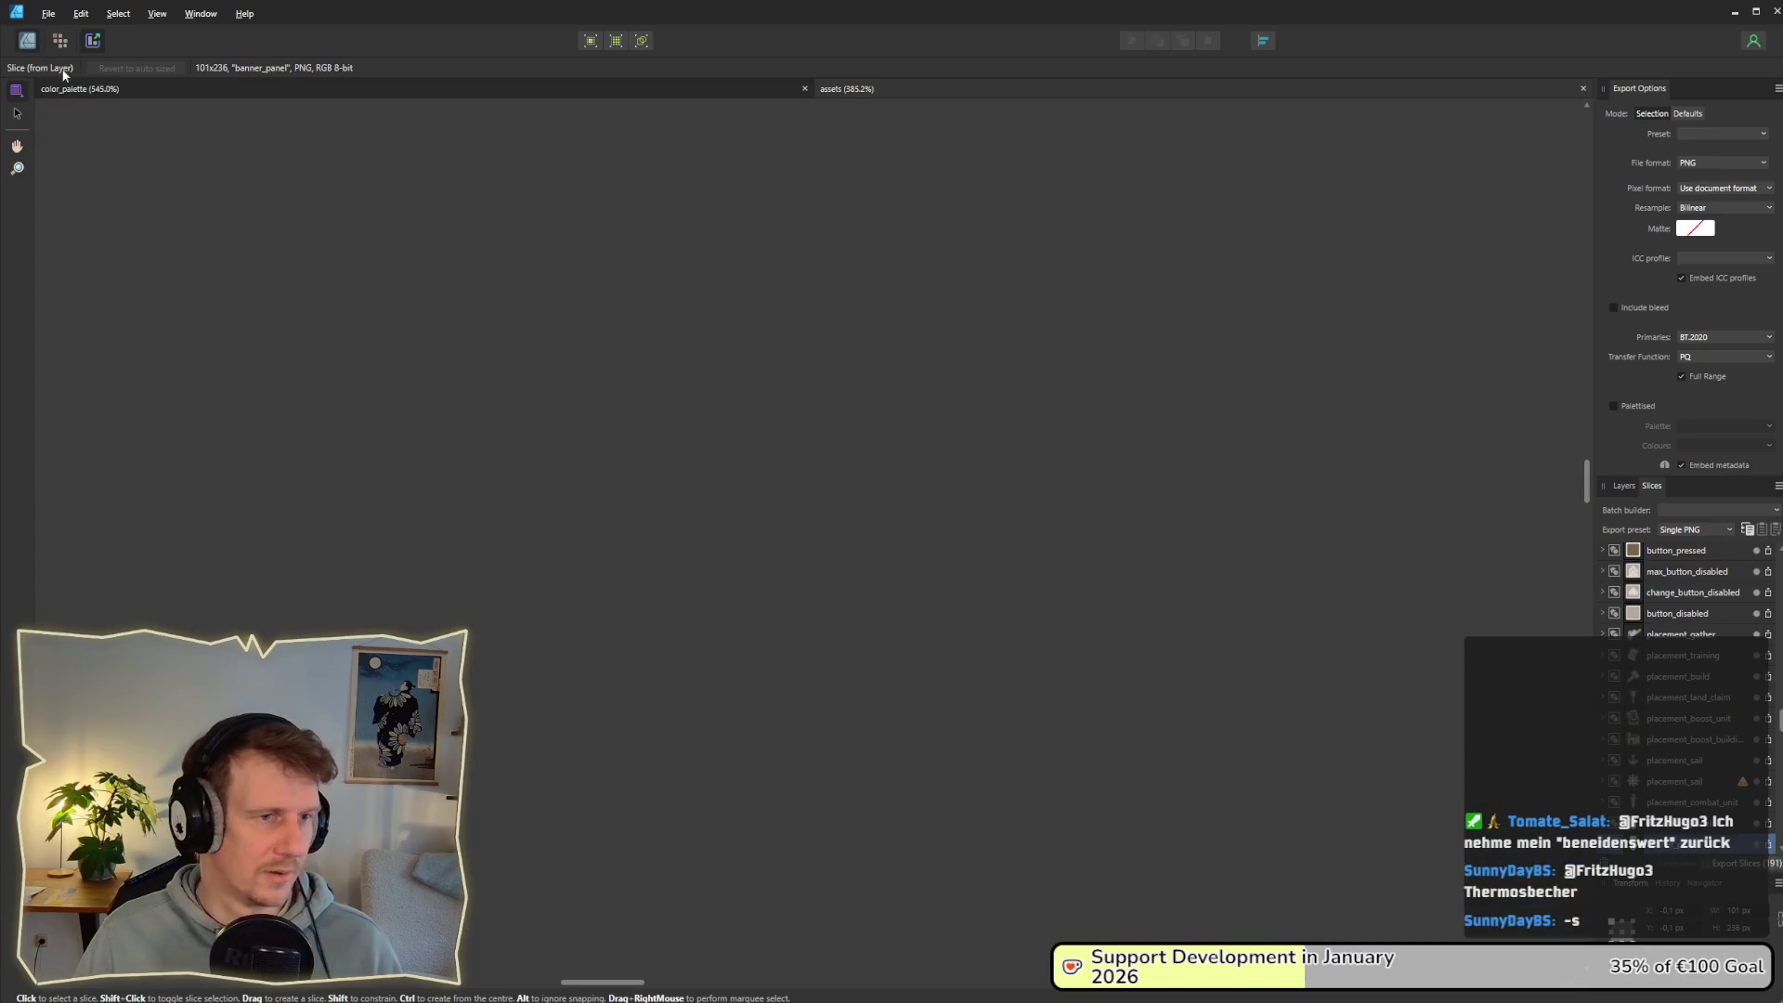
{"action": "double_click", "coordinate": [605, 382]}
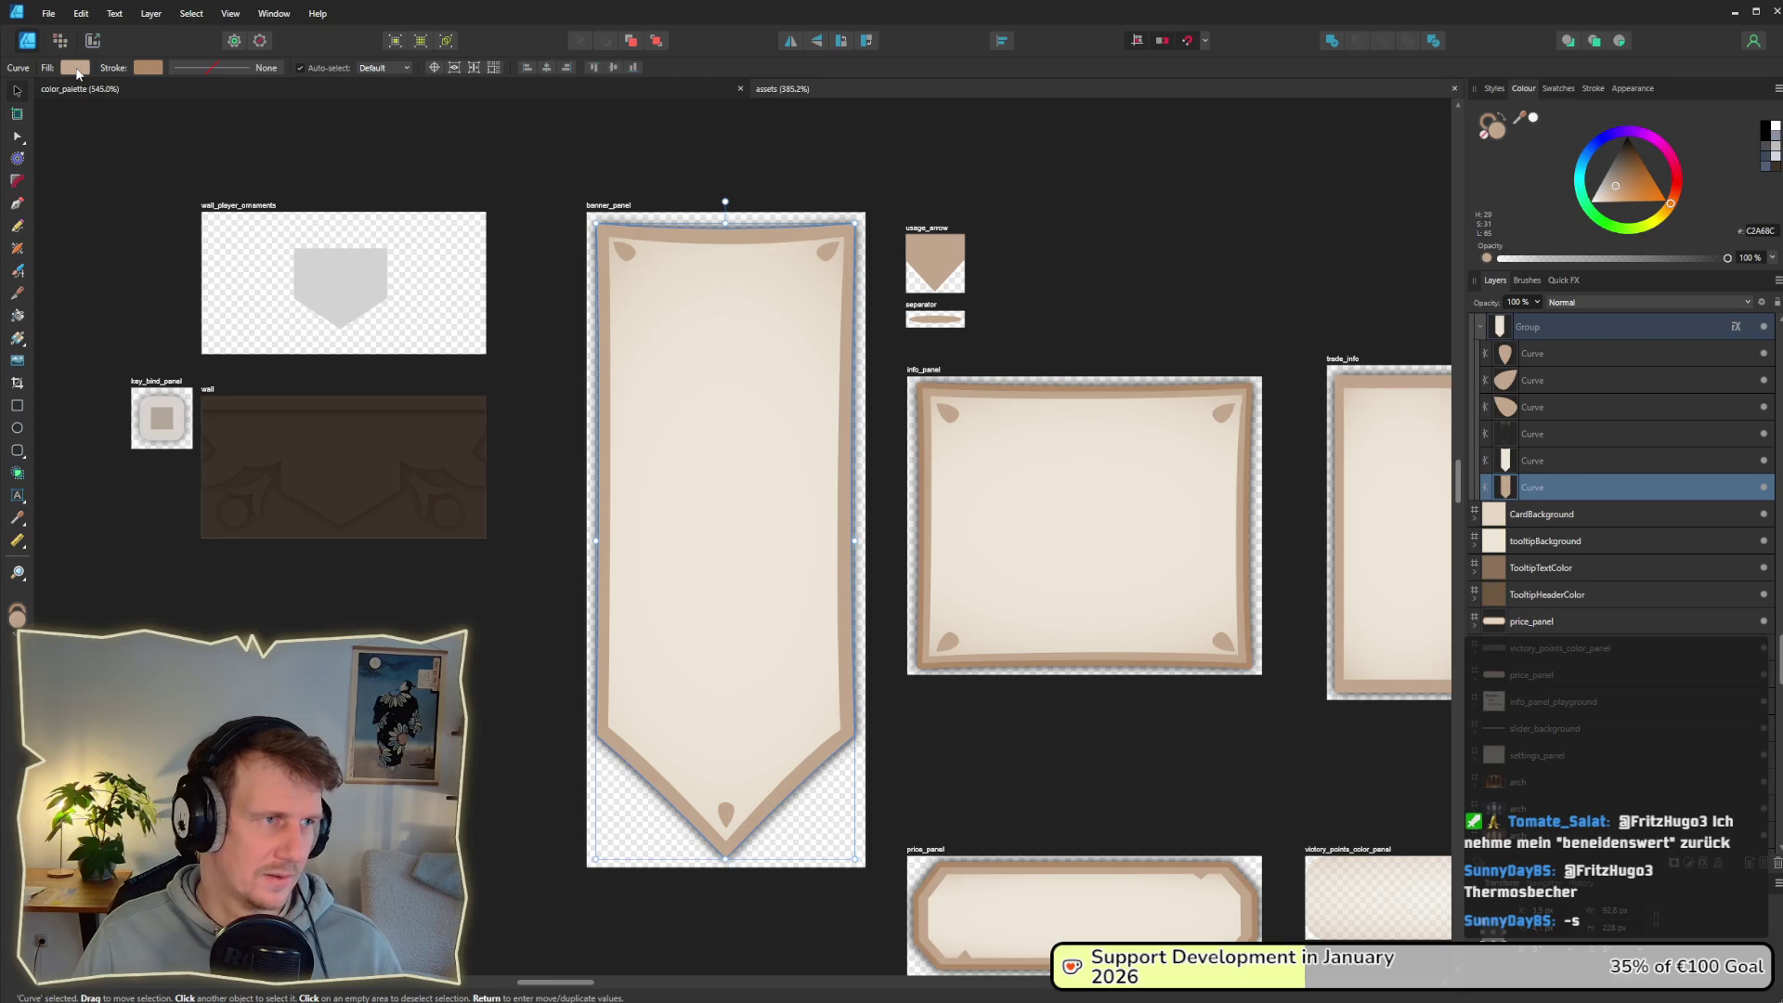
{"action": "left_click", "coordinate": [76, 68]}
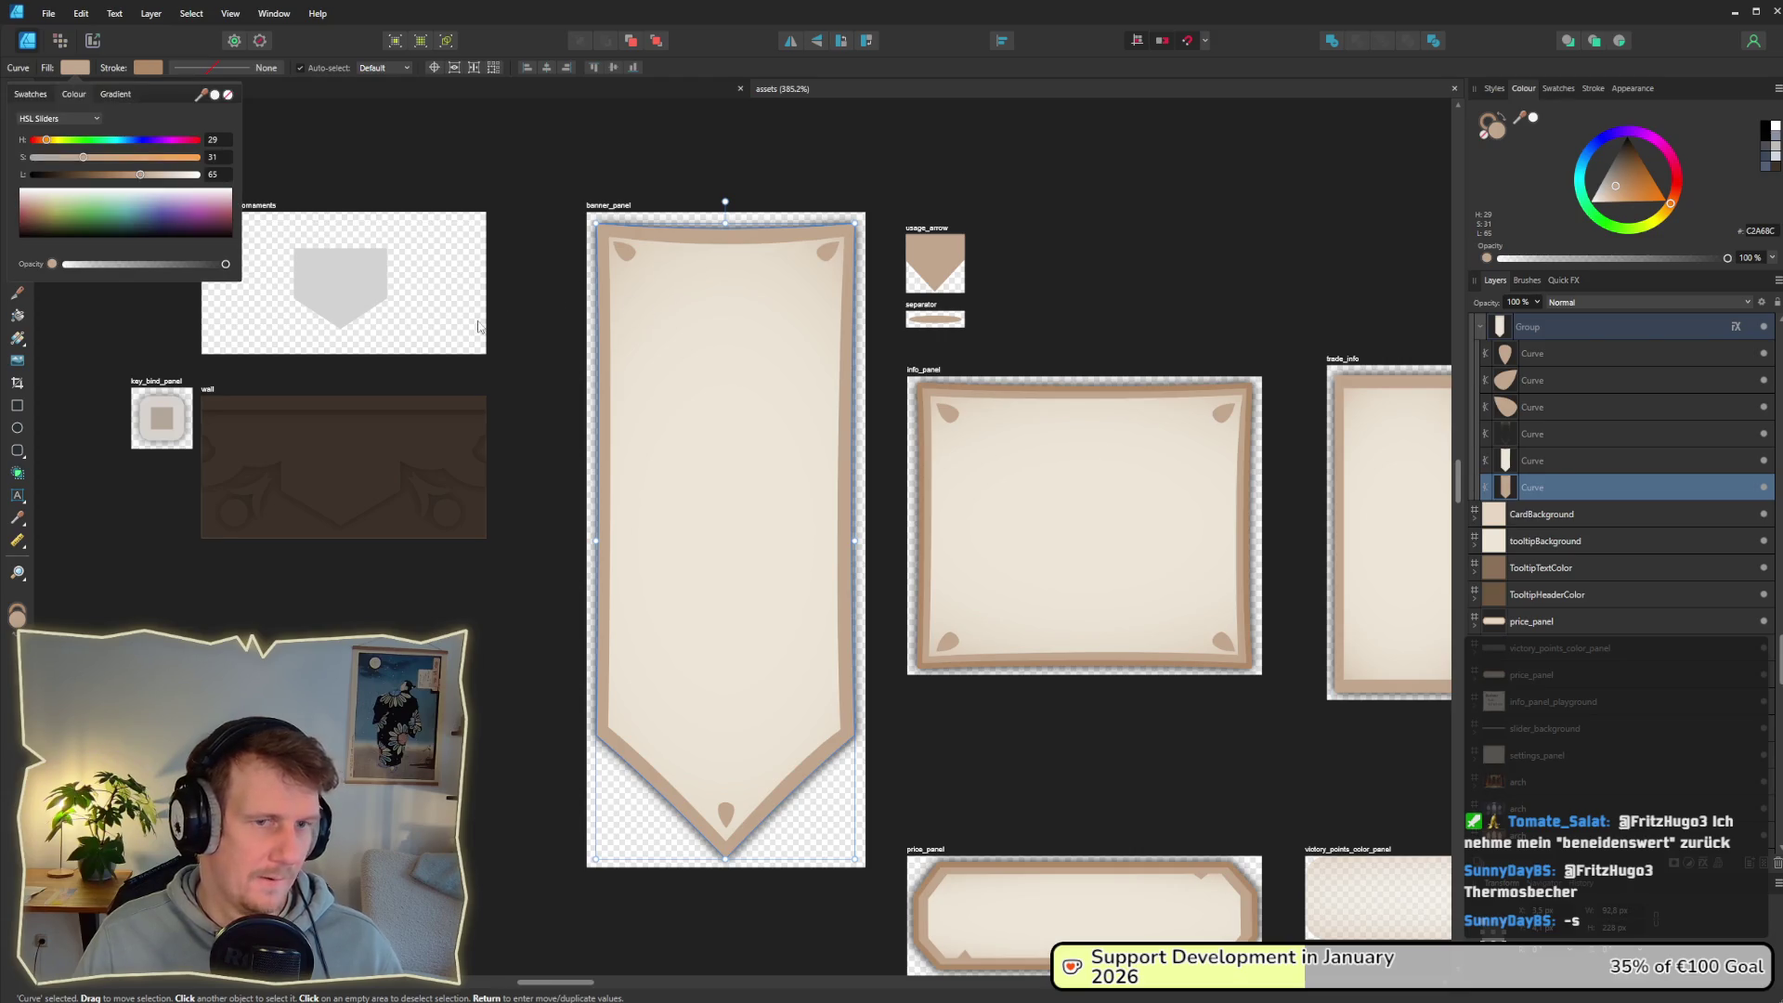
{"action": "scroll", "coordinate": [553, 327], "scroll_direction": "down", "scroll_amount": 3}
{"action": "scroll", "coordinate": [509, 517], "scroll_direction": "up", "scroll_amount": 2}
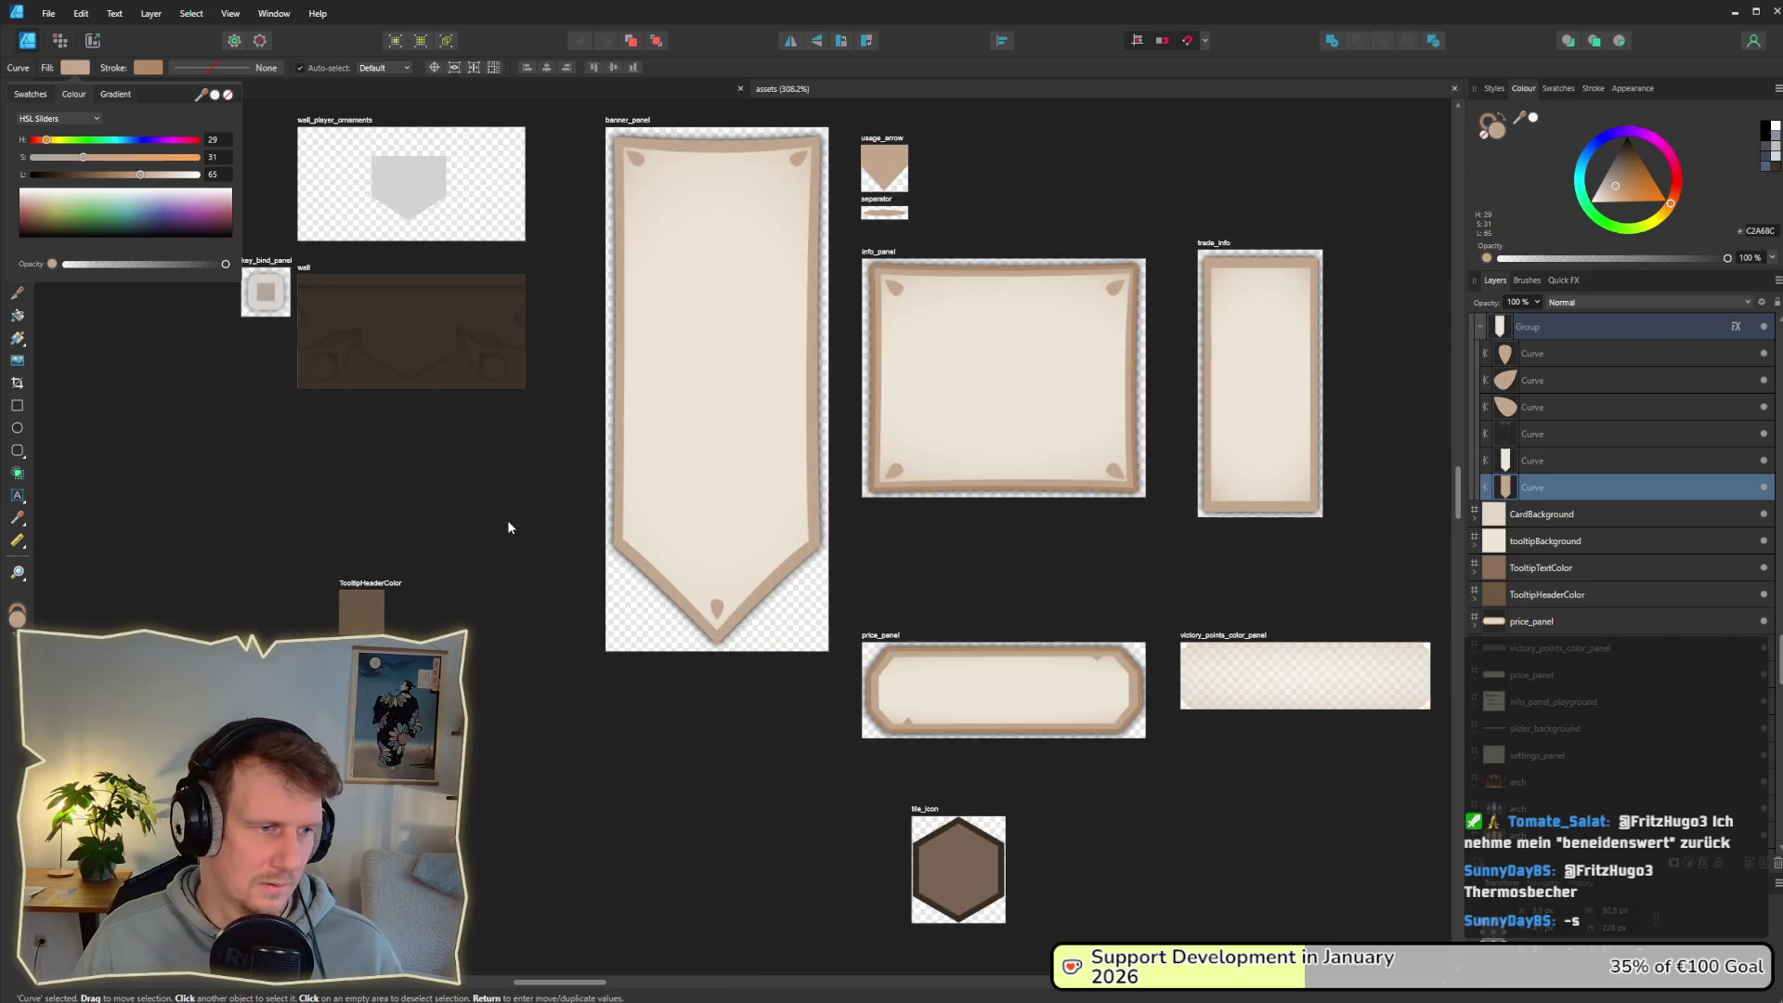
{"action": "scroll", "coordinate": [325, 343], "scroll_direction": "up", "scroll_amount": 1}
{"action": "mouse_move", "coordinate": [200, 100]}
{"action": "left_mouse_down"}
{"action": "mouse_move", "coordinate": [298, 597]}
{"action": "mouse_move", "coordinate": [361, 621]}
{"action": "left_mouse_up"}
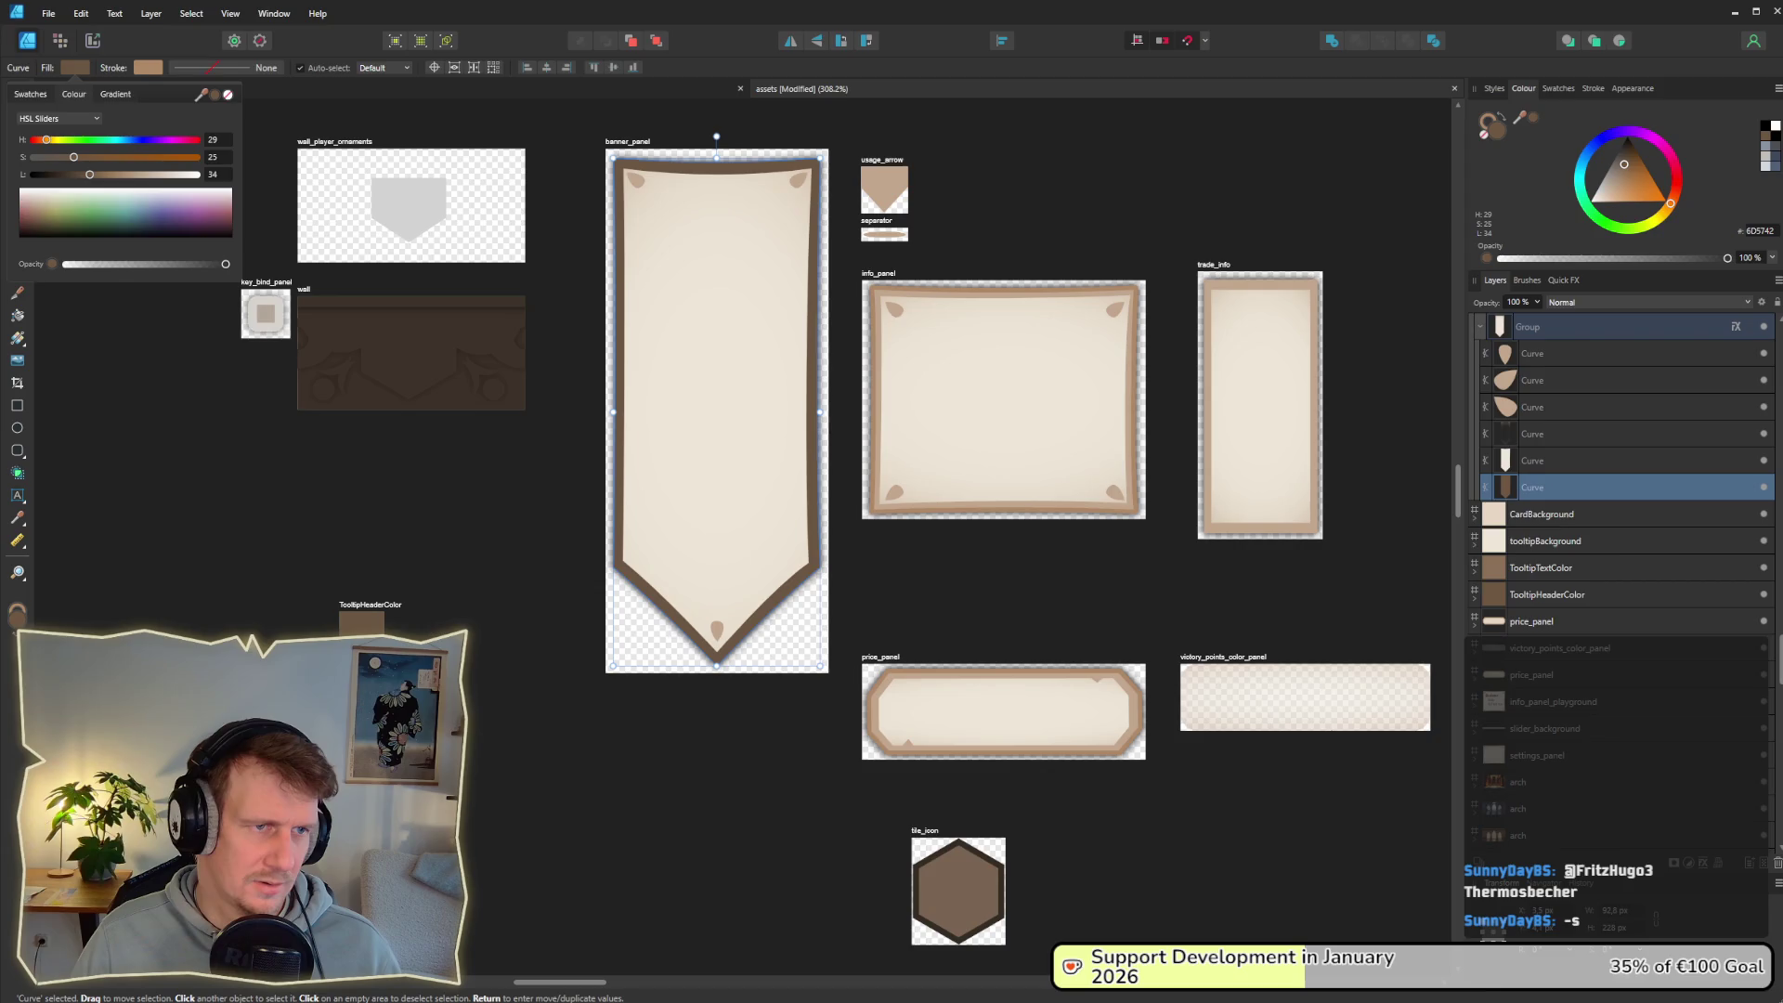
{"action": "left_click_drag", "start_coordinate": [200, 100], "coordinate": [389, 366]}
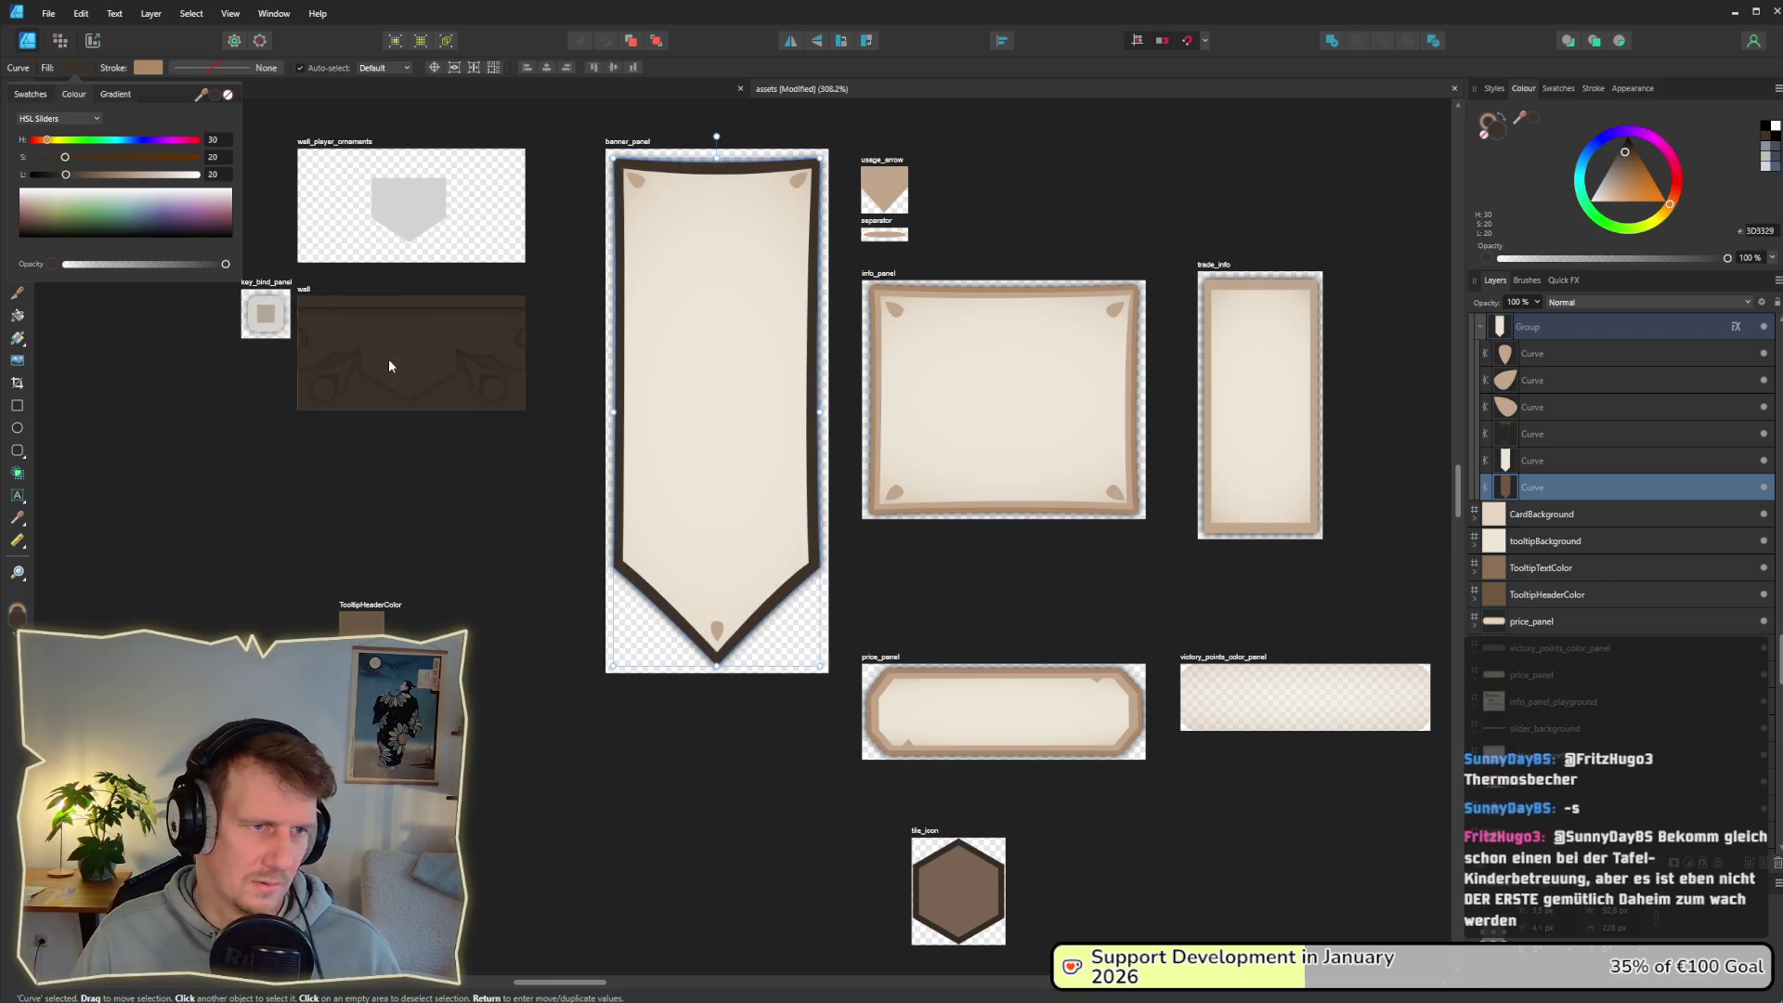
{"action": "left_click", "coordinate": [446, 511]}
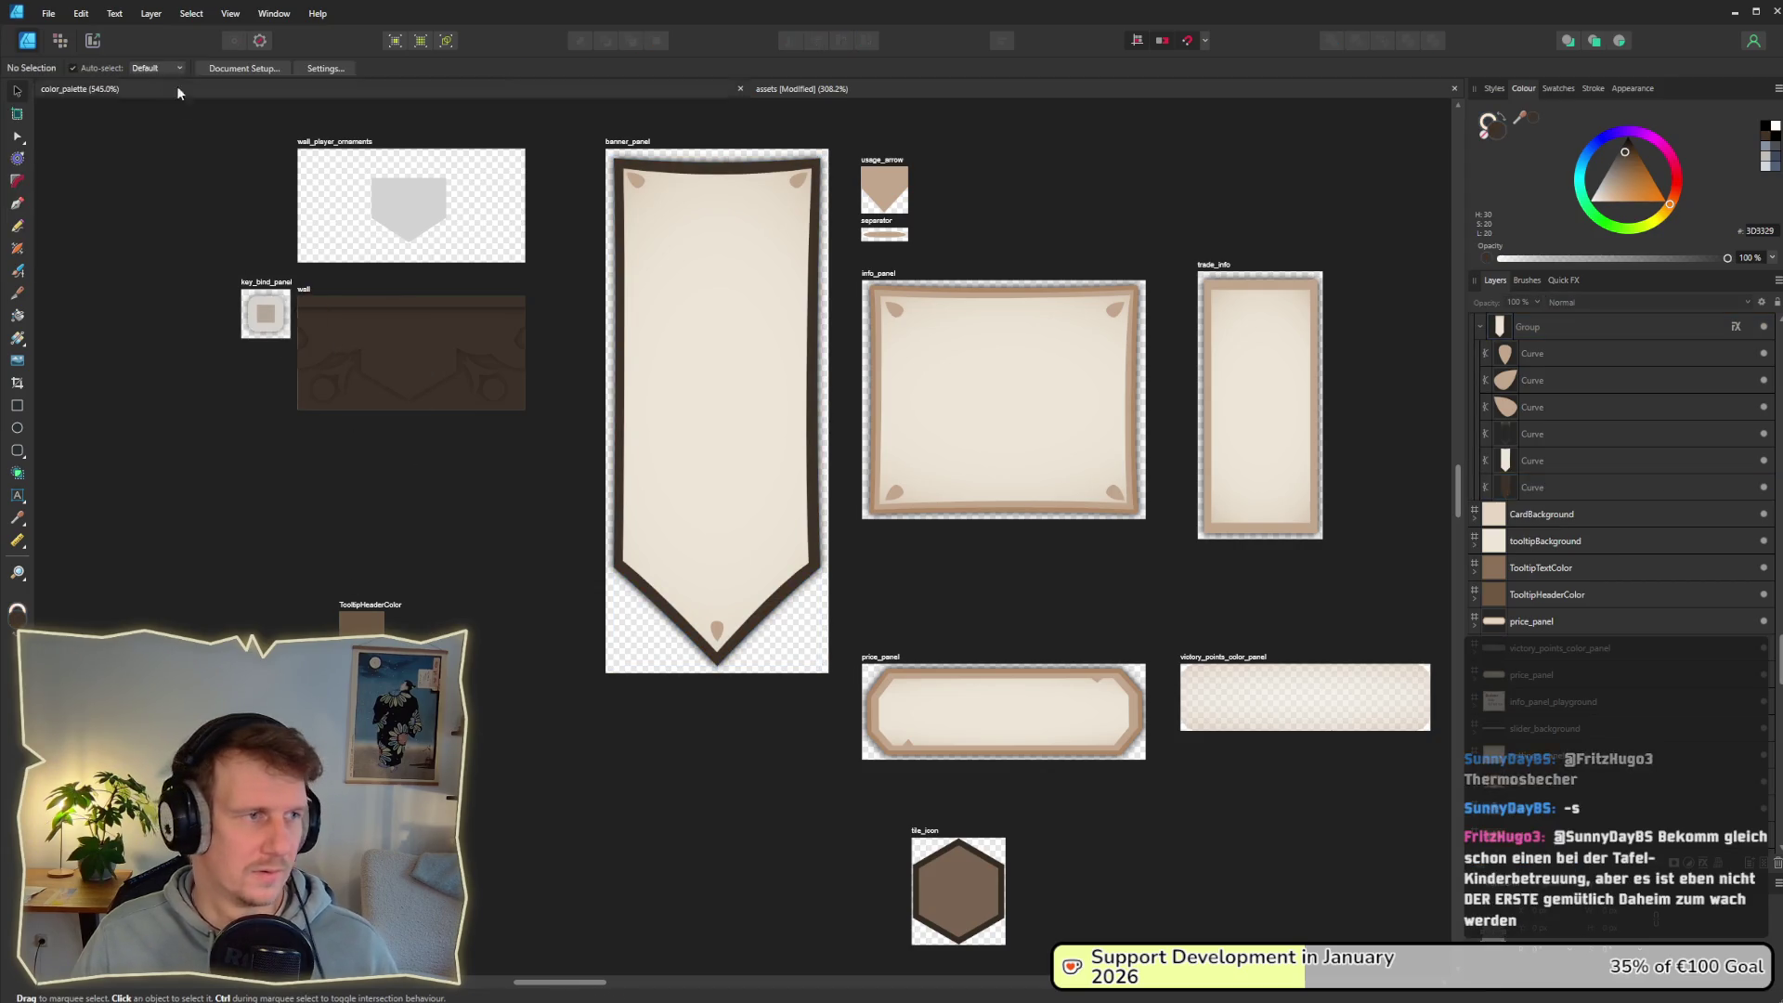
{"action": "left_click", "coordinate": [92, 40]}
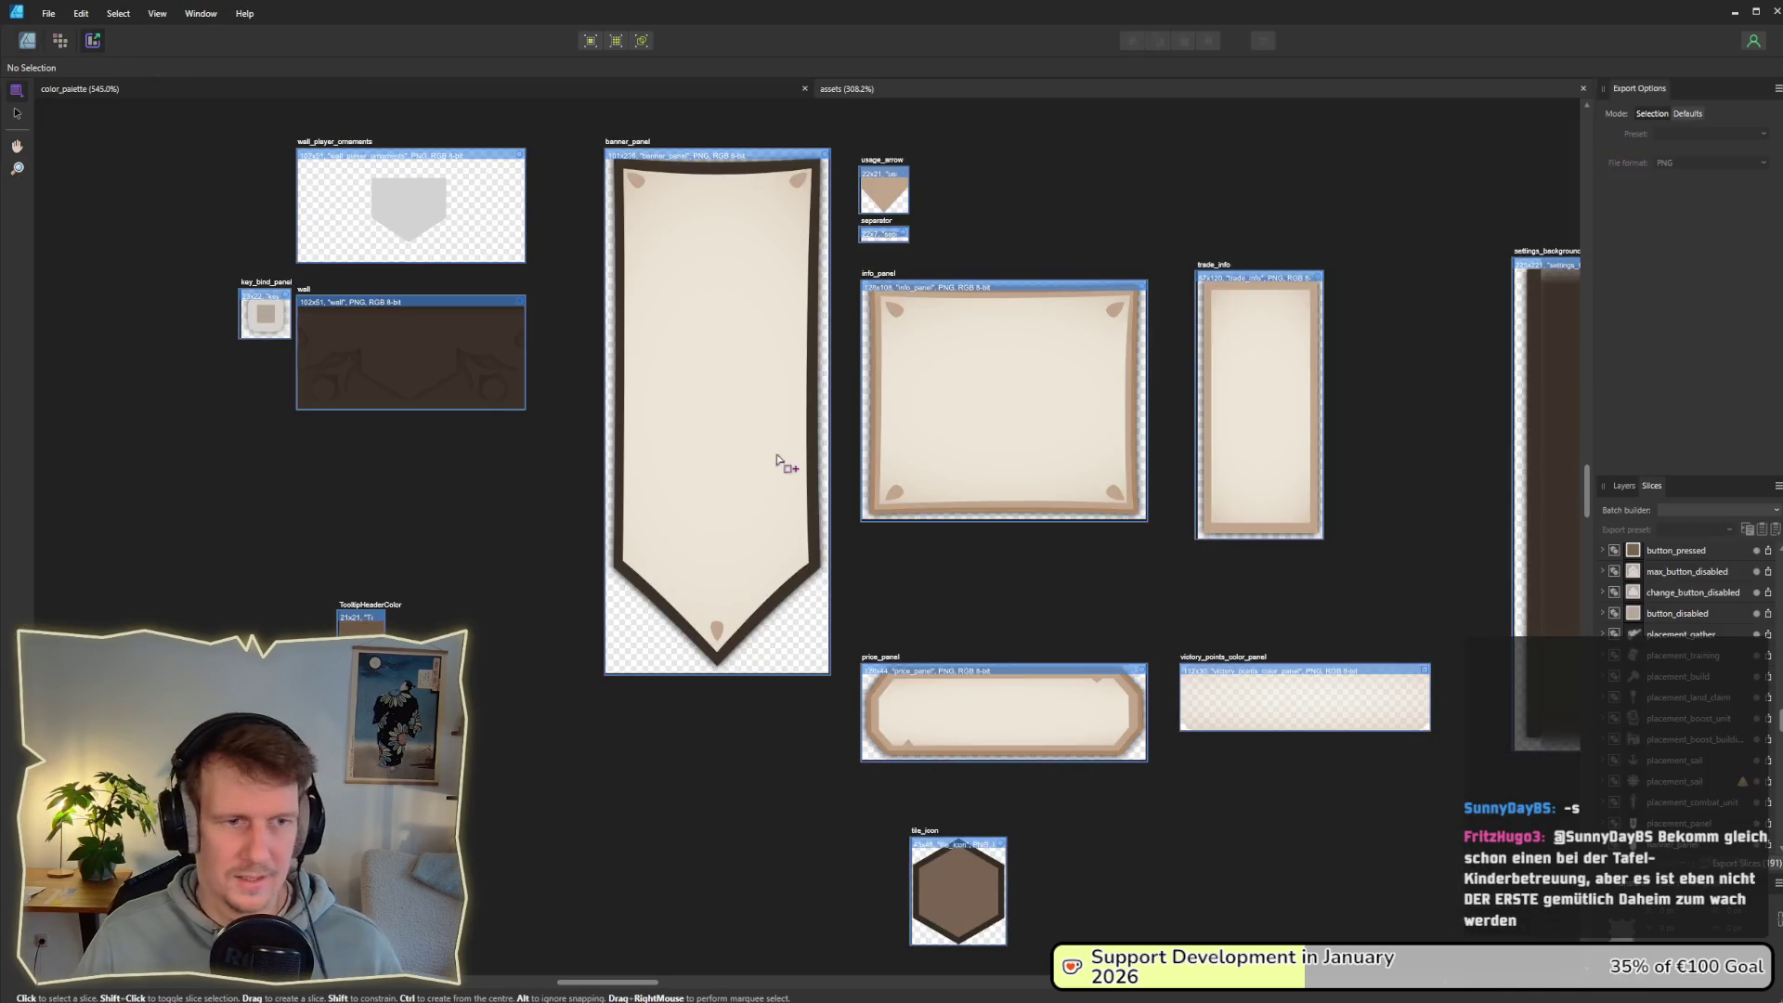
Step: Export the slices to the game assets folder, overwriting existing images, and view Godot
{"action": "left_click", "coordinate": [1771, 851]}
{"action": "left_click", "coordinate": [740, 490]}
{"action": "key", "text": "Return"}
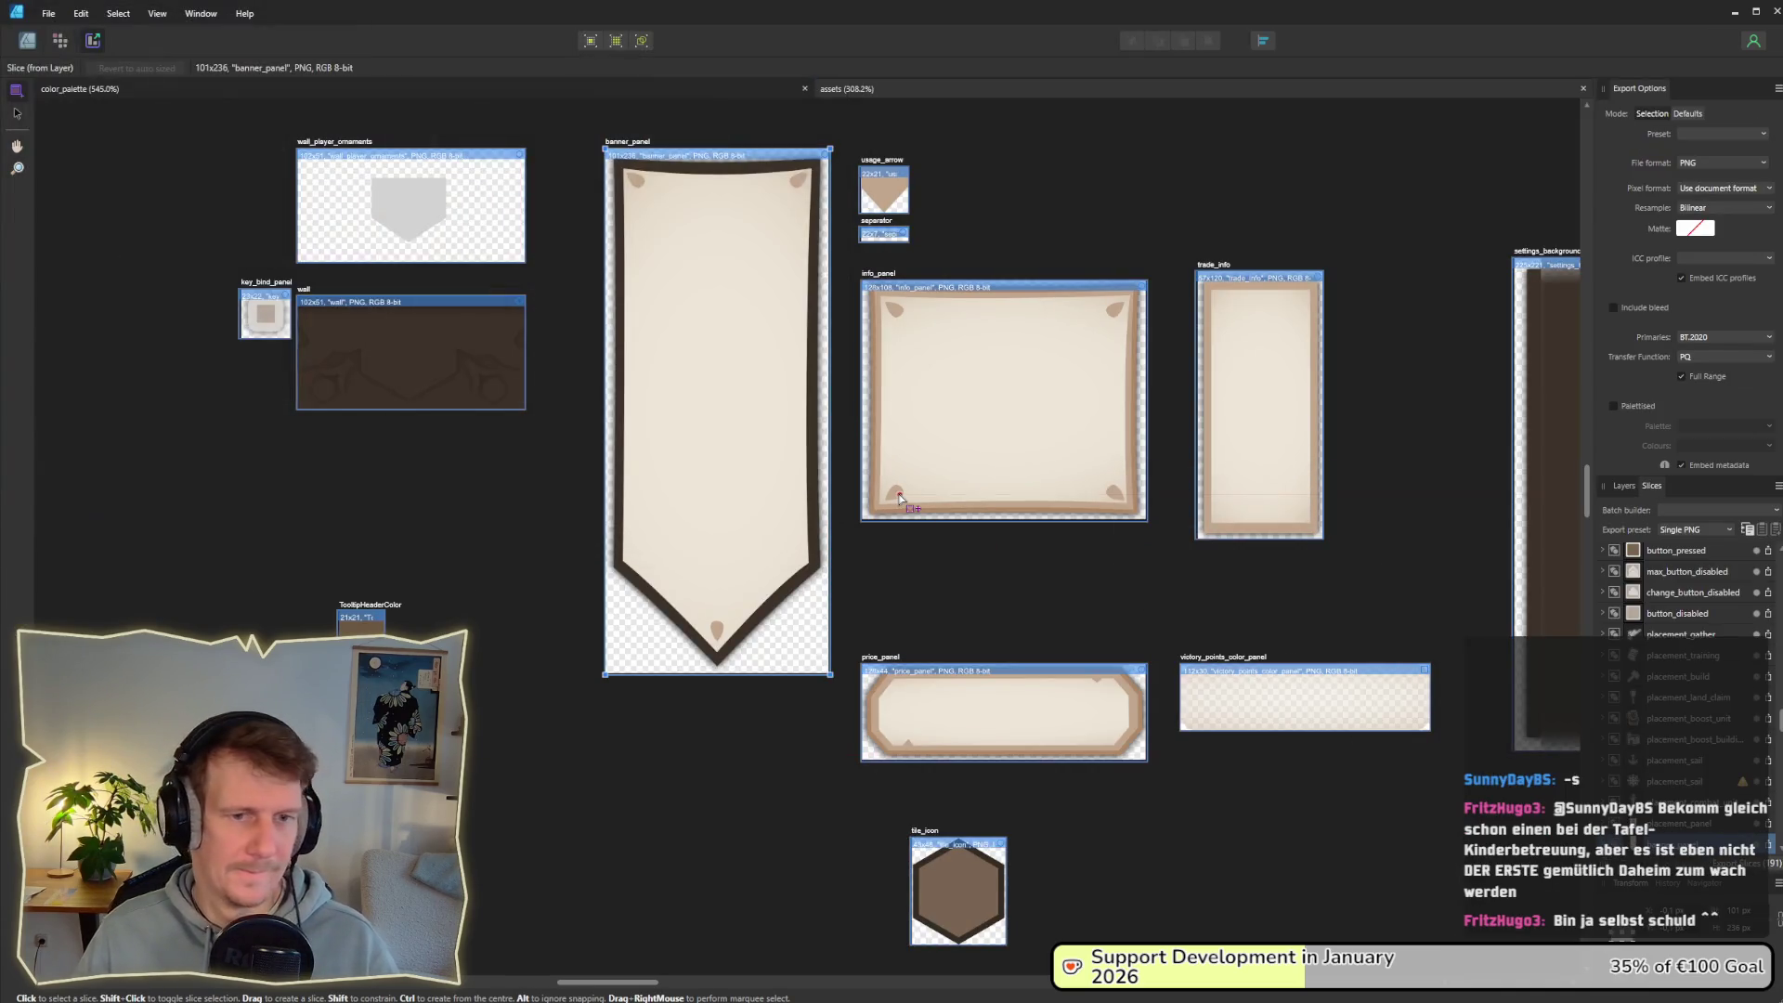
{"action": "key", "text": "alt+Tab"}
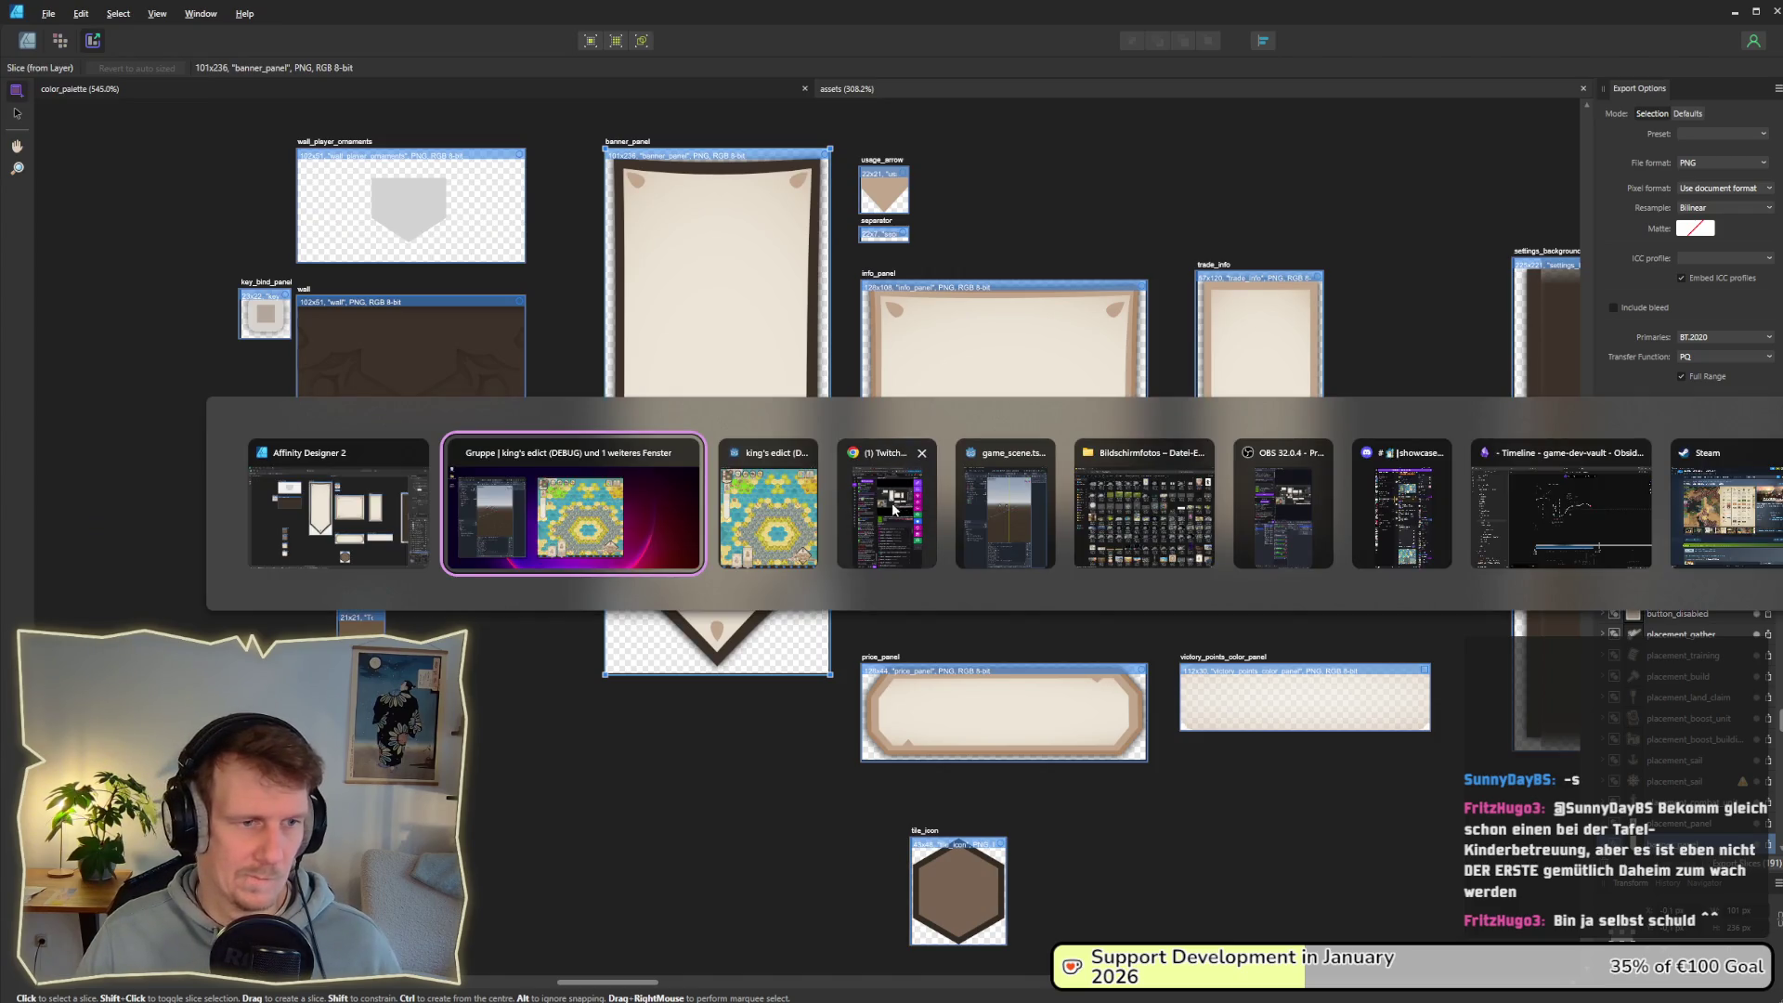
{"action": "left_click", "coordinate": [533, 487]}
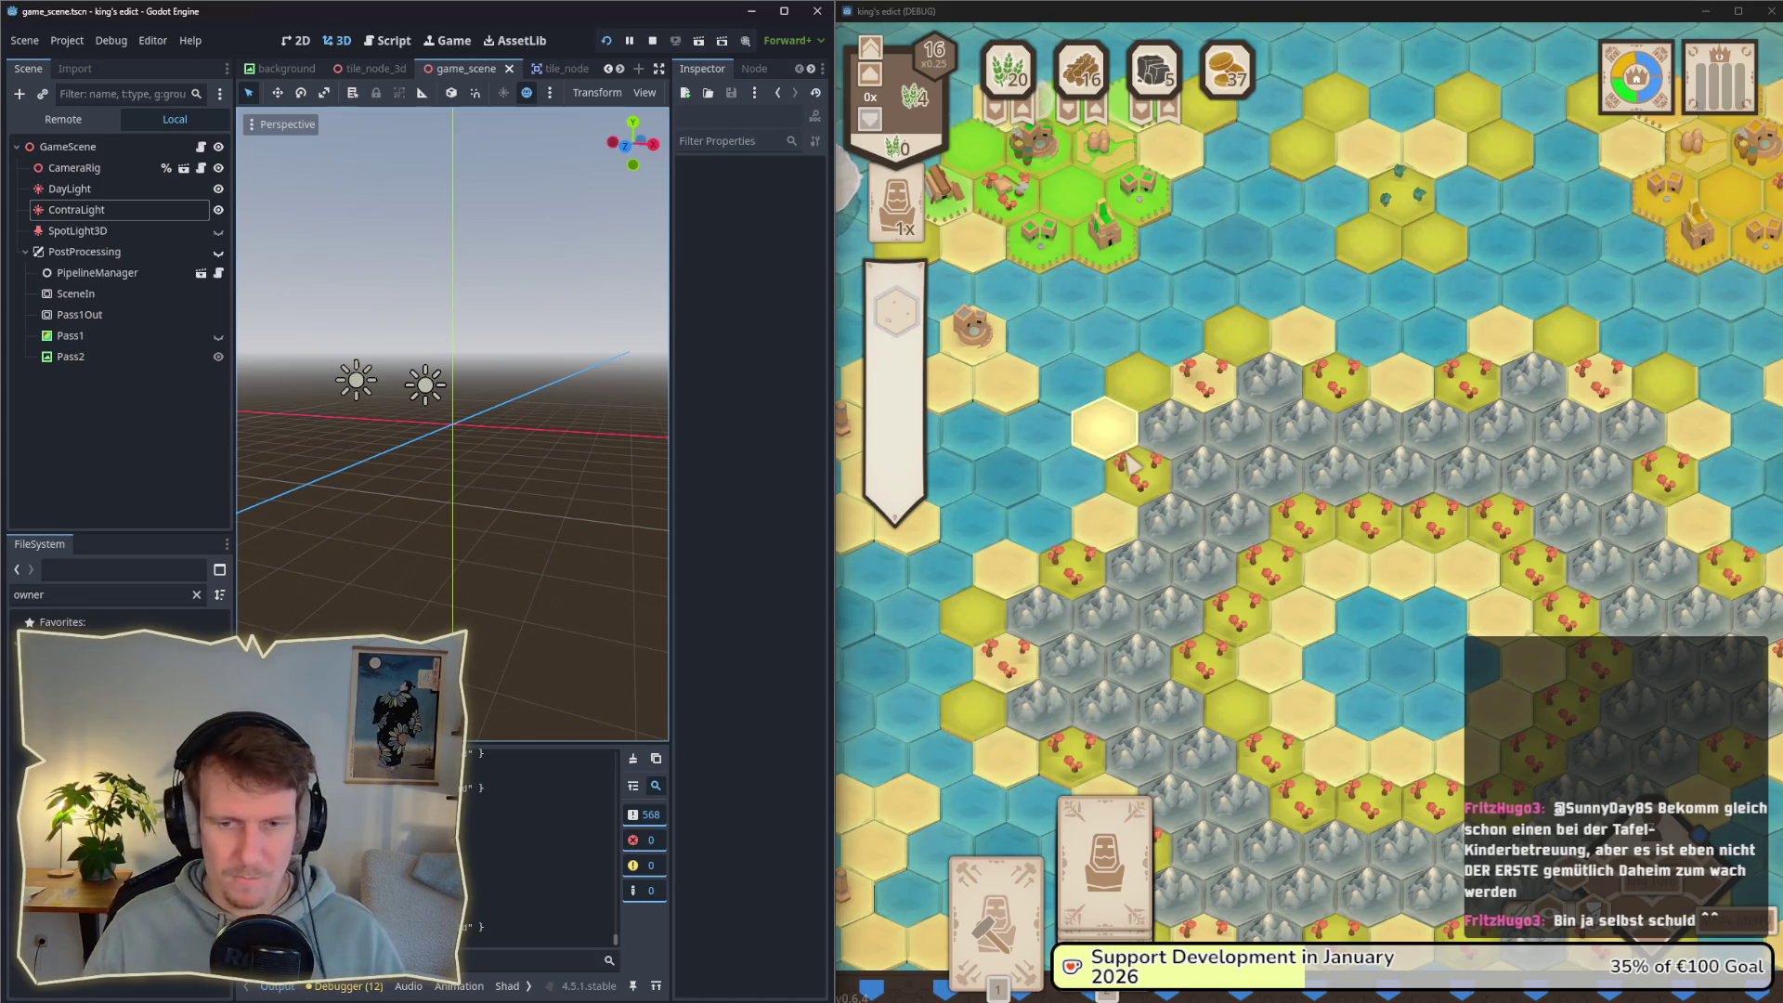
Step: Hide the three banner ornaments and save the document
{"action": "key", "text": "alt+Tab"}
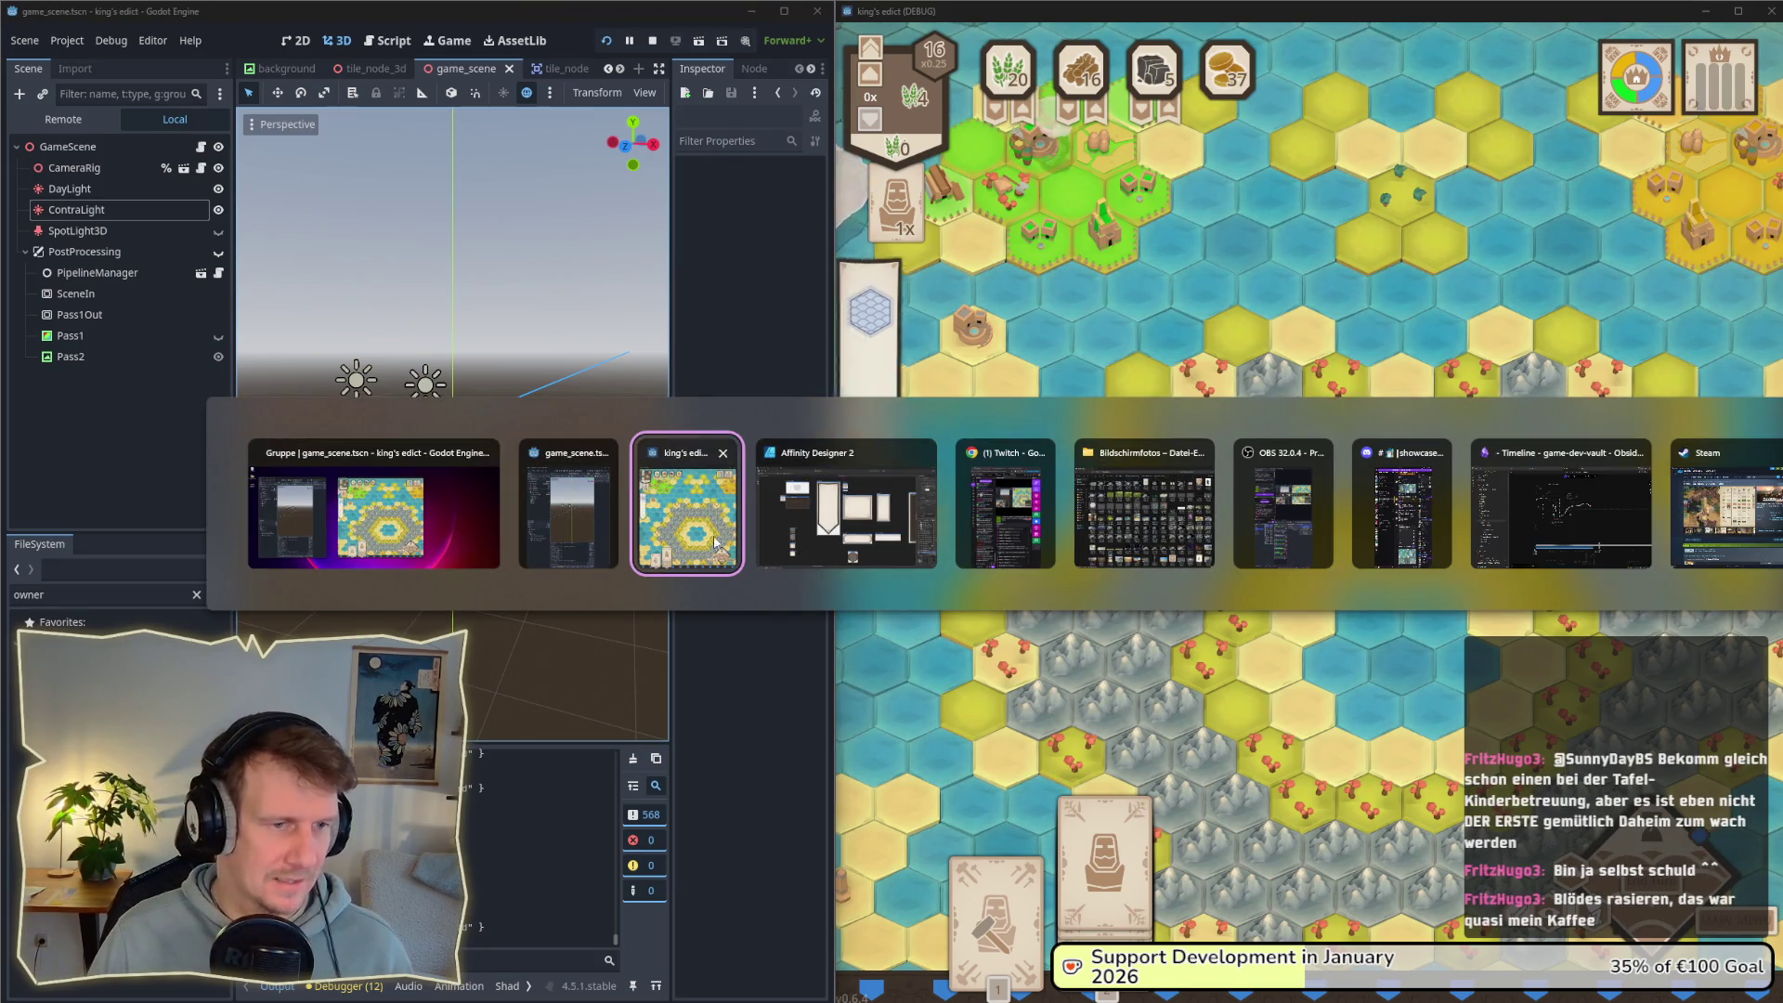
{"action": "left_click", "coordinate": [794, 527]}
{"action": "left_click", "coordinate": [22, 41]}
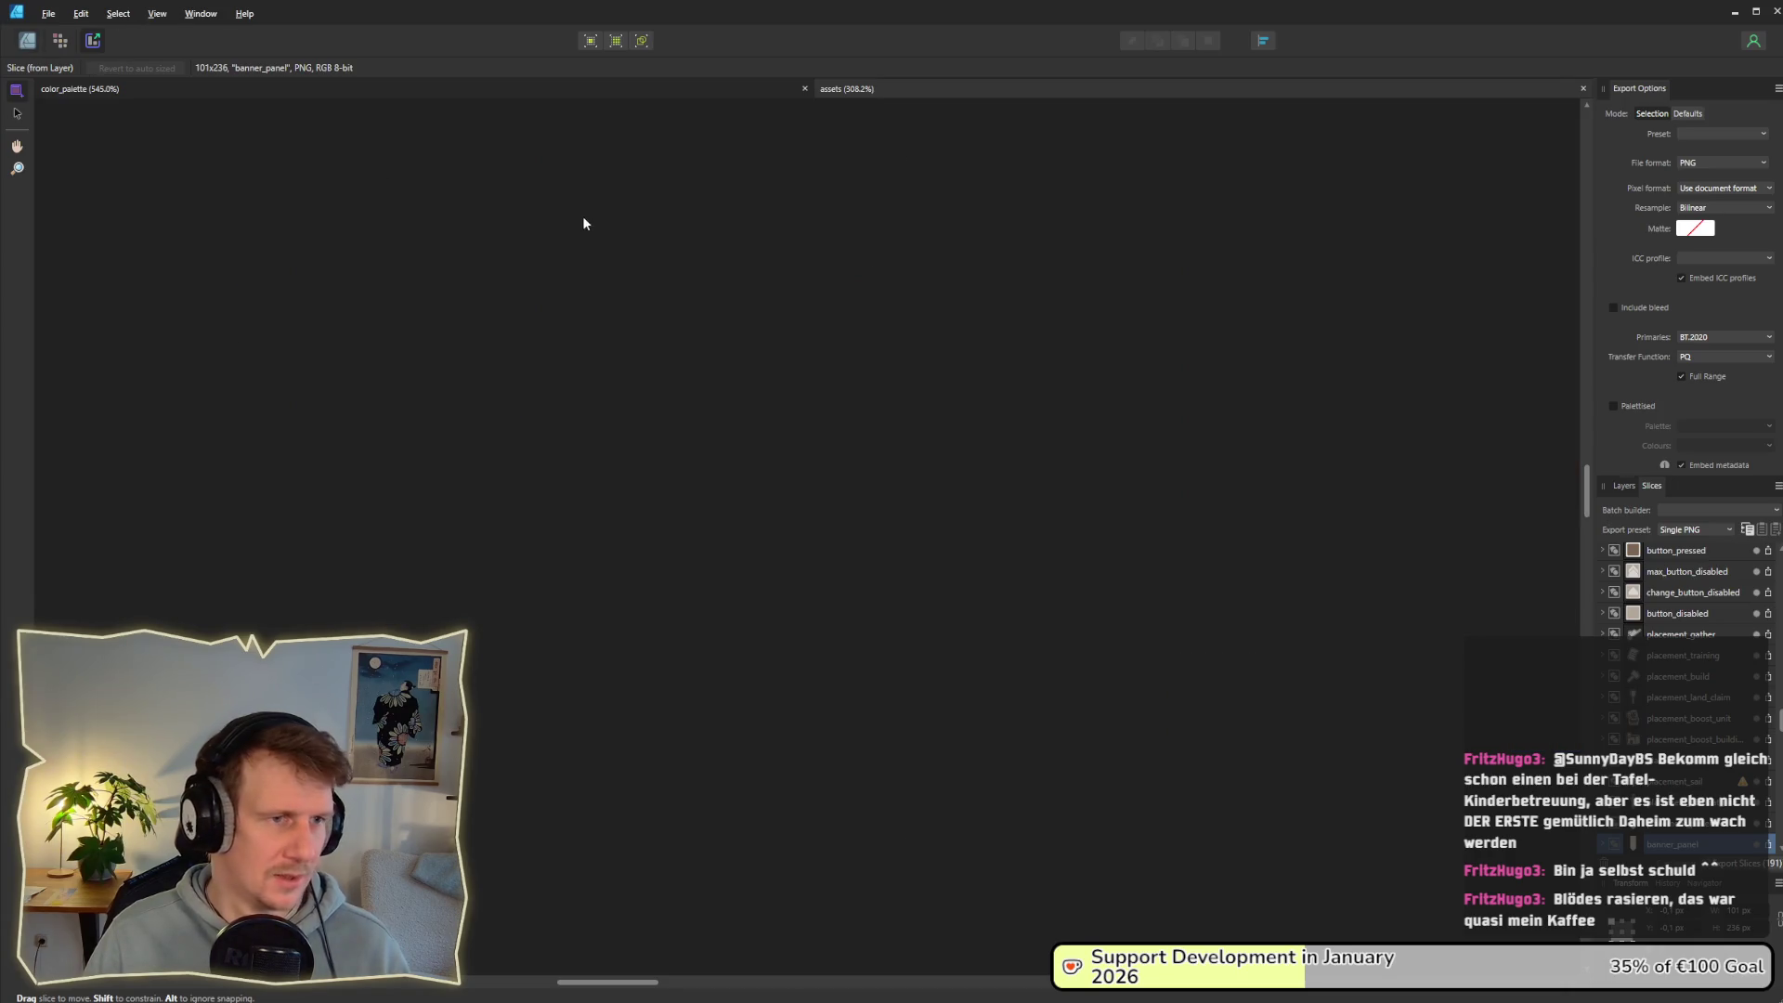
{"action": "left_click", "coordinate": [804, 184], "text": "shift"}
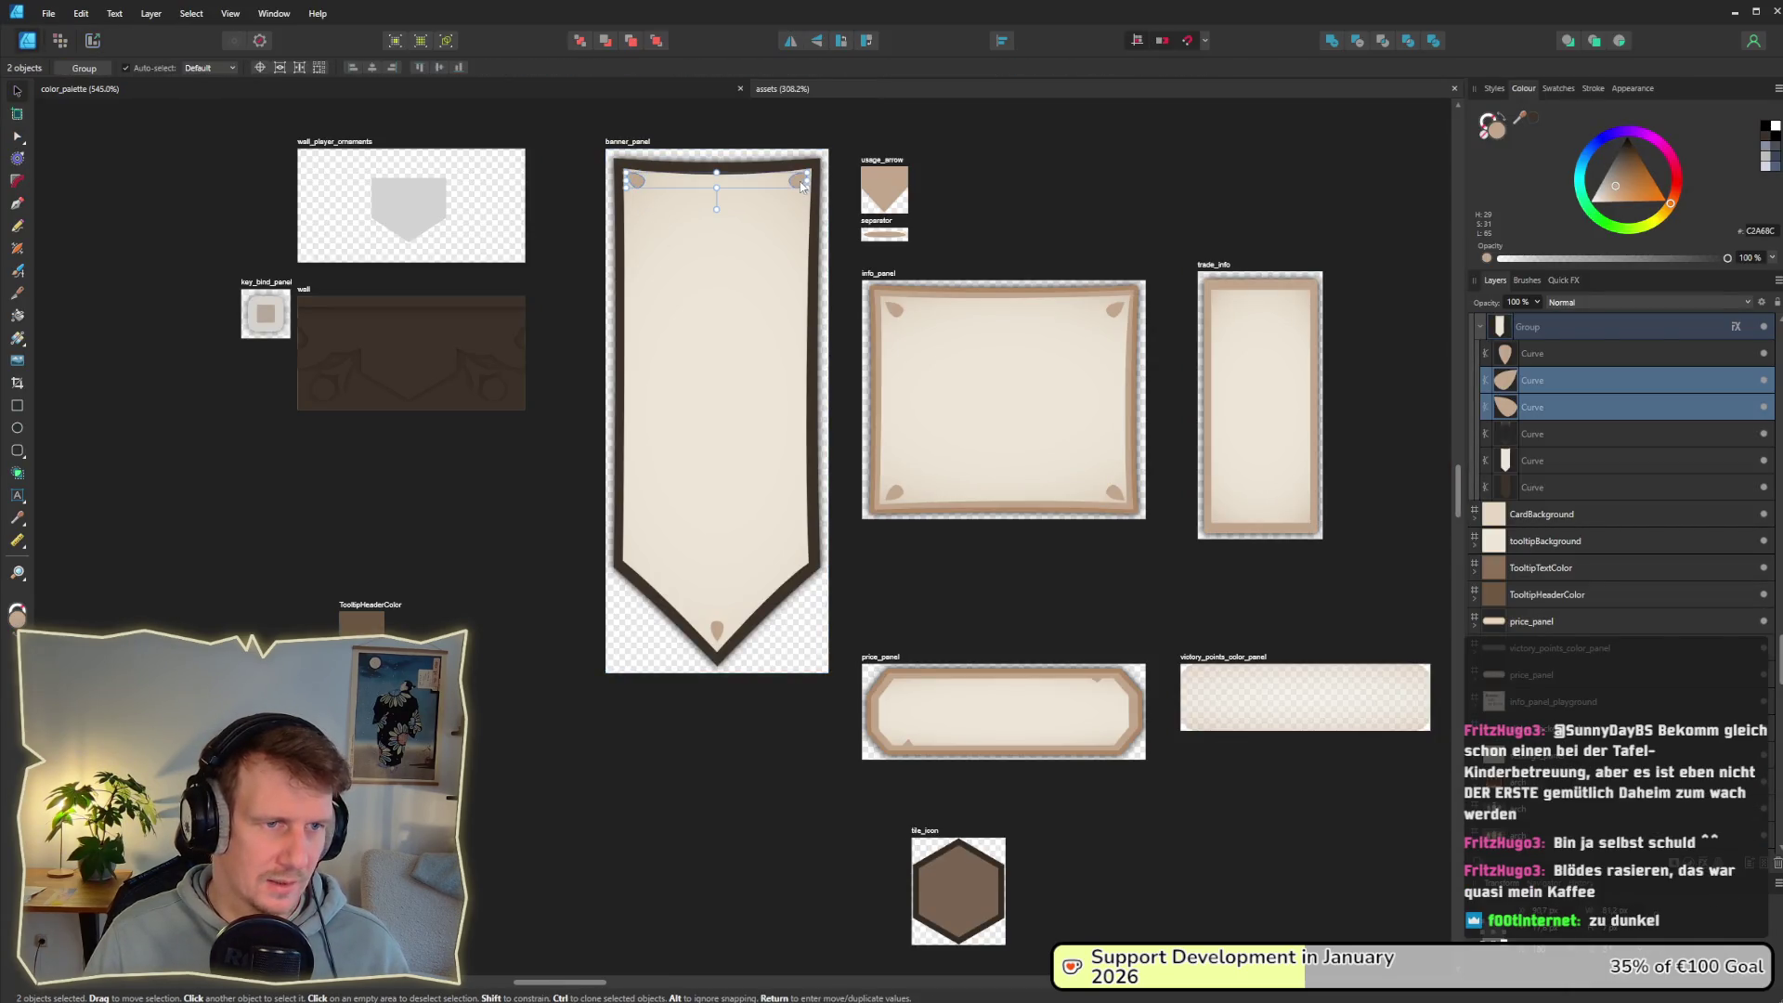
{"action": "left_click", "coordinate": [719, 634], "text": "shift"}
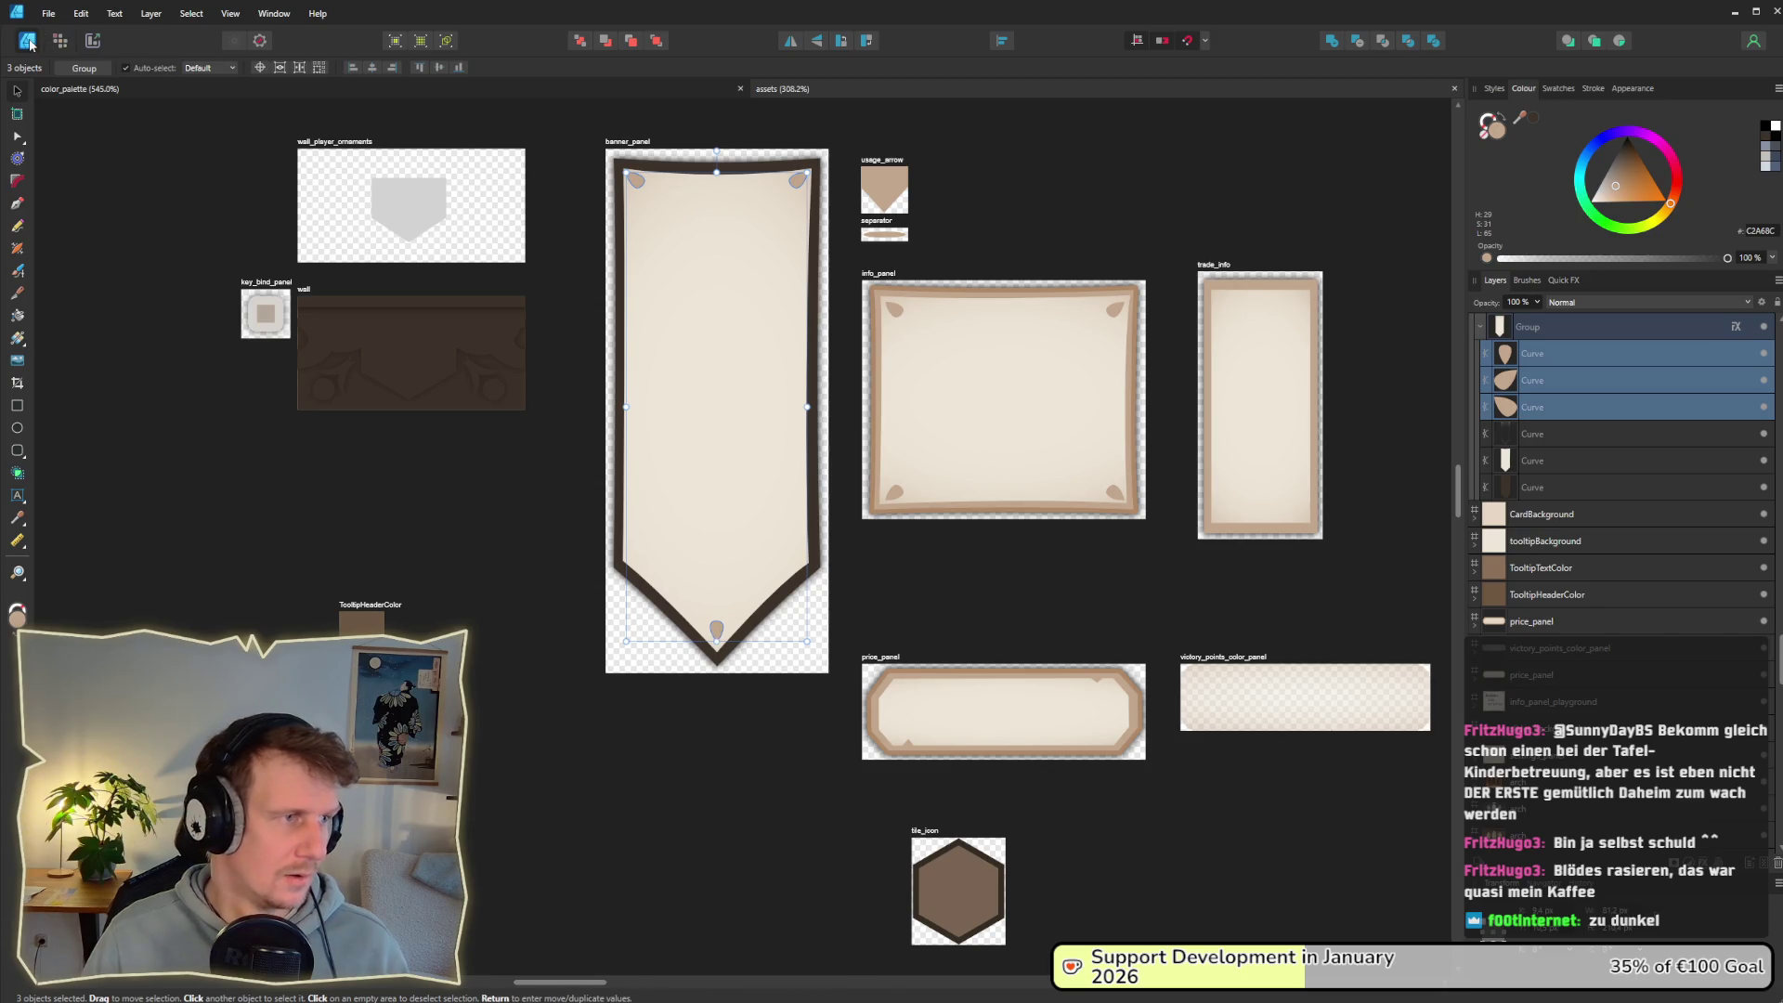
{"action": "key", "text": "Delete"}
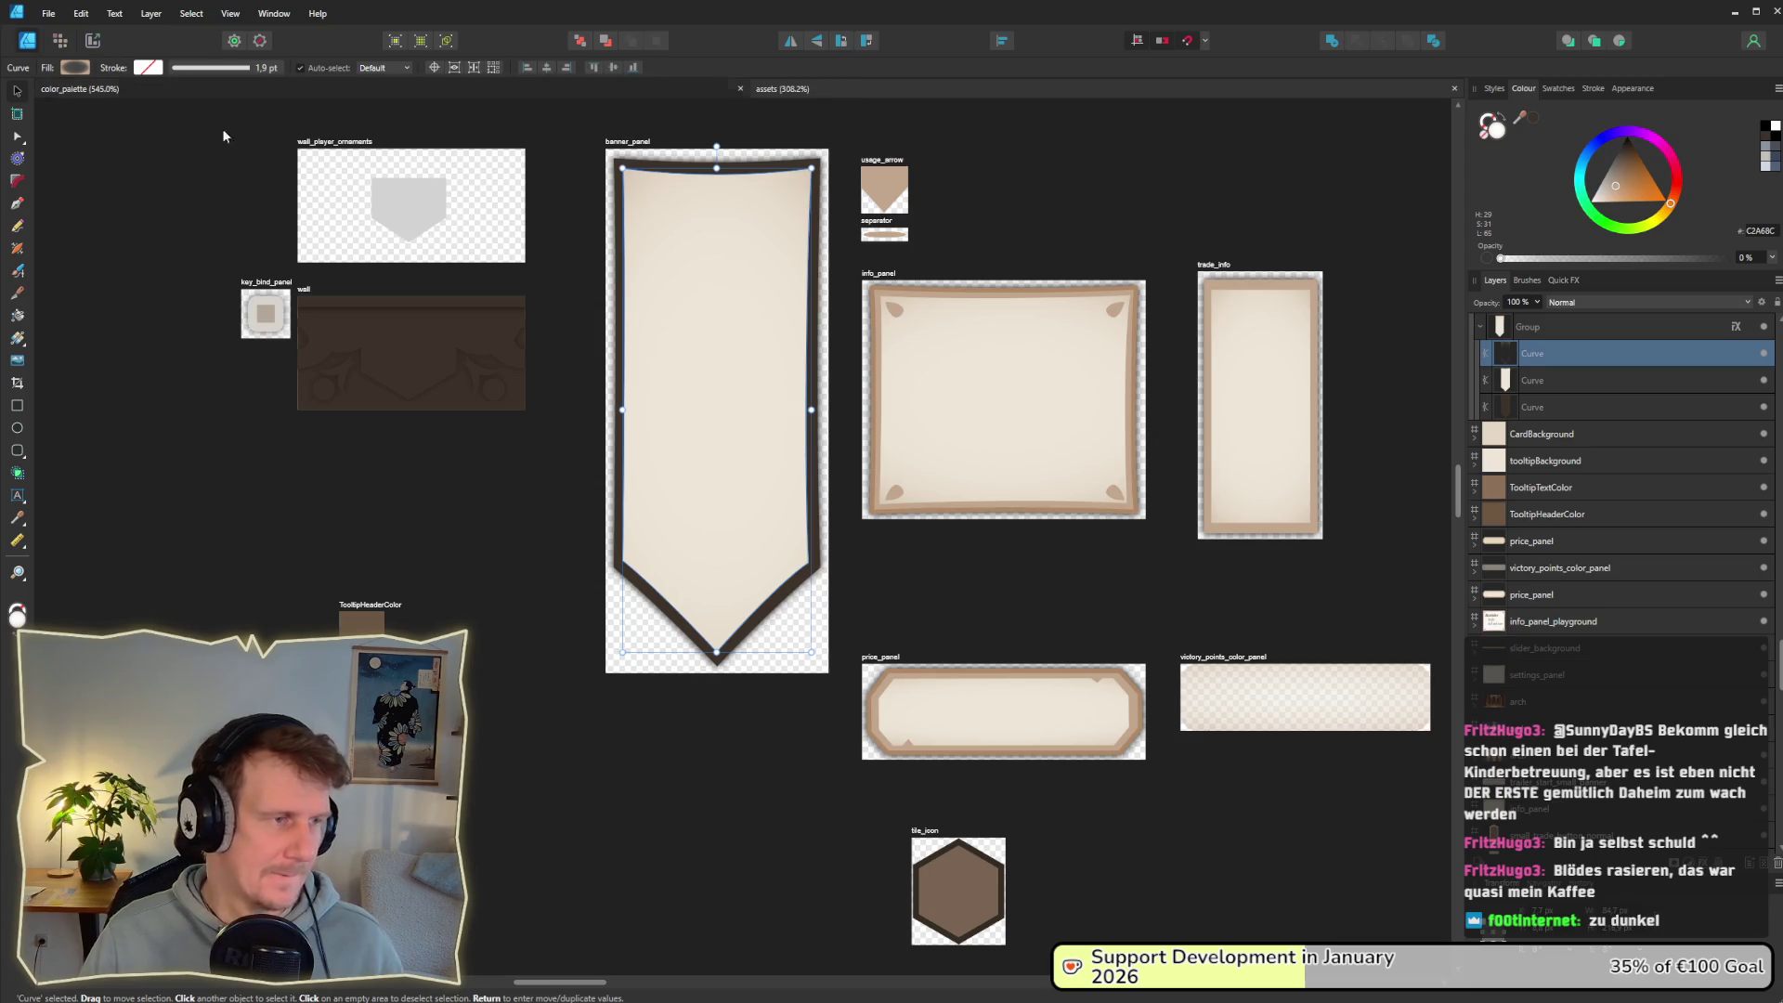
{"action": "key", "text": "ctrl+z"}
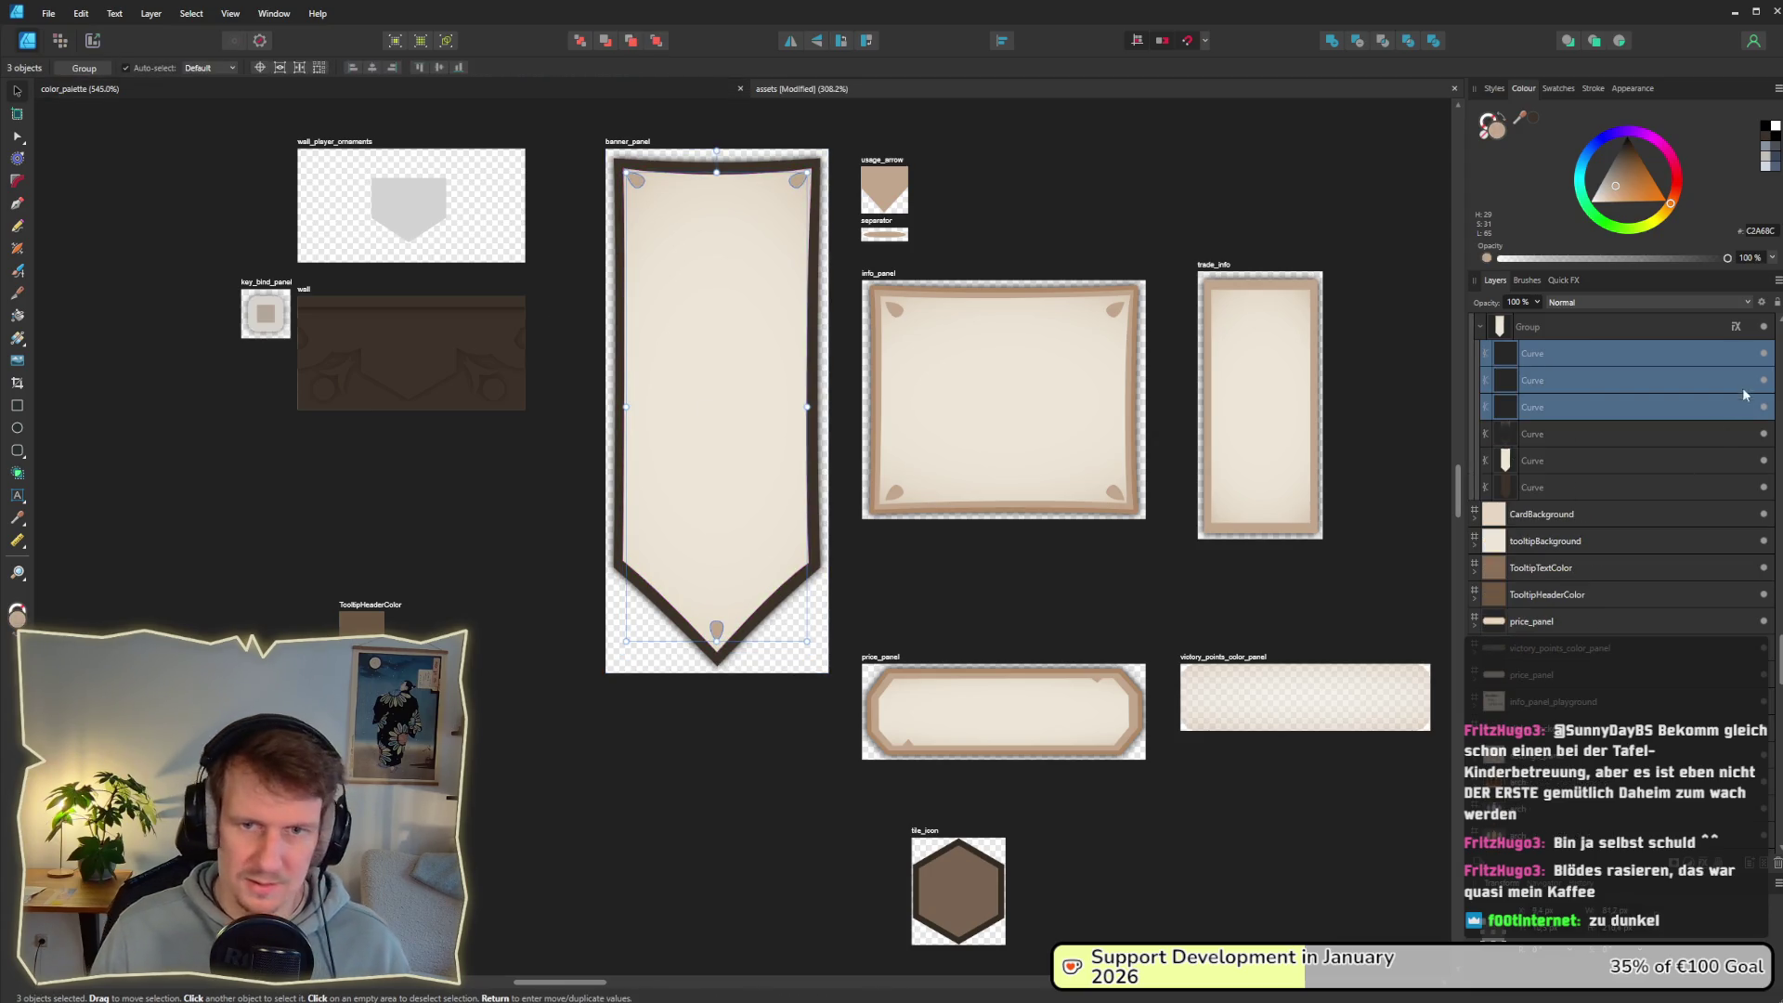
{"action": "left_click", "coordinate": [1763, 357]}
{"action": "key", "text": "ctrl+s"}
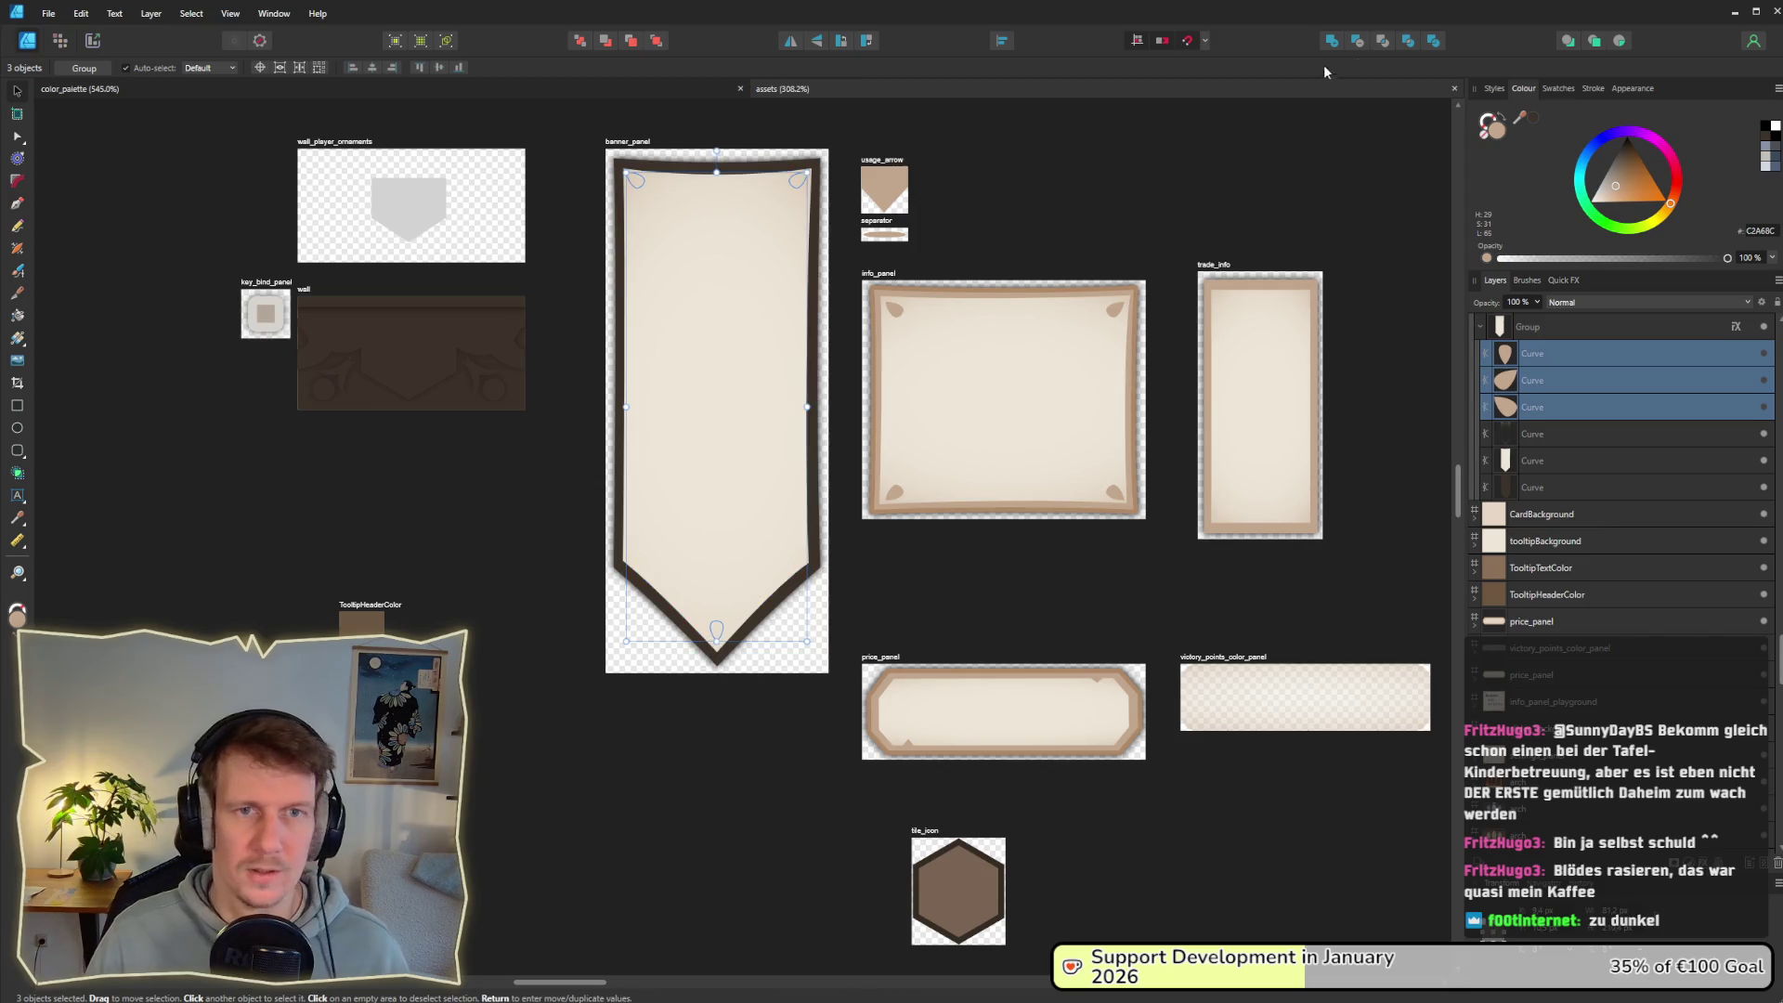
Step: Re-export the banner_panel slice, check it in the game, and return to the design workspace
{"action": "left_click", "coordinate": [92, 41]}
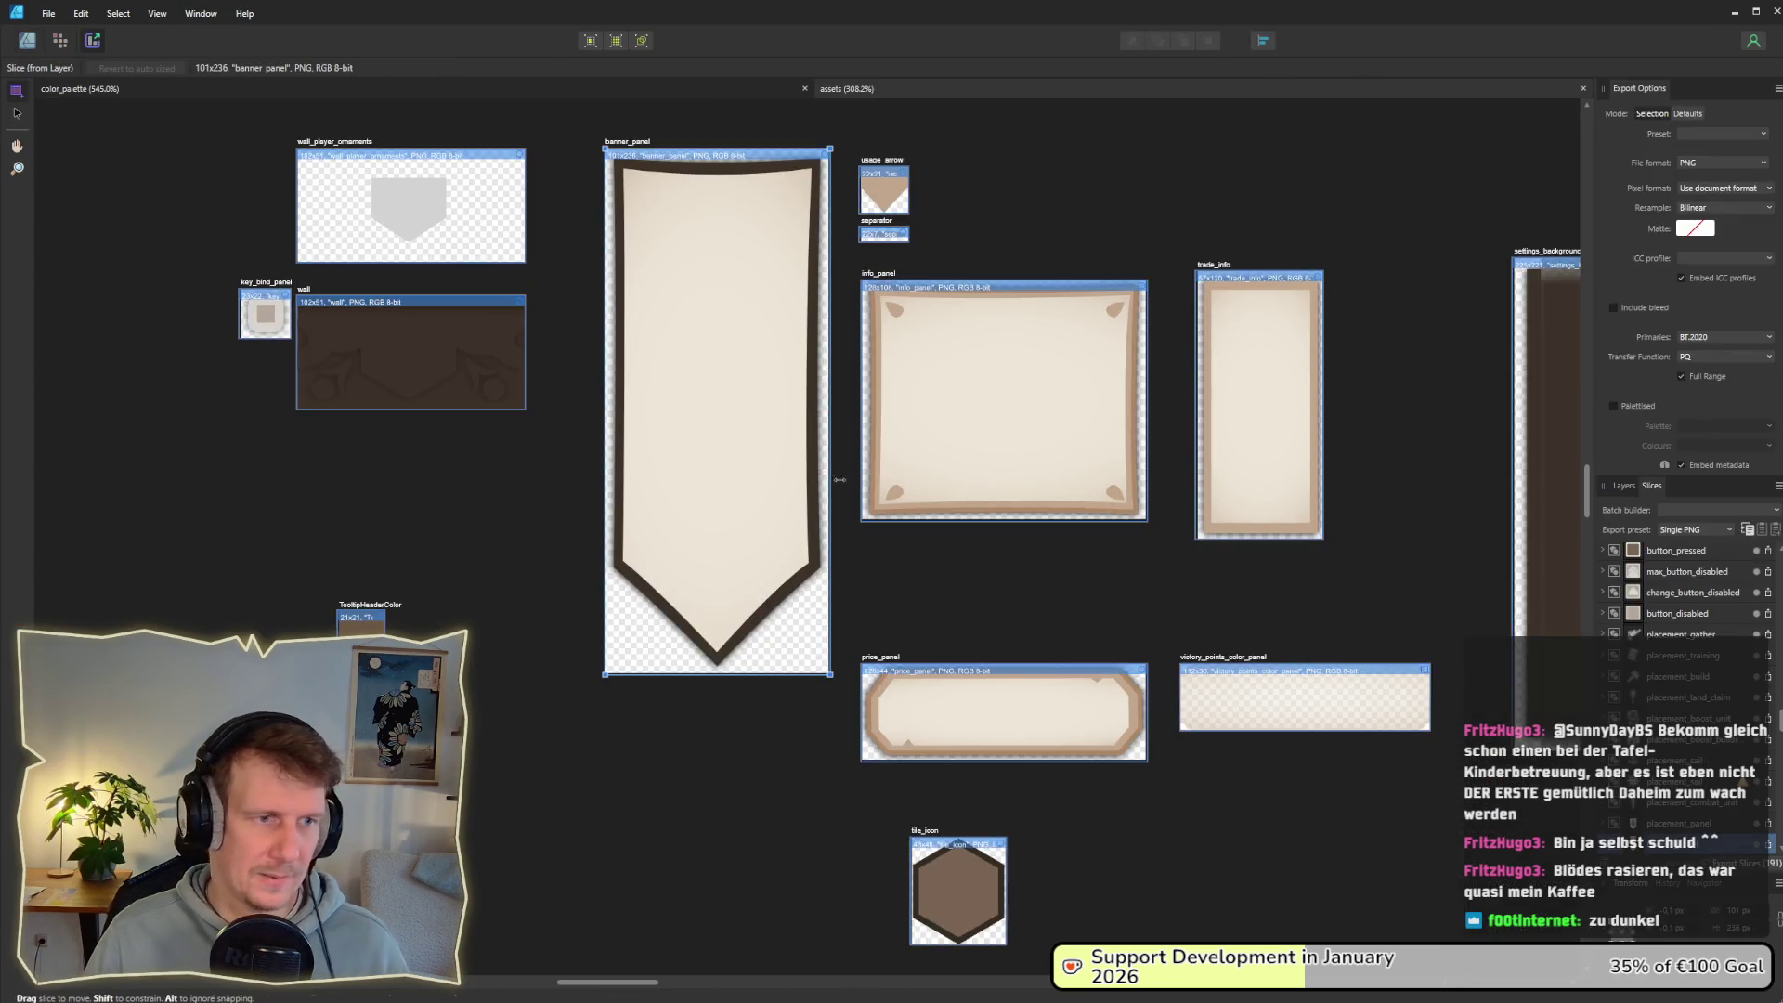
{"action": "left_click", "coordinate": [1769, 851]}
{"action": "key", "text": "Return"}
{"action": "key", "text": "Return"}
{"action": "key", "text": "alt+Tab"}
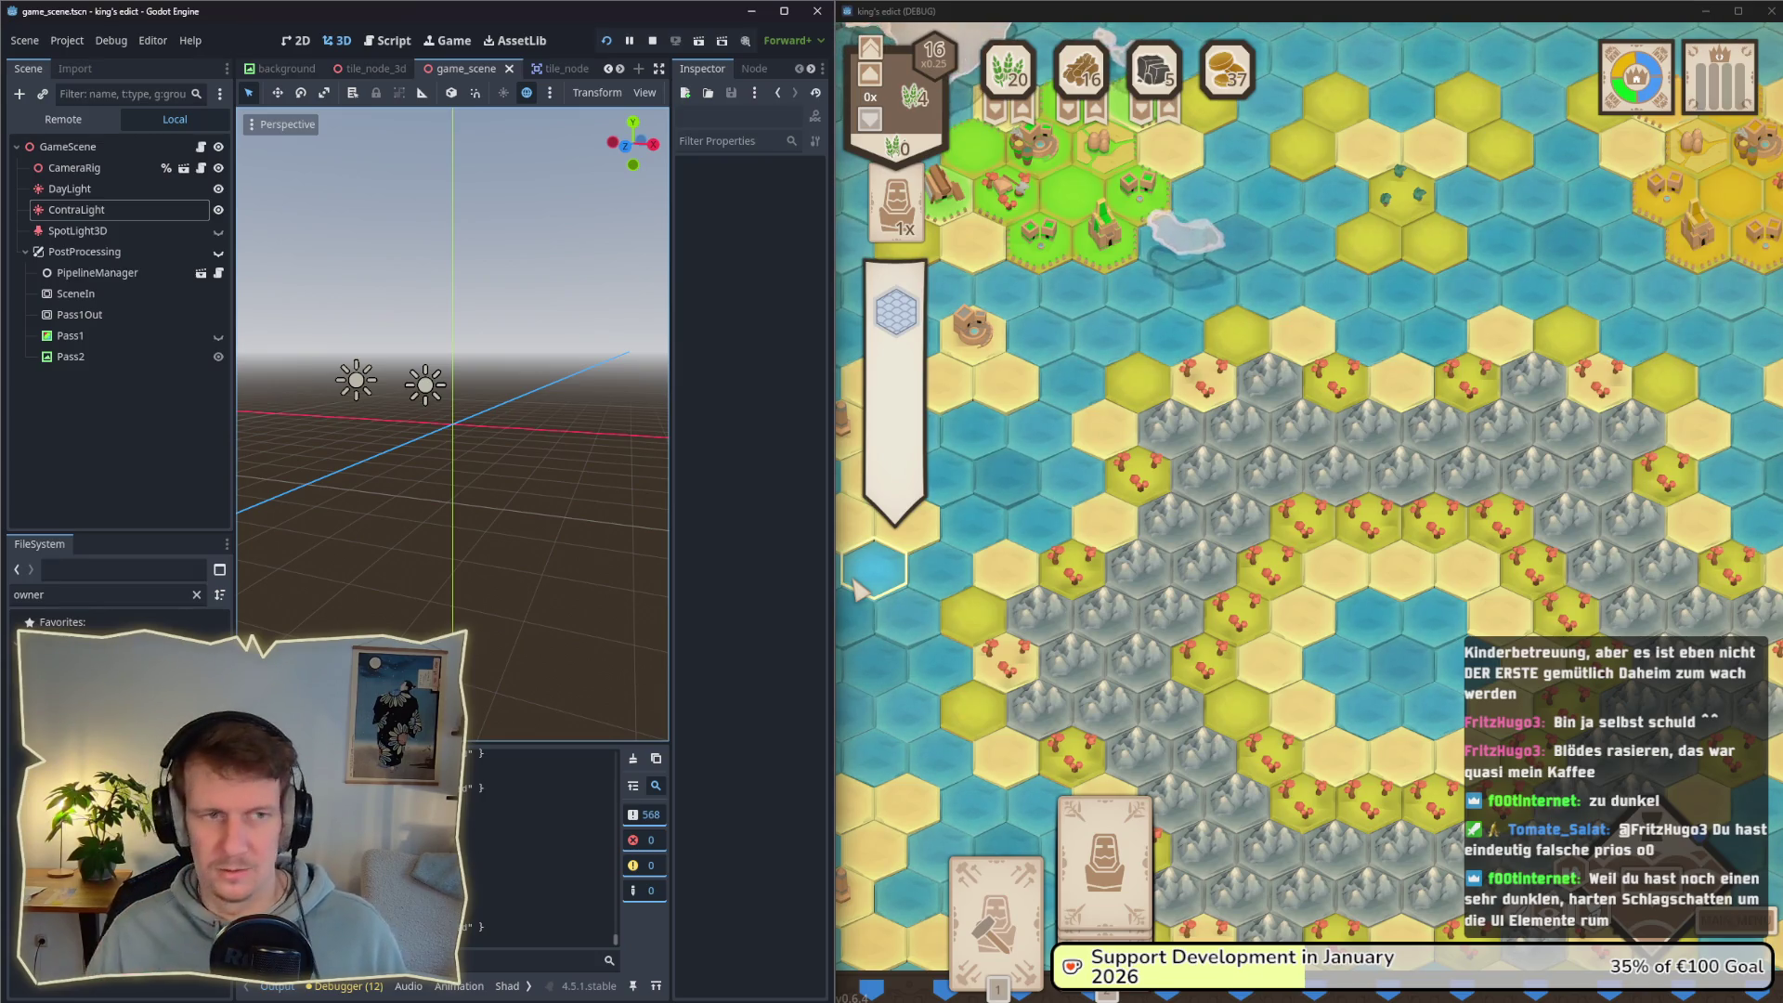
{"action": "key", "text": "alt+Tab"}
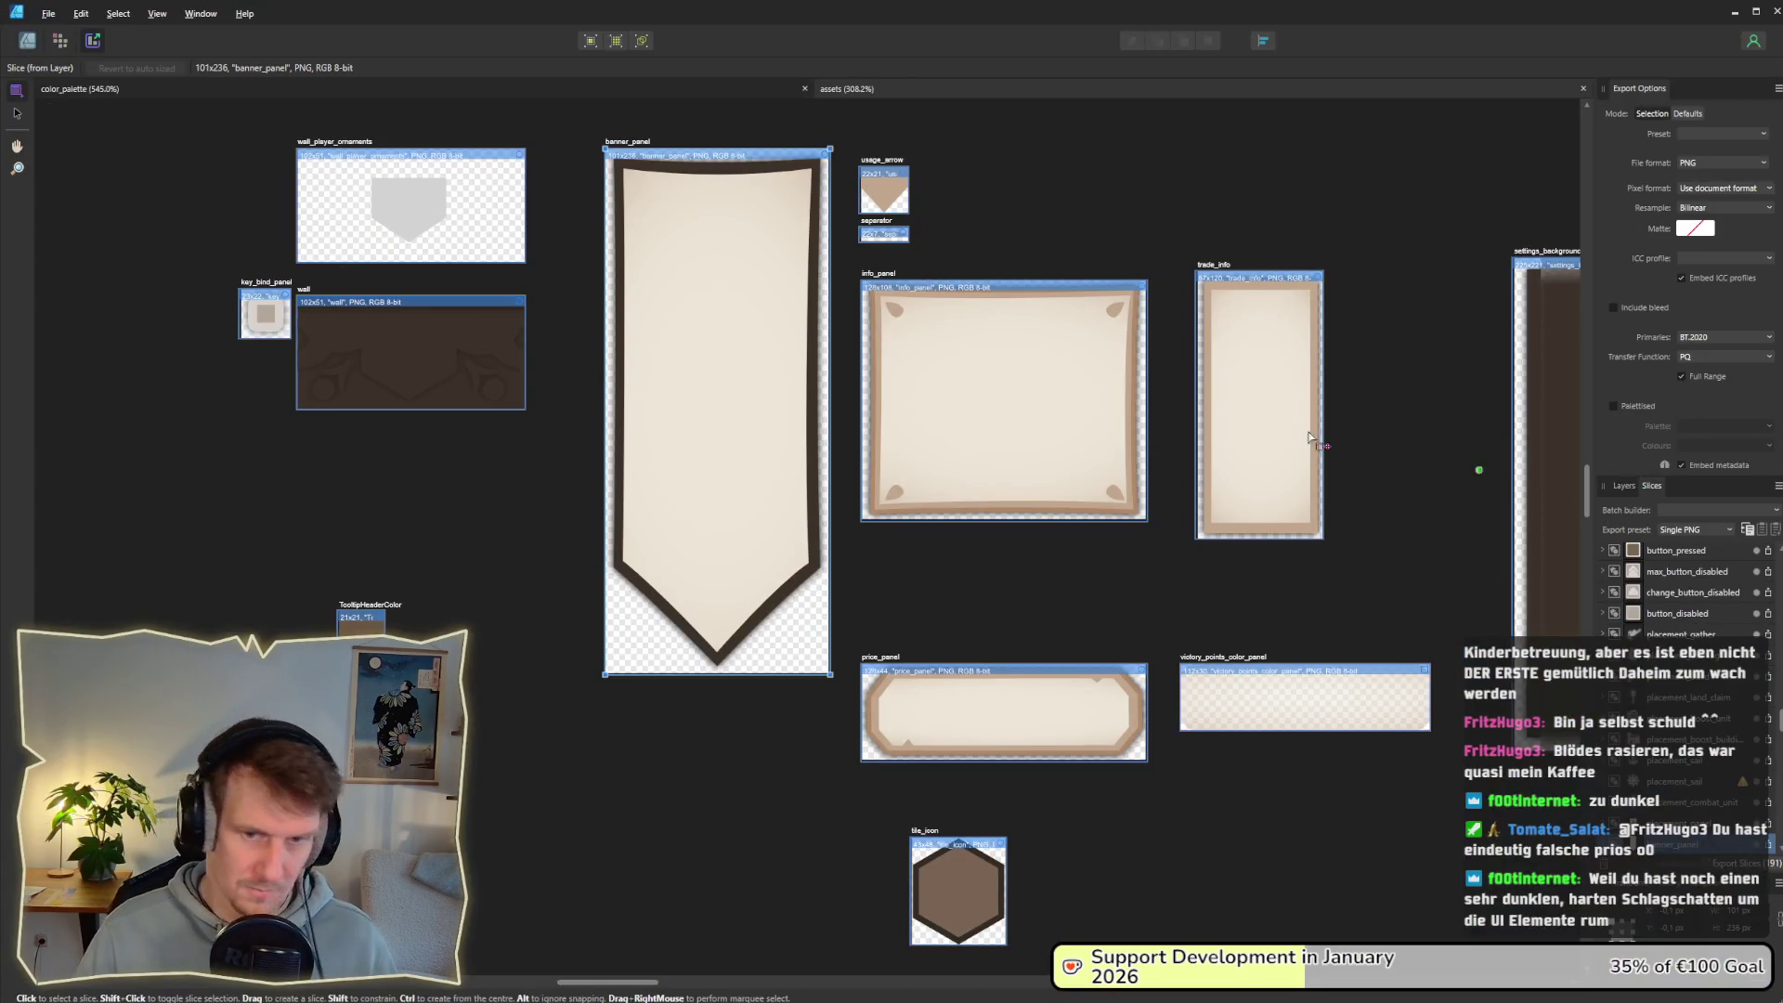
{"action": "left_click", "coordinate": [27, 40]}
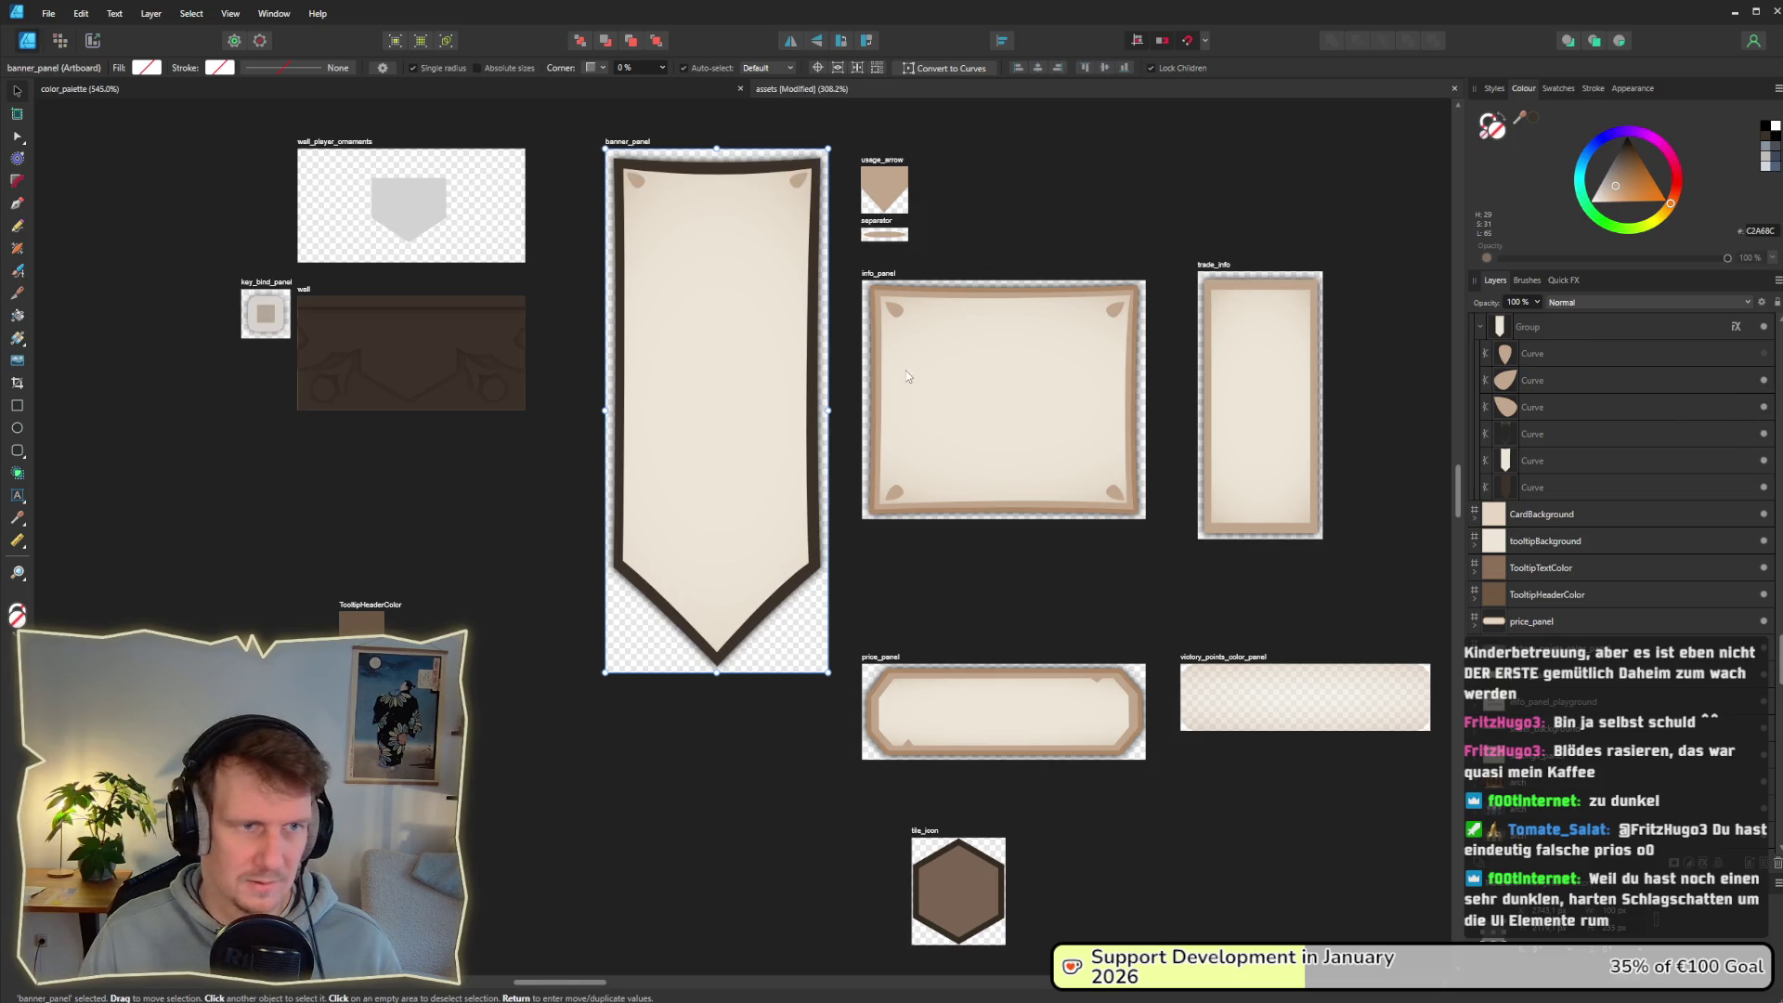
{"action": "double_click", "coordinate": [799, 181]}
Step: Fill the banner's two top corner ornaments with dark brown
{"action": "left_click", "coordinate": [636, 179], "text": "shift"}
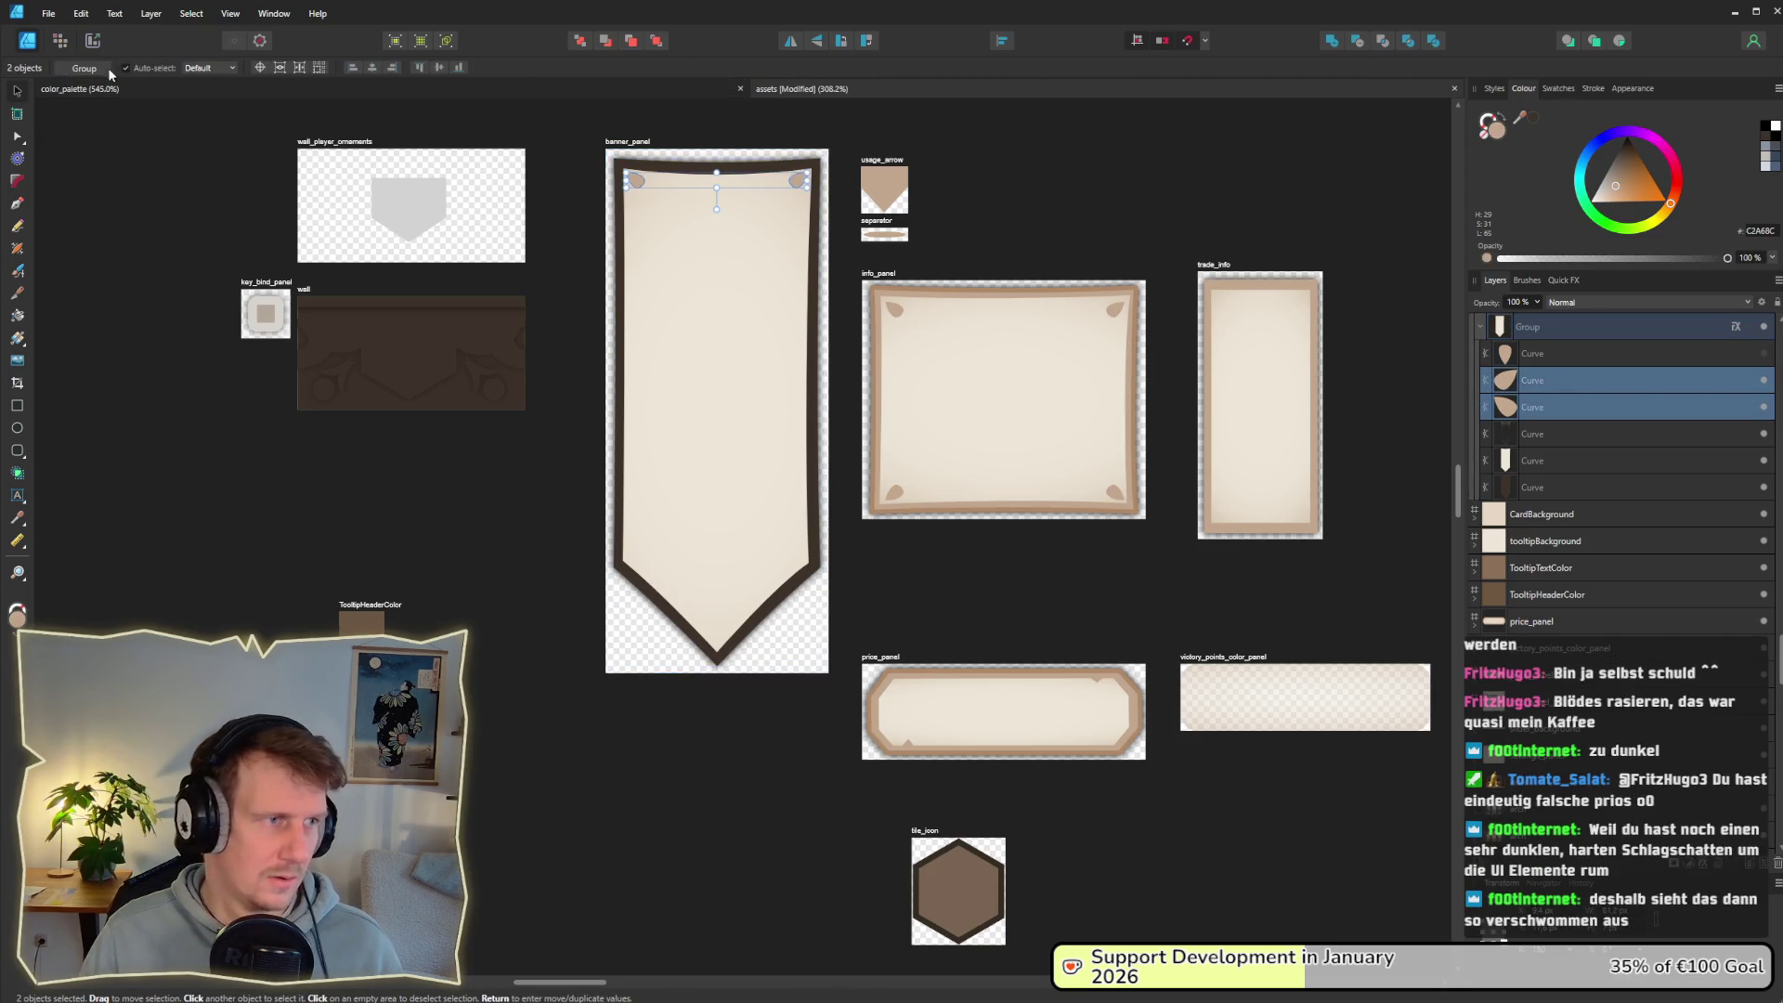
{"action": "left_click", "coordinate": [20, 136]}
{"action": "left_click", "coordinate": [77, 68]}
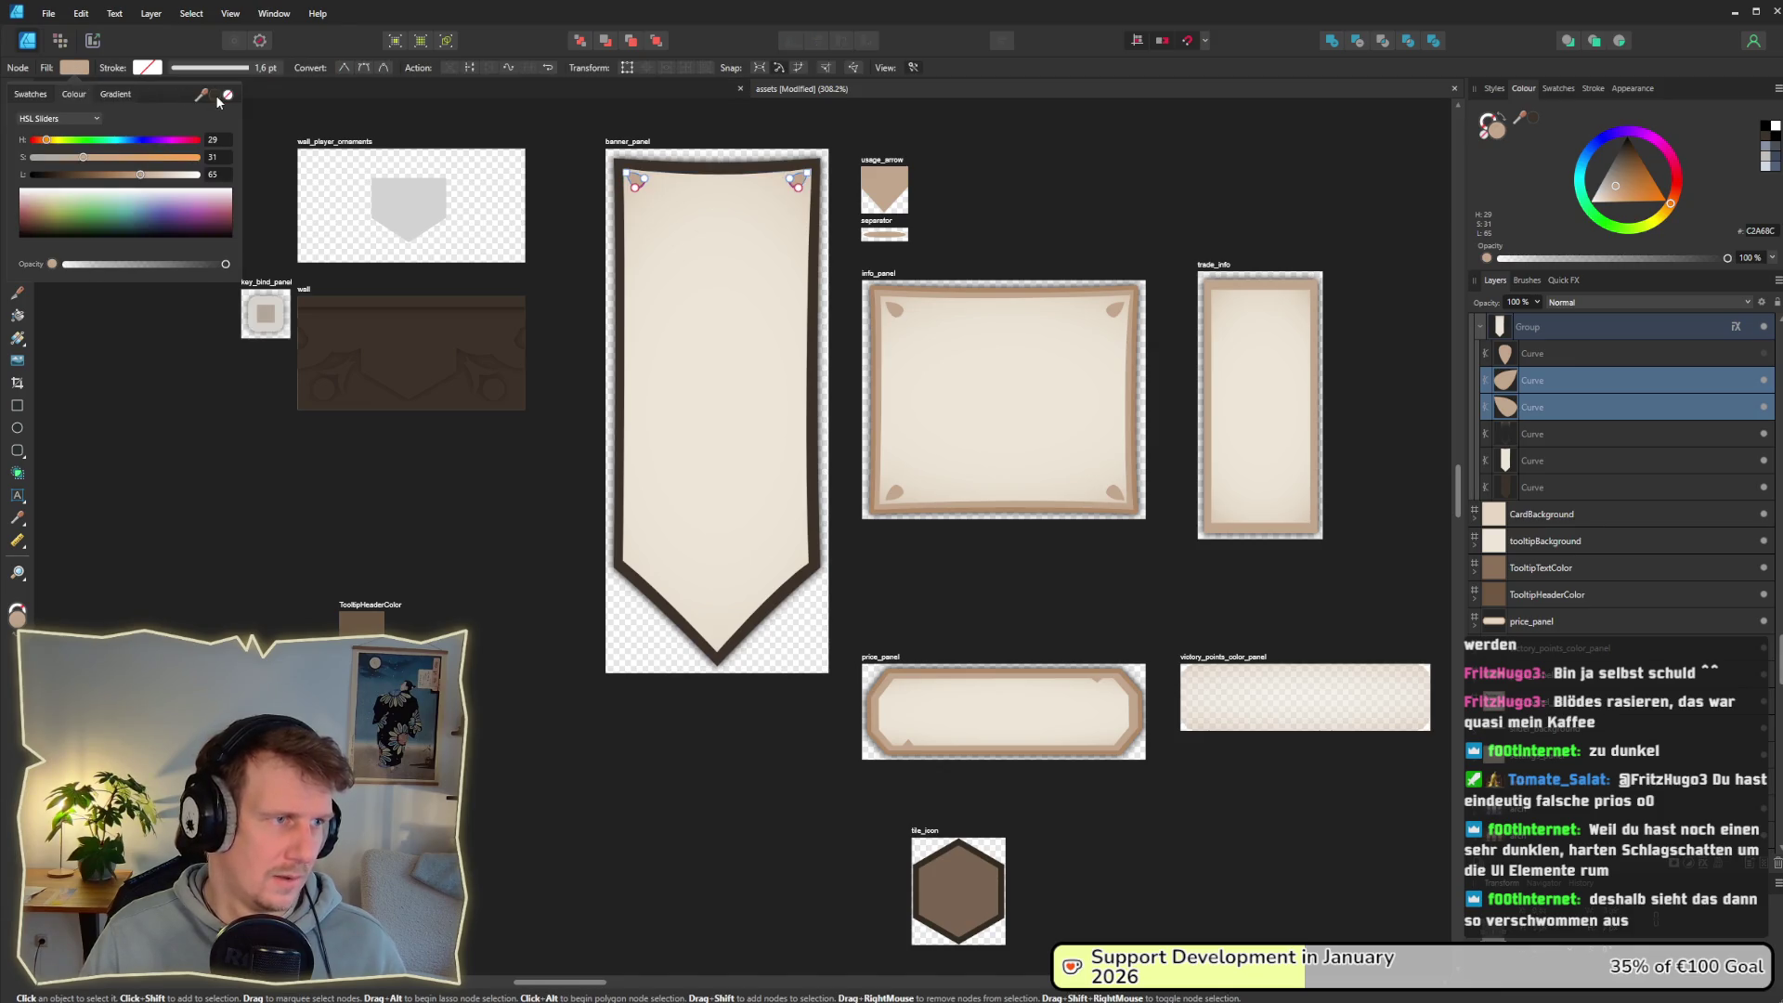
{"action": "left_click", "coordinate": [465, 506]}
Step: Export the banner_panel slice, overwriting banner_panel.png, and switch to Godot
{"action": "left_click", "coordinate": [93, 40]}
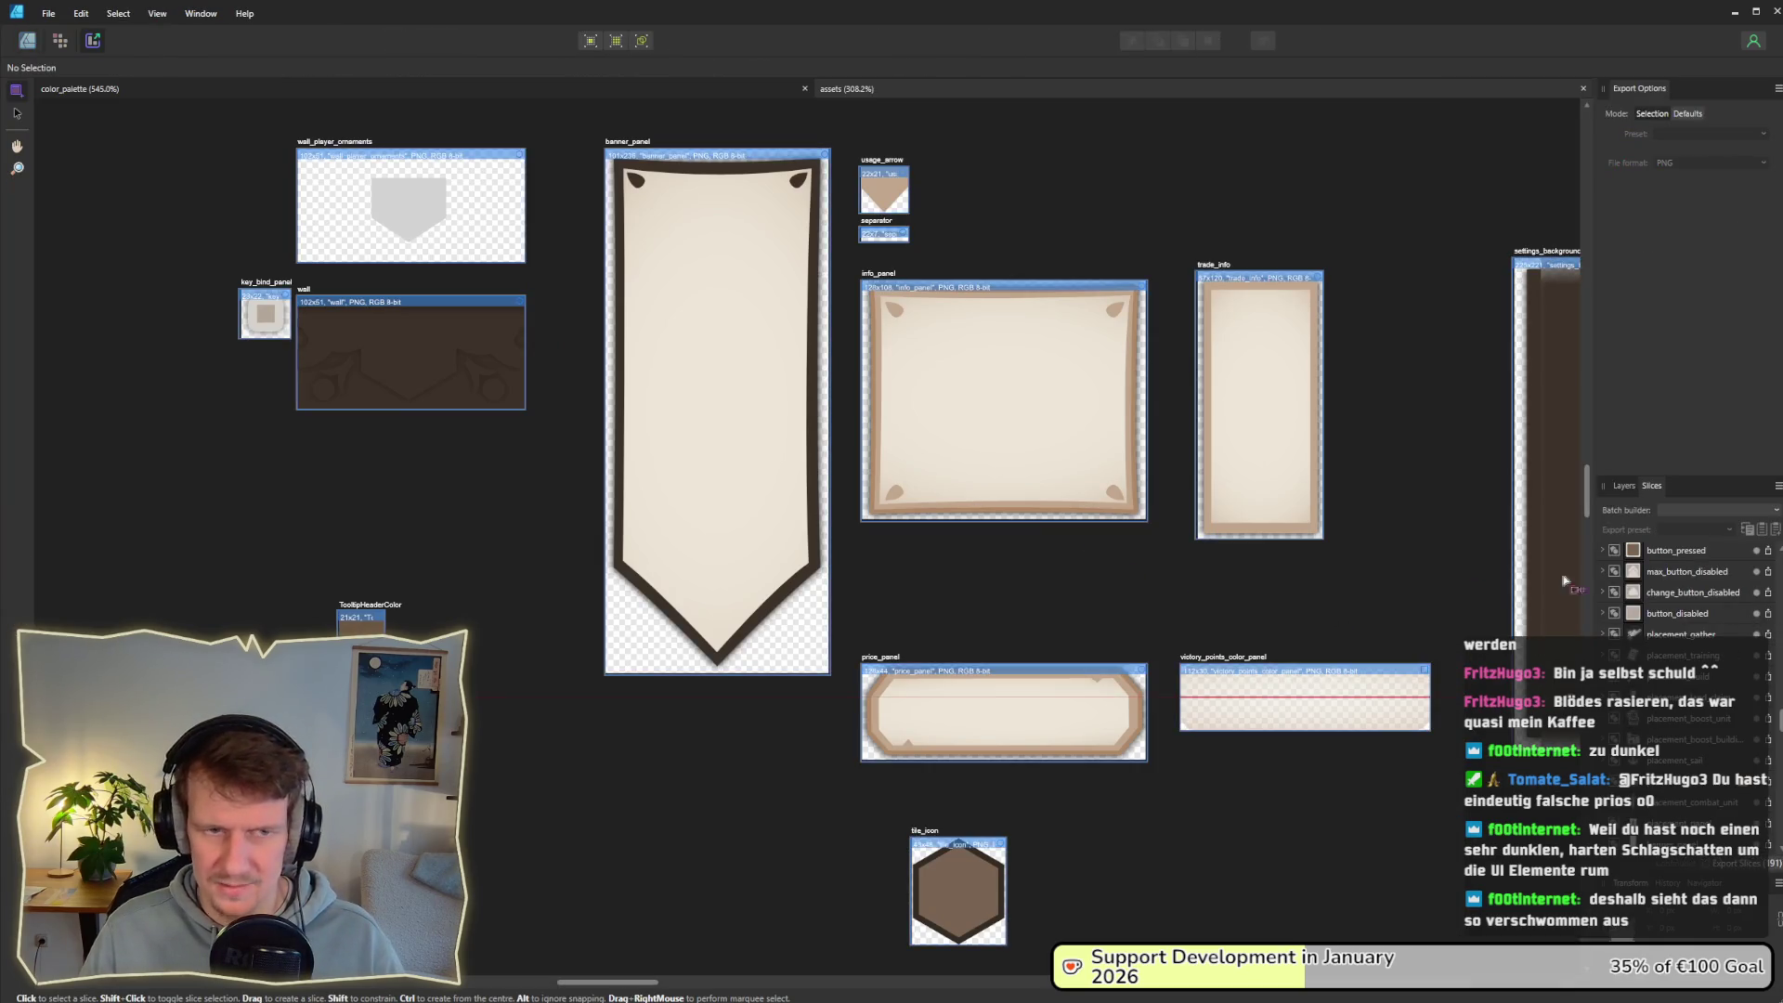
{"action": "left_click", "coordinate": [636, 445]}
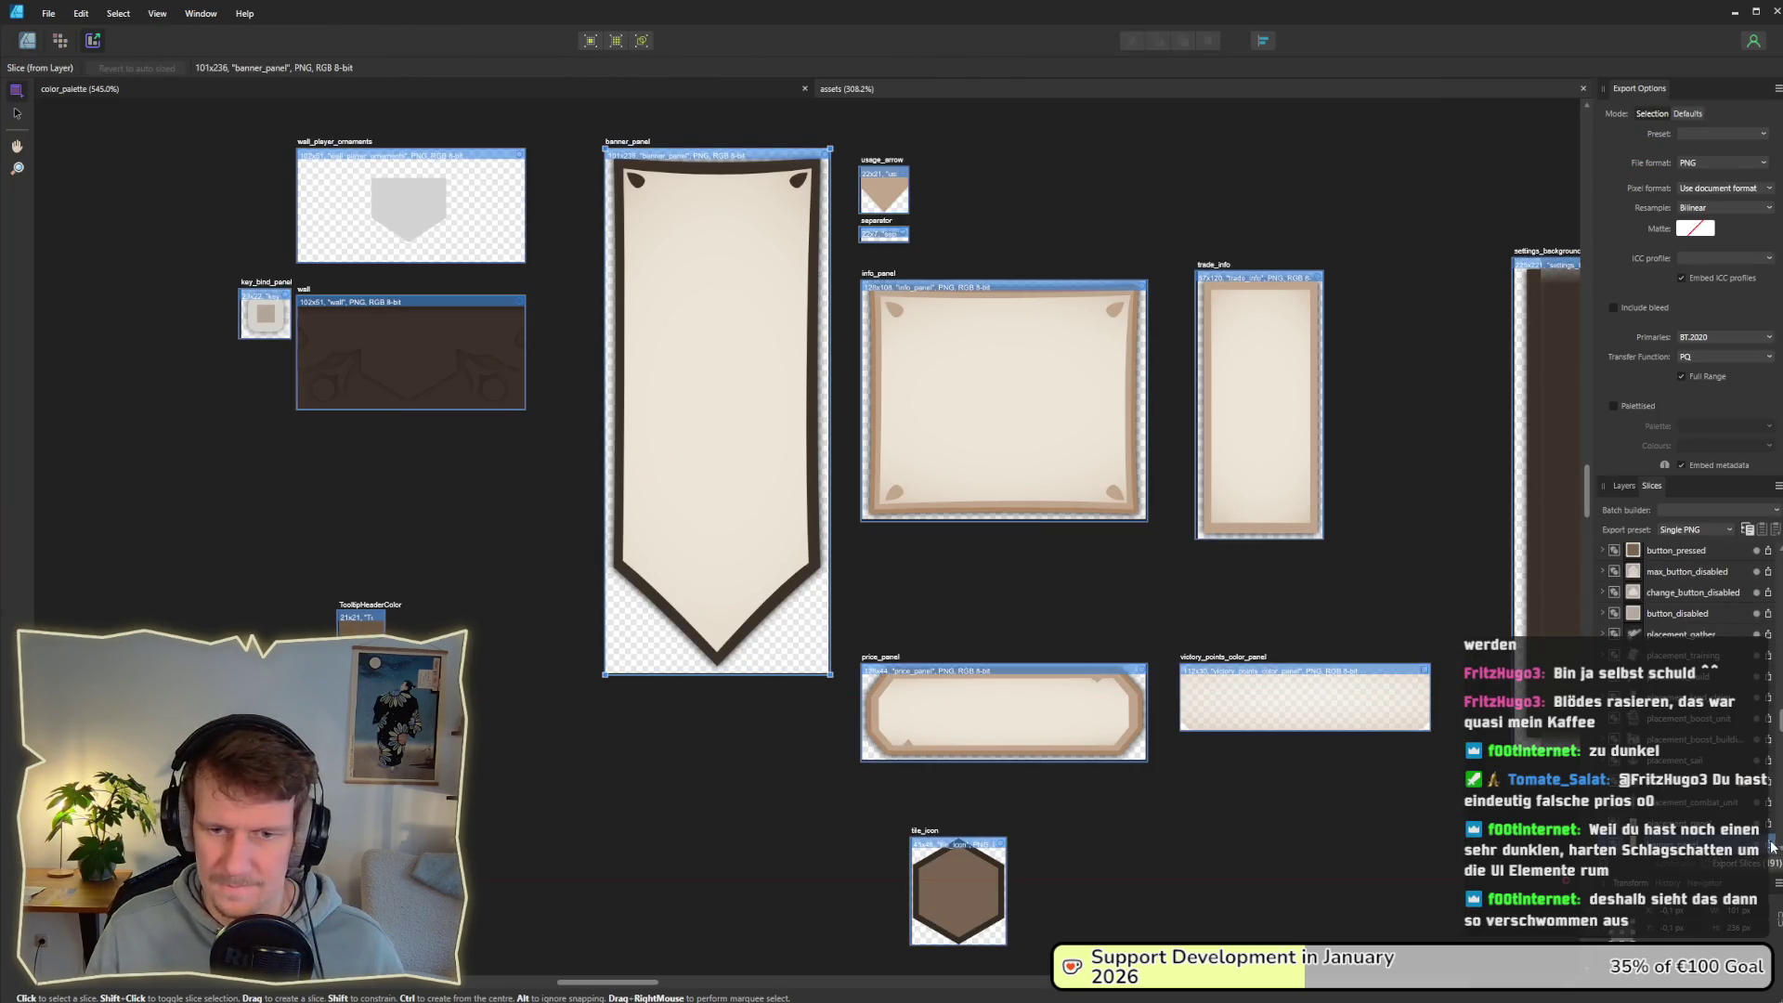
{"action": "left_click", "coordinate": [1771, 844]}
{"action": "key", "text": "Return"}
{"action": "key", "text": "Return"}
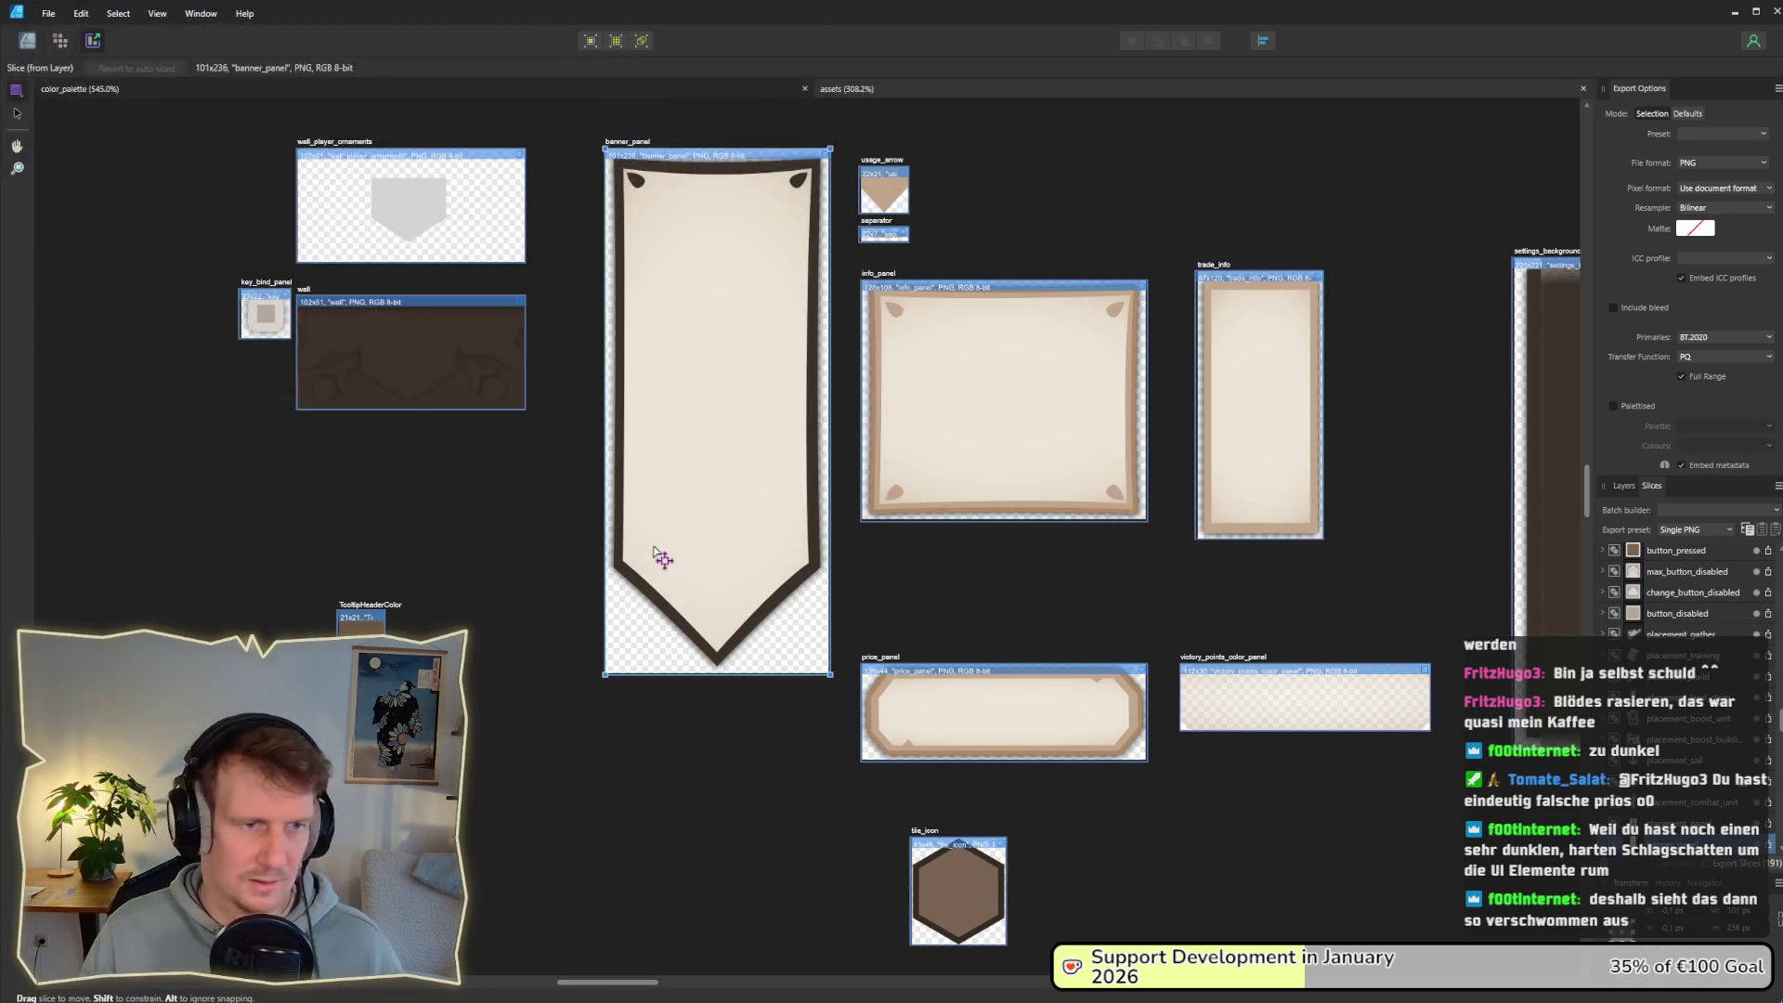
{"action": "key", "text": "alt+Tab"}
{"action": "key", "text": "alt+Tab"}
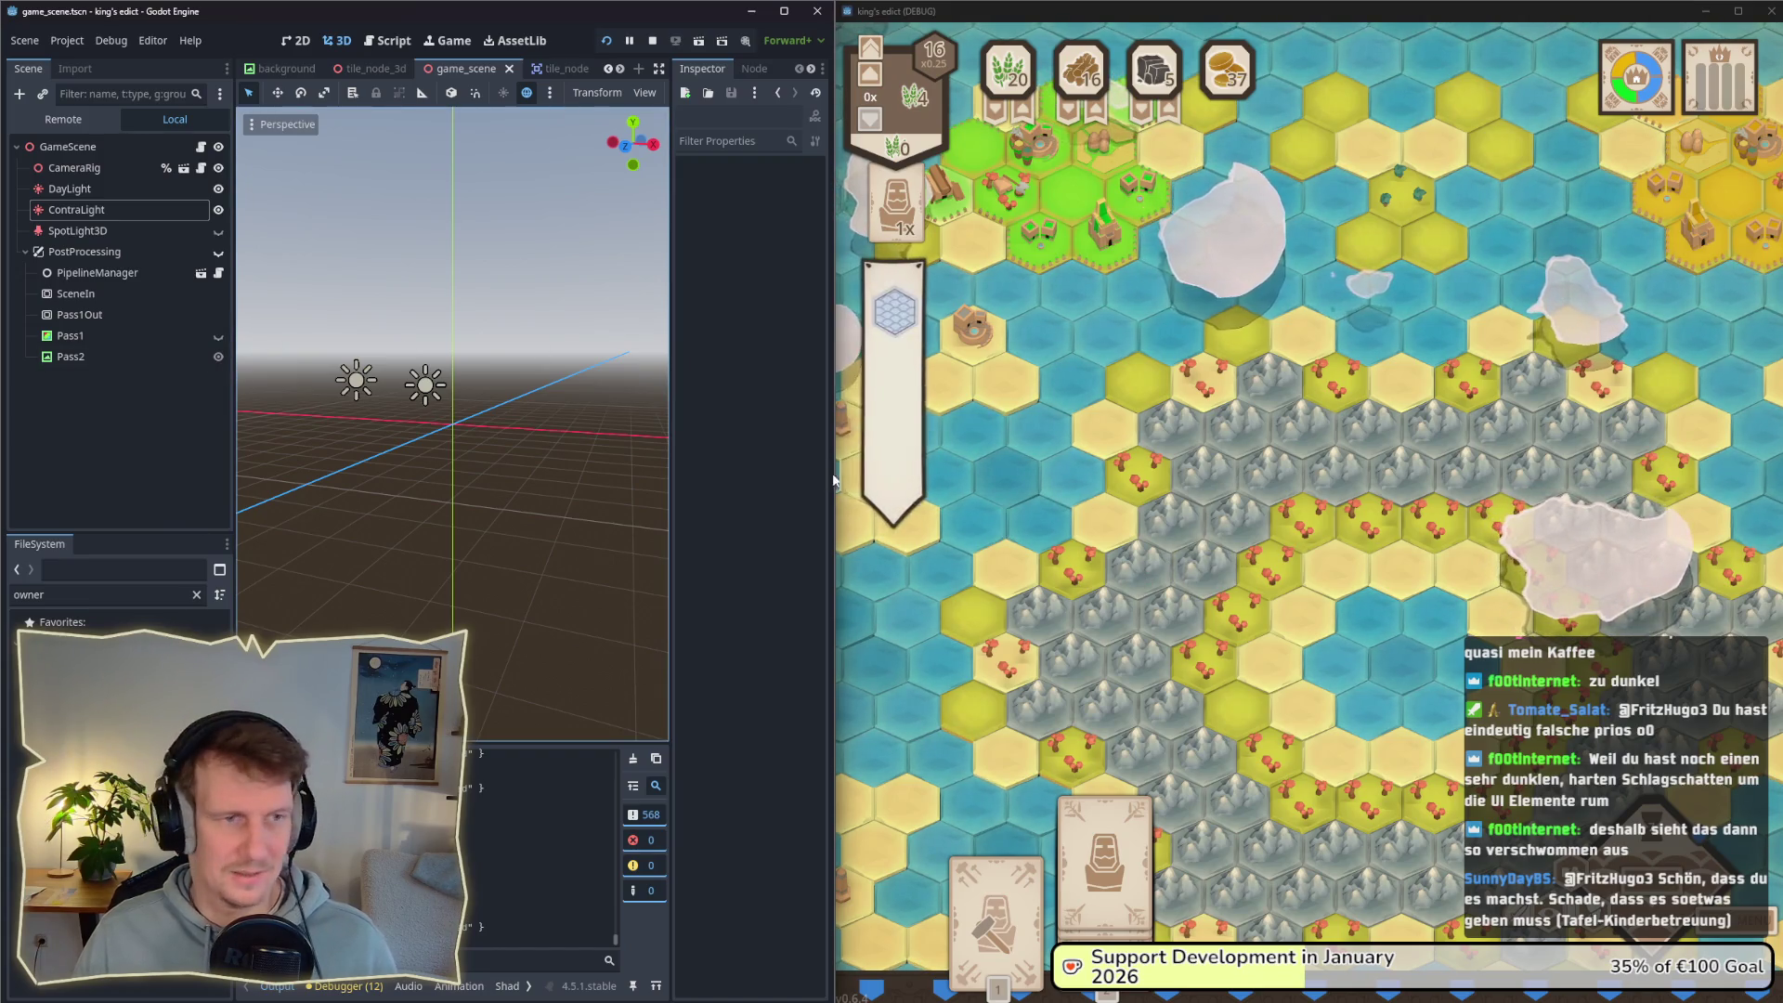
Step: Switch back to Affinity Designer 2 after checking the banner in the game
{"action": "key", "text": "alt+Tab"}
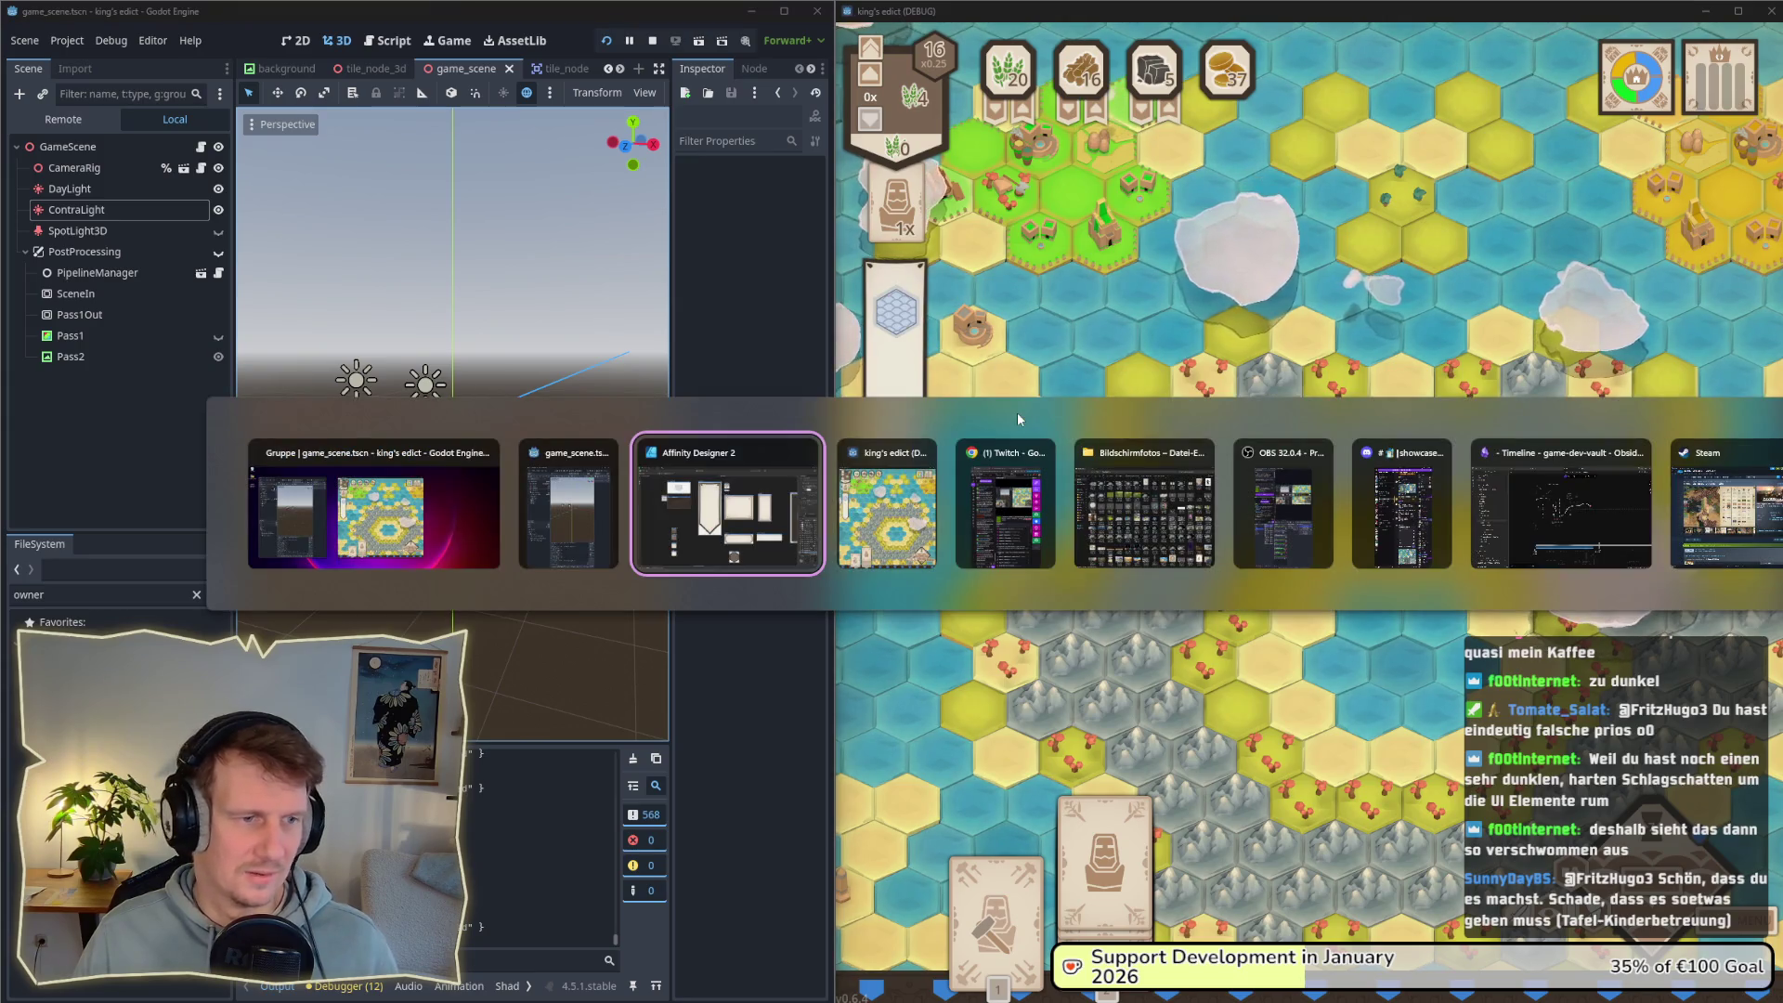
Step: Turn off the Outer Shadow layer effect on the banner group
{"action": "left_click", "coordinate": [26, 40]}
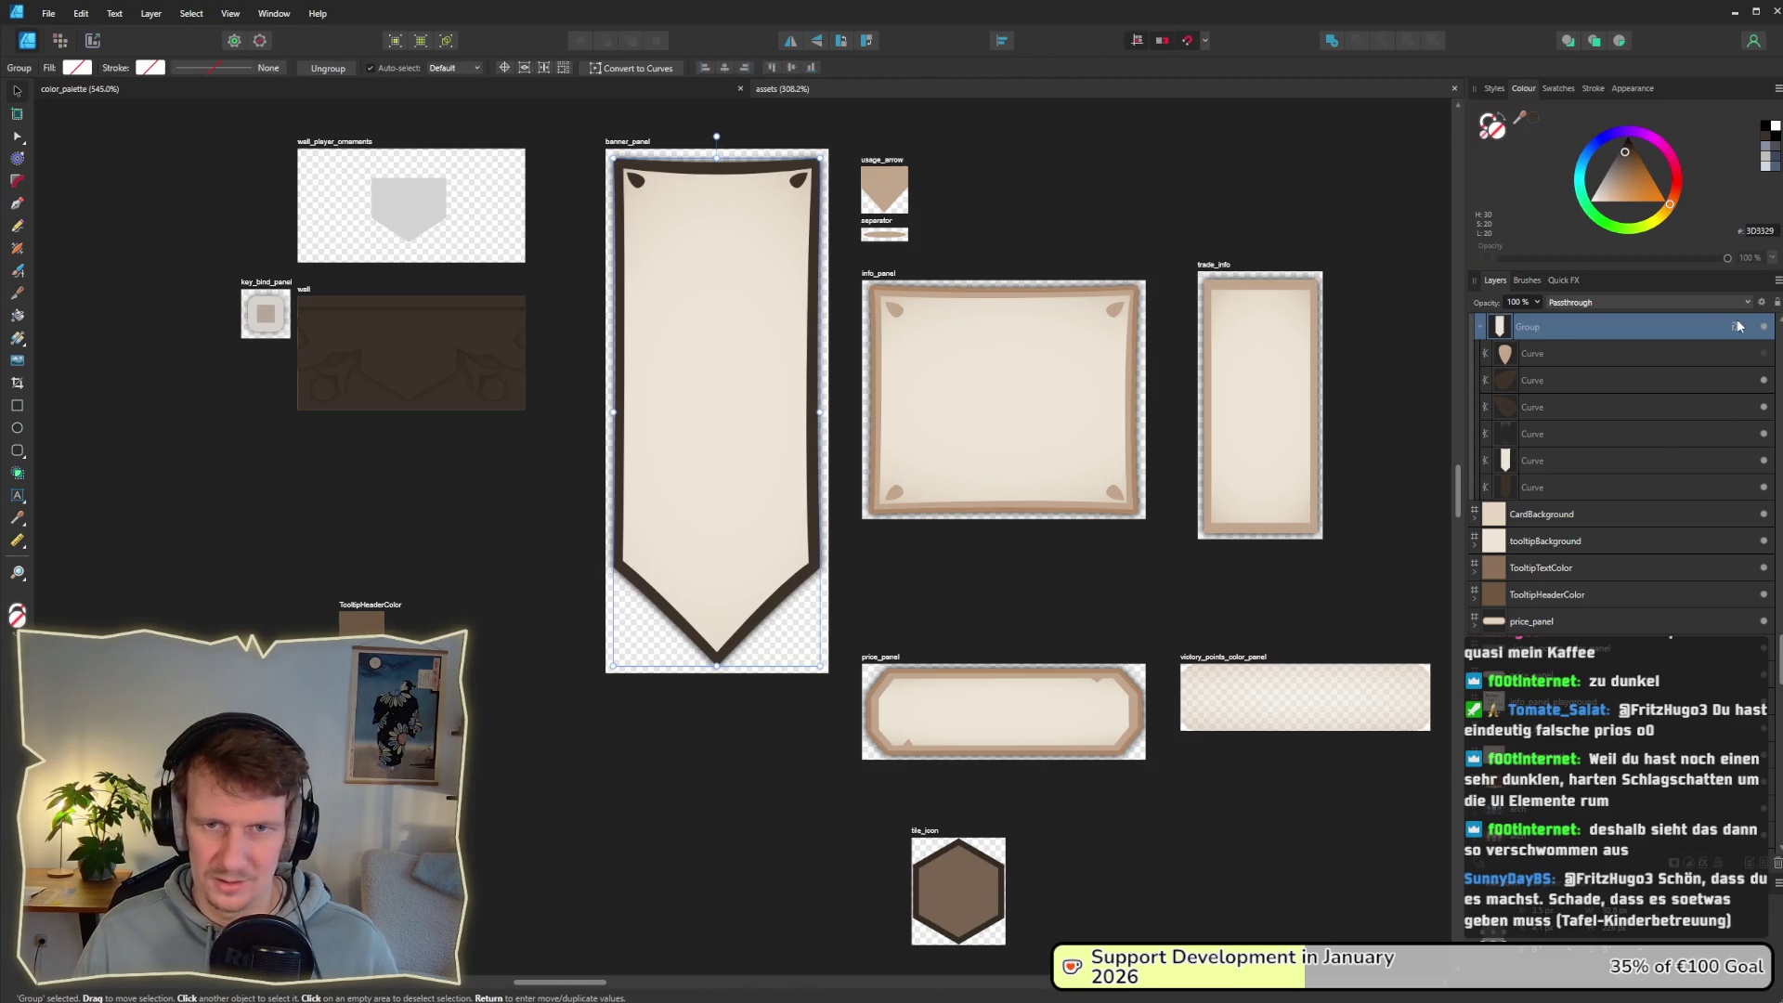
{"action": "left_click", "coordinate": [1736, 327]}
{"action": "left_click", "coordinate": [670, 490]}
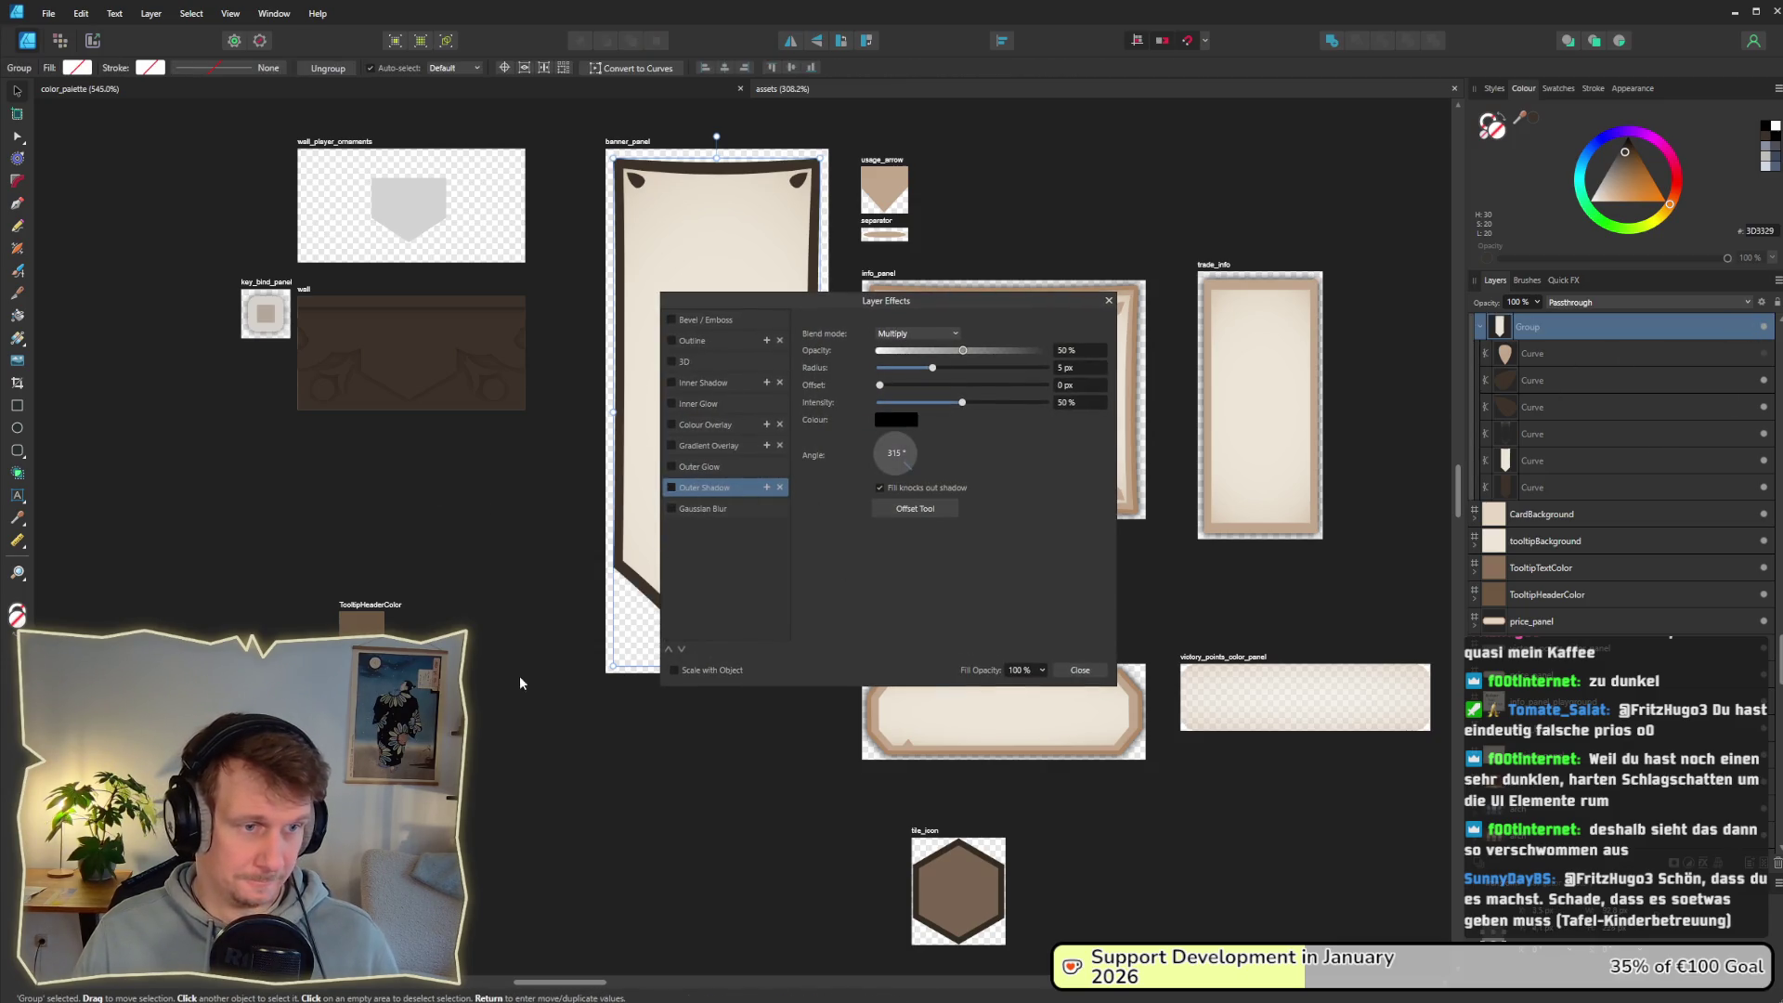
{"action": "left_click", "coordinate": [508, 685]}
{"action": "left_click", "coordinate": [1109, 303]}
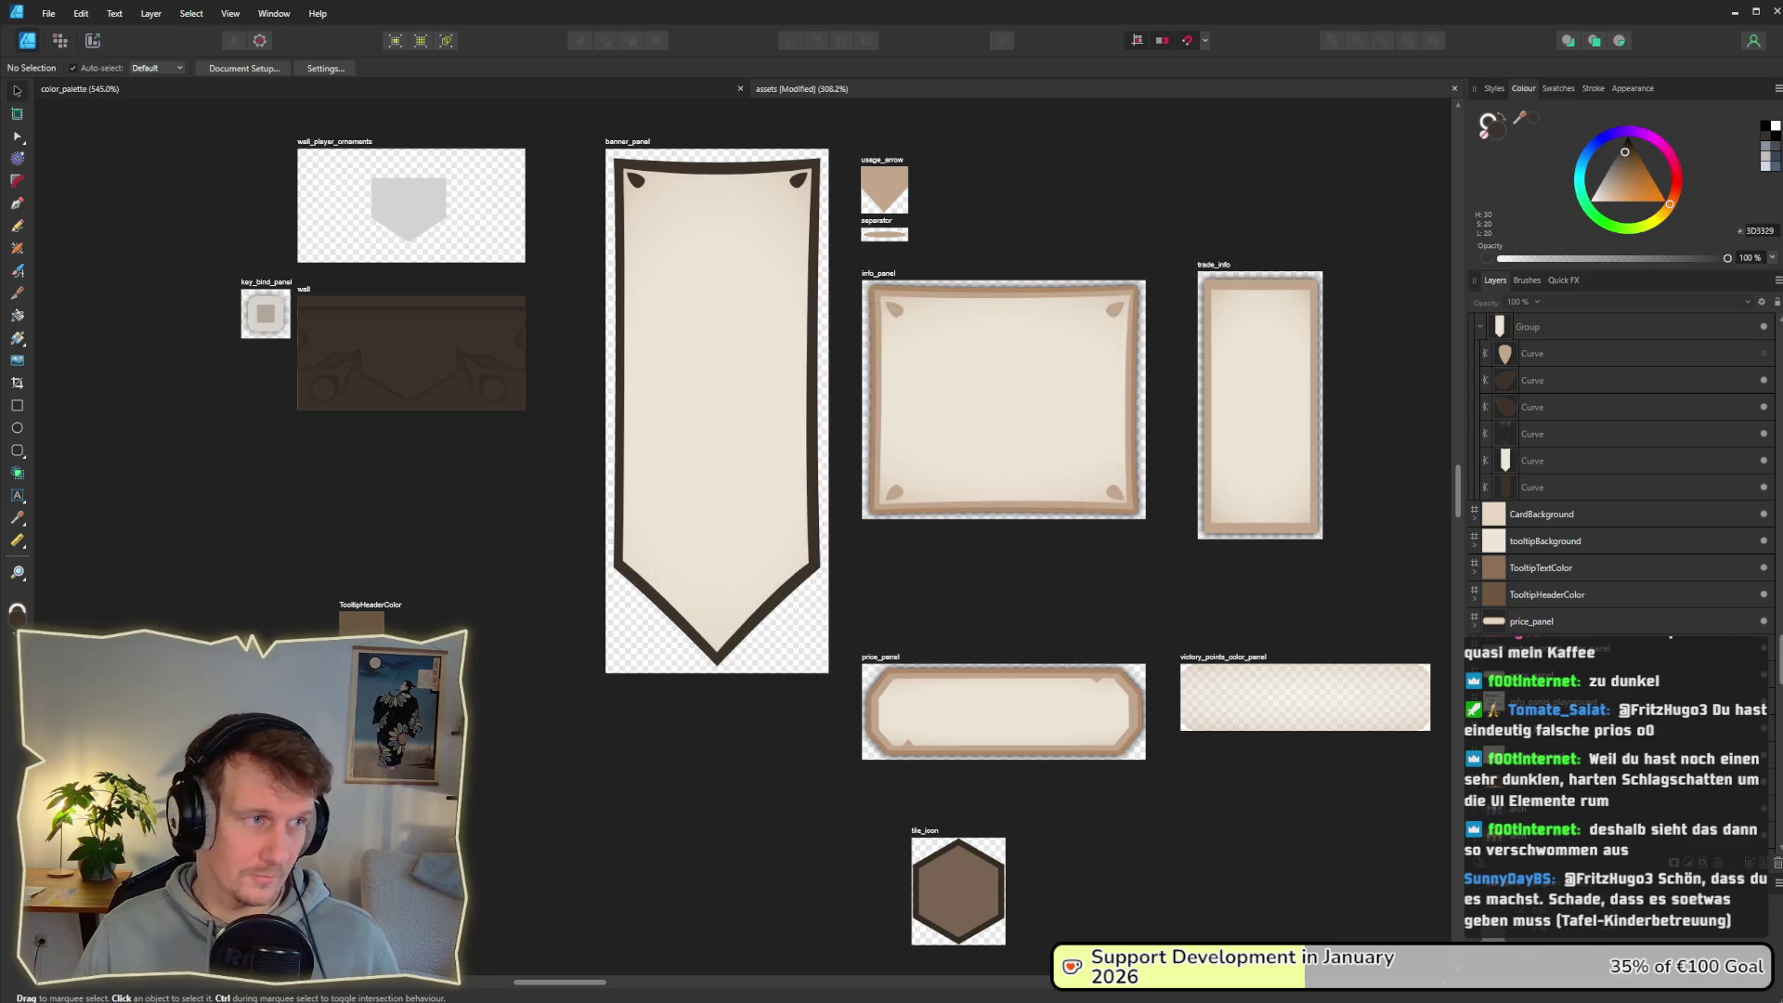
Step: Re-export the banner_panel slice over banner_panel.png and switch to Godot
{"action": "left_click", "coordinate": [92, 40]}
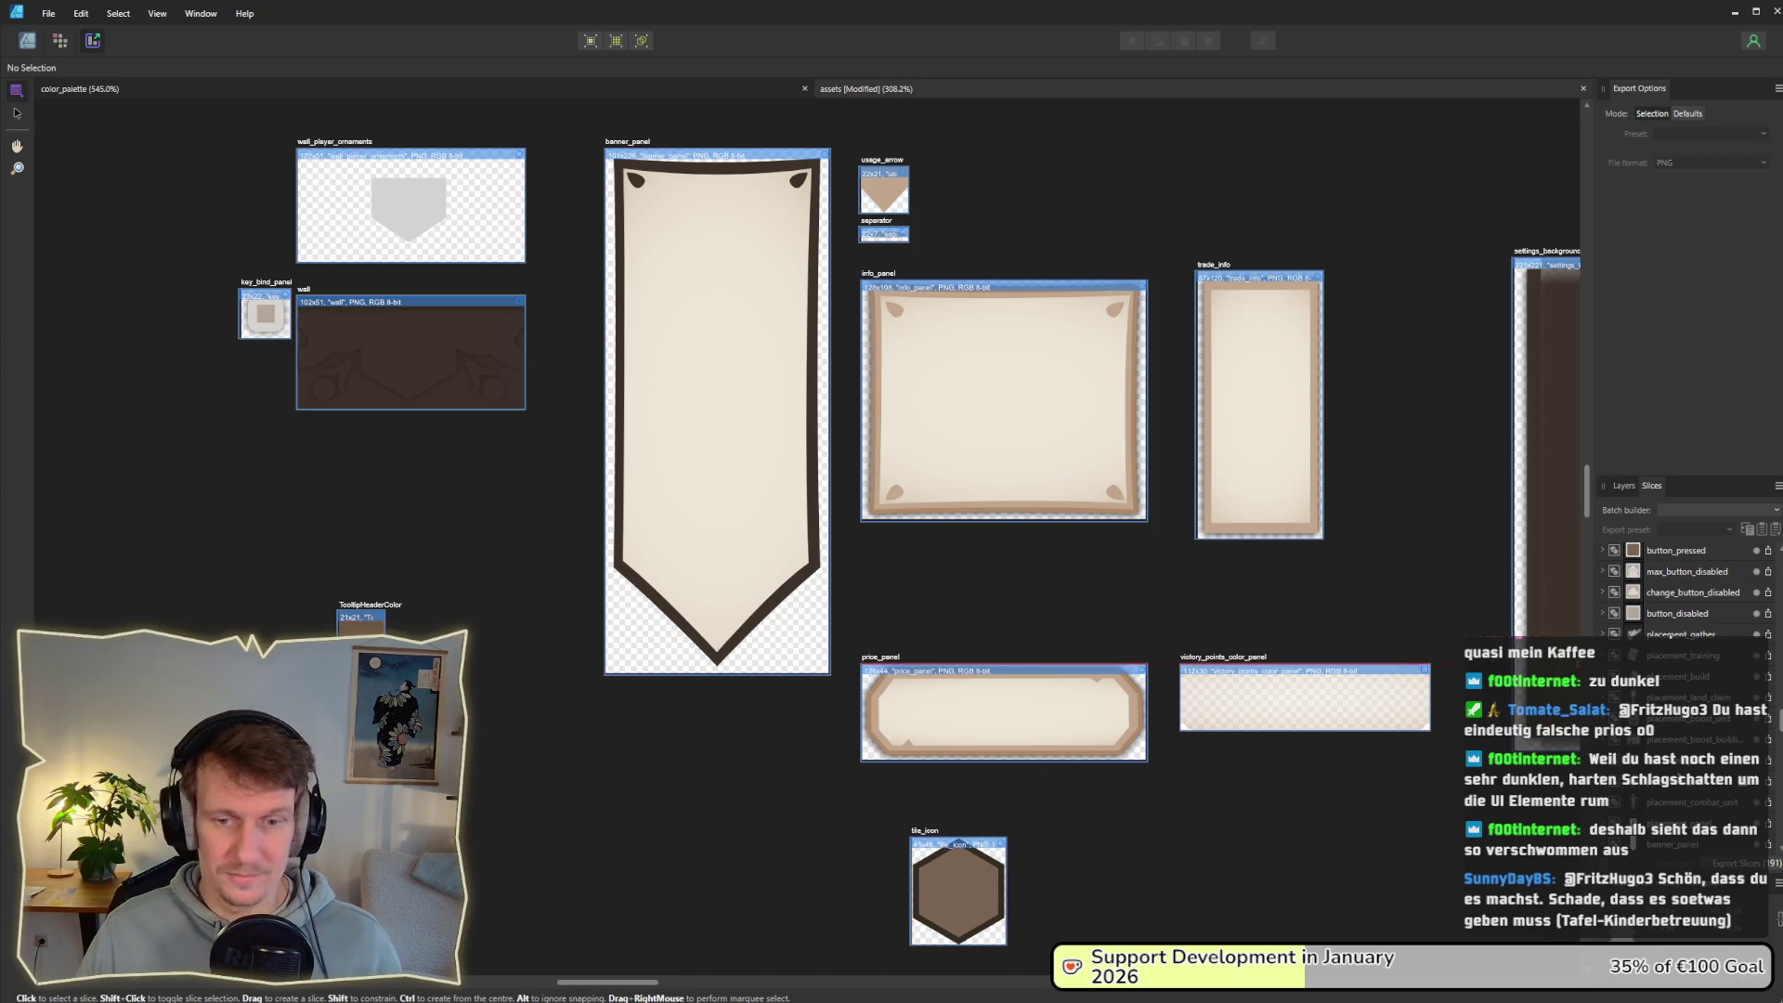
{"action": "left_click", "coordinate": [737, 410]}
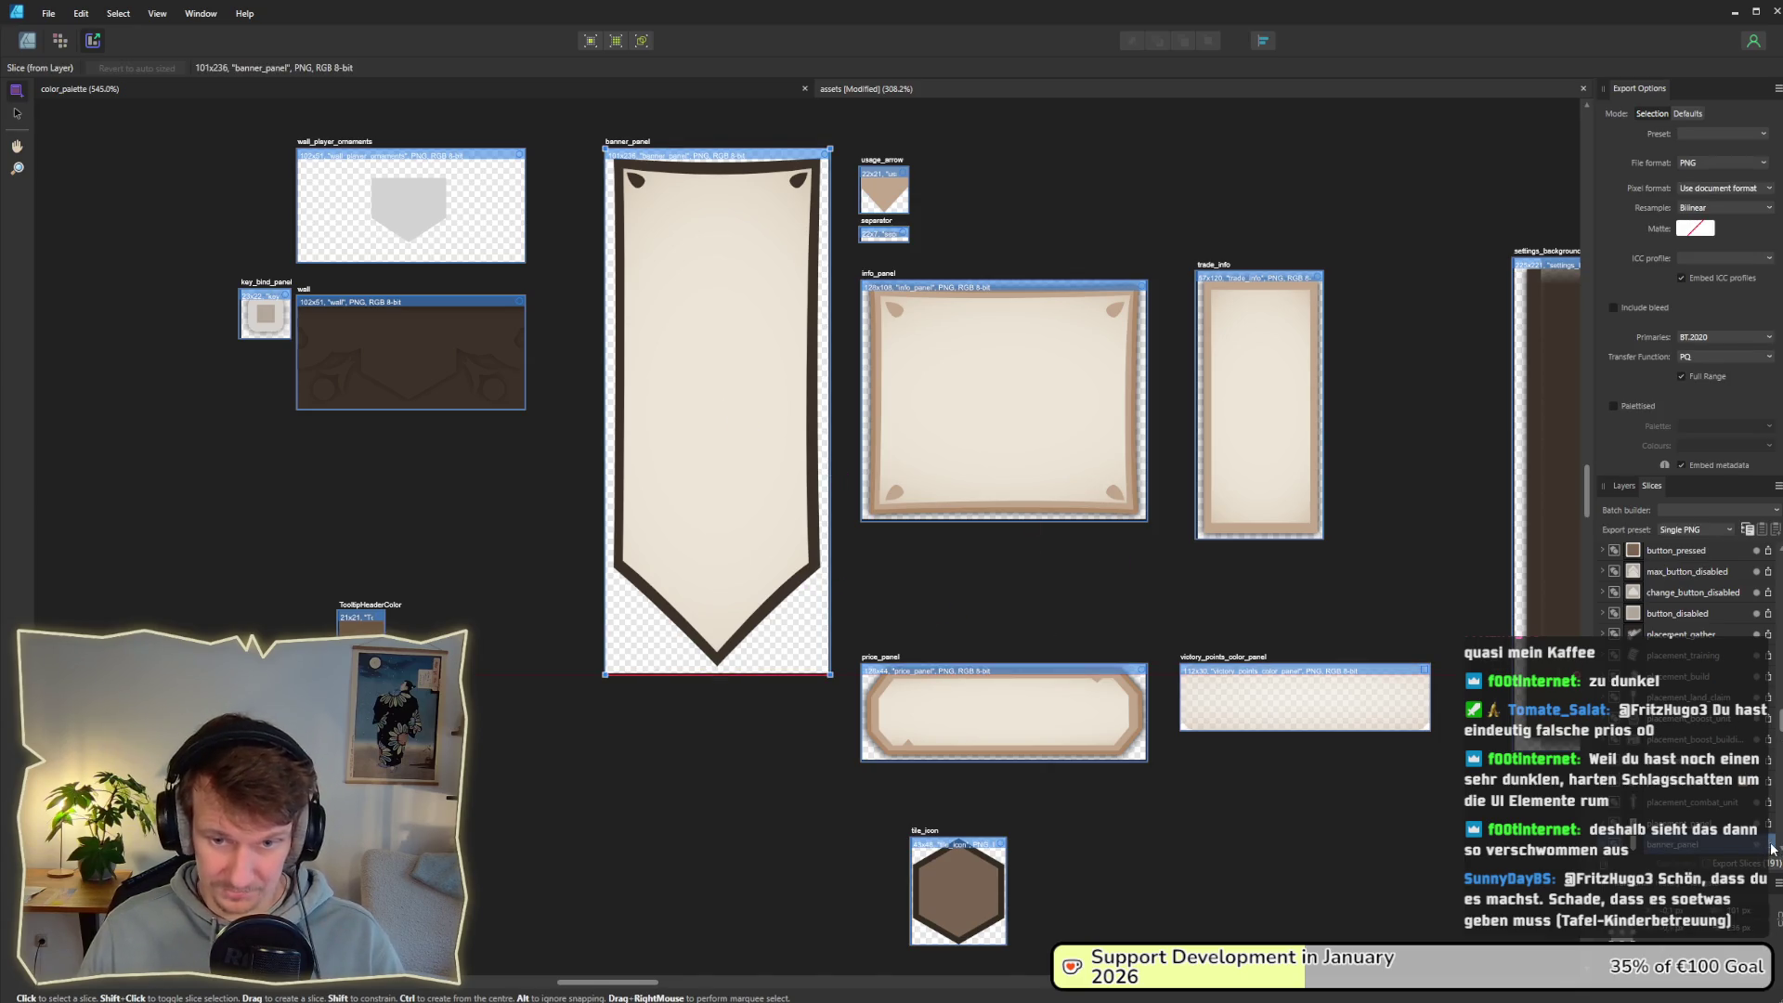
{"action": "left_click", "coordinate": [1772, 847]}
{"action": "key", "text": "Return"}
{"action": "key", "text": "Return"}
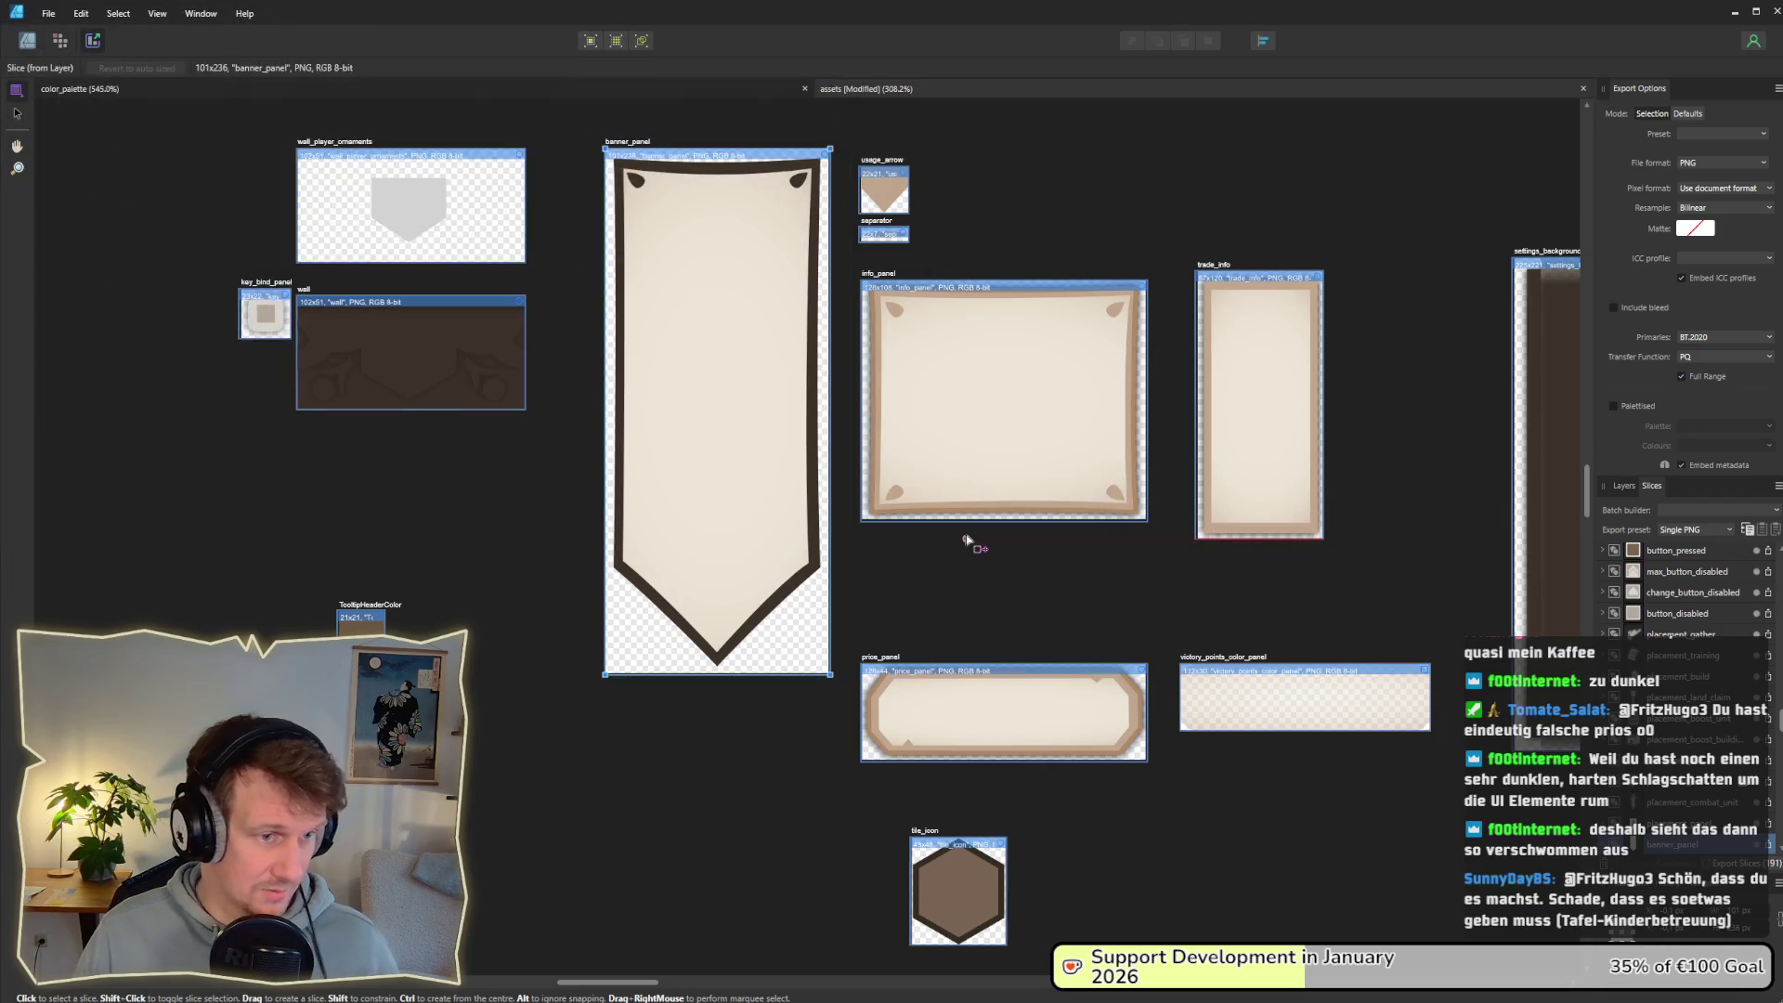
{"action": "key", "text": "alt+Tab"}
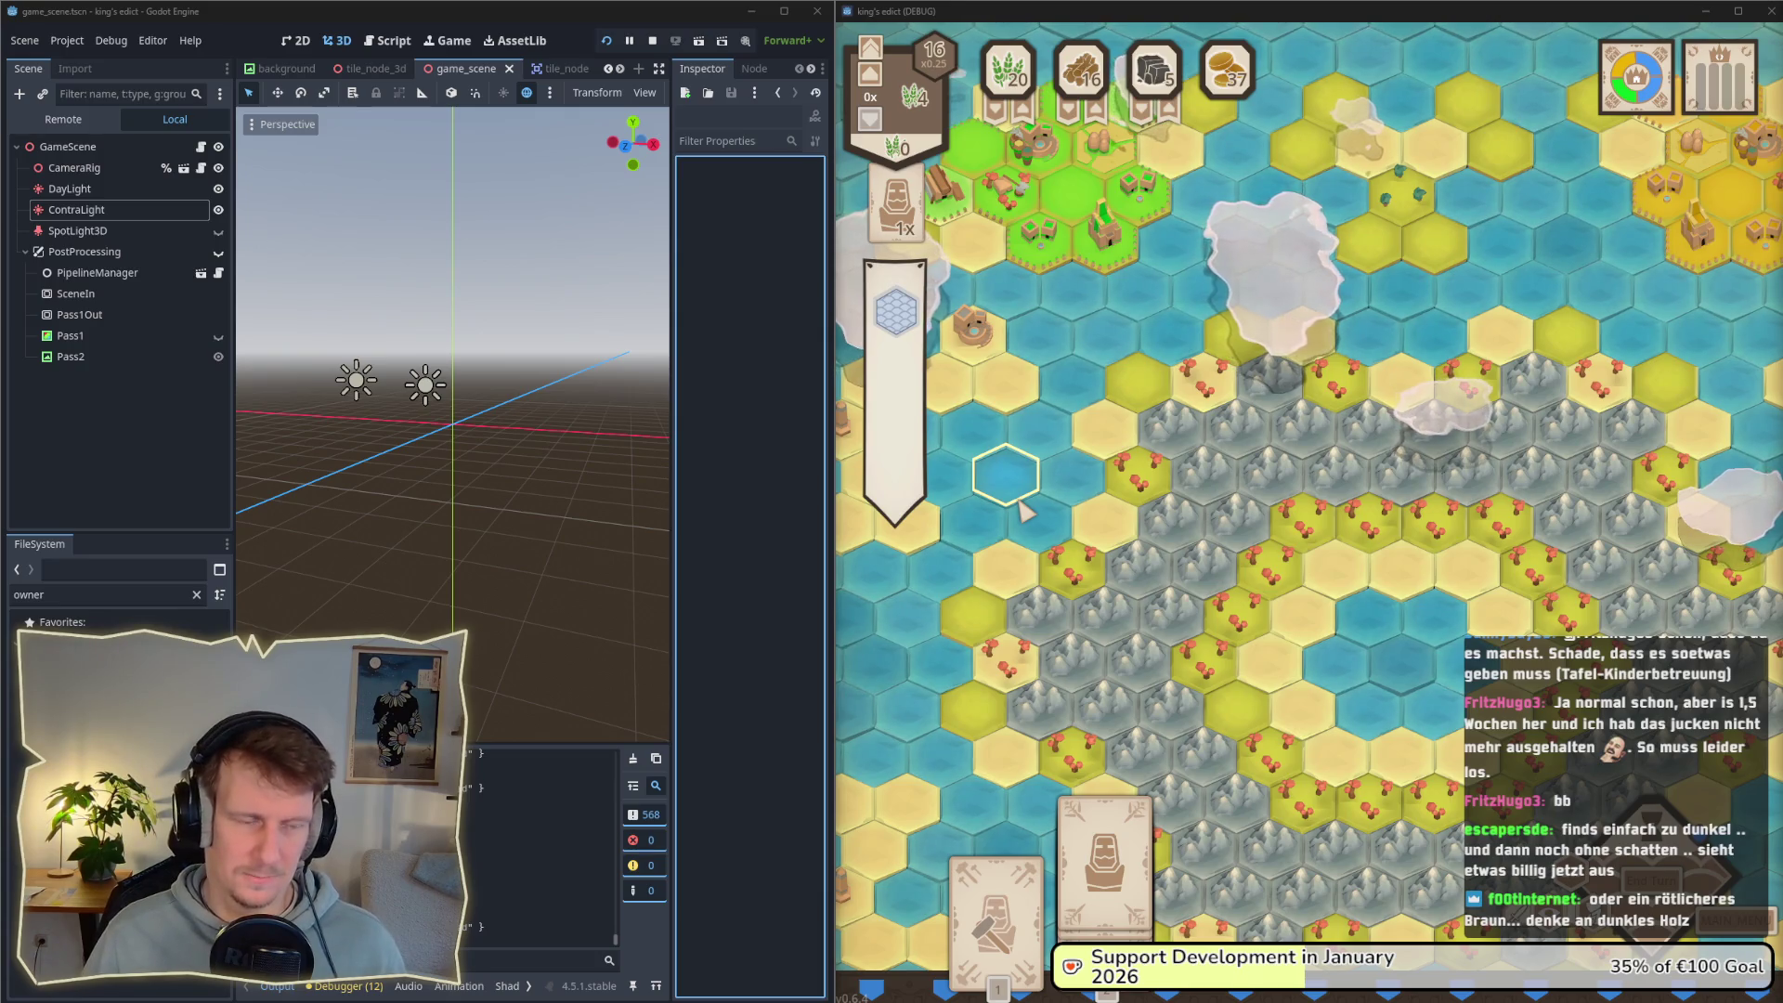
Step: Return to Affinity Designer 2's design workspace after inspecting the shadowless banner
{"action": "key", "text": "alt+Tab"}
{"action": "key", "text": "alt+Tab"}
{"action": "key", "text": "alt+Tab"}
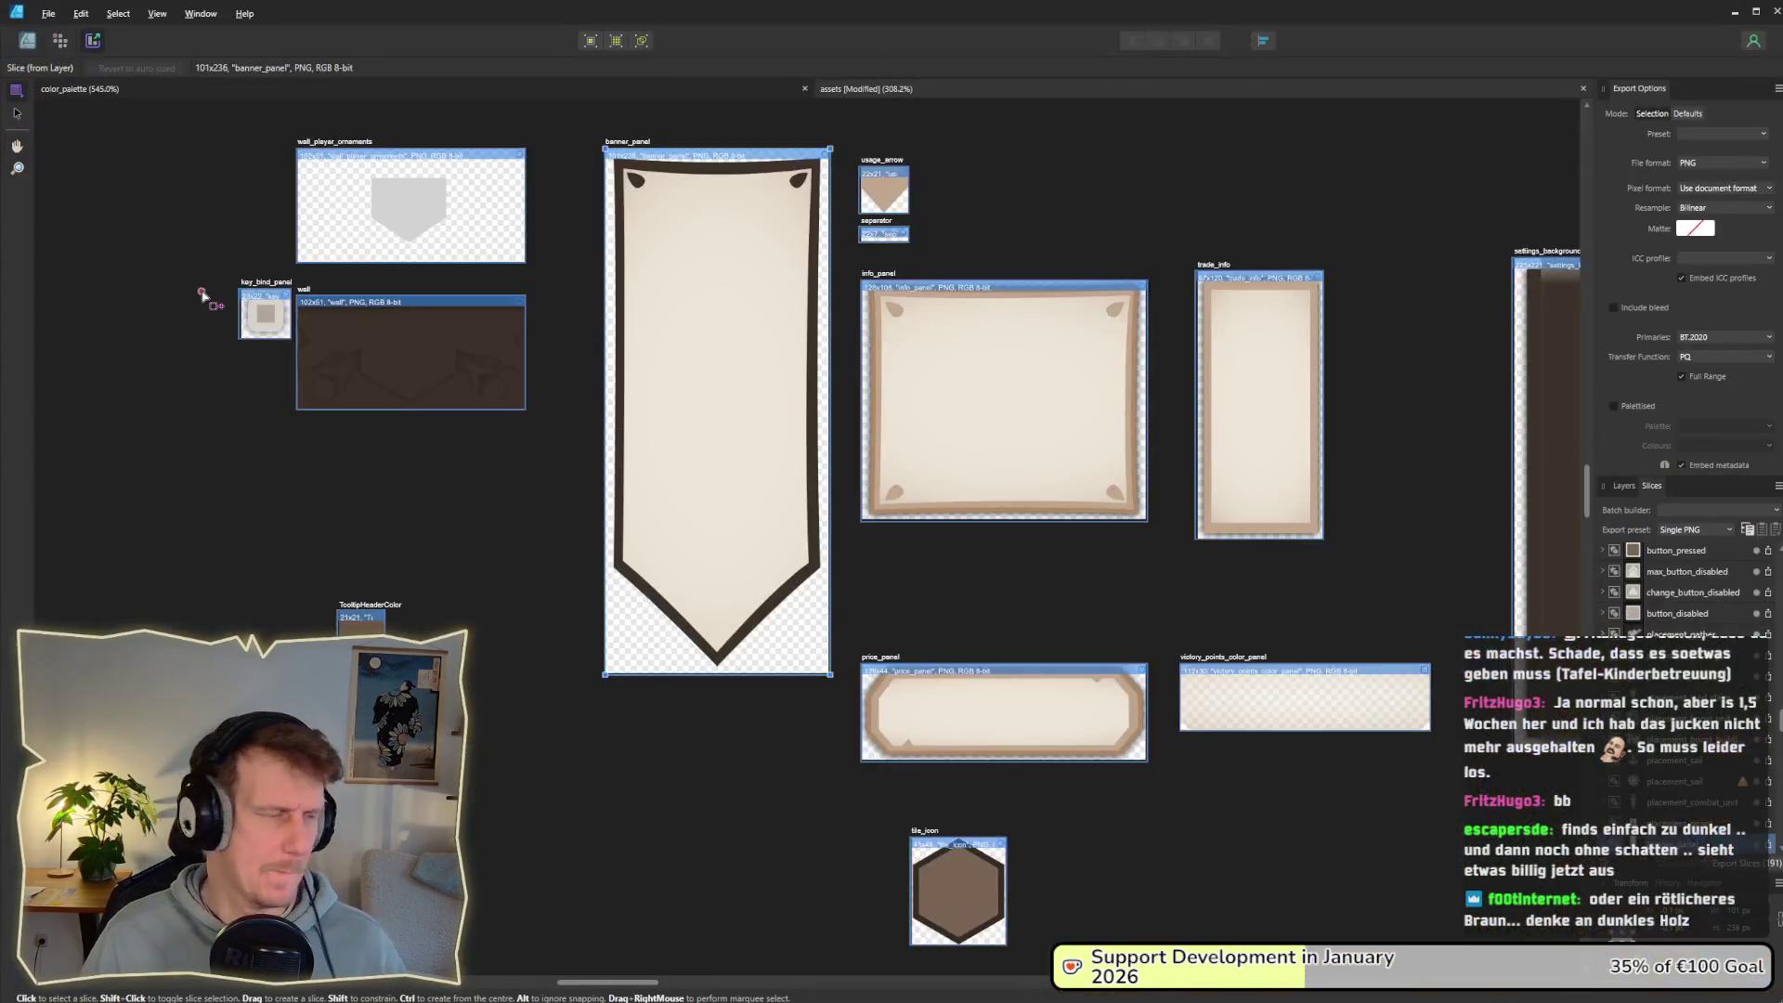
{"action": "left_click", "coordinate": [28, 44]}
Step: Fill the banner's outline curve with the TooltipHeaderColor brown via eyedropper
{"action": "left_click", "coordinate": [806, 472]}
{"action": "double_click", "coordinate": [806, 473]}
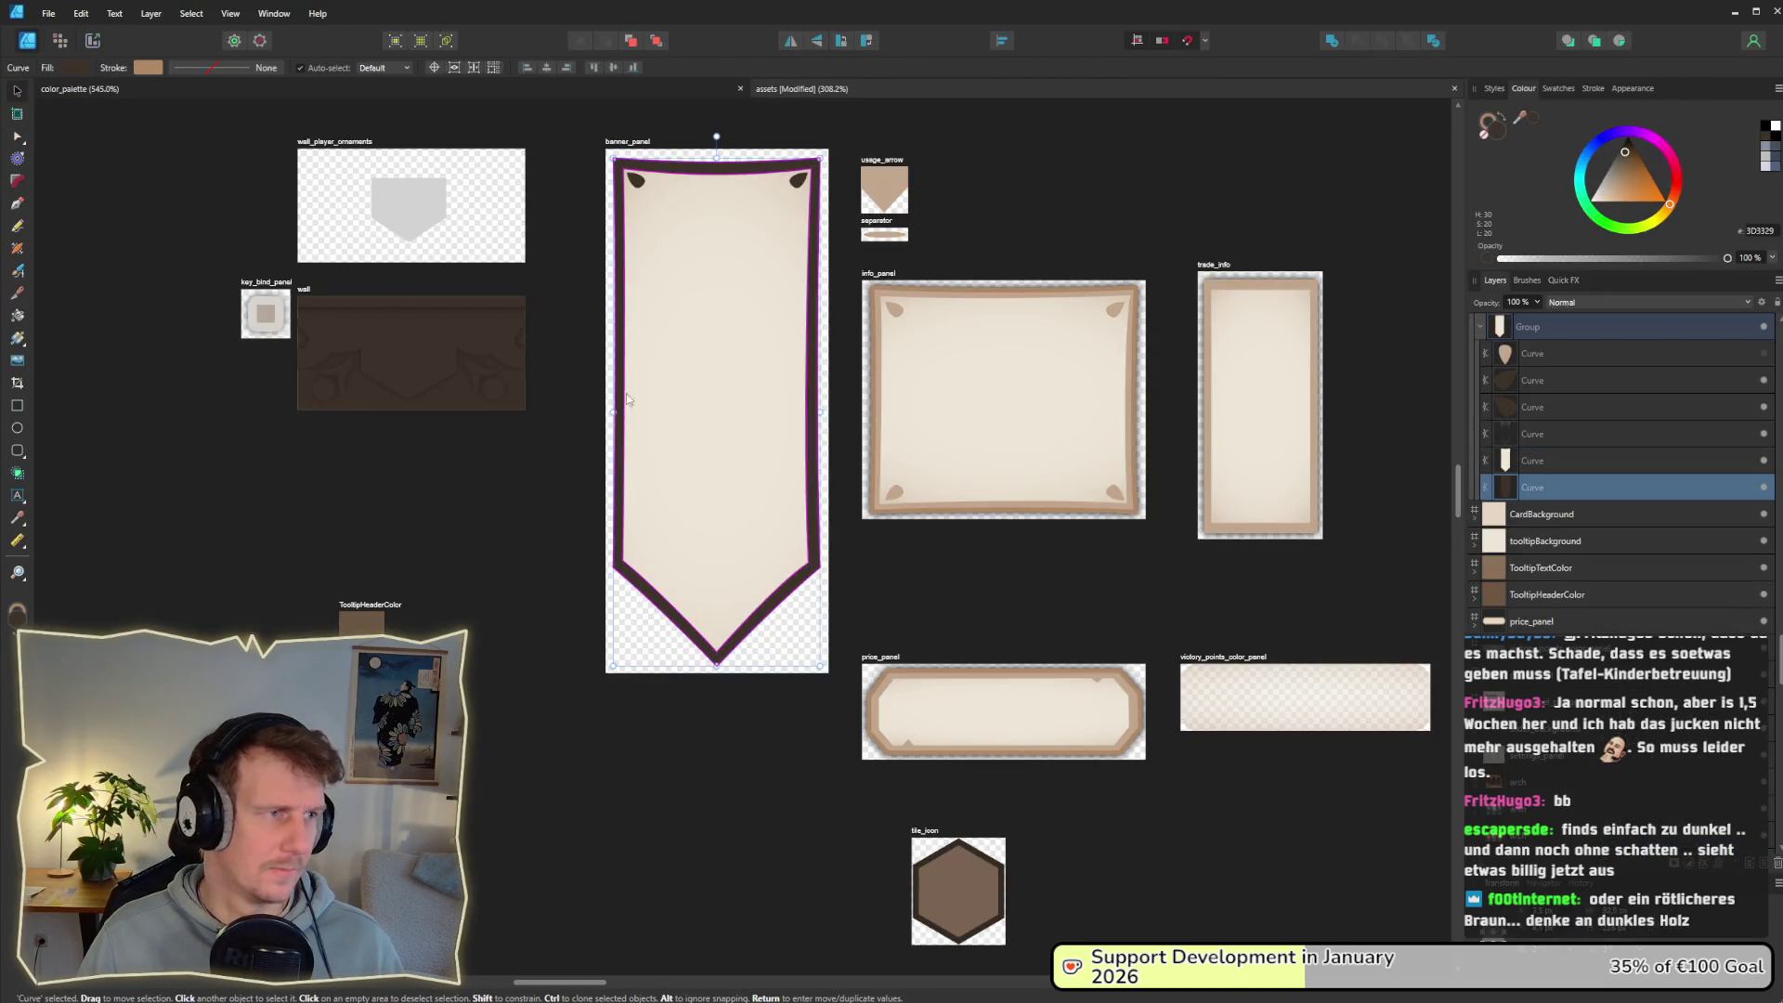
{"action": "left_click", "coordinate": [75, 68]}
{"action": "mouse_move", "coordinate": [197, 99]}
{"action": "left_mouse_down"}
{"action": "mouse_move", "coordinate": [357, 631]}
{"action": "mouse_move", "coordinate": [378, 615]}
{"action": "left_mouse_up"}
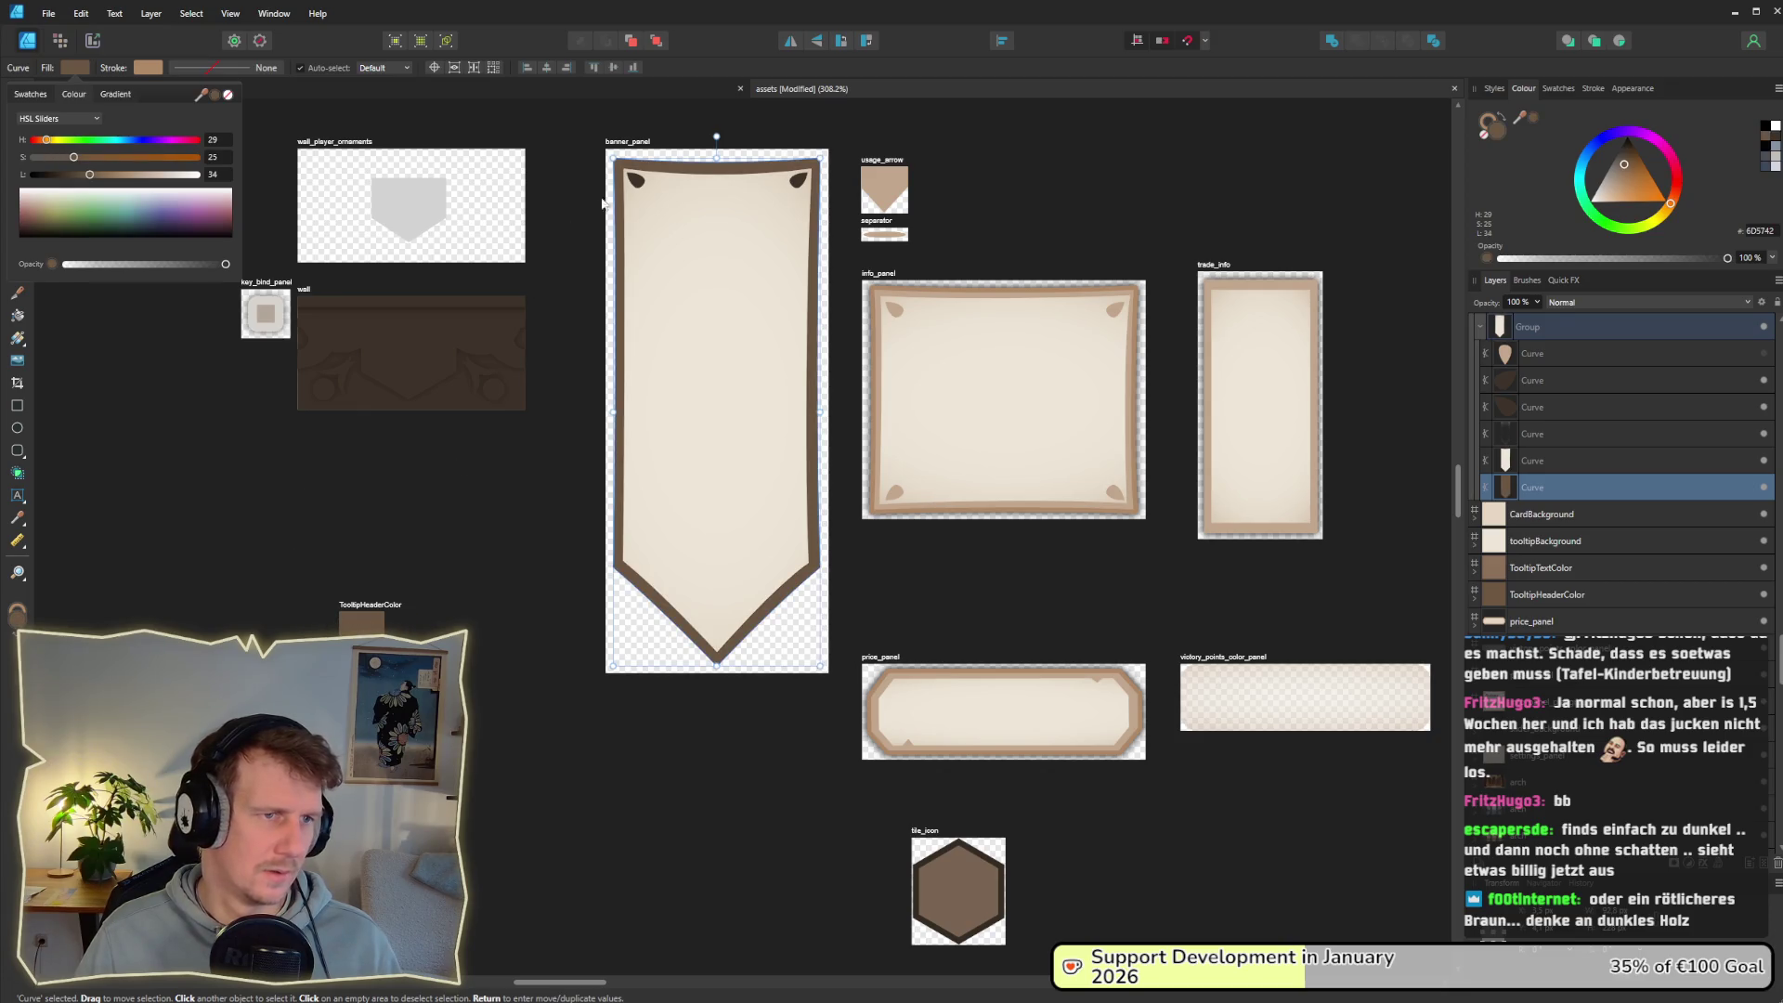
Step: Give both top corner ornaments the same TooltipHeaderColor brown fill
{"action": "left_click", "coordinate": [636, 180]}
{"action": "left_click", "coordinate": [798, 180], "text": "shift"}
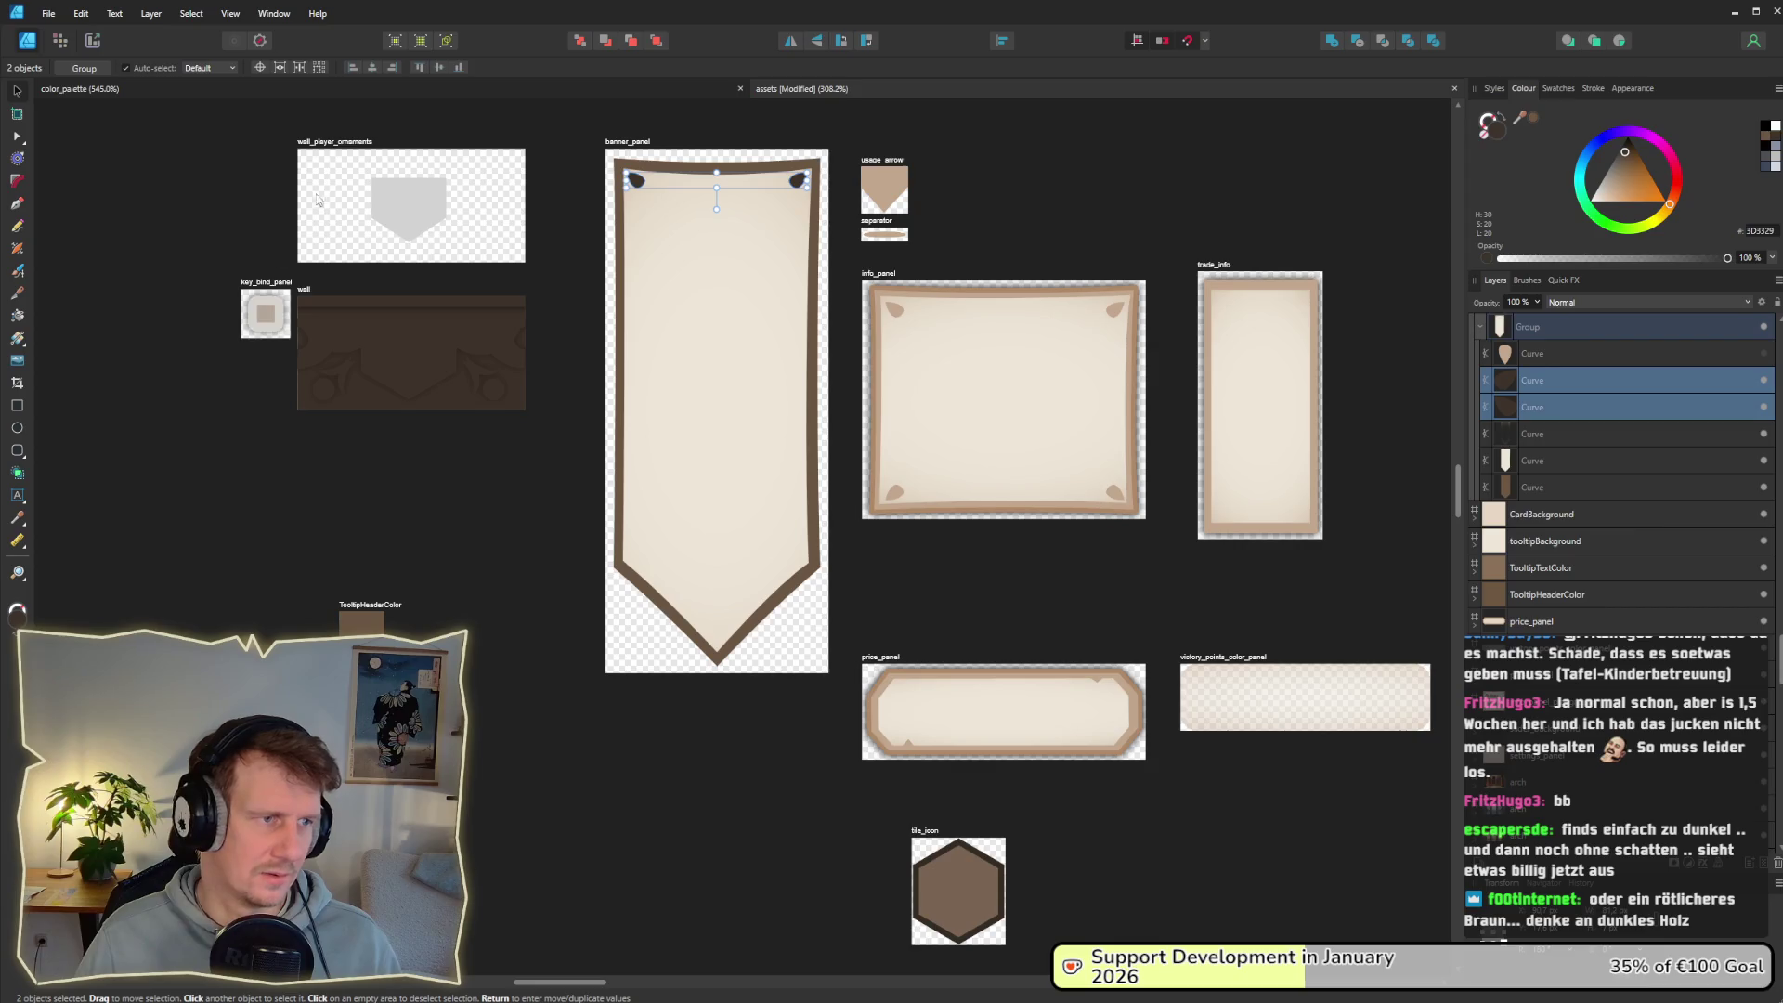
{"action": "left_click", "coordinate": [18, 136]}
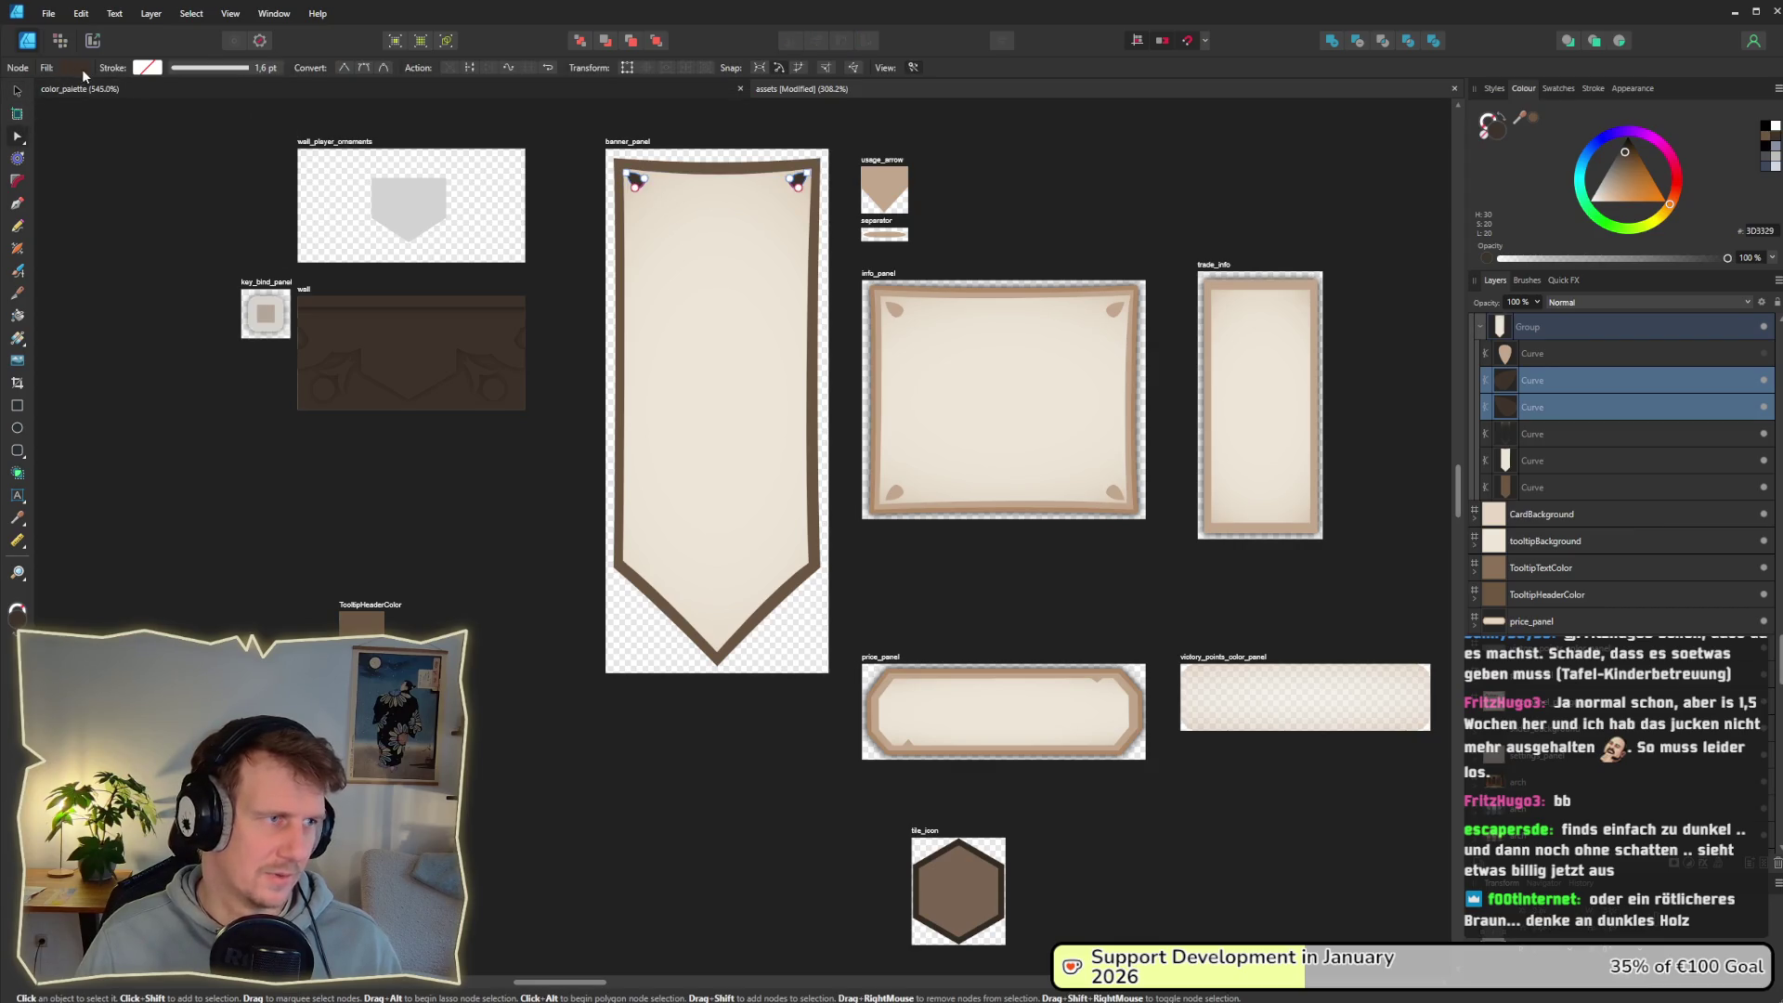
{"action": "left_click", "coordinate": [74, 68]}
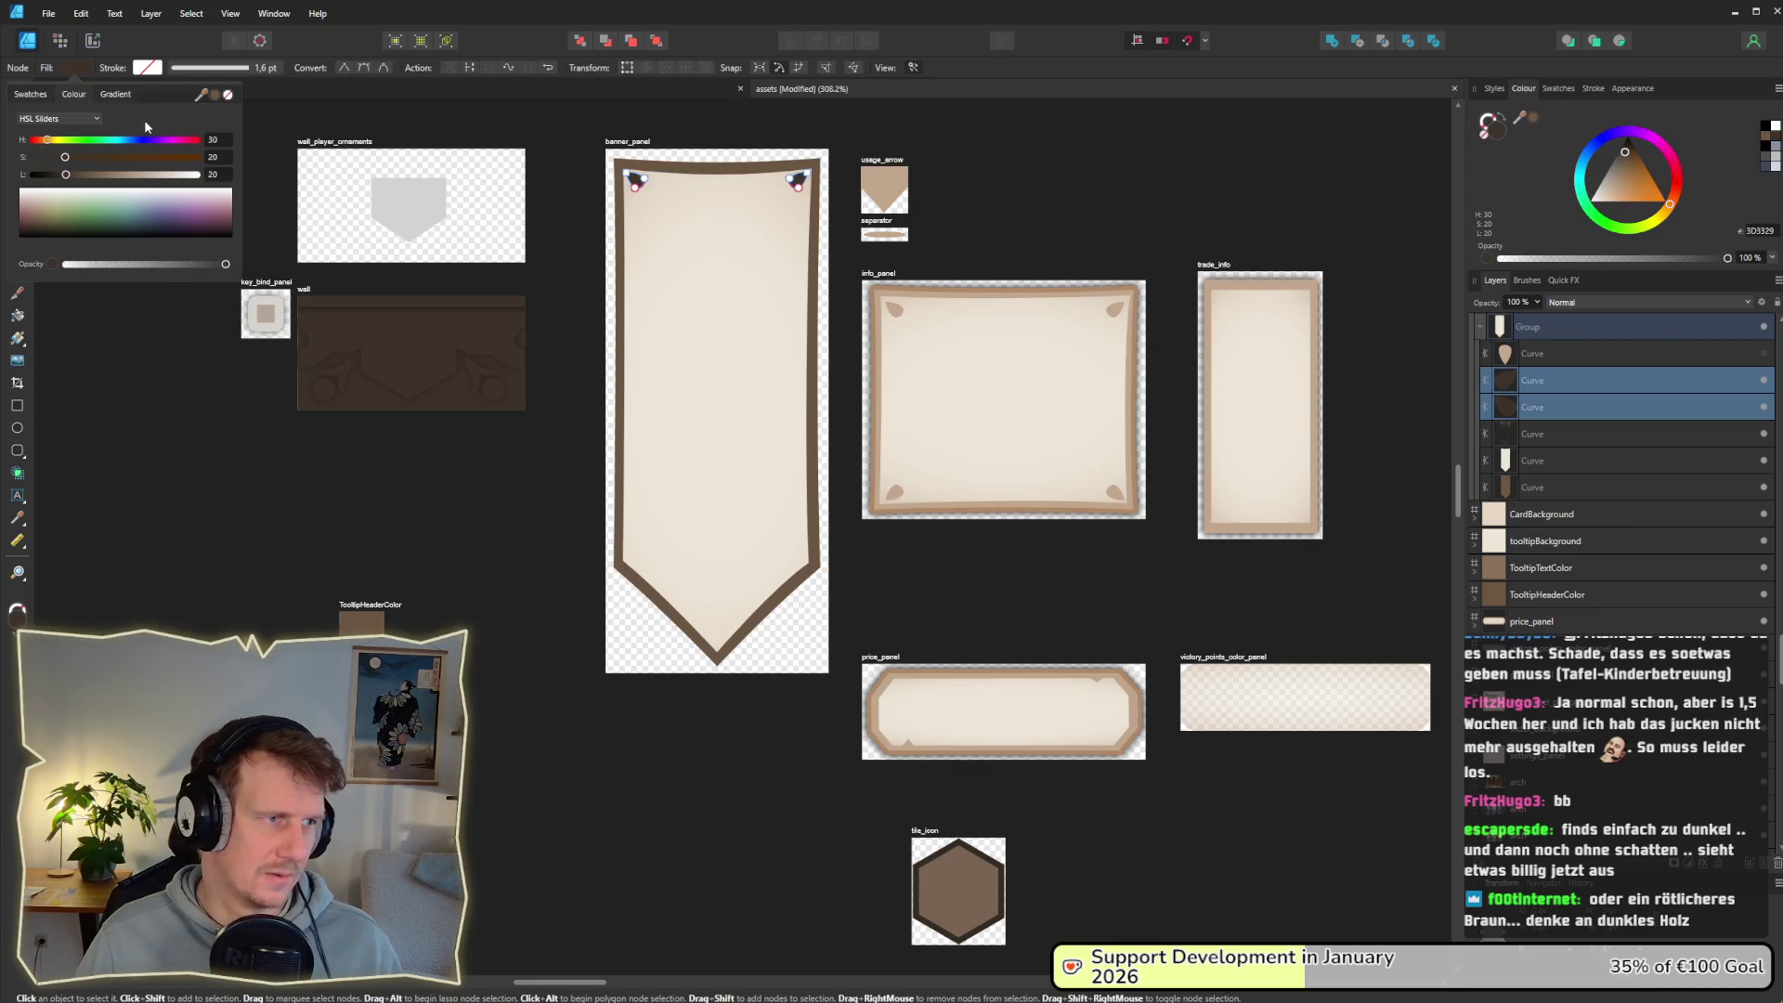
{"action": "left_click", "coordinate": [468, 526]}
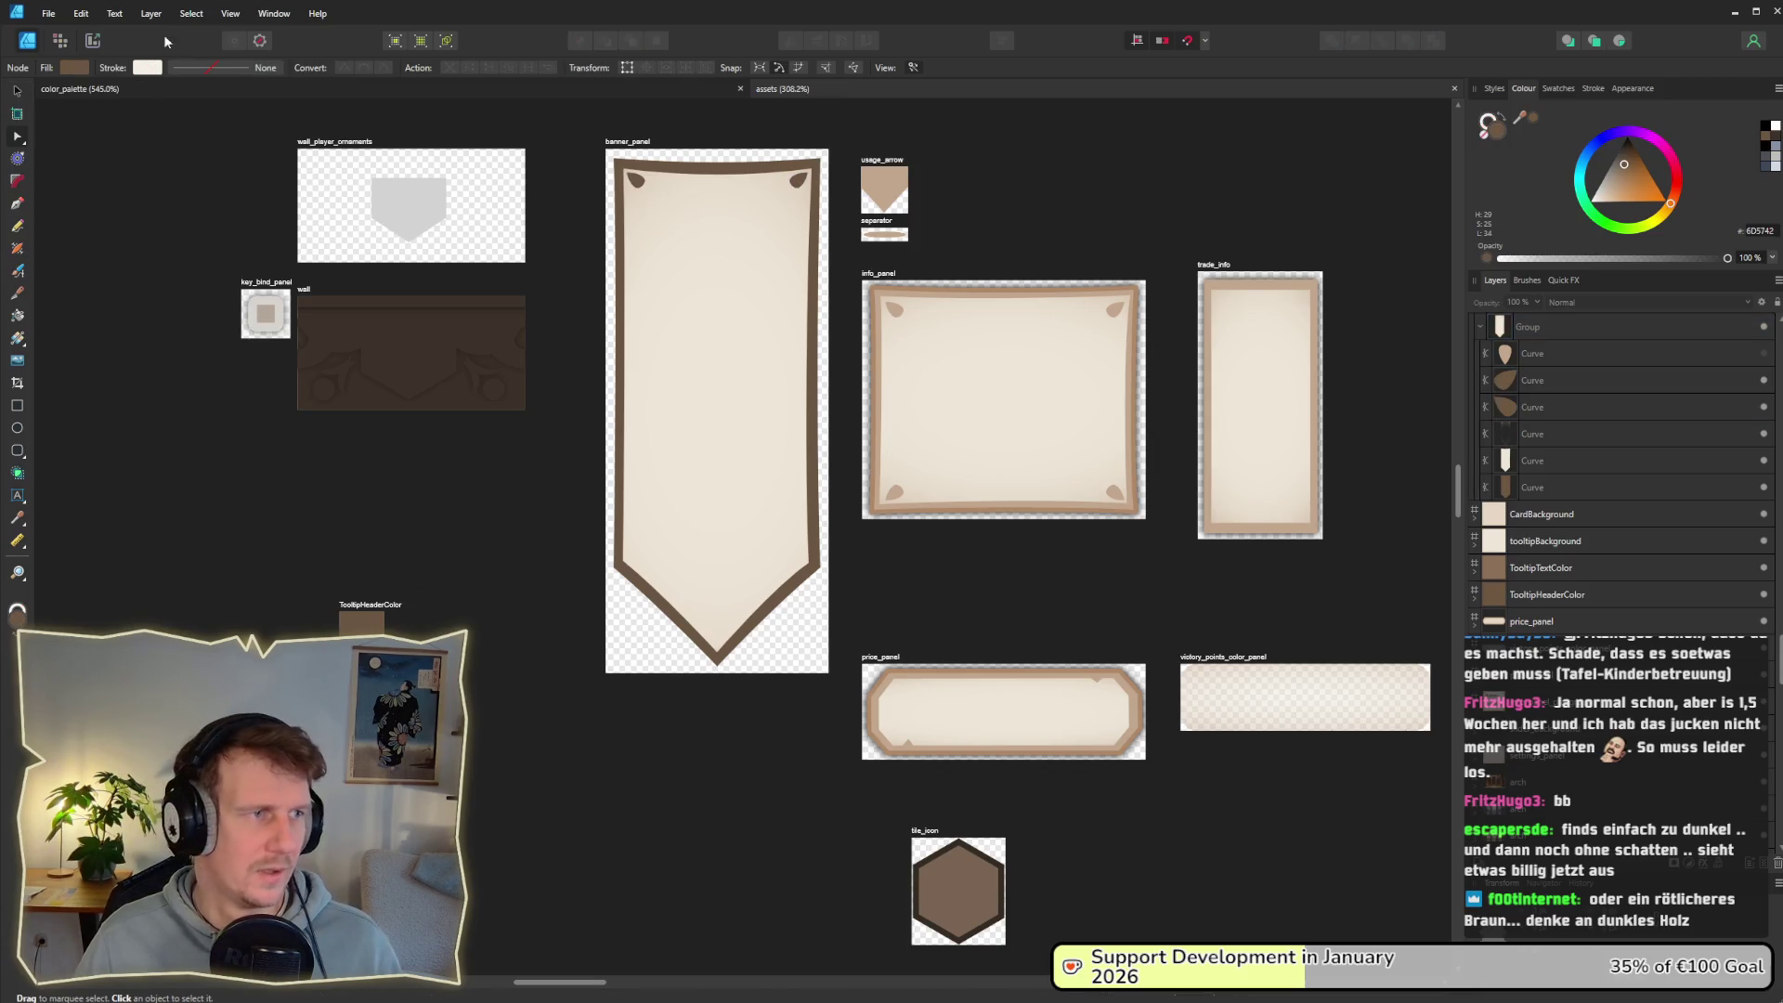
Step: Export the banner_panel slice over banner_panel.png and check it in the running game
{"action": "left_click", "coordinate": [94, 44]}
{"action": "left_click", "coordinate": [783, 293]}
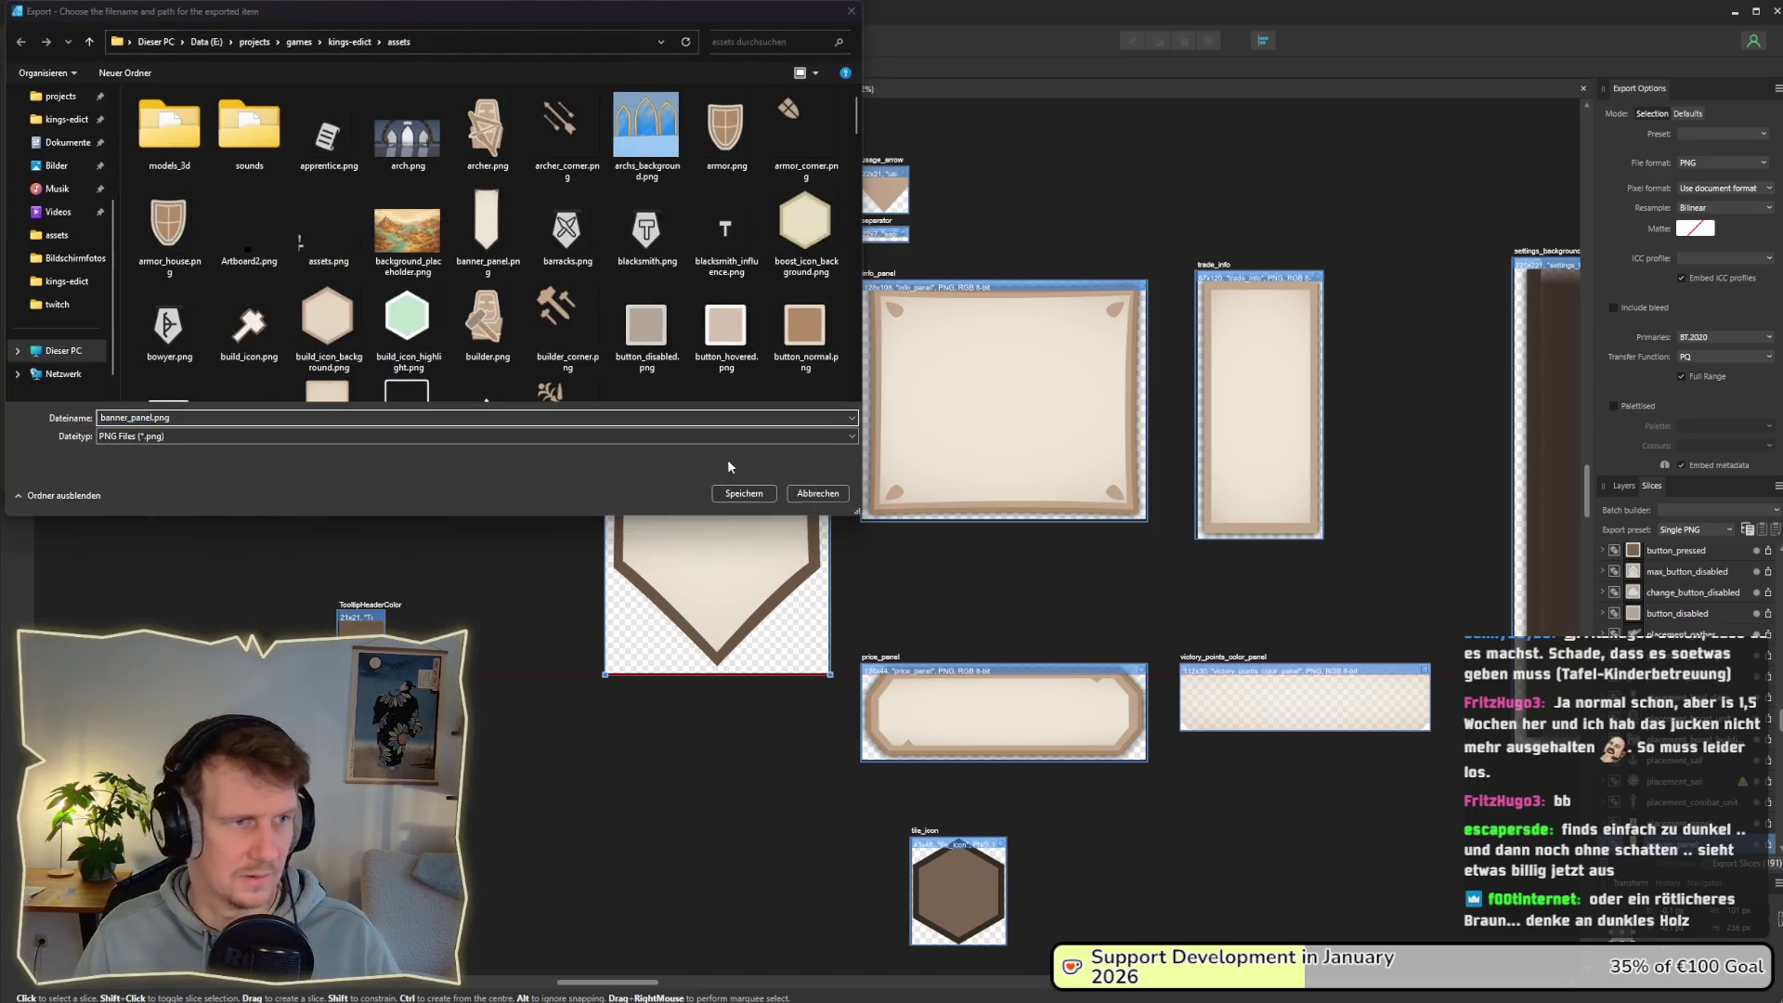
{"action": "left_click", "coordinate": [727, 459]}
{"action": "key", "text": "alt+Tab"}
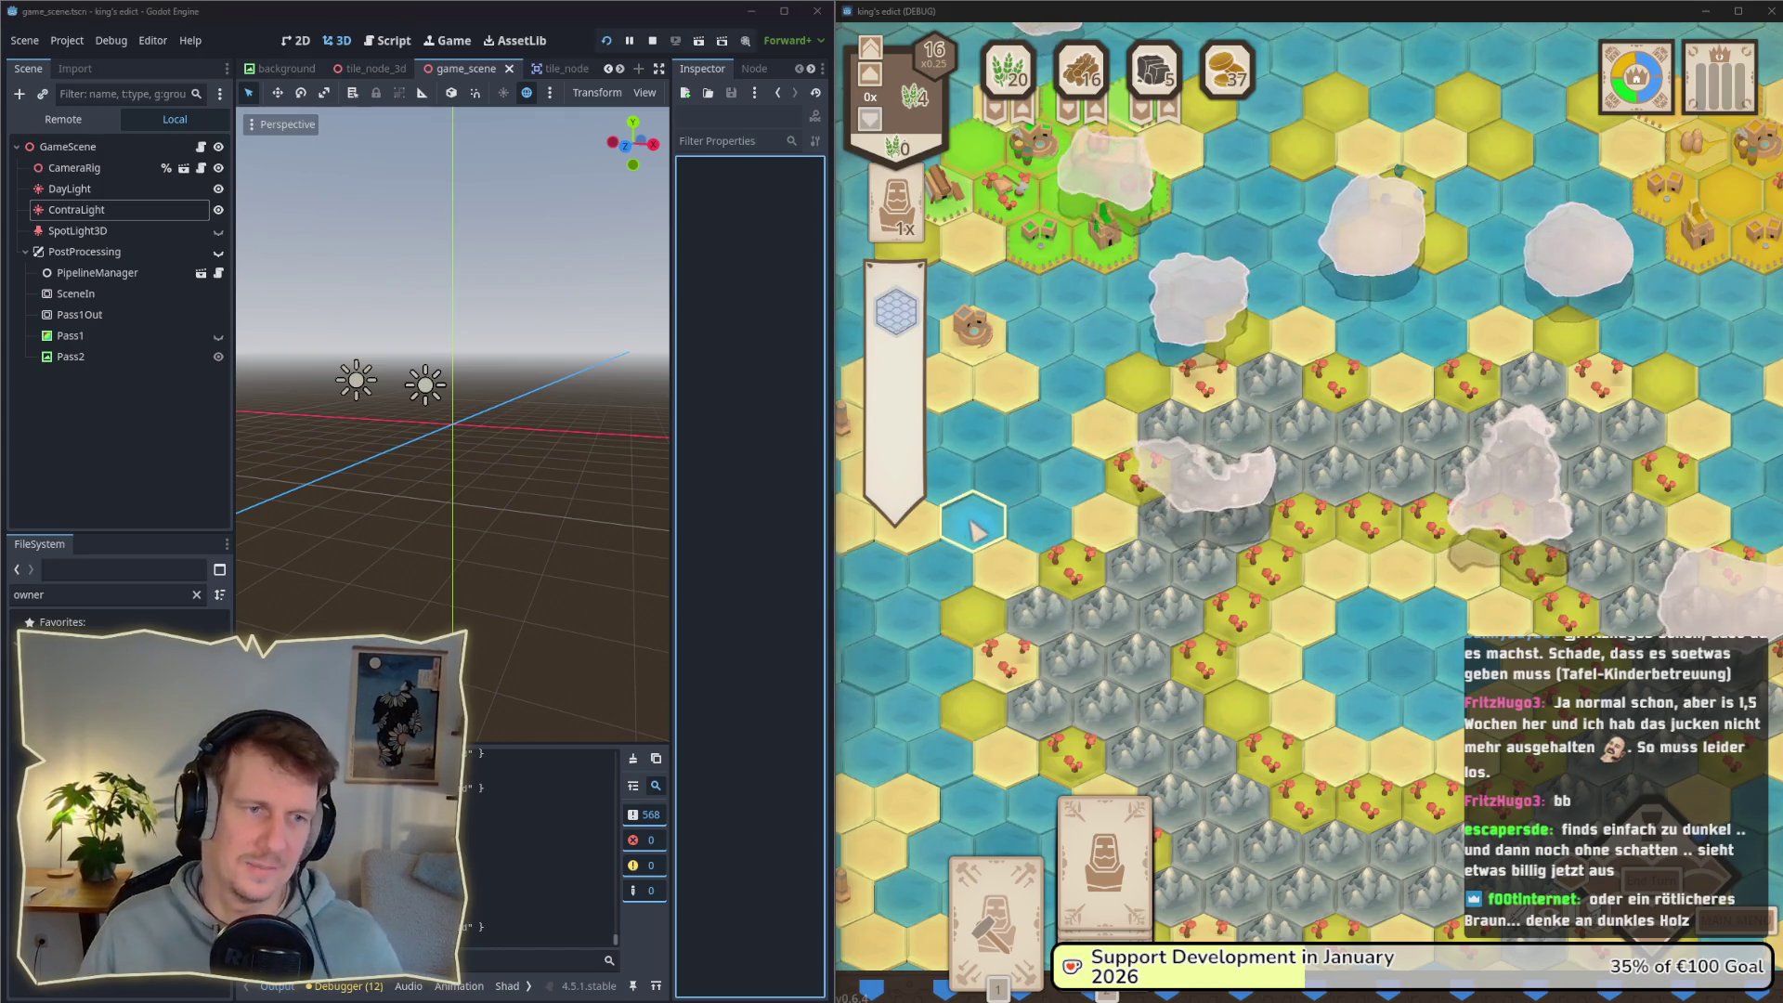
{"action": "key", "text": "alt+Tab"}
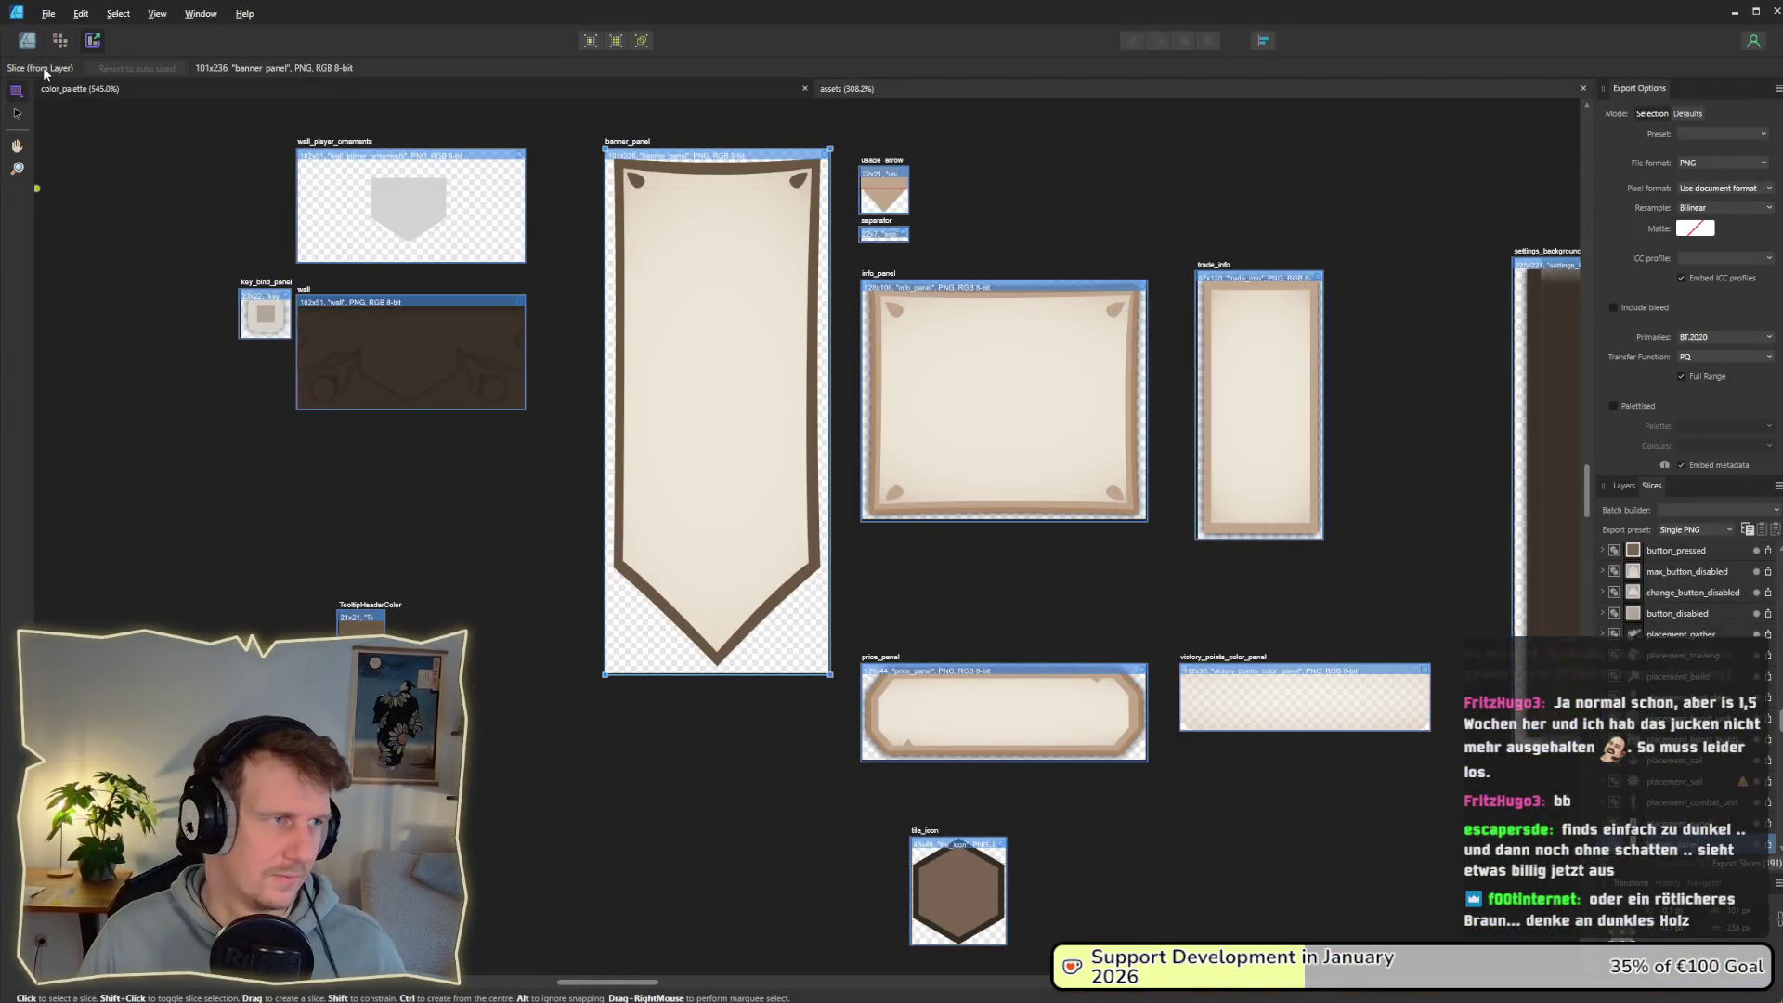
Step: Turn the banner group's outer shadow back on, deselect, and close Layer Effects
{"action": "key", "text": "ctrl+1"}
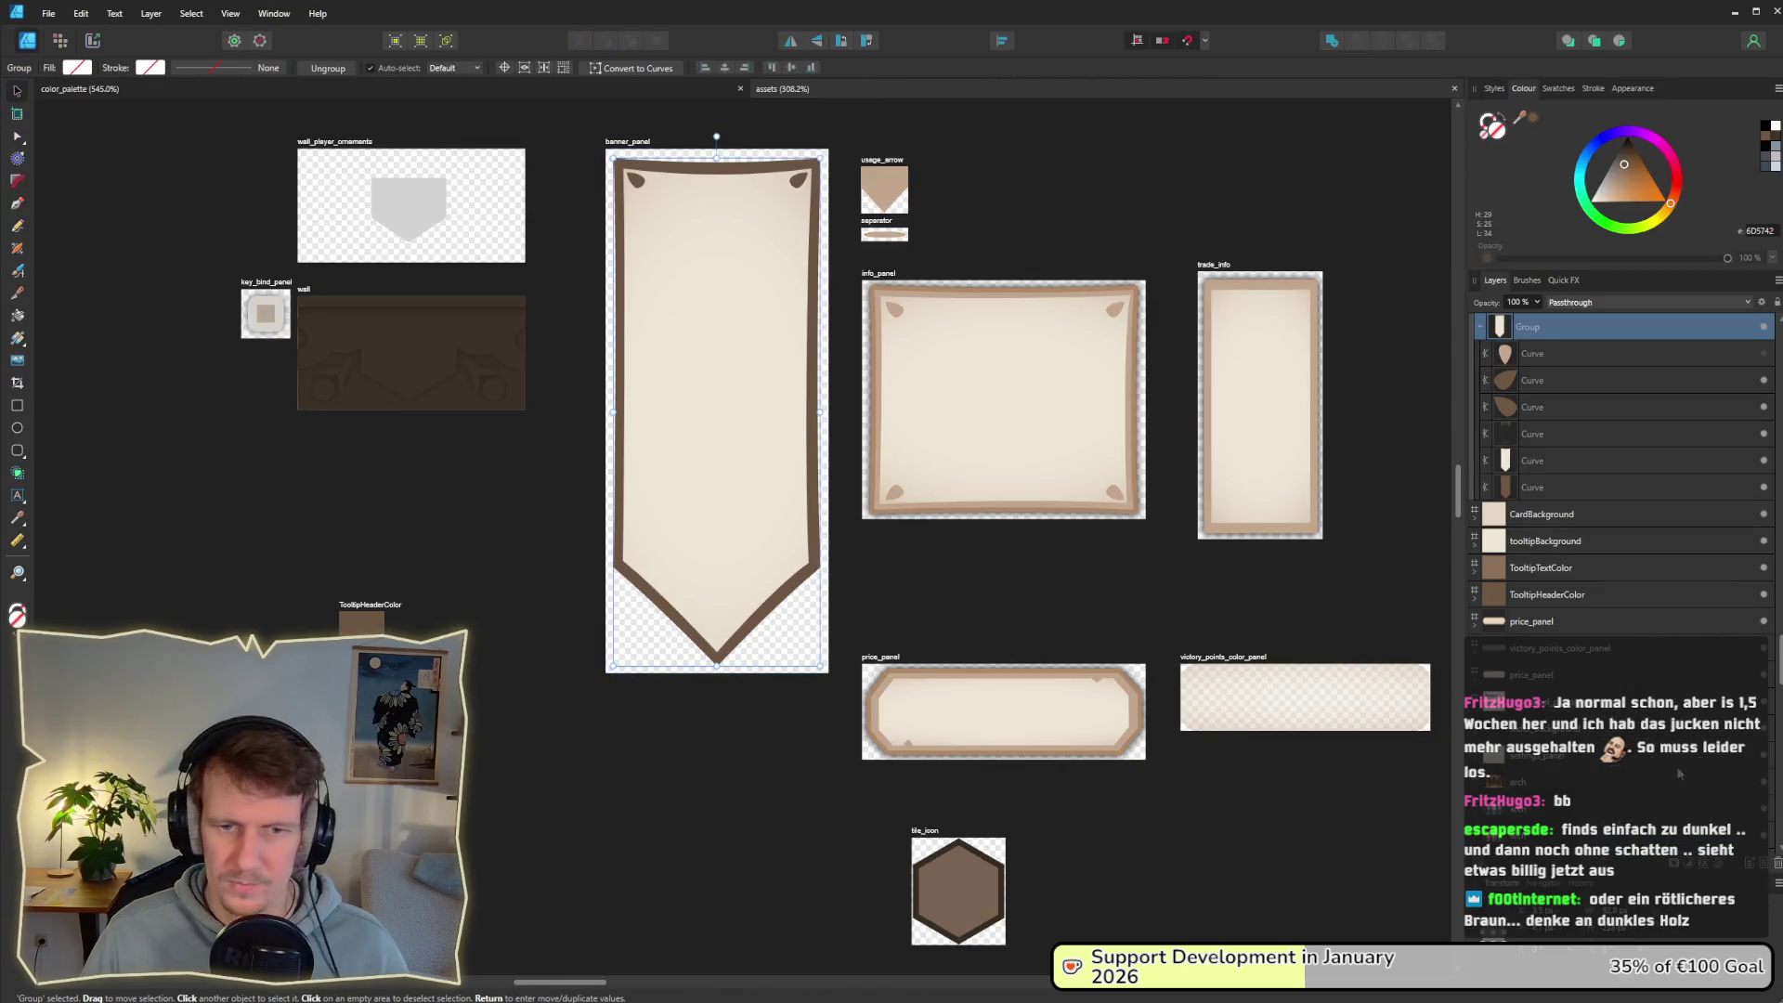
{"action": "left_click", "coordinate": [1709, 871]}
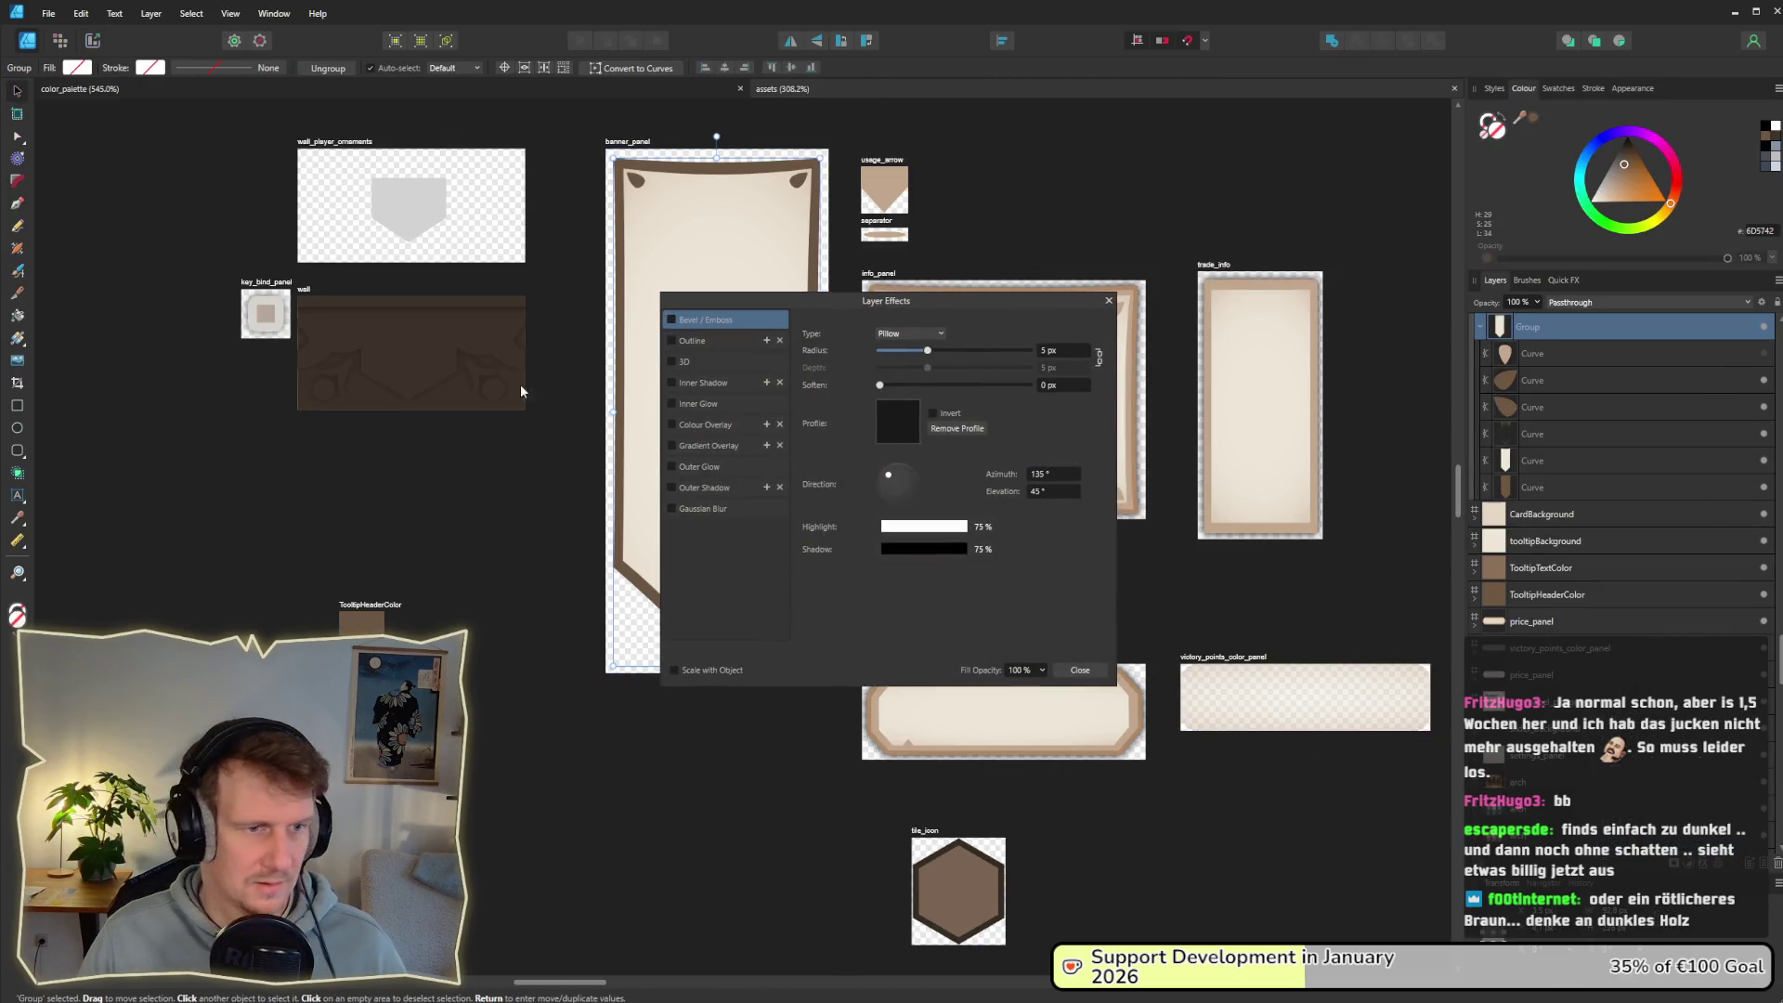
{"action": "left_click", "coordinate": [671, 489]}
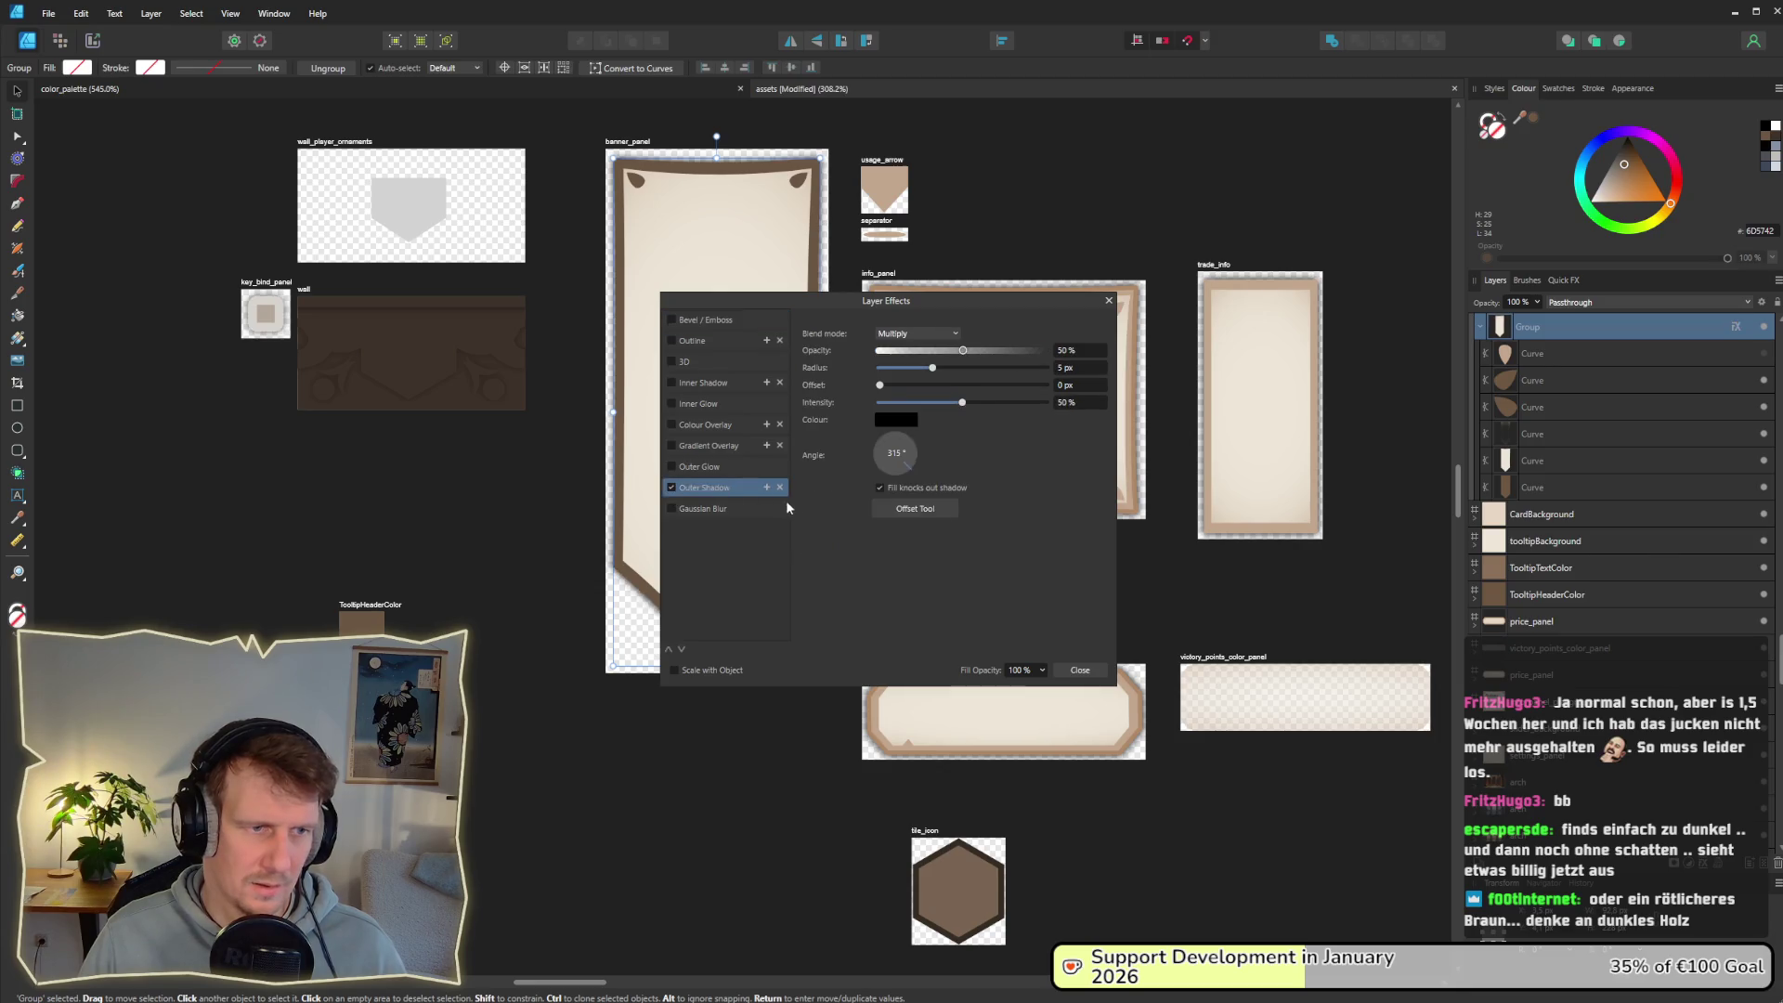
{"action": "left_click", "coordinate": [571, 571]}
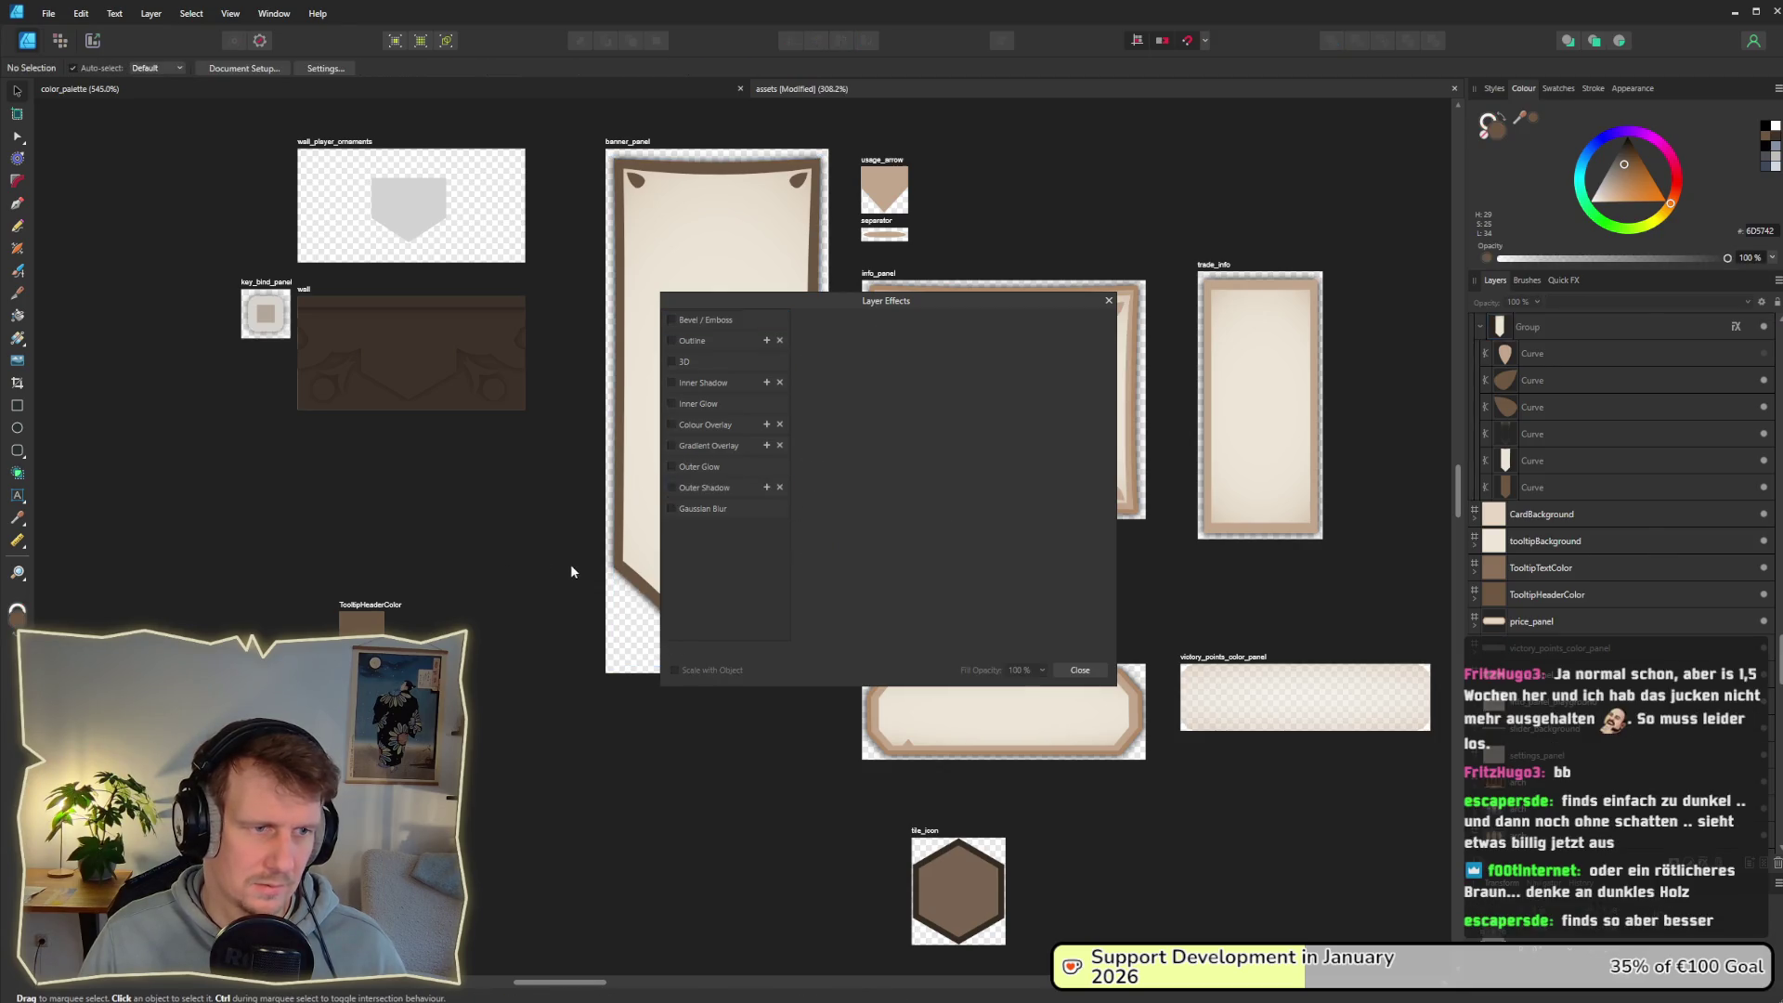
{"action": "left_click", "coordinate": [1108, 300]}
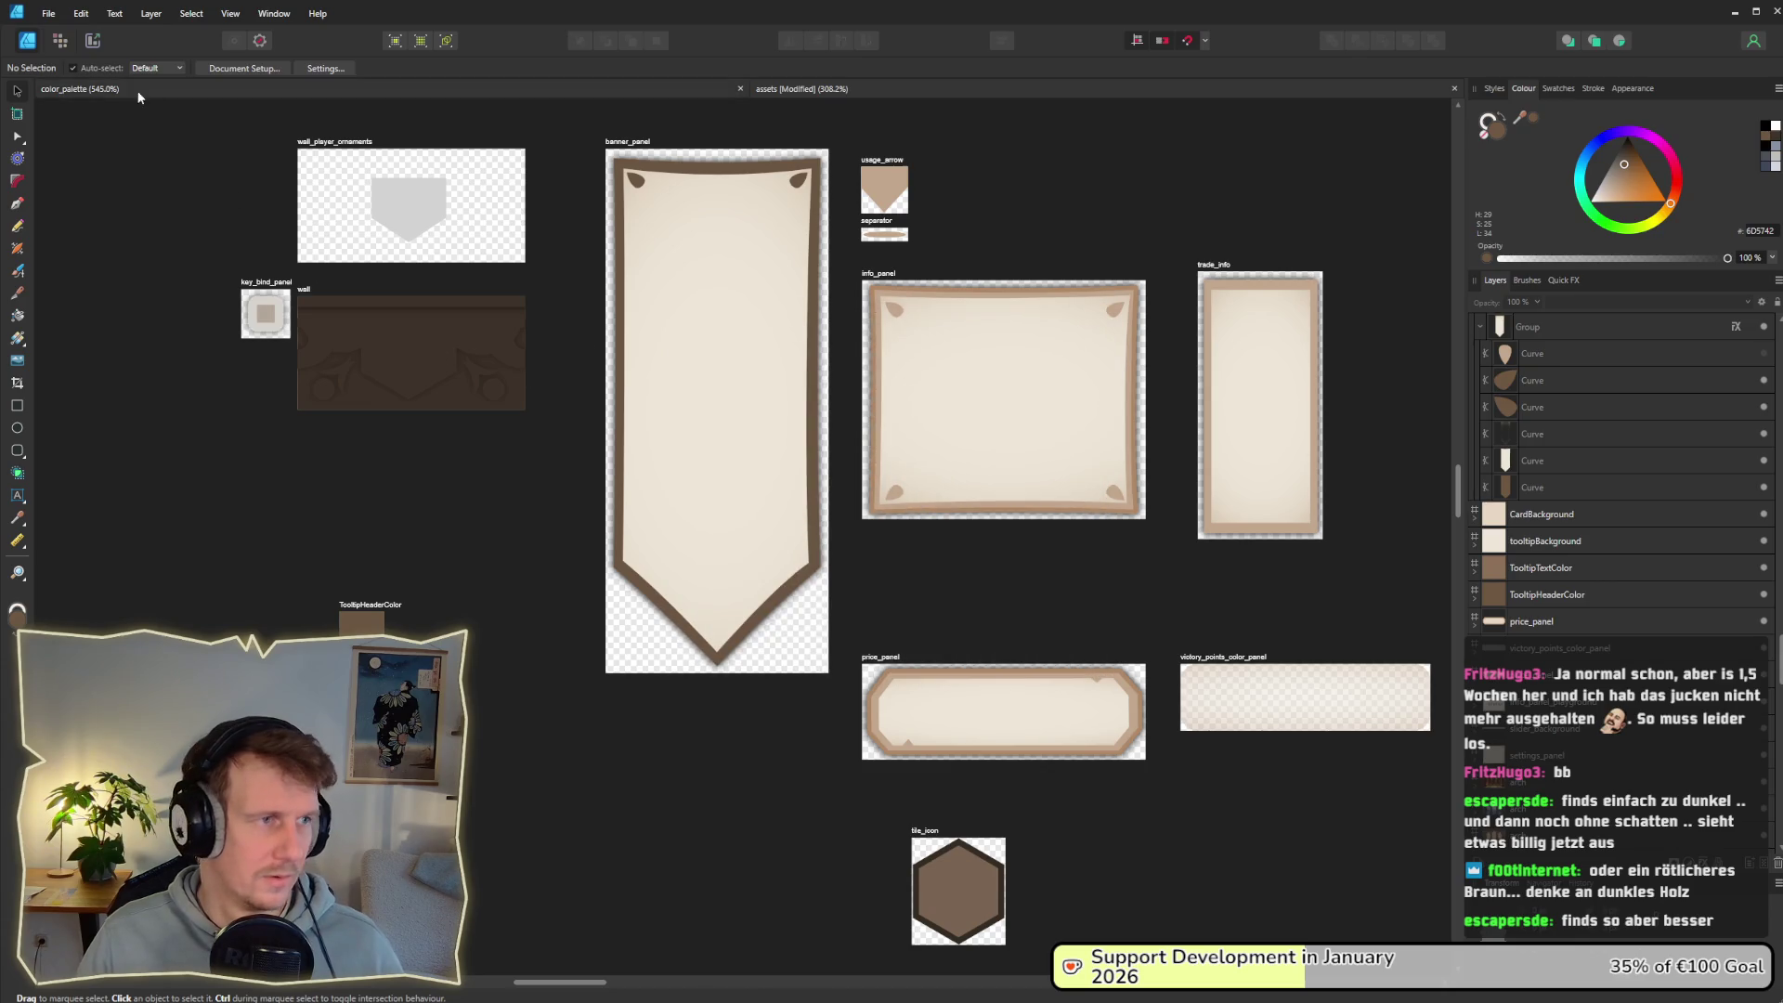
Step: Switch to the Export persona and glance at Godot before coming back
{"action": "left_click", "coordinate": [92, 41]}
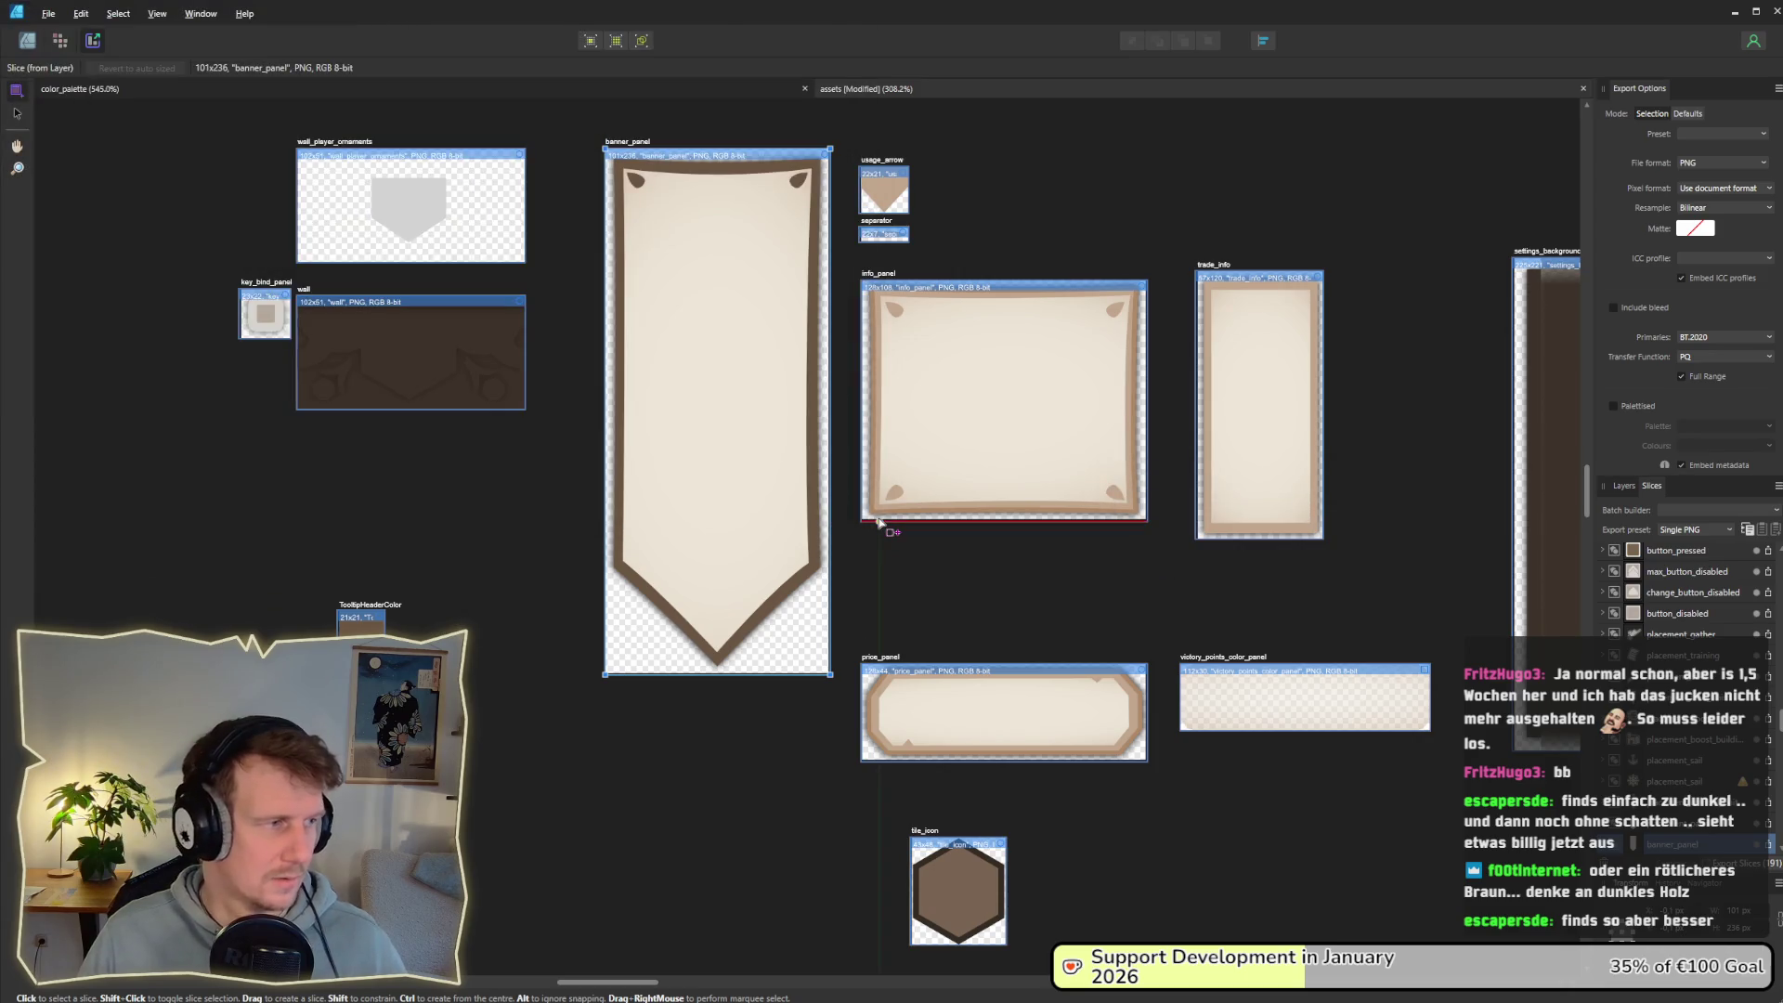
{"action": "key", "text": "alt+Tab"}
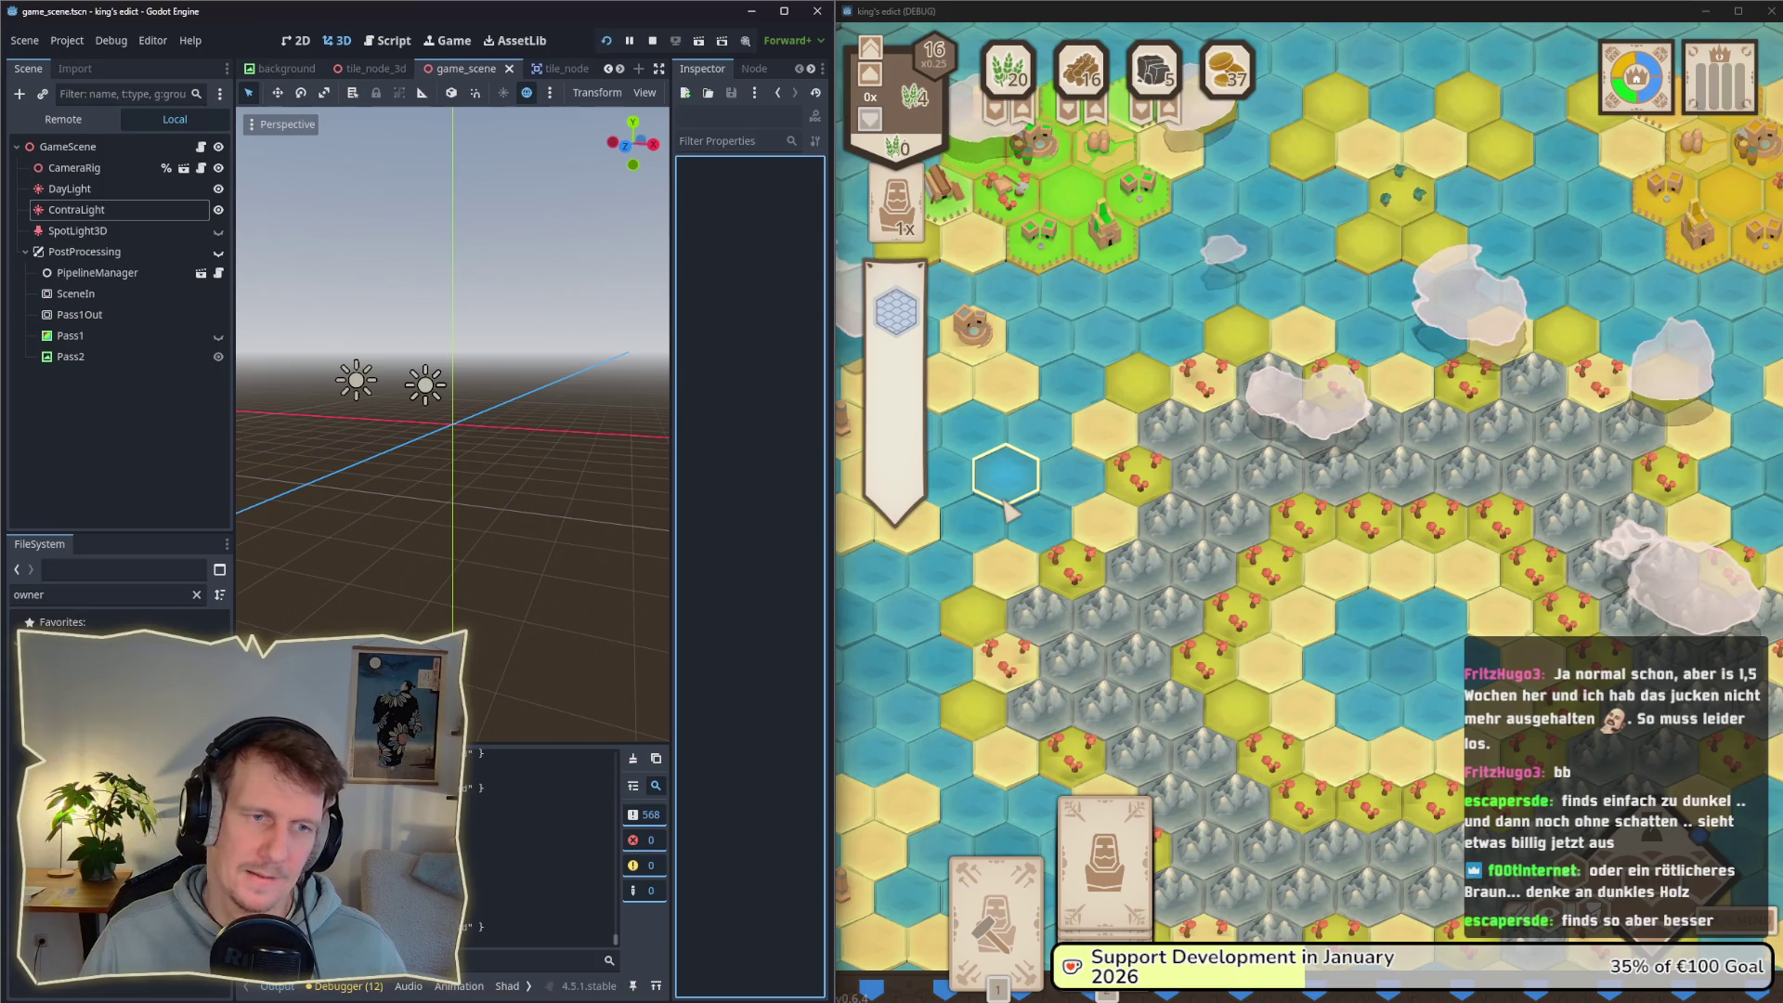
{"action": "key", "text": "alt+Tab"}
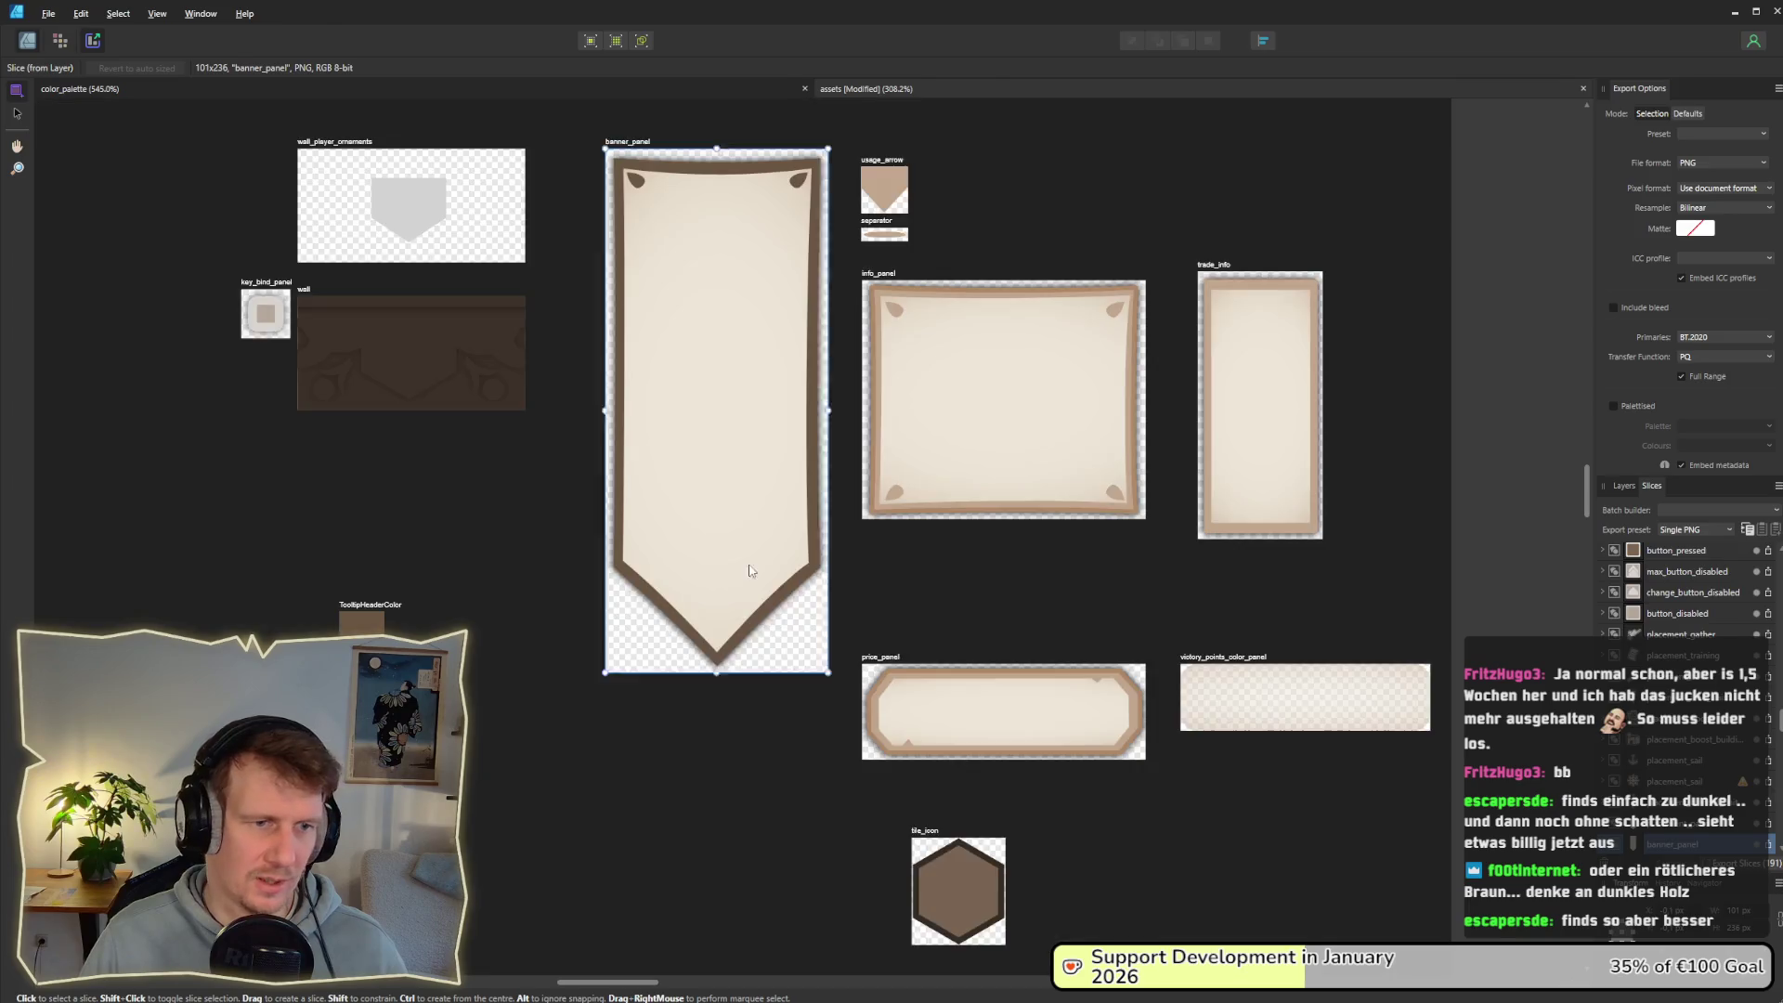
Step: Replace the banner group's outer shadow with an outer glow of small radius
{"action": "key", "text": "ctrl+1"}
{"action": "left_click", "coordinate": [743, 596]}
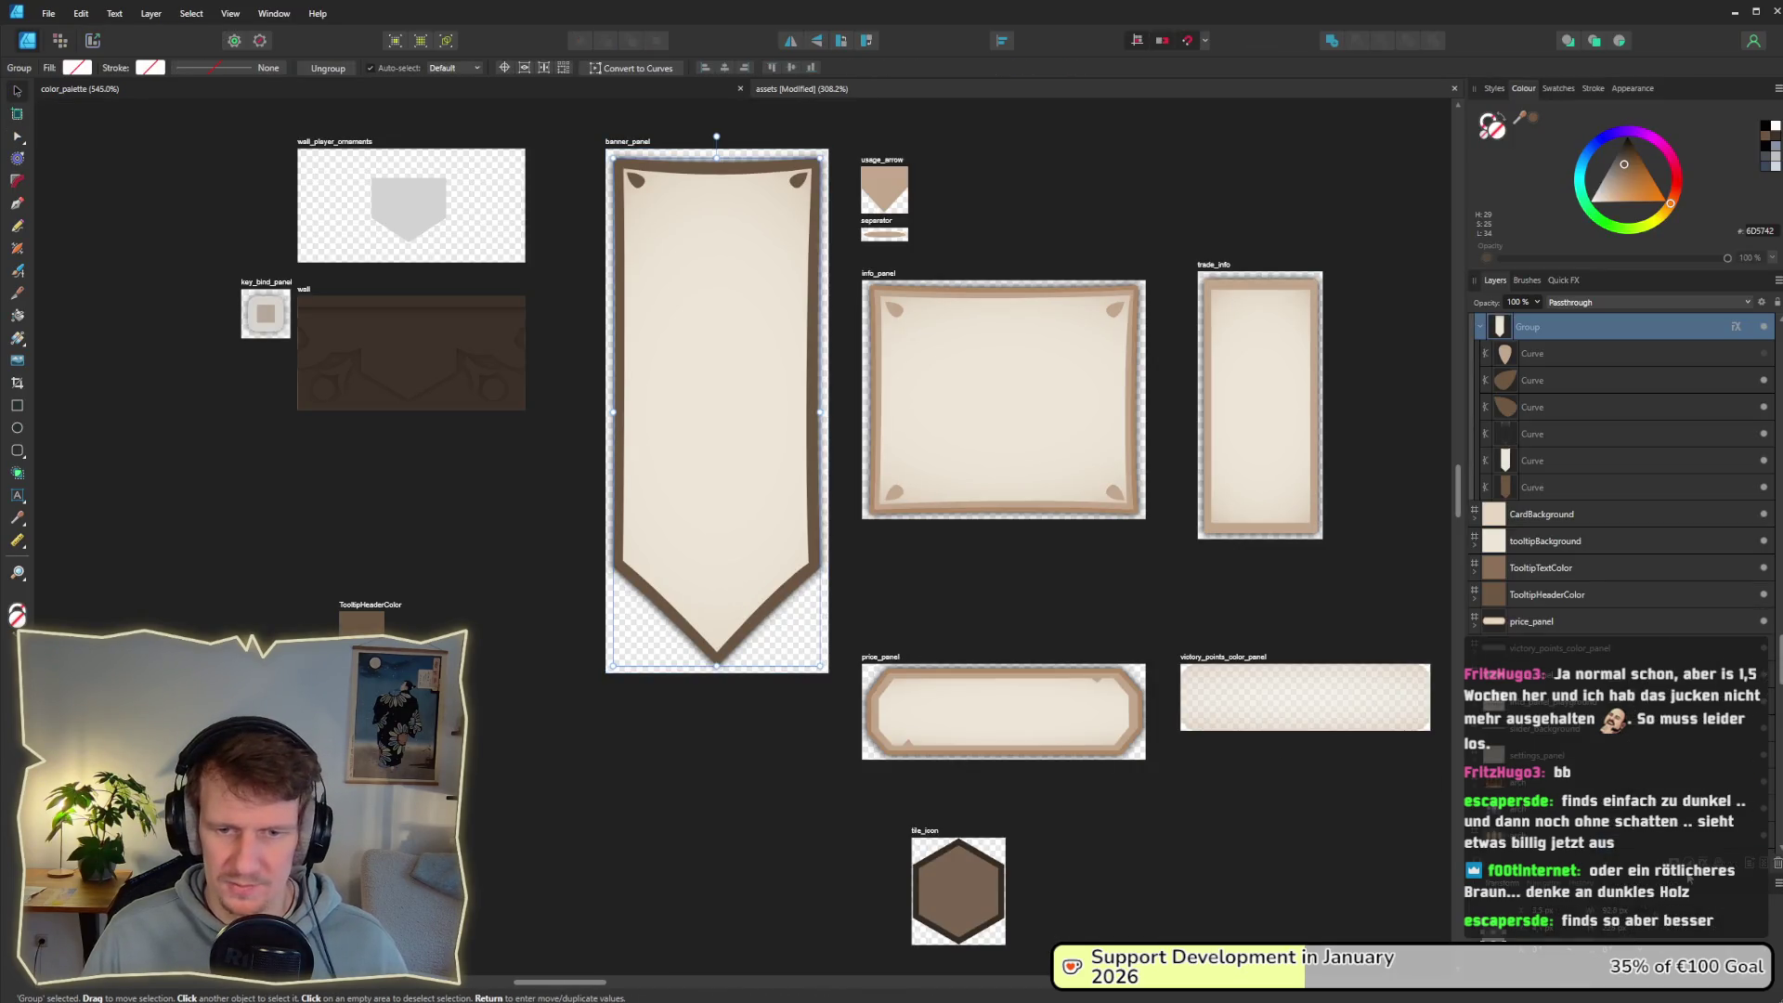
{"action": "left_click", "coordinate": [1735, 326]}
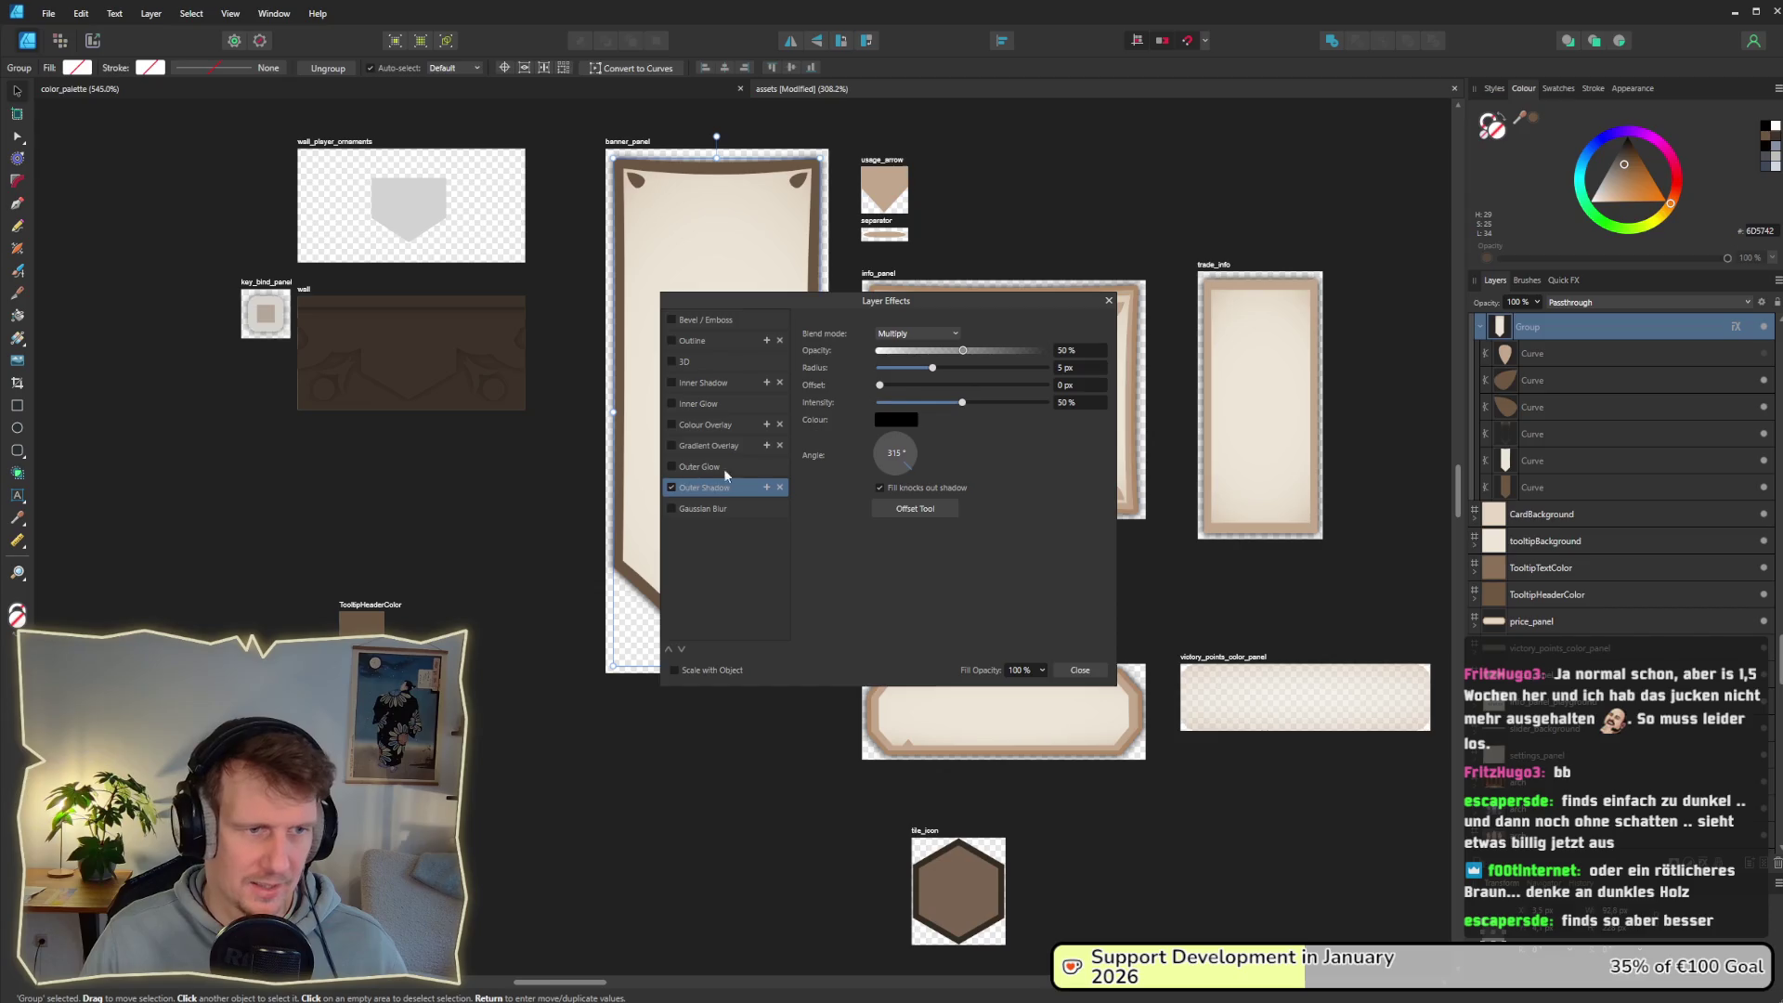
{"action": "left_click", "coordinate": [670, 485]}
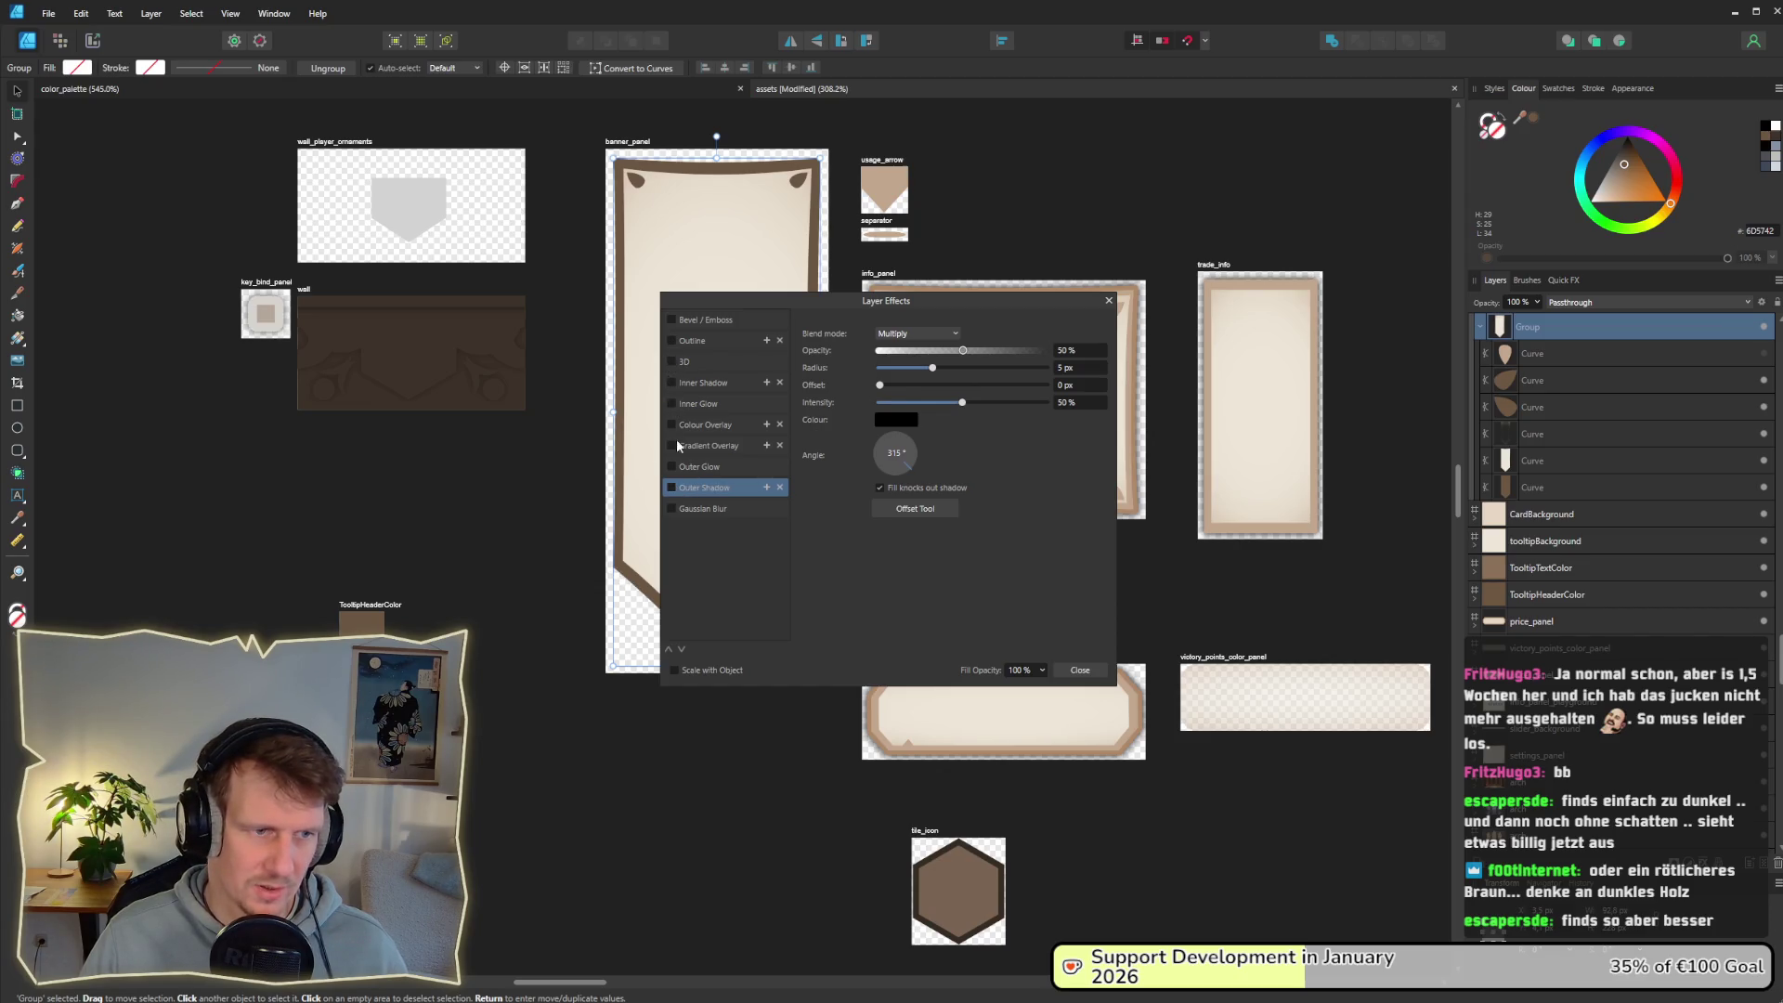
{"action": "left_click", "coordinate": [680, 468]}
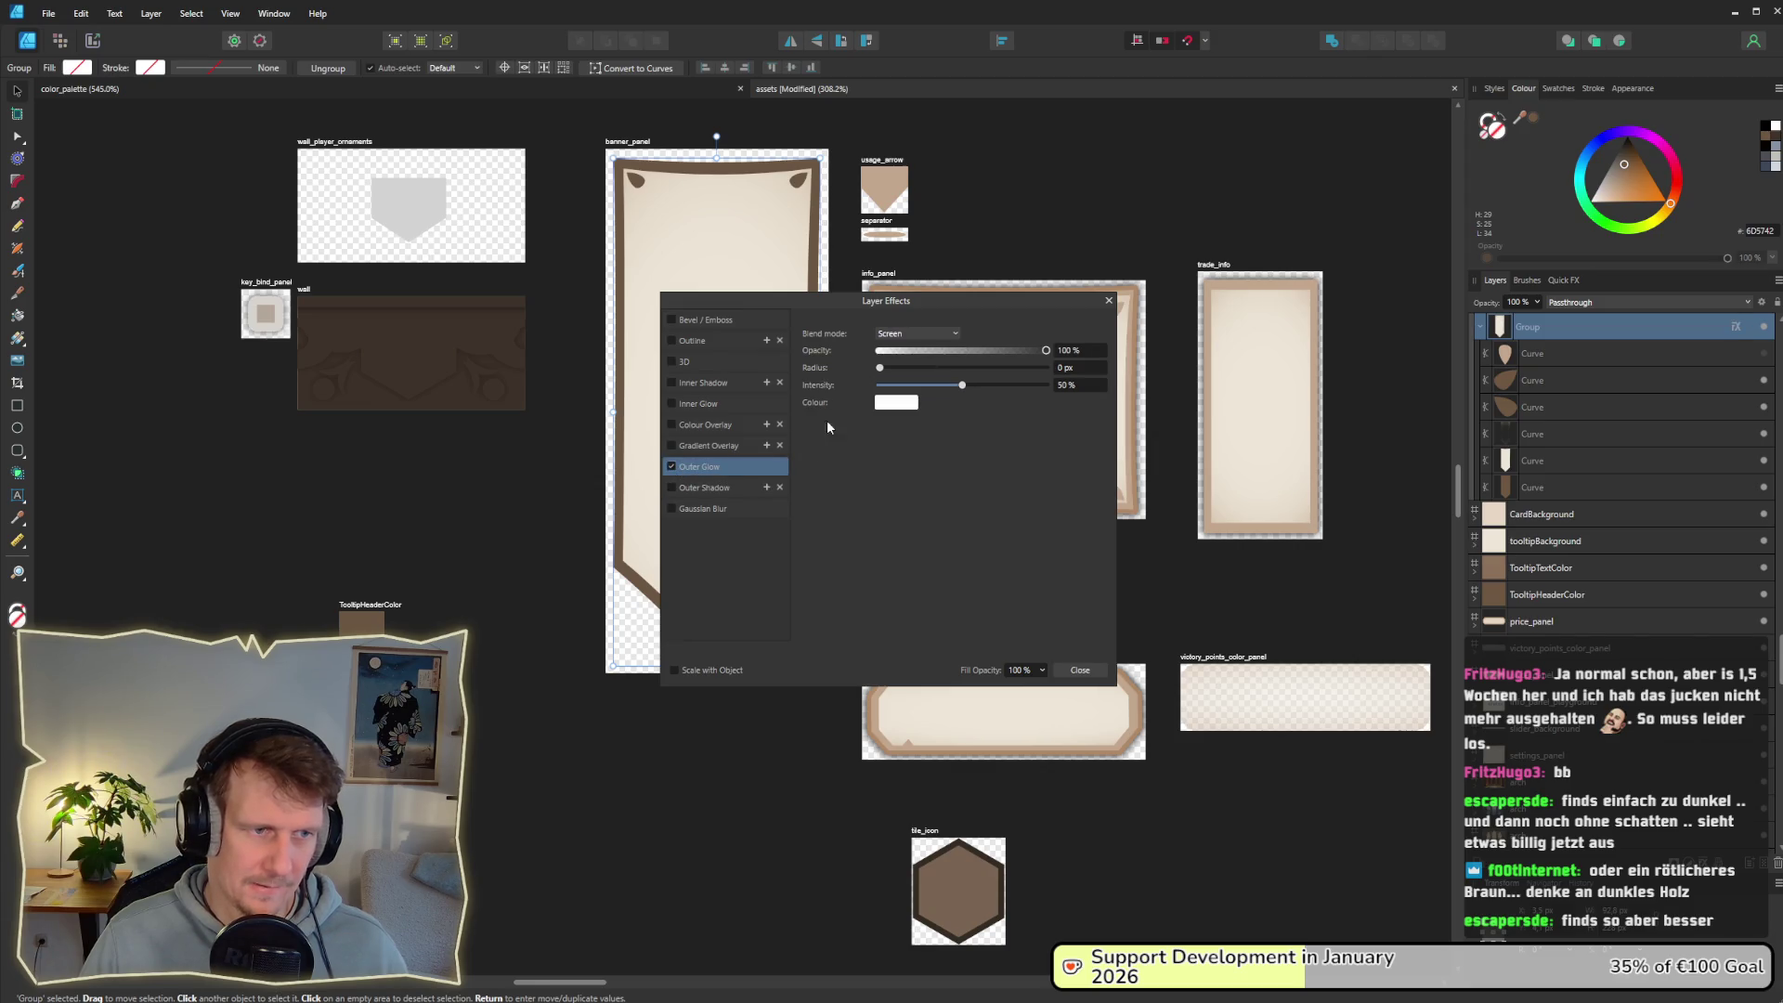
{"action": "left_click_drag", "start_coordinate": [882, 369], "coordinate": [928, 368]}
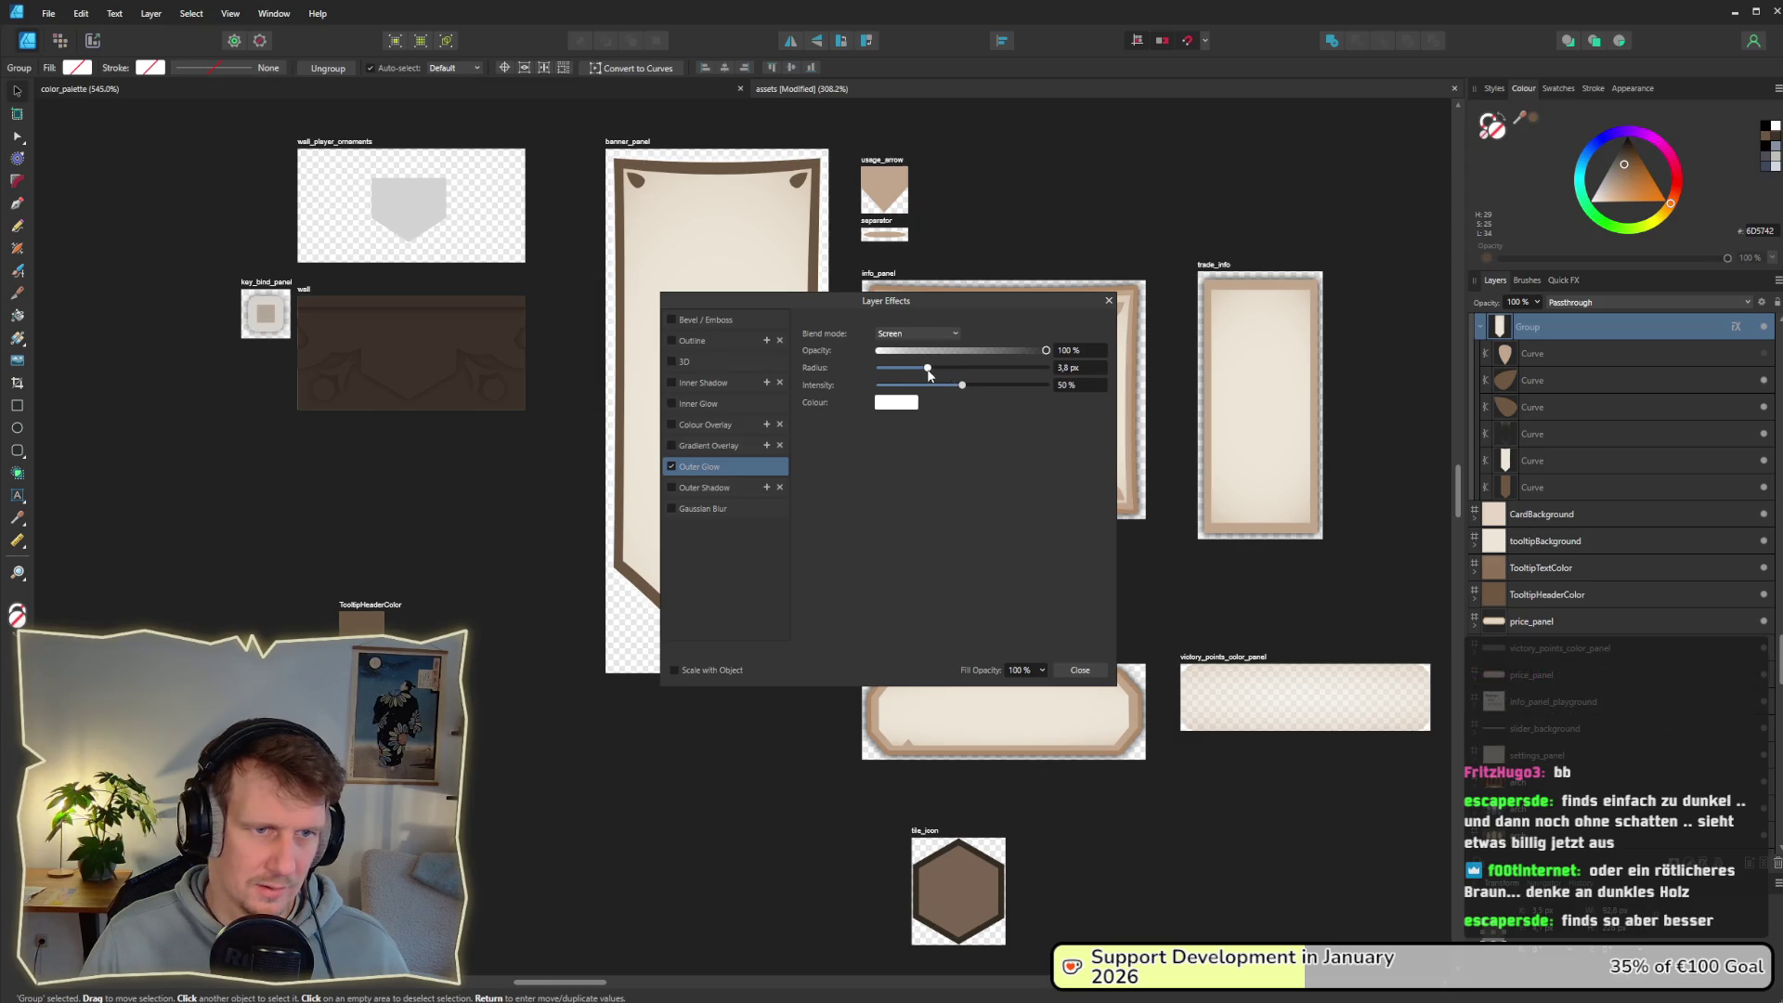
{"action": "key", "text": "Escape"}
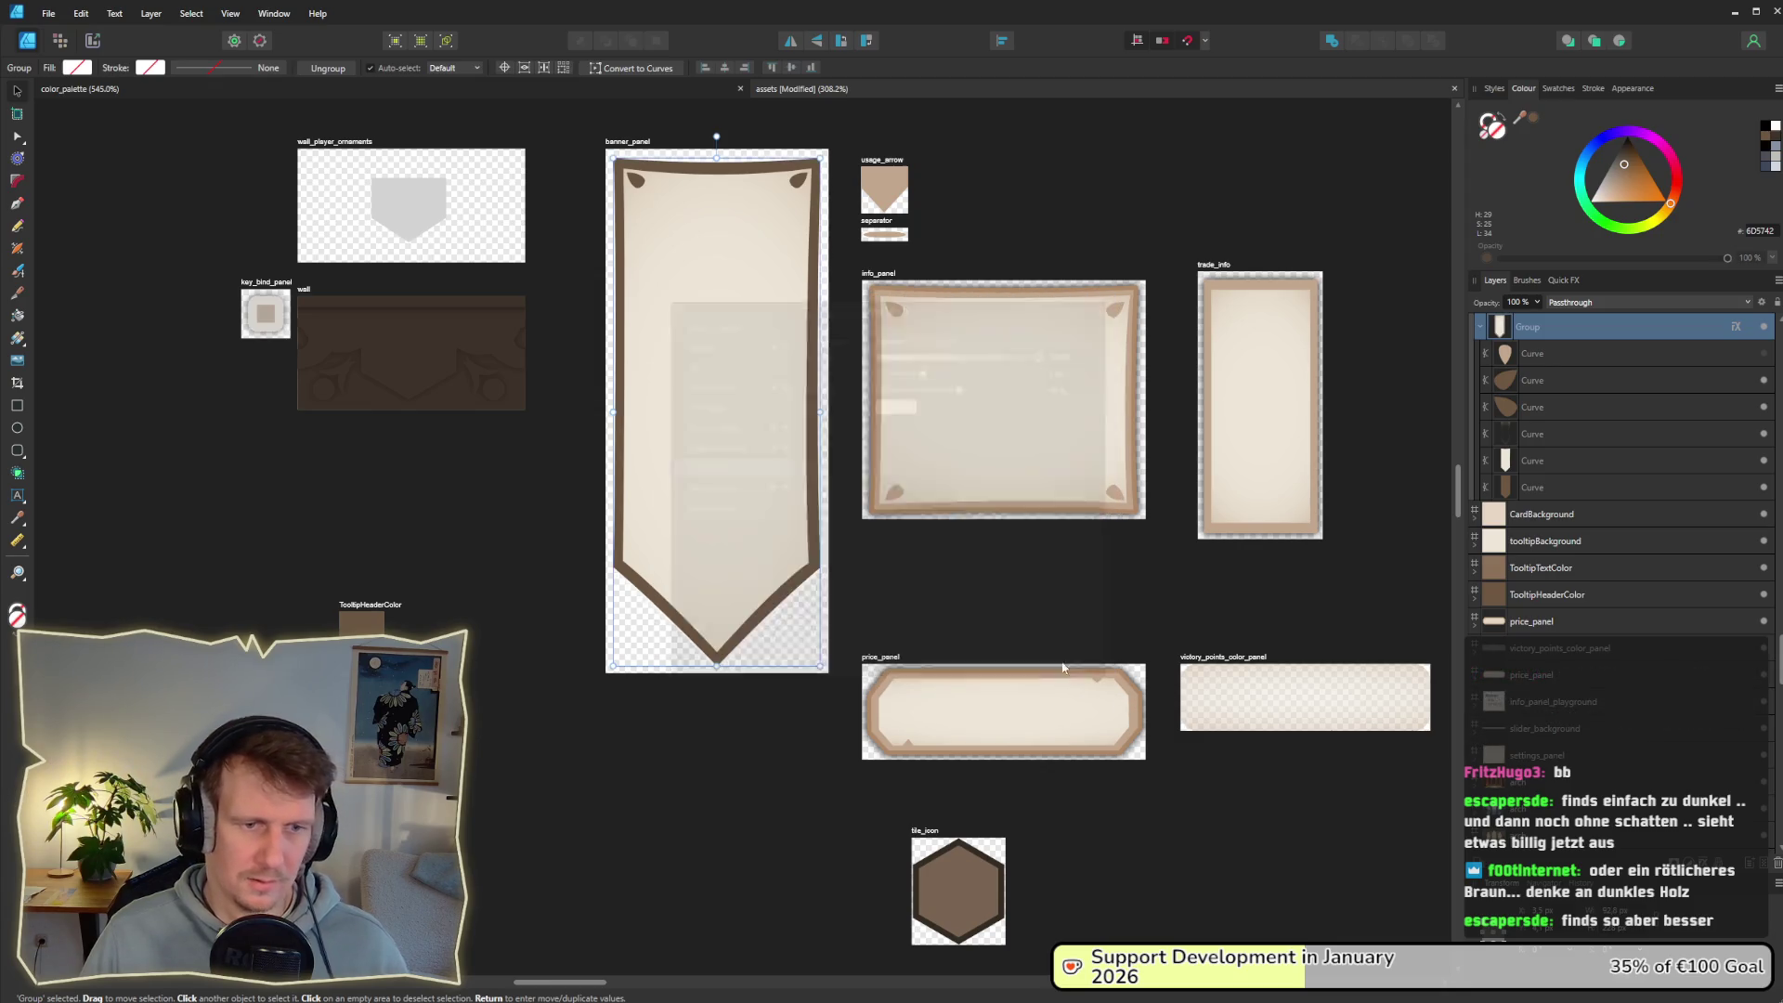
Step: Export the banner_panel slice, overwriting banner_panel.png, and switch to Godot
{"action": "left_click", "coordinate": [92, 40]}
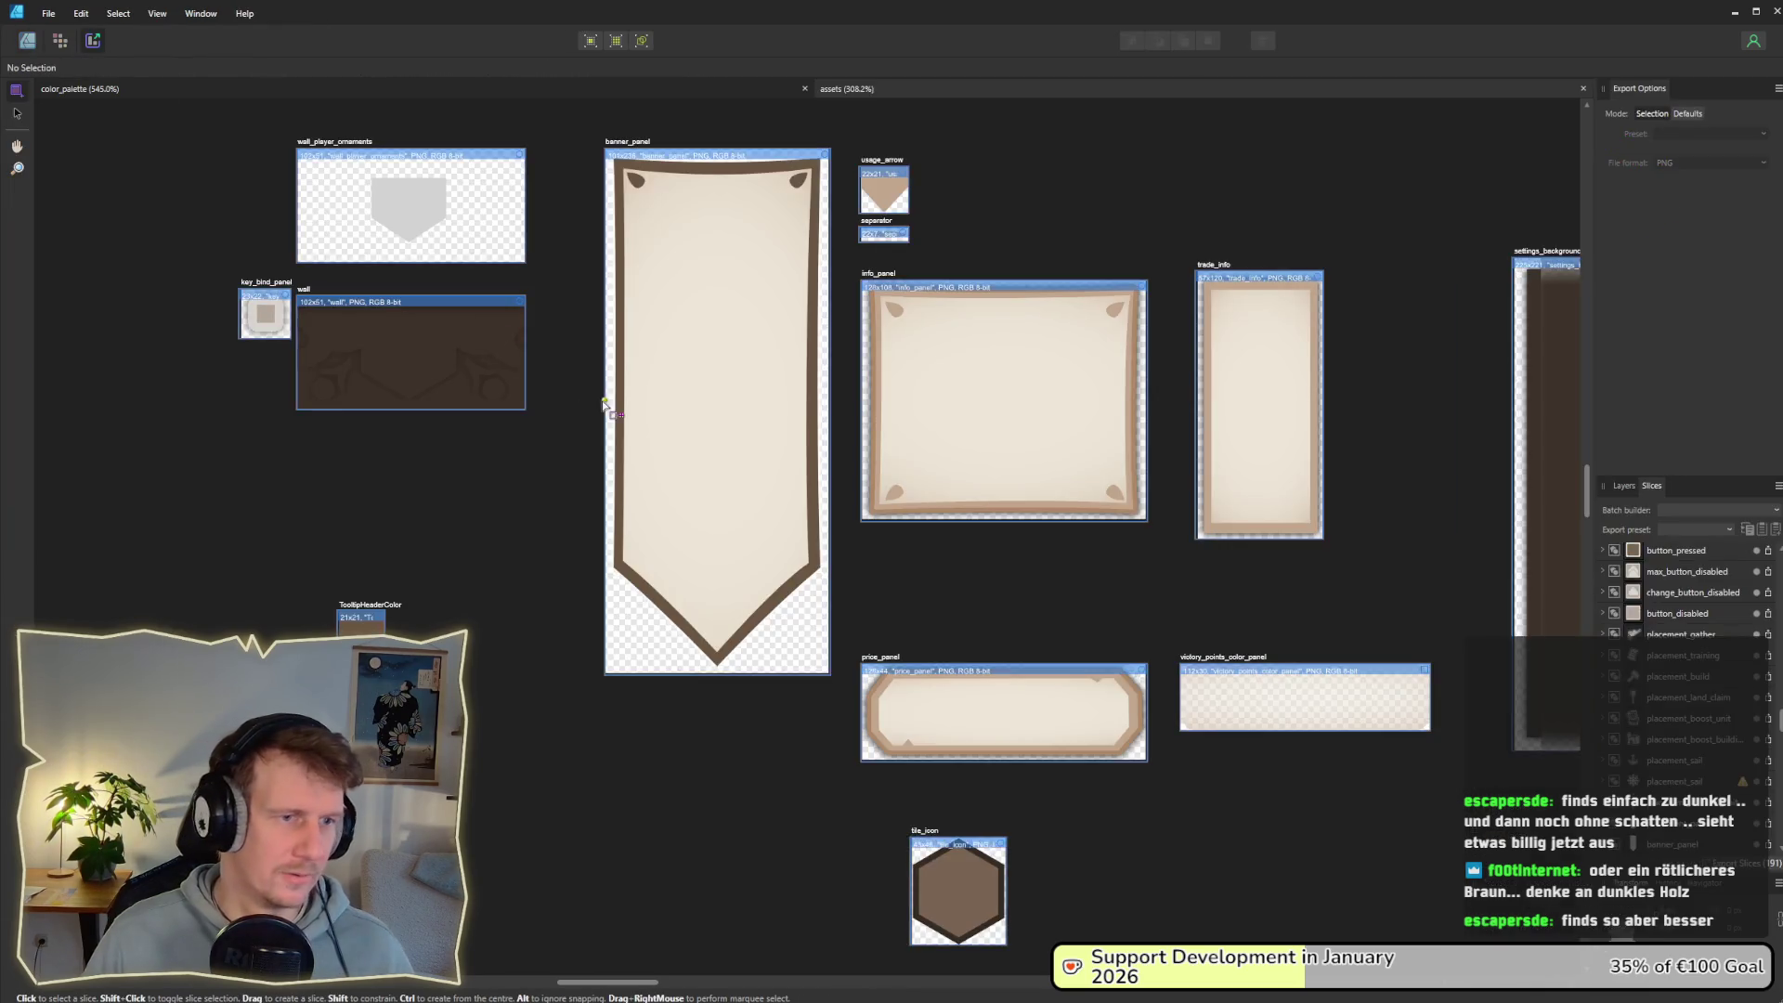
{"action": "left_click", "coordinate": [1772, 847]}
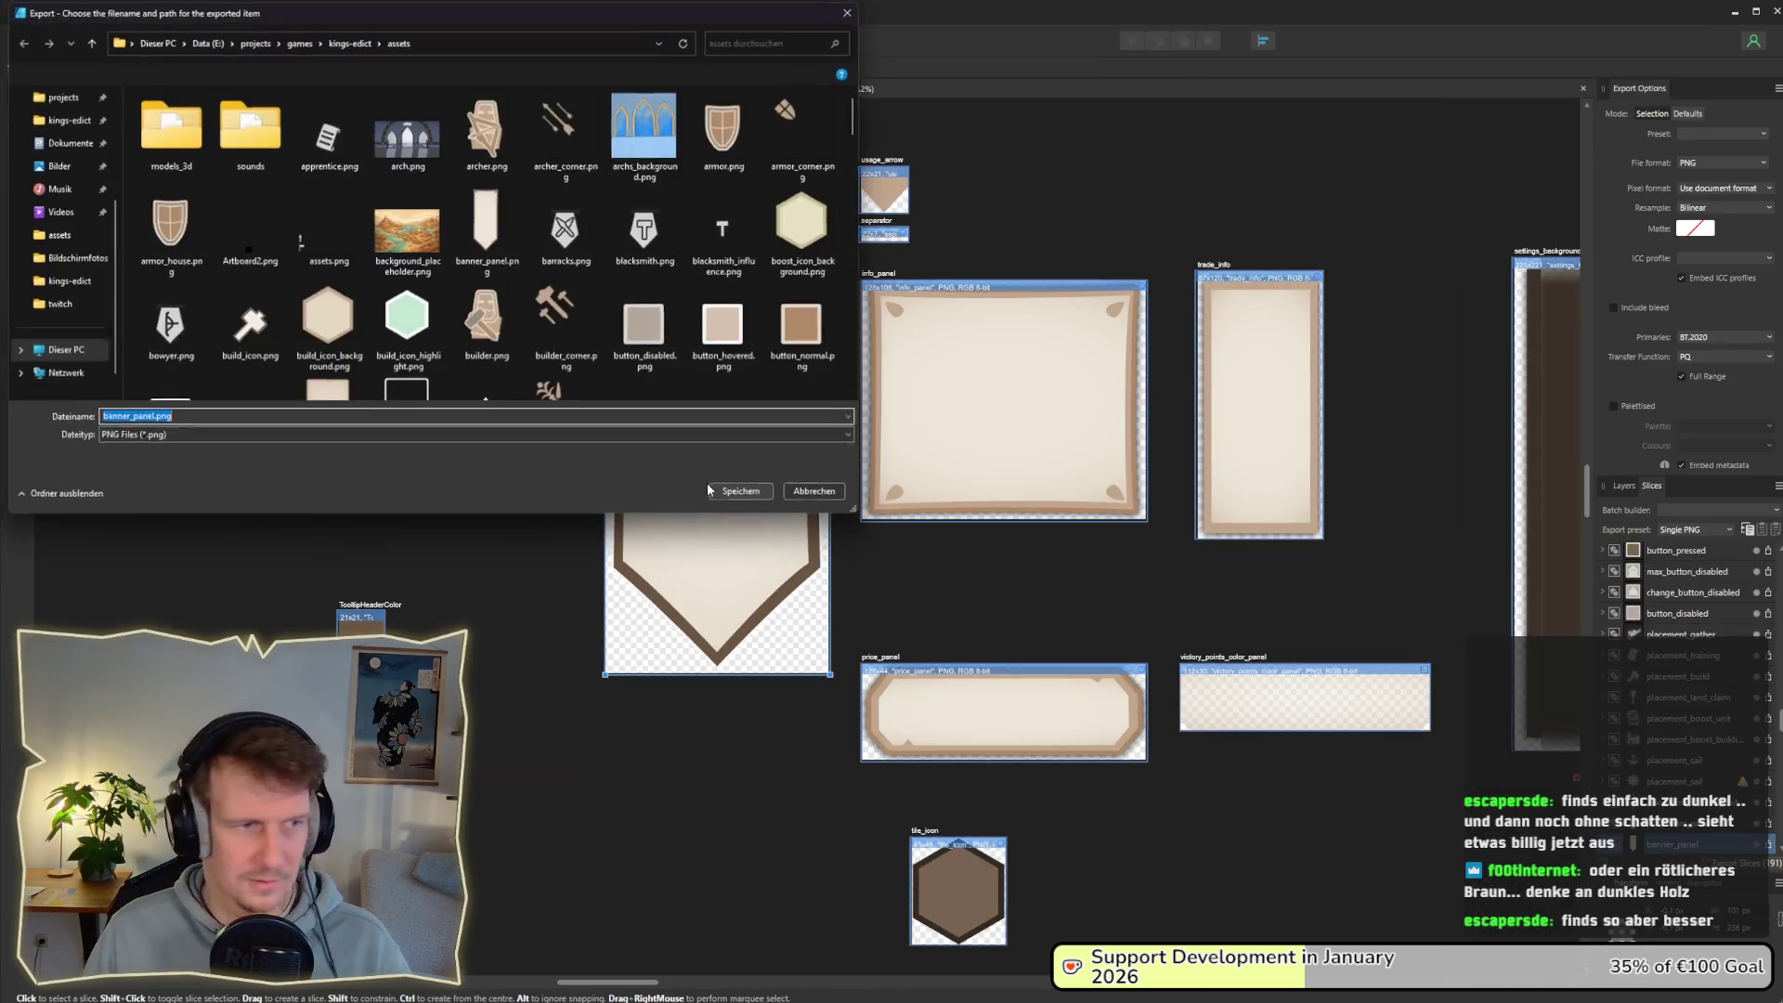
{"action": "key", "text": "Return"}
{"action": "key", "text": "y"}
{"action": "key", "text": "alt+Tab"}
{"action": "key", "text": "alt+Tab"}
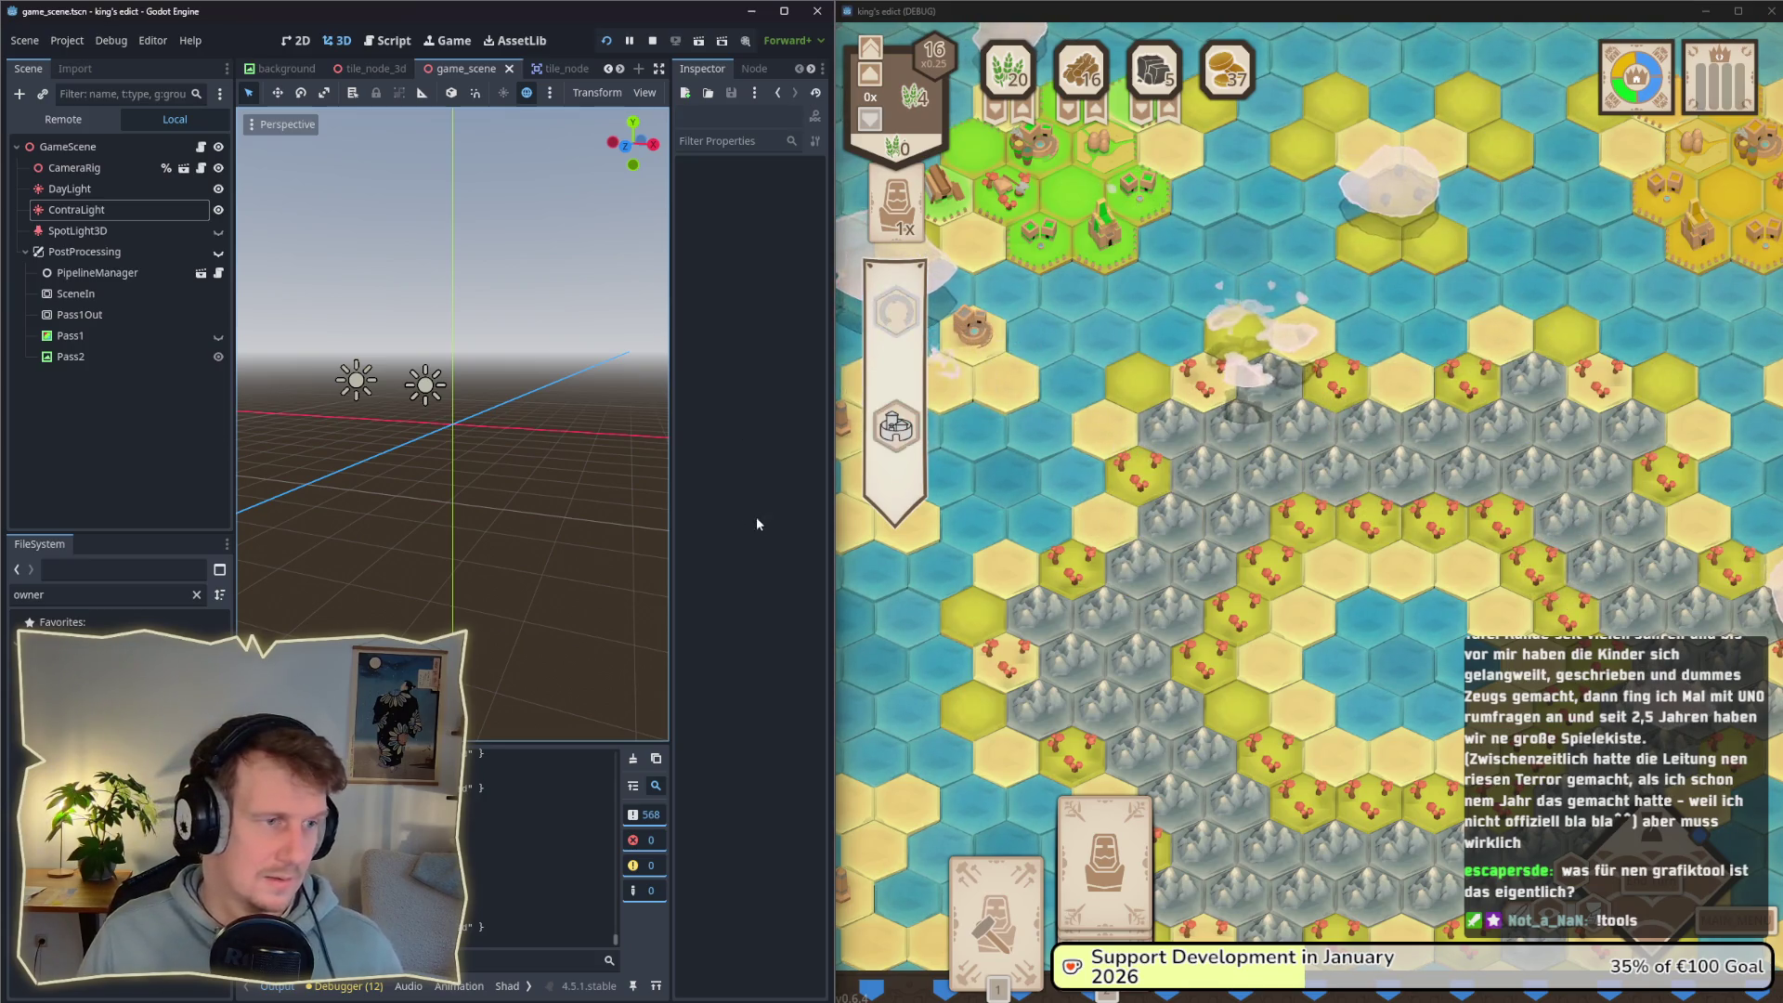
Step: Return to Affinity Designer after viewing the banner in the running game
{"action": "key", "text": "alt+Tab"}
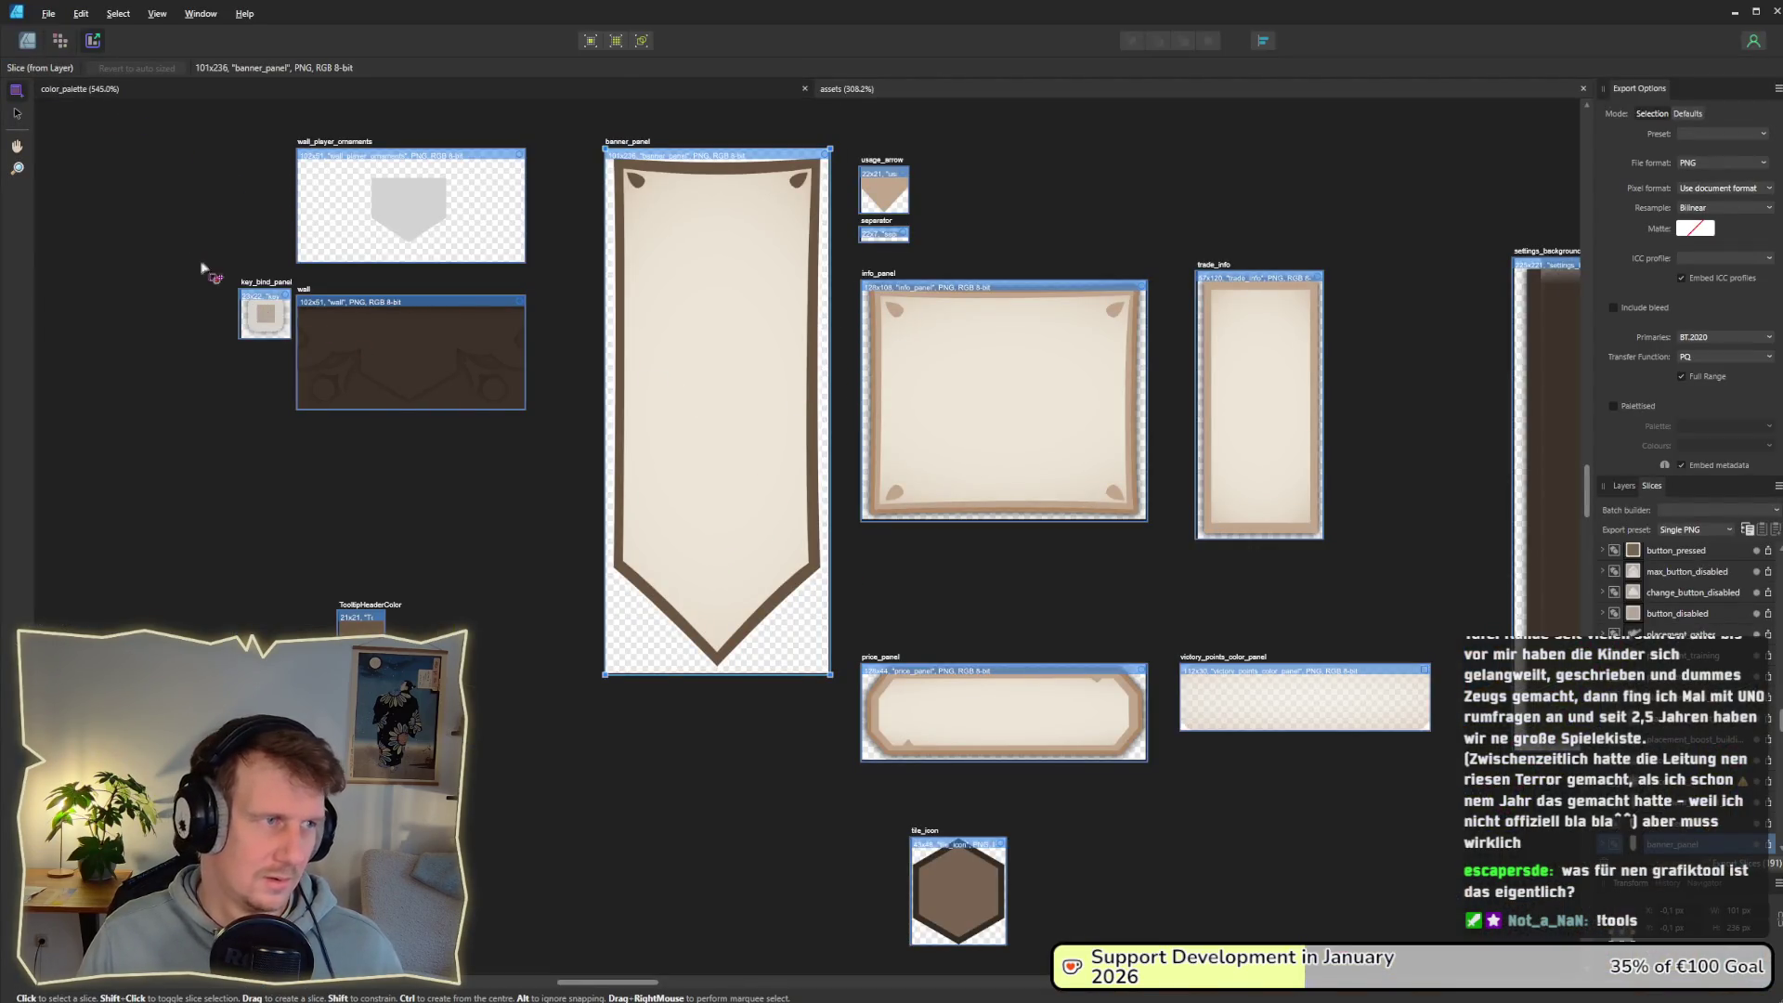
Step: Select the banner's dark border shape and compare it with the in-game banner
{"action": "left_click", "coordinate": [26, 41]}
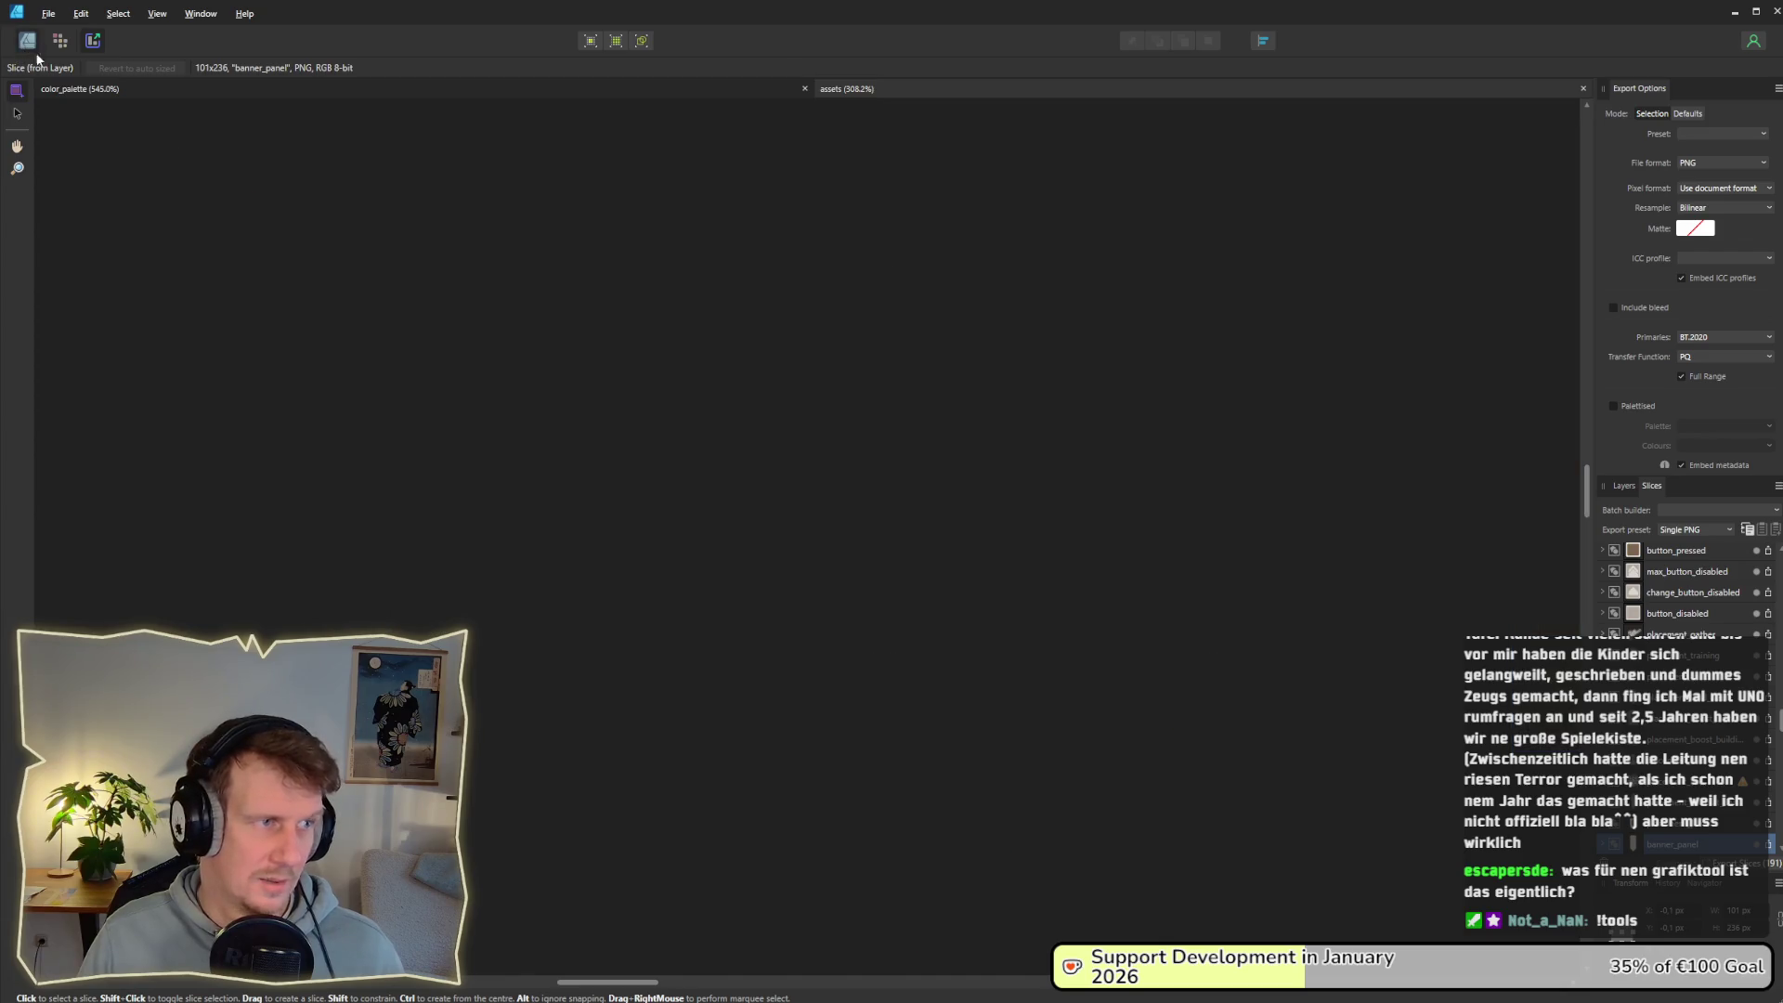
{"action": "double_click", "coordinate": [813, 534]}
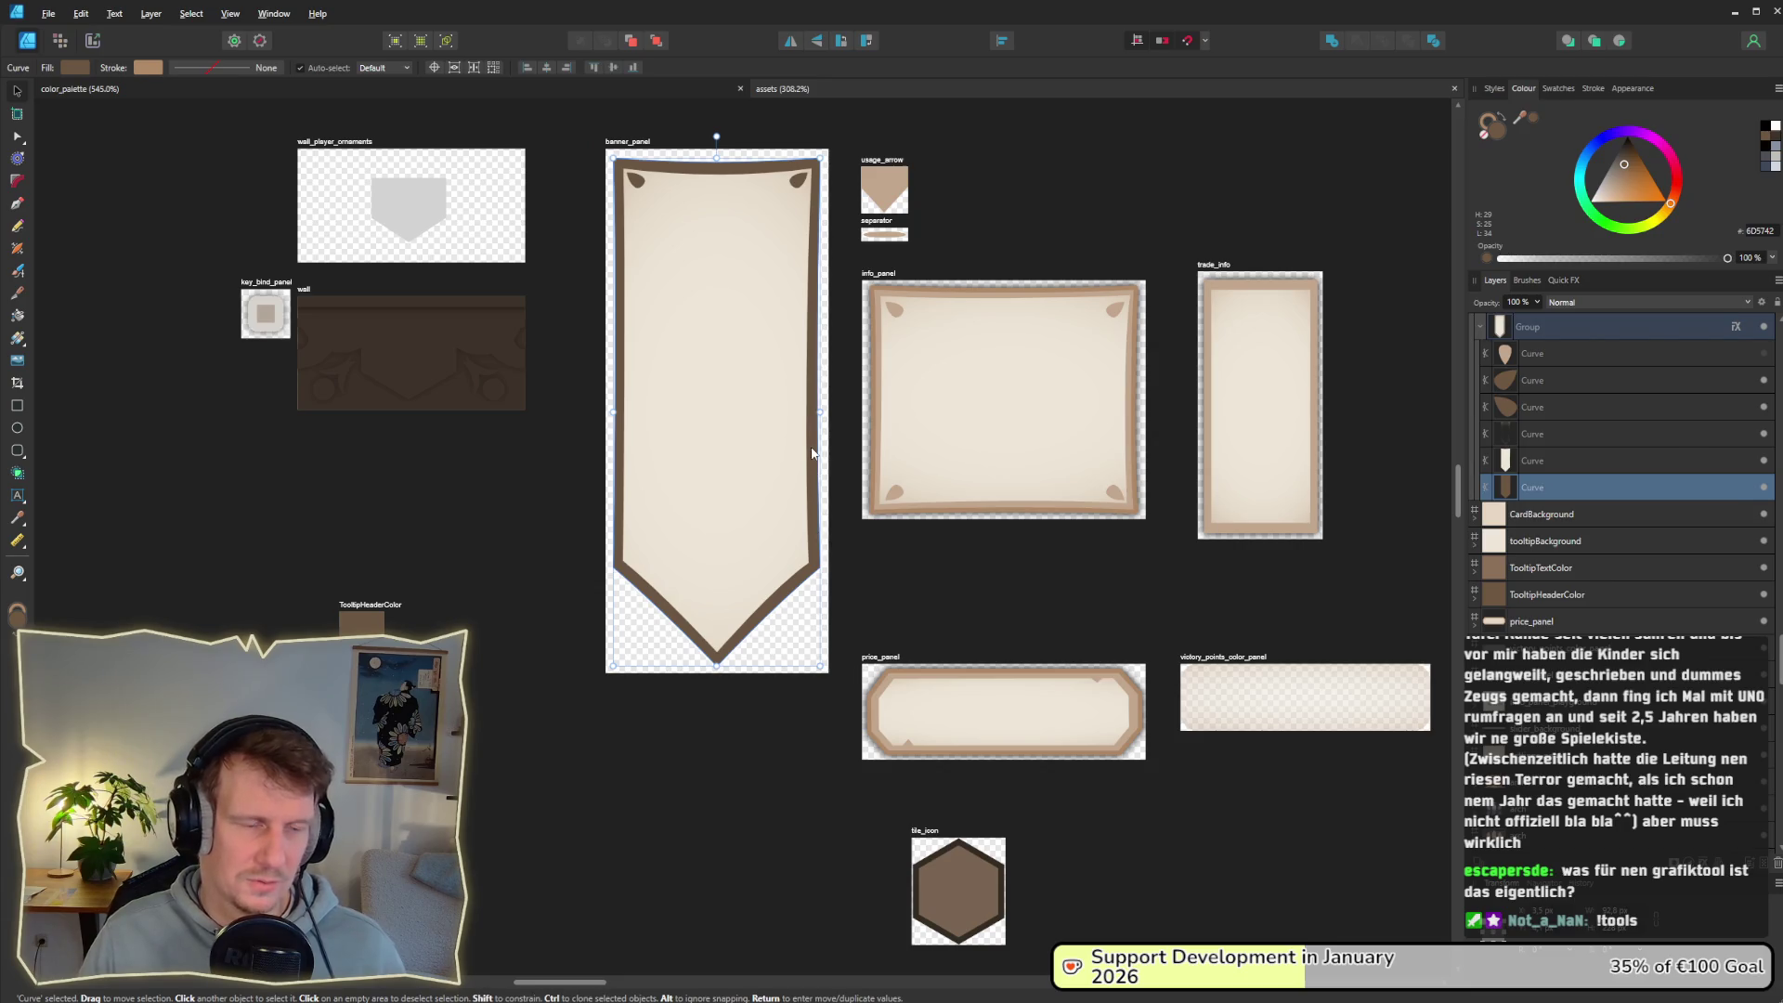
{"action": "key", "text": "alt+Tab"}
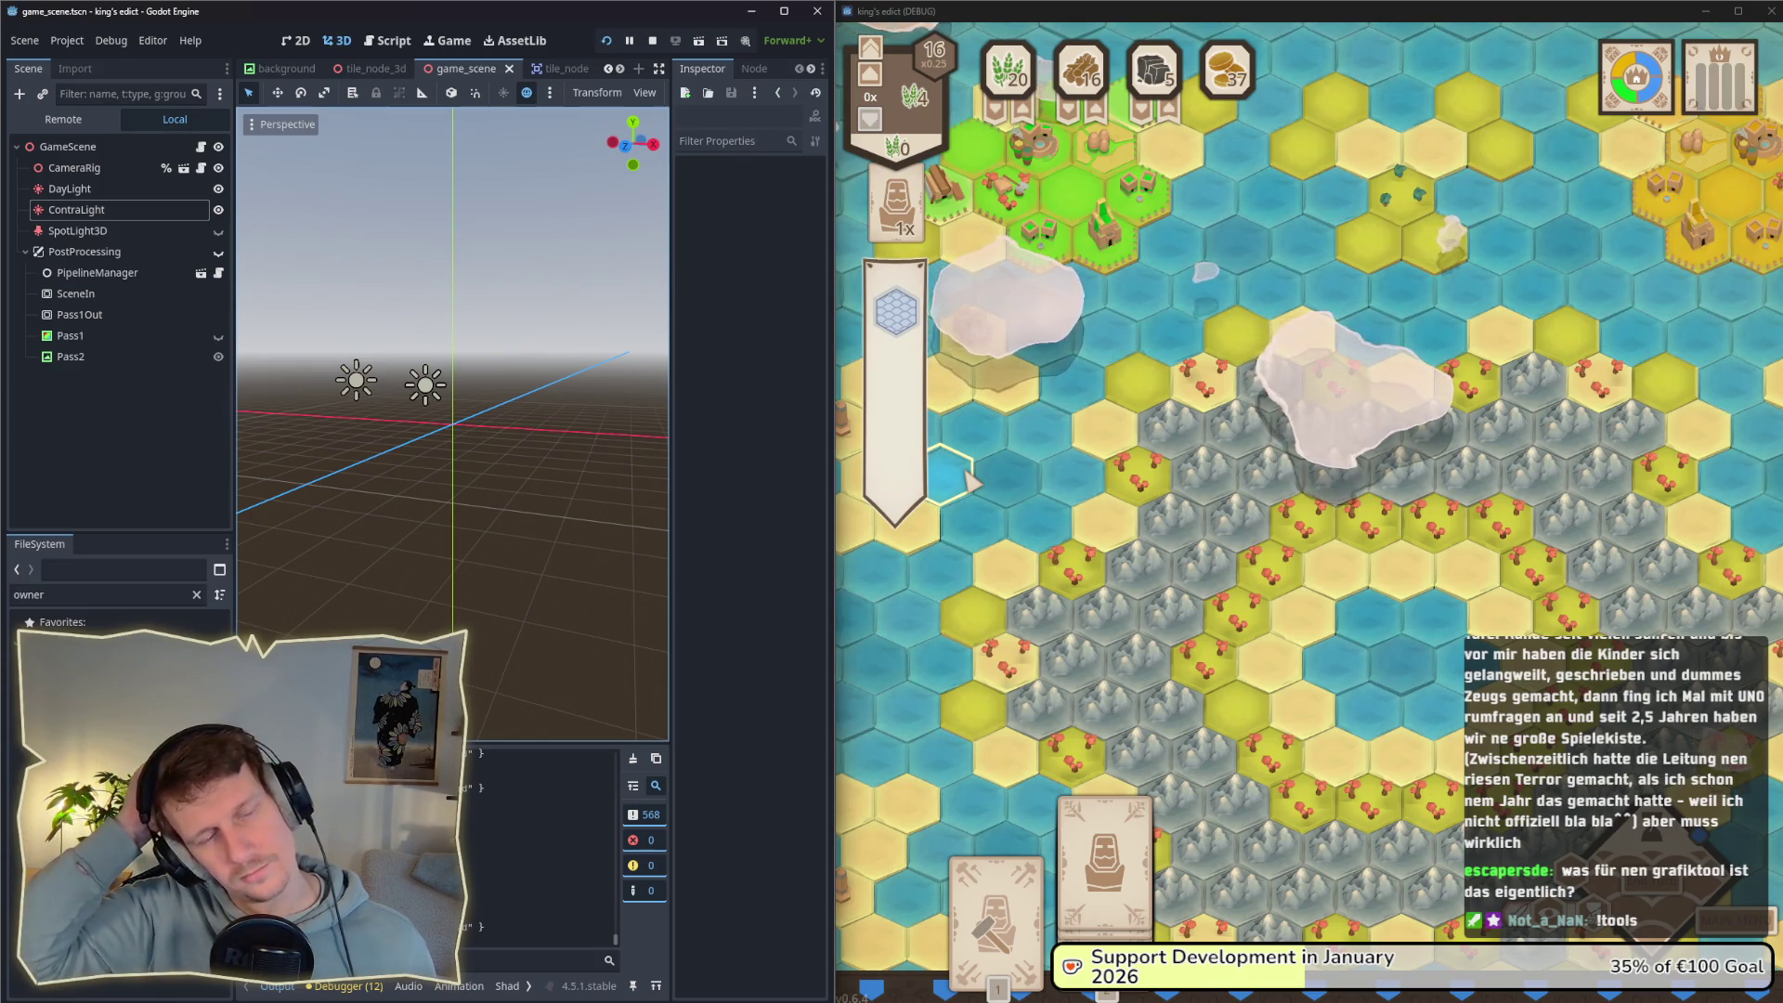
{"action": "key", "text": "alt+Tab"}
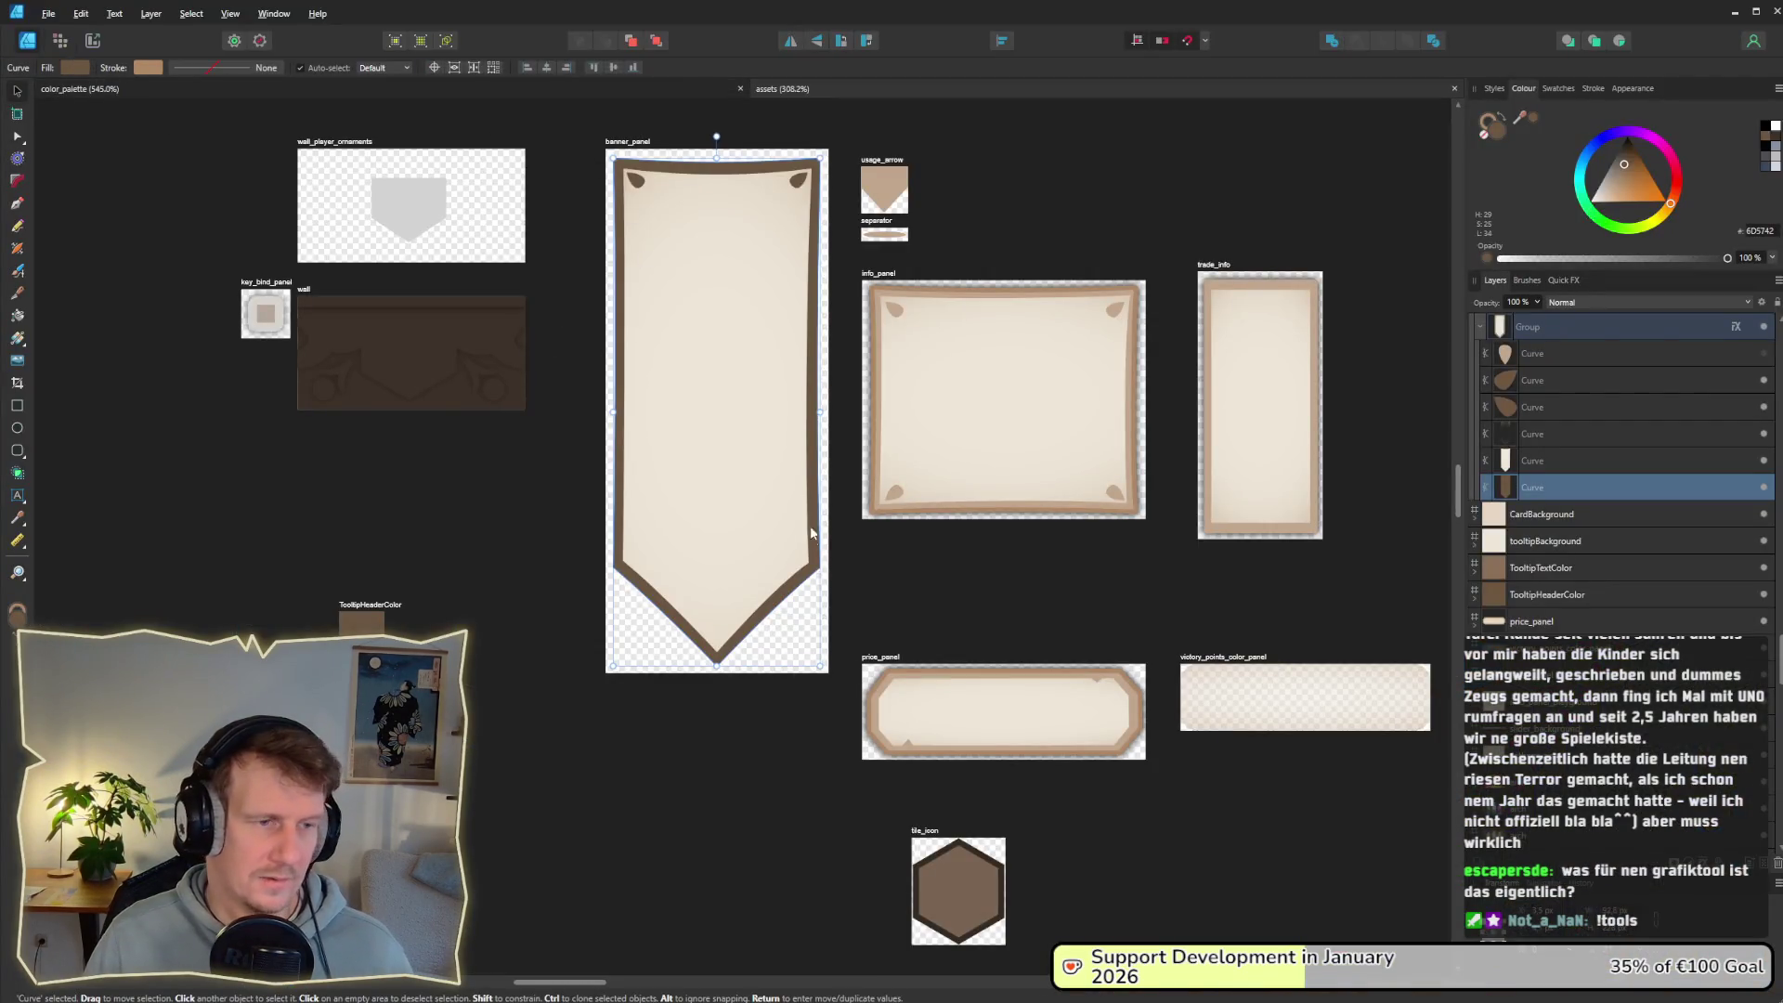
Step: Inspect the banner's inner shape and group layer effects, then deselect and compare in Godot
{"action": "left_click", "coordinate": [720, 589]}
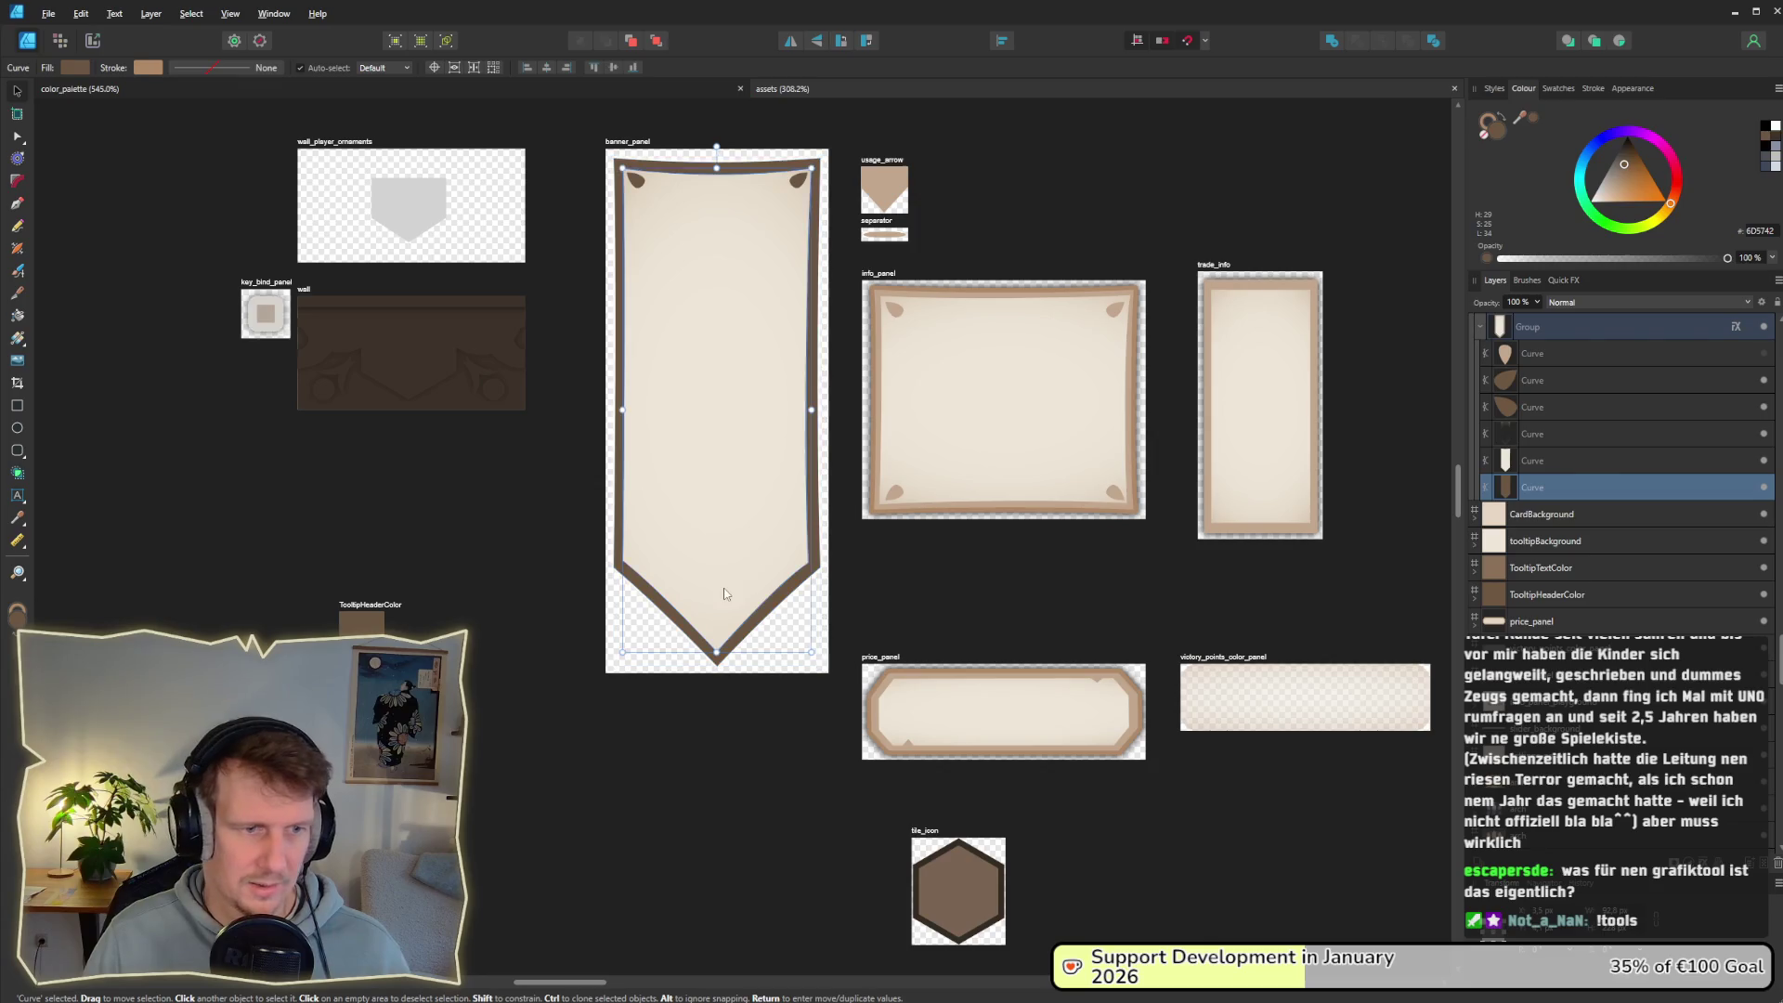
{"action": "scroll", "coordinate": [1665, 371], "scroll_direction": "up", "scroll_amount": 2}
{"action": "left_click", "coordinate": [1735, 406]}
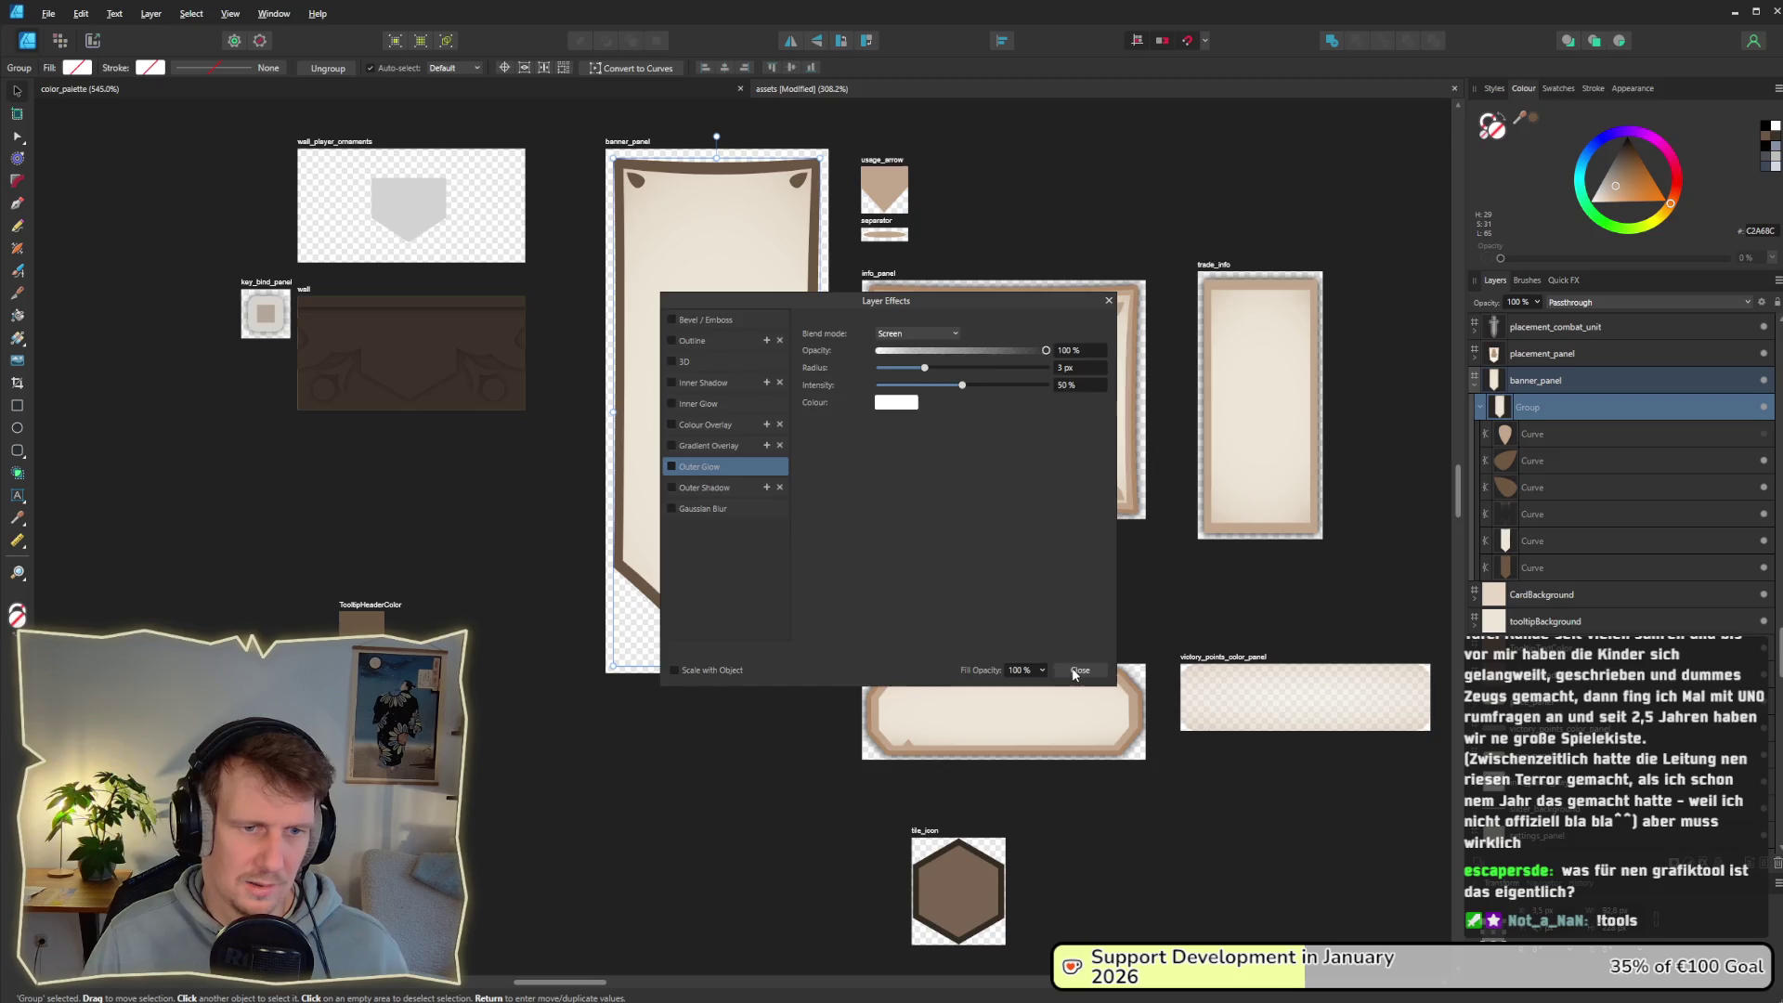
{"action": "left_click", "coordinate": [1078, 670]}
{"action": "left_click", "coordinate": [786, 721]}
{"action": "key", "text": "alt+Tab"}
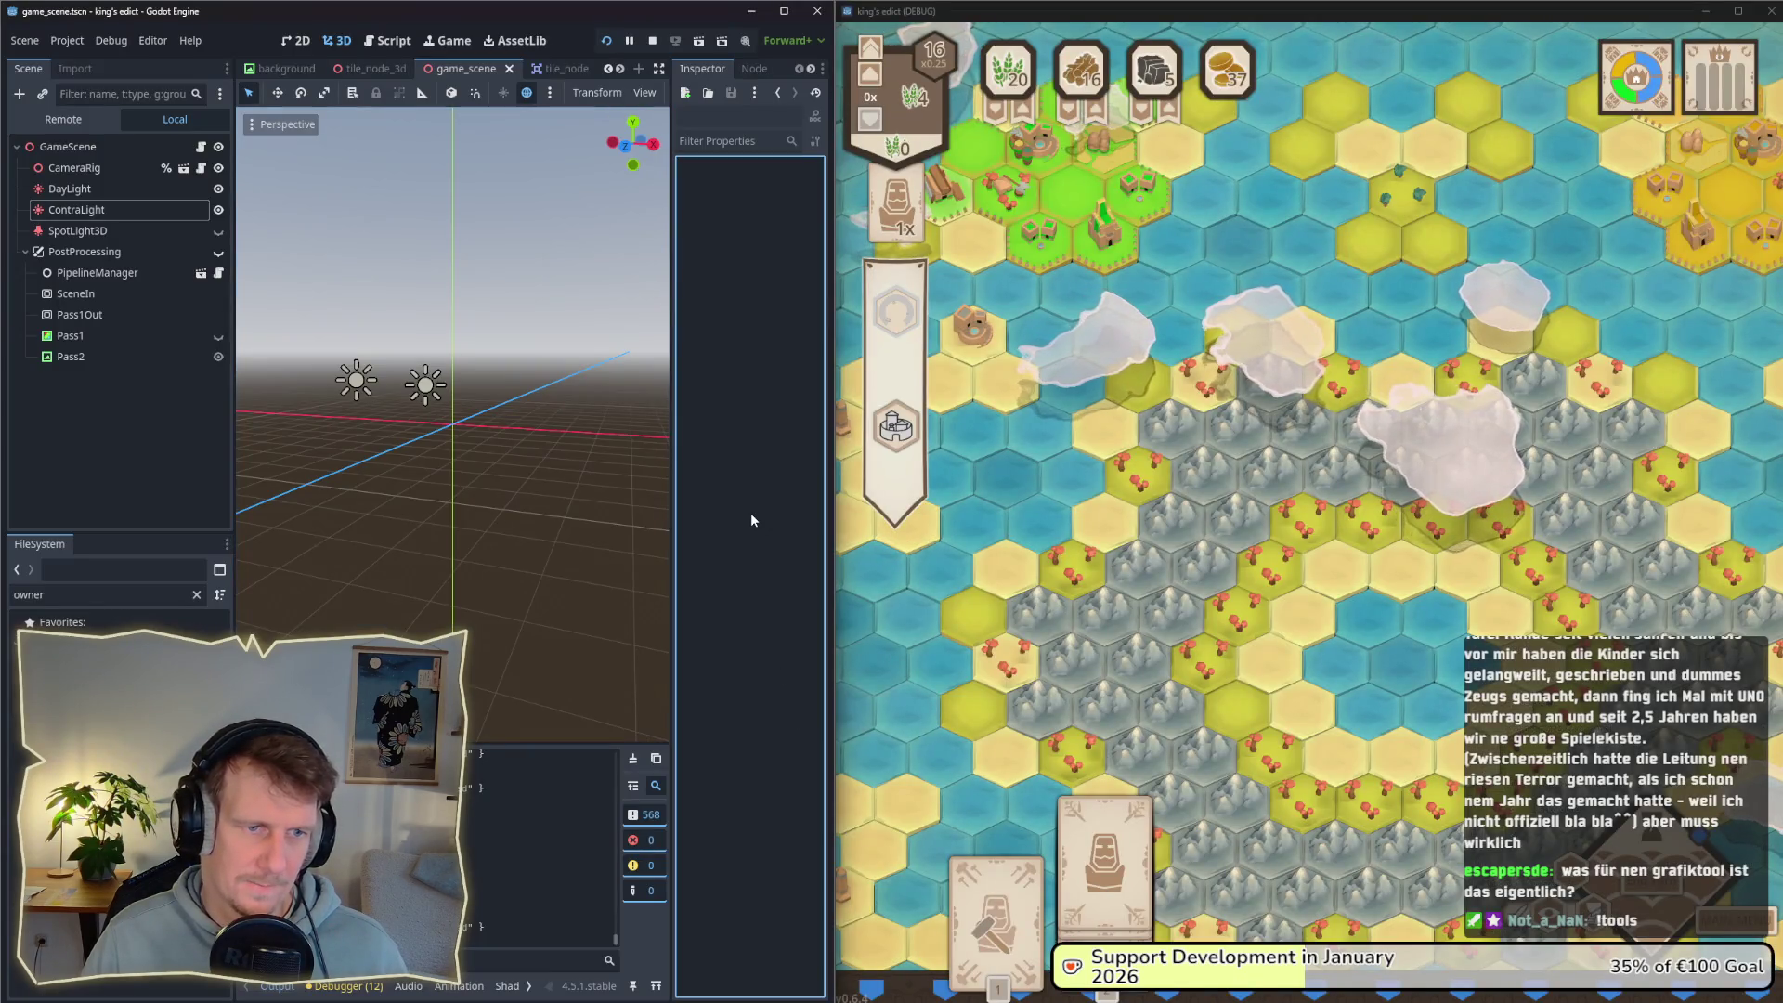
{"action": "key", "text": "alt+Tab"}
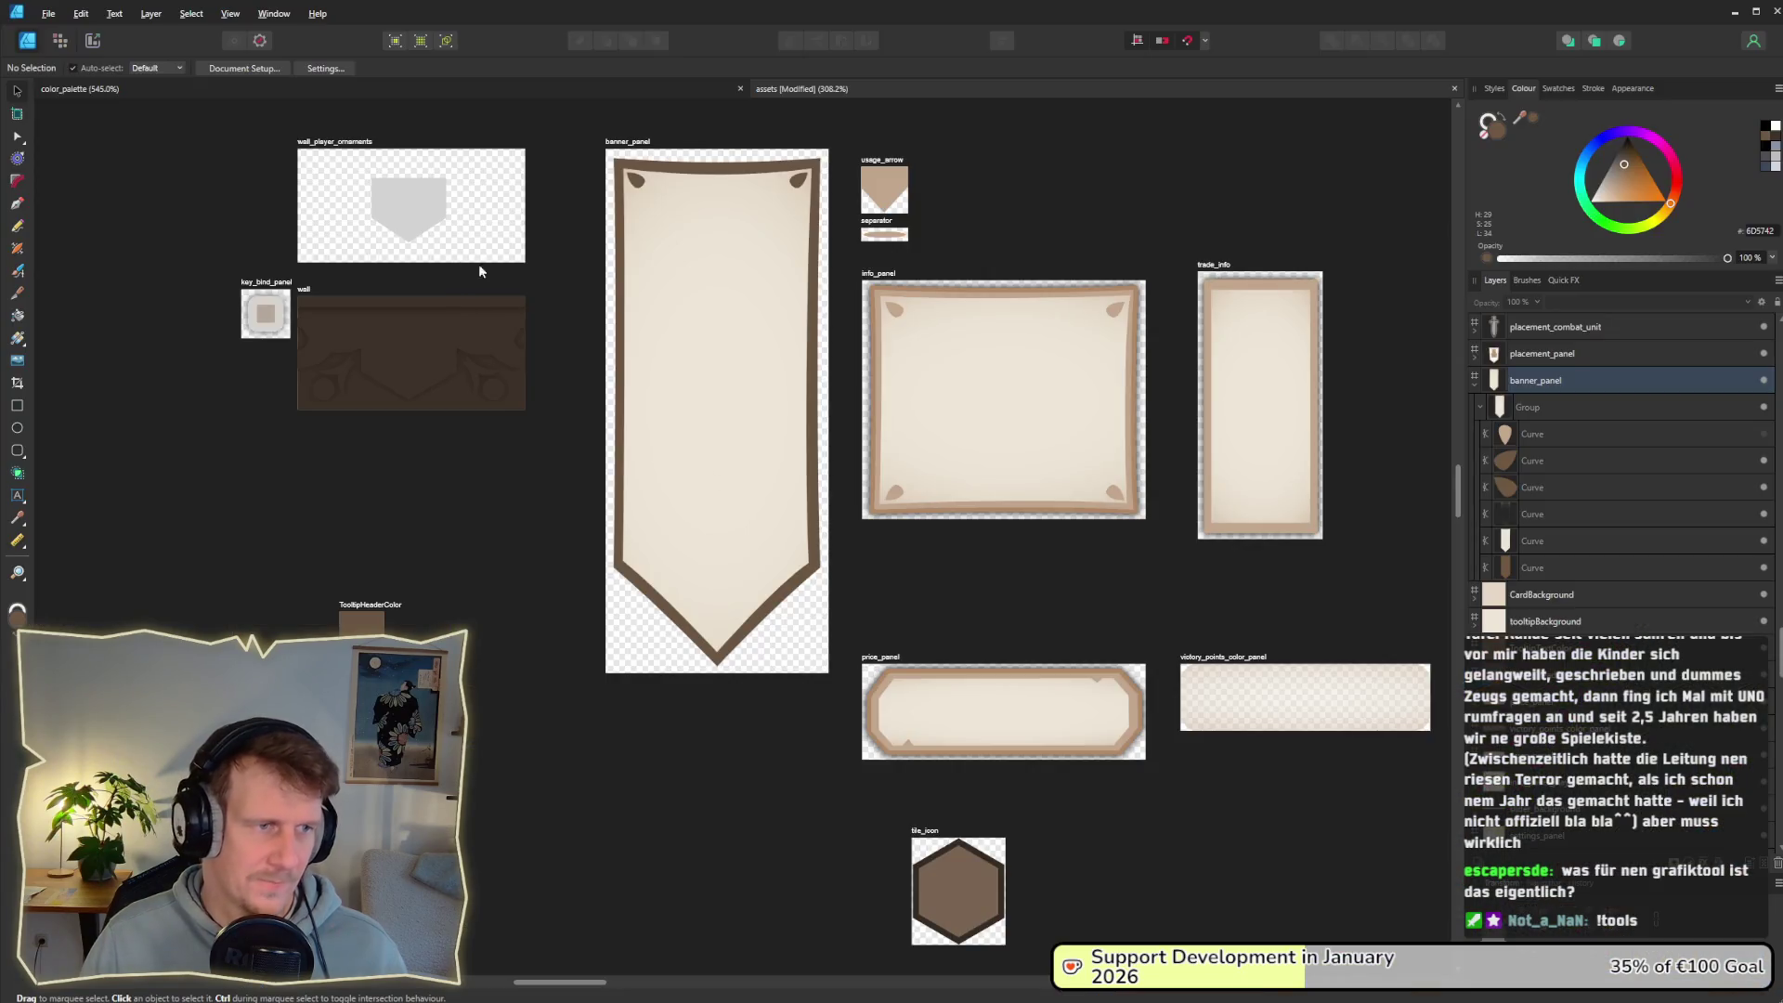
Step: Re-export the banner_panel artboard, overwriting banner_panel.png, then view the game
{"action": "left_click", "coordinate": [661, 316]}
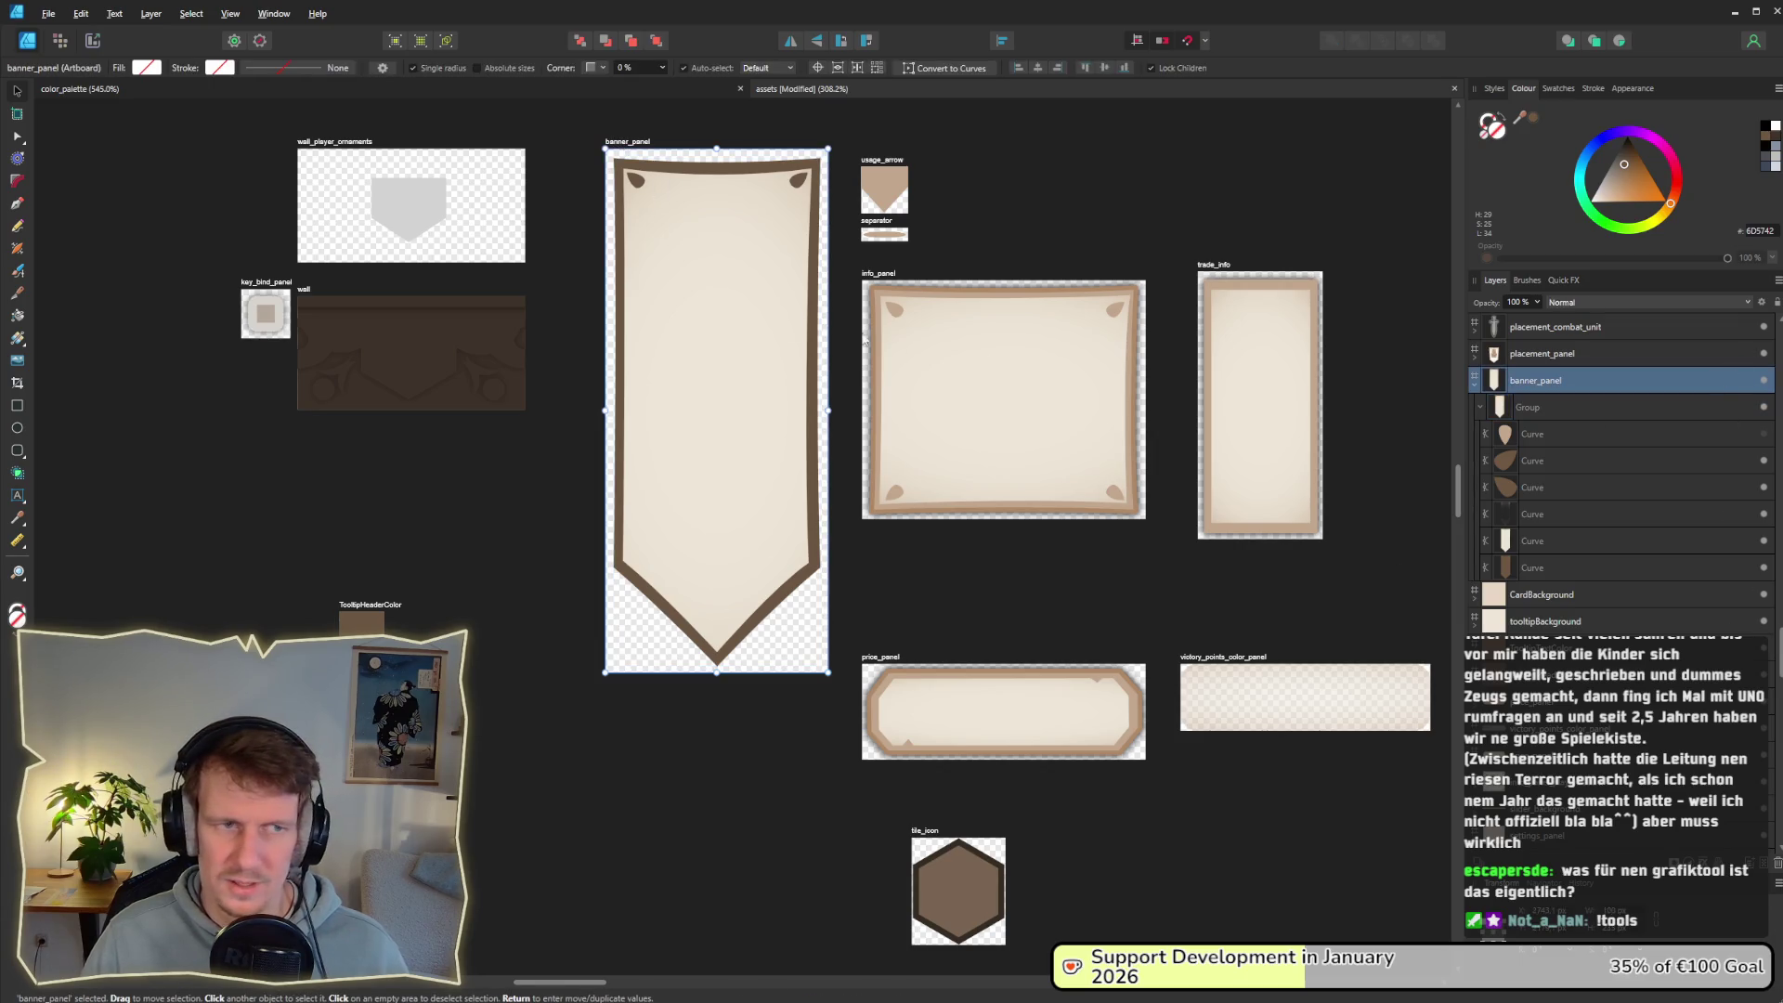
{"action": "left_click", "coordinate": [92, 41]}
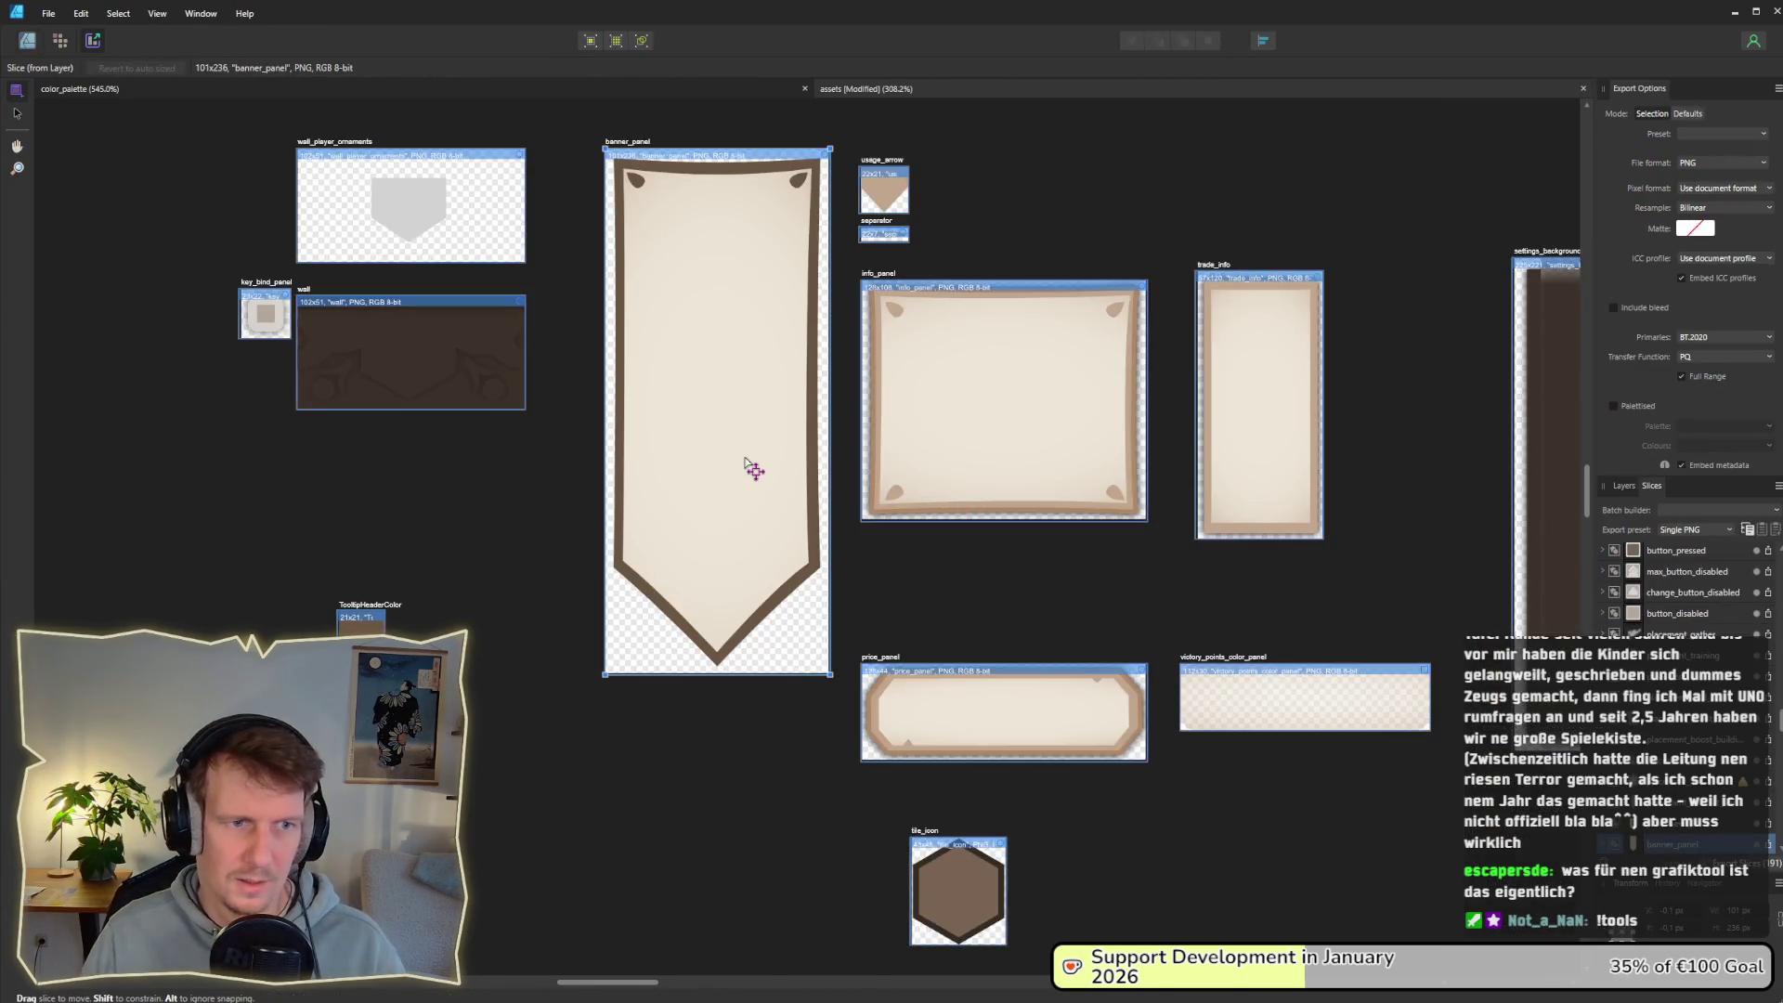
{"action": "left_click", "coordinate": [1772, 847]}
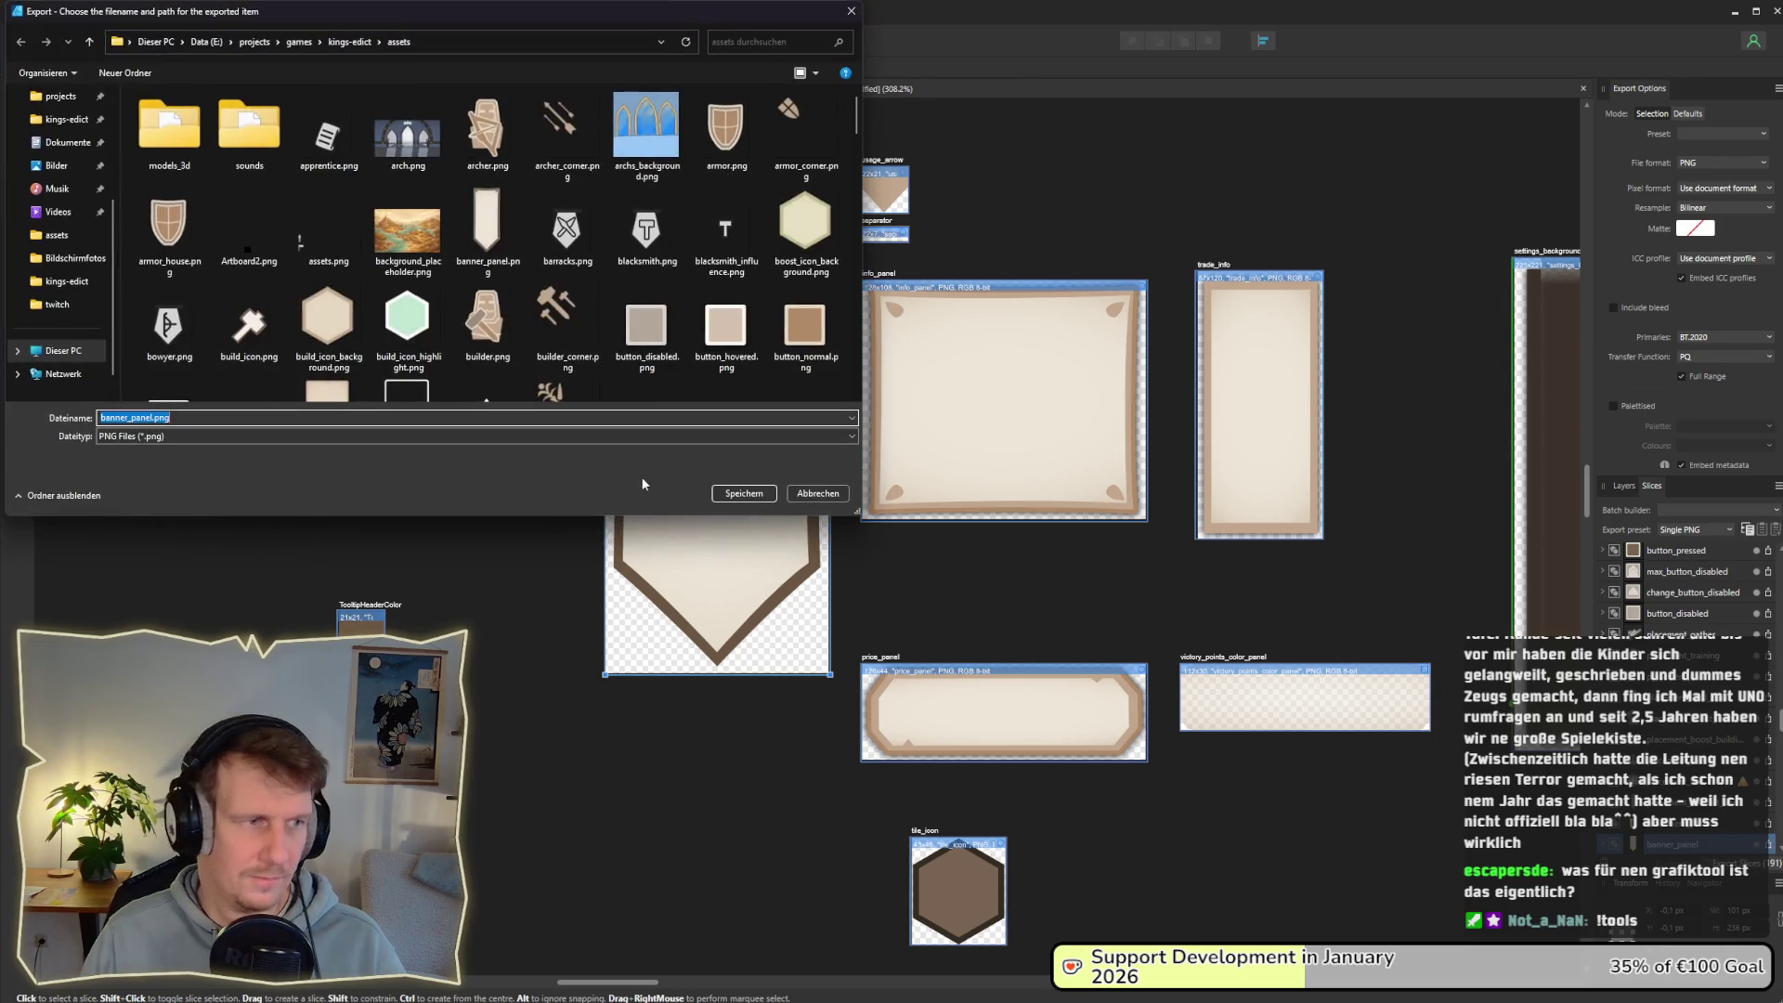
{"action": "key", "text": "Return"}
{"action": "key", "text": "Return"}
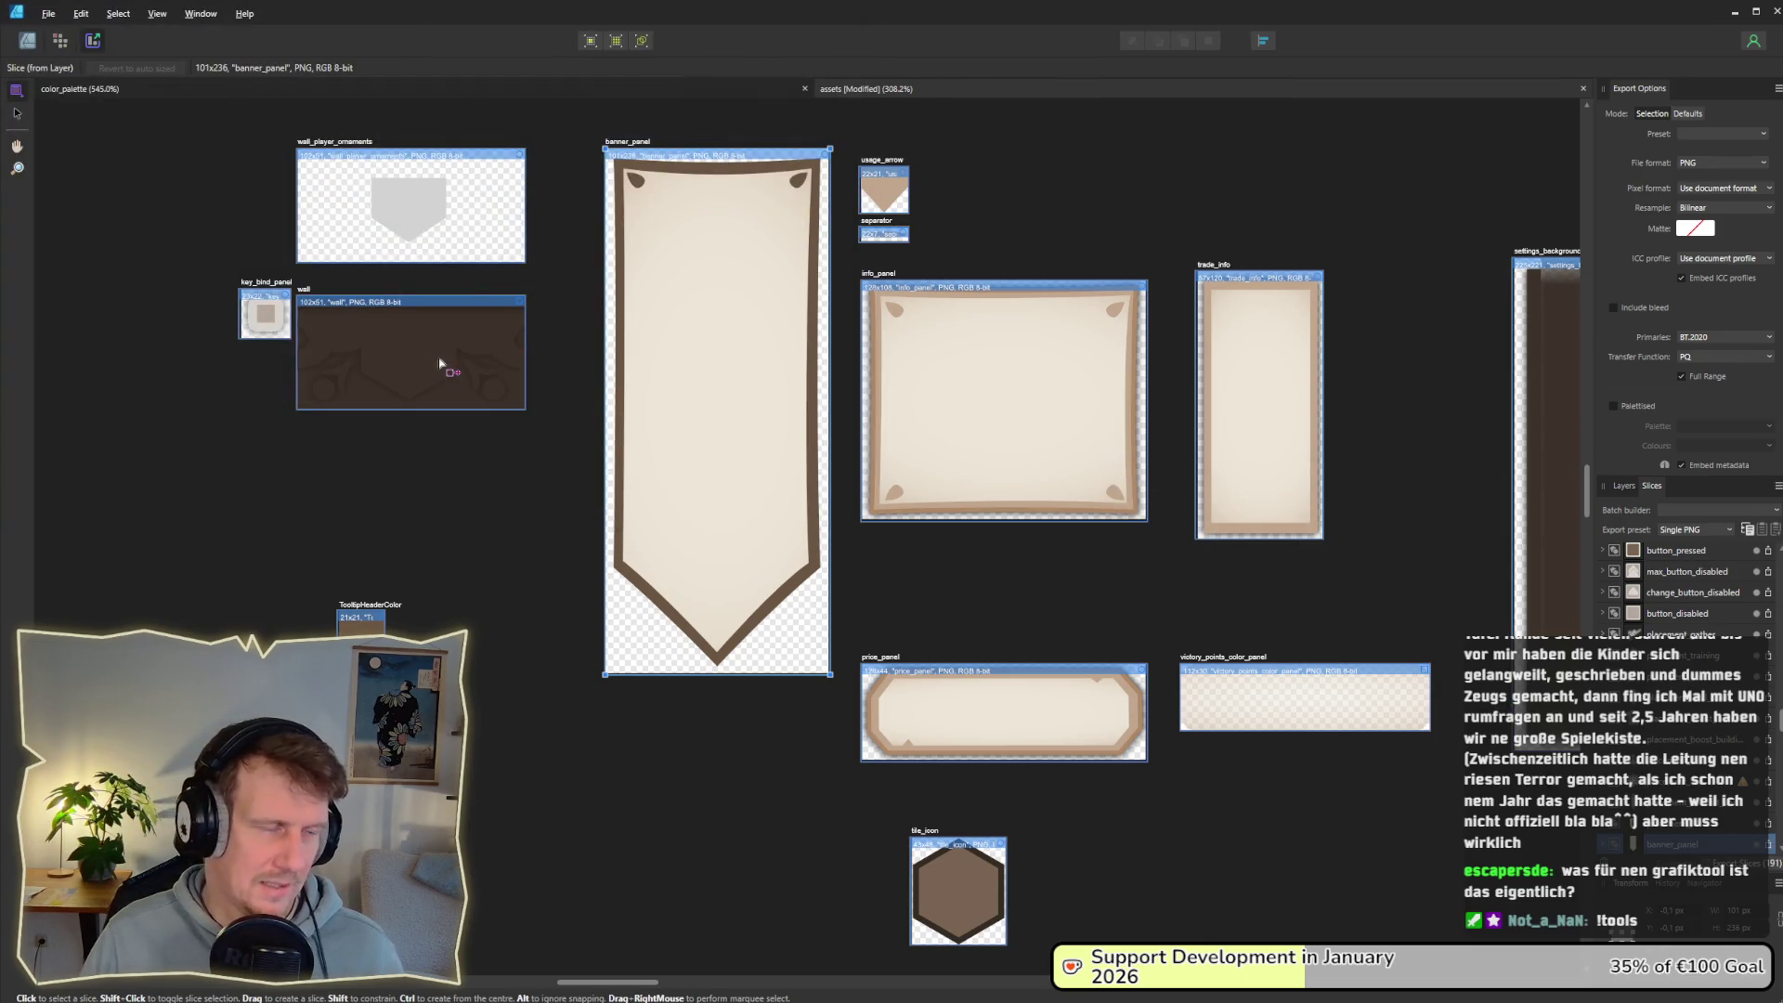
{"action": "key", "text": "alt+Tab"}
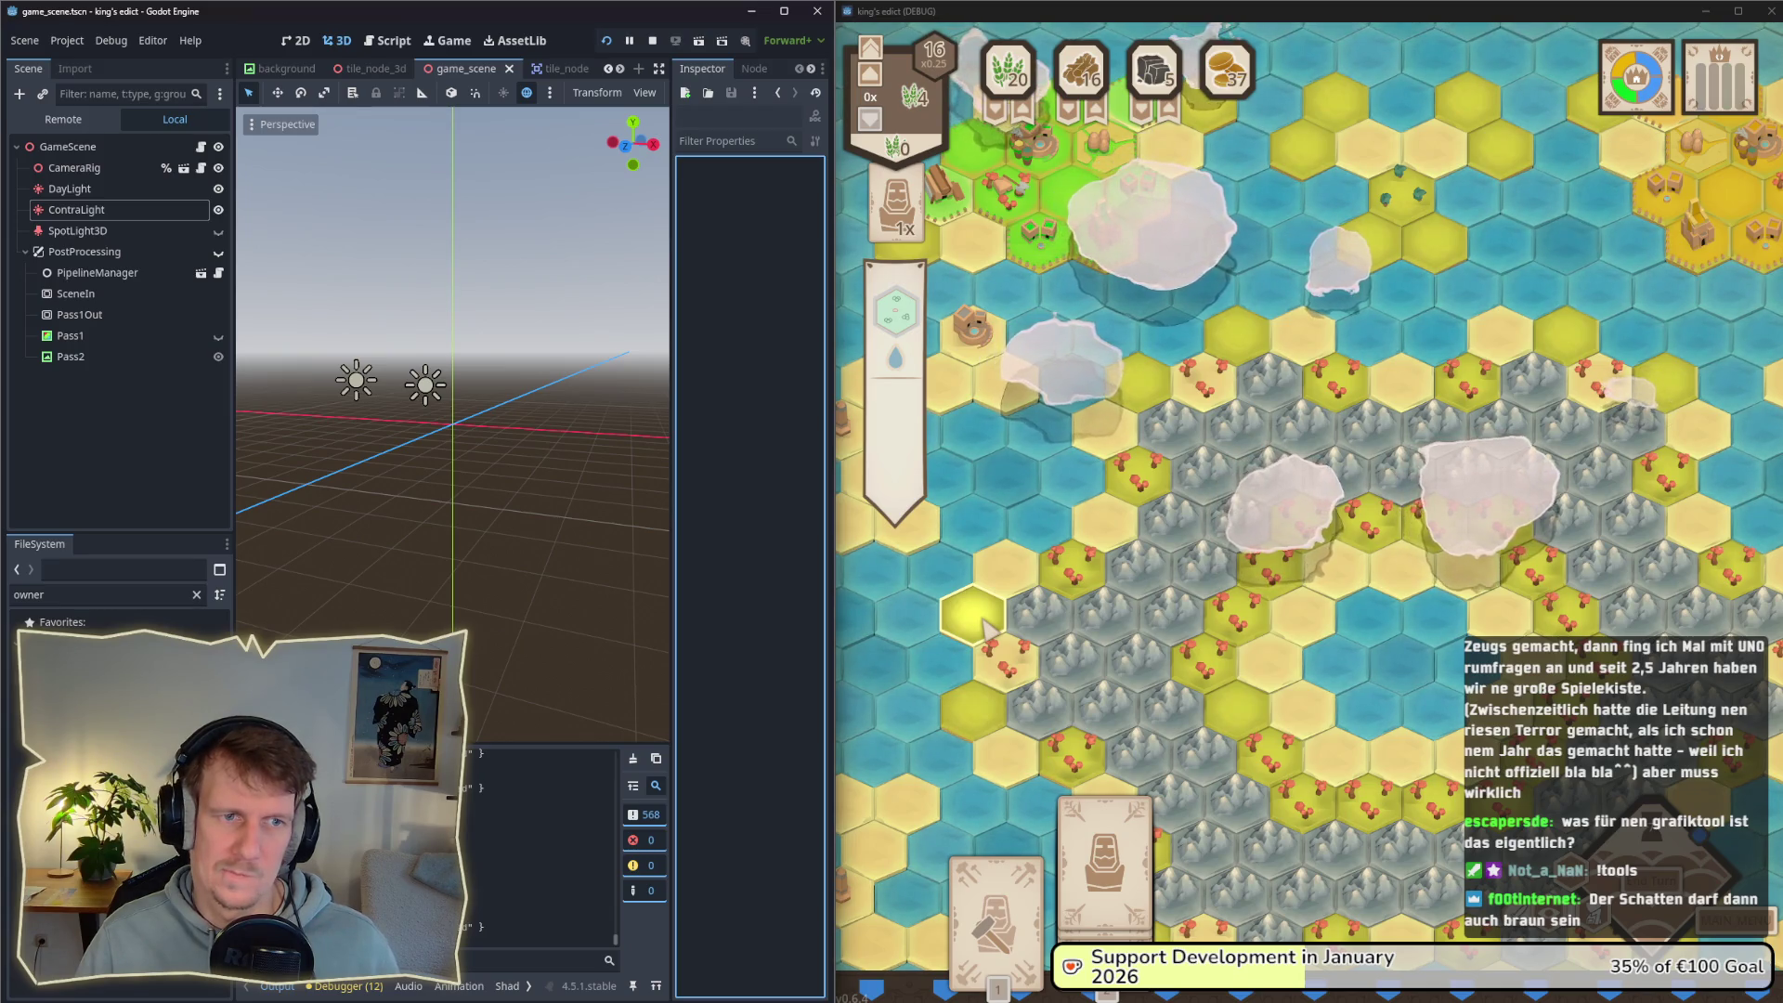
Step: Return to Affinity Designer after checking the updated banner in the game
{"action": "key", "text": "alt+Tab"}
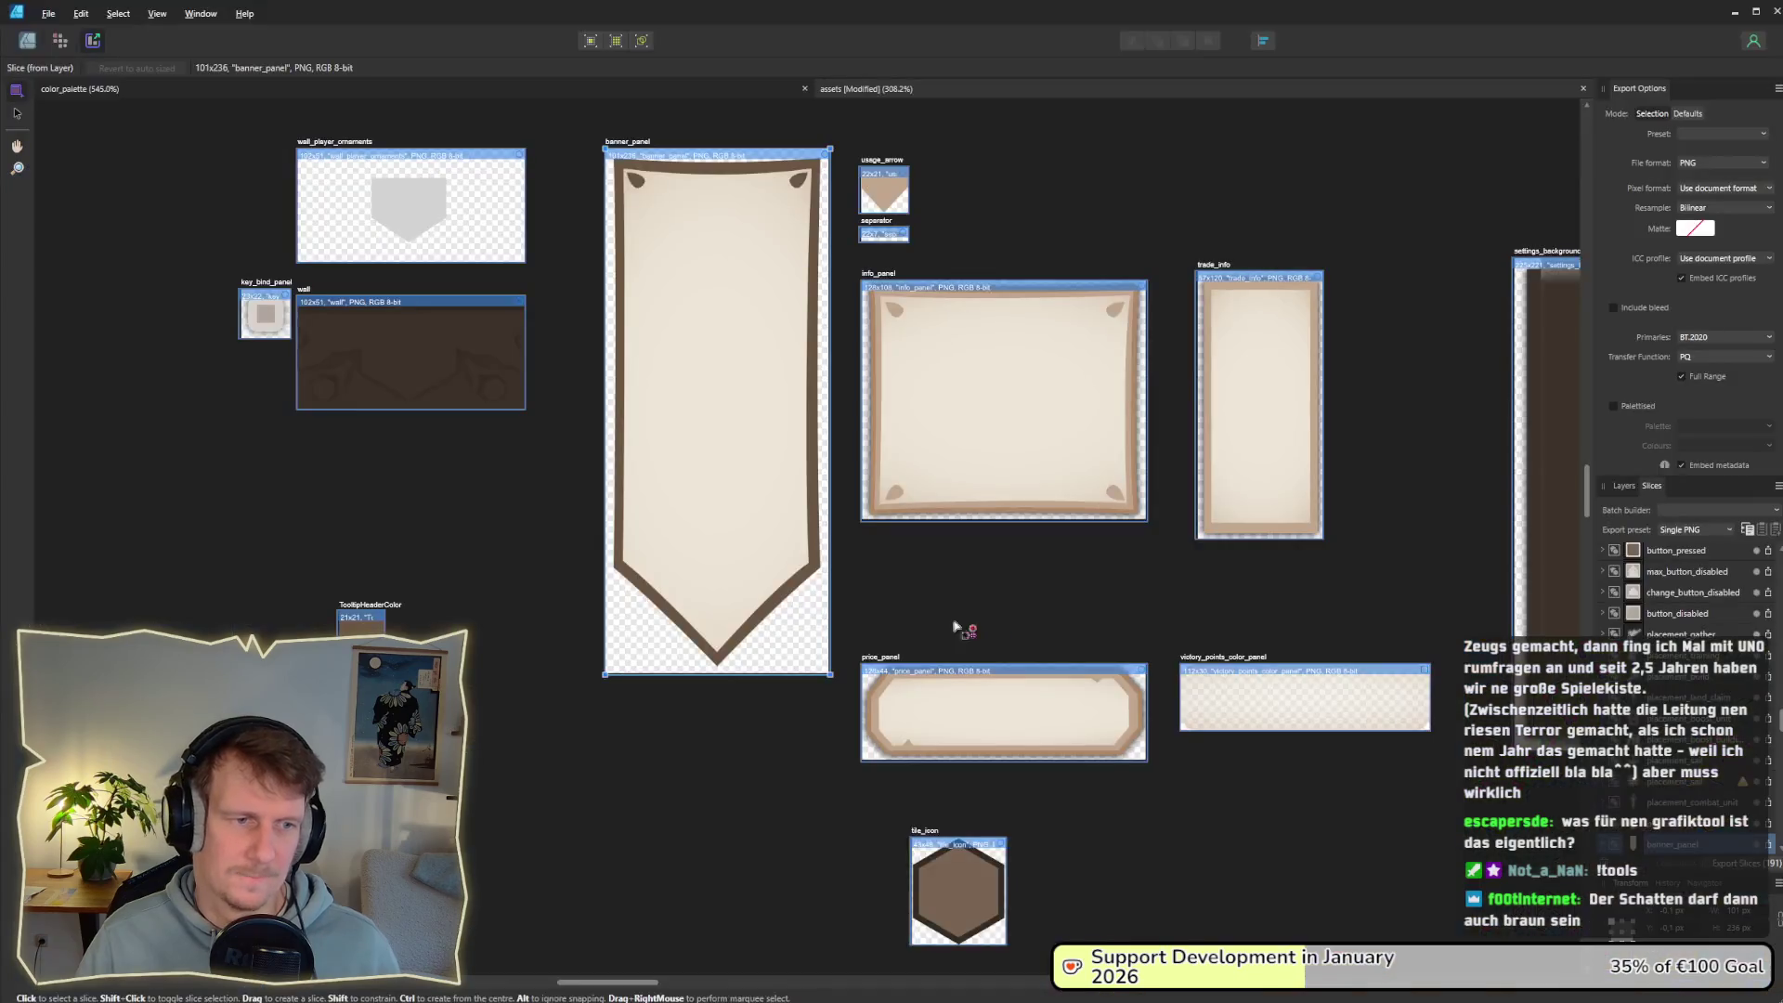
Step: Darken the banner's brown border fill, lowering HSL lightness from 34 to 31
{"action": "key", "text": "ctrl+1"}
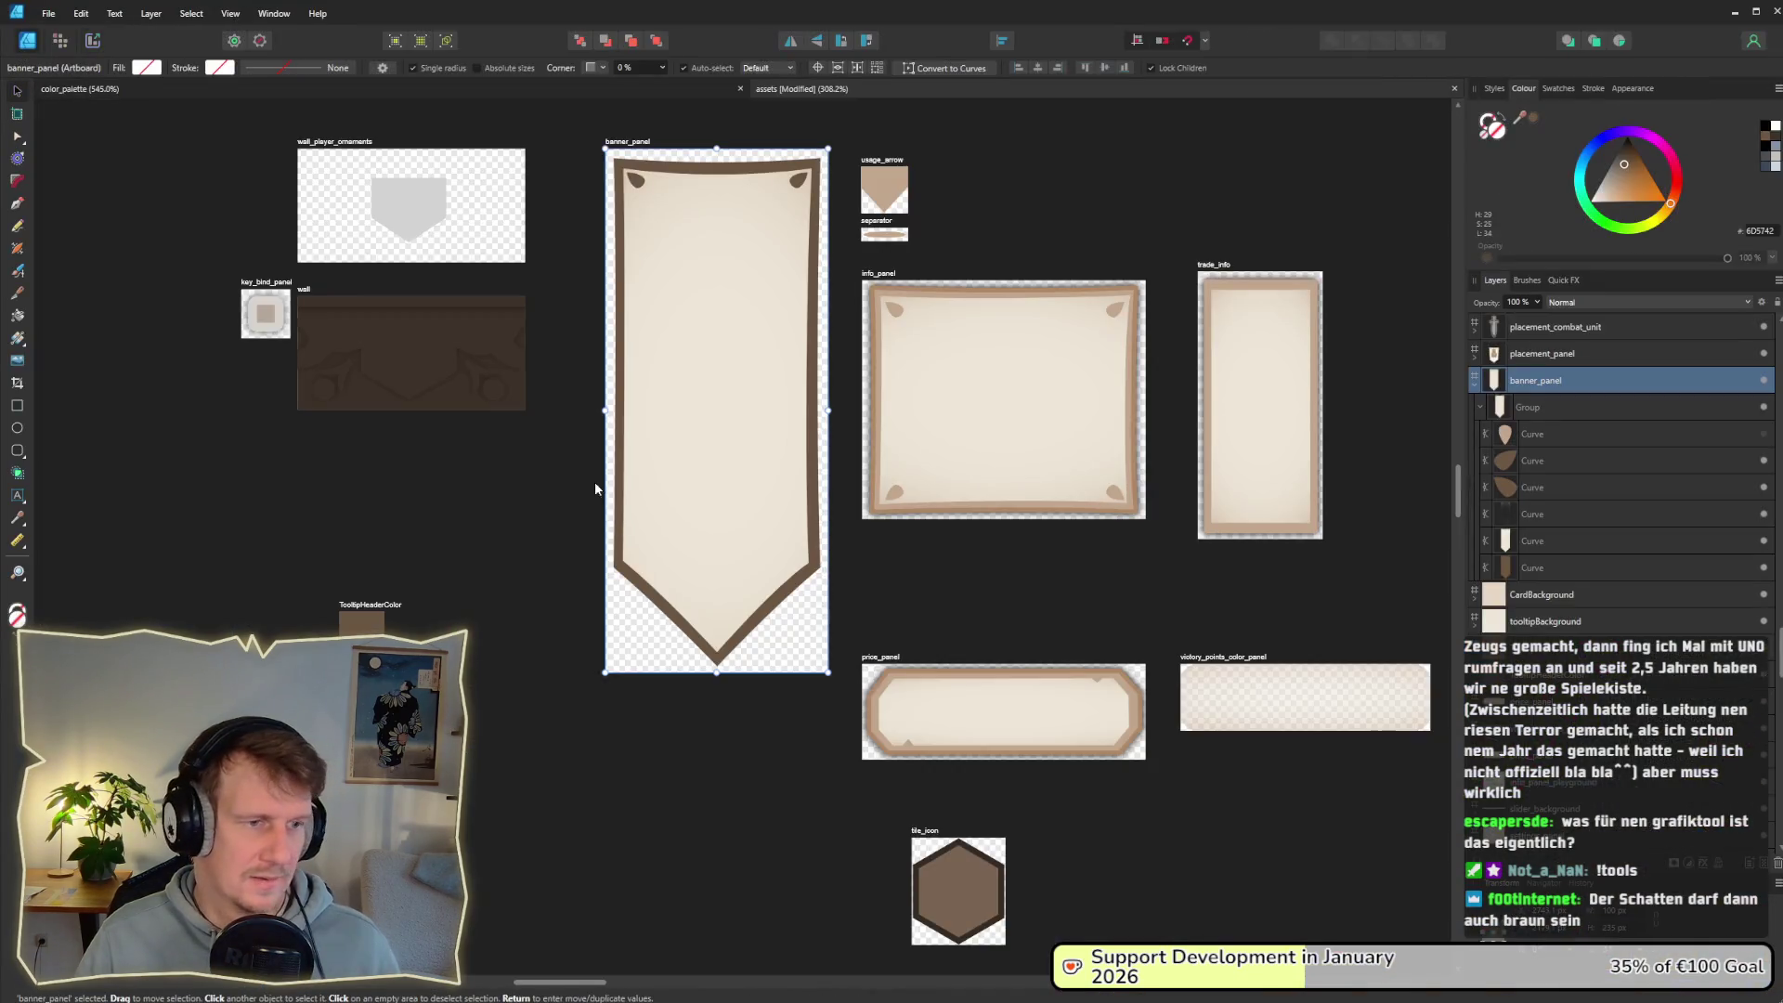
{"action": "left_click", "coordinate": [620, 539]}
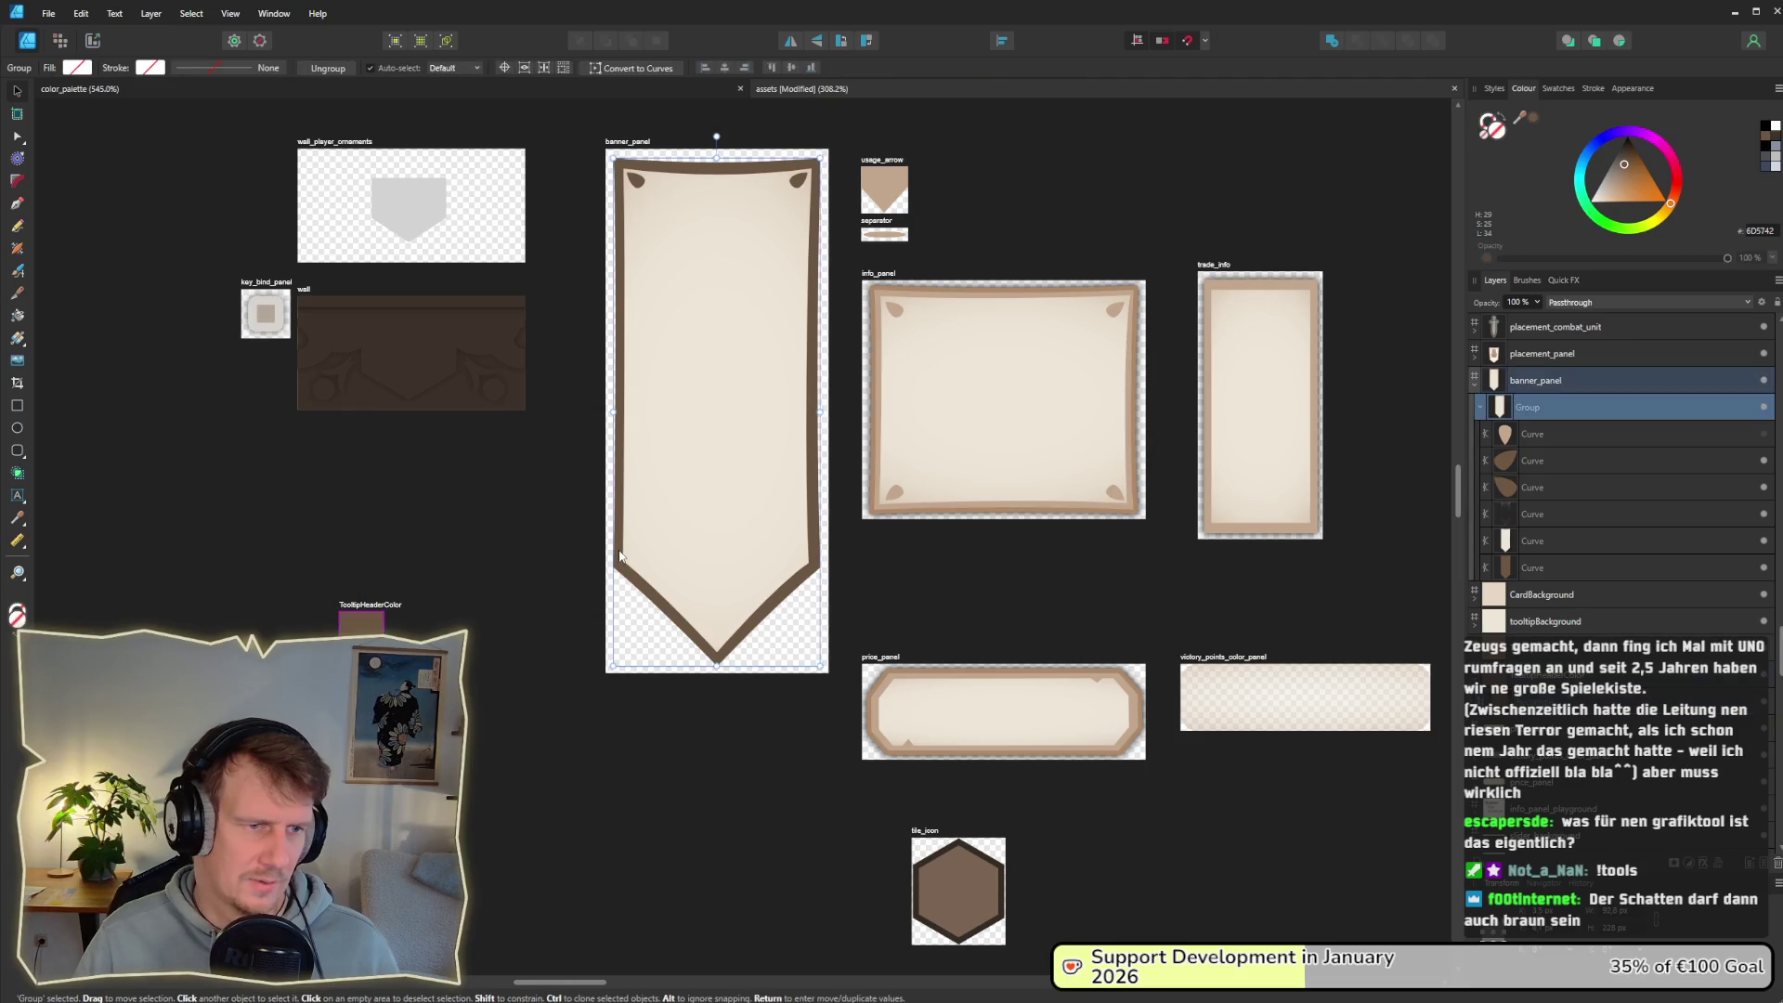
{"action": "double_click", "coordinate": [621, 555]}
{"action": "left_click", "coordinate": [77, 68]}
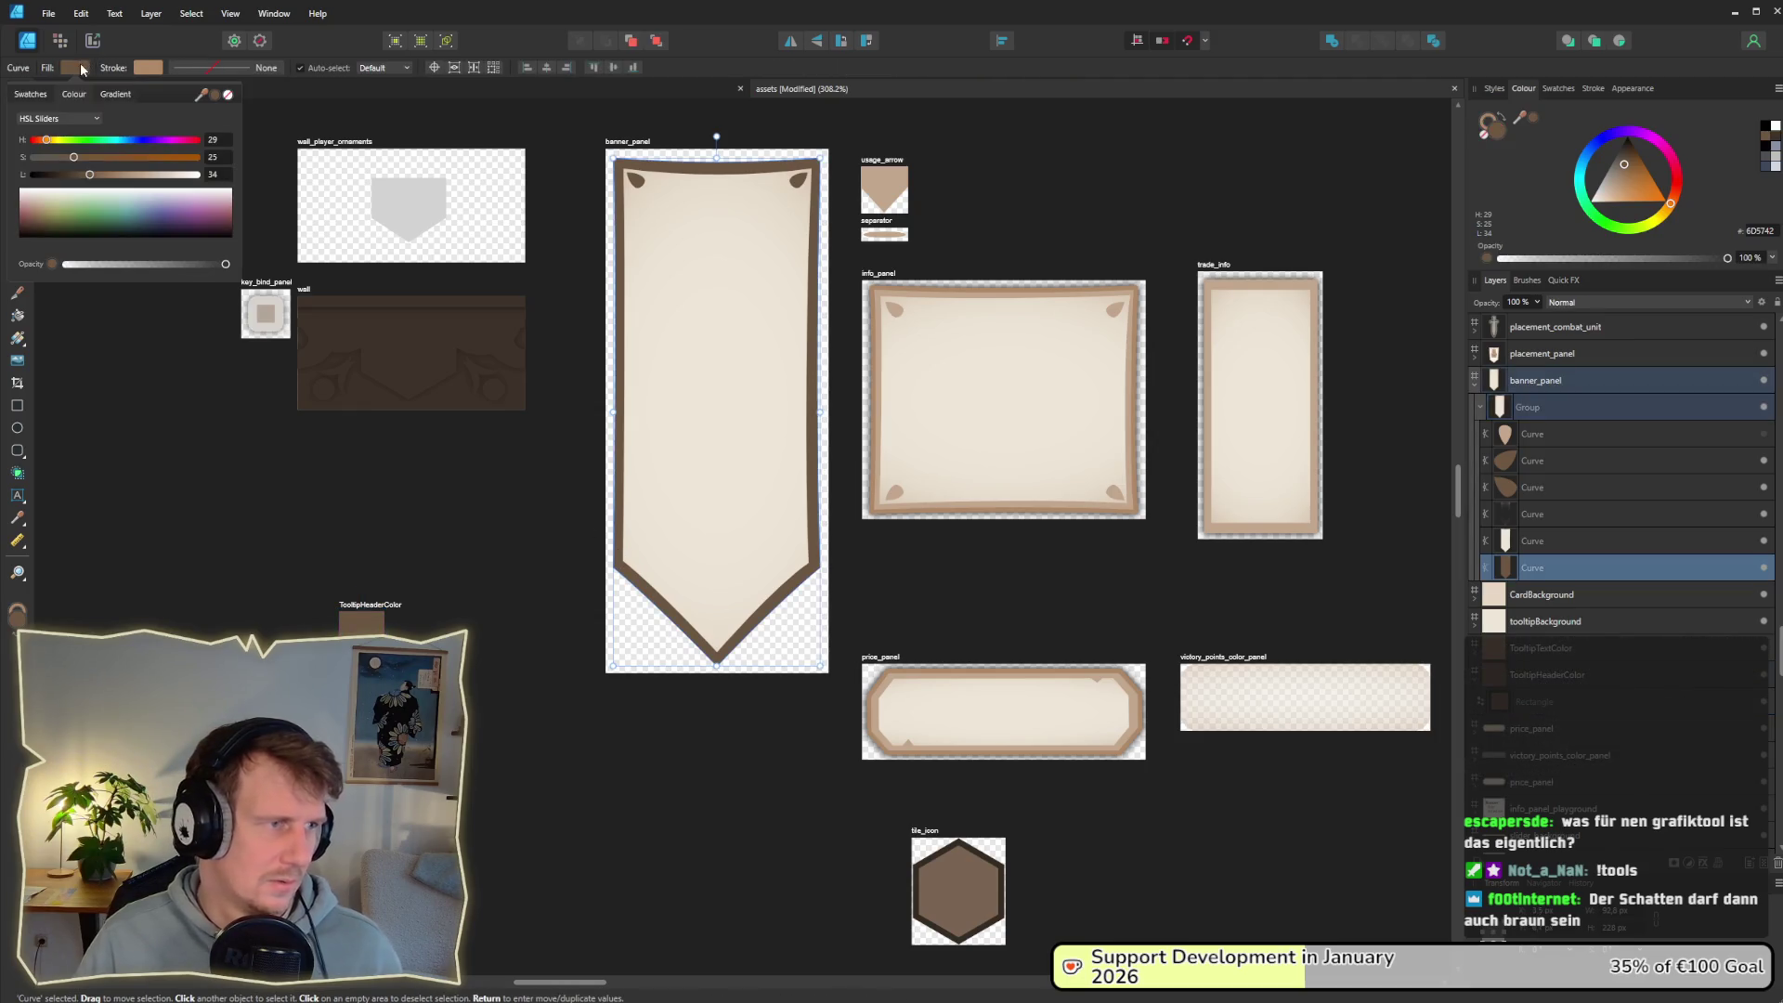
{"action": "left_click_drag", "start_coordinate": [90, 177], "coordinate": [90, 179]}
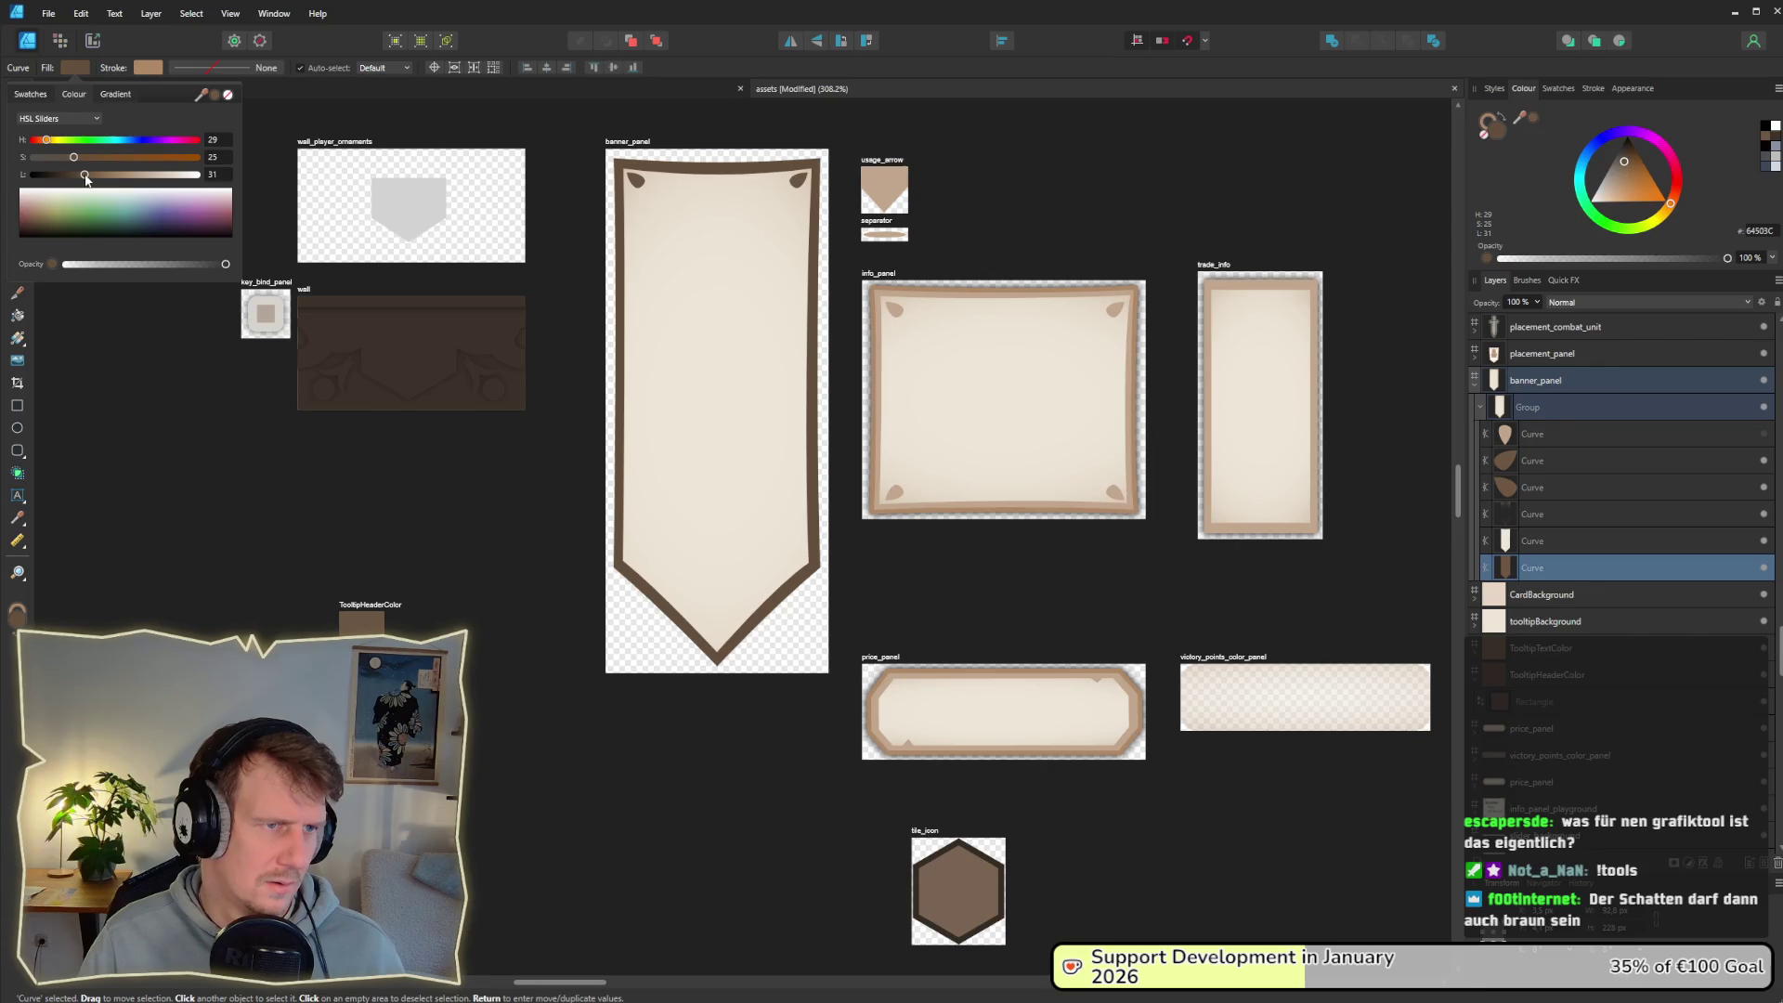
{"action": "left_click_drag", "start_coordinate": [85, 178], "coordinate": [84, 179]}
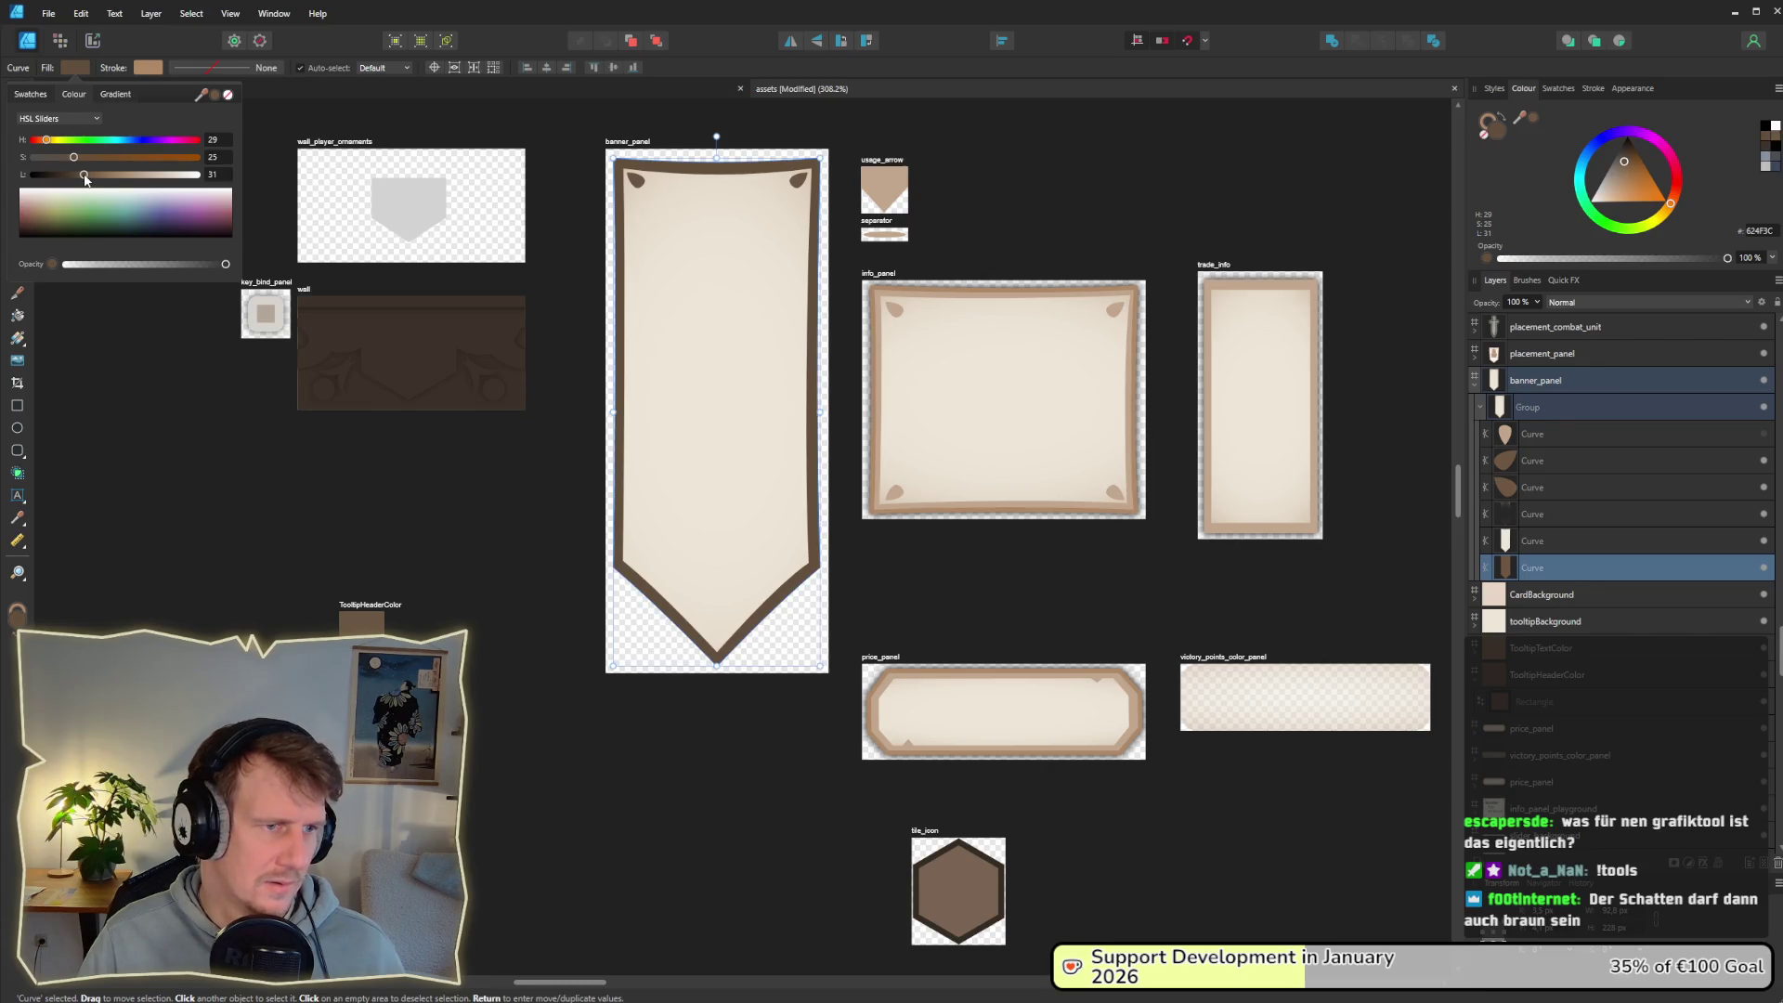
{"action": "left_click", "coordinate": [400, 484]}
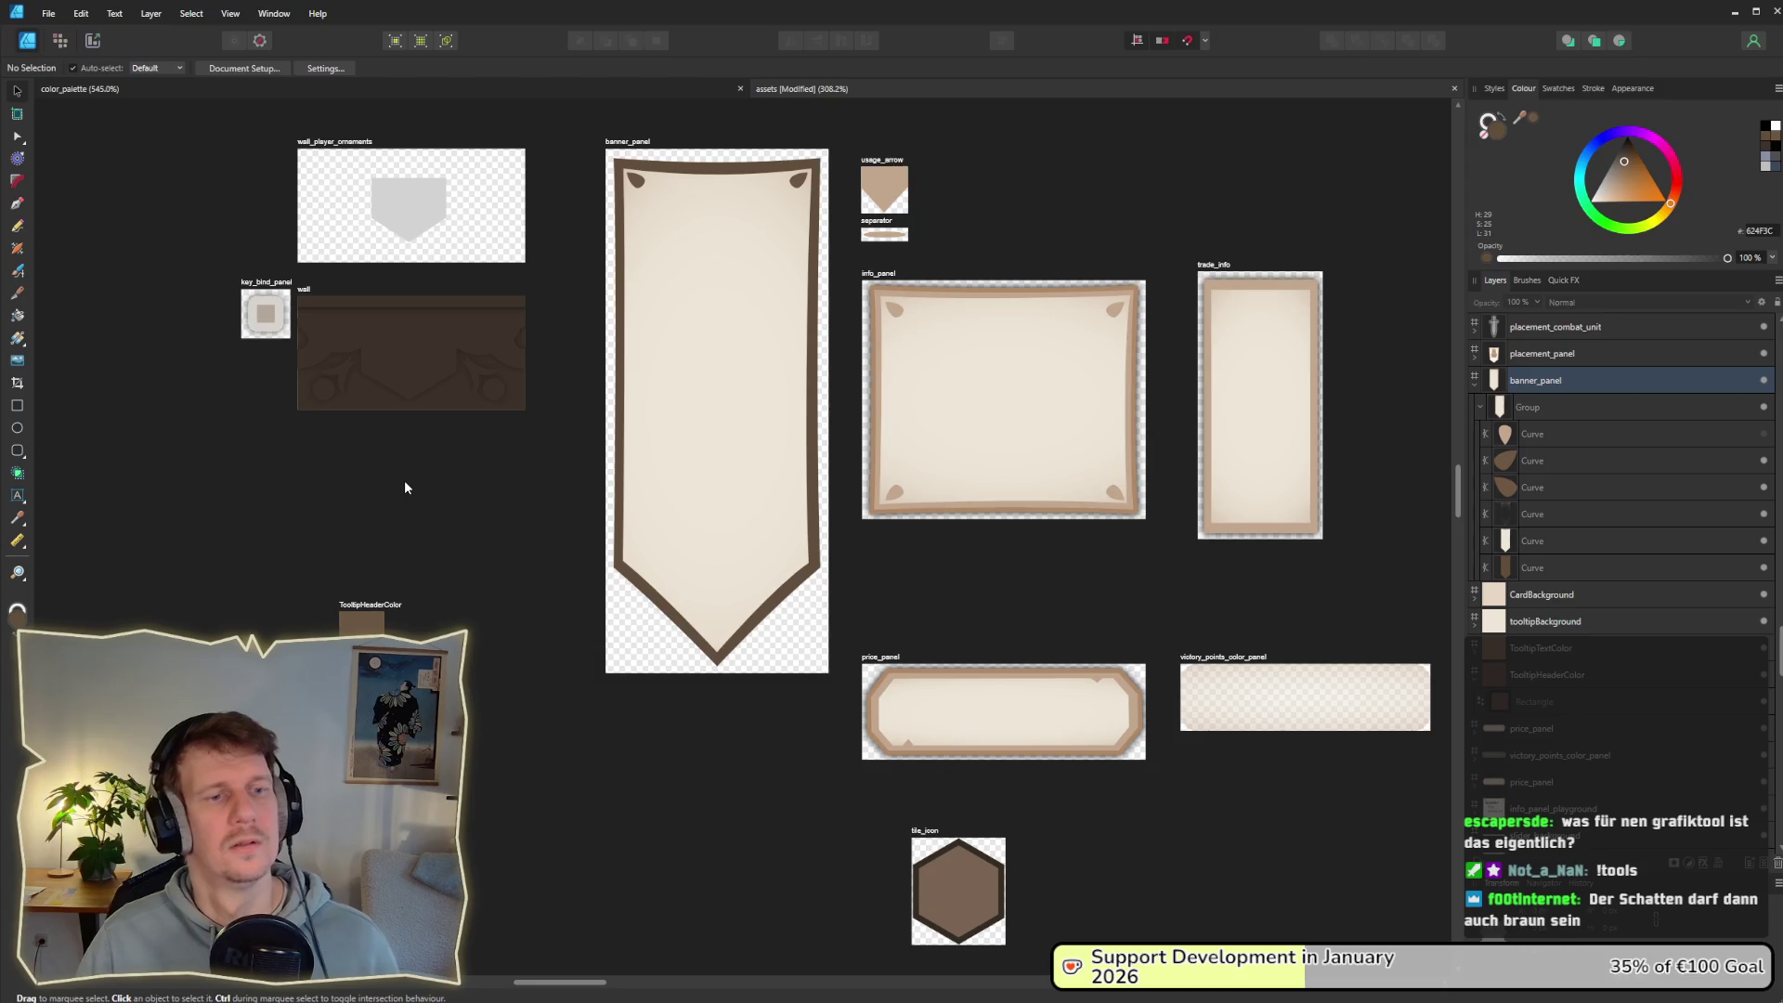
Step: Re-export the banner_panel slice, overwriting the old image, and switch to the game
{"action": "left_click", "coordinate": [92, 41]}
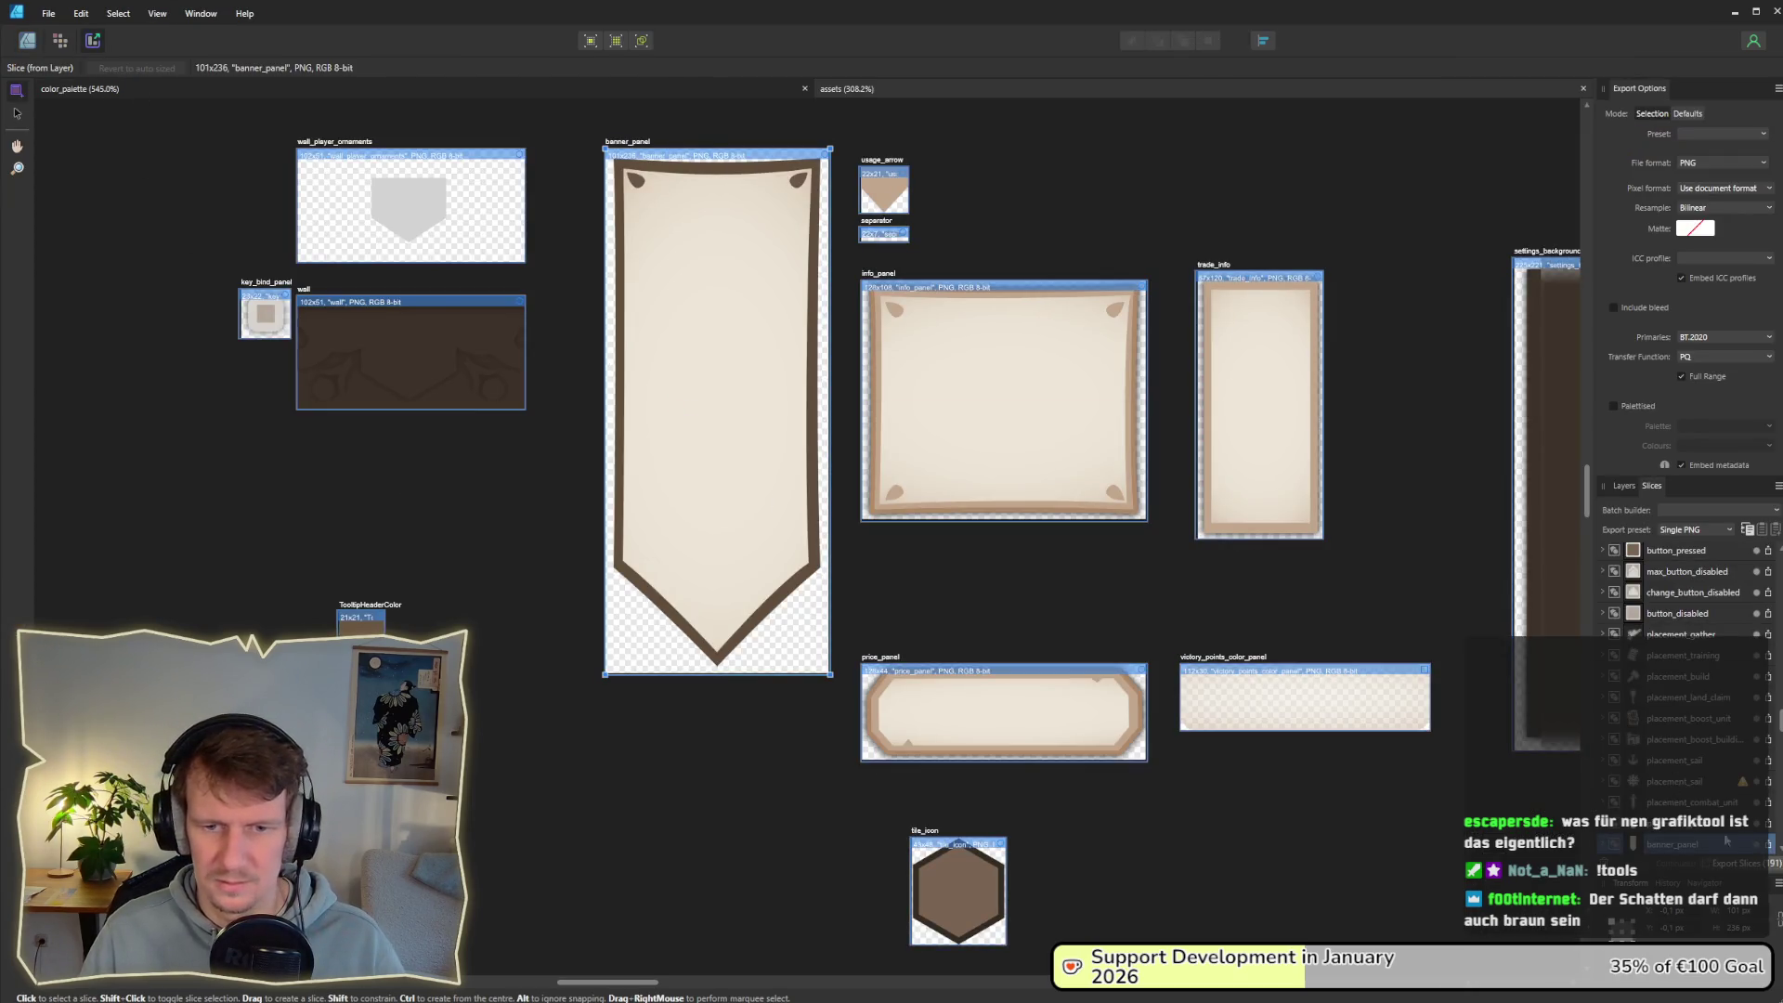
{"action": "left_click", "coordinate": [1737, 863]}
{"action": "key", "text": "Return"}
{"action": "key", "text": "Return"}
{"action": "key", "text": "alt+Tab"}
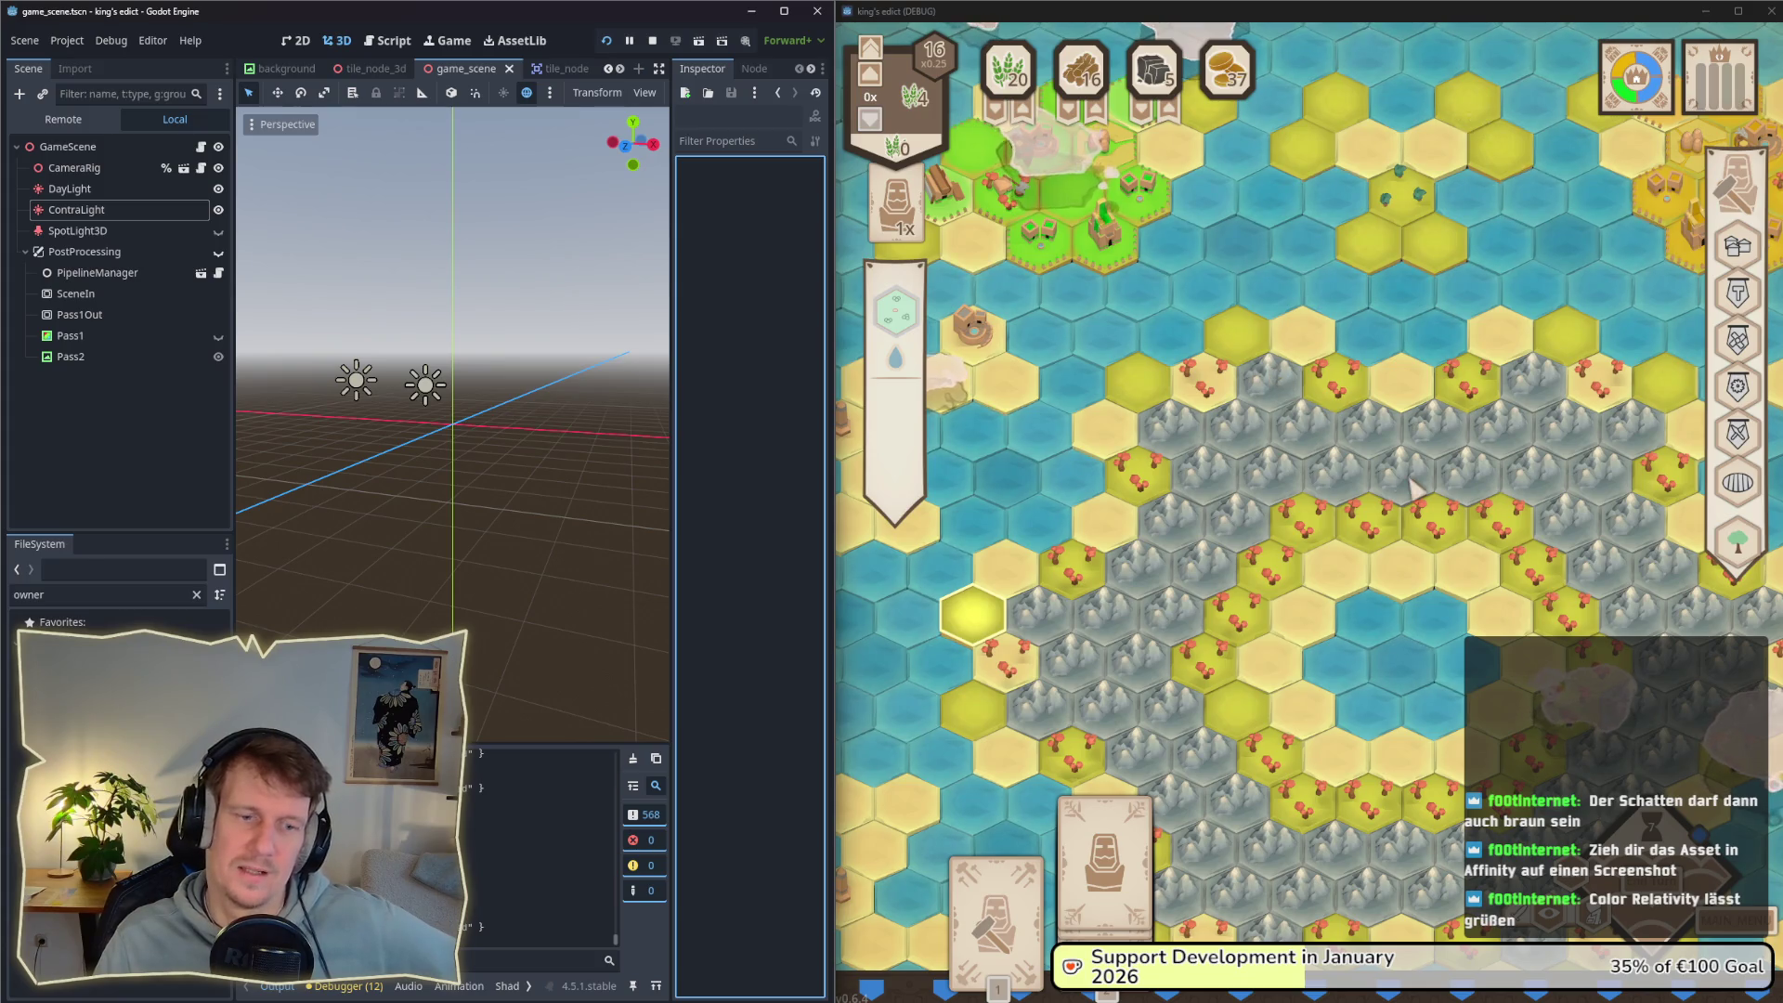
{"action": "key", "text": "d"}
{"action": "key", "text": "w"}
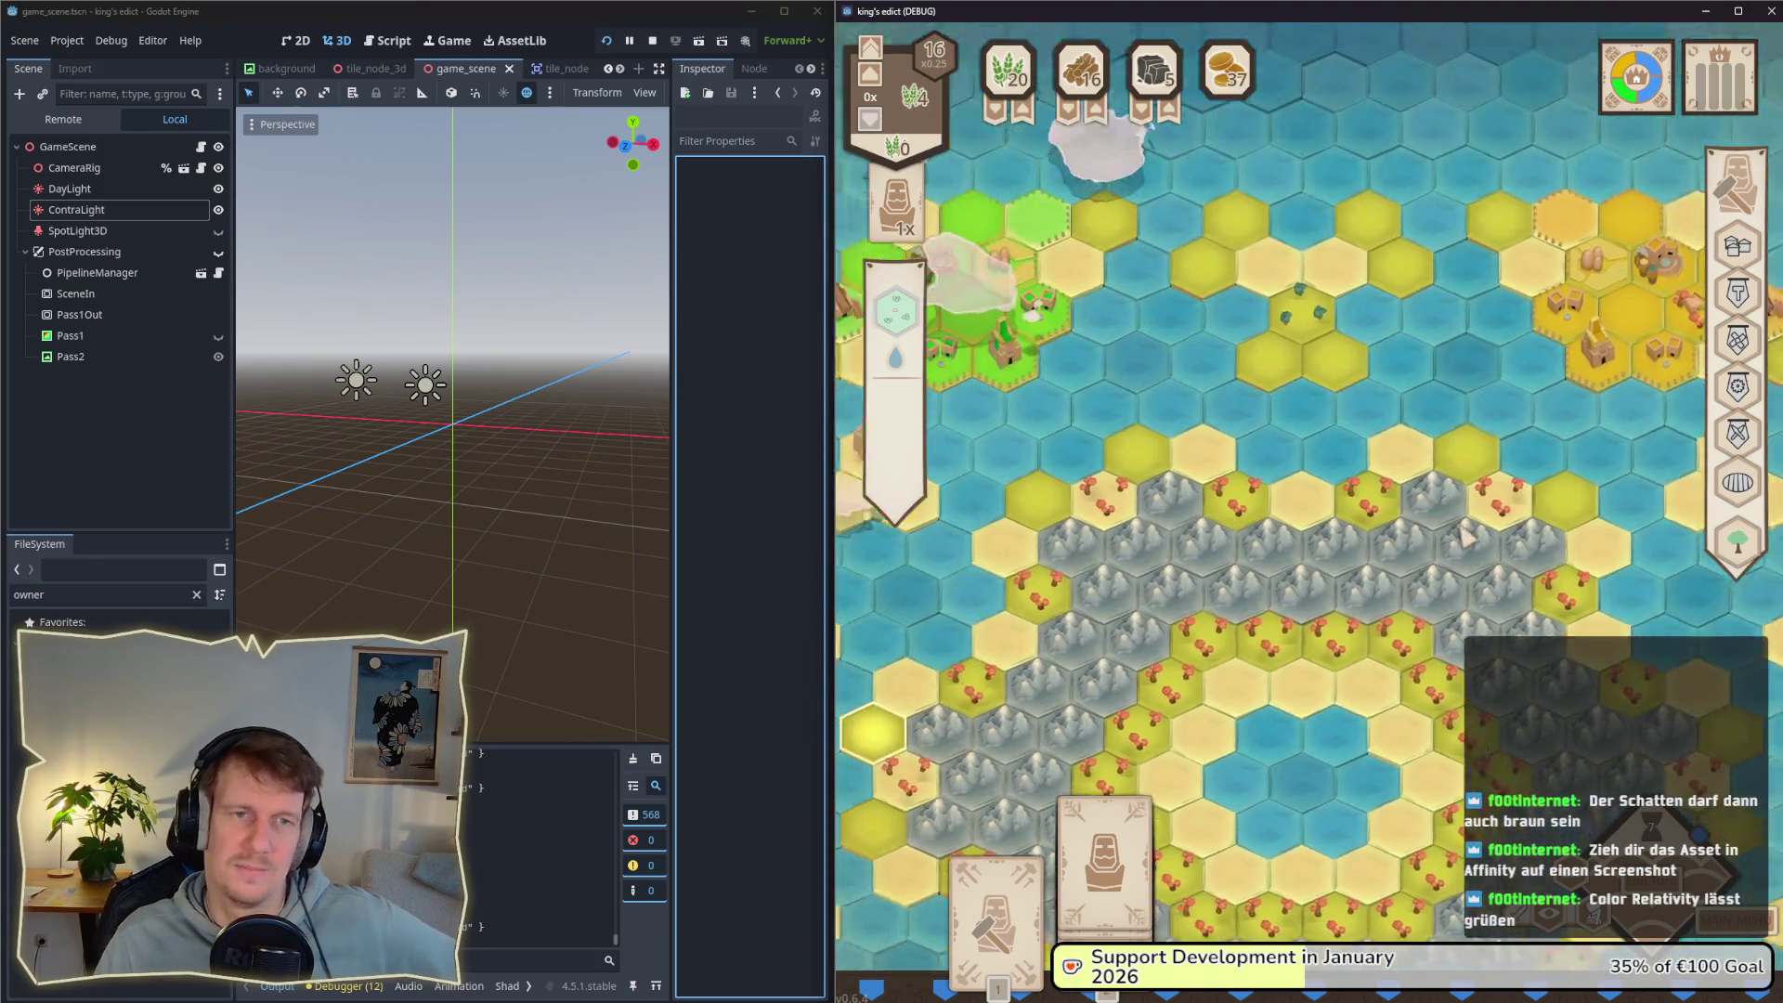
{"action": "key", "text": "a"}
{"action": "key", "text": "s"}
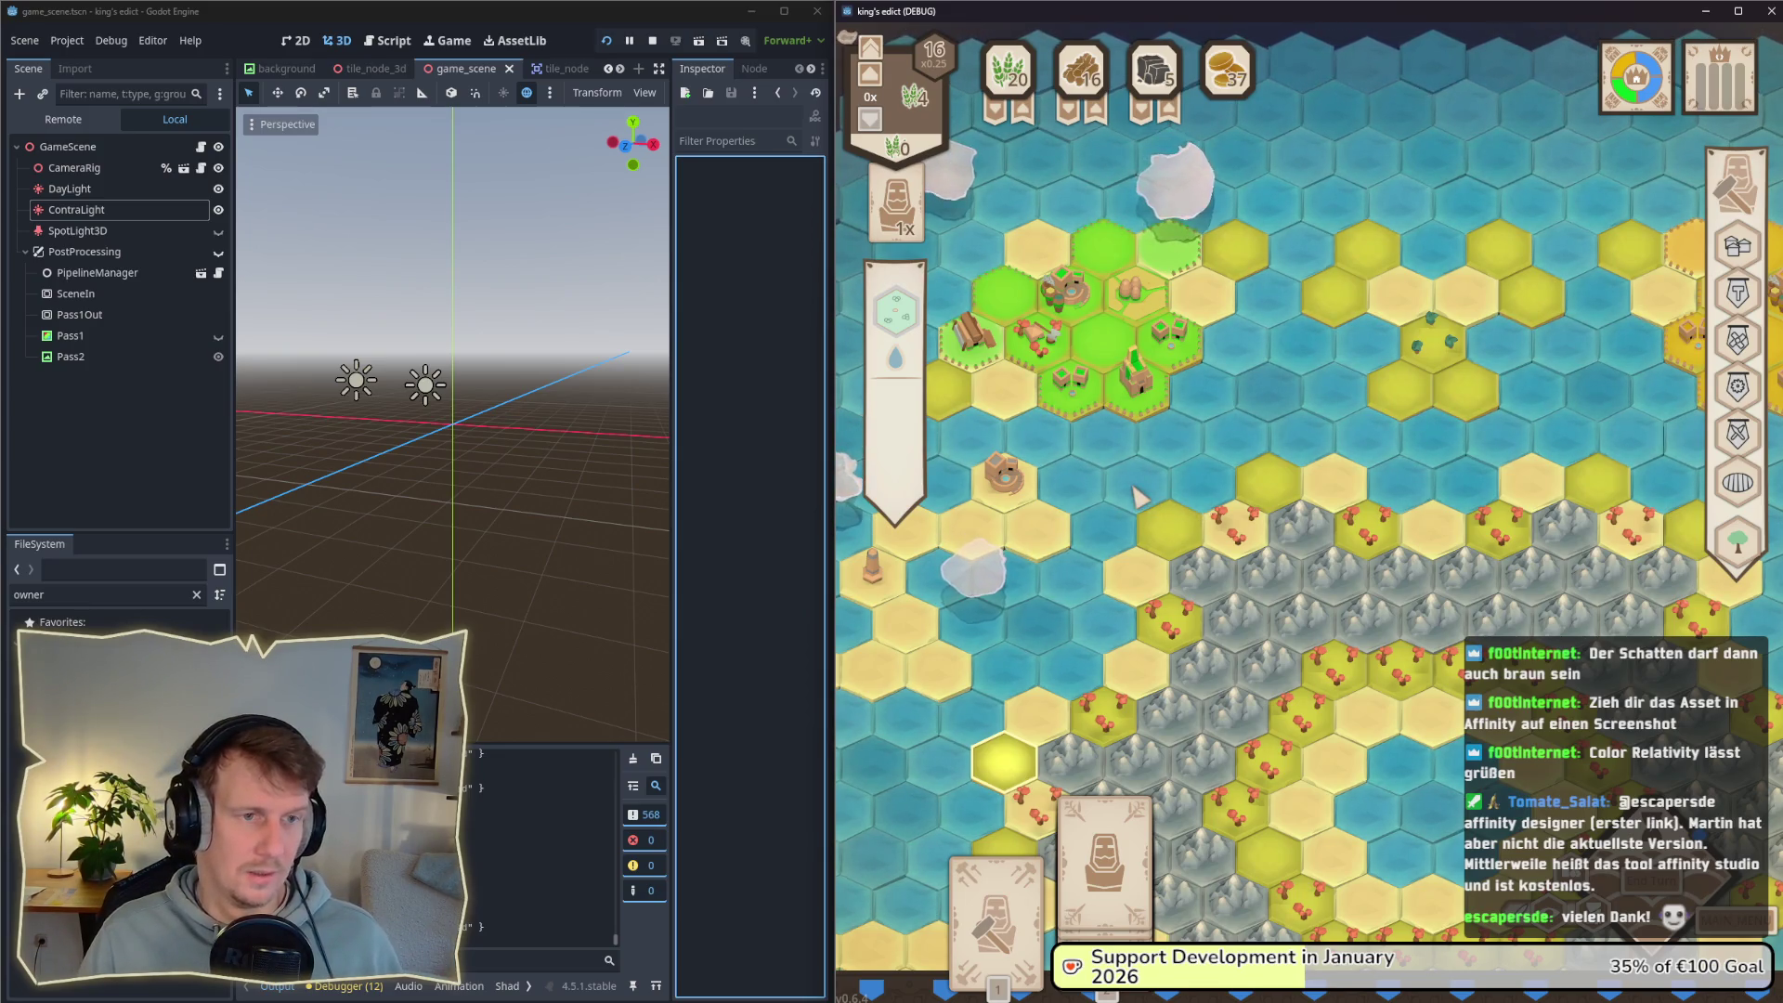
{"action": "key", "text": "alt+Tab"}
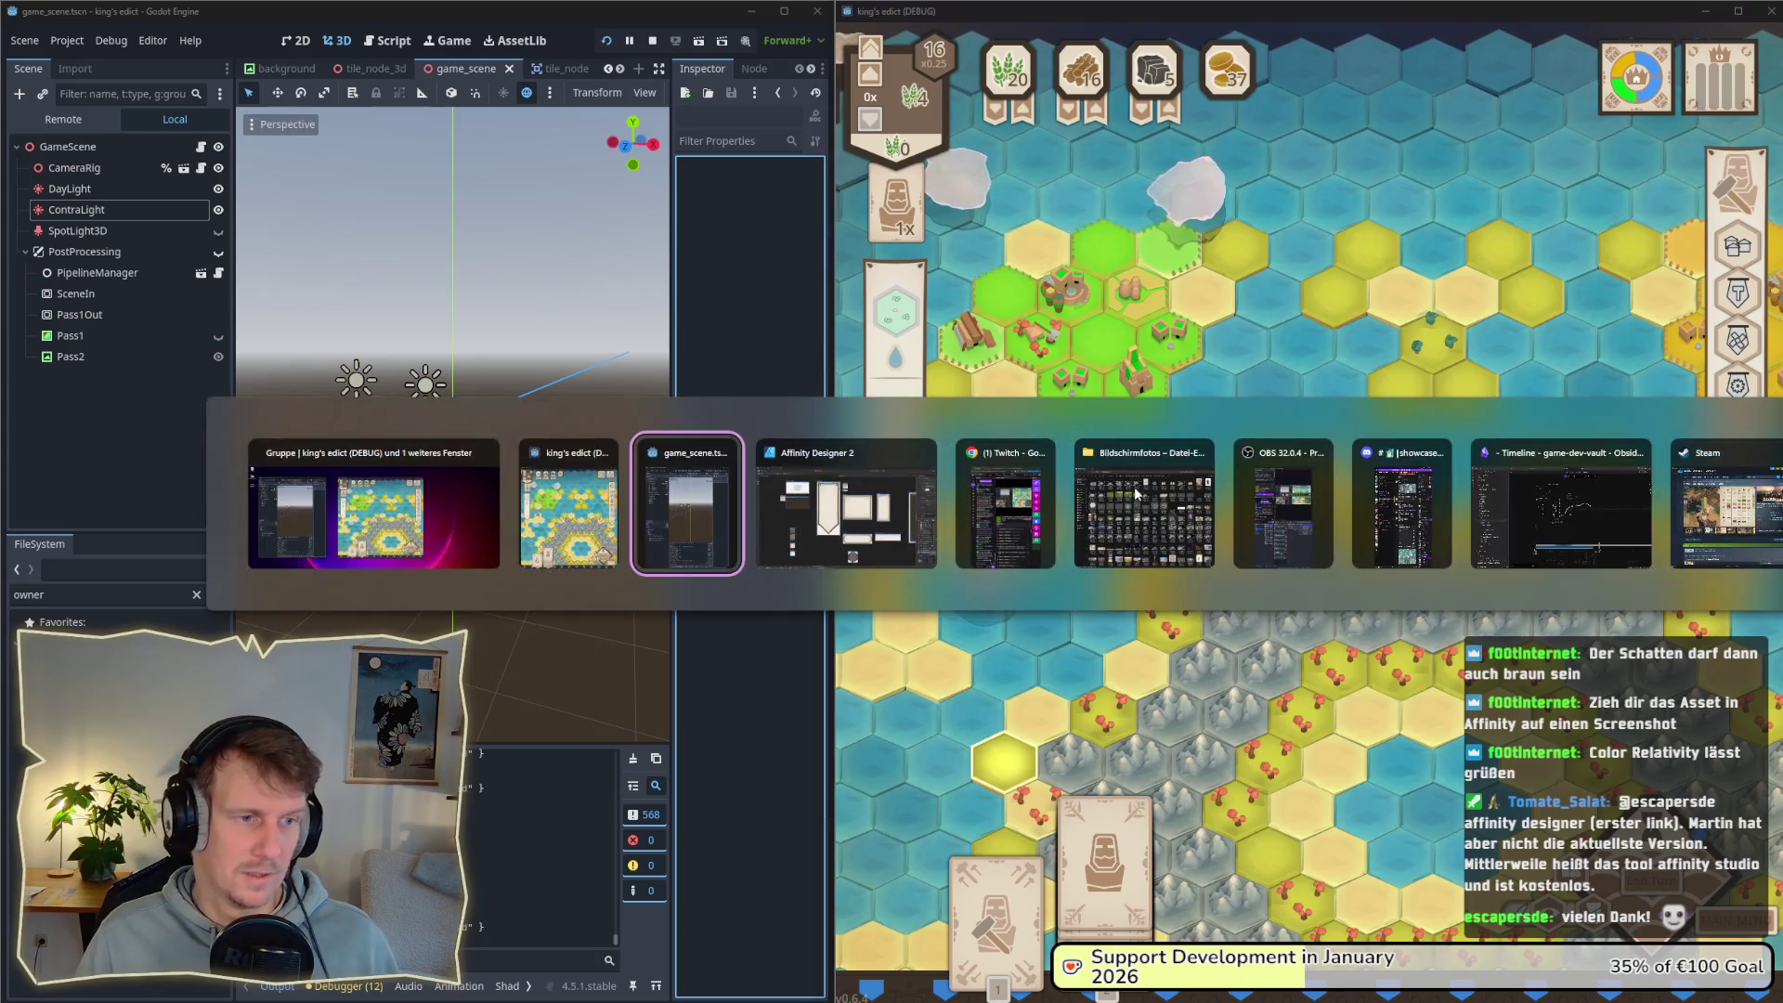
{"action": "key", "text": "alt+Tab"}
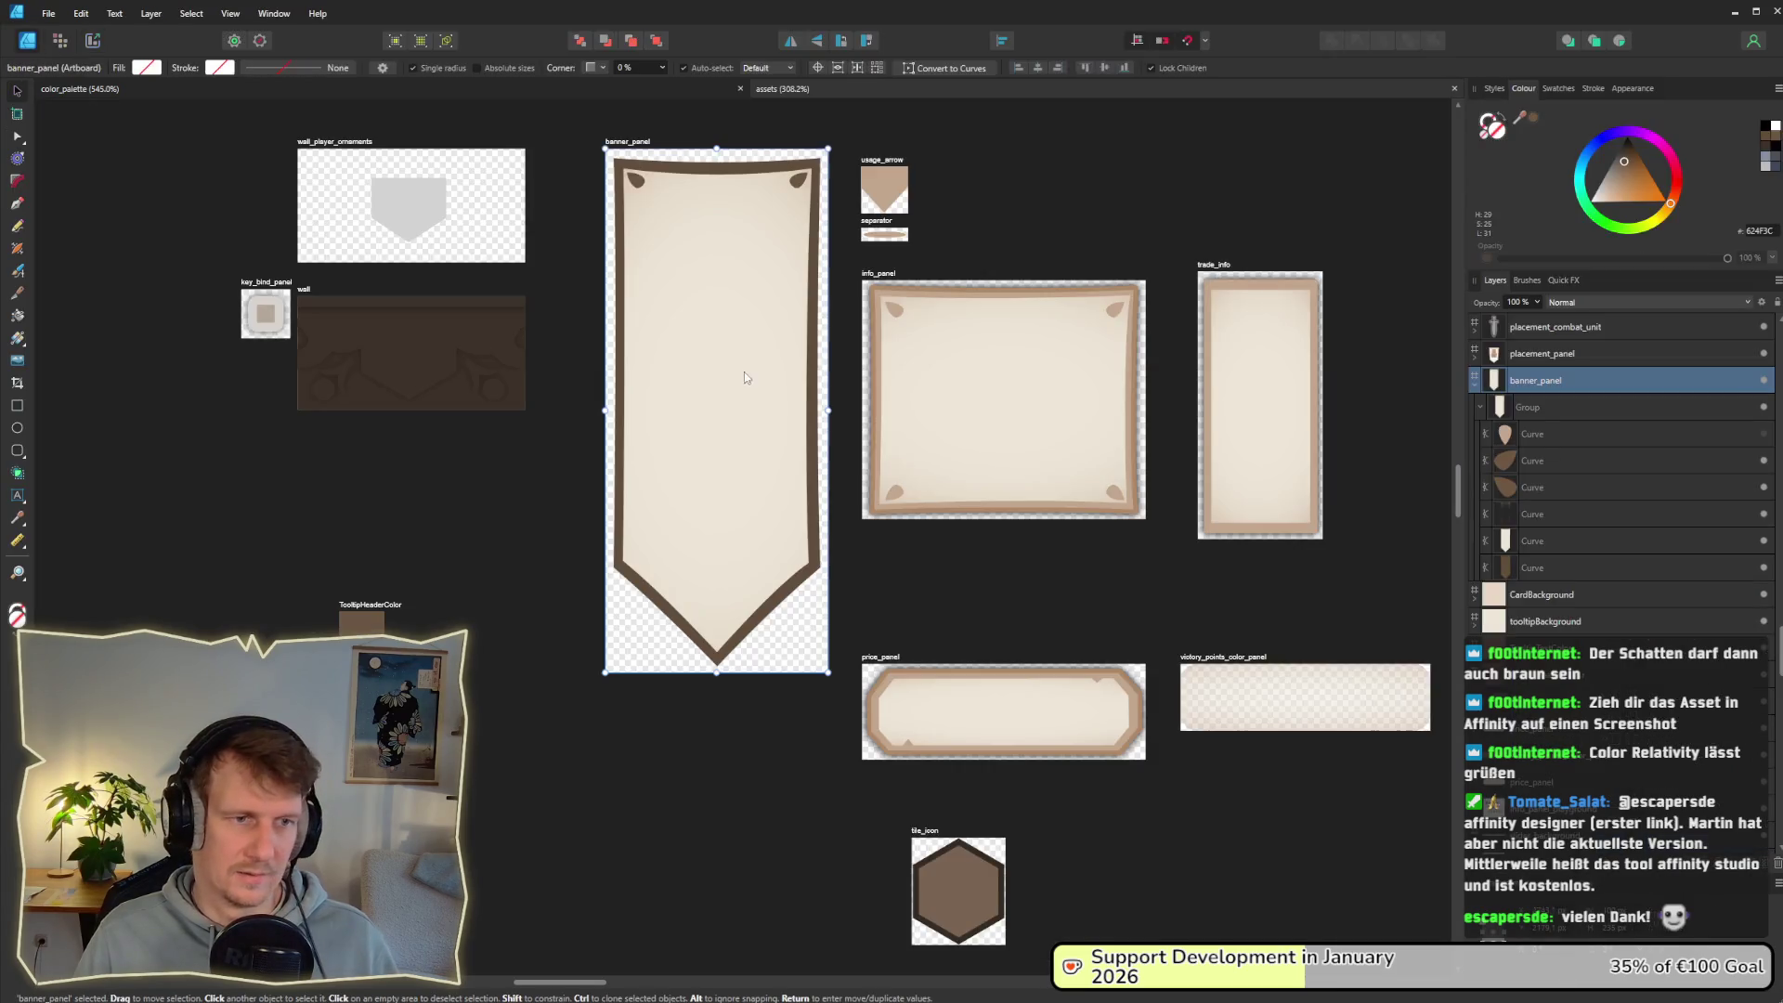
Step: Give the banner group an outer shadow coloured with the border's brown via eyedropper
{"action": "left_click", "coordinate": [812, 395]}
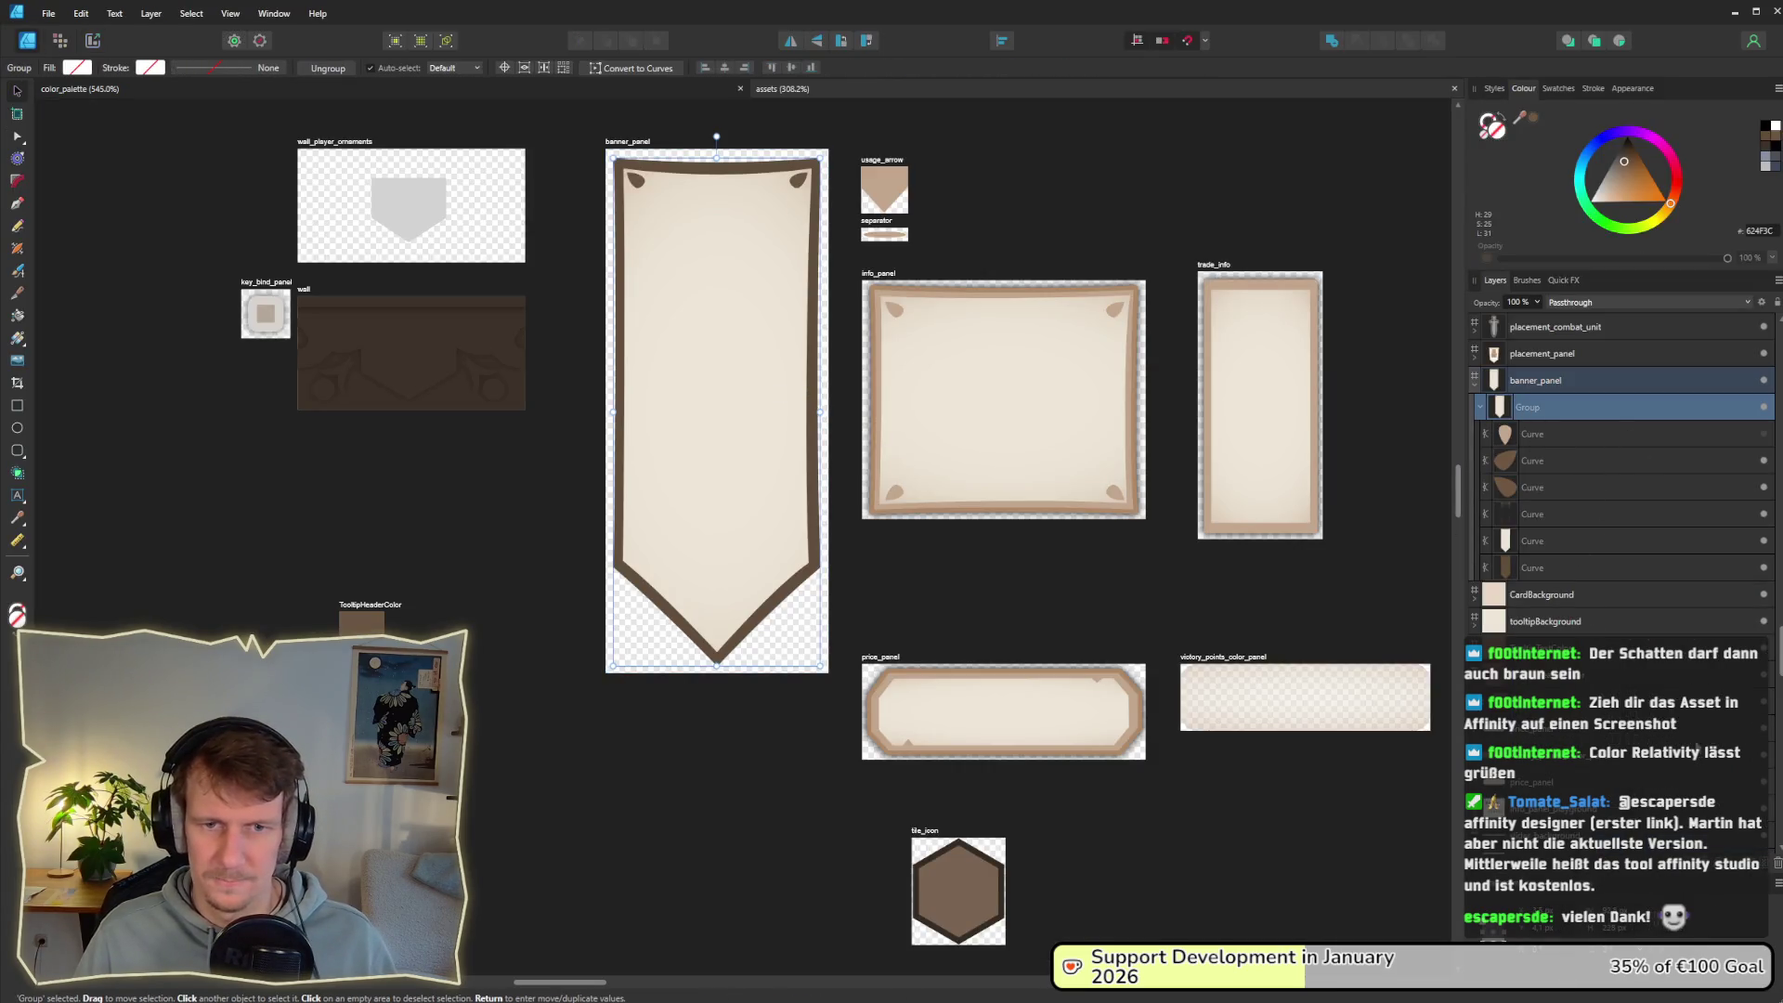
{"action": "left_click", "coordinate": [1706, 877]}
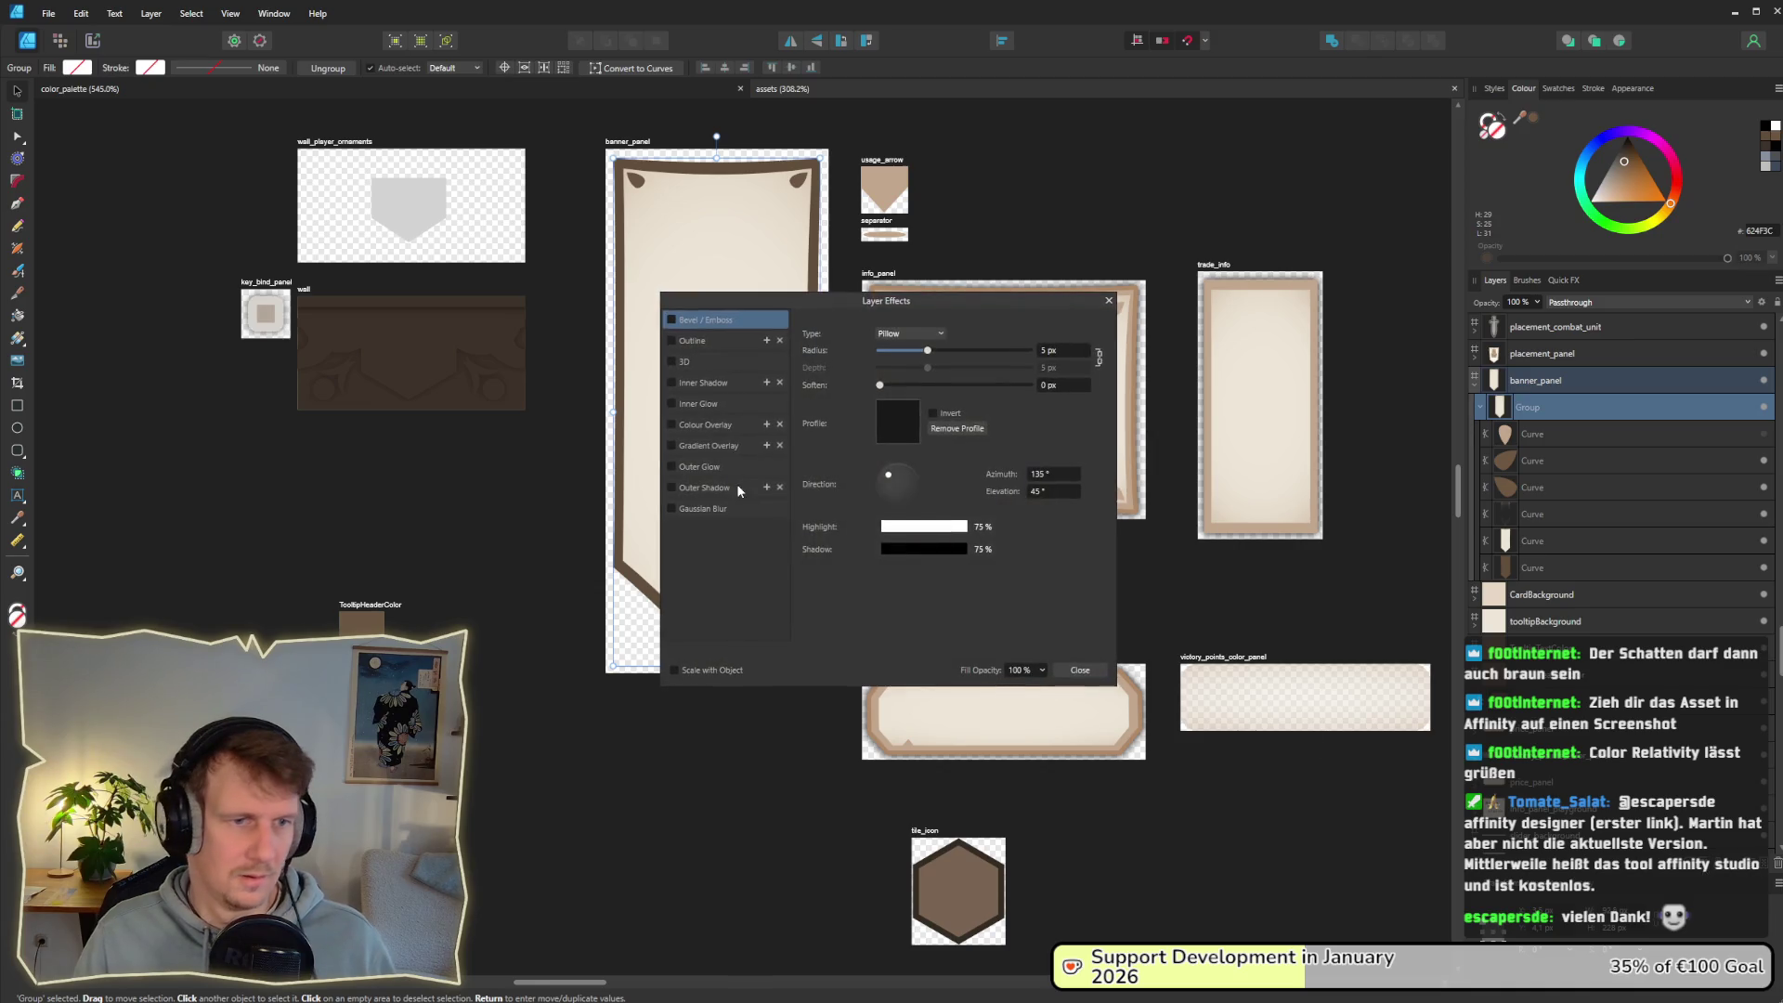
{"action": "left_click", "coordinate": [730, 513]}
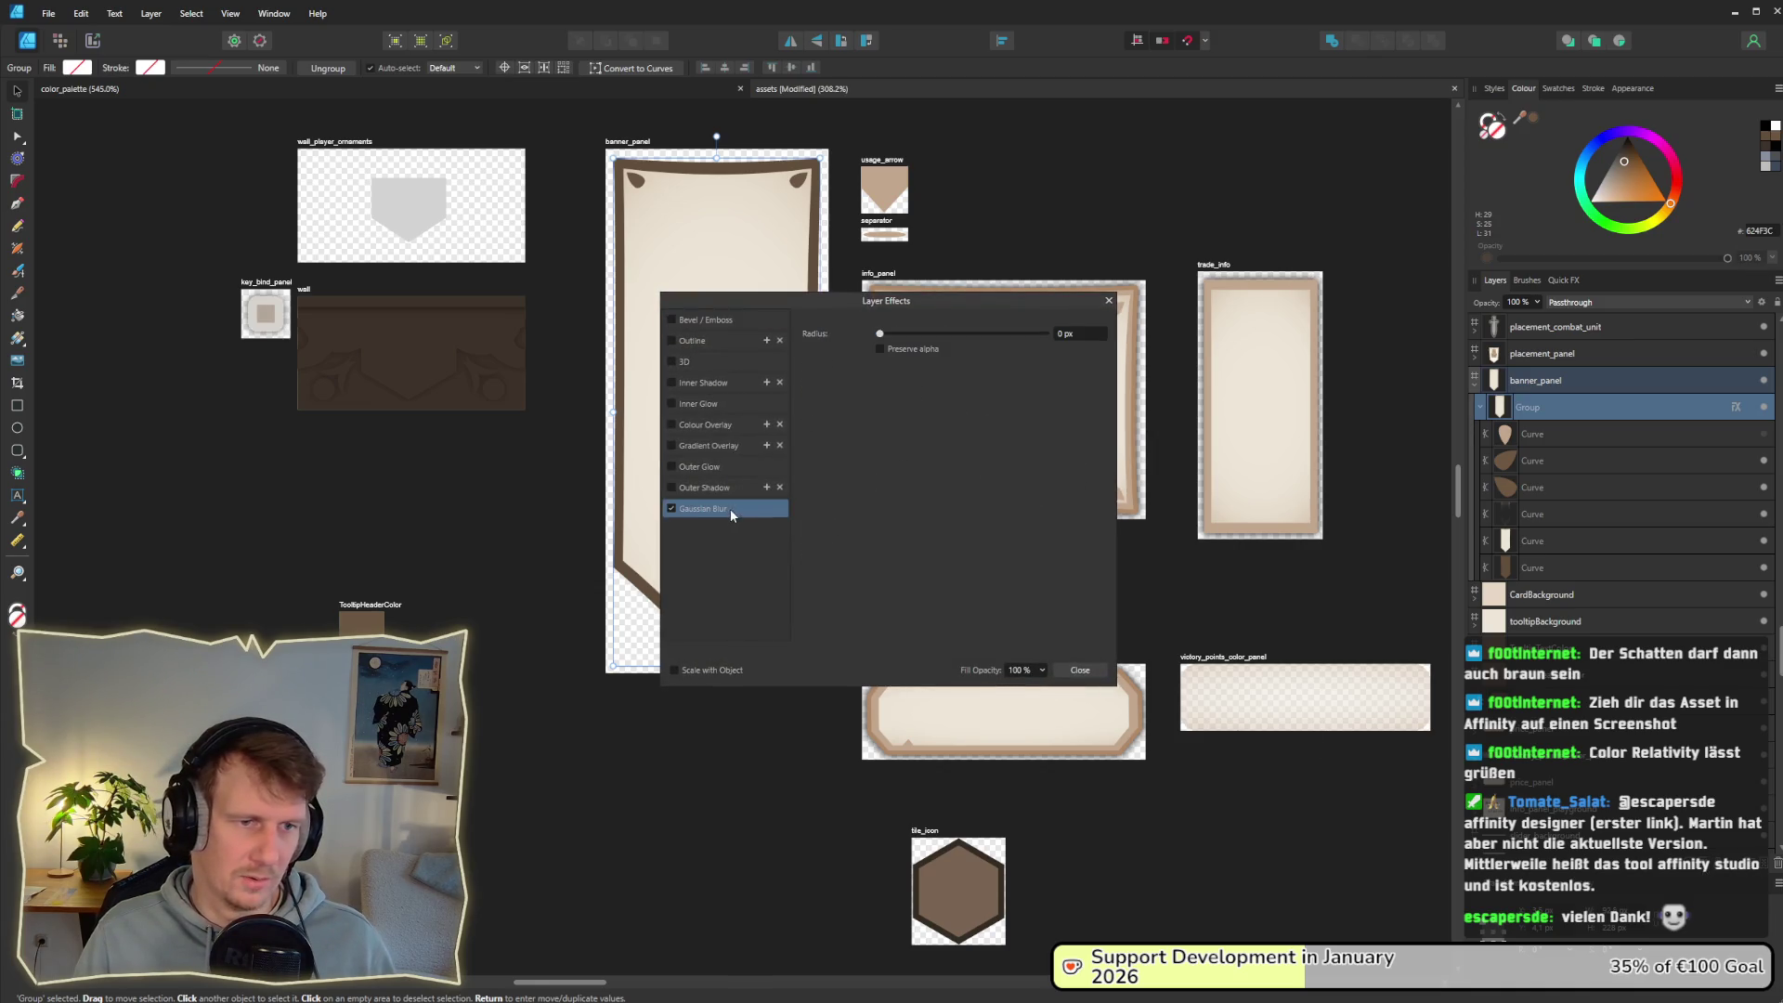
{"action": "left_click", "coordinate": [672, 488]}
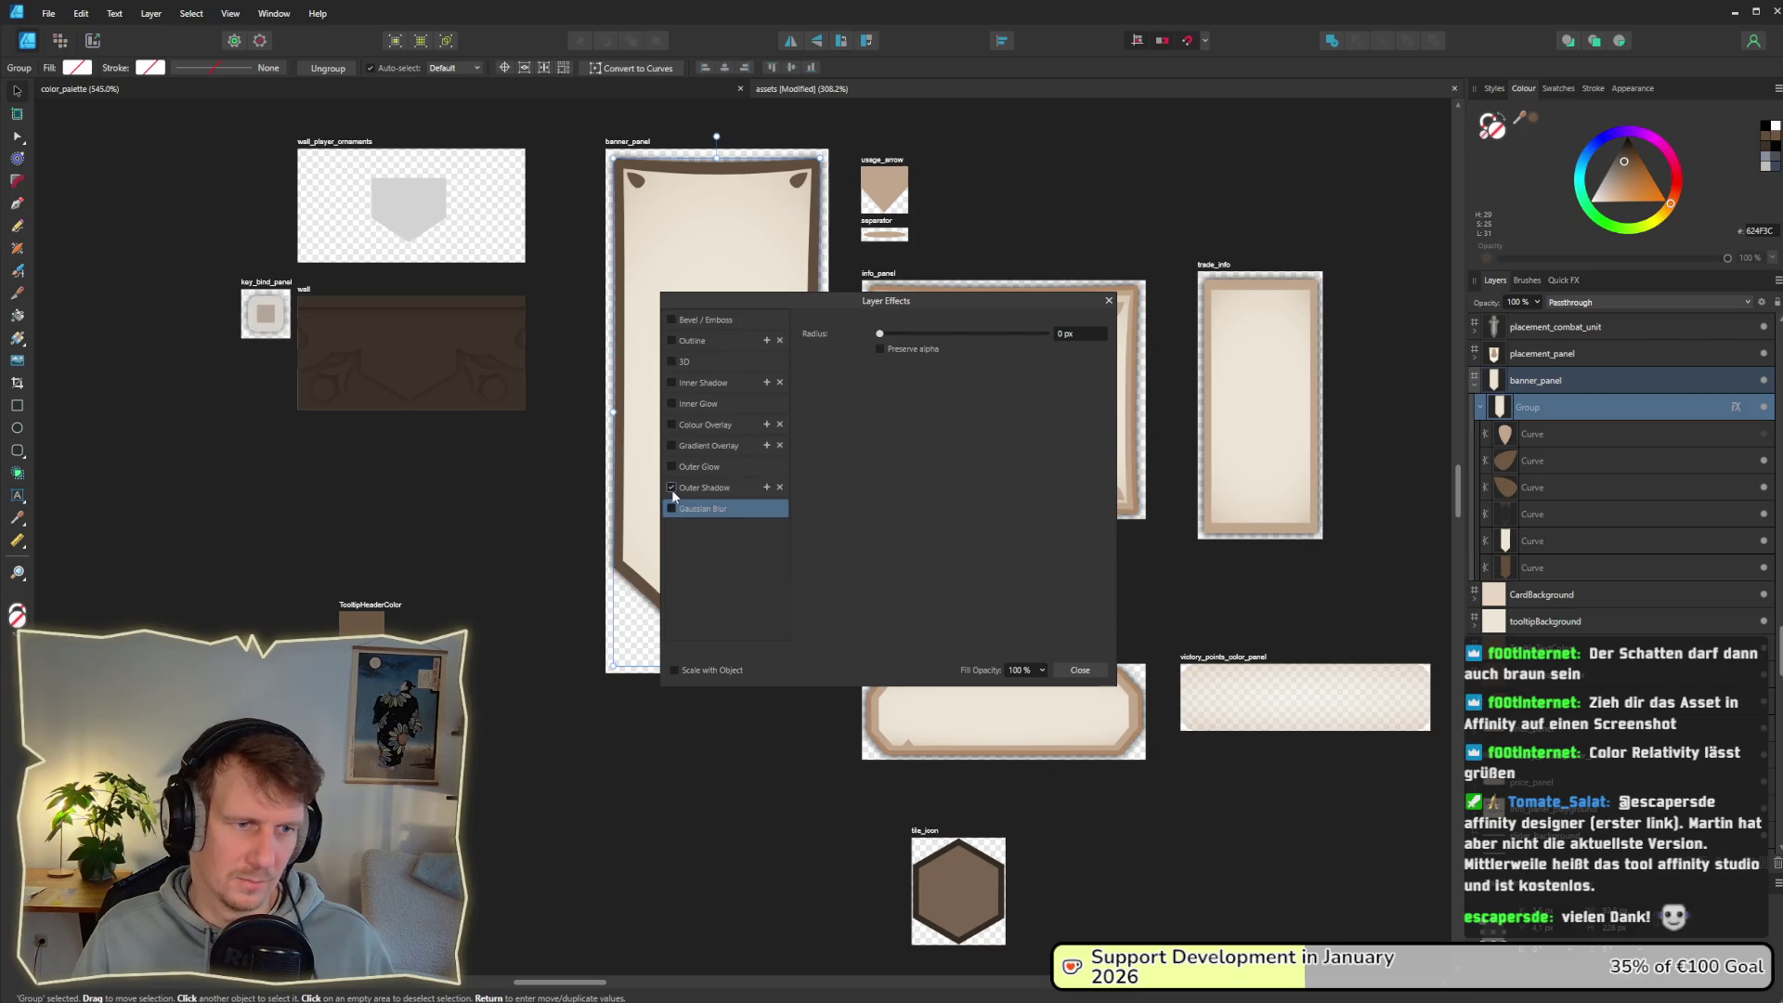
{"action": "left_click", "coordinate": [706, 491]}
{"action": "left_click", "coordinate": [907, 424]}
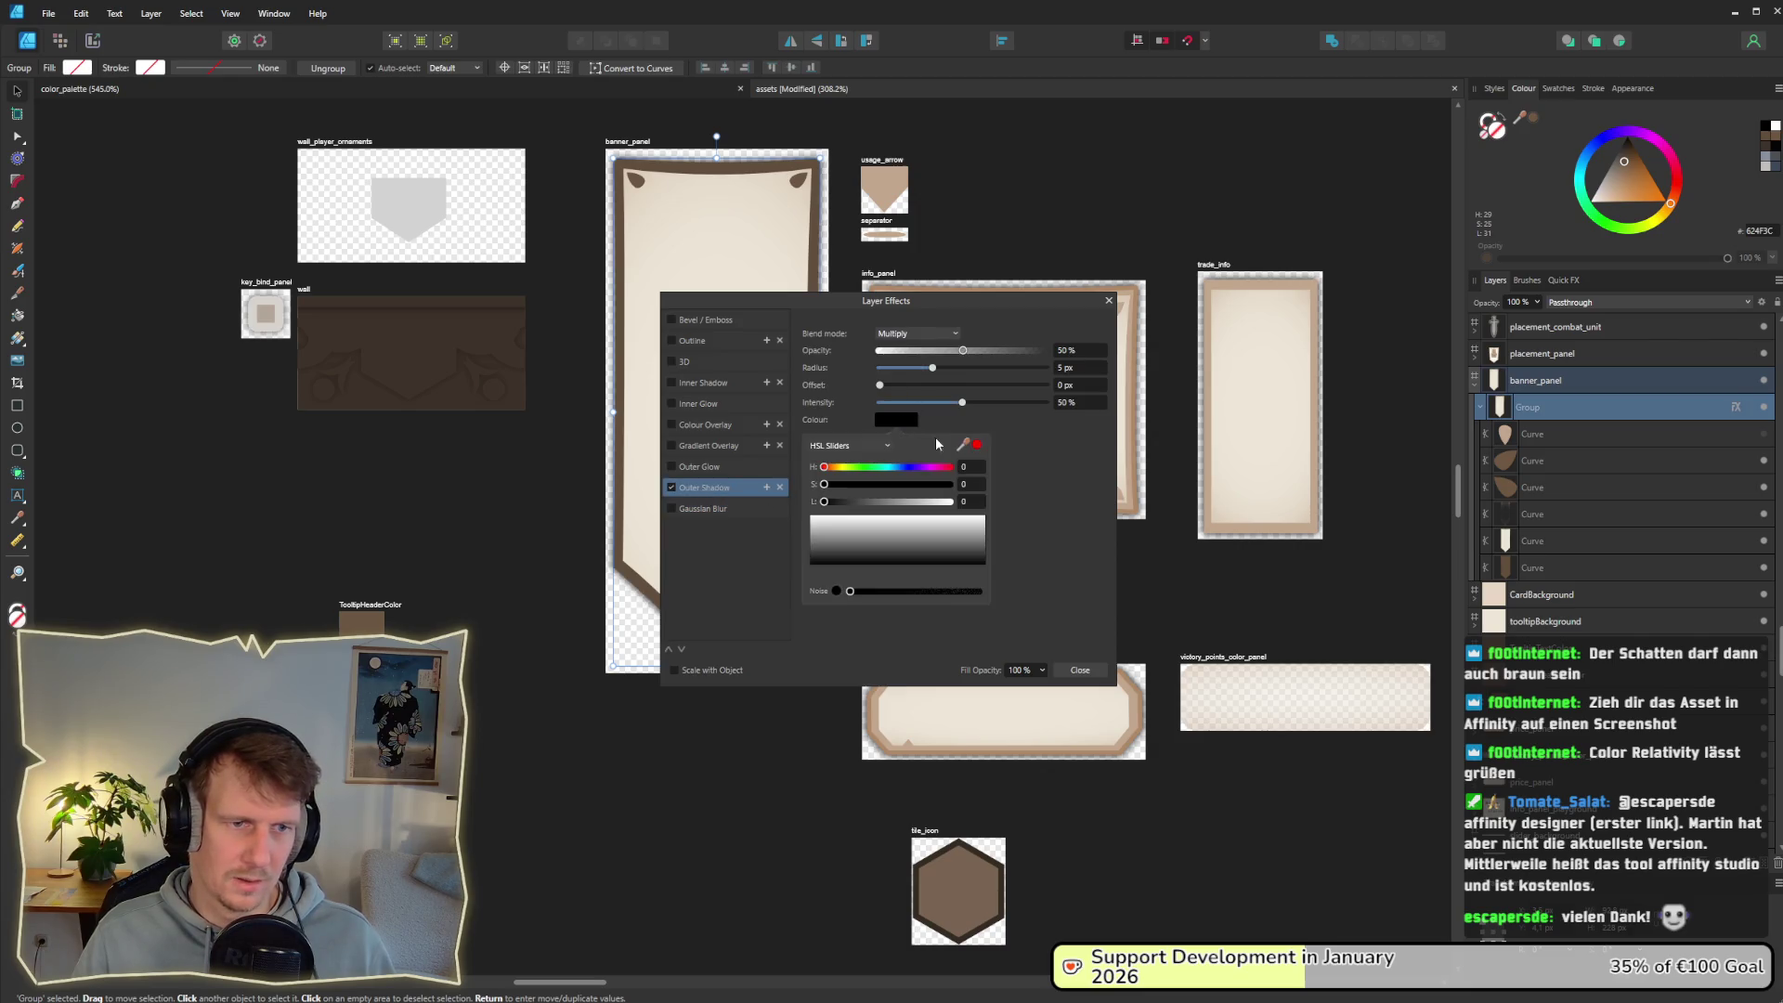
{"action": "left_click_drag", "start_coordinate": [963, 444], "coordinate": [748, 163]}
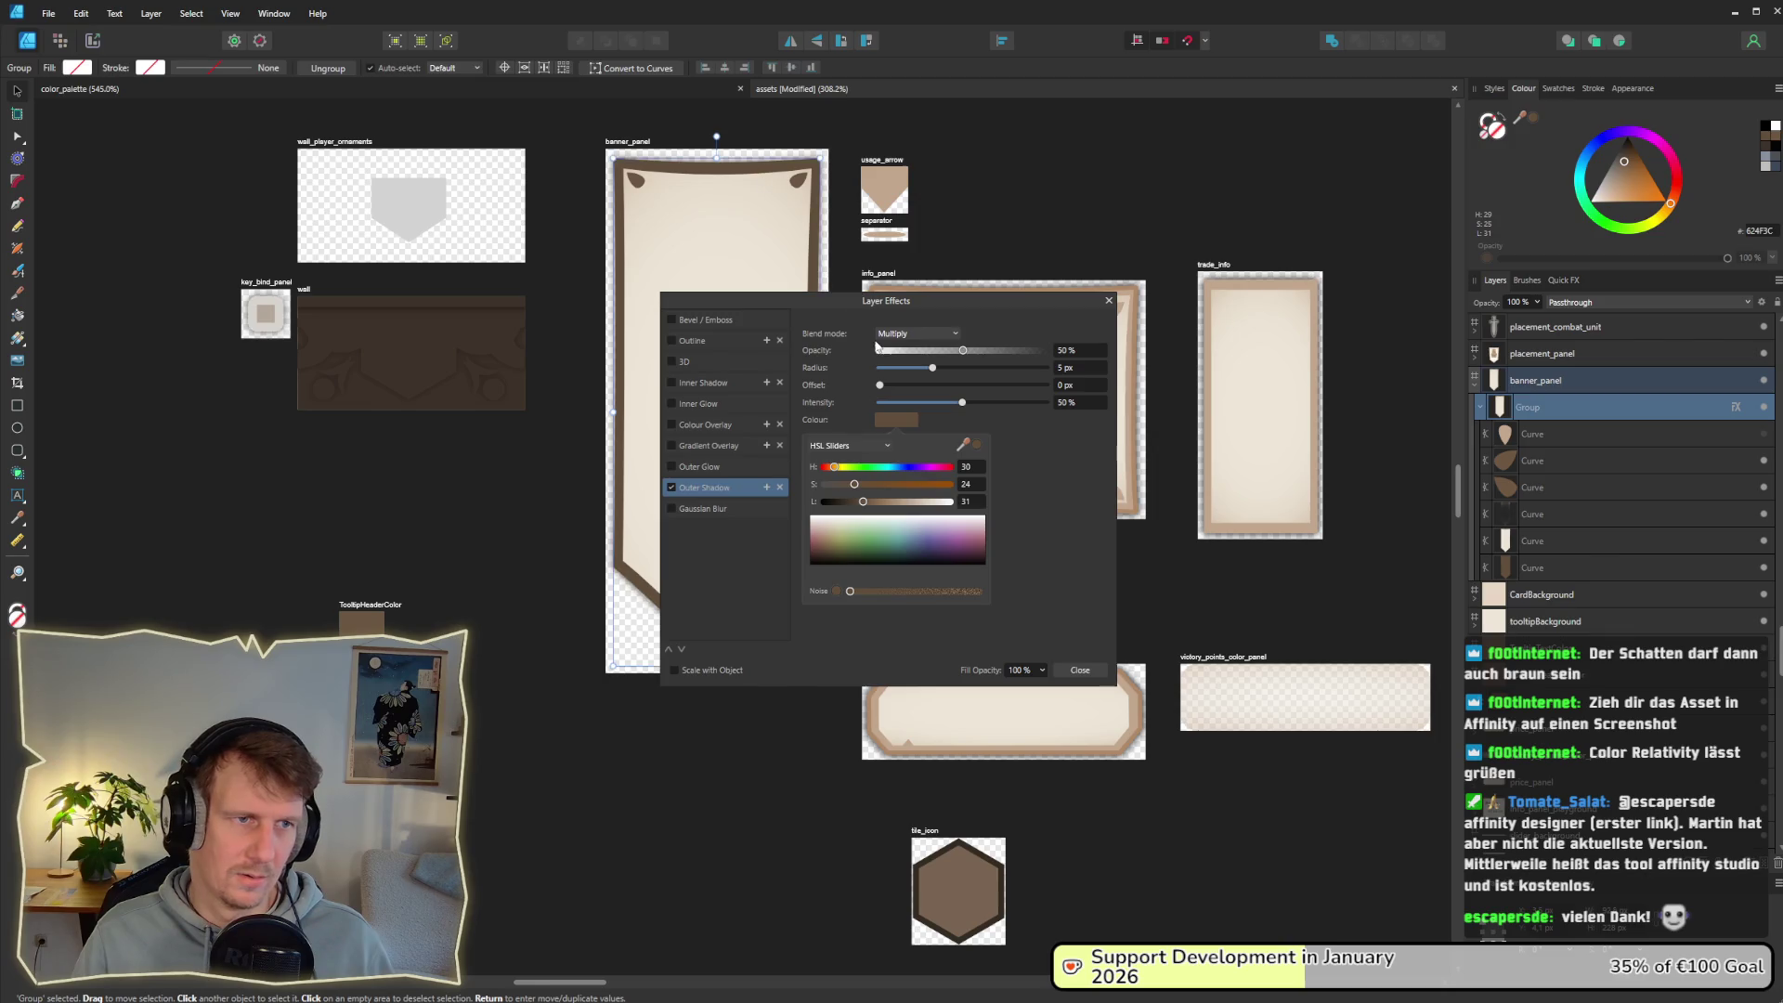
{"action": "left_click", "coordinate": [1081, 677]}
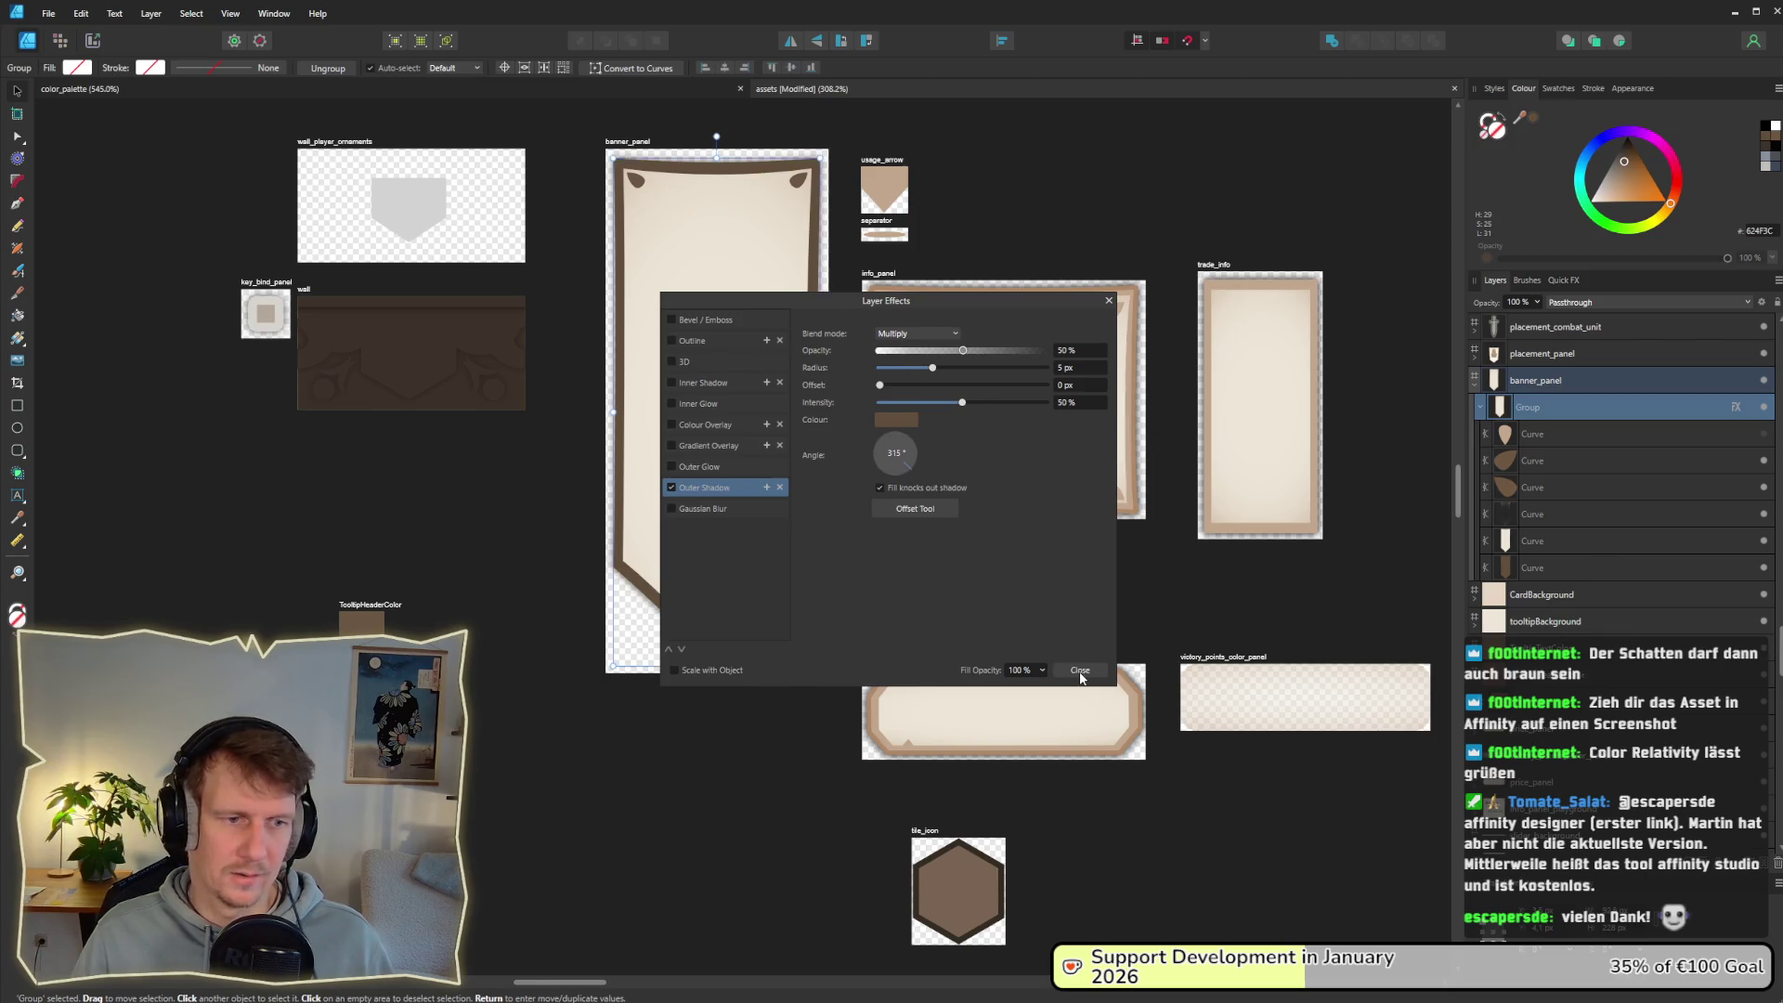
{"action": "left_click", "coordinate": [1082, 678]}
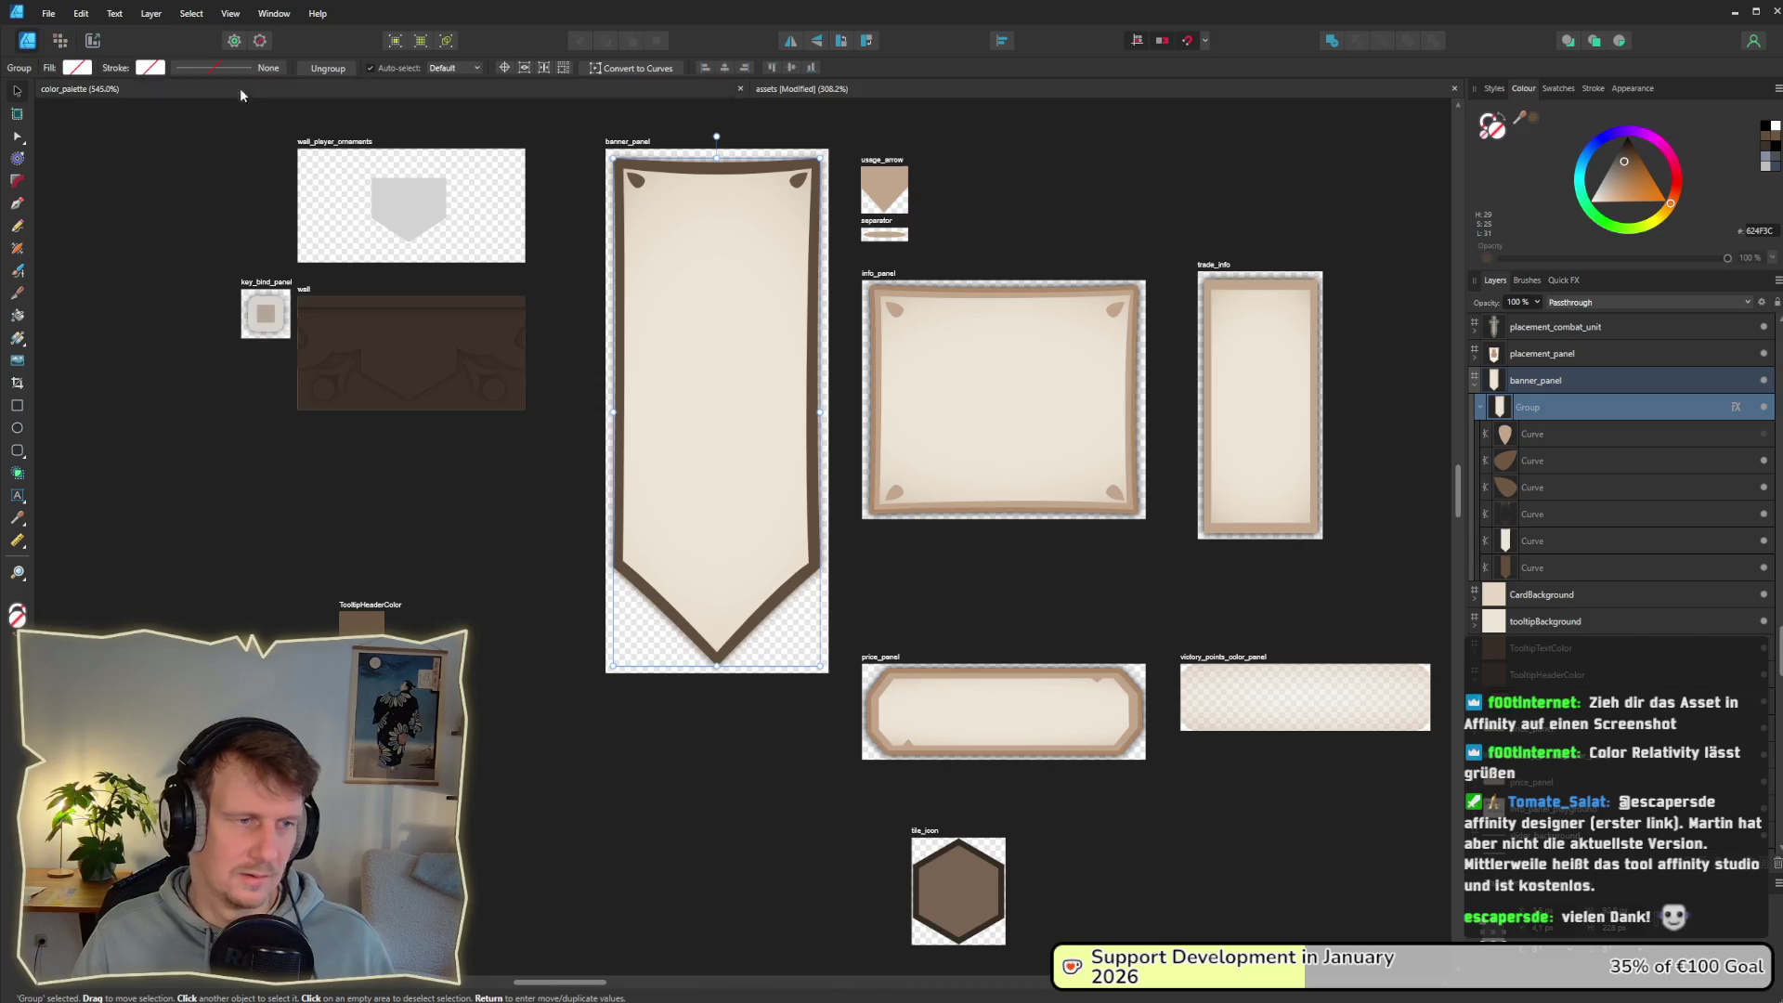
Step: Export the banner_panel slice, overwriting the existing image, then return to Godot
{"action": "left_click", "coordinate": [92, 40]}
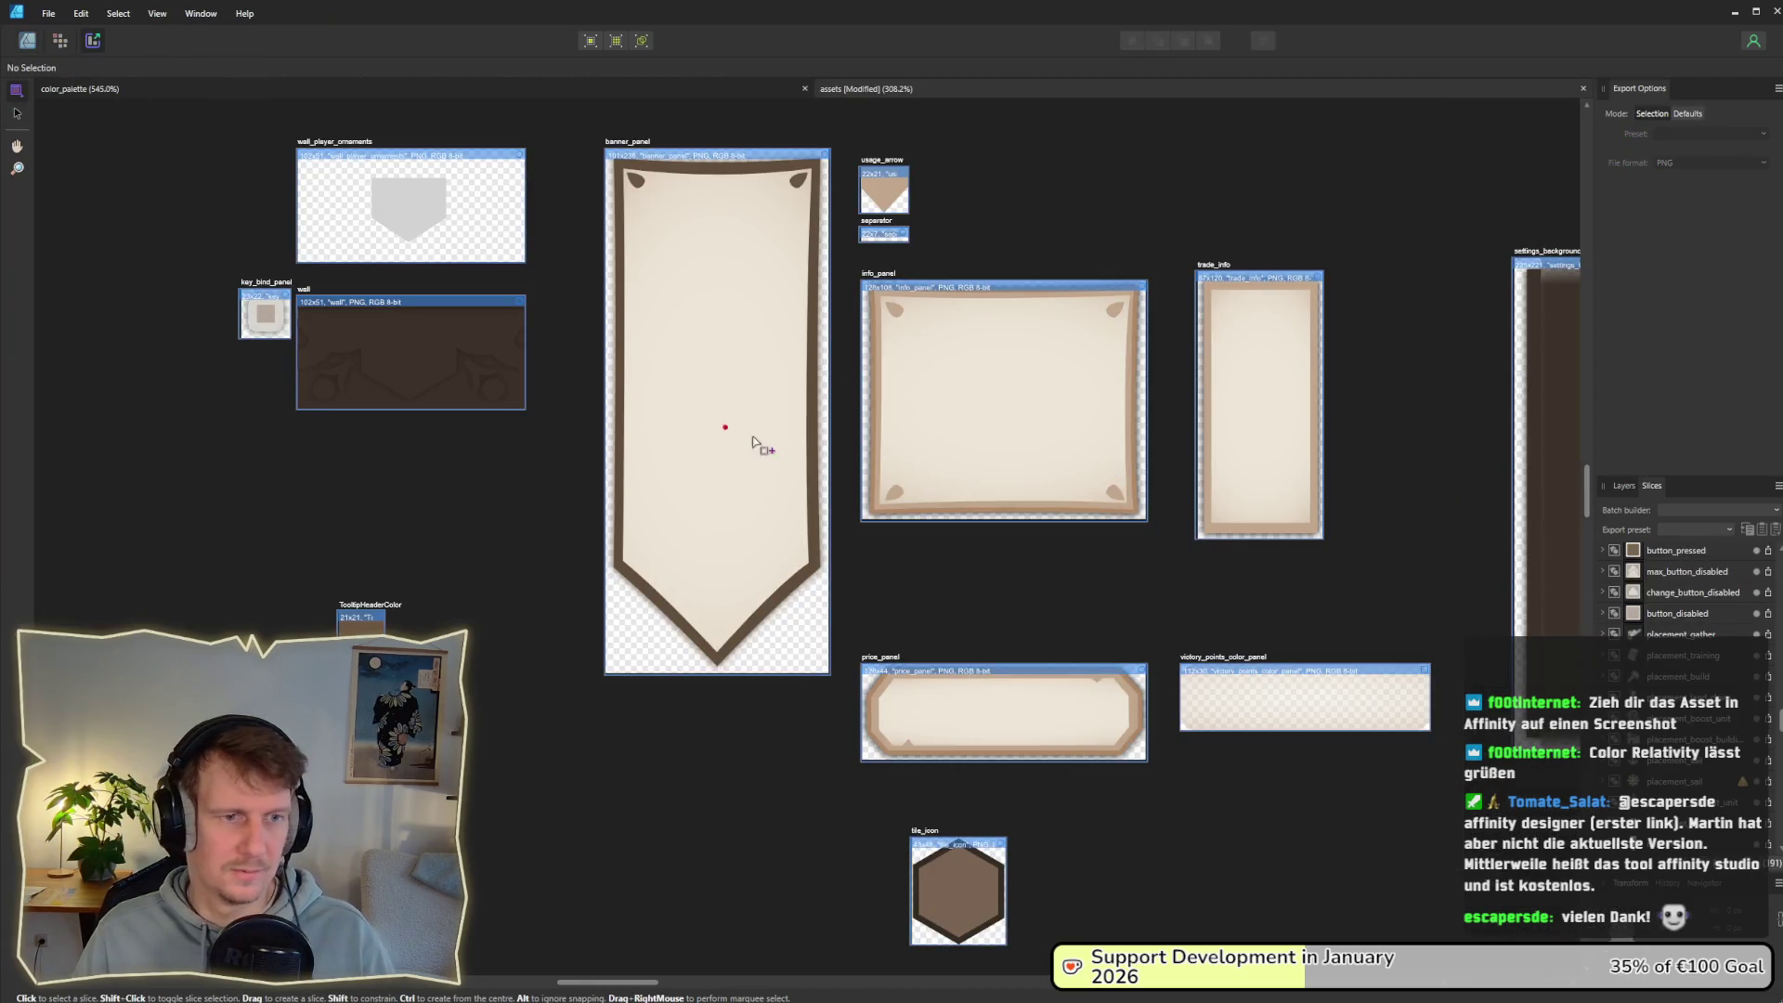
{"action": "left_click", "coordinate": [754, 443]}
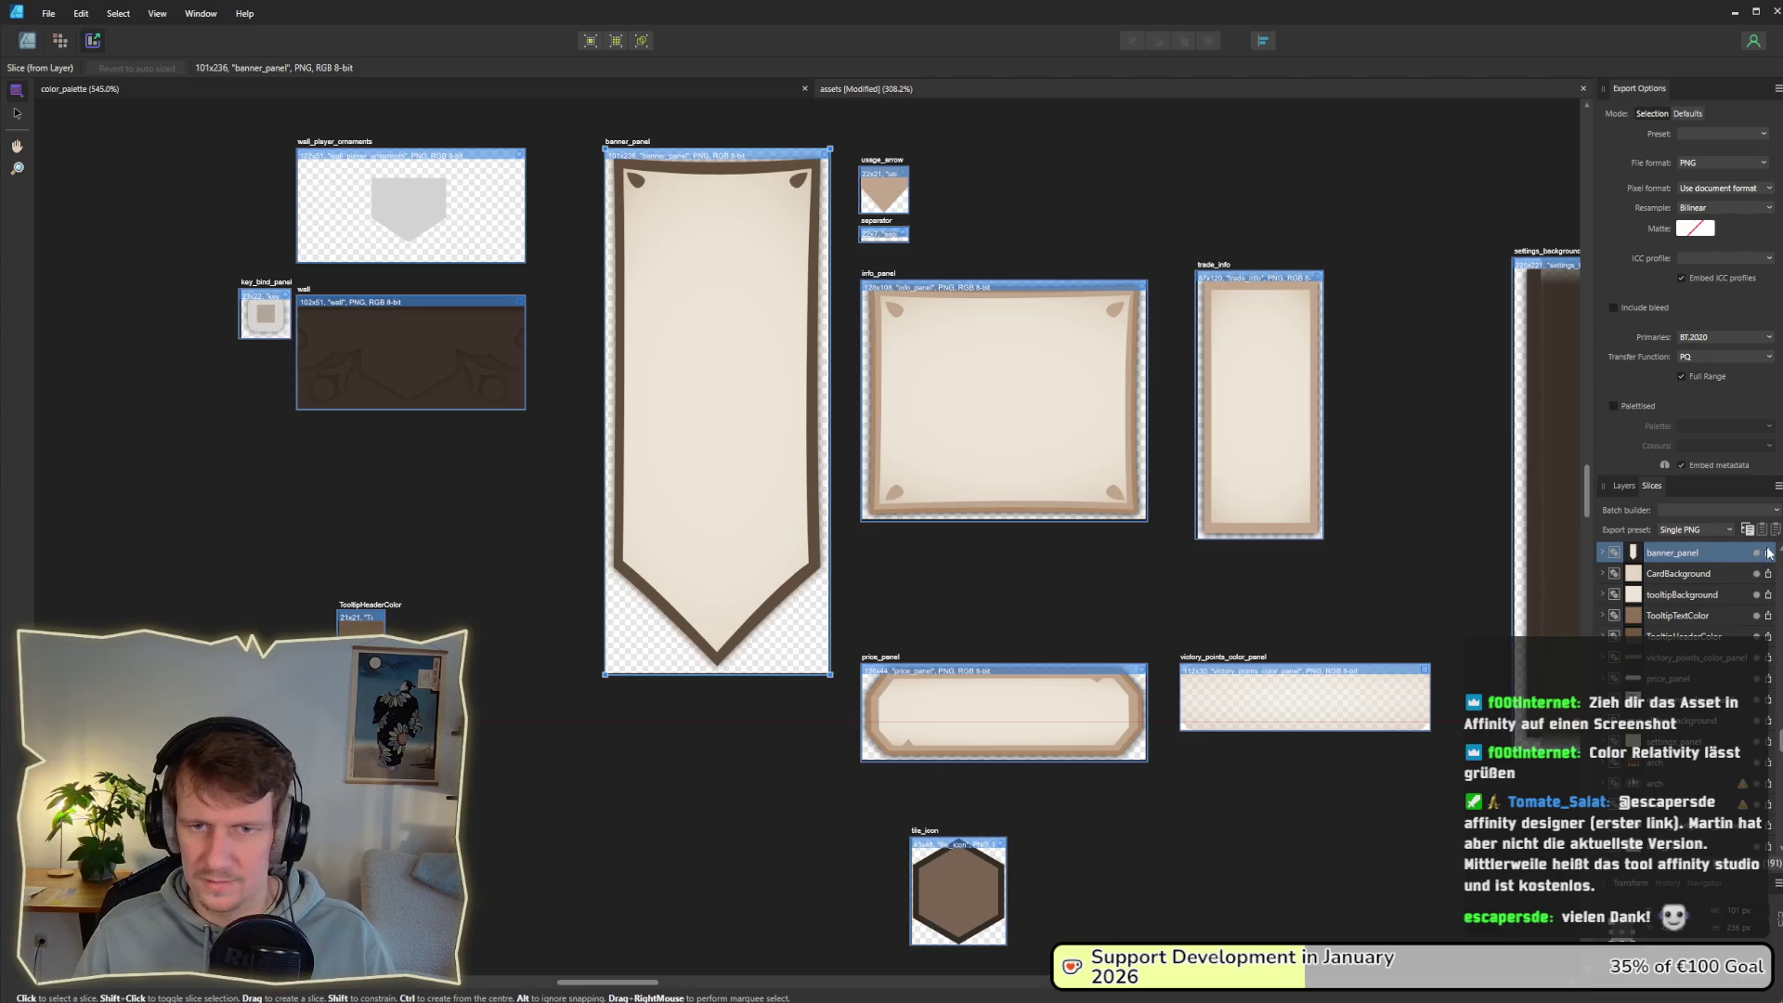
{"action": "left_click", "coordinate": [1768, 551]}
{"action": "key", "text": "Return"}
{"action": "key", "text": "y"}
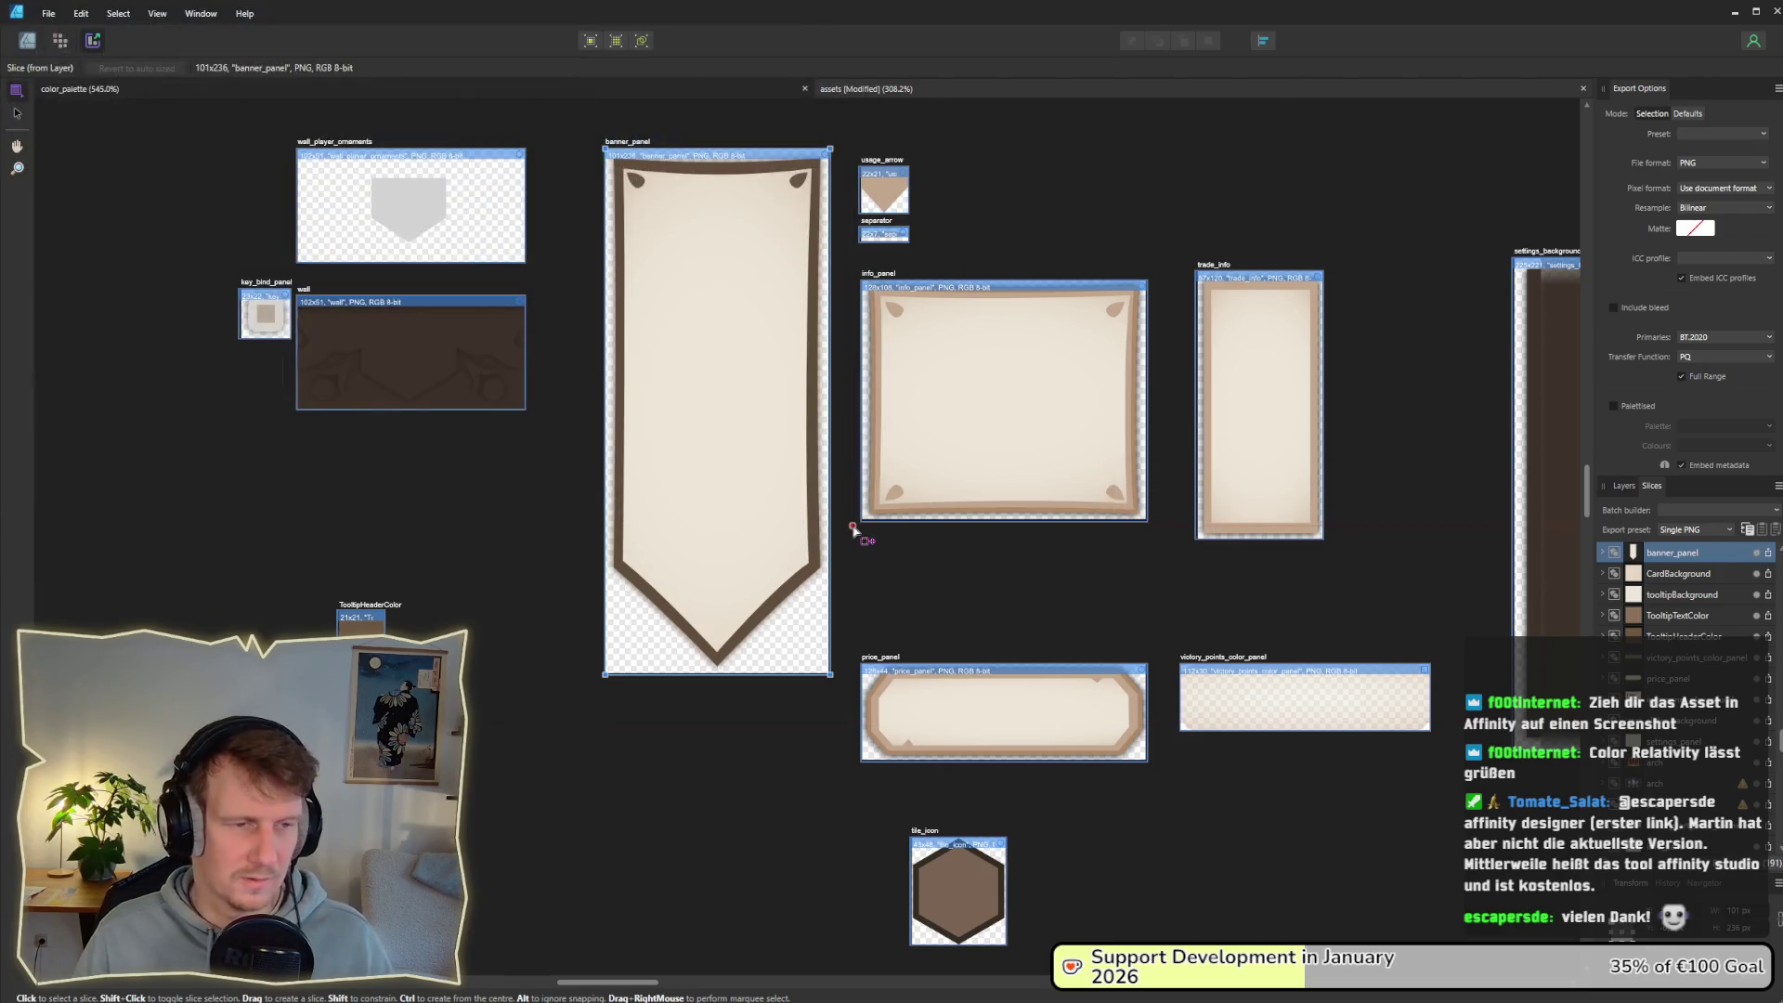
{"action": "key", "text": "alt+Tab"}
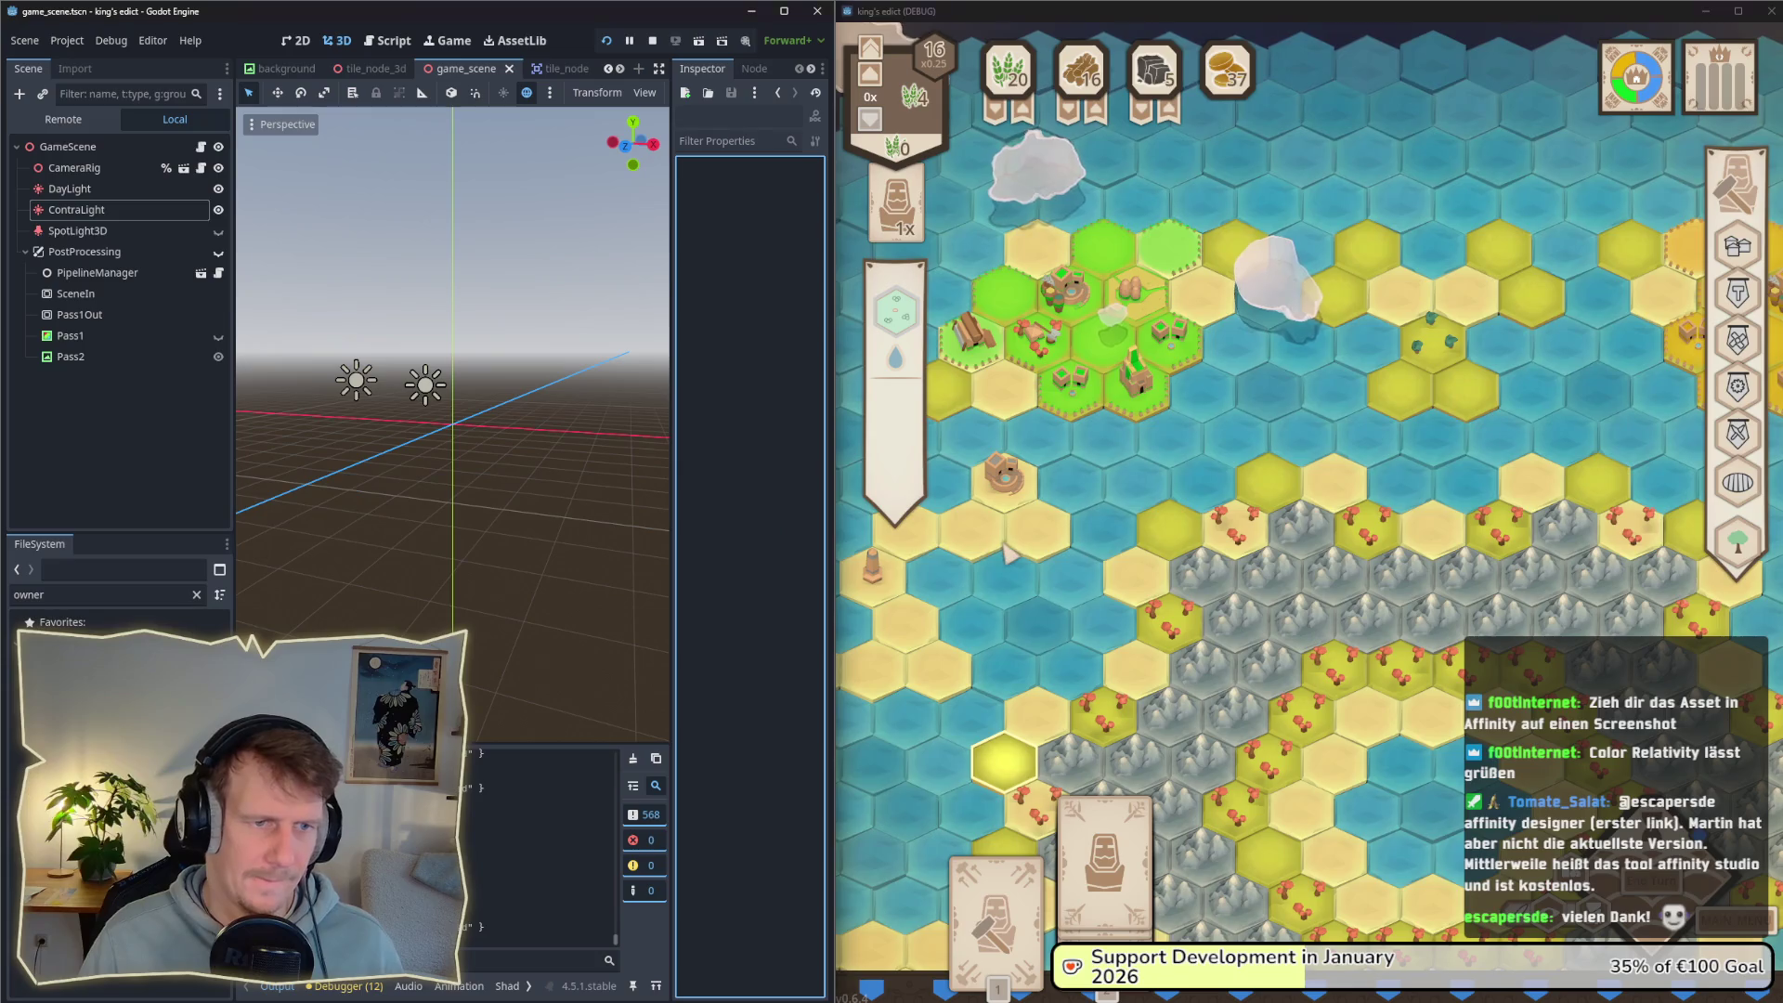
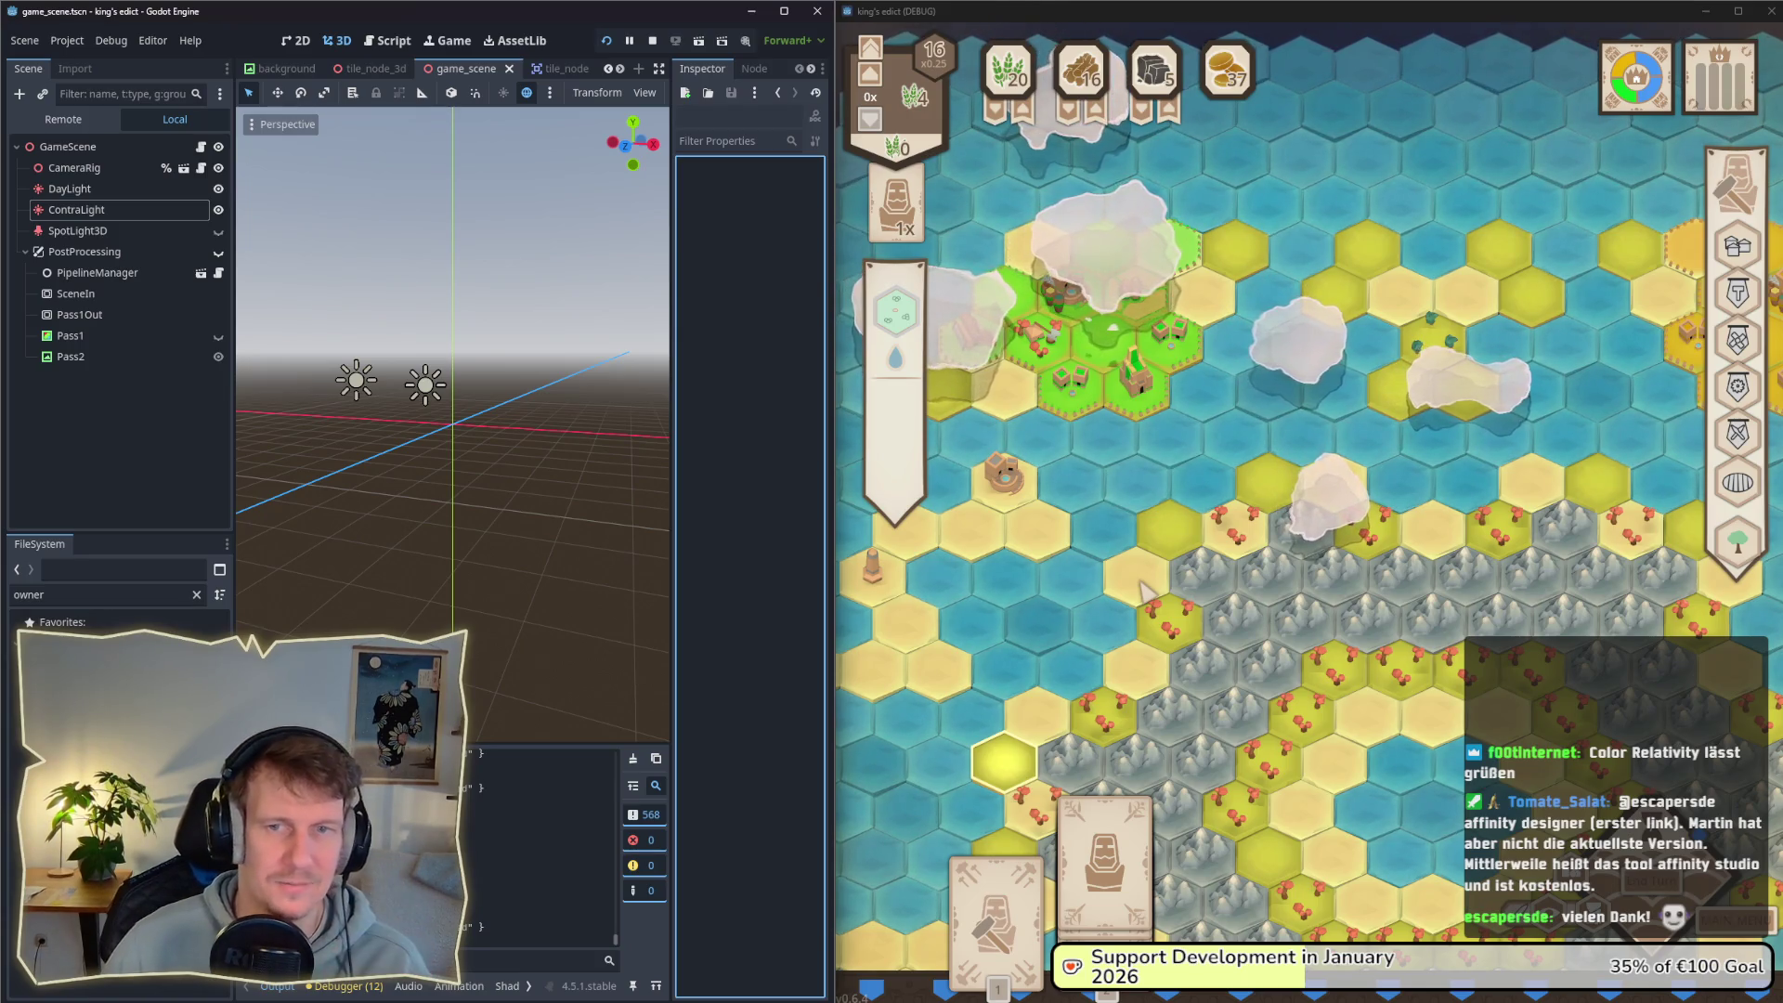
Step: Pan around the hex map with keys and a drag, then pause and return to the main menu
{"action": "key", "text": "d"}
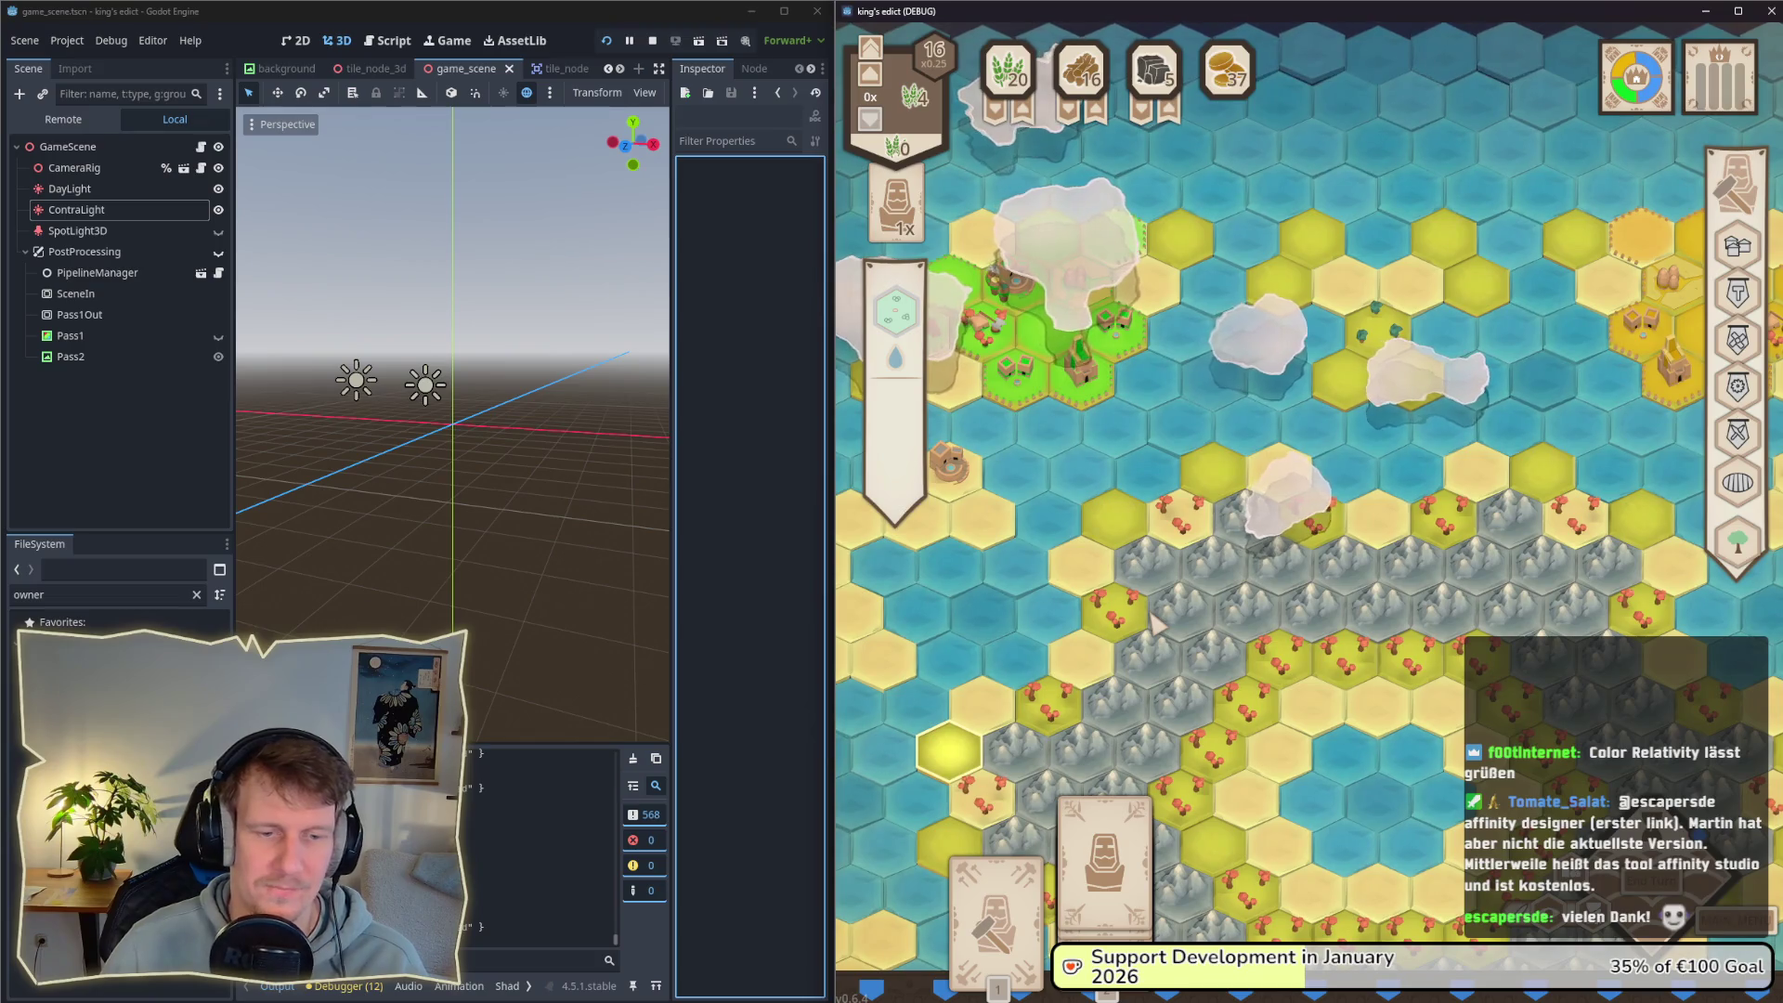
{"action": "left_click", "coordinate": [1105, 864]}
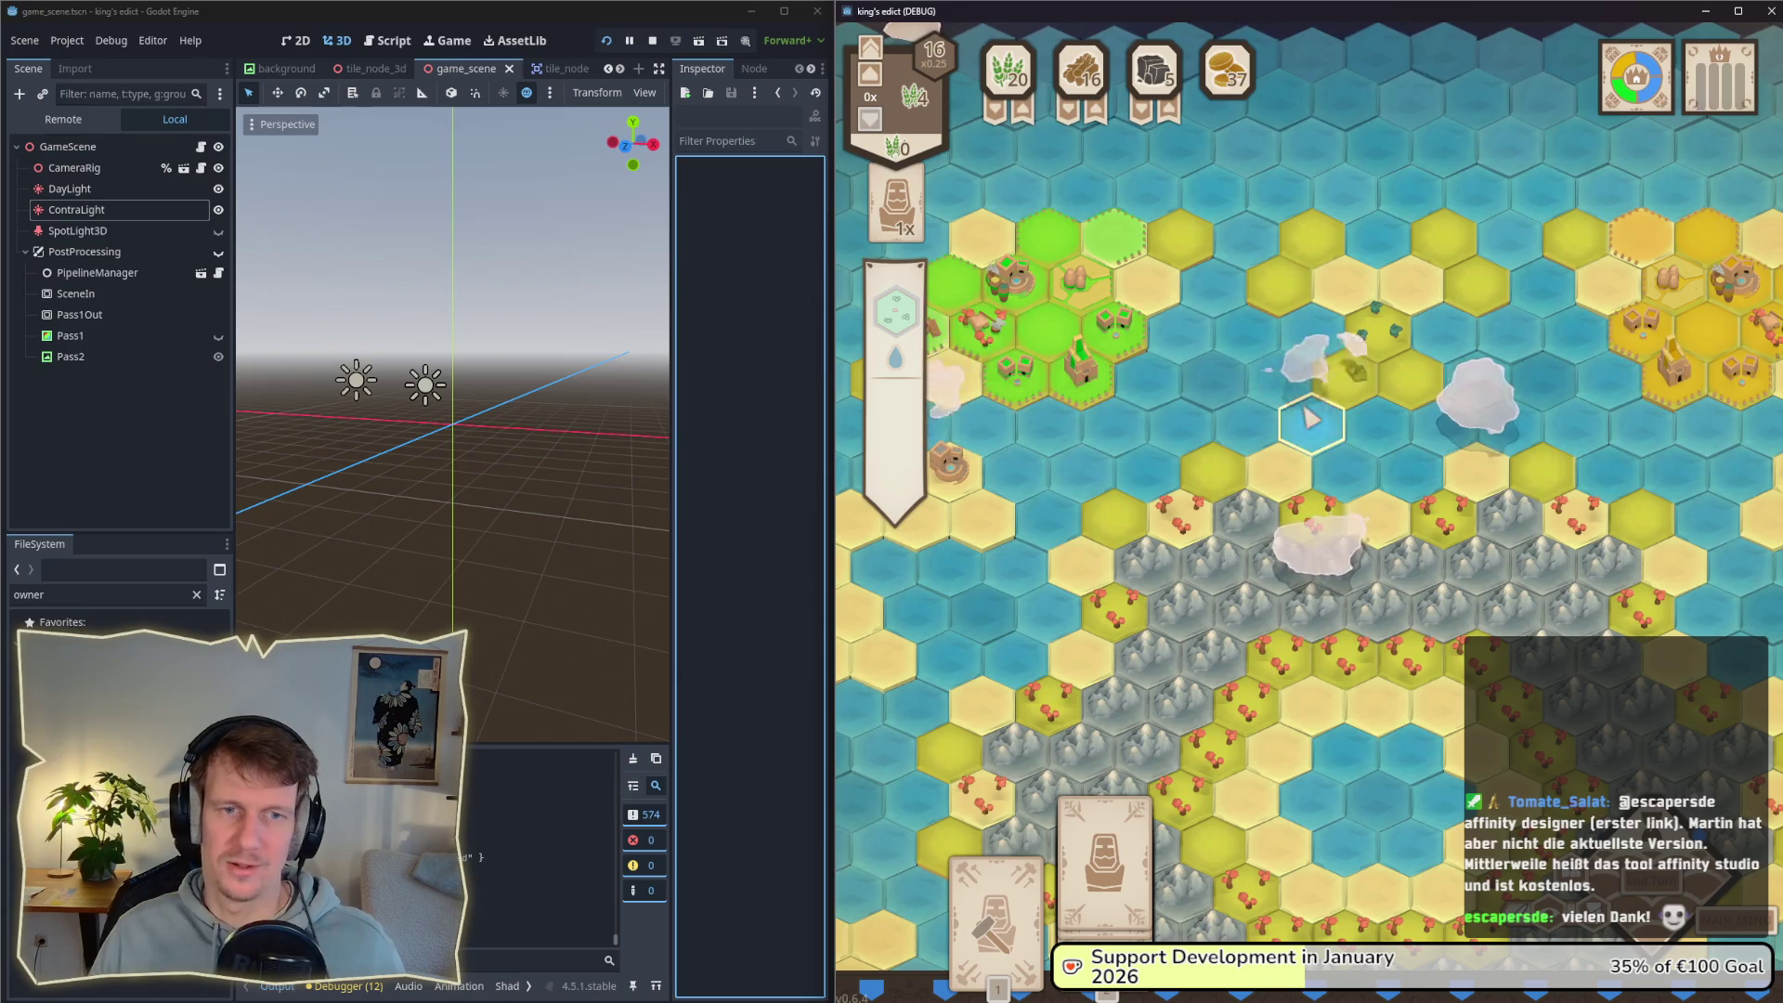
{"action": "mouse_move", "coordinate": [1502, 397]}
{"action": "left_mouse_down"}
{"action": "mouse_move", "coordinate": [1305, 436]}
{"action": "mouse_move", "coordinate": [1181, 406]}
{"action": "left_mouse_up"}
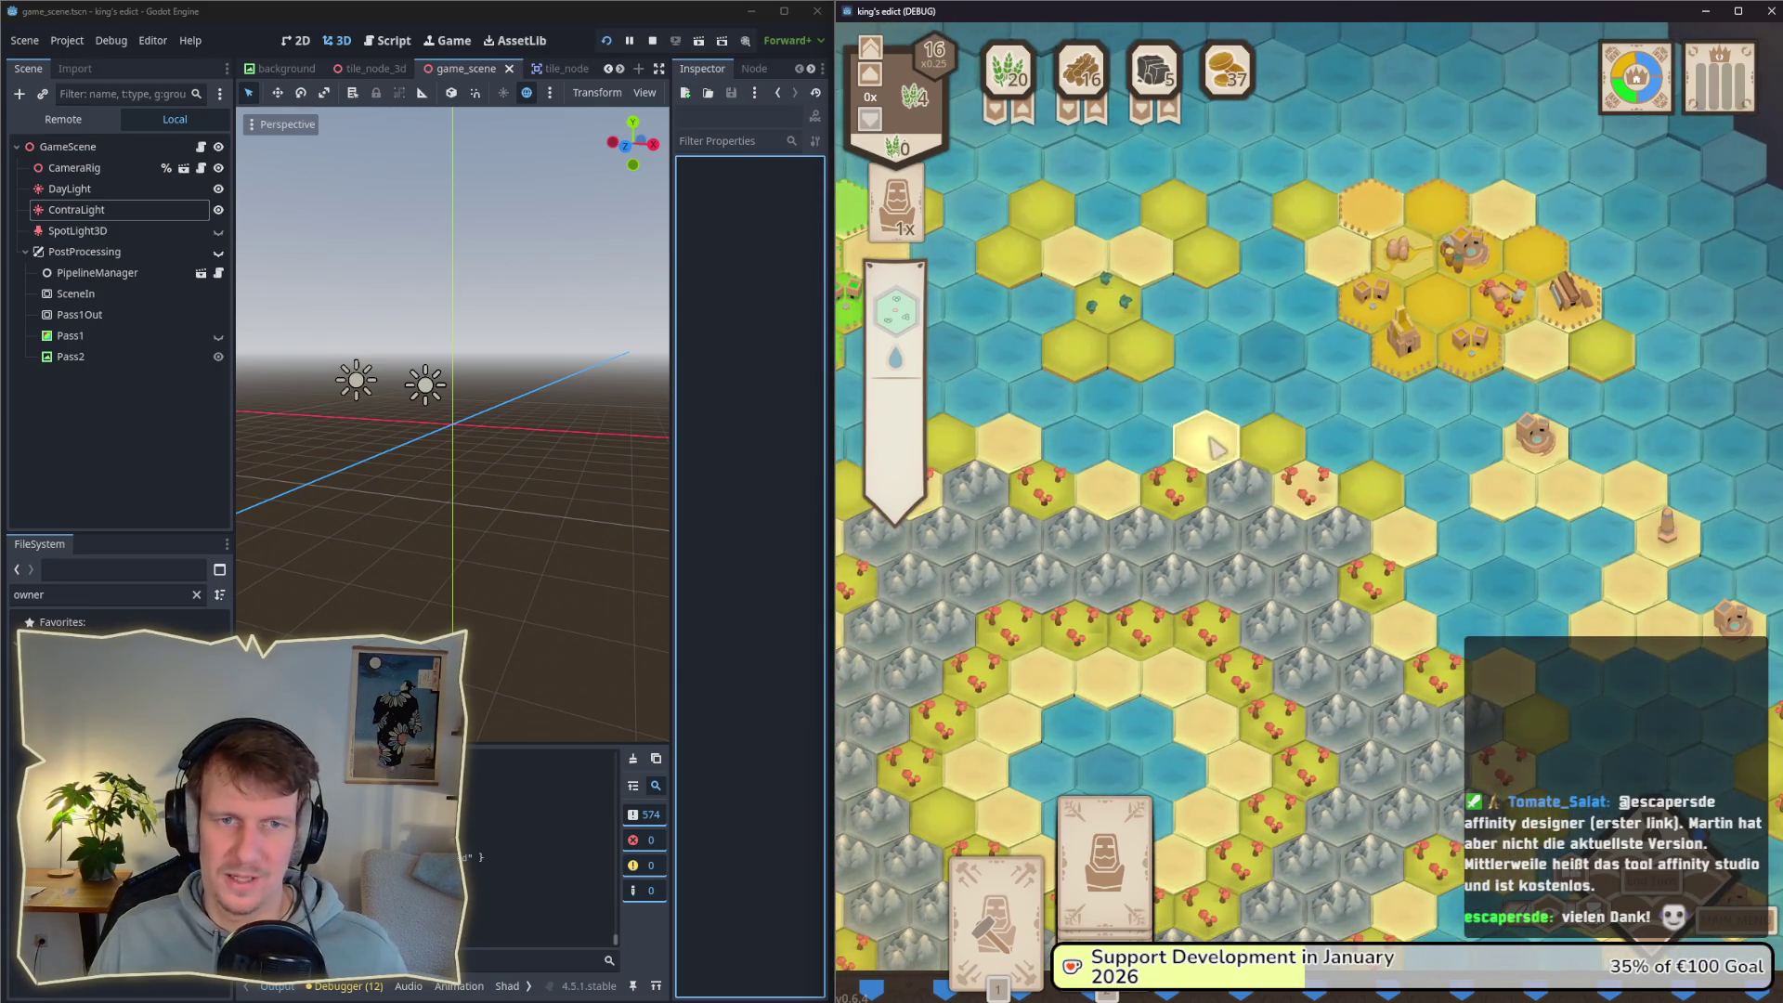
{"action": "key", "text": "s"}
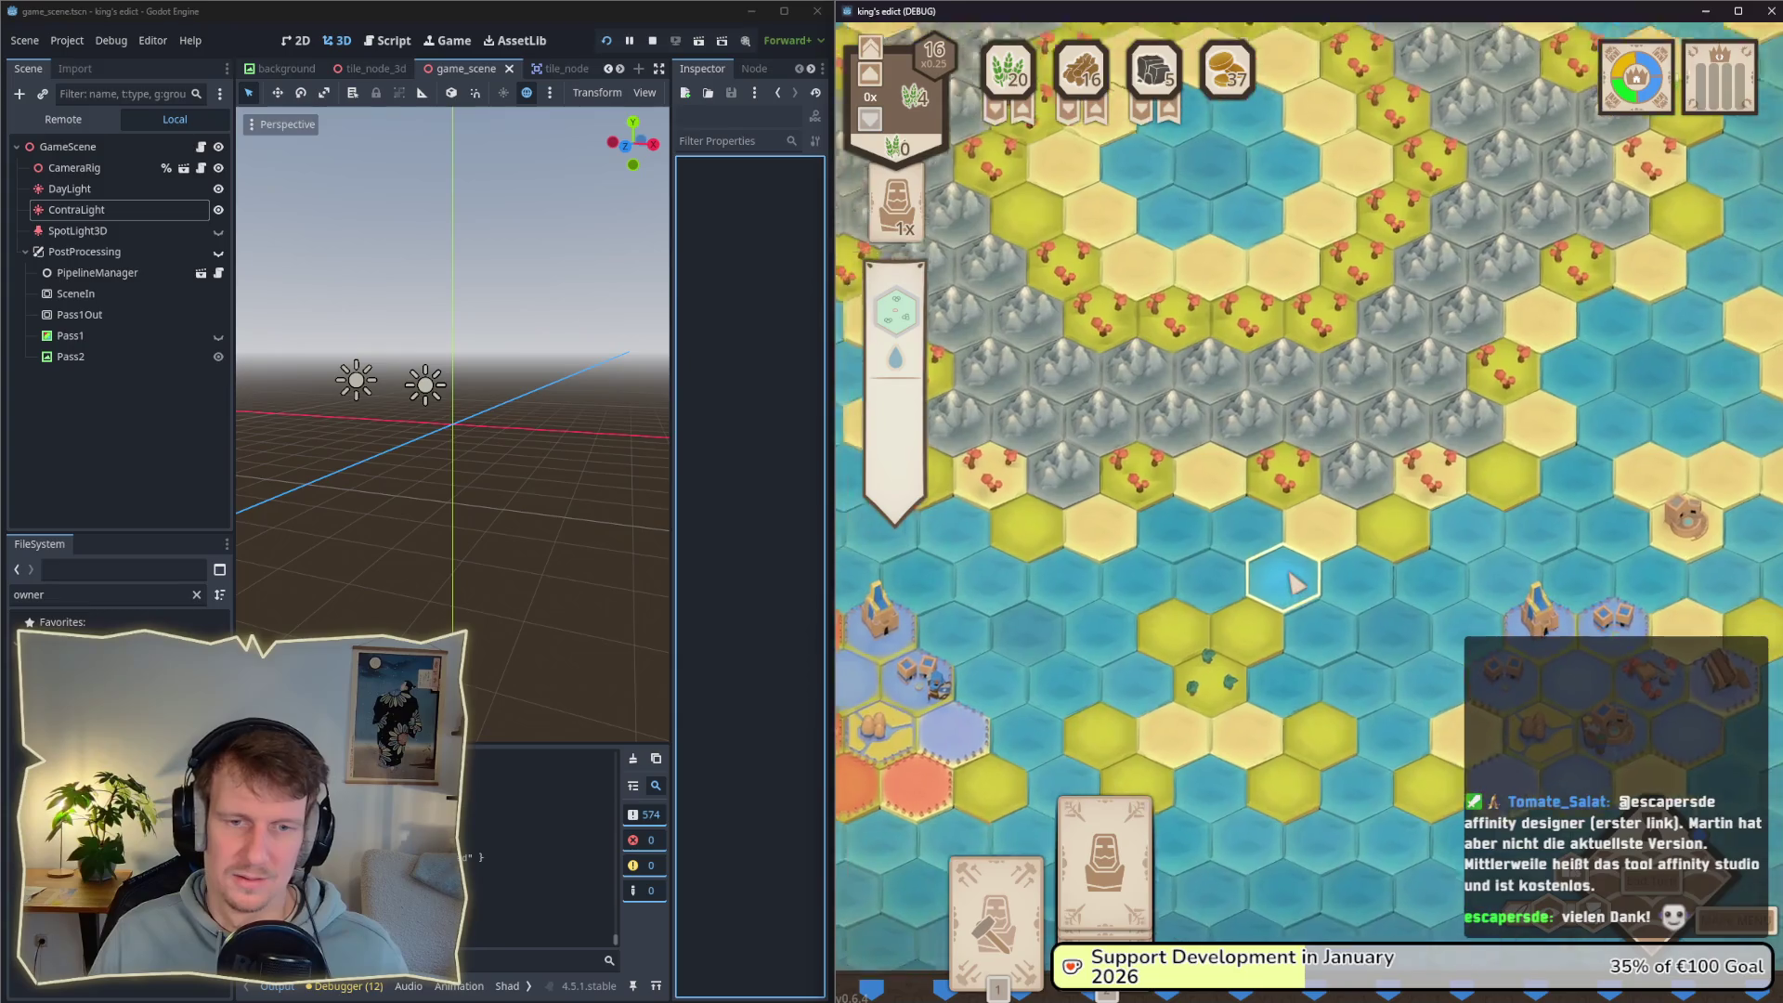
{"action": "key", "text": "Escape"}
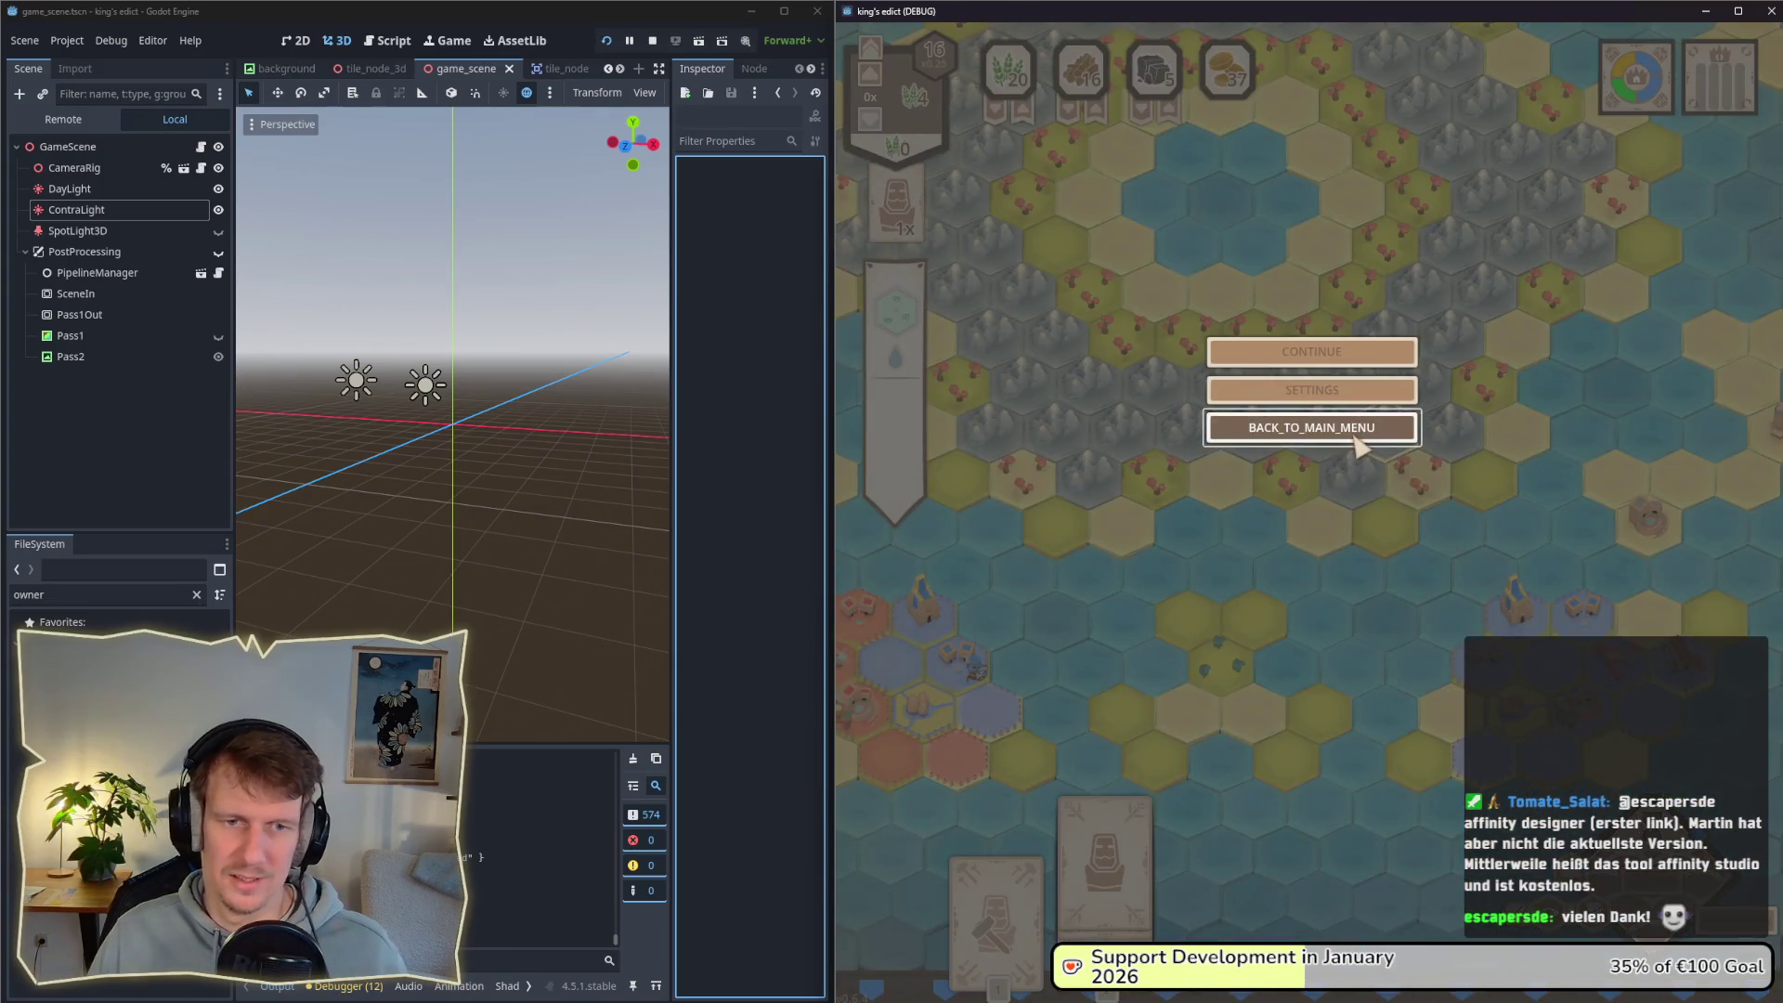
{"action": "left_click", "coordinate": [1356, 435]}
Step: Start a Small Island match from the lobby, pick a start position, then switch to Affinity Designer
{"action": "left_click", "coordinate": [1500, 364]}
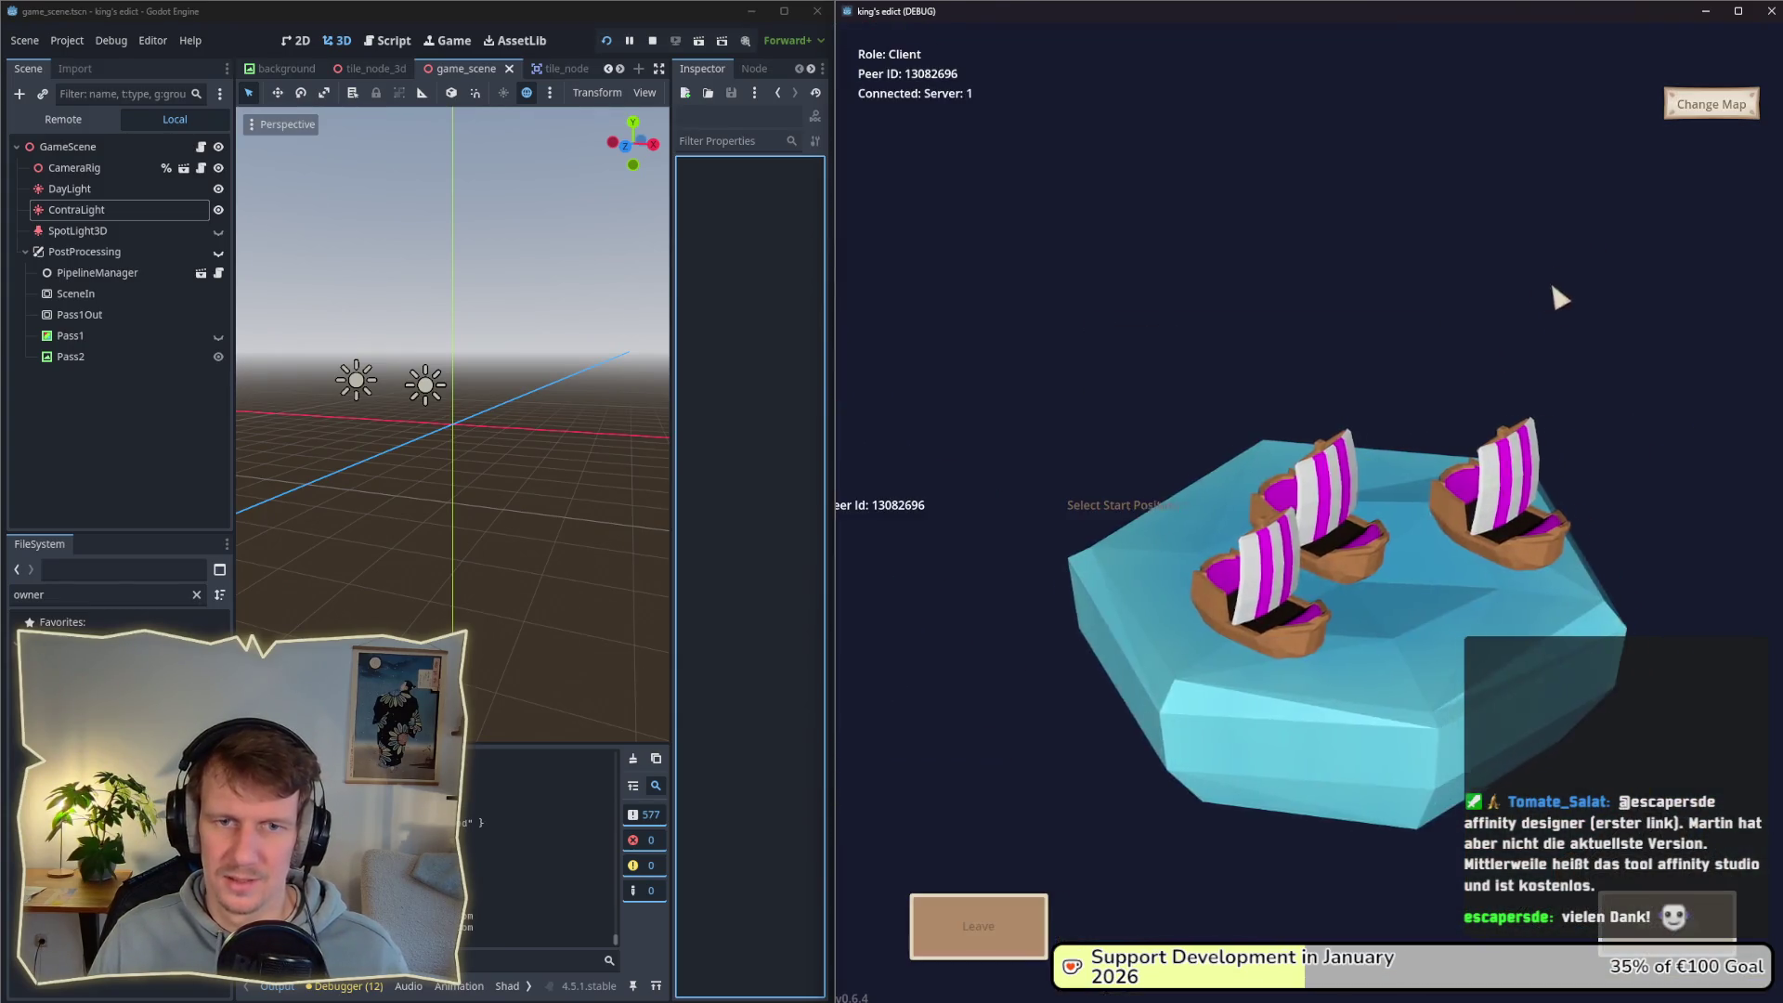
{"action": "left_click", "coordinate": [1711, 104]}
{"action": "left_click", "coordinate": [1674, 264]}
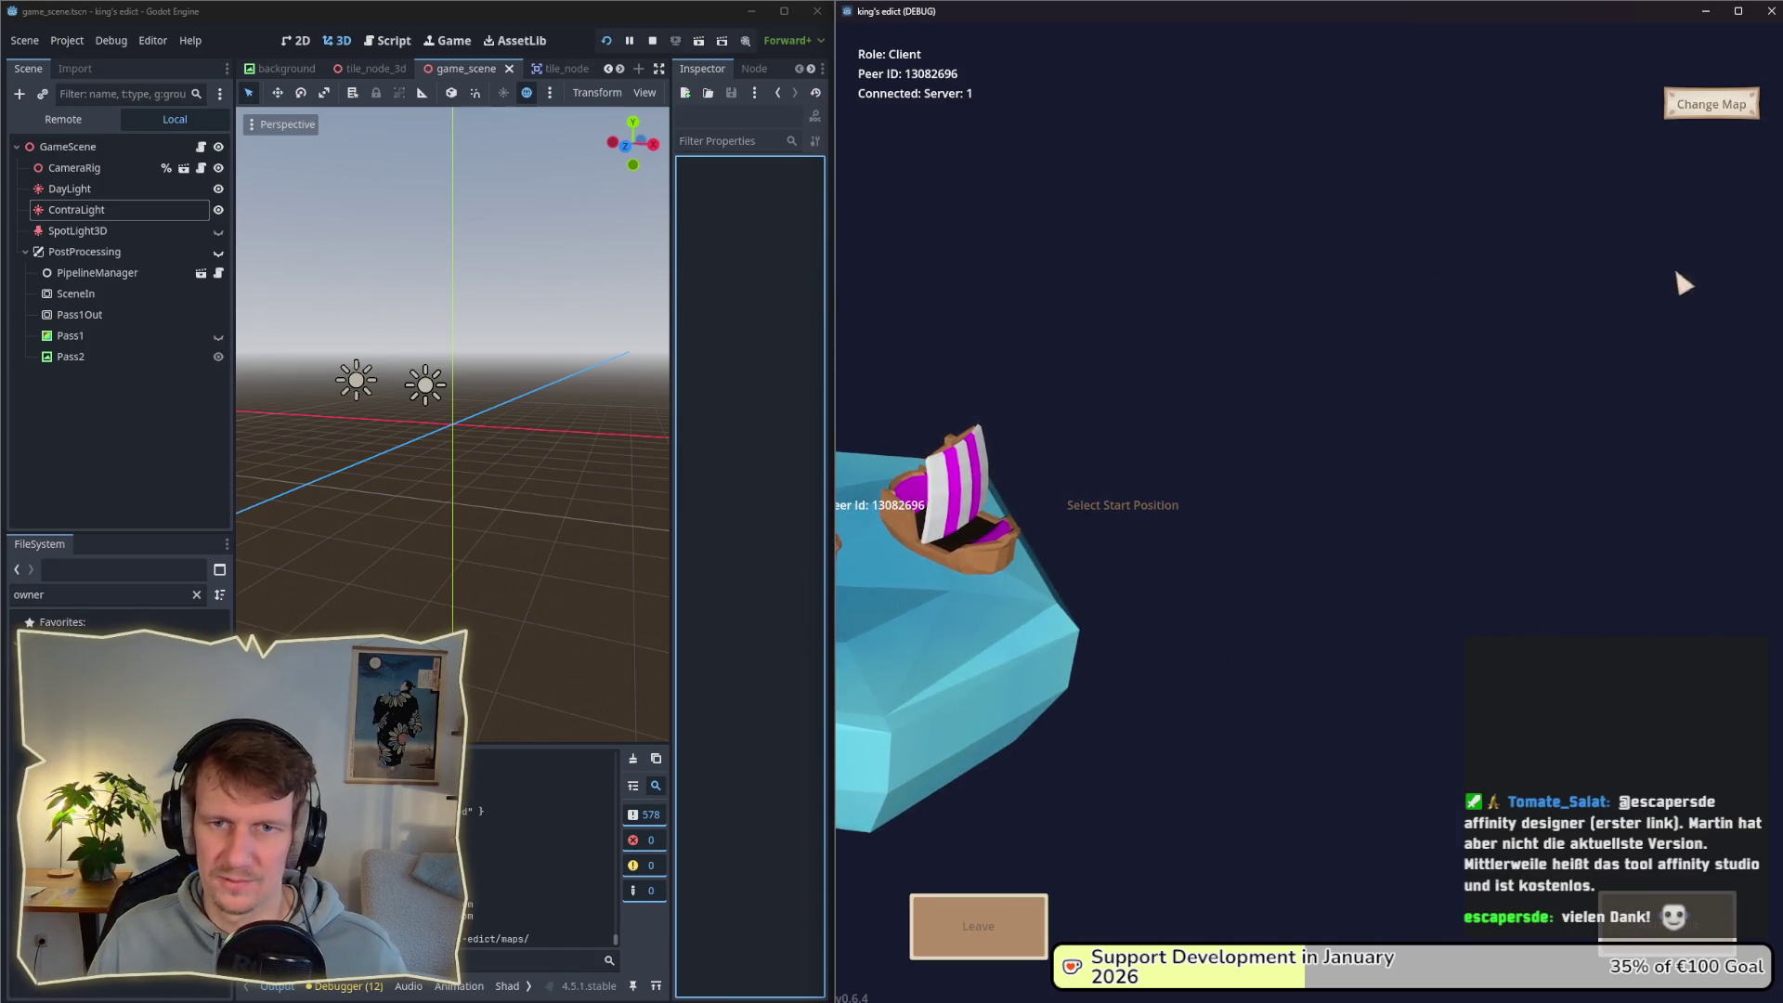
{"action": "left_click", "coordinate": [1121, 509]}
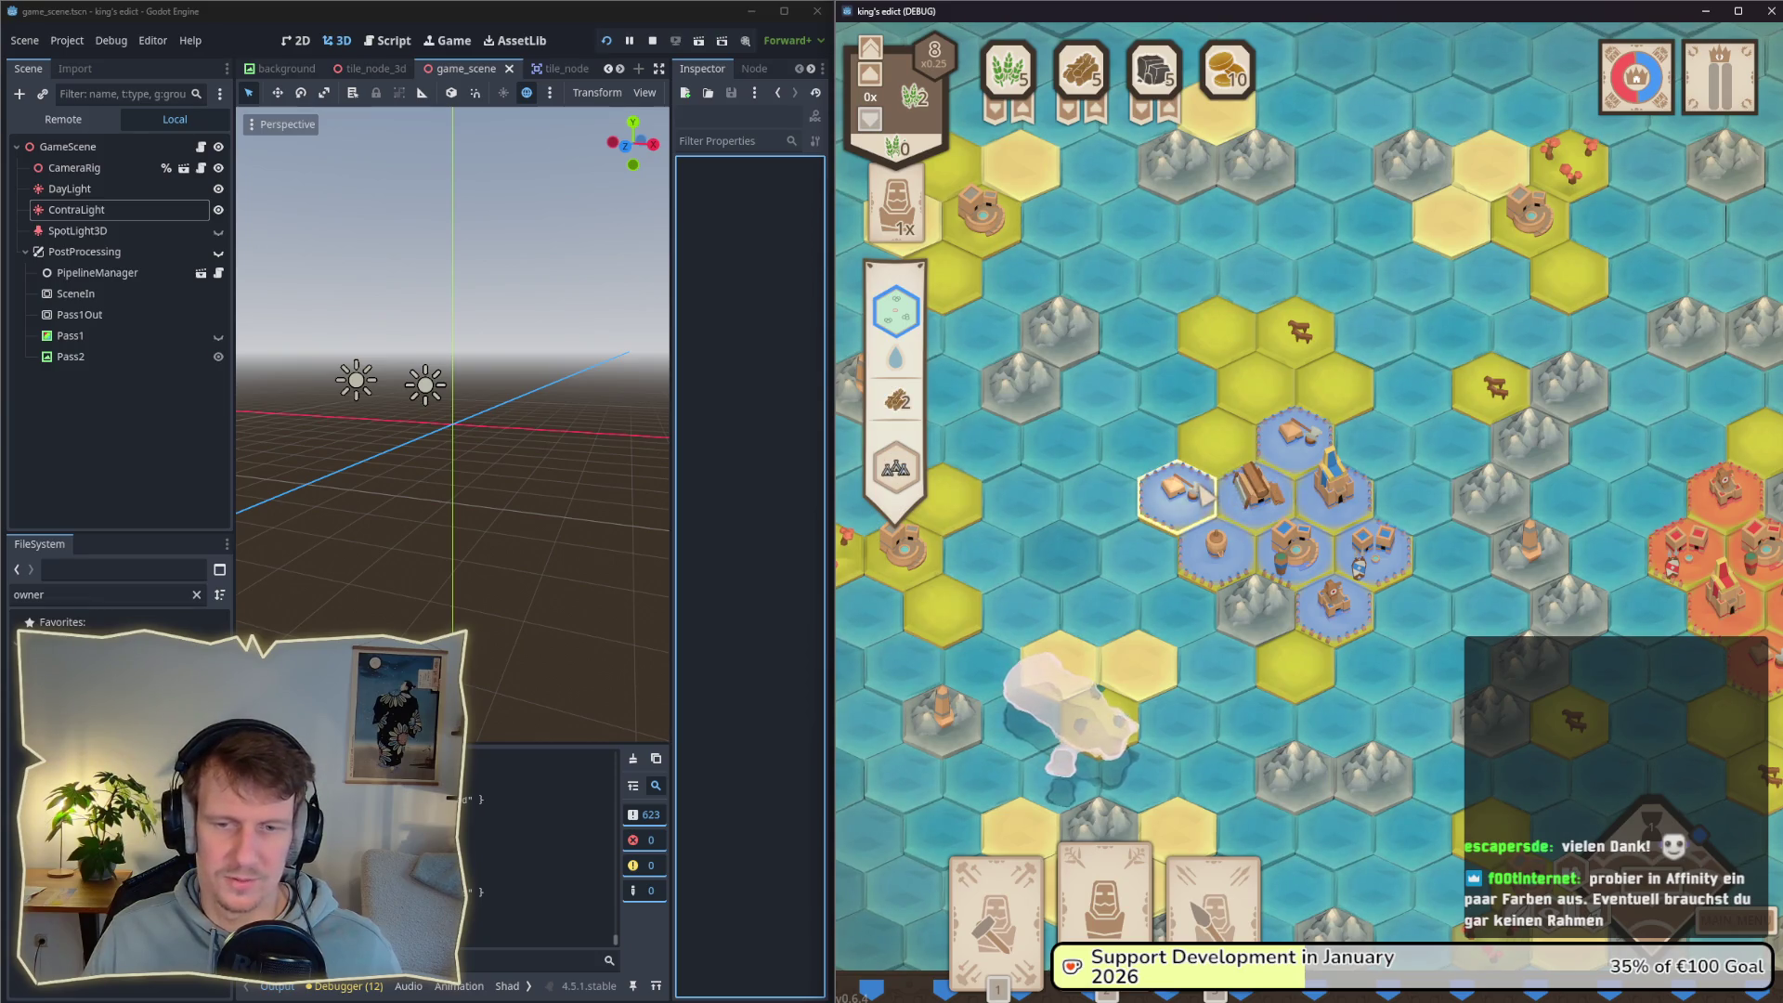
{"action": "key", "text": "alt+Tab"}
{"action": "key", "text": "Tab"}
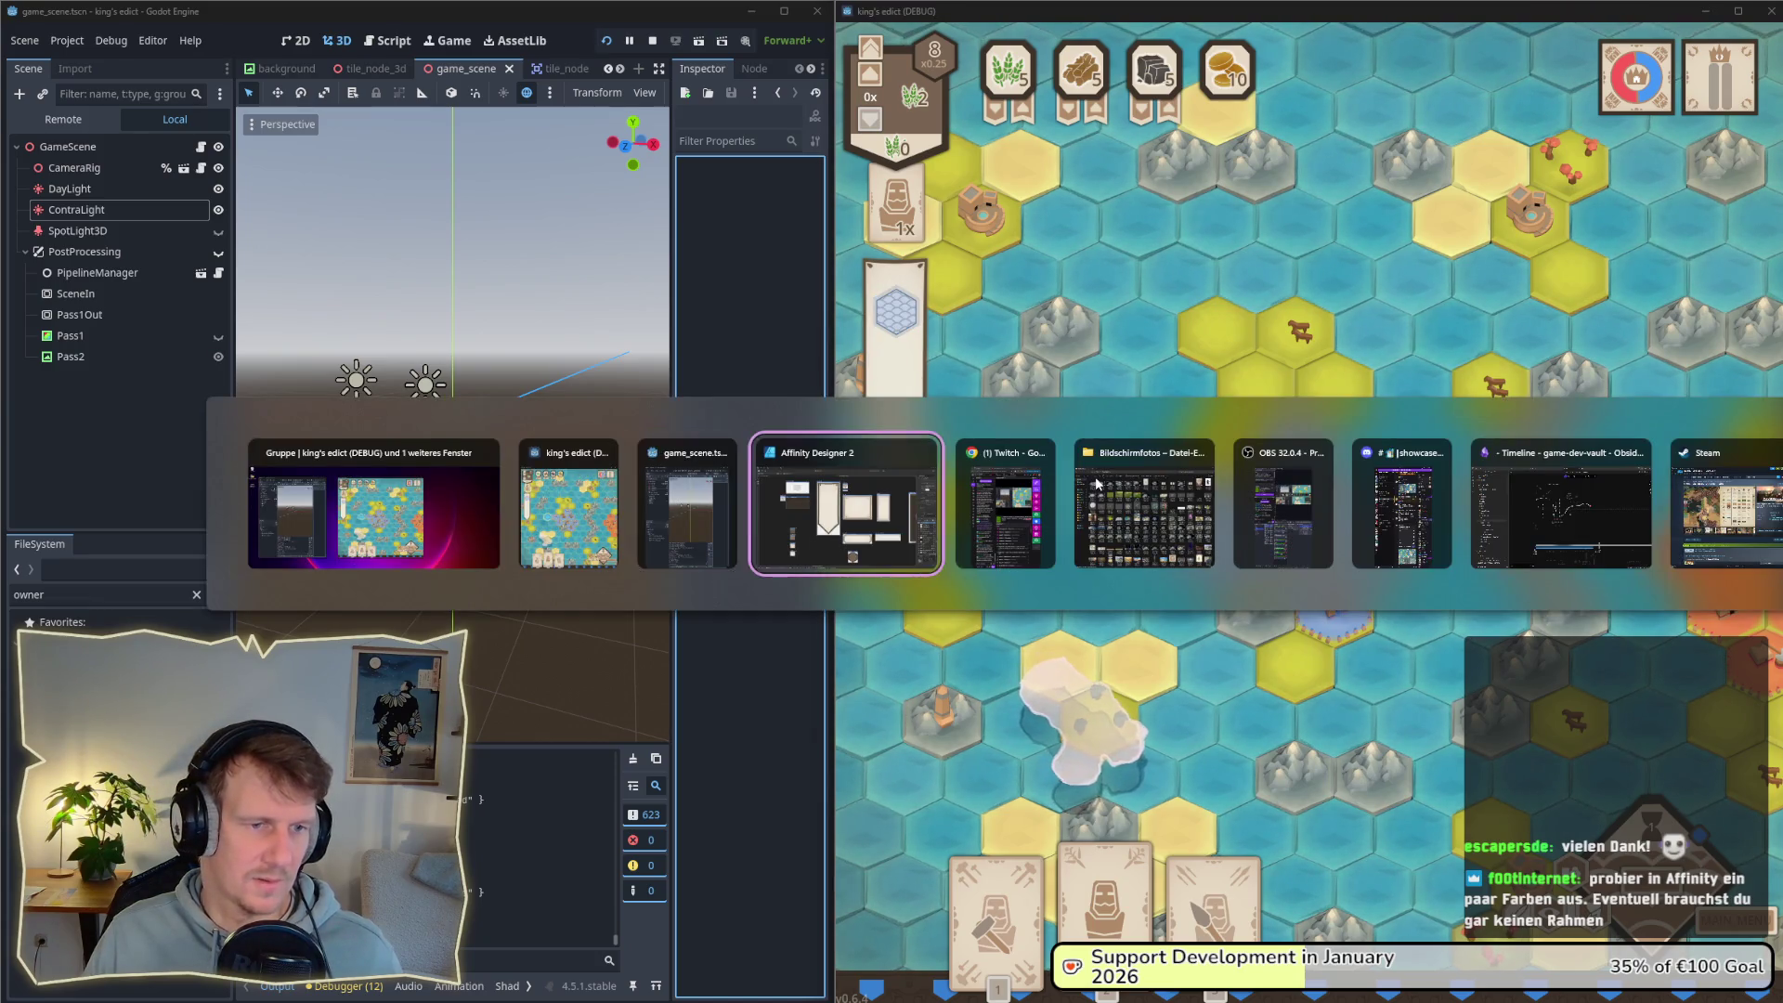
Step: Hide the banner panel's dark brown border Curve layer in the Designer persona
{"action": "key", "text": "ctrl+1"}
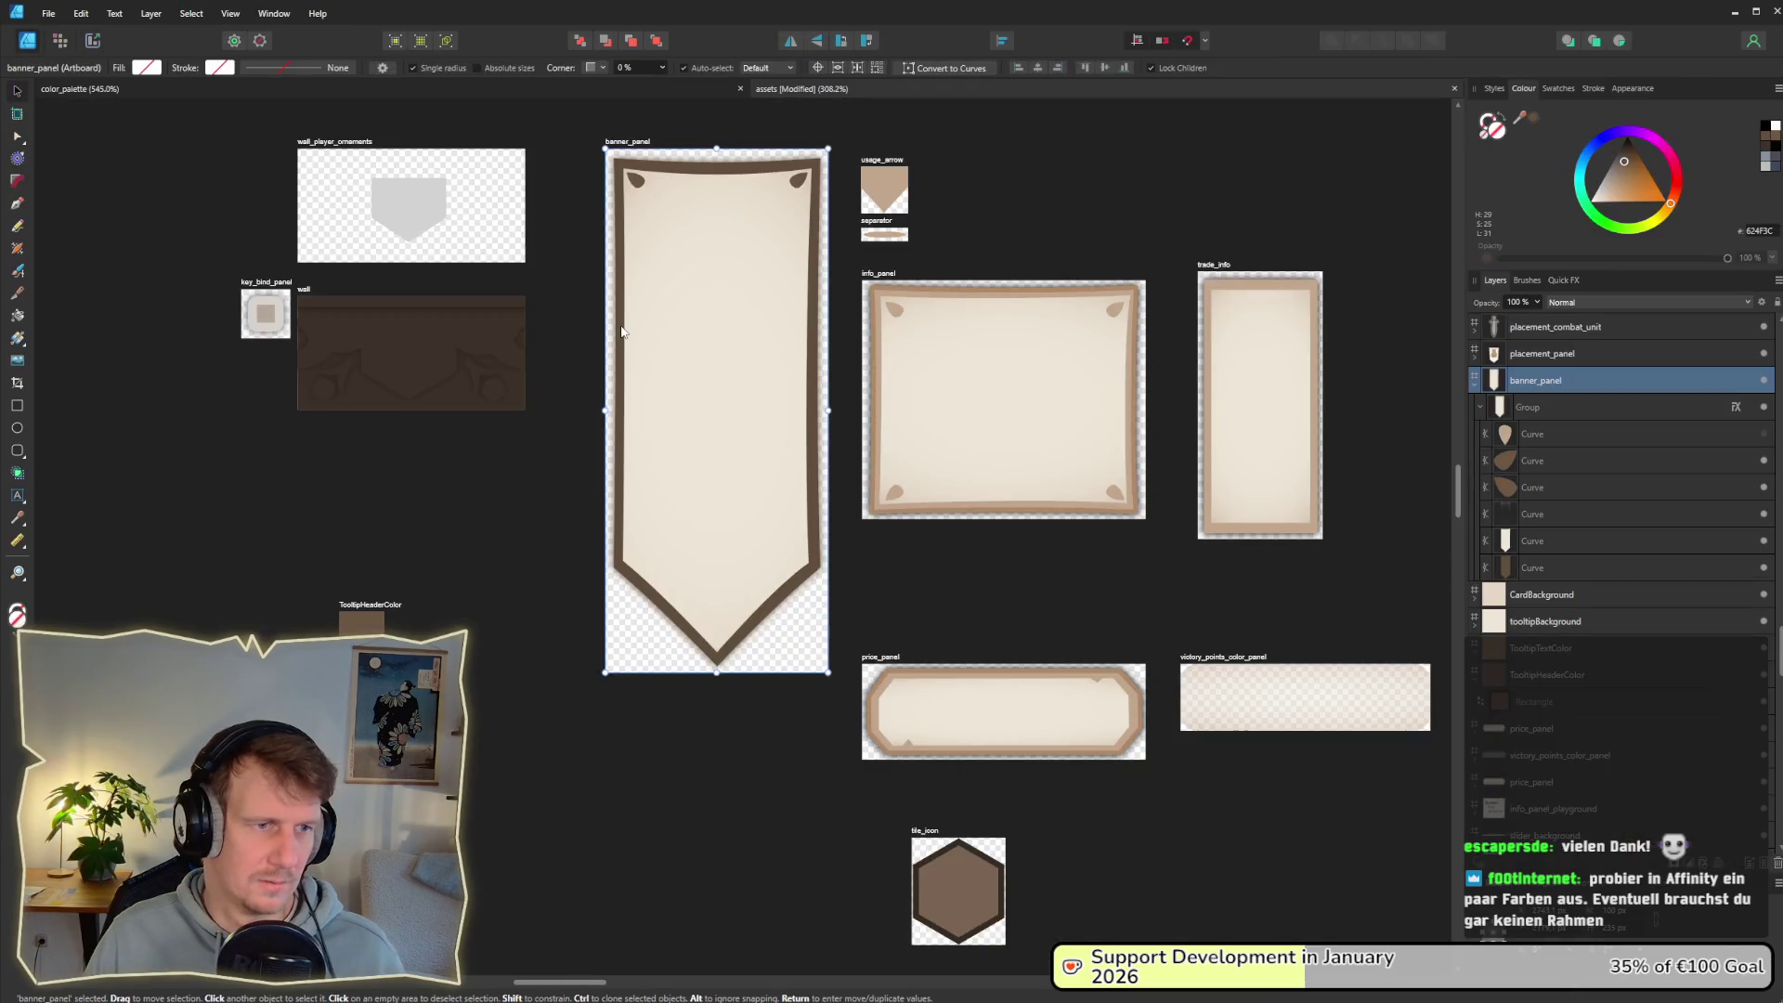
{"action": "left_click", "coordinate": [682, 344]}
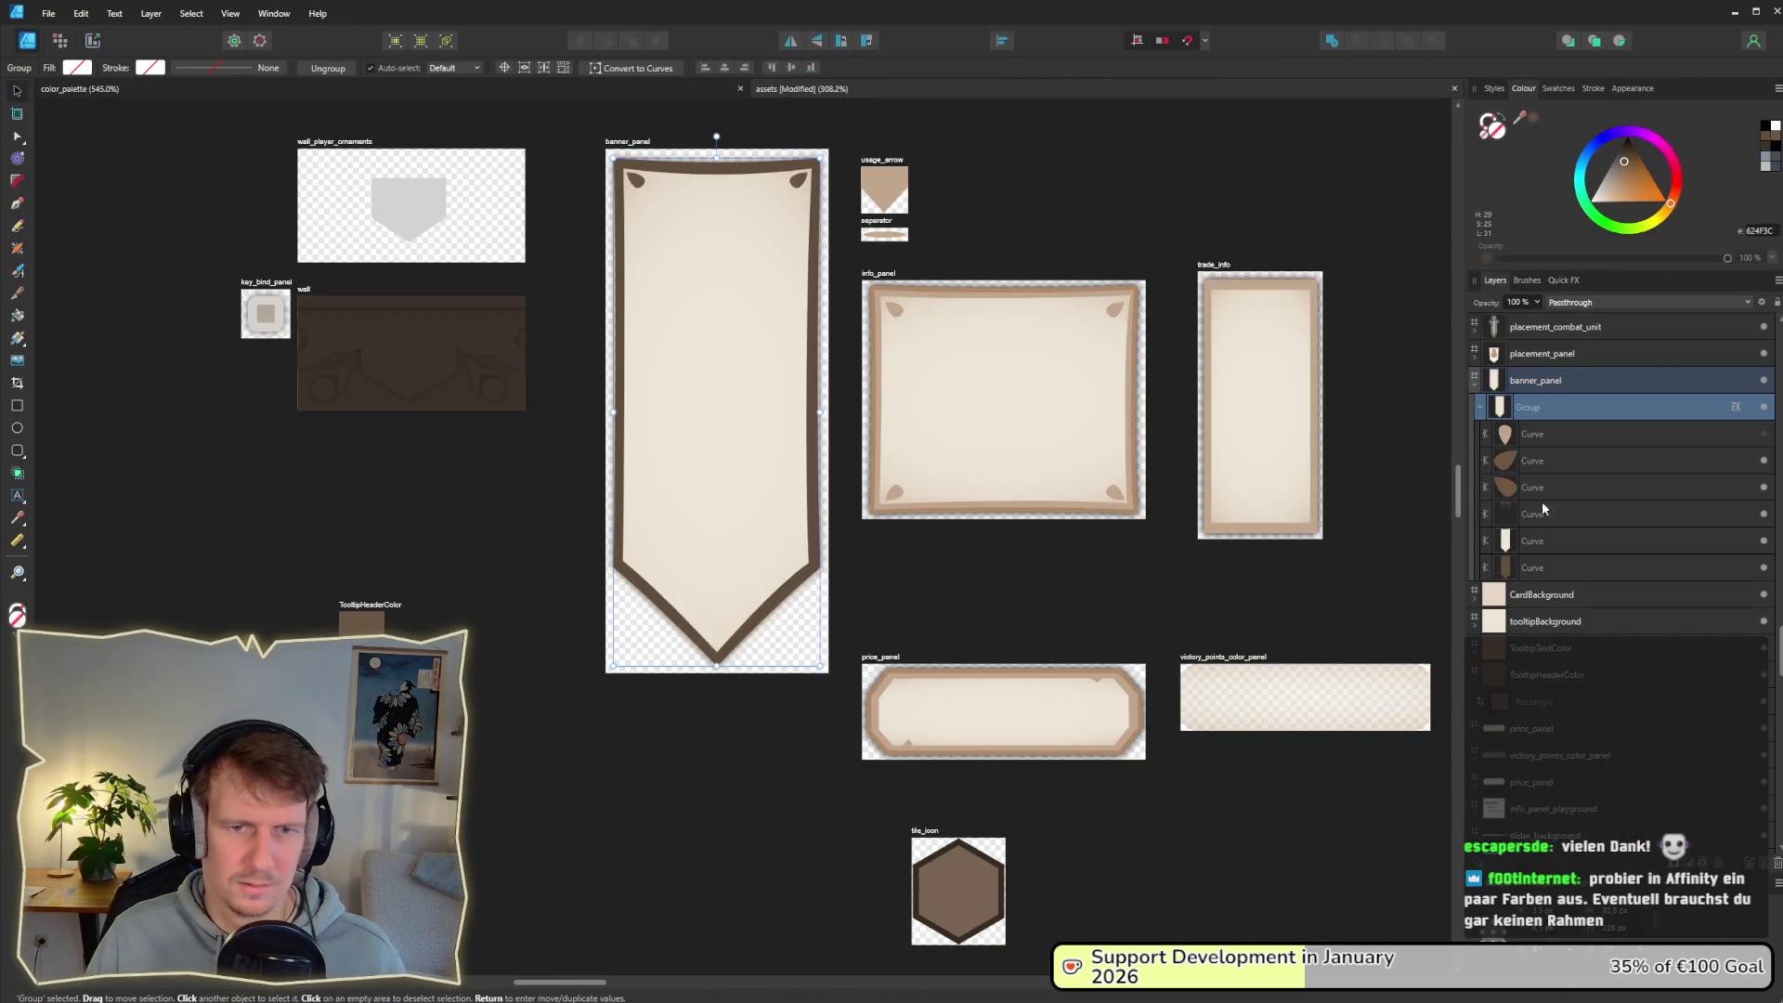
{"action": "left_click", "coordinate": [1764, 567]}
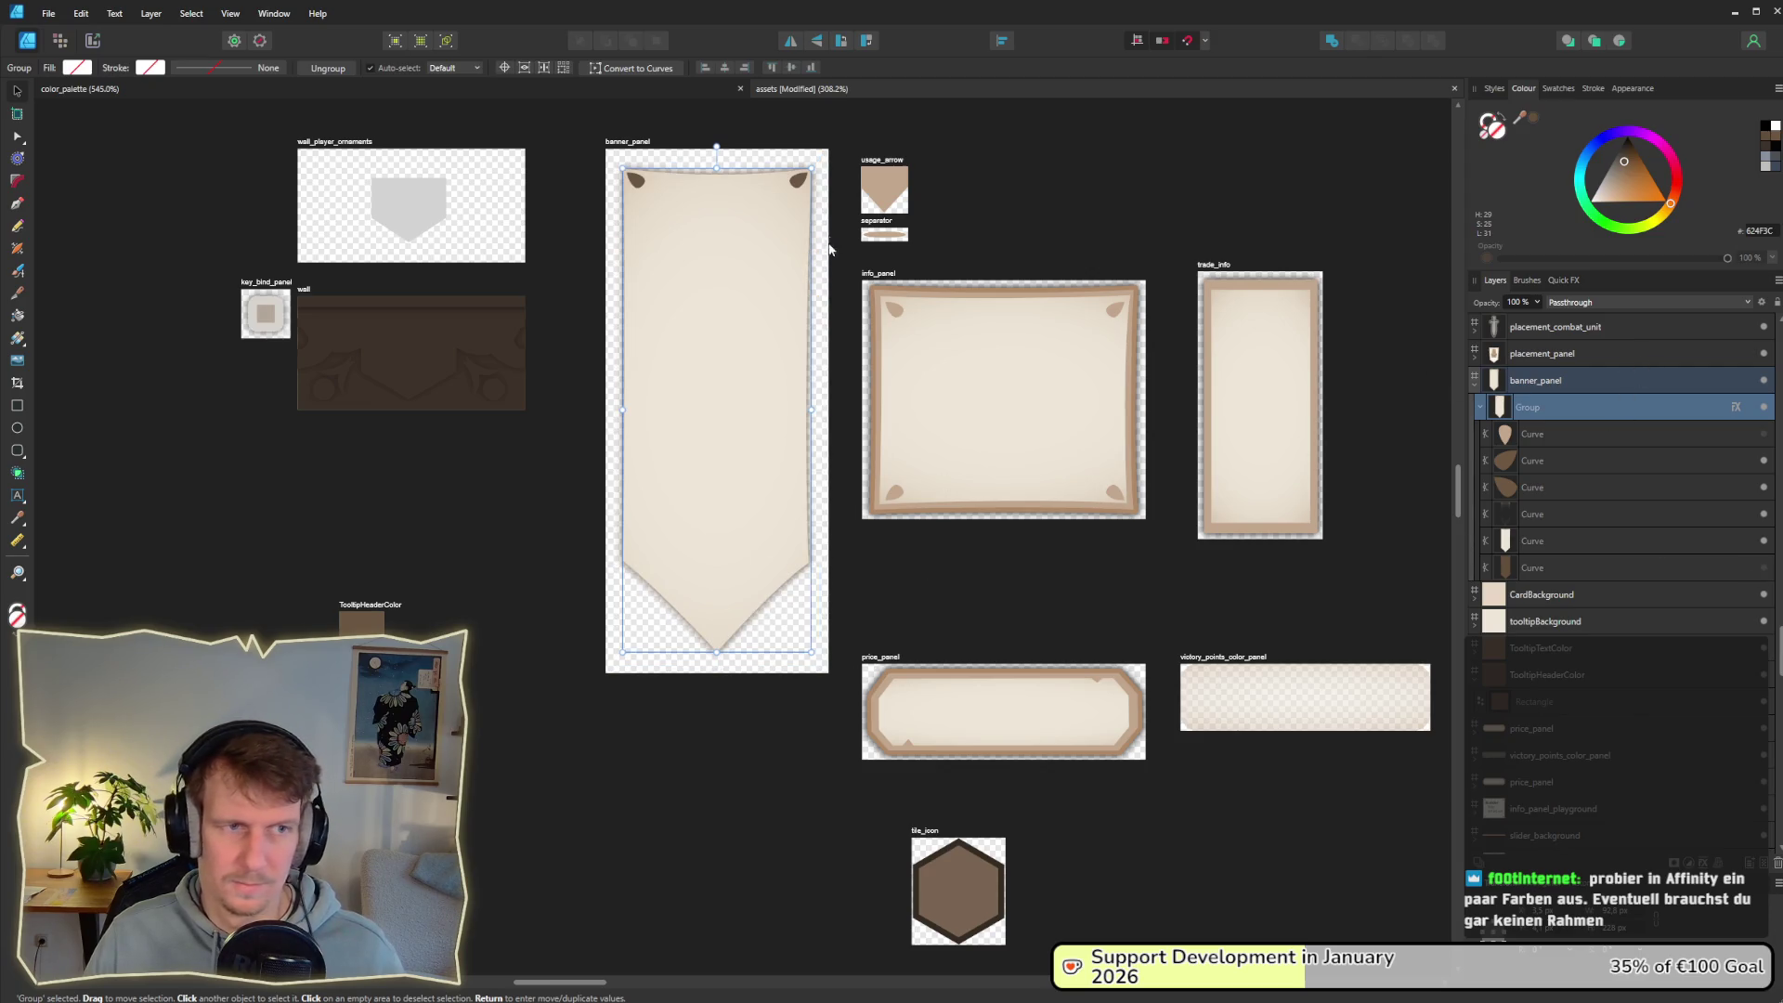
{"action": "left_click", "coordinate": [1012, 199]}
Step: Export the banner_panel slice as banner_panel.png, overwriting the existing file
{"action": "key", "text": "ctrl+3"}
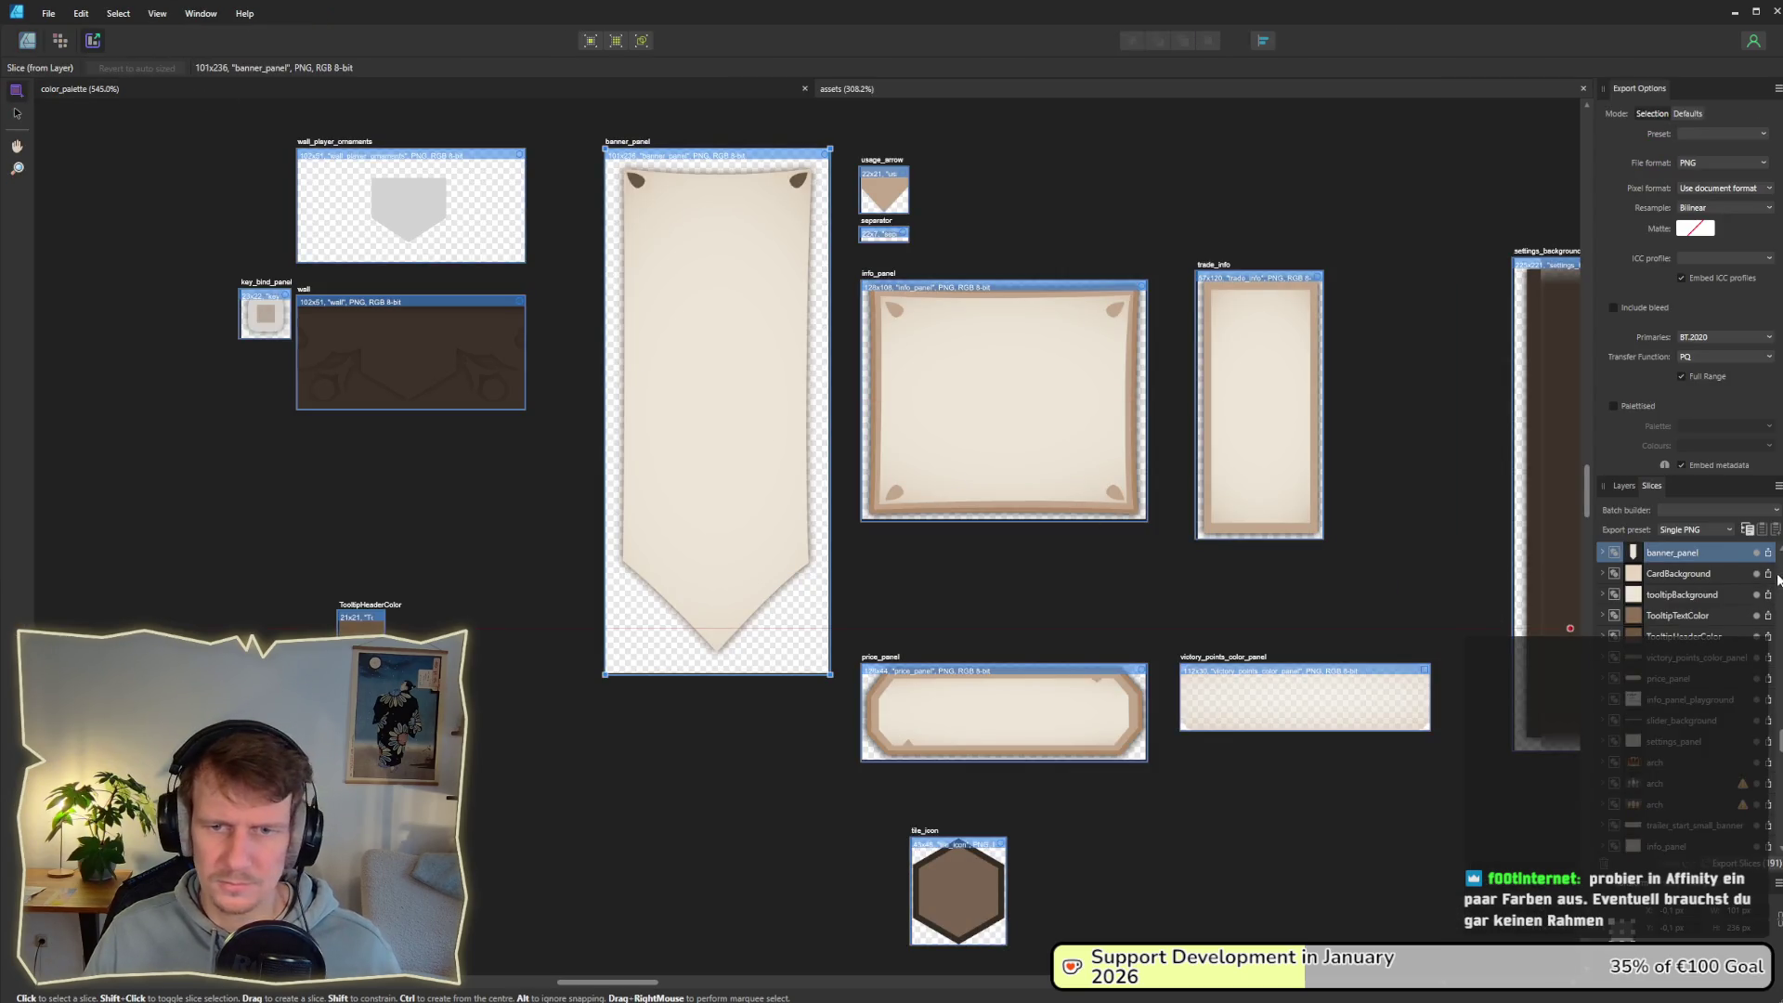
{"action": "left_click", "coordinate": [1756, 554]}
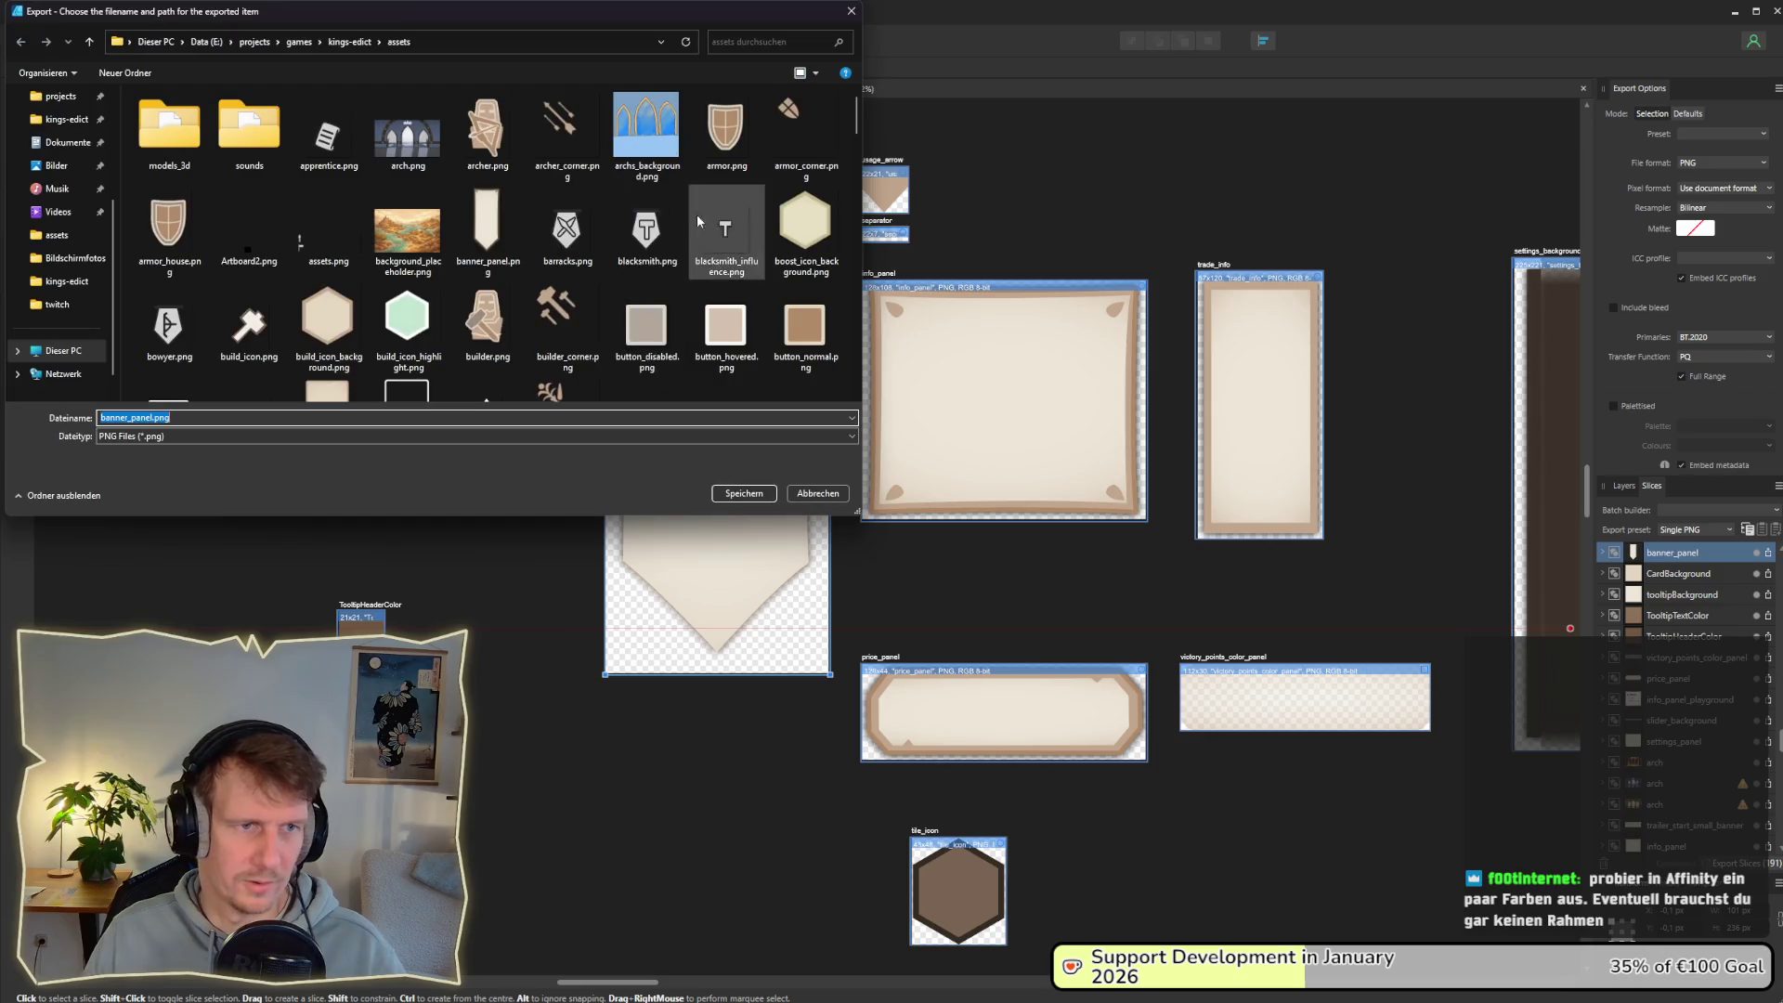
{"action": "left_click", "coordinate": [743, 493]}
{"action": "left_click", "coordinate": [1283, 565]}
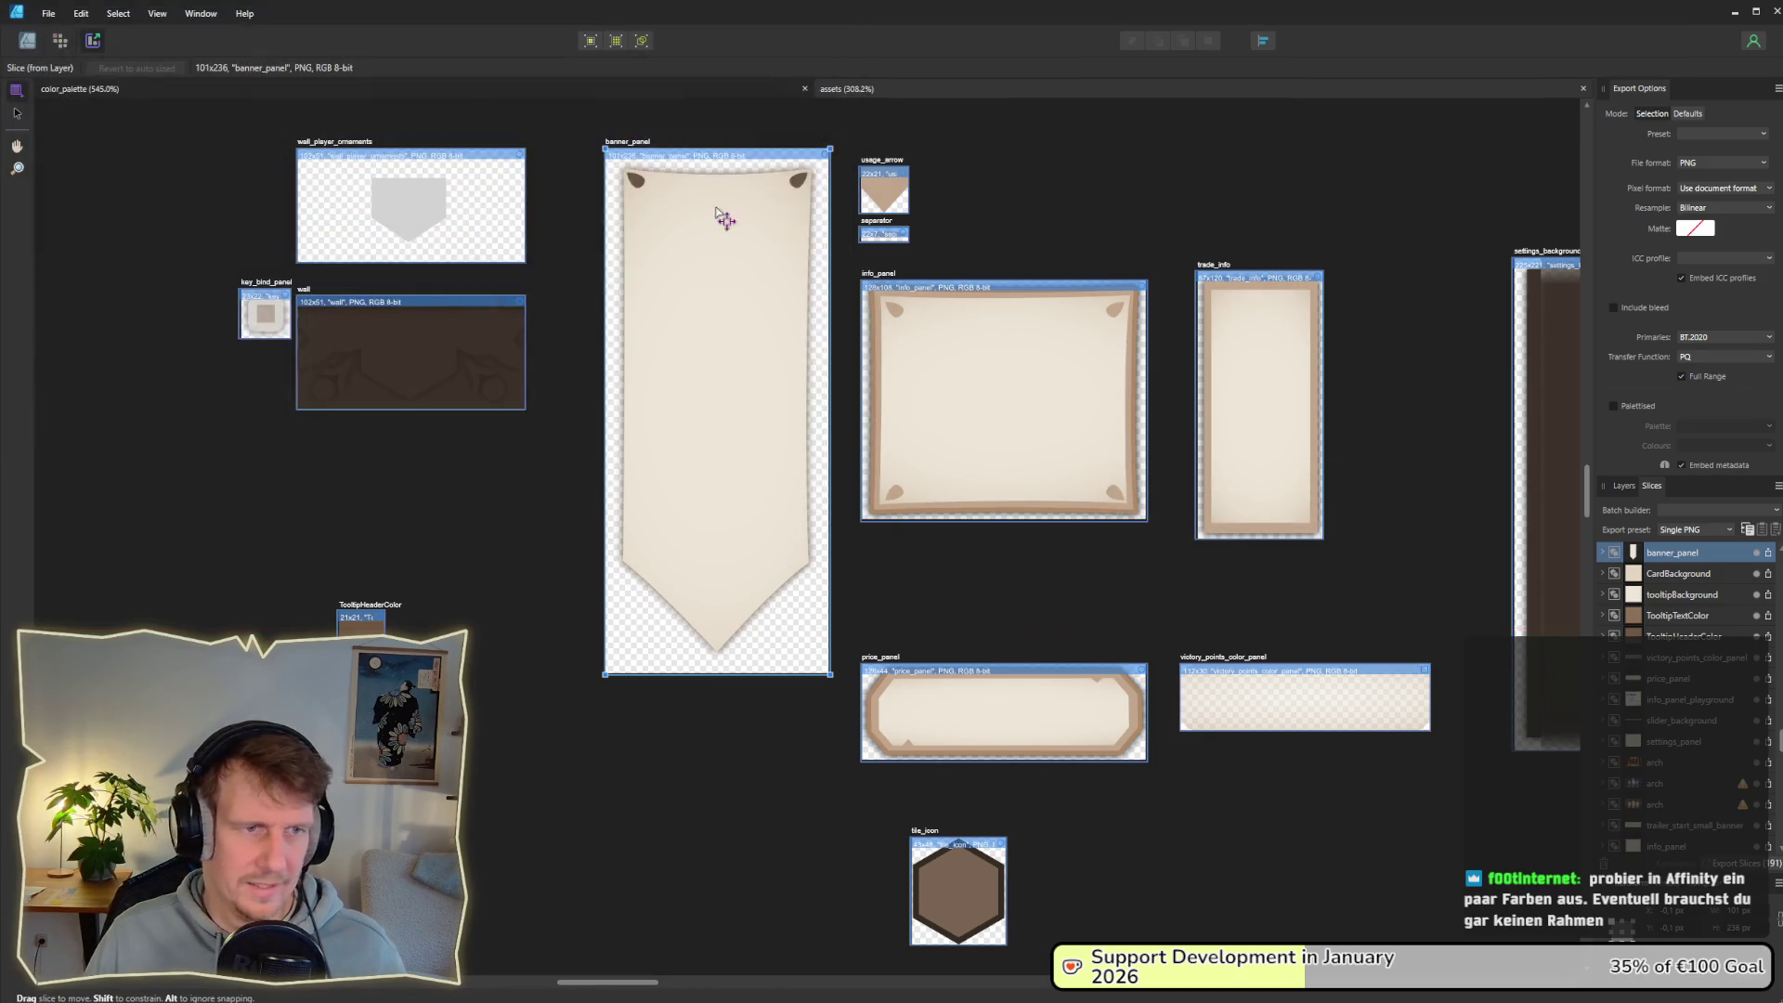
{"action": "key", "text": "alt+Tab"}
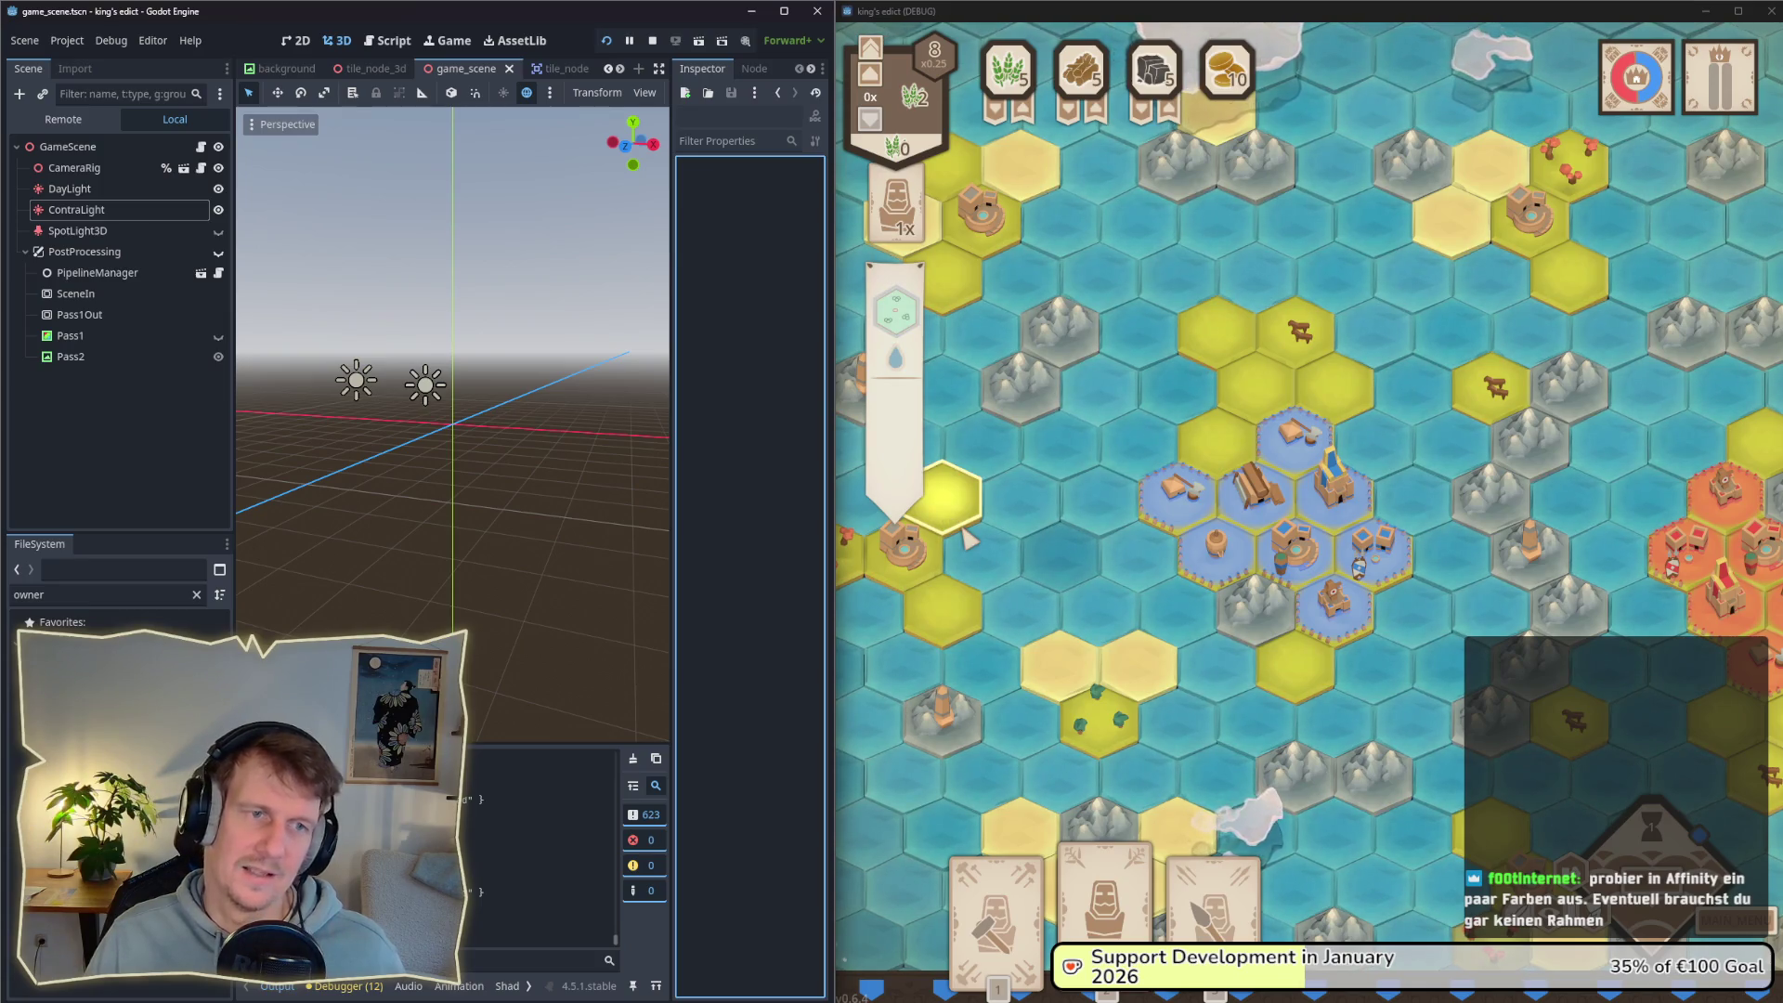
Step: Check the borderless cream banner panel in the game, then switch back to Affinity Designer
{"action": "key", "text": "alt+Tab"}
{"action": "key", "text": "alt+Tab"}
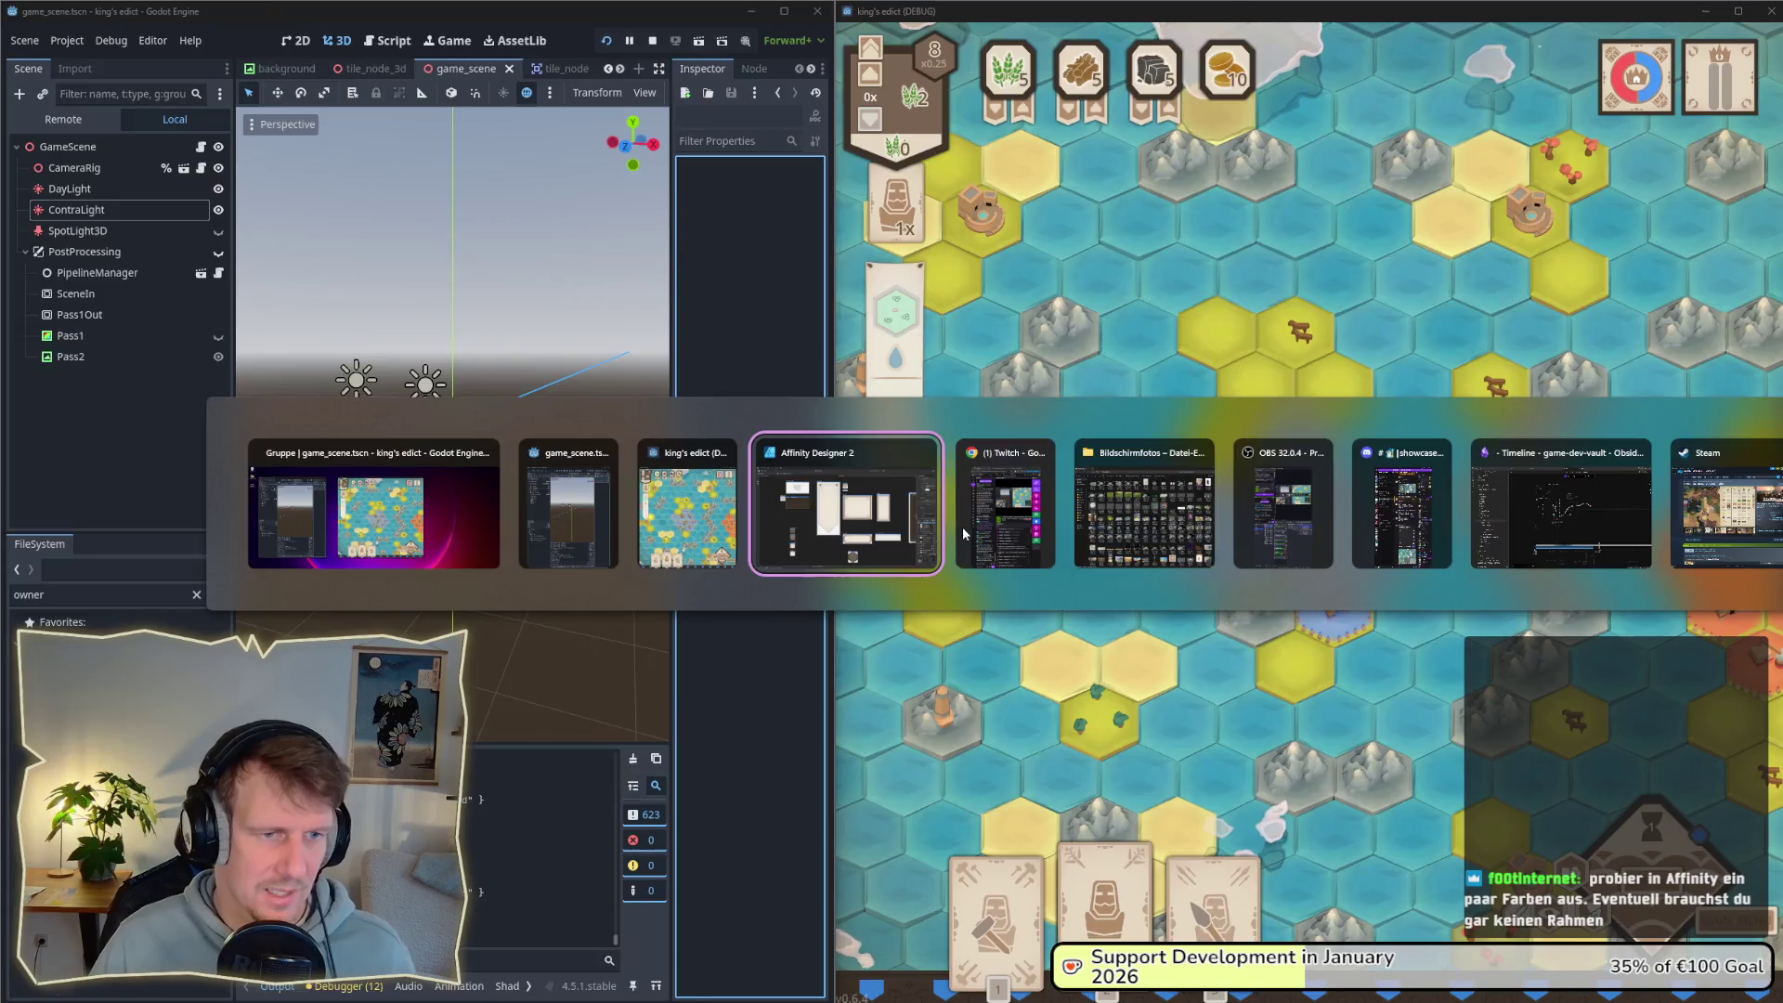
Step: Flip the two top corner ornaments horizontally
{"action": "left_click", "coordinate": [28, 44]}
{"action": "double_click", "coordinate": [635, 183]}
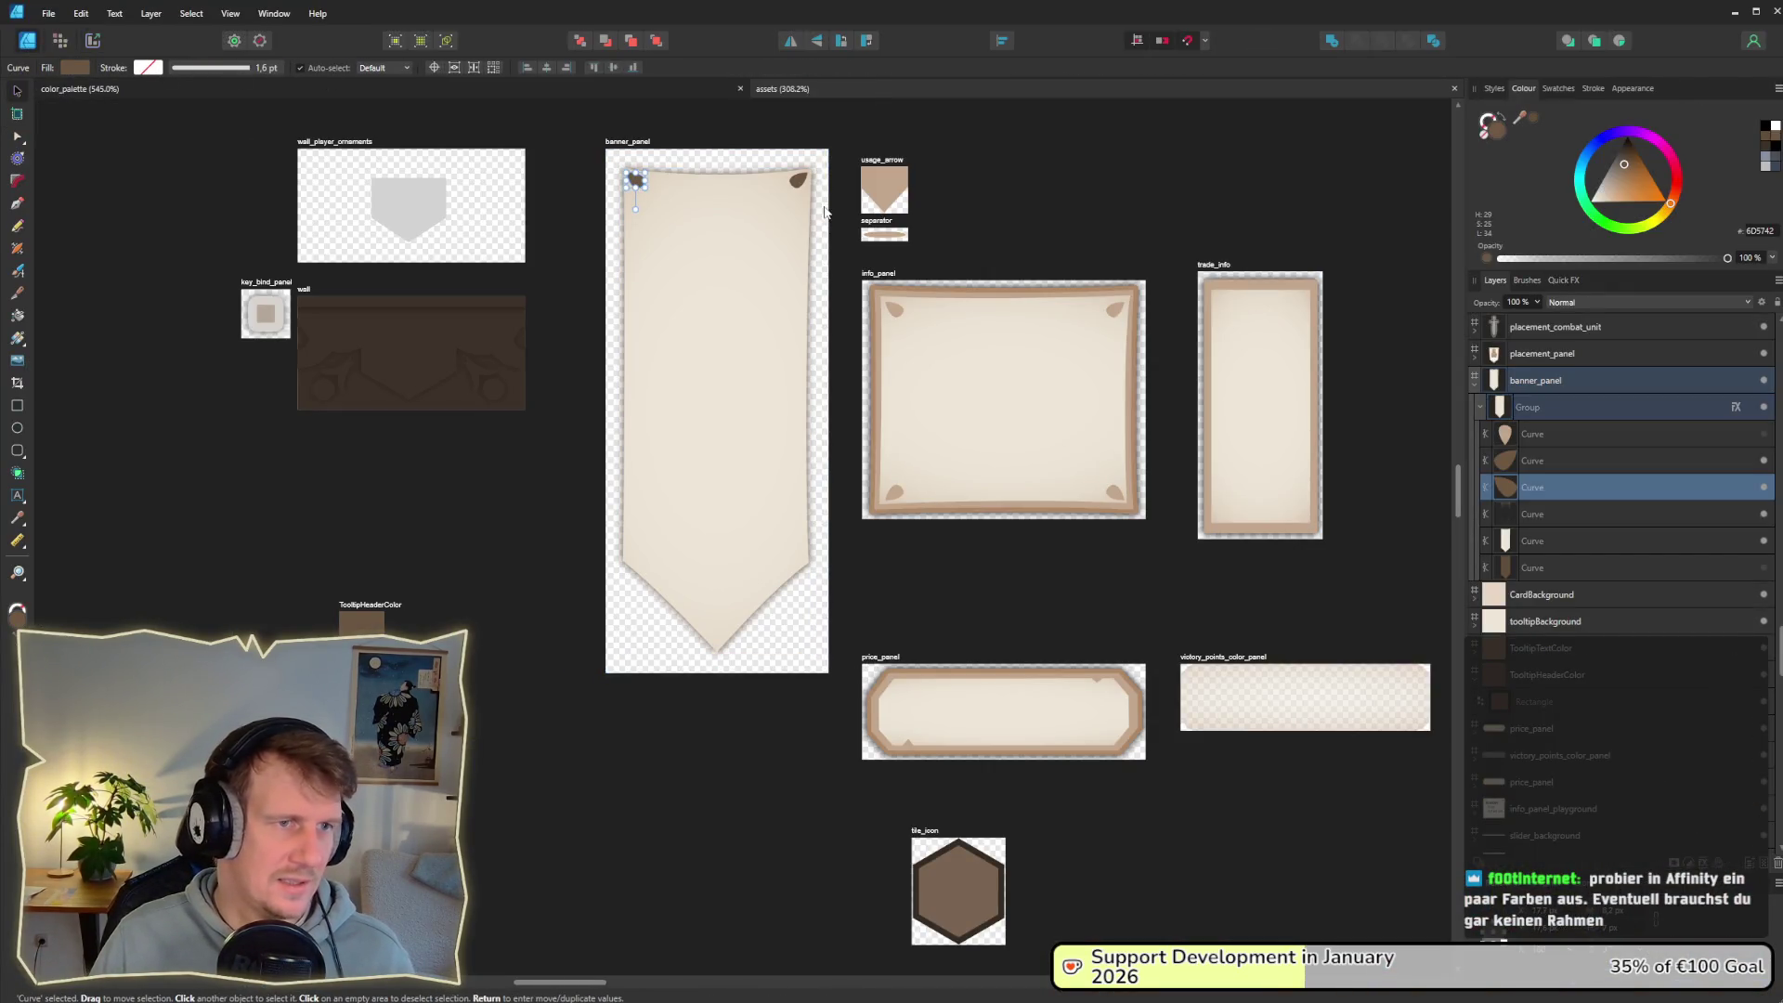
{"action": "left_click", "coordinate": [795, 185], "text": "shift"}
{"action": "left_click", "coordinate": [816, 45]}
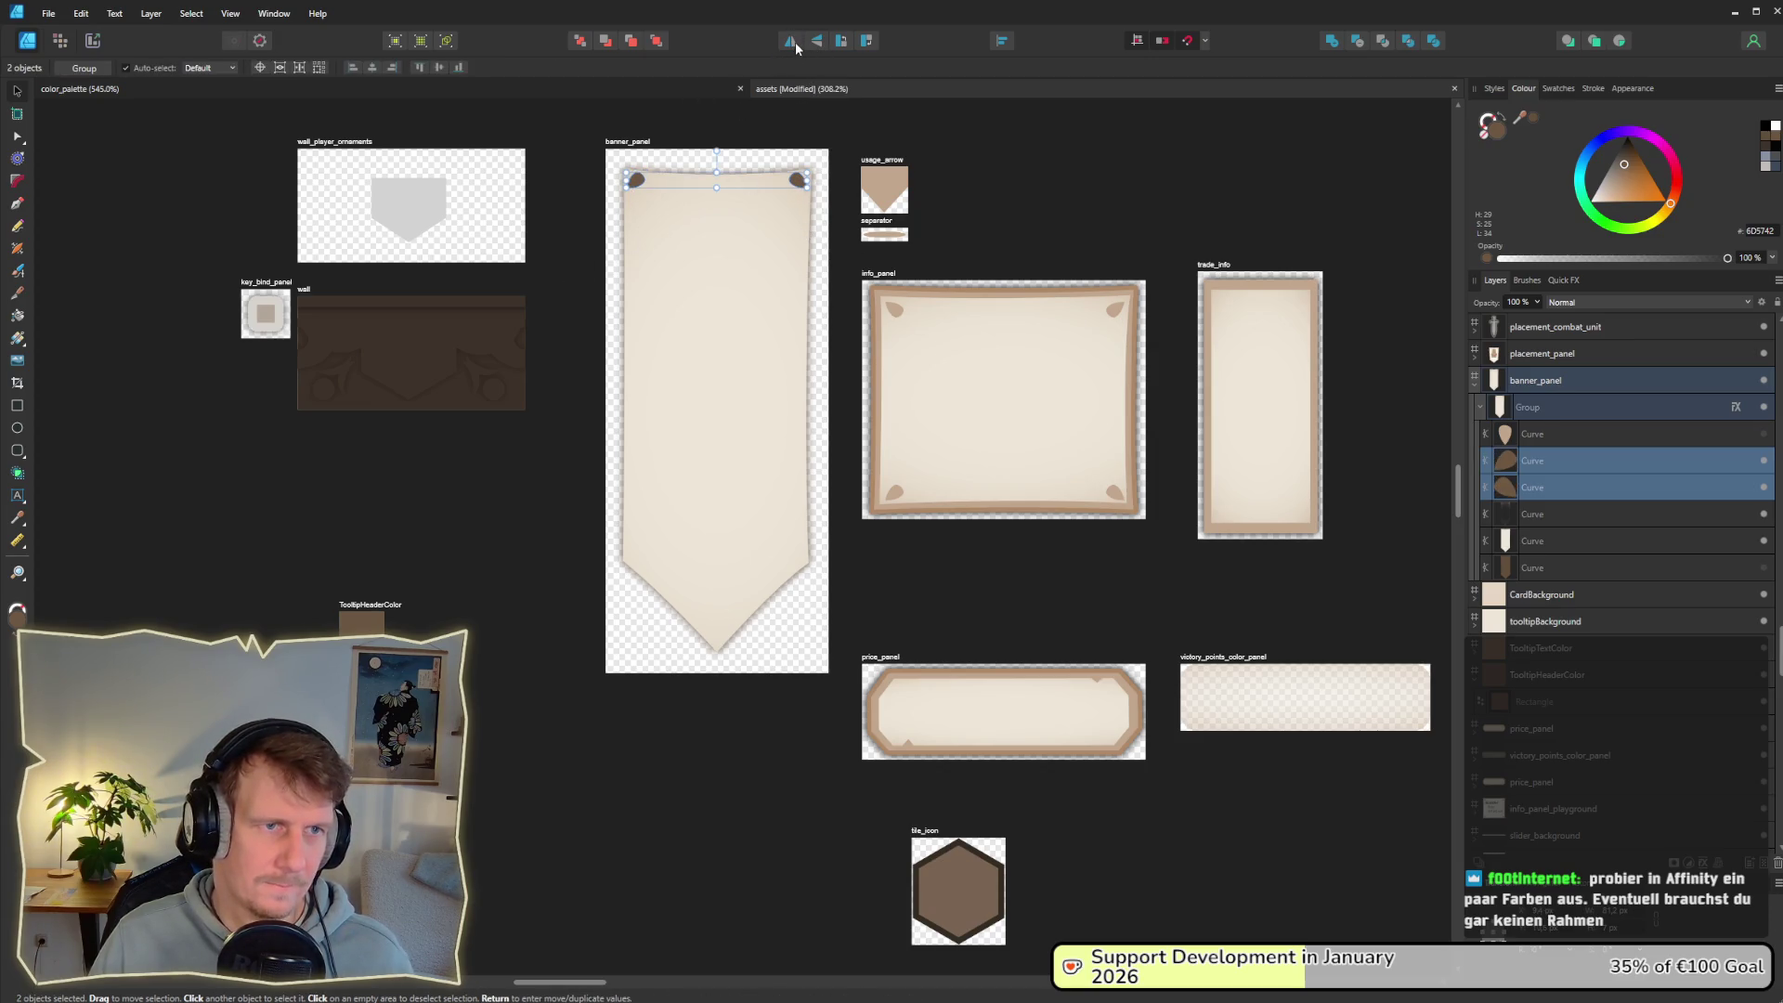
{"action": "left_click", "coordinate": [581, 228]}
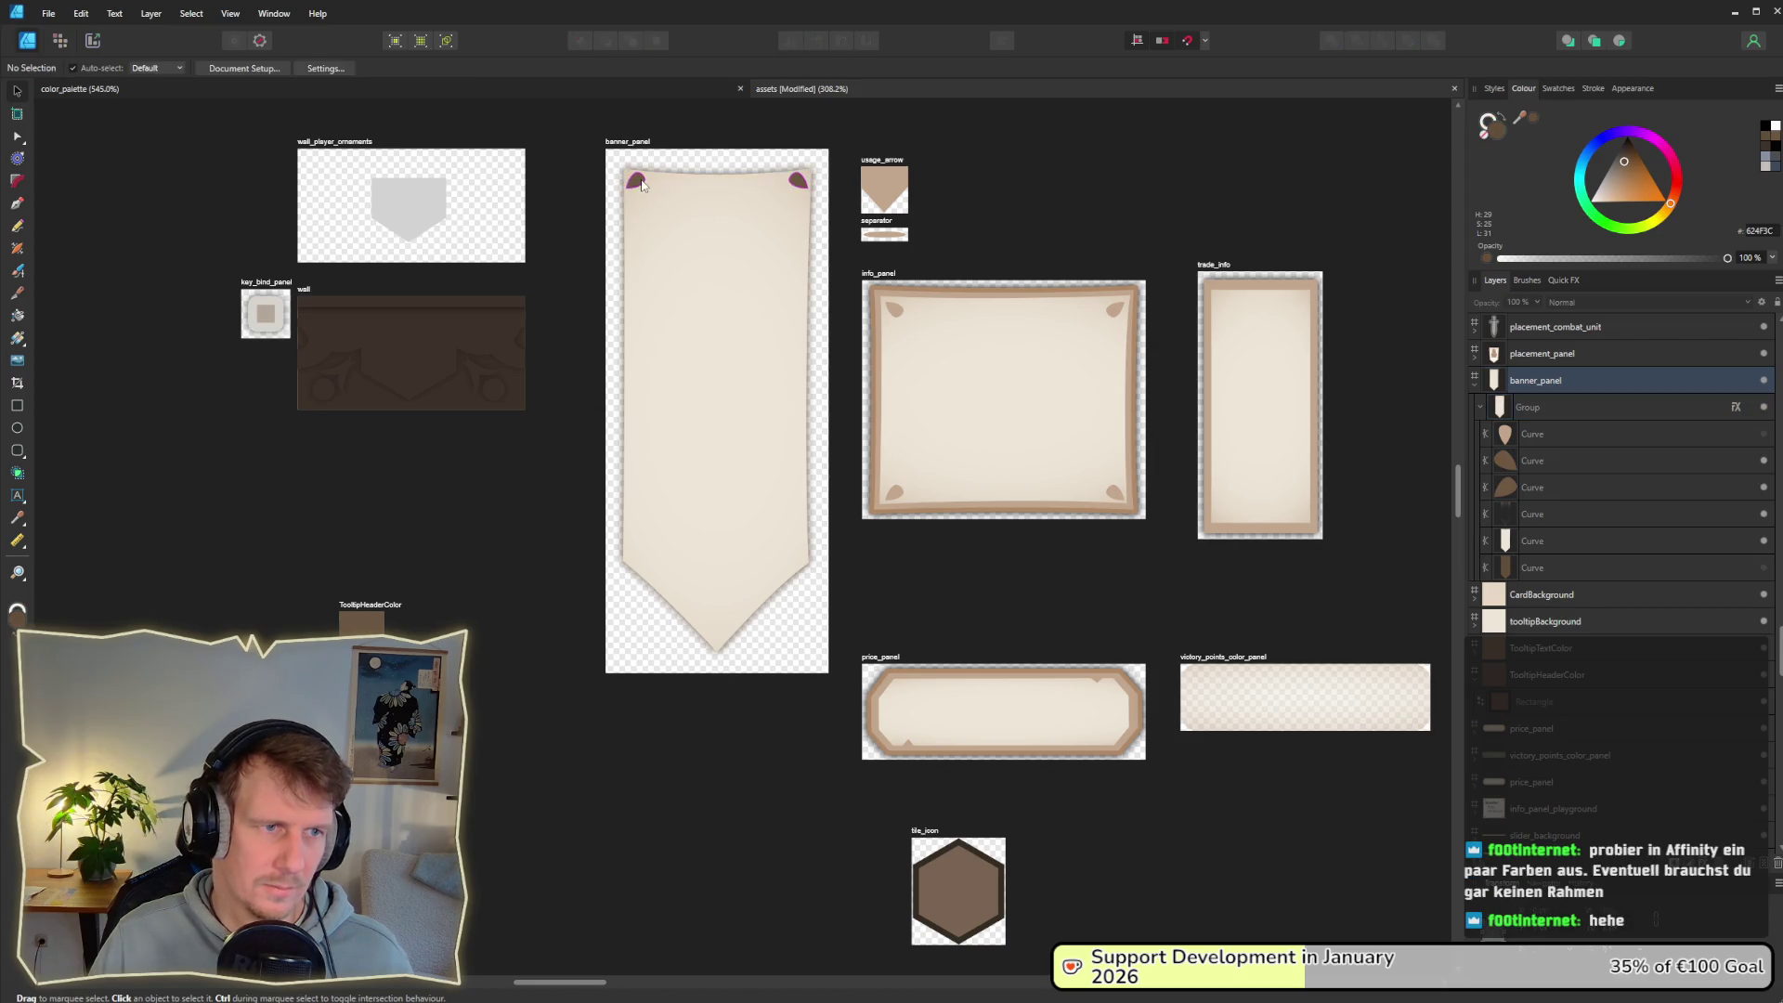
Step: Move both top corner ornaments slightly down on the banner
{"action": "left_click", "coordinate": [643, 193]}
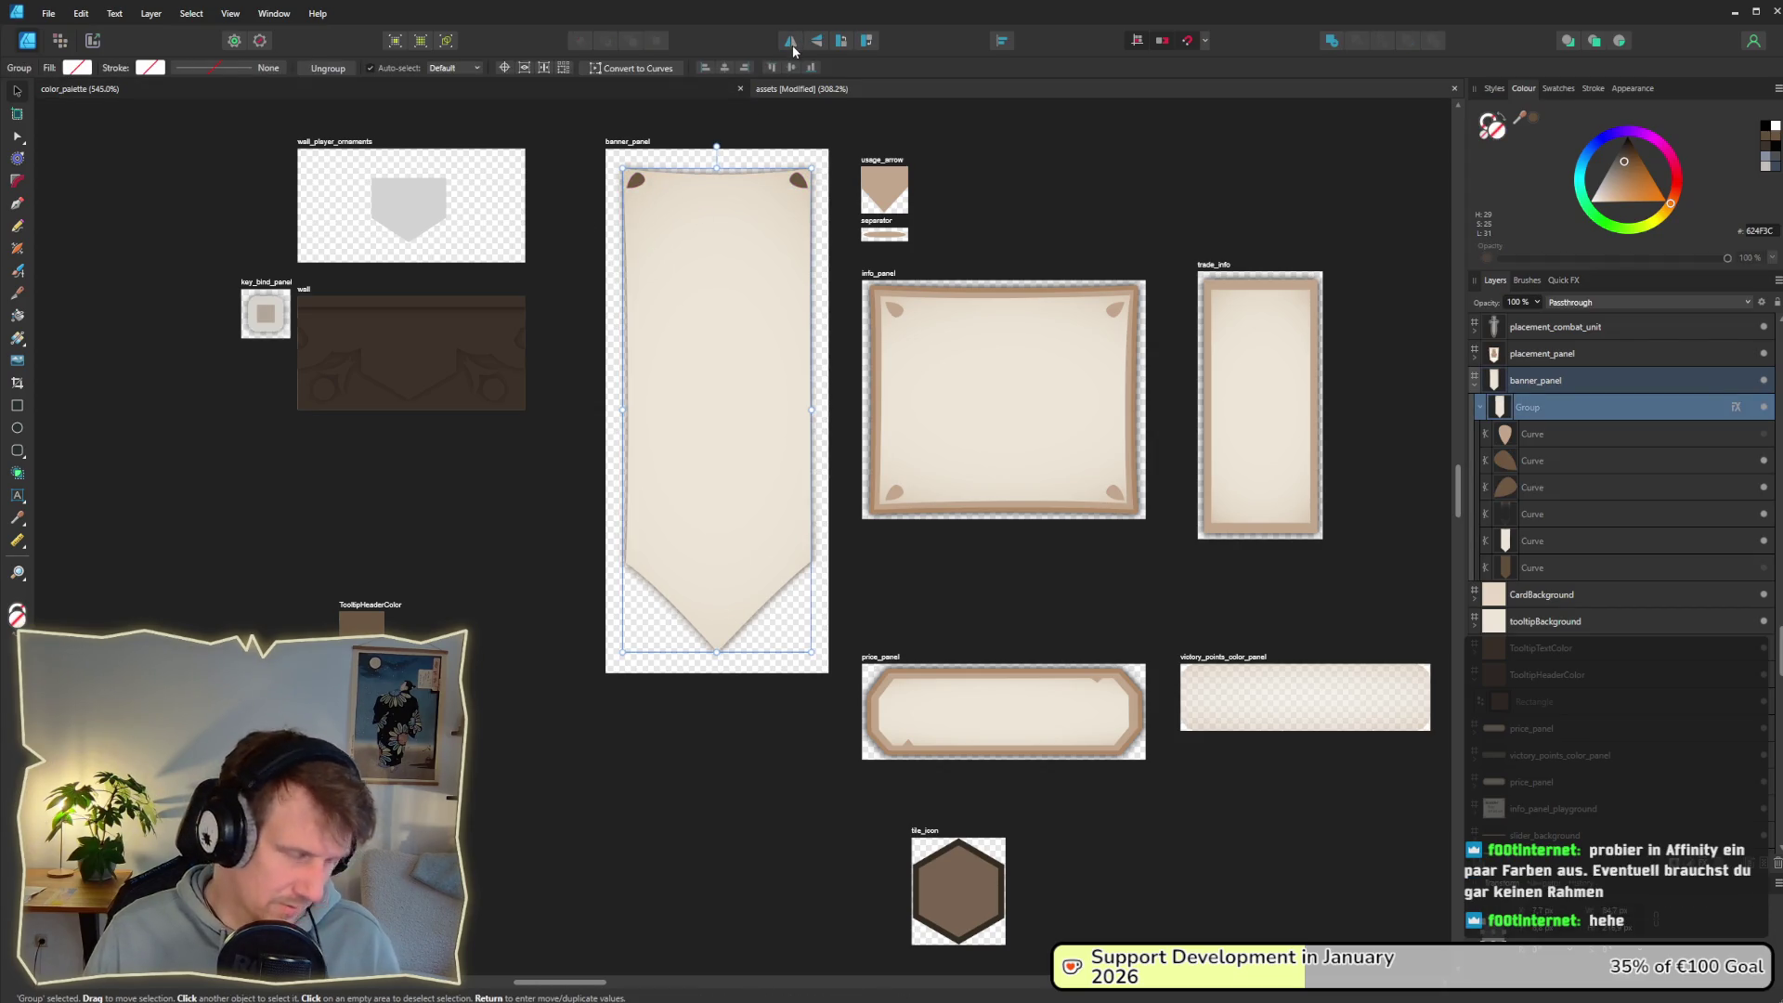
{"action": "double_click", "coordinate": [638, 183]}
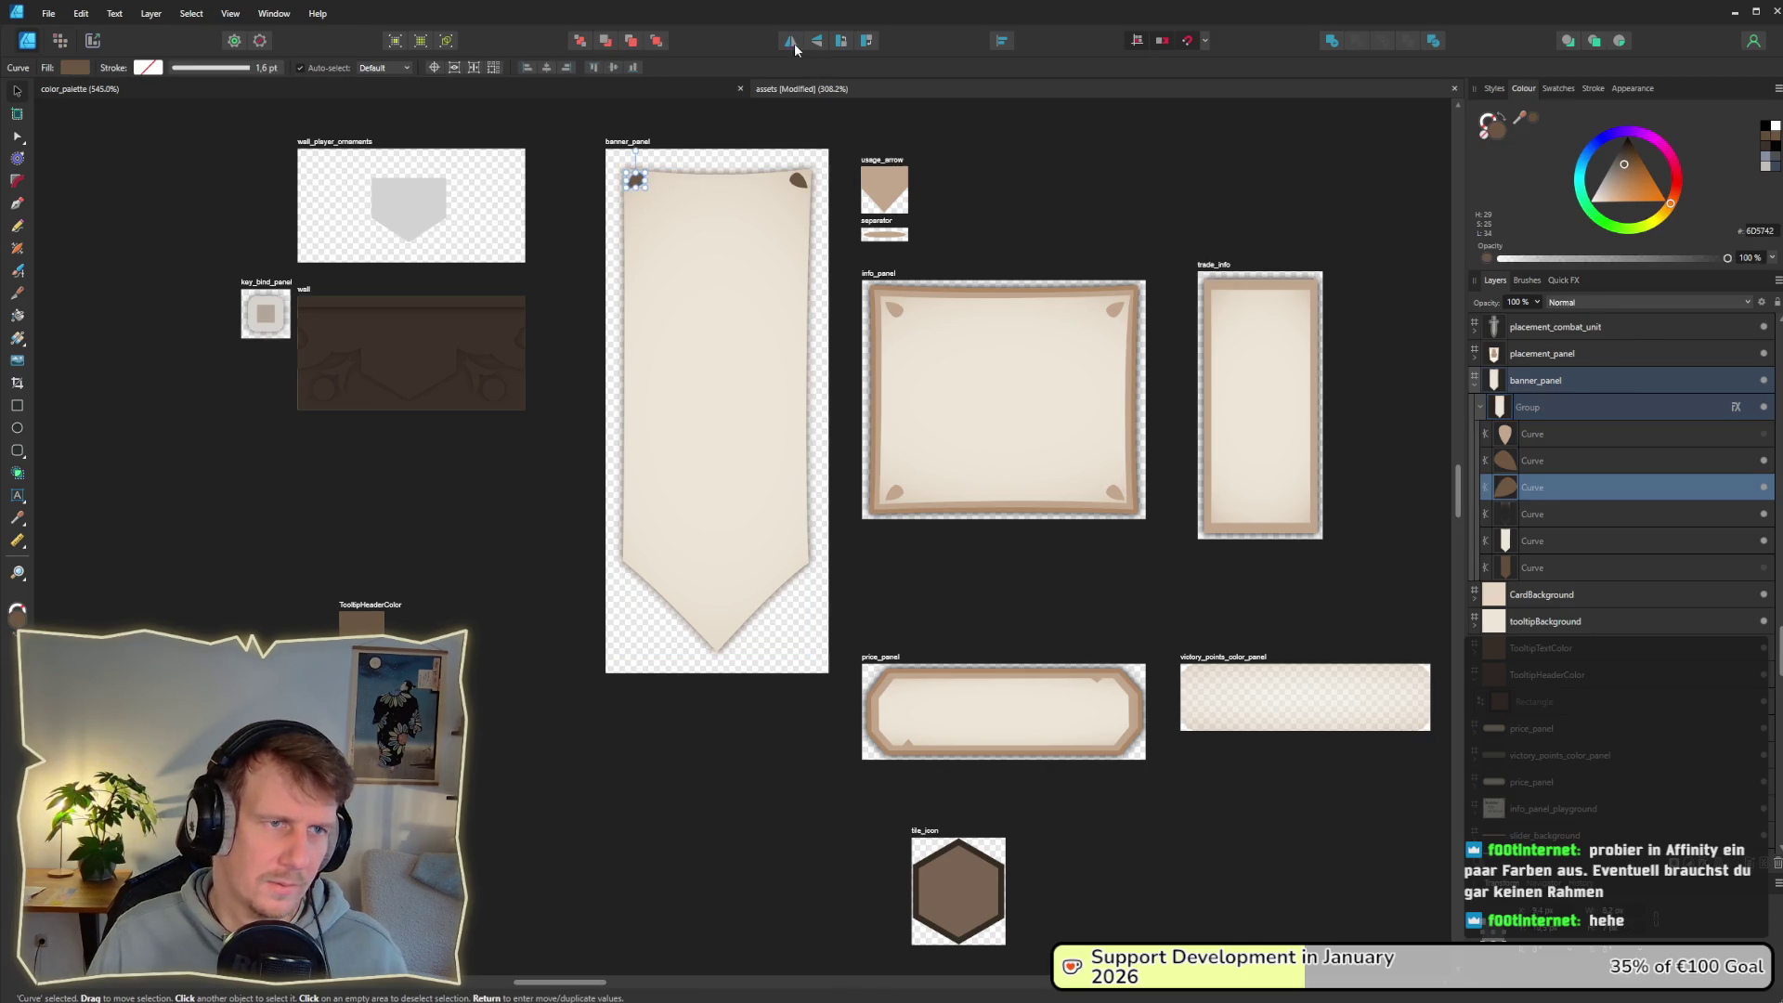
{"action": "left_click", "coordinate": [797, 184]}
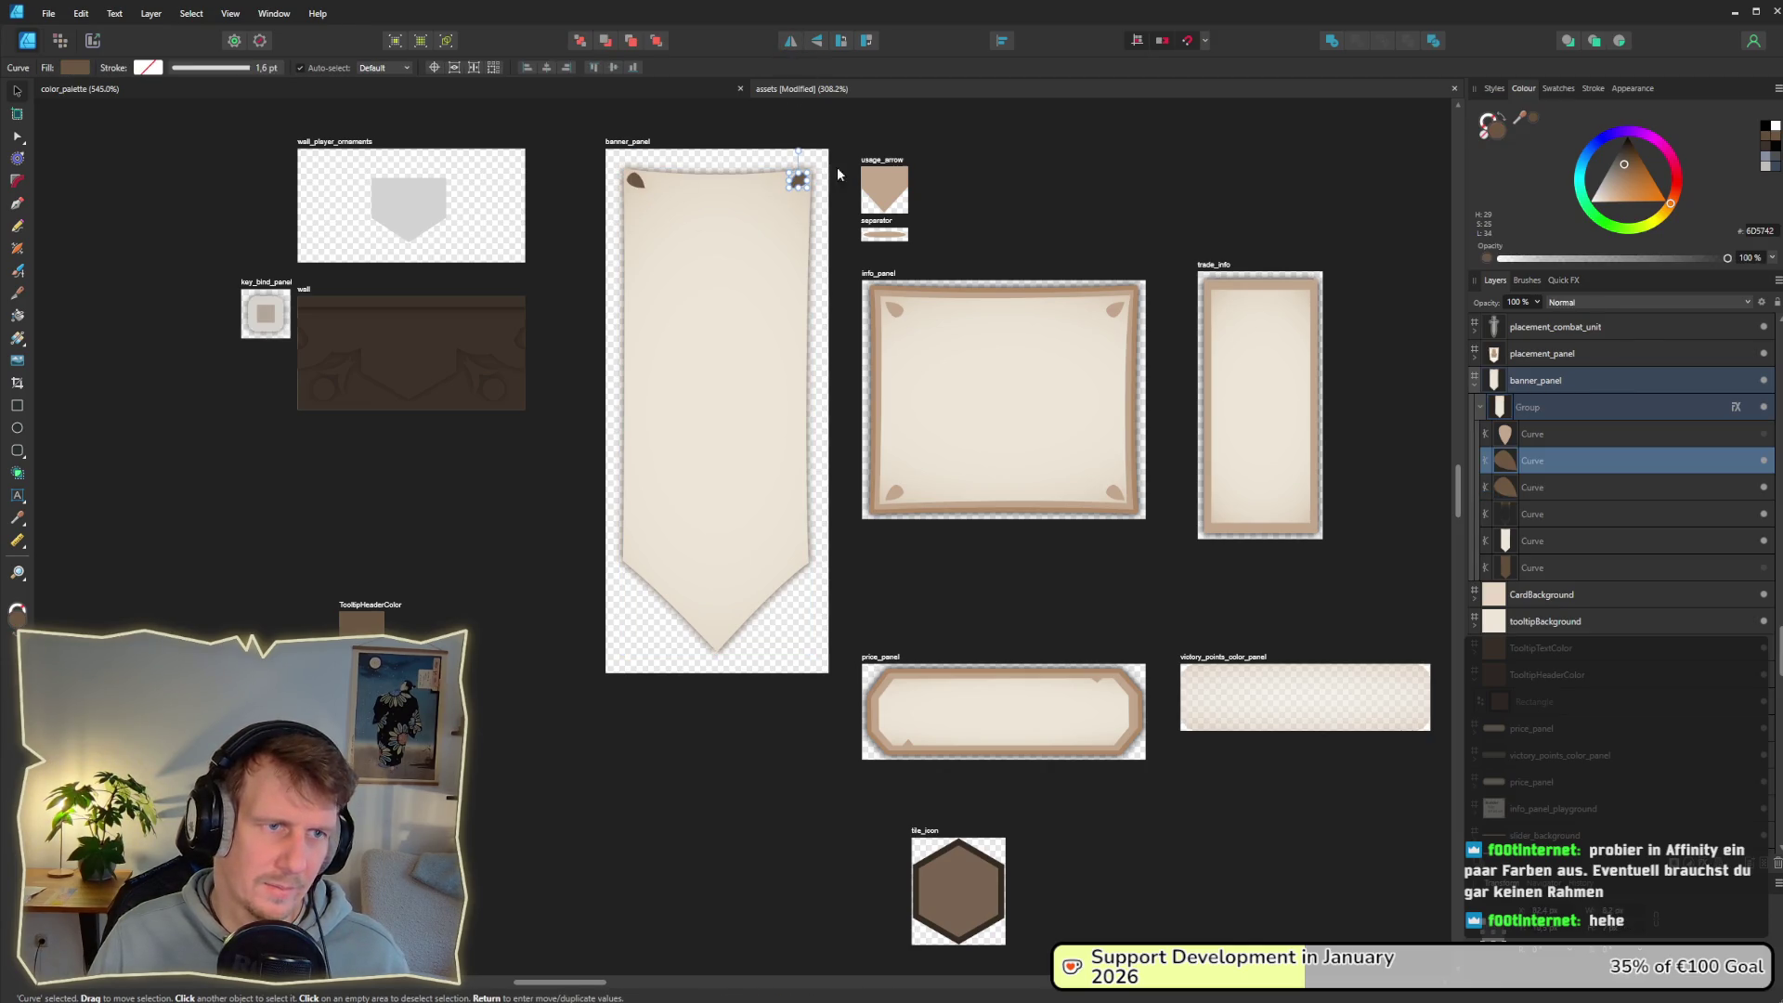
{"action": "left_click", "coordinate": [983, 164]}
{"action": "scroll", "coordinate": [649, 193], "scroll_direction": "down", "scroll_amount": 3}
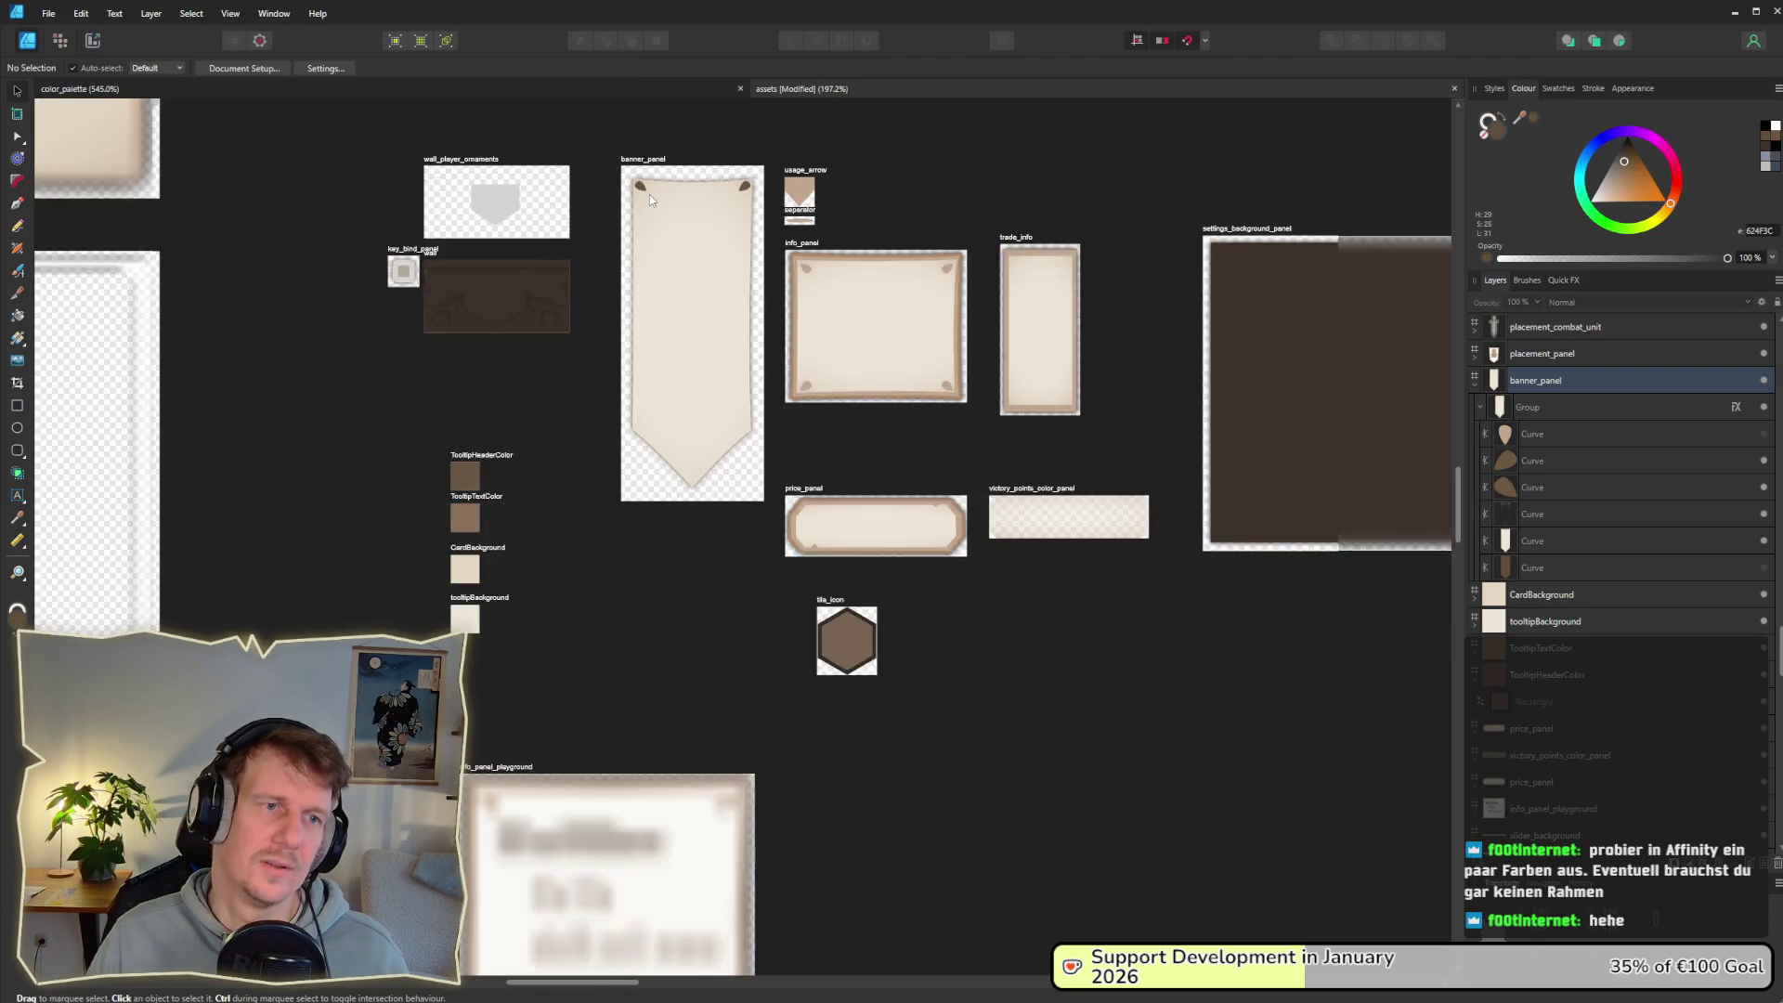
{"action": "scroll", "coordinate": [649, 193], "scroll_direction": "up", "scroll_amount": 6}
{"action": "left_click", "coordinate": [621, 166]}
{"action": "left_click", "coordinate": [1011, 177], "text": "shift"}
{"action": "left_click_drag", "start_coordinate": [1010, 177], "coordinate": [1009, 195]}
Step: Shift the left ornament slightly right, then zoom out to show all artboards
{"action": "double_click", "coordinate": [624, 182]}
{"action": "left_click", "coordinate": [28, 91]}
{"action": "left_click_drag", "start_coordinate": [614, 177], "coordinate": [626, 177]}
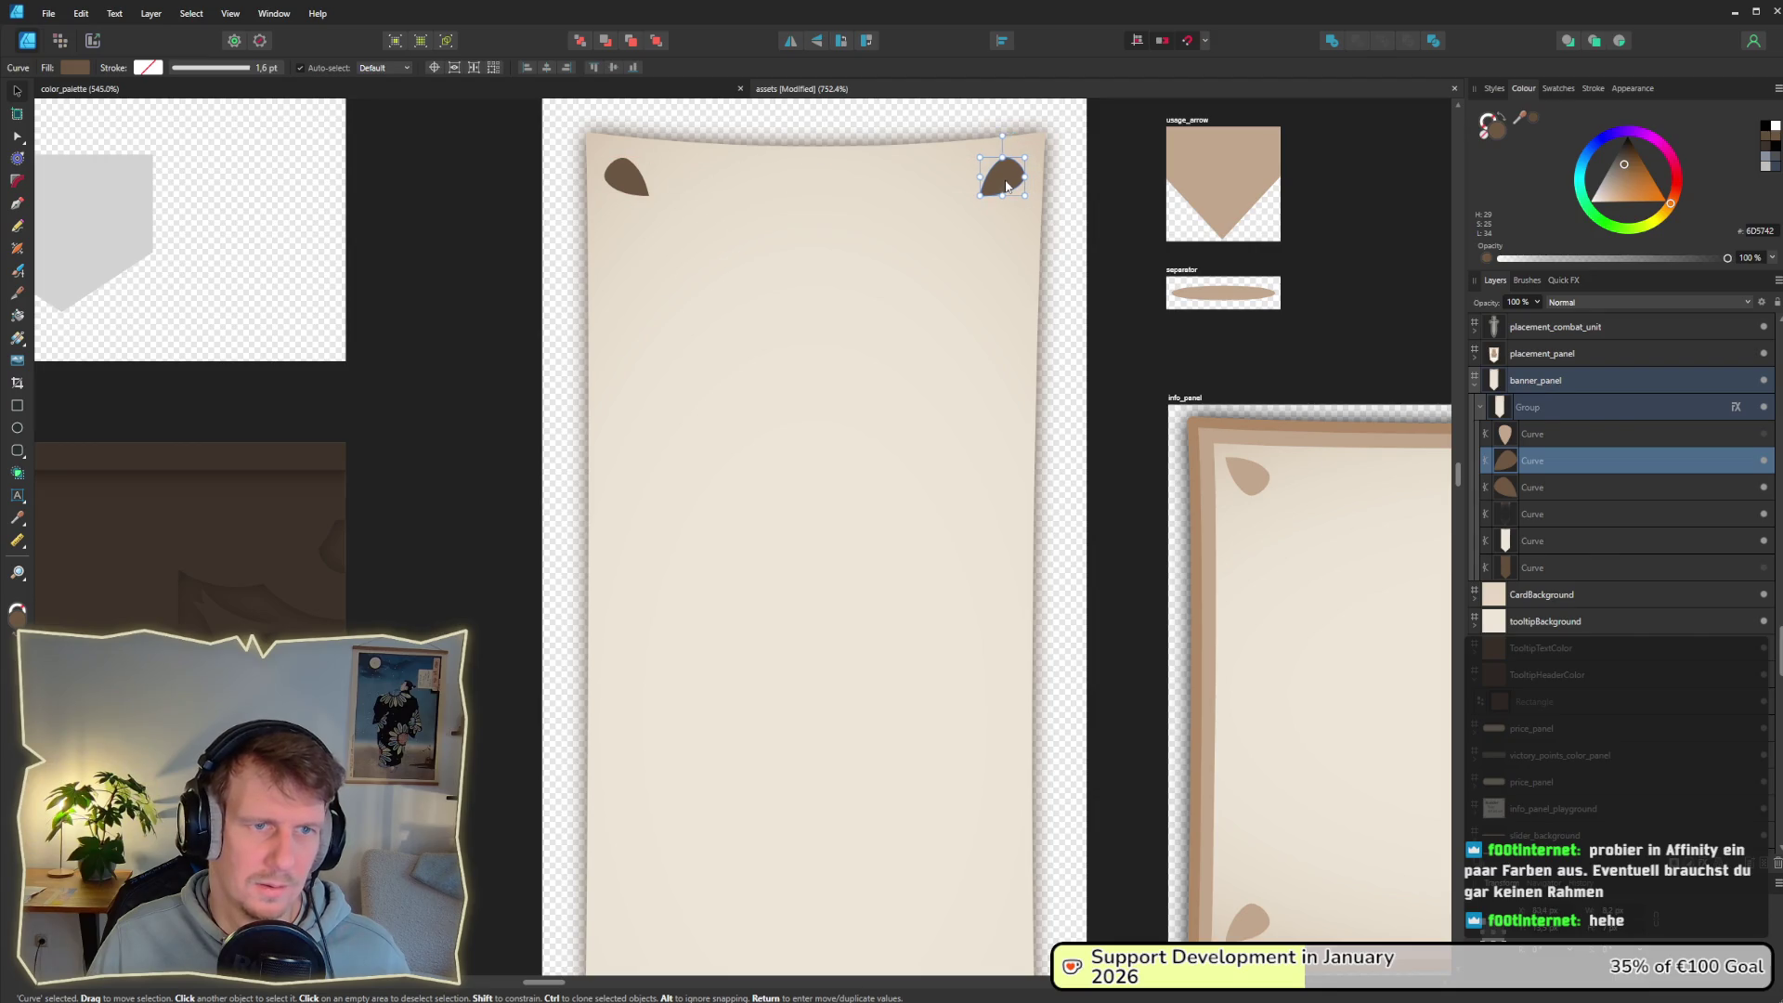
{"action": "left_click", "coordinate": [477, 278]}
{"action": "key", "text": "ctrl+0"}
{"action": "scroll", "coordinate": [478, 281], "scroll_direction": "down", "scroll_amount": 2}
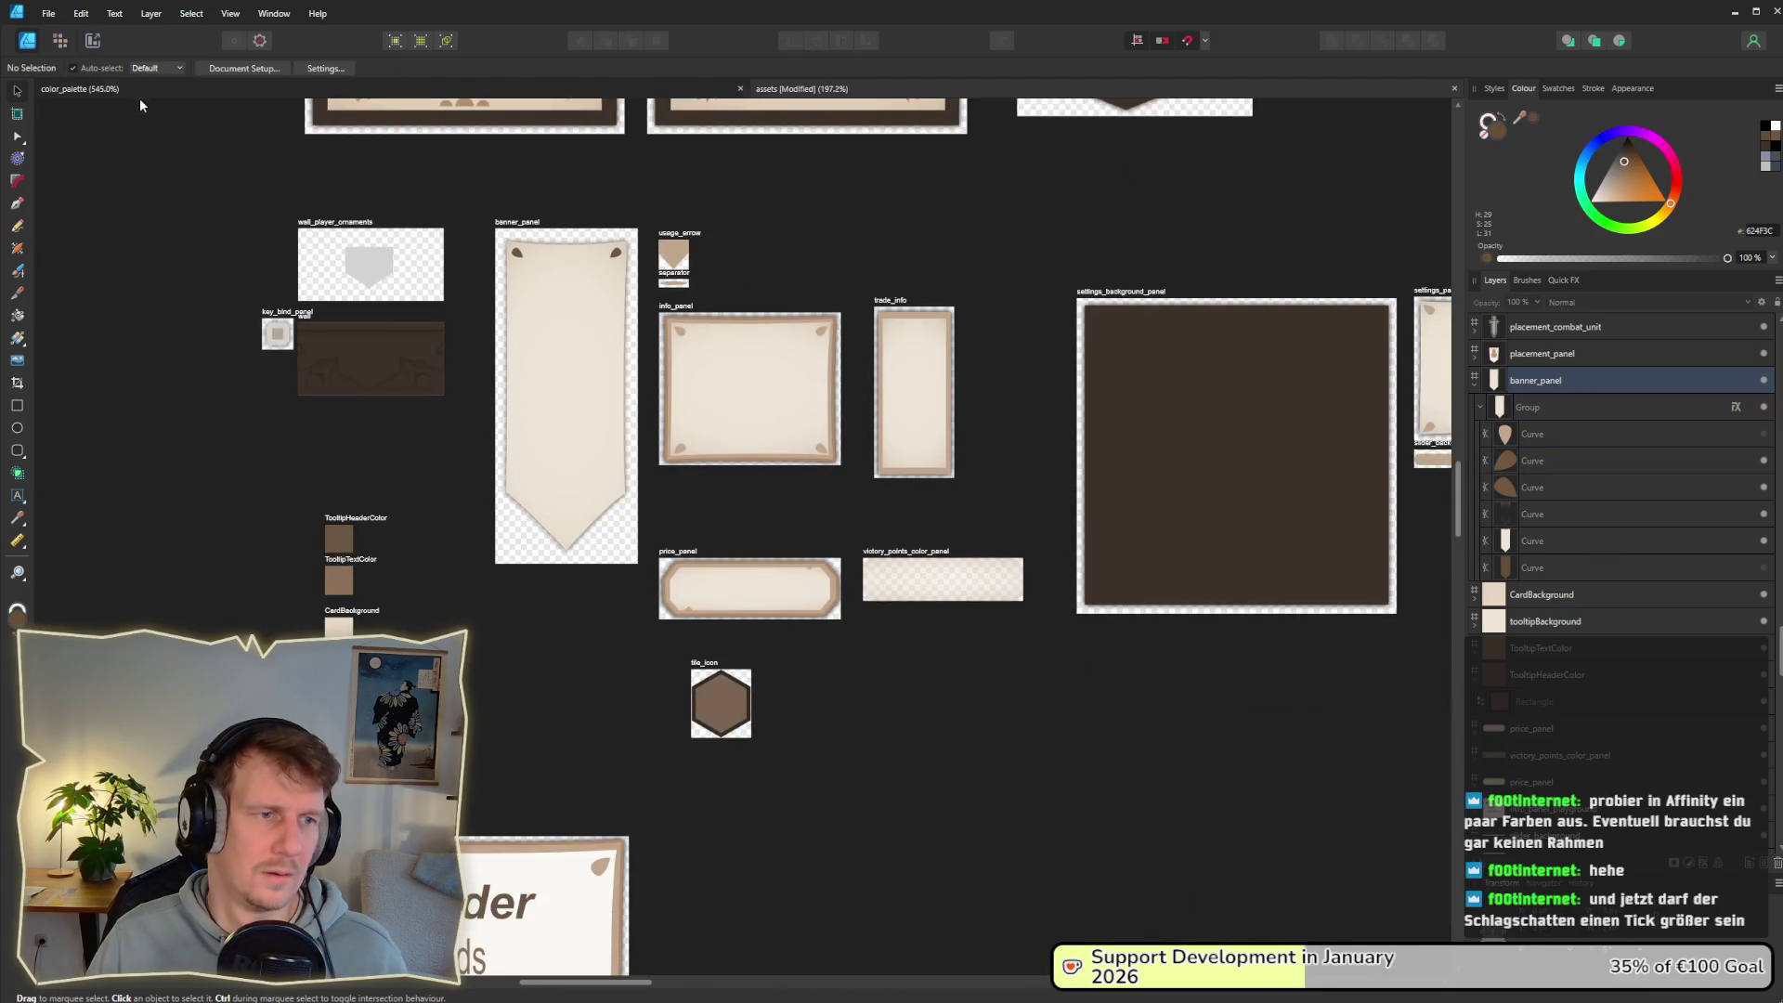
Step: Re-export the banner_panel slice over banner_panel.png and switch to the running King's Edict game
{"action": "left_click", "coordinate": [94, 41]}
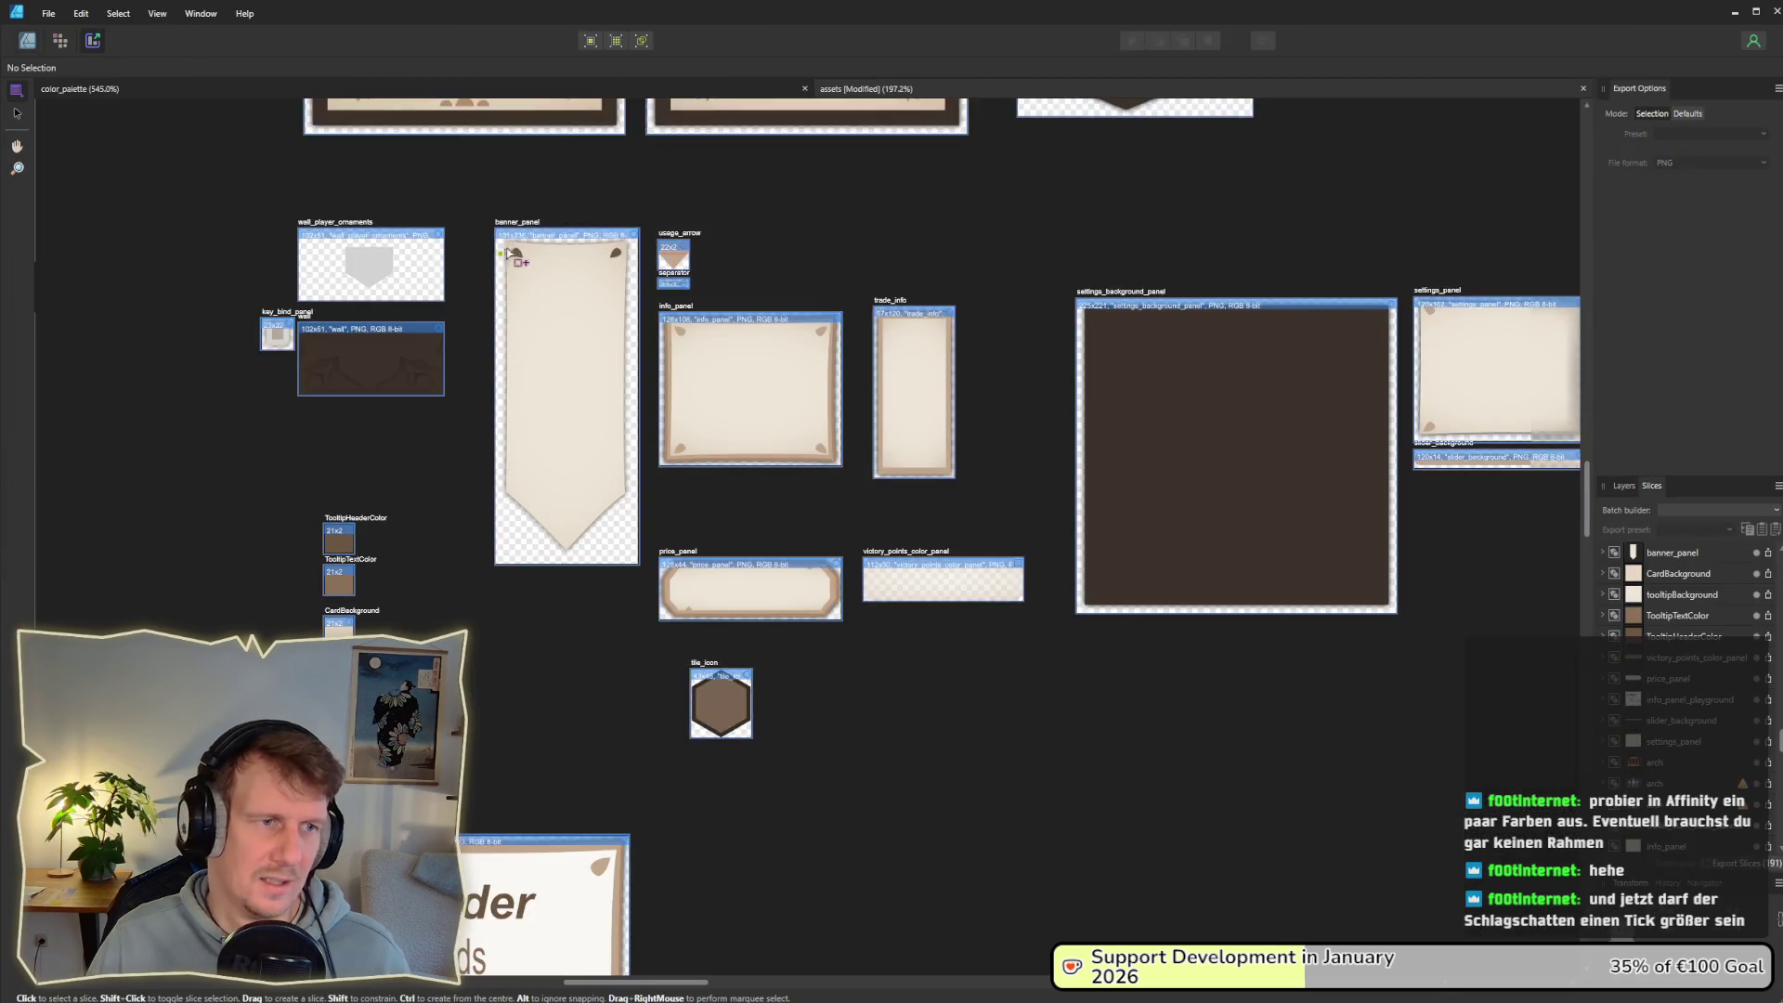
{"action": "left_click", "coordinate": [1769, 553]}
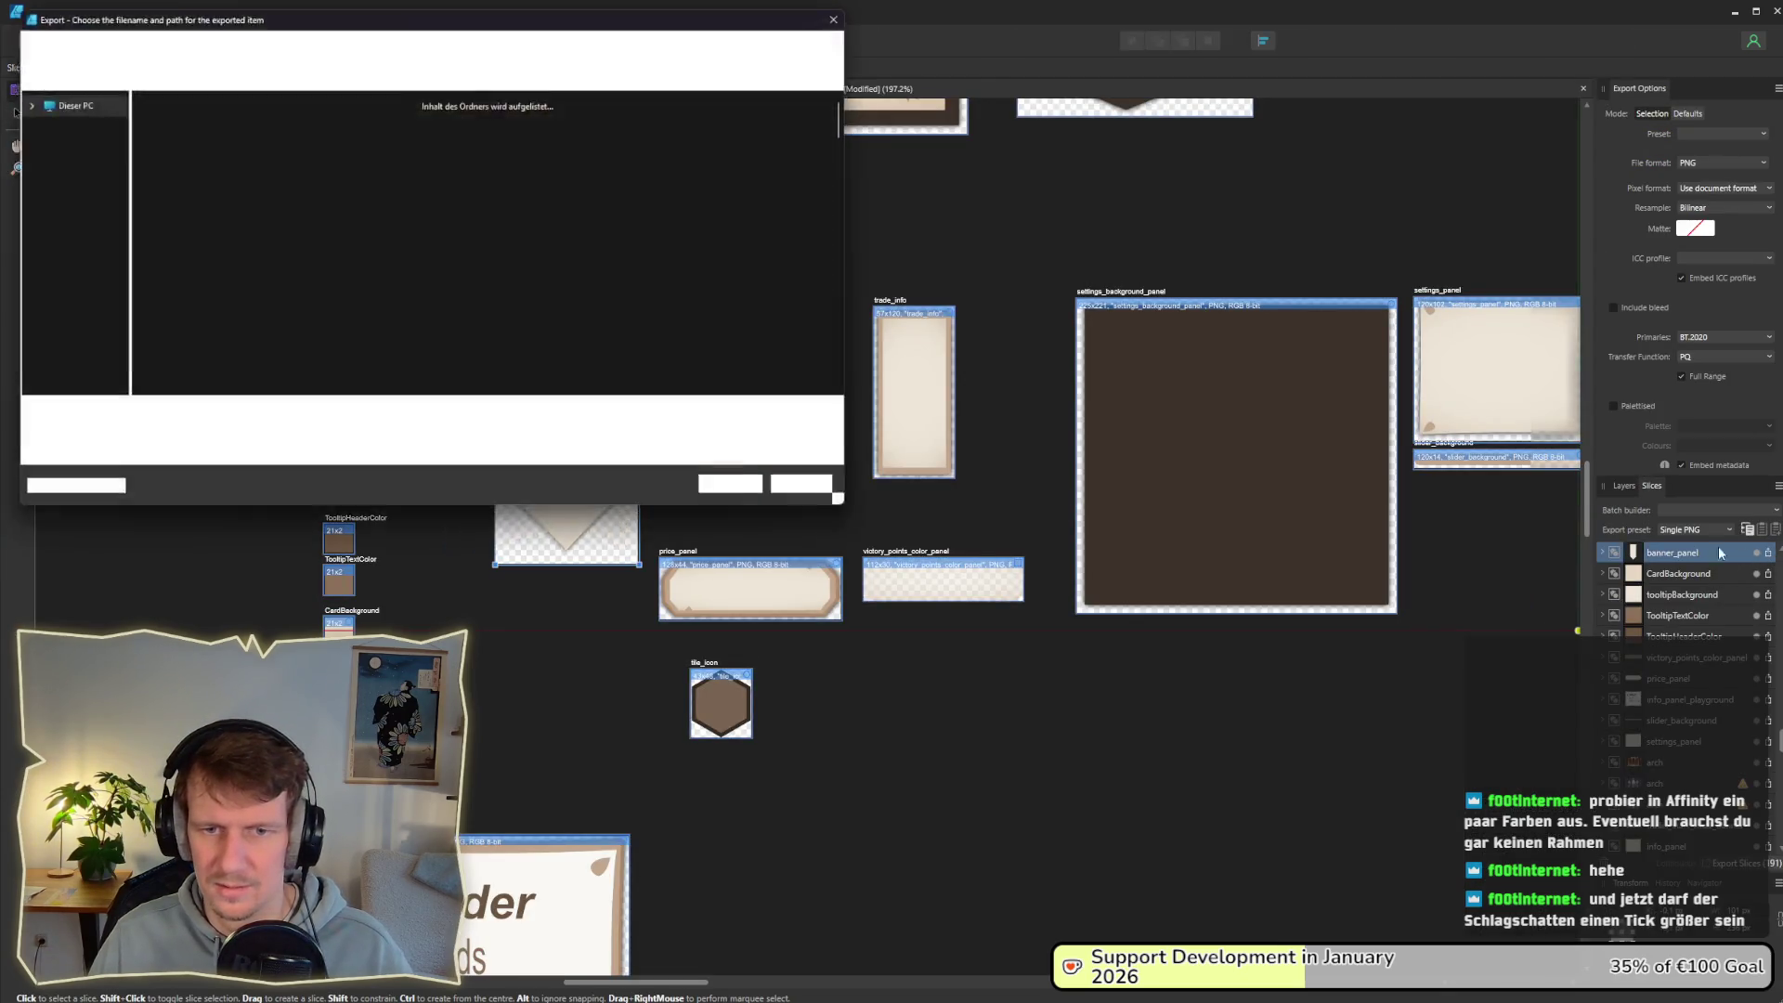
{"action": "left_click", "coordinate": [743, 494]}
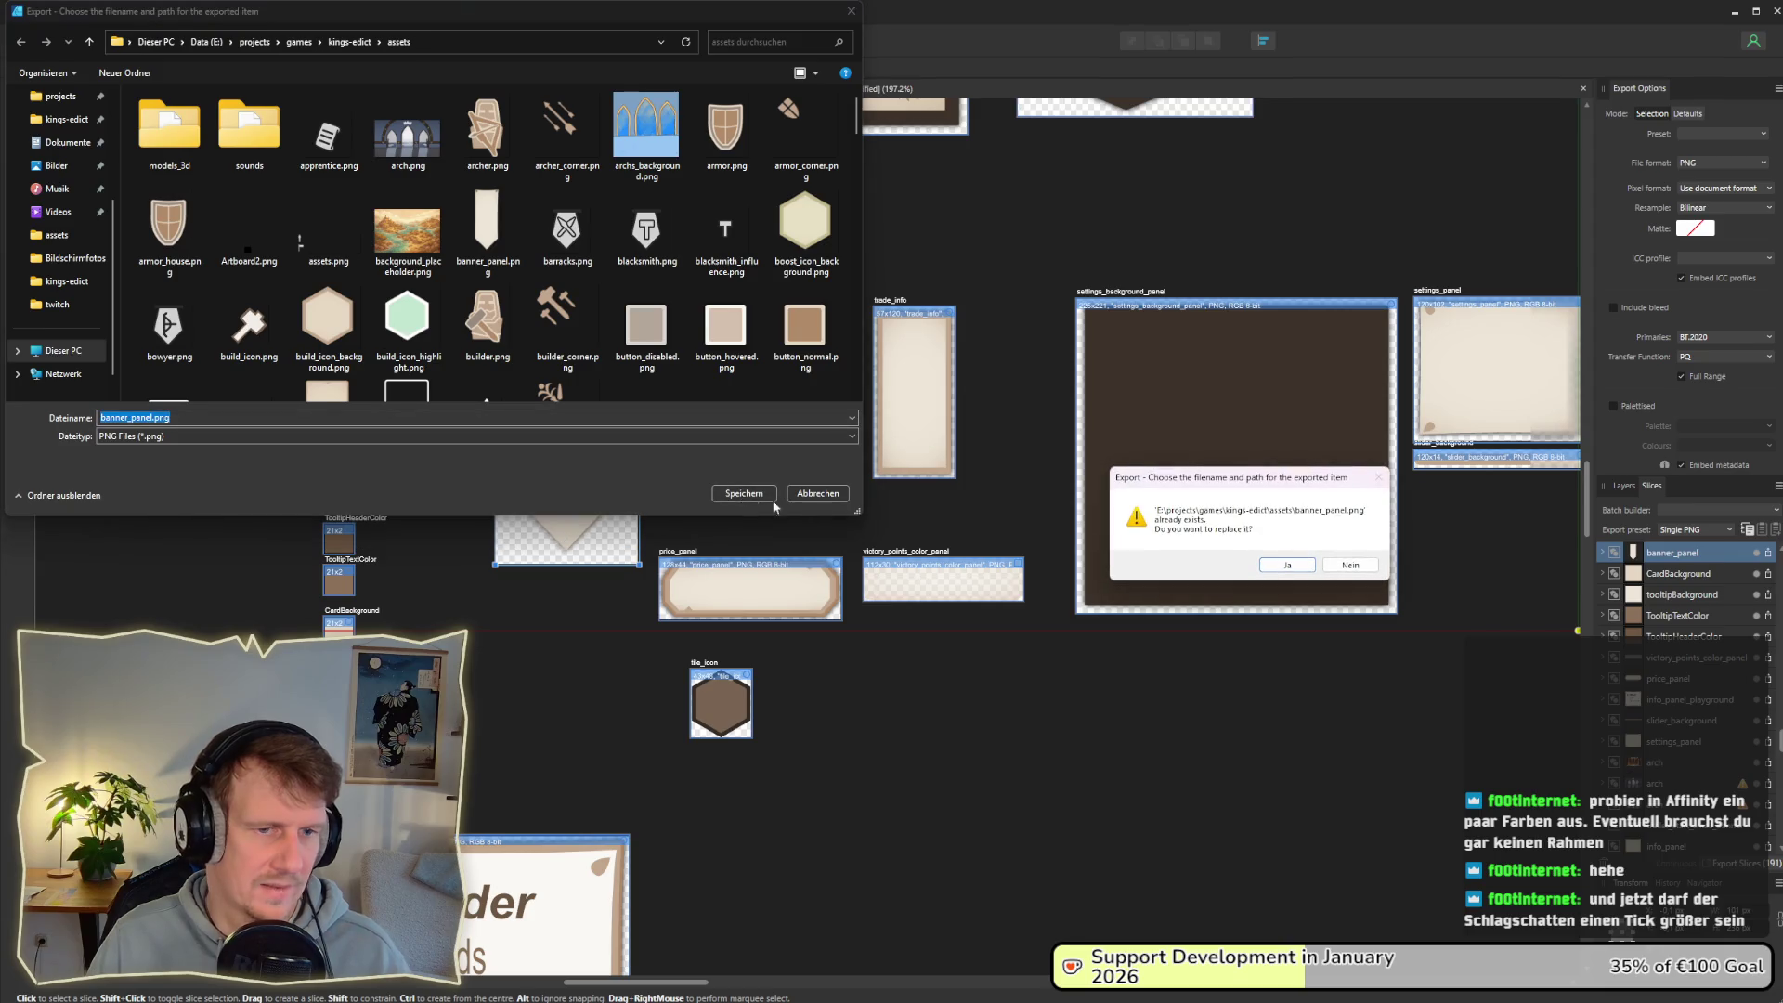
{"action": "left_click", "coordinate": [1270, 566]}
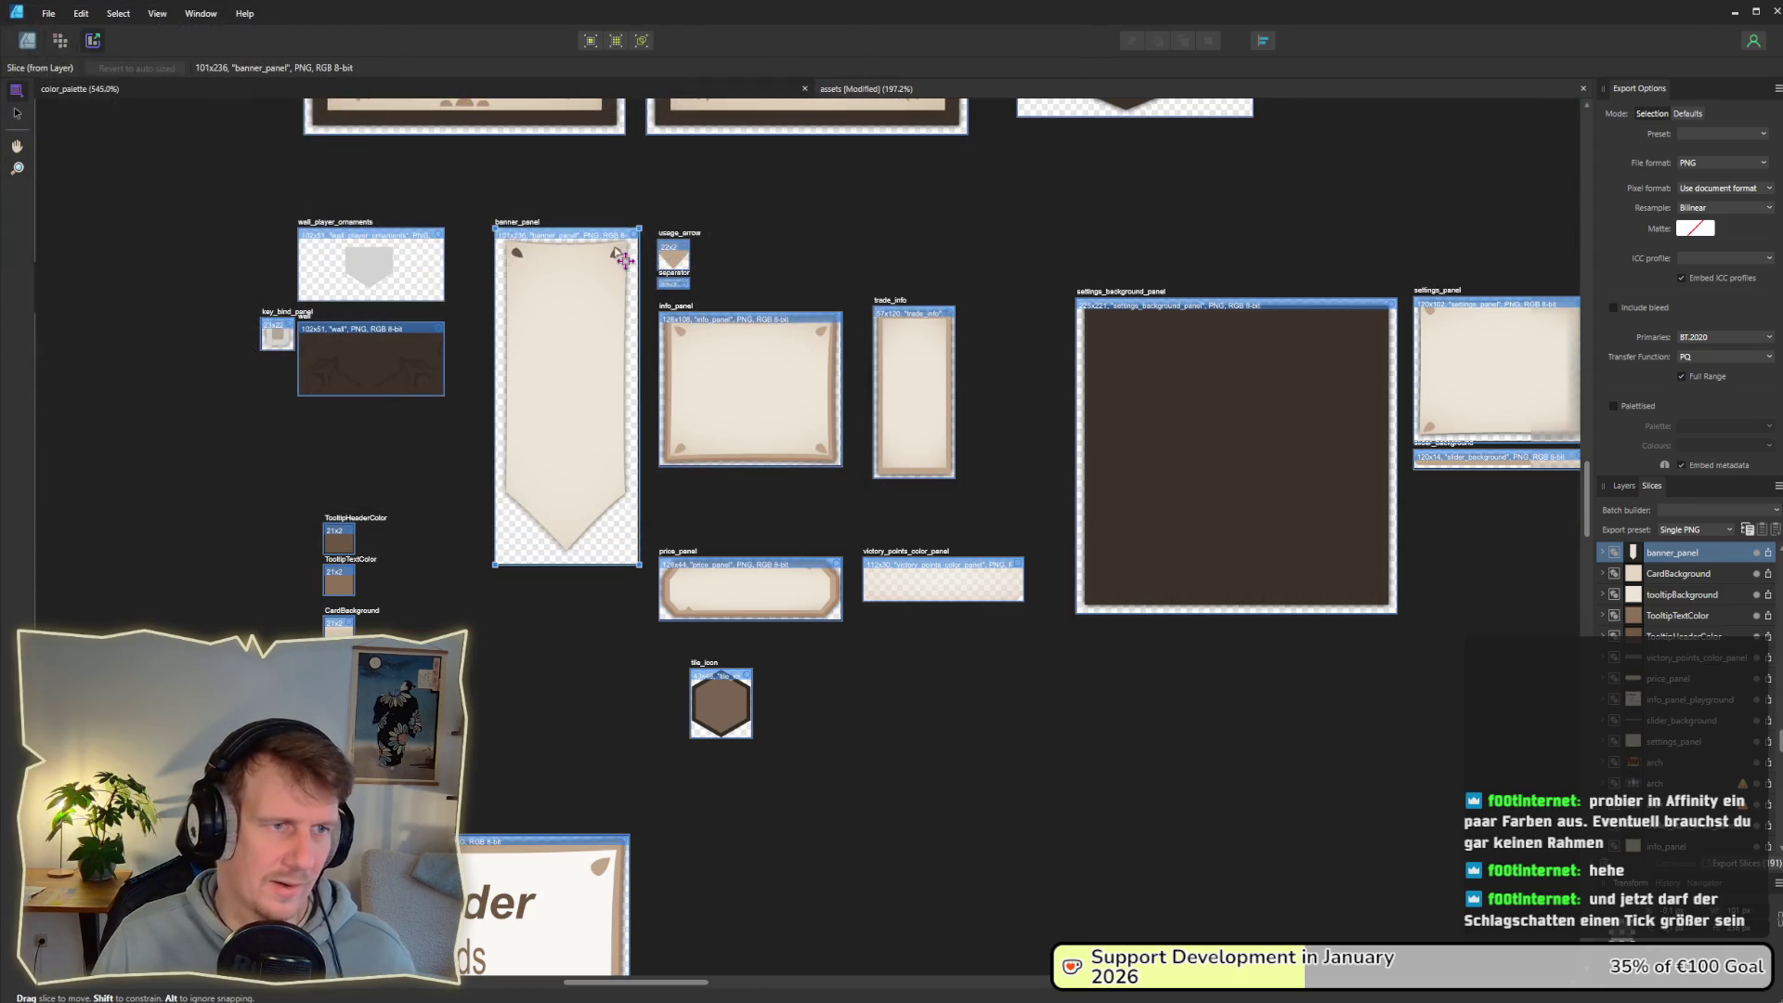
{"action": "key", "text": "alt+Tab"}
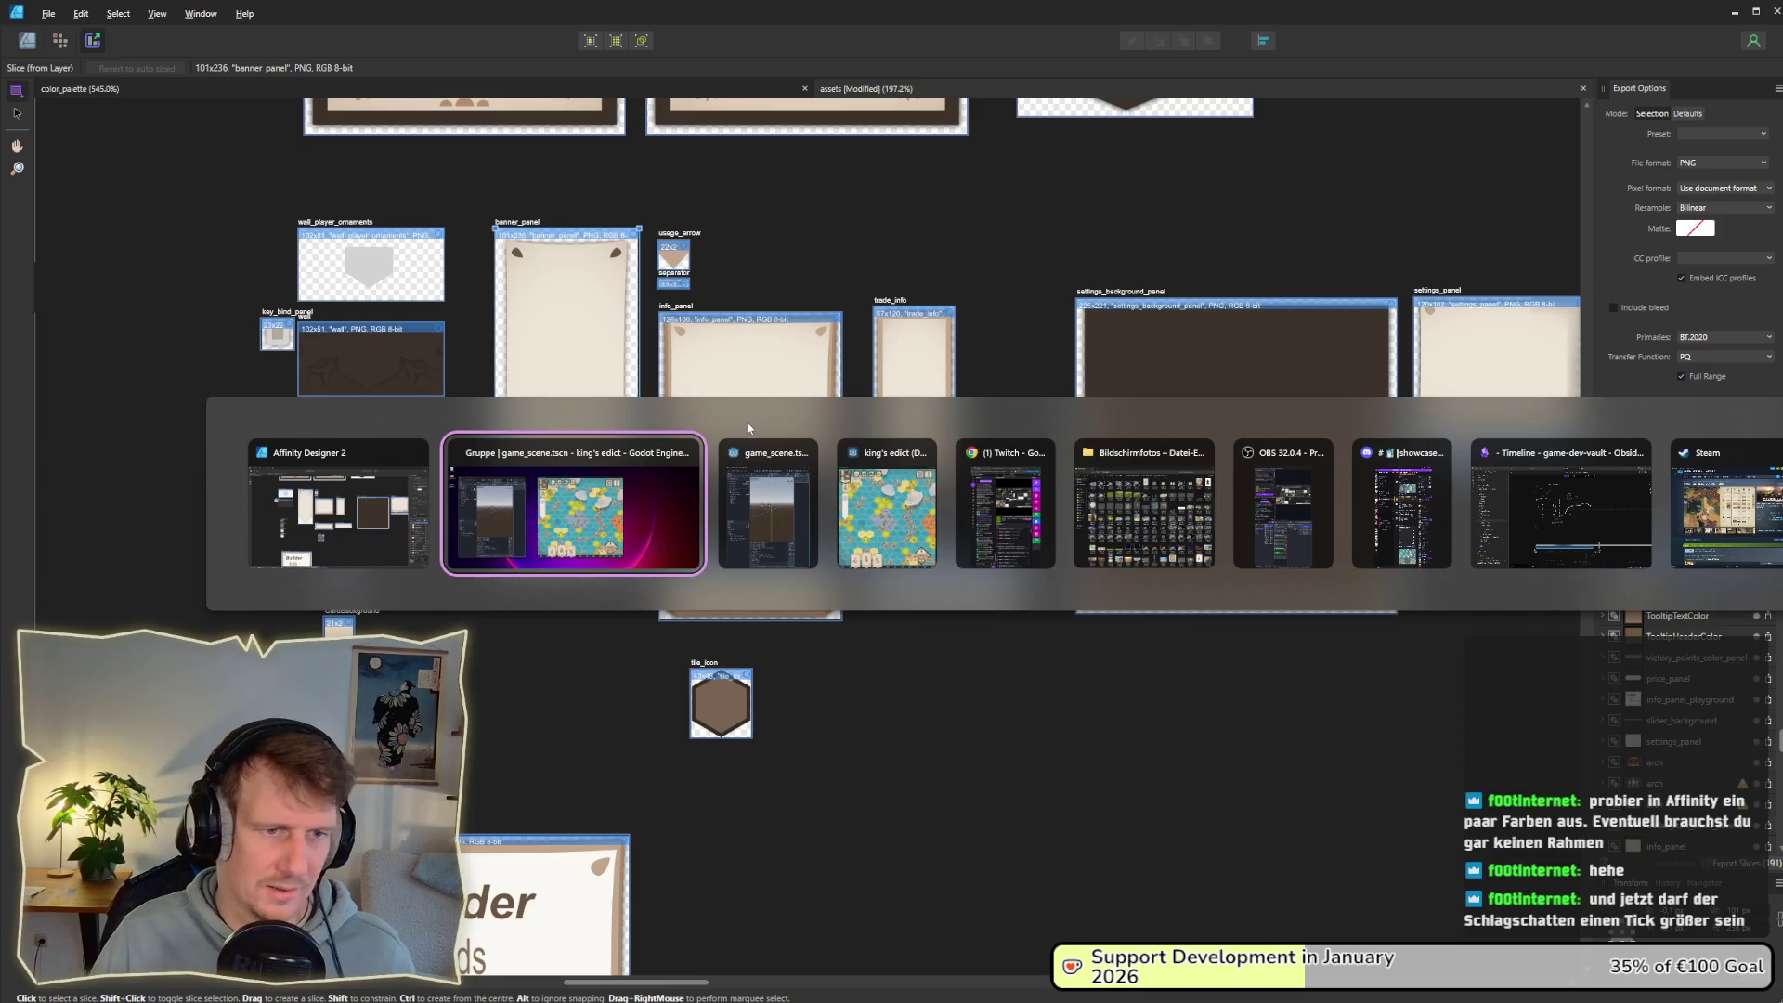
{"action": "key", "text": "Tab"}
{"action": "key", "text": "Tab"}
Step: Select an empty yellow hex and the village tile to view the new banner panel, then return to Affinity
{"action": "key", "text": "alt+Tab"}
{"action": "key", "text": "alt+Tab"}
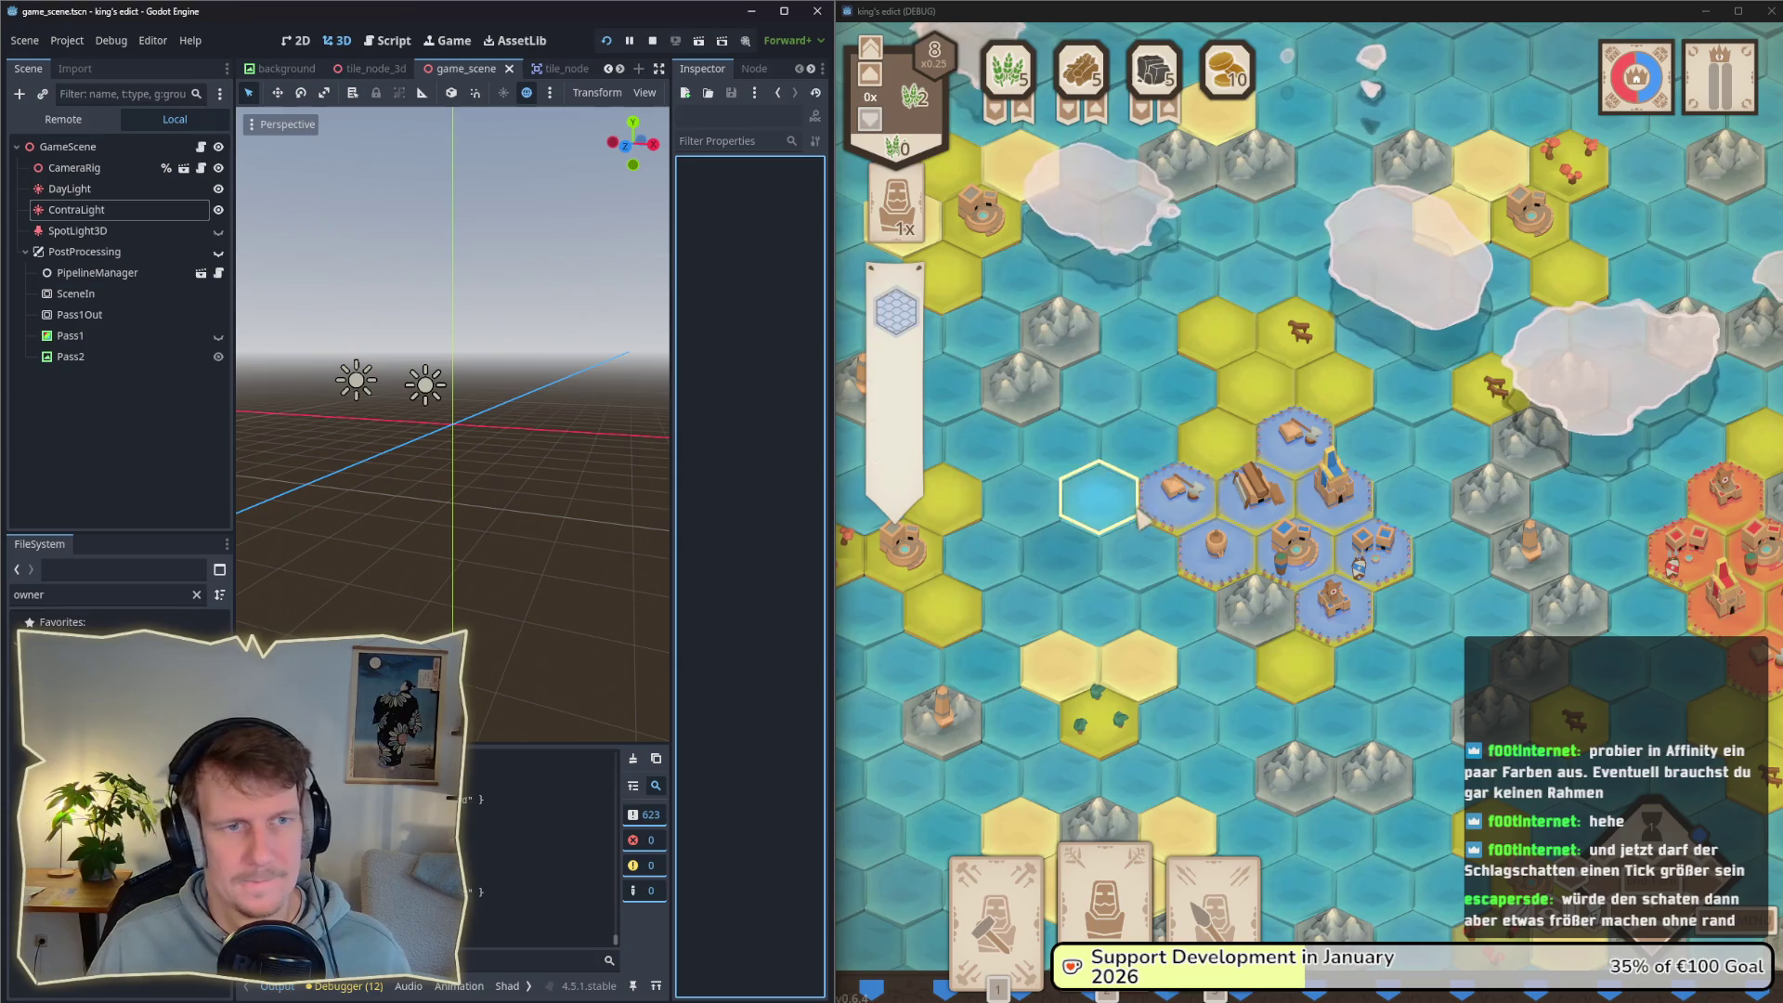
{"action": "left_click", "coordinate": [1247, 517]}
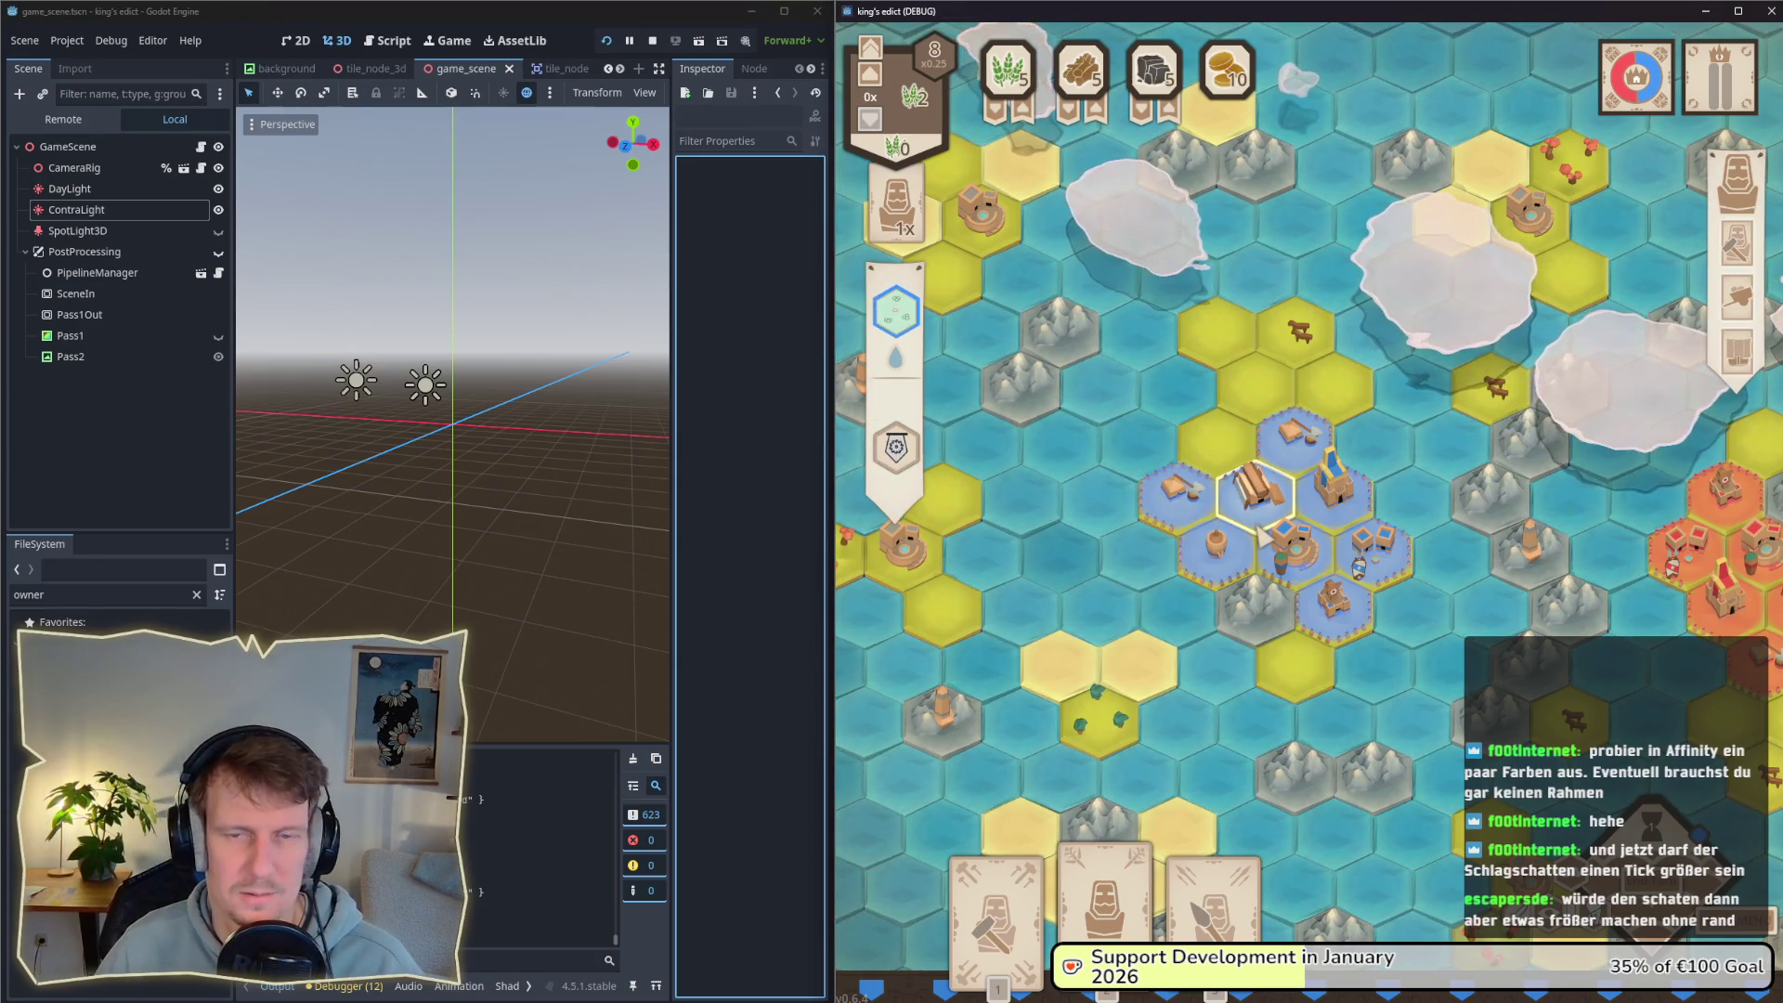
{"action": "left_click", "coordinate": [1233, 462]}
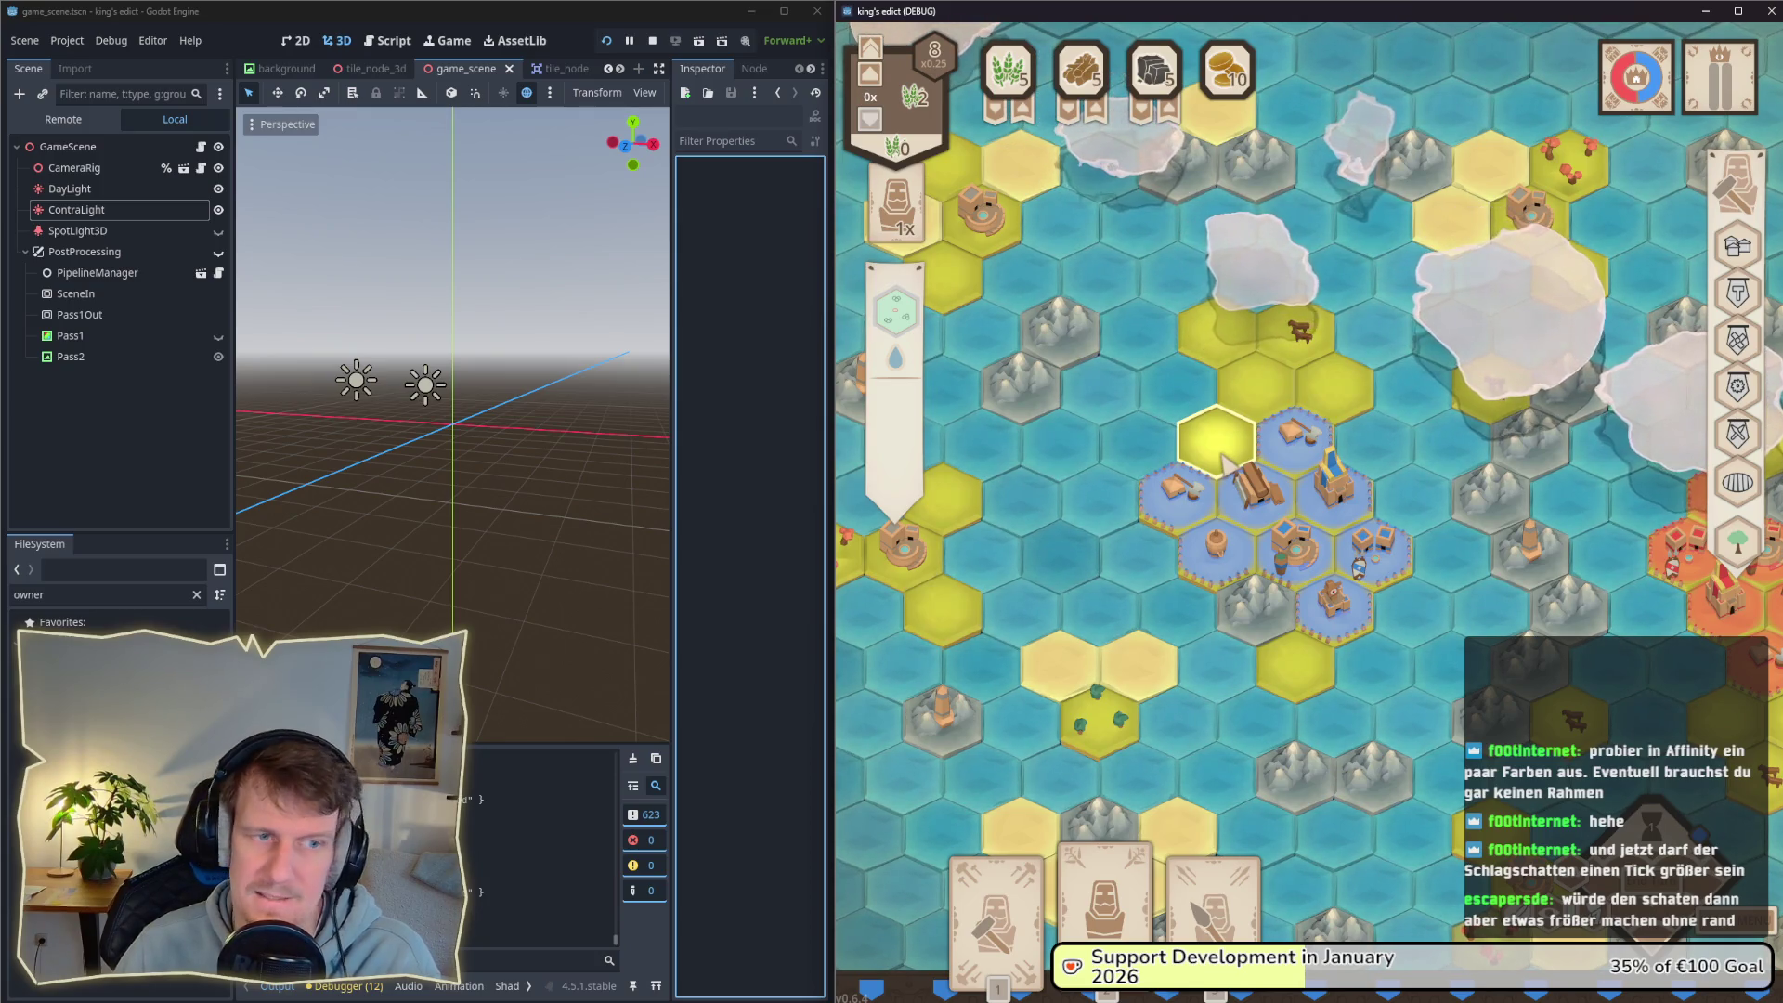
{"action": "scroll", "coordinate": [1224, 465], "scroll_direction": "down", "scroll_amount": 2}
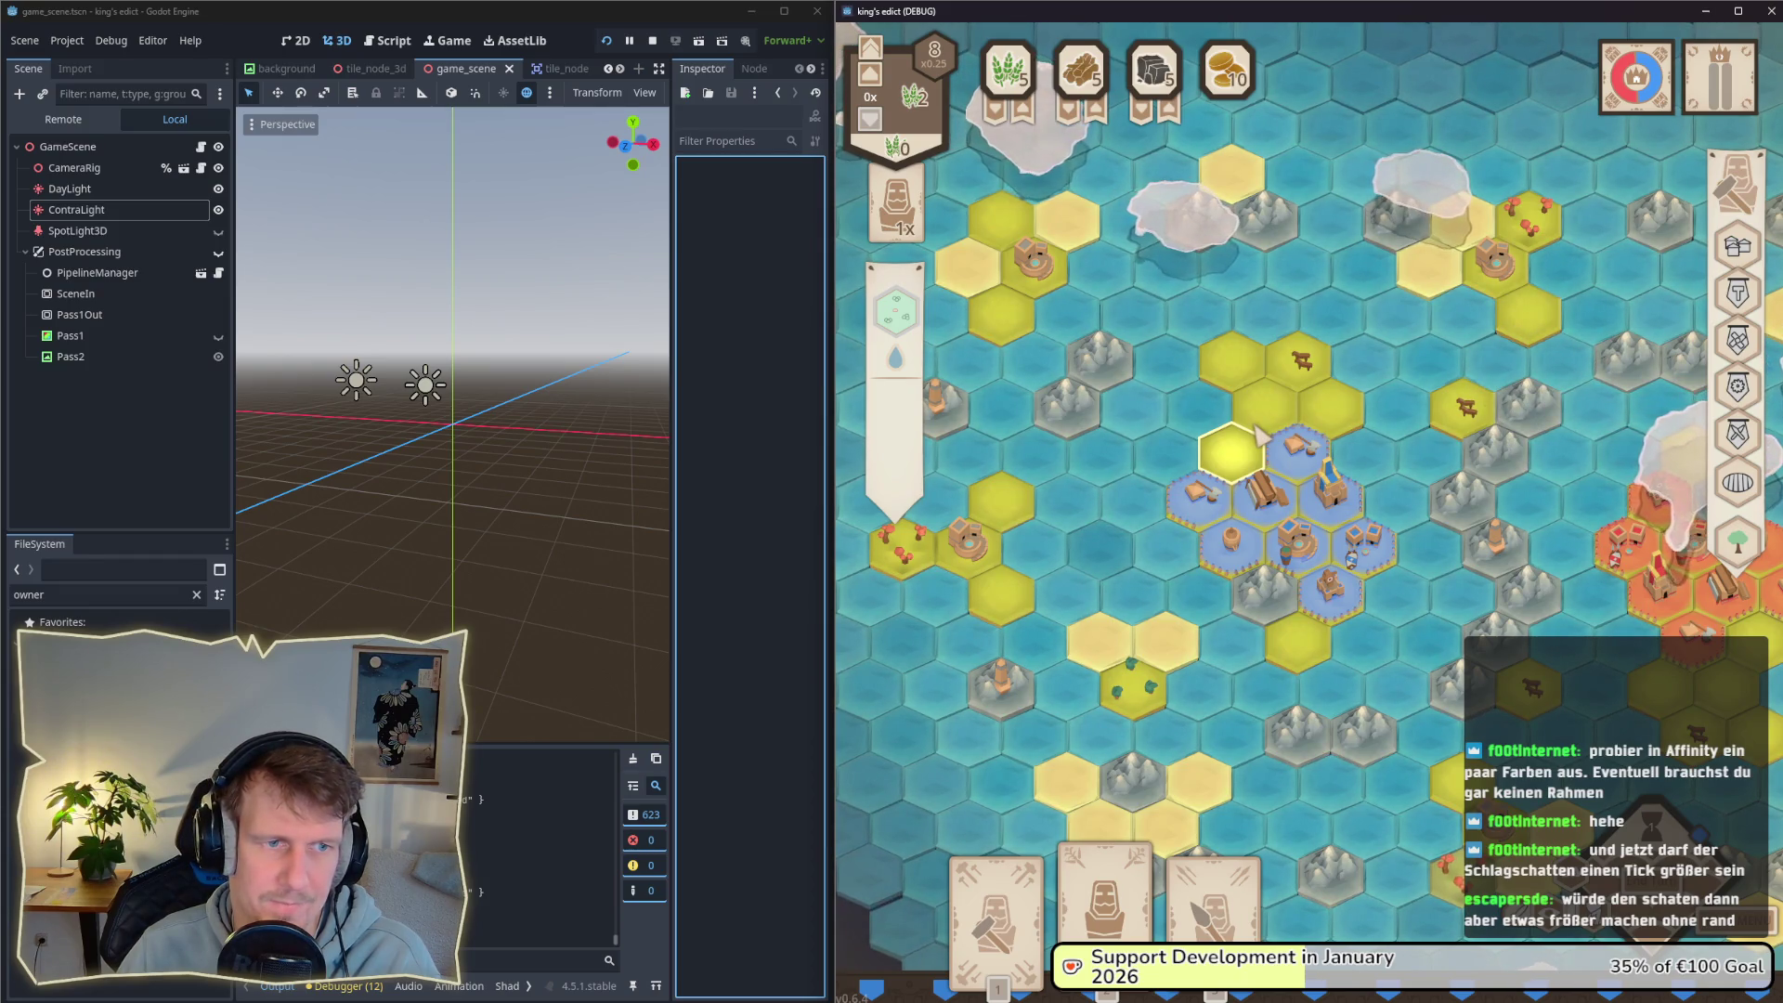
{"action": "left_click_drag", "start_coordinate": [1211, 494], "coordinate": [1201, 518]}
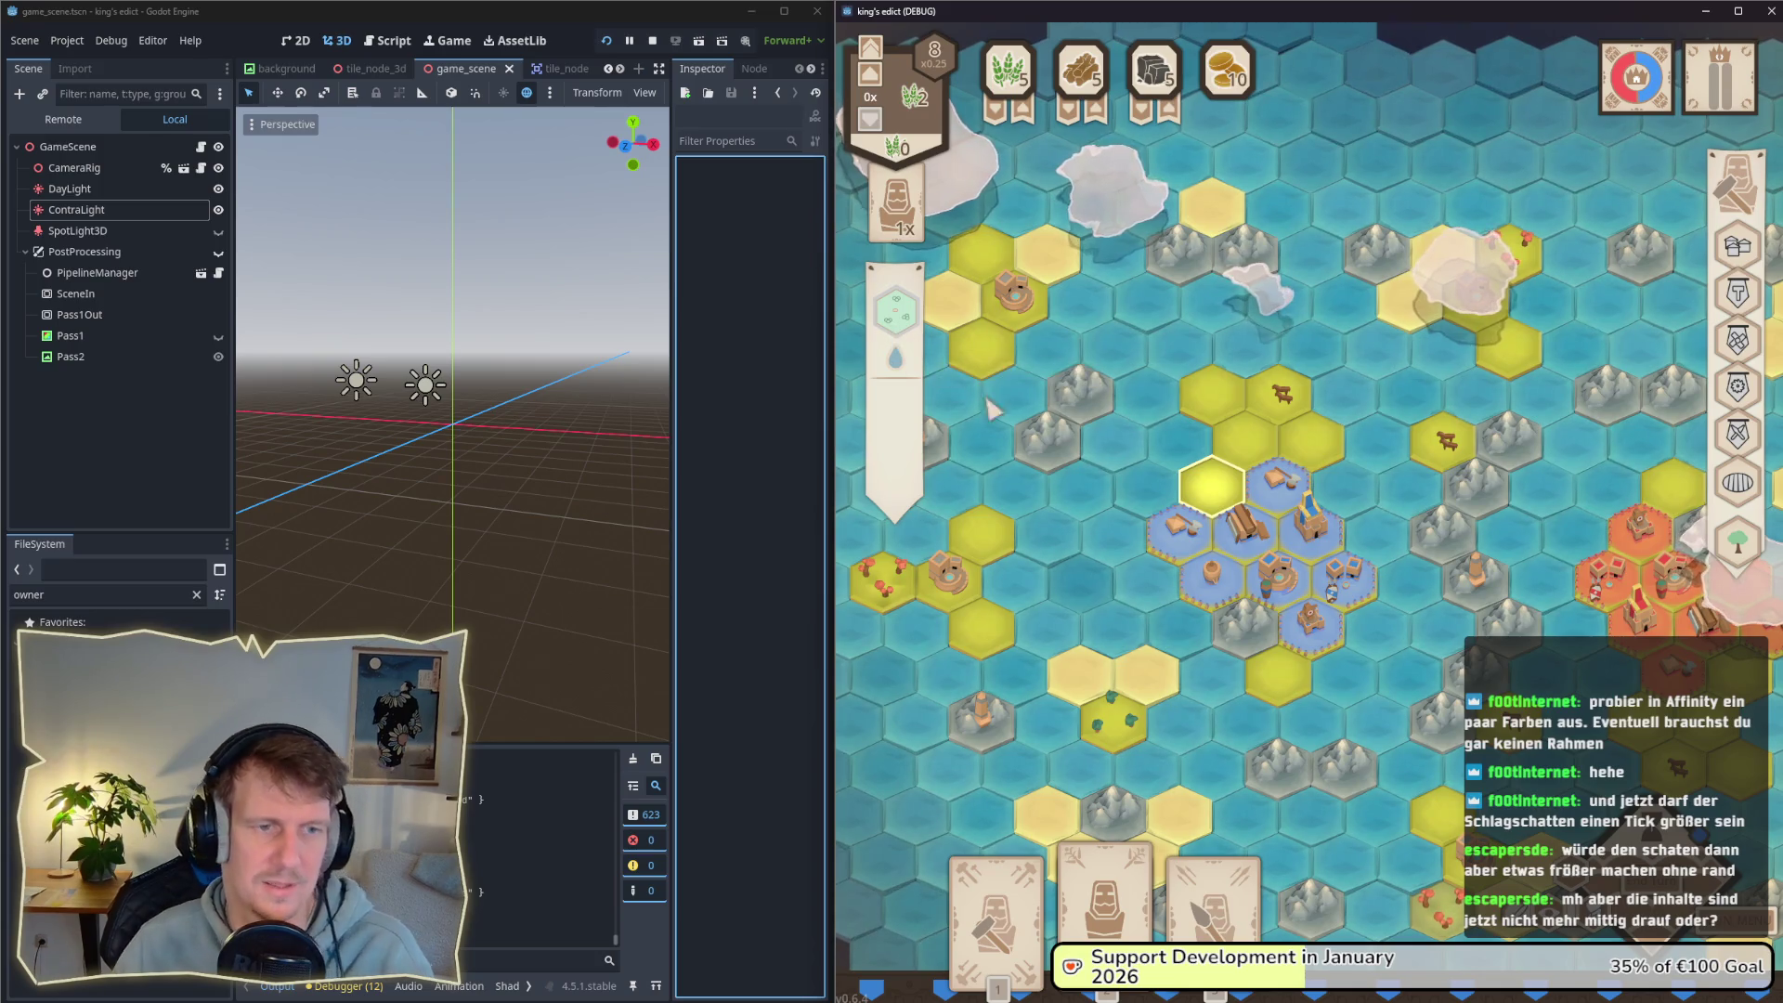
{"action": "left_click", "coordinate": [1007, 315]}
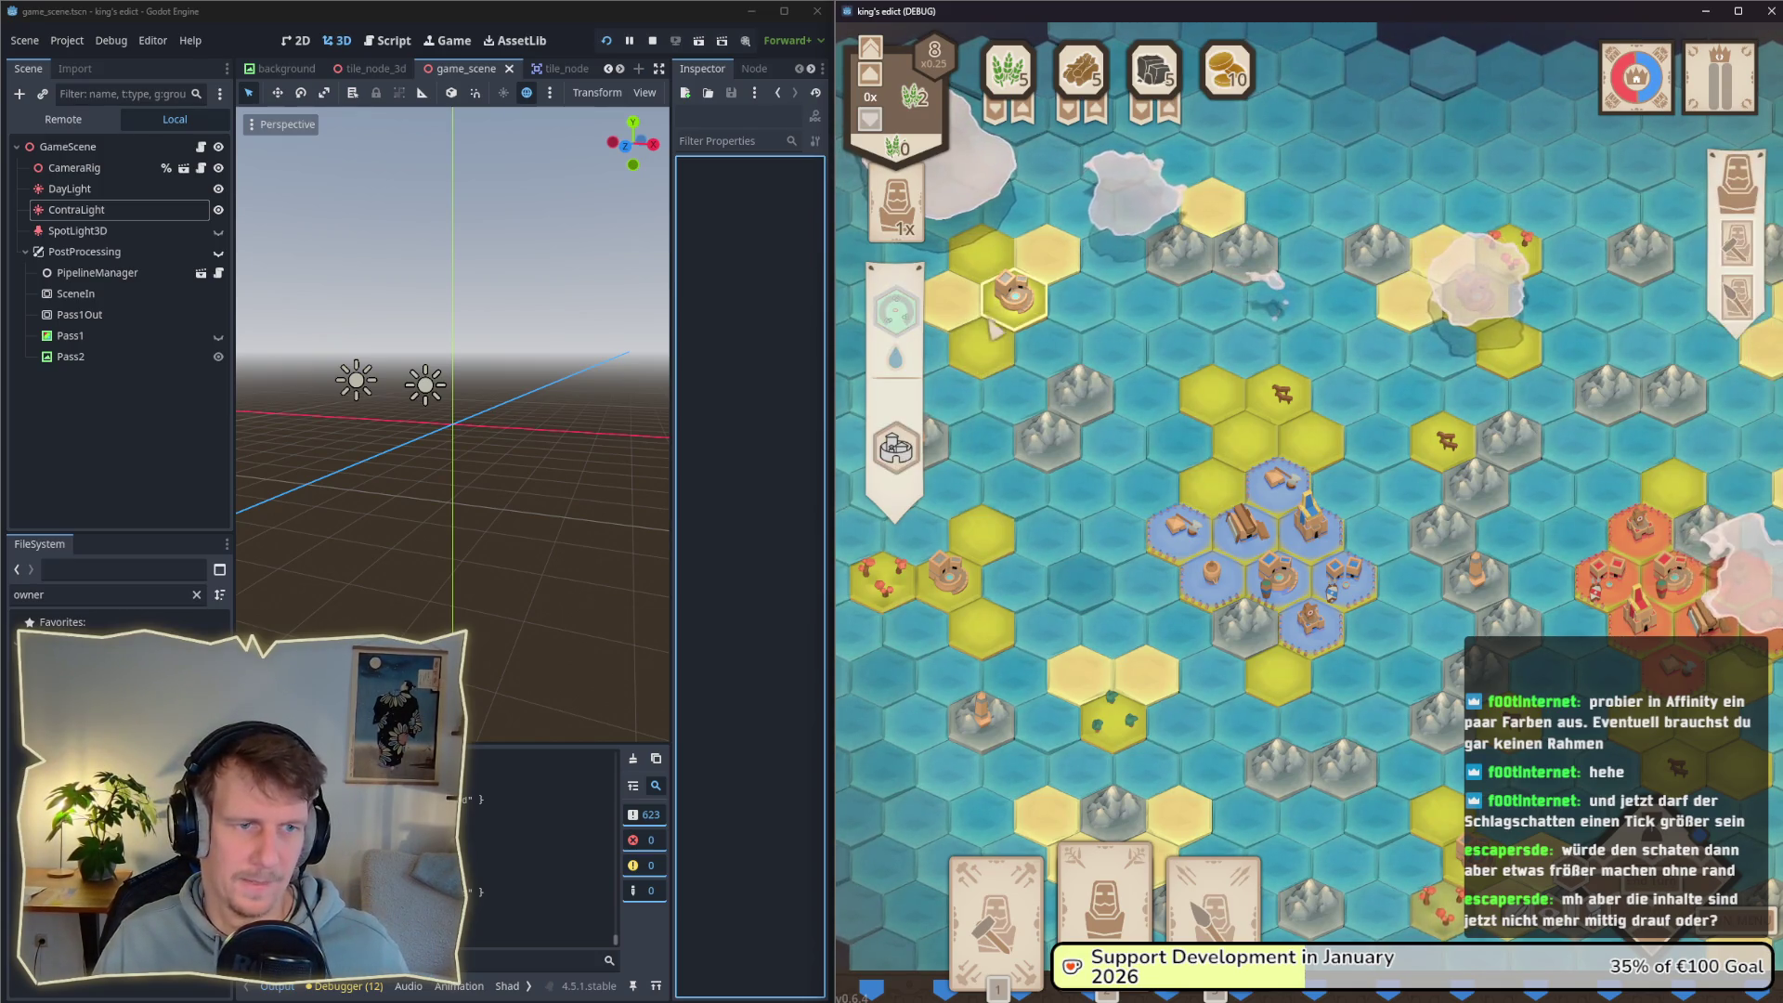
{"action": "mouse_move", "coordinate": [890, 476]}
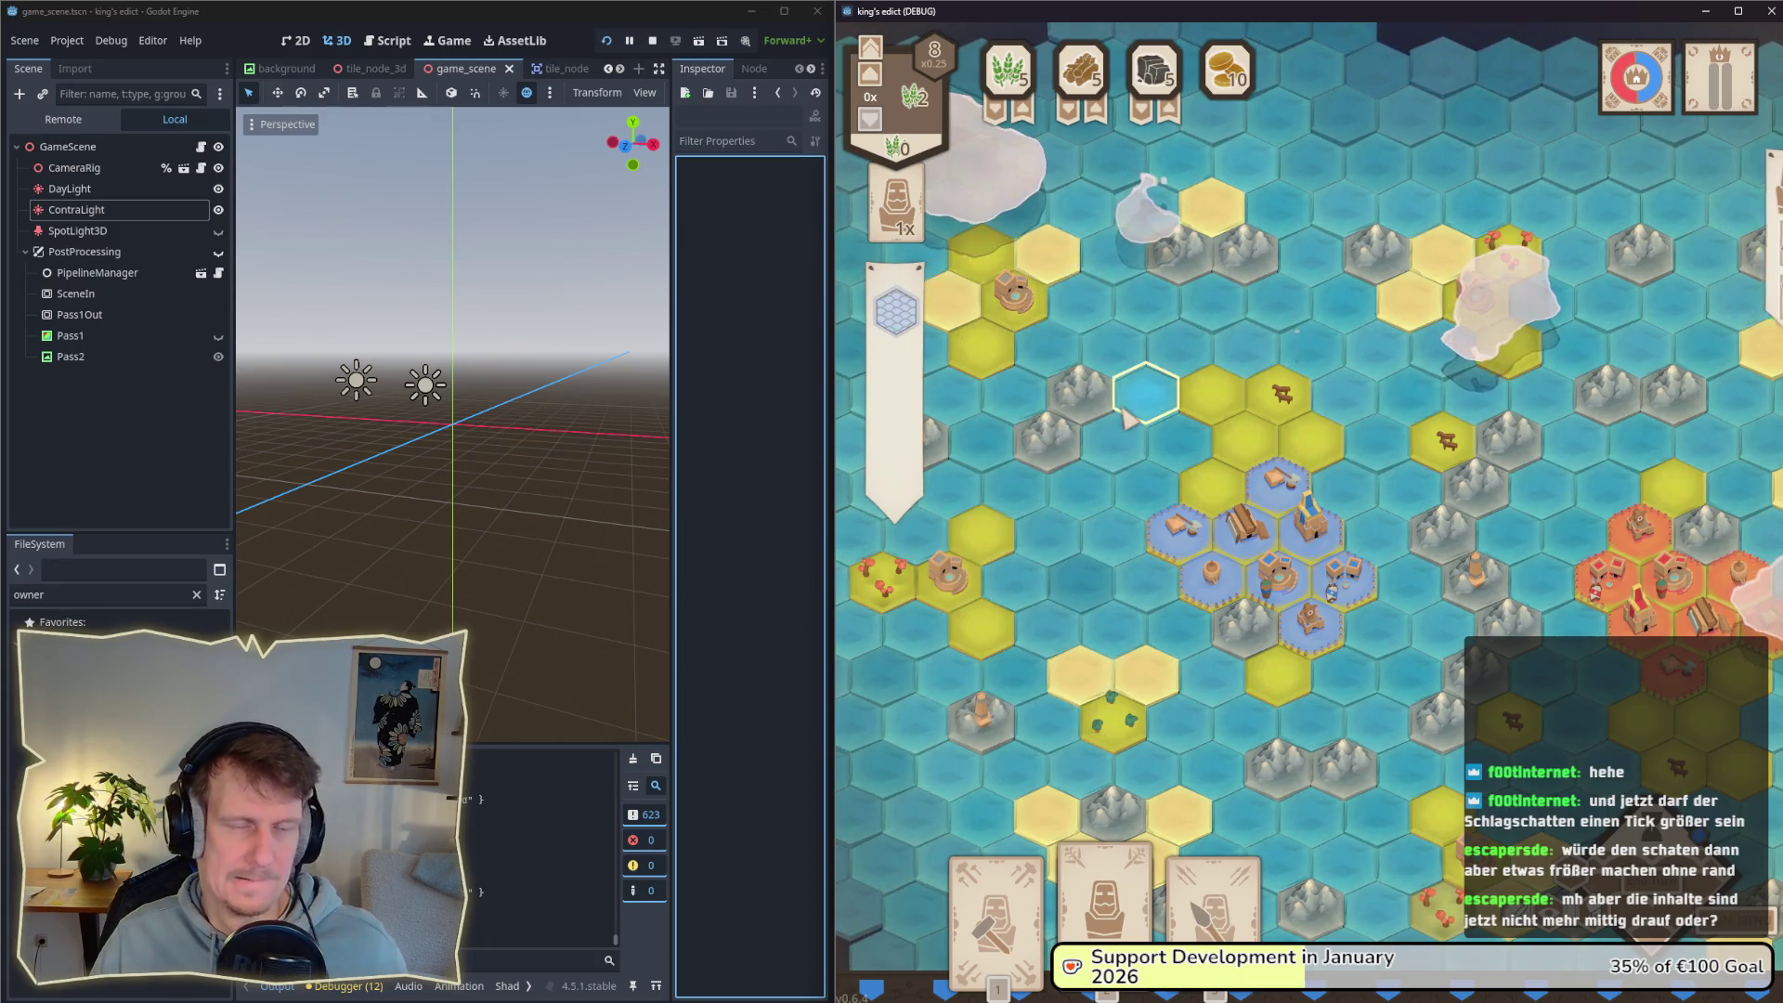
{"action": "key", "text": "alt+Tab"}
{"action": "key", "text": "Tab"}
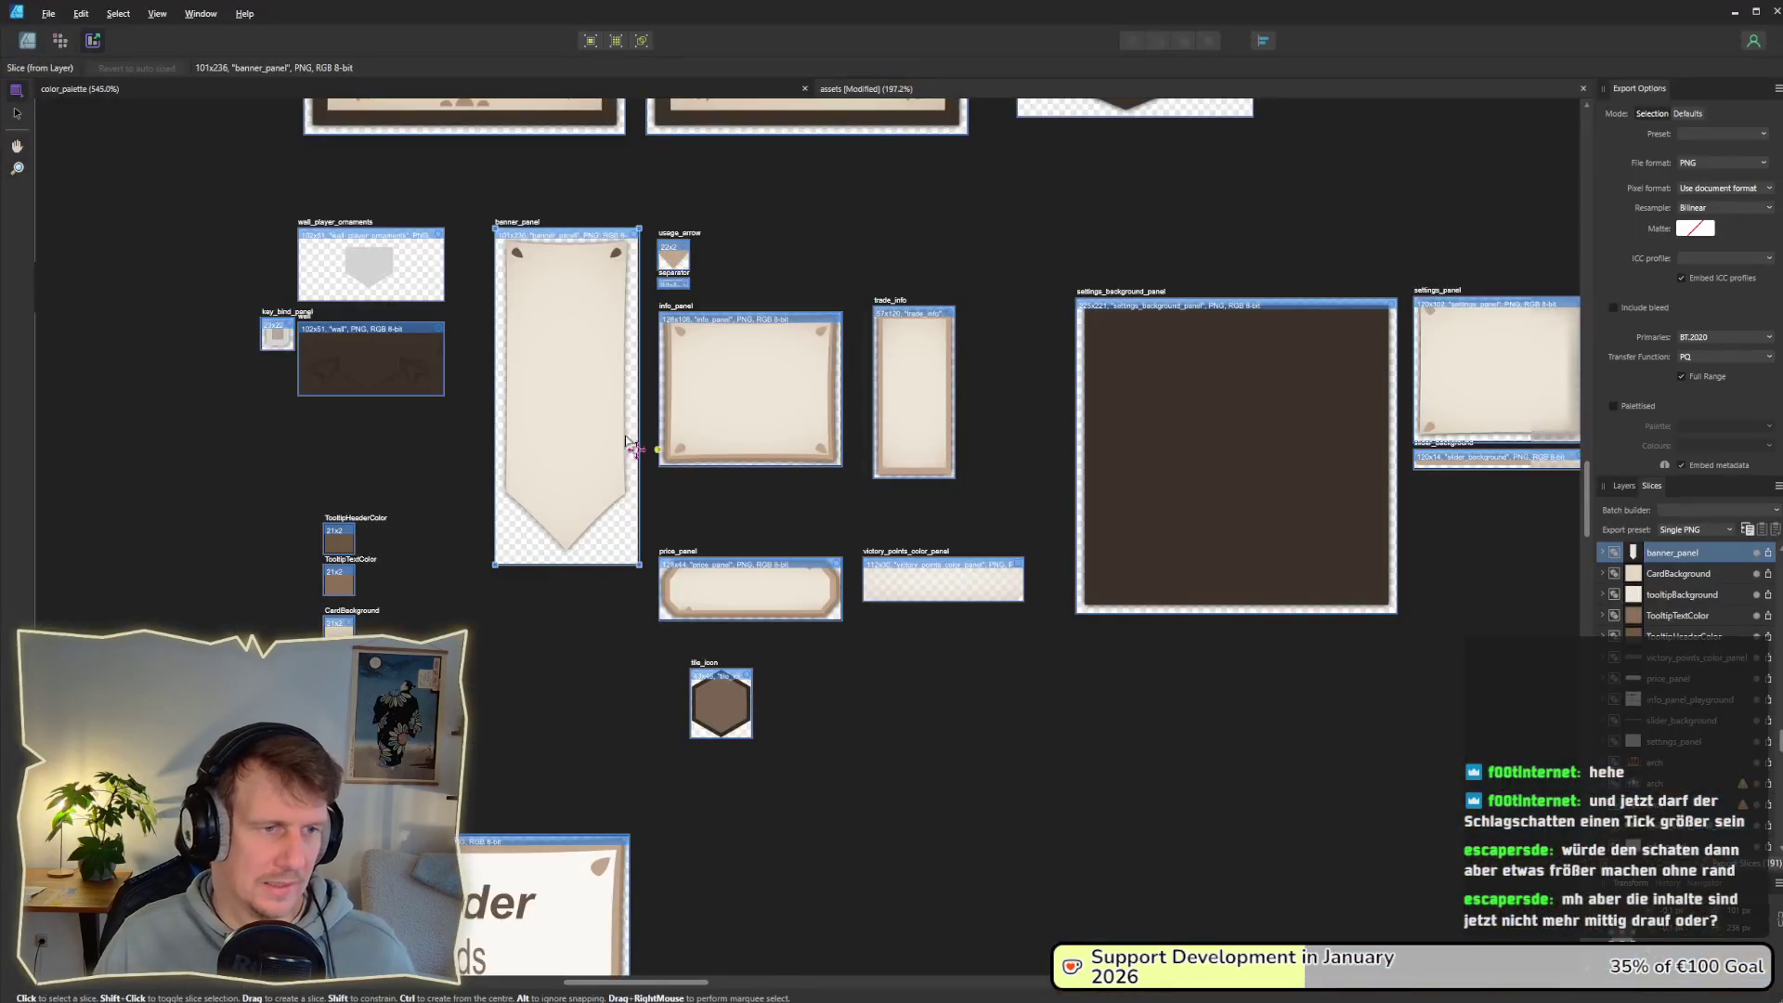
Step: Select the banner_panel group and pick its outline curve with the Node tool
{"action": "left_click", "coordinate": [27, 42]}
{"action": "left_click", "coordinate": [588, 403]}
{"action": "scroll", "coordinate": [588, 403], "scroll_direction": "up", "scroll_amount": 1}
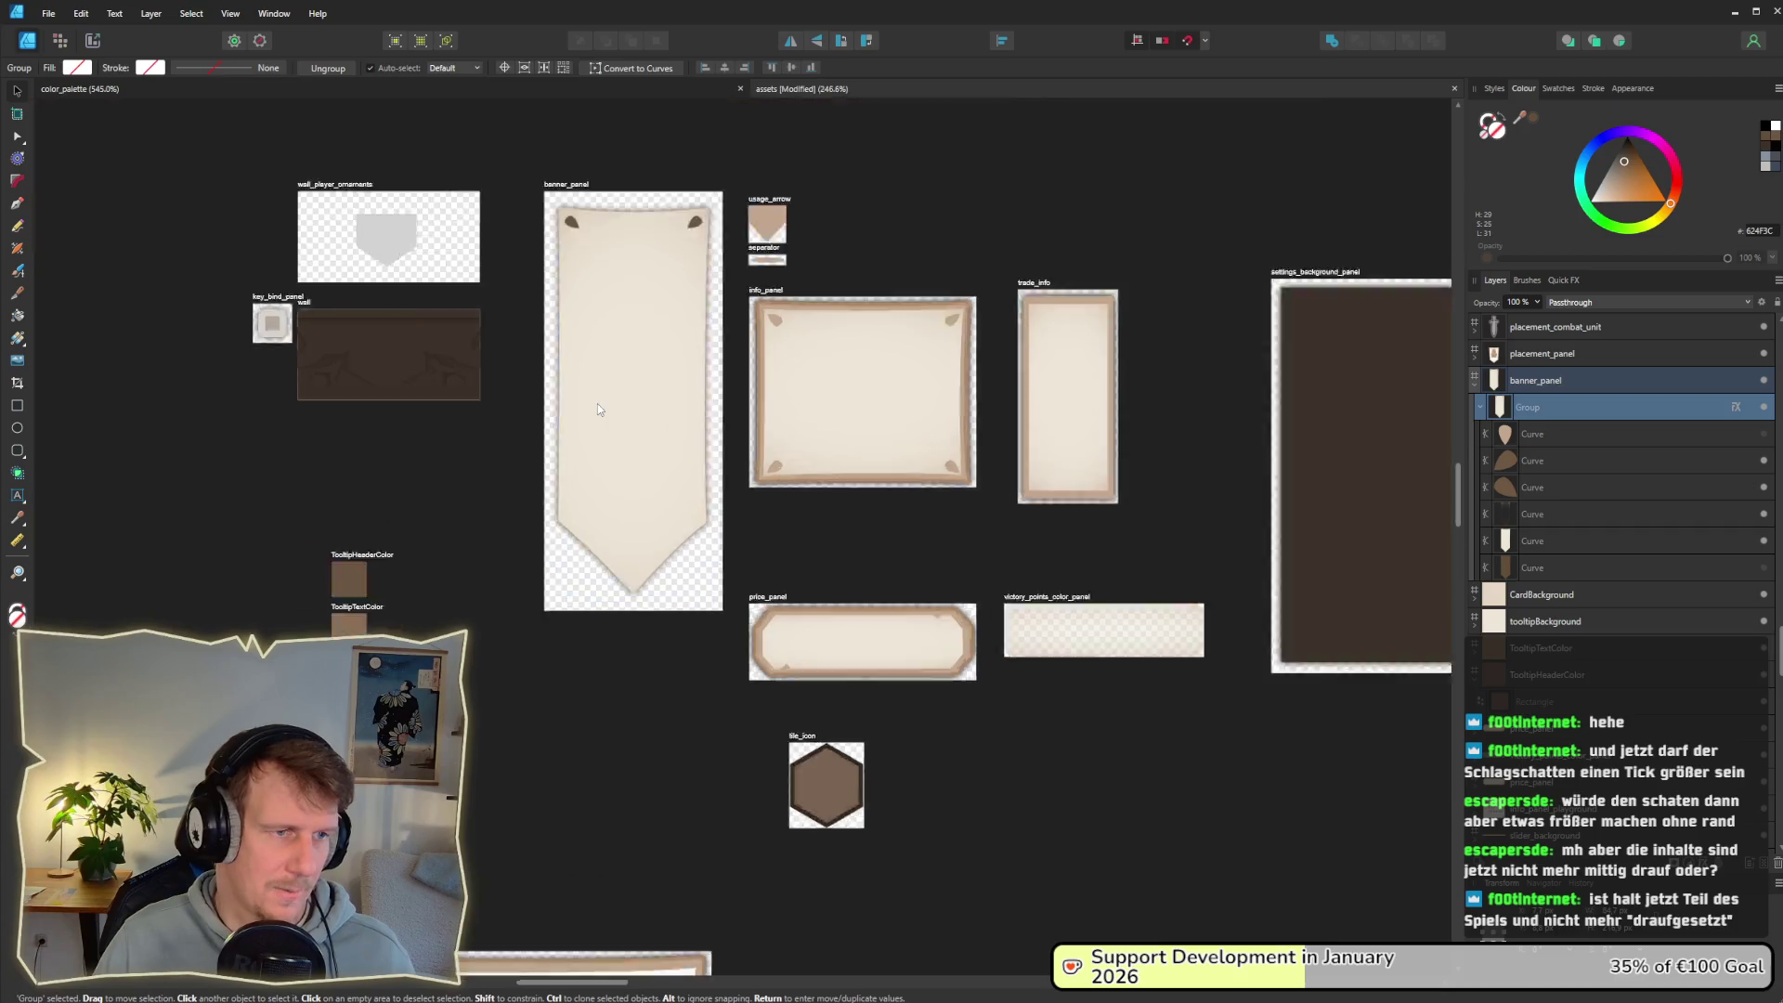
{"action": "scroll", "coordinate": [598, 403], "scroll_direction": "up", "scroll_amount": 3}
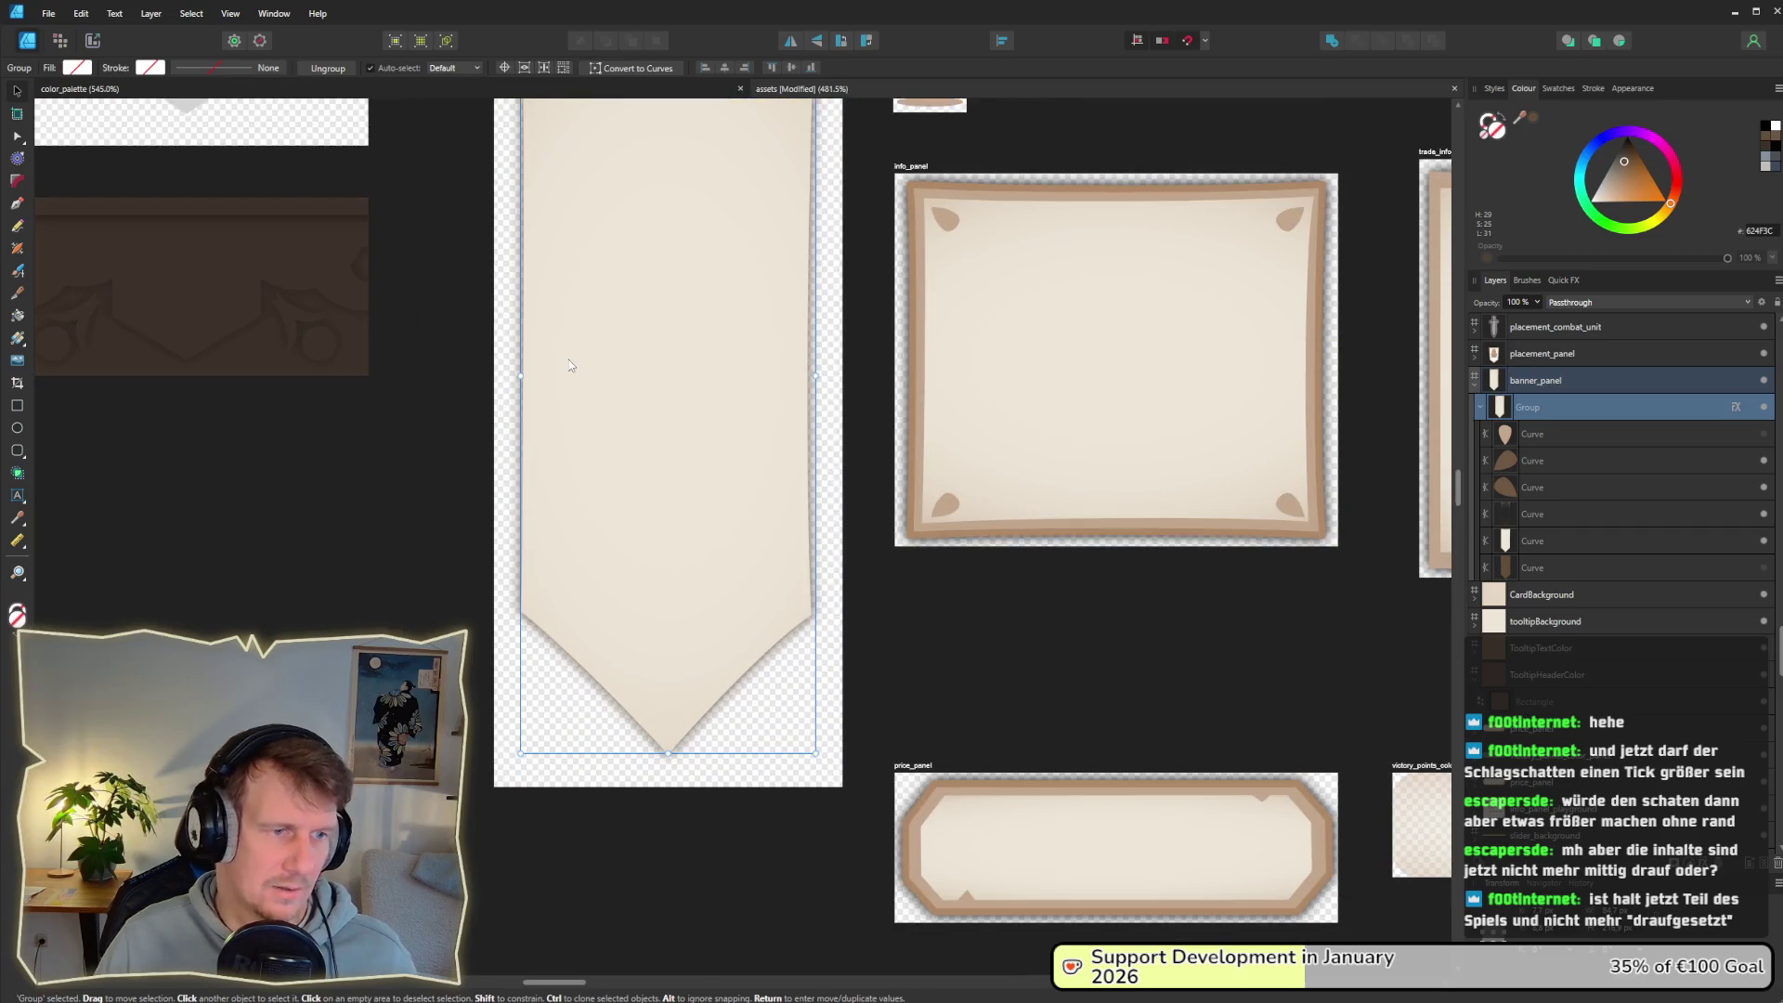
{"action": "scroll", "coordinate": [568, 365], "scroll_direction": "down", "scroll_amount": 1}
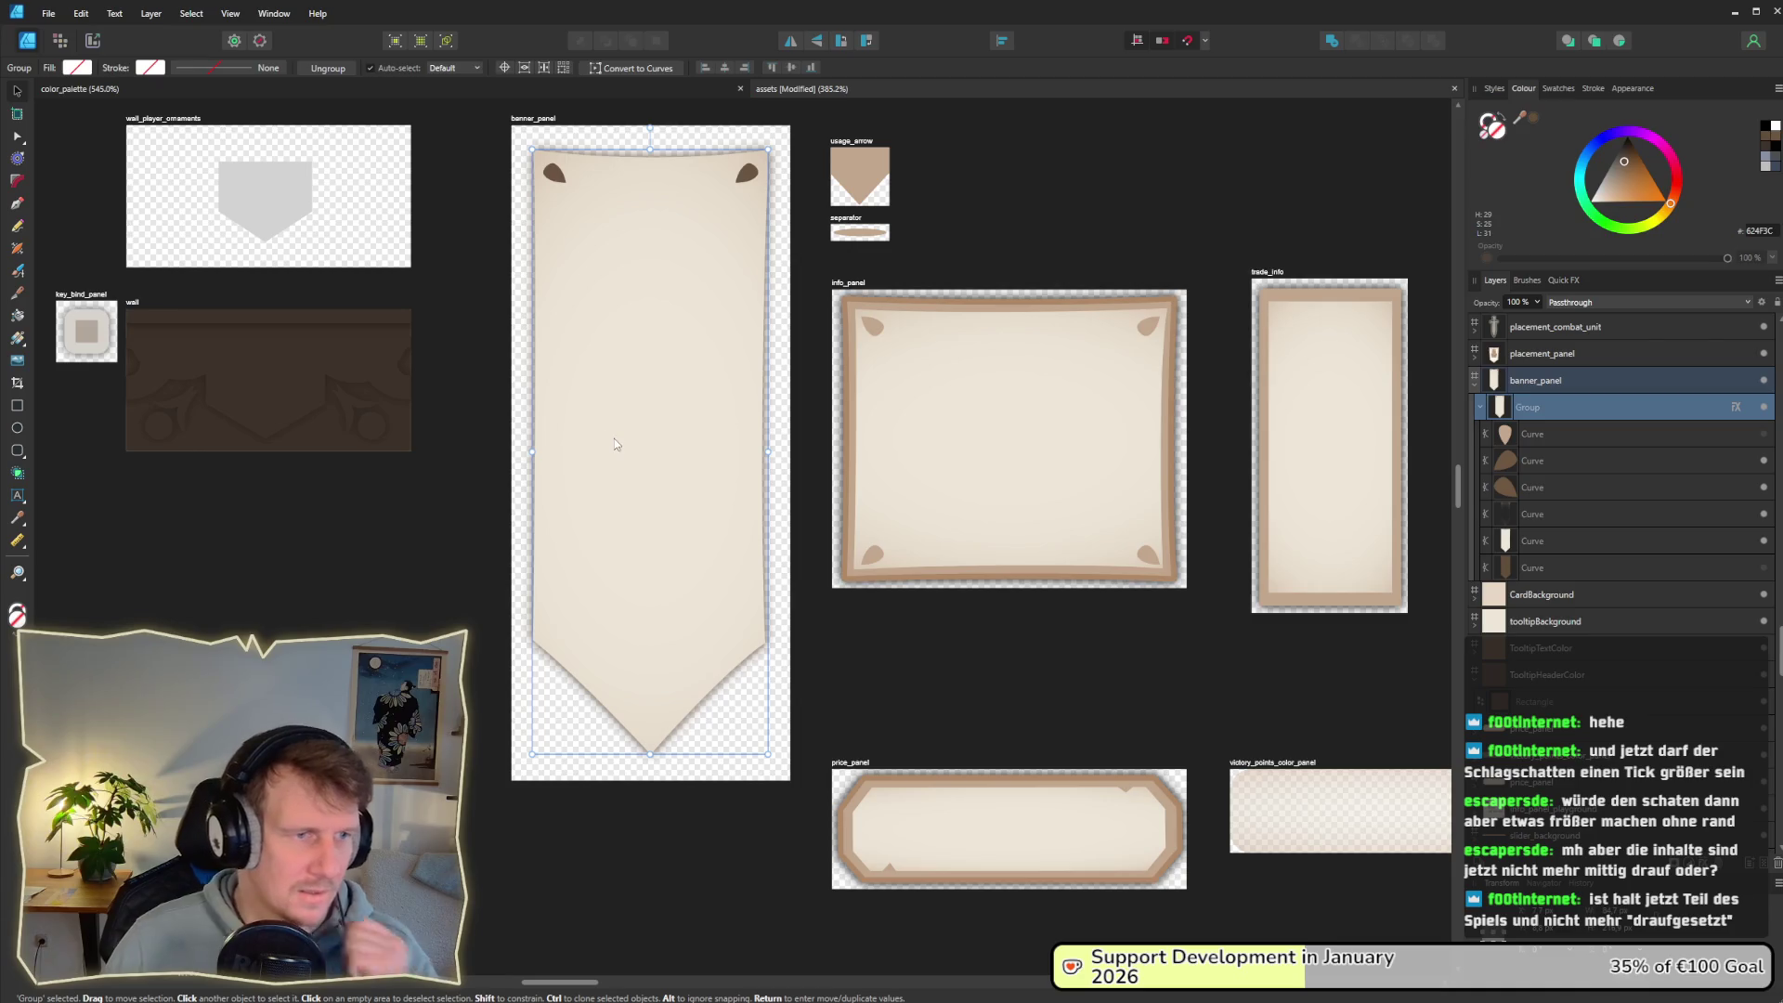
{"action": "left_click", "coordinate": [18, 139]}
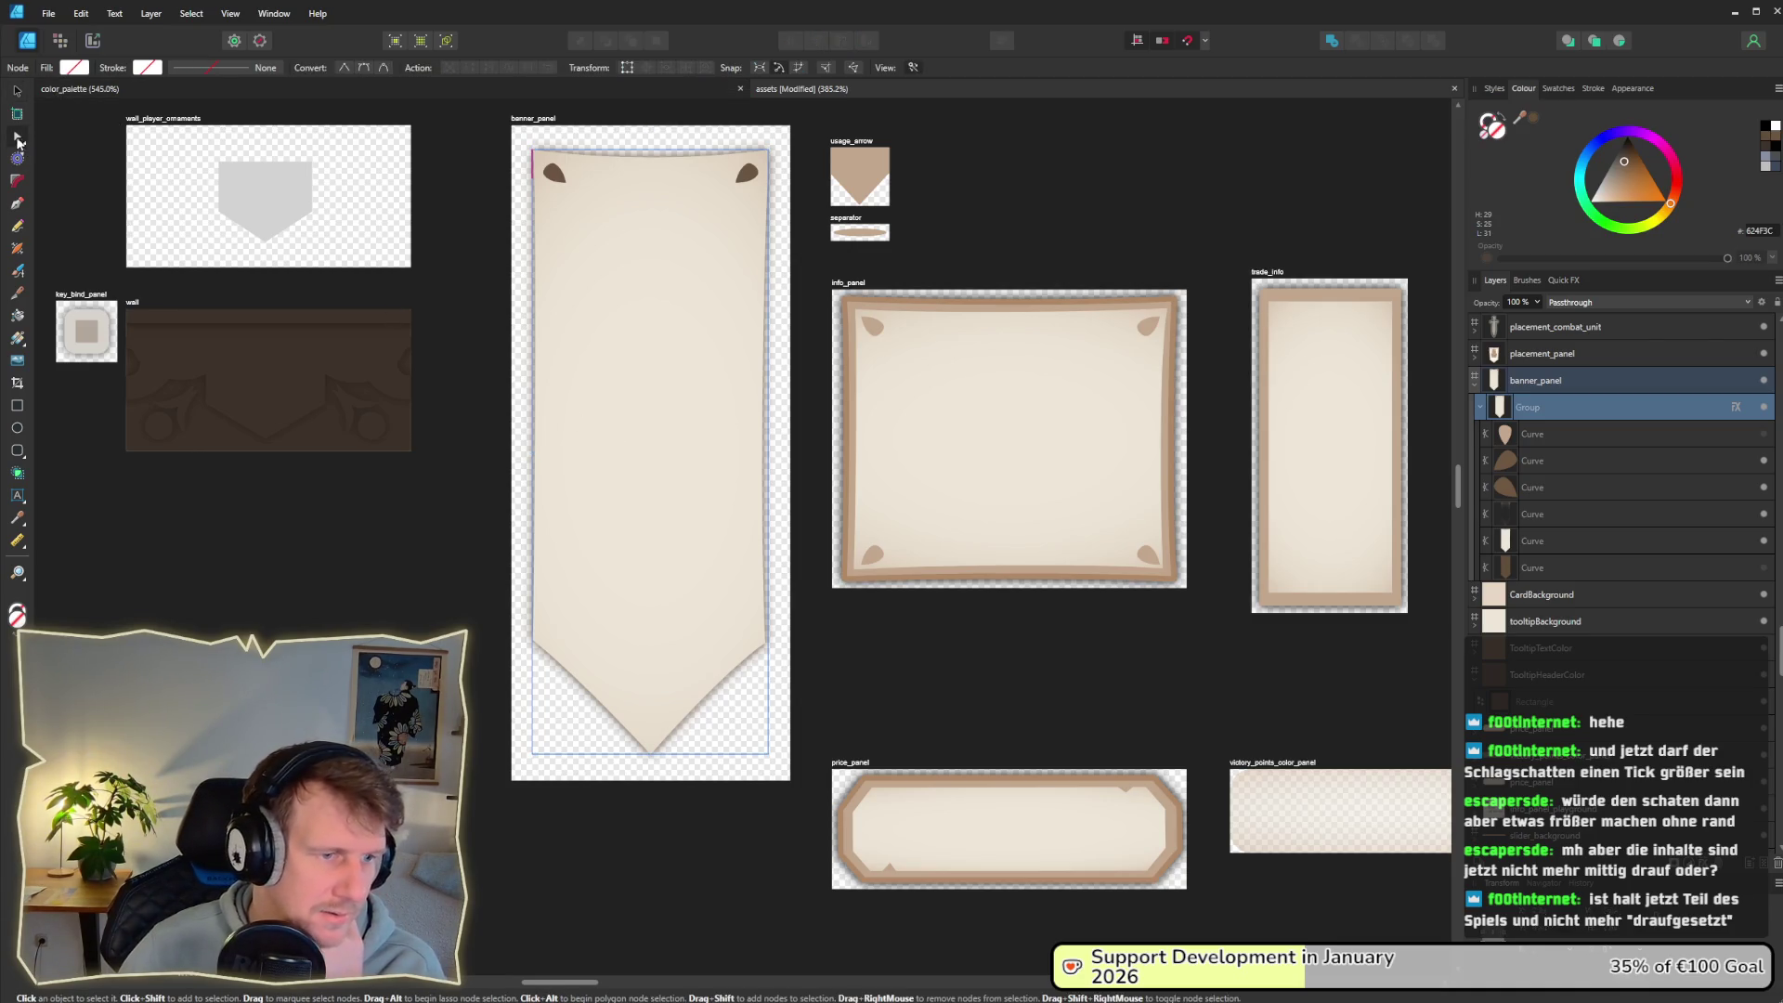
{"action": "left_click", "coordinate": [631, 501]}
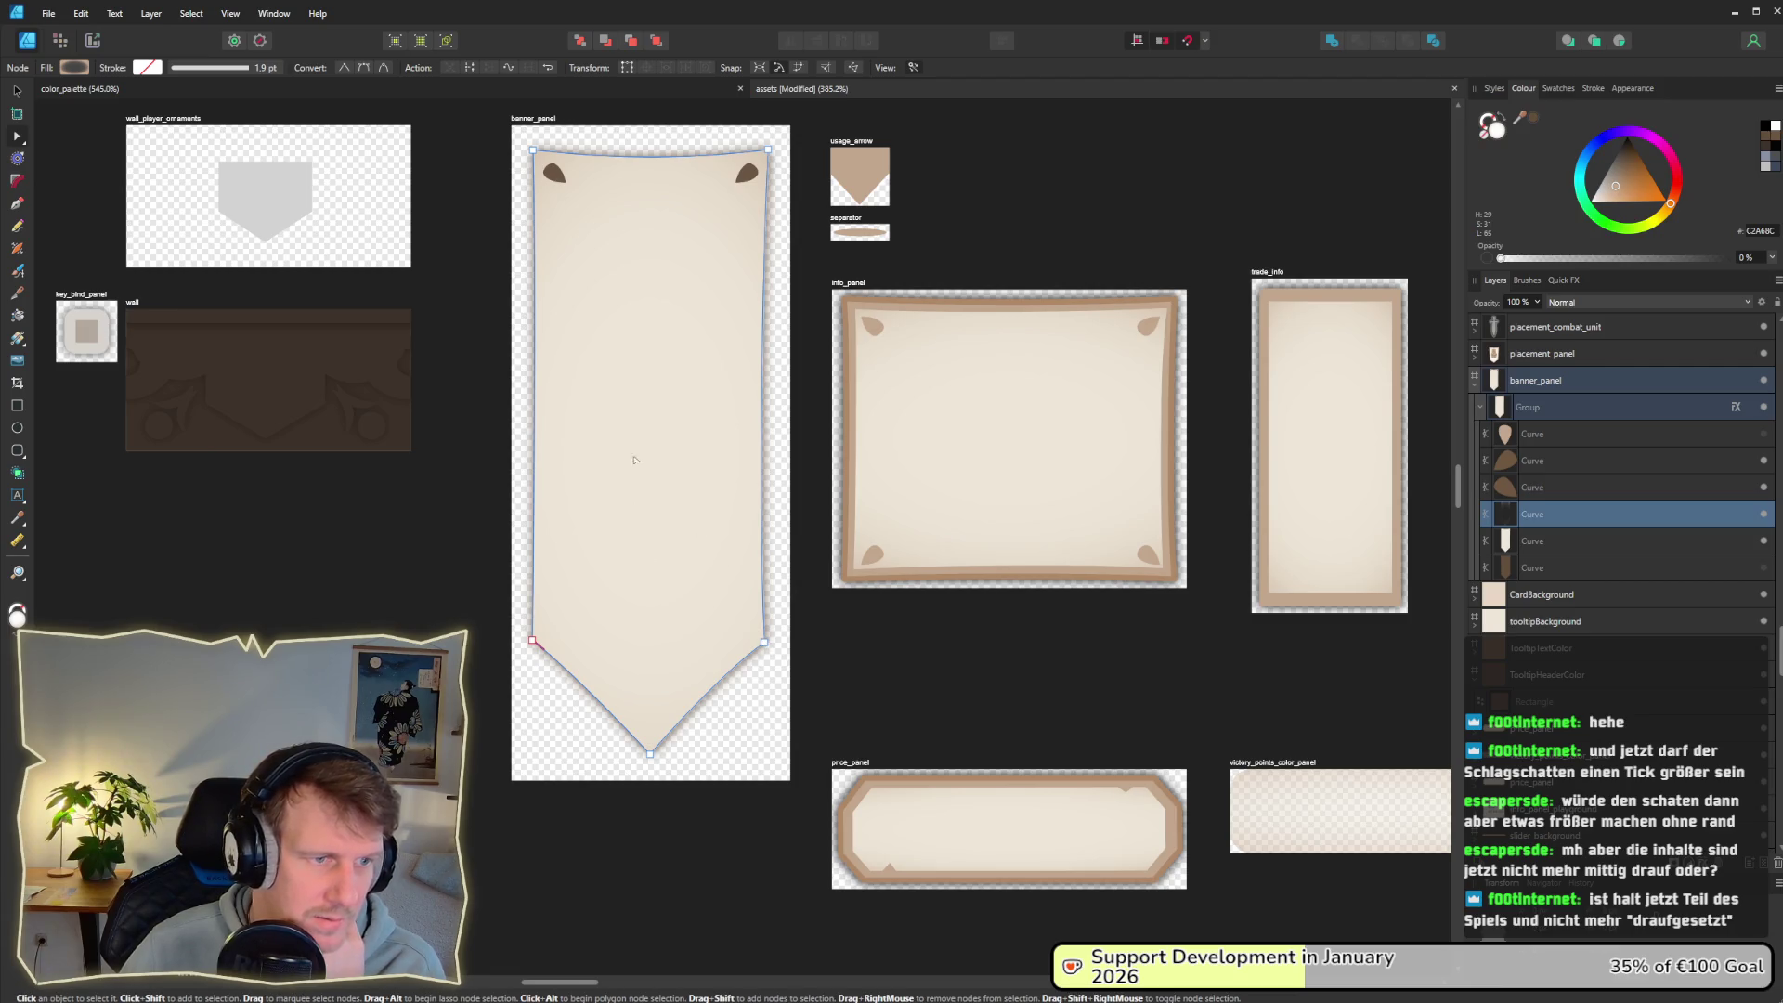
{"action": "left_click", "coordinate": [16, 96]}
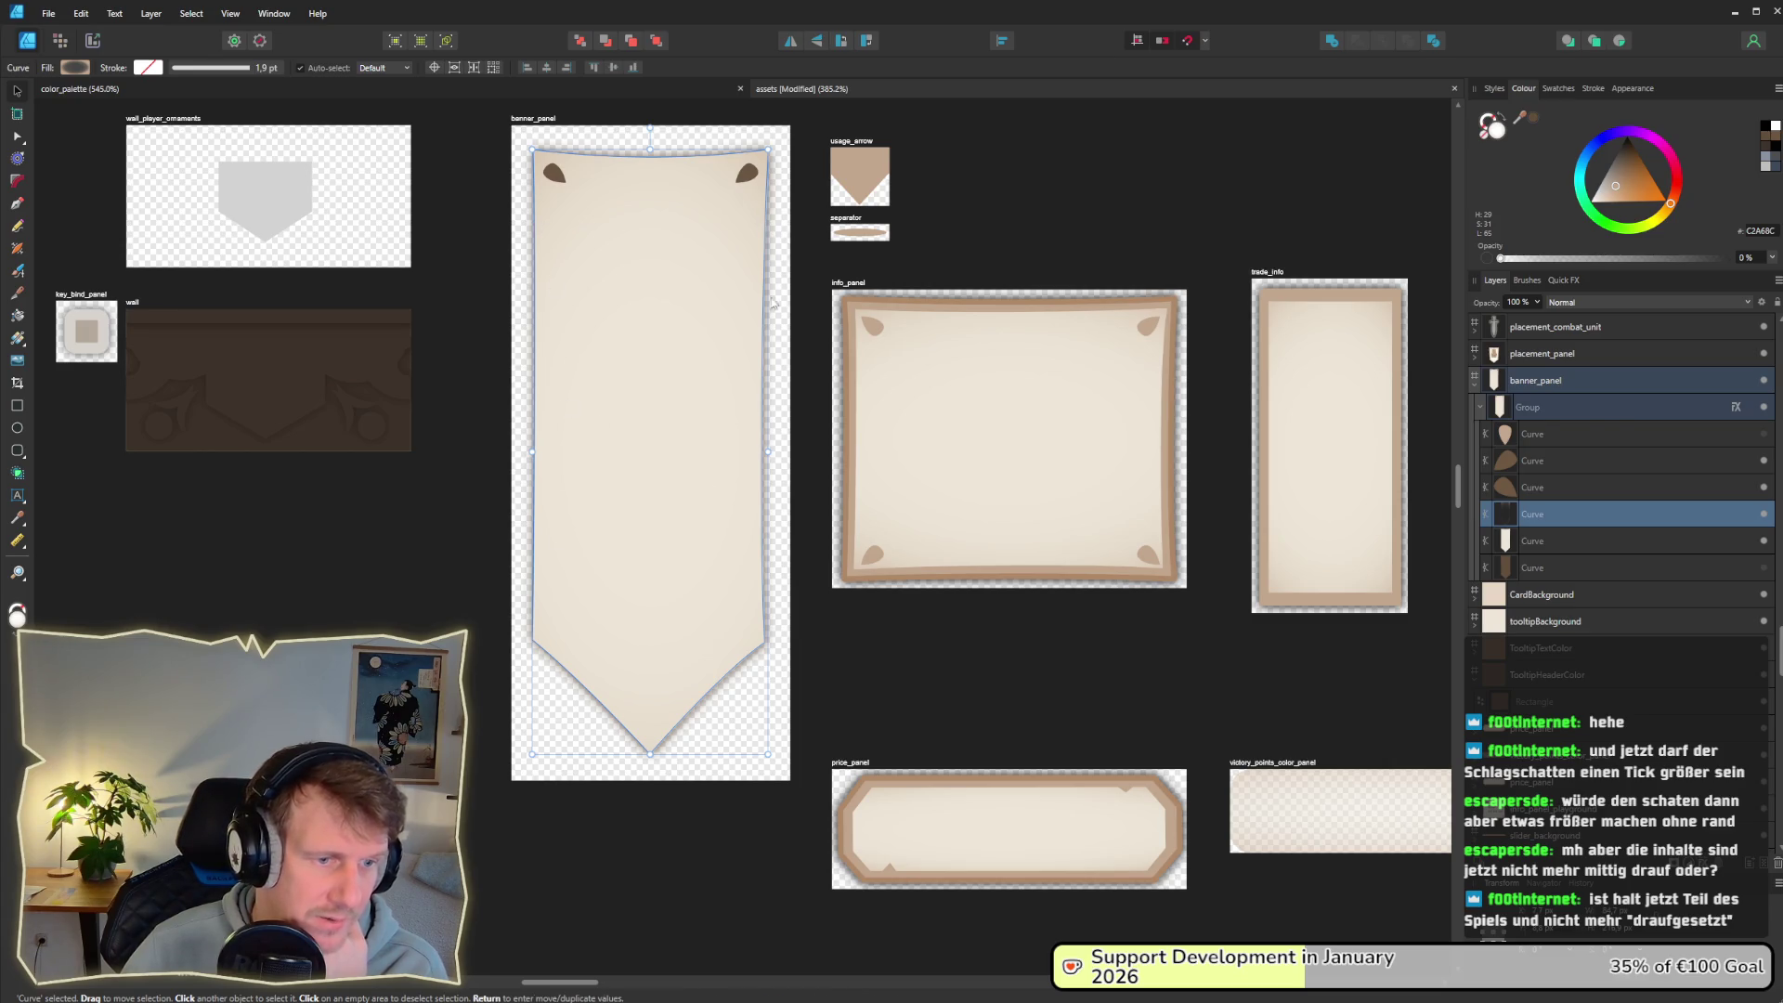
Step: Move and delete the banner curve's lower-right edge nodes, nudging the bottom-right node left and up
{"action": "double_click", "coordinate": [757, 636]}
{"action": "left_click", "coordinate": [764, 642]}
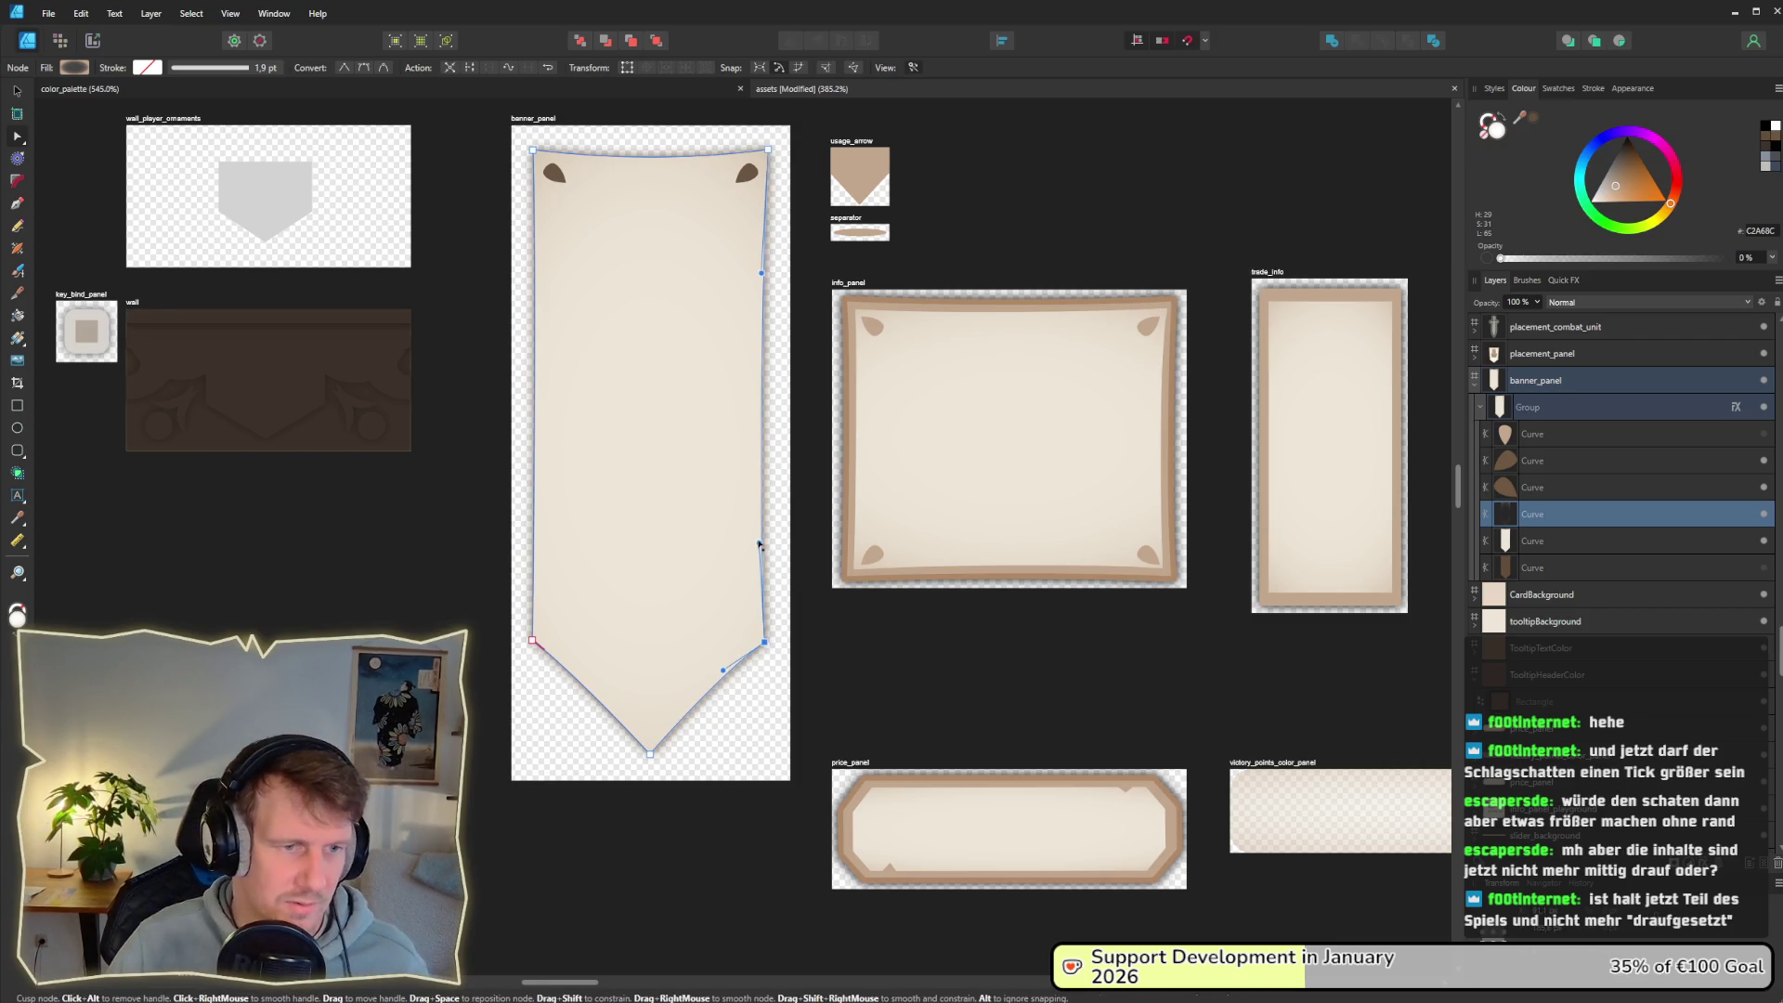
{"action": "left_click_drag", "start_coordinate": [760, 545], "coordinate": [764, 547]}
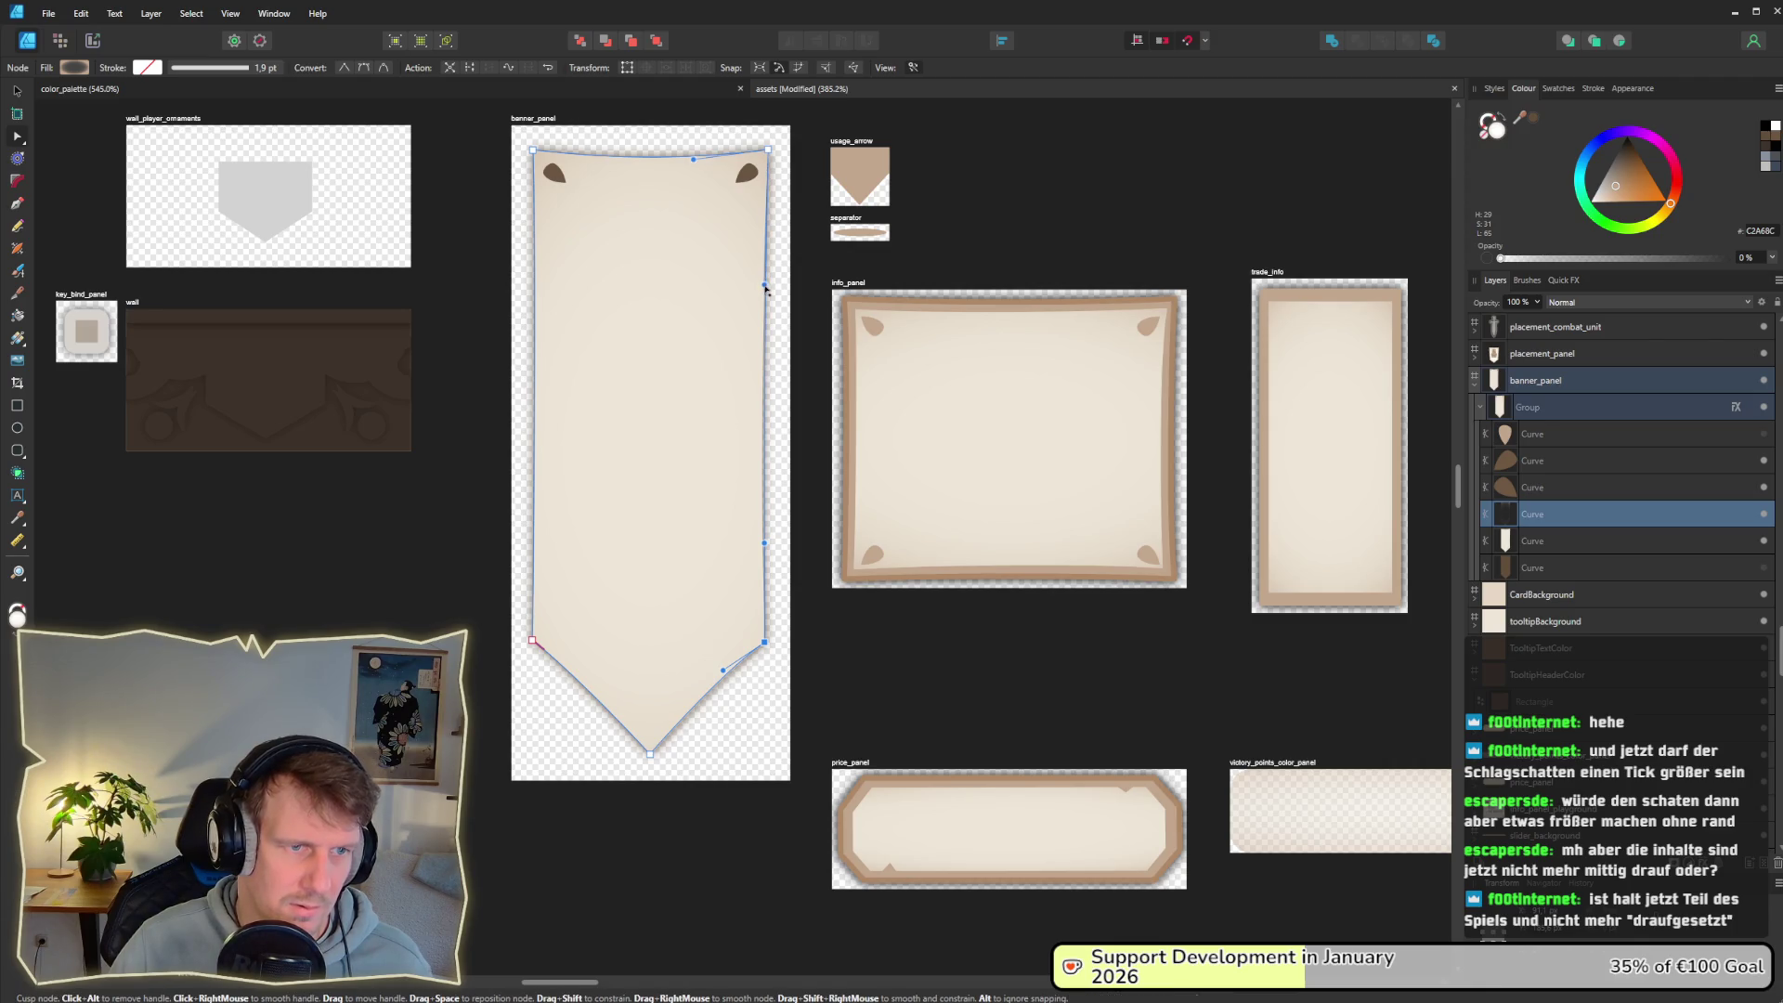
{"action": "left_click_drag", "start_coordinate": [767, 647], "coordinate": [771, 650]}
{"action": "key", "text": "Delete"}
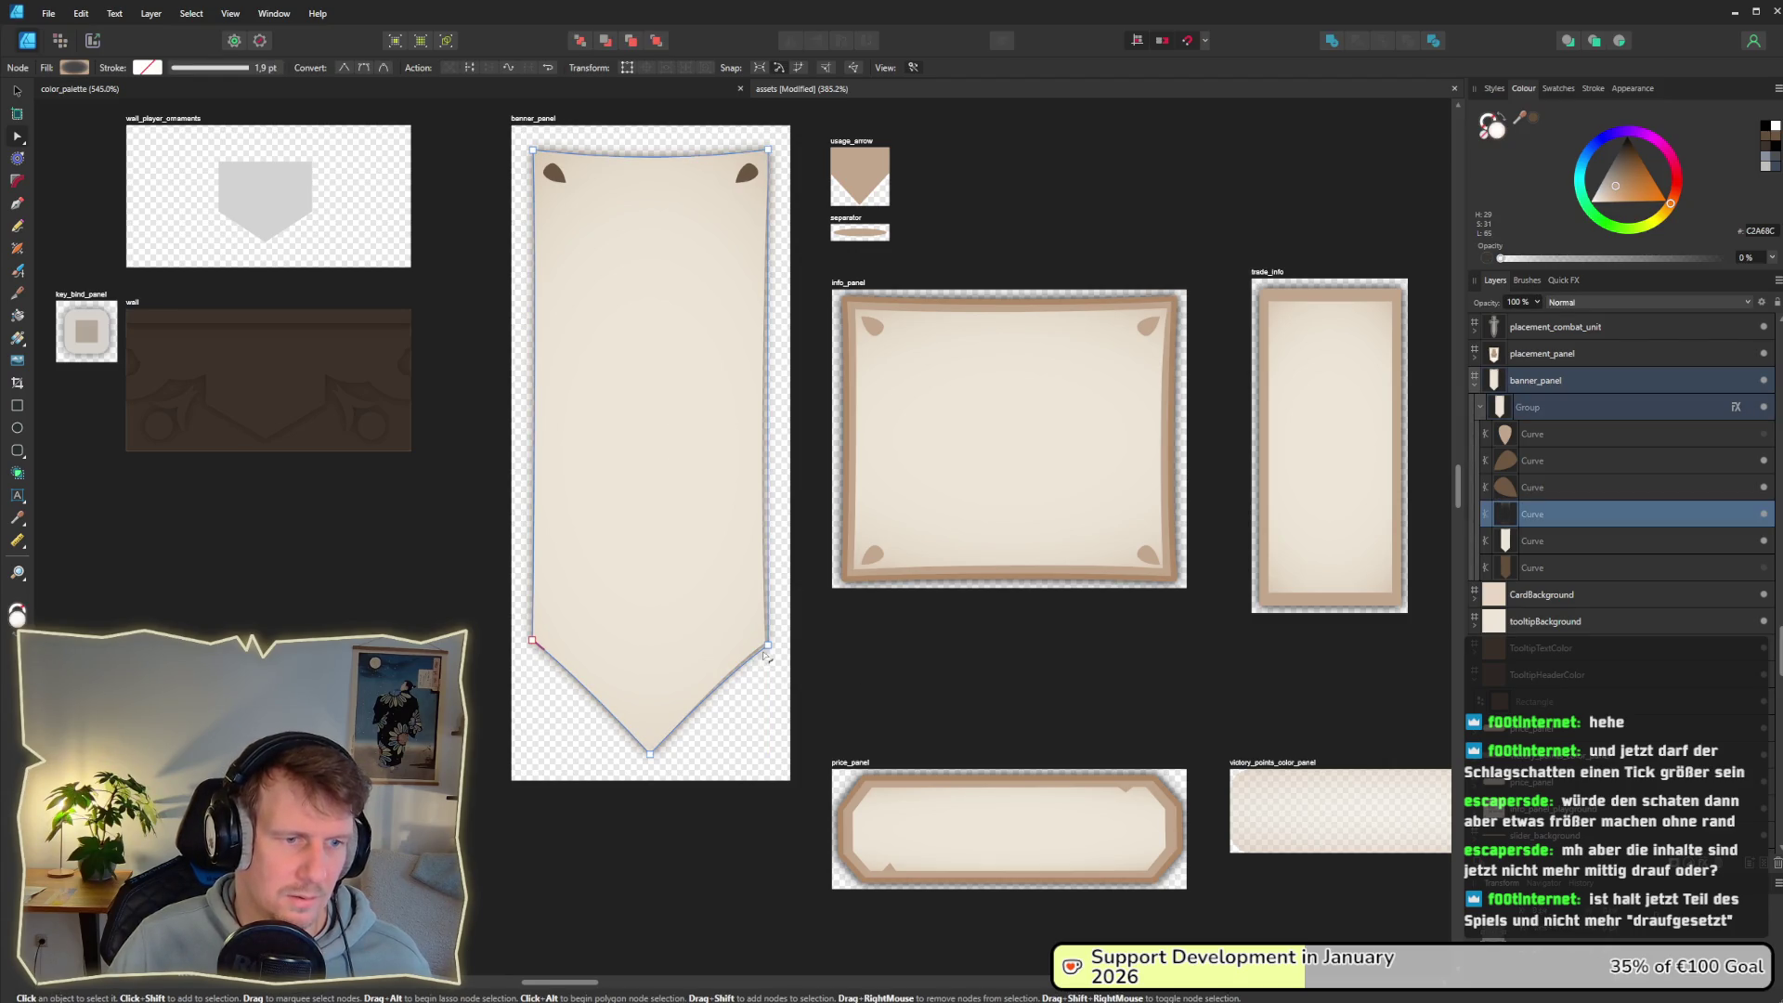
{"action": "left_click", "coordinate": [767, 646]}
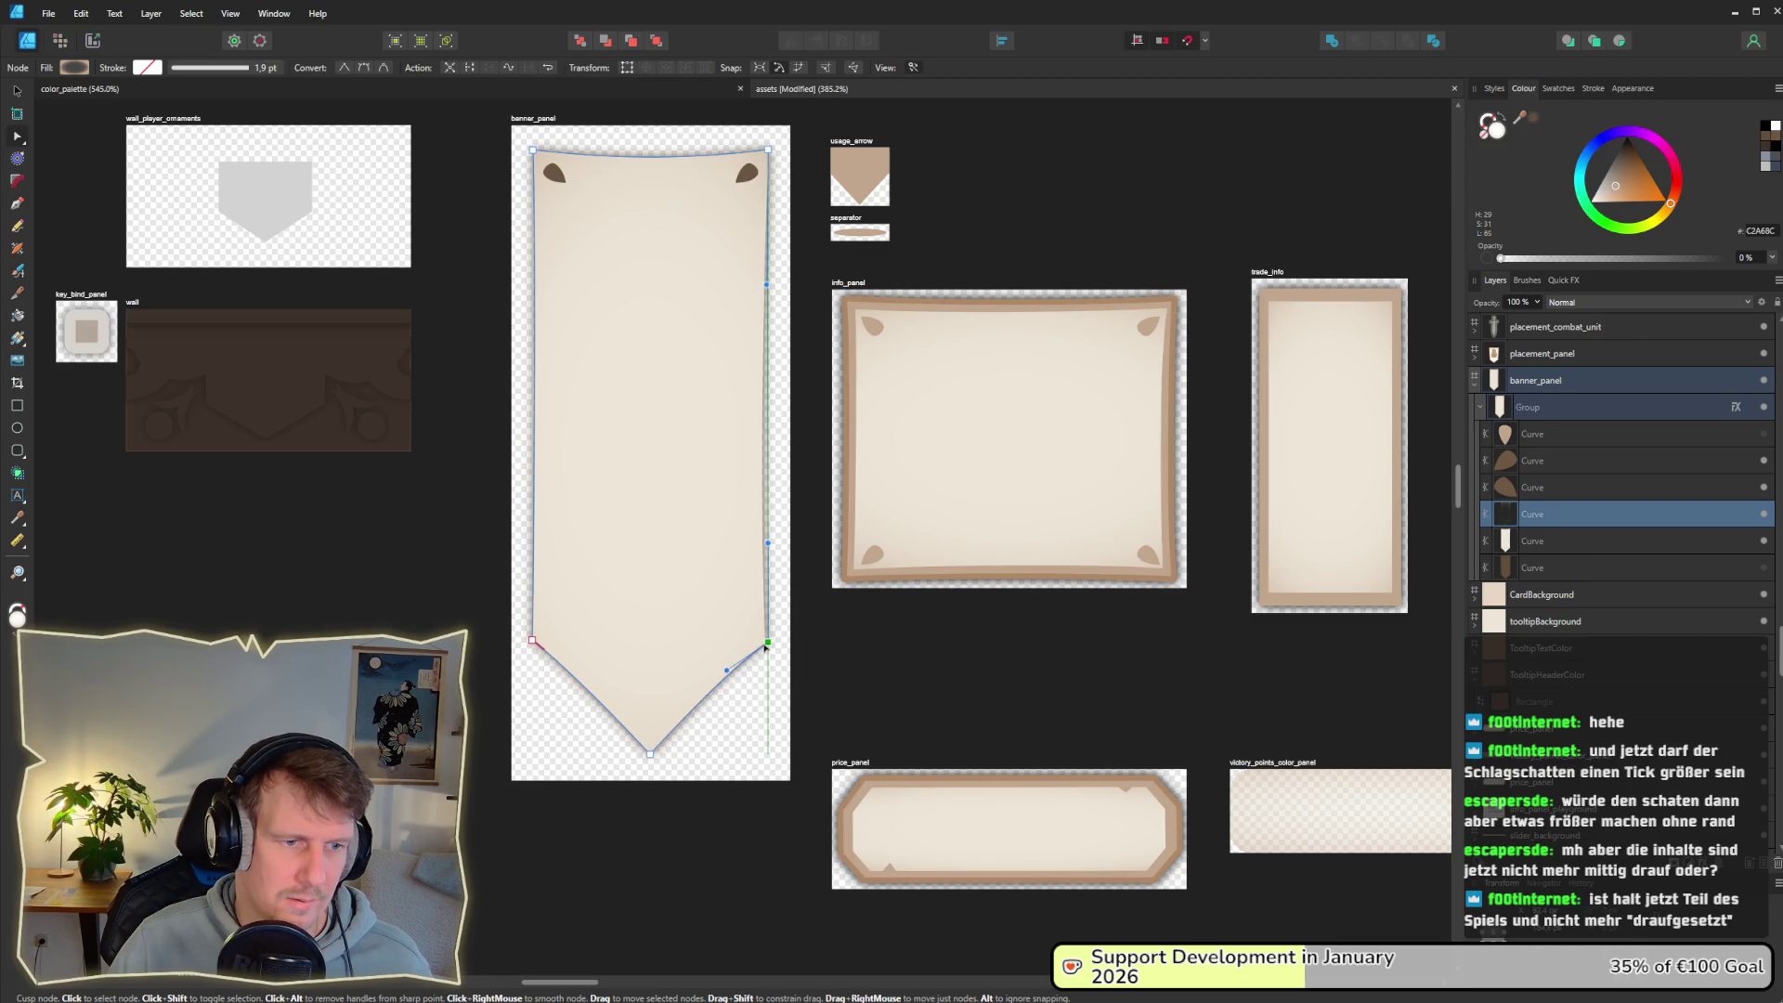
{"action": "left_click_drag", "start_coordinate": [764, 649], "coordinate": [767, 651]}
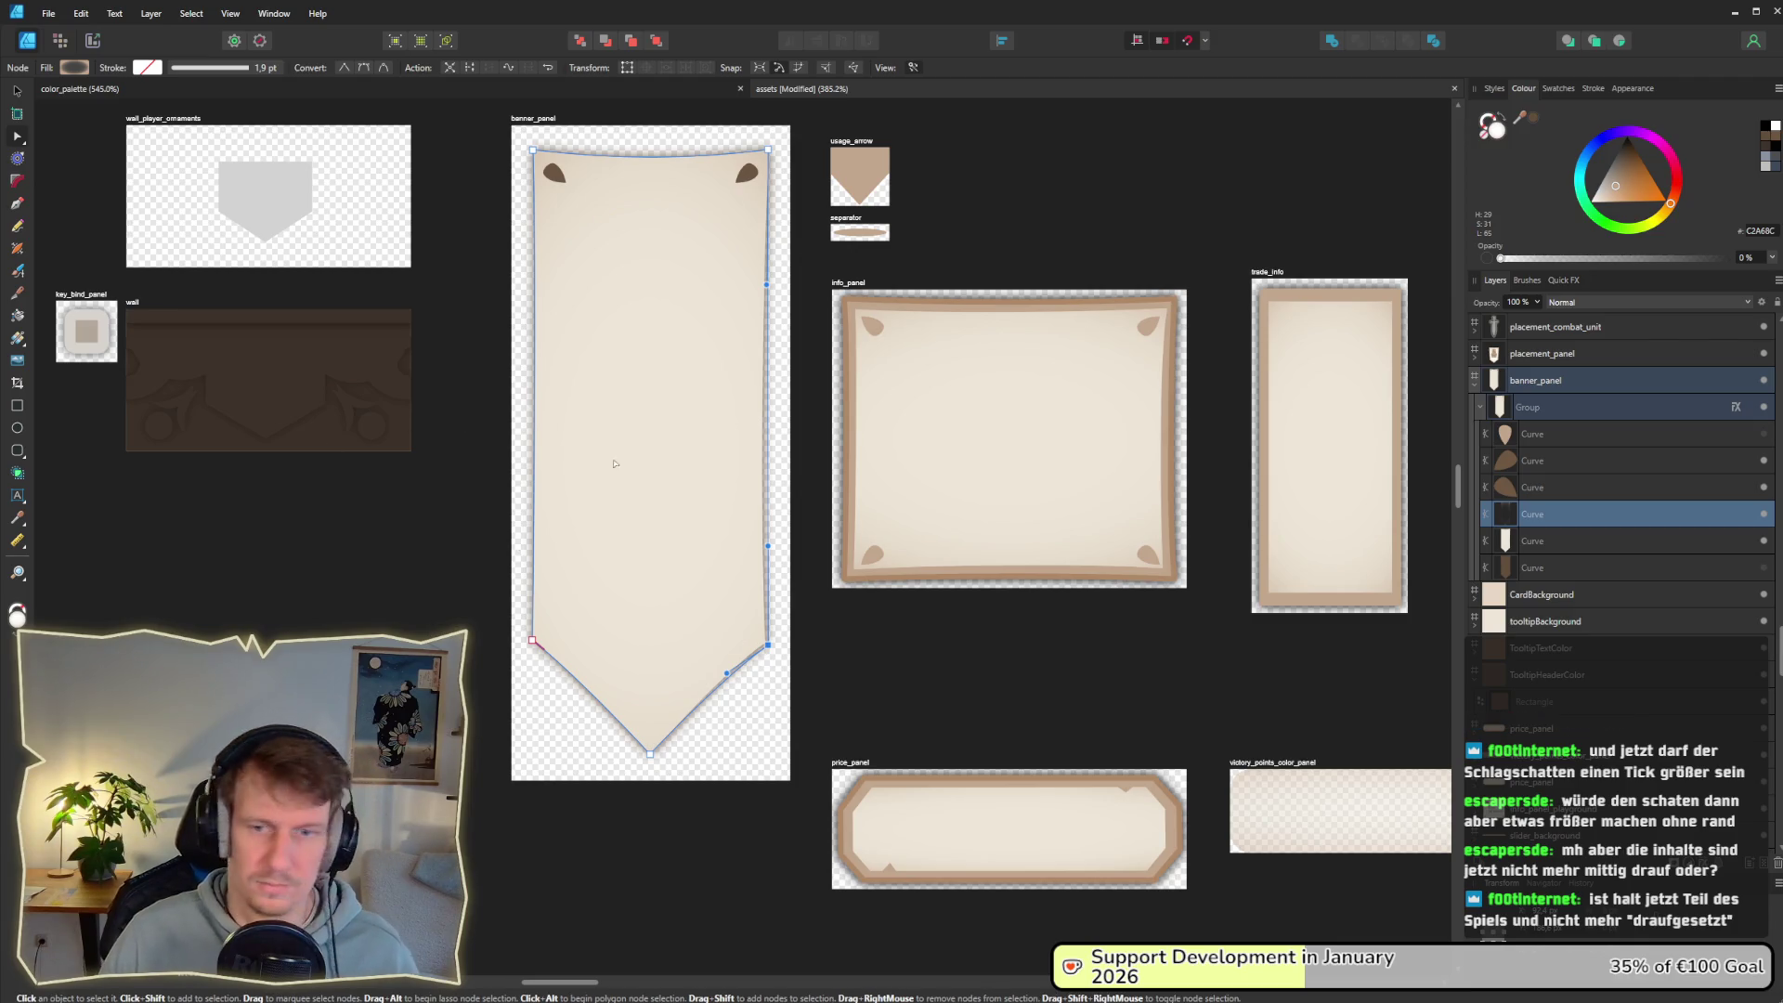
{"action": "scroll", "coordinate": [748, 641], "scroll_direction": "up", "scroll_amount": 4}
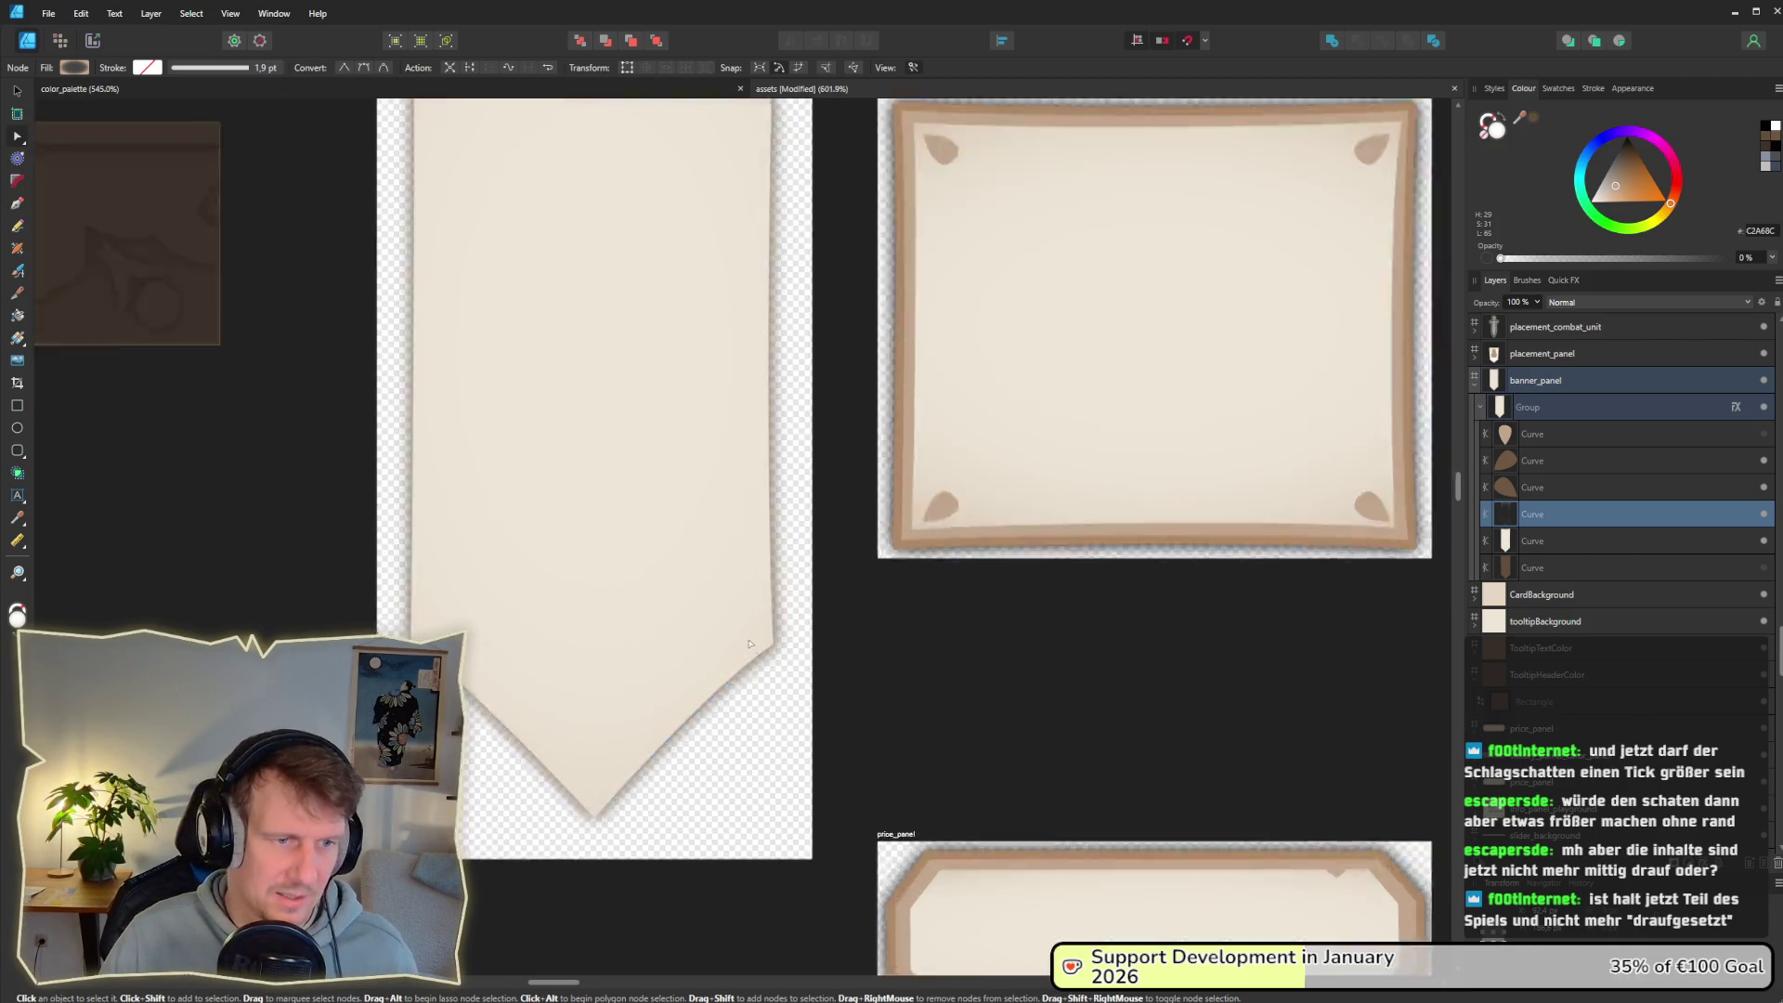
{"action": "key", "text": "Left"}
{"action": "key", "text": "Up"}
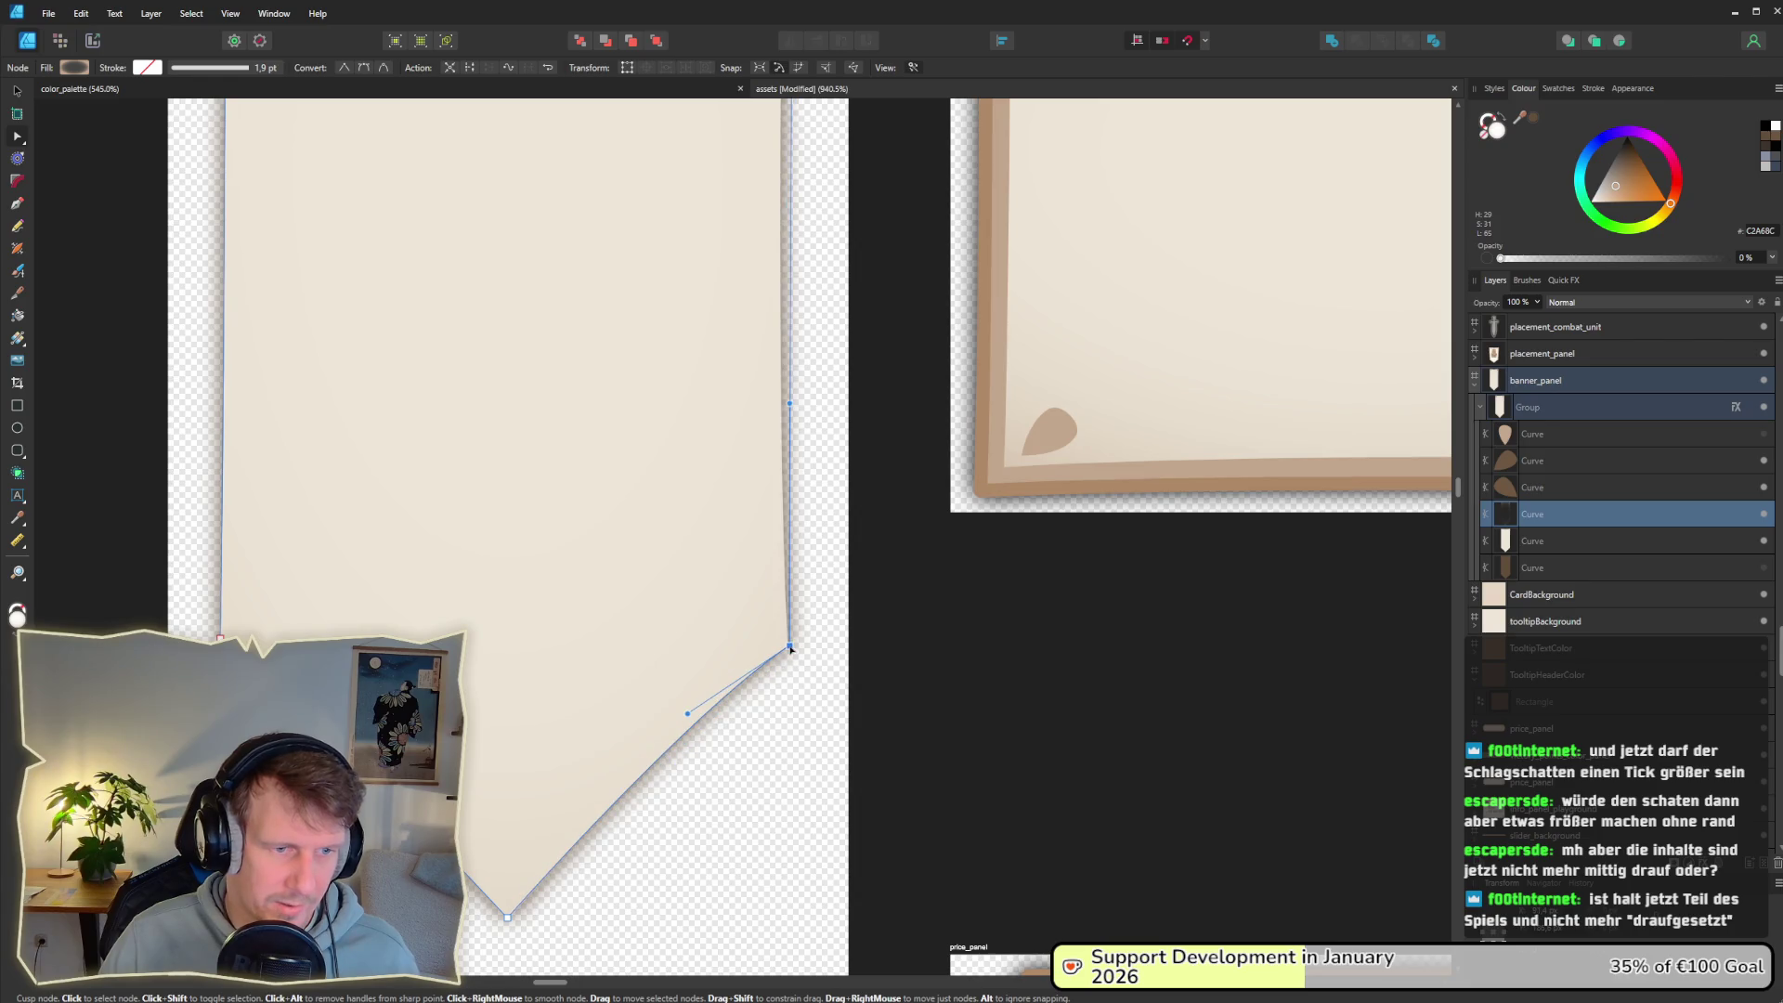
Step: On the other curve, raise the mid-right node, replace the extra upper-right node, then reselect the group
{"action": "left_click", "coordinate": [1545, 550]}
{"action": "scroll", "coordinate": [617, 507], "scroll_direction": "down", "scroll_amount": 4}
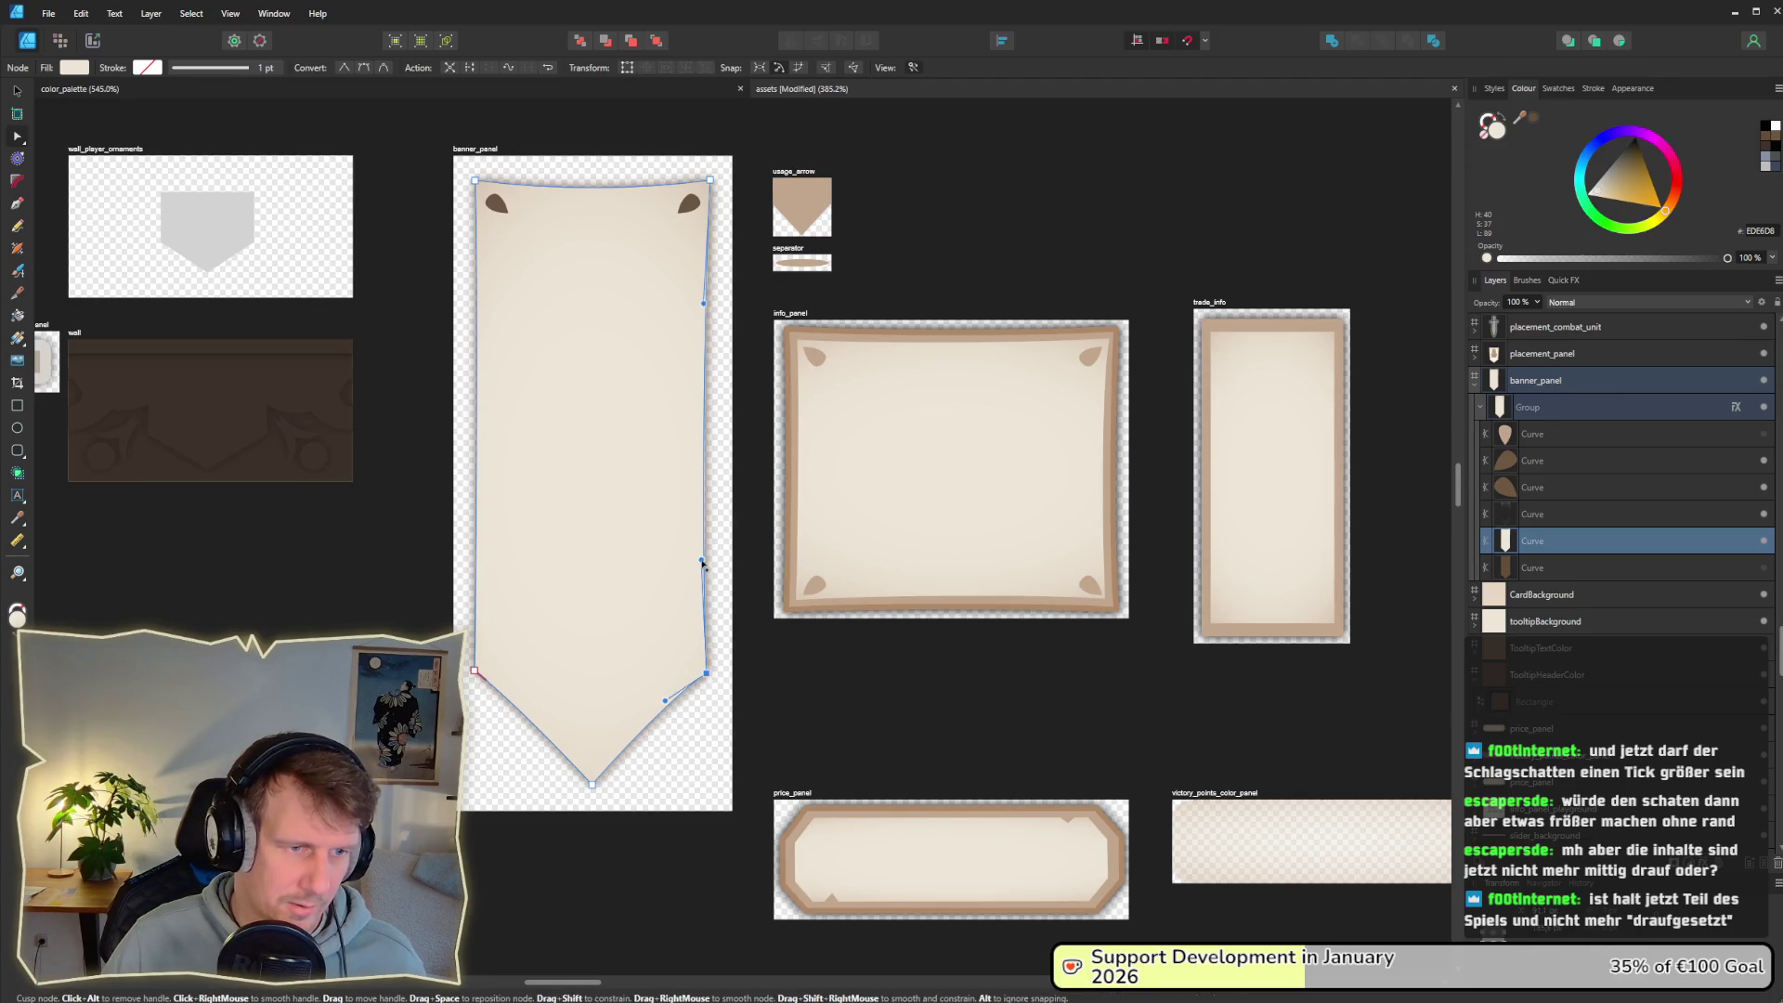
{"action": "left_click_drag", "start_coordinate": [702, 557], "coordinate": [703, 550]}
{"action": "left_click", "coordinate": [704, 304]}
{"action": "key", "text": "Delete"}
{"action": "left_click_drag", "start_coordinate": [706, 316], "coordinate": [707, 321]}
{"action": "left_click", "coordinate": [18, 90]}
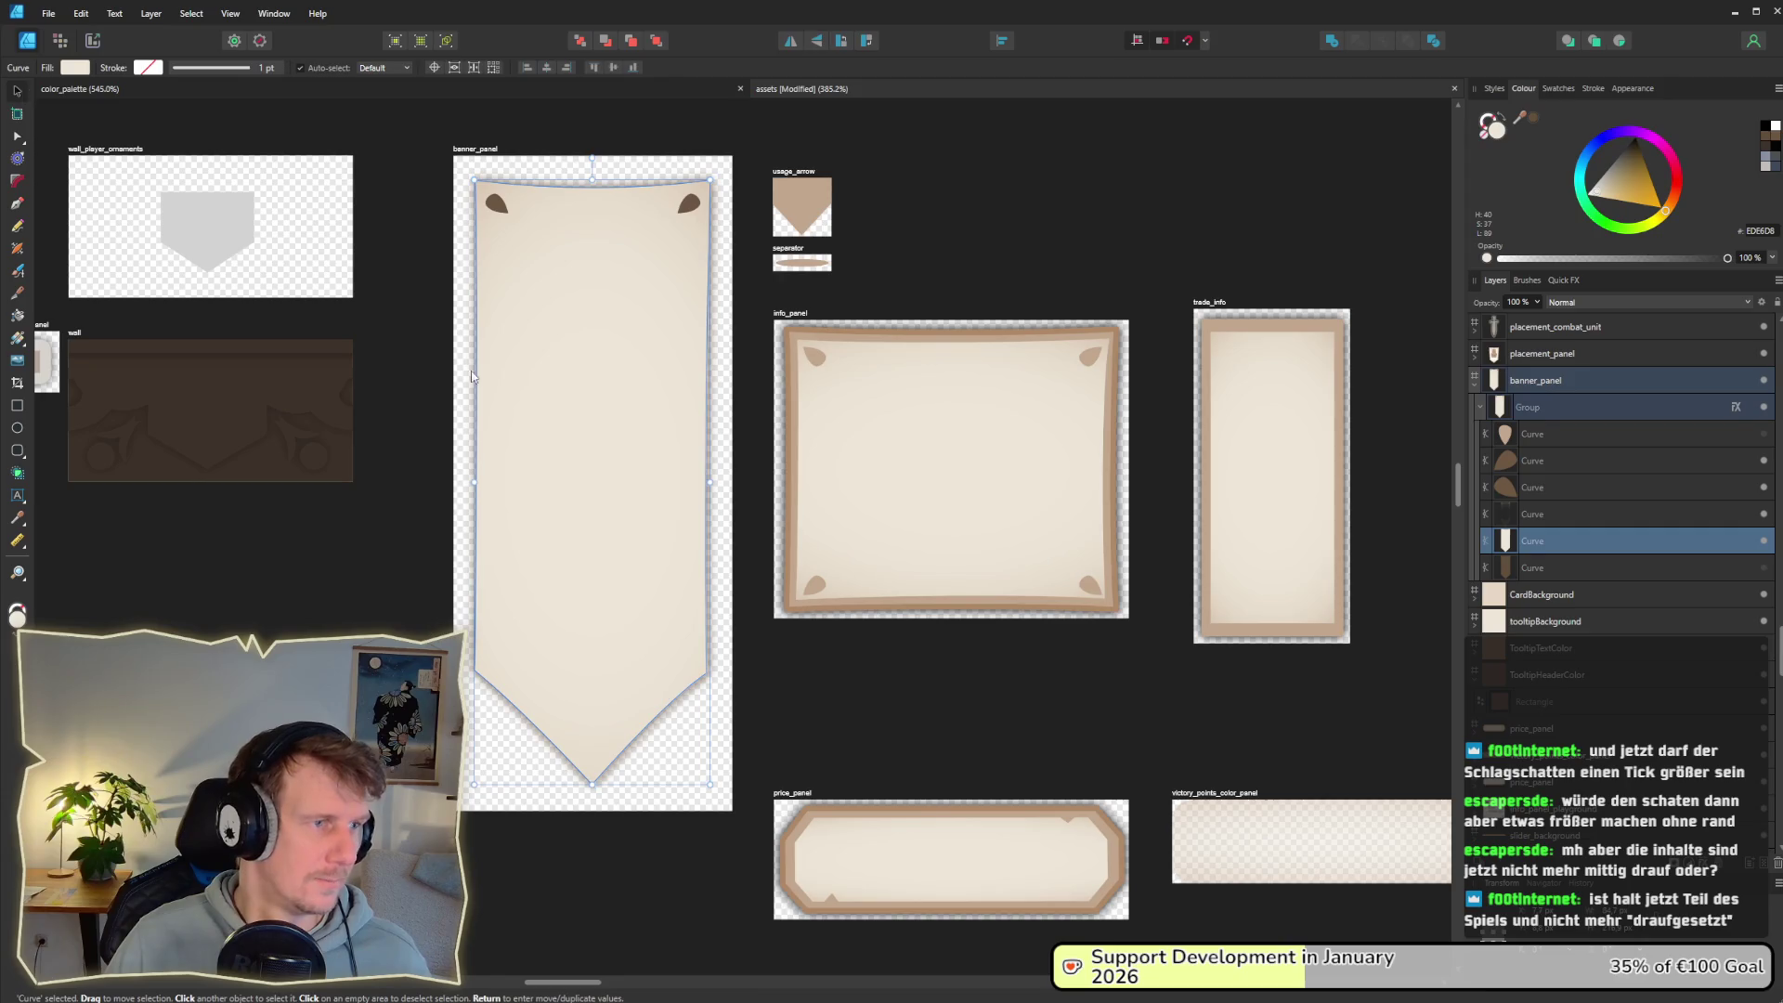
{"action": "left_click", "coordinate": [682, 841]}
{"action": "left_click", "coordinate": [634, 668]}
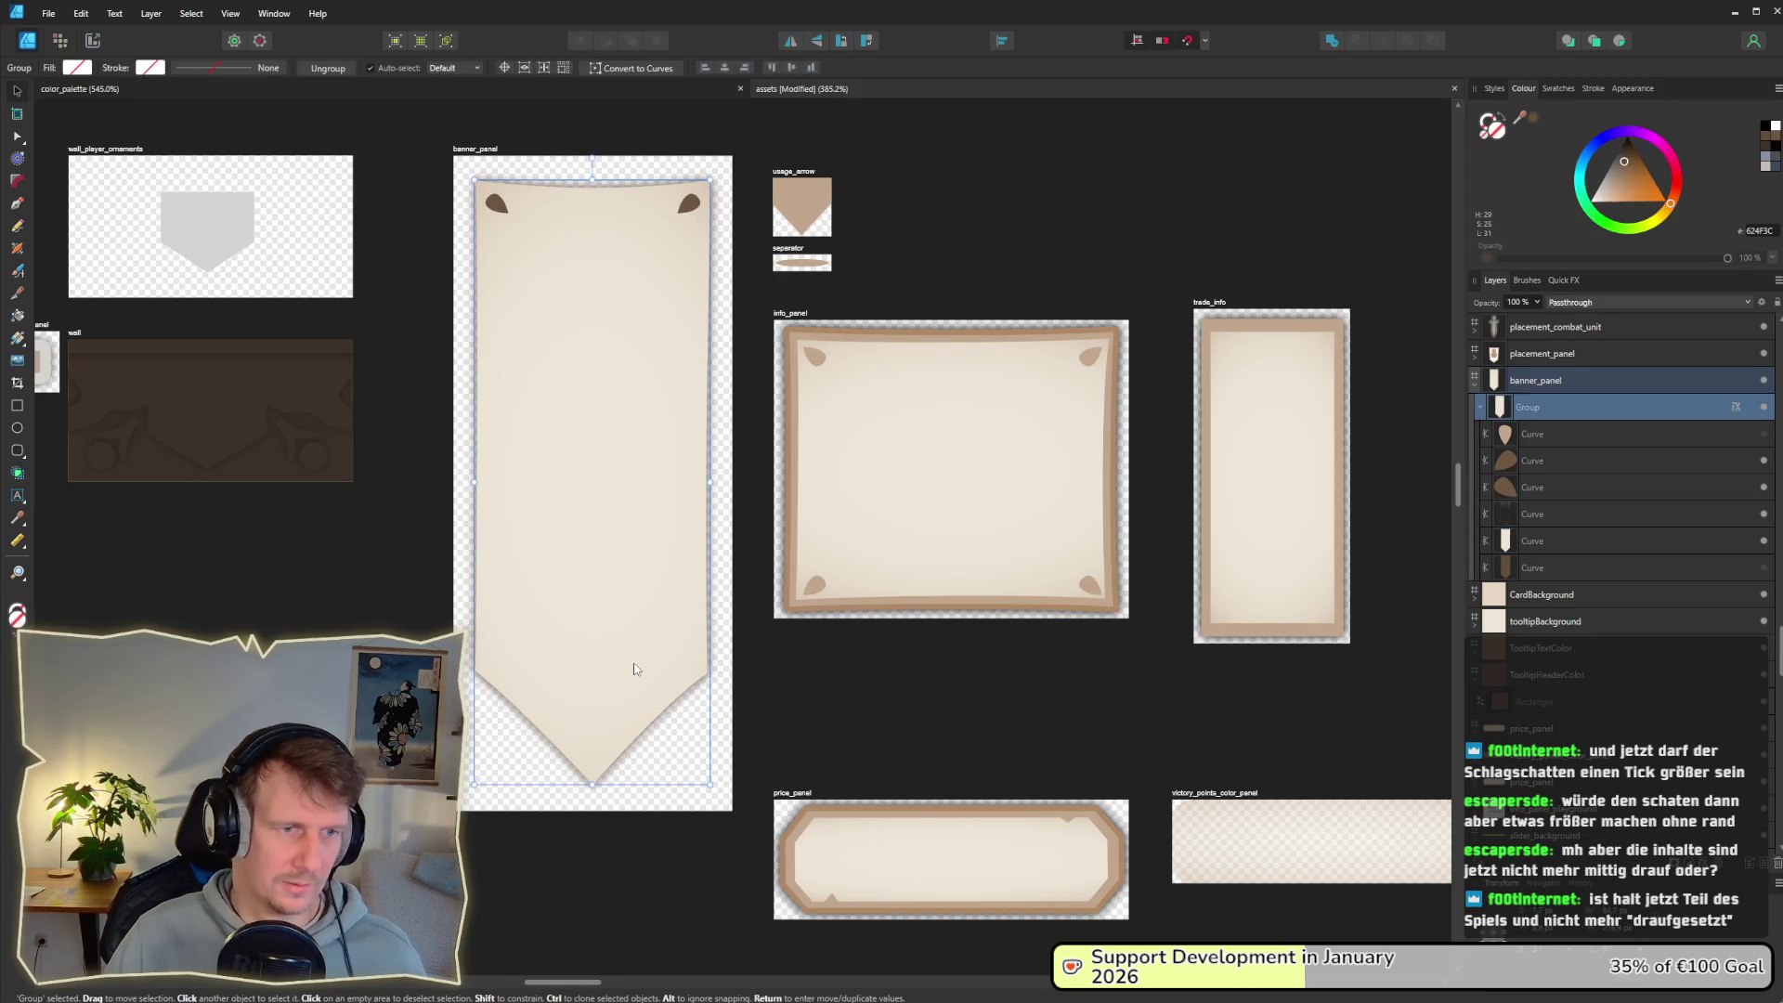
{"action": "scroll", "coordinate": [634, 669], "scroll_direction": "down", "scroll_amount": 5}
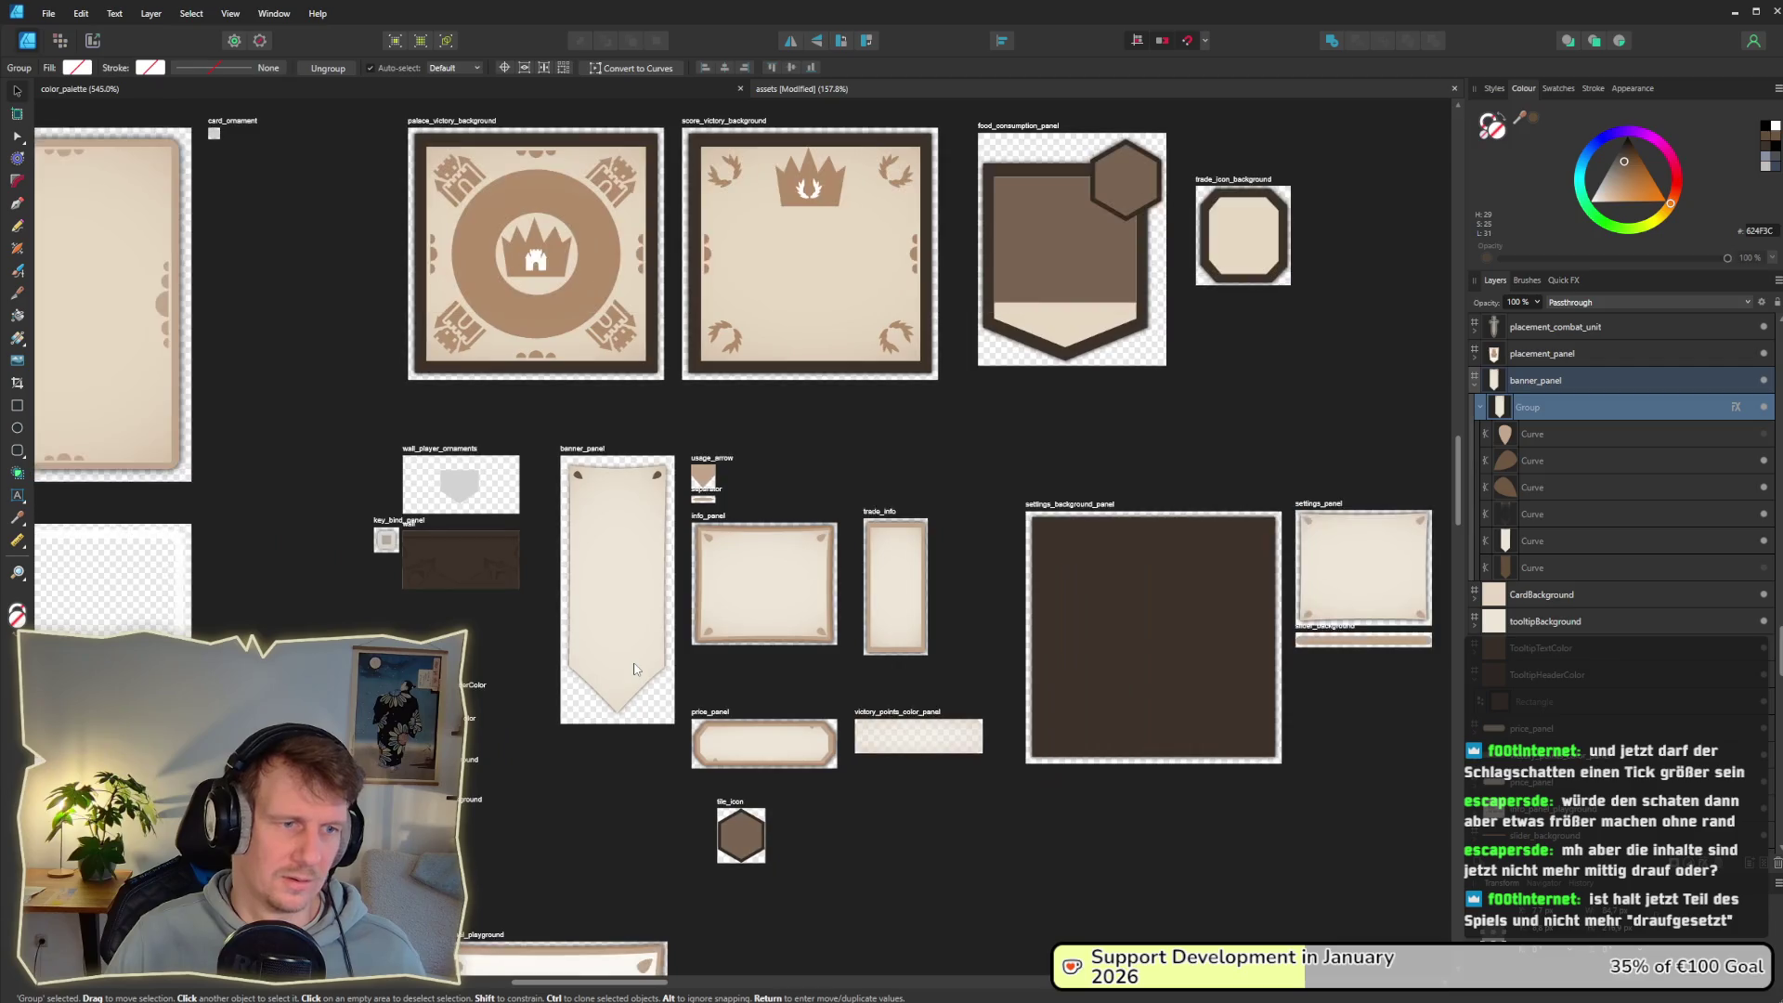
{"action": "scroll", "coordinate": [634, 669], "scroll_direction": "up", "scroll_amount": 2}
Step: Export the banner_panel slice as banner_panel.png, overwriting the old file
{"action": "left_click", "coordinate": [92, 40]}
{"action": "left_click", "coordinate": [629, 513]}
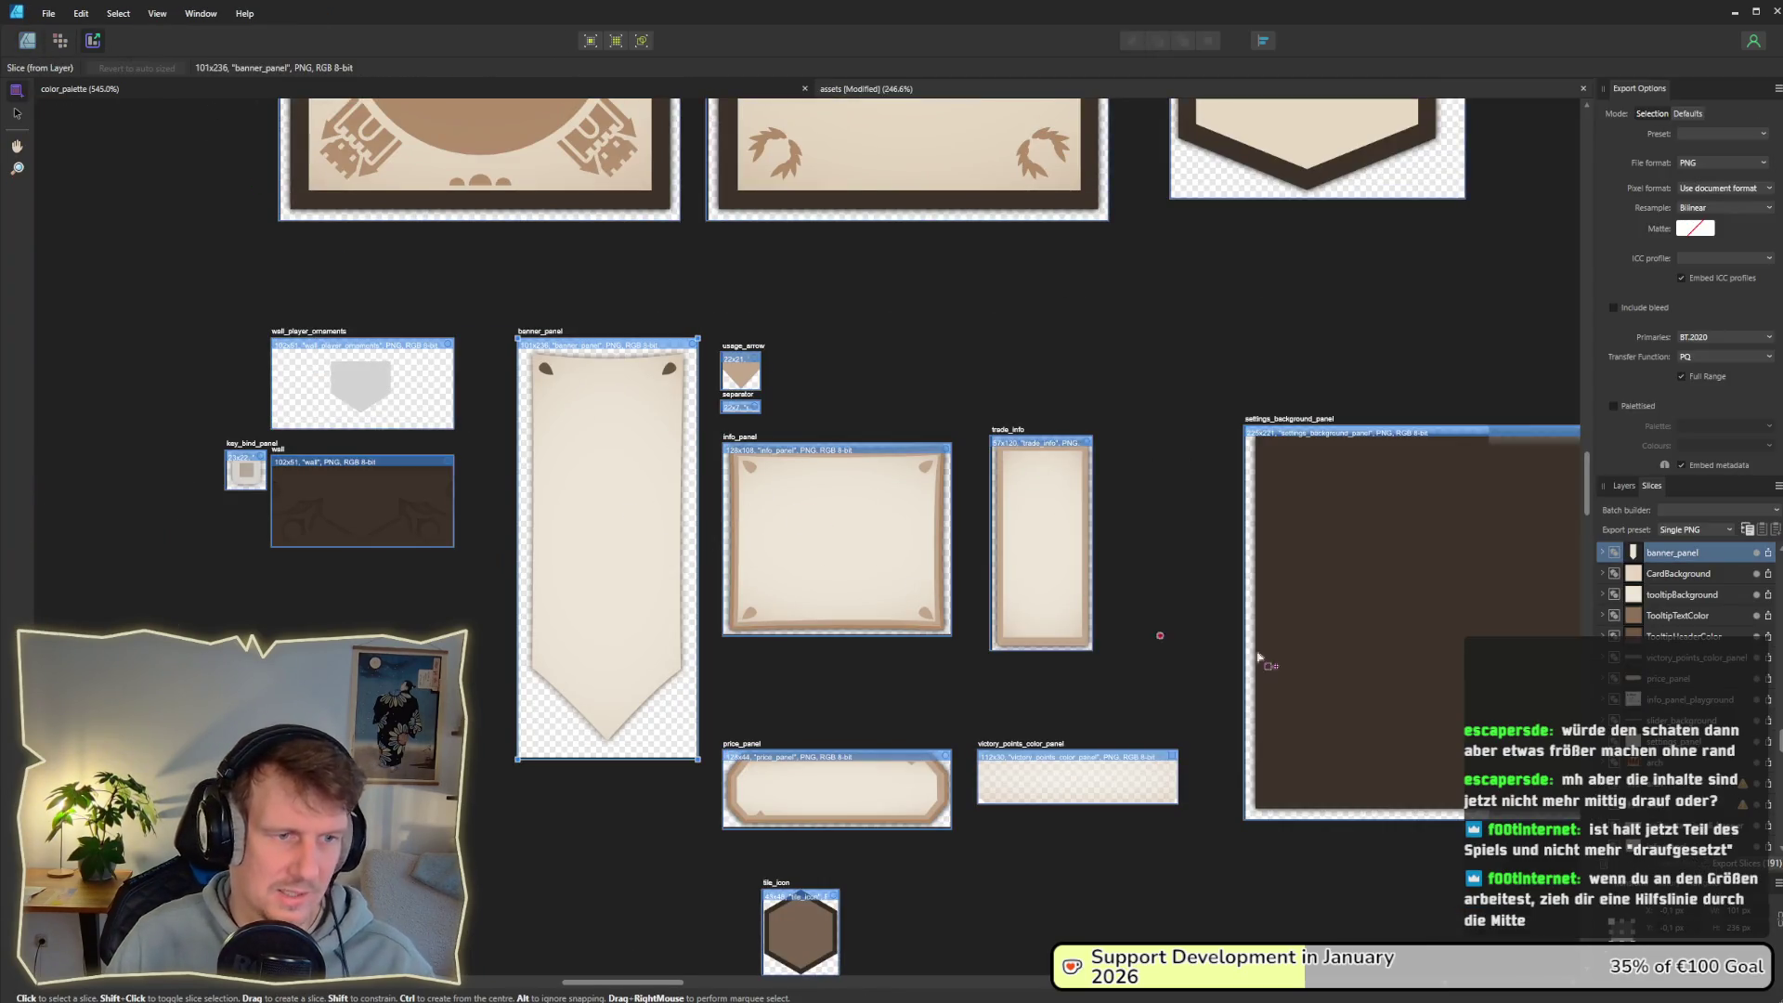
{"action": "left_click", "coordinate": [1769, 554]}
{"action": "key", "text": "Return"}
{"action": "key", "text": "j"}
Step: Check the banner in the game's unit recruitment and building menus, then return to Affinity Designer
{"action": "key", "text": "alt+Tab"}
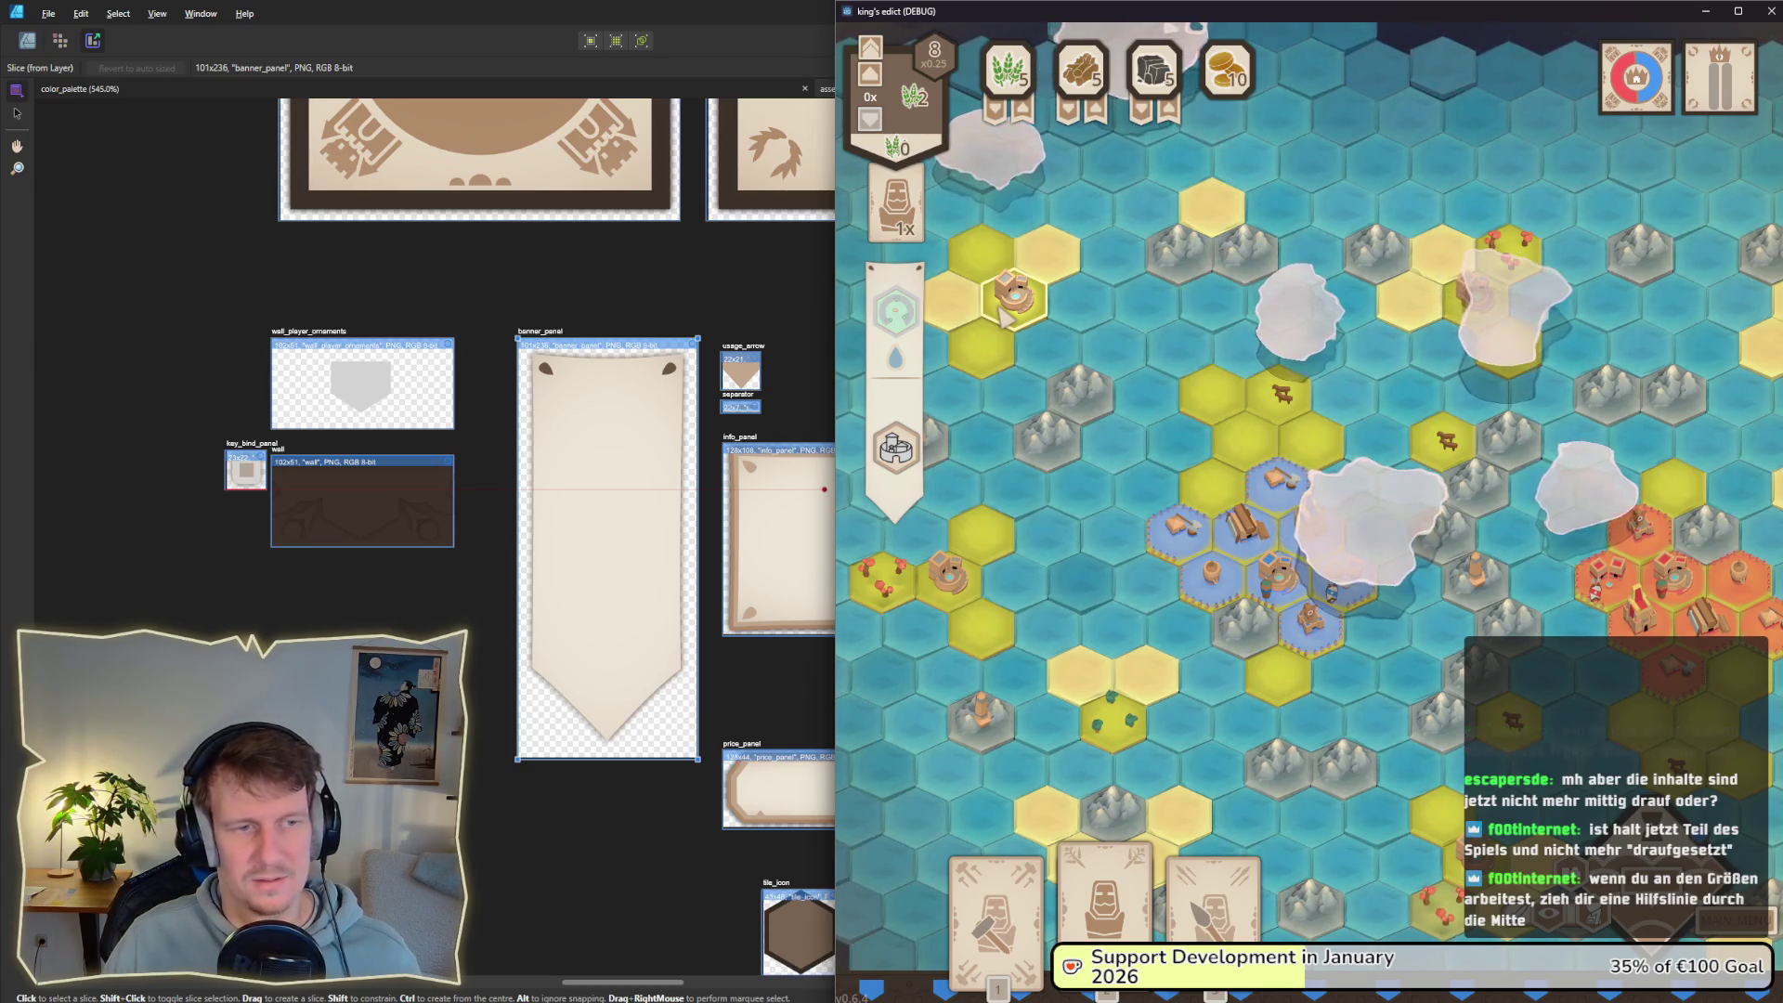
{"action": "left_click", "coordinate": [1669, 536]}
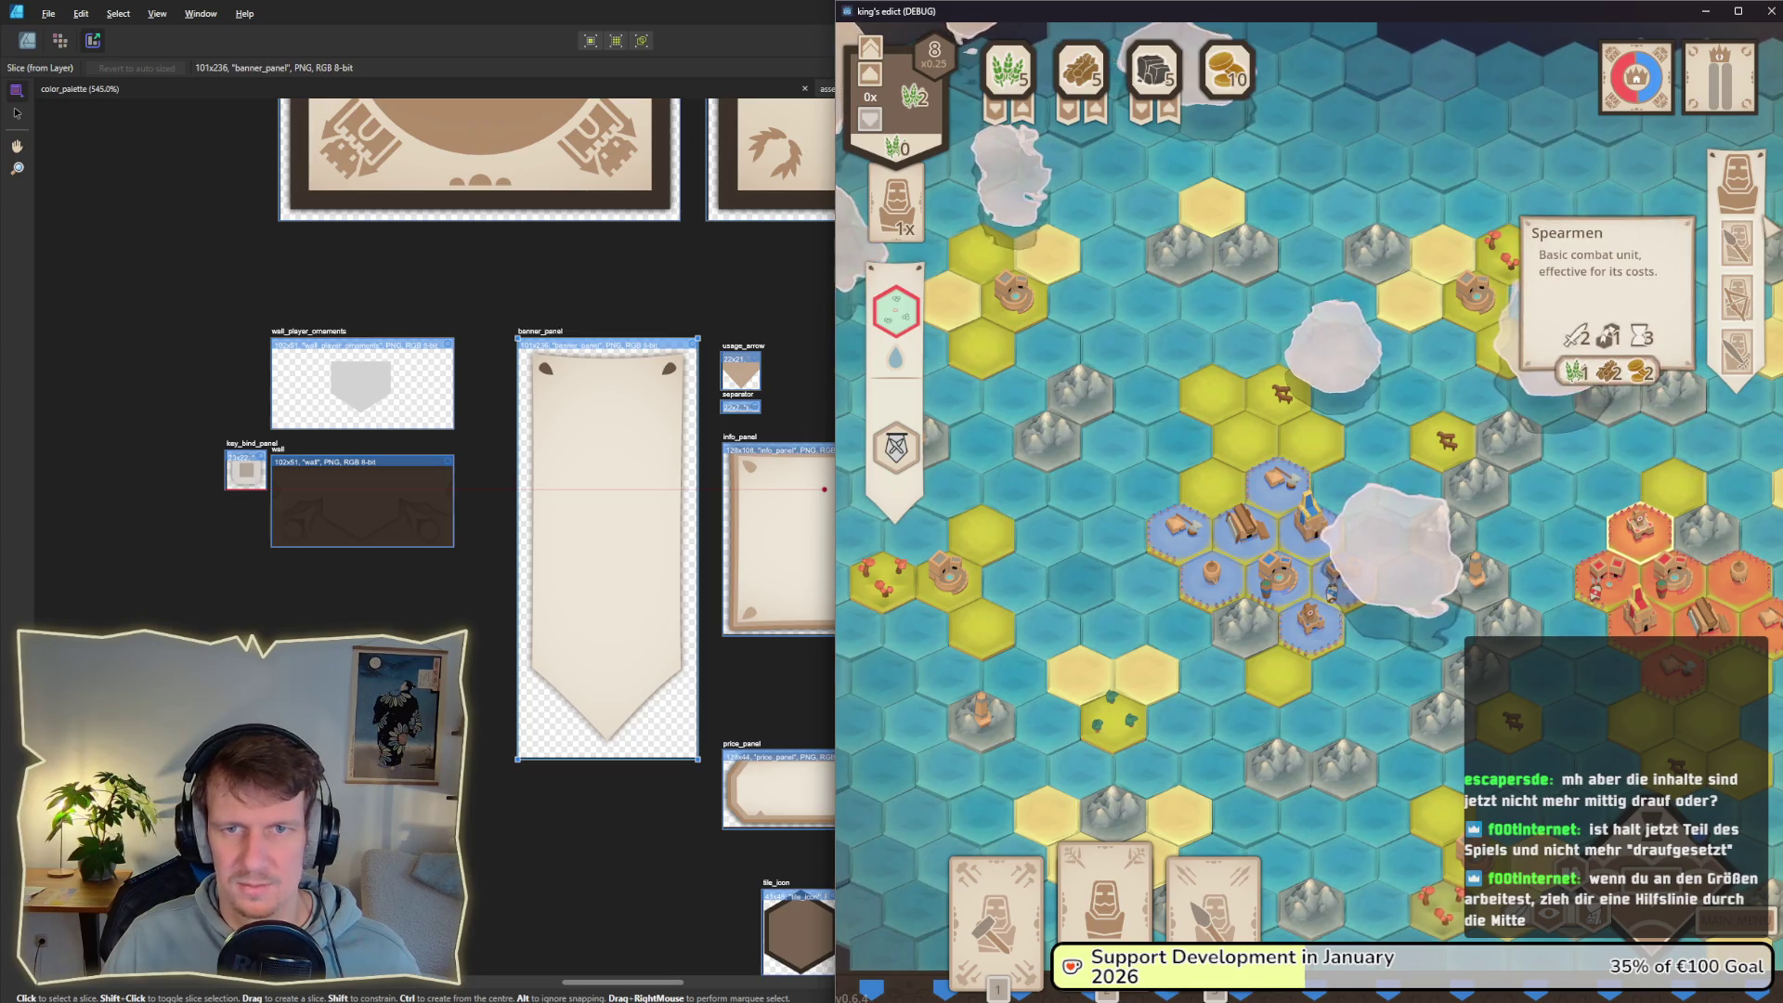
{"action": "left_click", "coordinate": [1353, 355]}
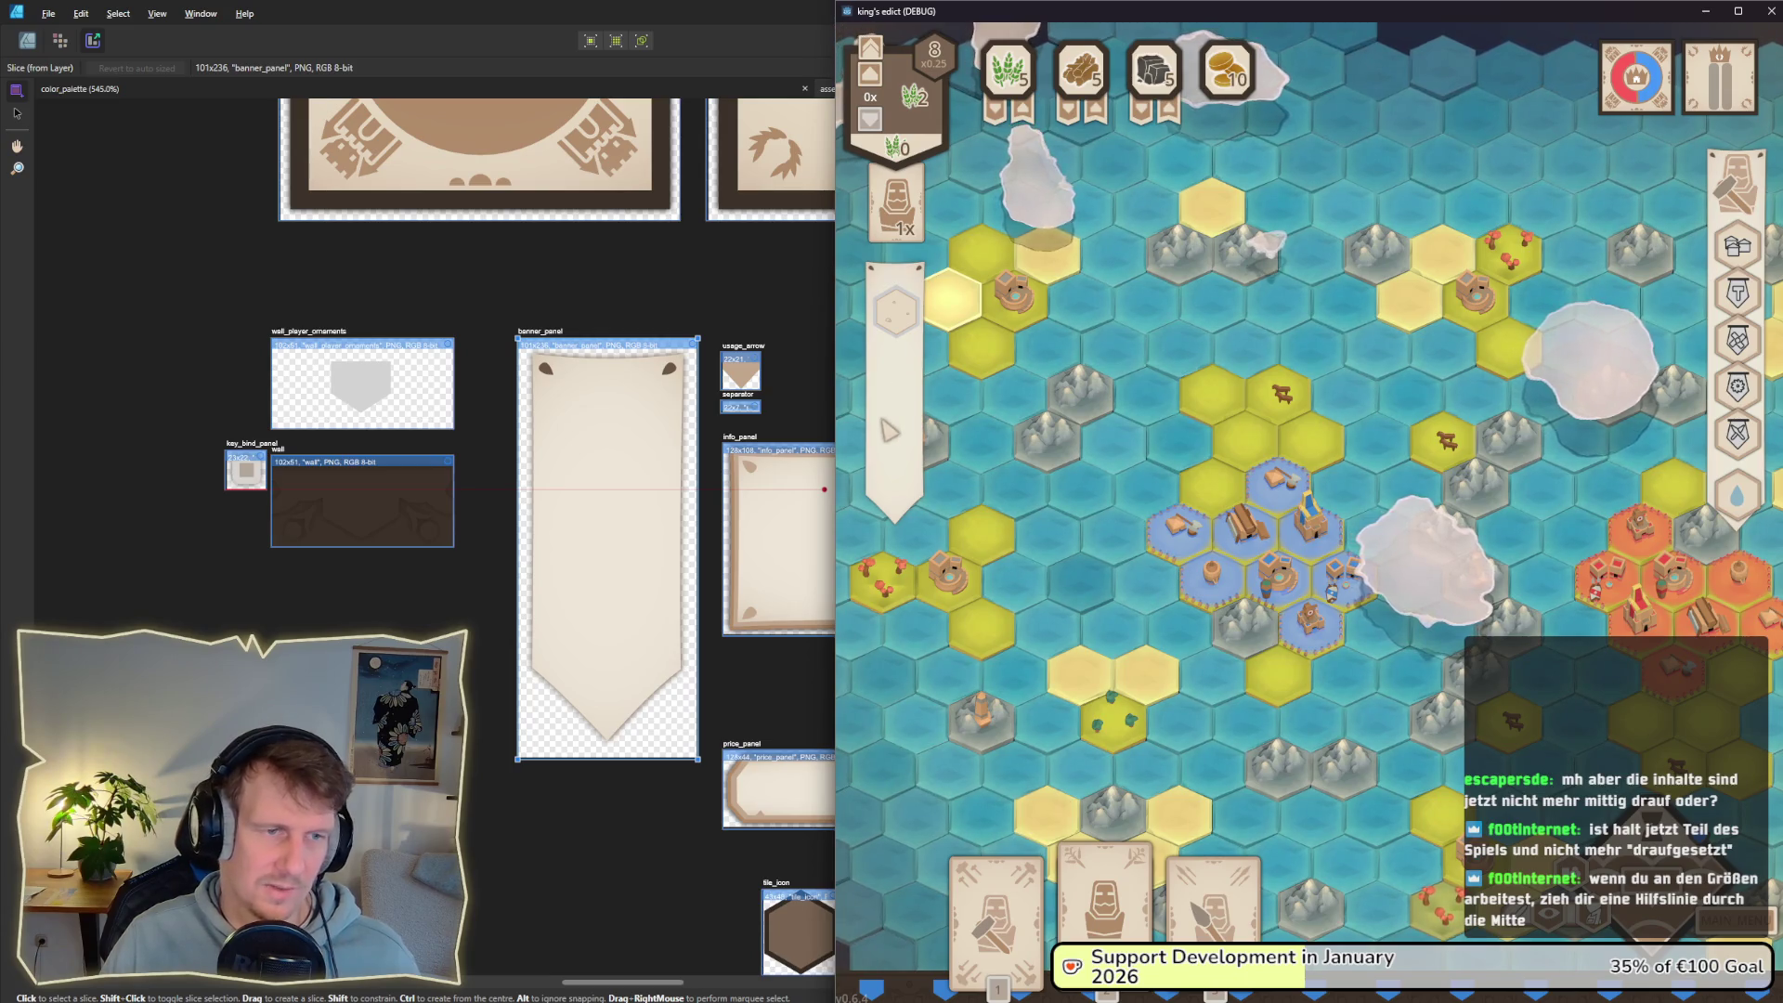
{"action": "key", "text": "alt+Tab"}
{"action": "key", "text": "alt+Tab"}
{"action": "key", "text": "alt+shift+Tab"}
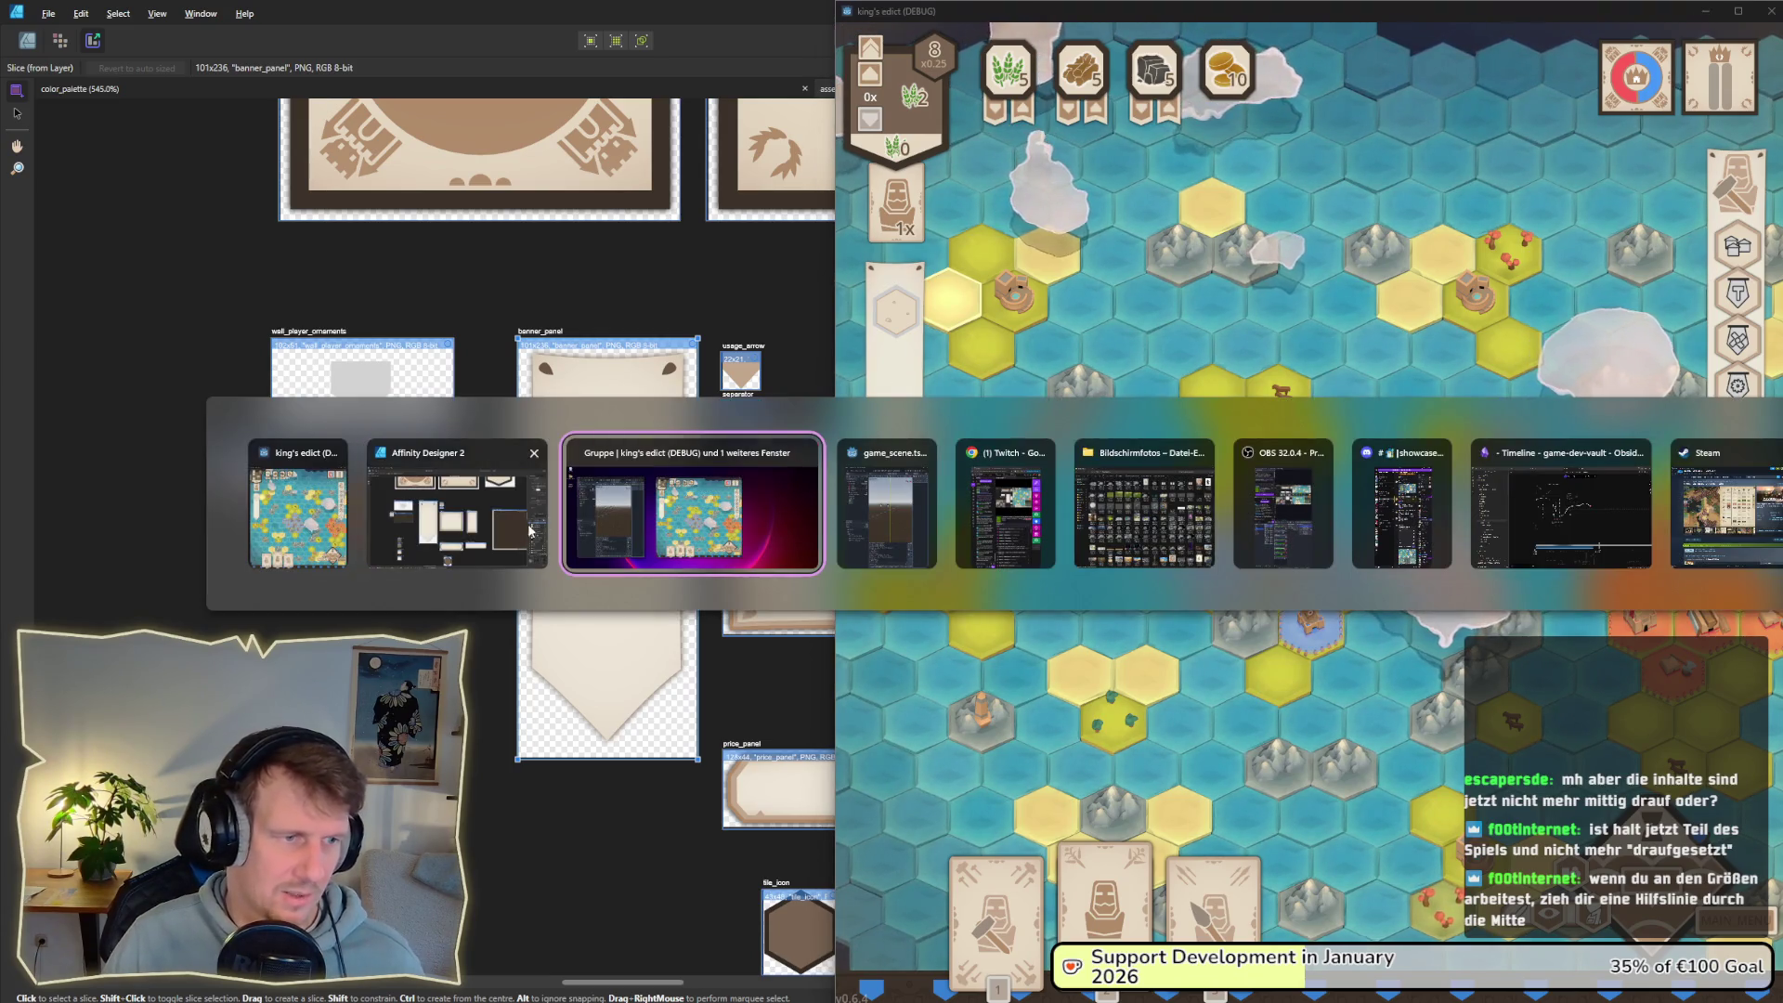
Step: Enlarge the banner artwork group around its centre
{"action": "left_click", "coordinate": [27, 40]}
{"action": "scroll", "coordinate": [610, 532], "scroll_direction": "up", "scroll_amount": 2}
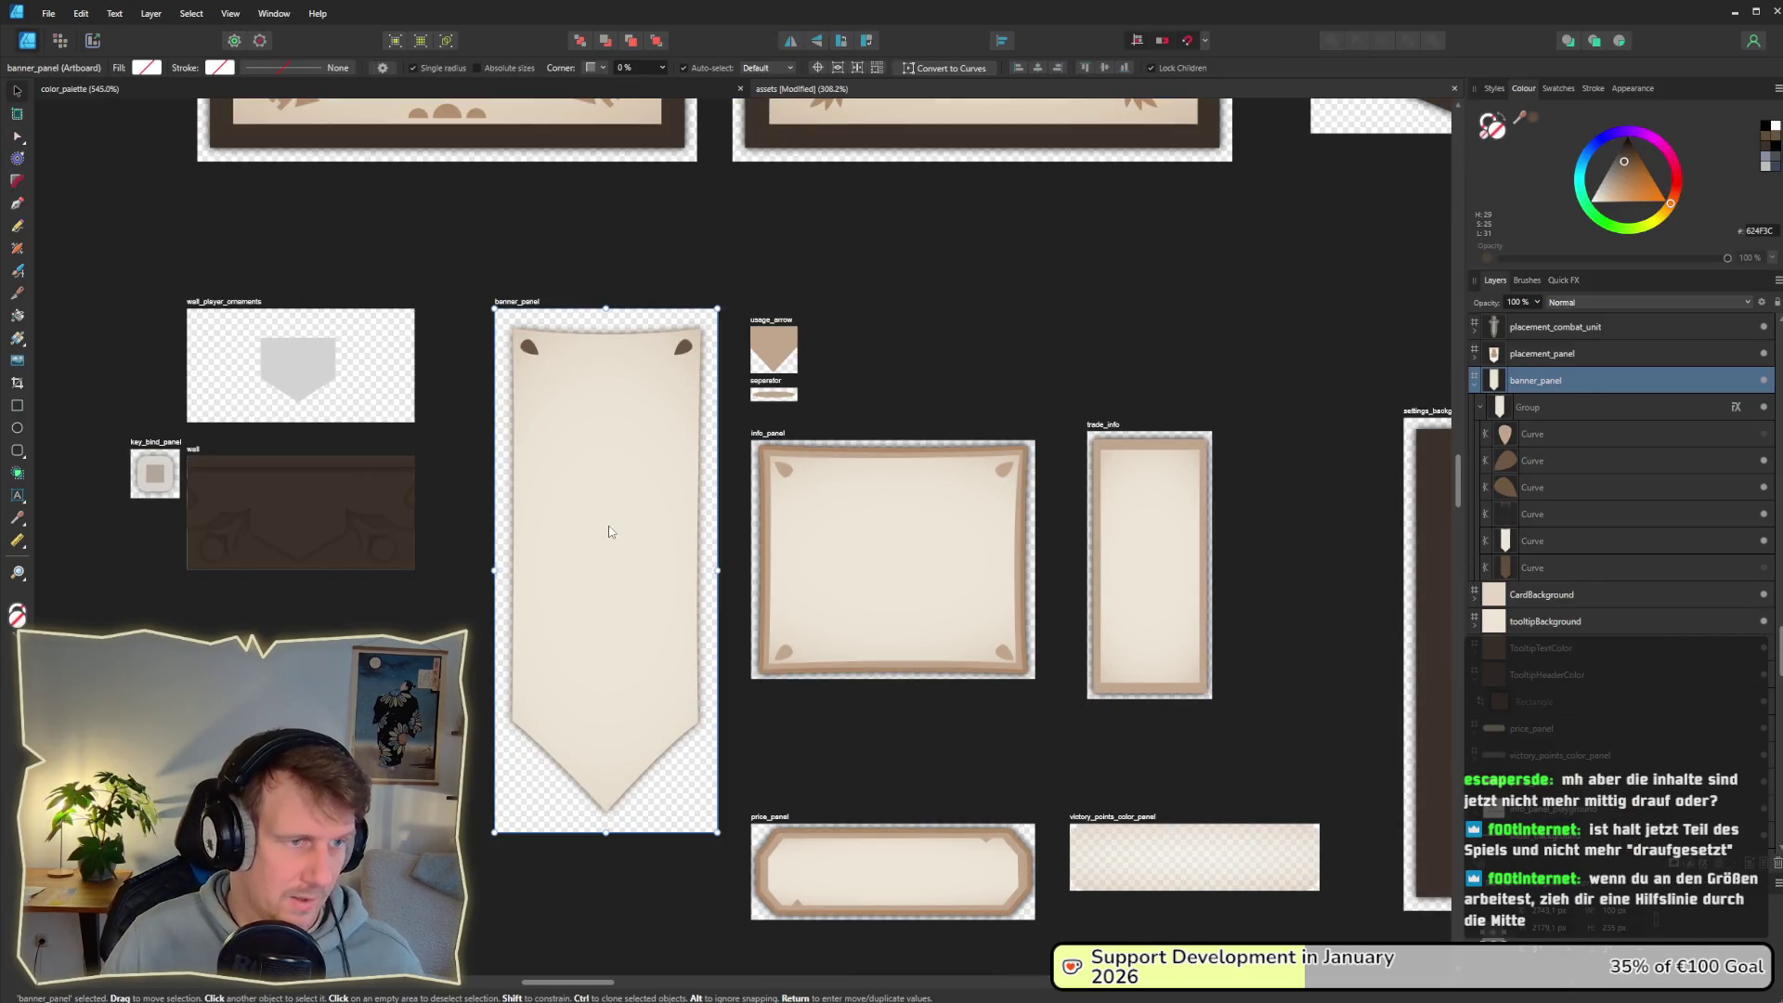
{"action": "left_click", "coordinate": [589, 563]}
{"action": "left_click_drag", "start_coordinate": [703, 814], "coordinate": [701, 823]}
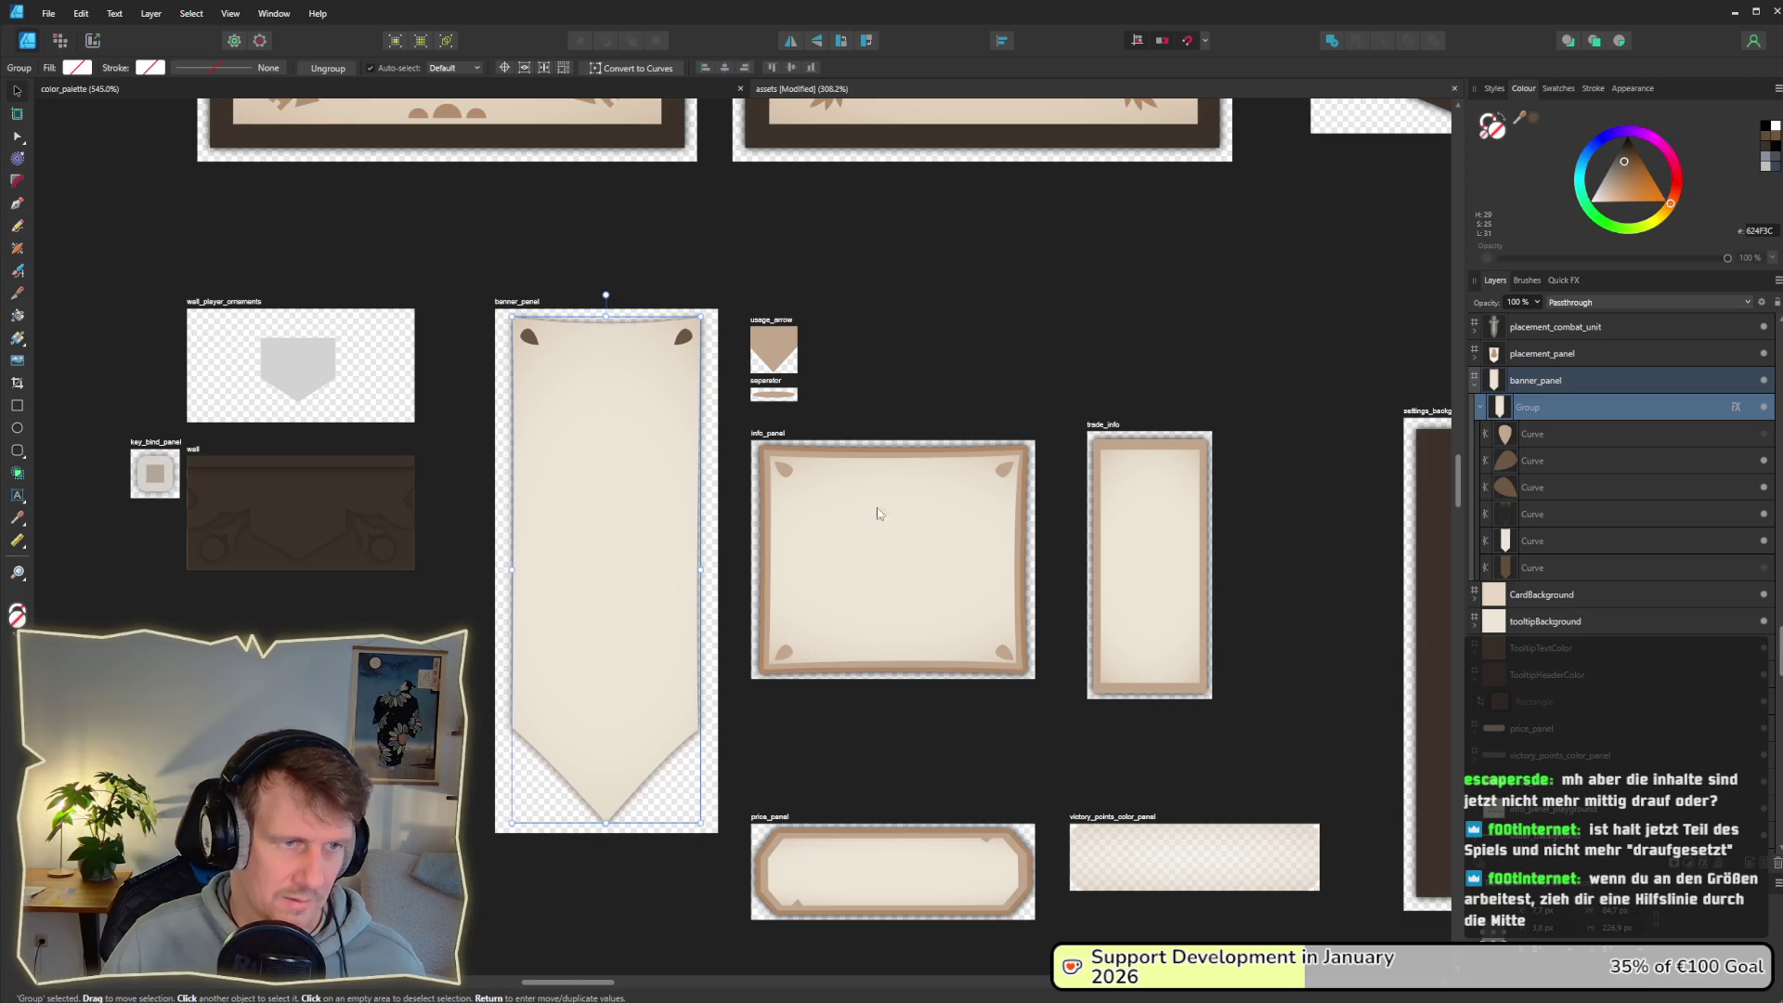
{"action": "left_click", "coordinate": [949, 378]}
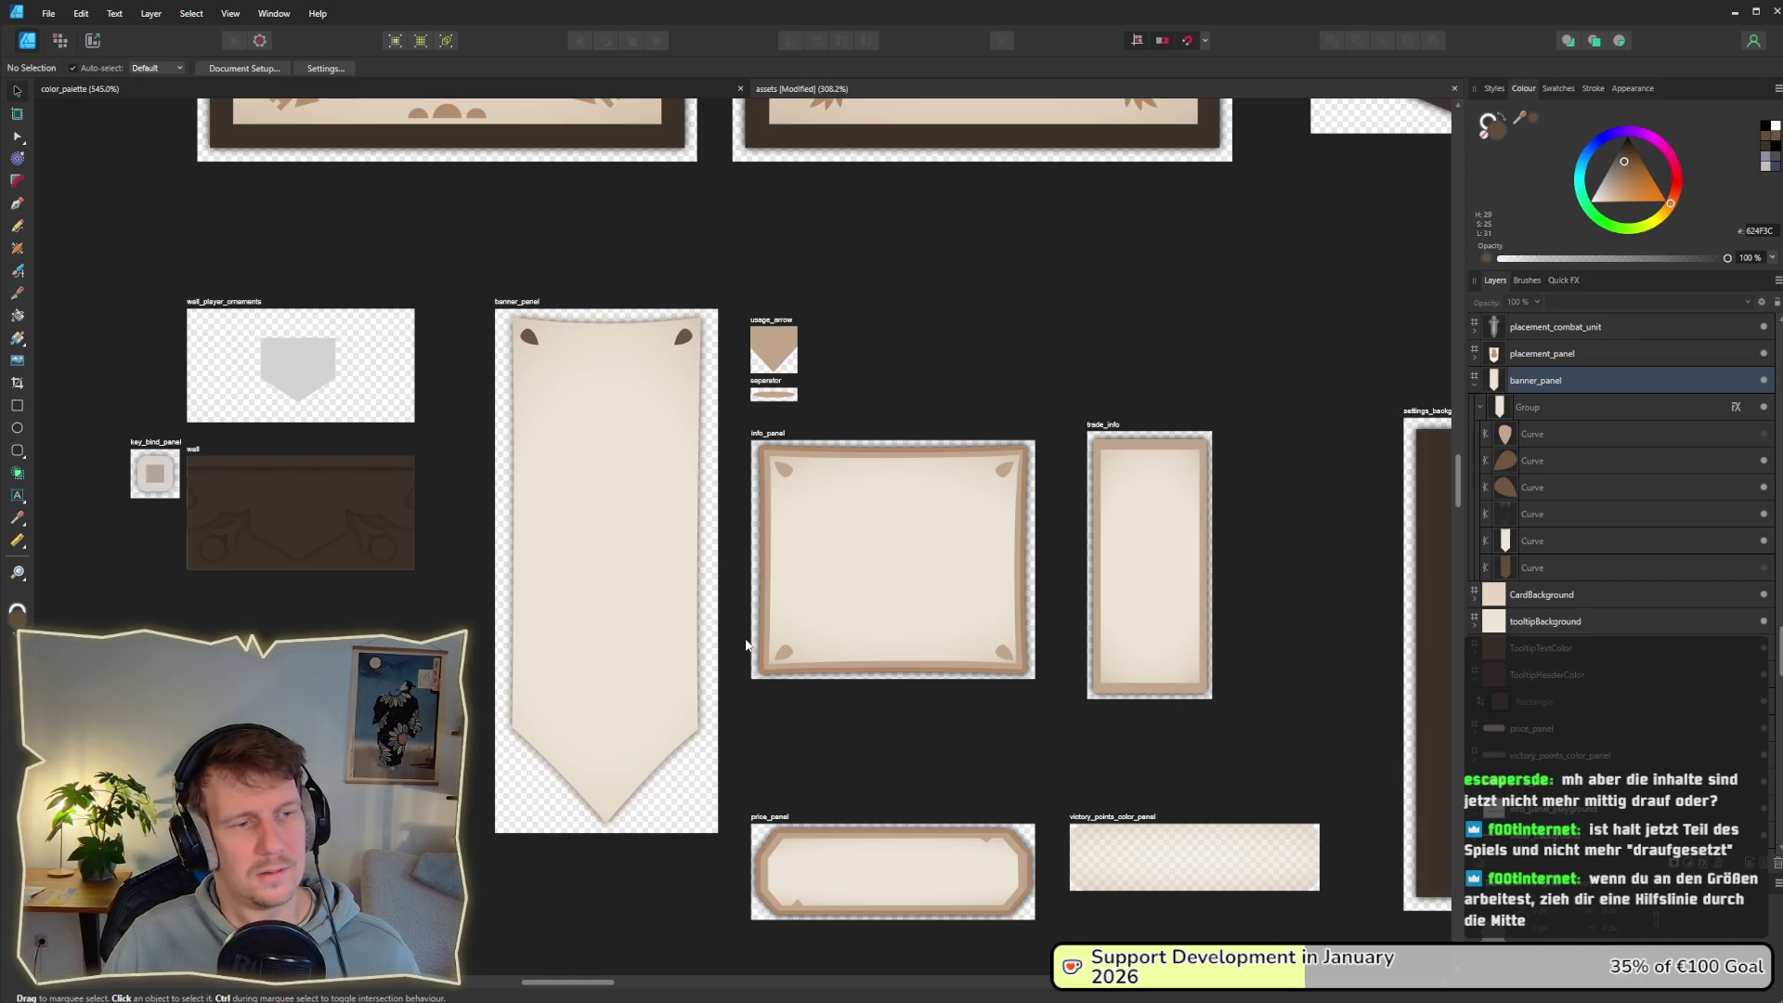
Step: Centre the banner artwork horizontally in its artboard
{"action": "left_click", "coordinate": [621, 586]}
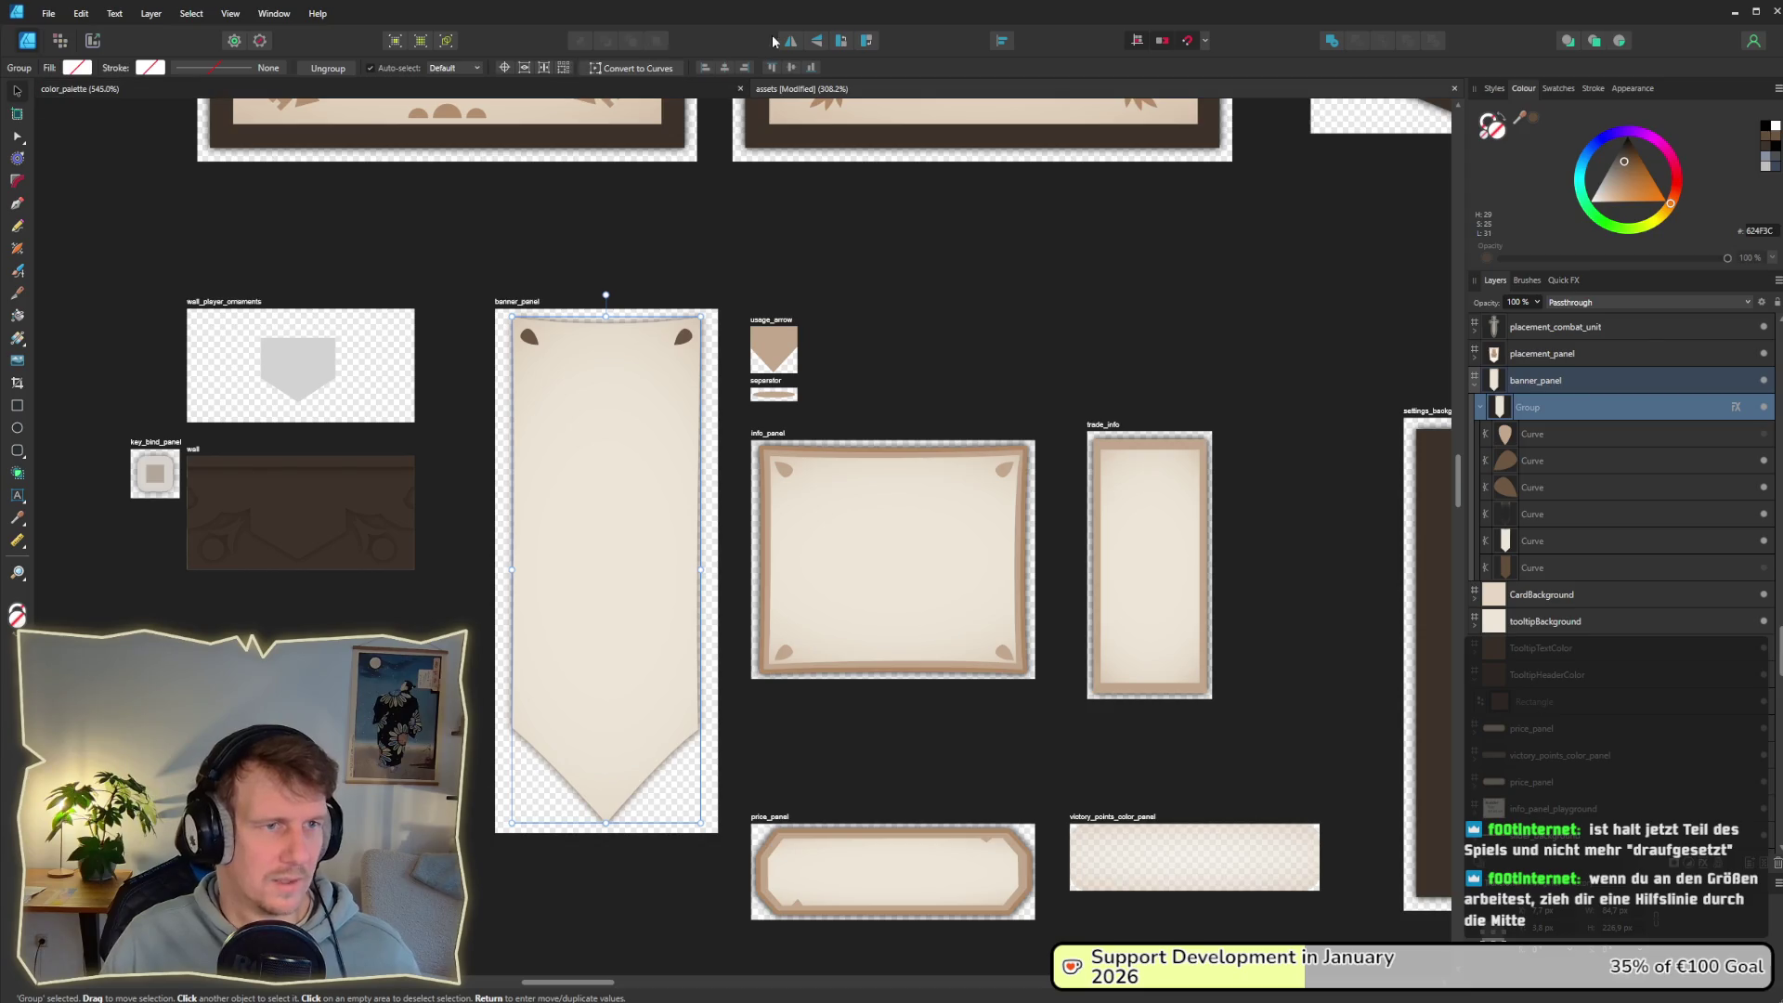
{"action": "left_click", "coordinate": [1001, 48]}
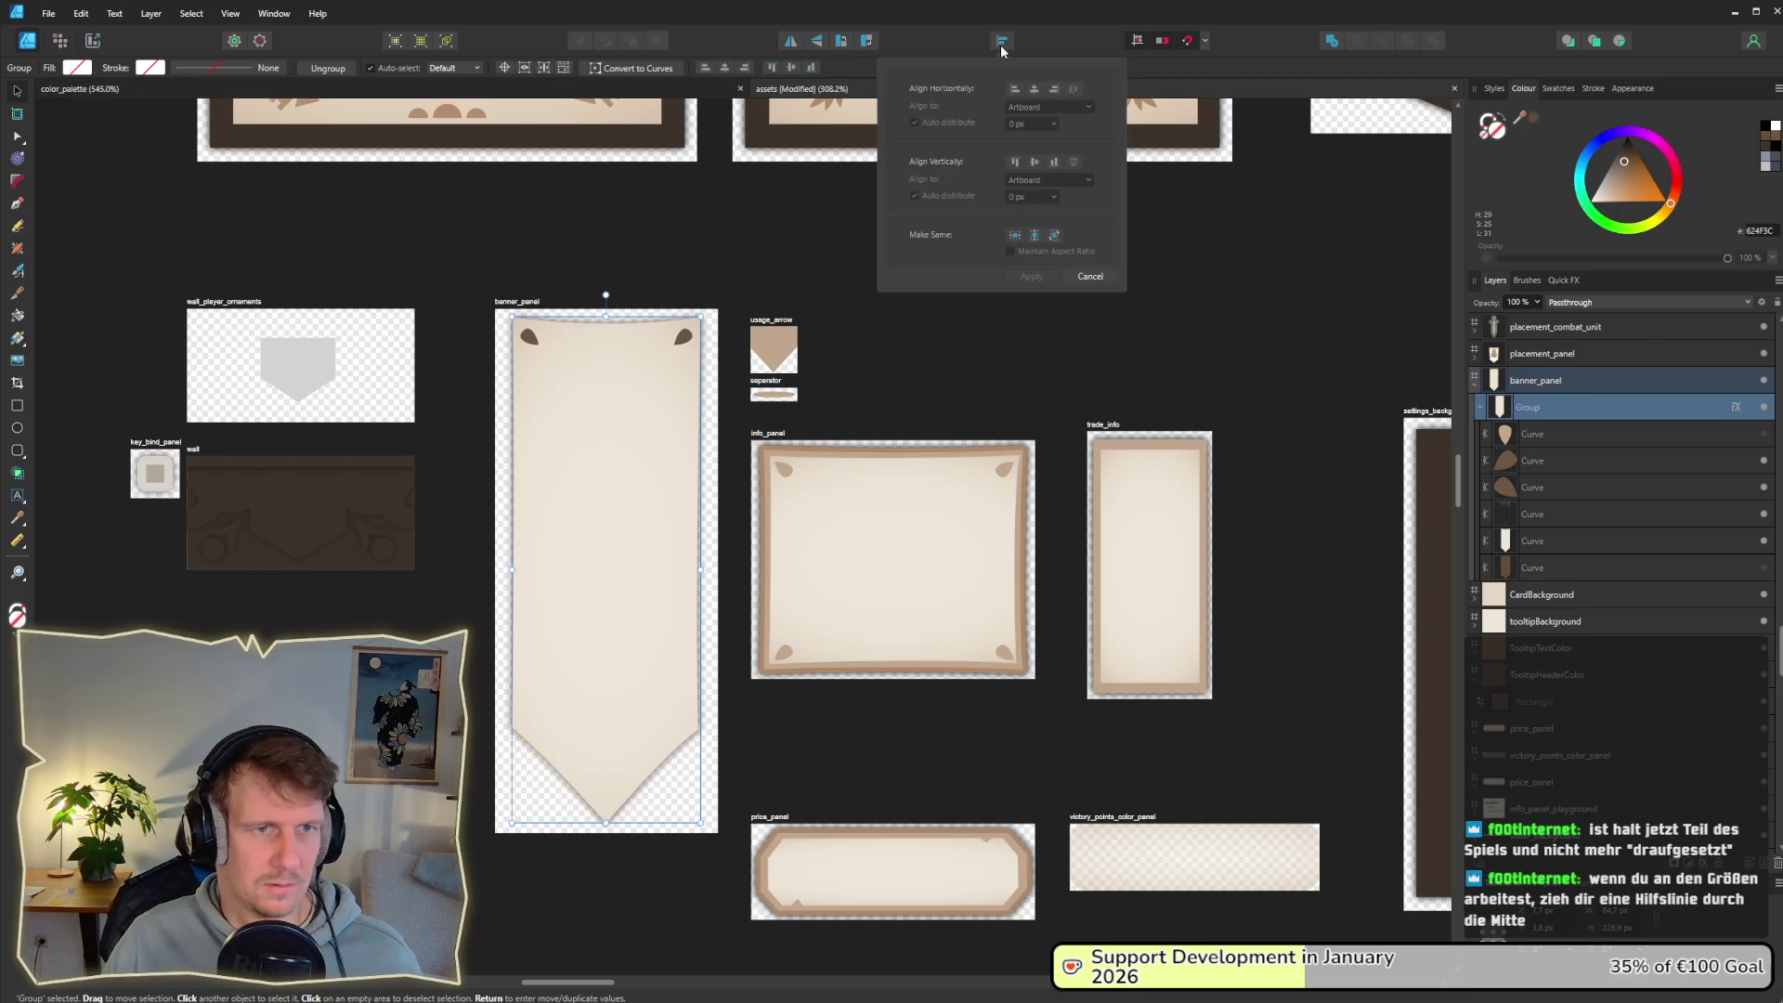
{"action": "left_click", "coordinate": [1033, 90]}
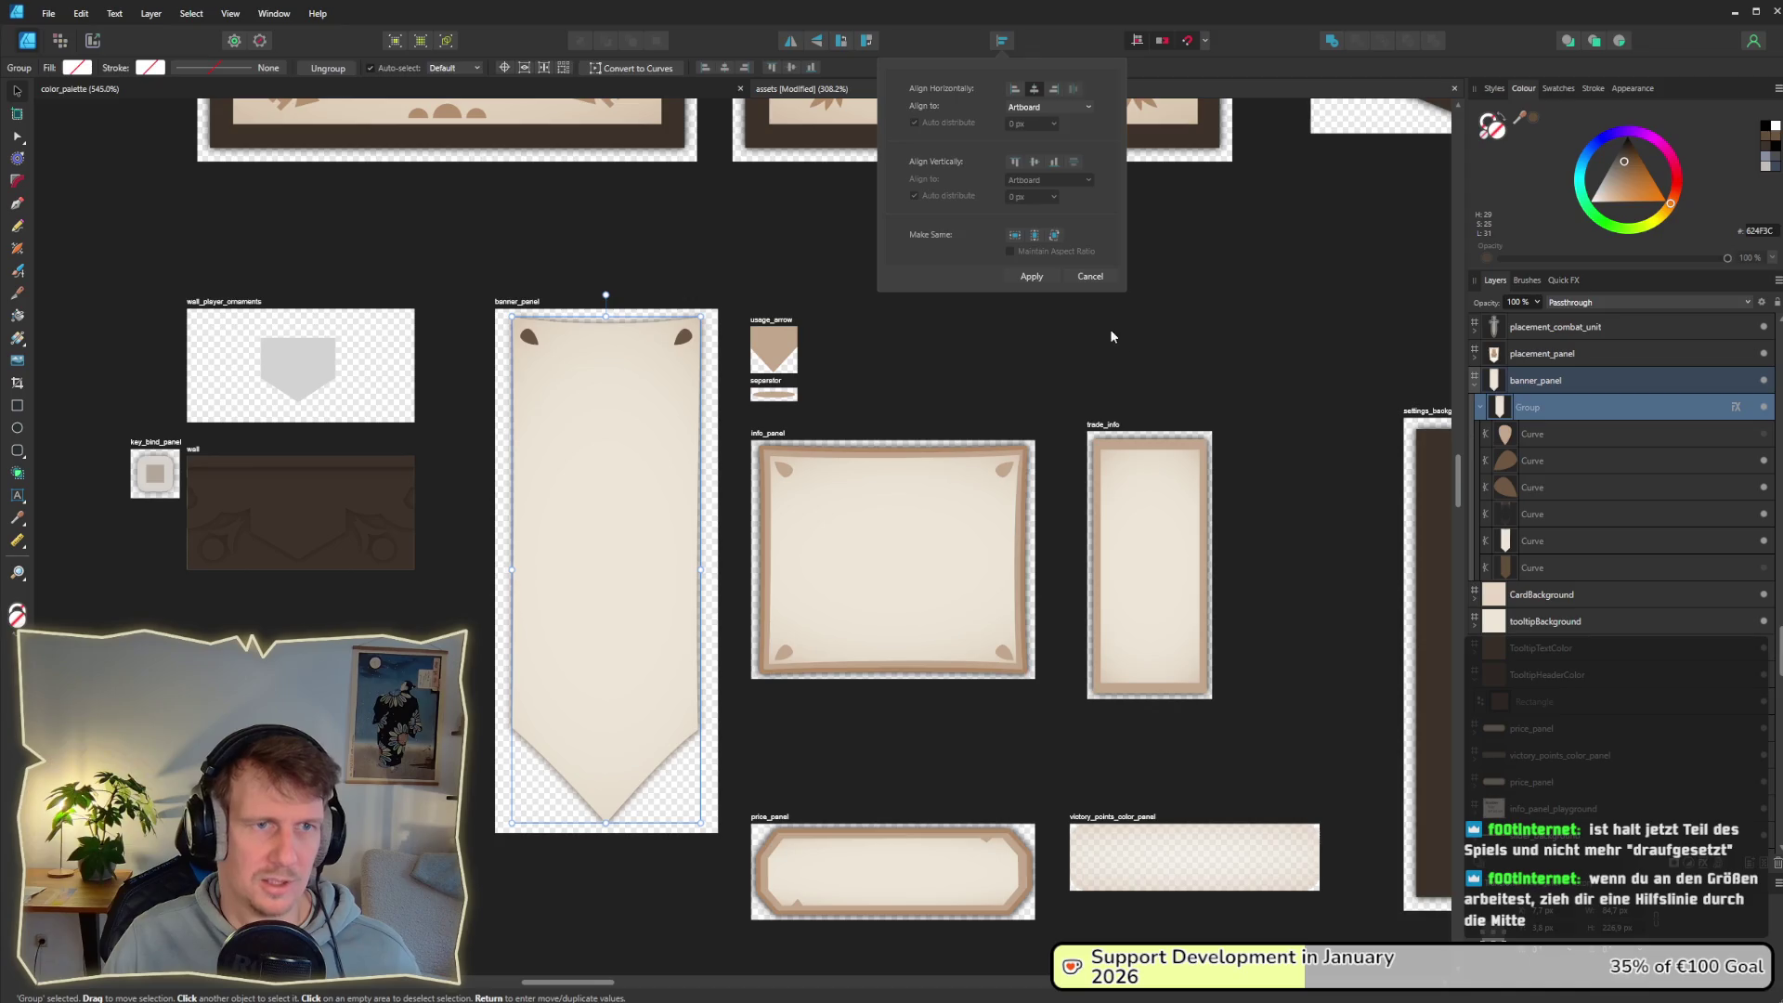
{"action": "left_click", "coordinate": [1113, 336]}
Step: Export the banner_panel slice again as banner_panel.png, replacing the old file
{"action": "left_click", "coordinate": [94, 40]}
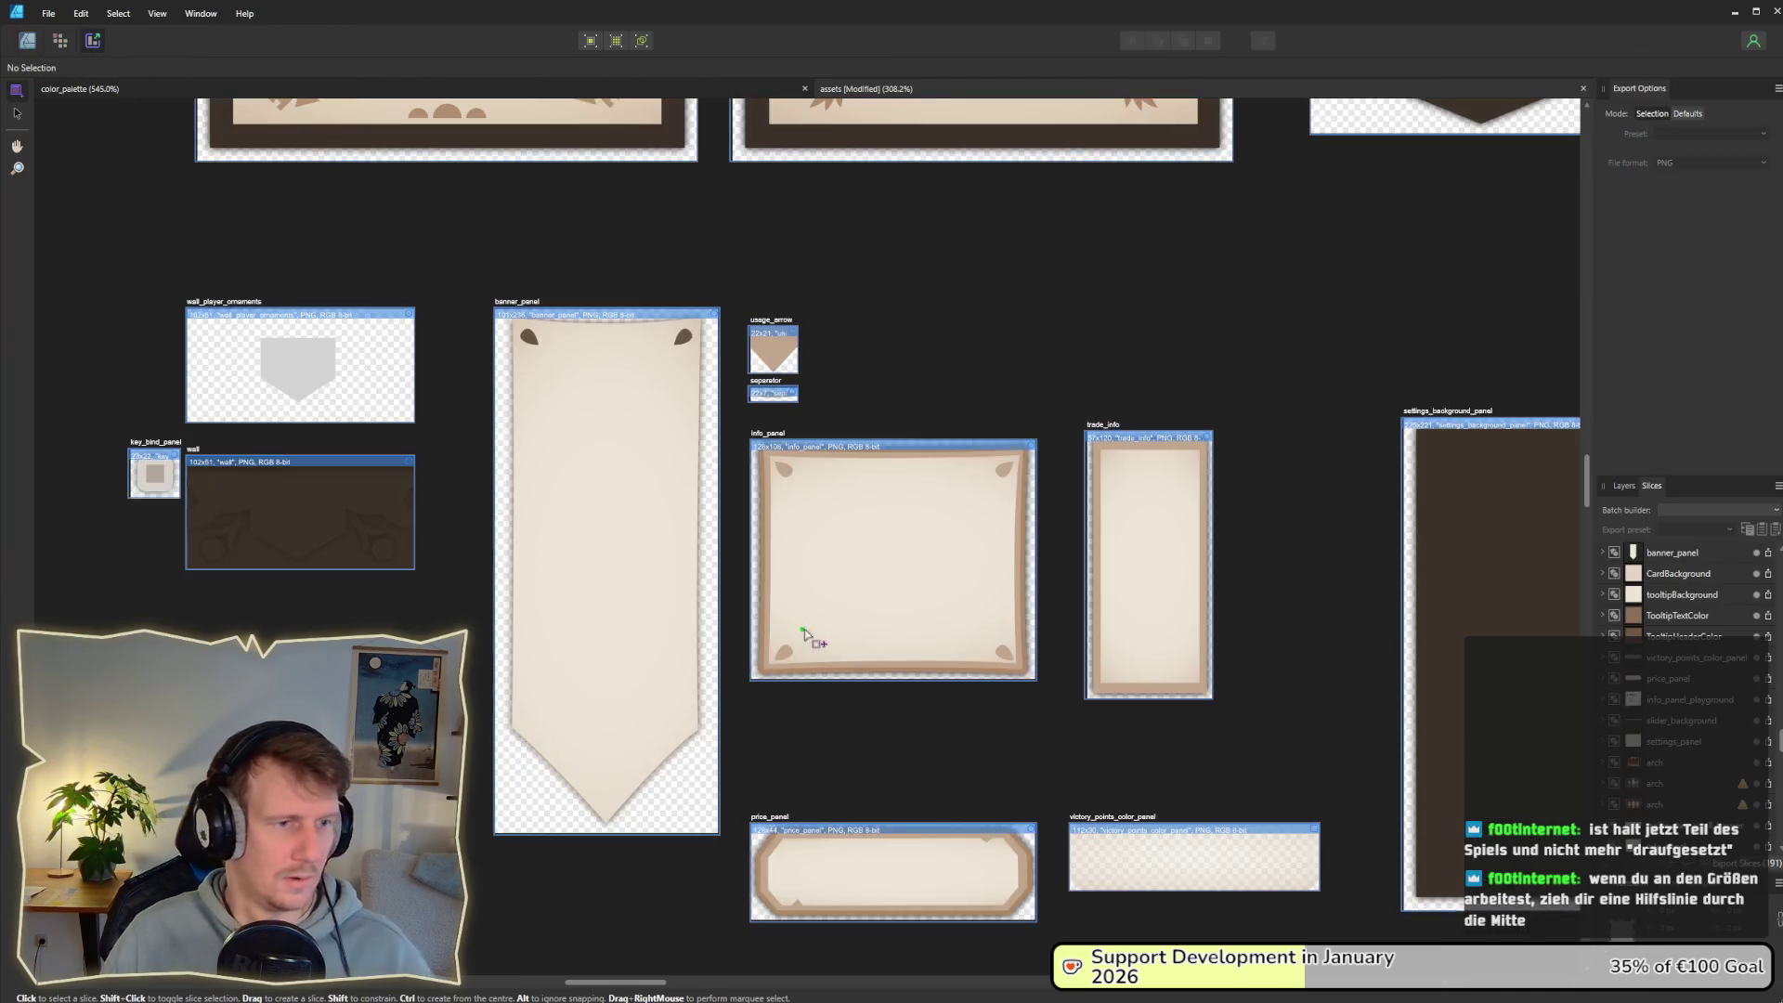
{"action": "left_click", "coordinate": [1770, 553]}
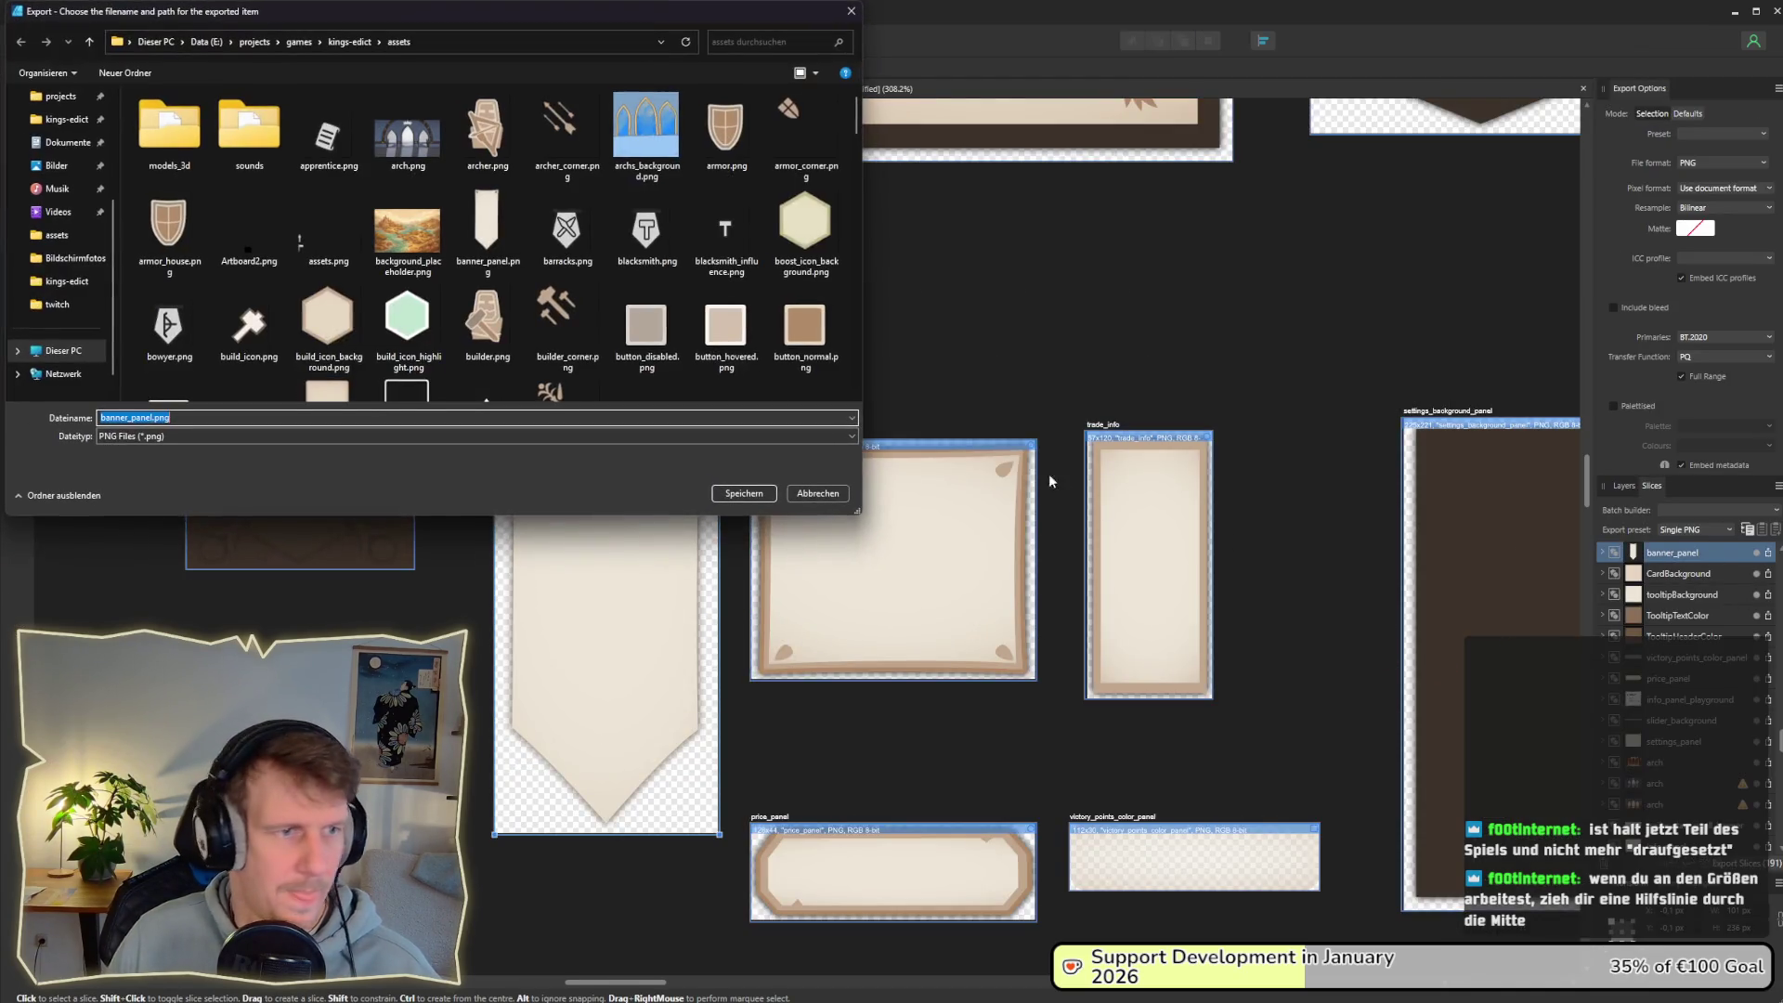
{"action": "key", "text": "Return"}
{"action": "key", "text": "Return"}
{"action": "key", "text": "alt+Tab"}
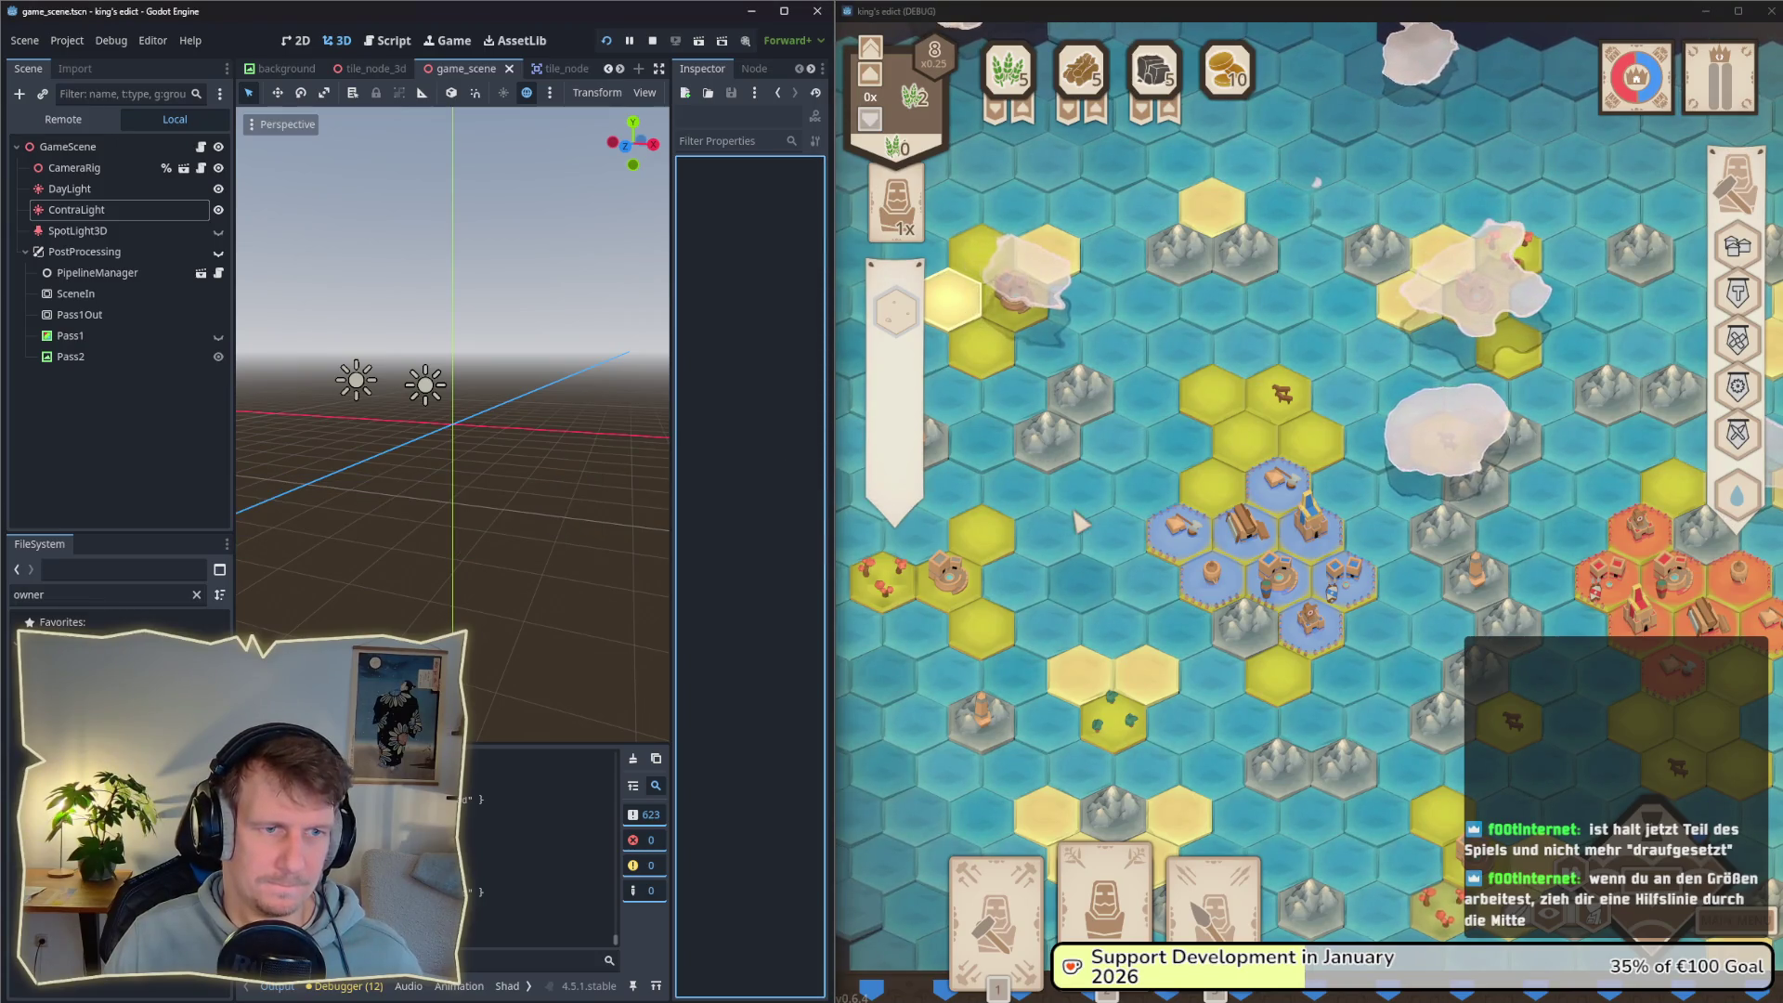
Step: Check the new banner on several building and empty hex tiles, then filter project files by 'banner'
{"action": "left_click", "coordinate": [952, 461]}
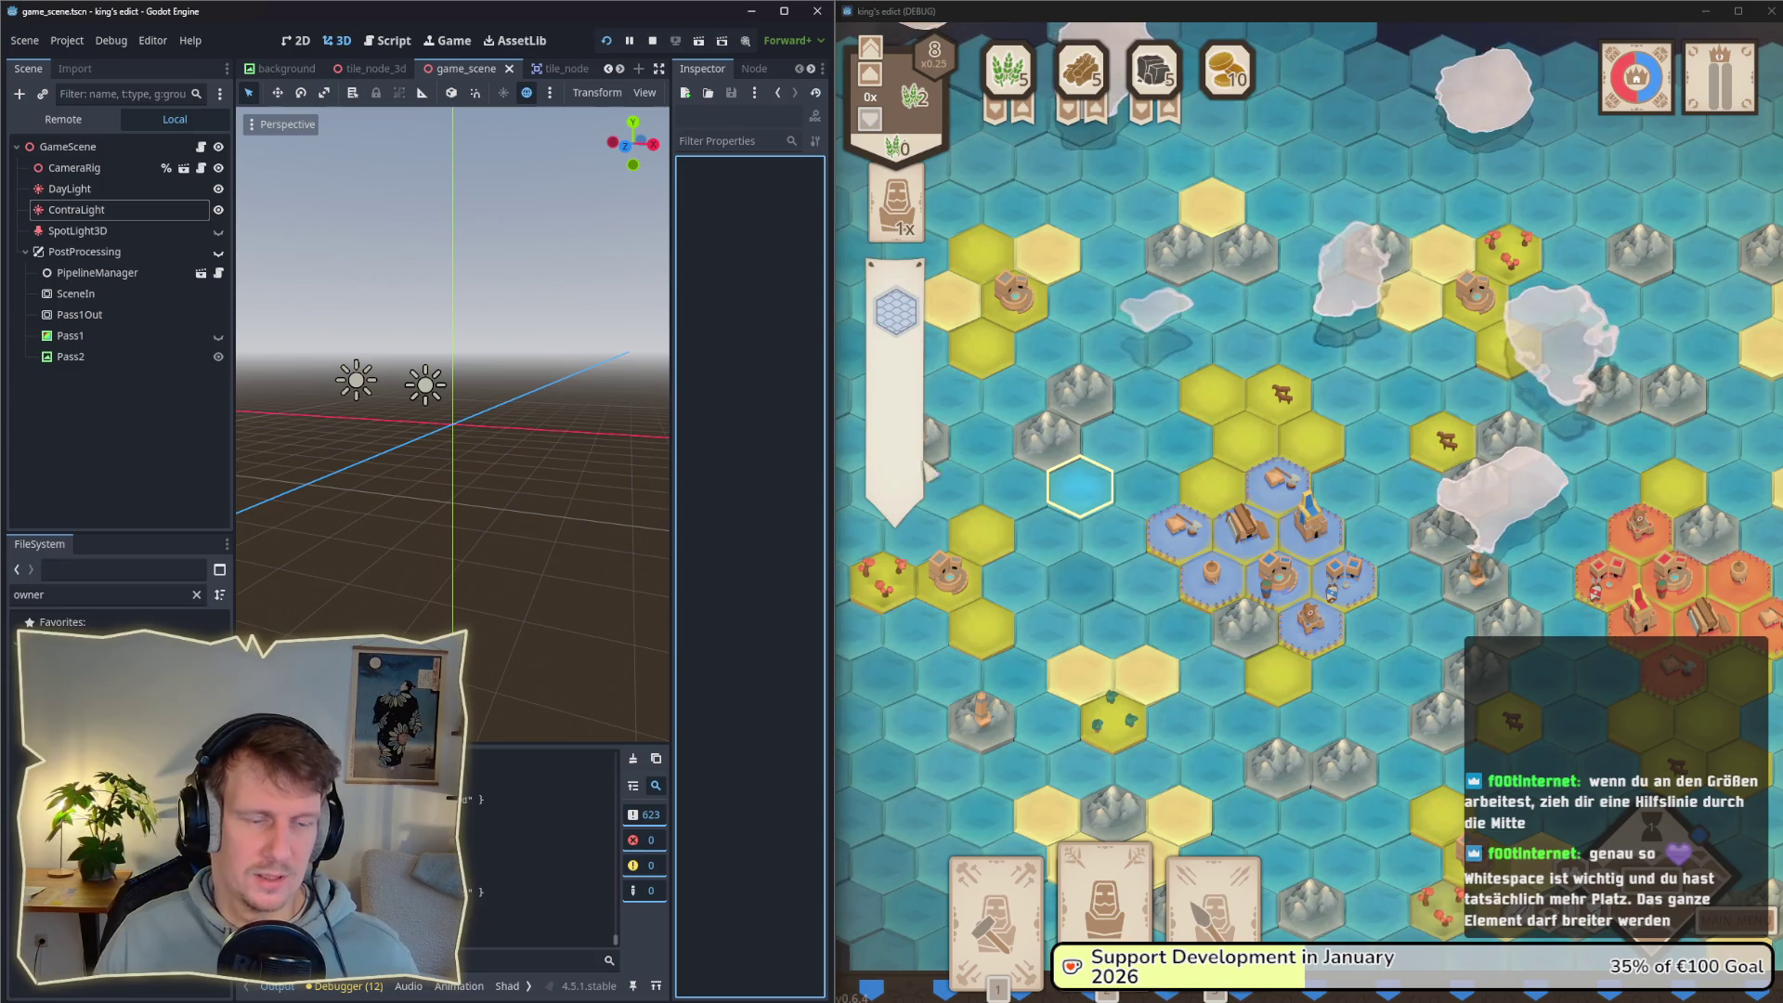
{"action": "left_click", "coordinate": [1646, 553]}
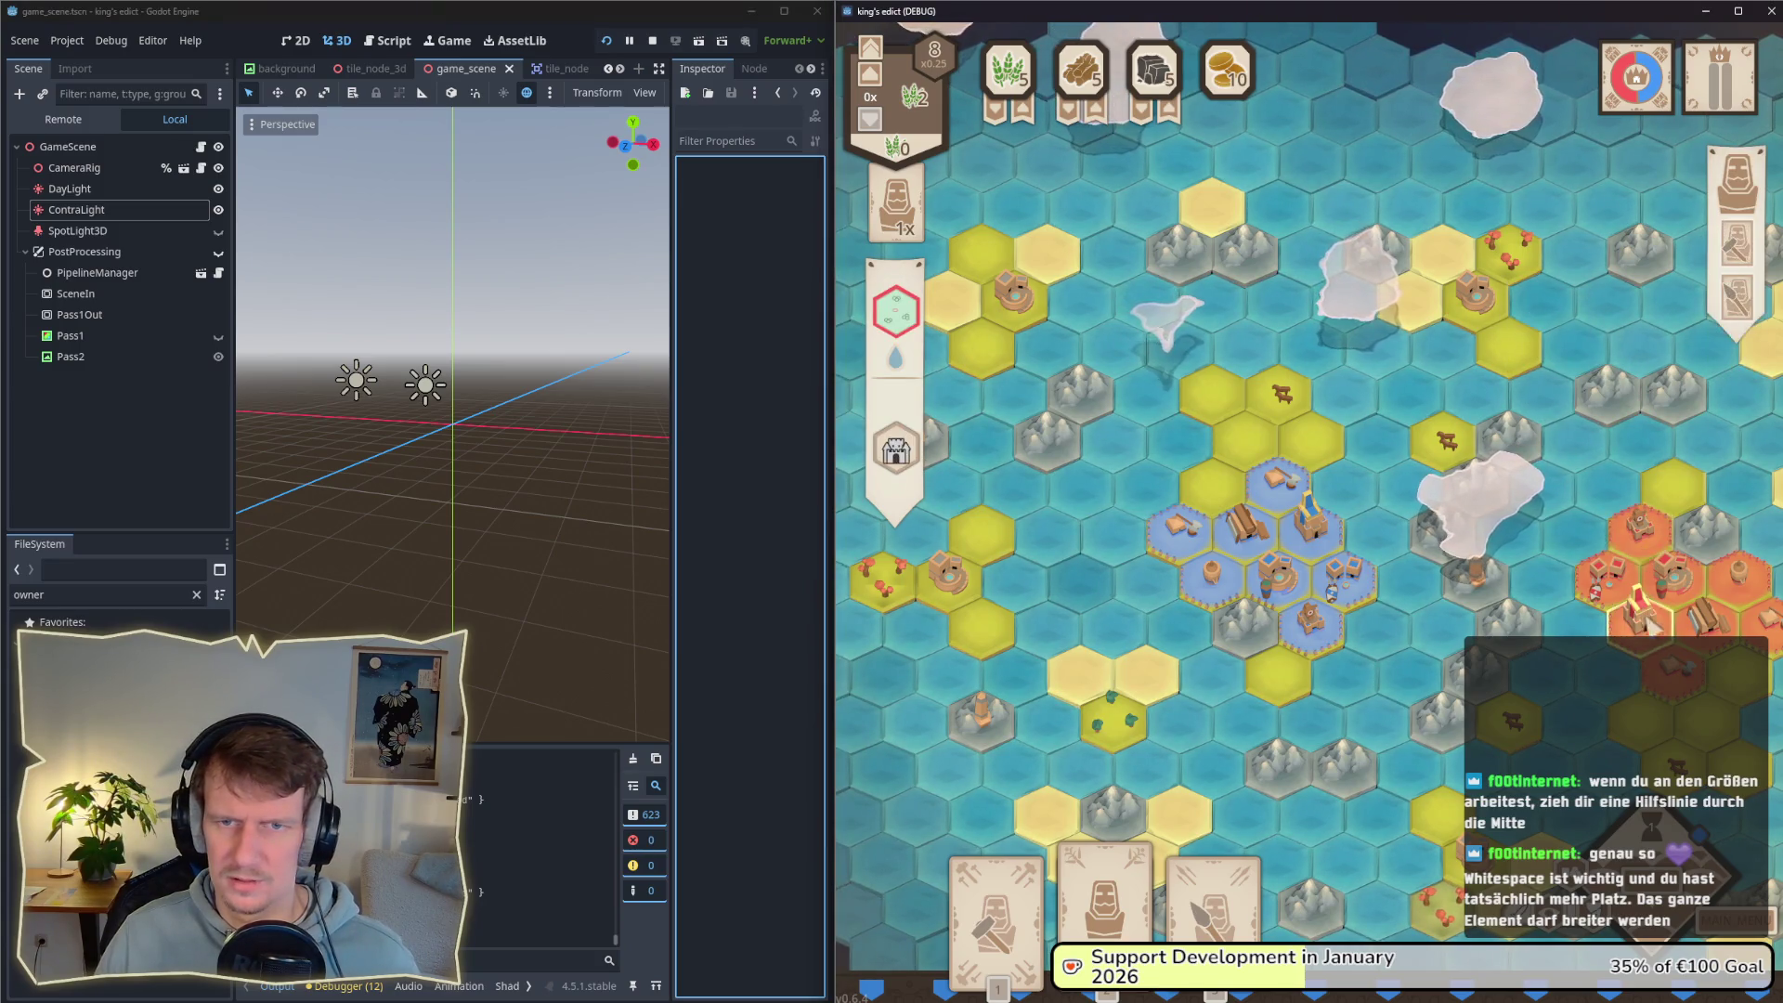
{"action": "mouse_move", "coordinate": [911, 425]}
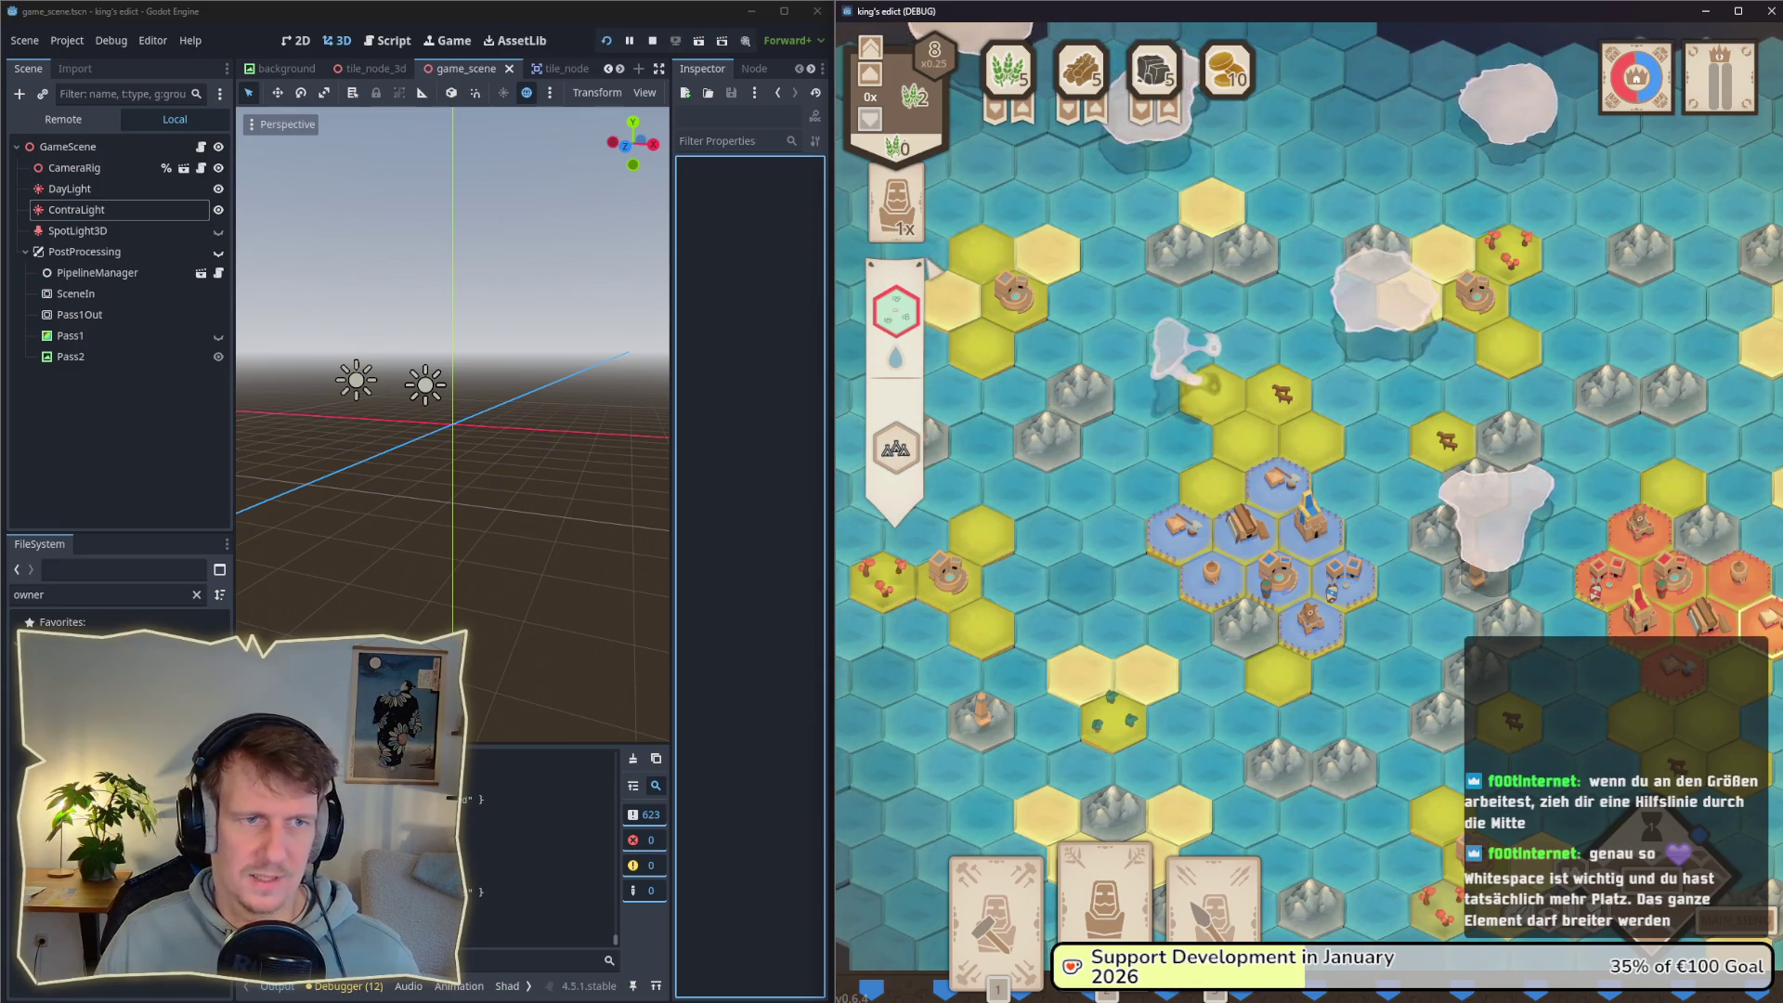
{"action": "left_click", "coordinate": [1008, 311]}
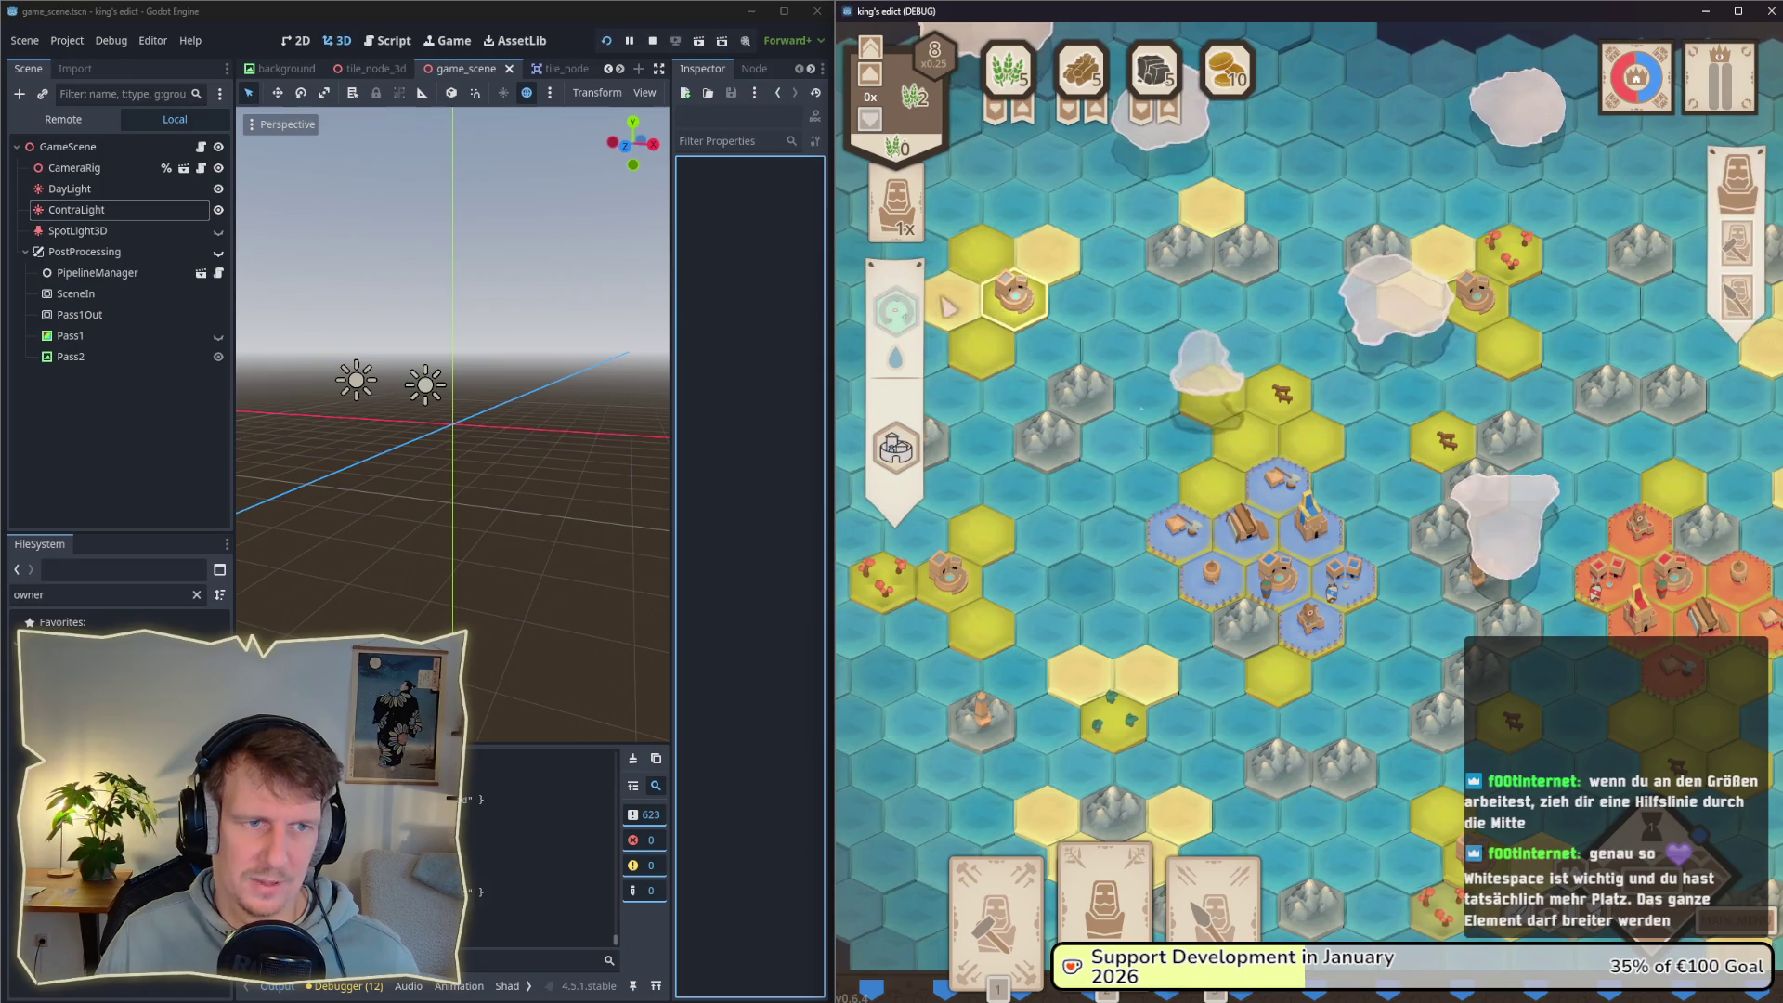
{"action": "left_click", "coordinate": [975, 311]}
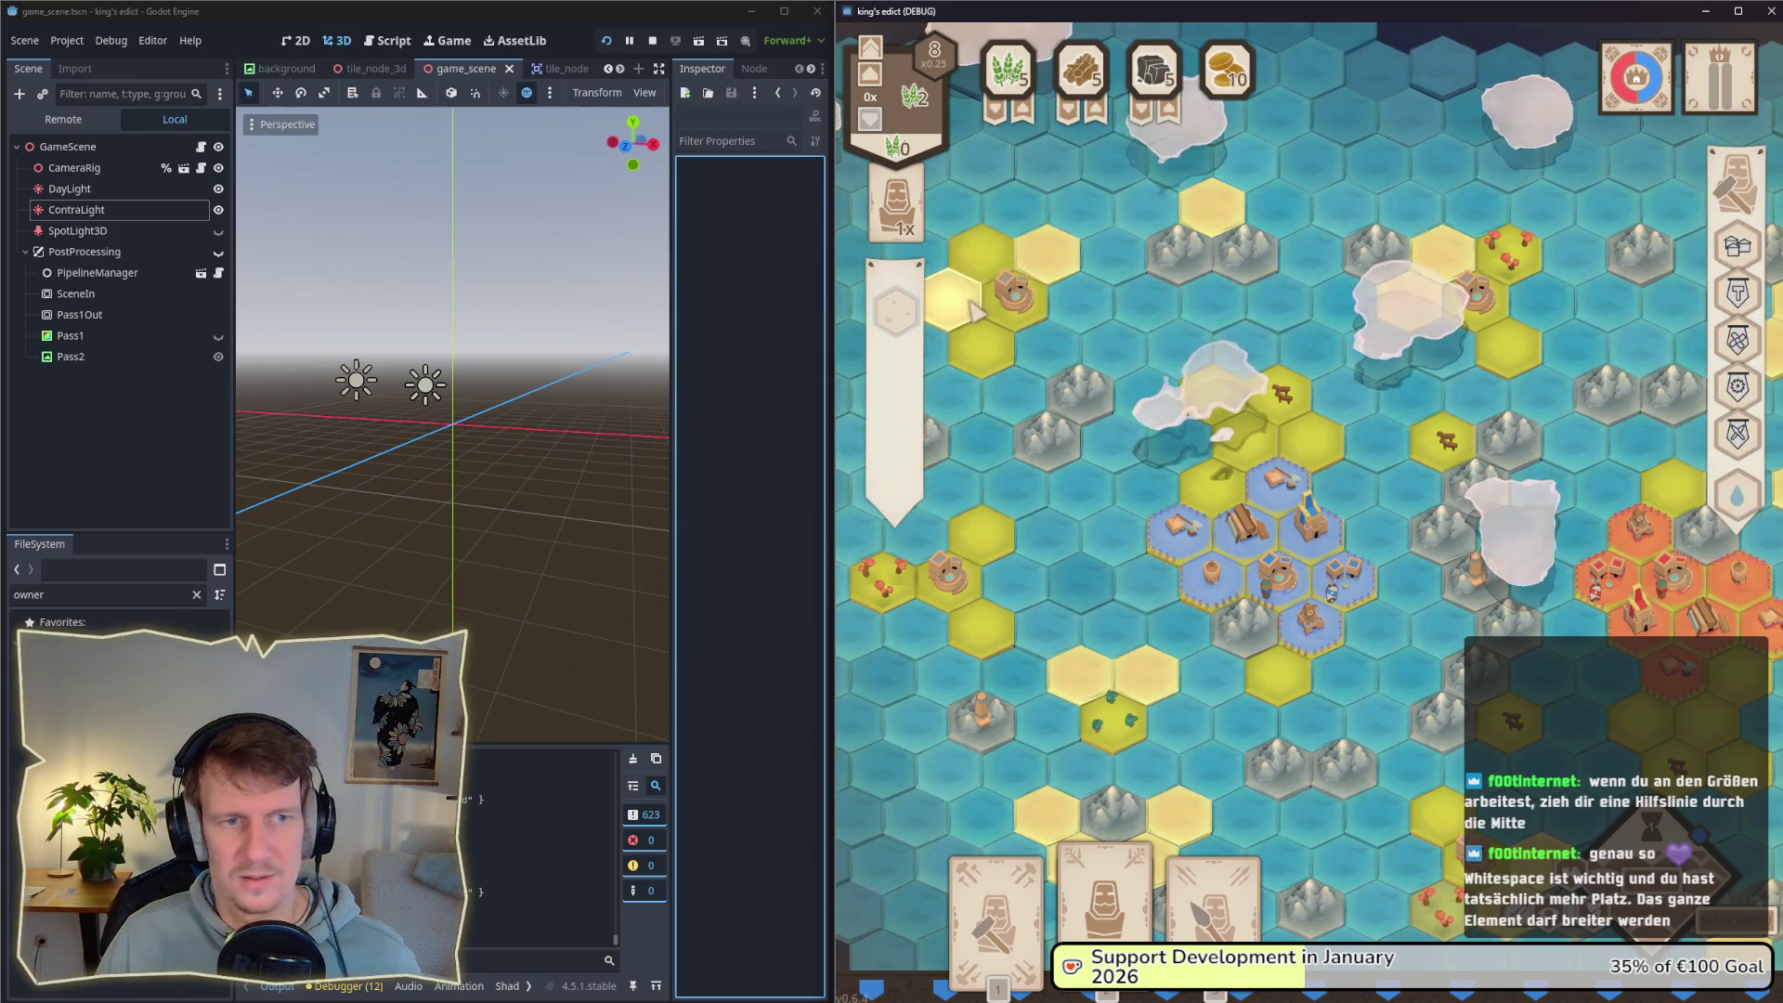
{"action": "left_click", "coordinate": [946, 574]}
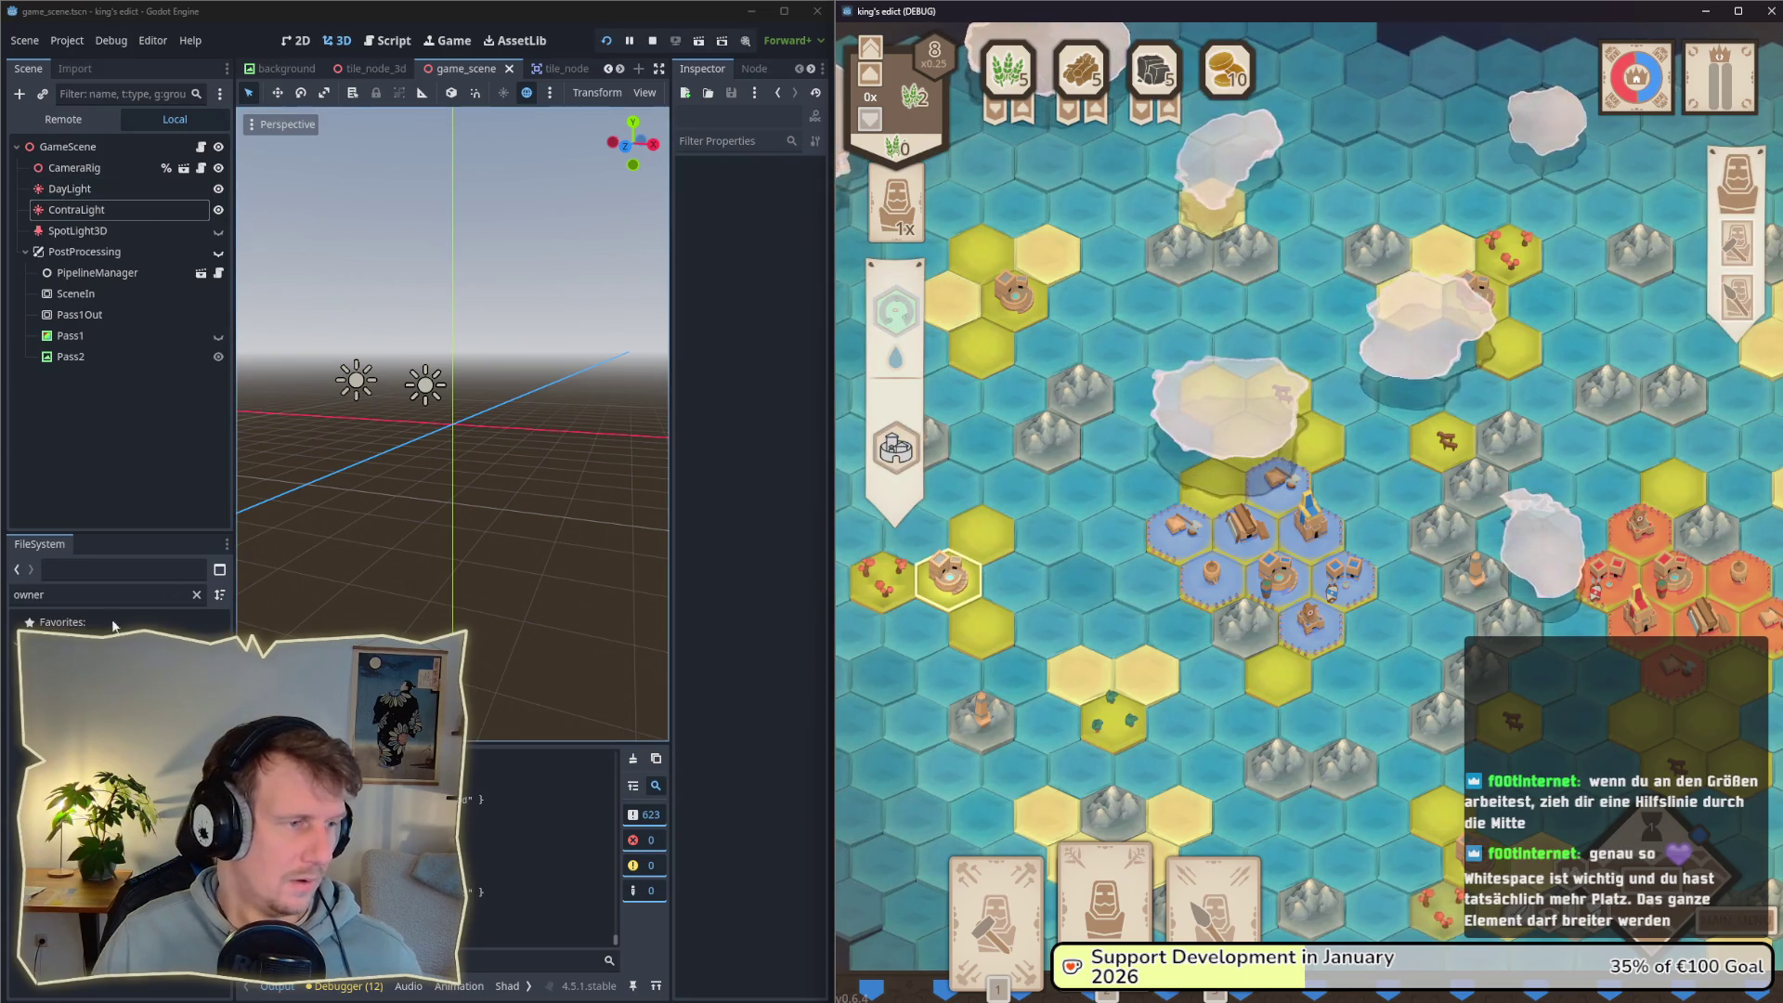
{"action": "left_click", "coordinate": [196, 594]}
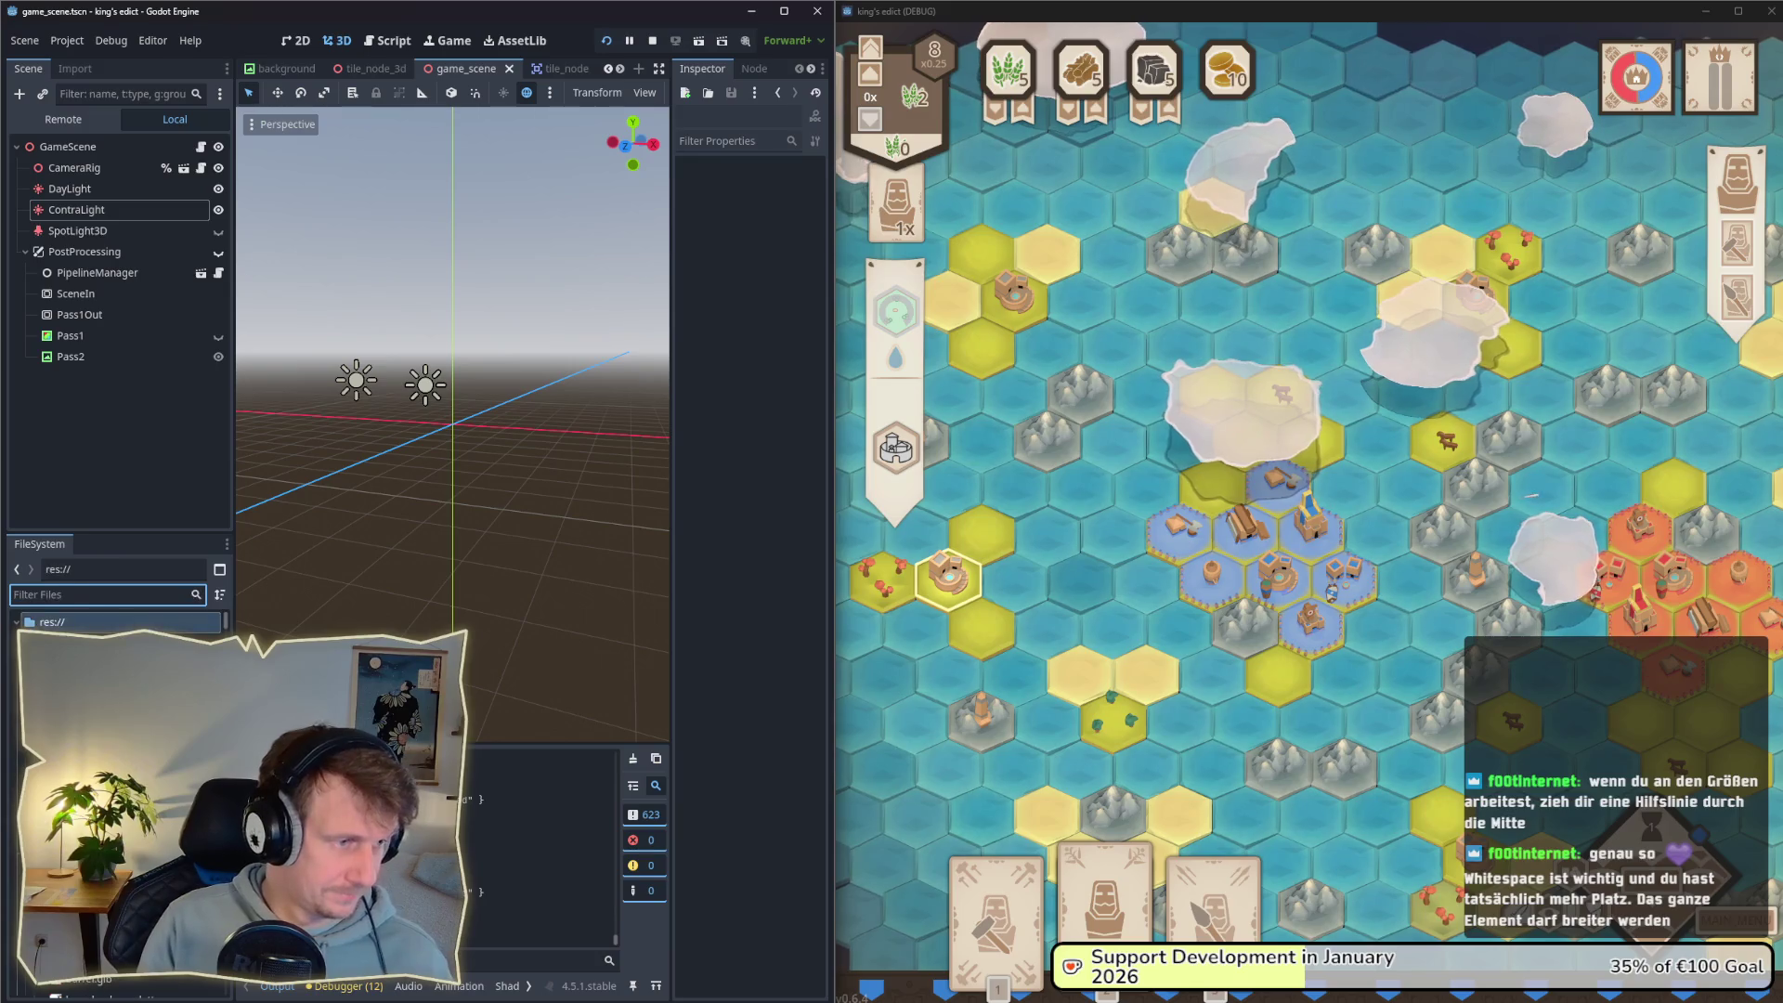
{"action": "type", "text": "banner"}
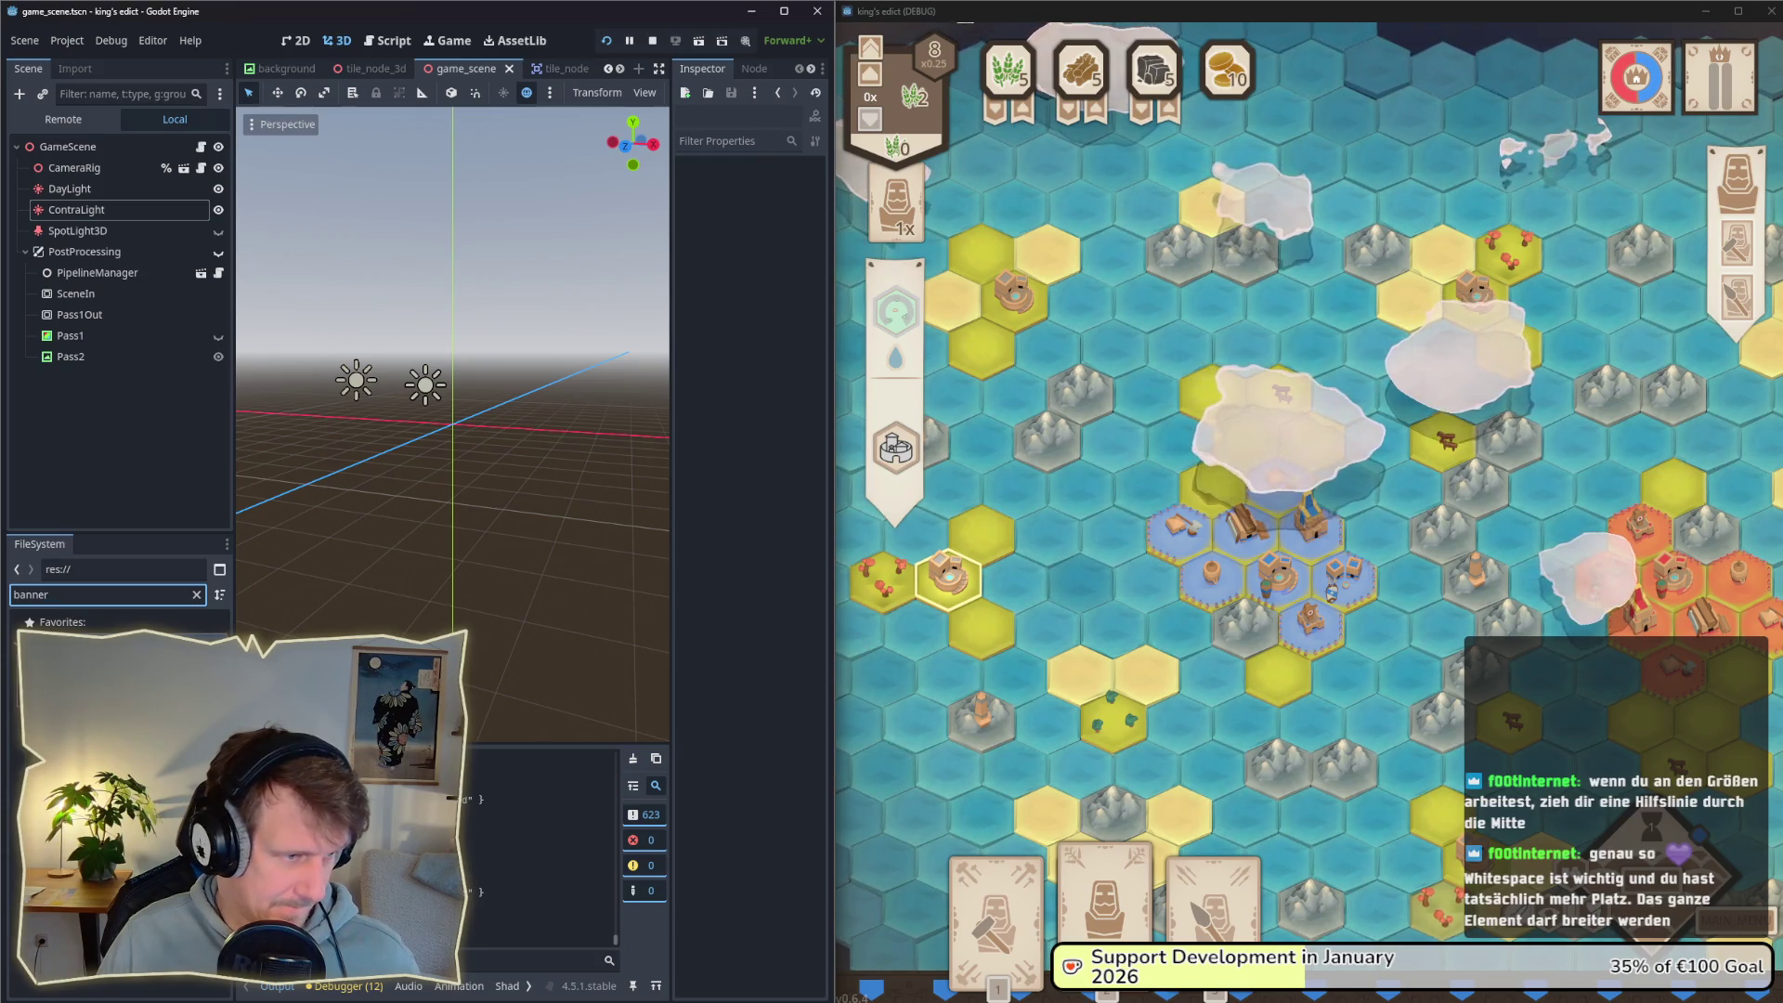
Step: Open tile_option_banners.tscn, then option_banner_info_view.tscn, and centre the banner in the viewport
{"action": "double_click", "coordinate": [102, 706]}
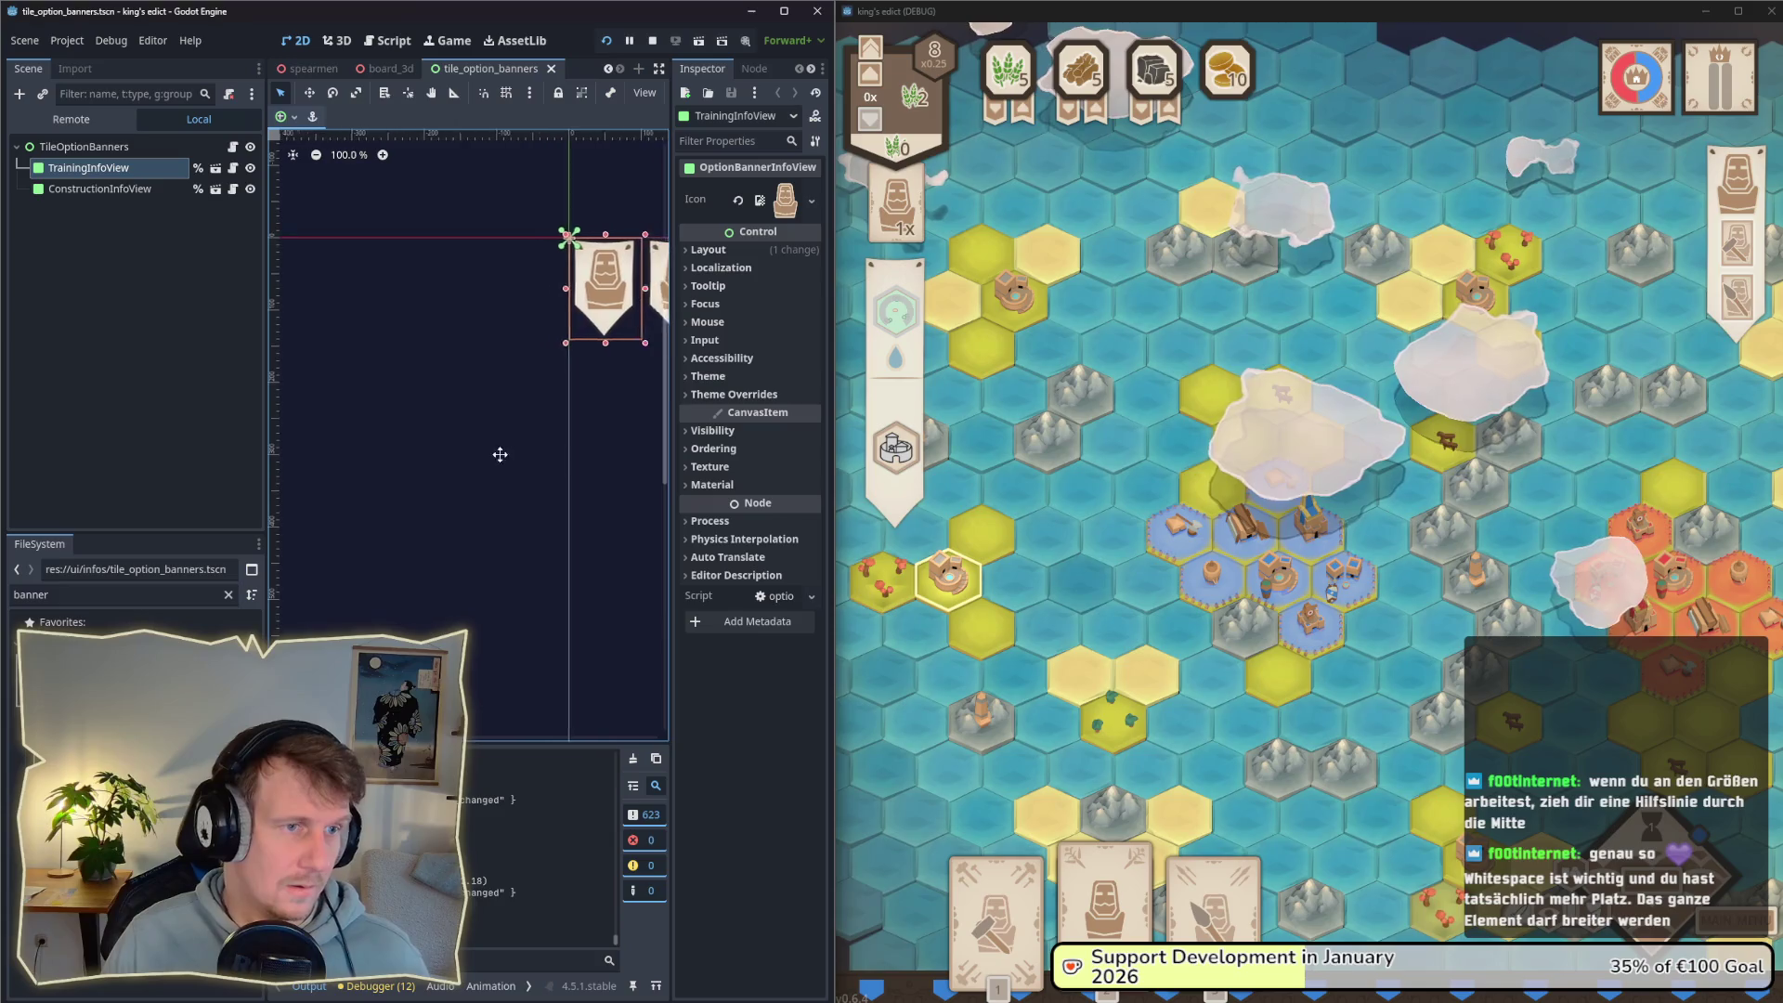
{"action": "left_click", "coordinate": [93, 188]}
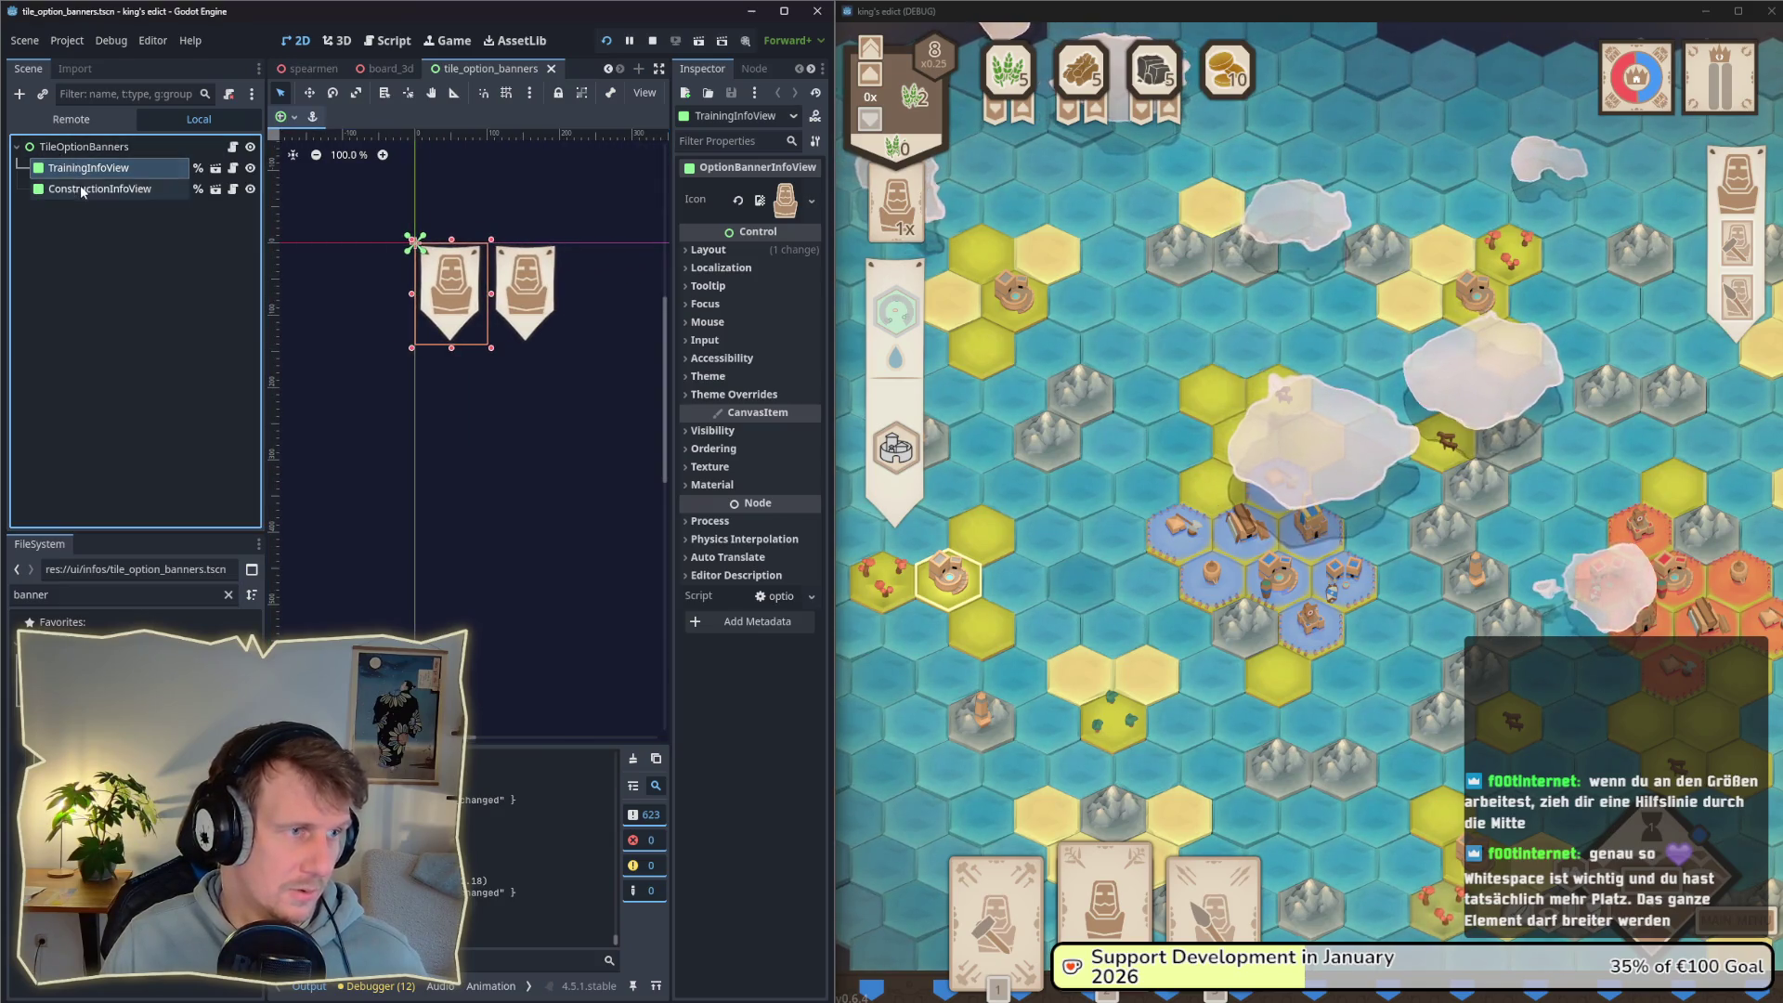
{"action": "left_click", "coordinate": [81, 171]}
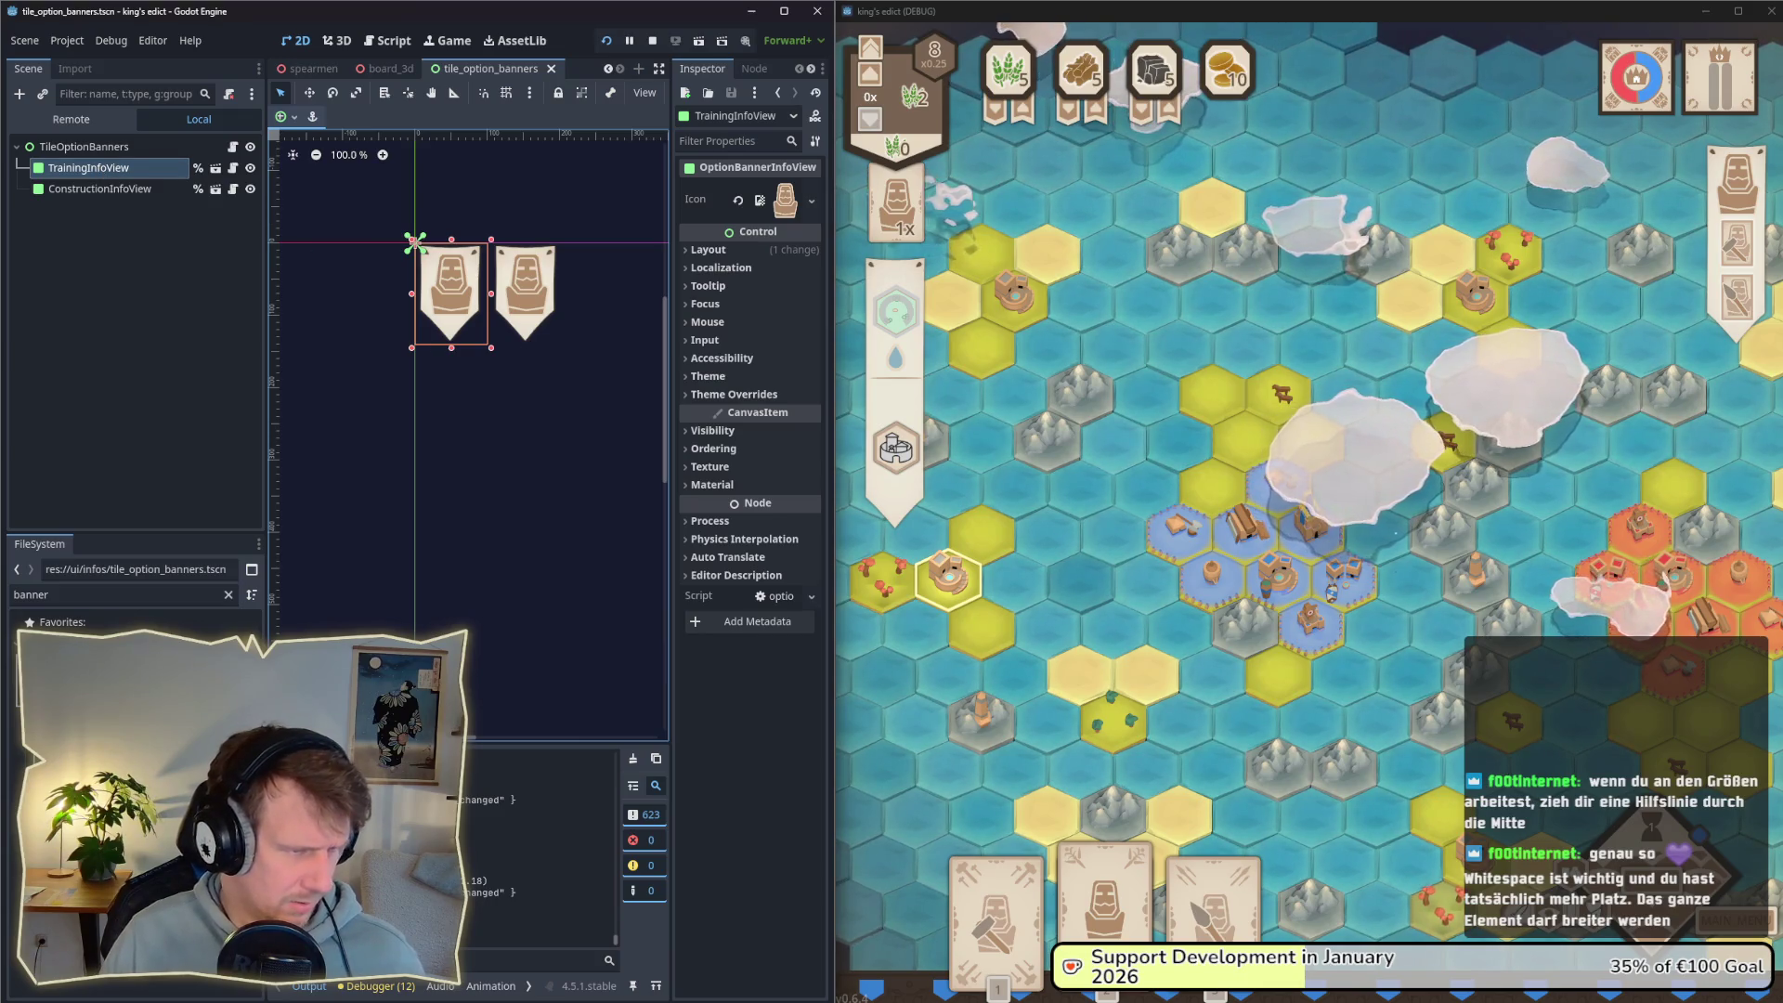
{"action": "double_click", "coordinate": [418, 258]}
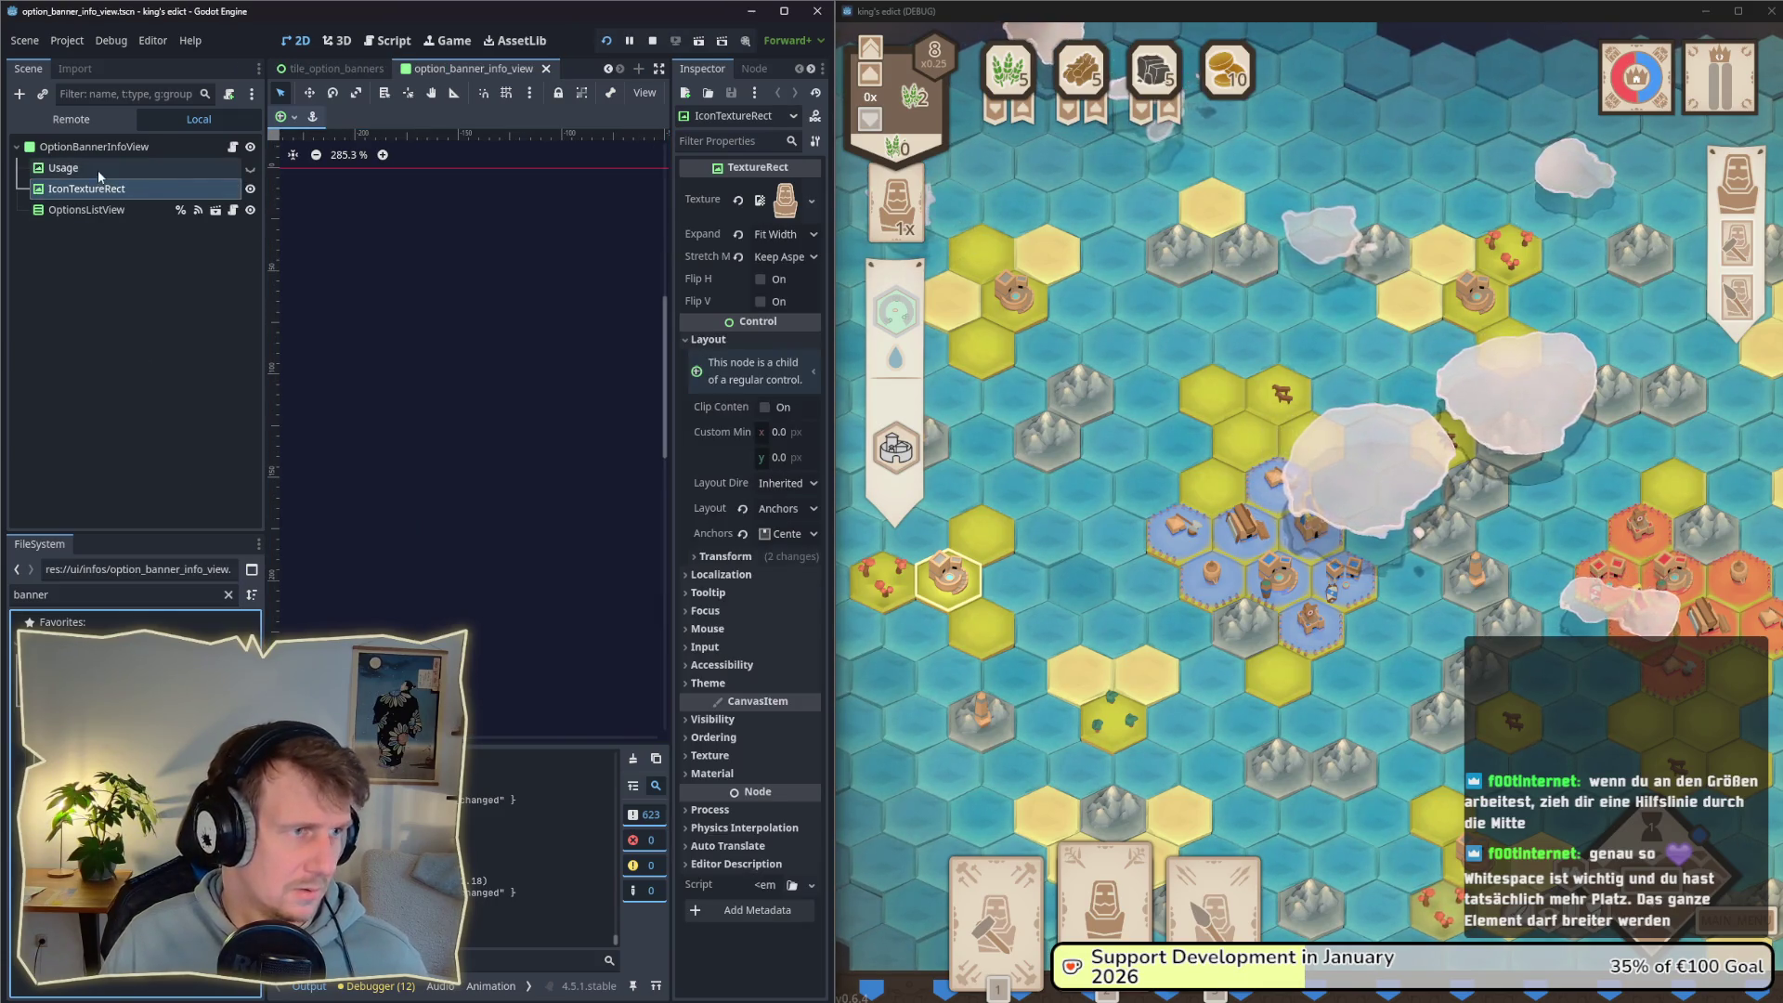
{"action": "scroll", "coordinate": [407, 366], "scroll_direction": "down", "scroll_amount": 1}
{"action": "scroll", "coordinate": [406, 366], "scroll_direction": "down", "scroll_amount": 8}
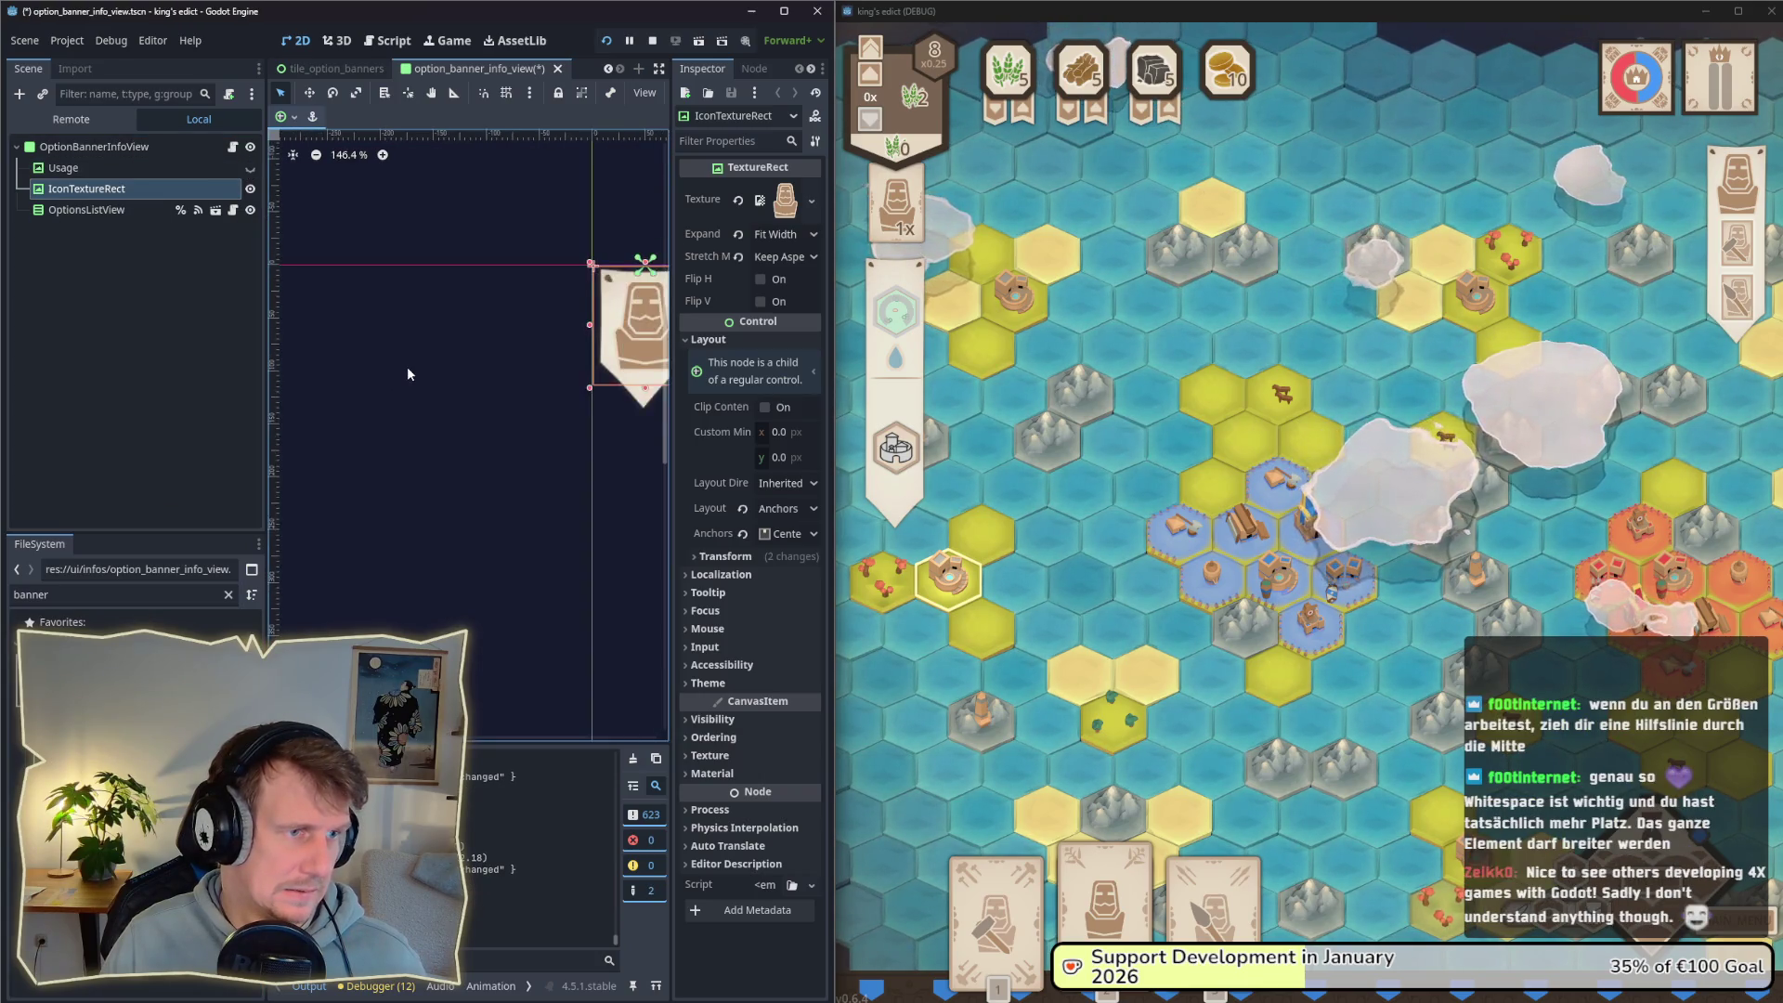
{"action": "left_click_drag", "start_coordinate": [484, 378], "coordinate": [315, 352]}
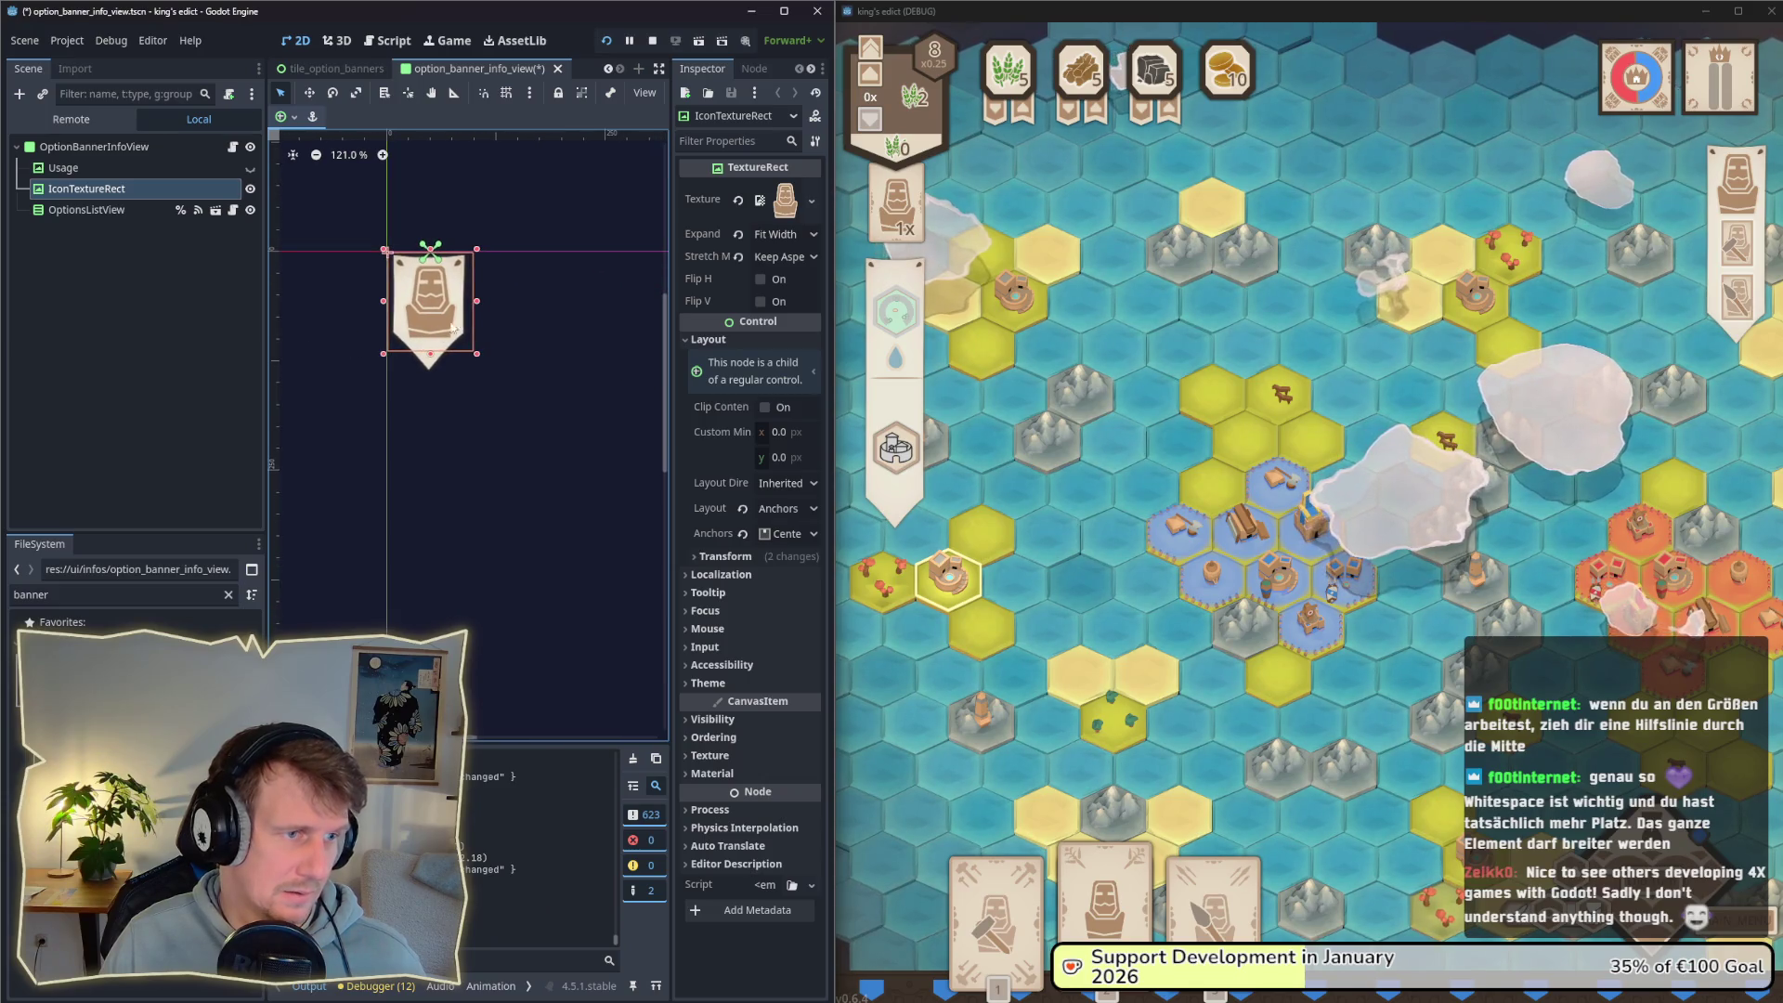
Step: Widen the OptionBannerInfoView root to 107 px, save the scene and stop the game
{"action": "left_click_drag", "start_coordinate": [478, 309], "coordinate": [481, 306]}
{"action": "left_click", "coordinate": [93, 147]}
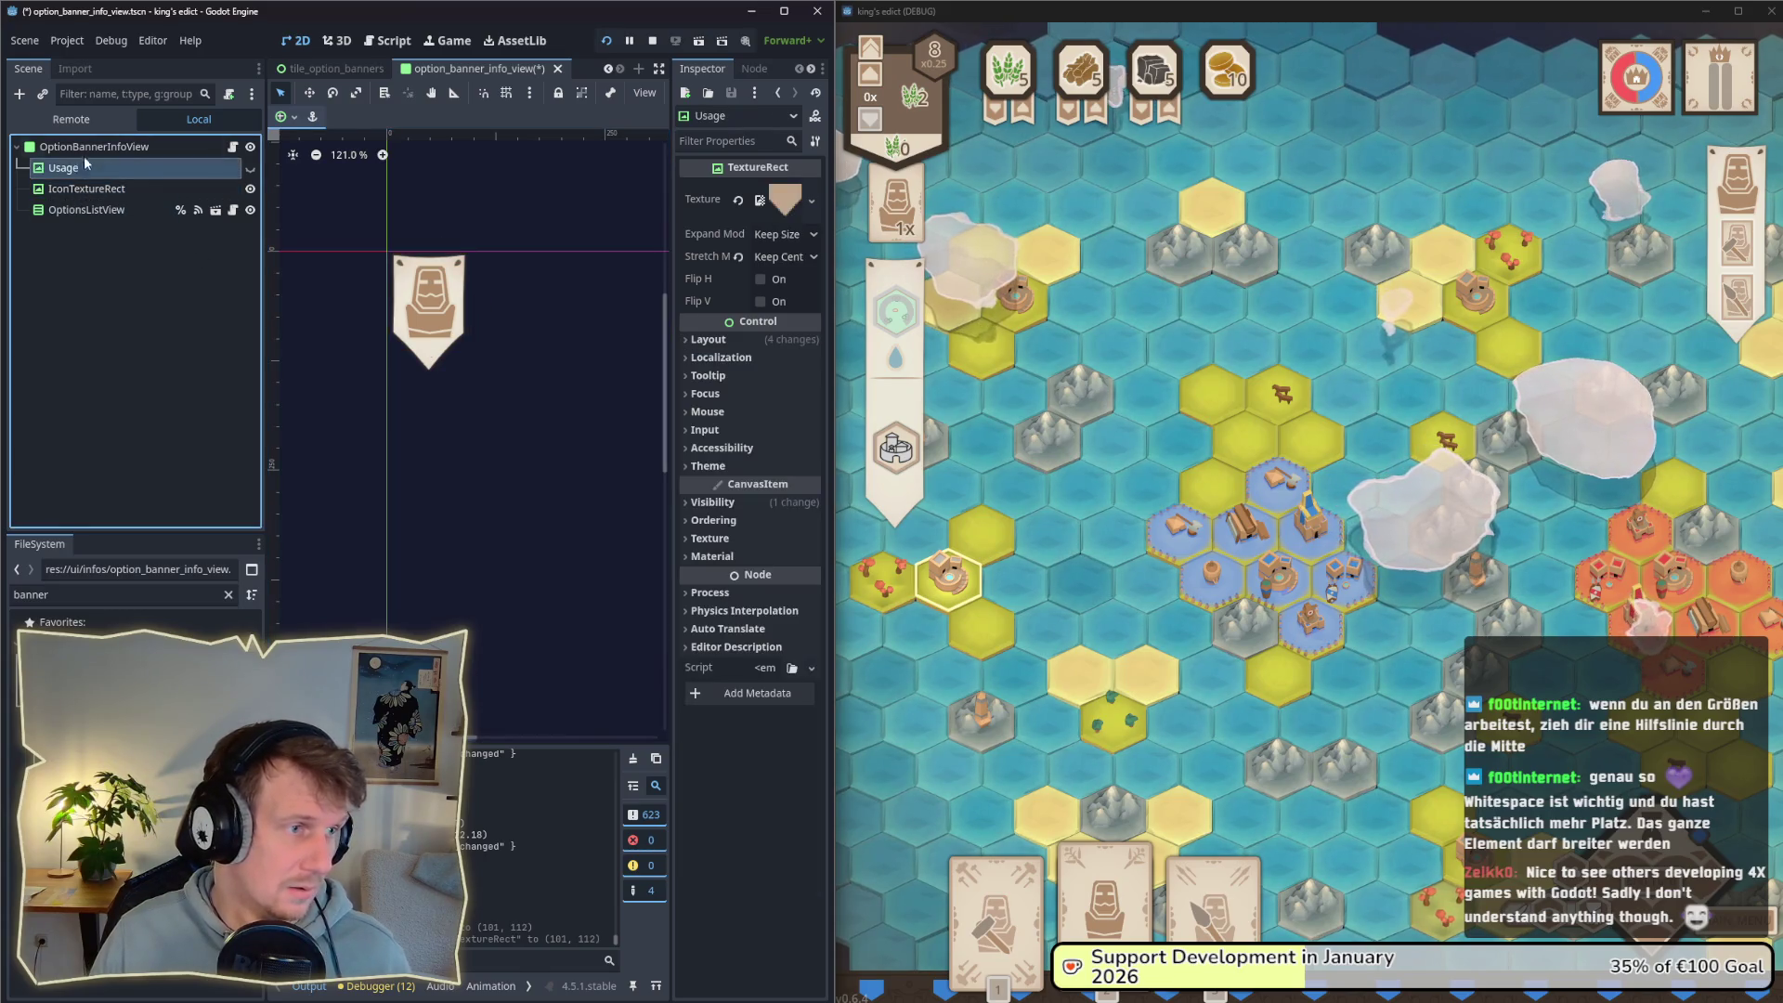
{"action": "left_click_drag", "start_coordinate": [477, 312], "coordinate": [484, 312]}
{"action": "key", "text": "ctrl+s"}
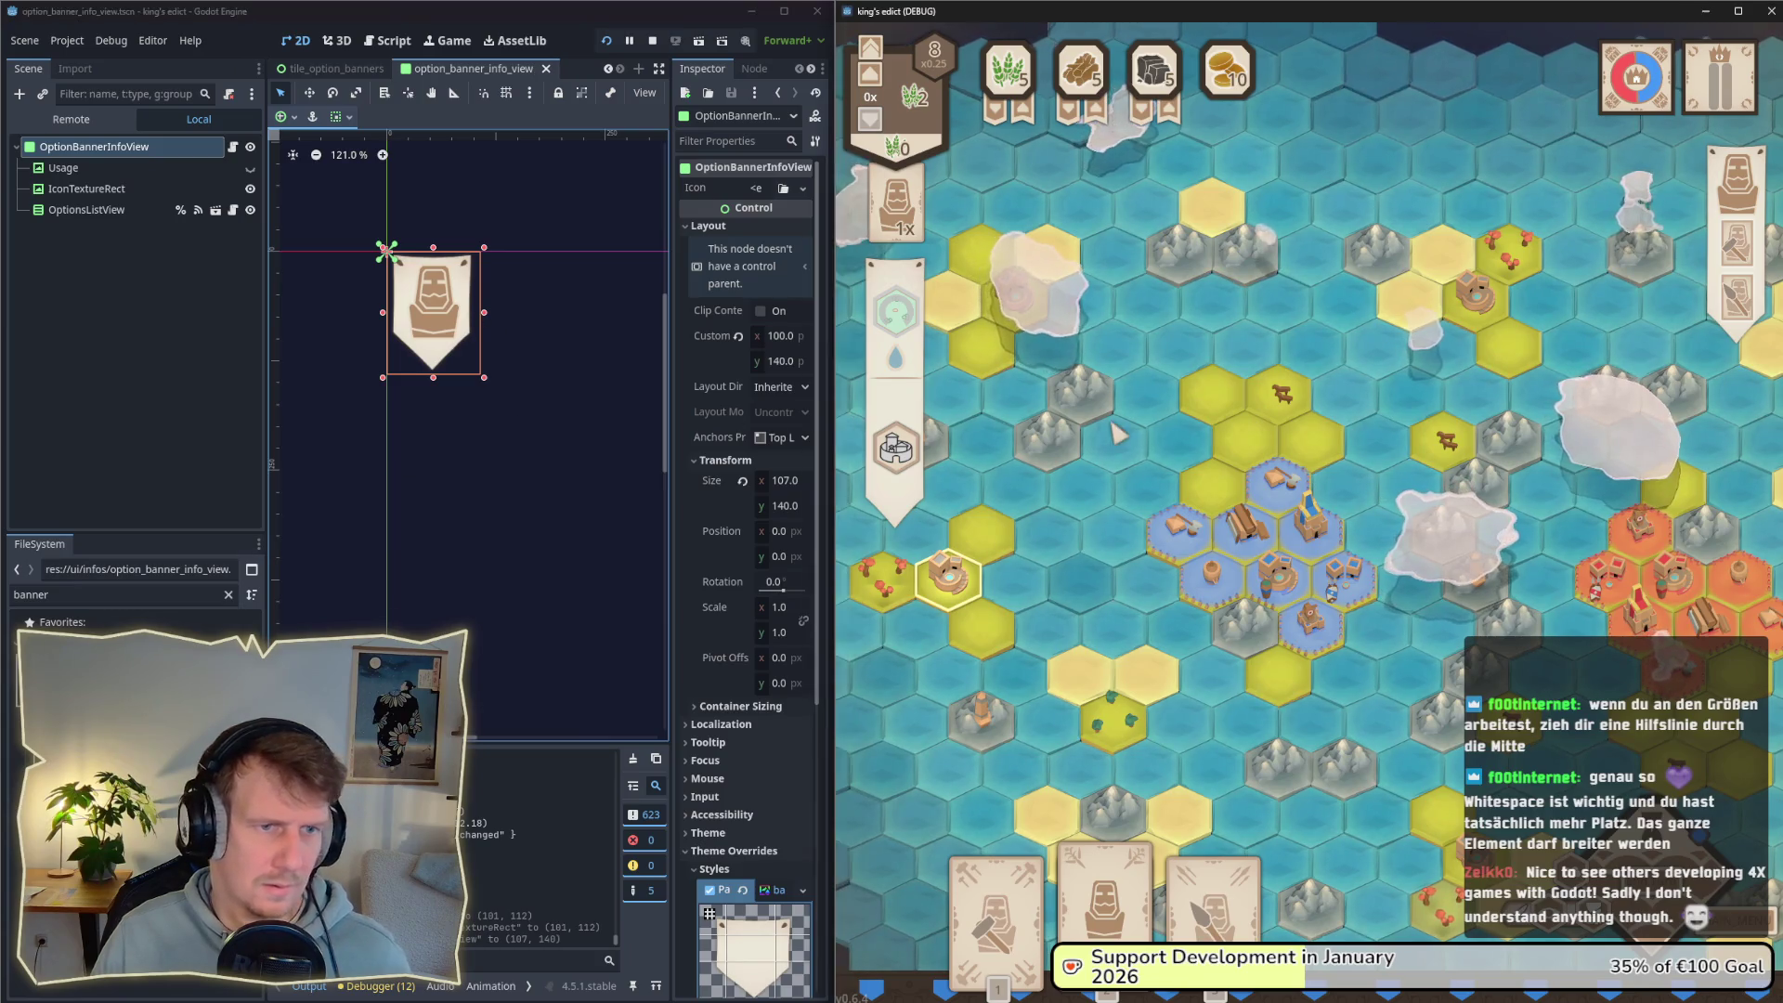
{"action": "left_click", "coordinate": [576, 465]}
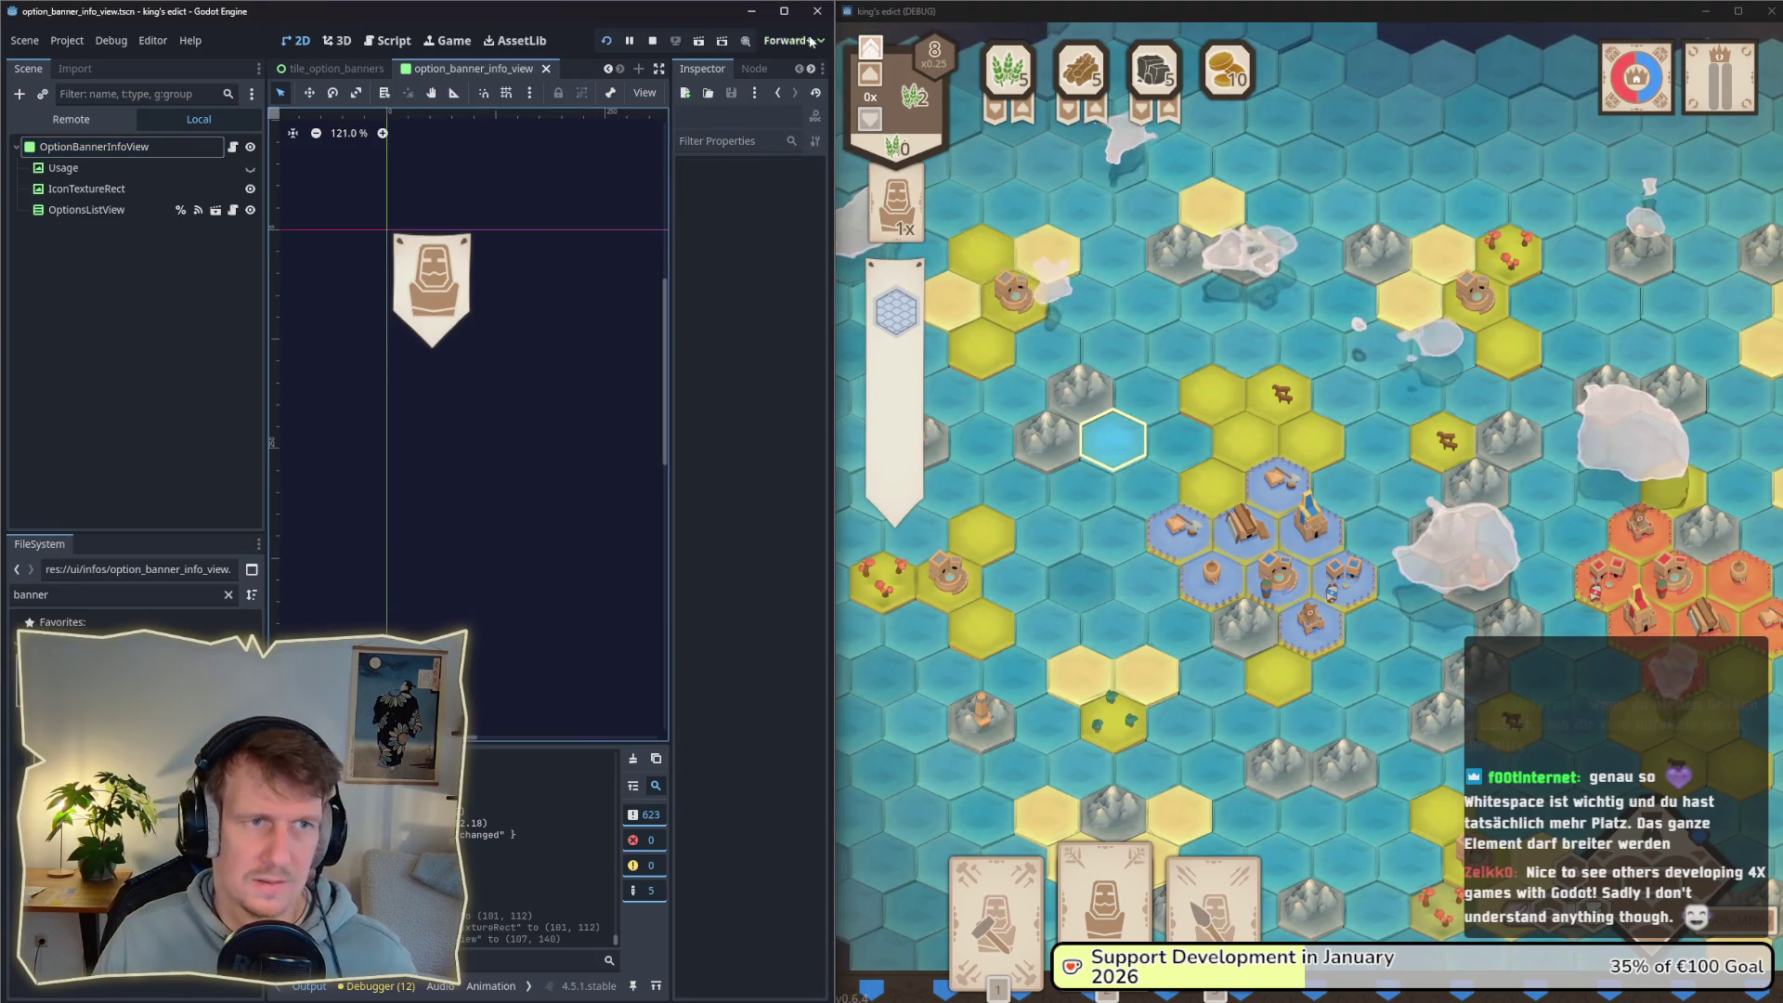
{"action": "left_click", "coordinate": [648, 41]}
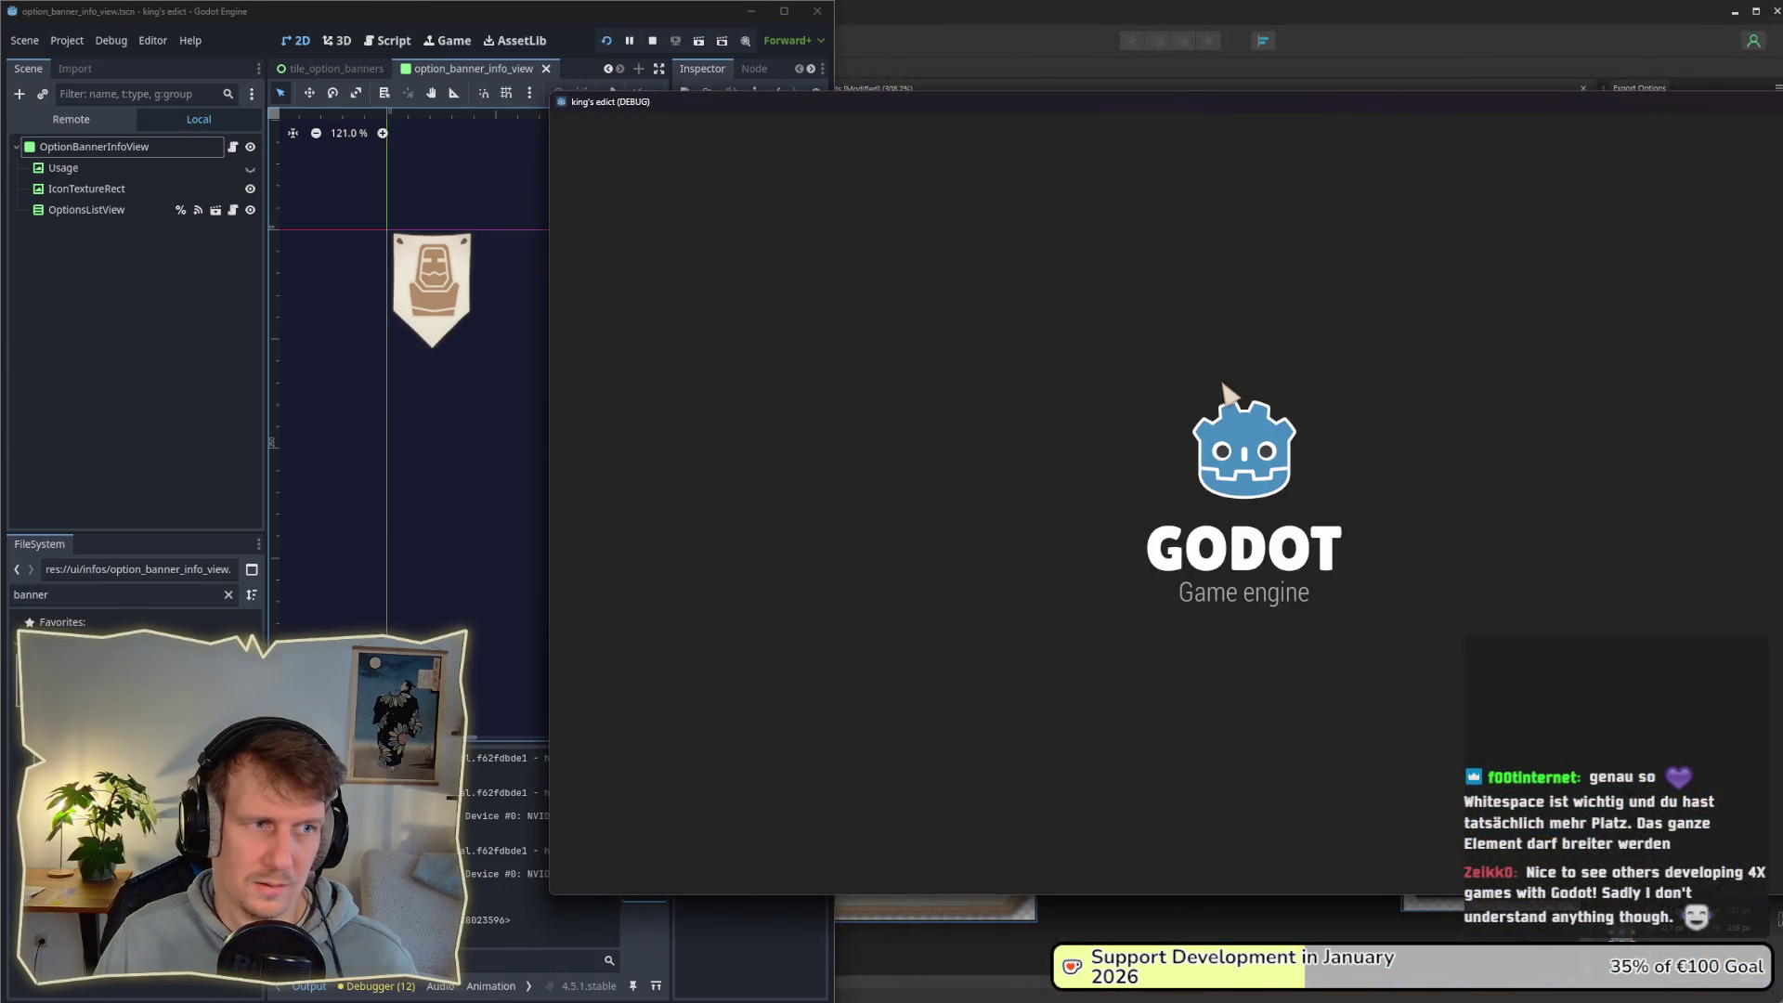
Step: Start a match on Small Islands 2, then widen the OptionBannerInfoView root further in the editor
{"action": "left_click", "coordinate": [1425, 194]}
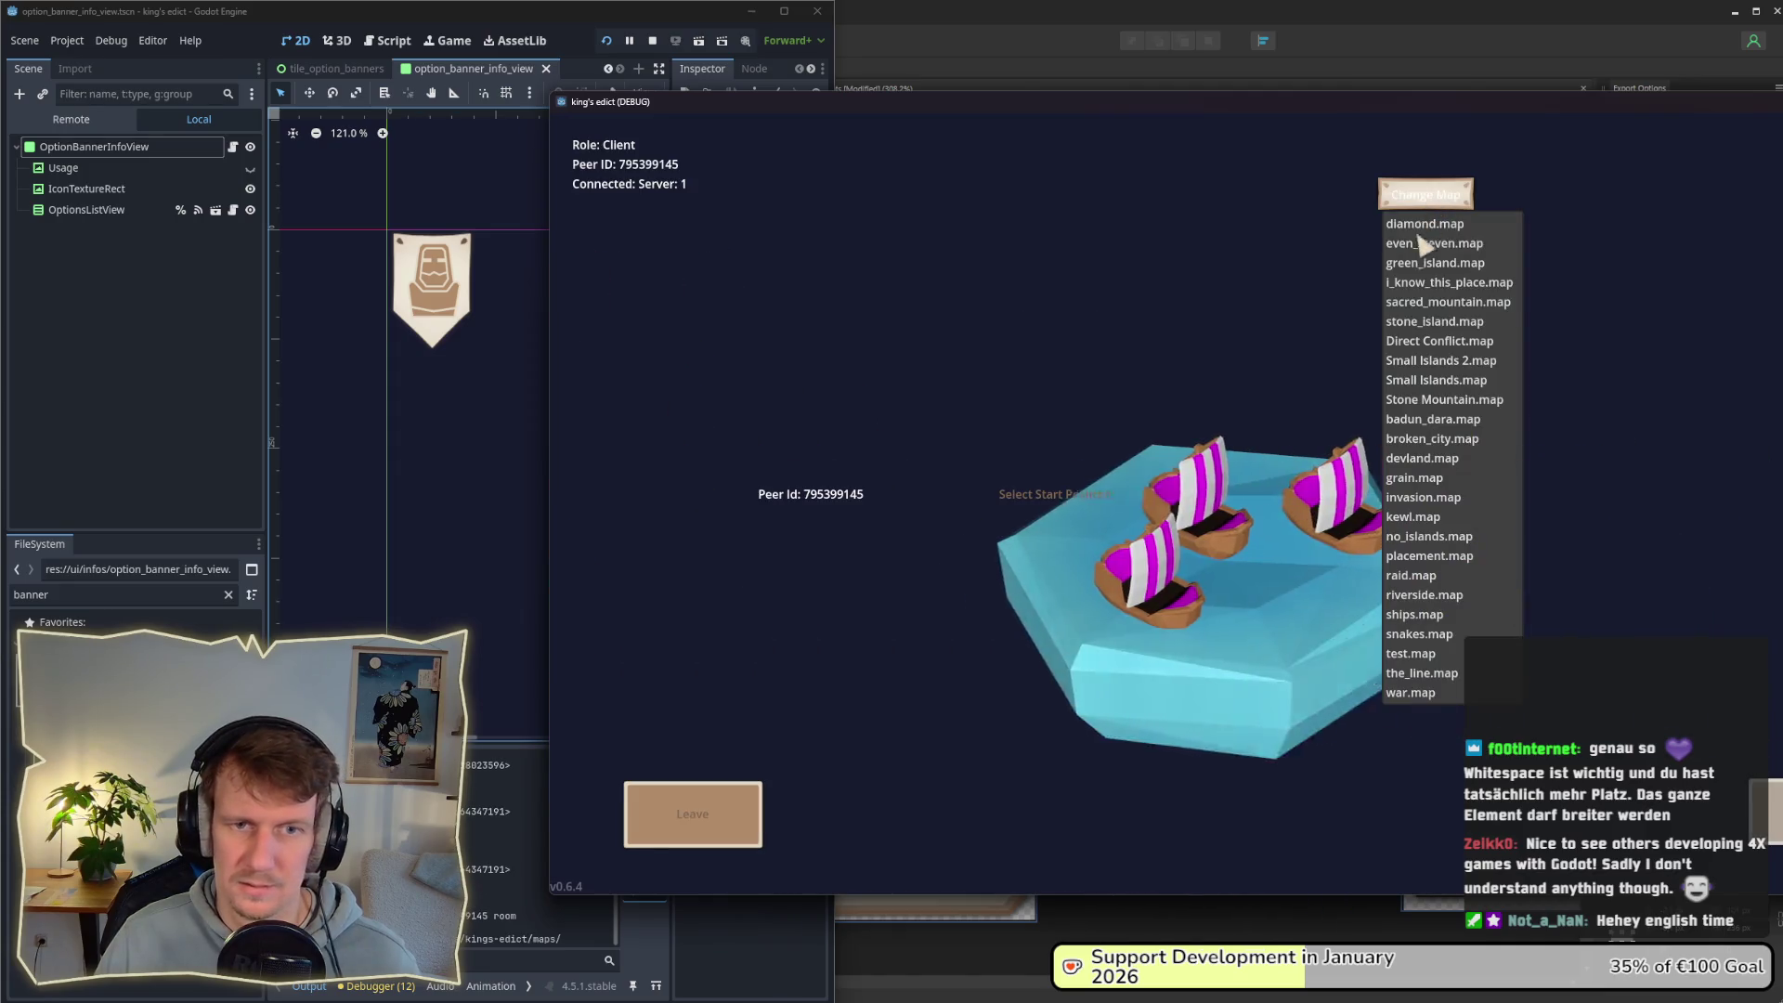
{"action": "left_click", "coordinate": [1424, 358]}
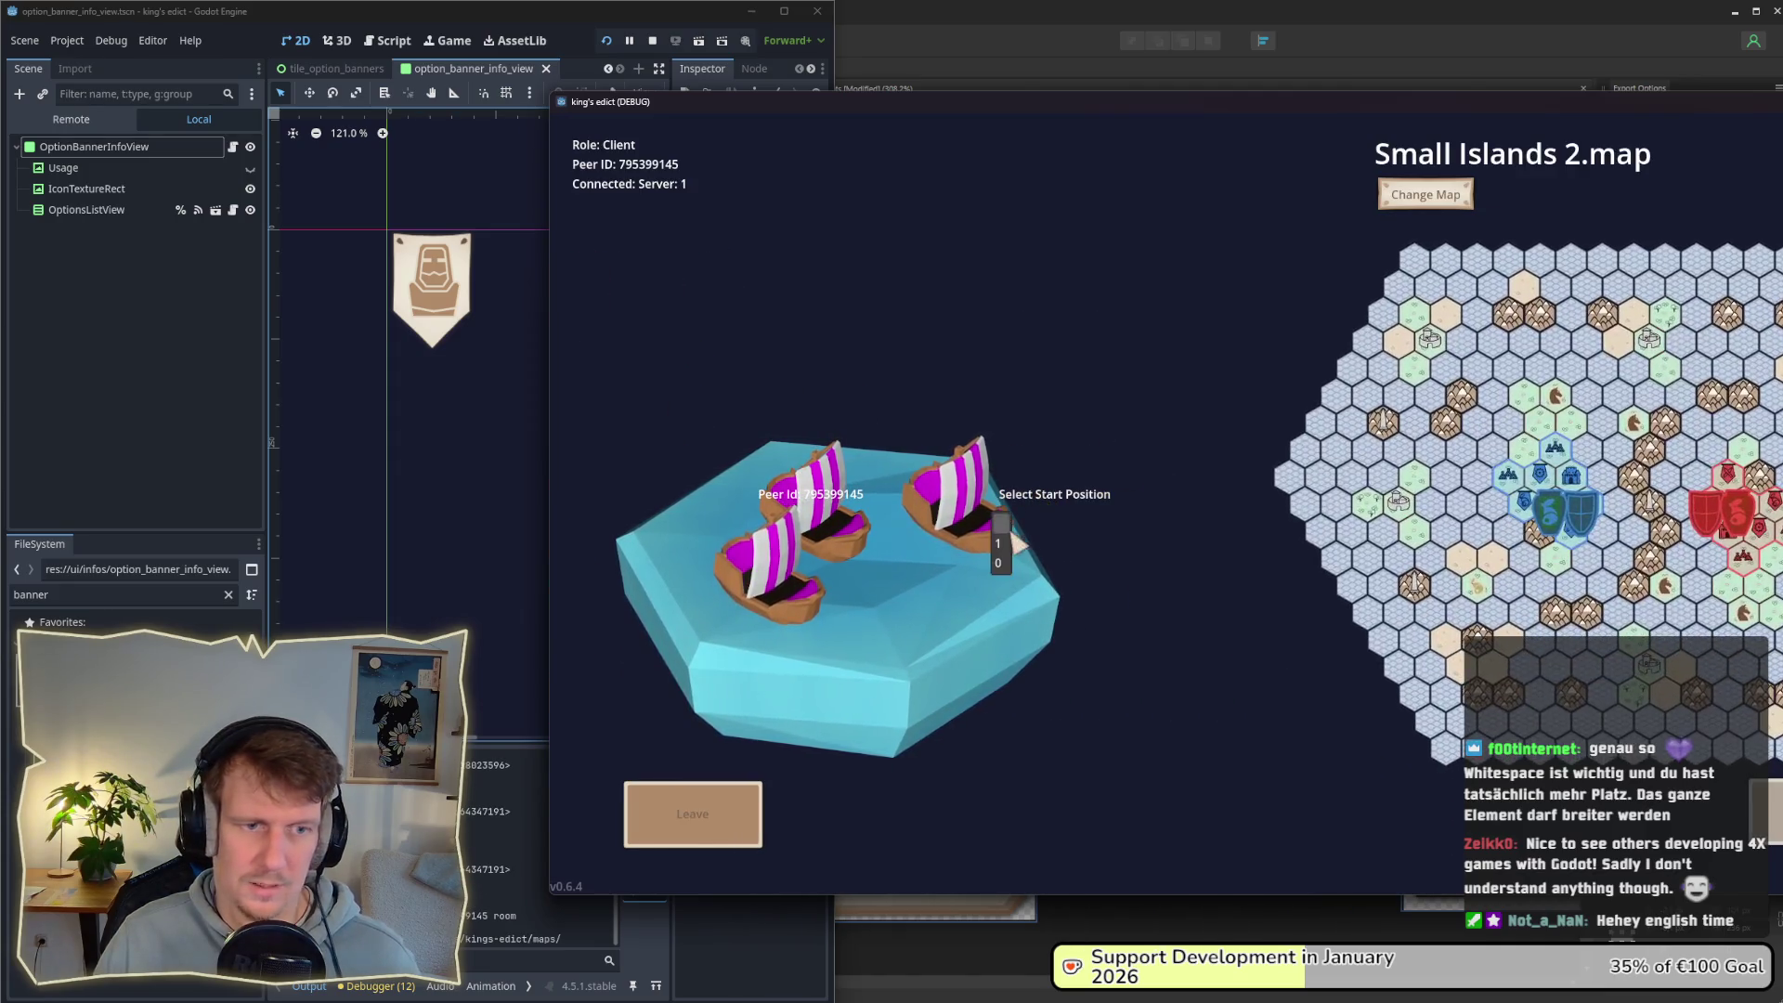
{"action": "left_click", "coordinate": [1245, 554]}
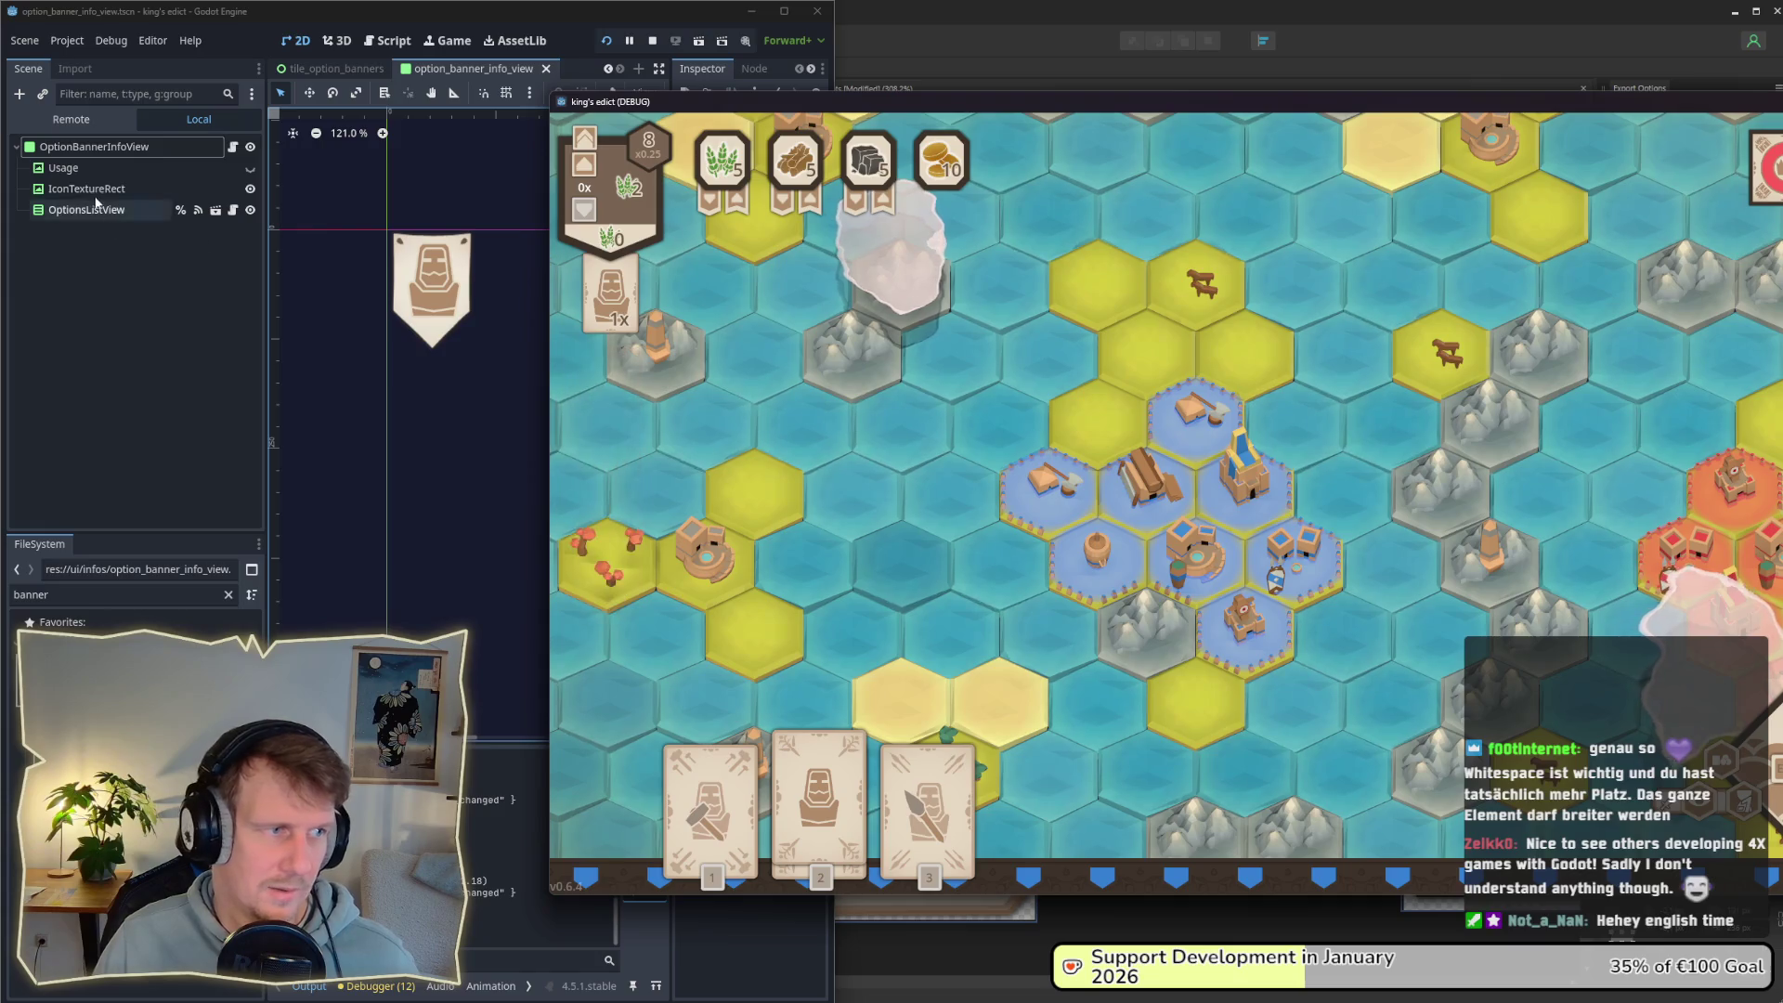
{"action": "left_click", "coordinate": [430, 283]}
{"action": "left_click_drag", "start_coordinate": [487, 320], "coordinate": [490, 321]}
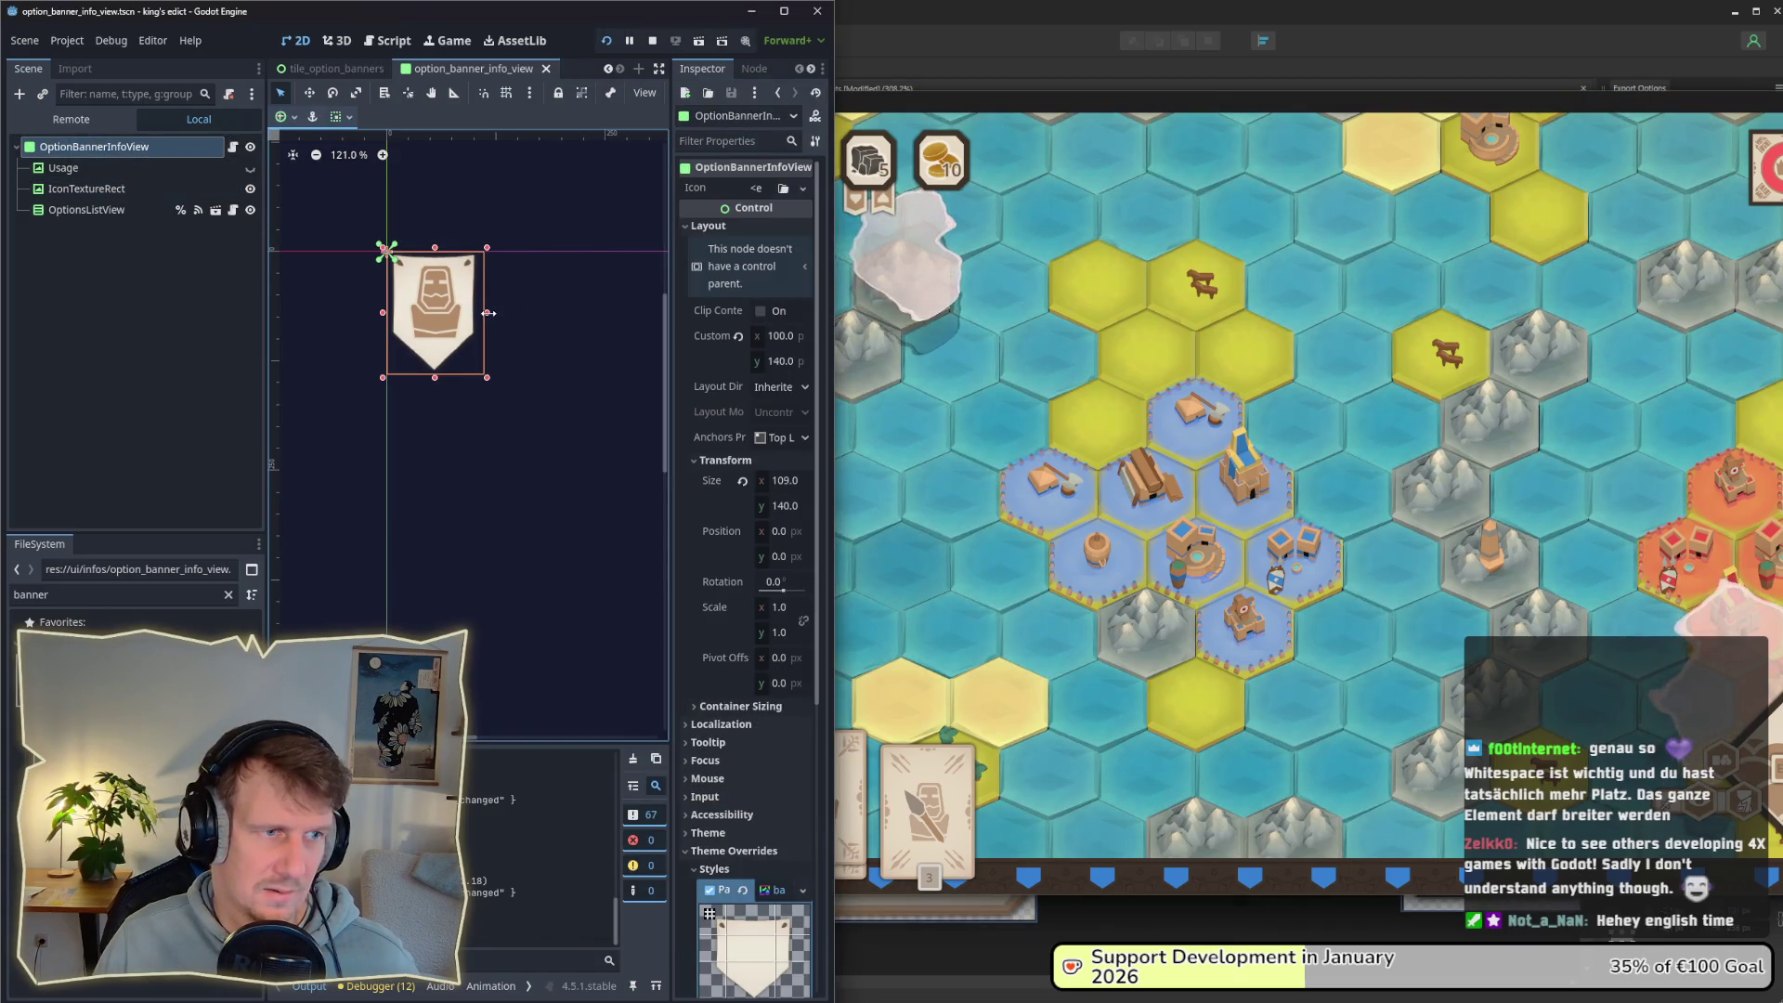
Step: Bring the running game forward and compare the 111 px banner with the in-game banners
{"action": "left_click", "coordinate": [1088, 490]}
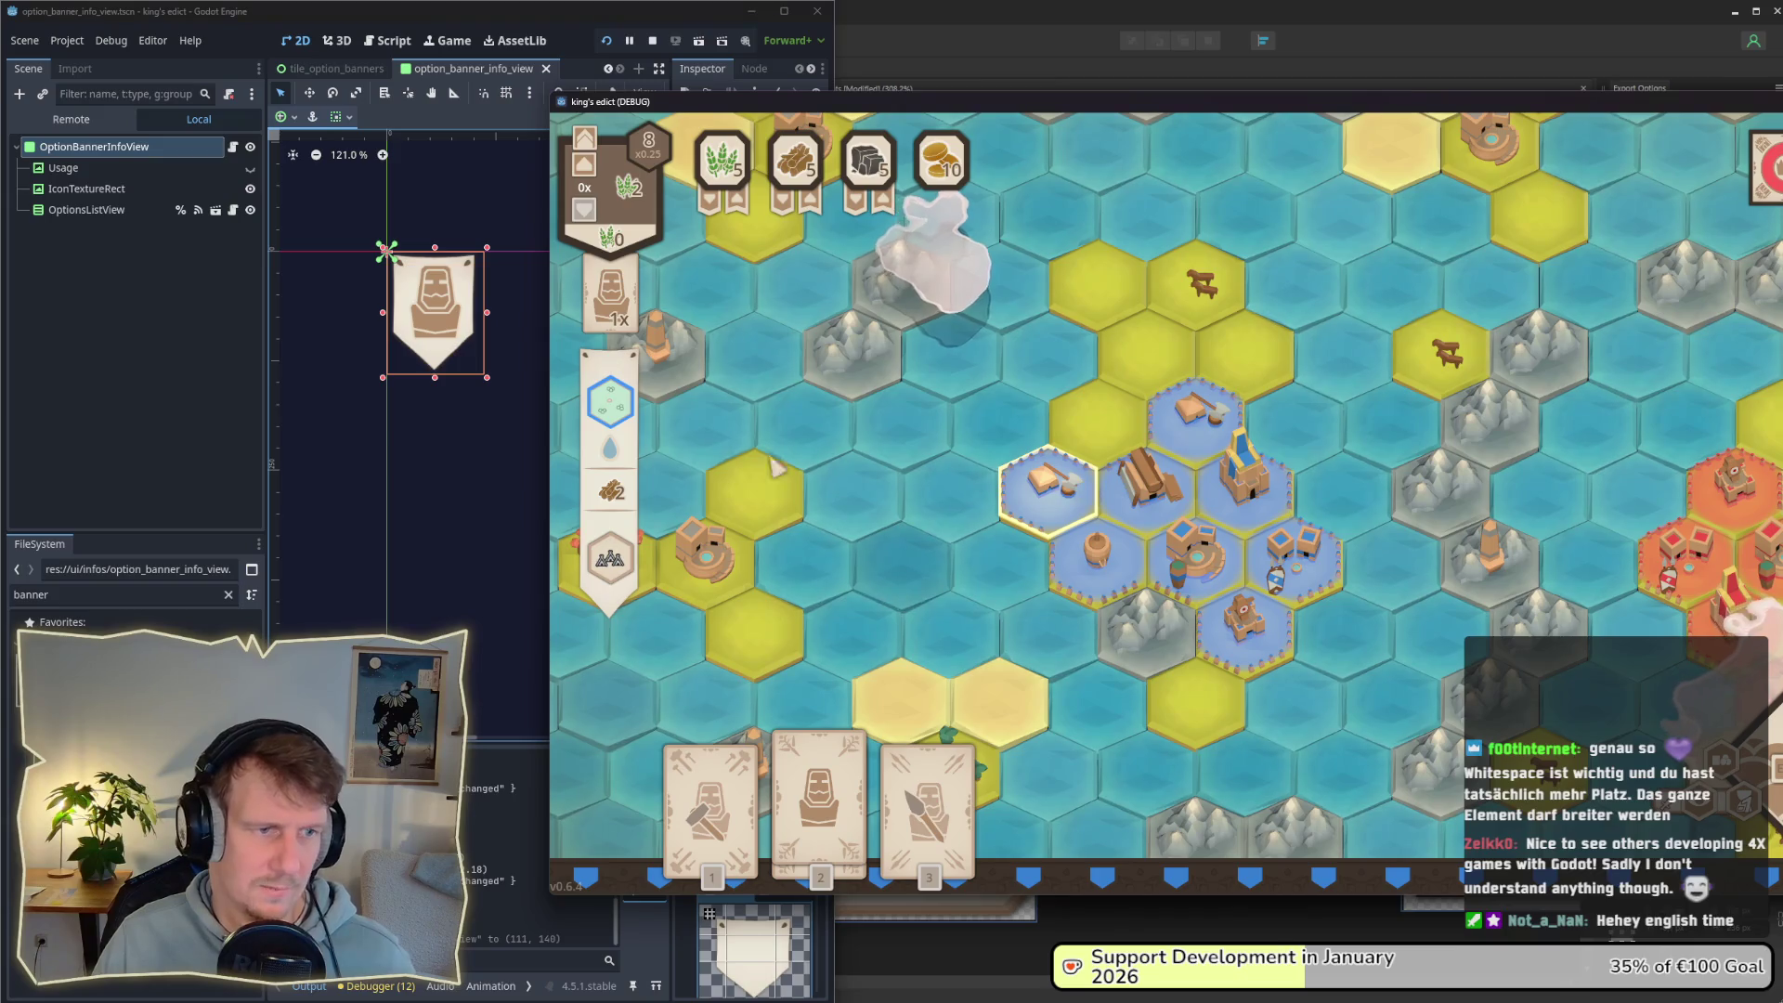
{"action": "left_click", "coordinate": [194, 355]}
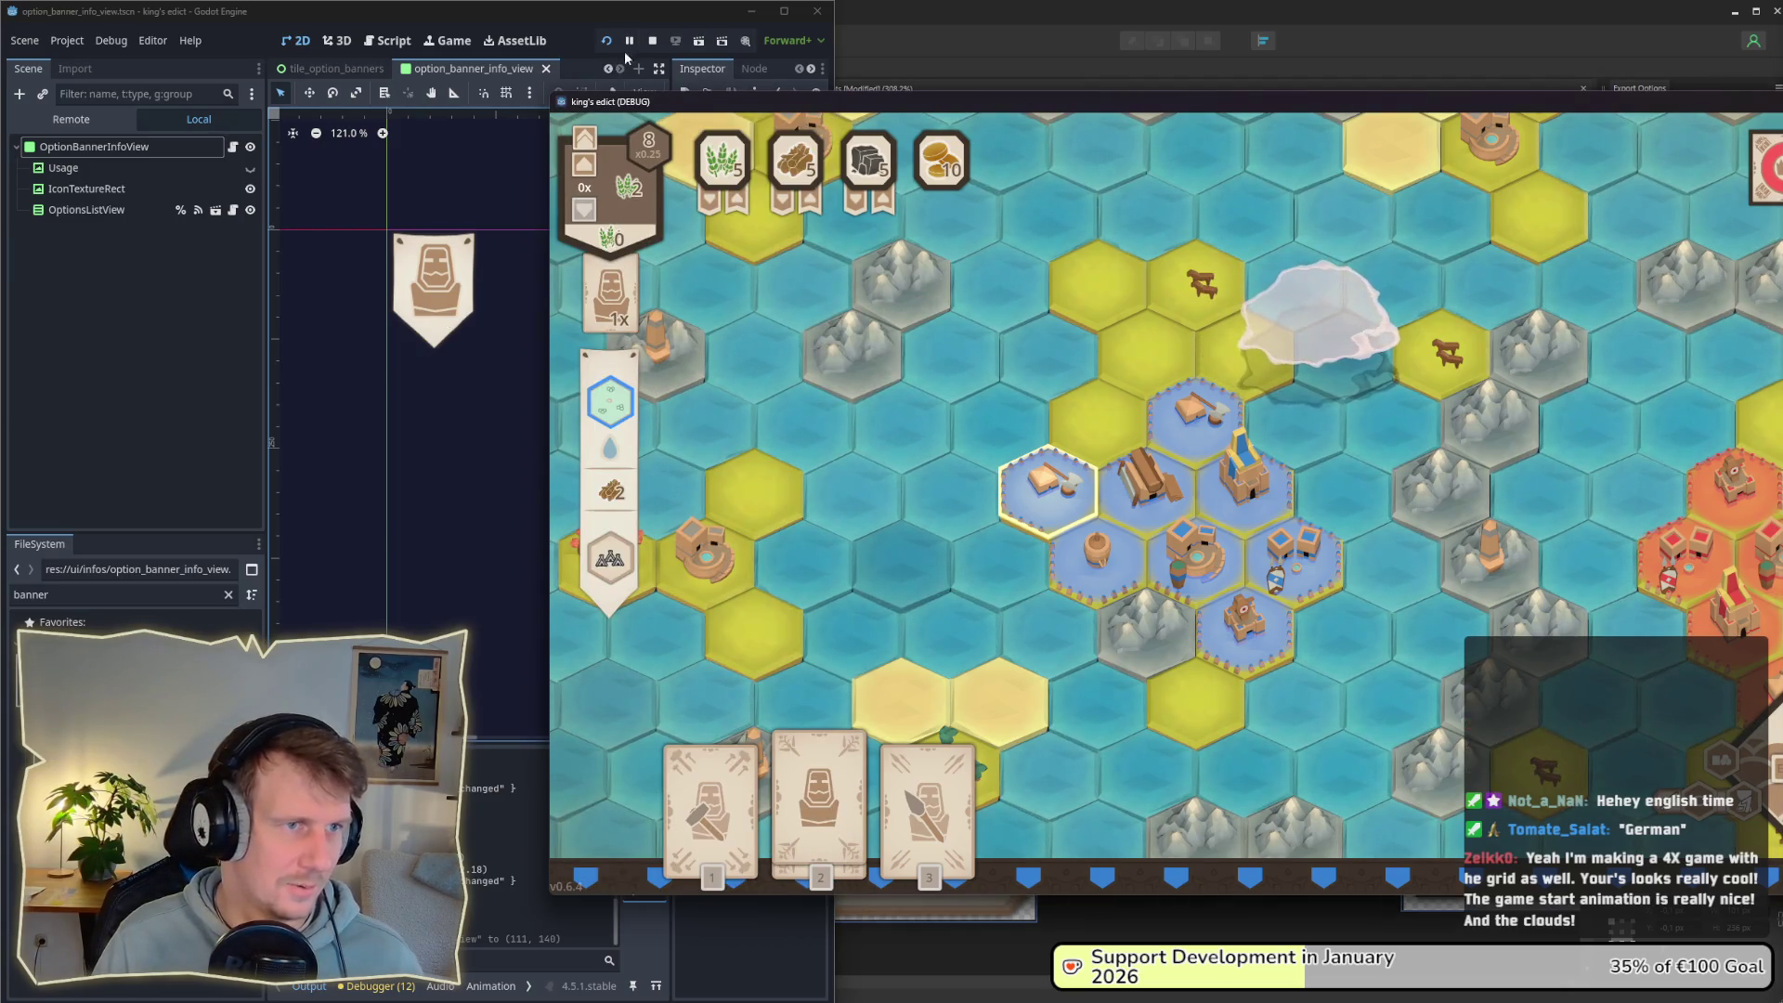
Step: Stop the game, filter project files by 'ui' and widen the editor window
{"action": "left_click", "coordinate": [652, 40]}
{"action": "left_click", "coordinate": [229, 594]}
{"action": "type", "text": "ui"}
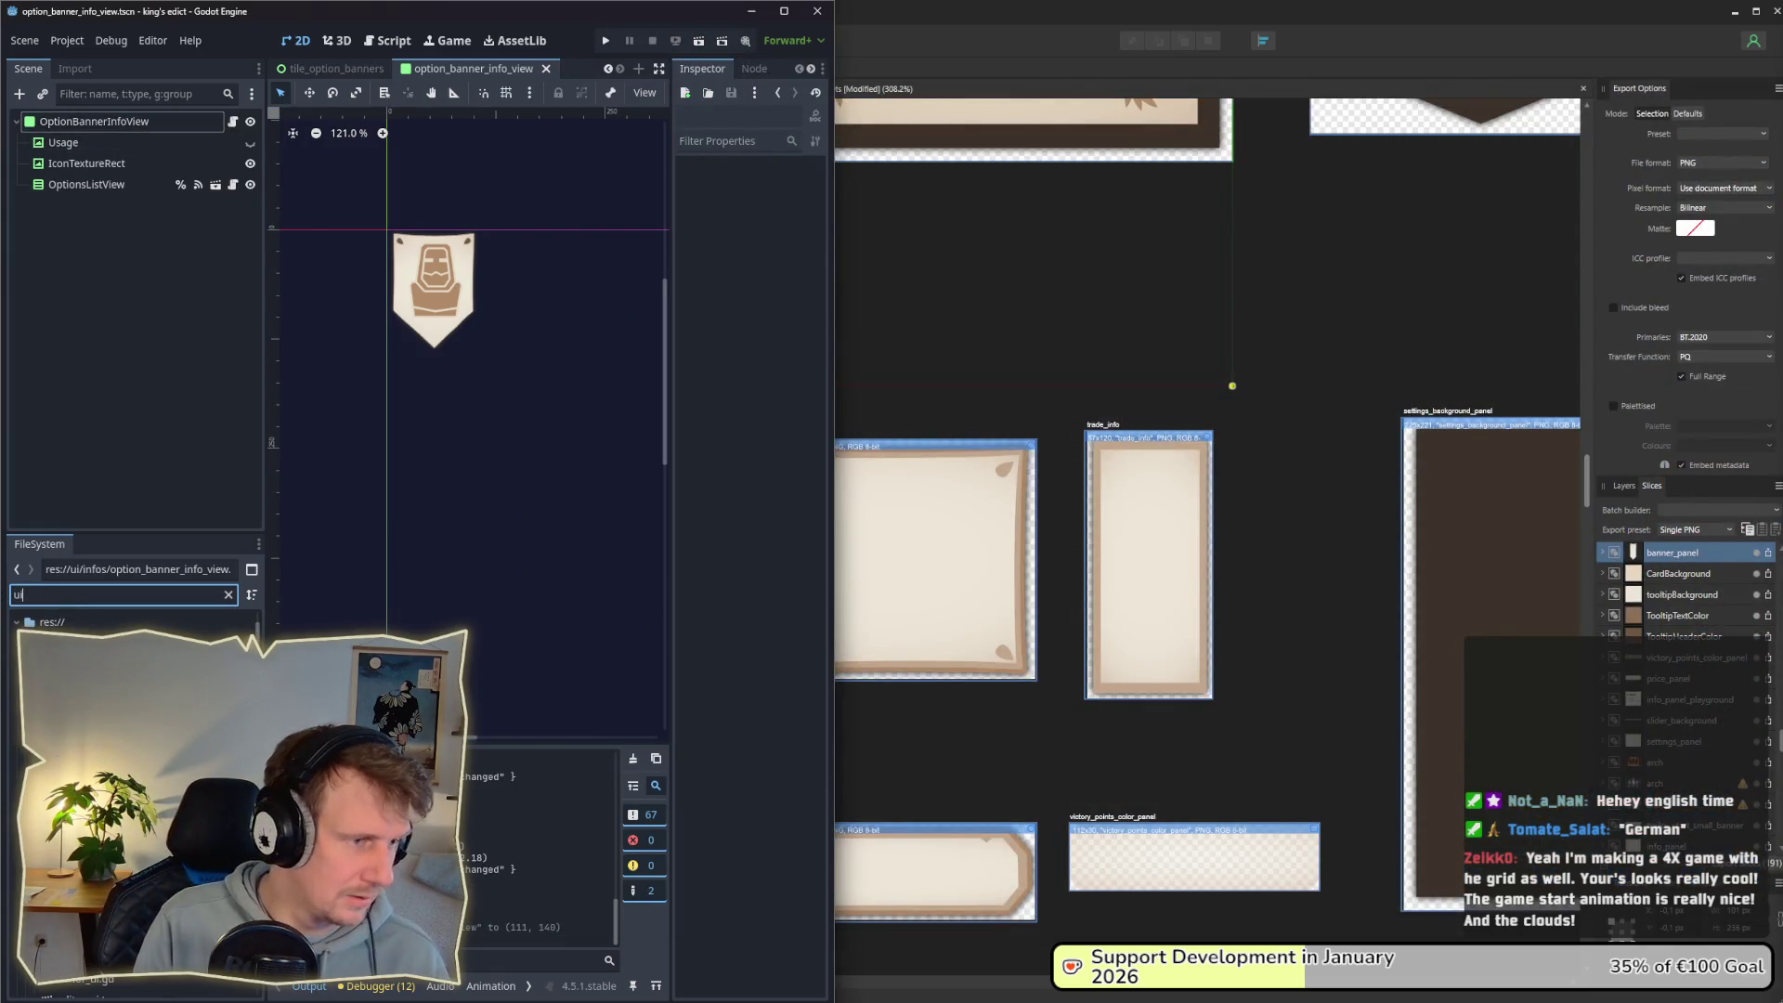
{"action": "left_click_drag", "start_coordinate": [837, 289], "coordinate": [1251, 288]}
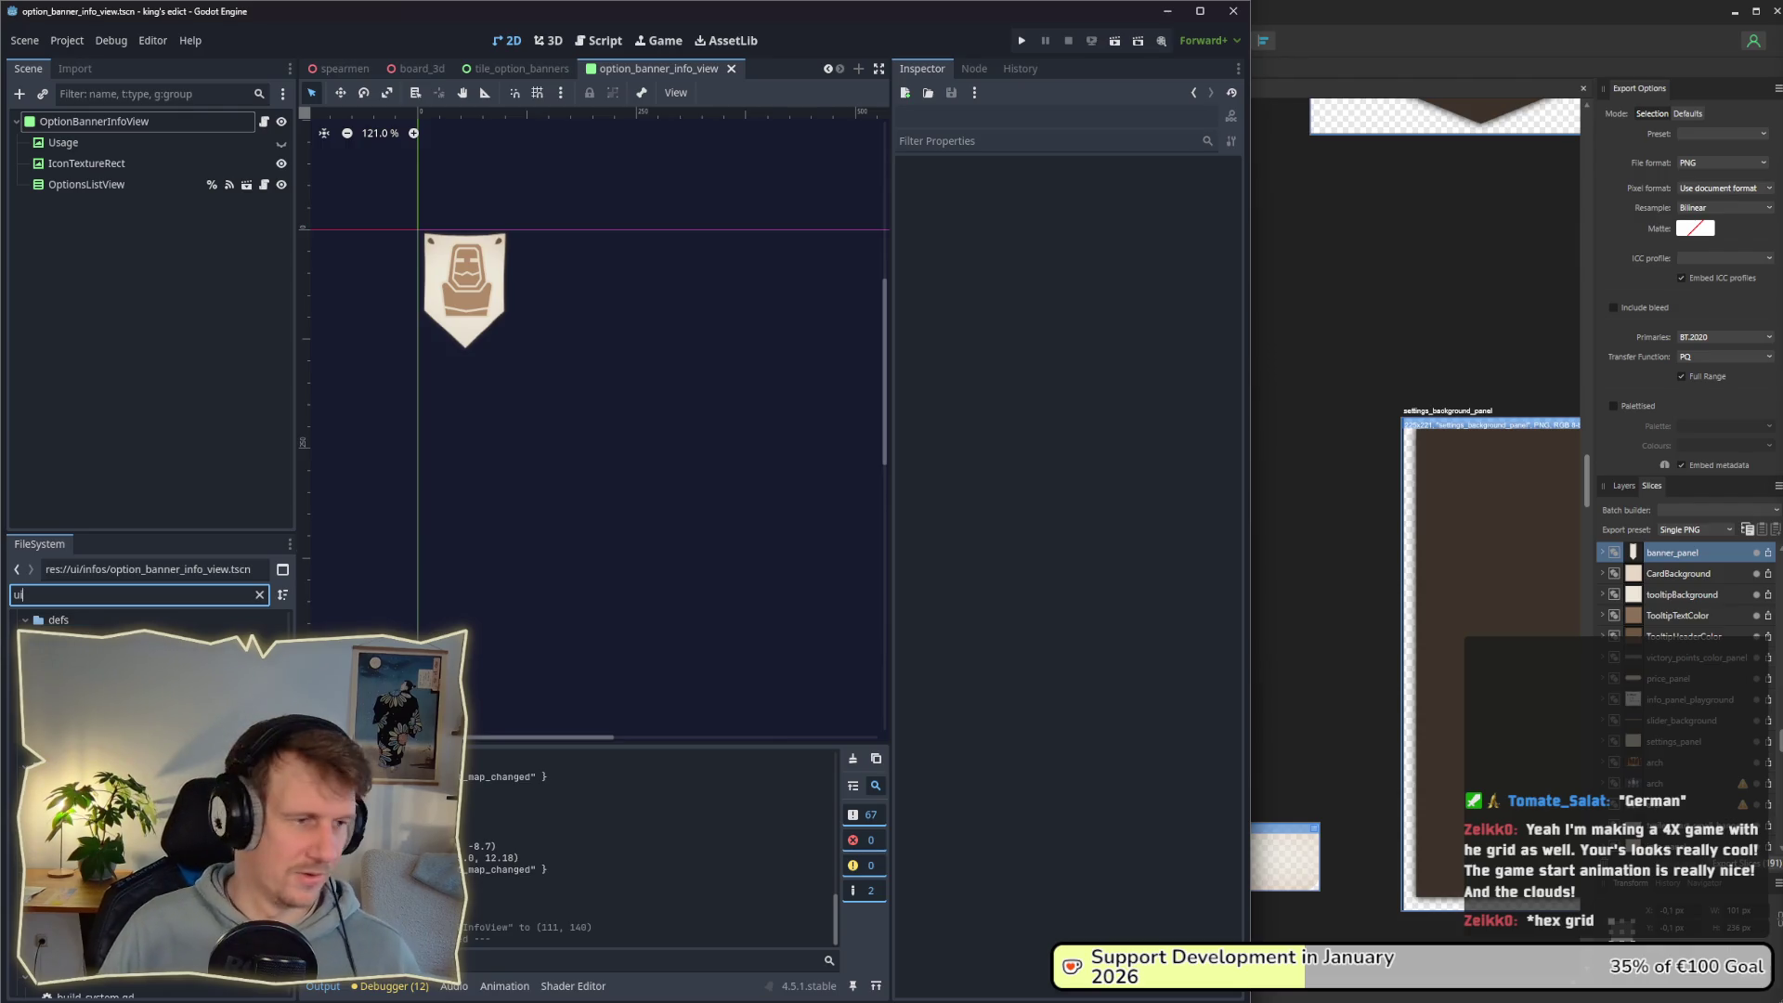
Step: Switch briefly to Affinity Designer, widen the Godot editor further and open ui.tscn
{"action": "left_click", "coordinate": [1281, 429]}
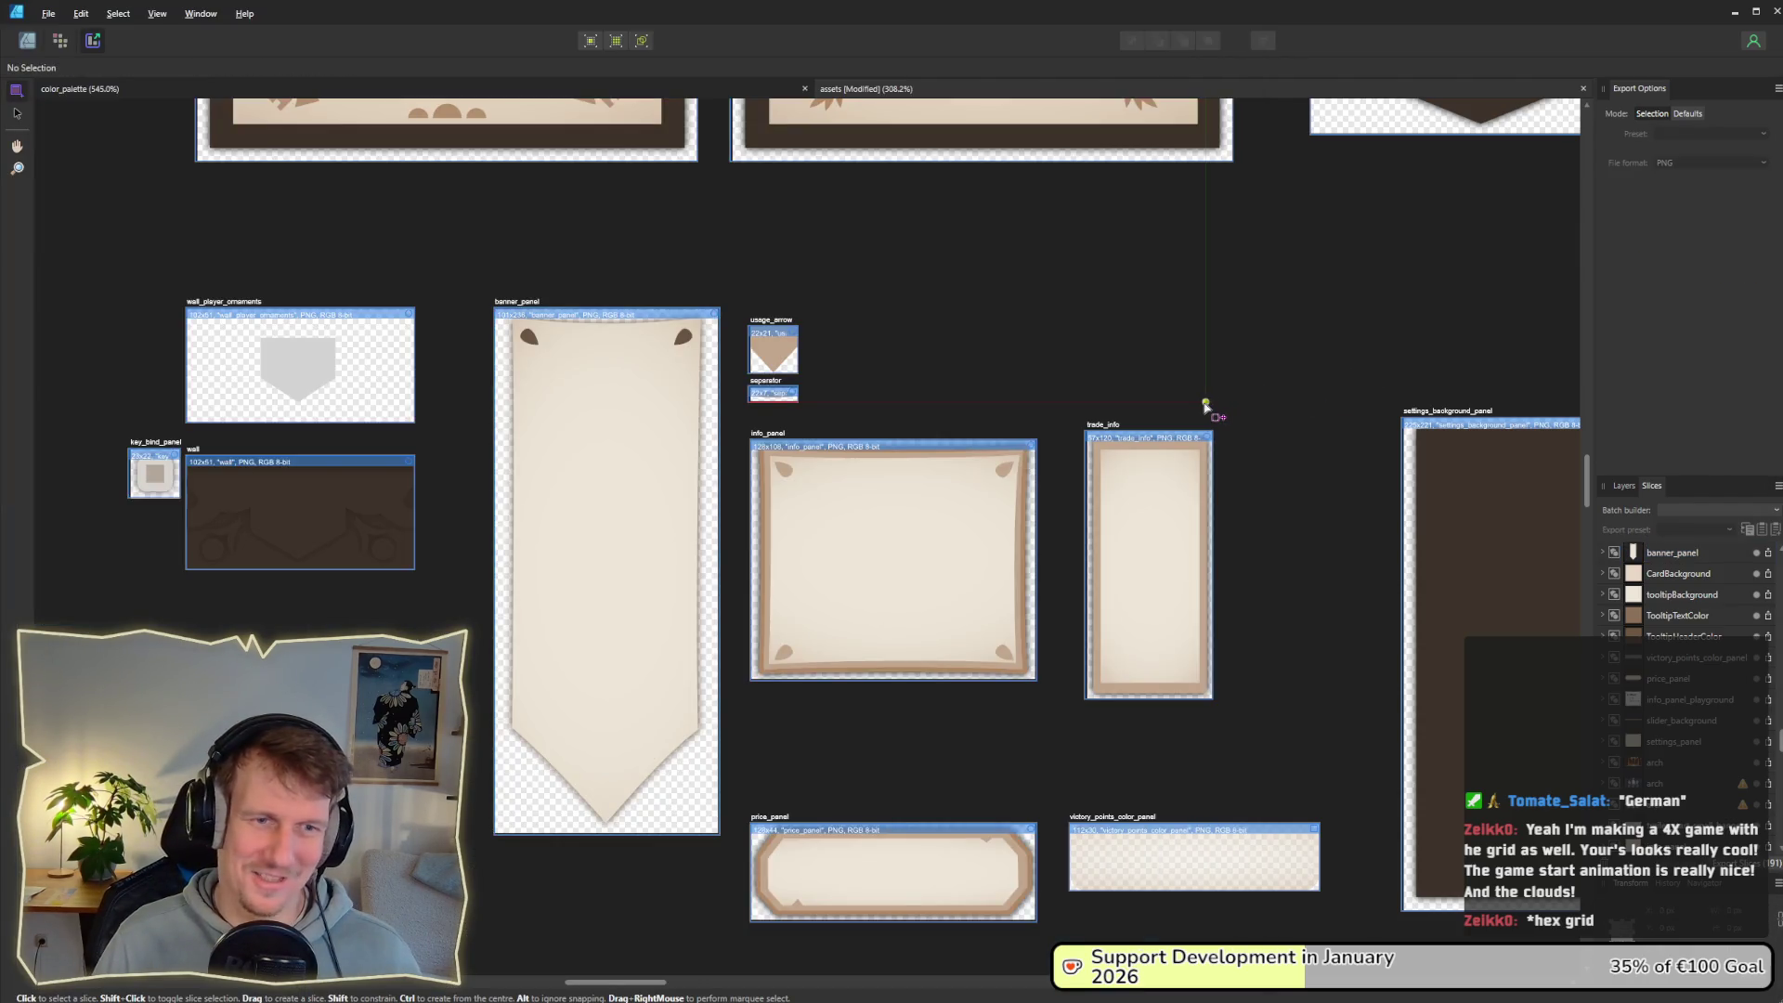
{"action": "key", "text": "alt+Tab"}
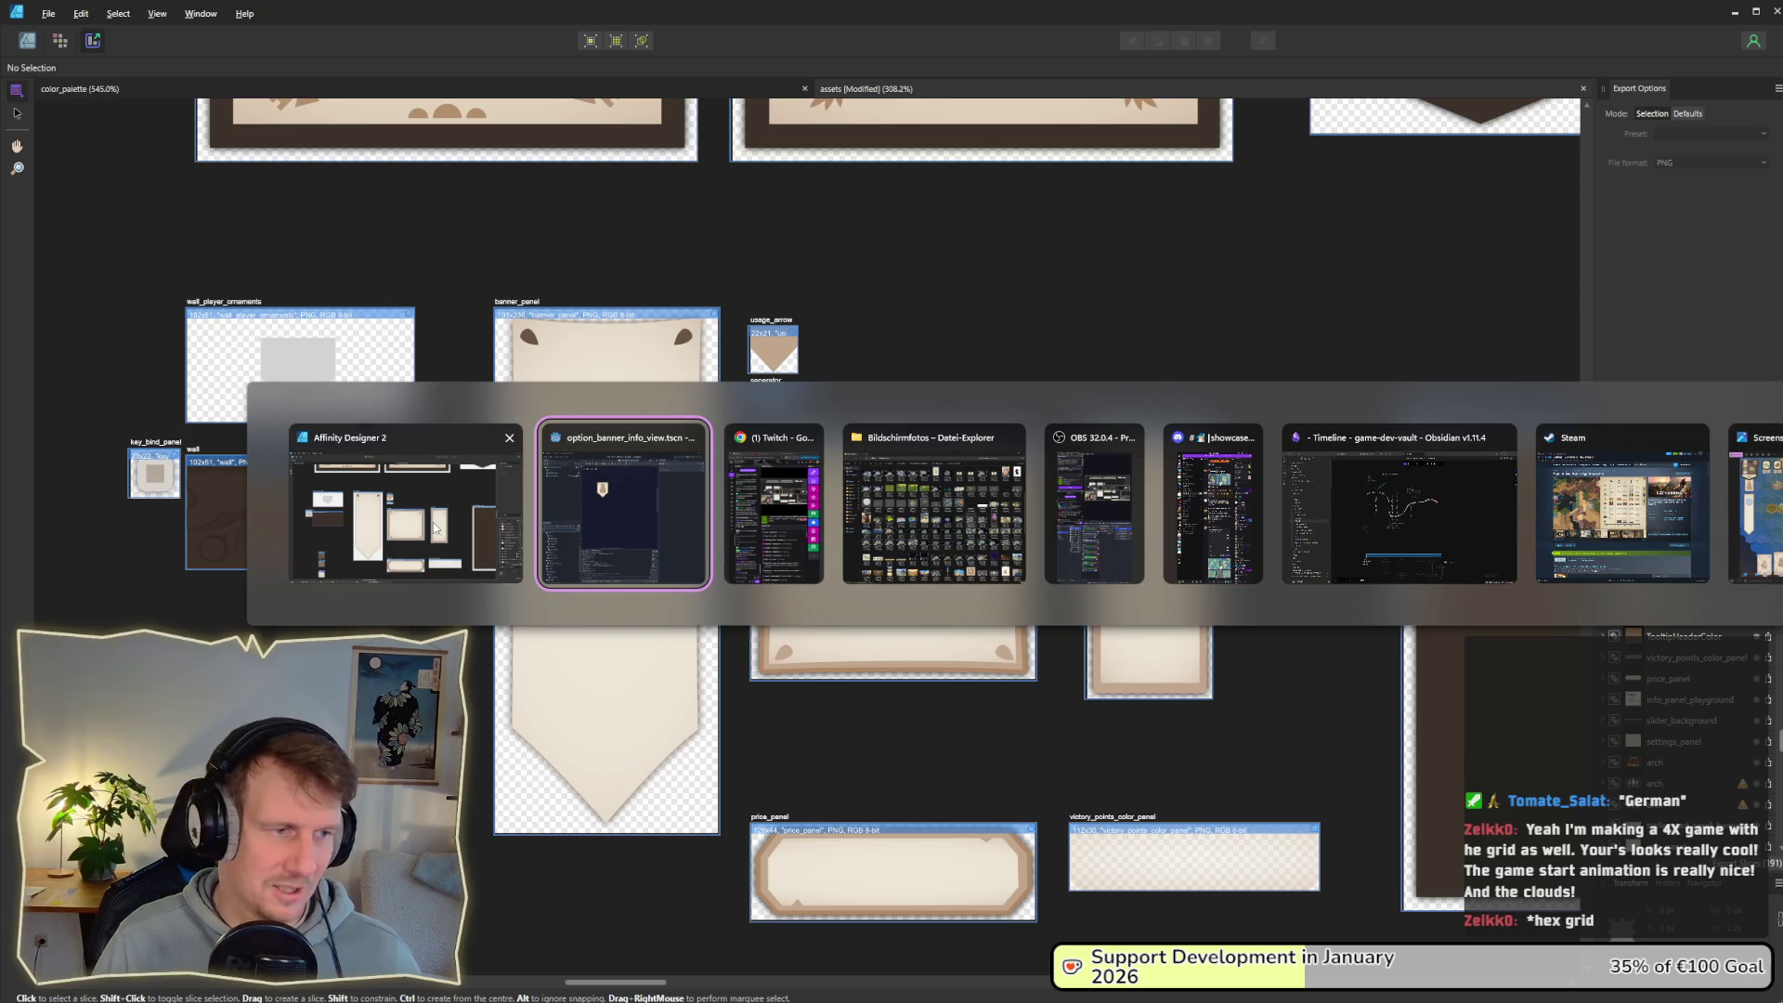
{"action": "left_click", "coordinate": [443, 549]}
{"action": "key", "text": "alt+Tab"}
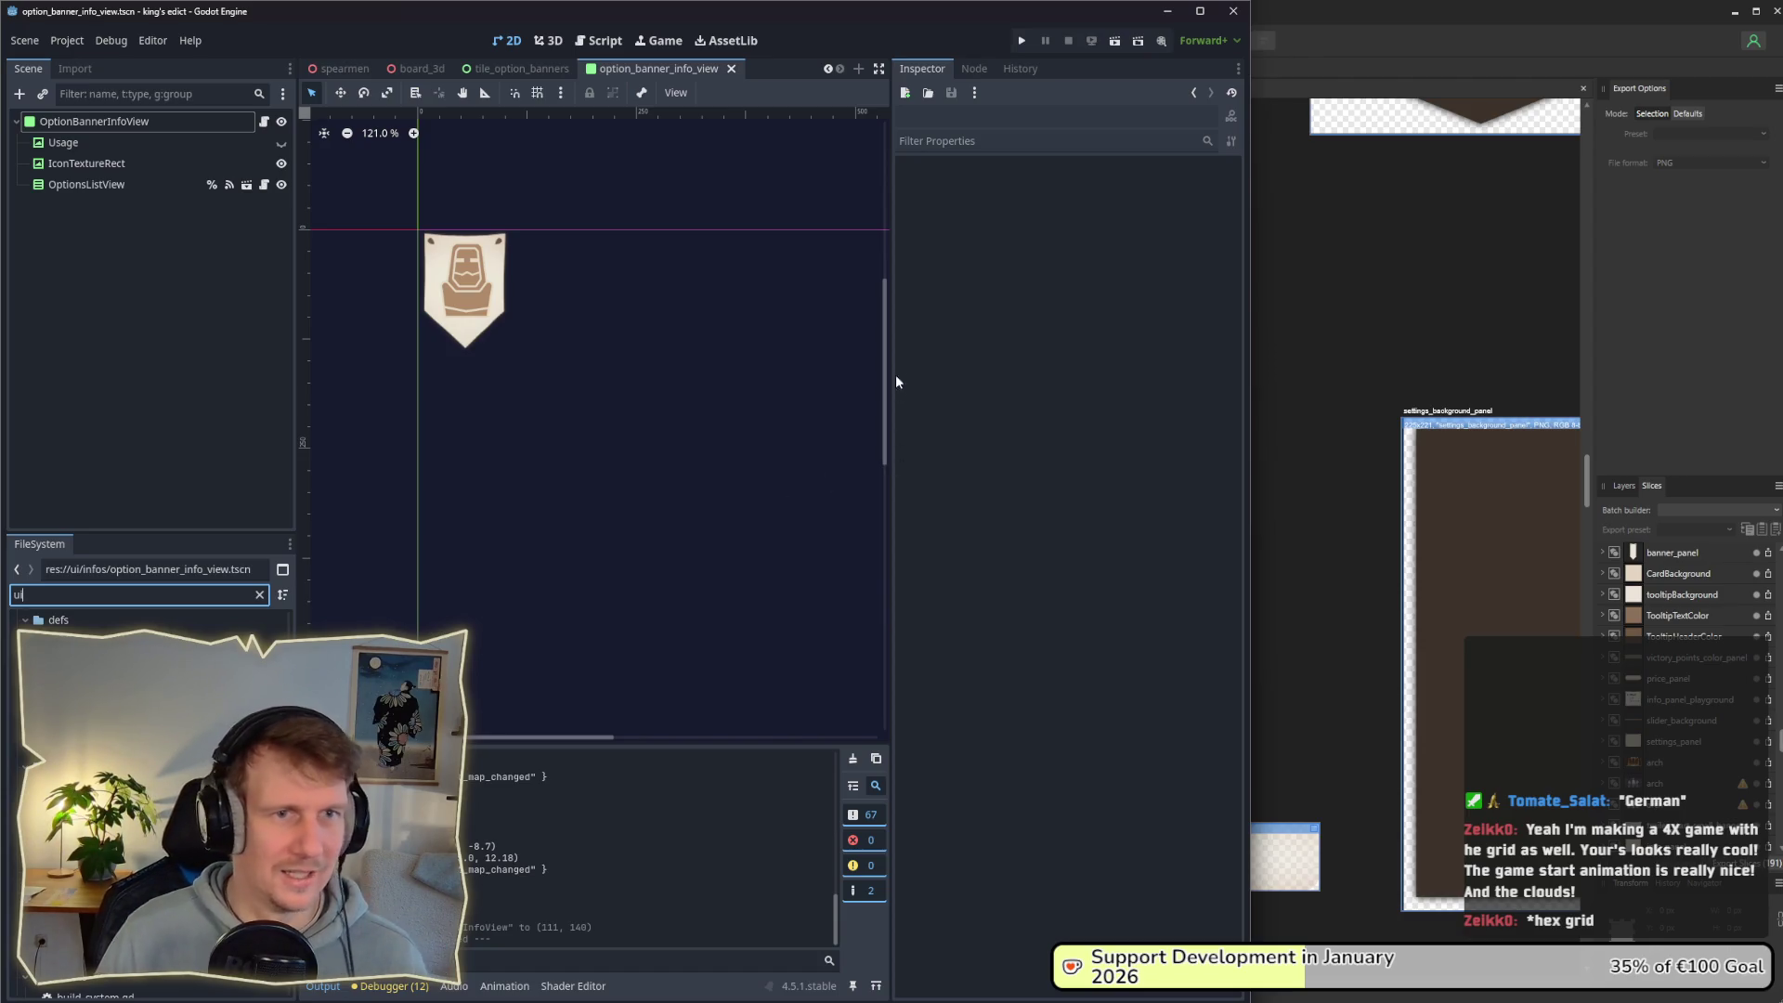
{"action": "left_click_drag", "start_coordinate": [1250, 335], "coordinate": [1333, 335]}
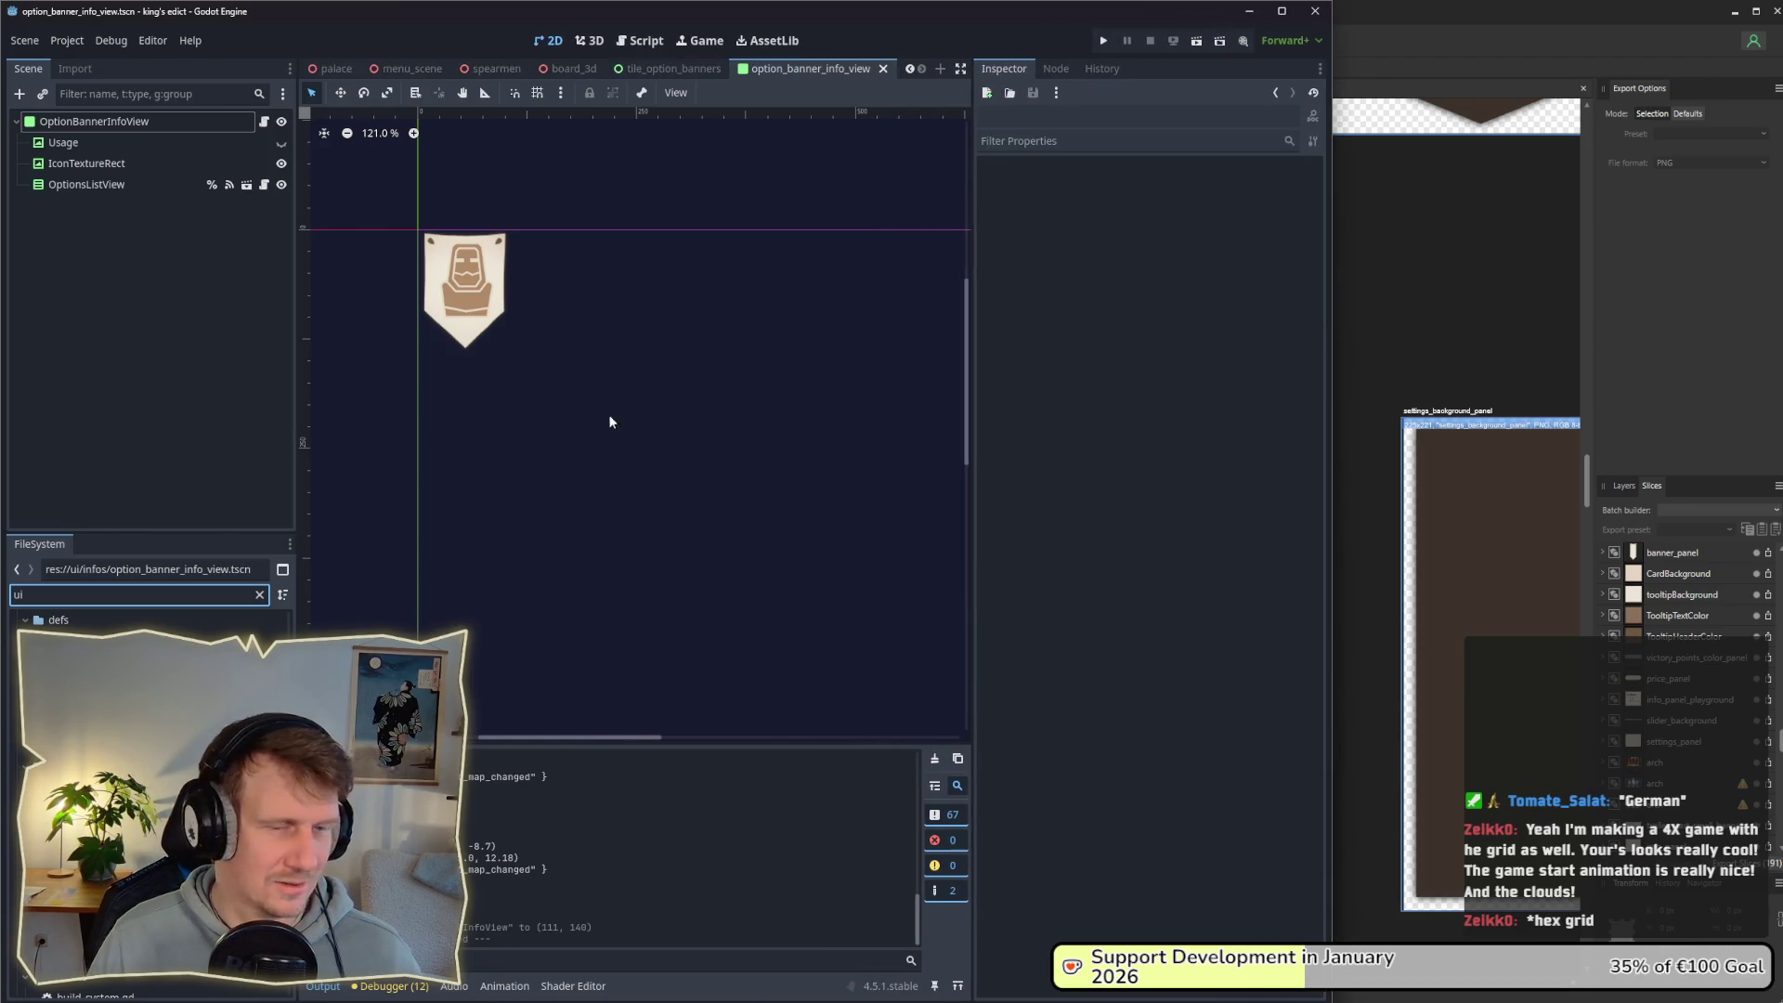
{"action": "left_click_drag", "start_coordinate": [1333, 365], "coordinate": [1463, 367]}
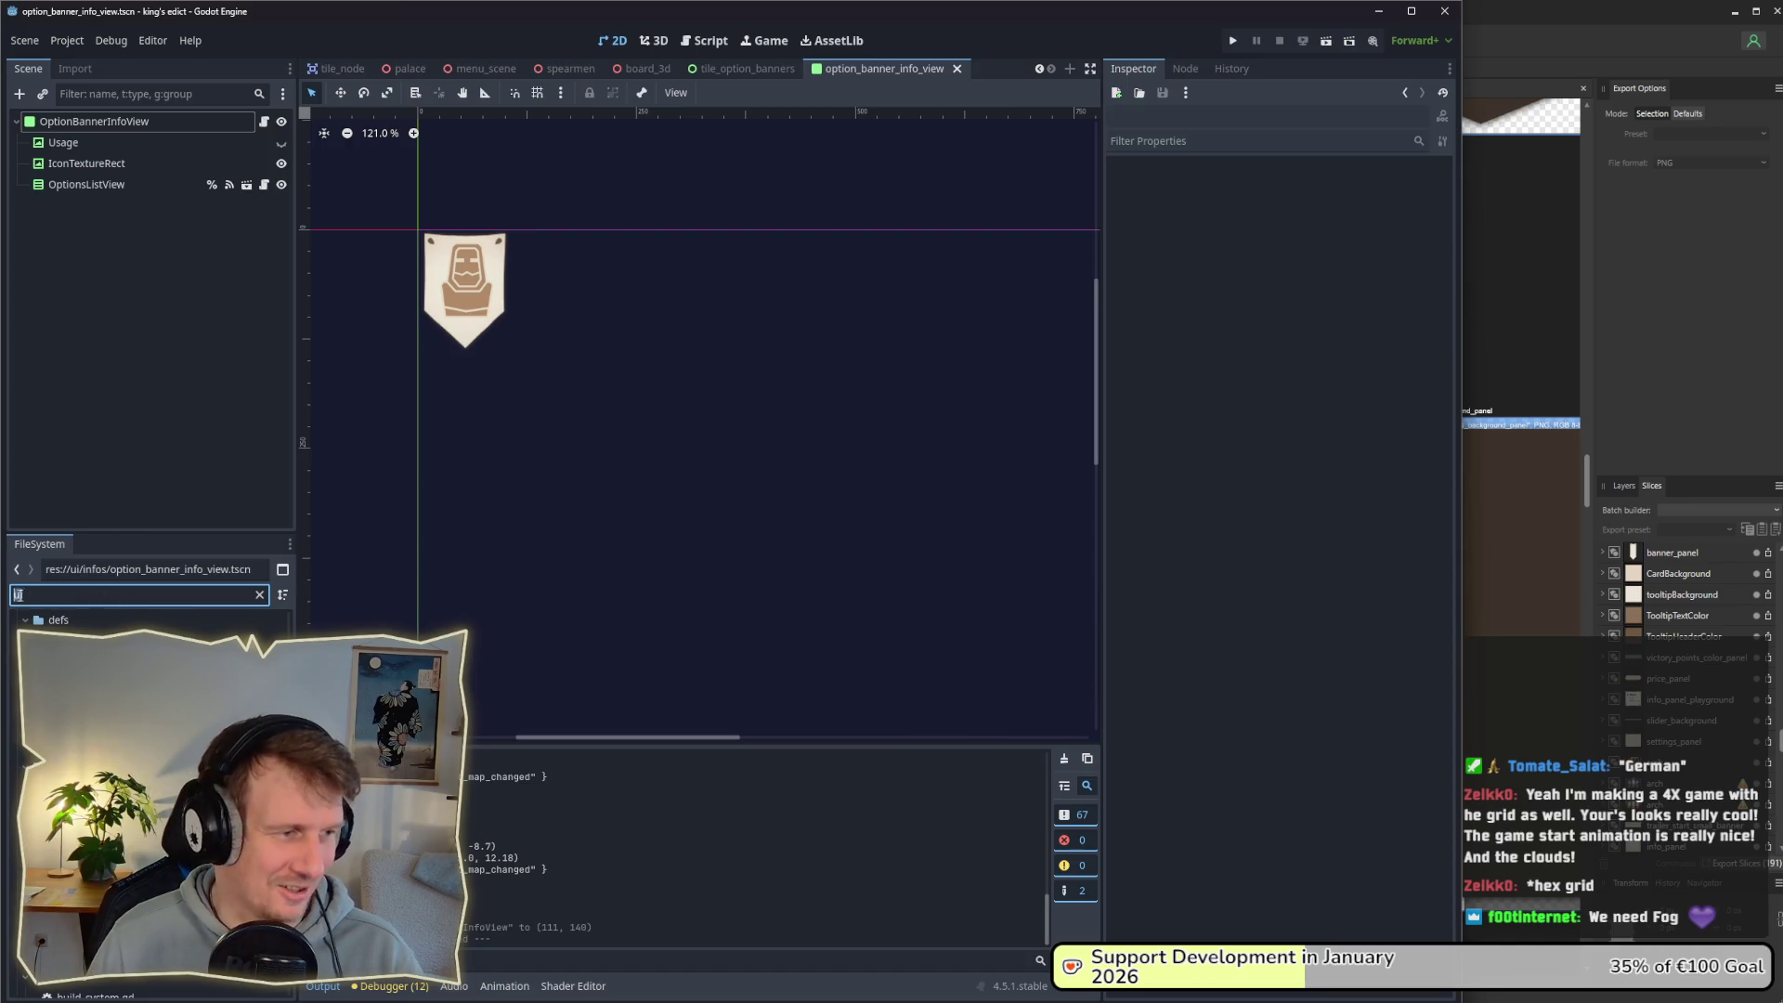
{"action": "type", "text": "i"}
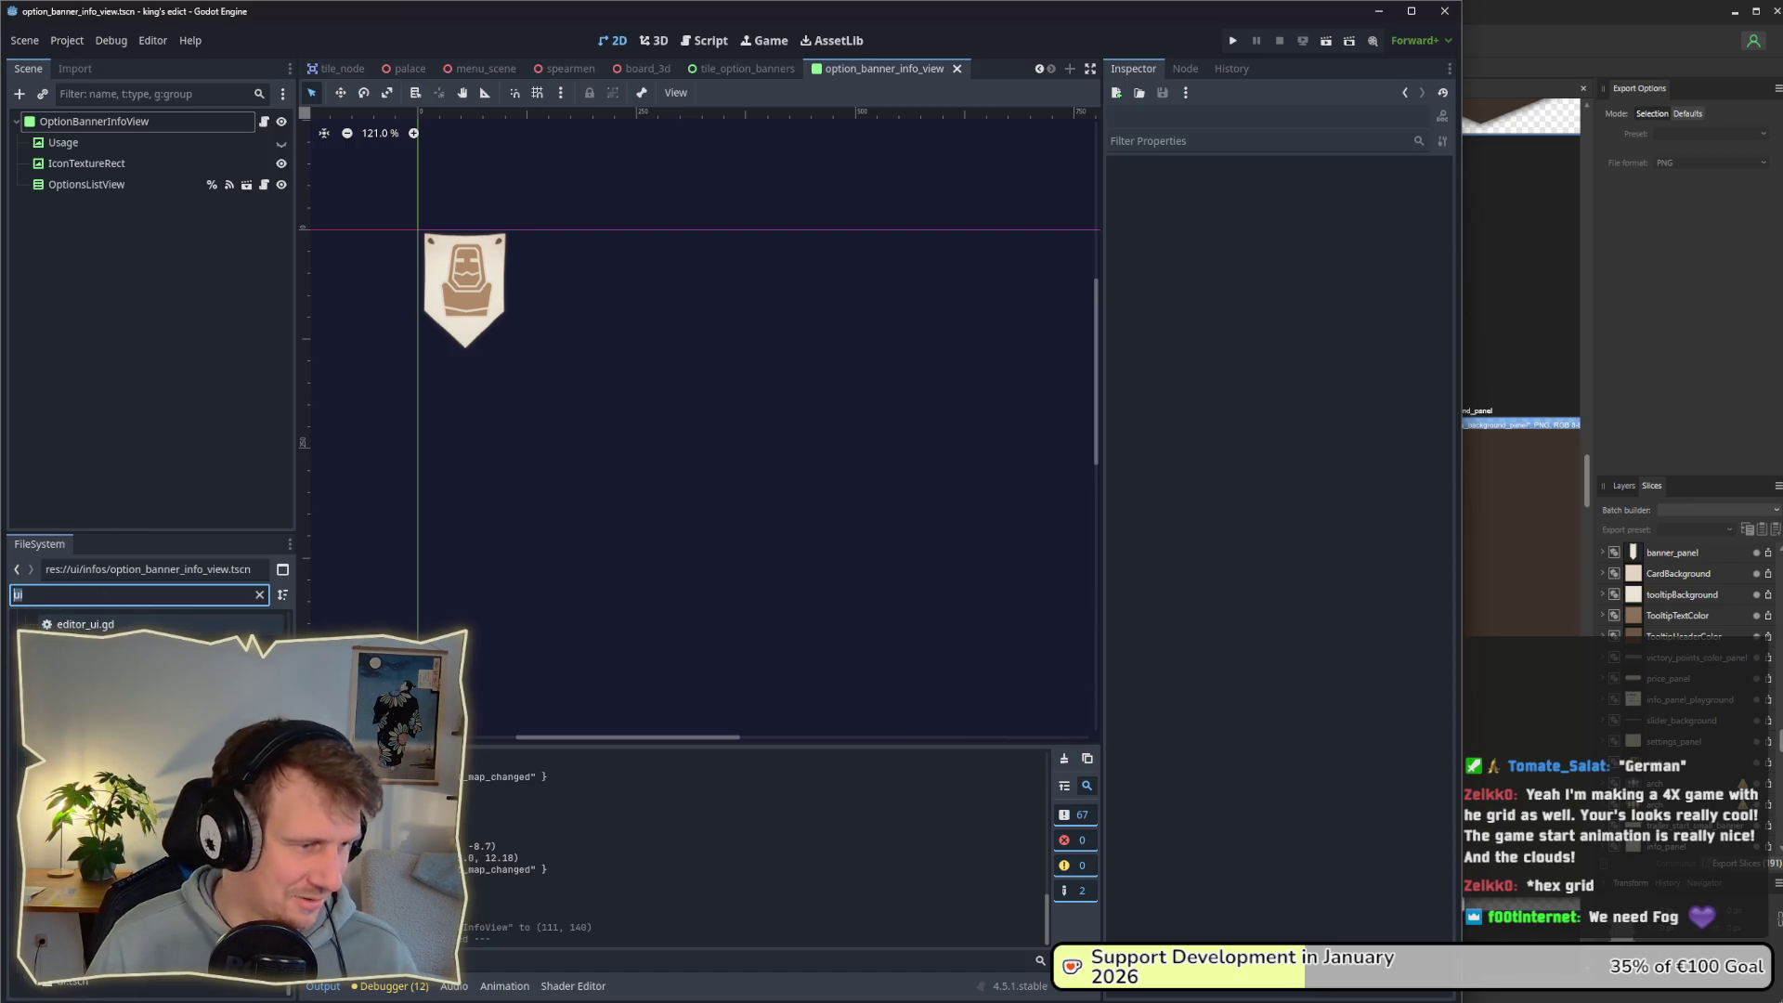
{"action": "double_click", "coordinate": [69, 981]}
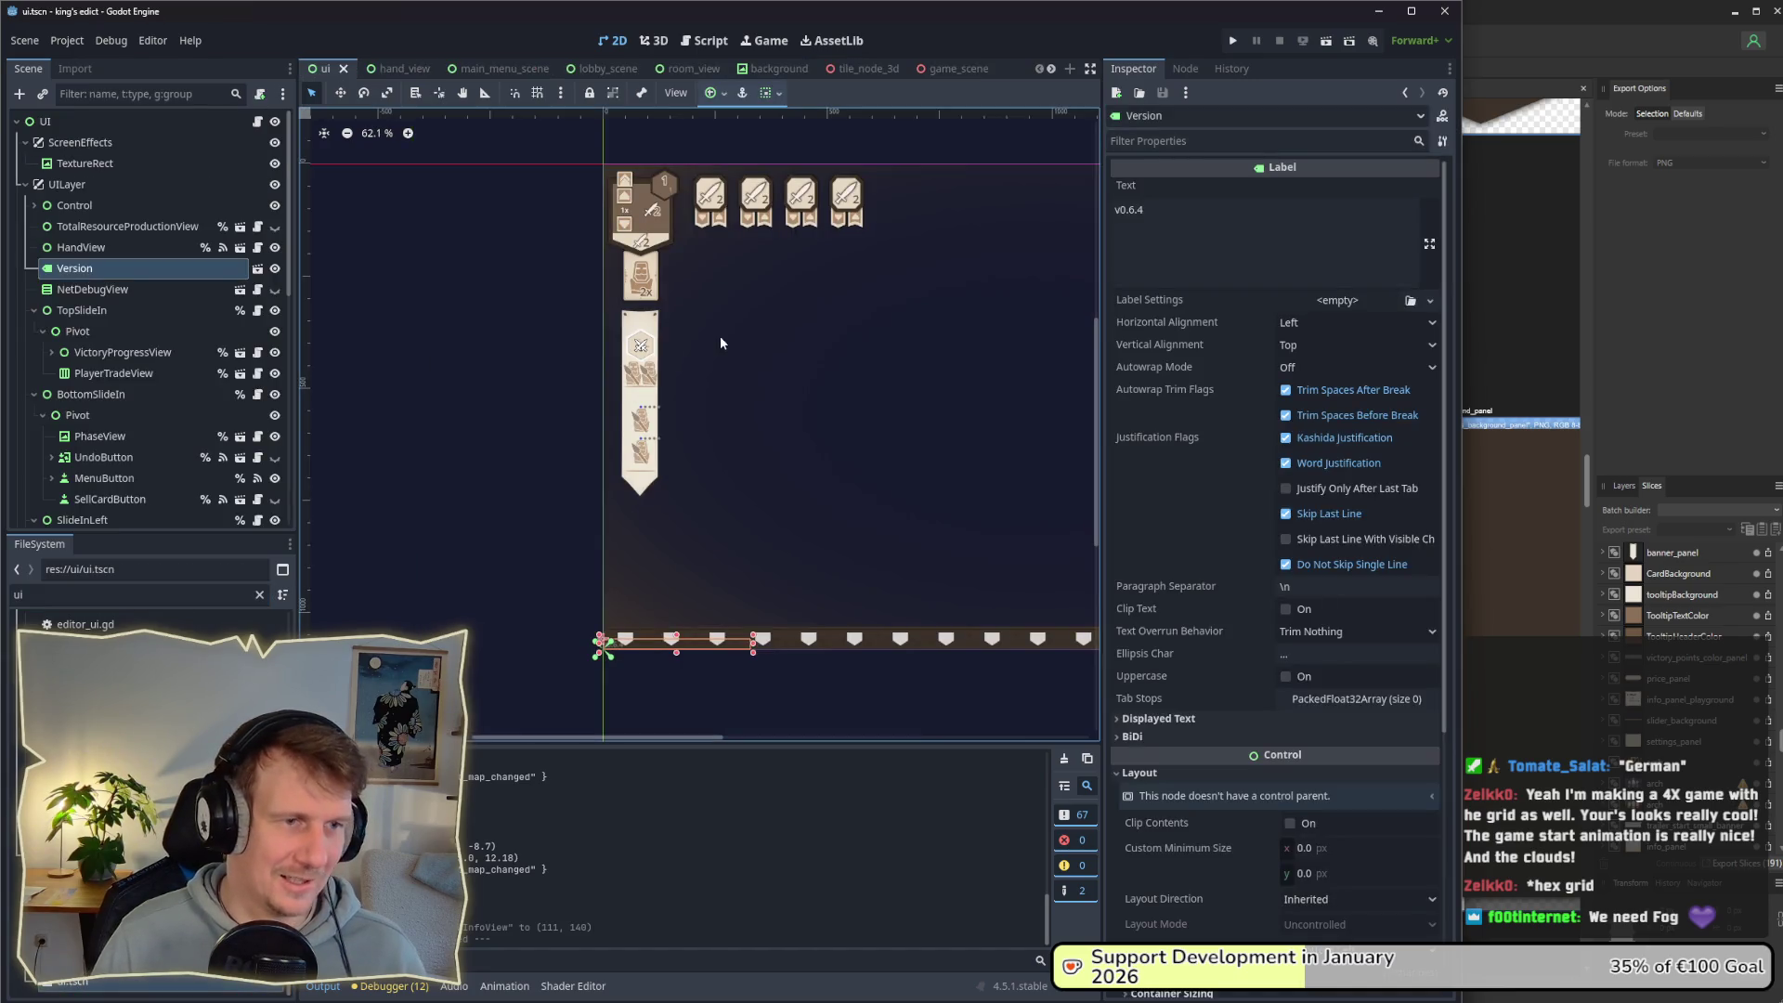
Step: Inspect the HandView, VictoryProgressView, PlayerTradeView and TooltipSystem nodes in the ui scene
{"action": "left_click", "coordinate": [135, 254]}
{"action": "left_click", "coordinate": [121, 353]}
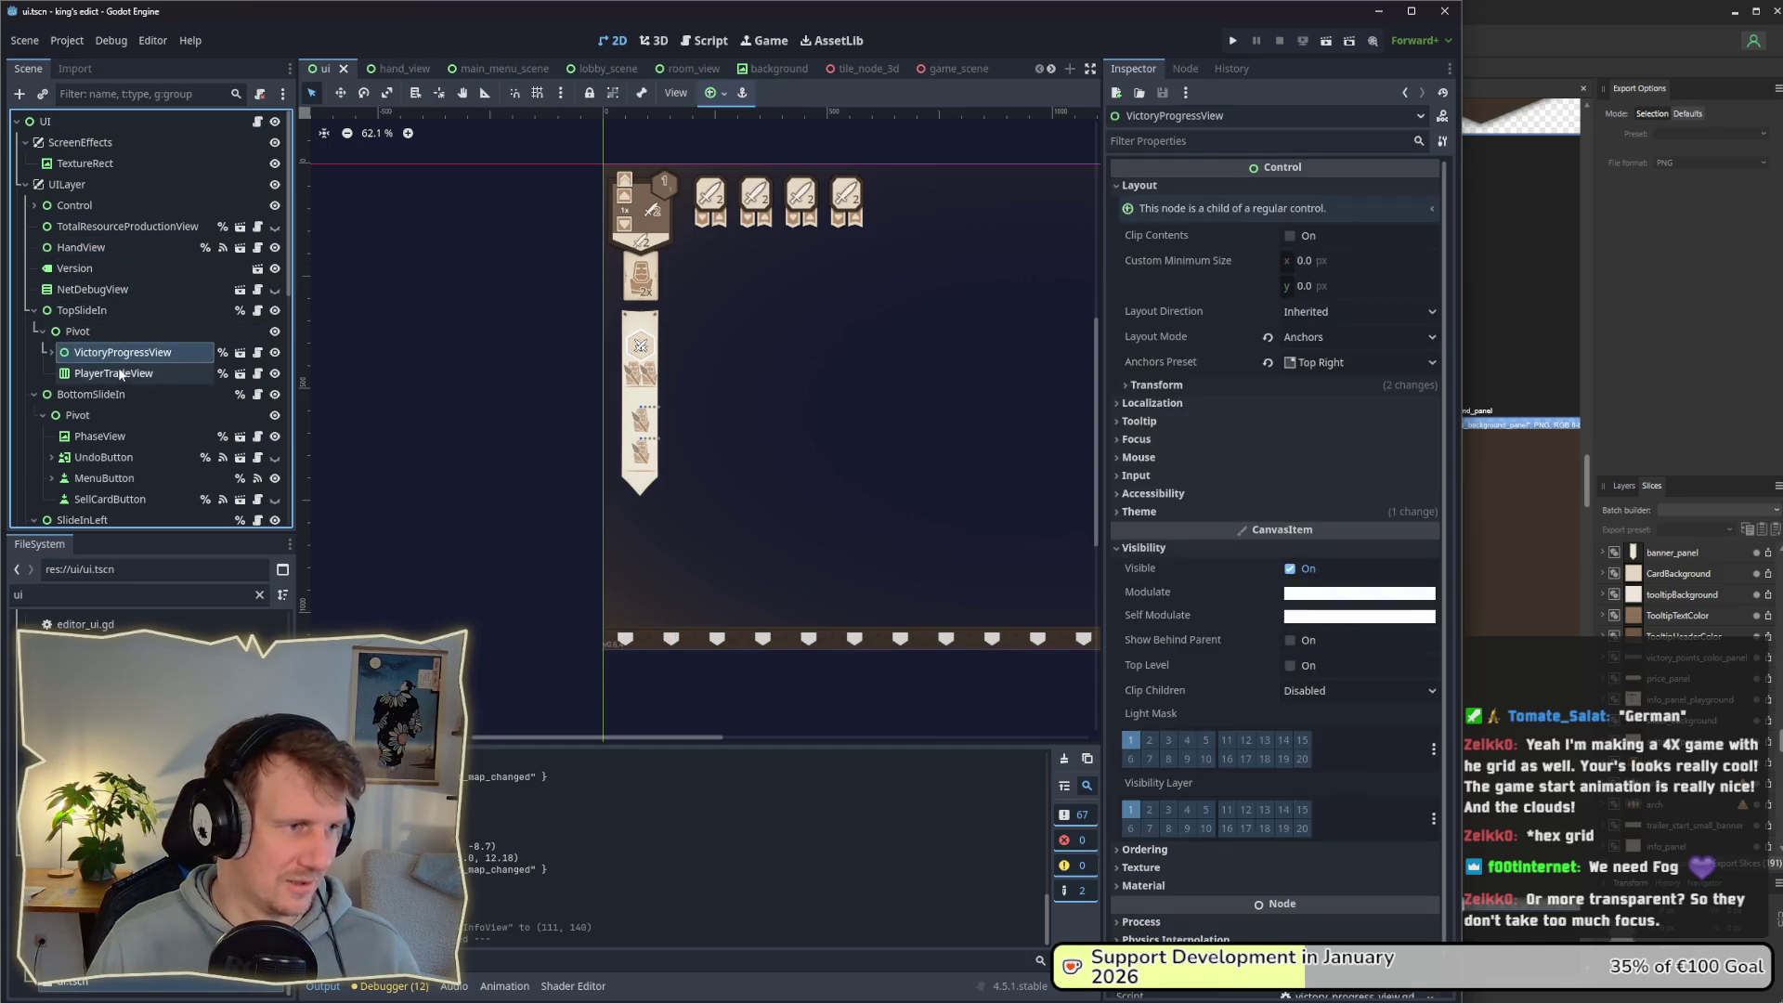
{"action": "left_click", "coordinate": [119, 374]}
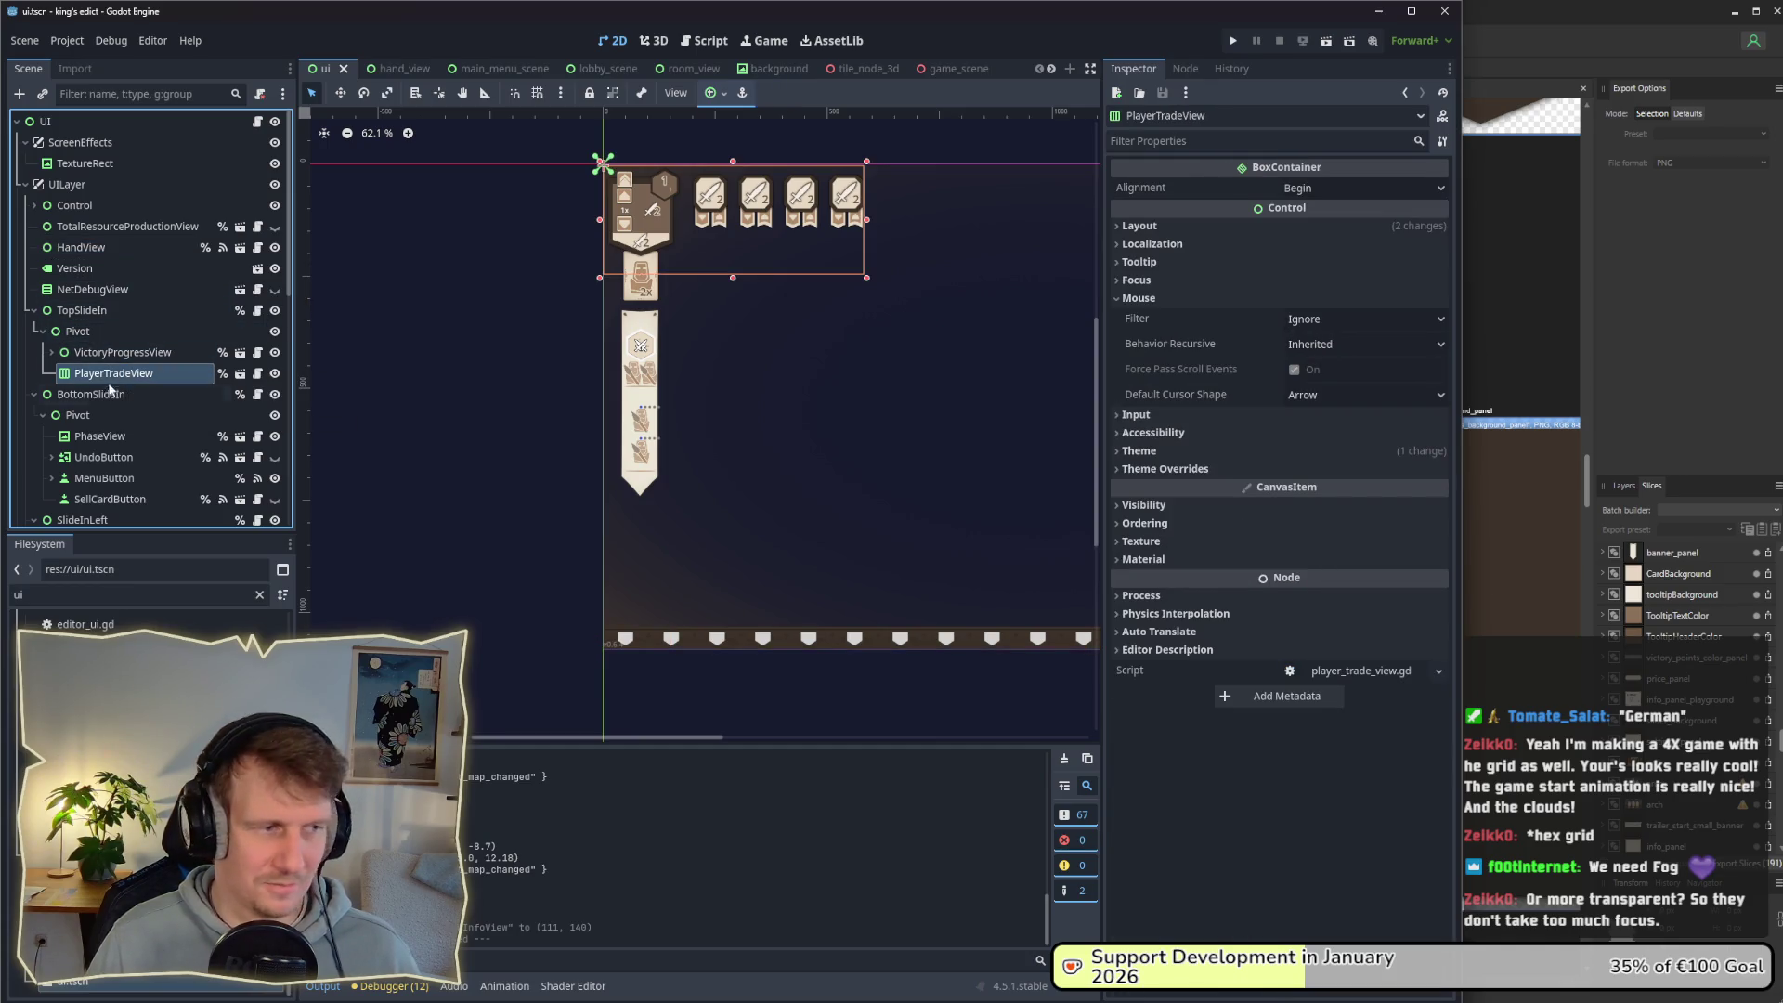
{"action": "scroll", "coordinate": [109, 399], "scroll_direction": "down", "scroll_amount": 3}
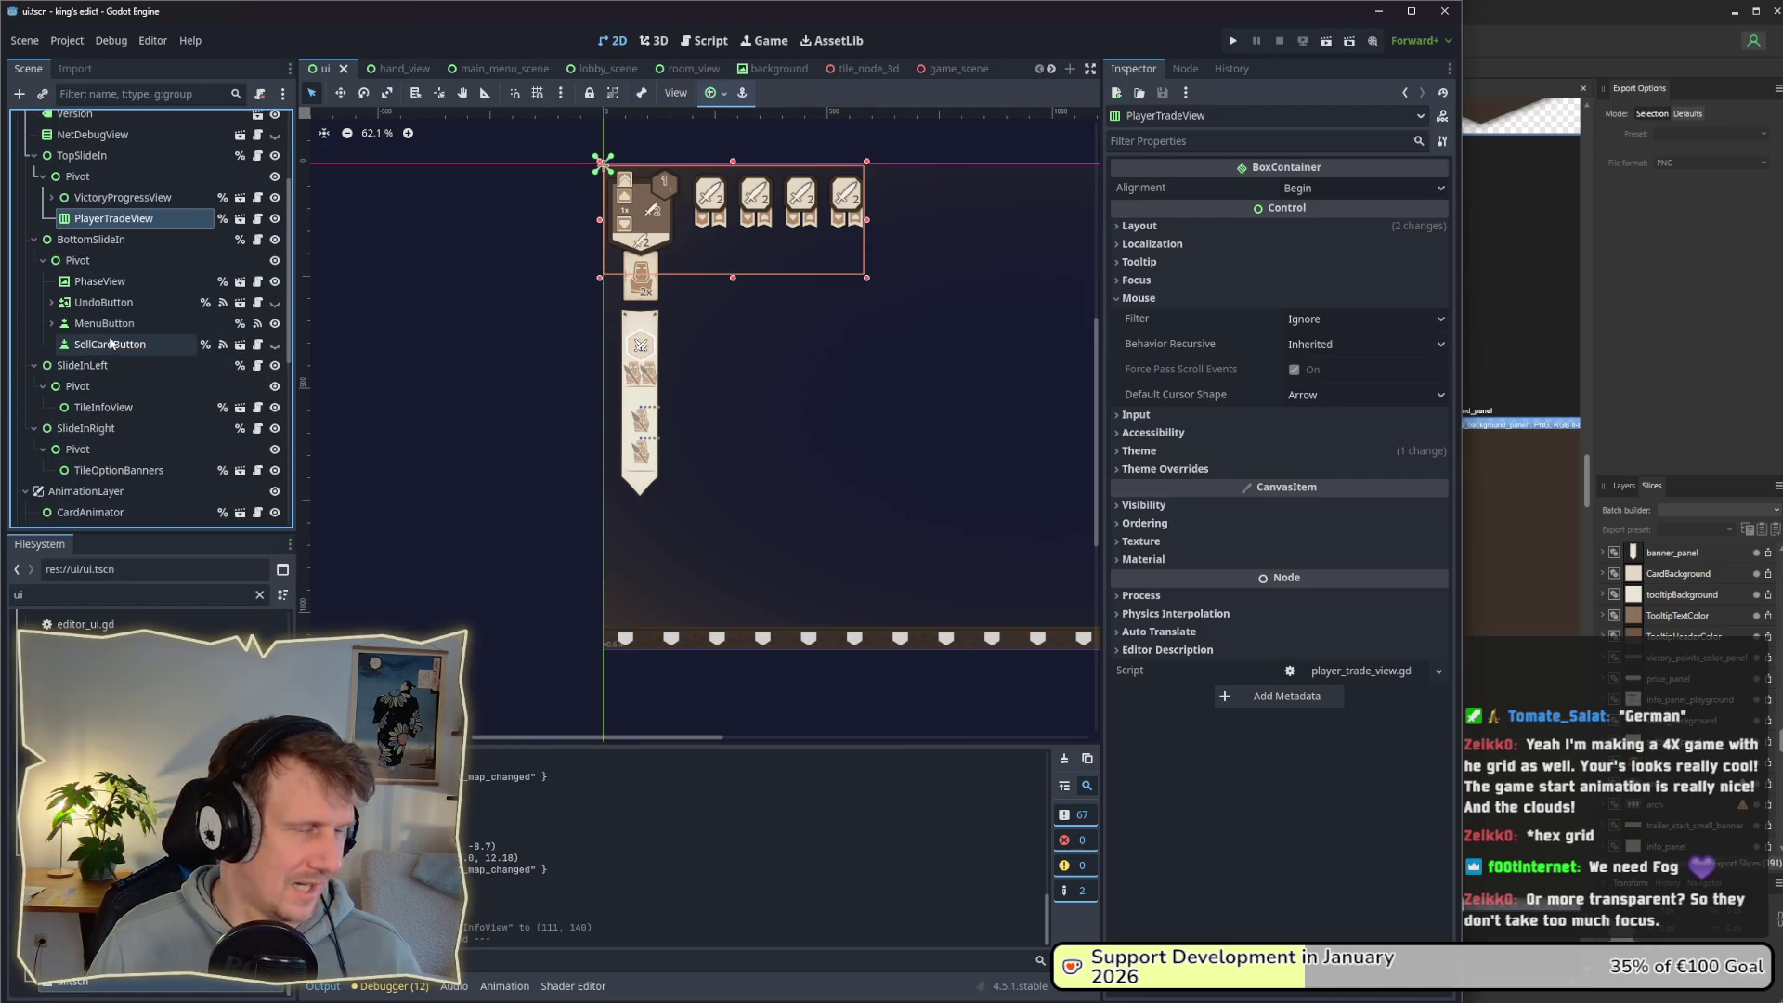
{"action": "left_click", "coordinate": [581, 399]}
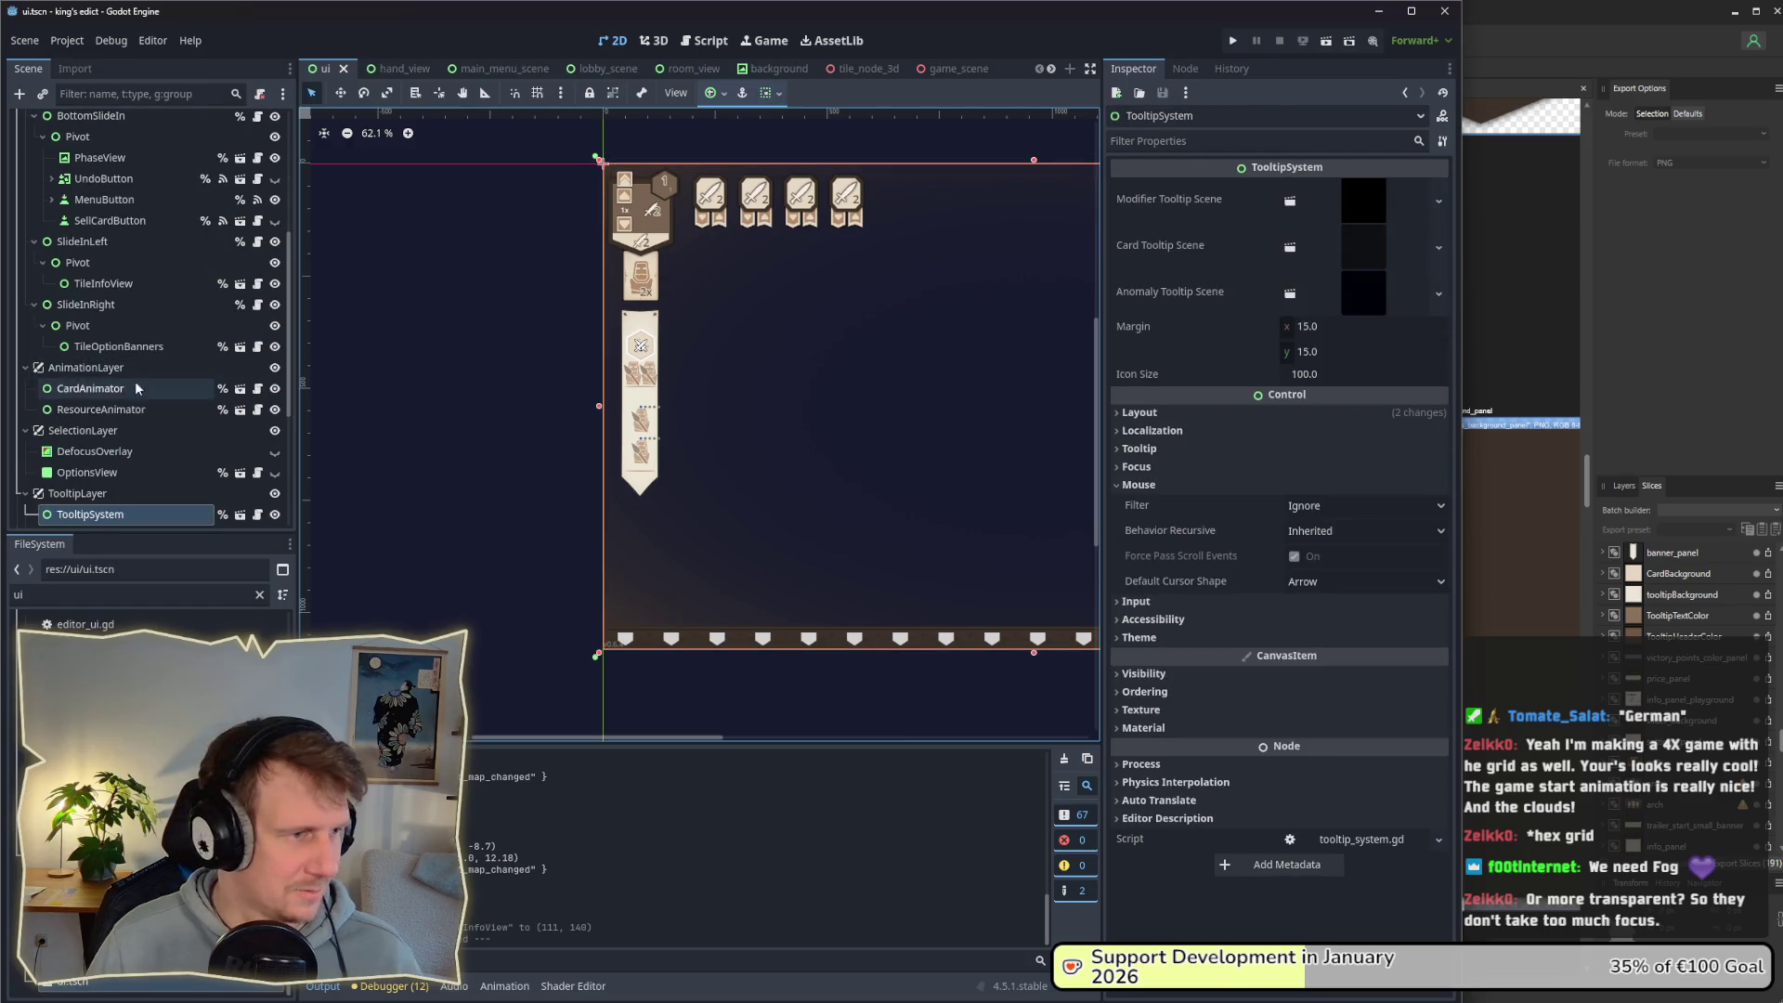
{"action": "scroll", "coordinate": [104, 241], "scroll_direction": "up", "scroll_amount": 1}
{"action": "scroll", "coordinate": [104, 241], "scroll_direction": "up", "scroll_amount": 2}
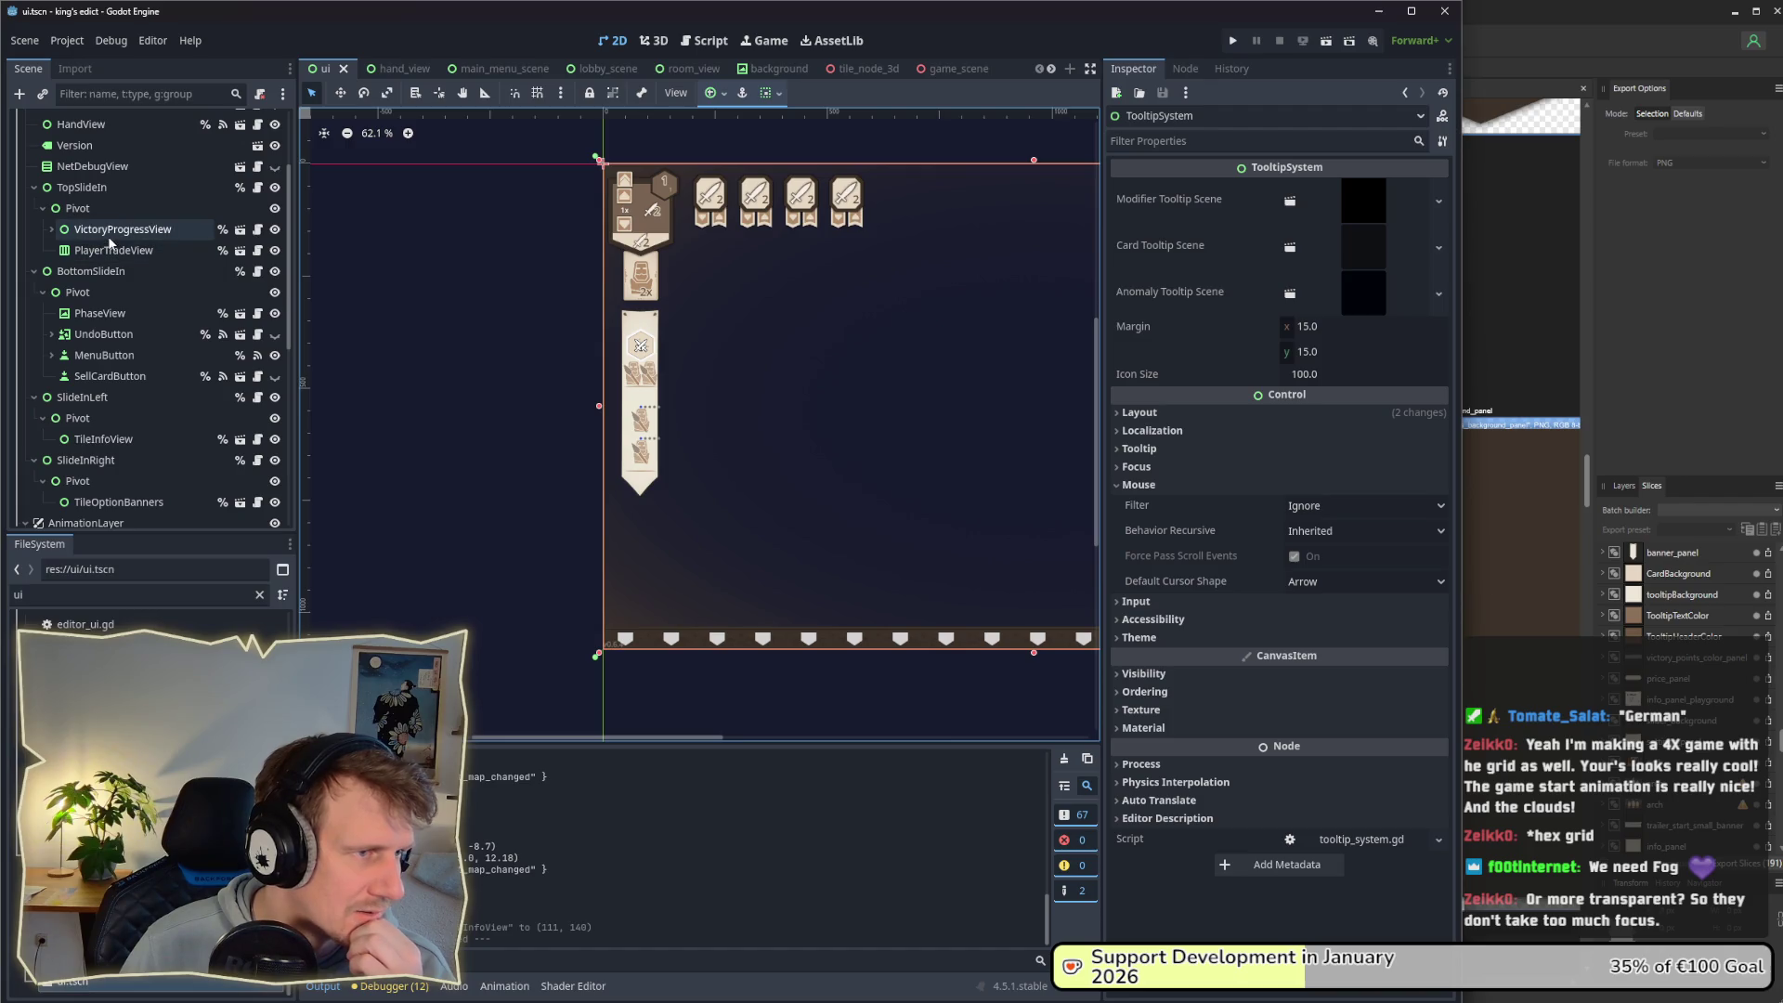
{"action": "scroll", "coordinate": [108, 242], "scroll_direction": "up", "scroll_amount": 1}
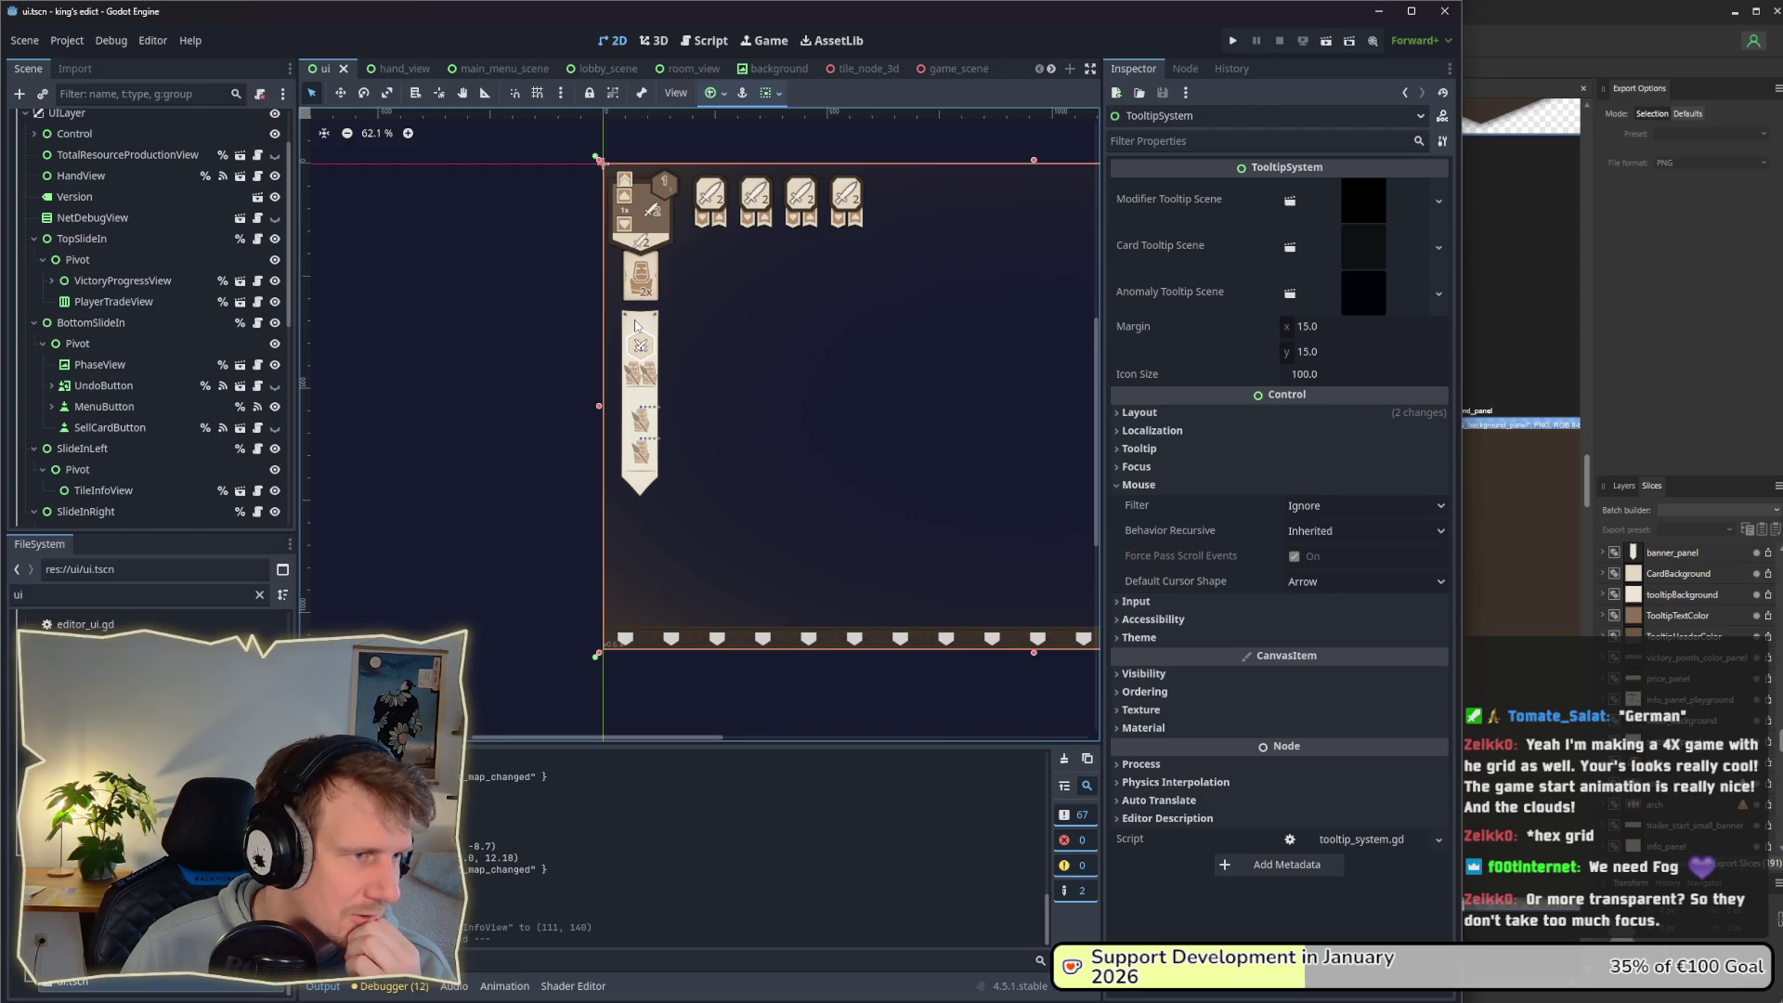
{"action": "scroll", "coordinate": [147, 350], "scroll_direction": "down", "scroll_amount": 8}
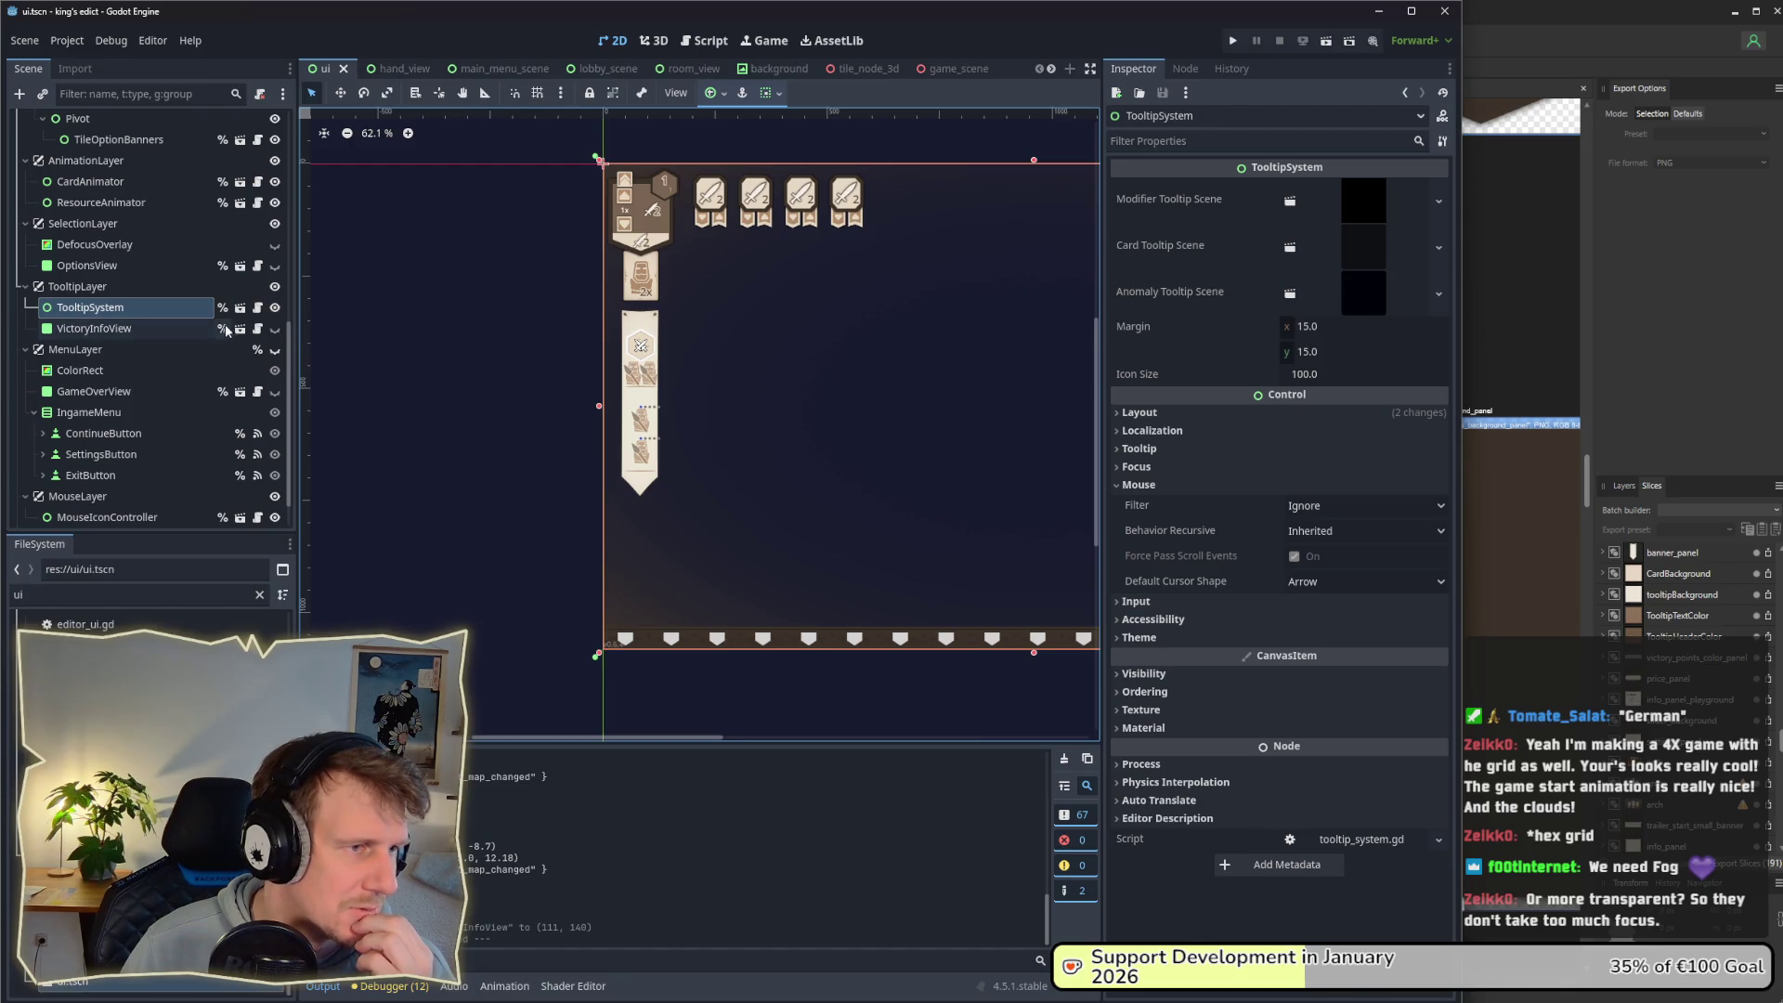
Step: Toggle TooltipSystem and TooltipLayer visibility off and on, then open tooltip_system.tscn
{"action": "left_click", "coordinate": [274, 307]}
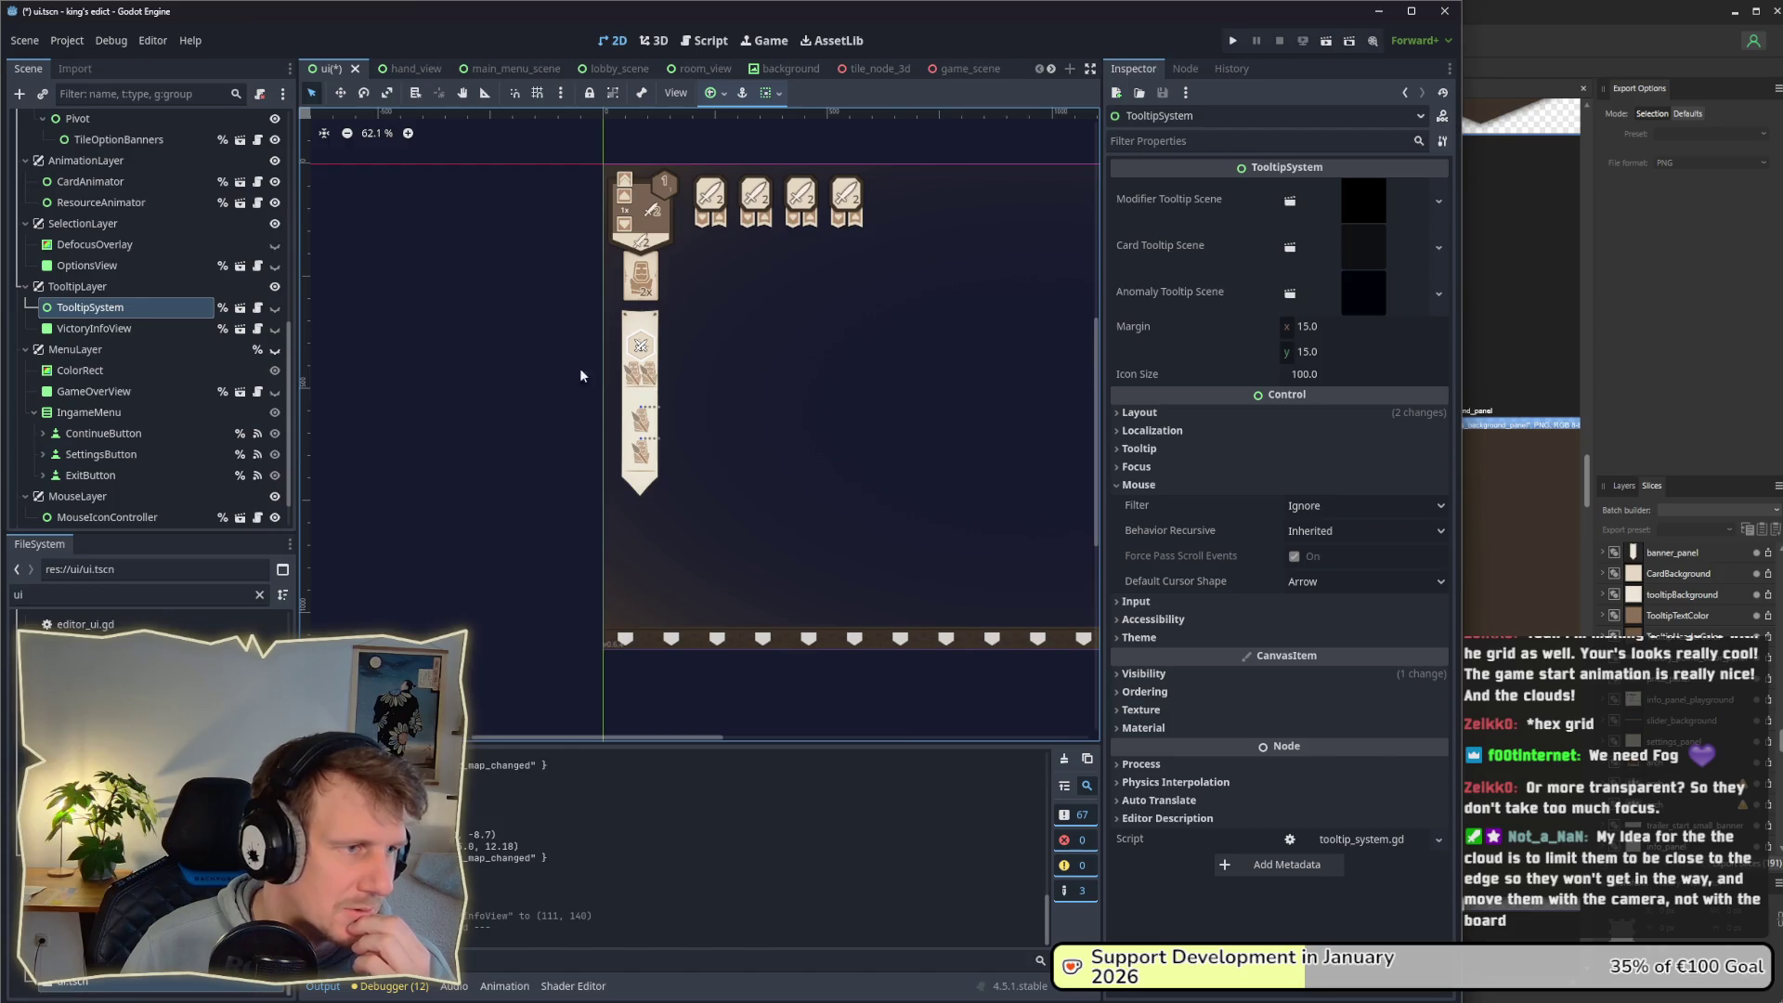
{"action": "left_click", "coordinate": [275, 307]}
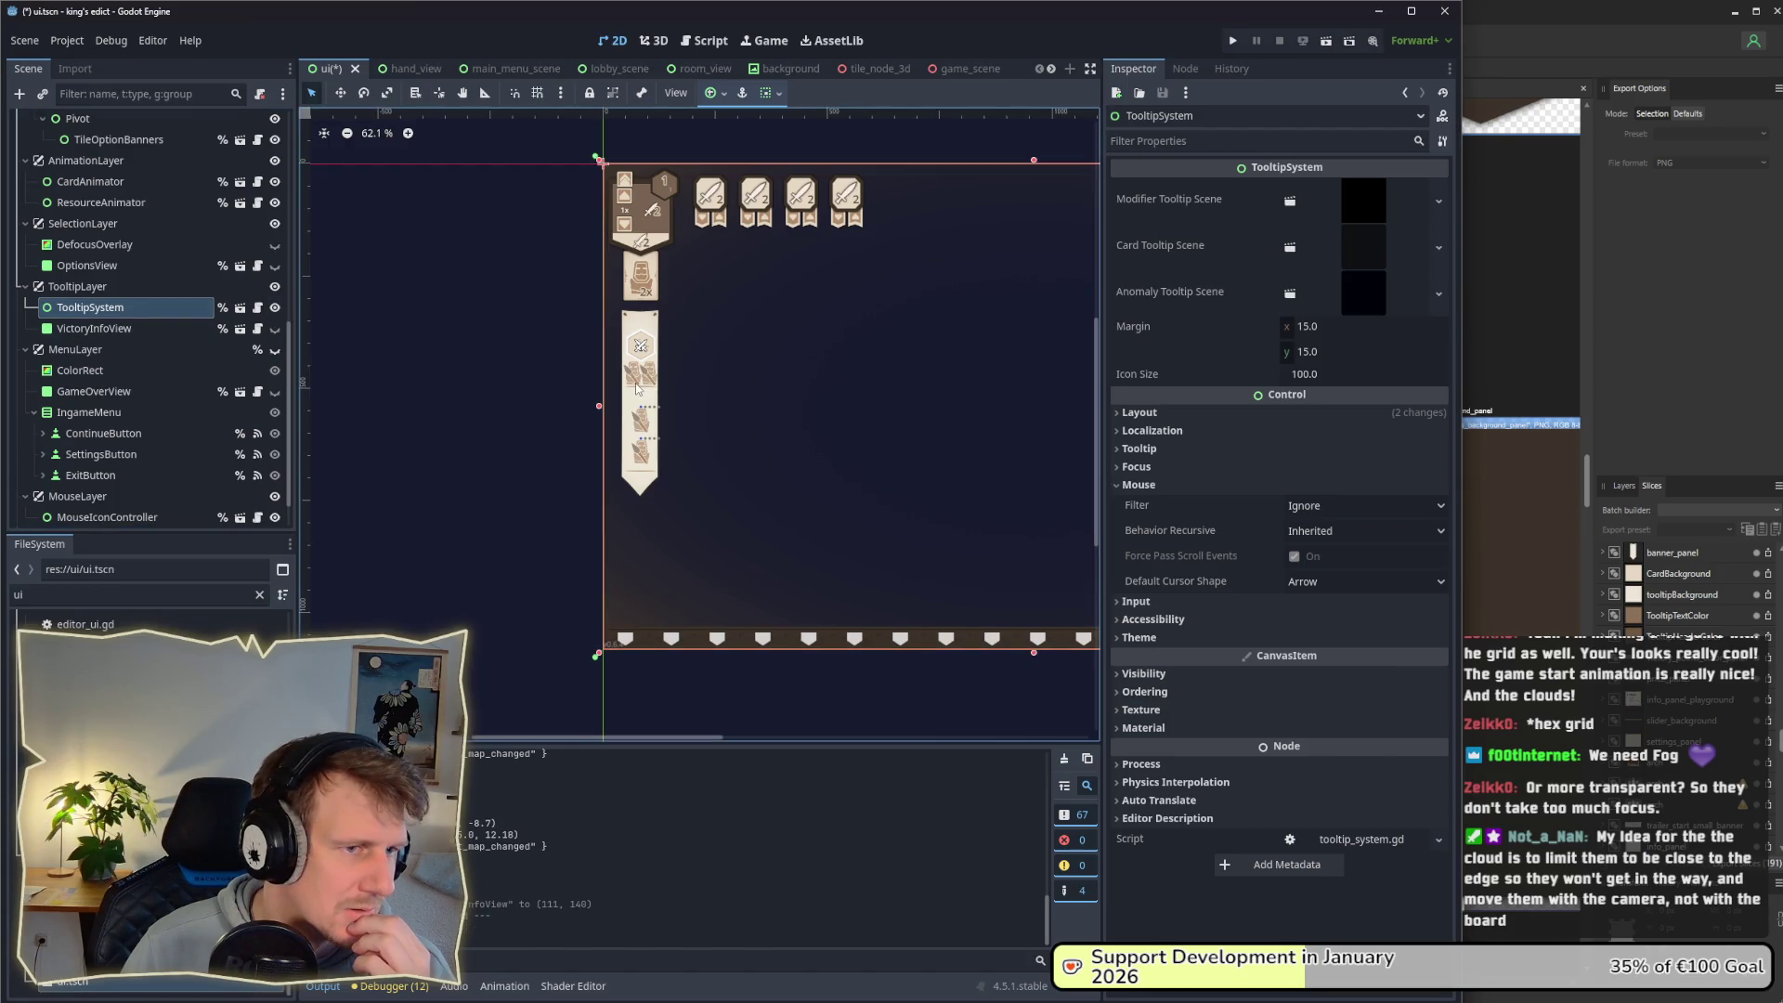
{"action": "left_click", "coordinate": [275, 287]}
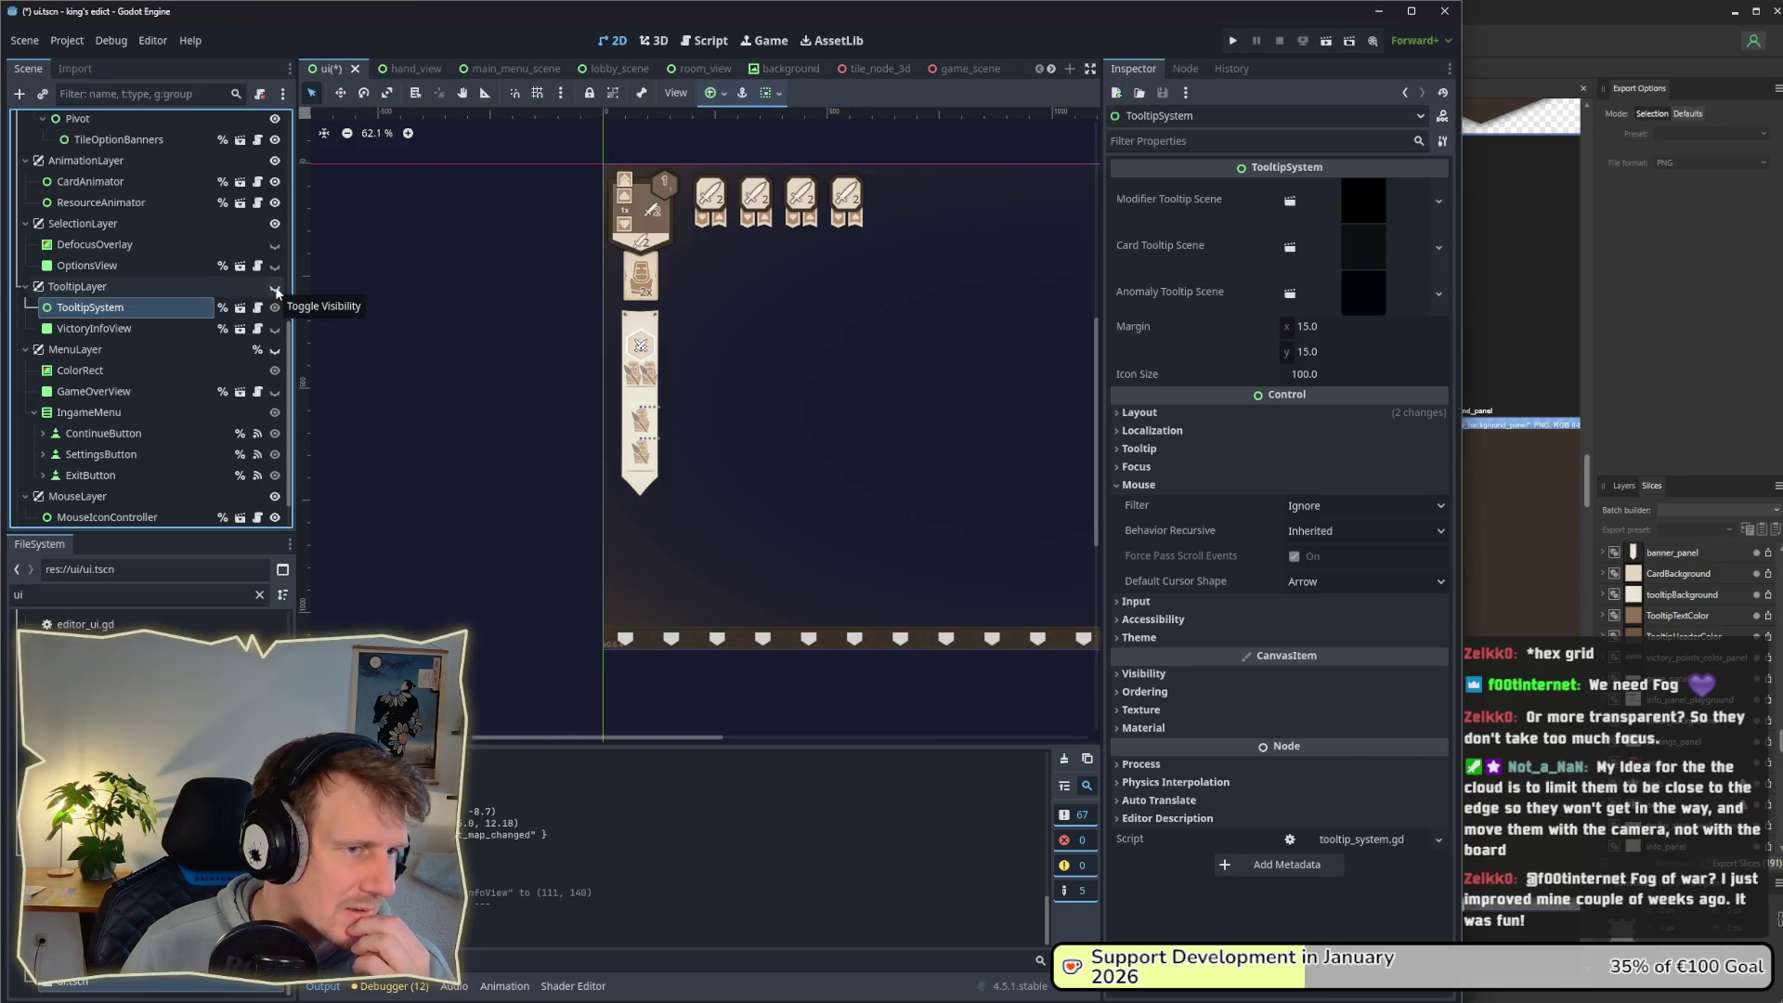
{"action": "scroll", "coordinate": [234, 343], "scroll_direction": "down", "scroll_amount": 1}
{"action": "scroll", "coordinate": [231, 362], "scroll_direction": "up", "scroll_amount": 8}
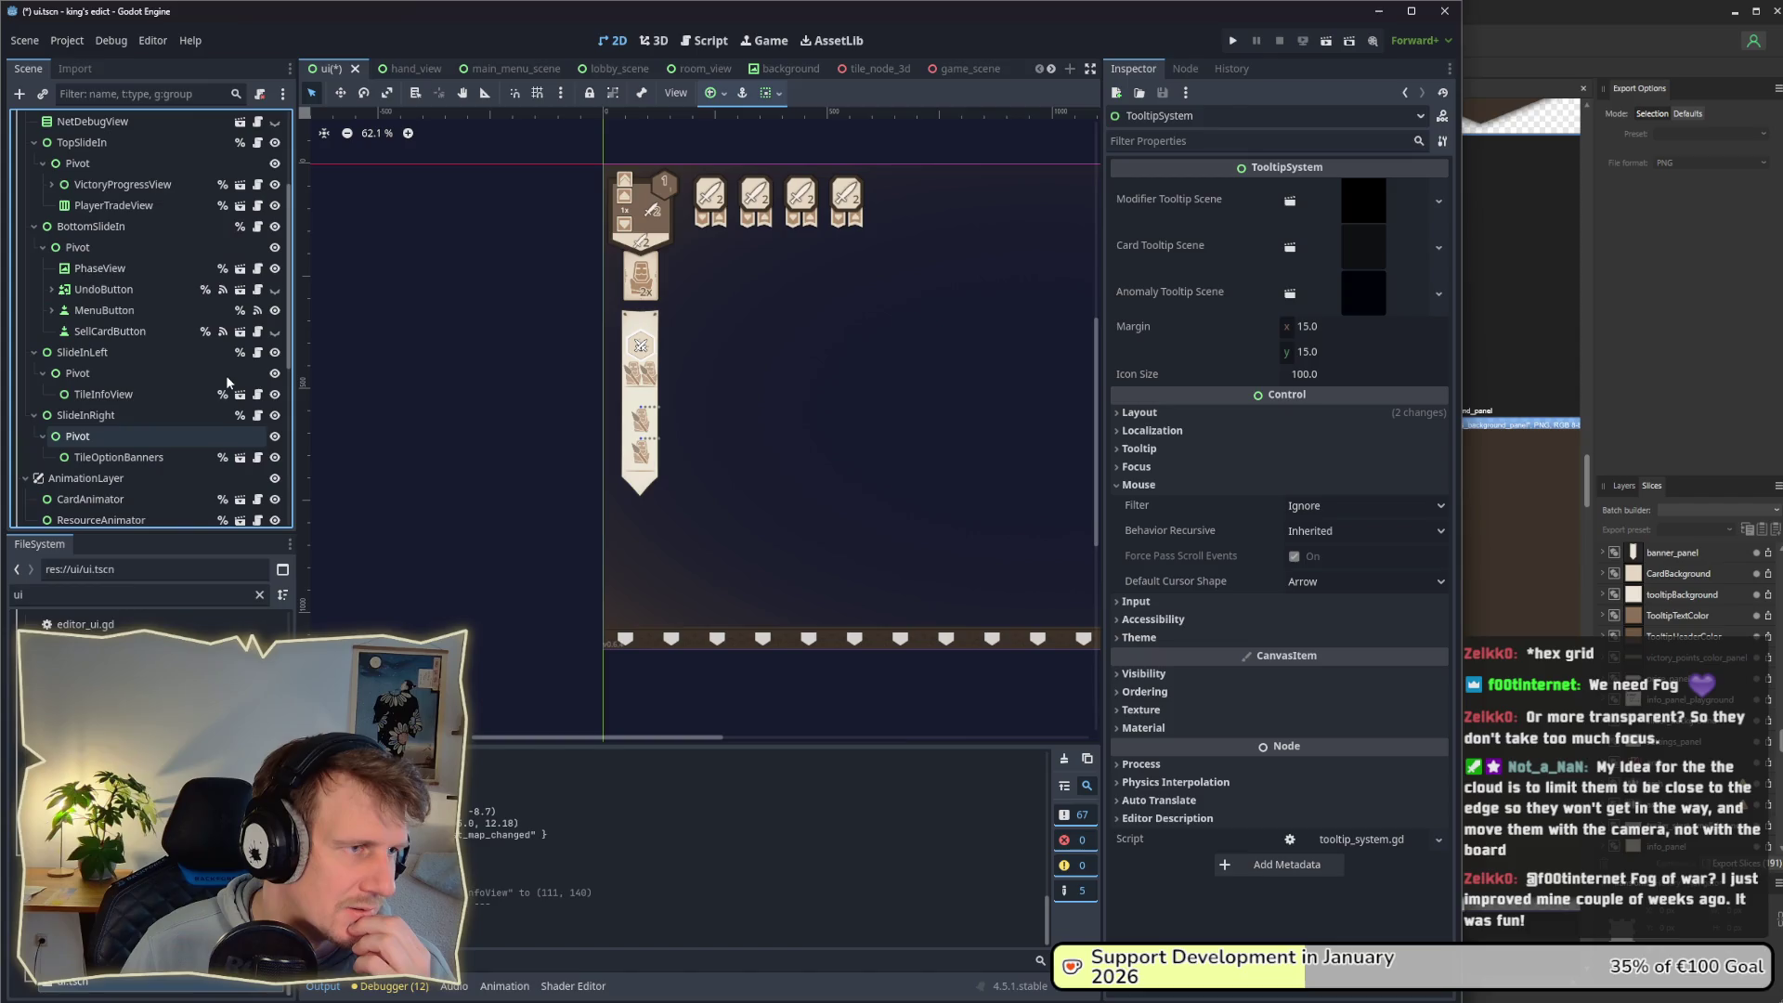
{"action": "scroll", "coordinate": [227, 381], "scroll_direction": "down", "scroll_amount": 4}
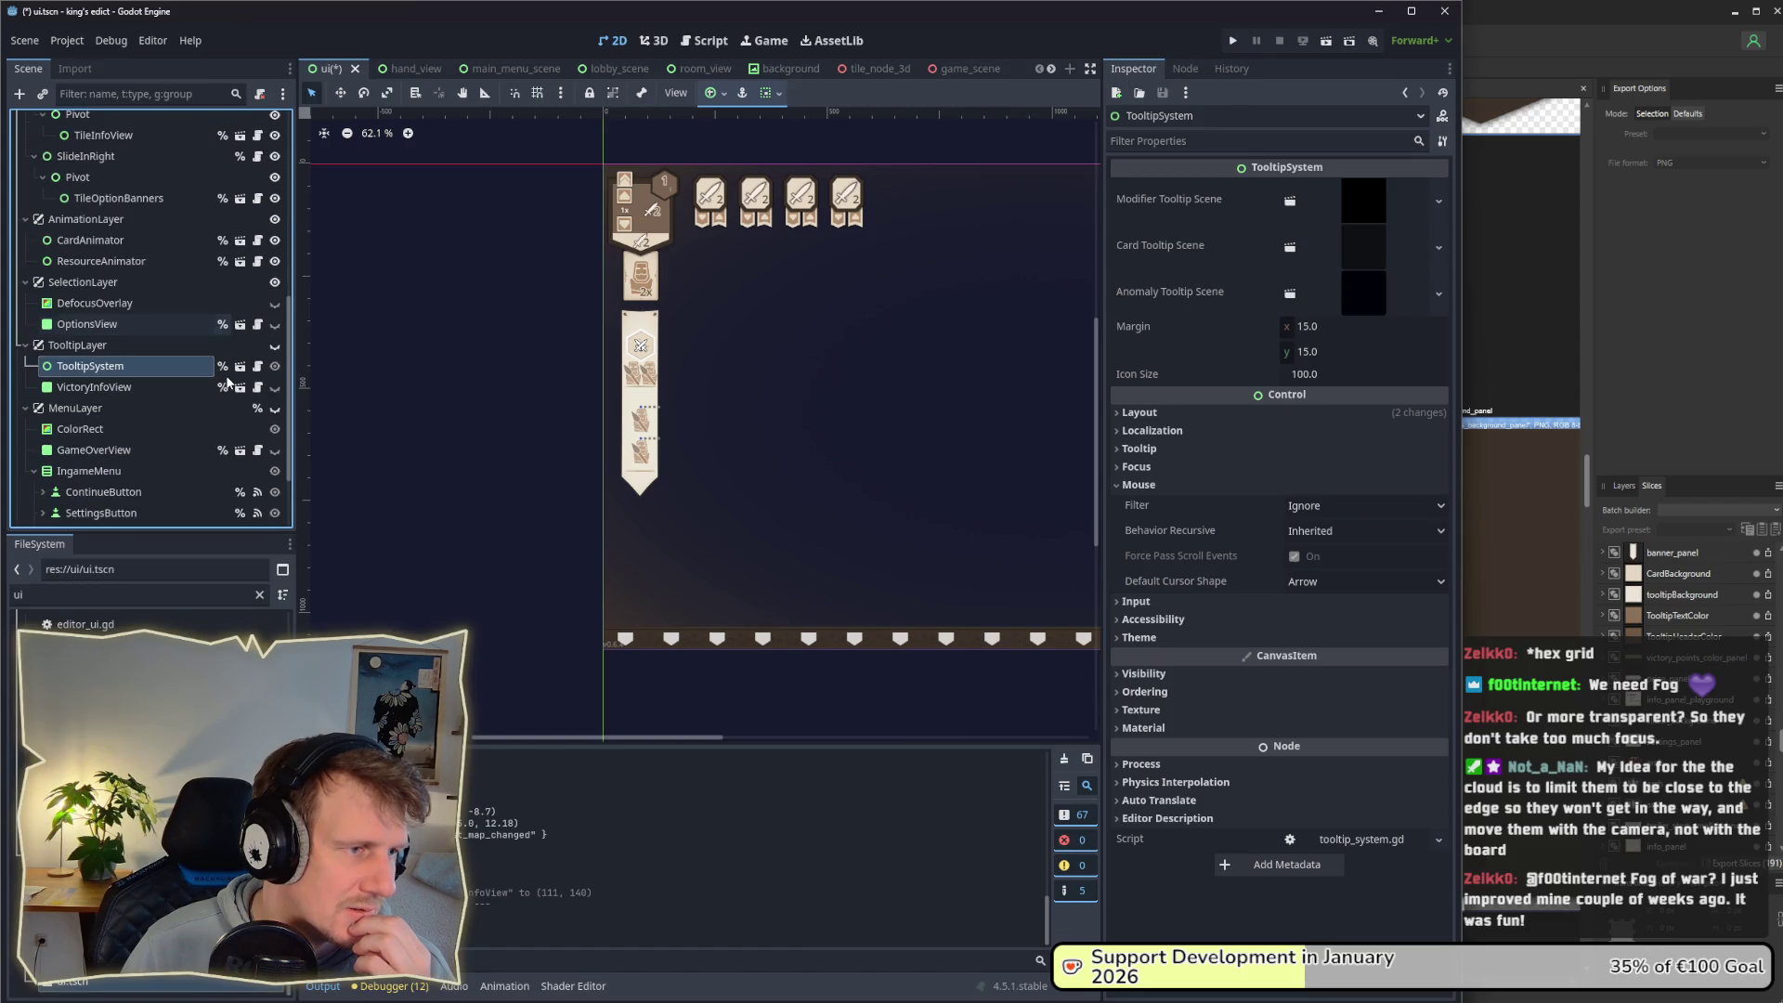
{"action": "left_click", "coordinate": [273, 346]}
{"action": "left_click", "coordinate": [240, 366]}
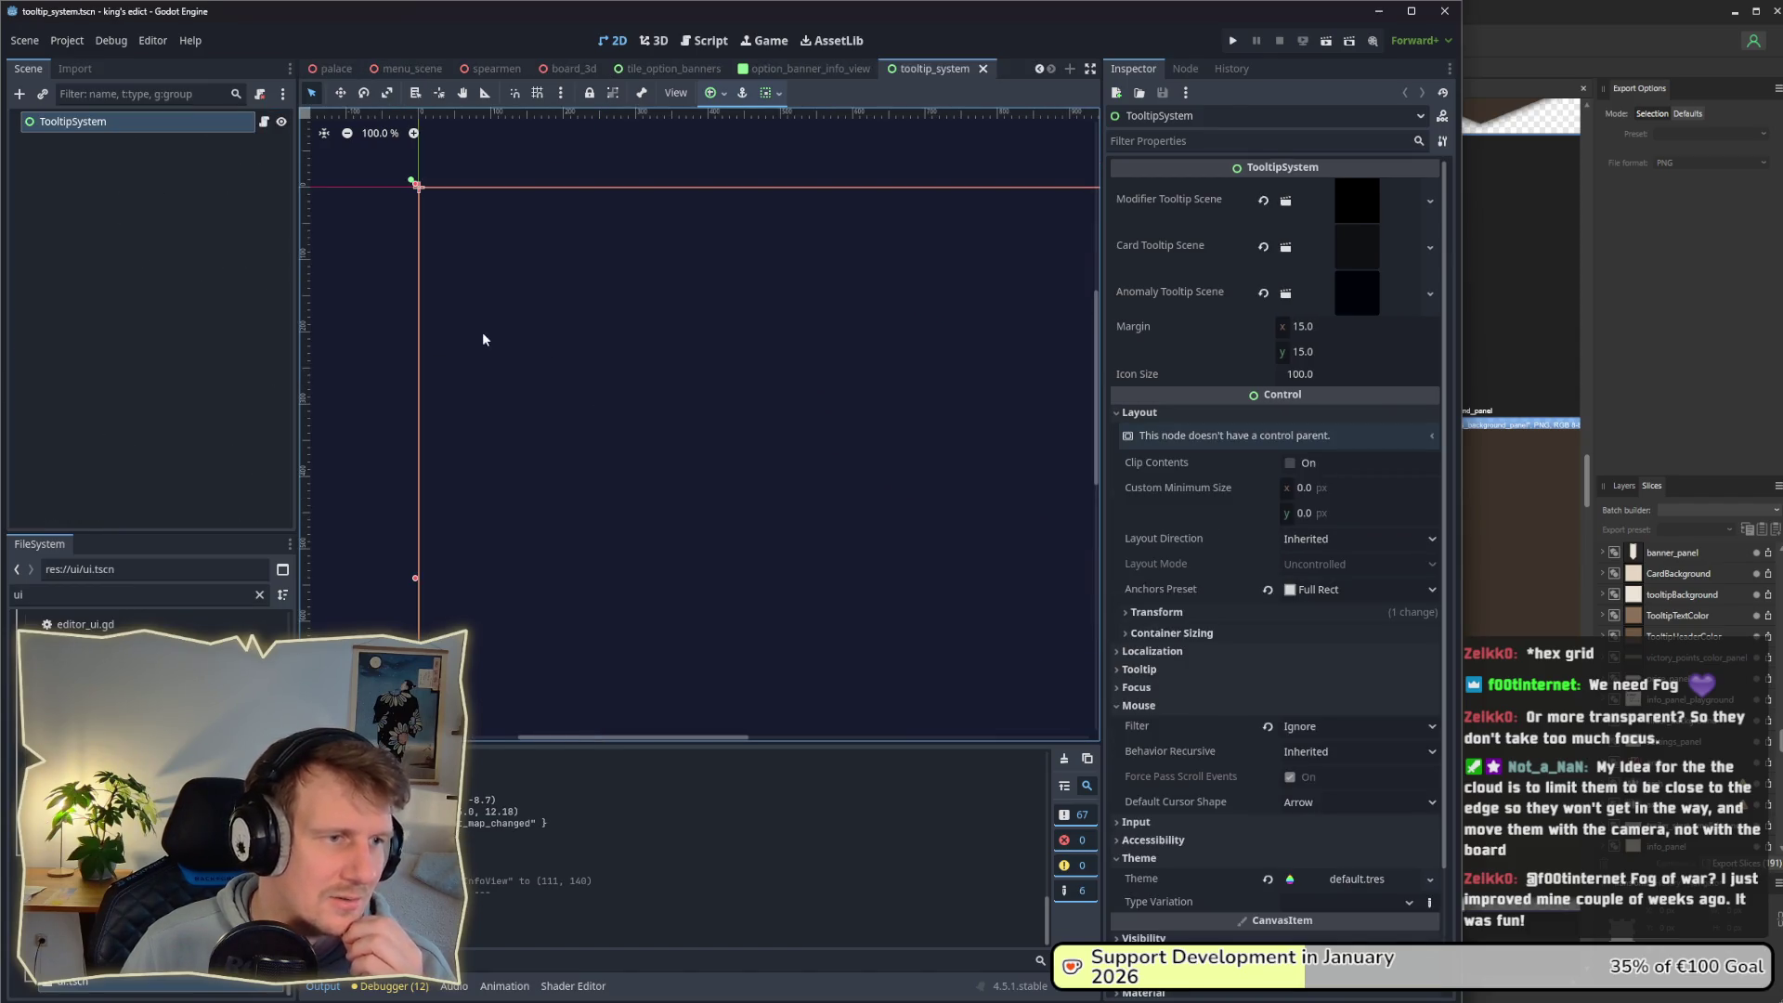
Step: Close the tooltip_system scene and reopen the main ui scene
{"action": "left_click", "coordinate": [982, 68]}
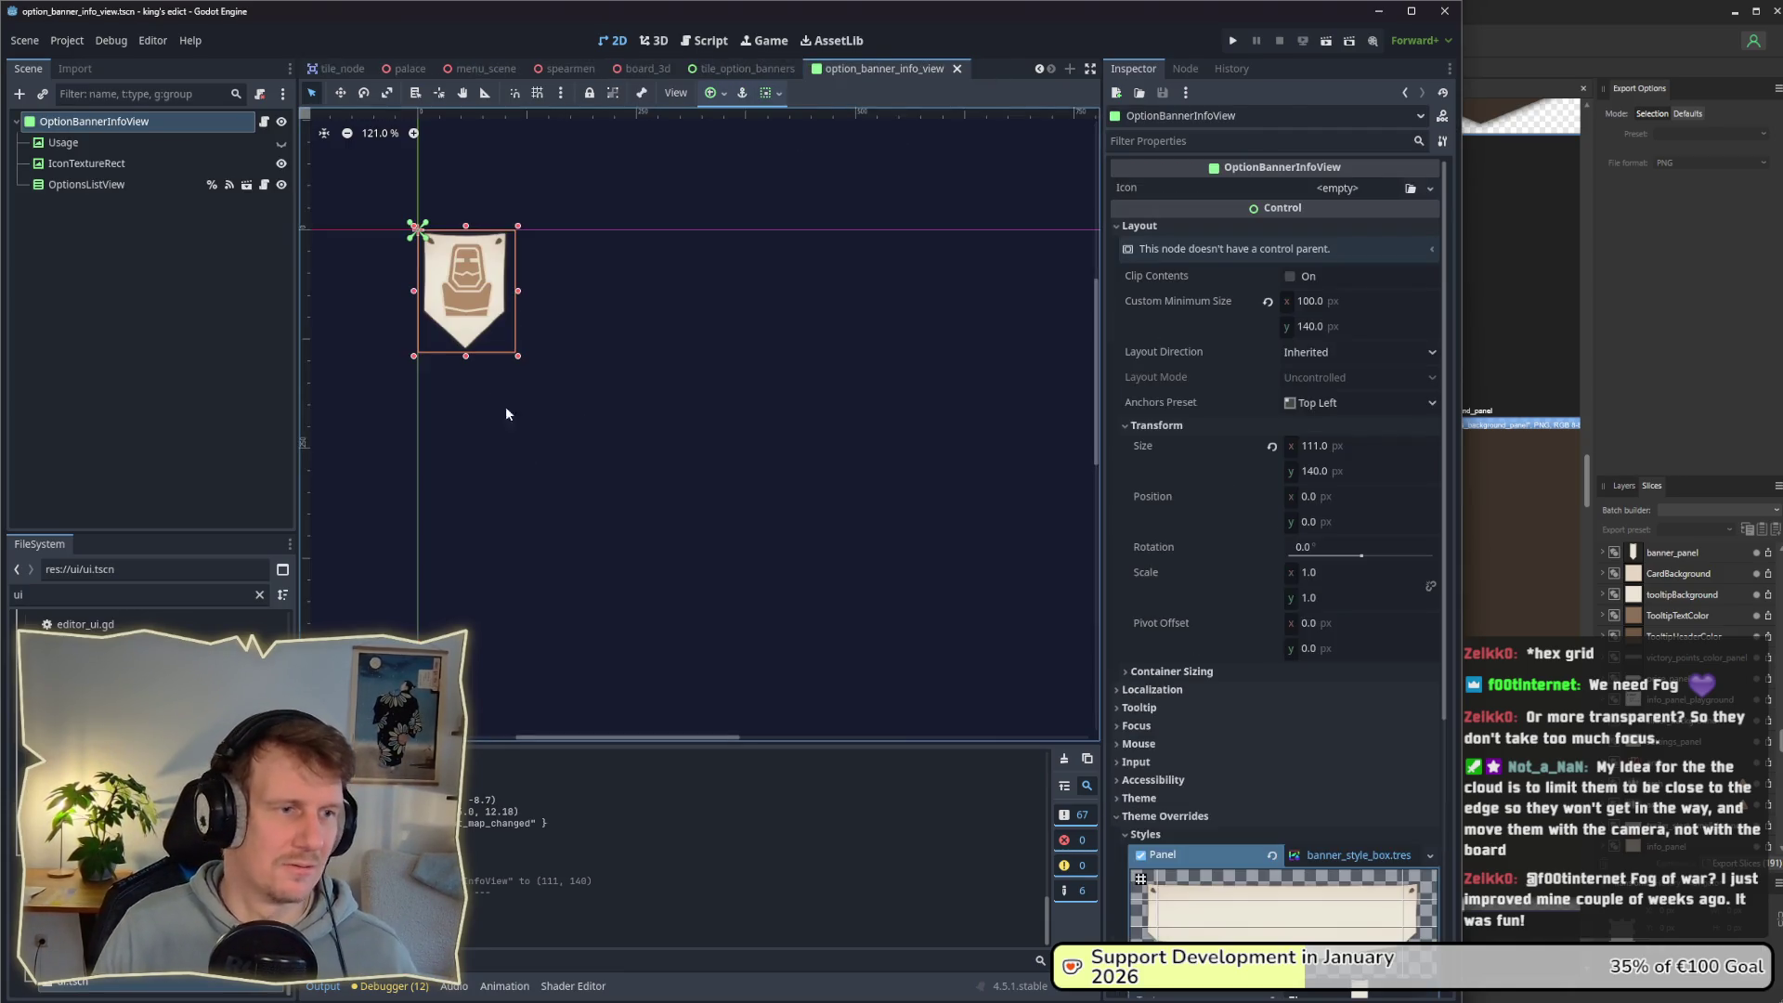
{"action": "left_click", "coordinate": [760, 67]}
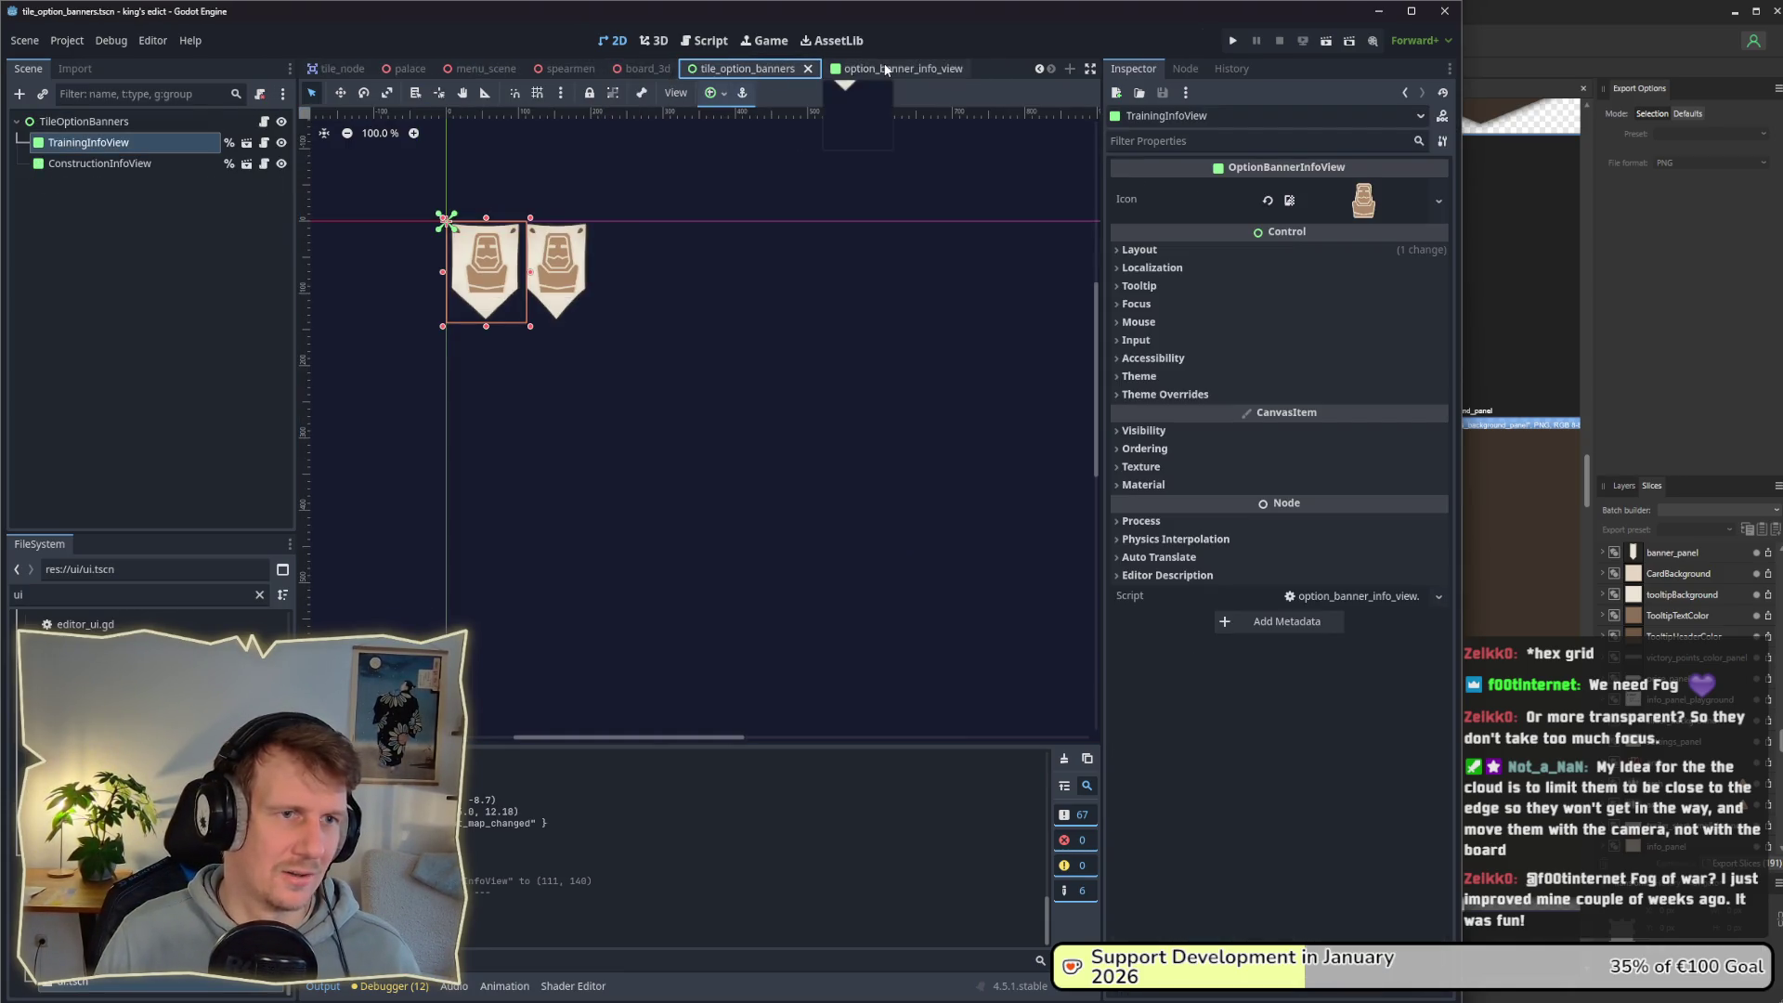
{"action": "double_click", "coordinate": [75, 982]}
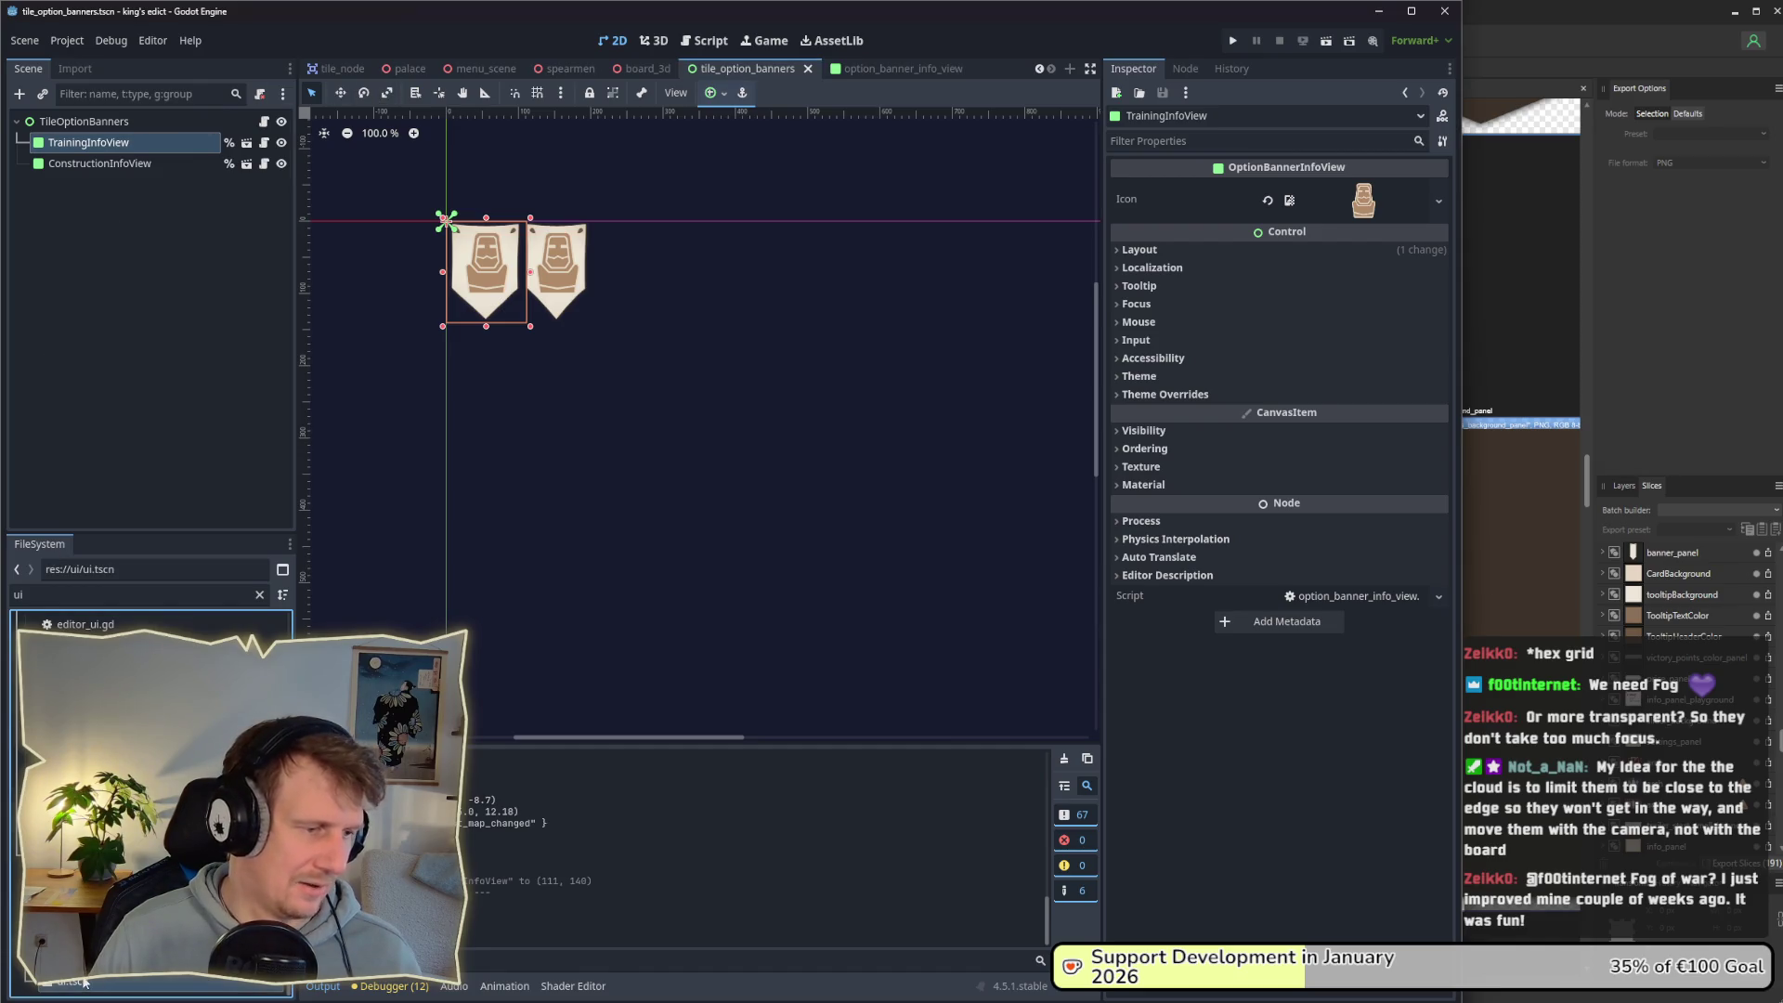
Step: Dismiss the add-node menu and run the project, saving the scene
{"action": "right_click", "coordinate": [641, 449]}
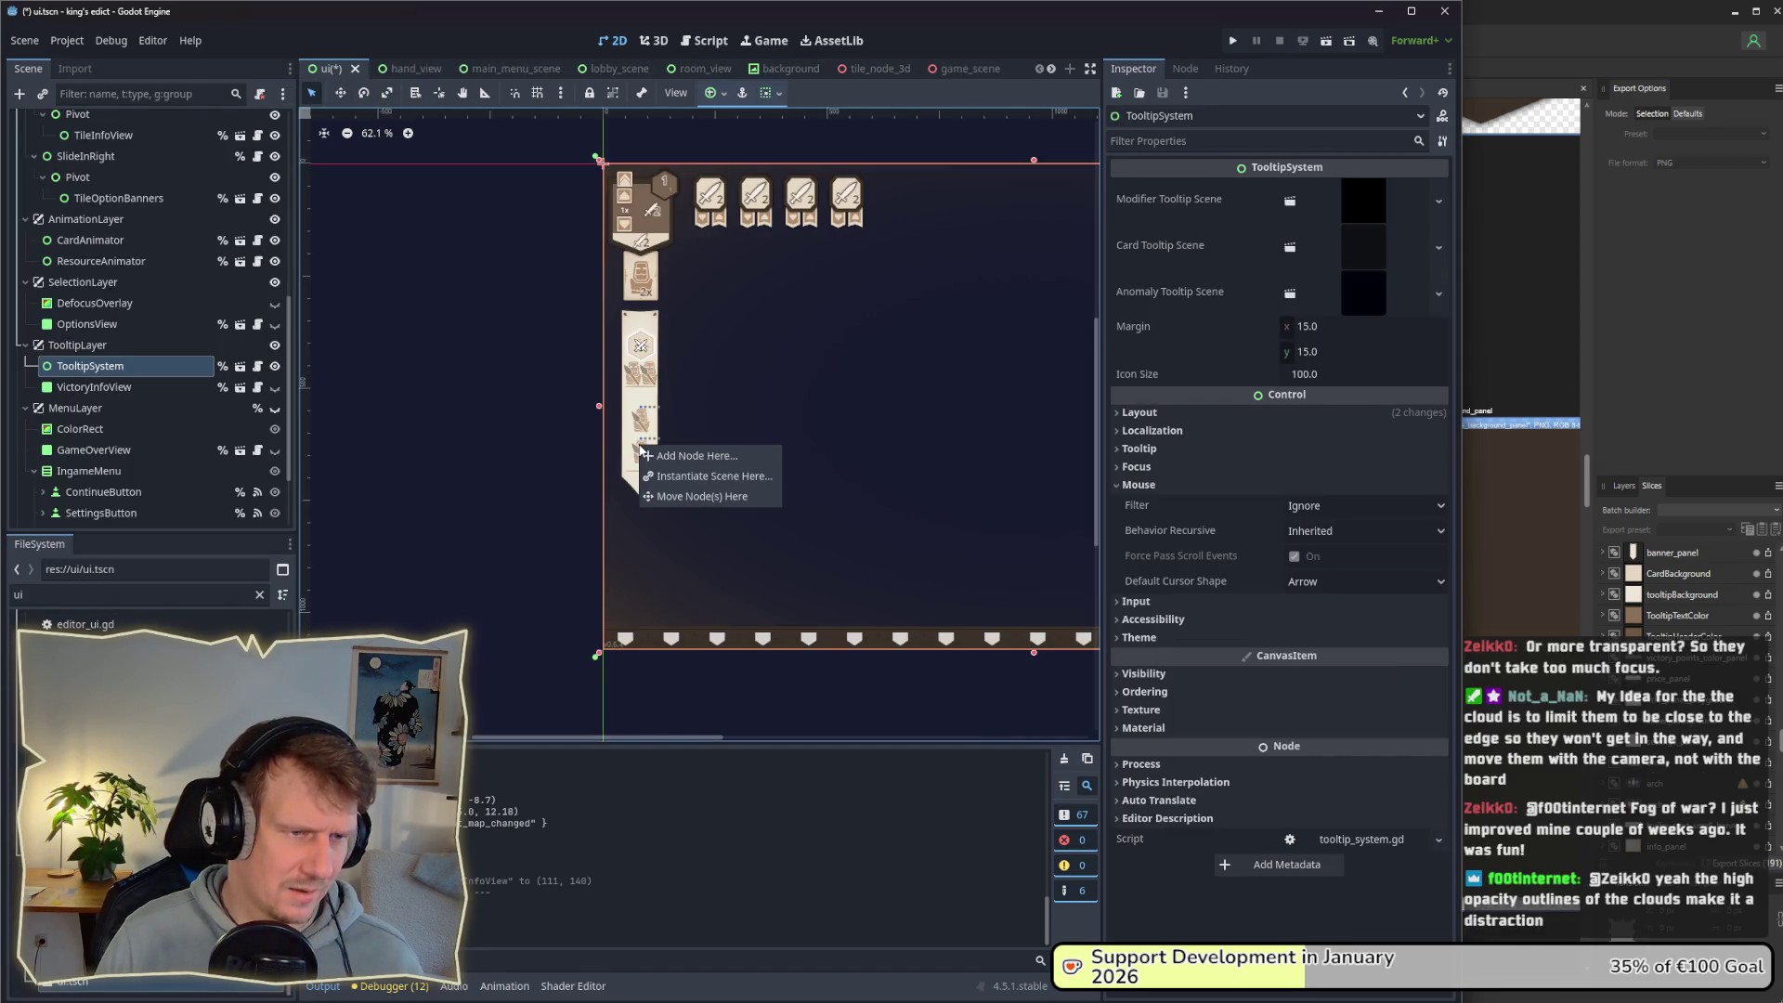
{"action": "left_click", "coordinate": [634, 391]}
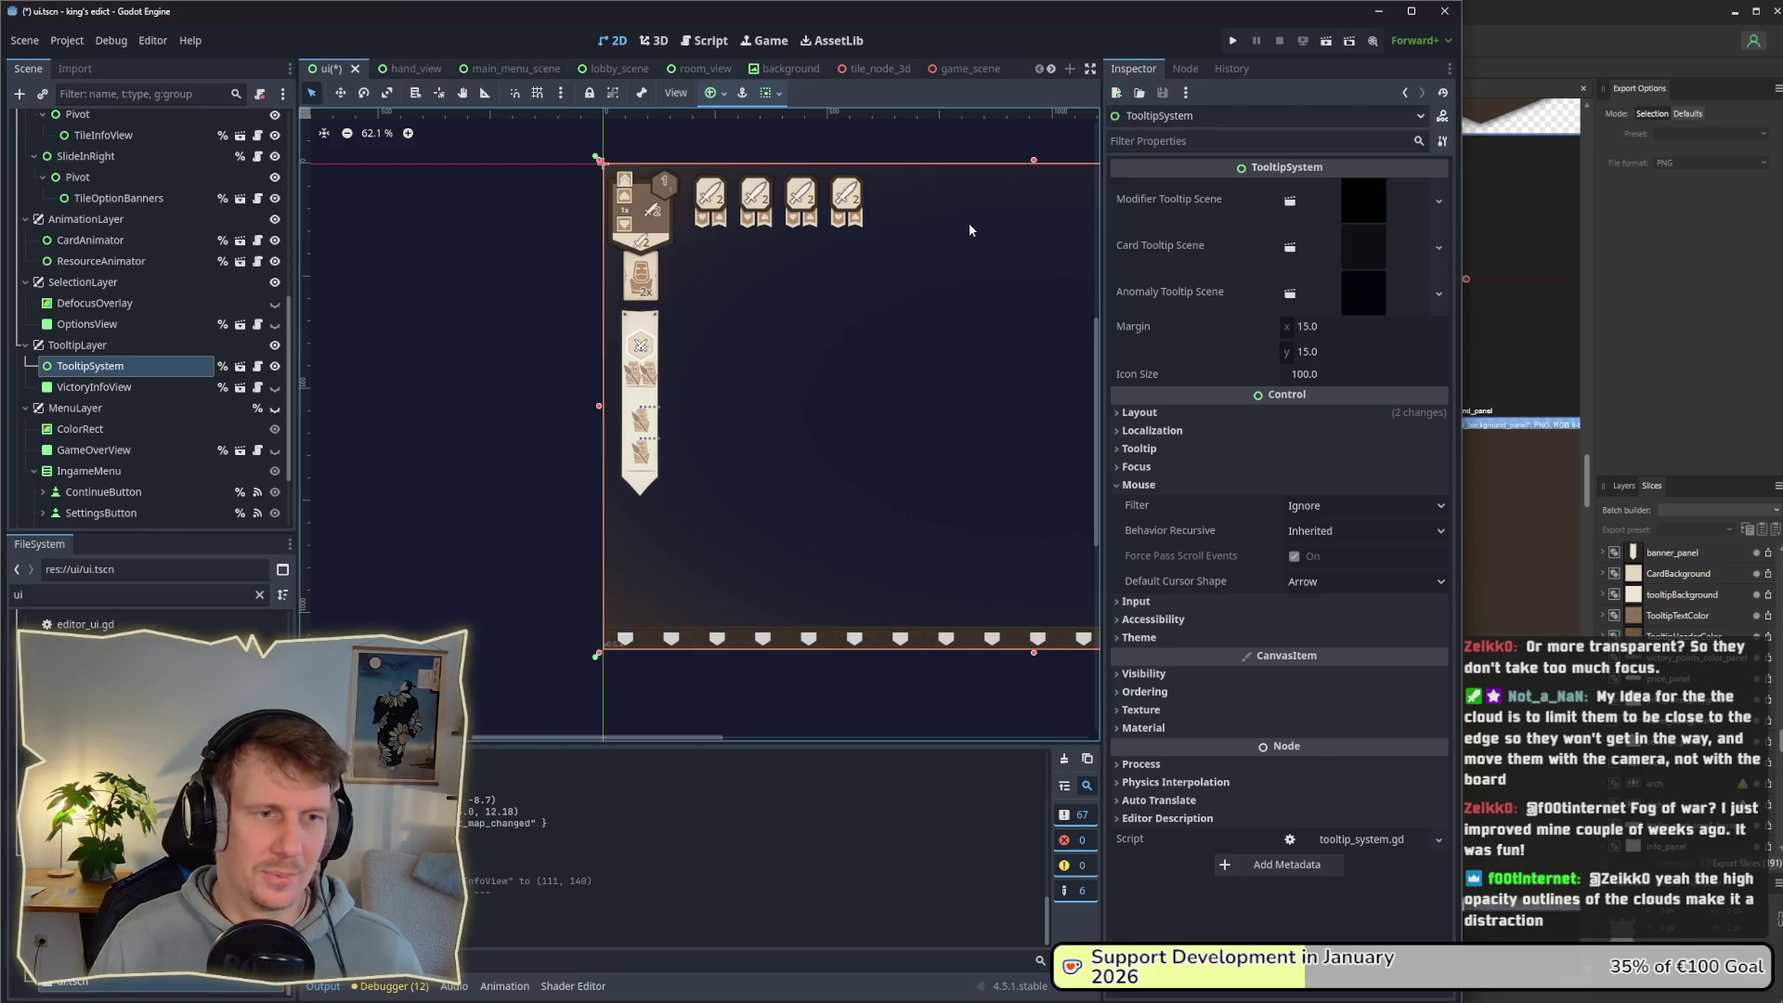
{"action": "left_click", "coordinate": [1232, 40]}
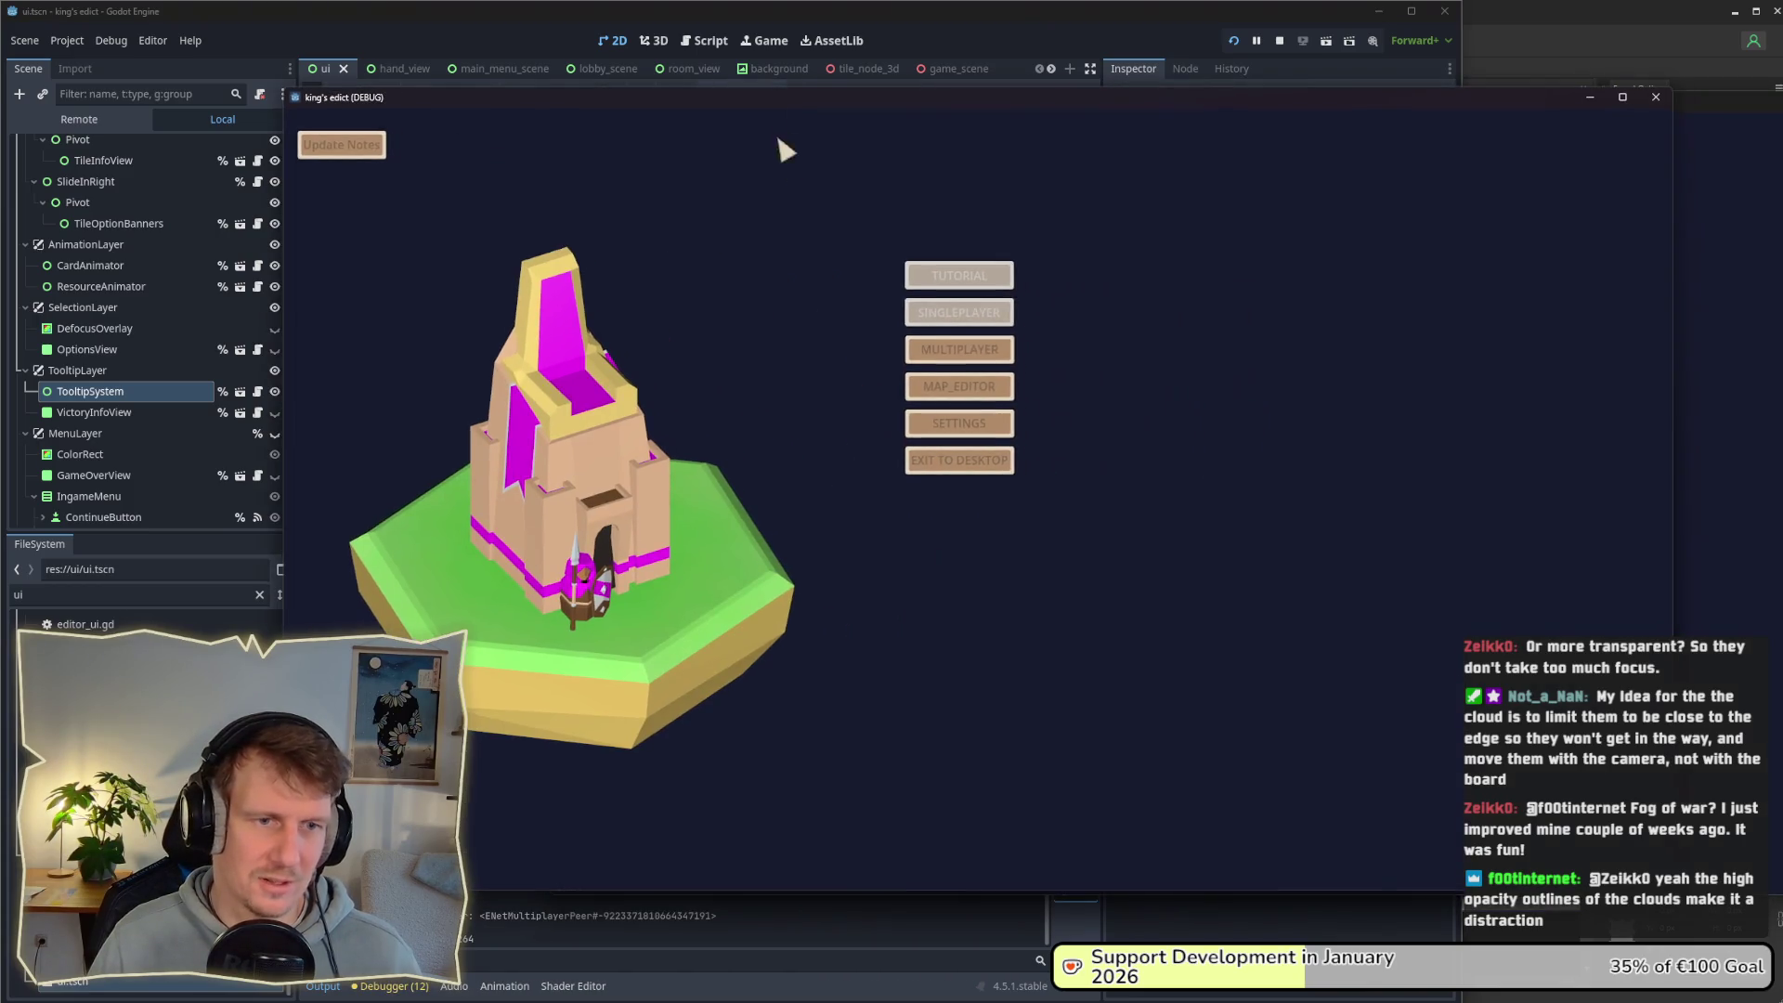
Step: Join a multiplayer room and begin a match on Small Islands 2.map from a chosen start position
{"action": "left_click", "coordinate": [958, 349]}
{"action": "left_click", "coordinate": [1136, 349]}
{"action": "left_click", "coordinate": [1159, 191]}
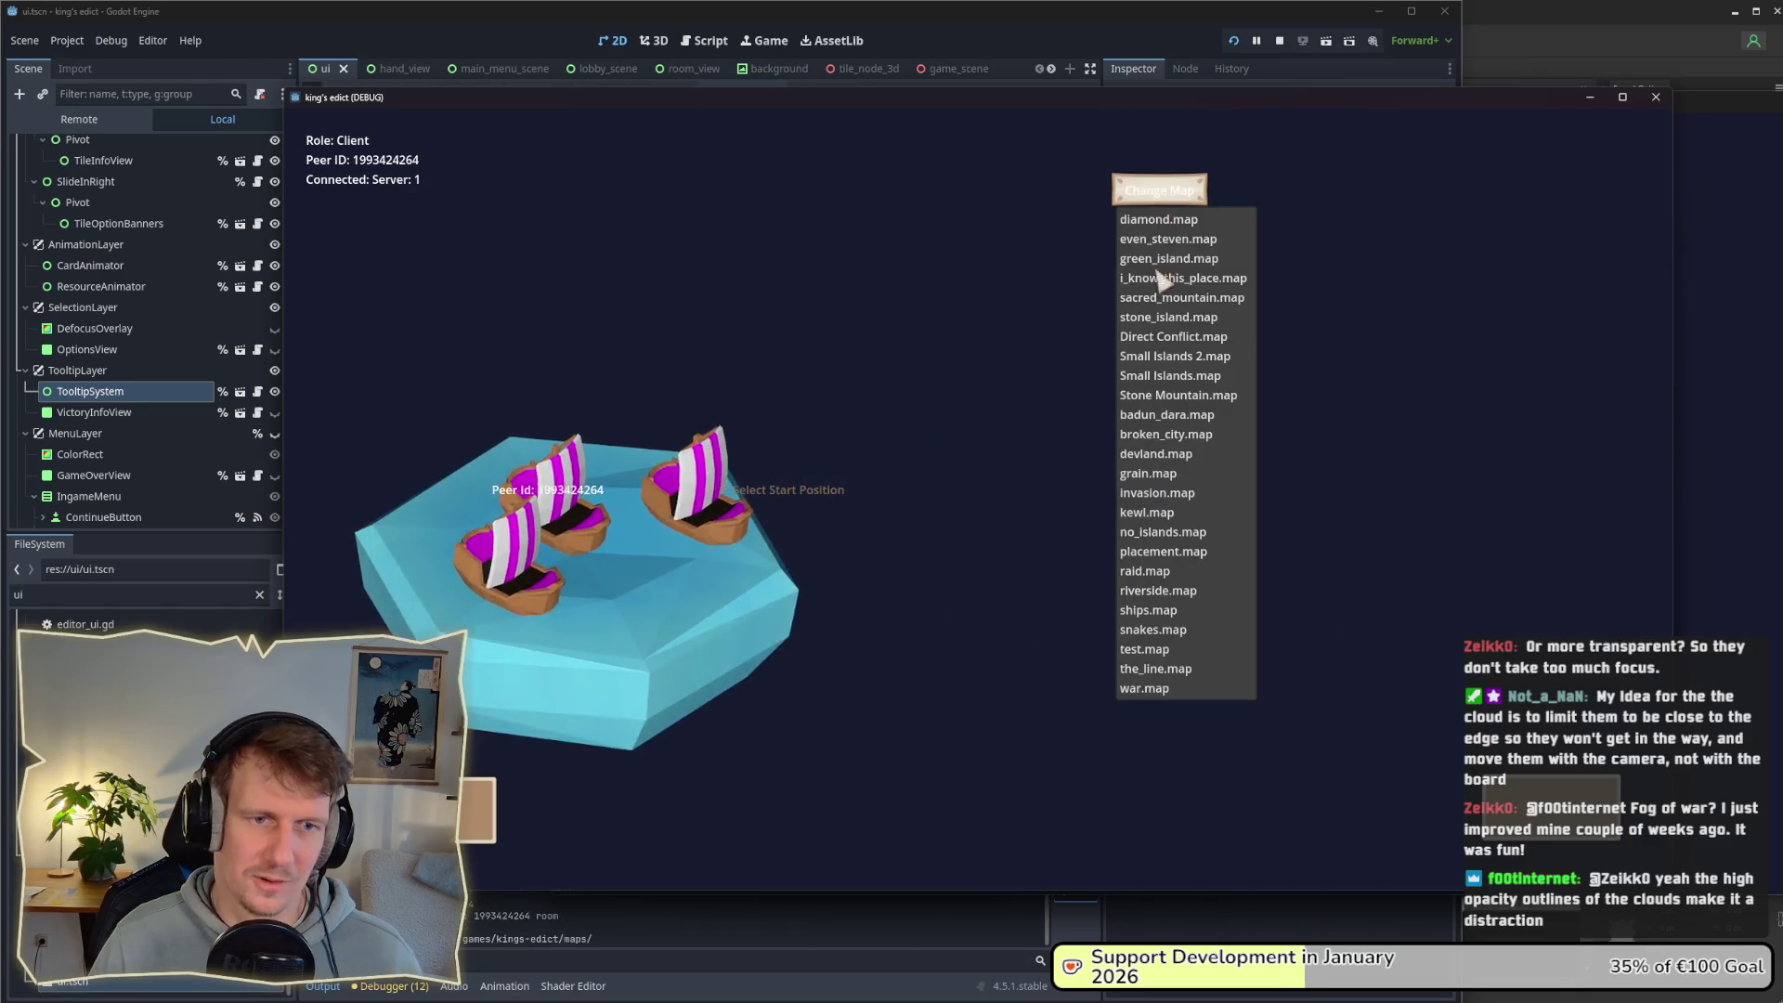
{"action": "left_click", "coordinate": [1162, 356]}
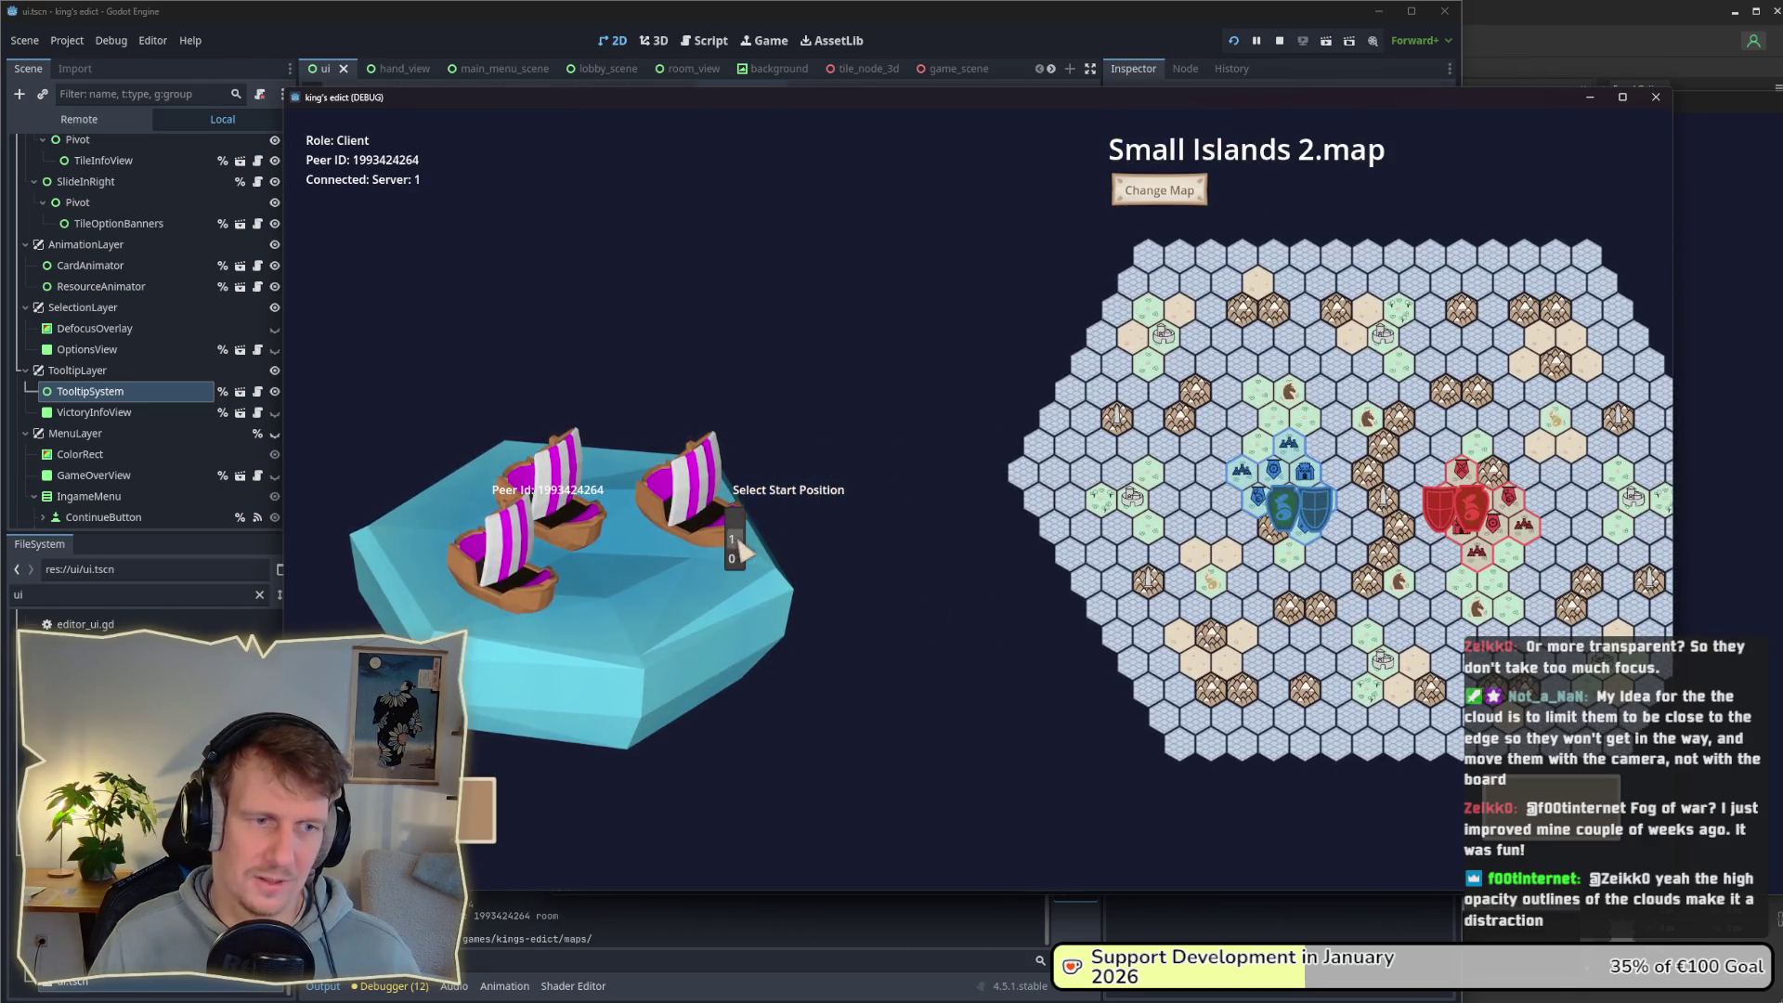
{"action": "left_click", "coordinate": [1190, 625]}
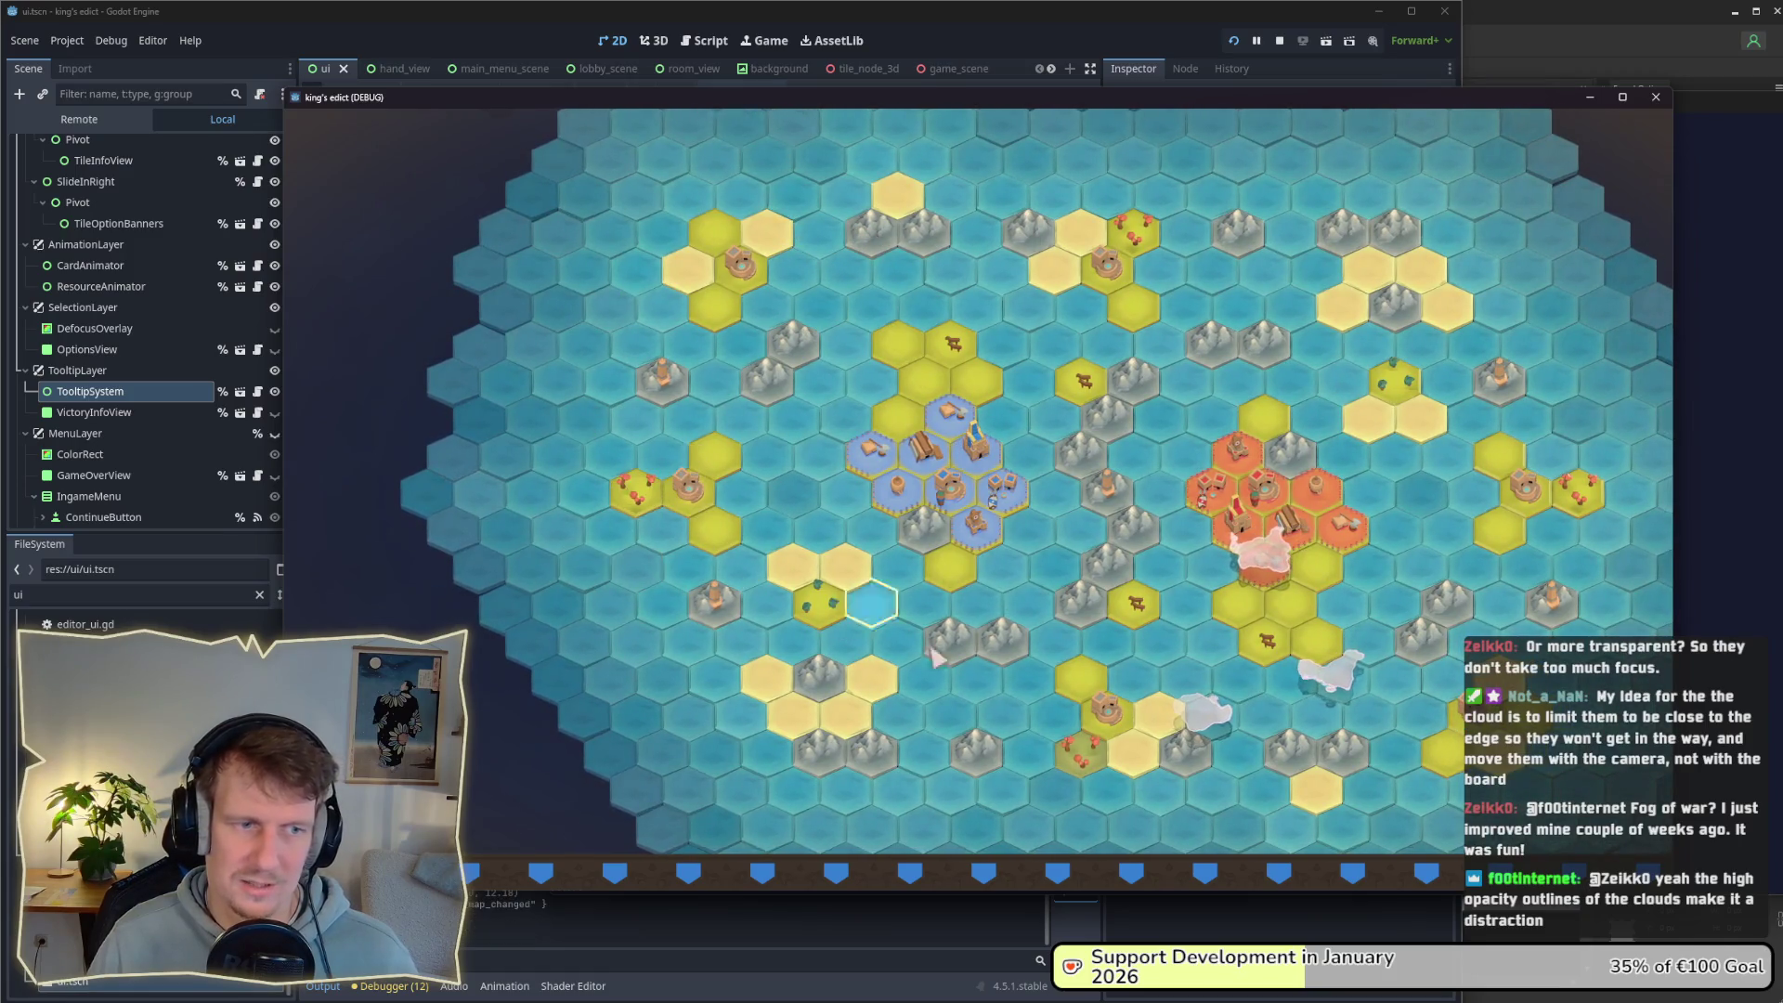
Step: Zoom and pan around the hex board to survey the player territories
{"action": "scroll", "coordinate": [1026, 523], "scroll_direction": "up", "scroll_amount": 2}
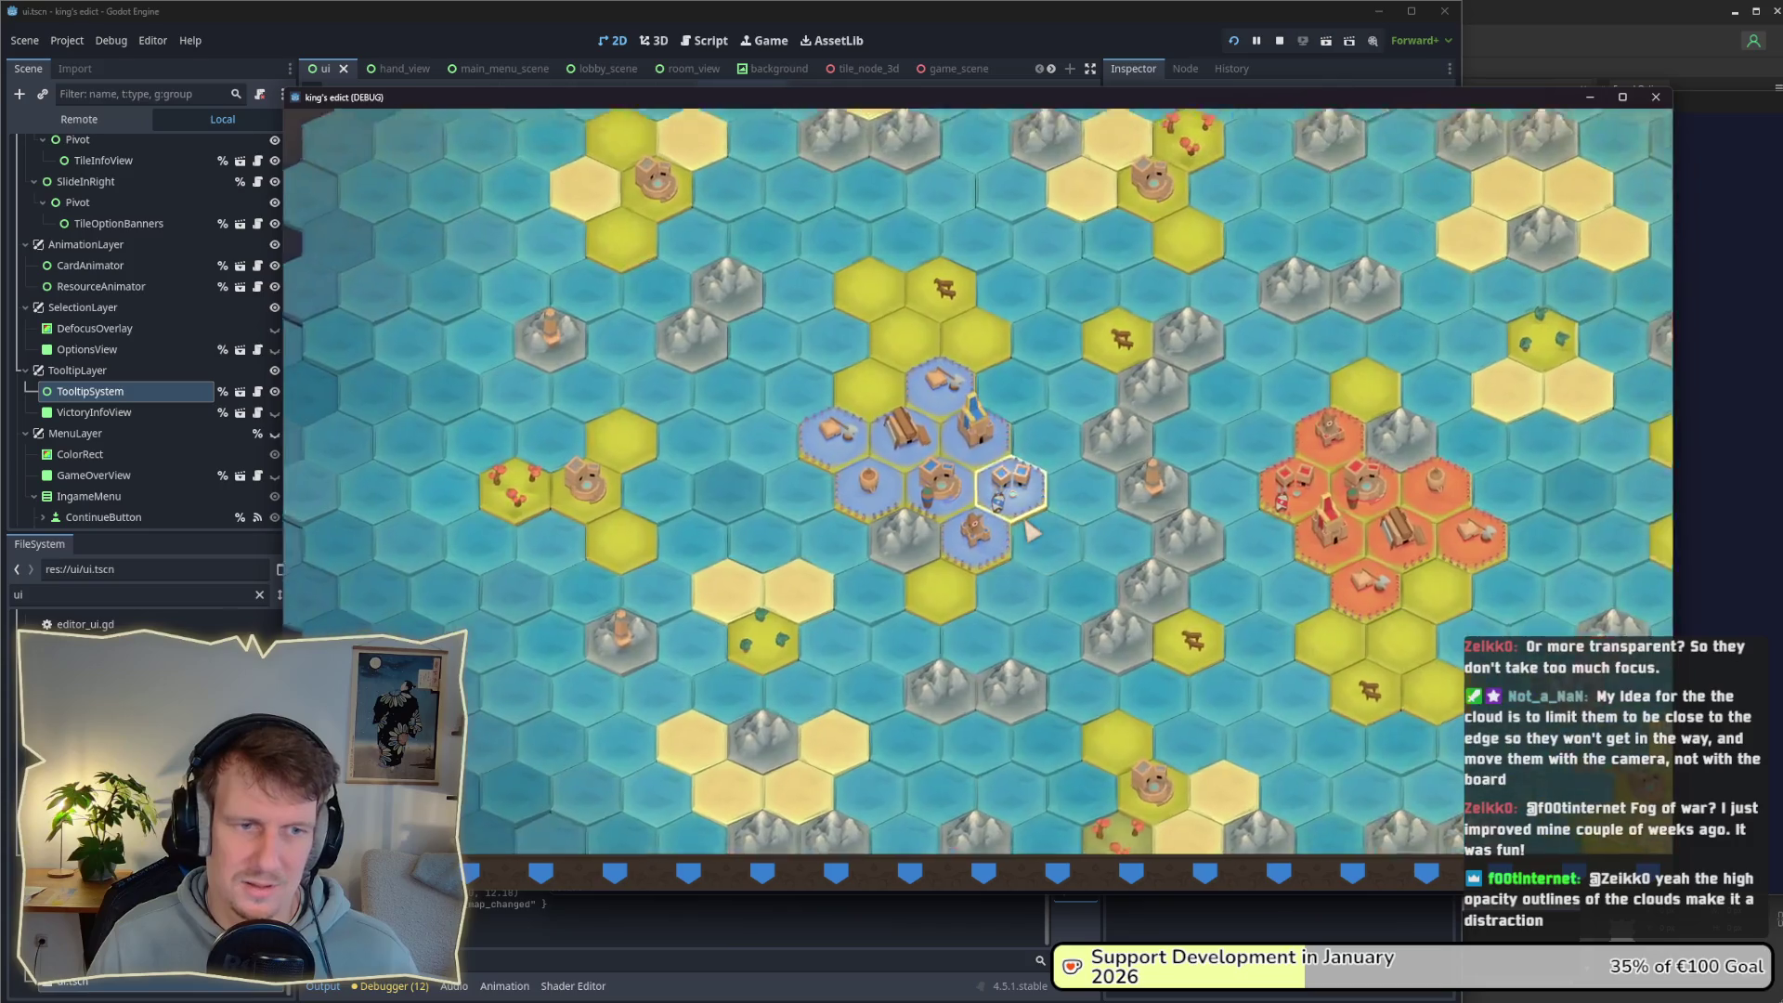
{"action": "scroll", "coordinate": [1029, 529], "scroll_direction": "down", "scroll_amount": 2}
{"action": "scroll", "coordinate": [873, 423], "scroll_direction": "up", "scroll_amount": 2}
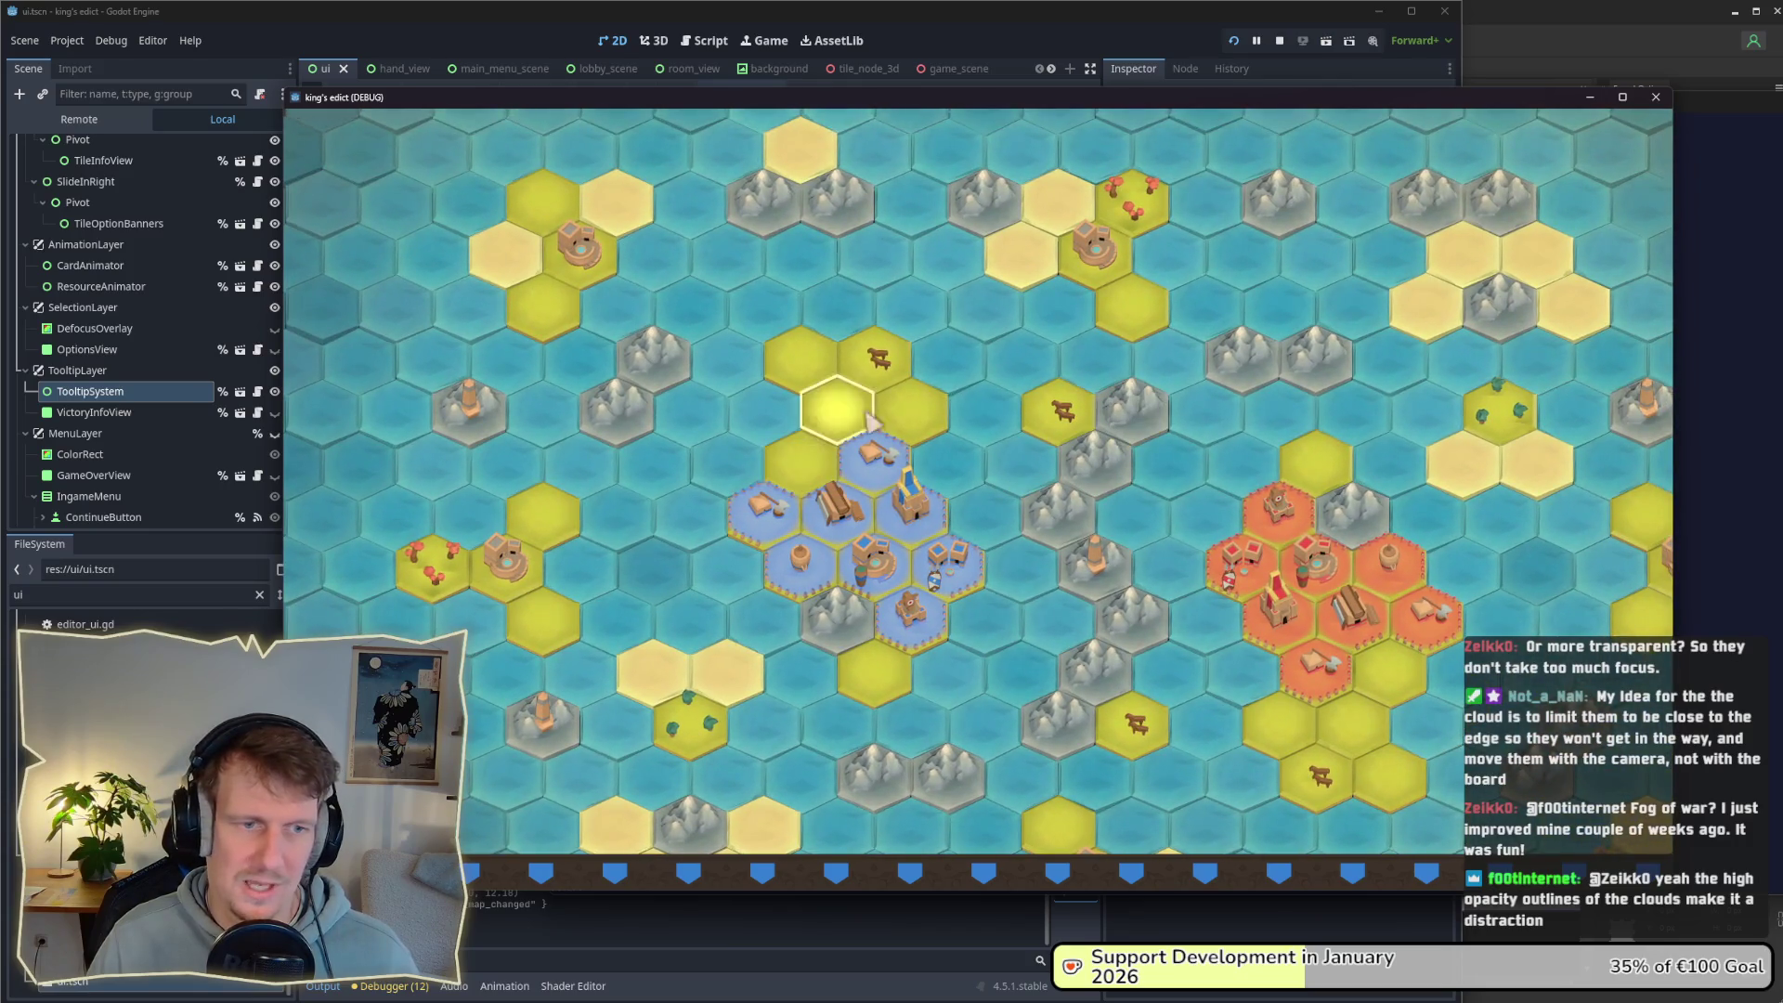
{"action": "scroll", "coordinate": [1077, 555], "scroll_direction": "down", "scroll_amount": 1}
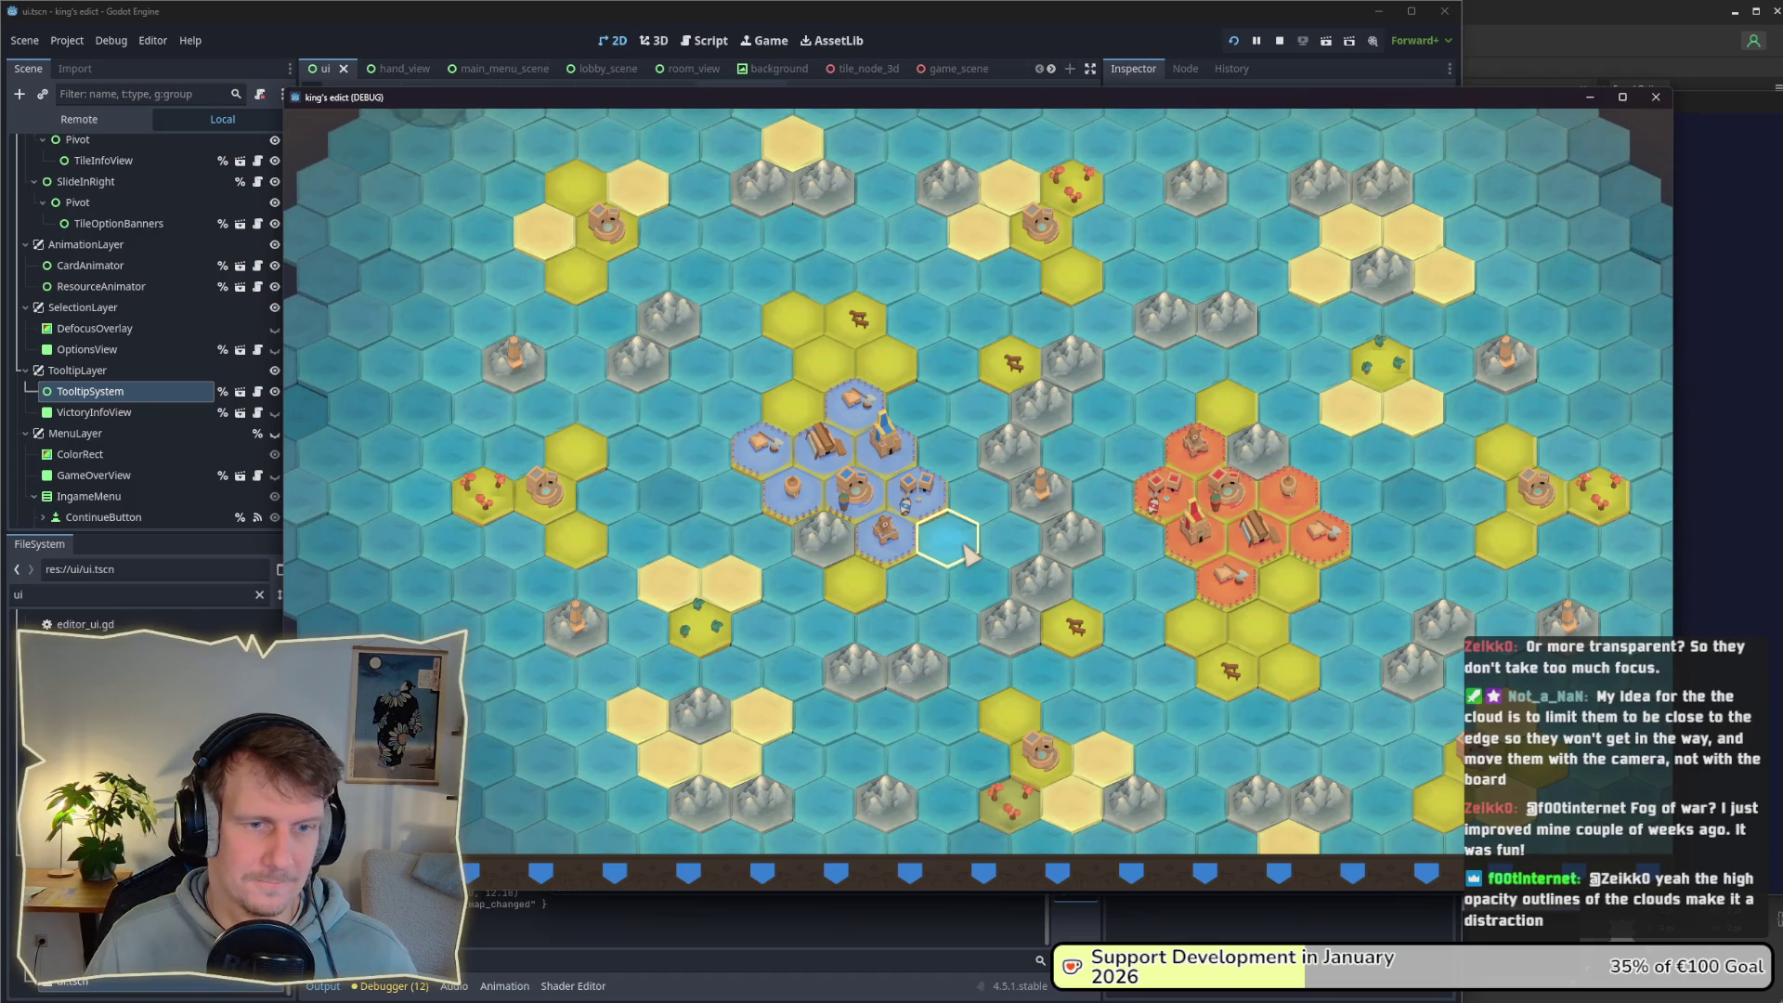
{"action": "left_click_drag", "start_coordinate": [1135, 634], "coordinate": [1088, 564]}
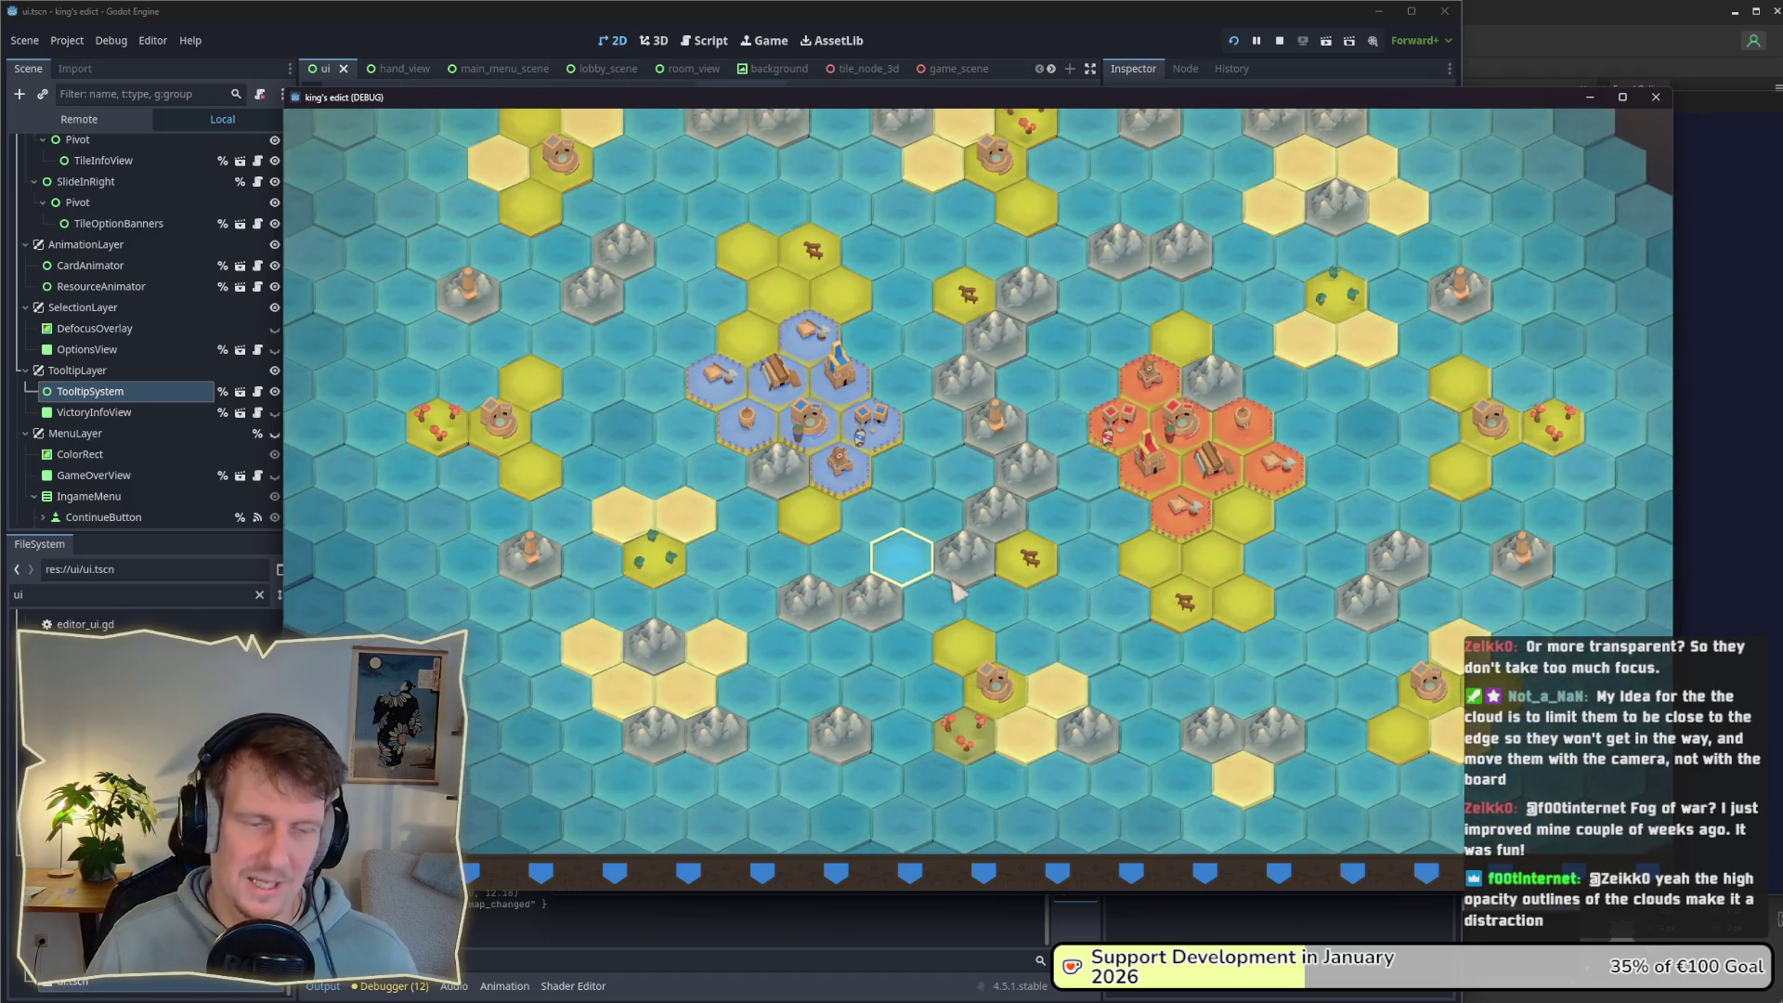
{"action": "left_click_drag", "start_coordinate": [919, 429], "coordinate": [934, 493]}
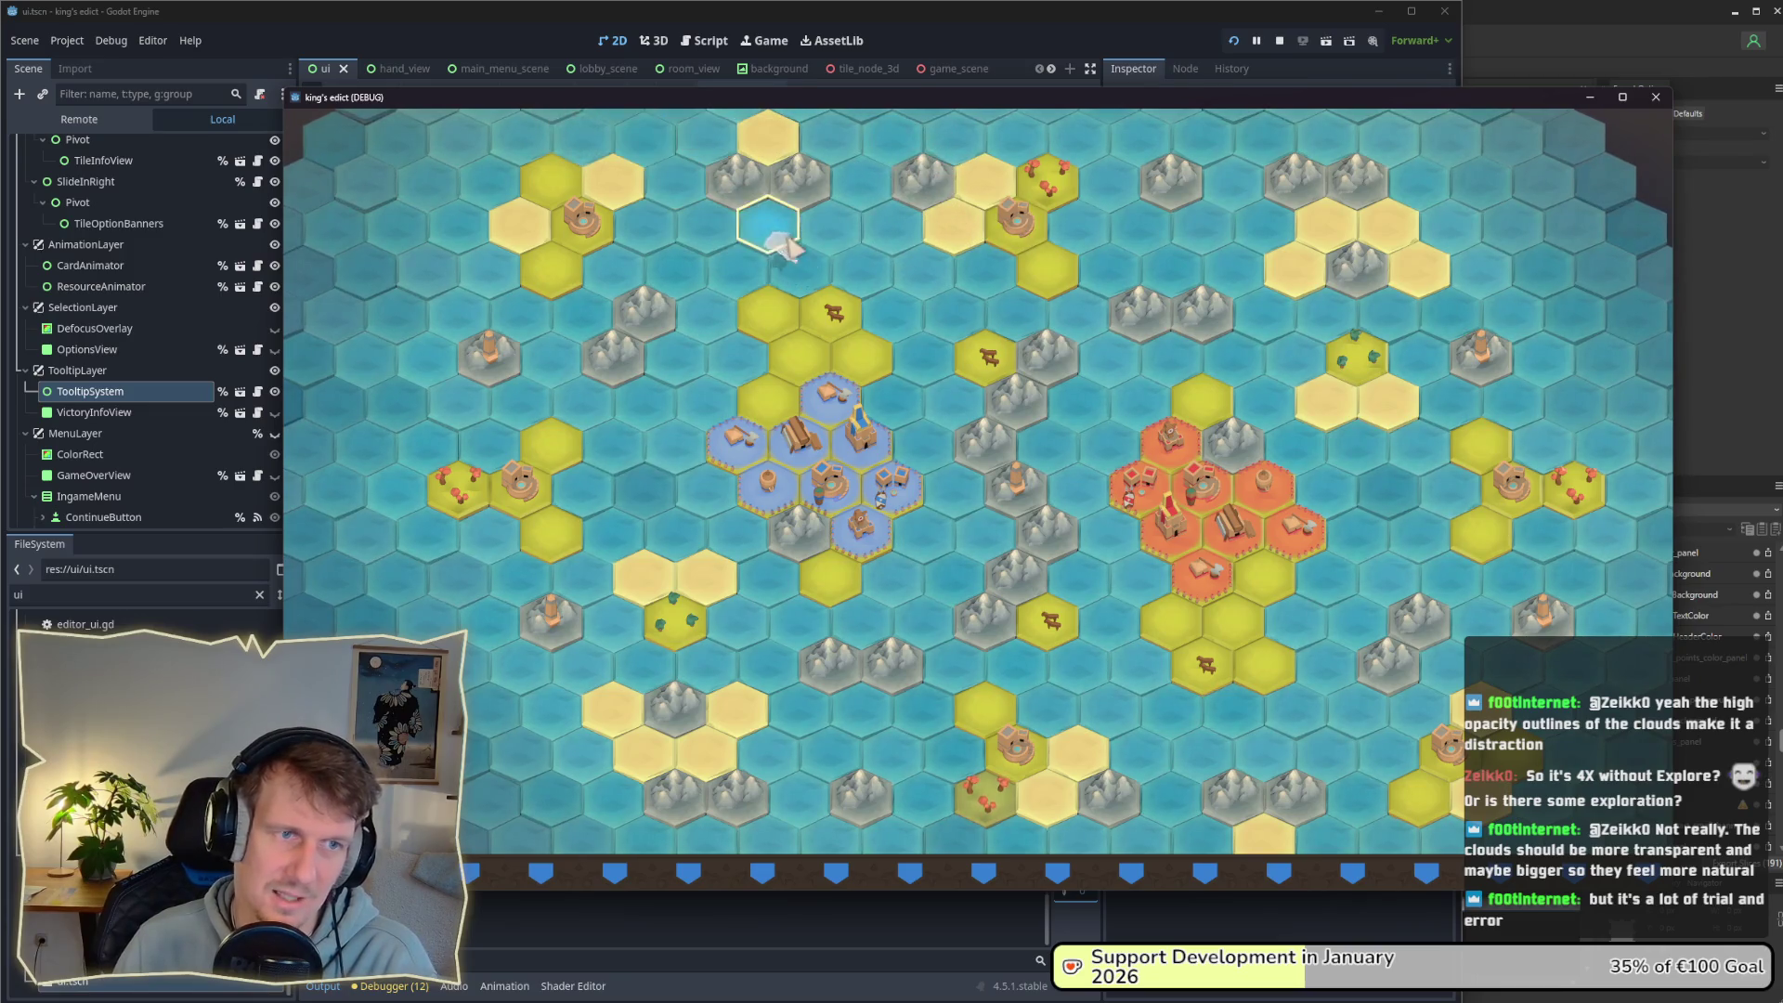
Step: Zoom the game's hex map in and out, then return to the Godot editor
{"action": "scroll", "coordinate": [945, 388], "scroll_direction": "up", "scroll_amount": 2}
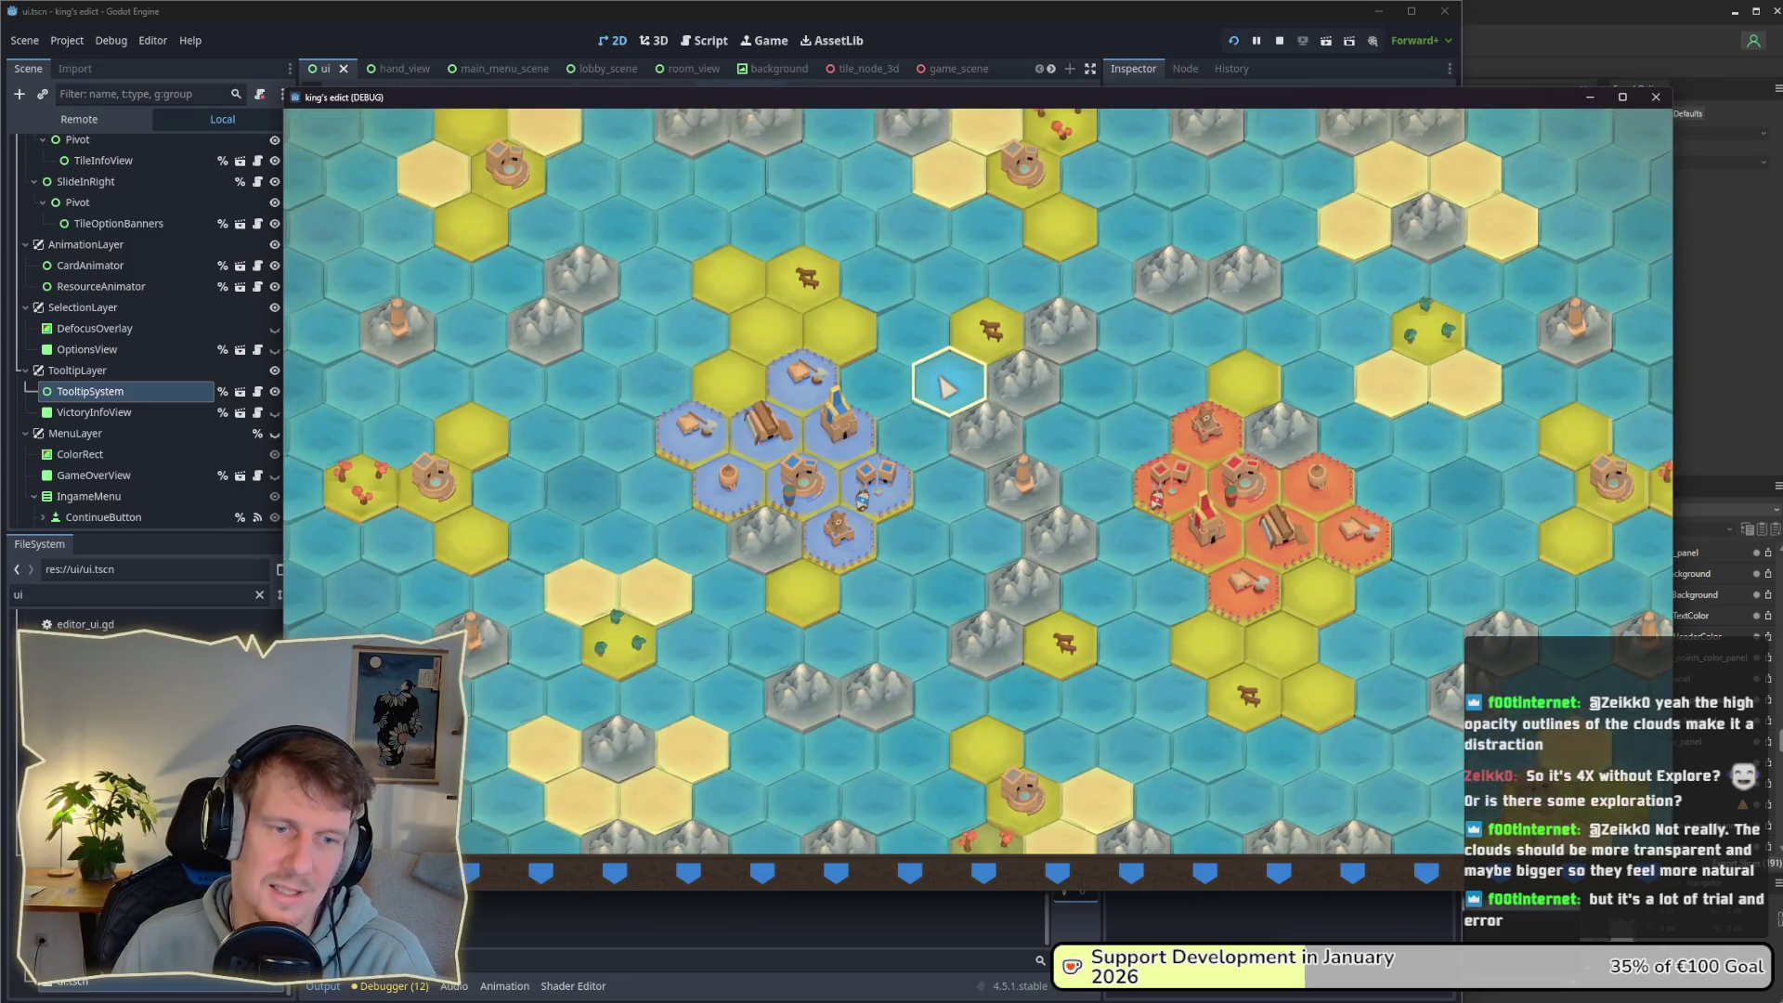
{"action": "scroll", "coordinate": [928, 398], "scroll_direction": "down", "scroll_amount": 1}
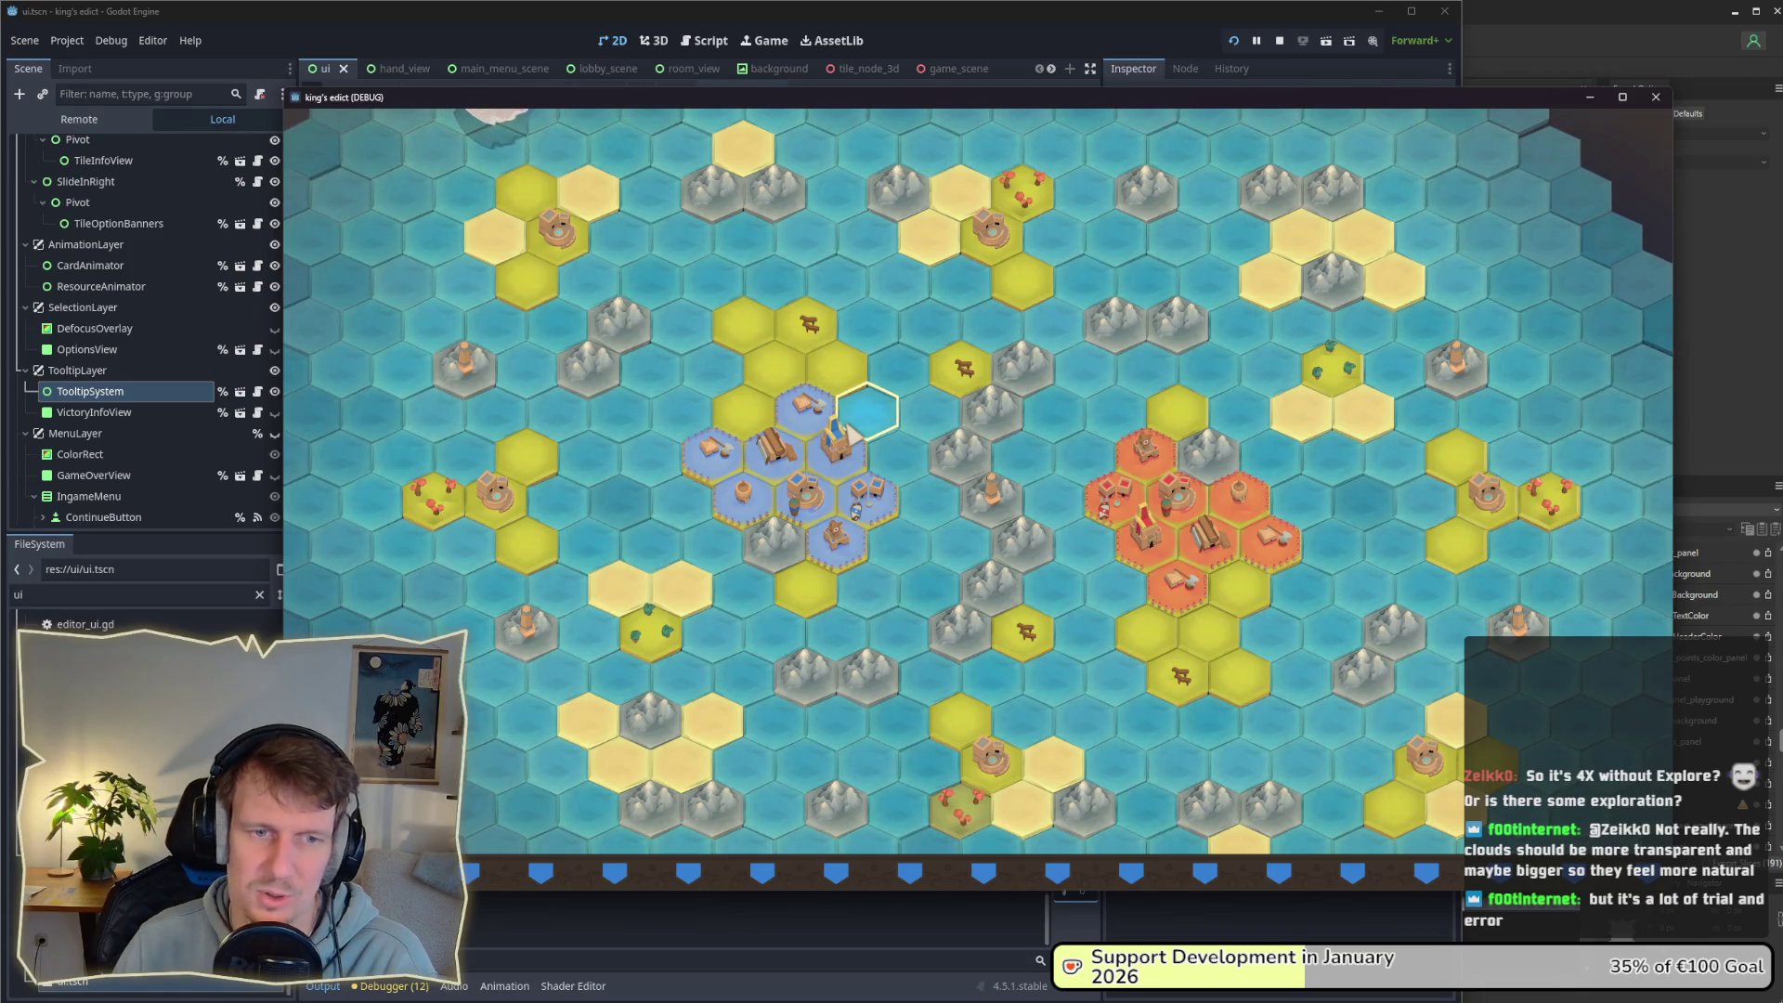
{"action": "scroll", "coordinate": [852, 430], "scroll_direction": "down", "scroll_amount": 2}
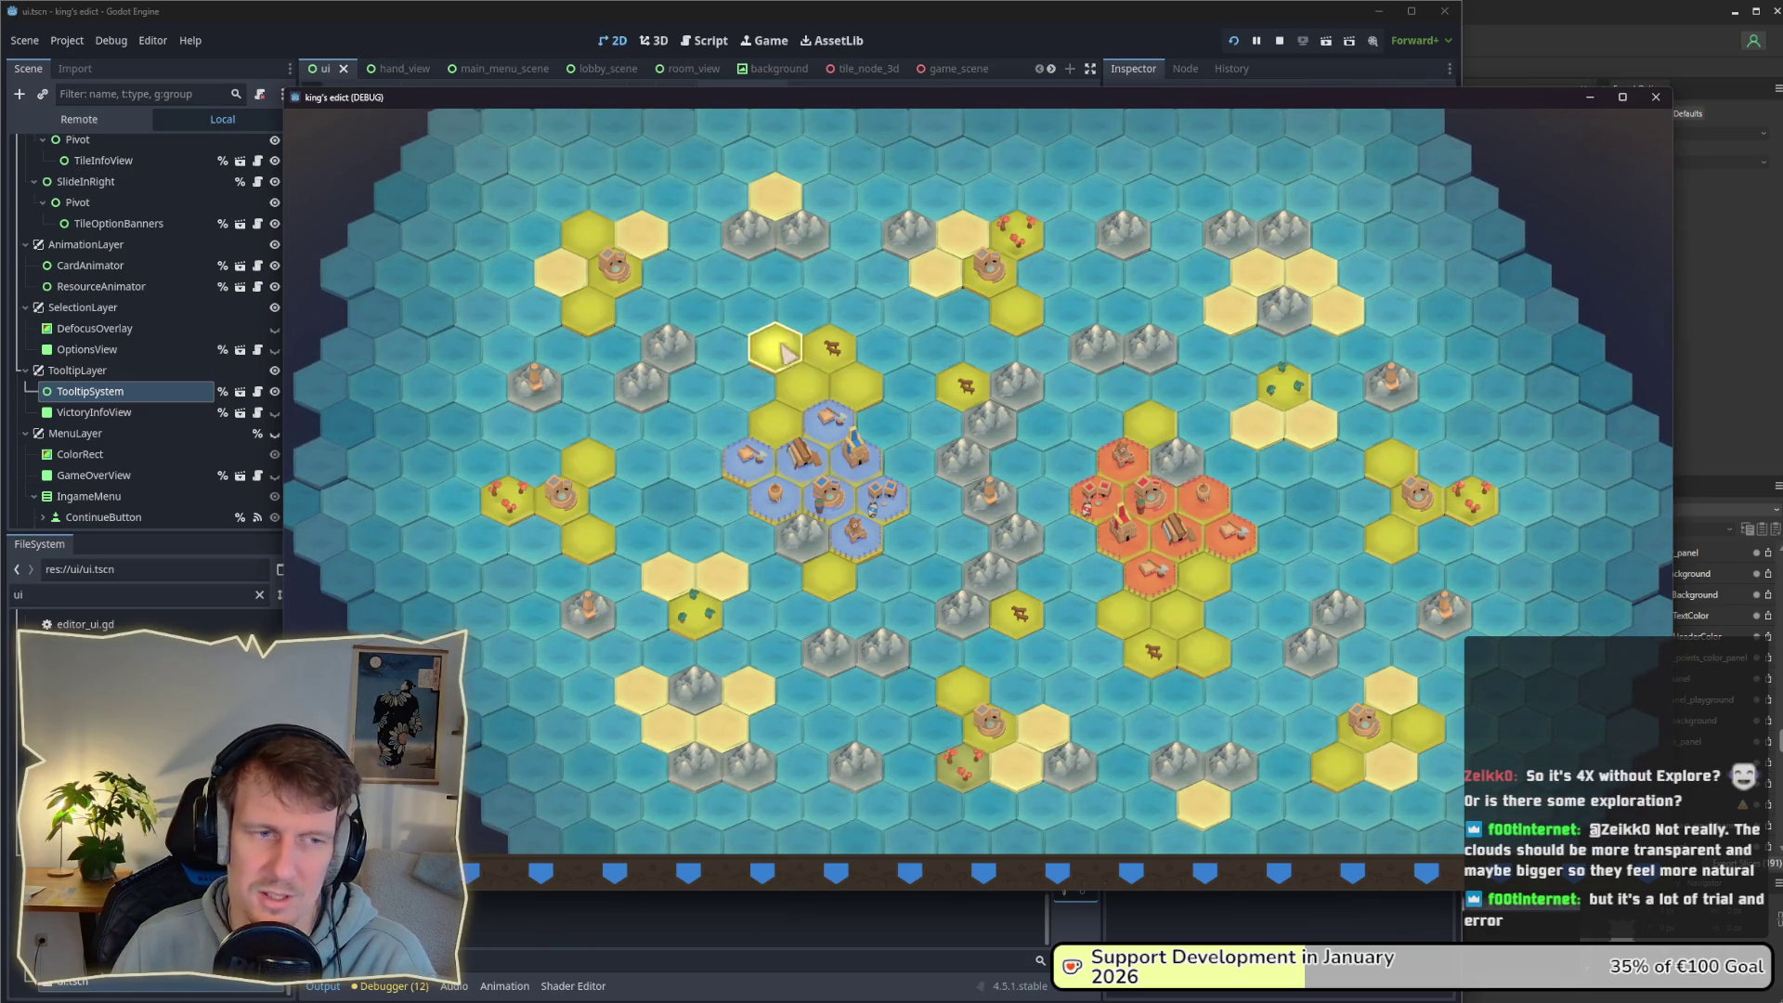
{"action": "scroll", "coordinate": [800, 418], "scroll_direction": "up", "scroll_amount": 2}
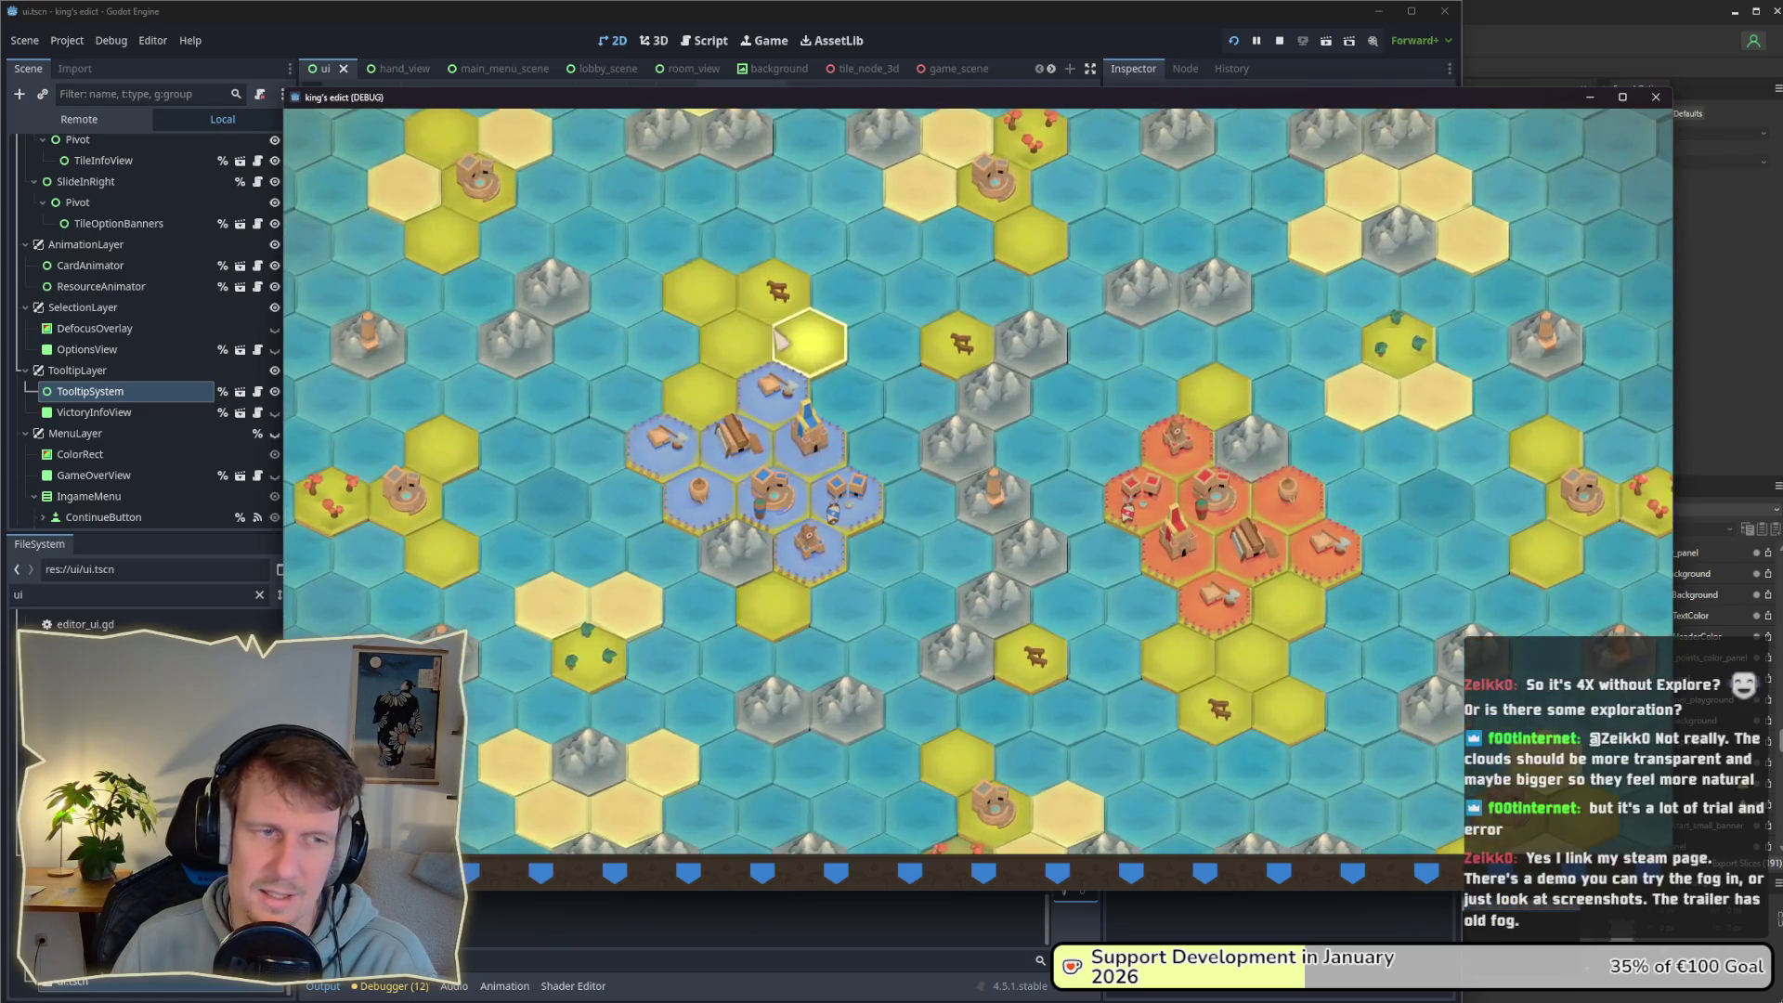
{"action": "scroll", "coordinate": [771, 330], "scroll_direction": "down", "scroll_amount": 1}
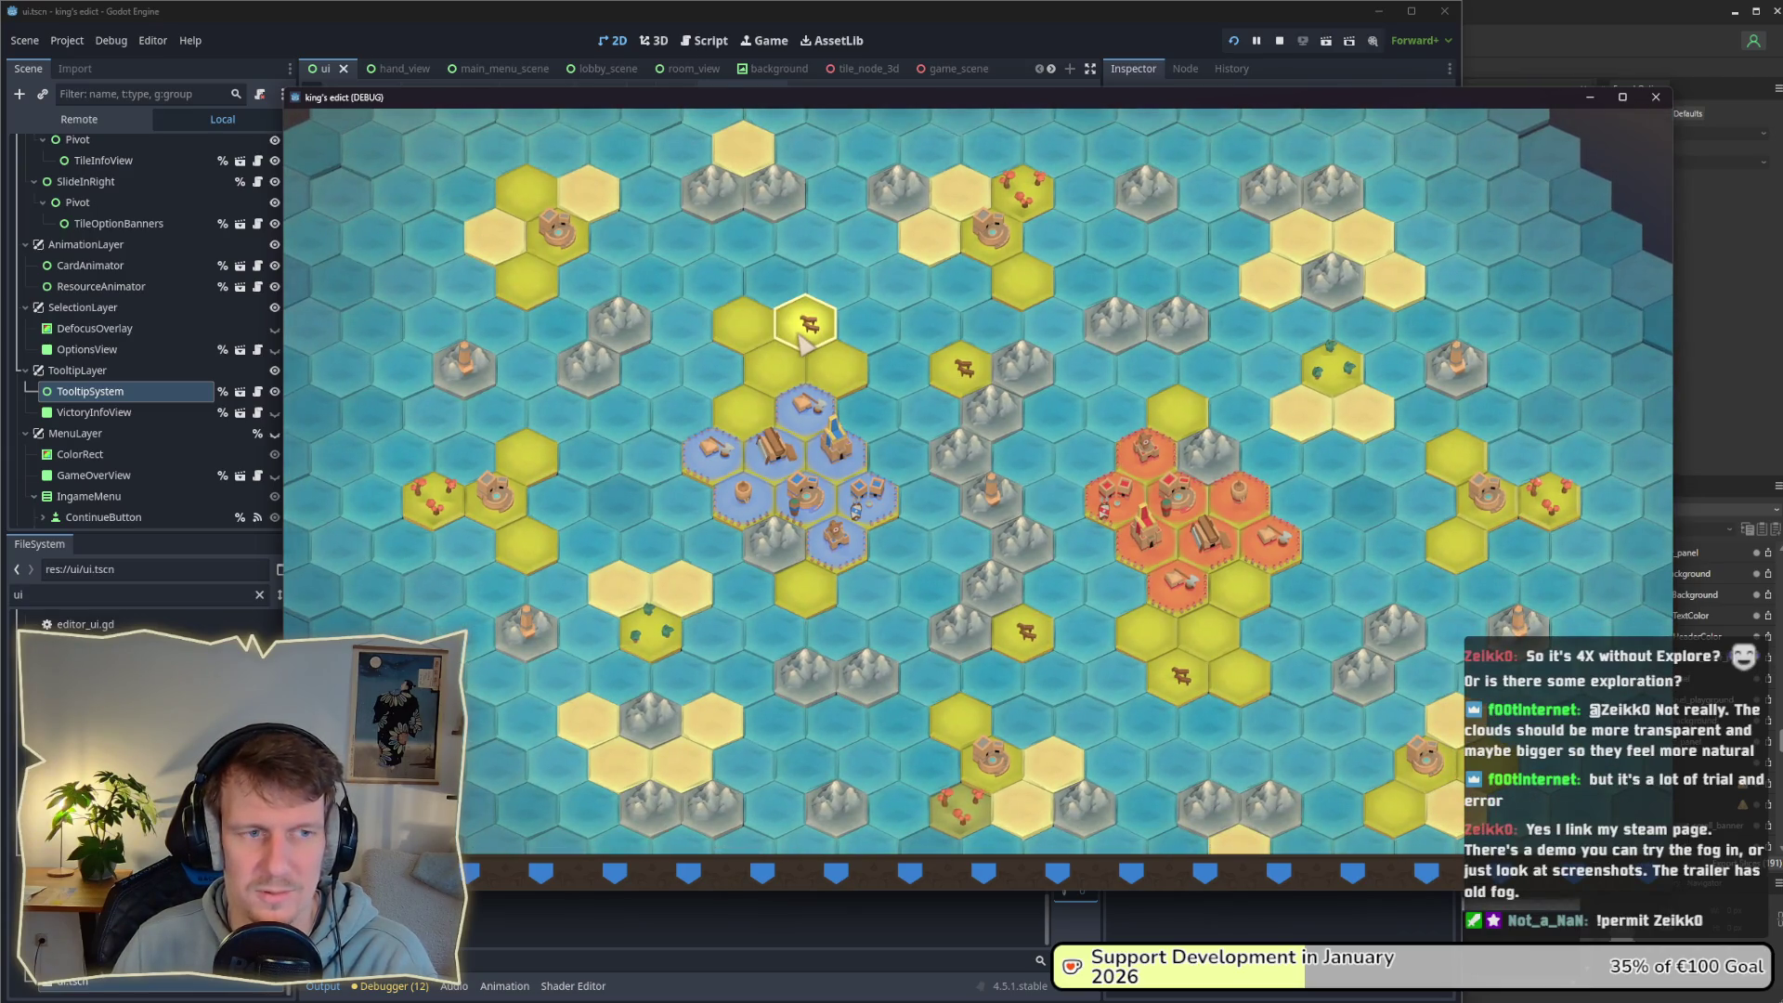
{"action": "scroll", "coordinate": [804, 345], "scroll_direction": "up", "scroll_amount": 2}
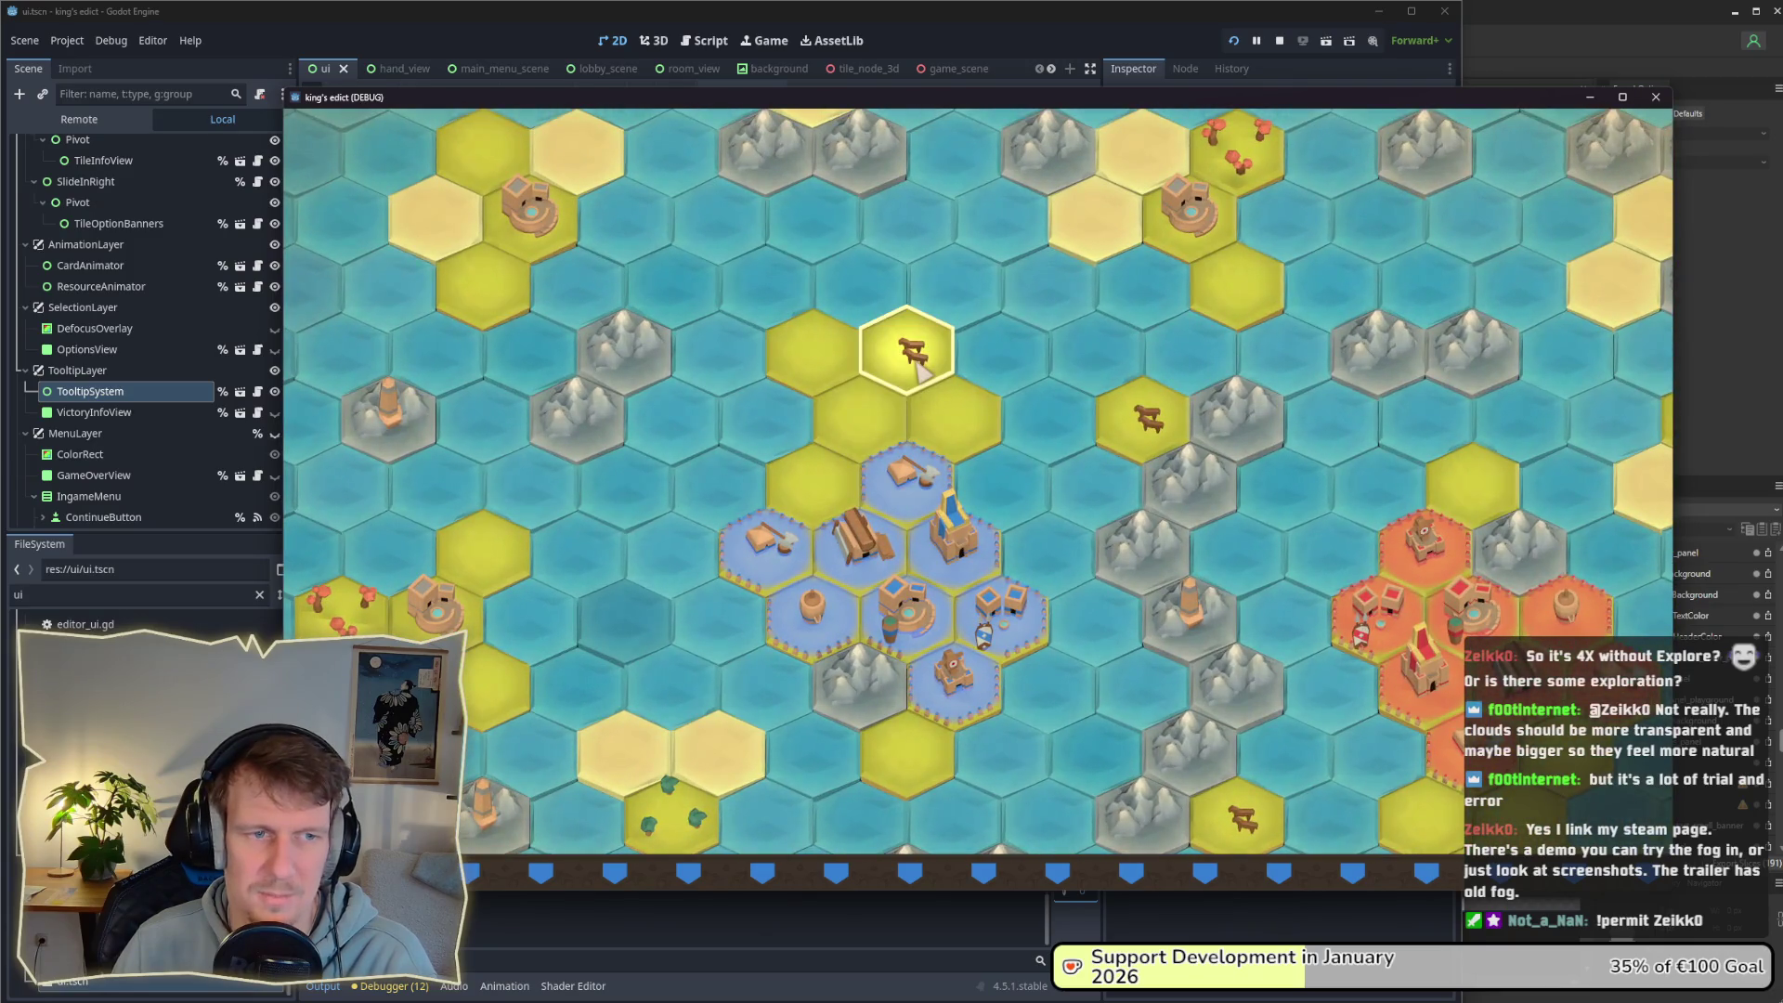
{"action": "key", "text": "alt+Tab"}
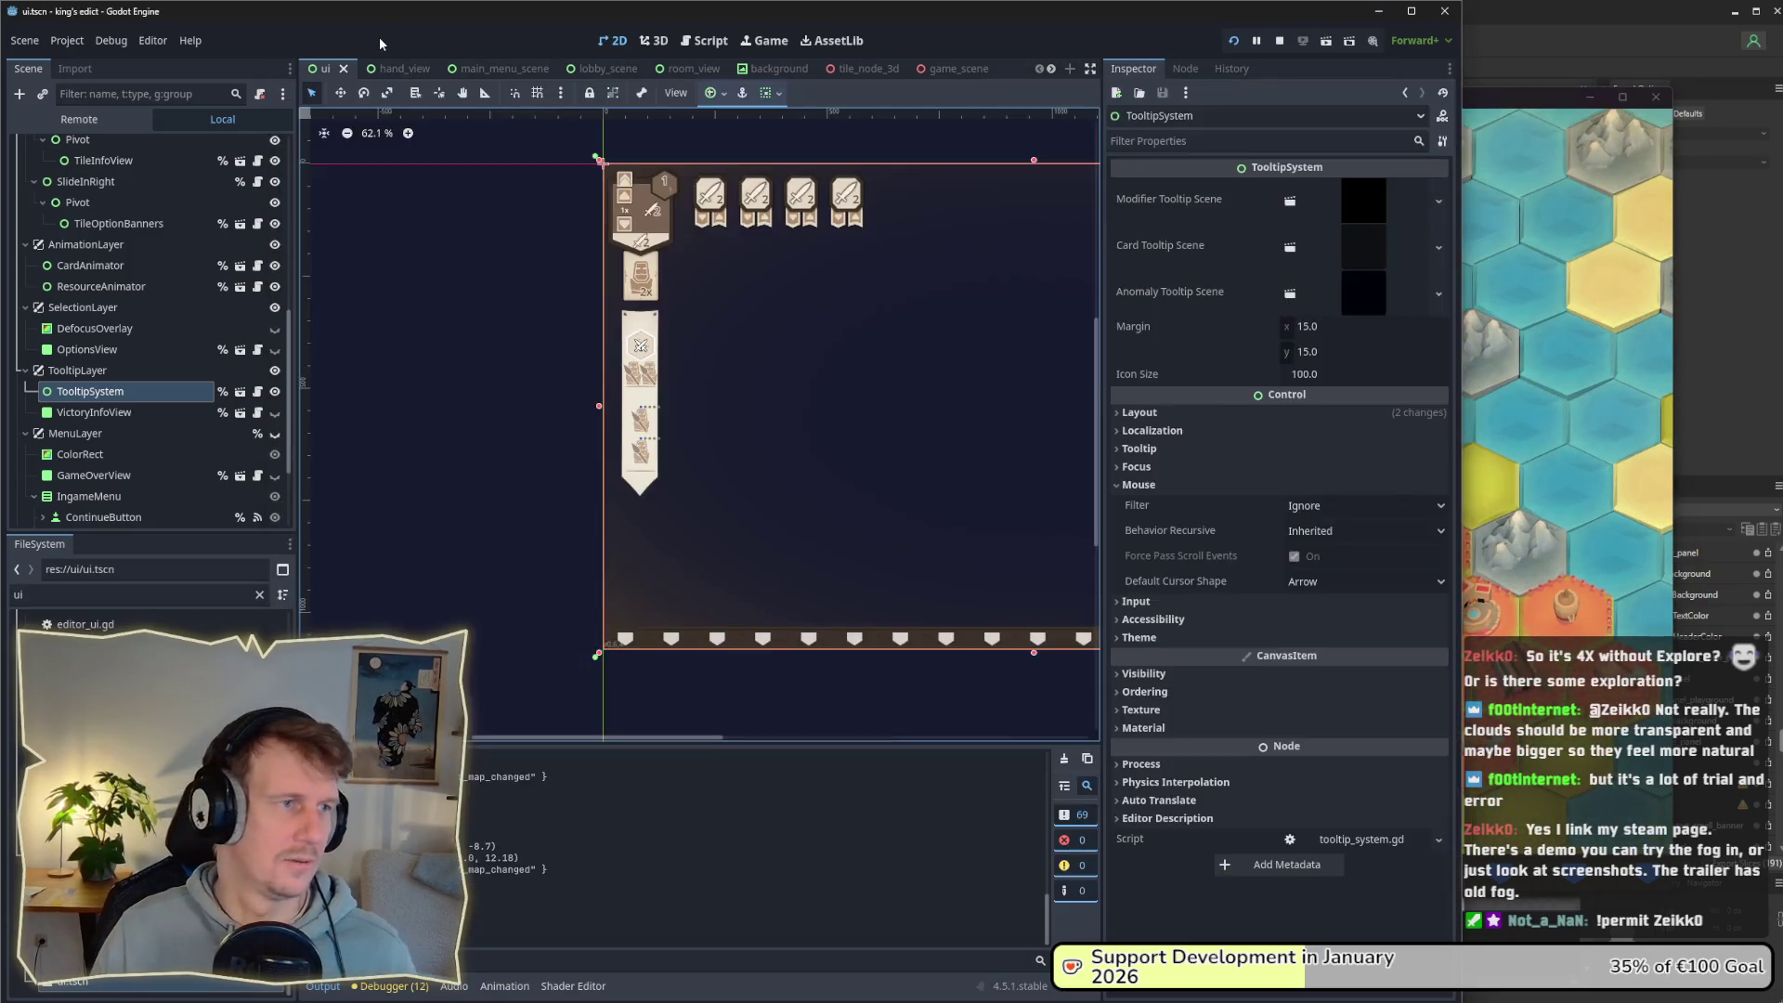
Step: Glance over the game_scene tab, then return to the ui scene
{"action": "scroll", "coordinate": [195, 430], "scroll_direction": "up", "scroll_amount": 10}
{"action": "scroll", "coordinate": [196, 431], "scroll_direction": "down", "scroll_amount": 8}
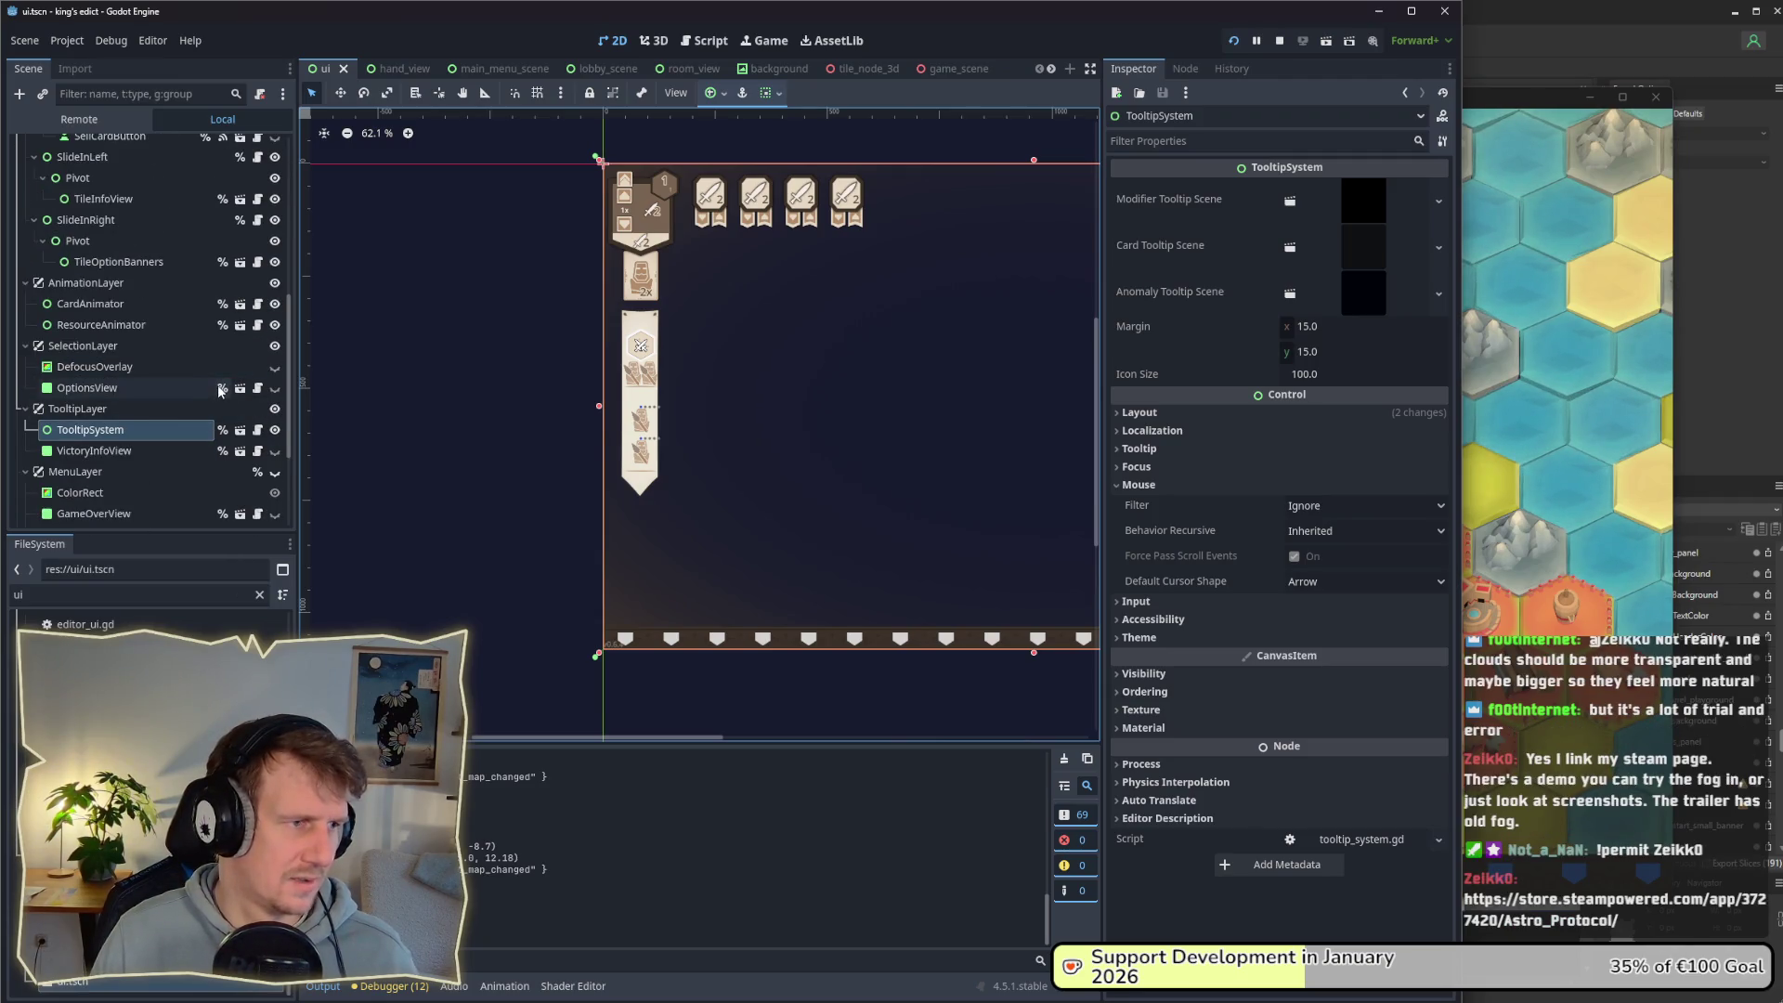
{"action": "scroll", "coordinate": [219, 391], "scroll_direction": "down", "scroll_amount": 3}
{"action": "scroll", "coordinate": [219, 391], "scroll_direction": "up", "scroll_amount": 5}
{"action": "scroll", "coordinate": [219, 391], "scroll_direction": "up", "scroll_amount": 4}
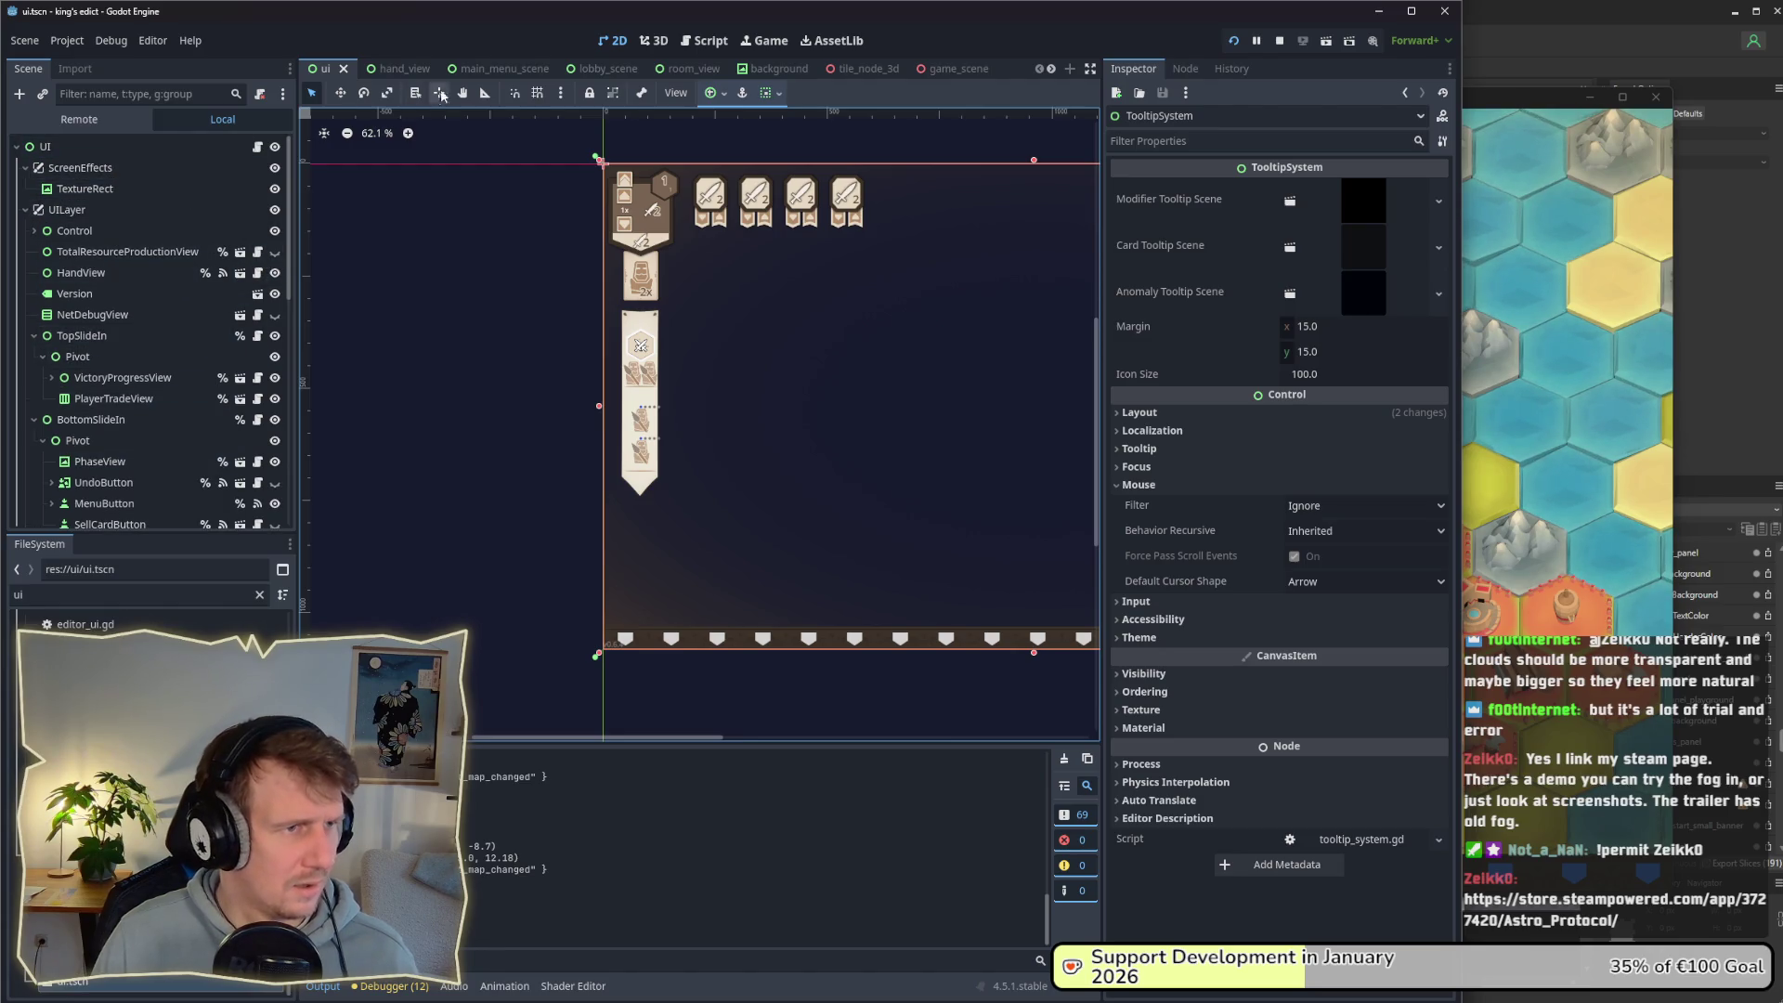
{"action": "left_click", "coordinate": [957, 72]}
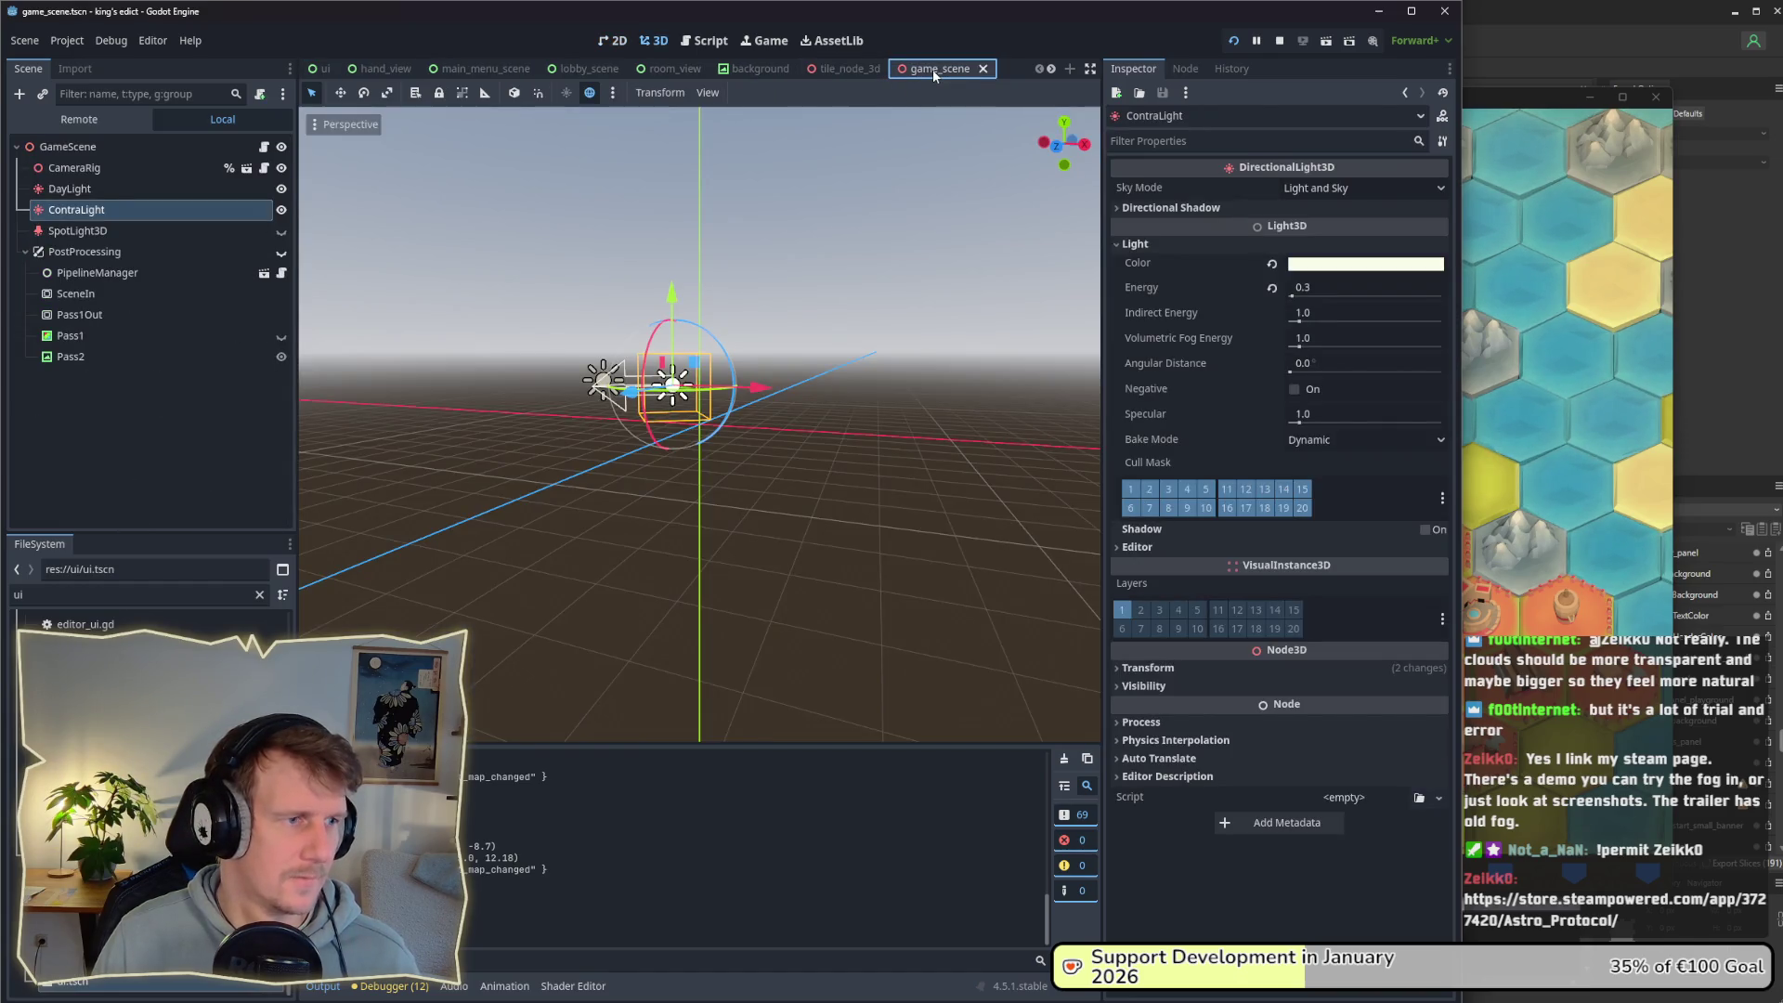
{"action": "left_click", "coordinate": [323, 69]}
Step: Close the running game, relaunch it and start a multiplayer Small Islands 2 match
{"action": "left_click", "coordinate": [1516, 429]}
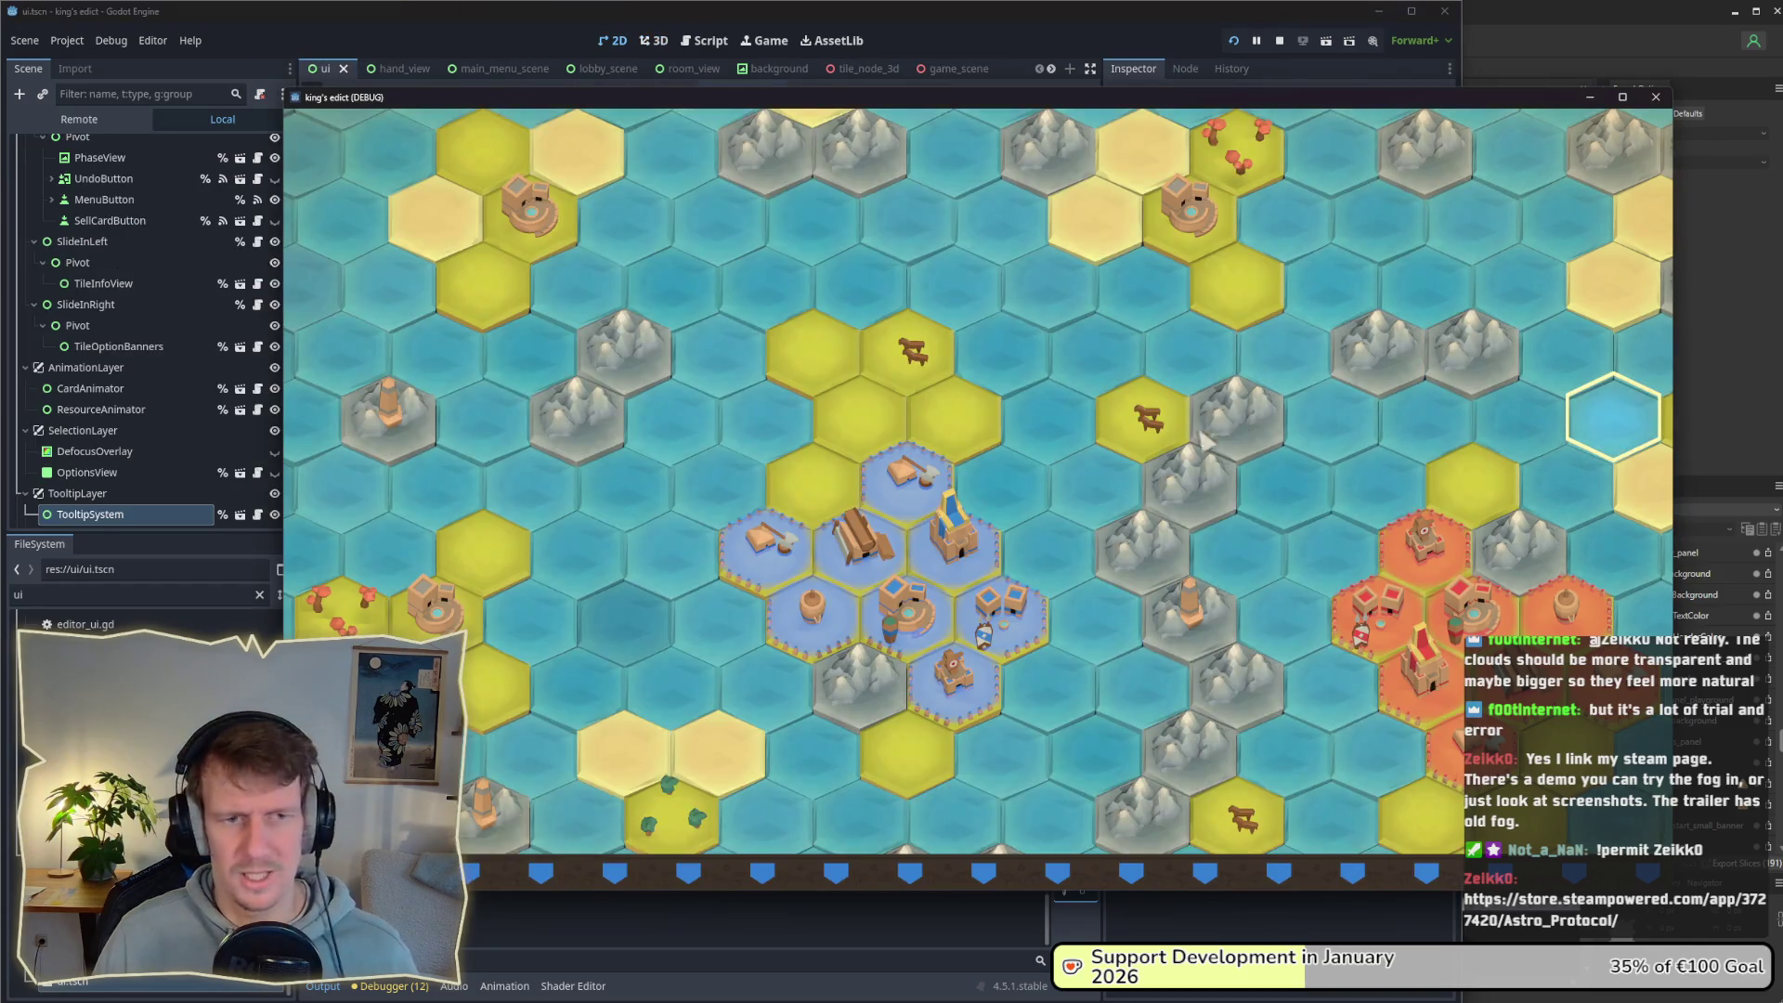
{"action": "left_click", "coordinate": [1653, 98]}
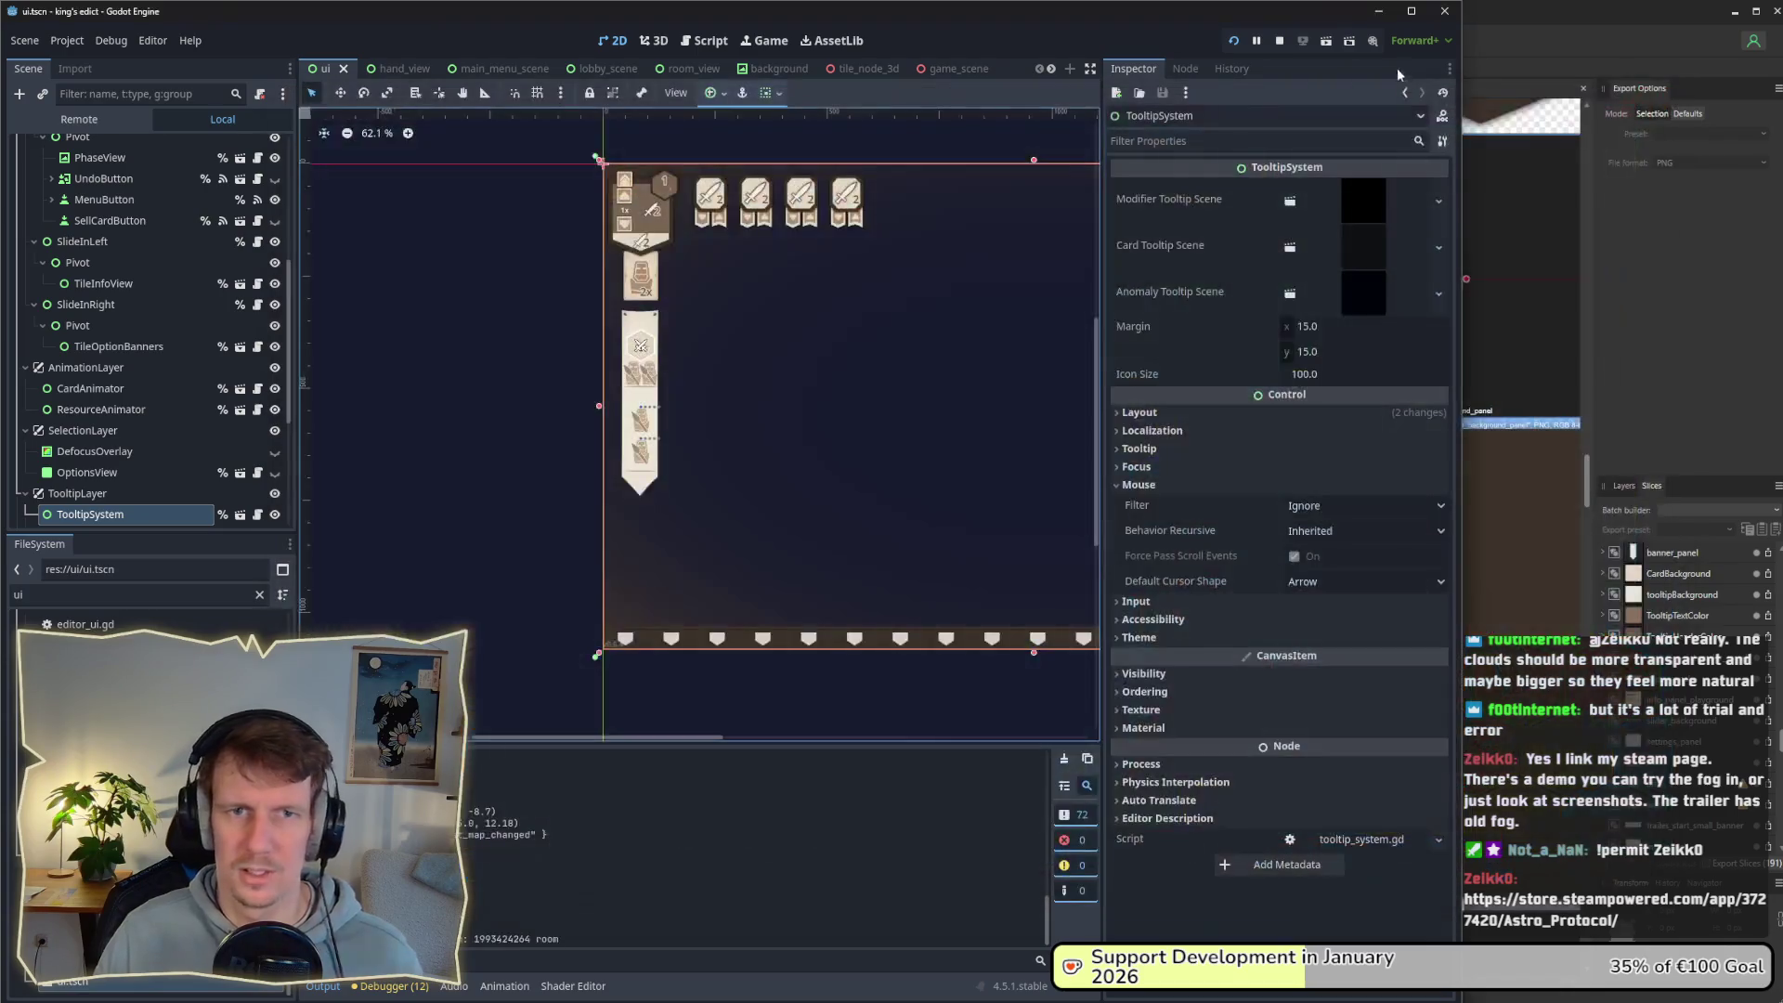
{"action": "left_click", "coordinate": [1233, 41]}
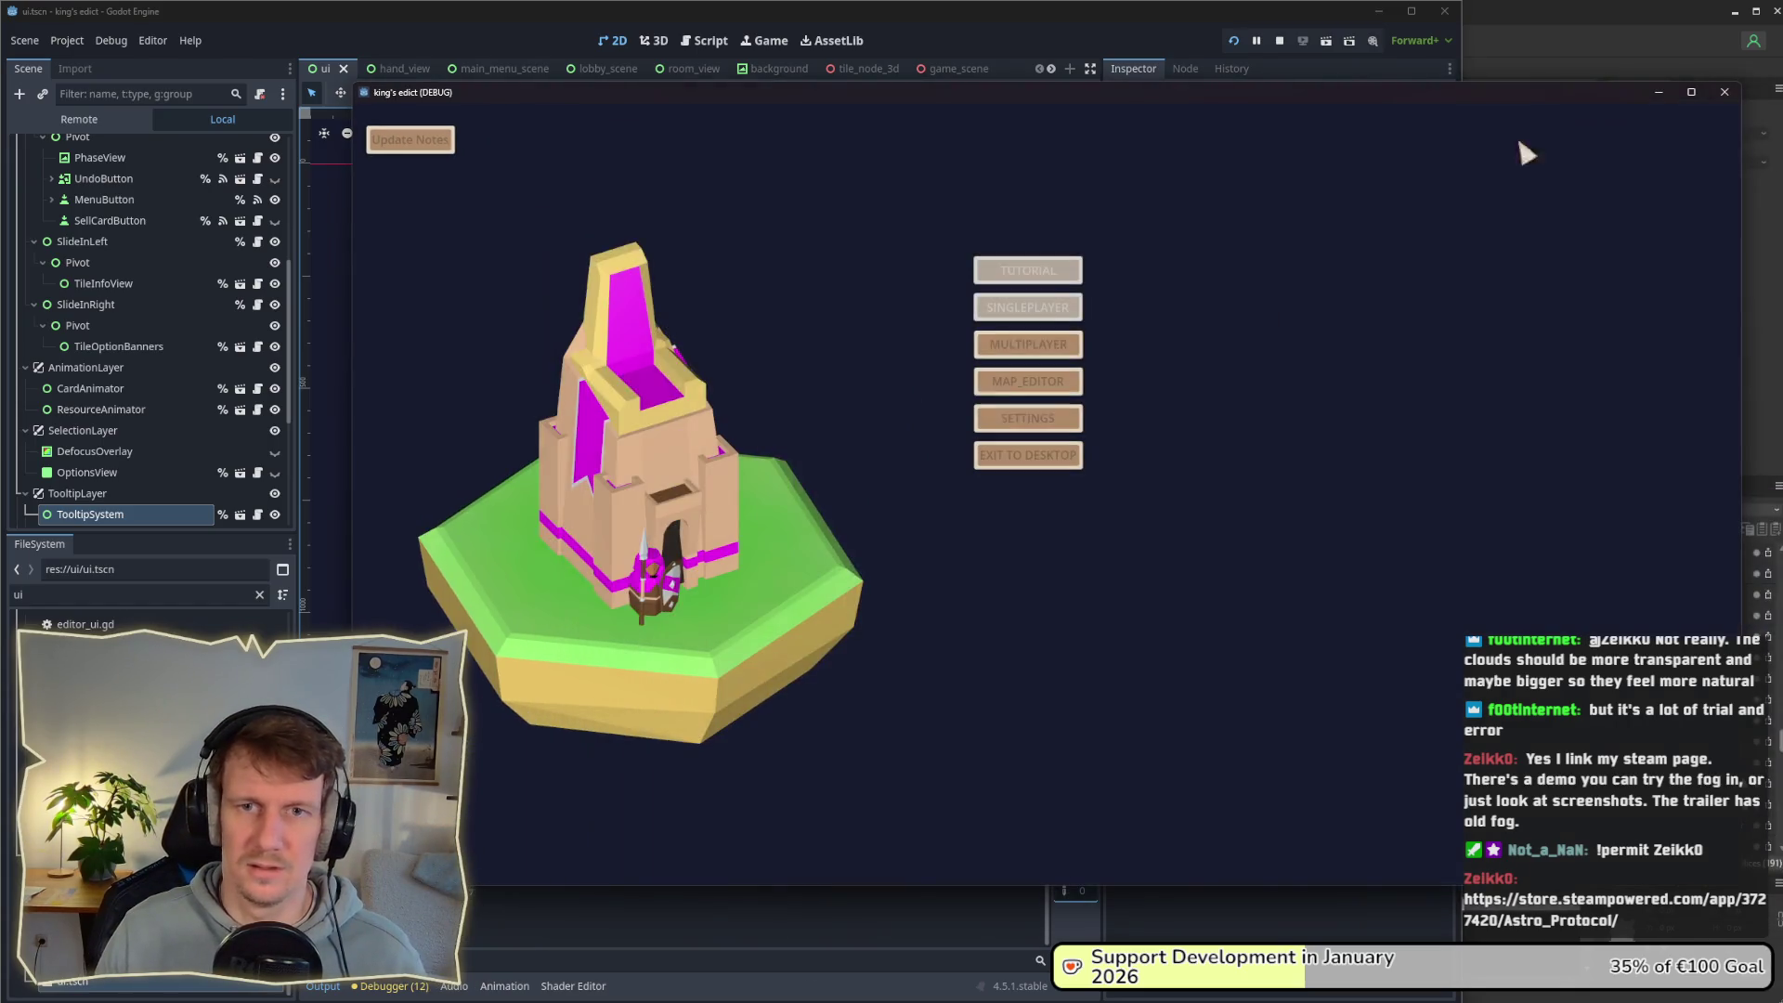
{"action": "left_click", "coordinate": [1031, 341]}
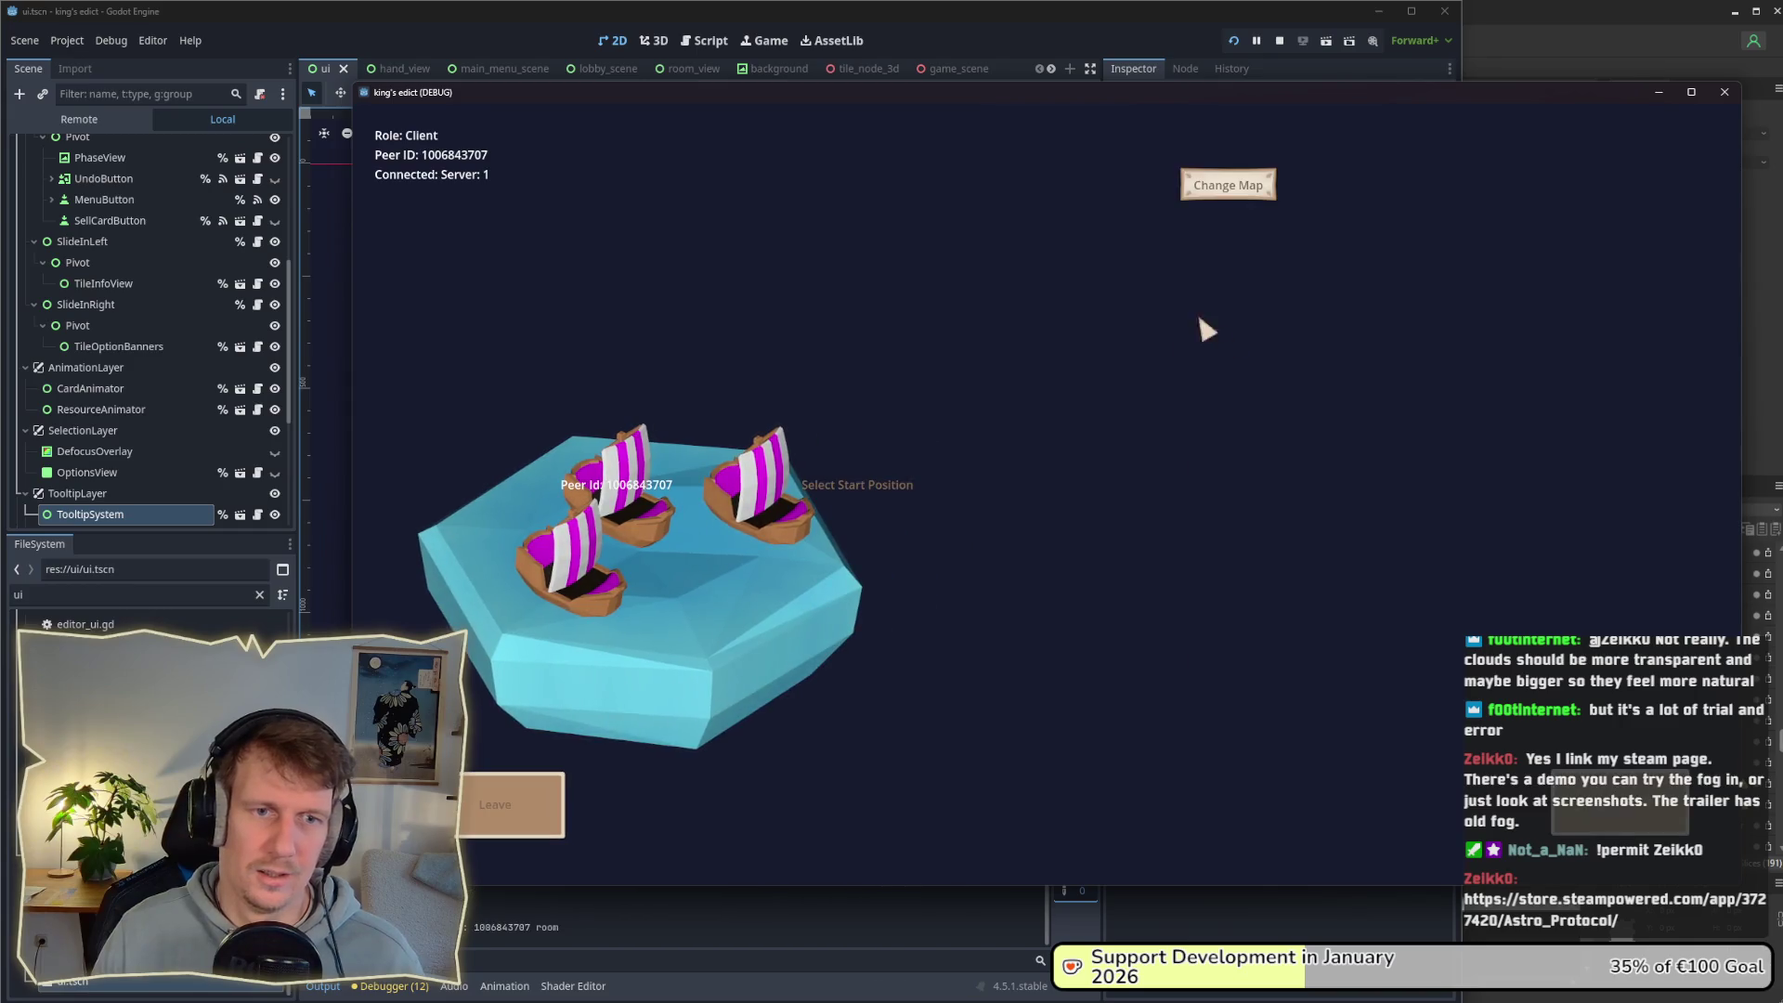
{"action": "left_click", "coordinate": [1210, 184]}
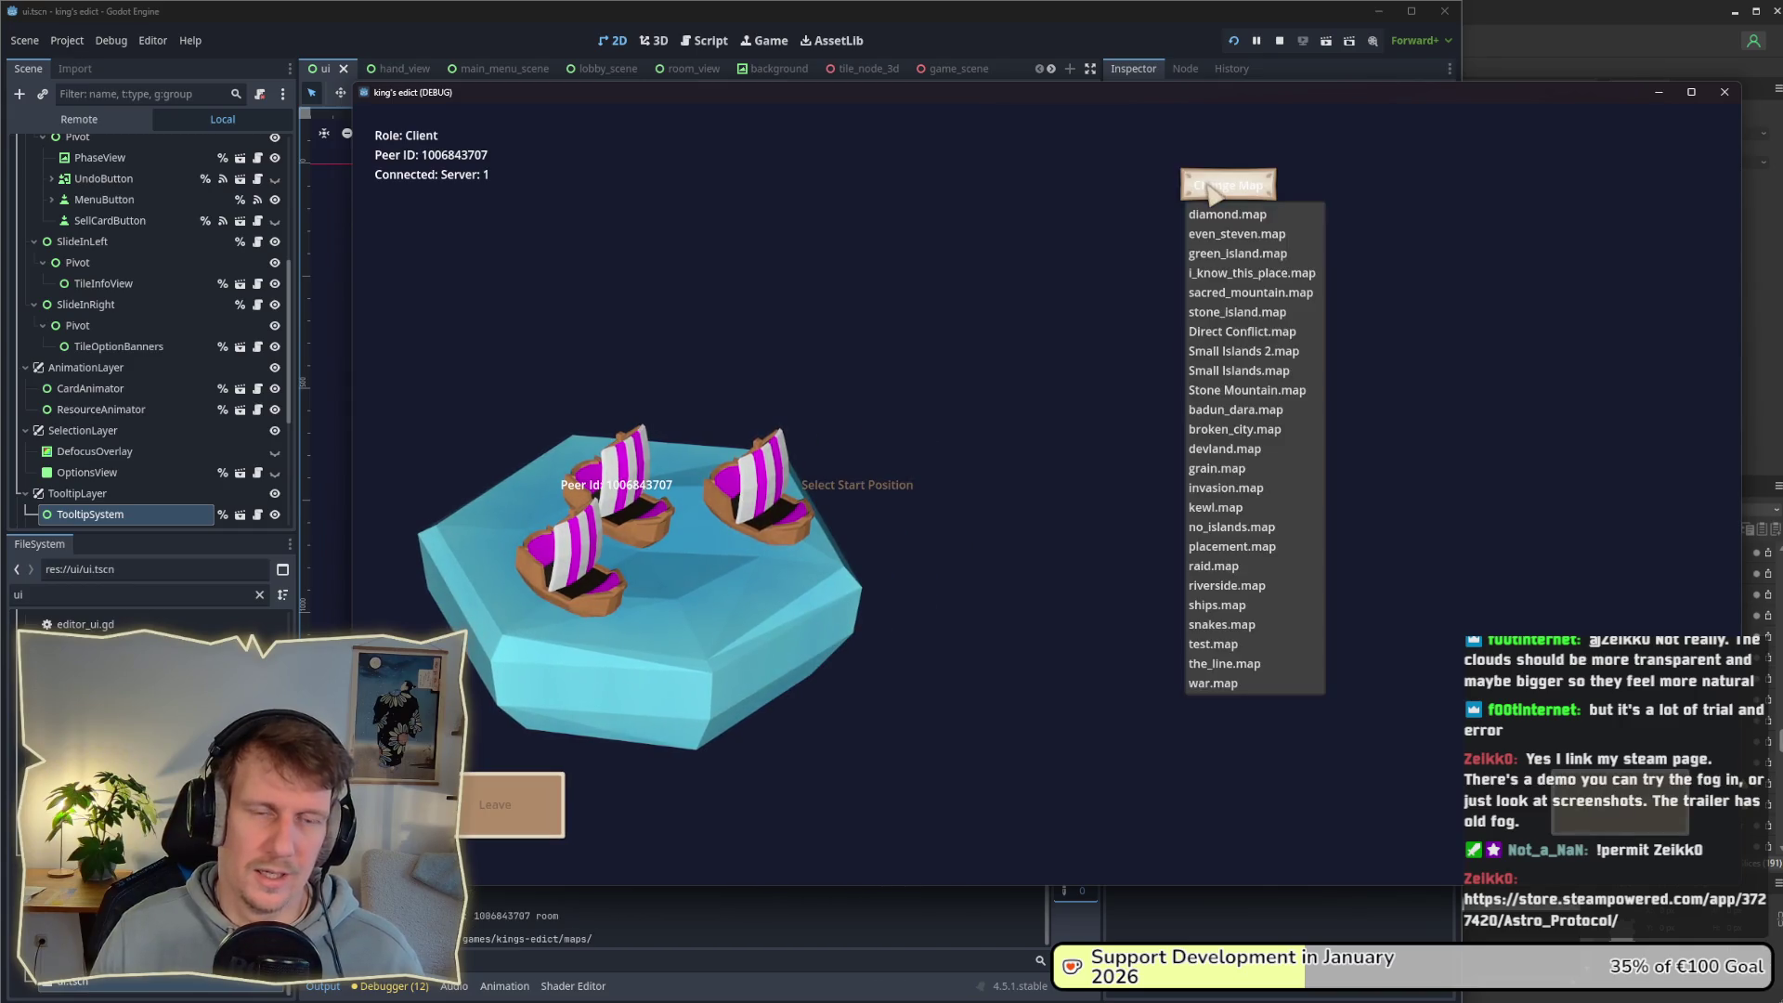
{"action": "left_click", "coordinate": [1233, 352]}
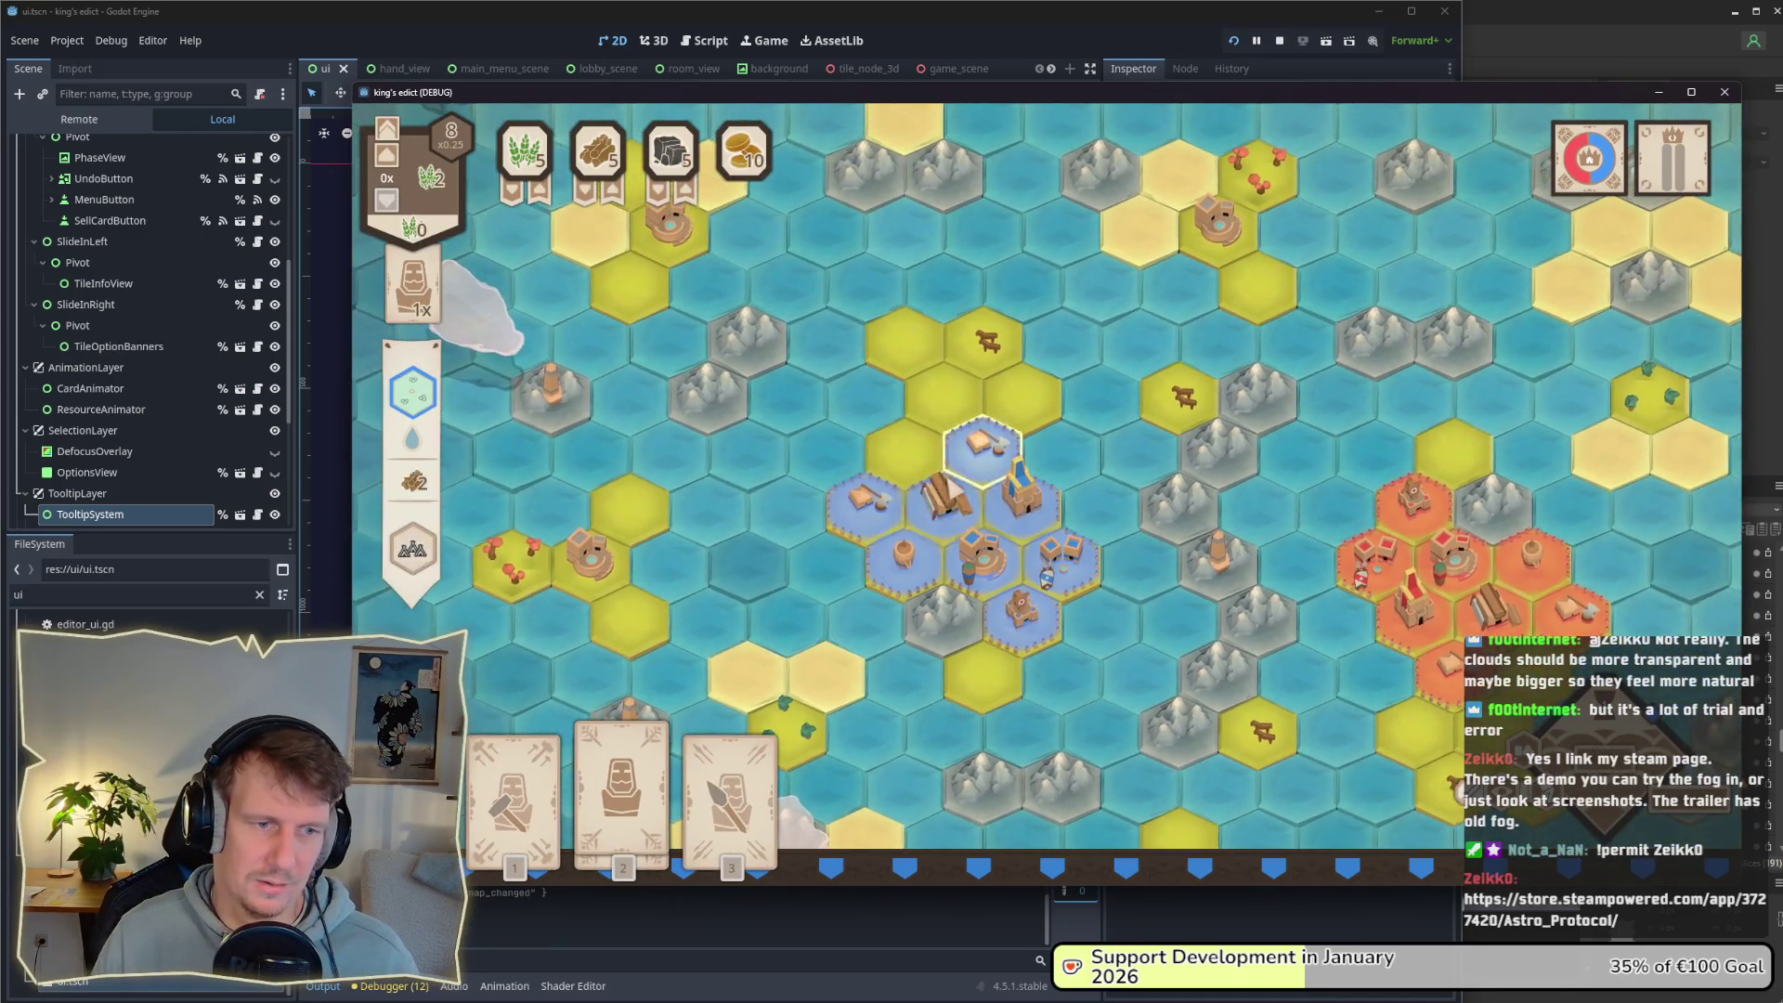
Step: Play the Servant card on a hex and train it into a Builder
{"action": "mouse_move", "coordinate": [619, 785]}
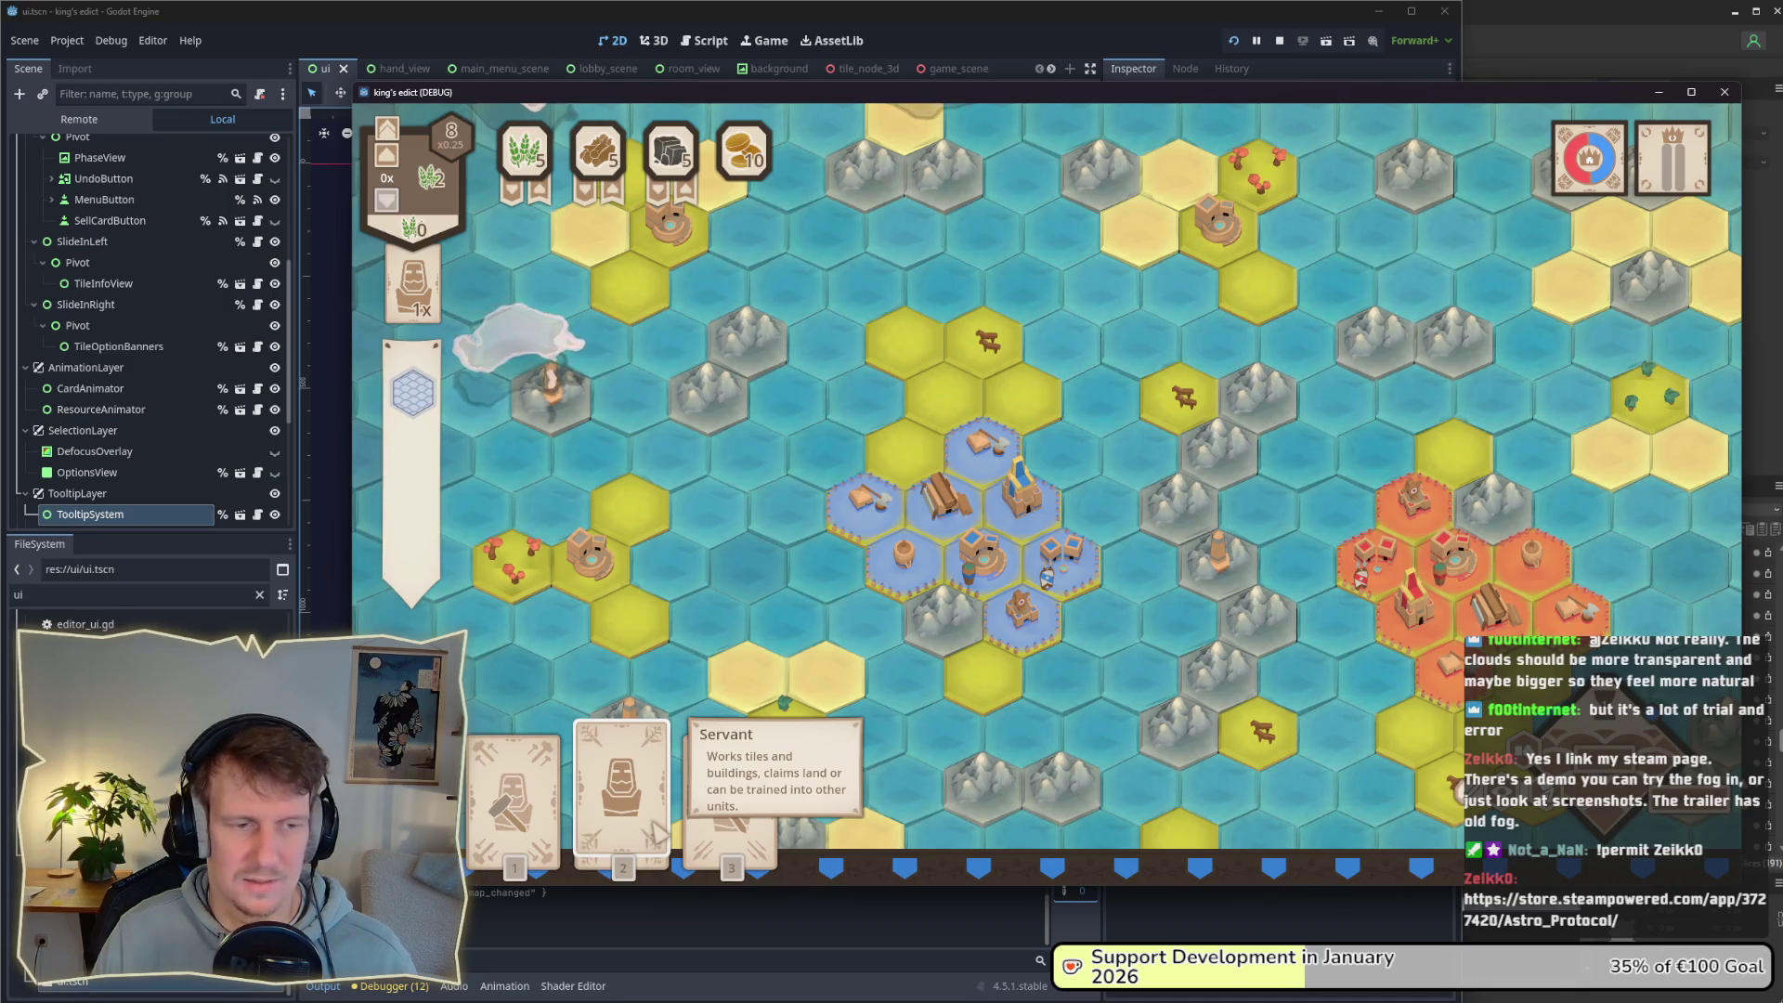
{"action": "left_click", "coordinate": [650, 826]}
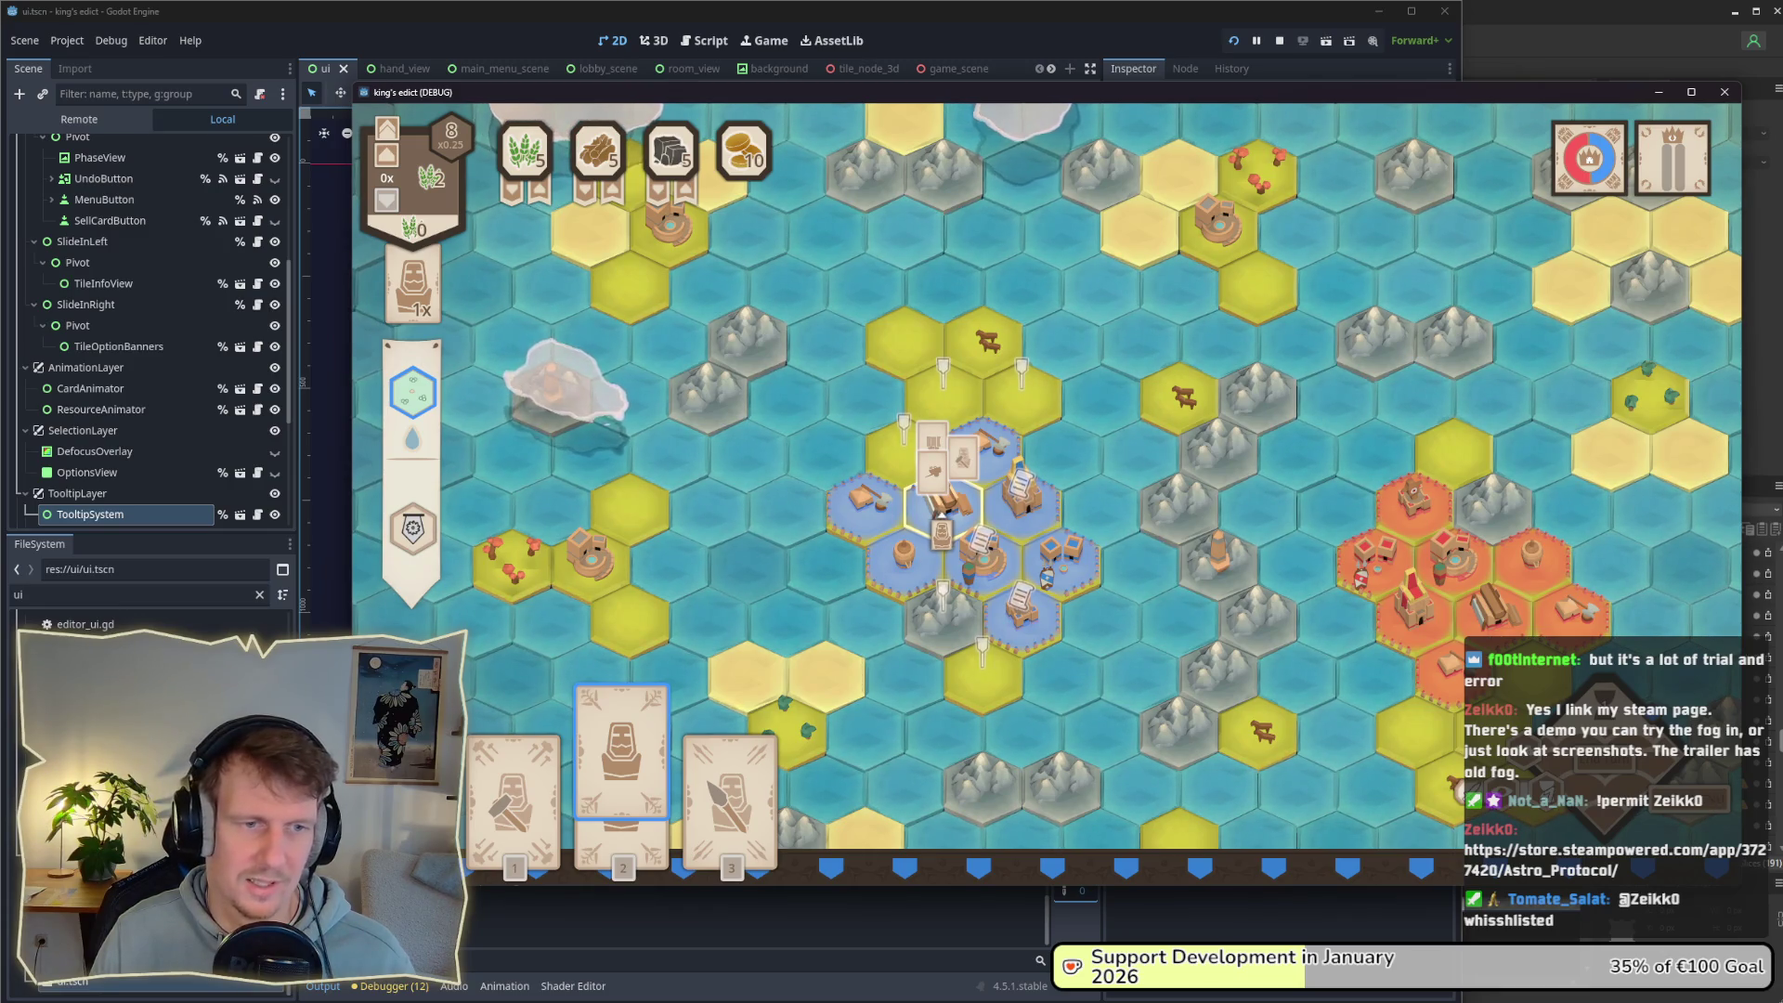
{"action": "left_click", "coordinate": [940, 516]}
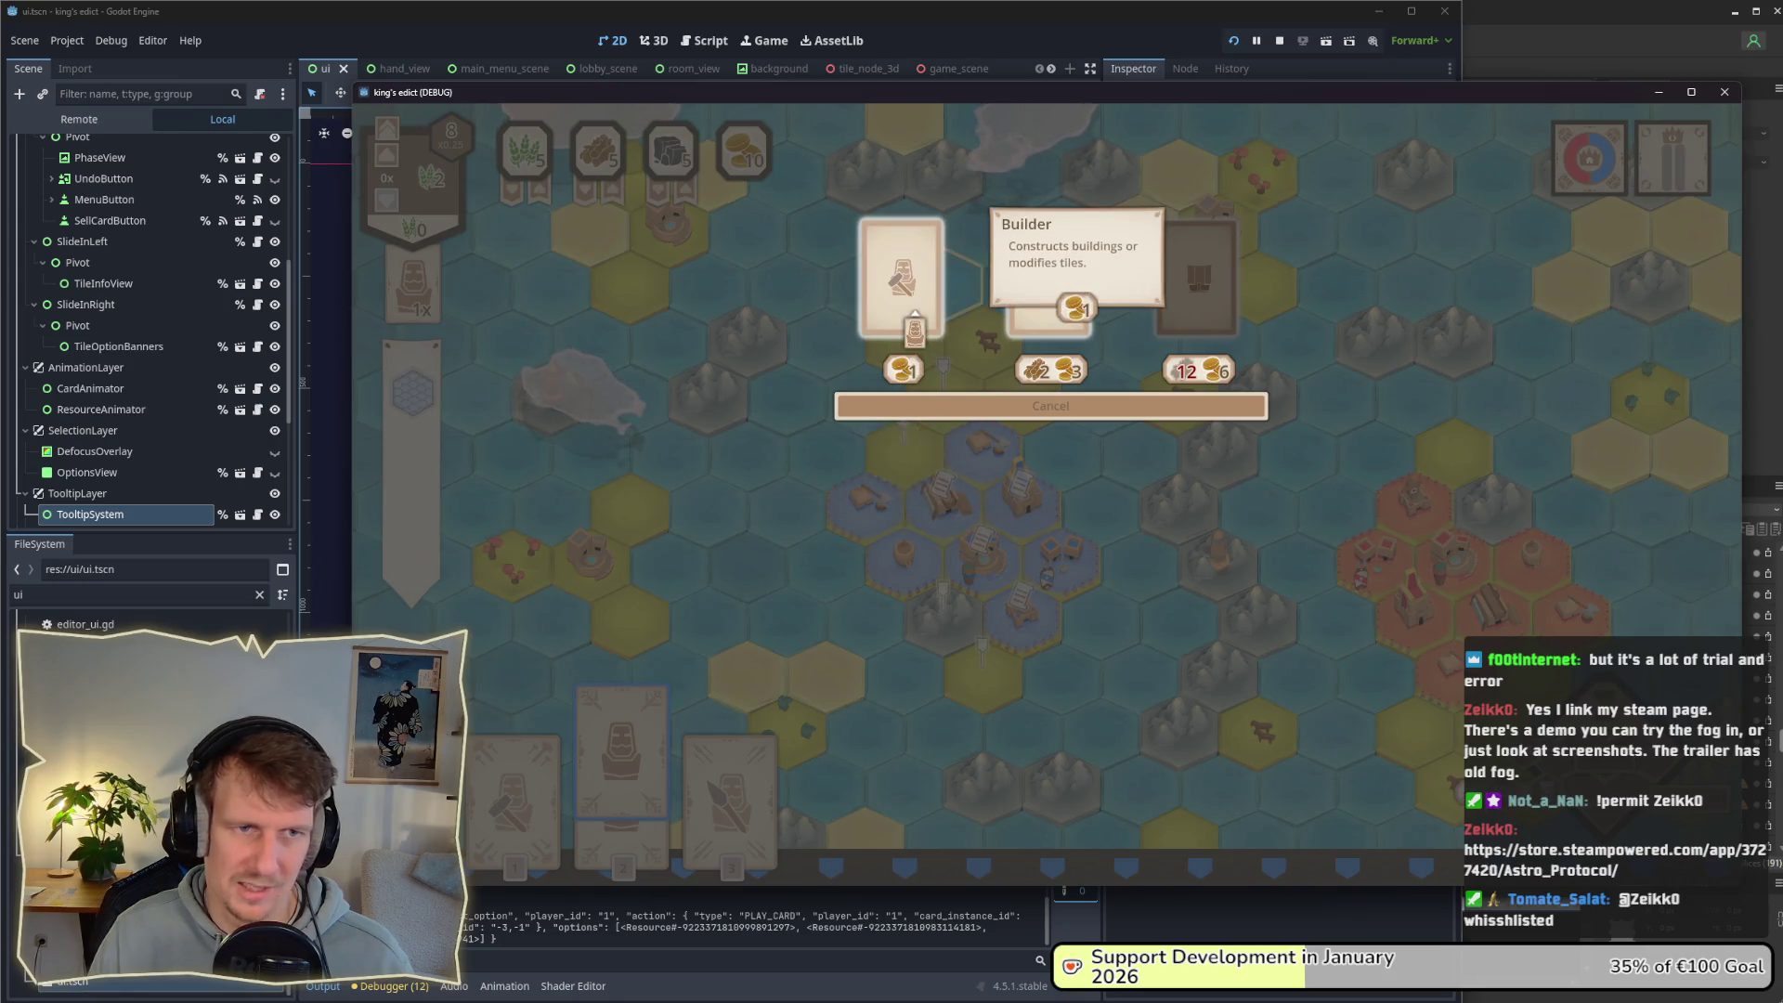
{"action": "left_click", "coordinate": [900, 278]}
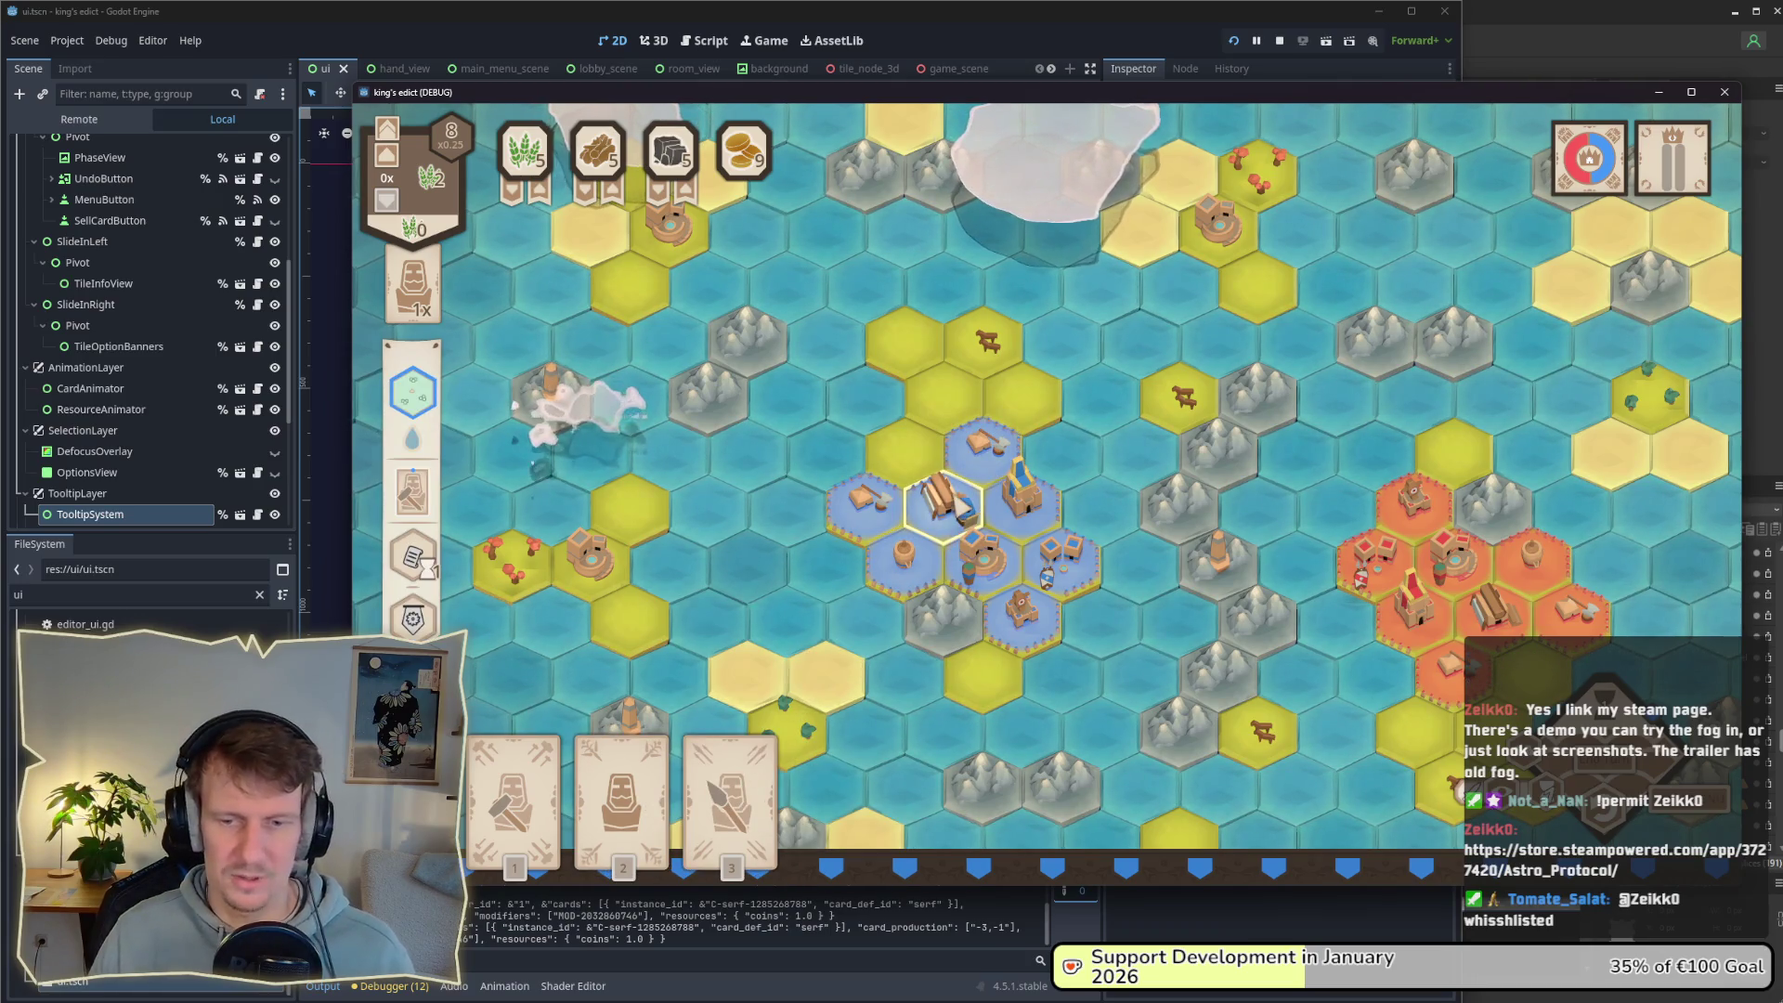
Step: Place a serf and a spearman on the hex by the base, then claim the neighbouring yellow hexes
{"action": "left_click", "coordinate": [730, 780]}
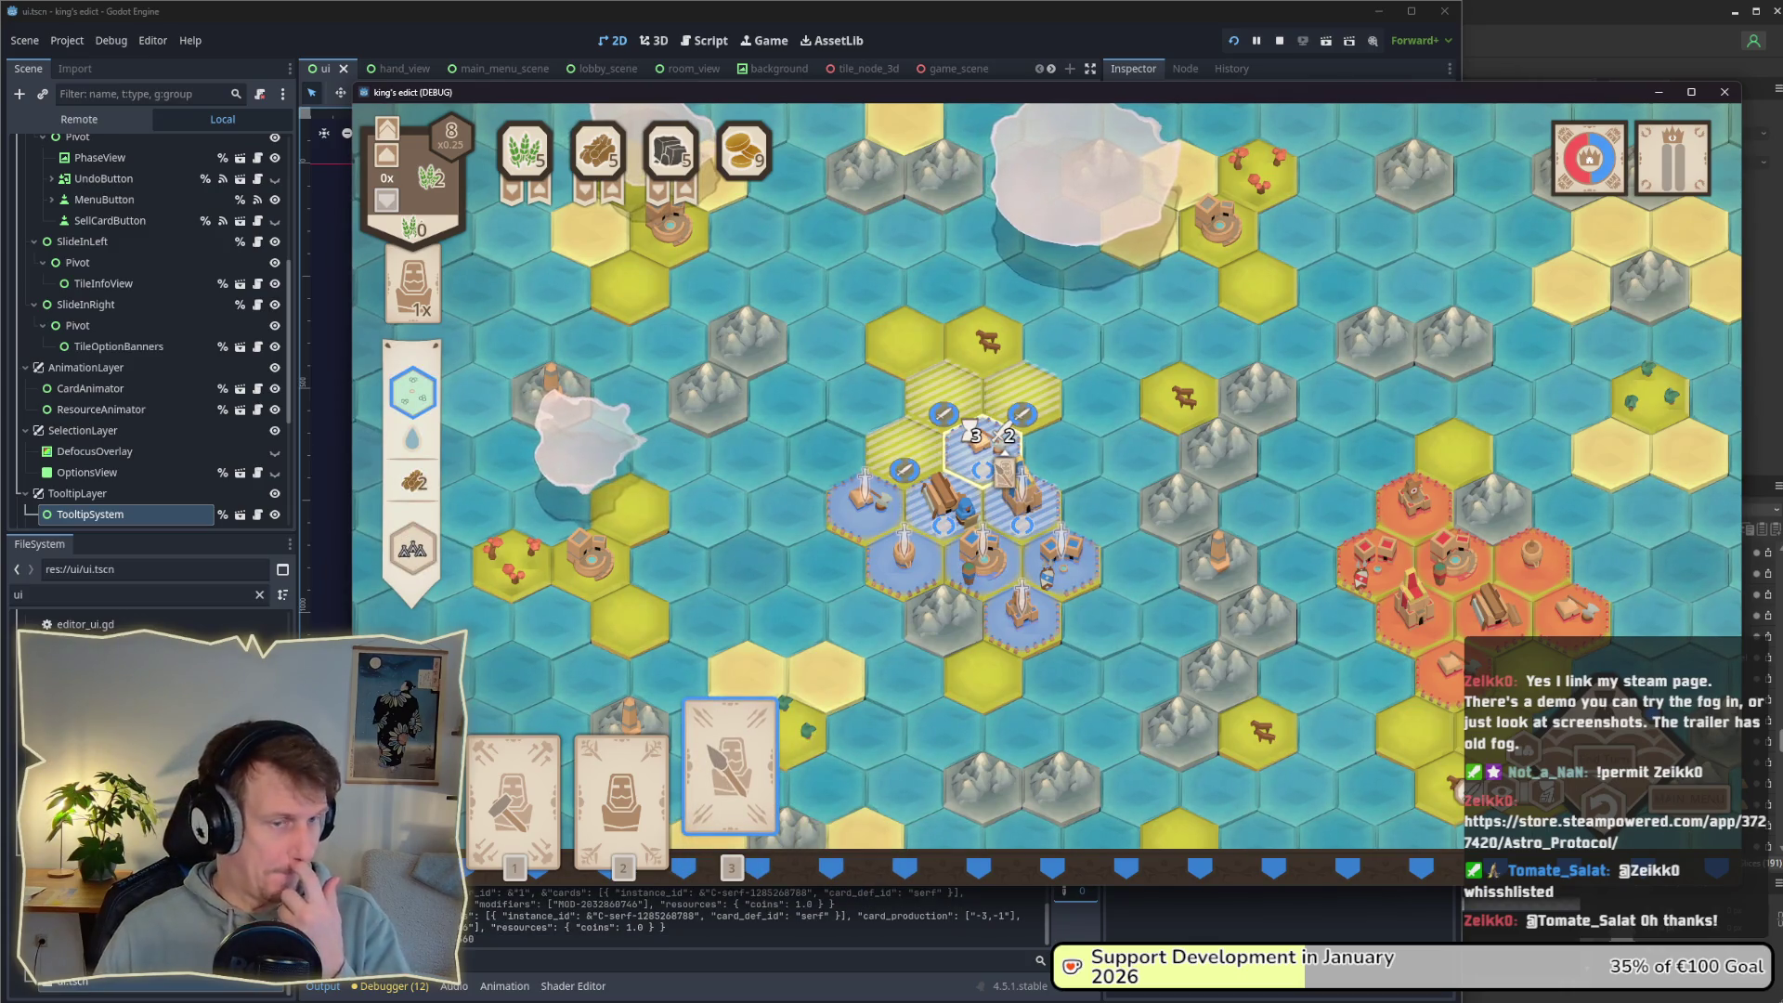
{"action": "left_click", "coordinate": [620, 776]}
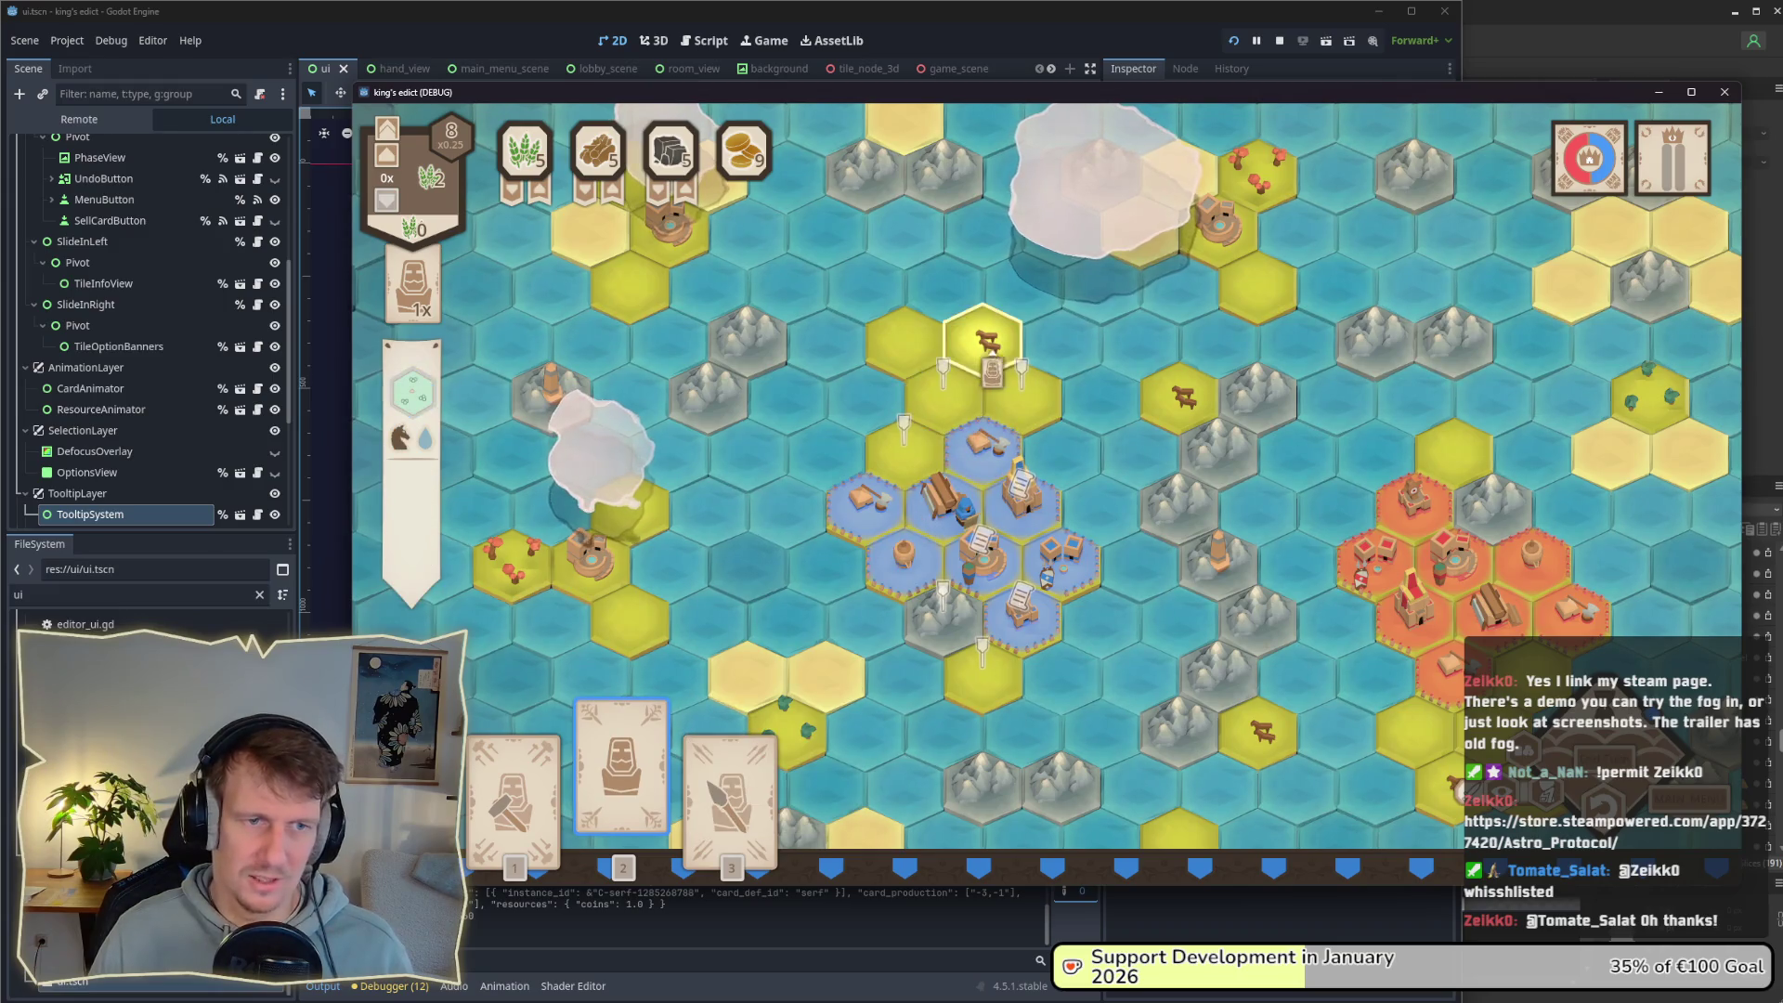
{"action": "left_click", "coordinate": [940, 390]}
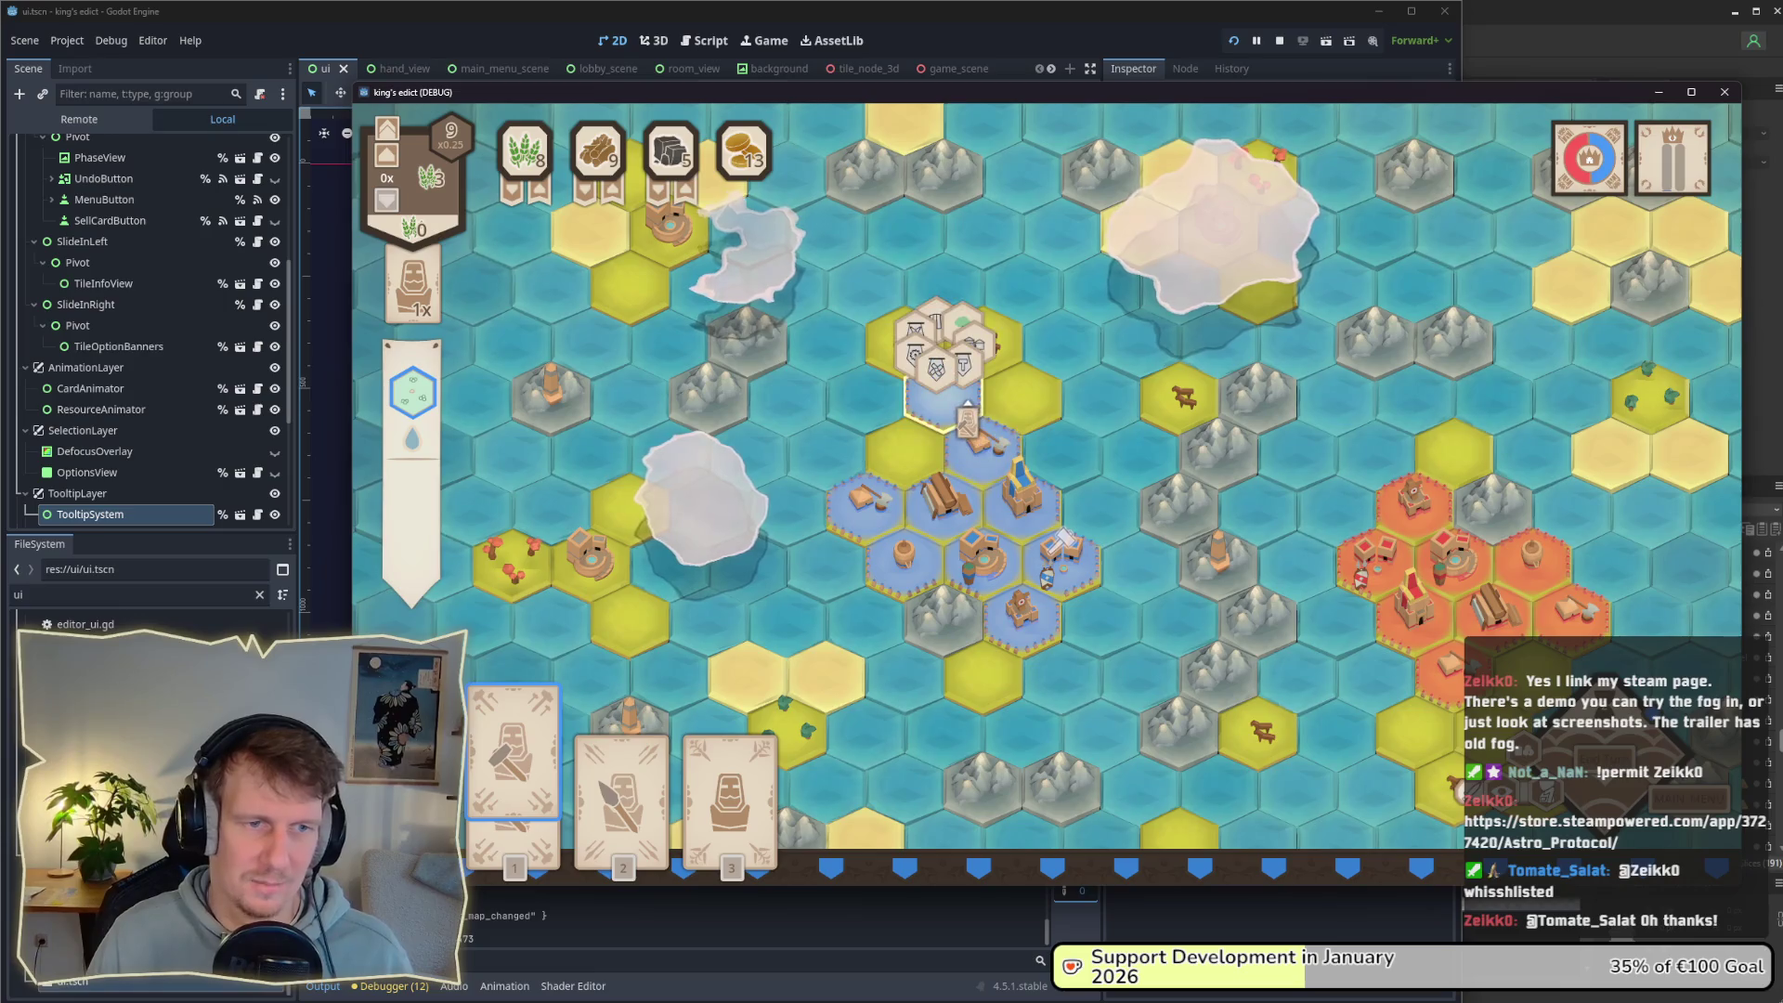
{"action": "left_click", "coordinate": [622, 771]}
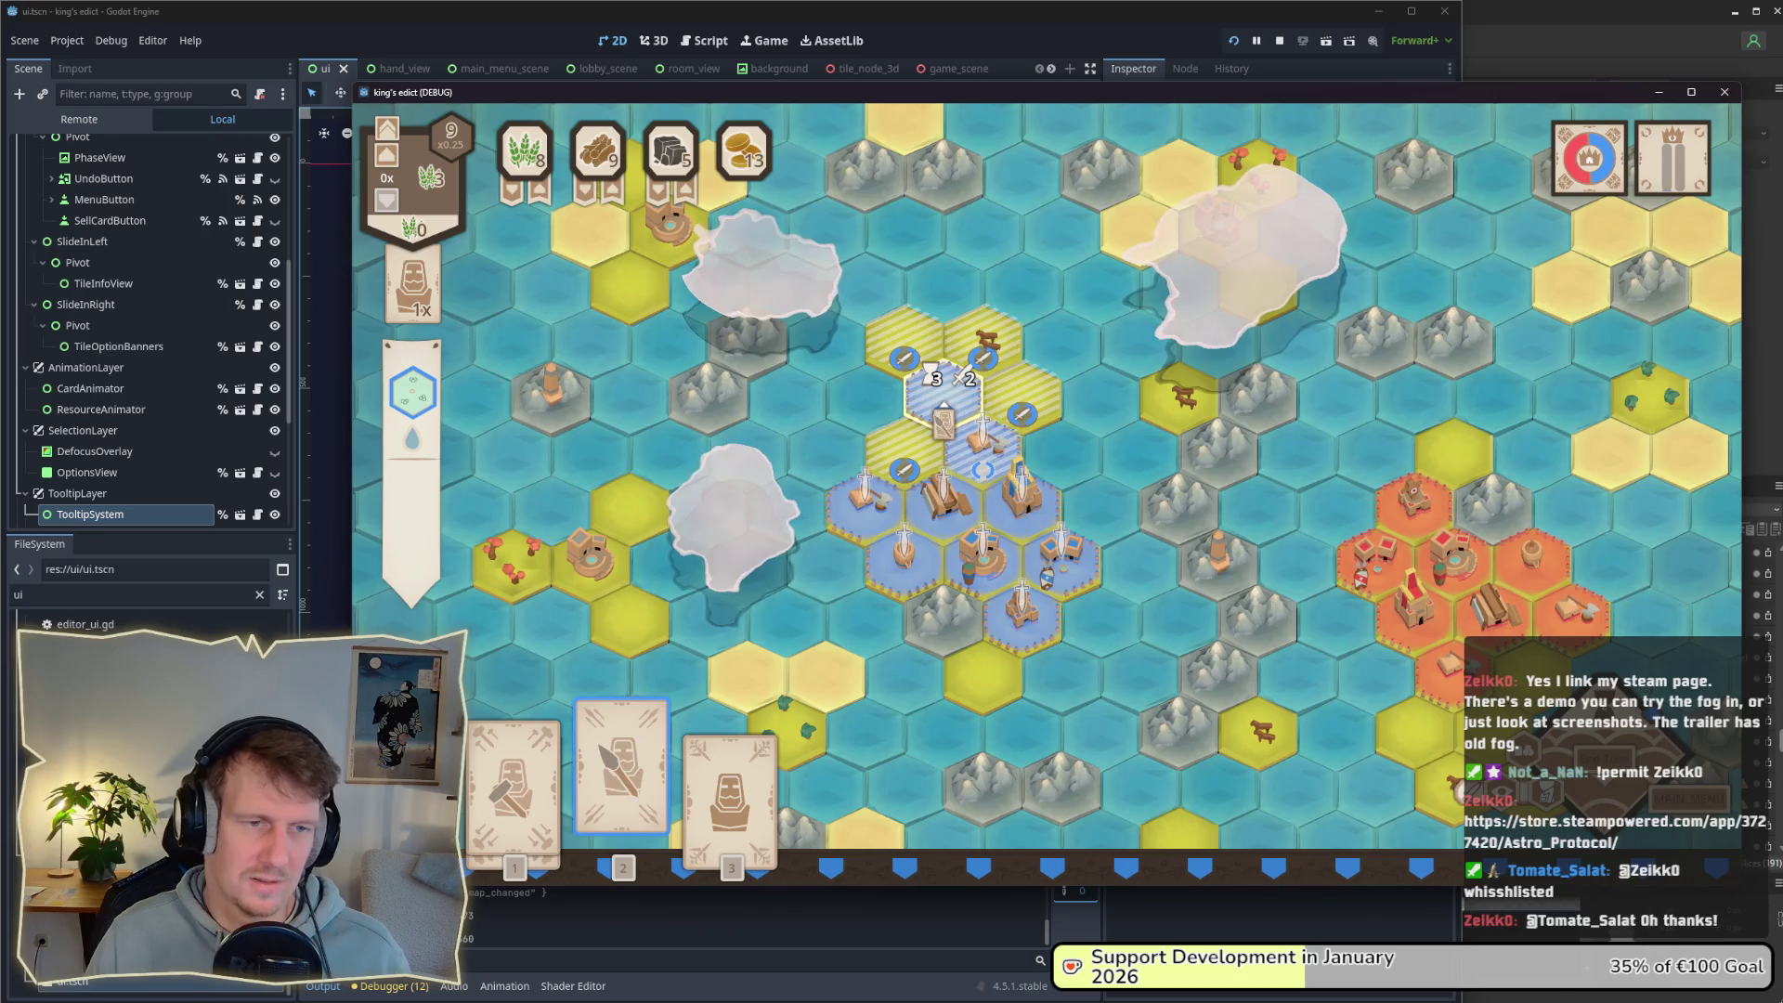
{"action": "left_click", "coordinate": [940, 390]}
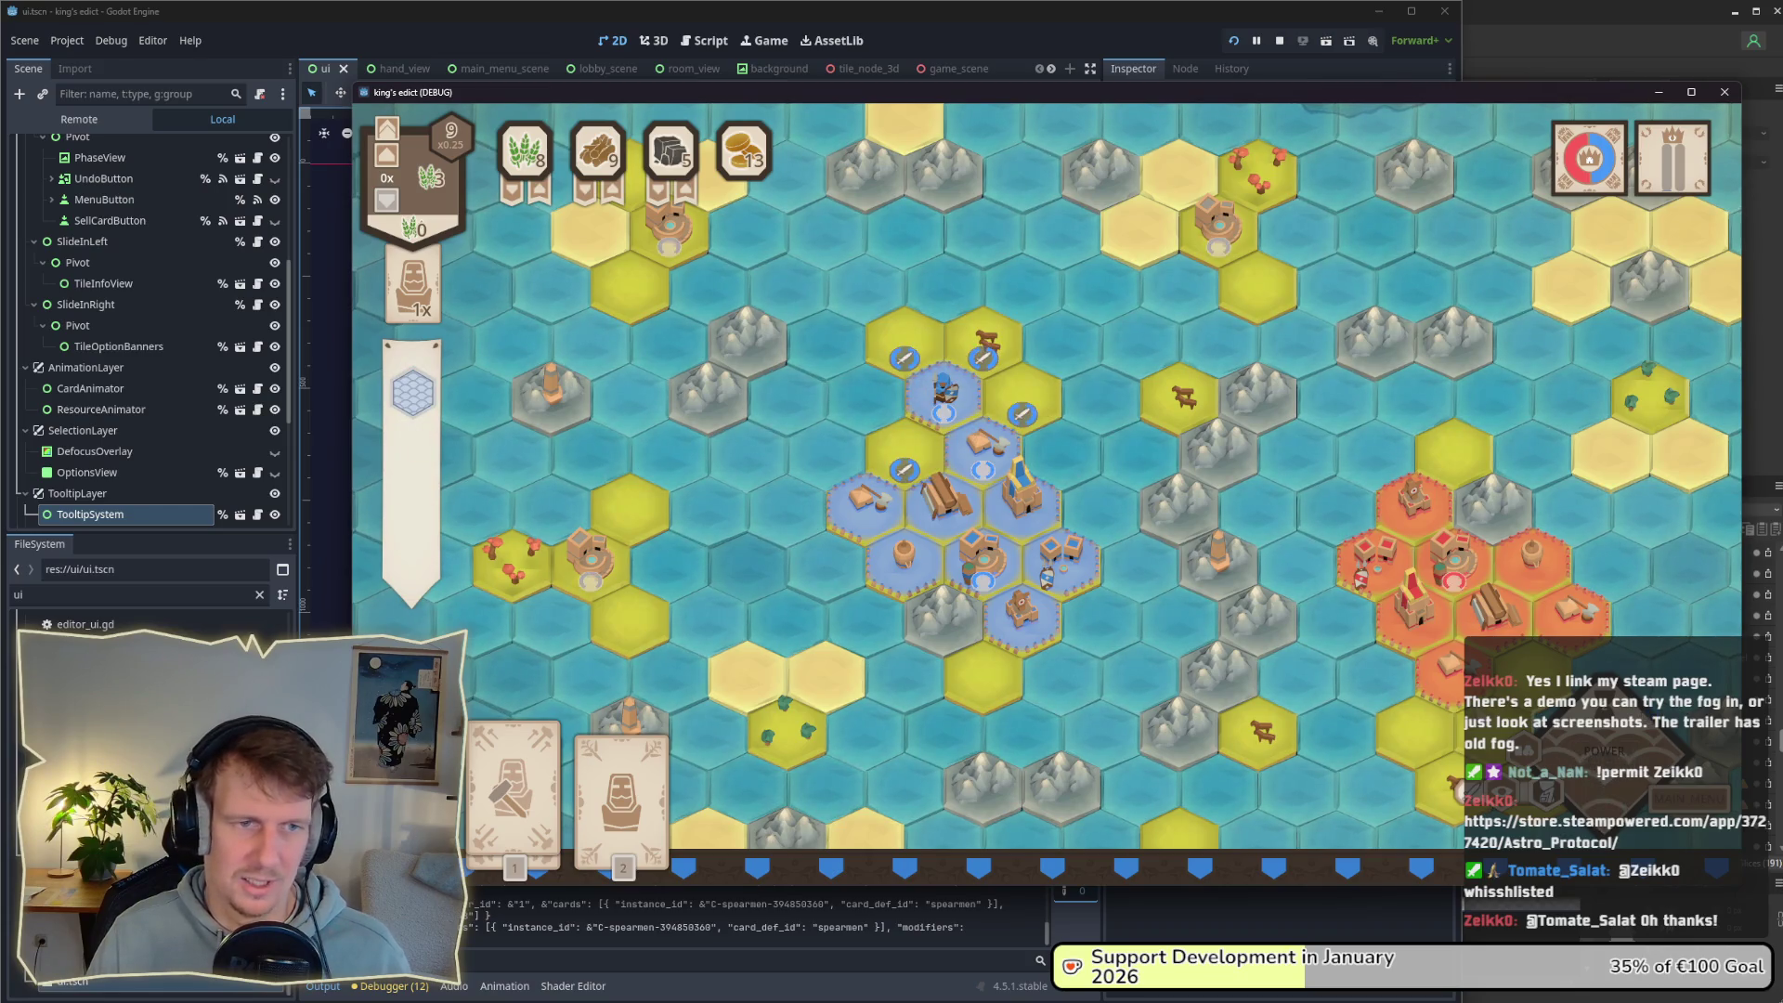
{"action": "left_click", "coordinate": [1003, 447]}
{"action": "left_click", "coordinate": [984, 353]}
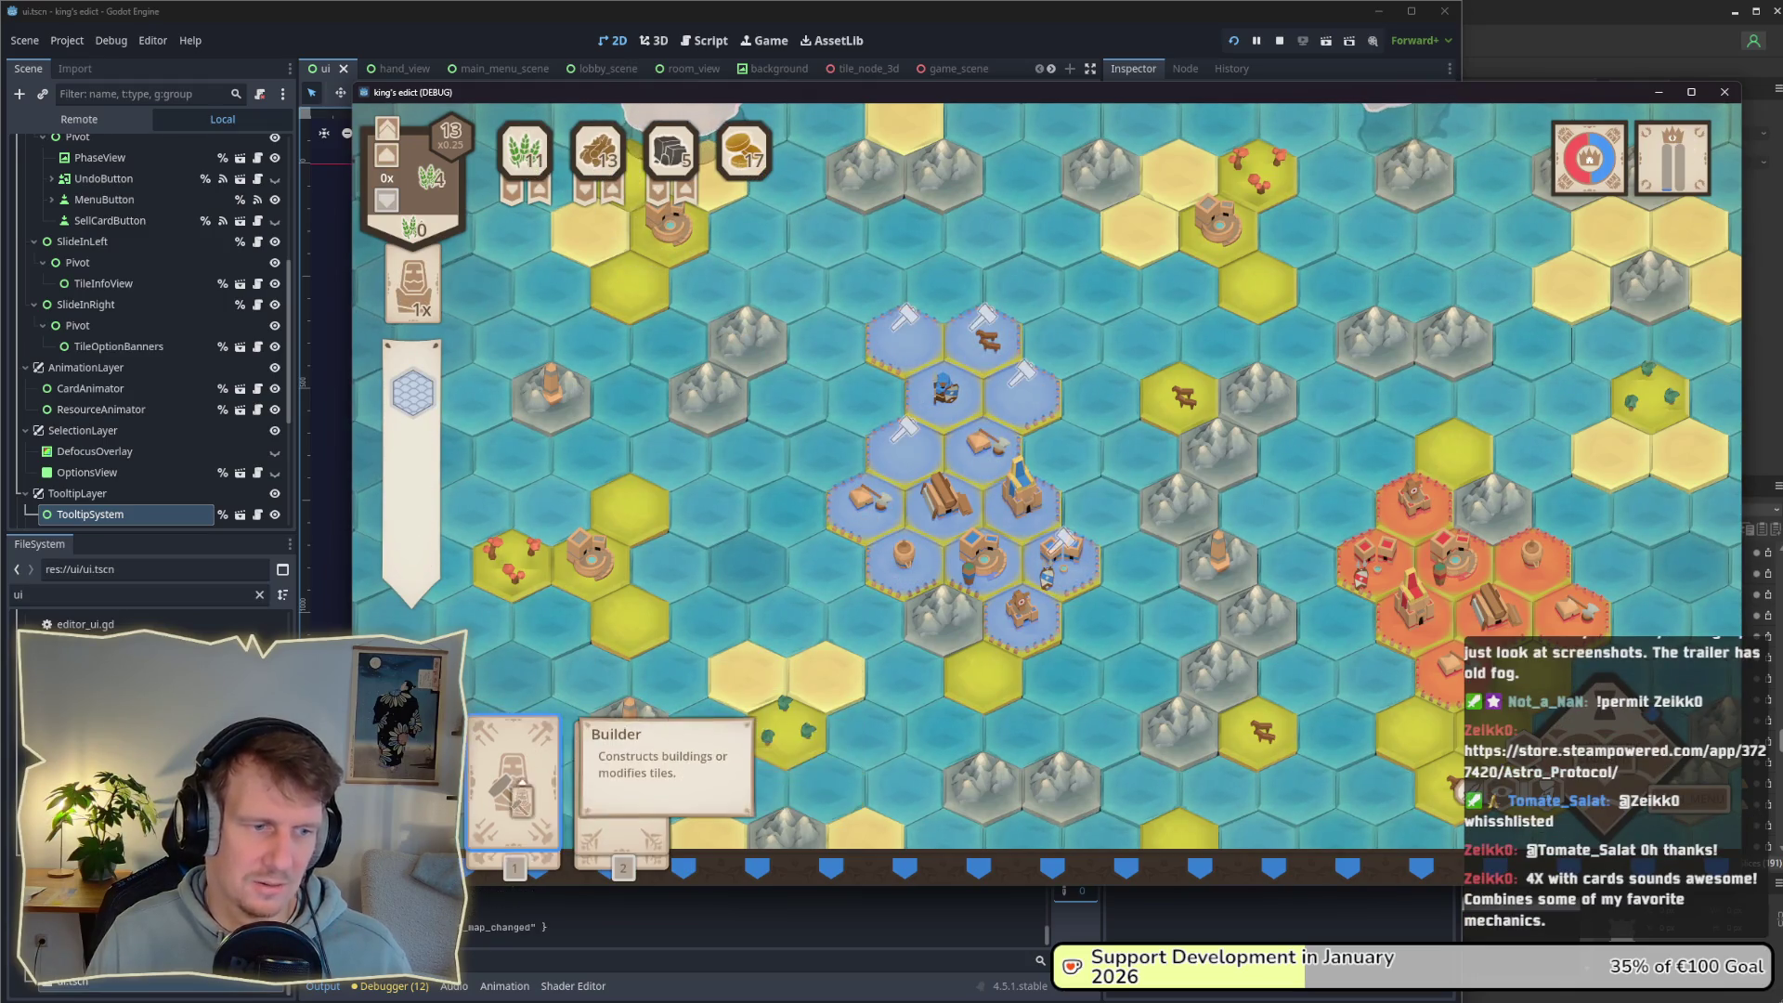
Step: Build a Stable on the chosen hex with the Builder card
{"action": "left_click", "coordinate": [515, 770]}
{"action": "left_click", "coordinate": [982, 357]}
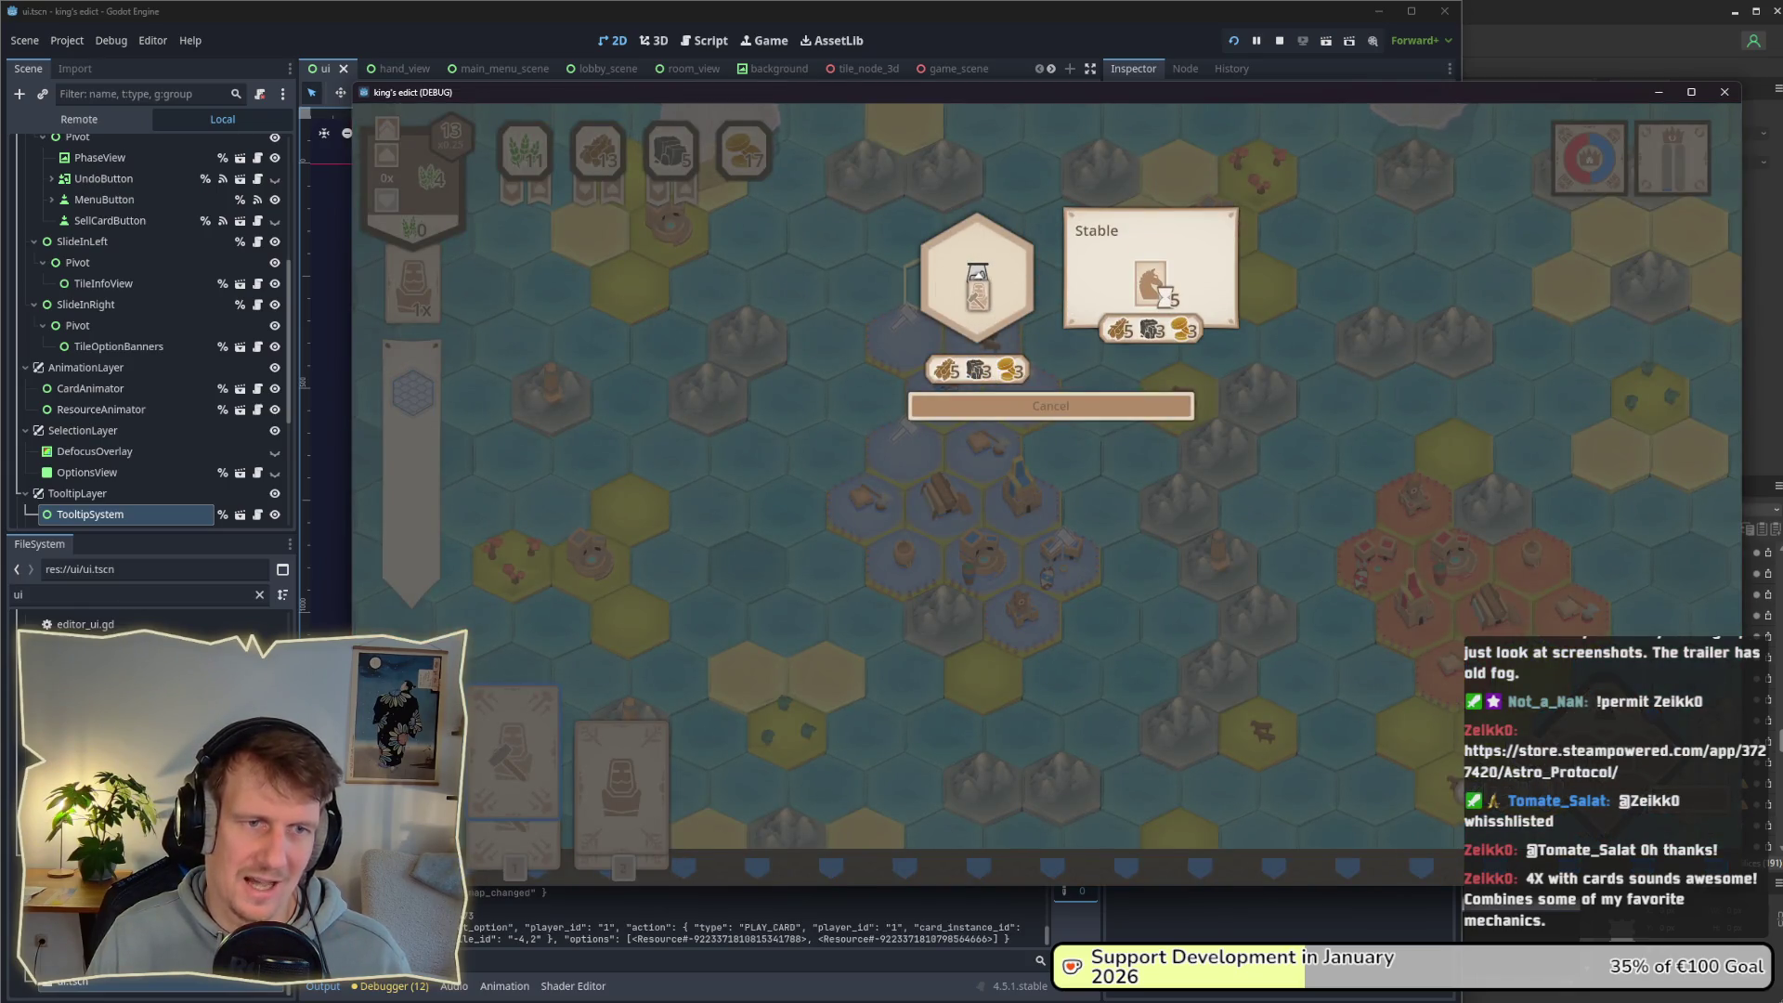
{"action": "left_click", "coordinate": [992, 337]}
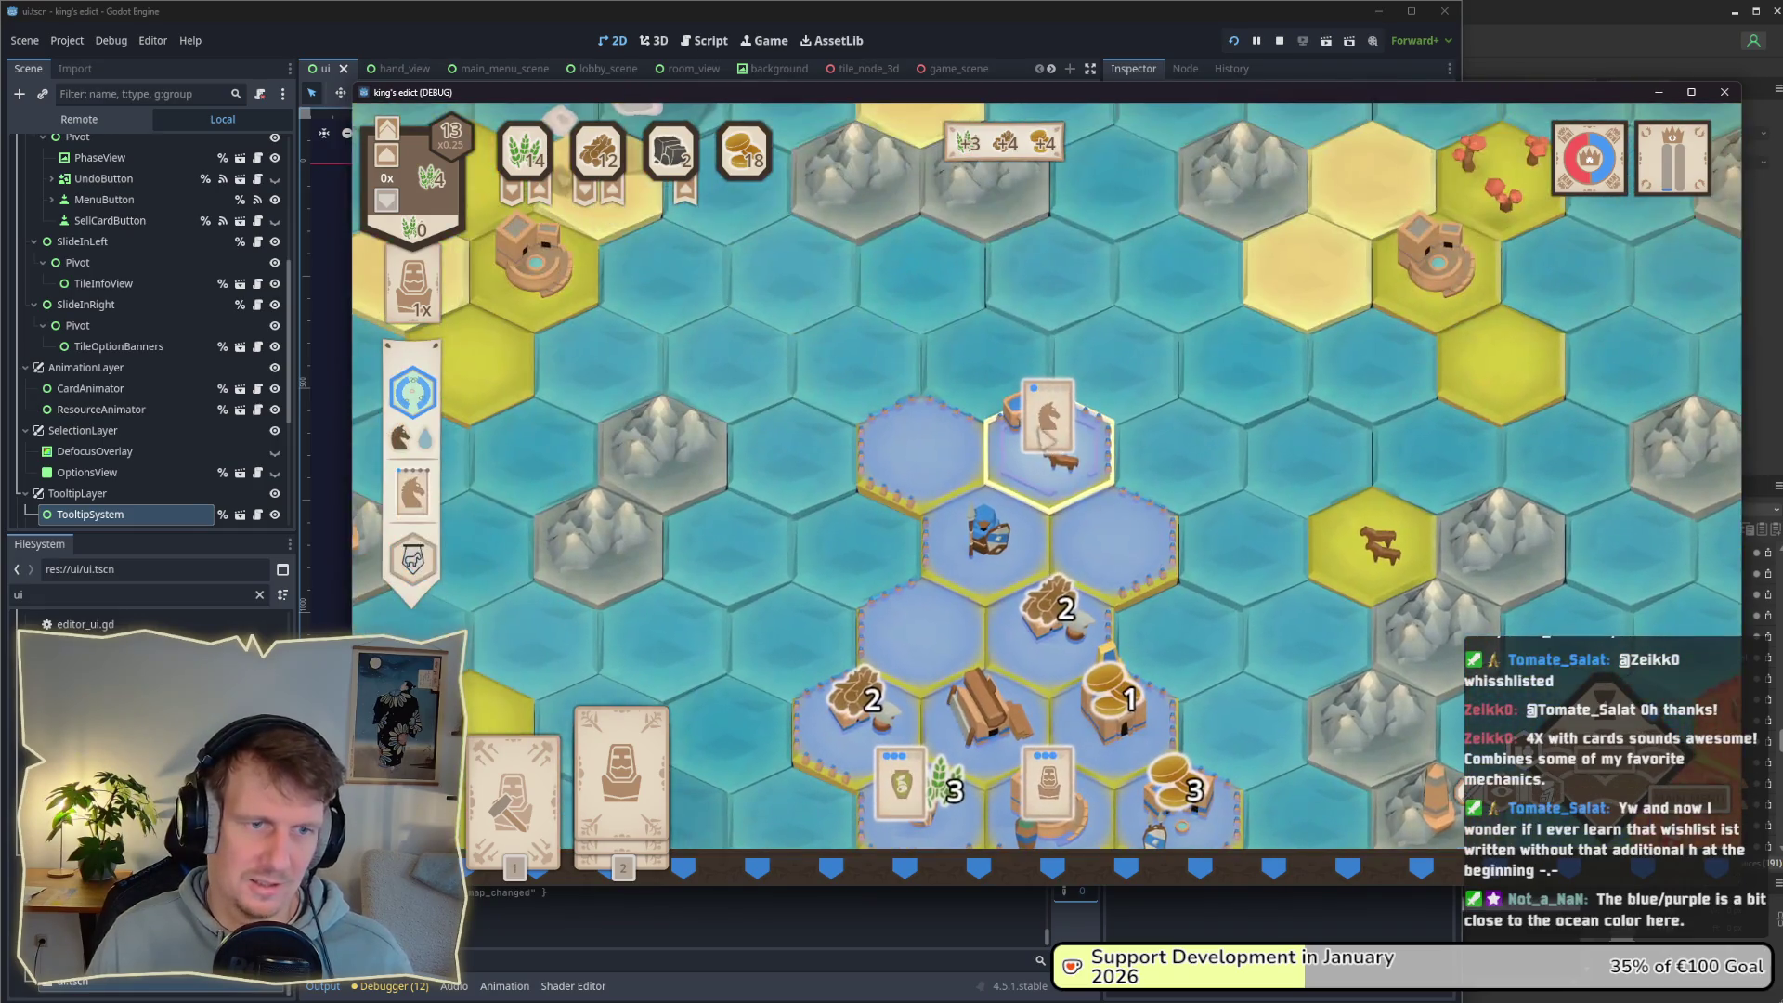
Step: Pan and zoom around the map, previewing the second card's placements and a yellow hex's build options
{"action": "mouse_move", "coordinate": [415, 557]}
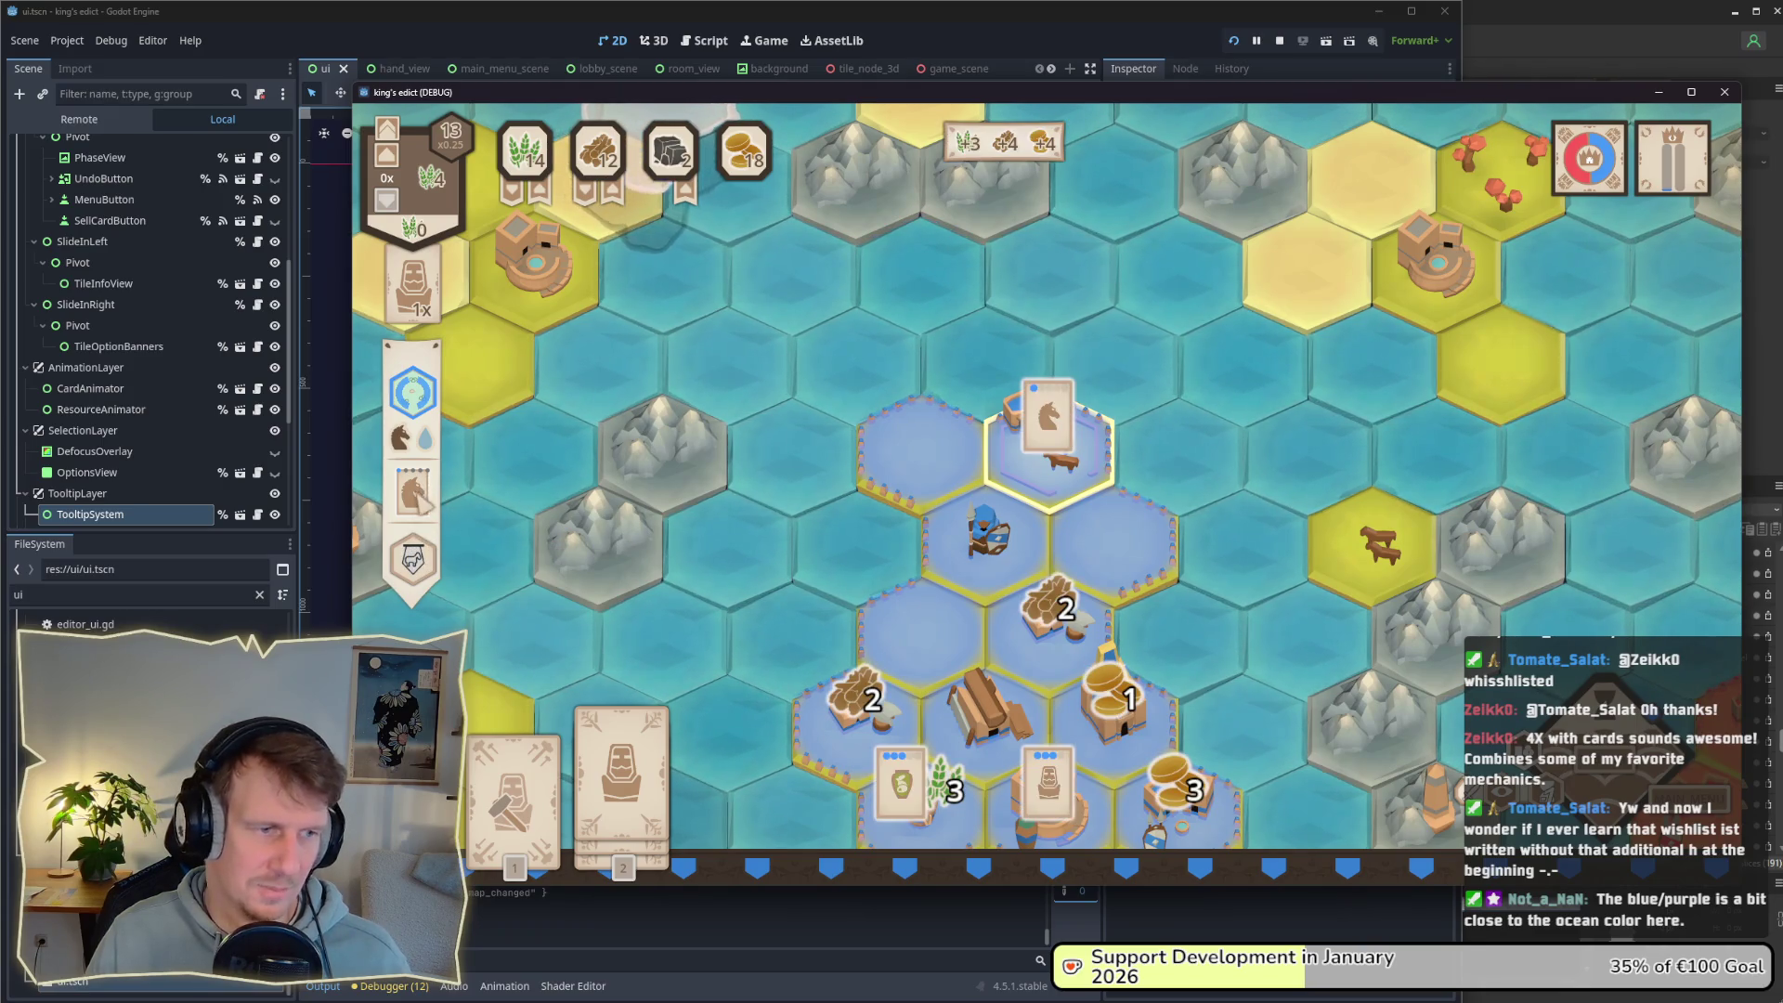
{"action": "scroll", "coordinate": [1119, 465], "scroll_direction": "down", "scroll_amount": 2}
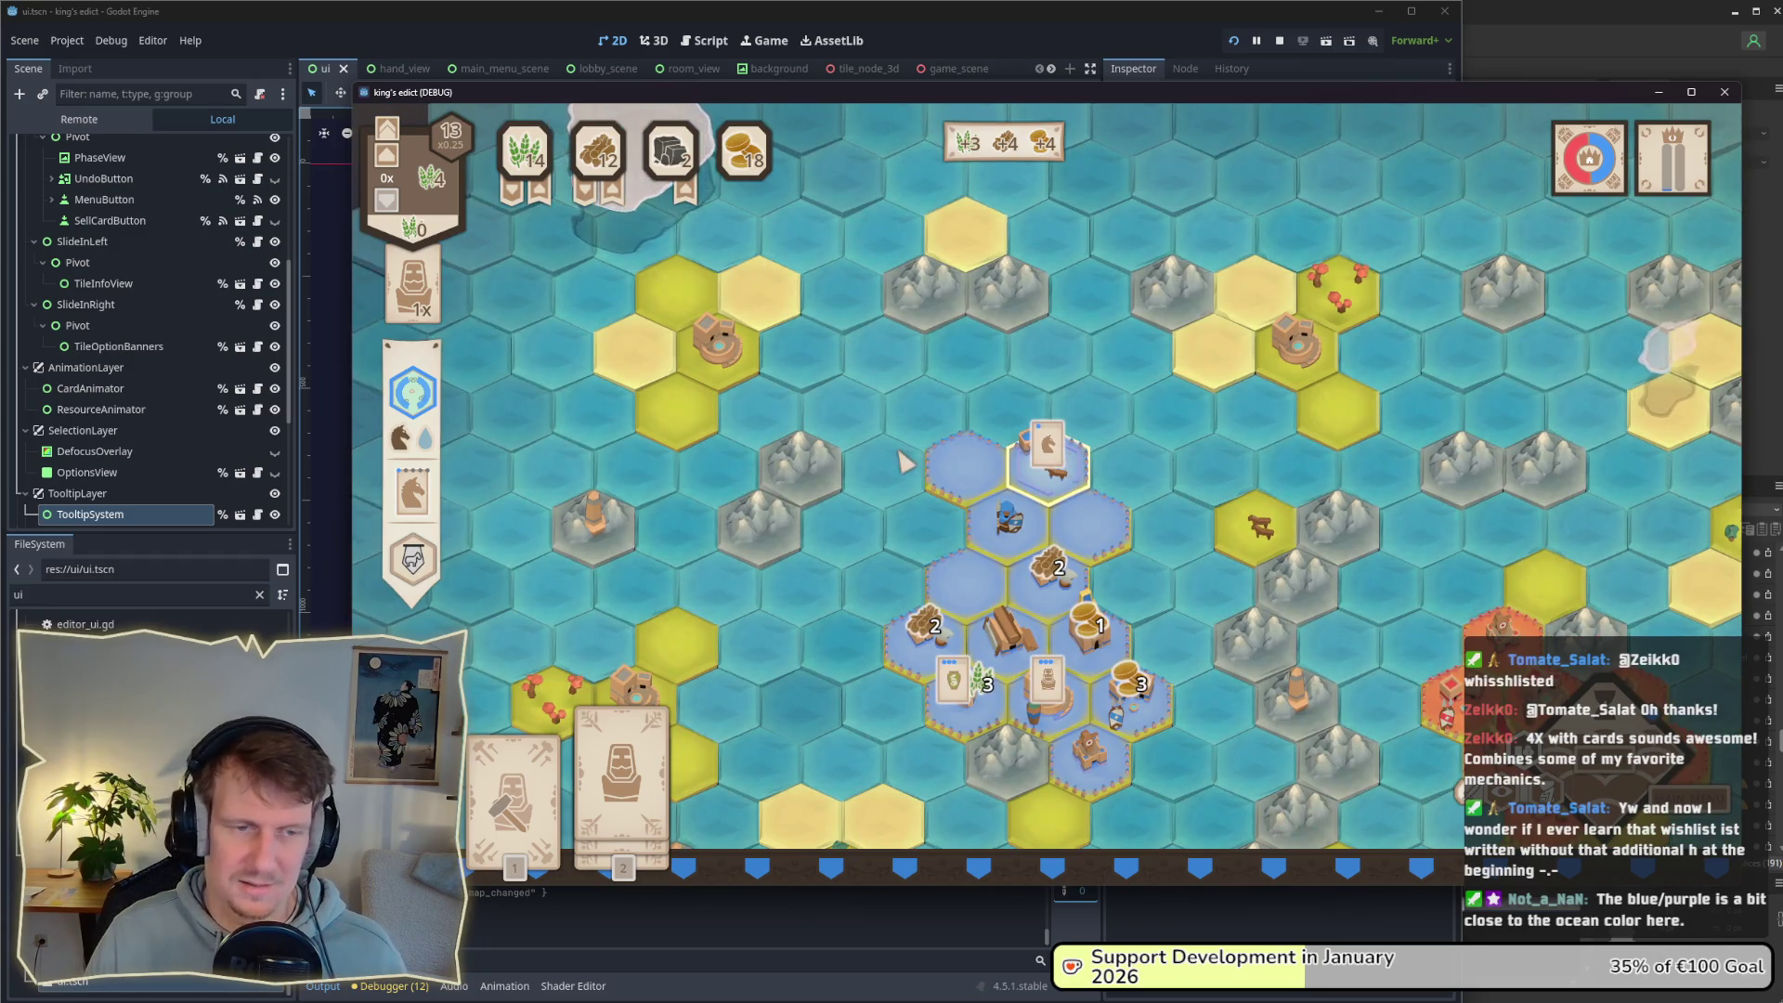
{"action": "left_click_drag", "start_coordinate": [903, 461], "coordinate": [903, 437]}
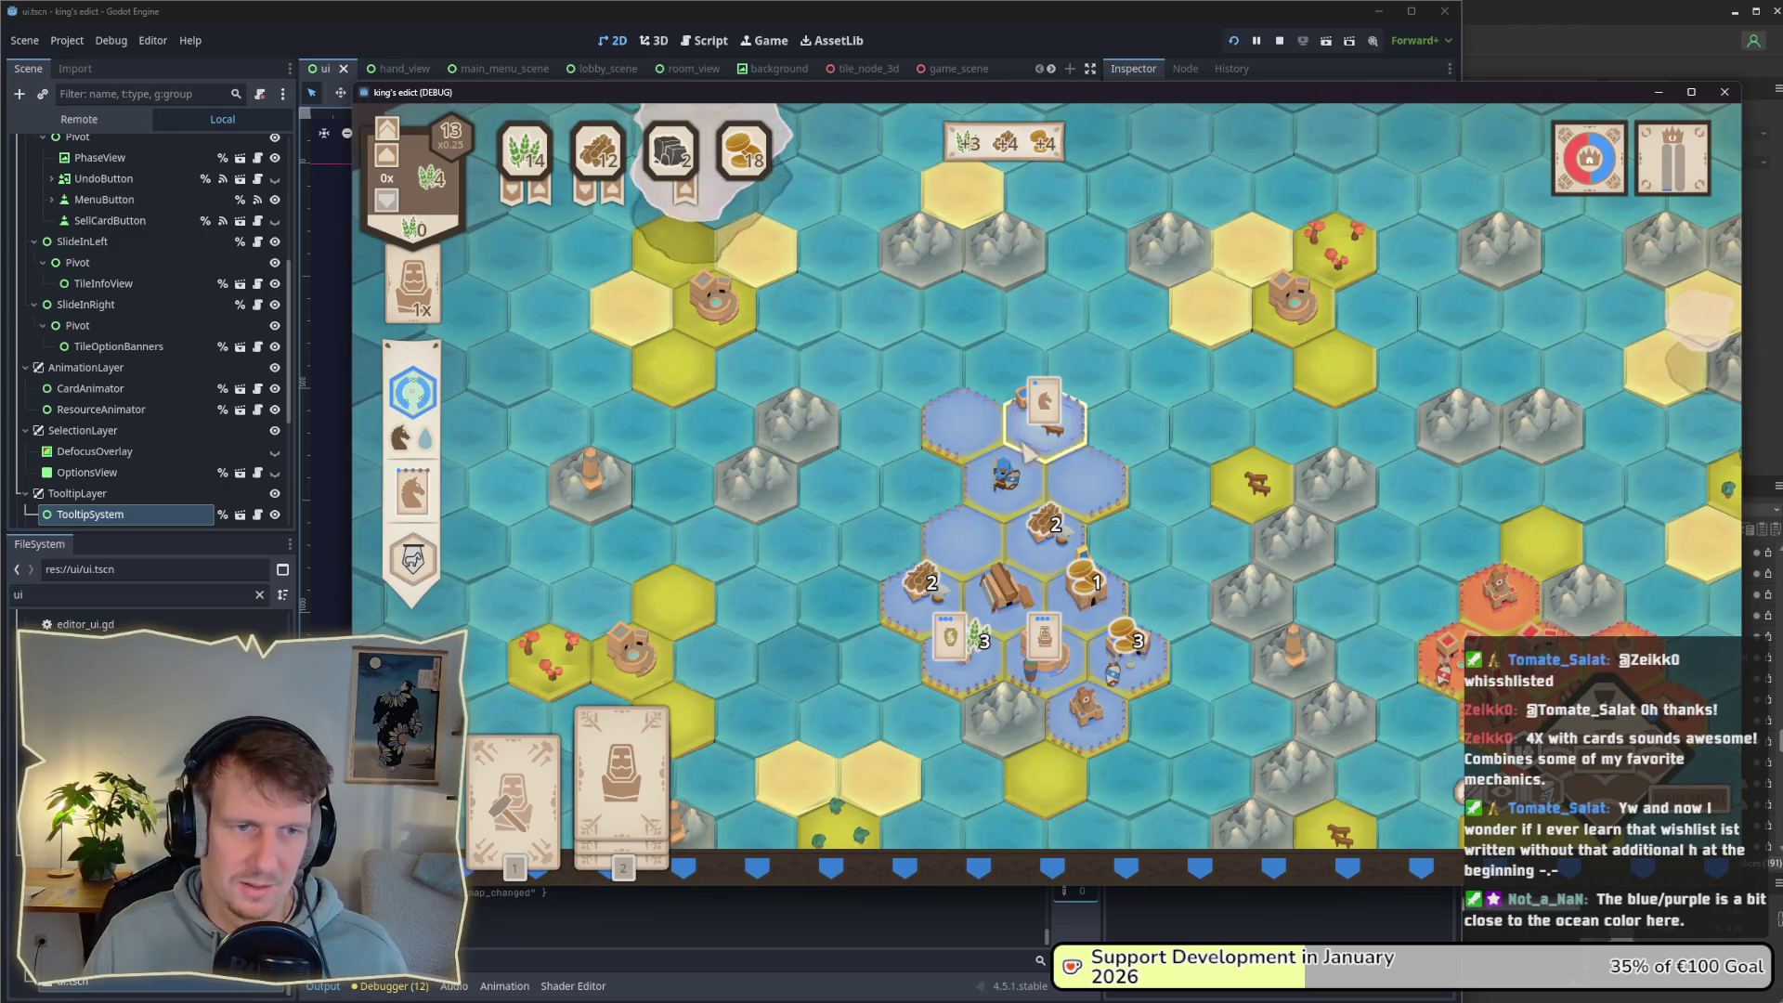
{"action": "mouse_move", "coordinate": [620, 742]}
{"action": "left_mouse_down"}
{"action": "mouse_move", "coordinate": [1119, 527]}
{"action": "mouse_move", "coordinate": [1047, 418]}
{"action": "left_mouse_up"}
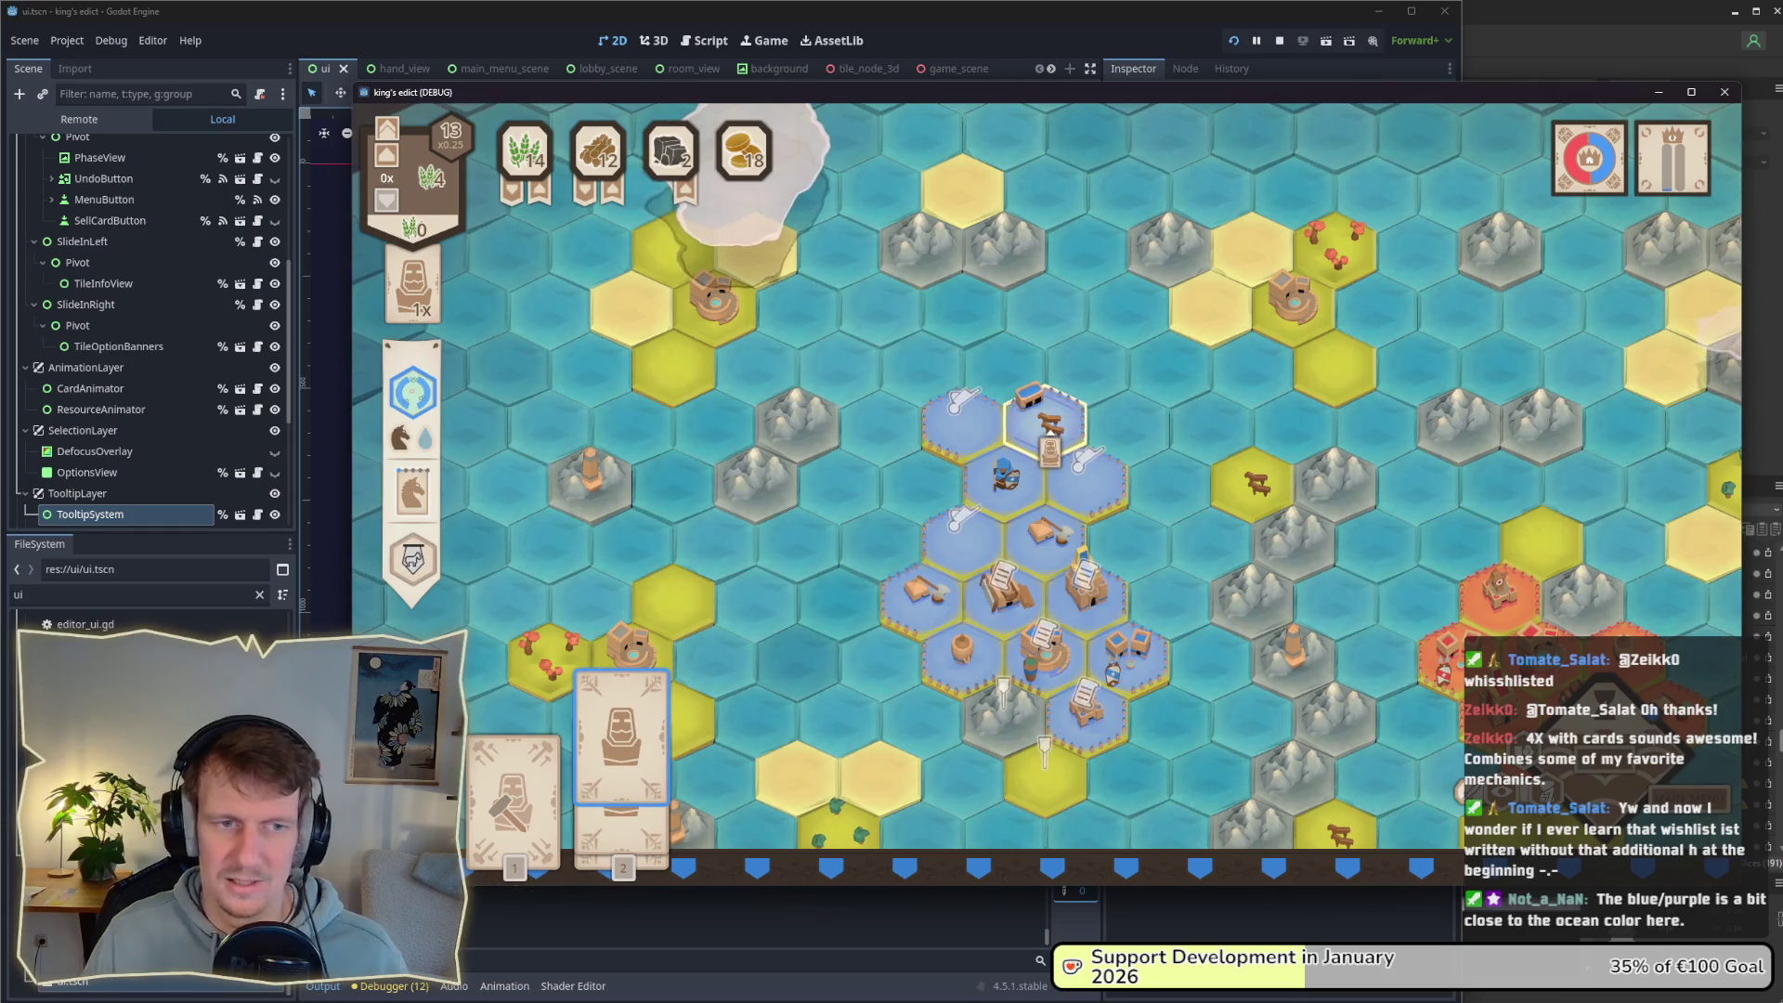
{"action": "scroll", "coordinate": [785, 247], "scroll_direction": "down", "scroll_amount": 2}
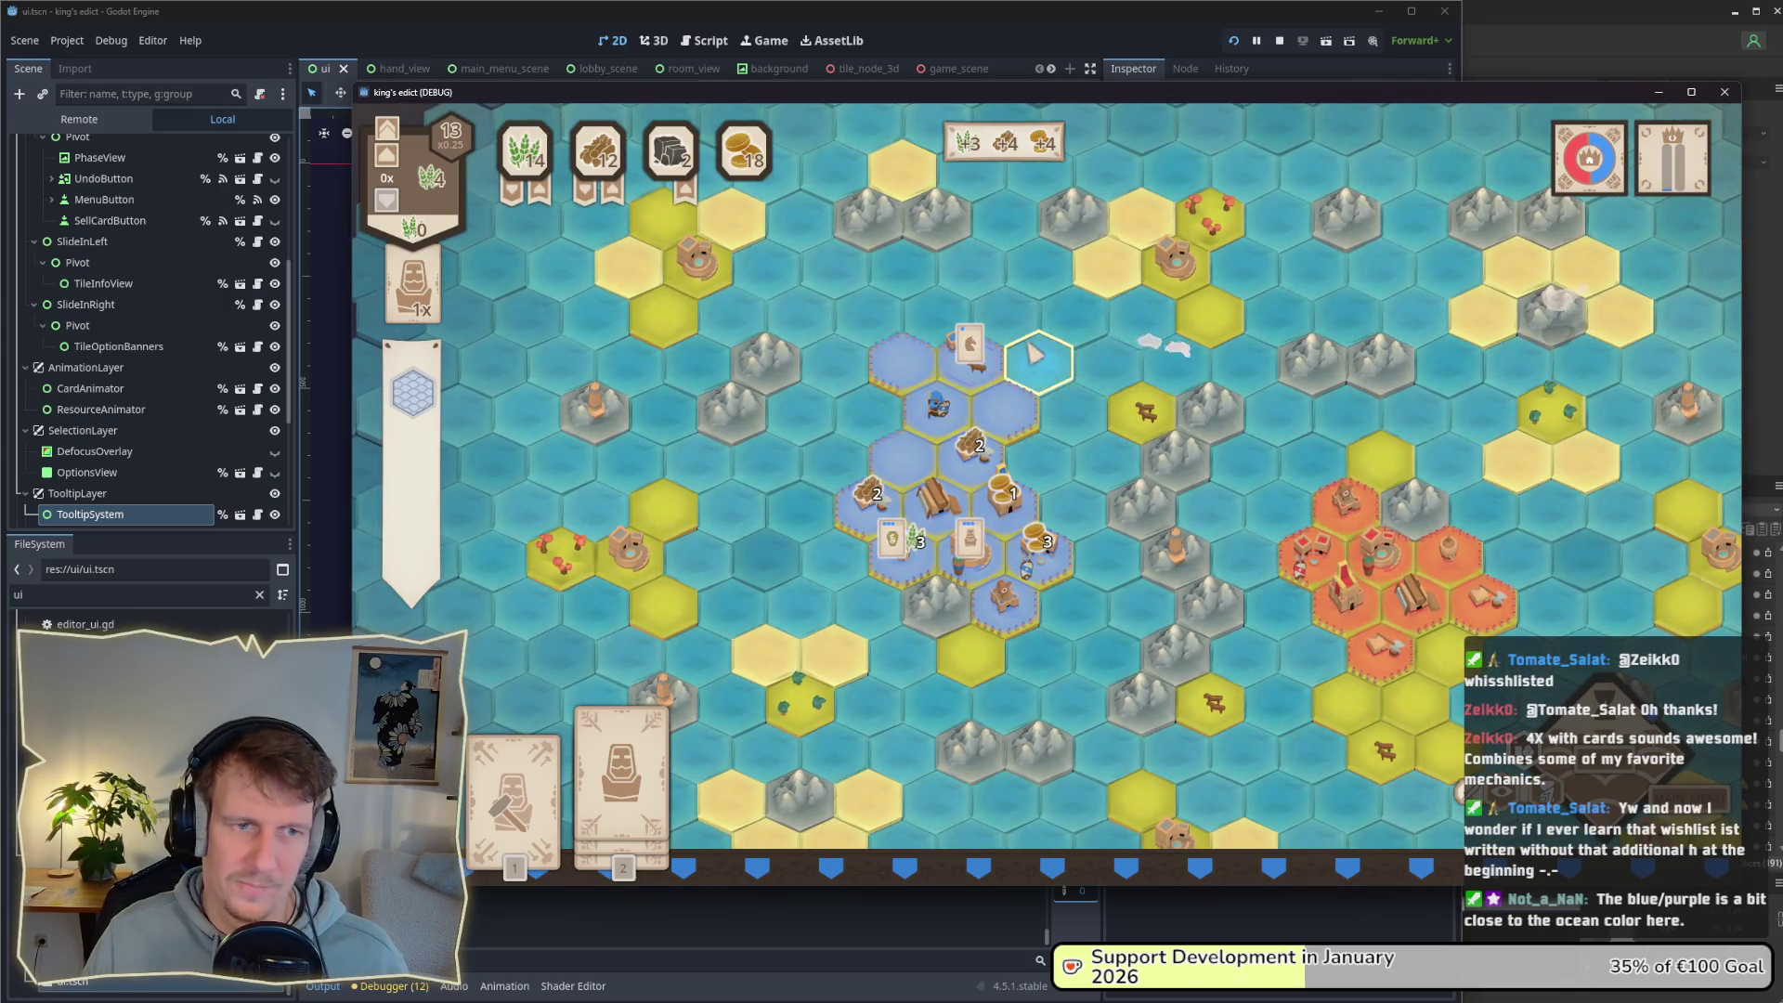
{"action": "key", "text": "d"}
{"action": "key", "text": "s"}
{"action": "key", "text": "d"}
{"action": "key", "text": "s"}
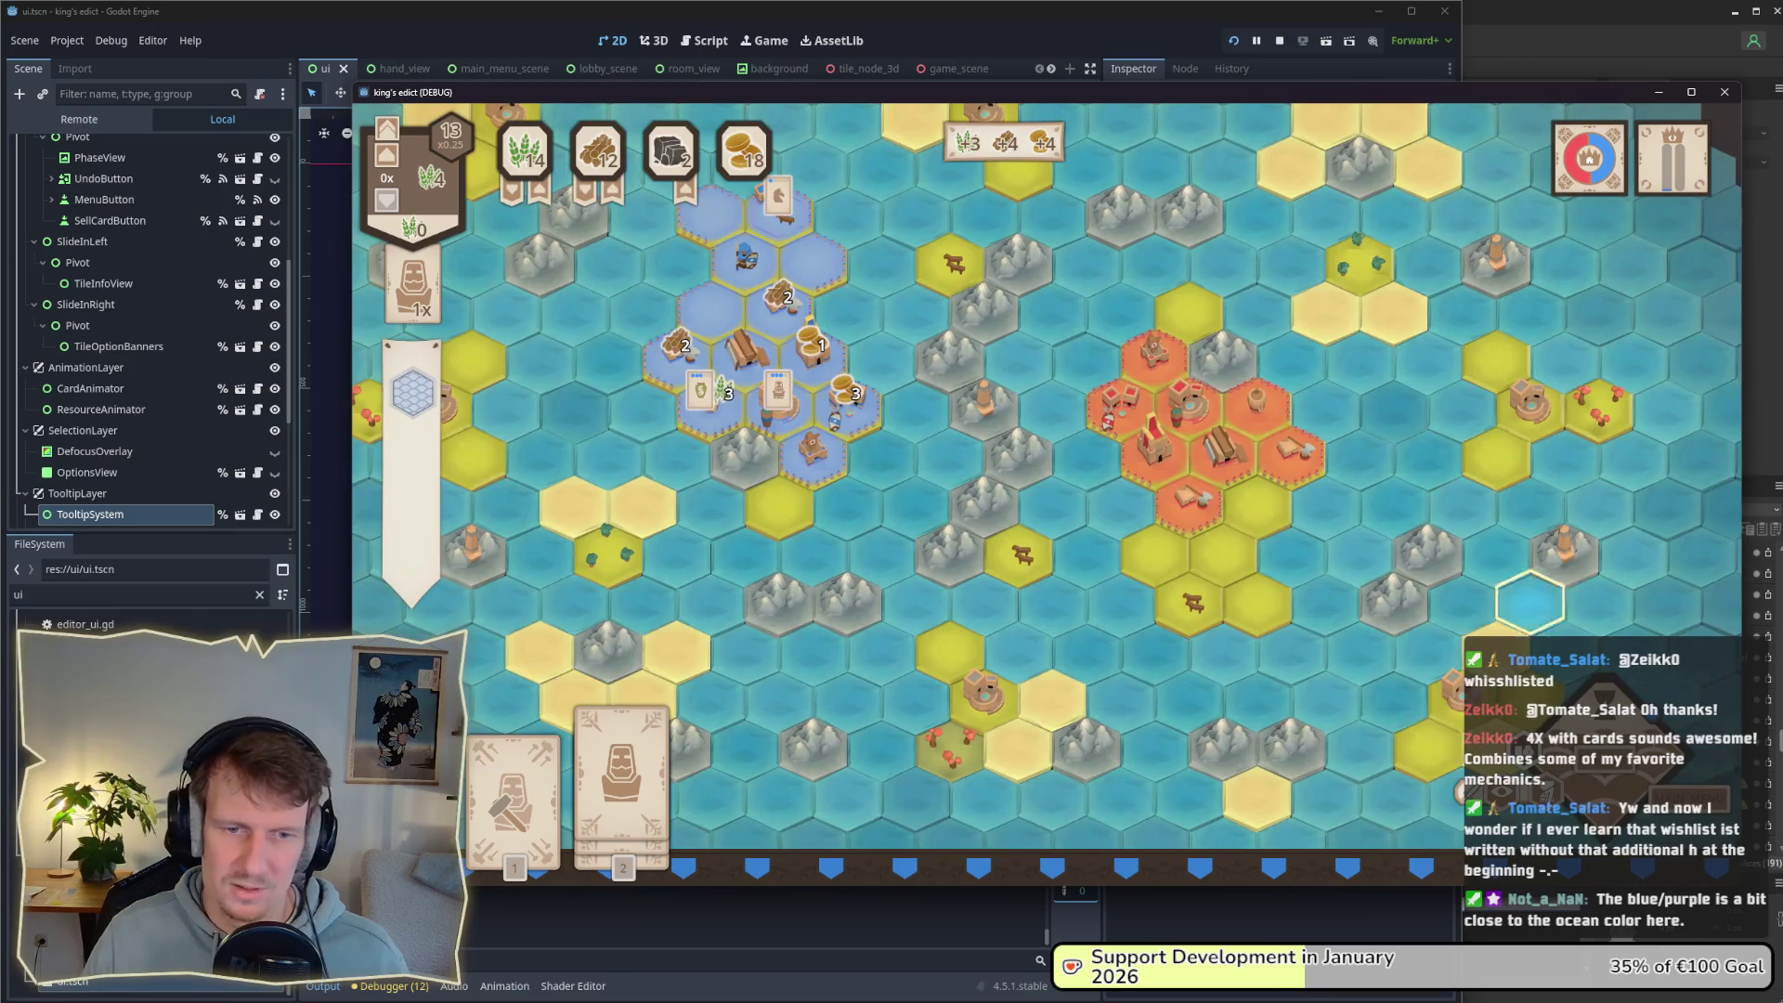
{"action": "left_click", "coordinate": [1596, 413]}
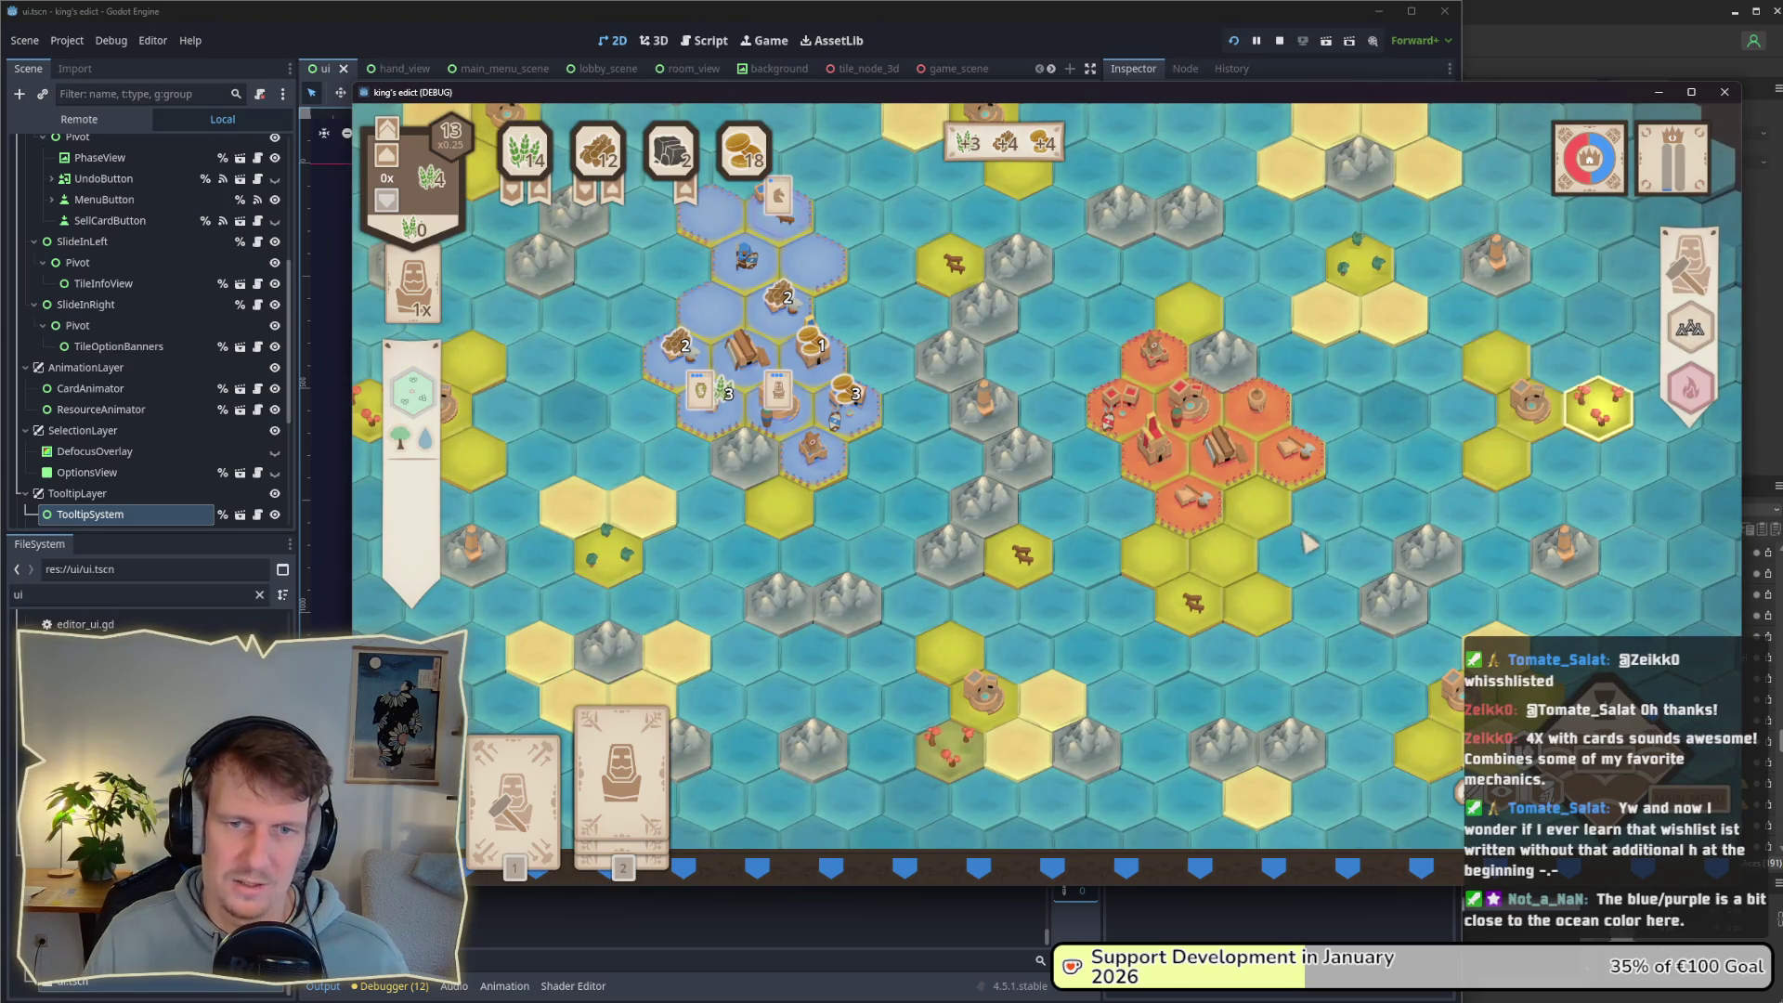
{"action": "right_click", "coordinate": [1352, 566]}
{"action": "key", "text": "a"}
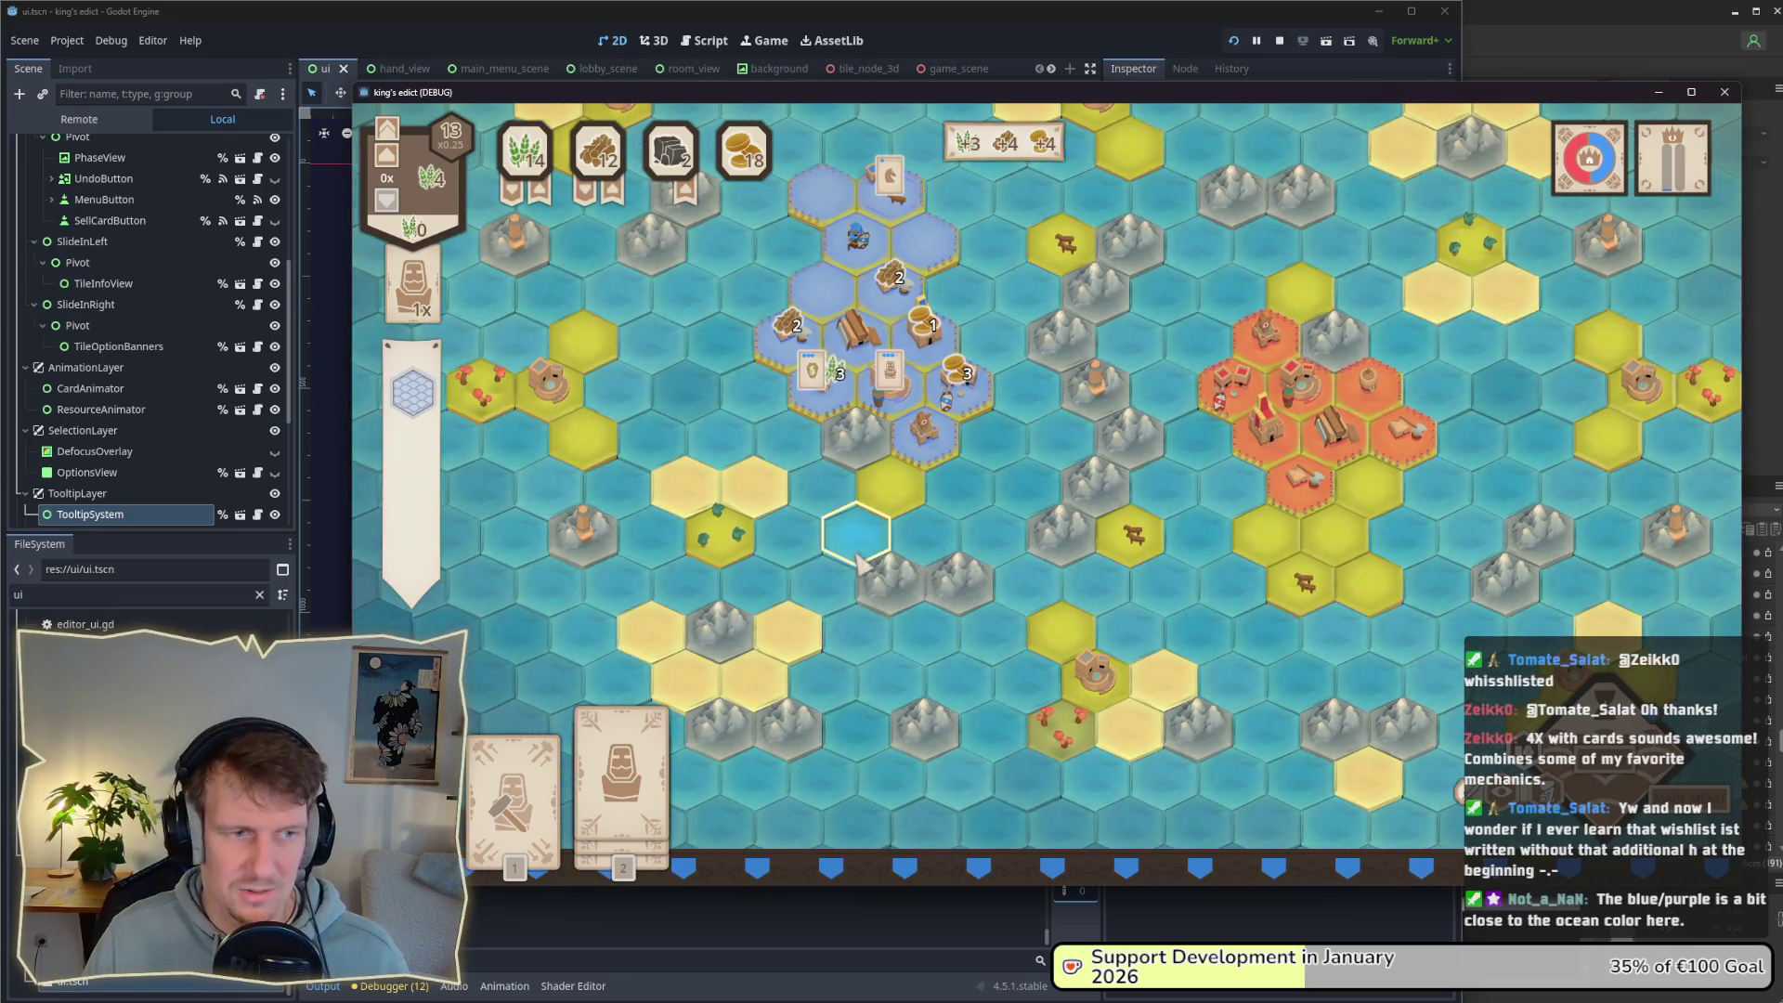
{"action": "key", "text": "w"}
{"action": "key", "text": "a"}
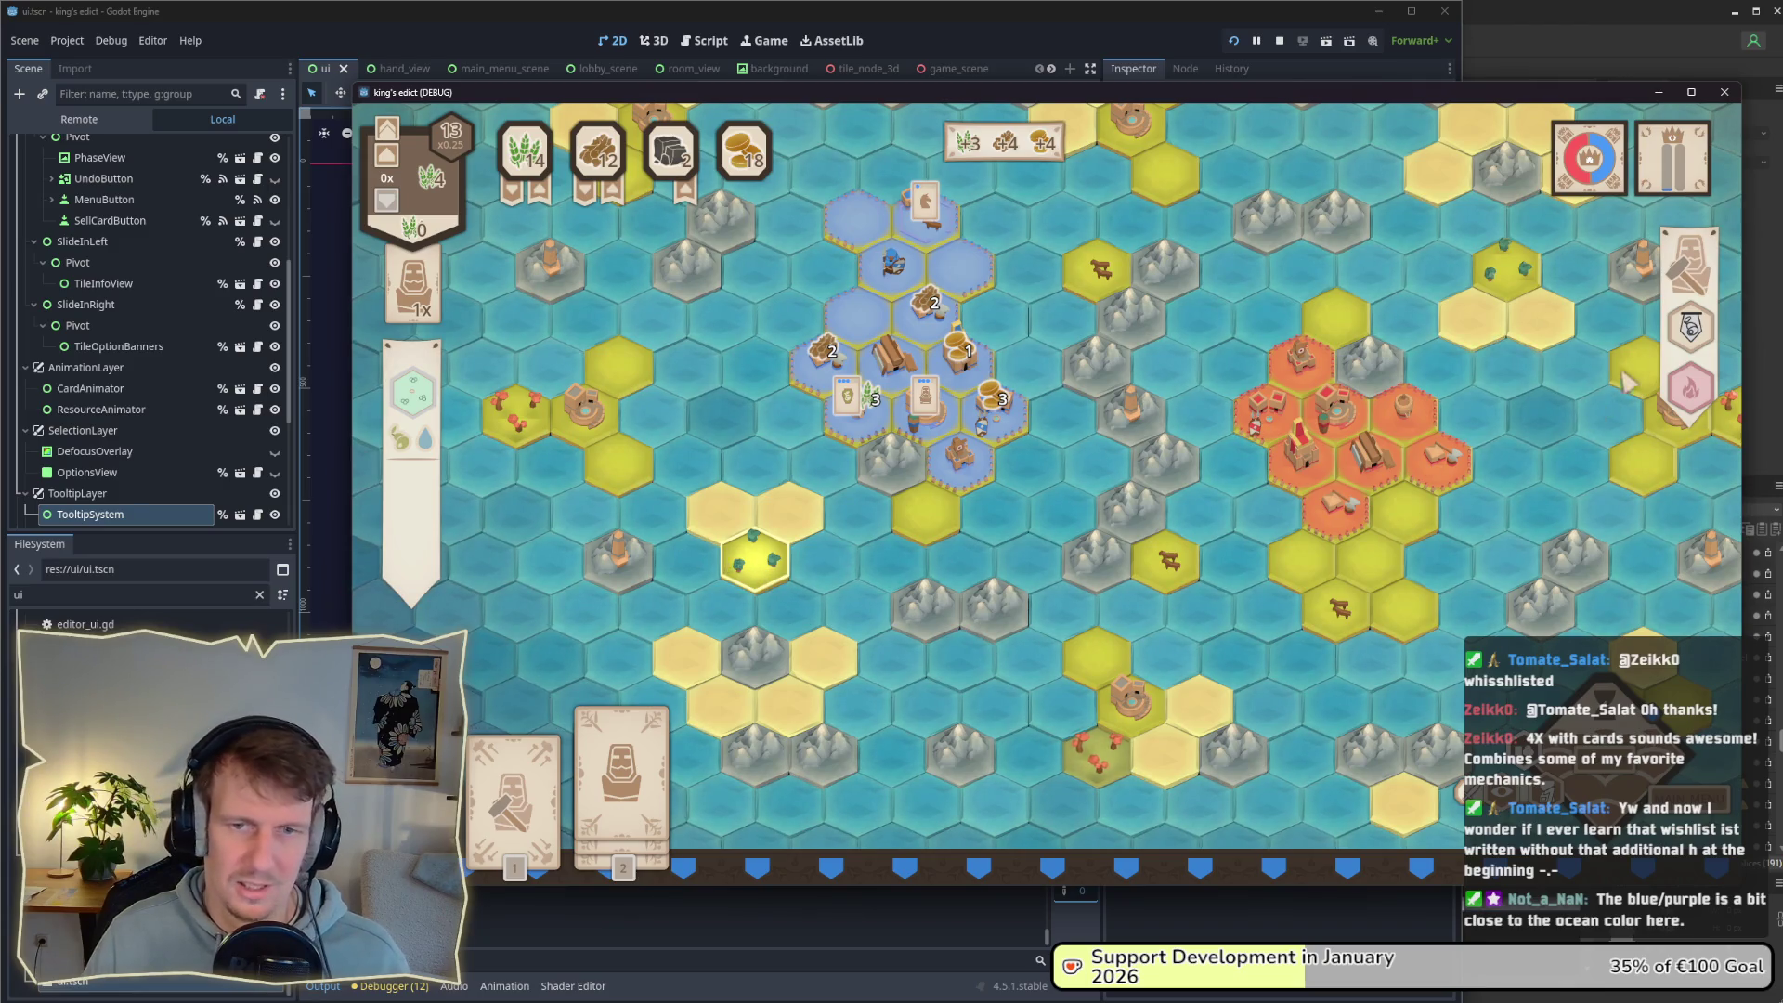
{"action": "mouse_move", "coordinate": [1690, 327]}
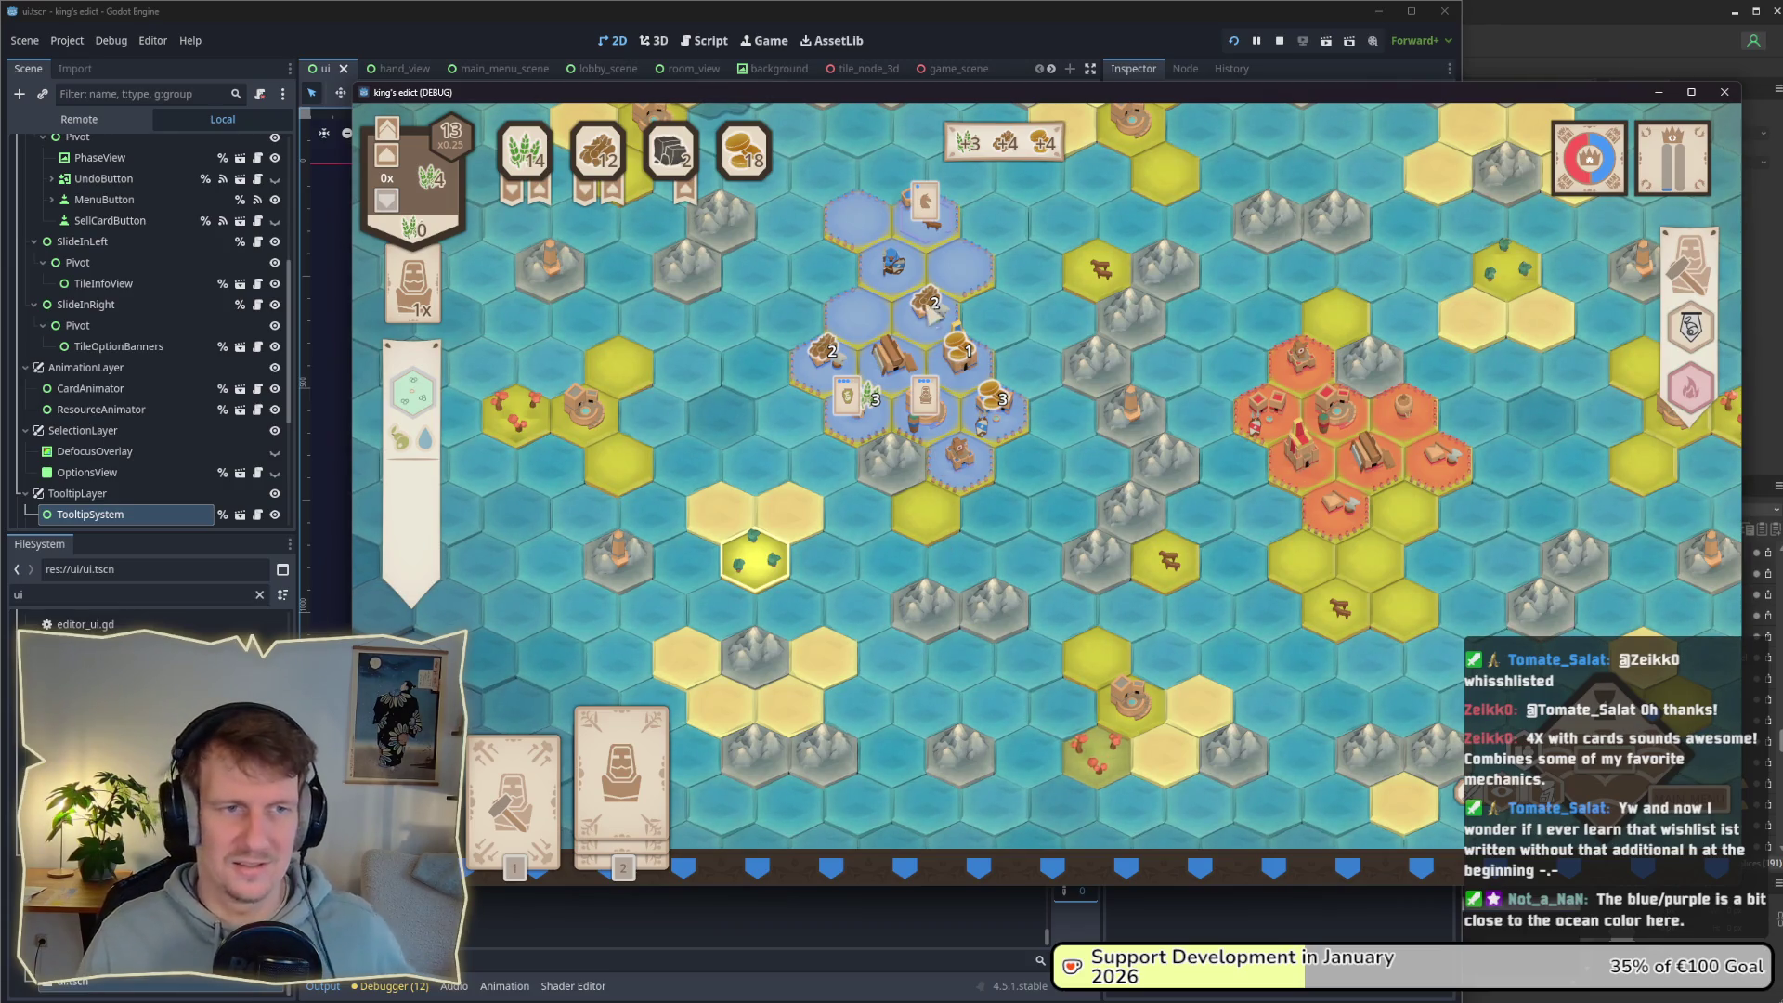
{"action": "scroll", "coordinate": [914, 290], "scroll_direction": "up", "scroll_amount": 5}
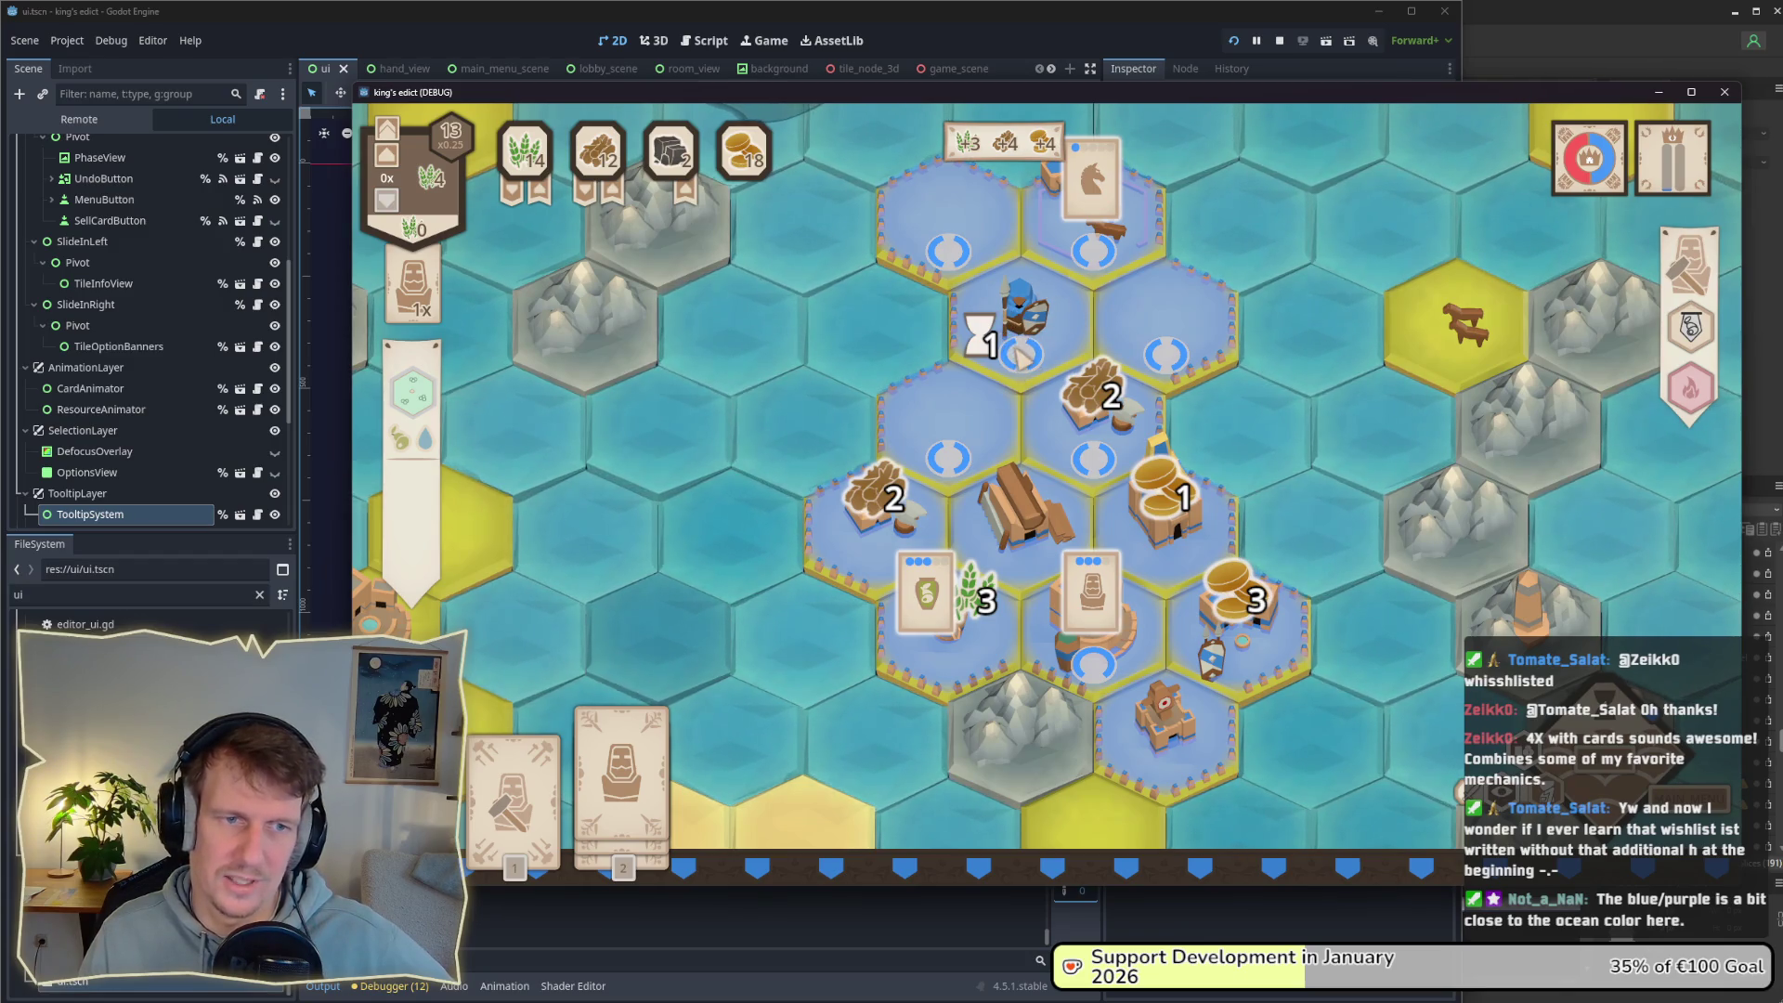
{"action": "scroll", "coordinate": [977, 334], "scroll_direction": "down", "scroll_amount": 2}
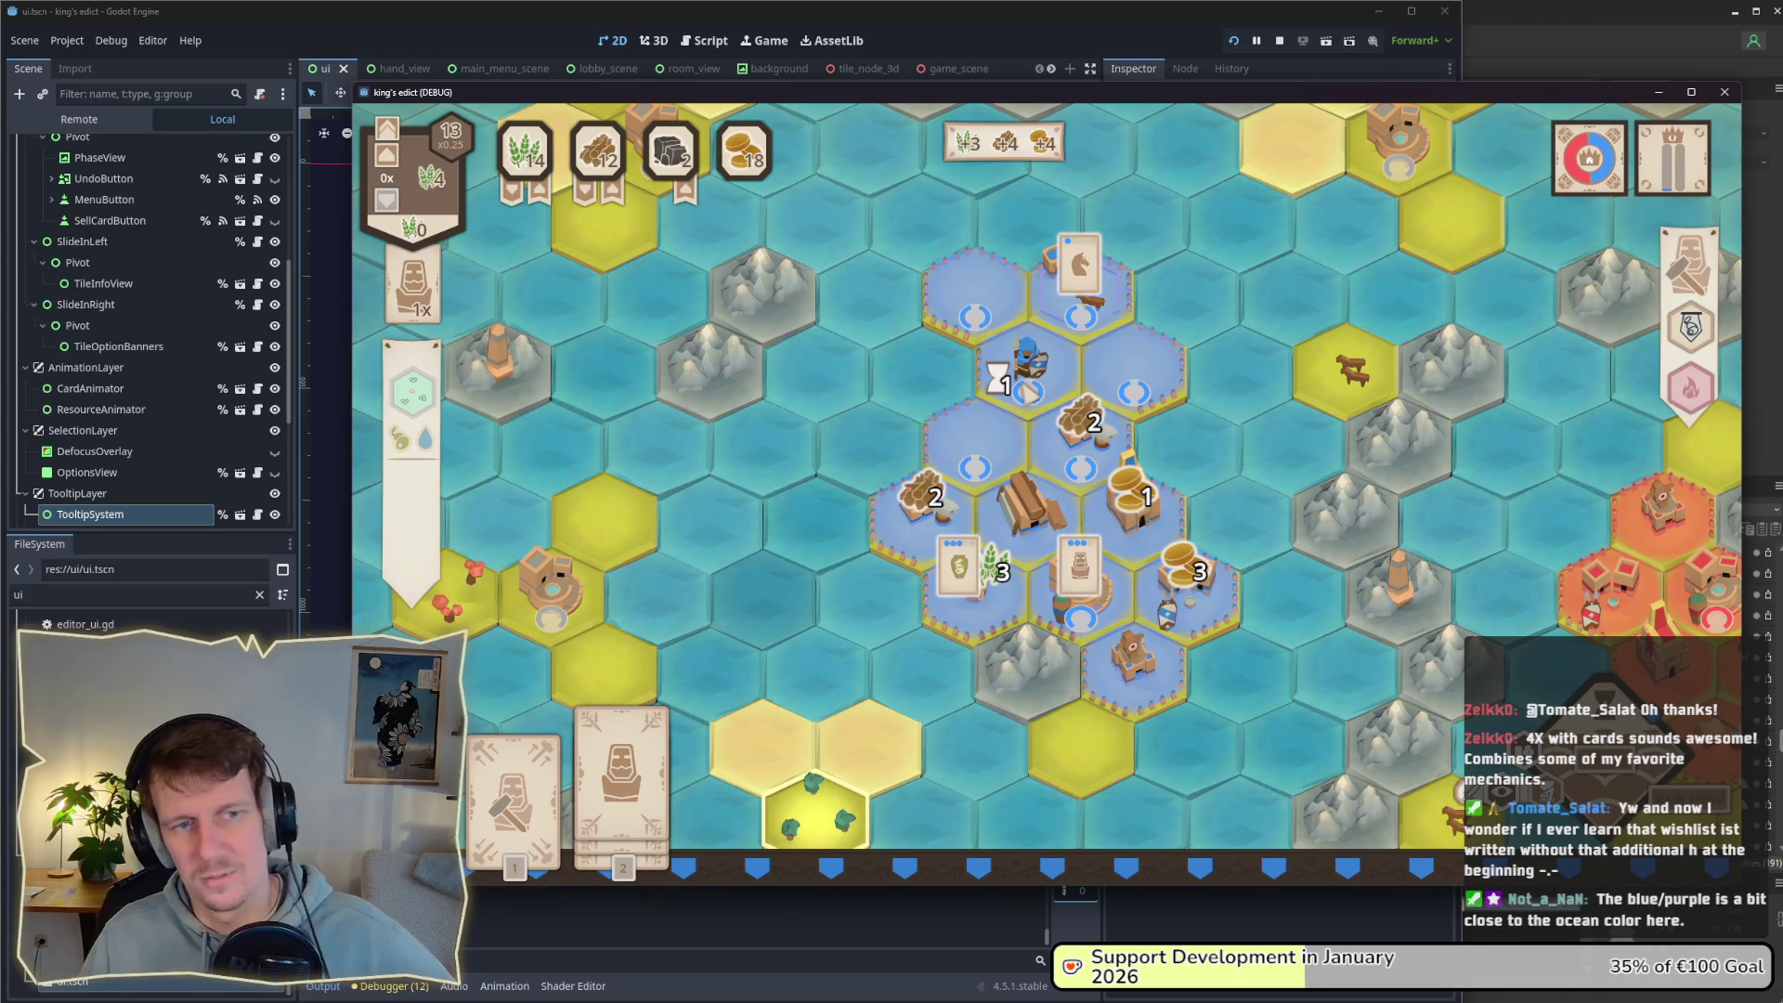
{"action": "scroll", "coordinate": [1012, 417], "scroll_direction": "down", "scroll_amount": 2}
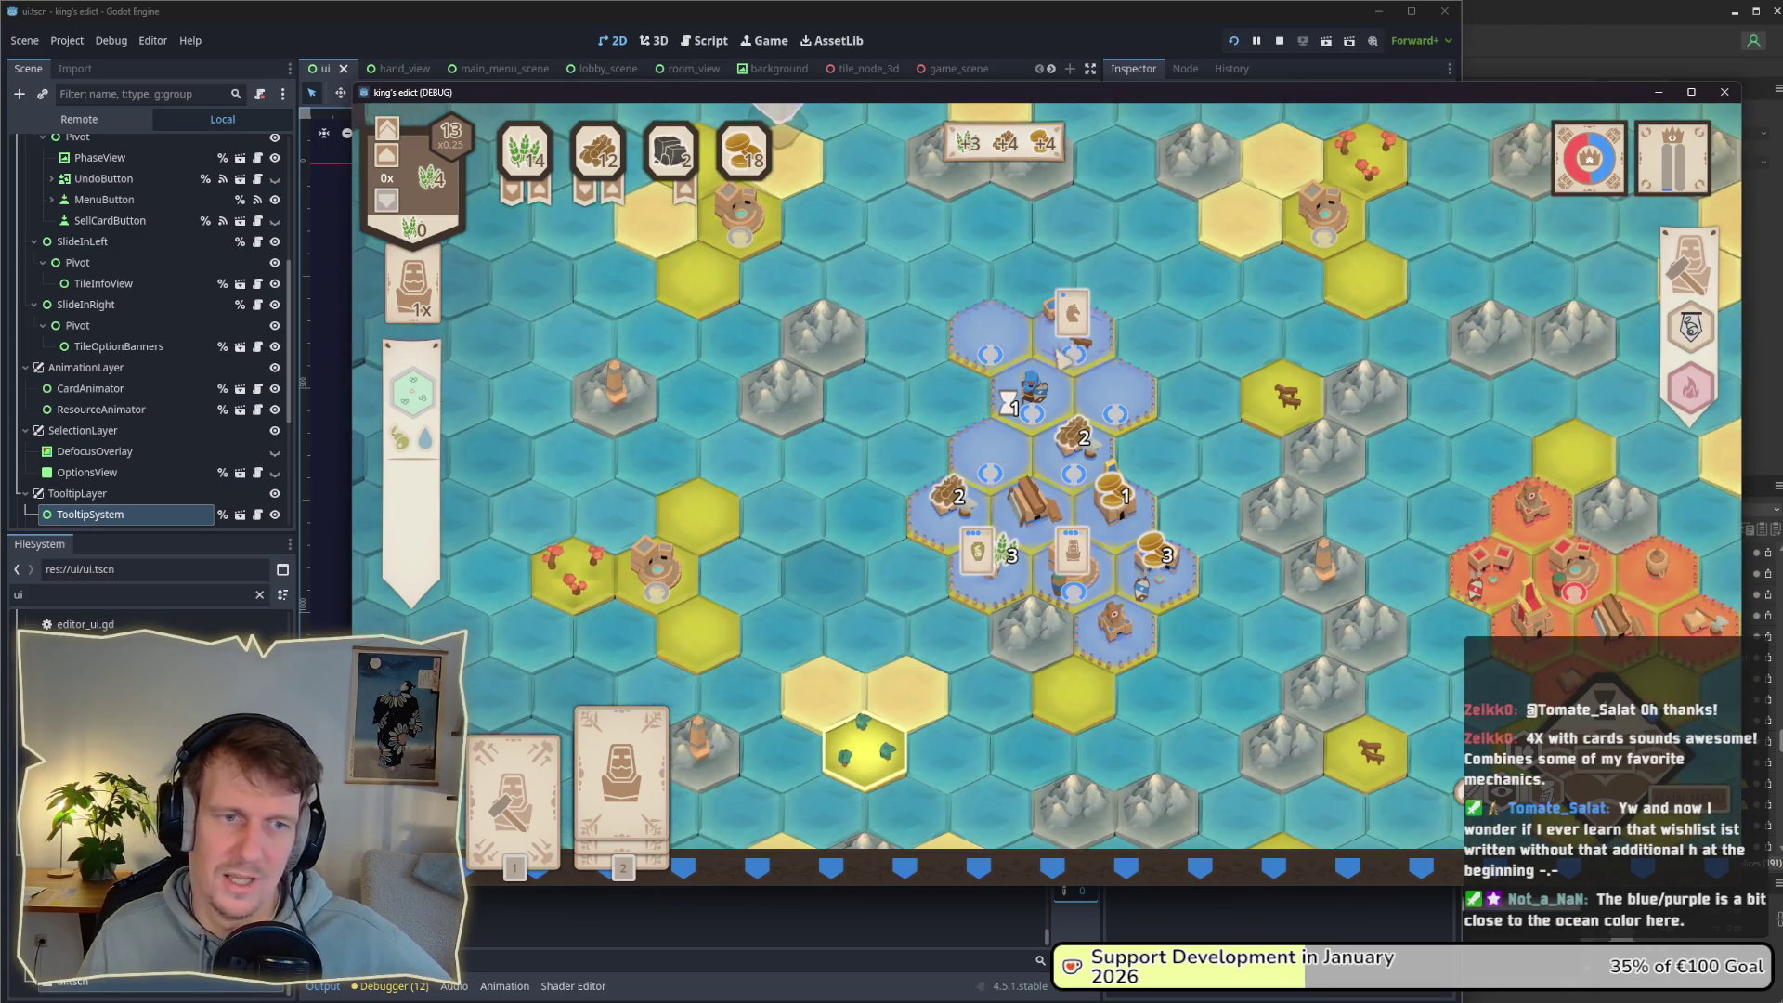
{"action": "scroll", "coordinate": [1062, 452], "scroll_direction": "down", "scroll_amount": 2}
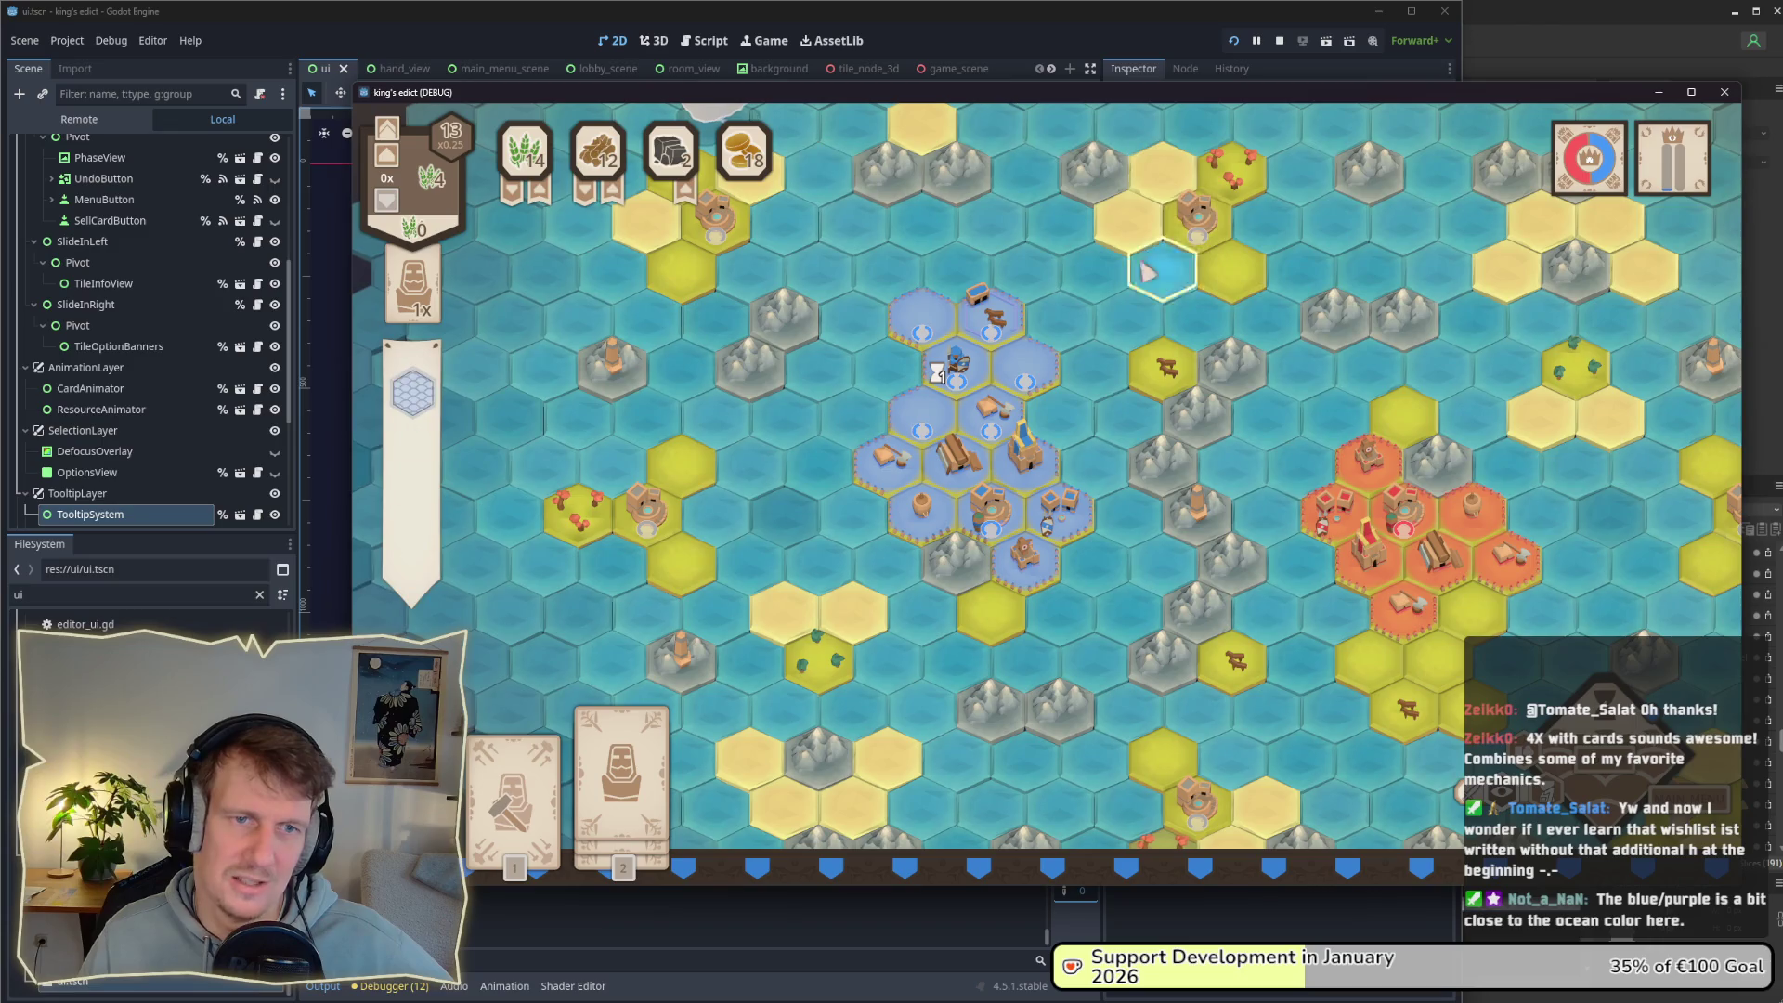
{"action": "left_click_drag", "start_coordinate": [1123, 349], "coordinate": [1105, 327]}
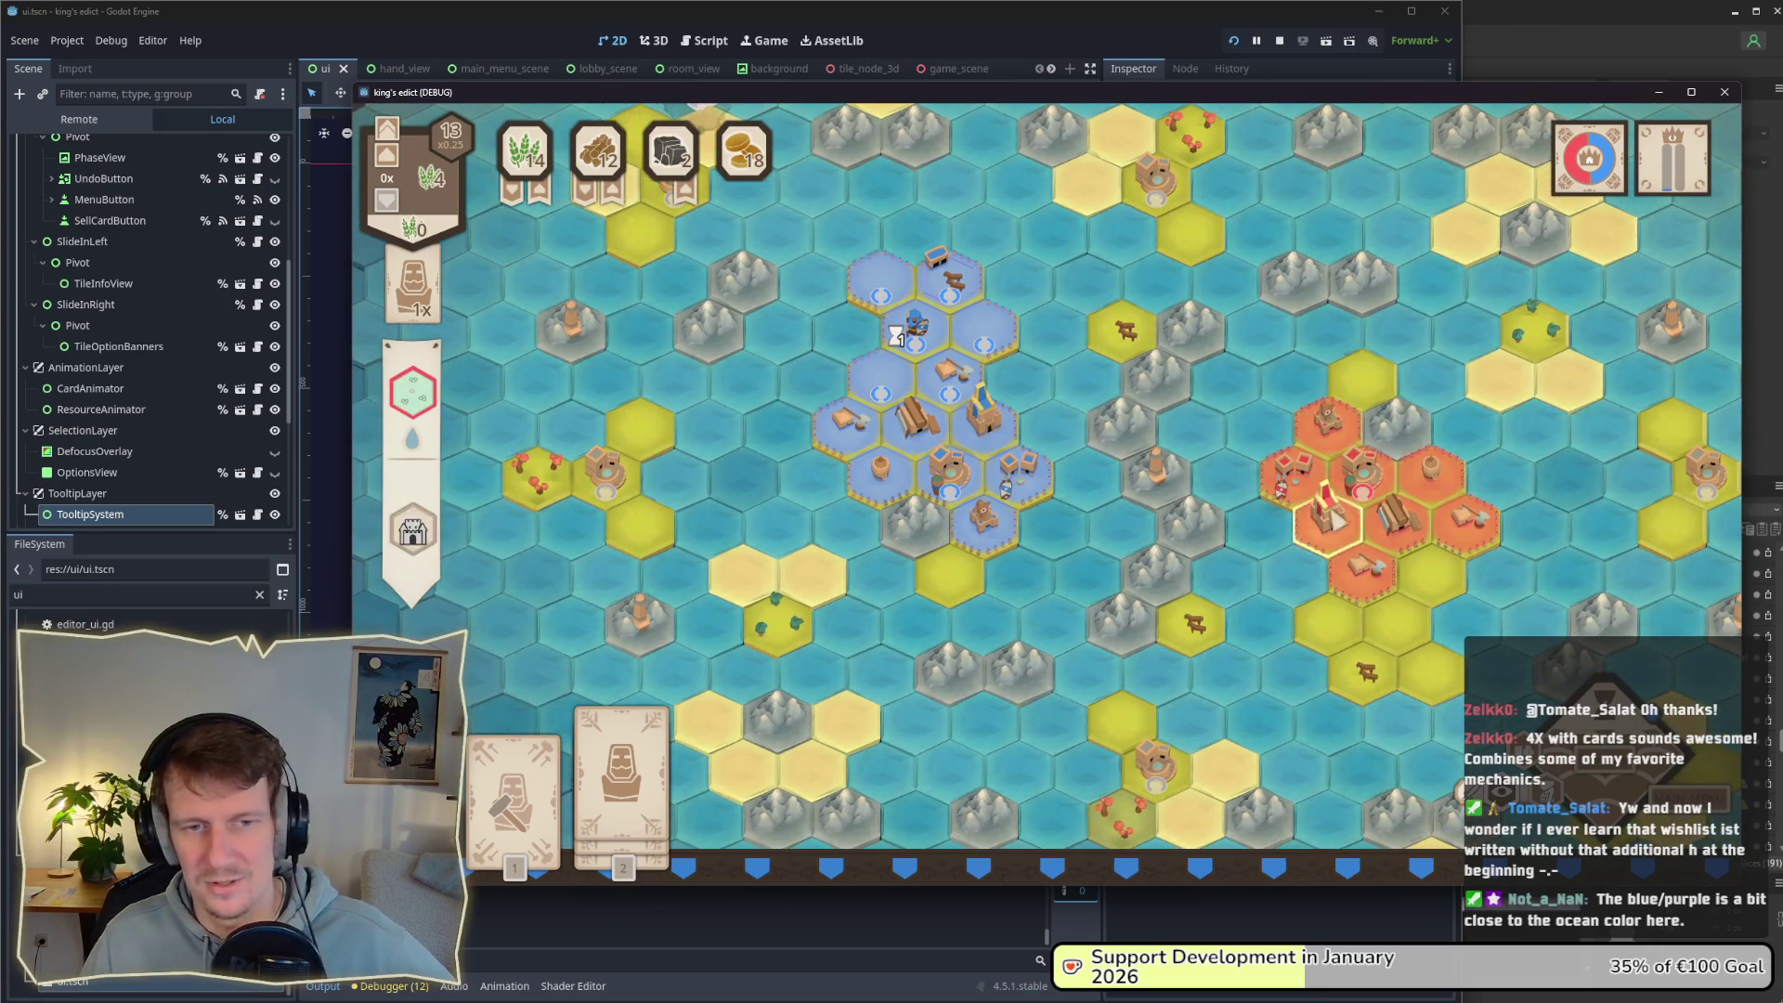
{"action": "left_click_drag", "start_coordinate": [1328, 520], "coordinate": [1187, 469]}
{"action": "scroll", "coordinate": [1188, 470], "scroll_direction": "up", "scroll_amount": 2}
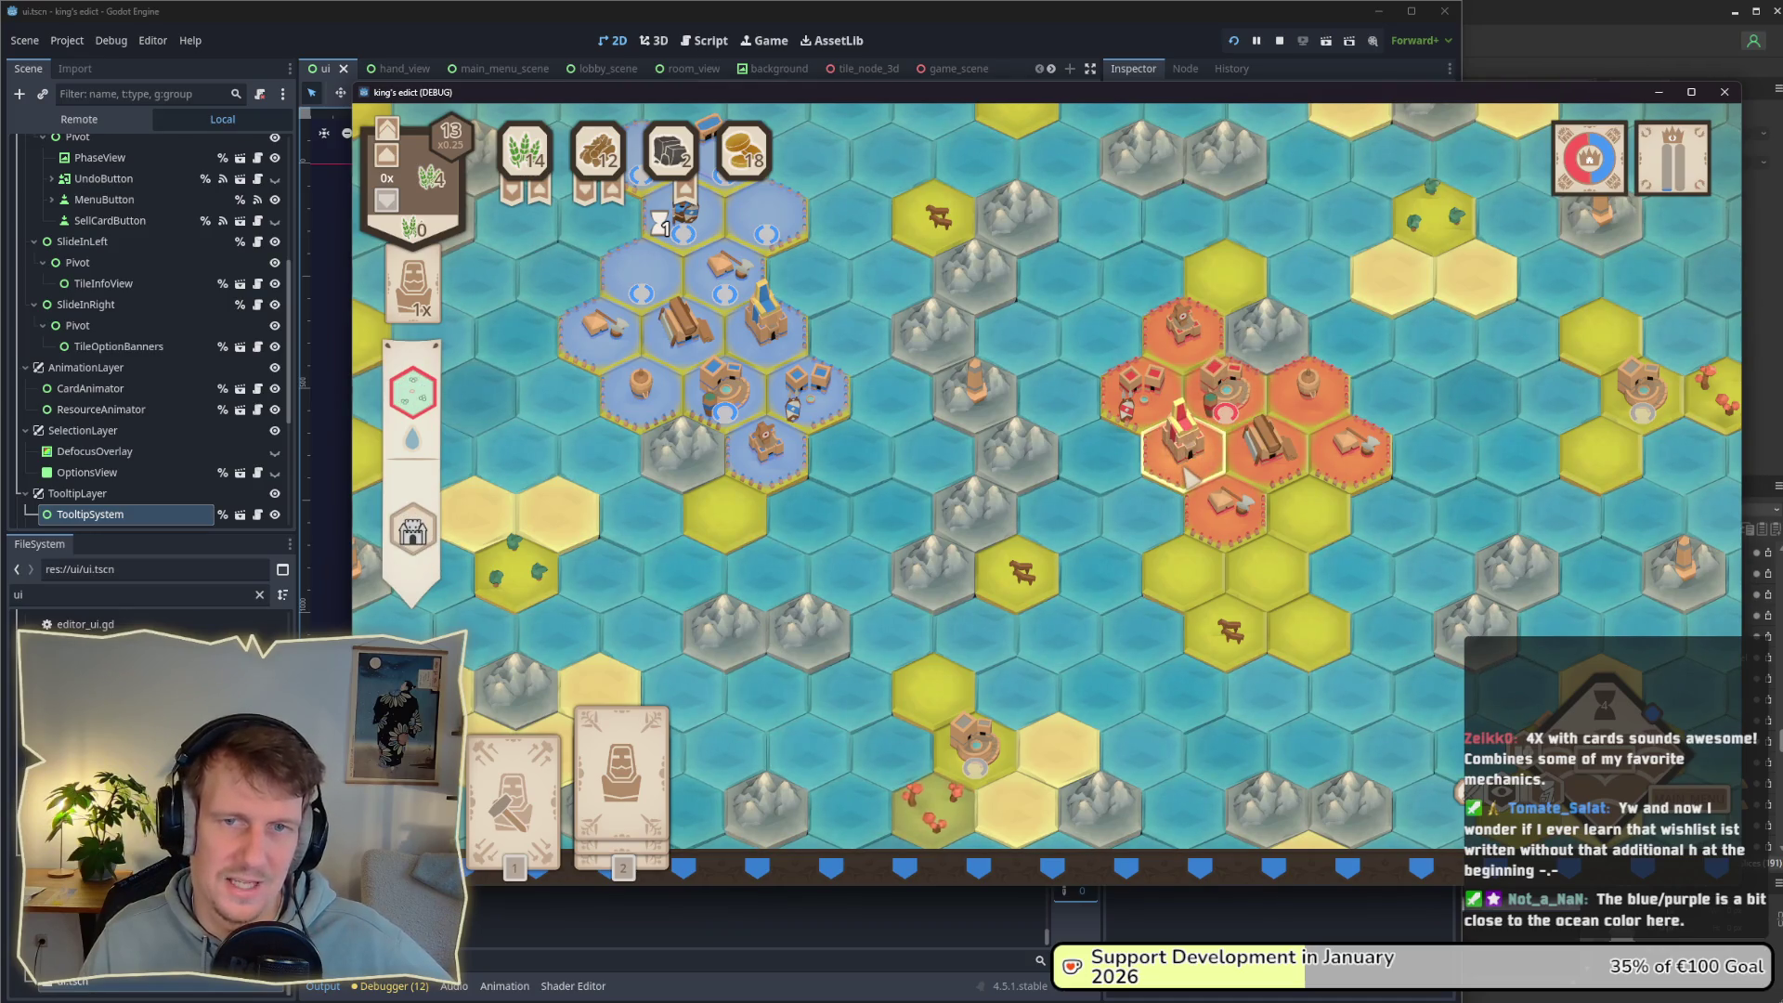
{"action": "scroll", "coordinate": [1186, 476], "scroll_direction": "down", "scroll_amount": 2}
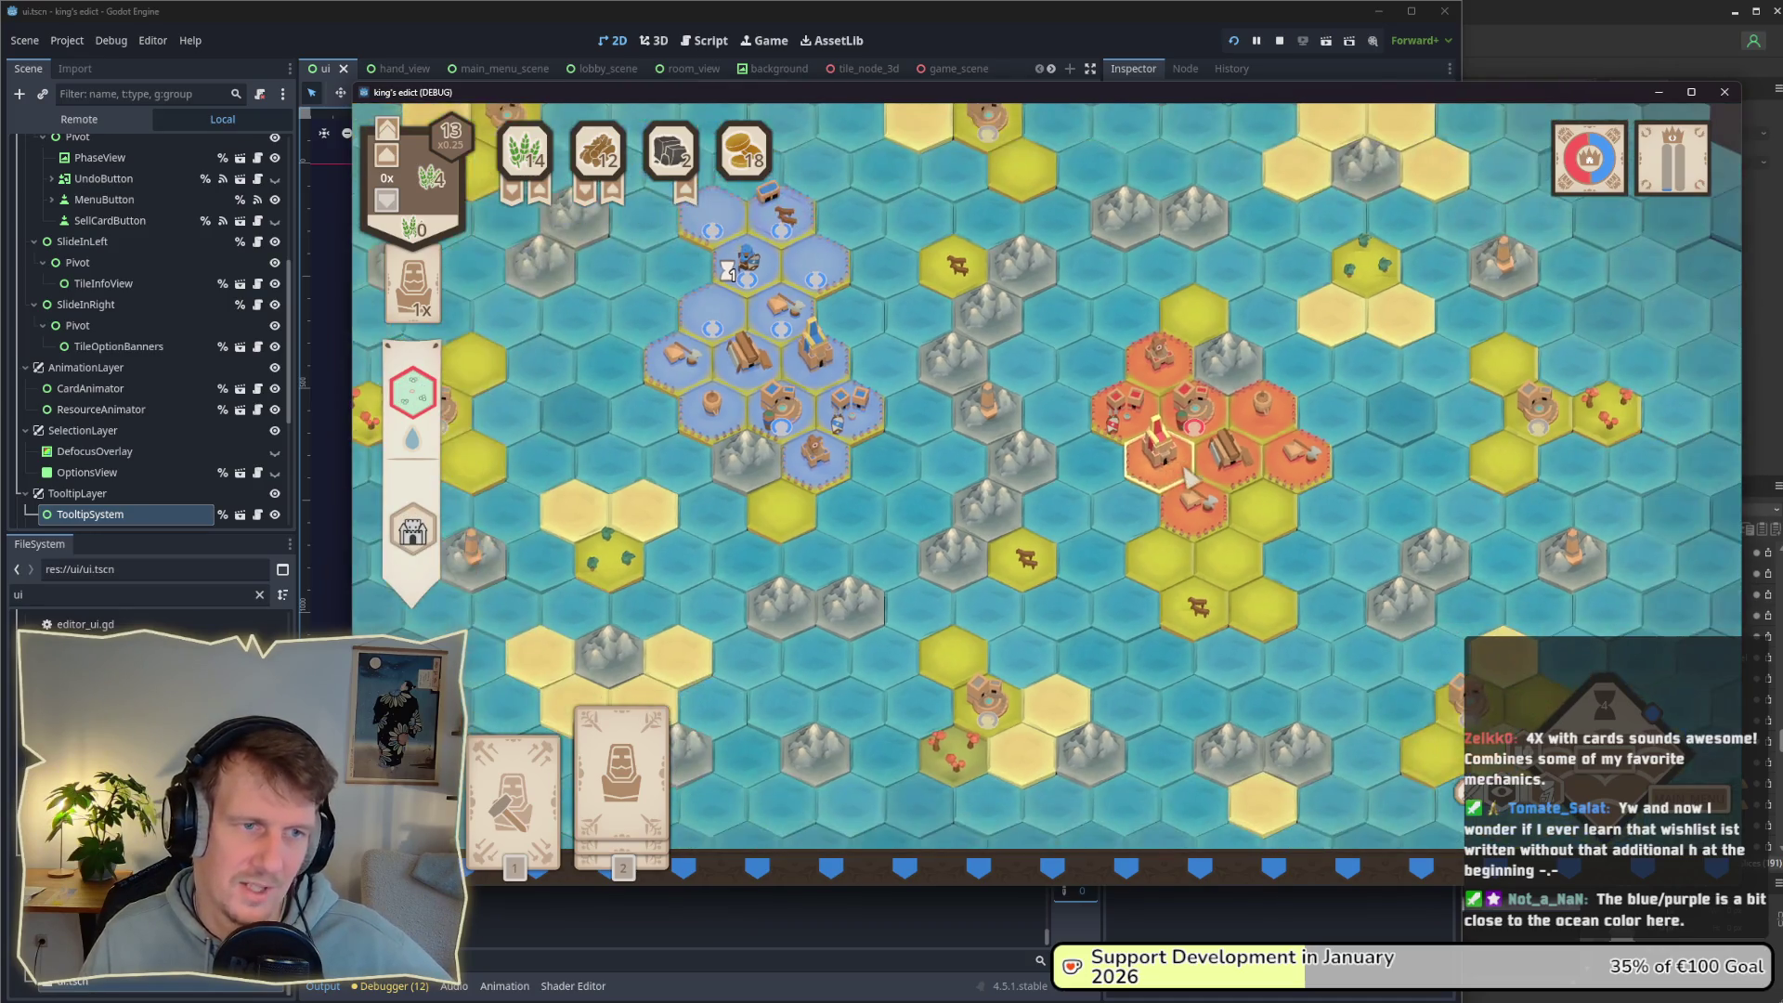
{"action": "scroll", "coordinate": [1099, 454], "scroll_direction": "down", "scroll_amount": 1}
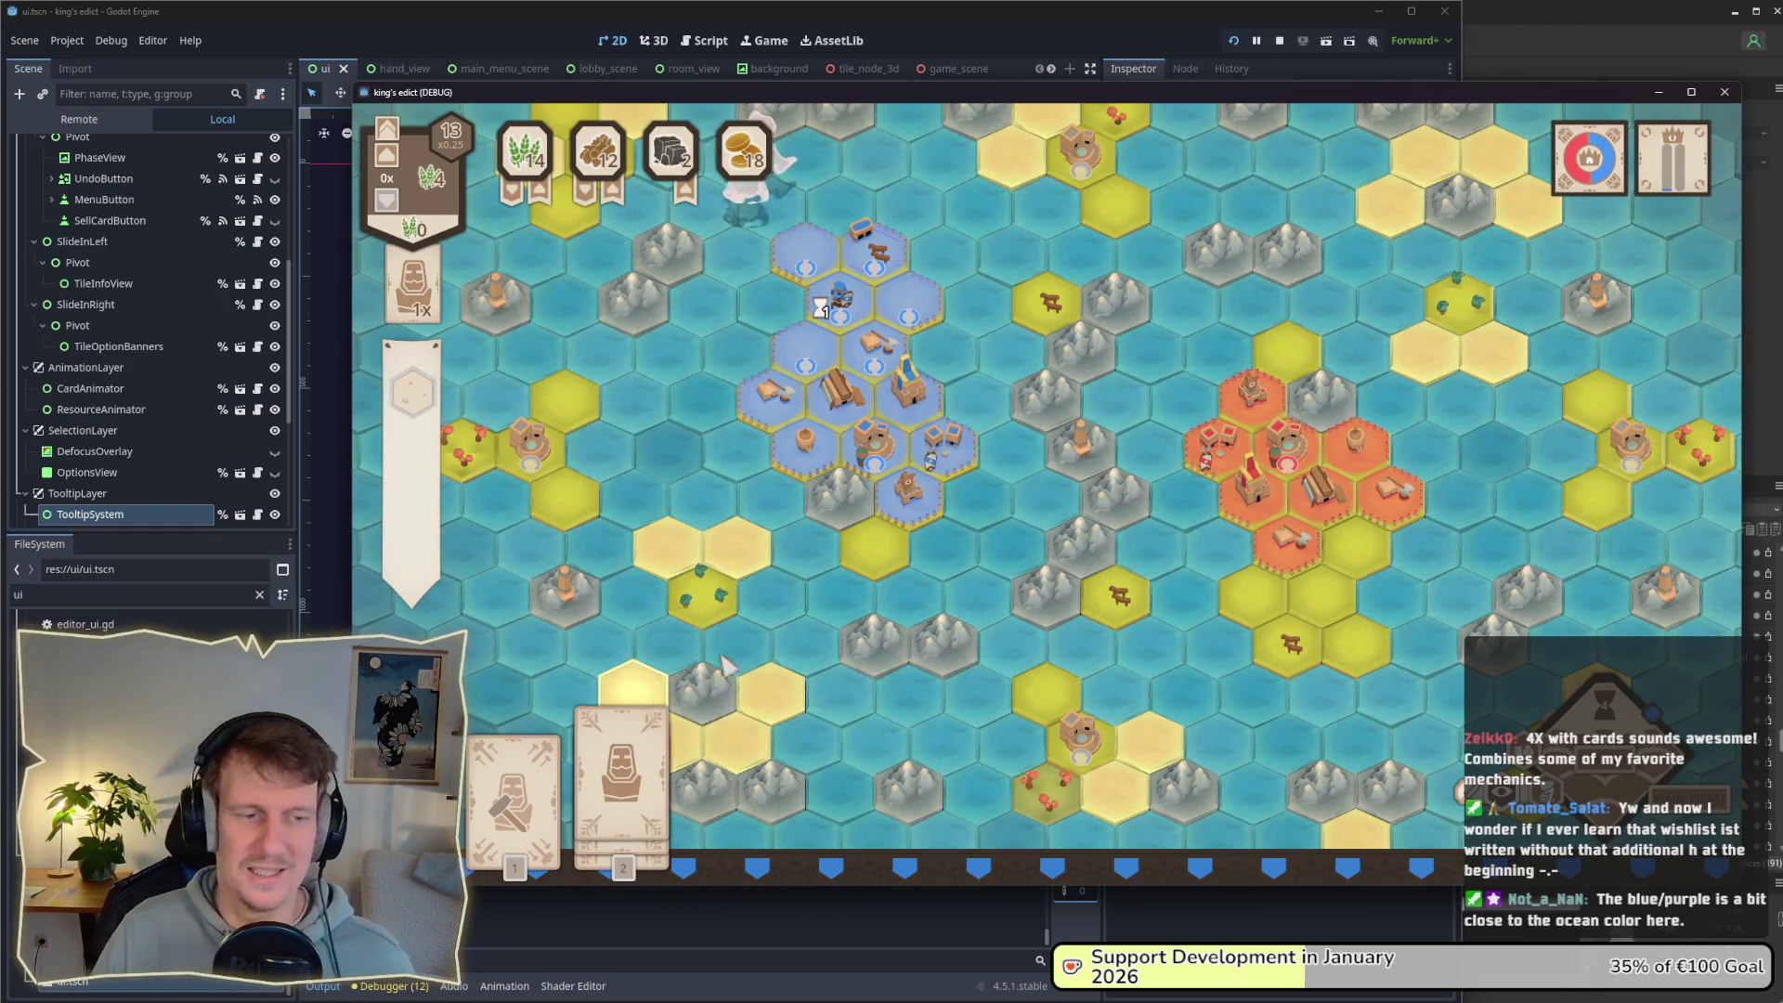
{"action": "mouse_move", "coordinate": [643, 780]}
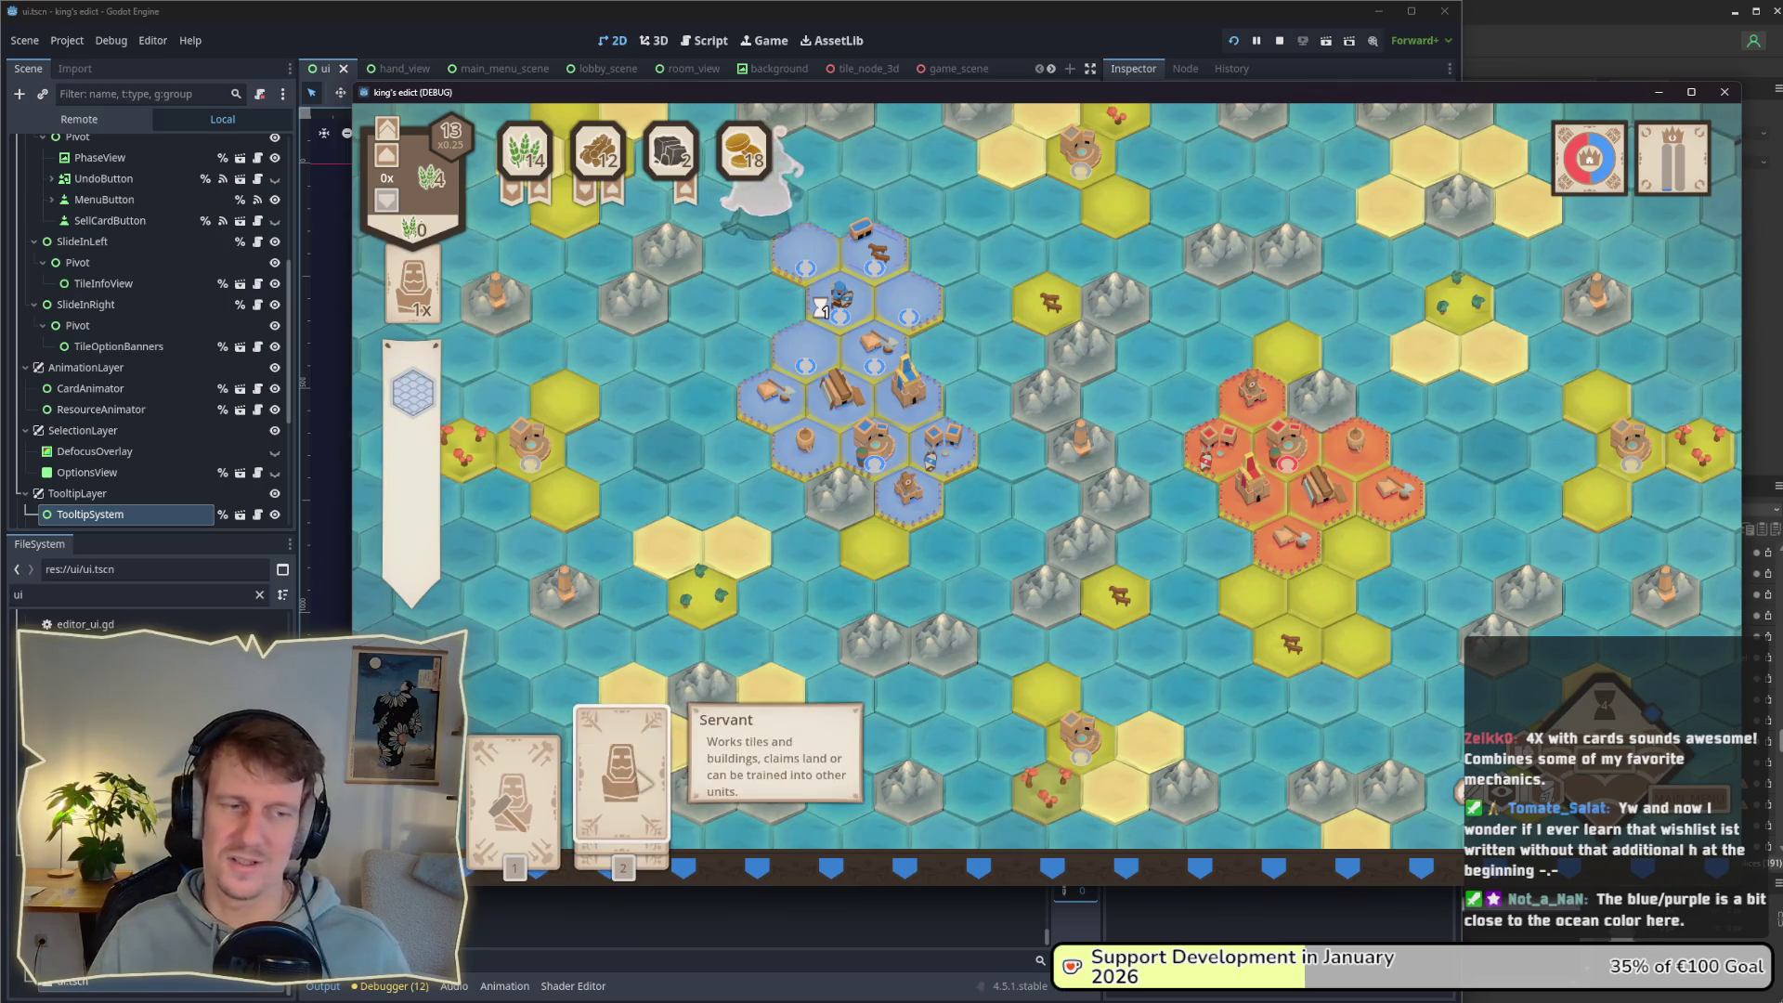
{"action": "left_click", "coordinate": [637, 775]}
{"action": "right_click", "coordinate": [654, 557]}
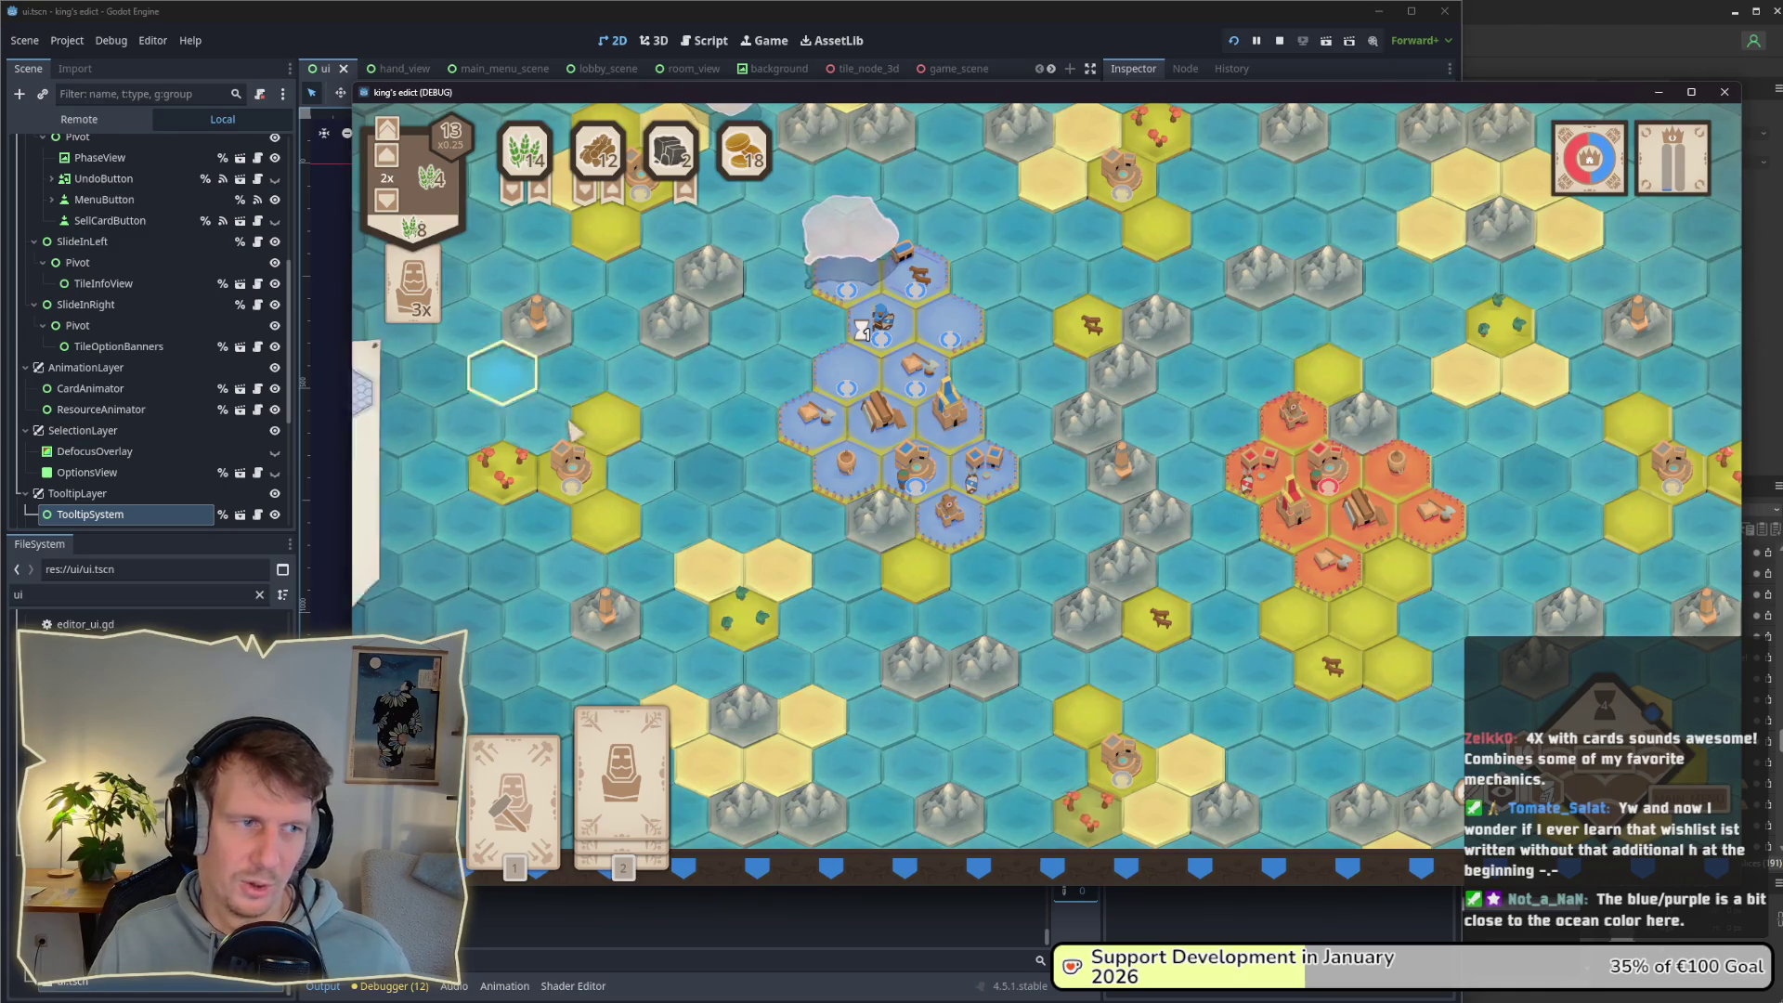
{"action": "scroll", "coordinate": [677, 466], "scroll_direction": "up", "scroll_amount": 2}
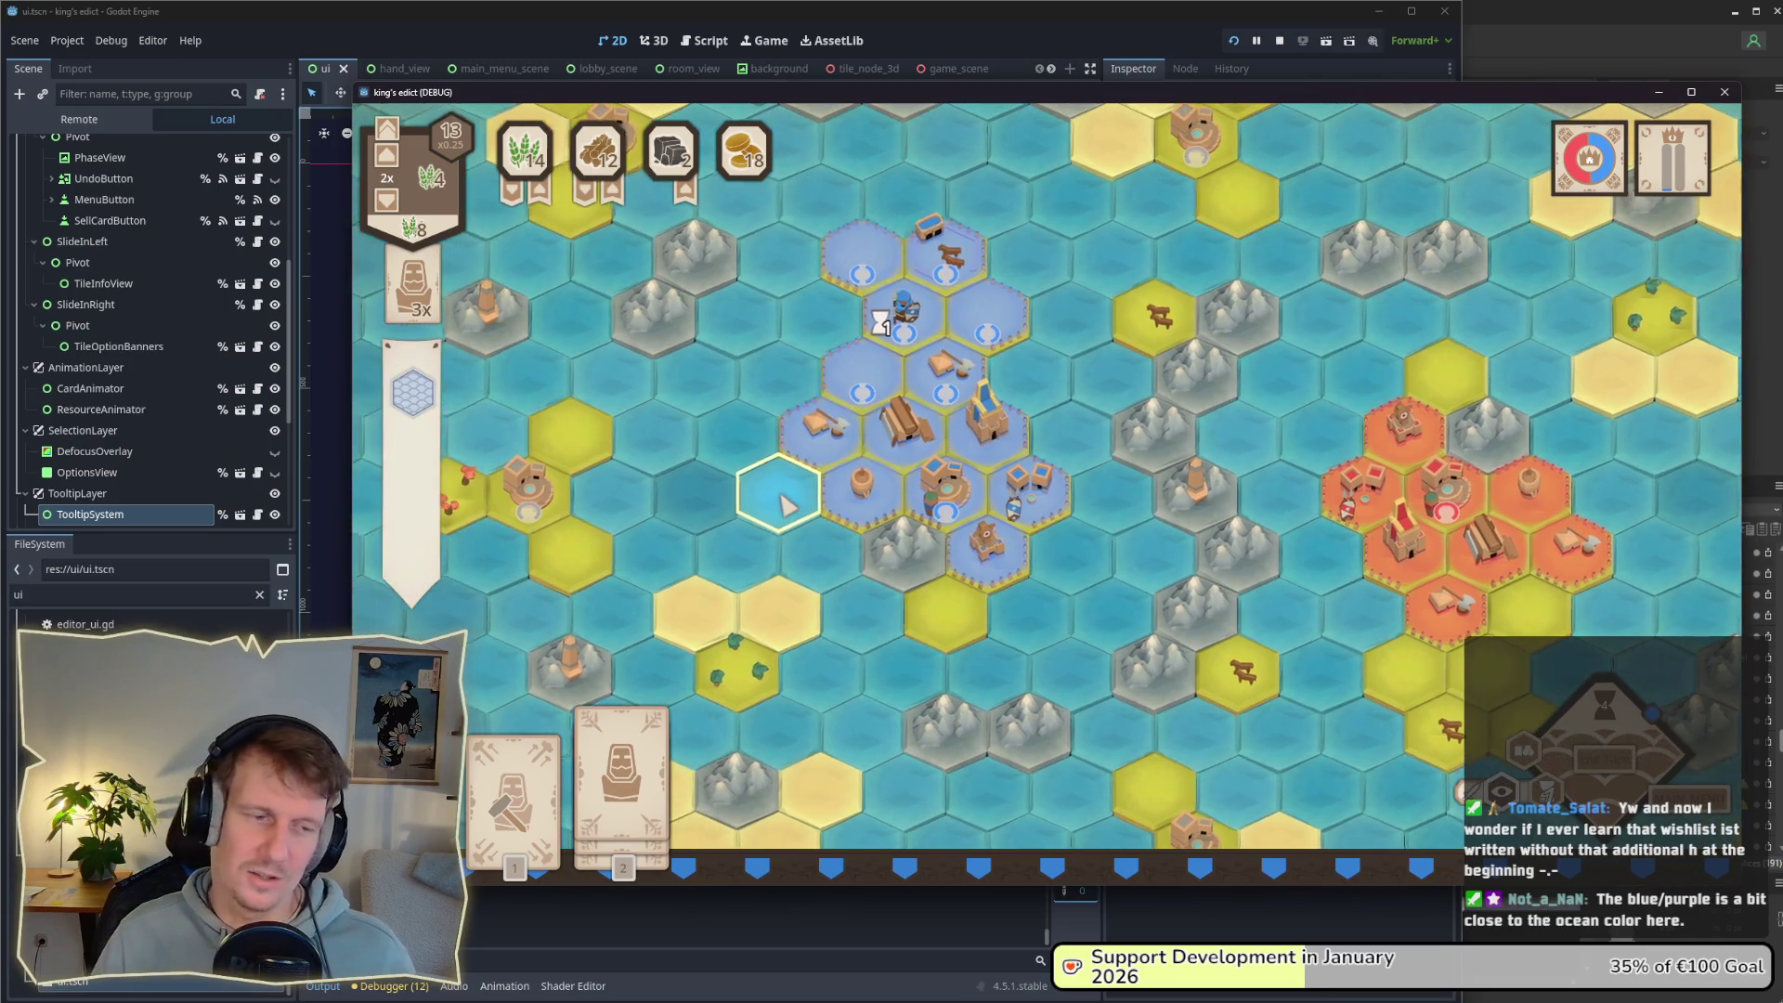
{"action": "mouse_move", "coordinate": [659, 757]}
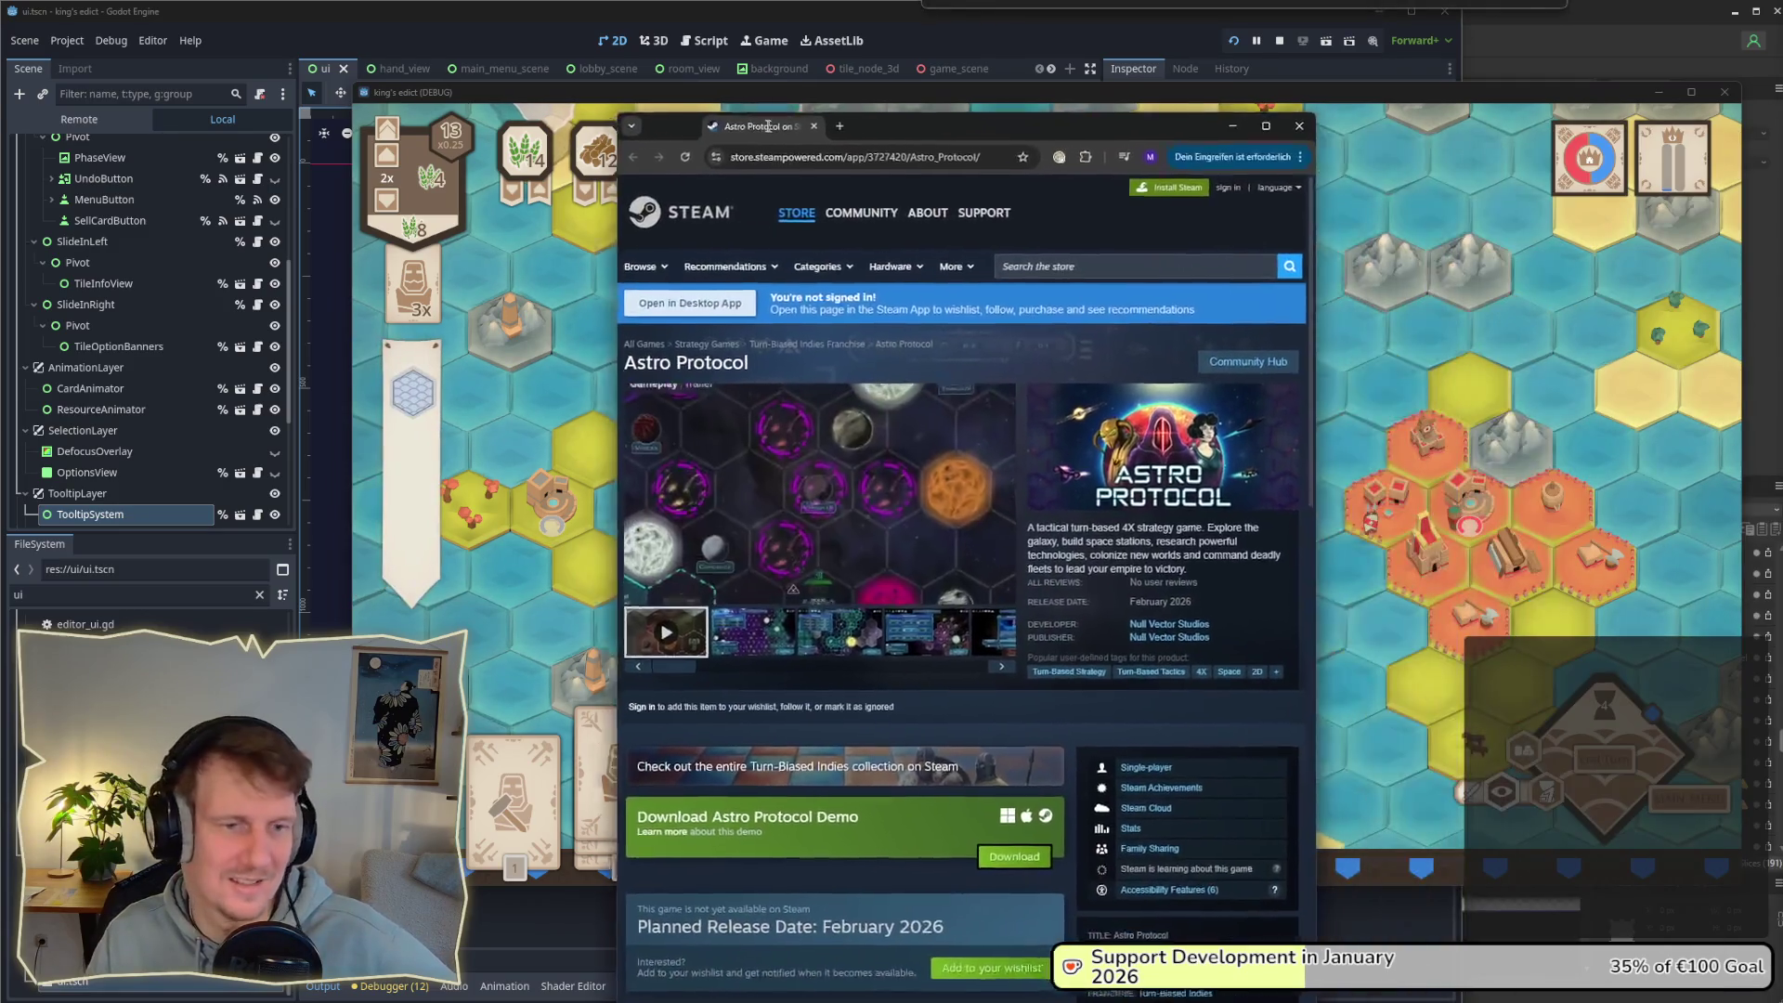
Step: Widen Chrome and scrub the Astro Protocol trailer back to its hex-grid gameplay scene
{"action": "left_click_drag", "start_coordinate": [1226, 418], "coordinate": [1610, 415]}
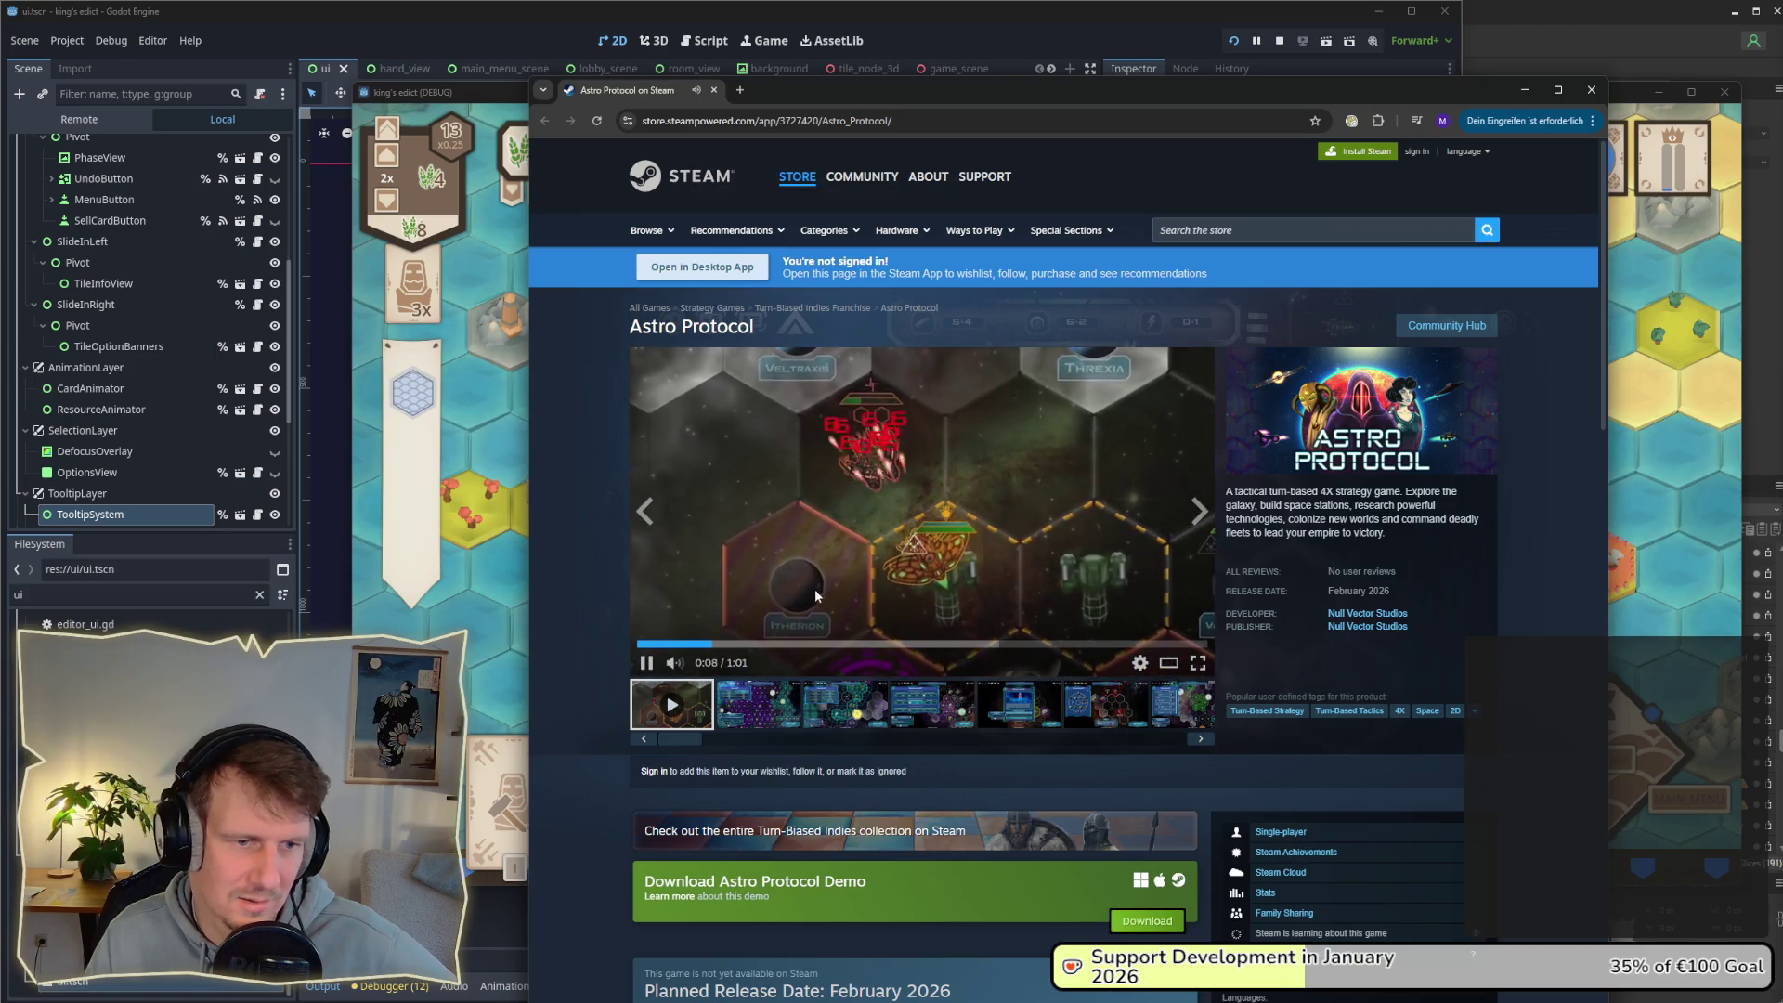
{"action": "left_click", "coordinate": [661, 644]}
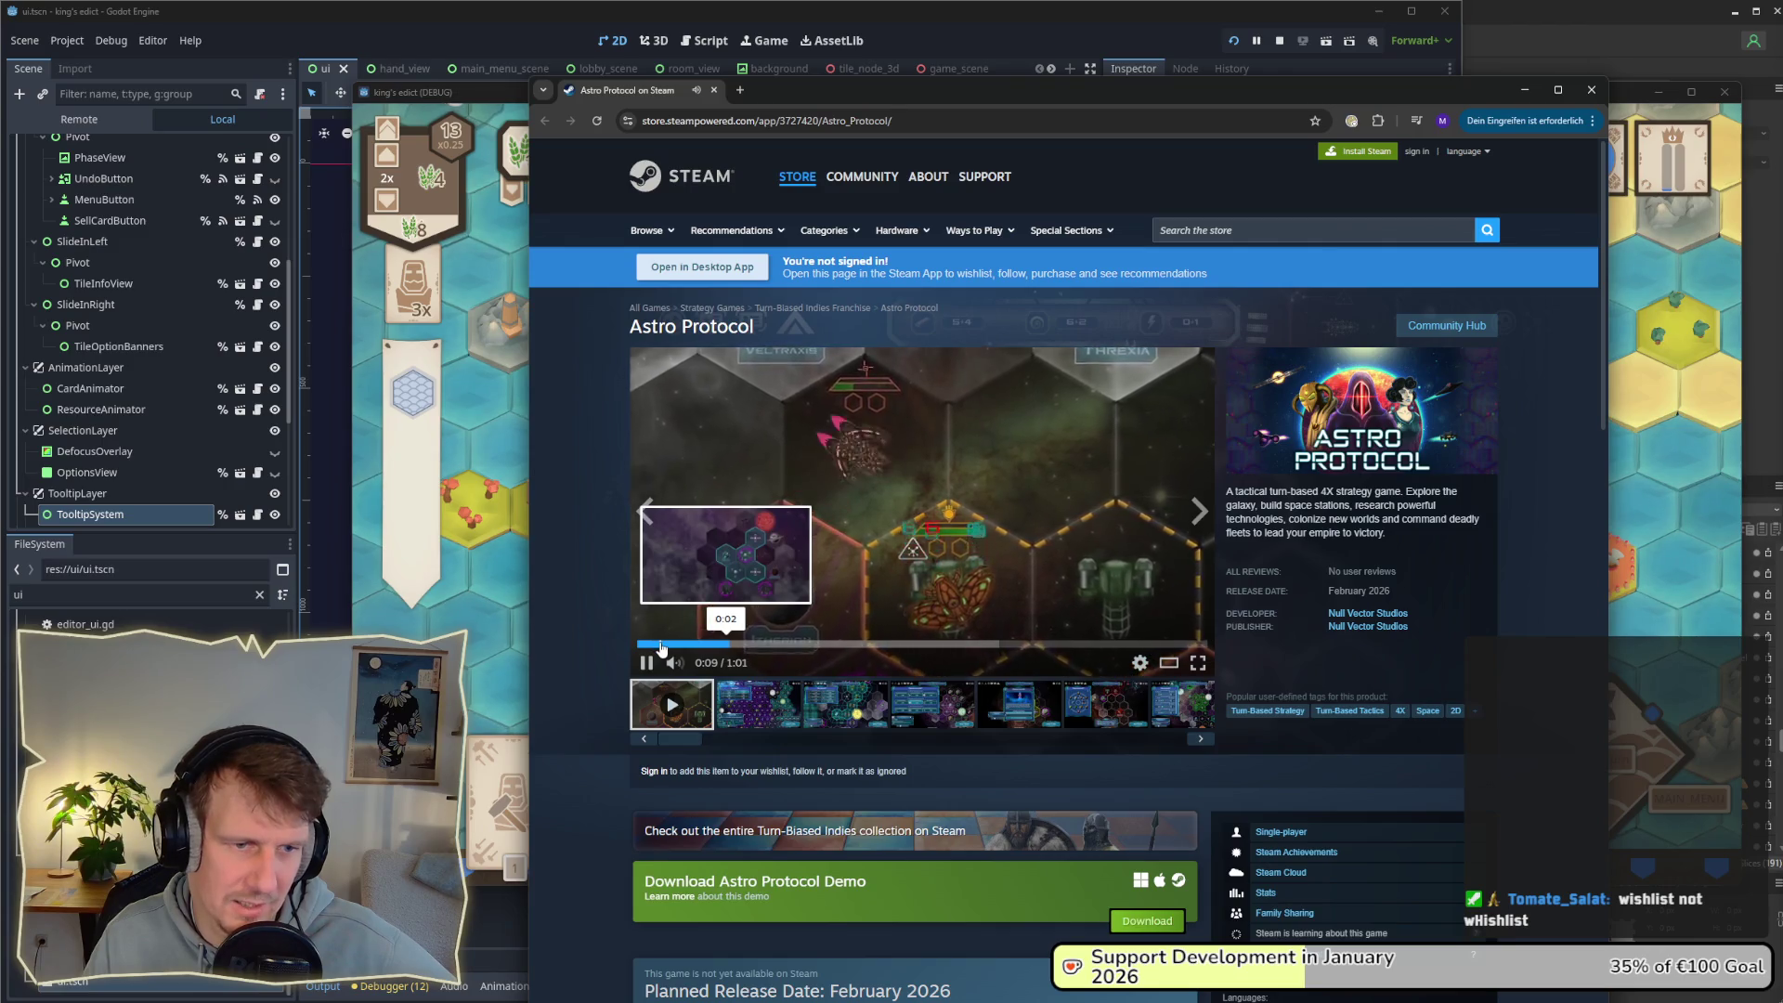
{"action": "left_click", "coordinate": [716, 643]}
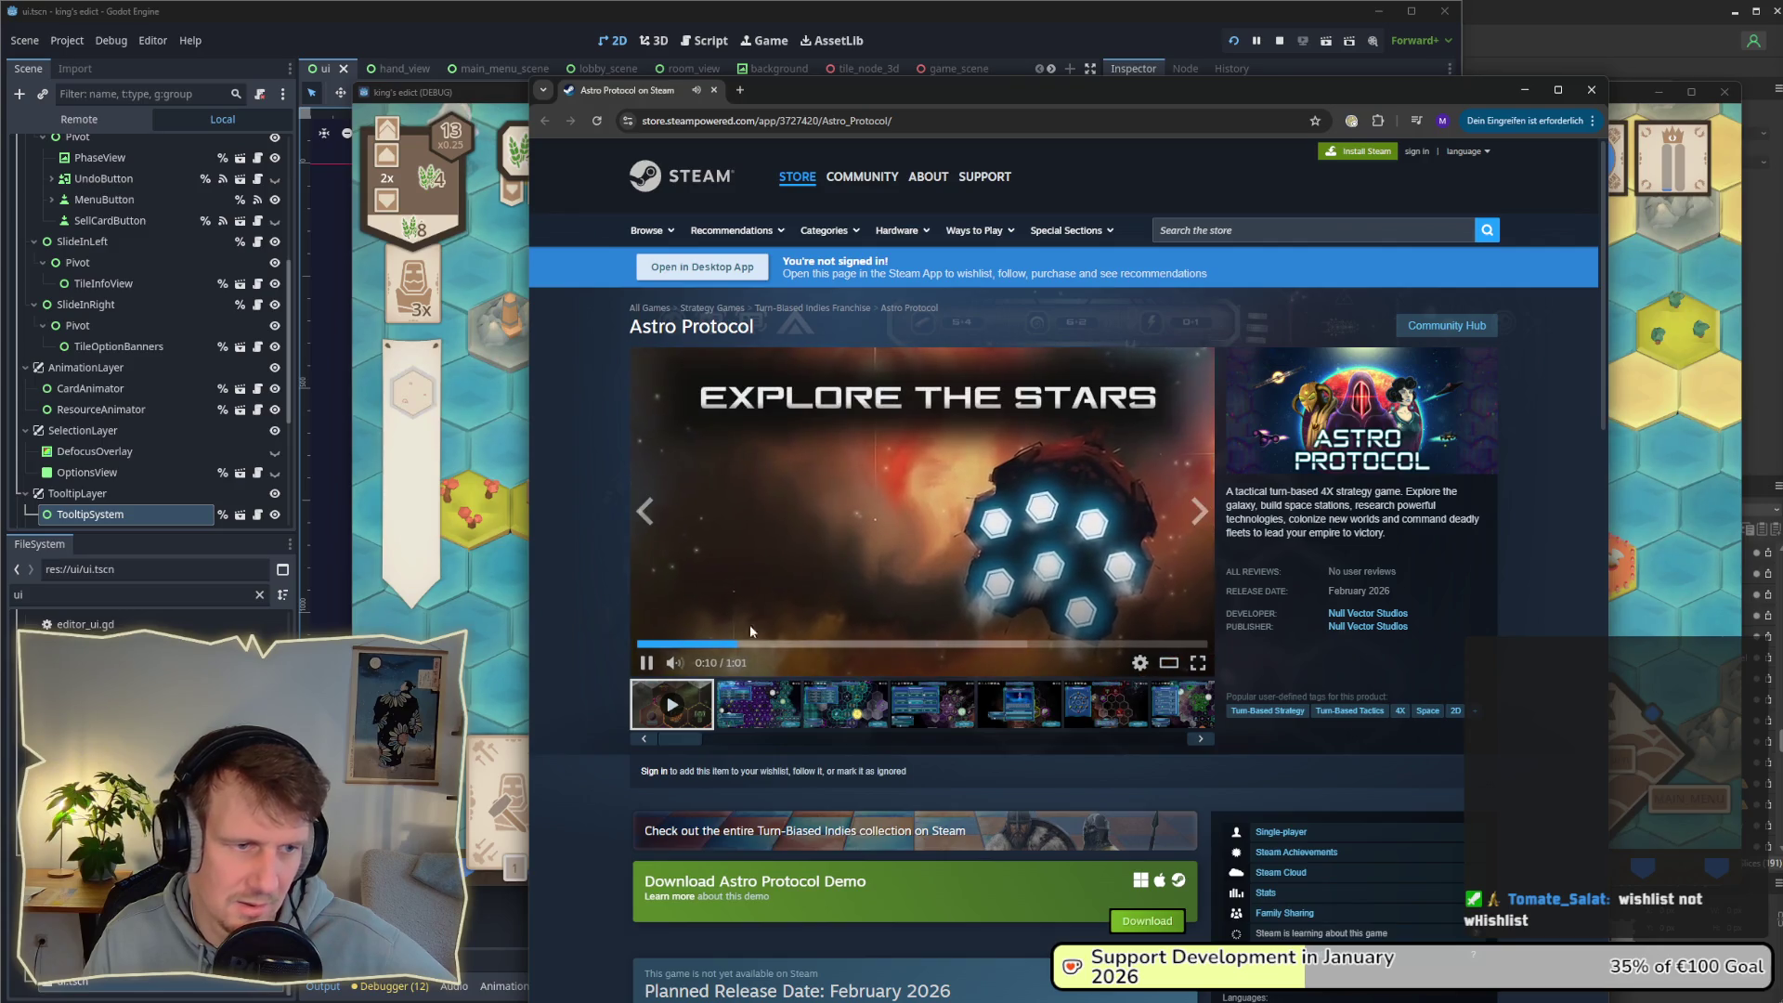
{"action": "left_click", "coordinate": [714, 643]}
{"action": "left_click", "coordinate": [694, 644]}
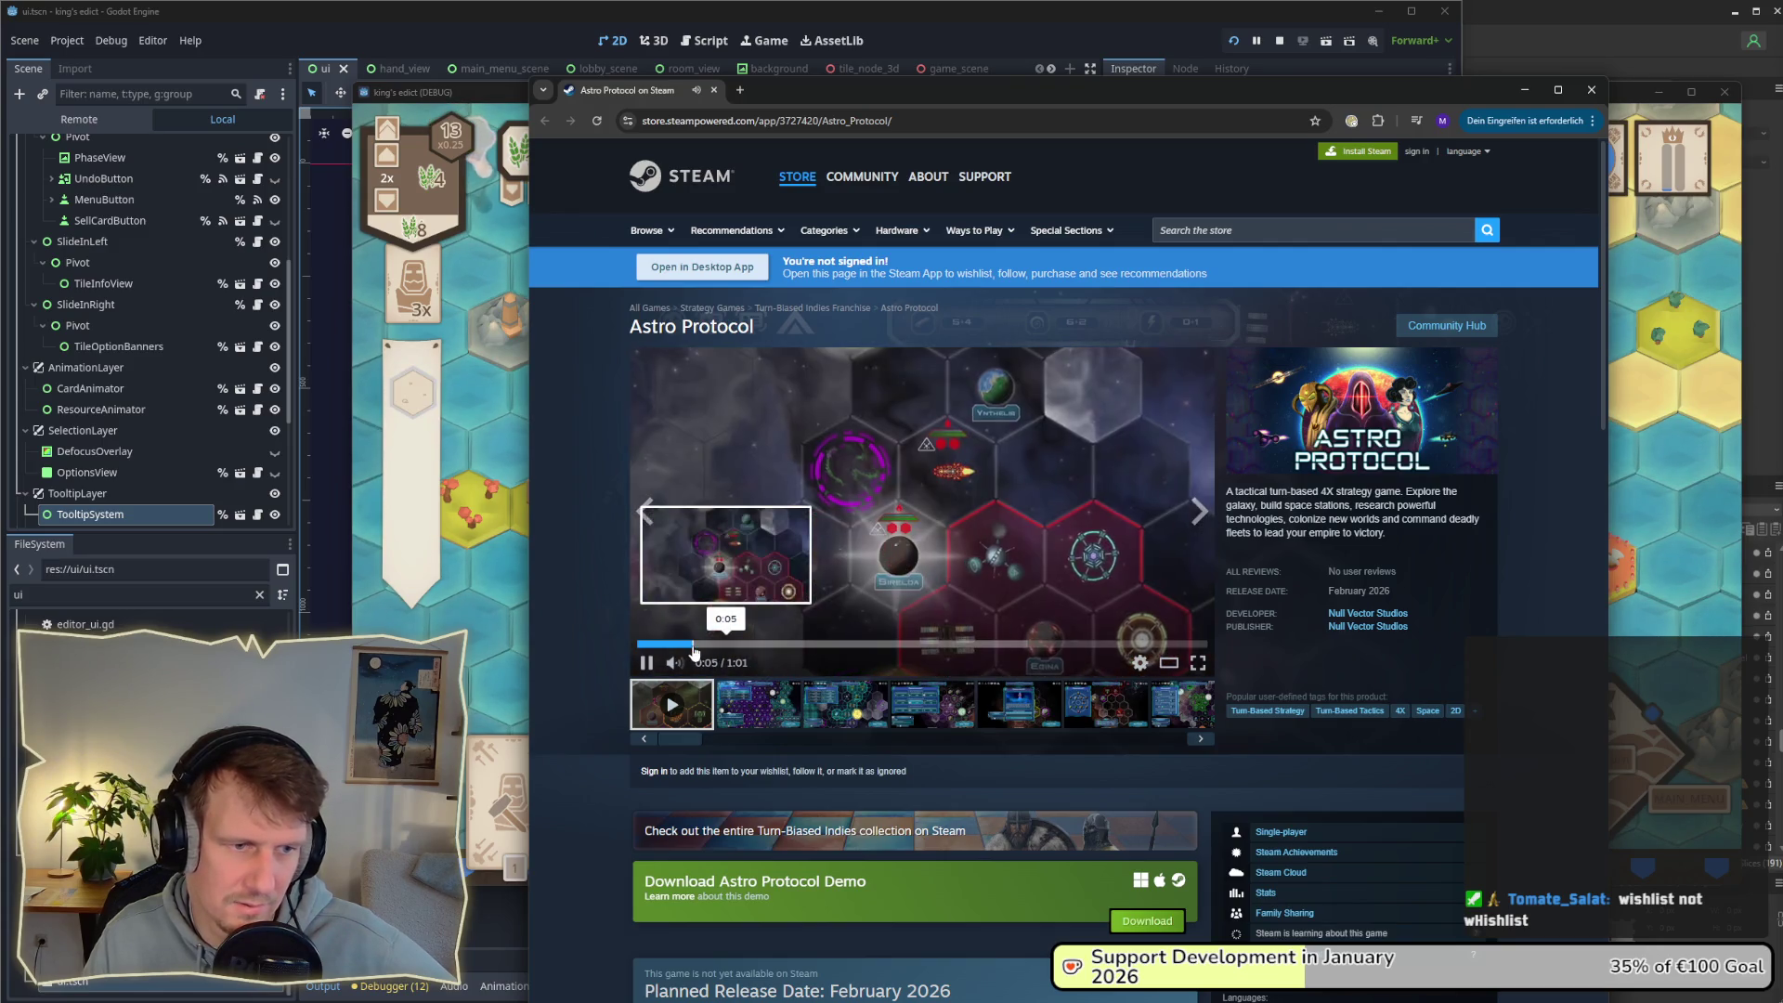
{"action": "left_click", "coordinate": [647, 667]}
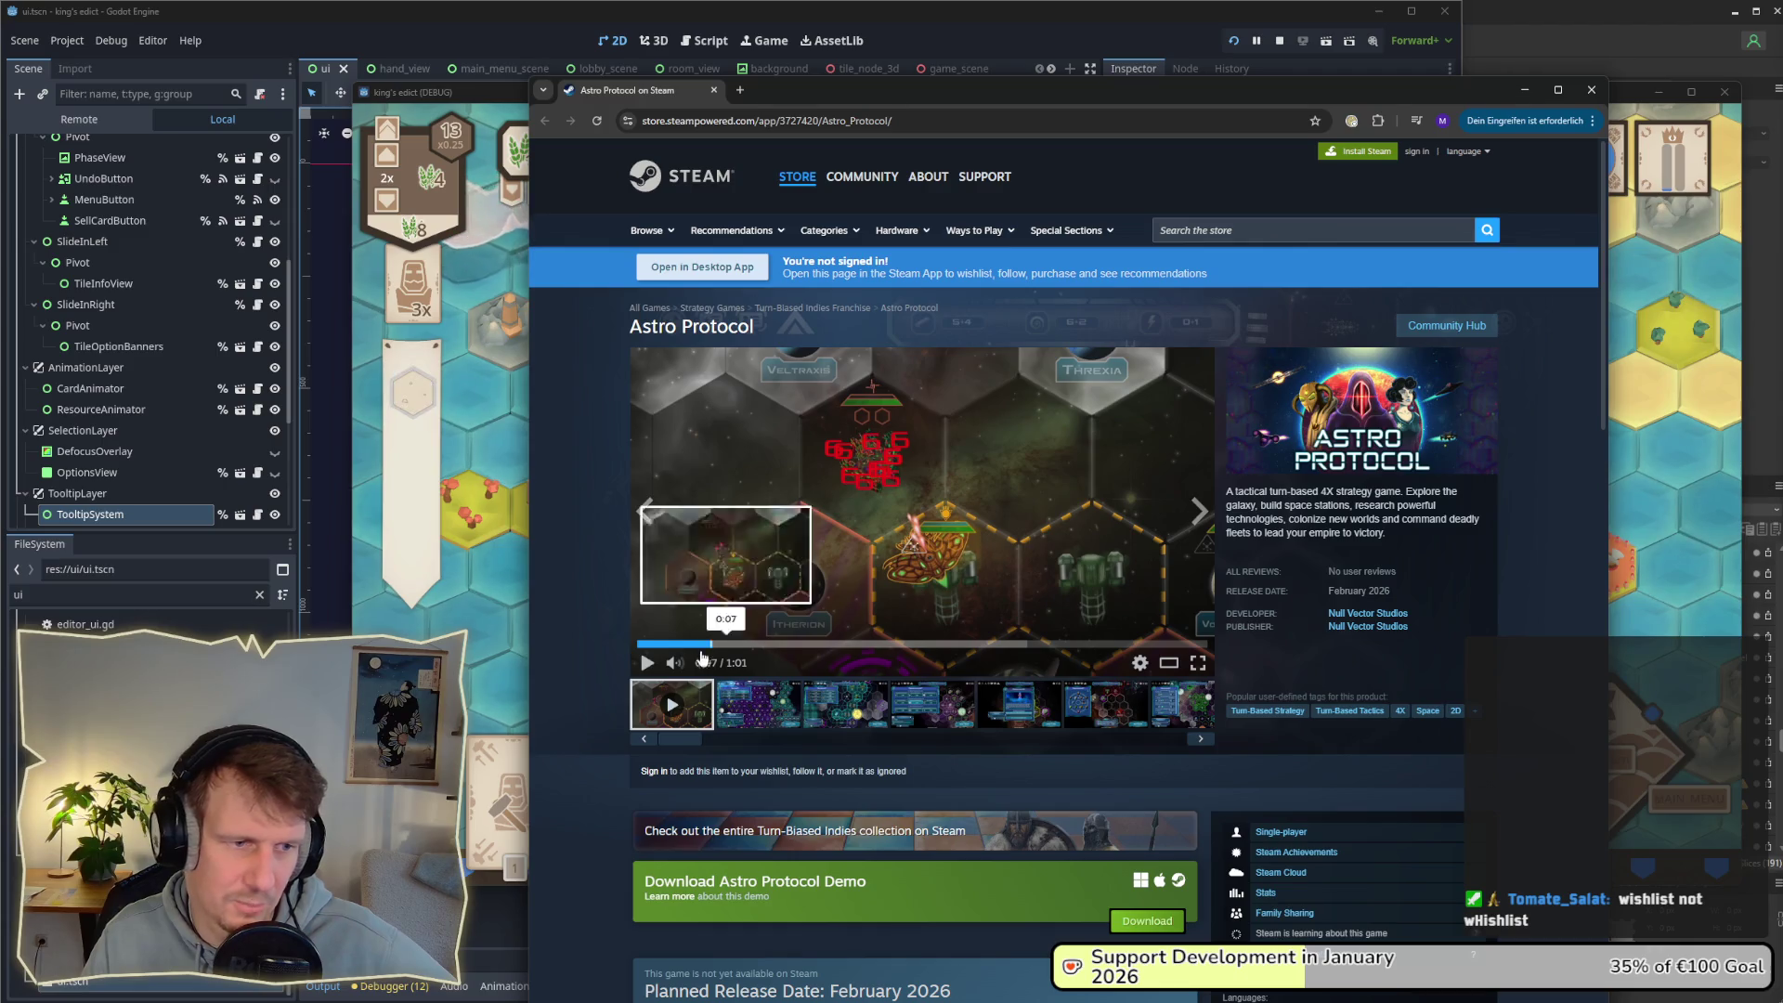
{"action": "left_click", "coordinate": [646, 663]}
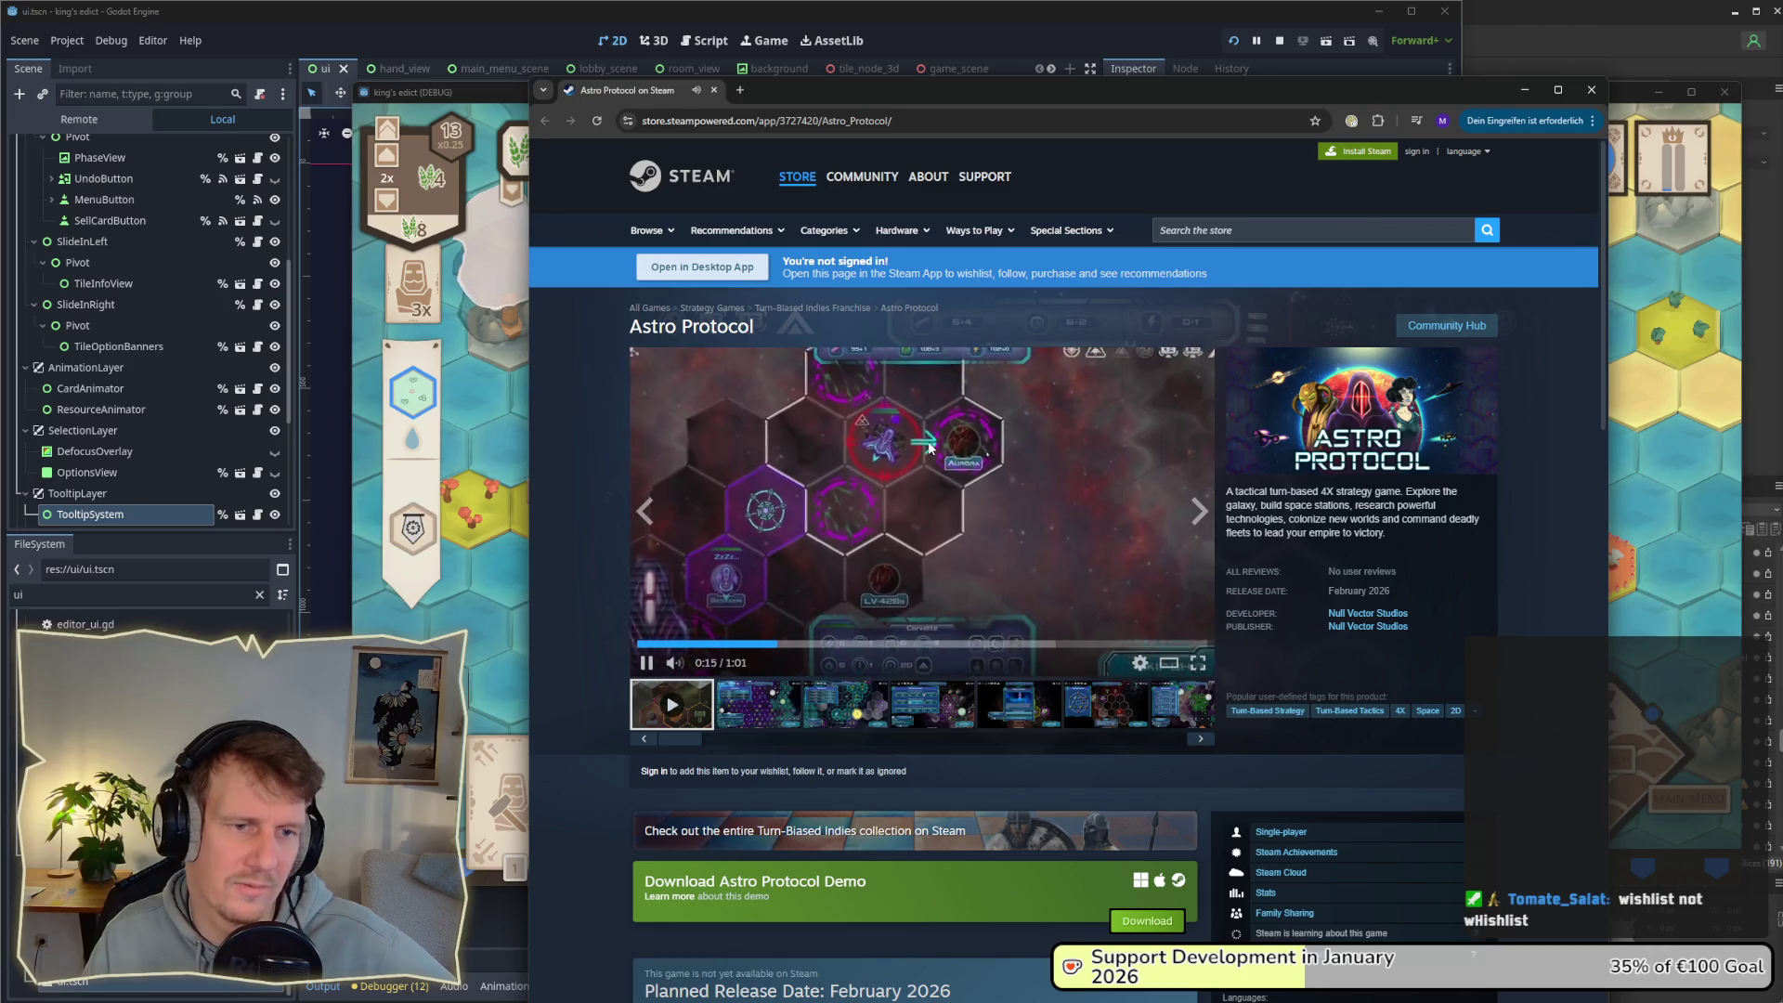
{"action": "left_click", "coordinate": [771, 644]}
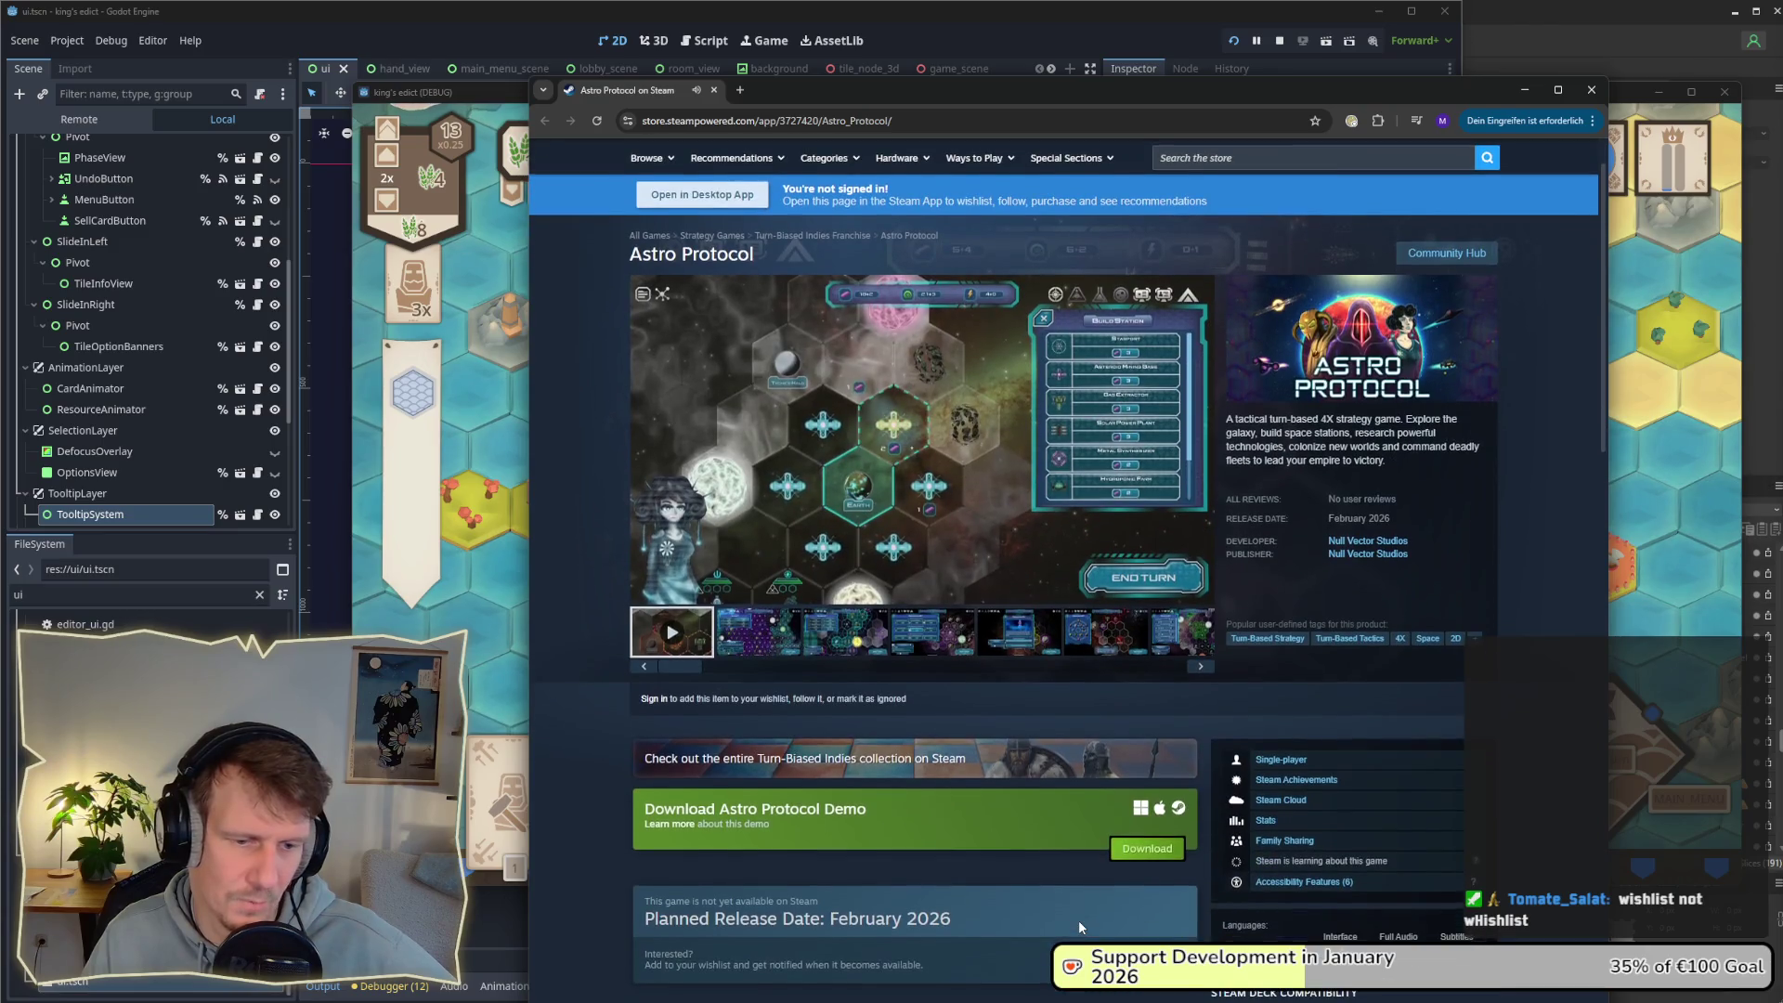
Step: Try to wishlist Astro Protocol, follow the Steam sign-in prompt, then close the sign-in tab
{"action": "scroll", "coordinate": [1078, 919], "scroll_direction": "down", "scroll_amount": 2}
{"action": "left_click", "coordinate": [1123, 887]}
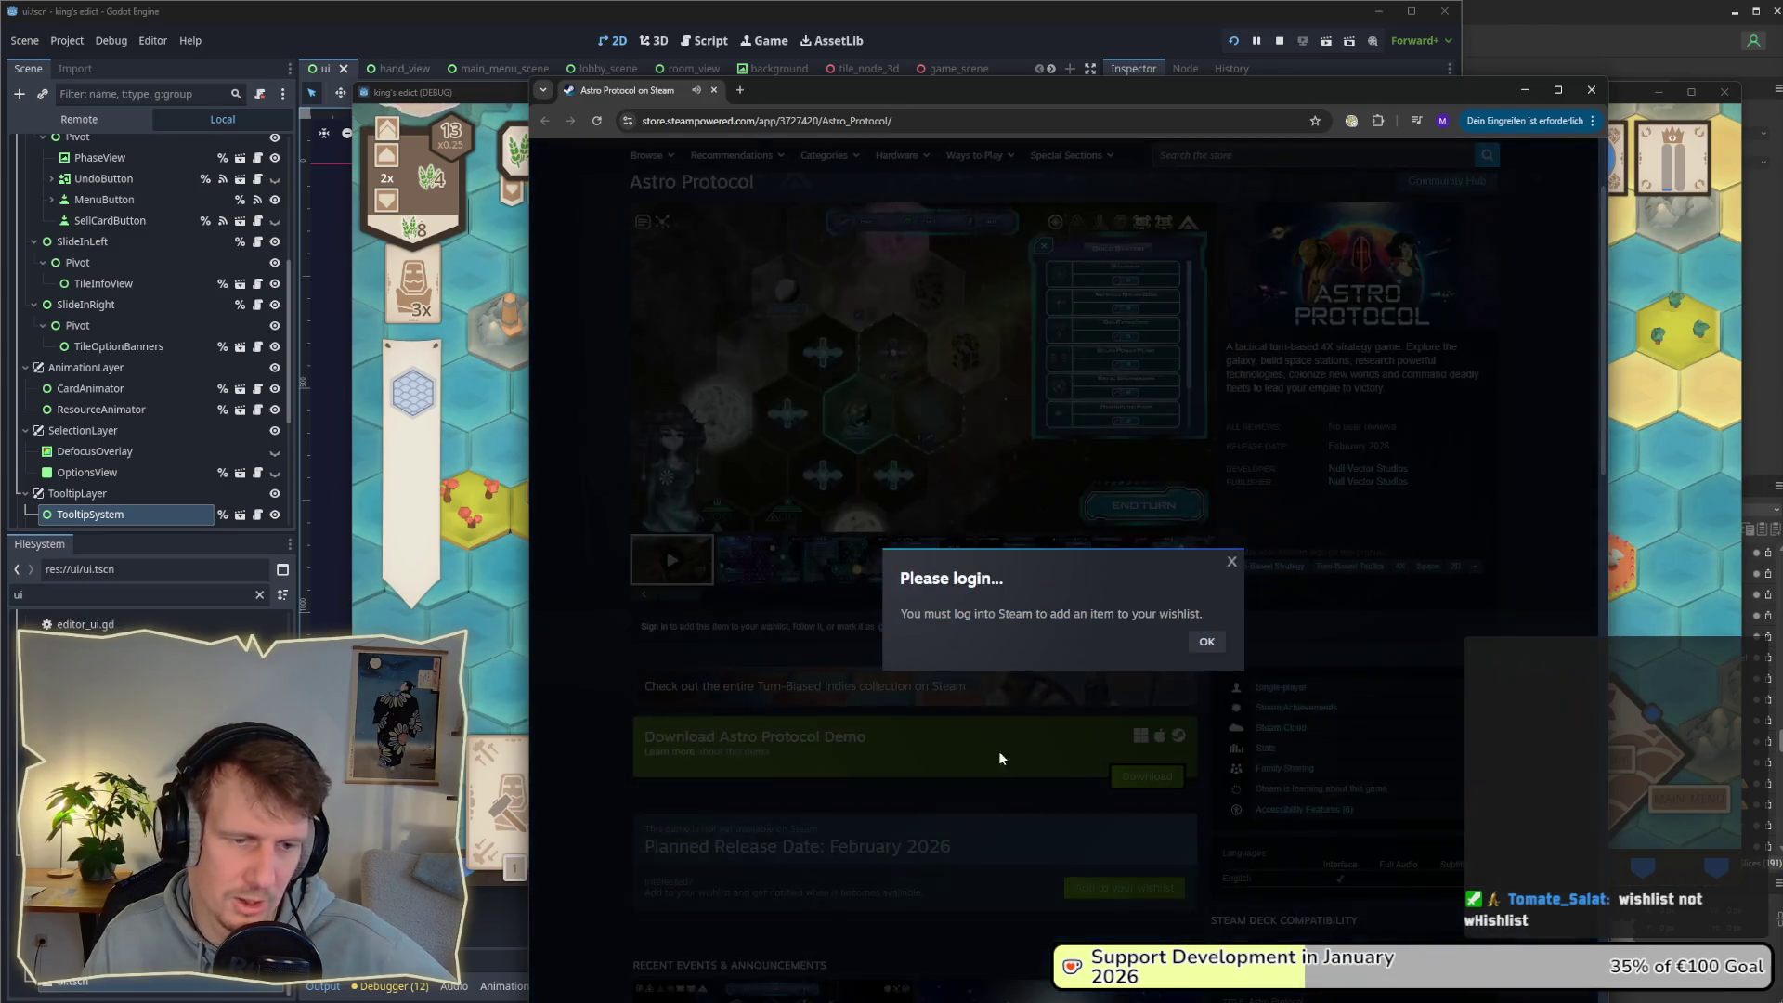
{"action": "left_click", "coordinate": [1206, 642]}
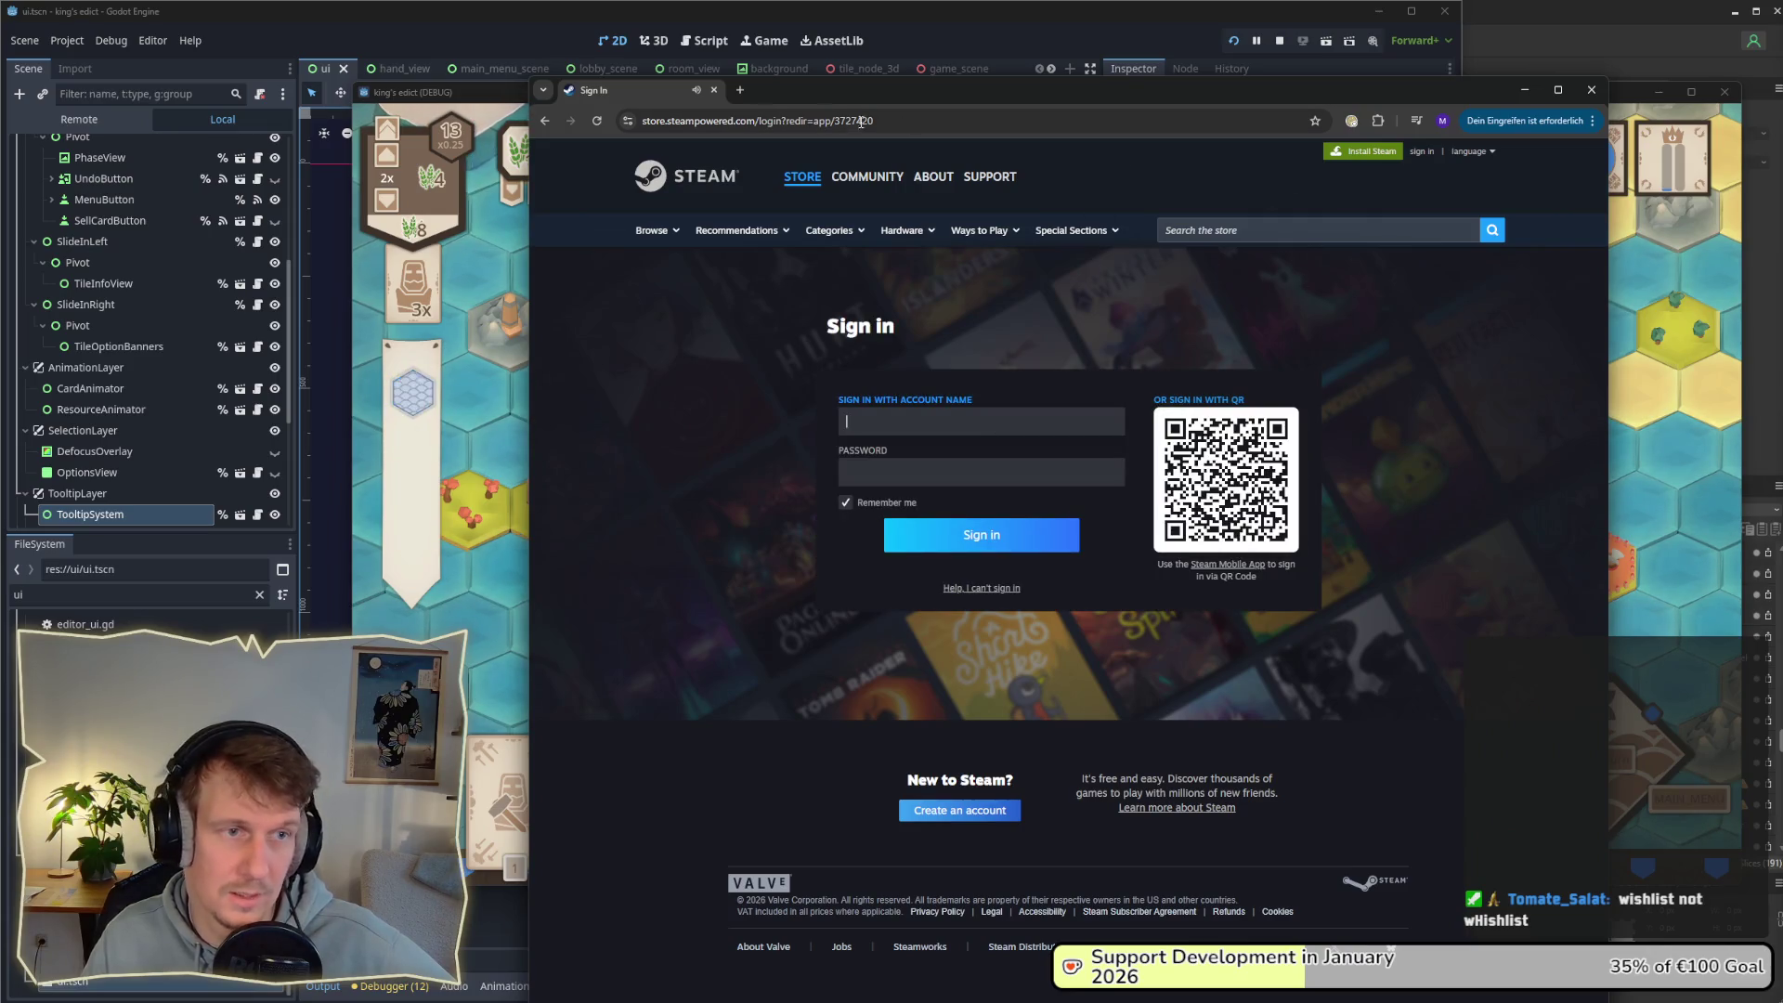
{"action": "left_click", "coordinate": [713, 91]}
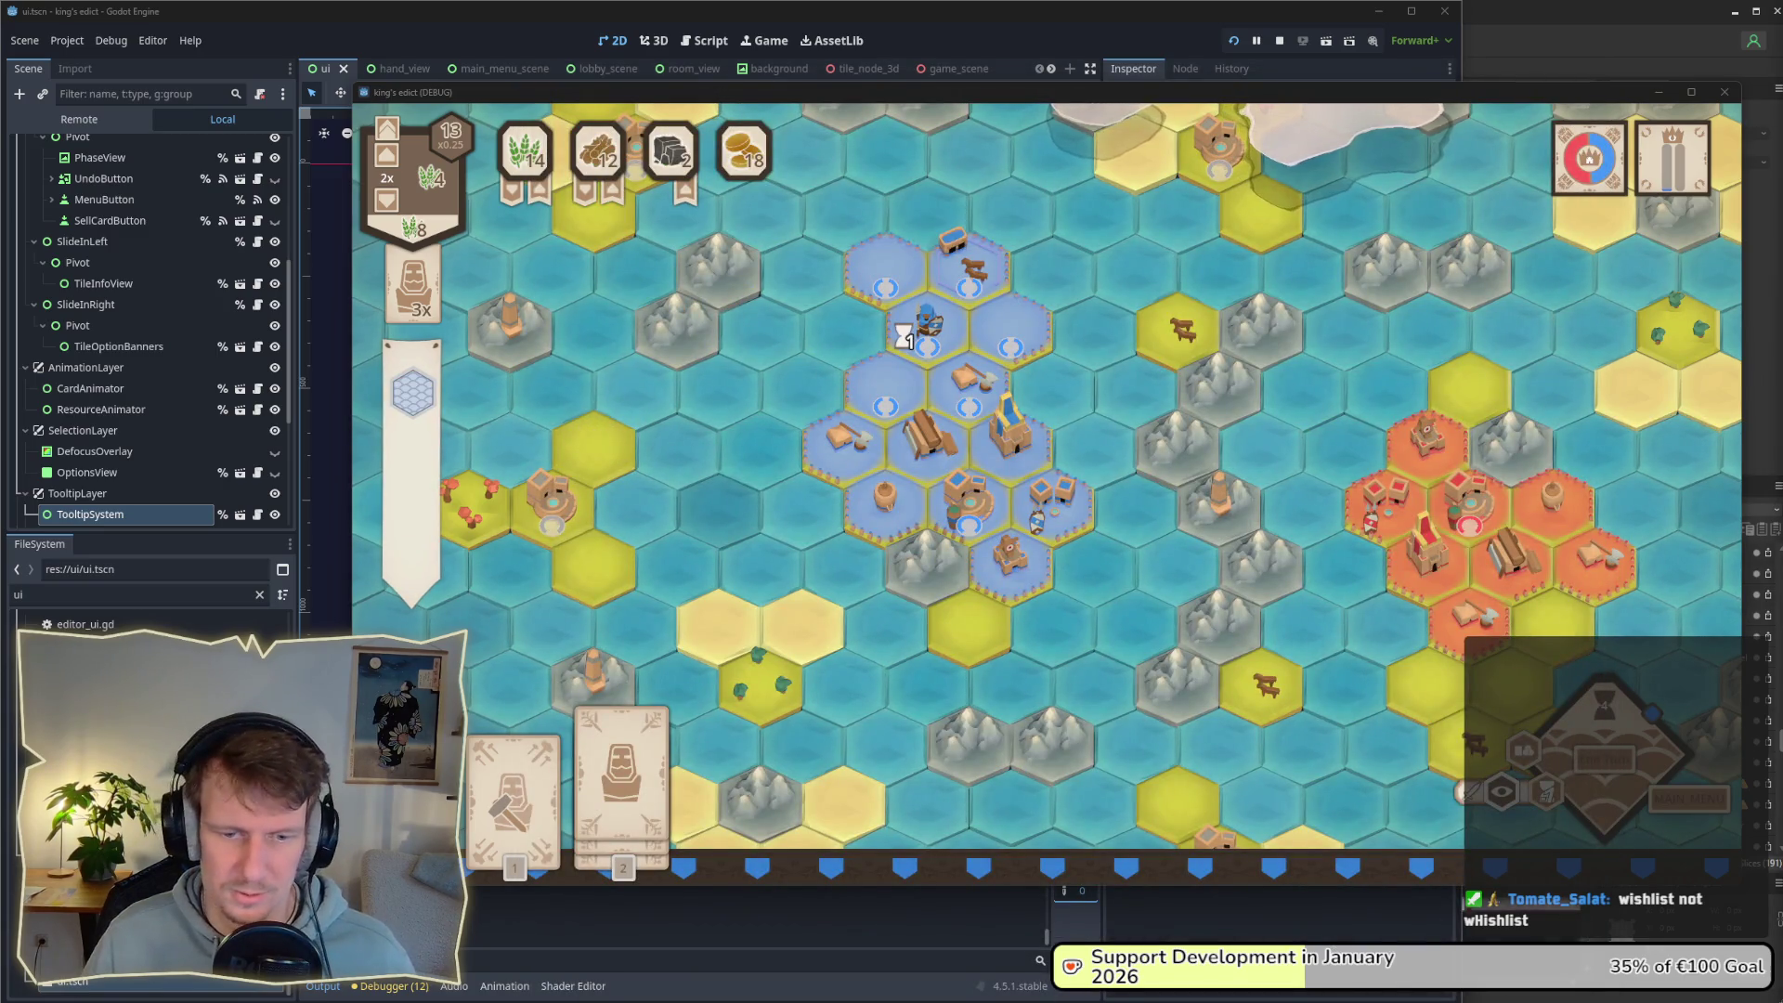
Step: Search the Steam store for 'astro proto' and wishlist Astro Protocol from its store page
{"action": "key", "text": "alt+Tab"}
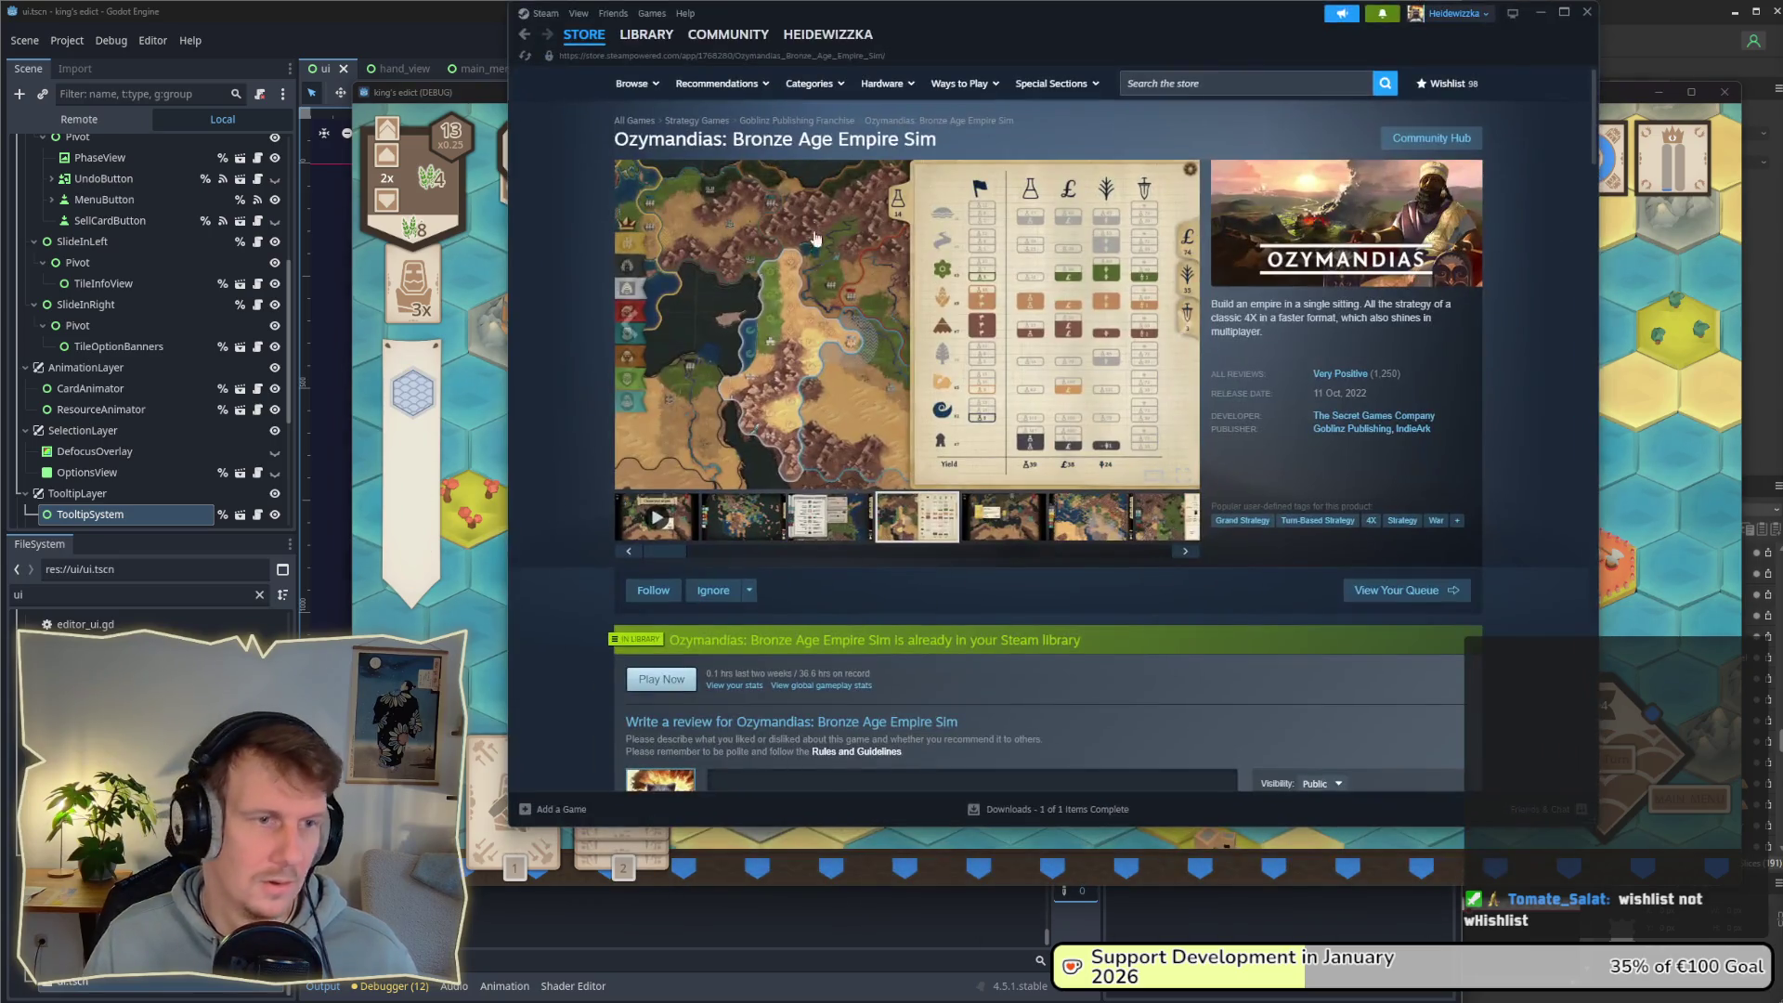
{"action": "left_click", "coordinate": [1207, 89]}
{"action": "type", "text": "astro pro"}
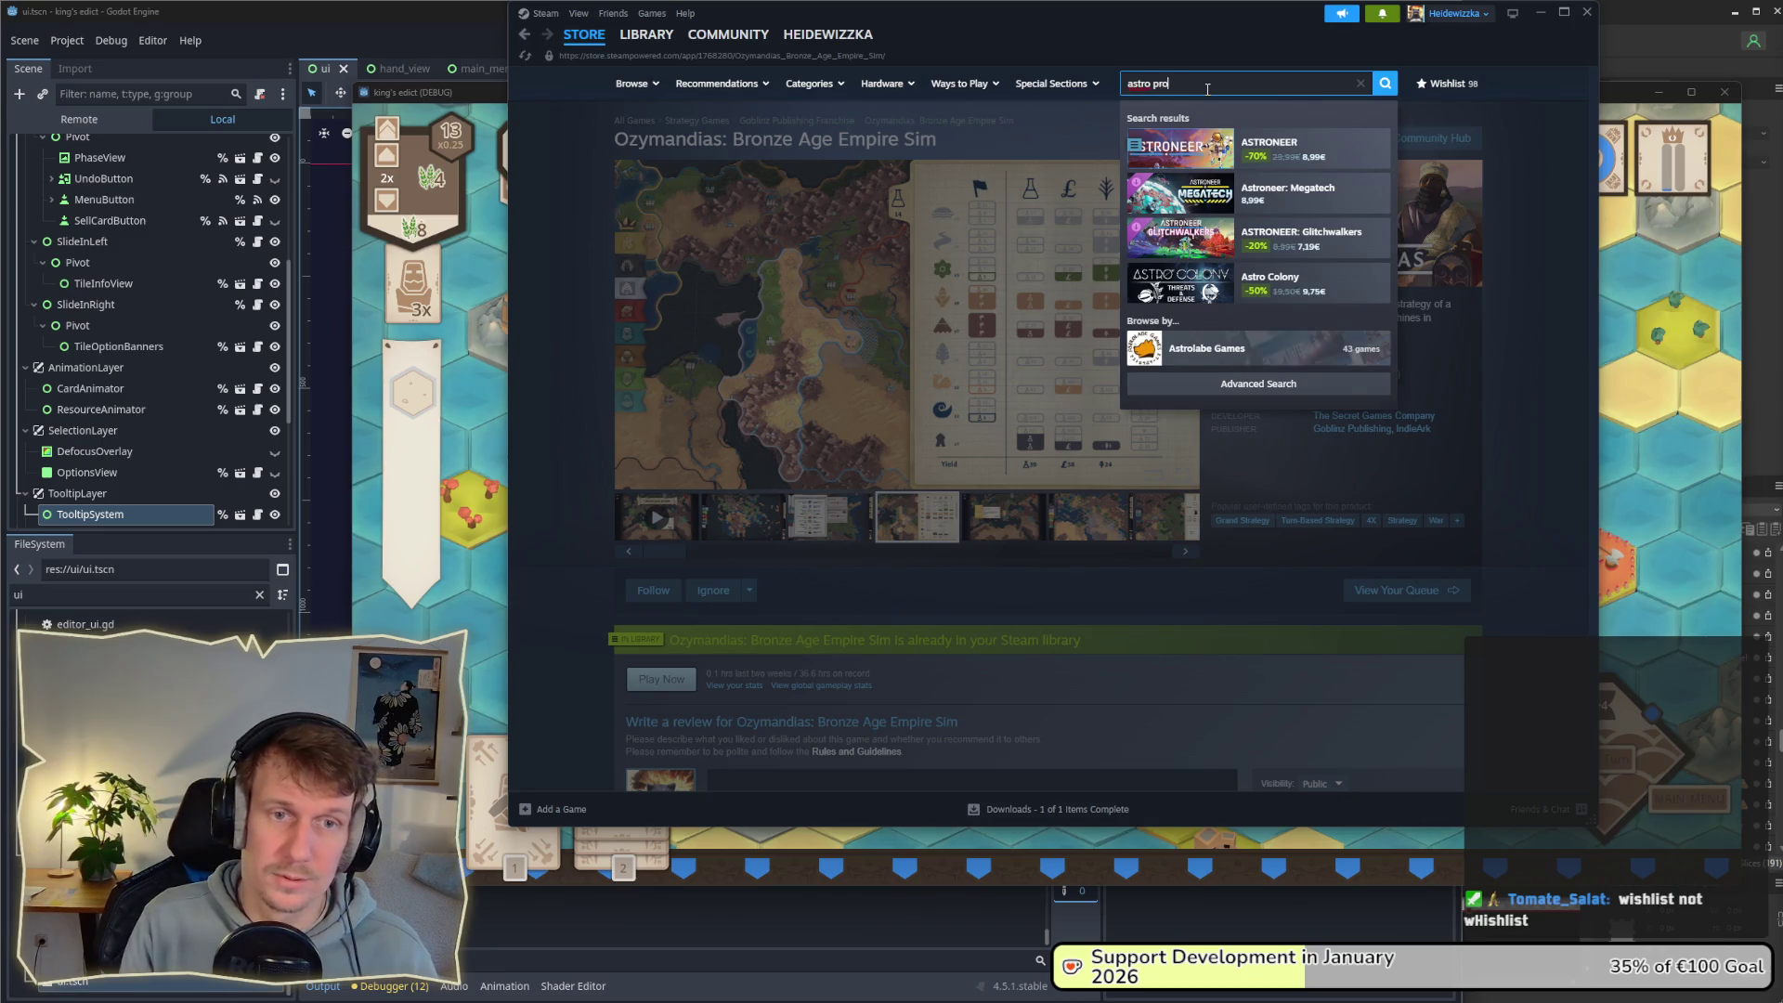
{"action": "type", "text": "to"}
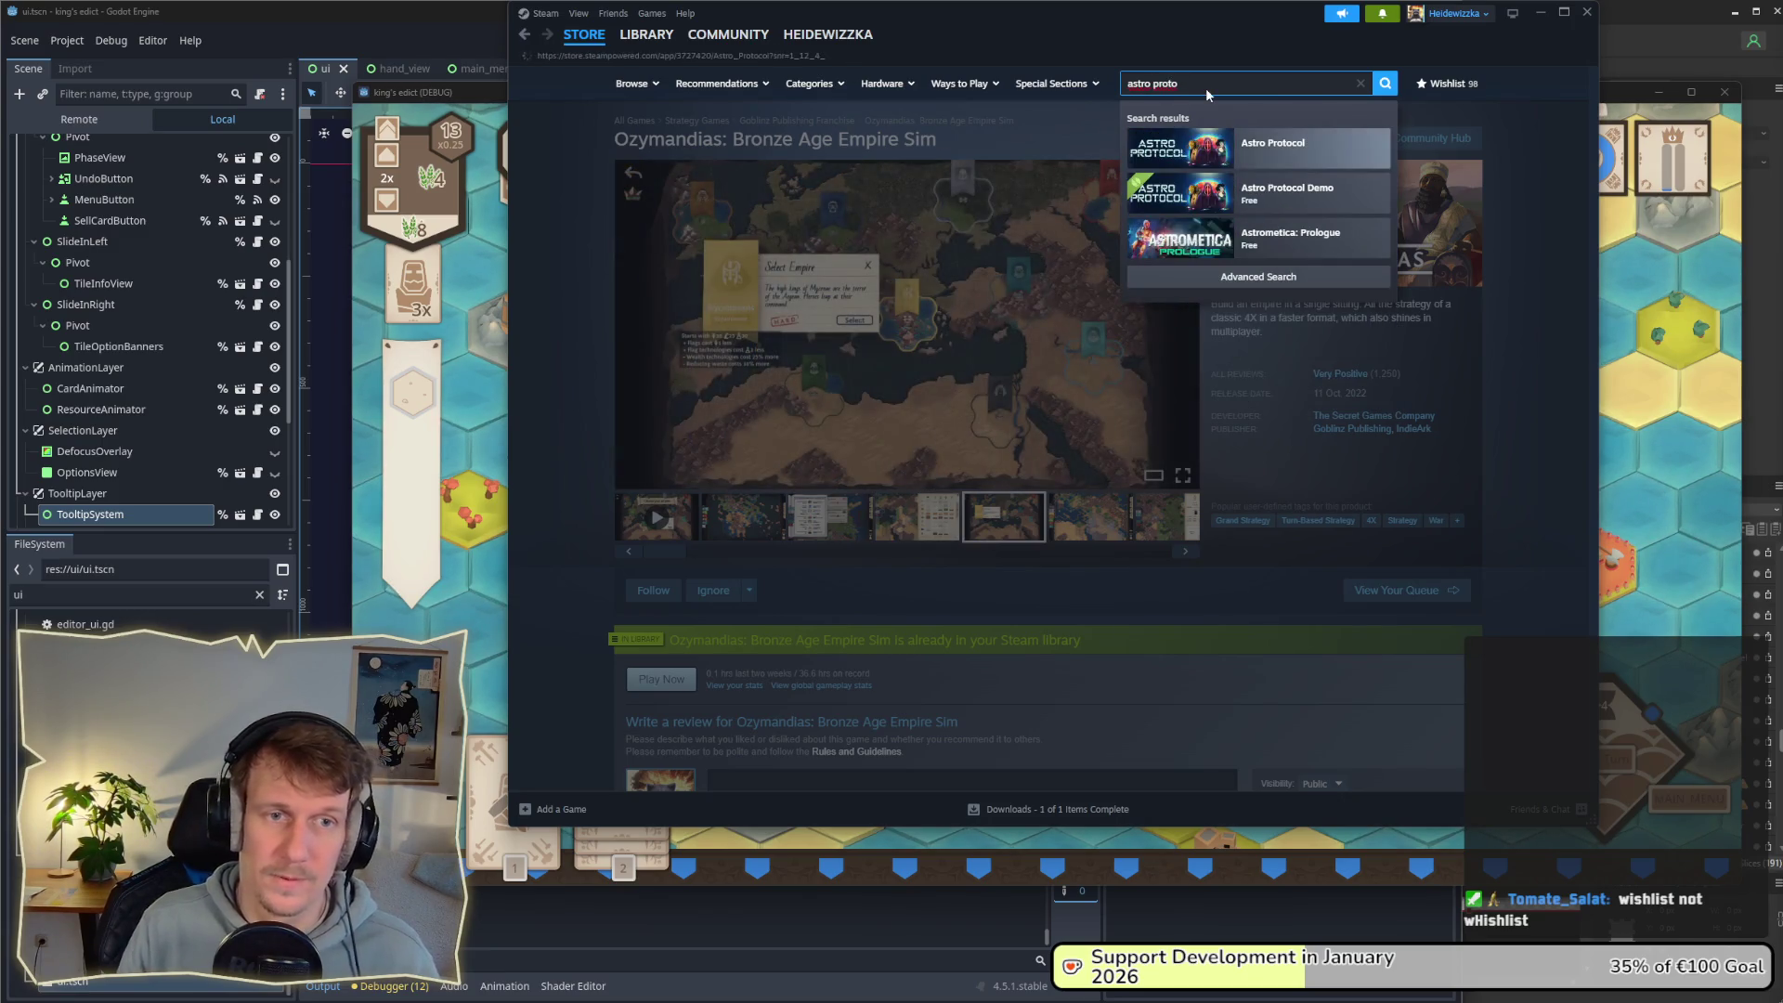
{"action": "key", "text": "Return"}
{"action": "left_click", "coordinate": [725, 588]}
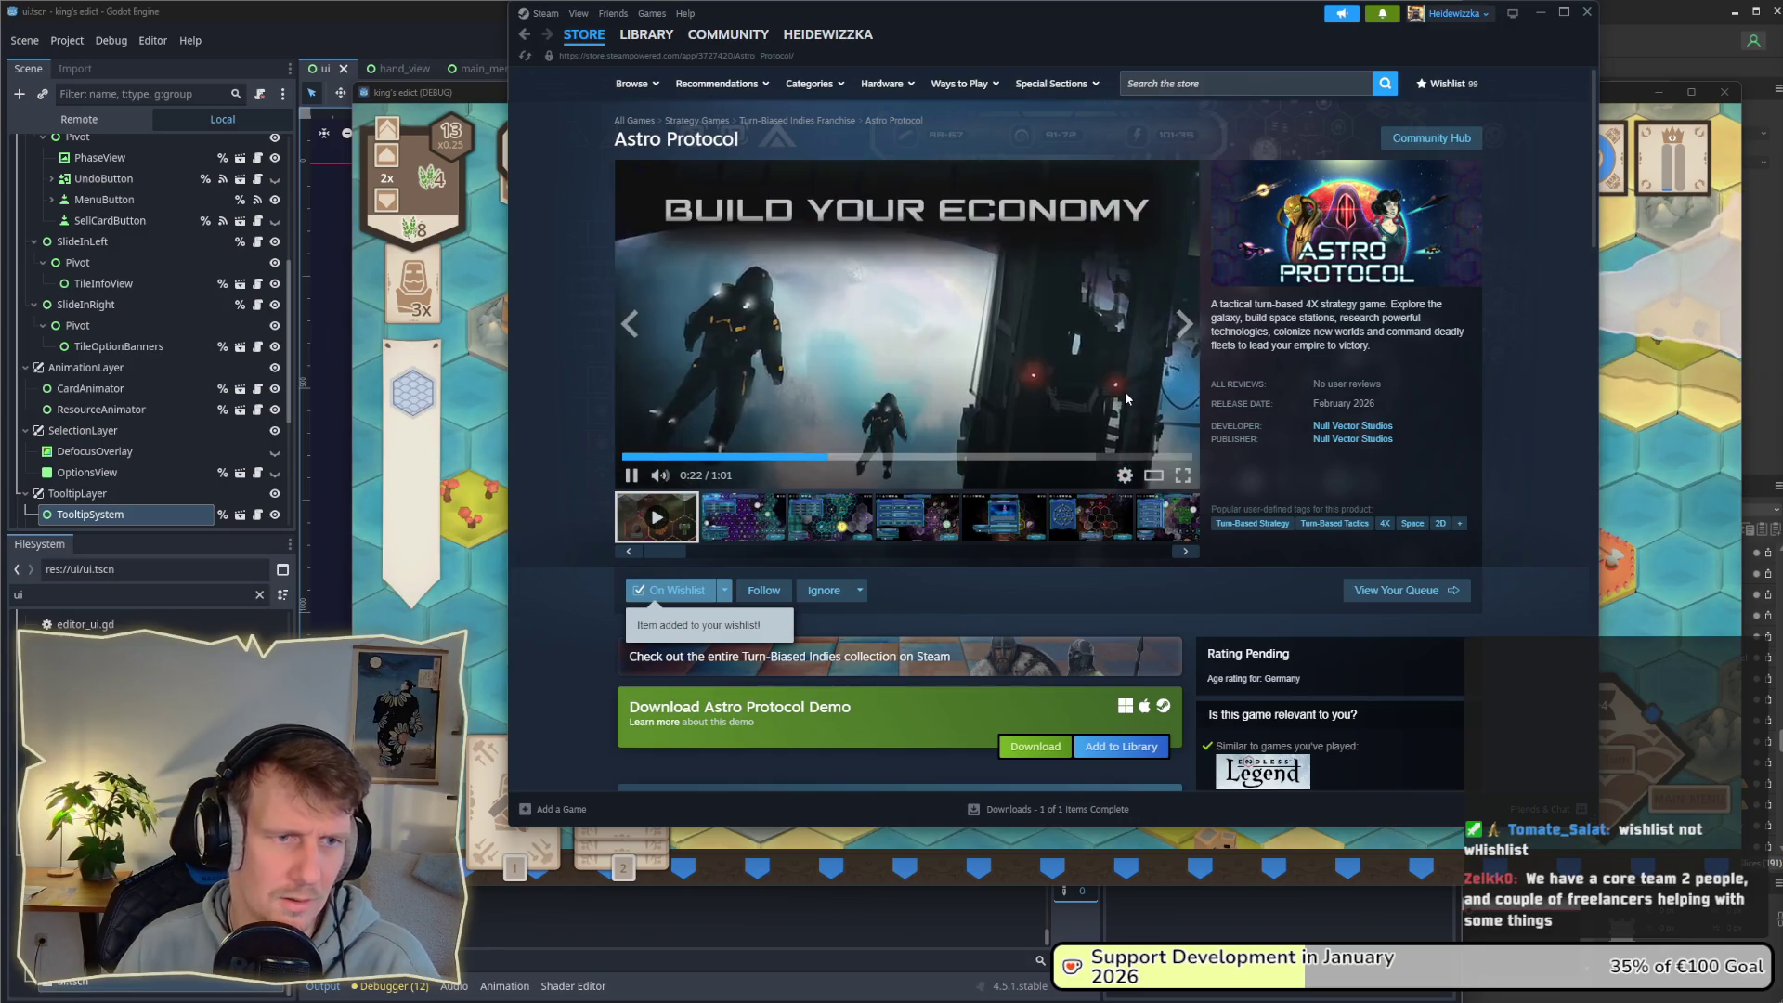
{"action": "left_click", "coordinate": [818, 457]}
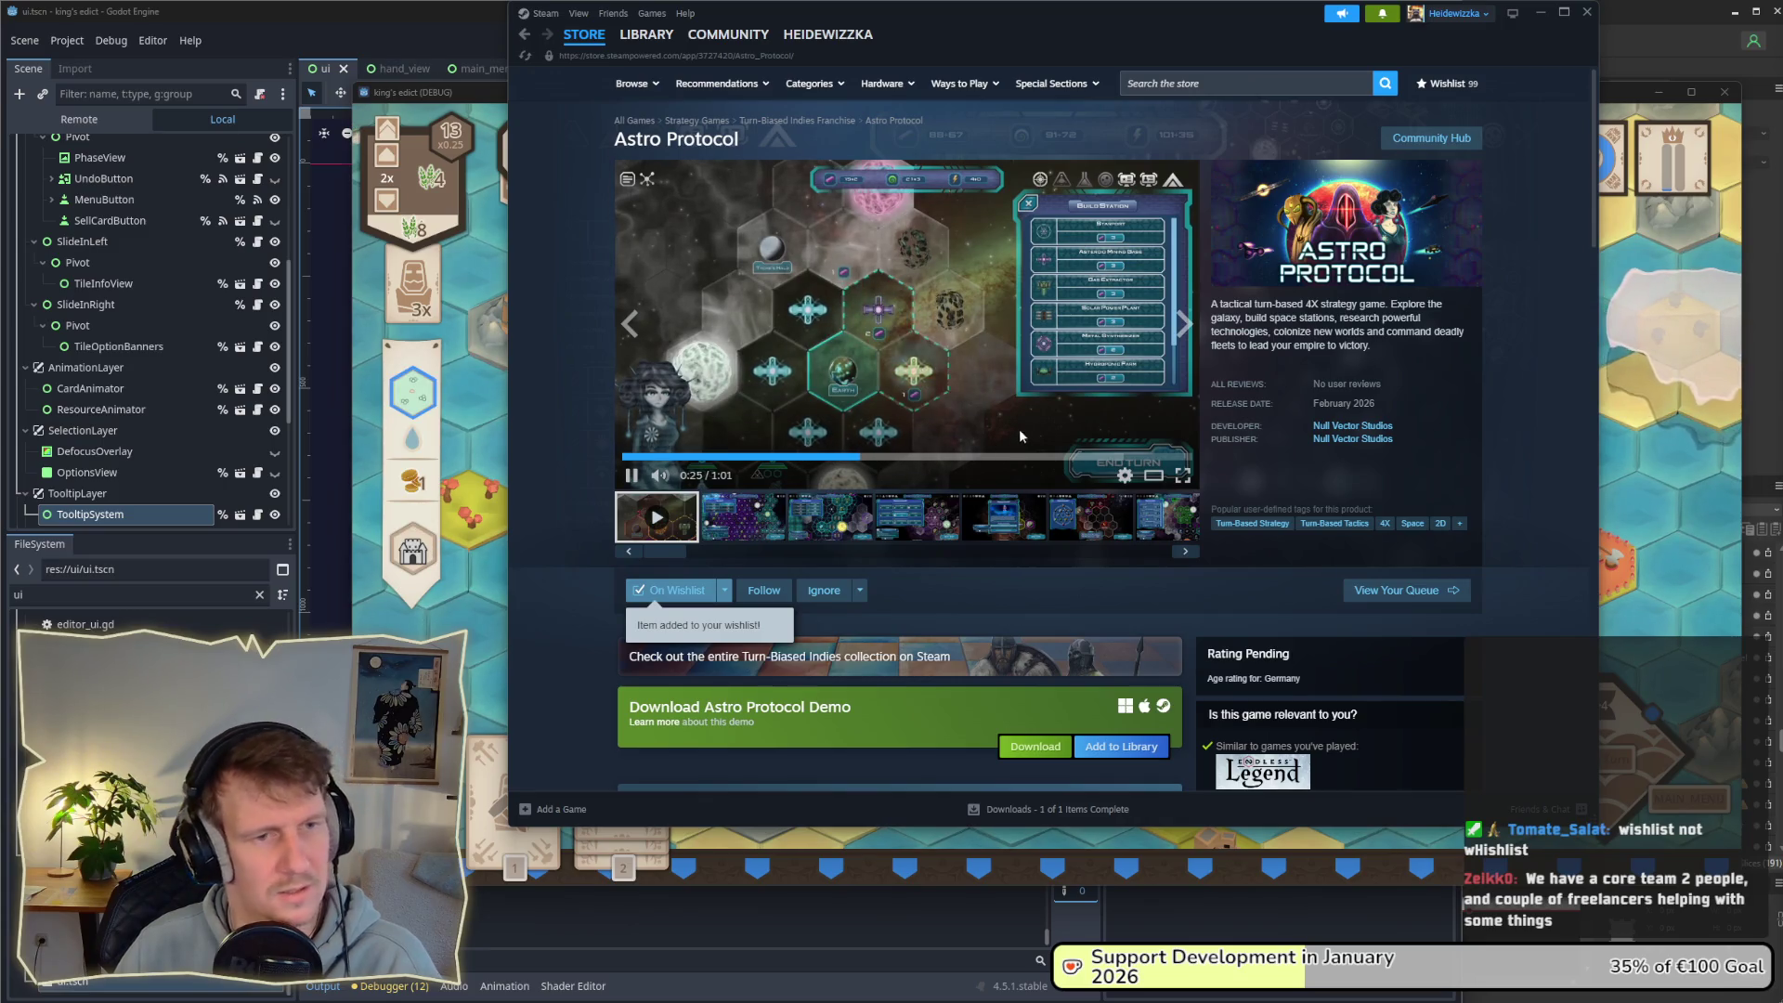
{"action": "left_click", "coordinate": [821, 458]}
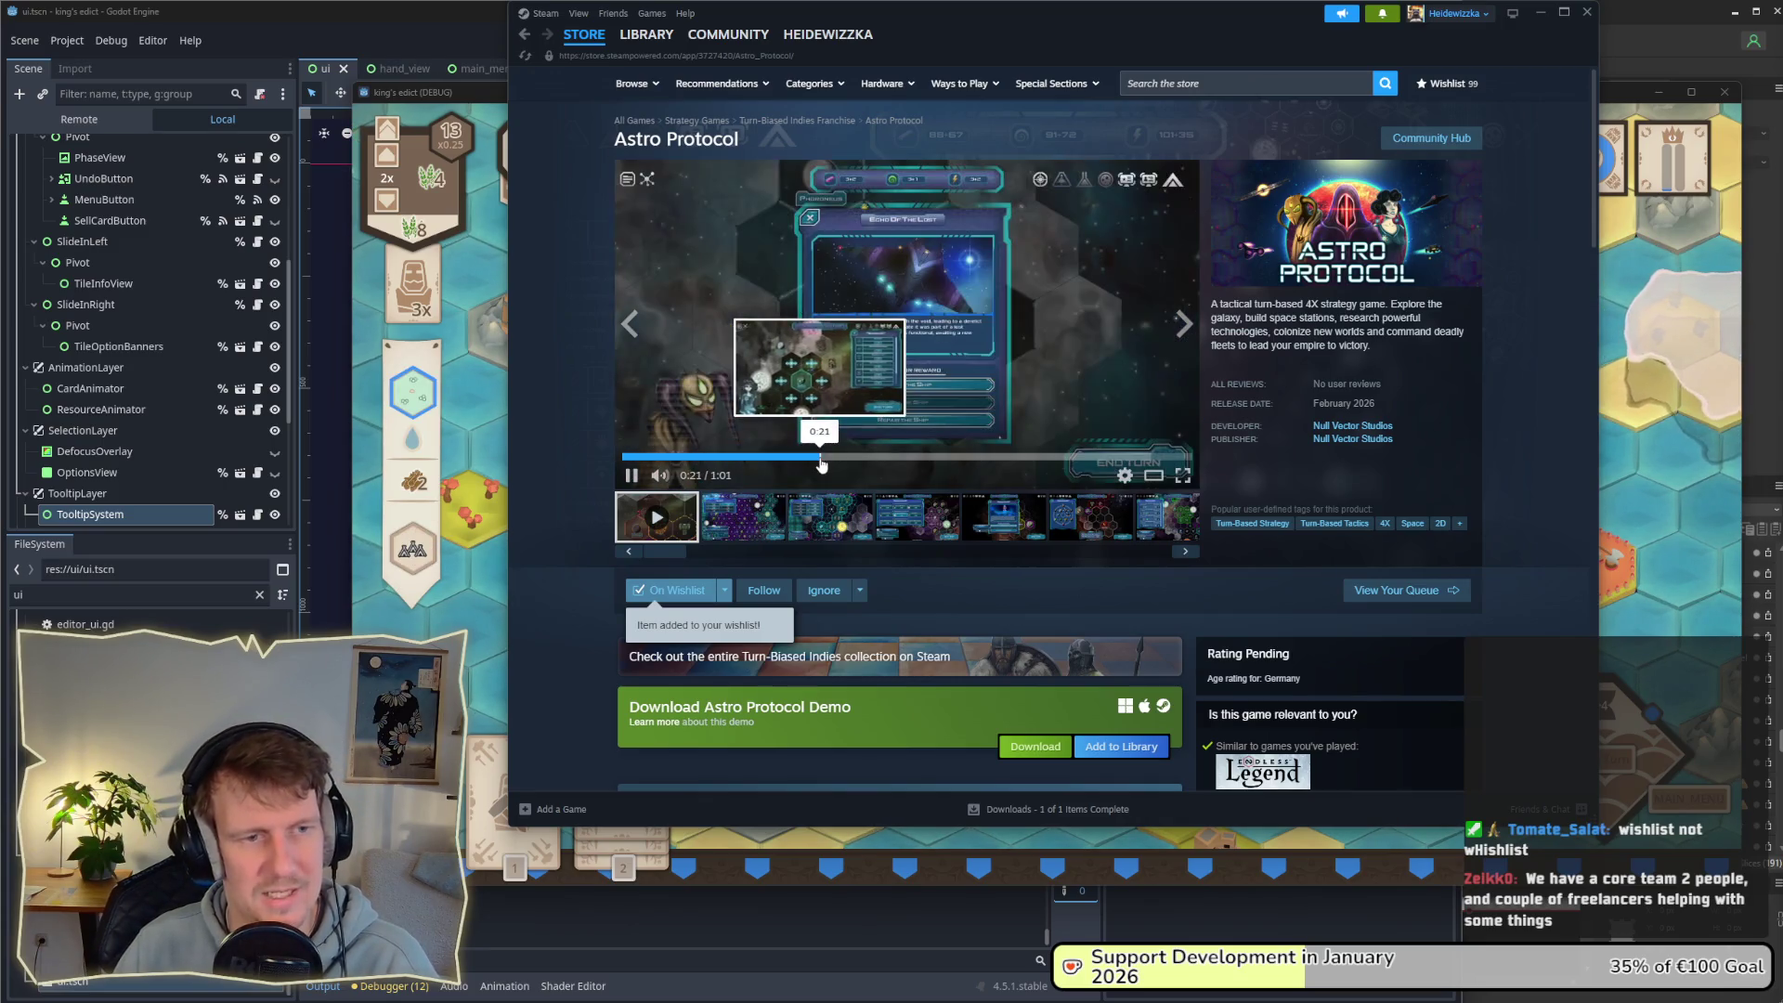
{"action": "left_click", "coordinate": [741, 370]}
{"action": "left_click", "coordinate": [842, 457]}
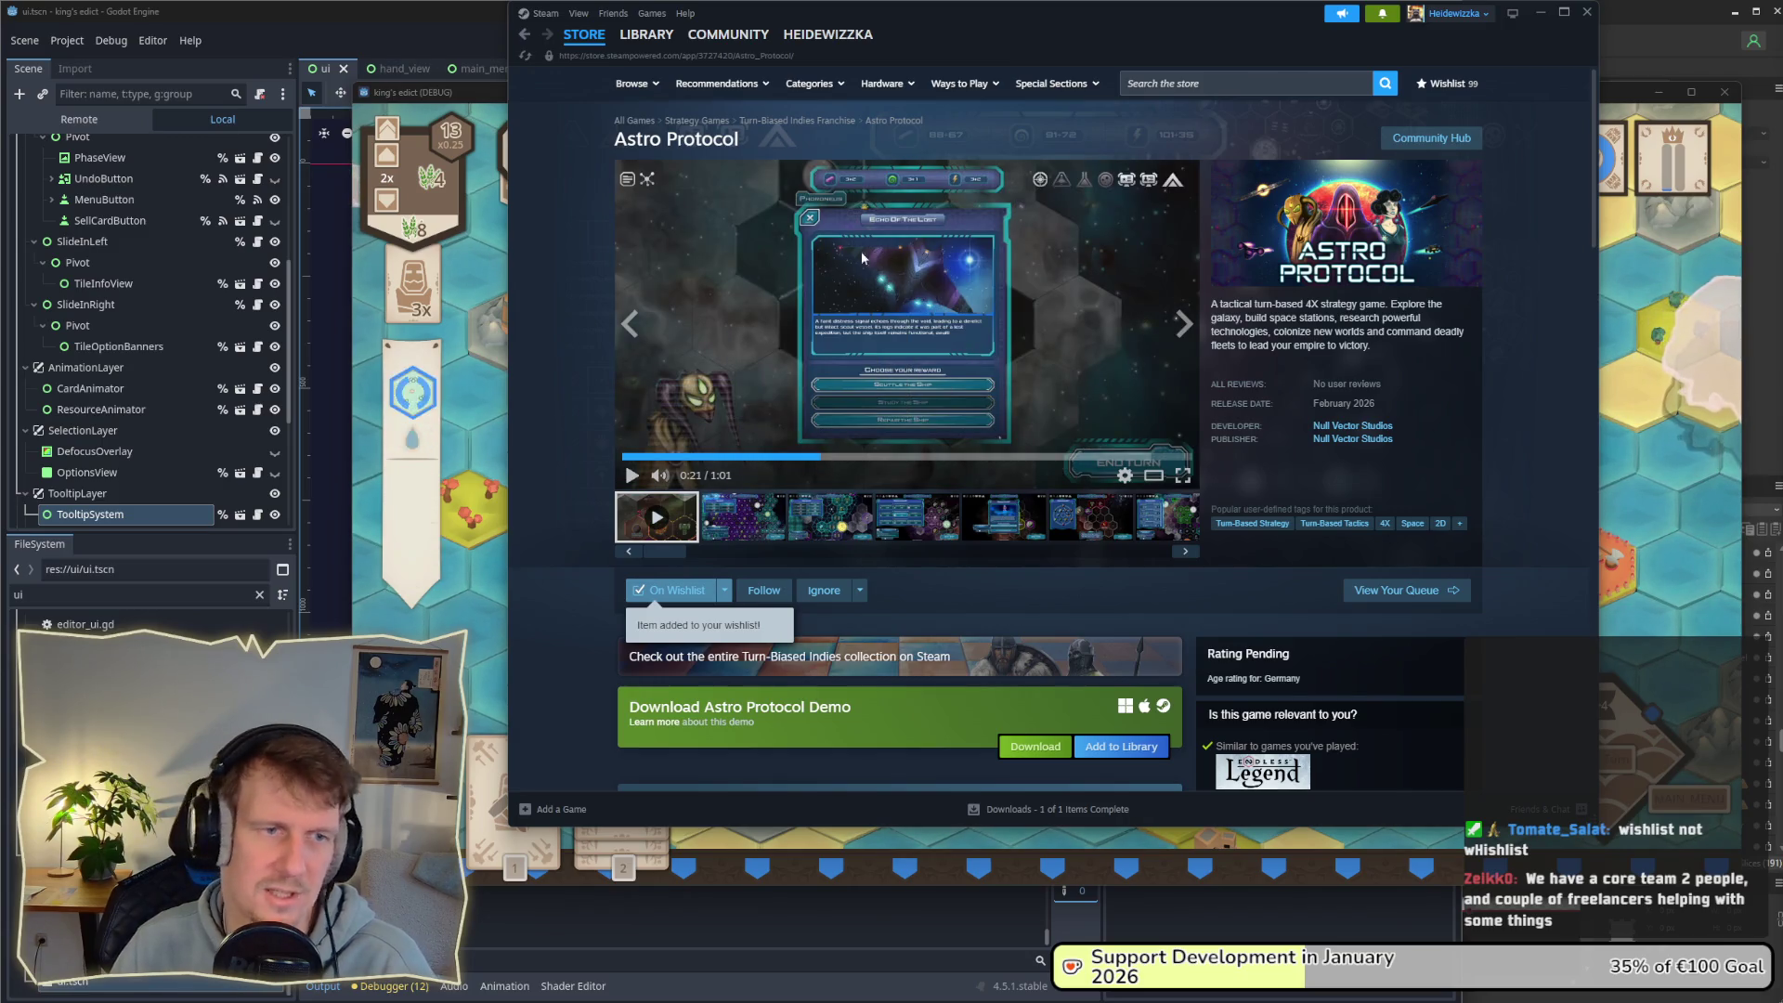
{"action": "left_click", "coordinate": [897, 431]}
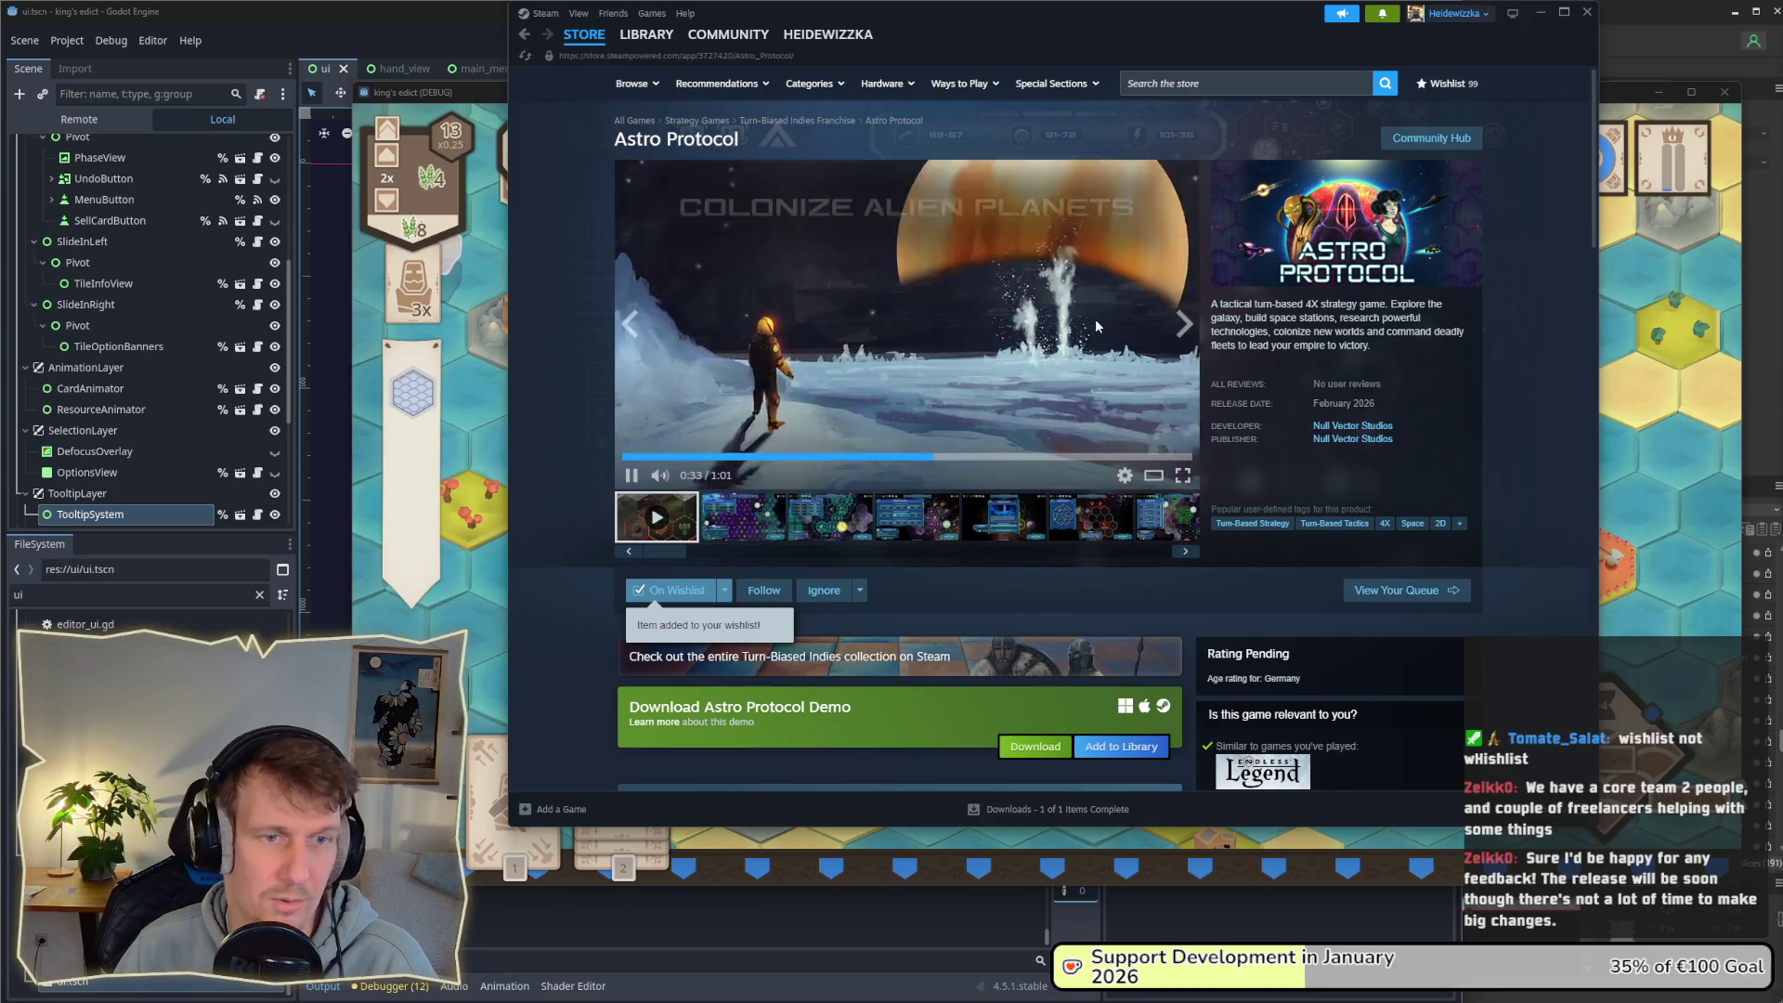
{"action": "left_click", "coordinate": [918, 458]}
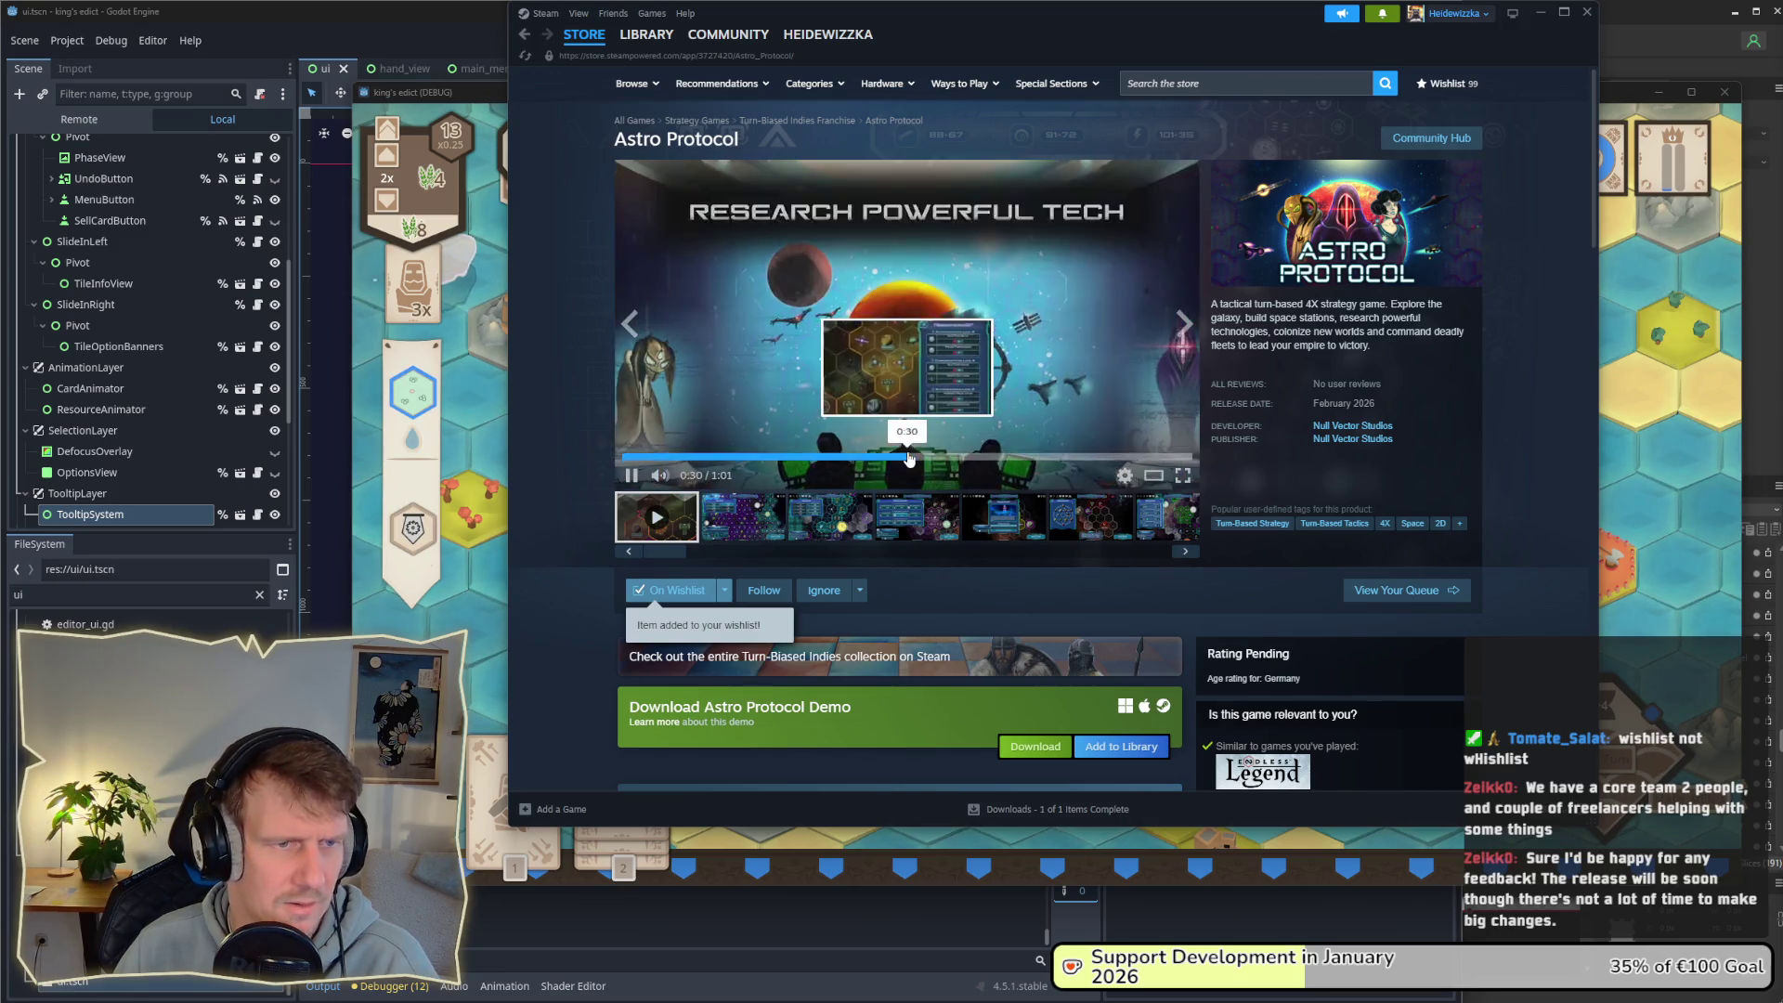
{"action": "left_click", "coordinate": [899, 457]}
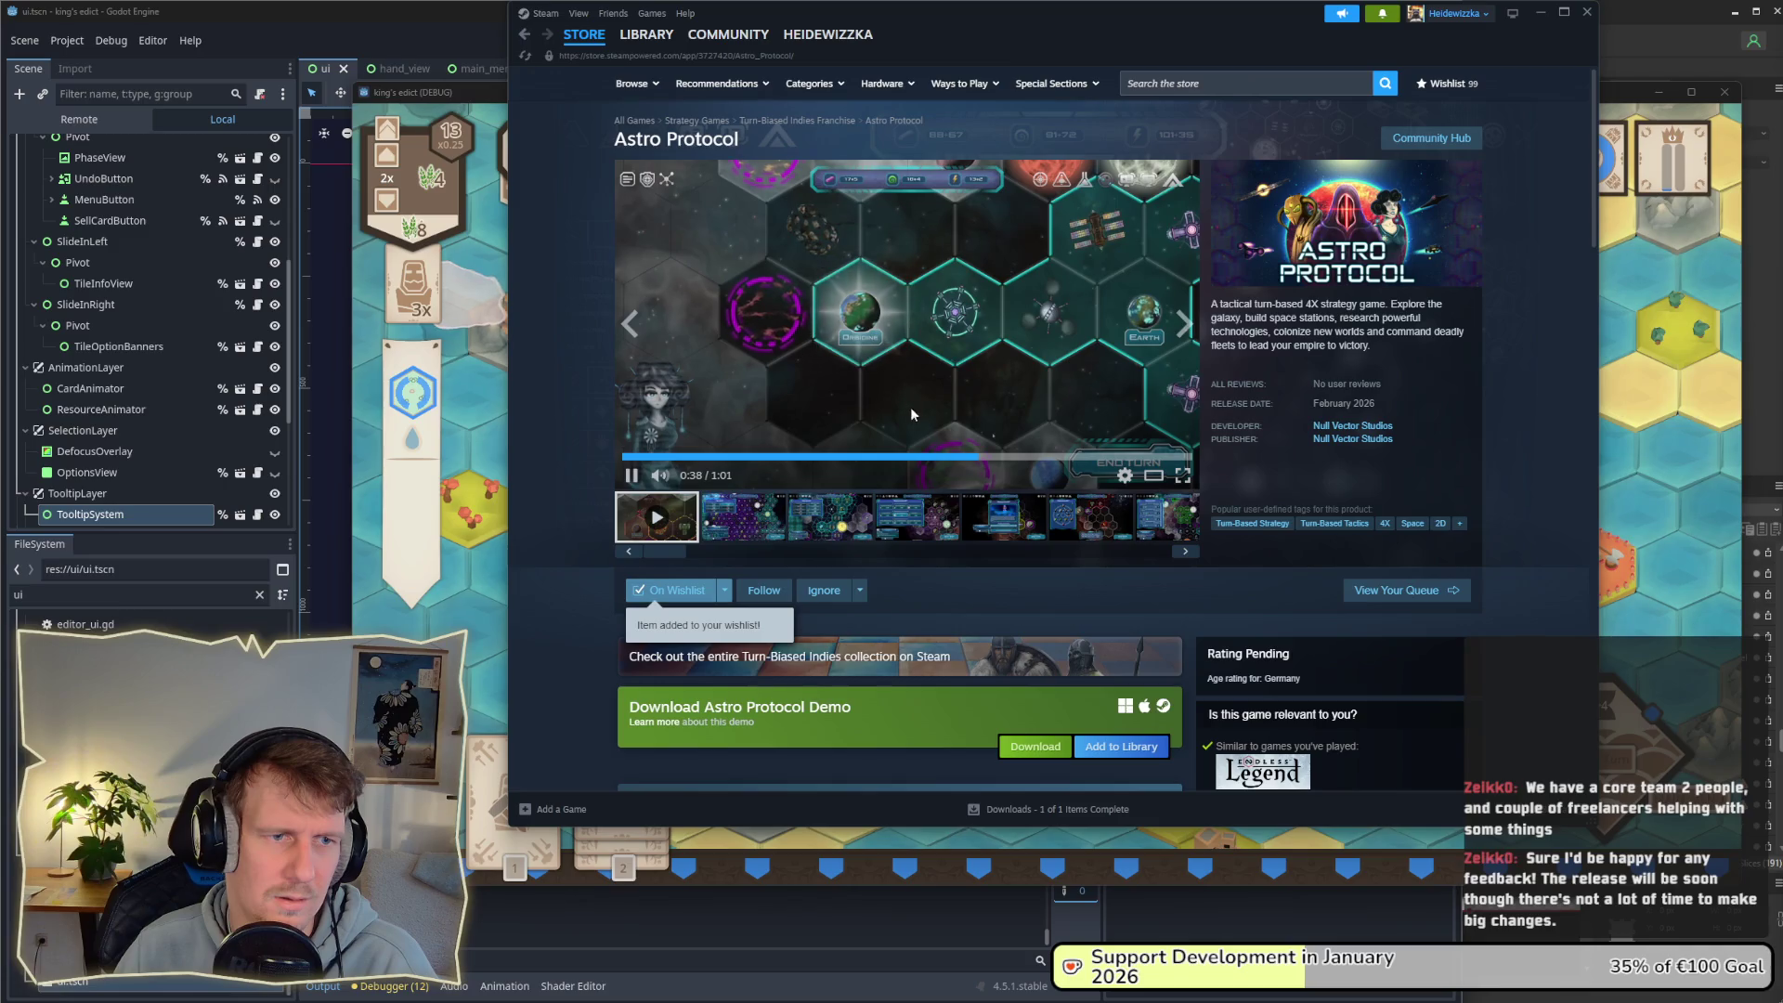
{"action": "left_click", "coordinate": [957, 457]}
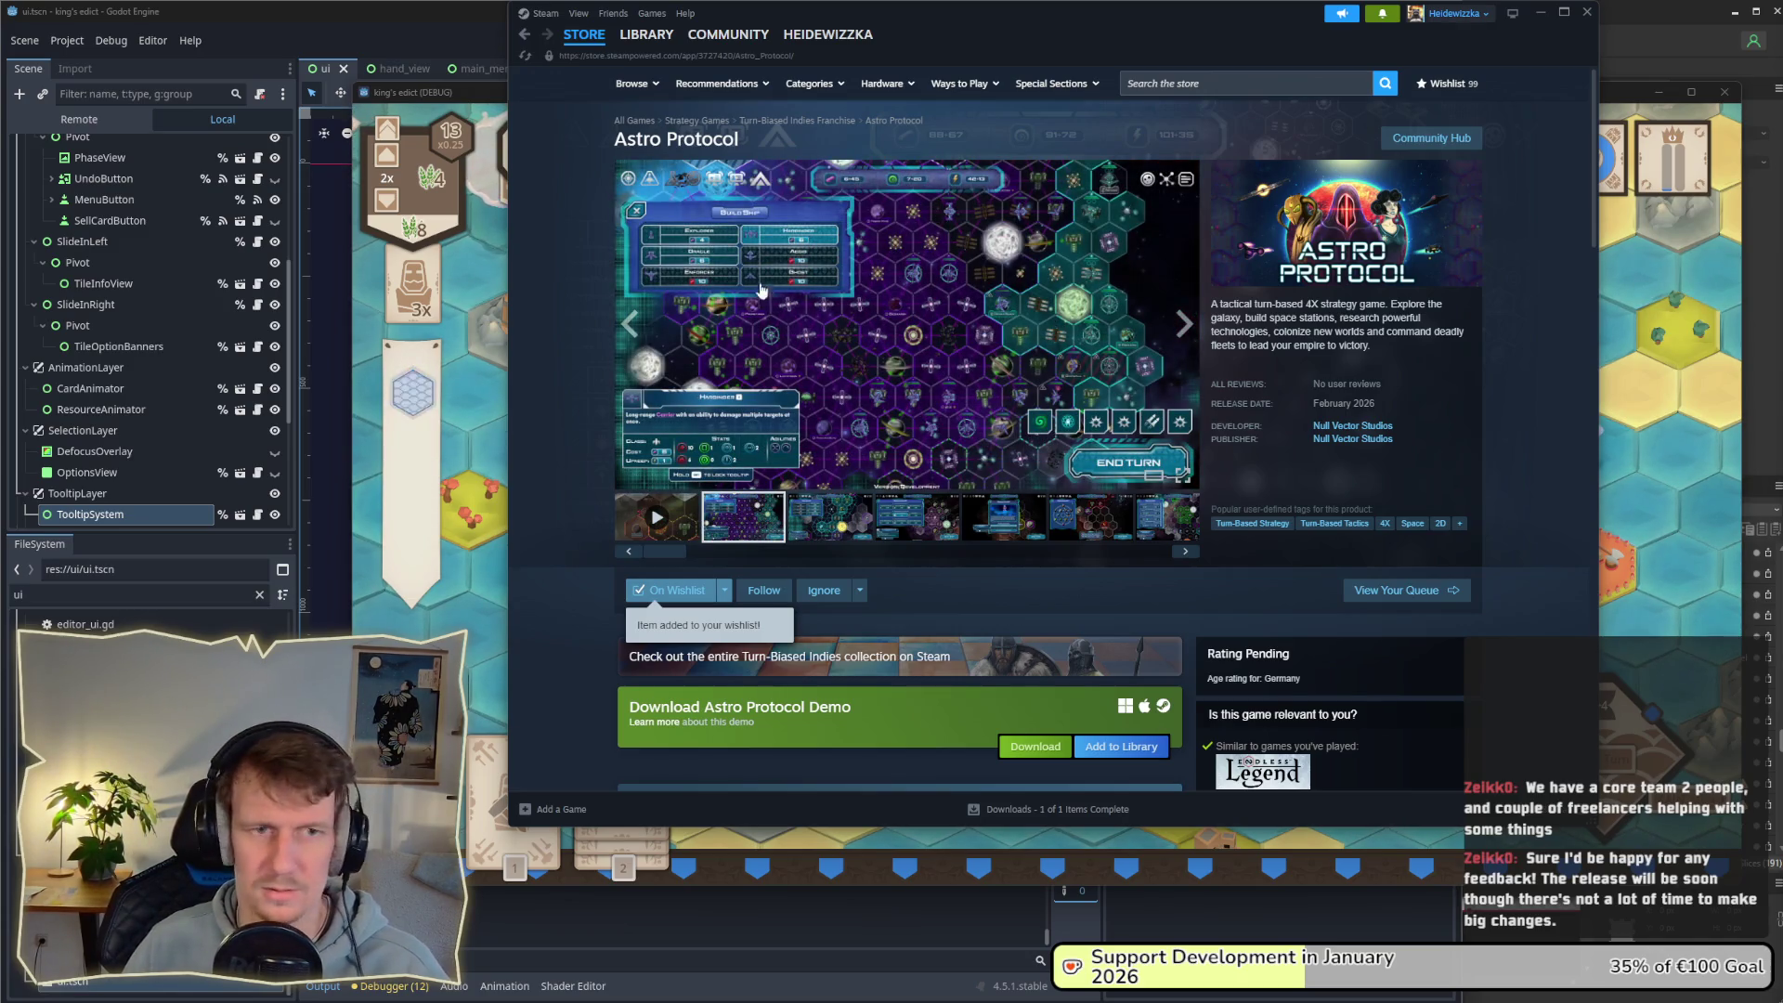
{"action": "left_click", "coordinate": [1541, 12]}
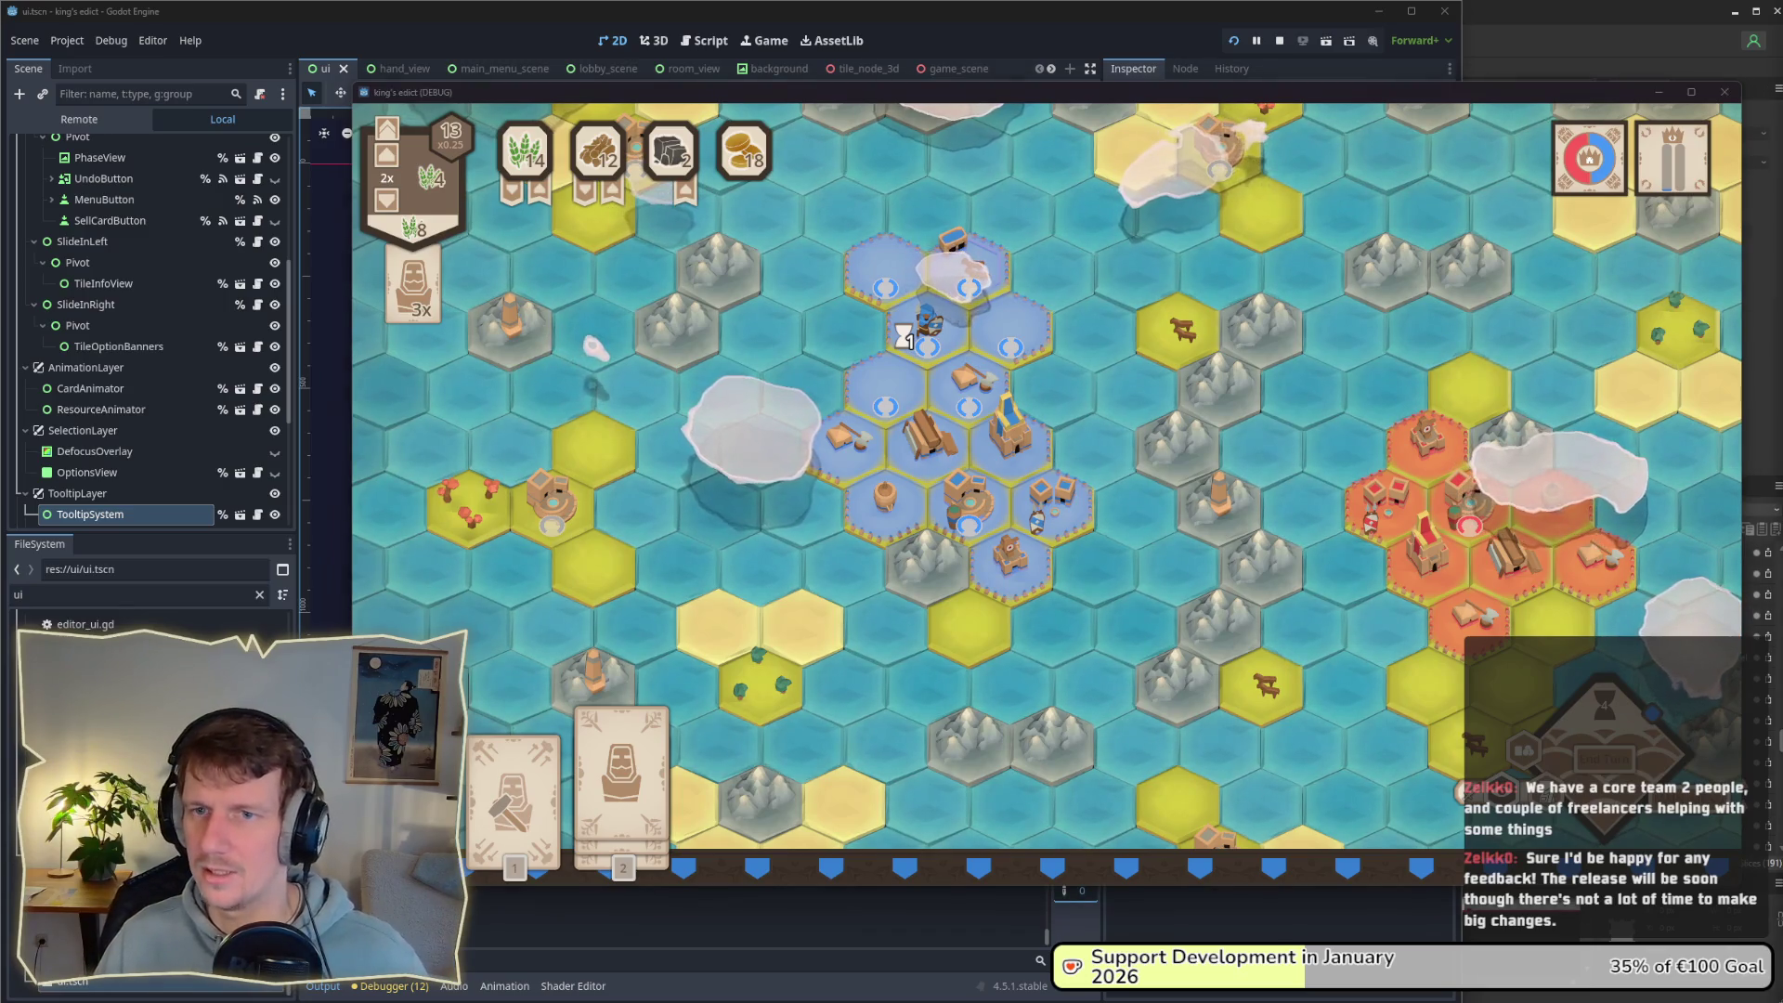
Step: Nudge the game map, then close the King's Edict debug window
{"action": "mouse_move", "coordinate": [845, 451]}
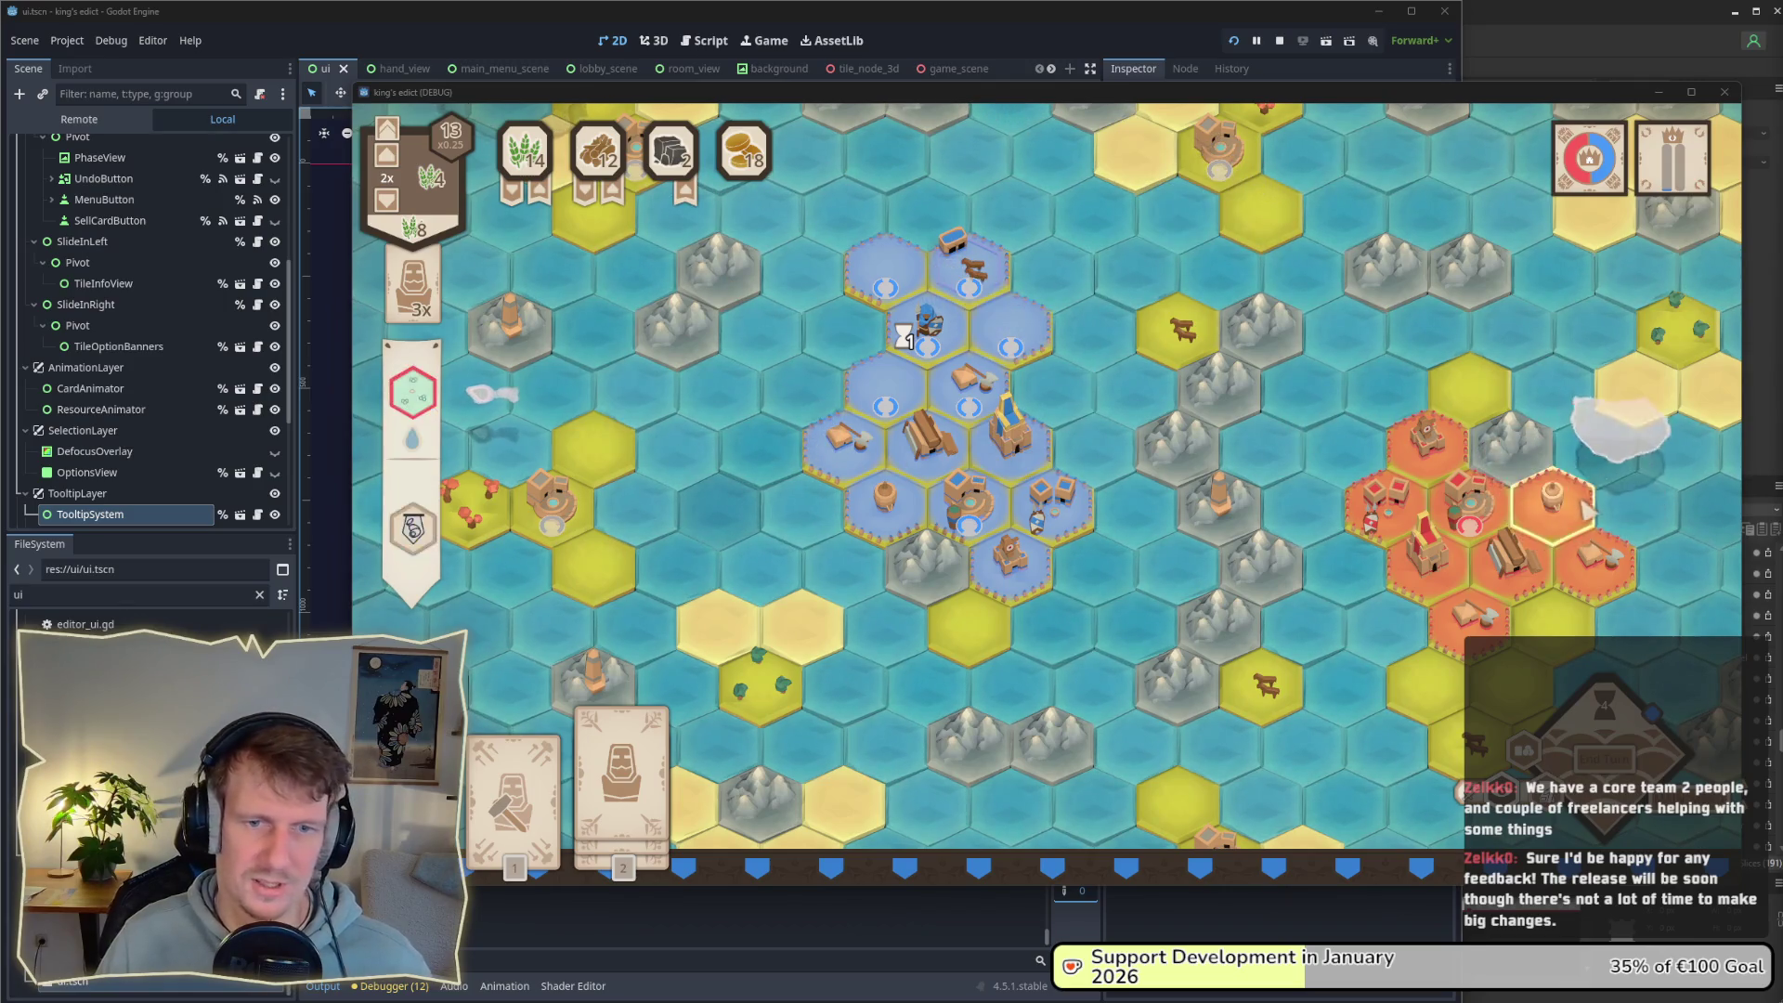
{"action": "left_click_drag", "start_coordinate": [1344, 507], "coordinate": [1348, 466]}
{"action": "scroll", "coordinate": [1351, 471], "scroll_direction": "down", "scroll_amount": 3}
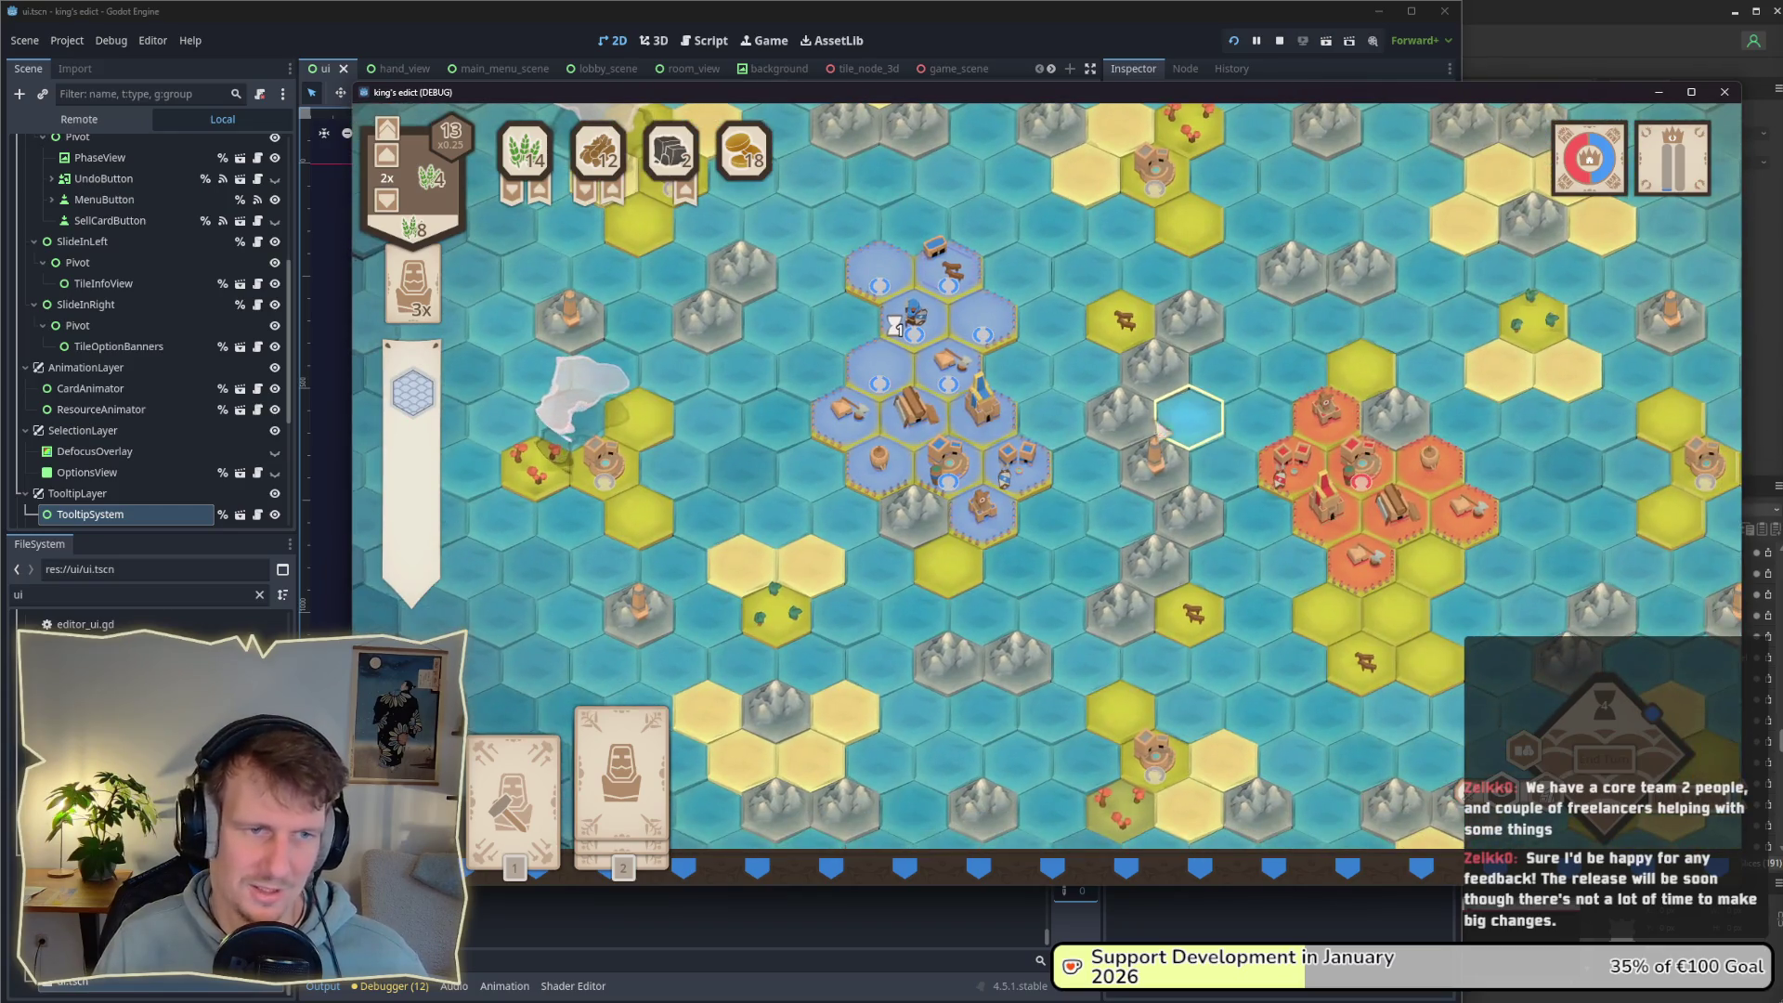
{"action": "left_click", "coordinate": [1724, 92]}
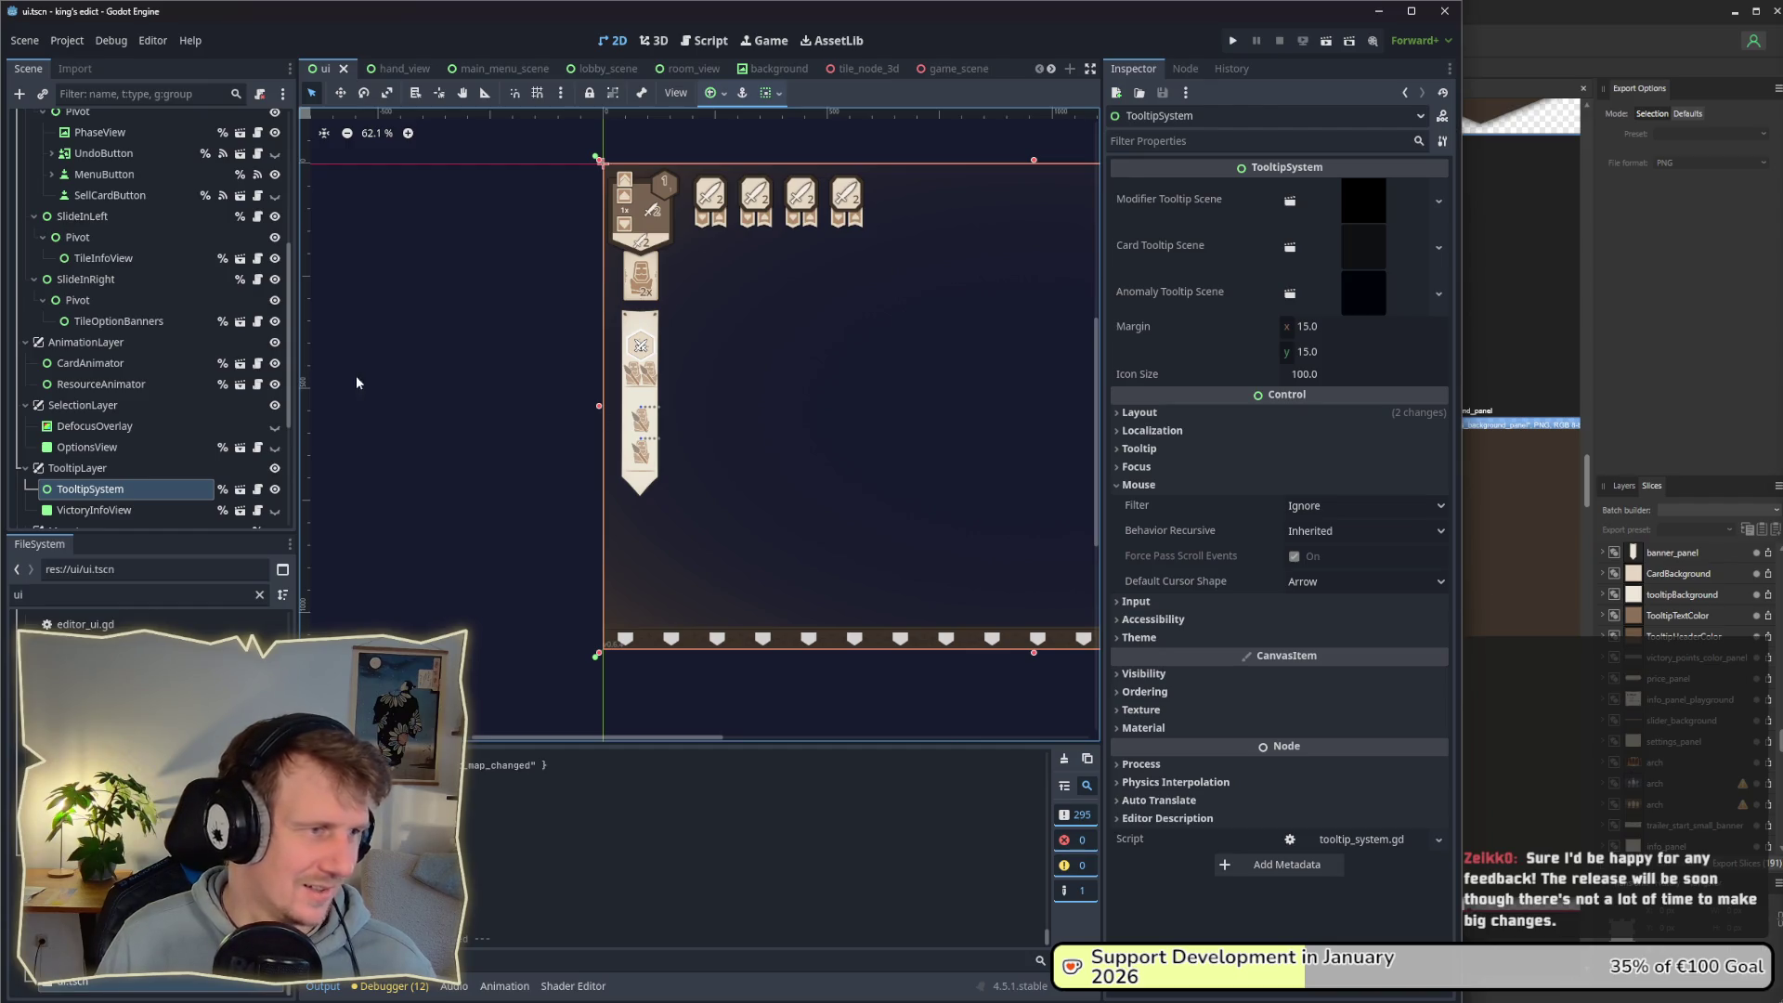
{"action": "left_click_drag", "start_coordinate": [1471, 377], "coordinate": [1780, 367]}
{"action": "left_click_drag", "start_coordinate": [982, 386], "coordinate": [860, 401]}
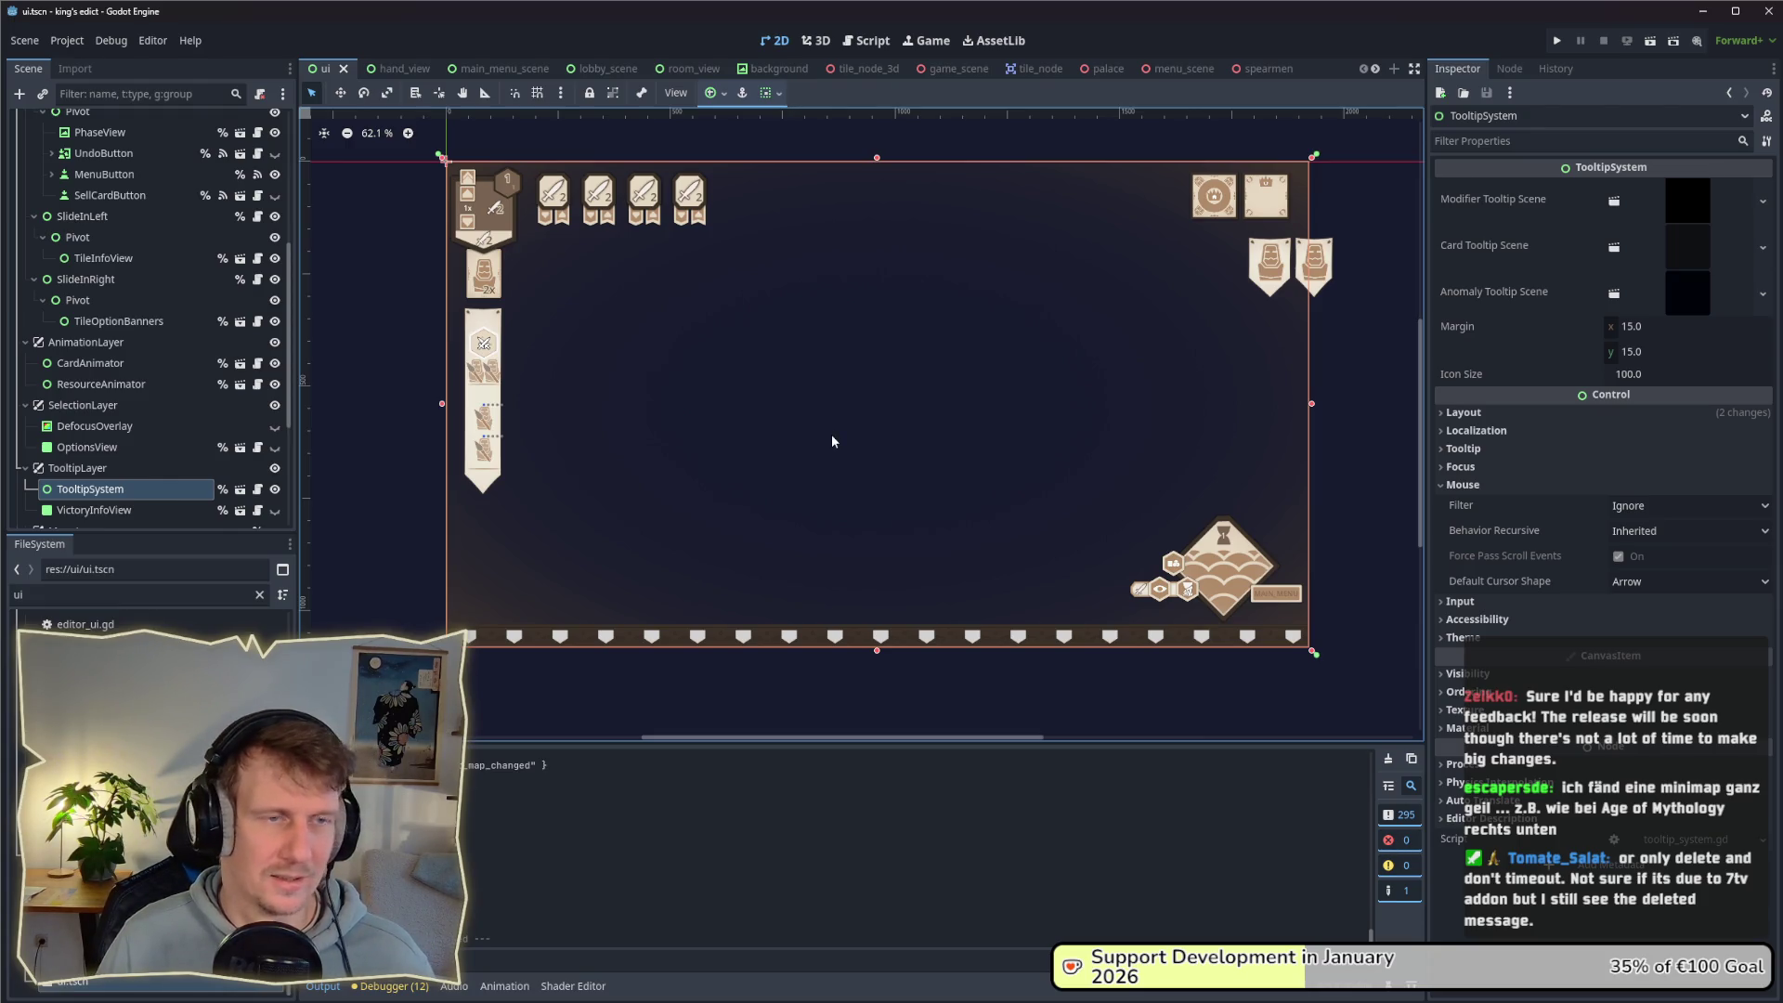
{"action": "scroll", "coordinate": [832, 442], "scroll_direction": "up", "scroll_amount": 1}
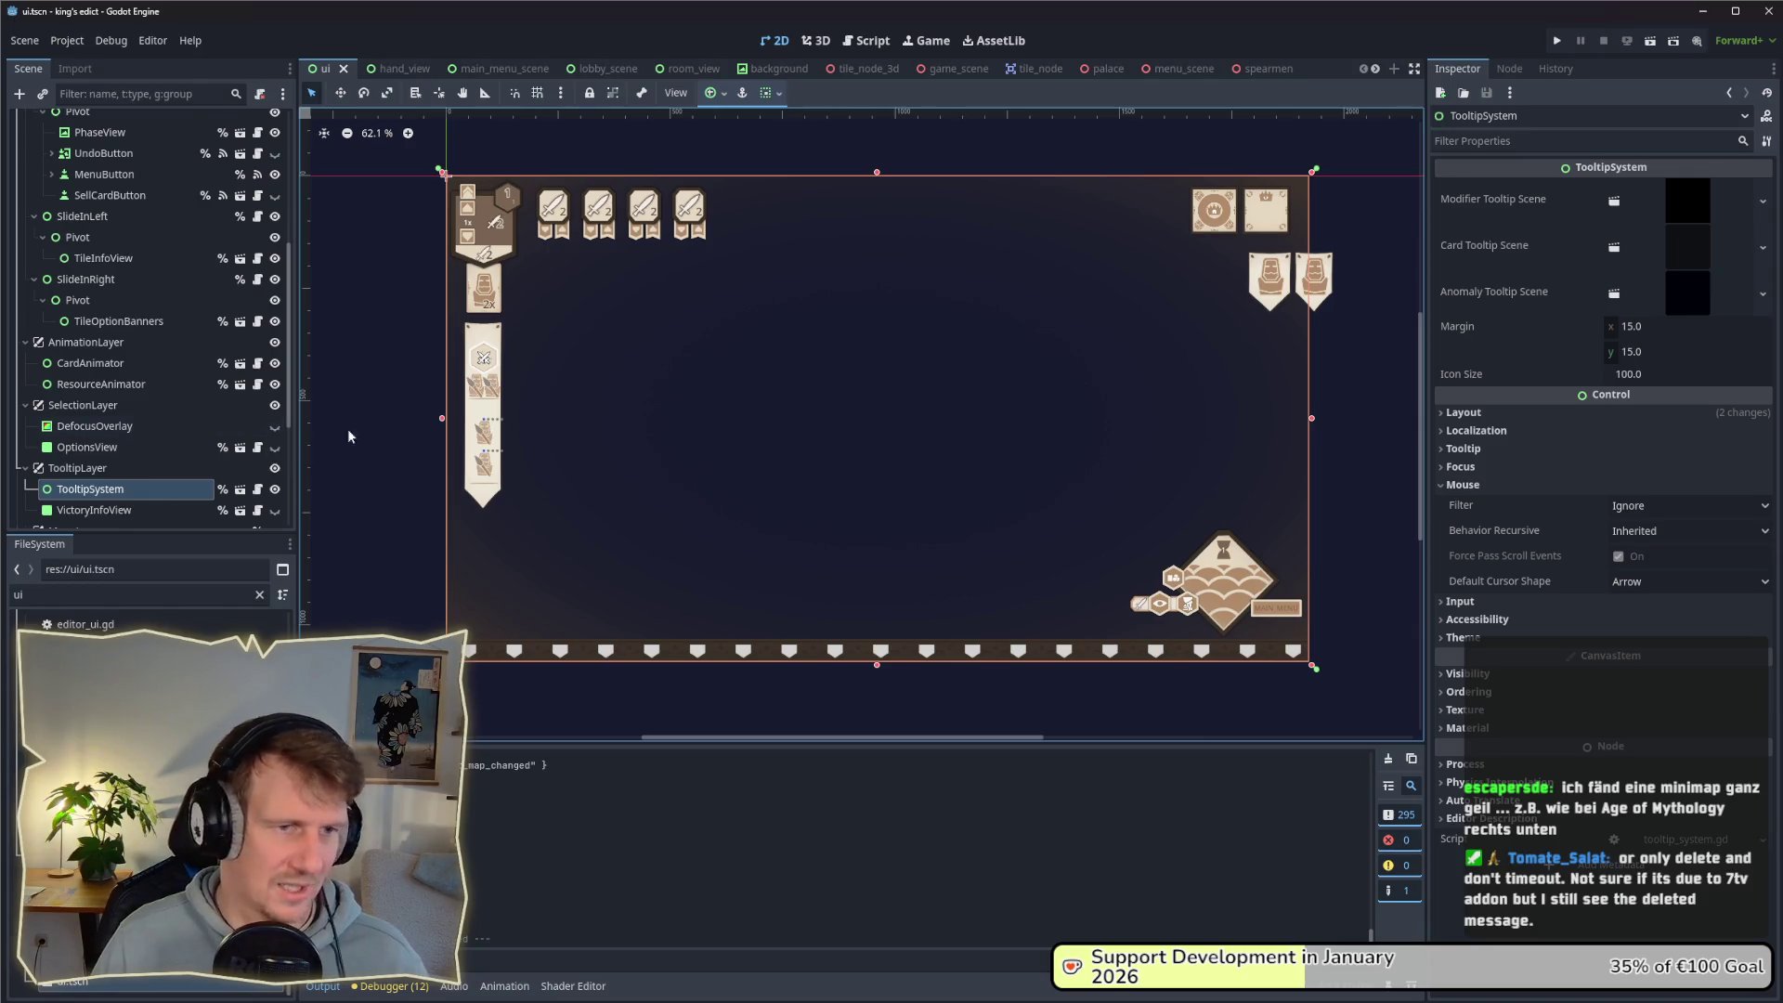
{"action": "scroll", "coordinate": [131, 483], "scroll_direction": "down", "scroll_amount": 2}
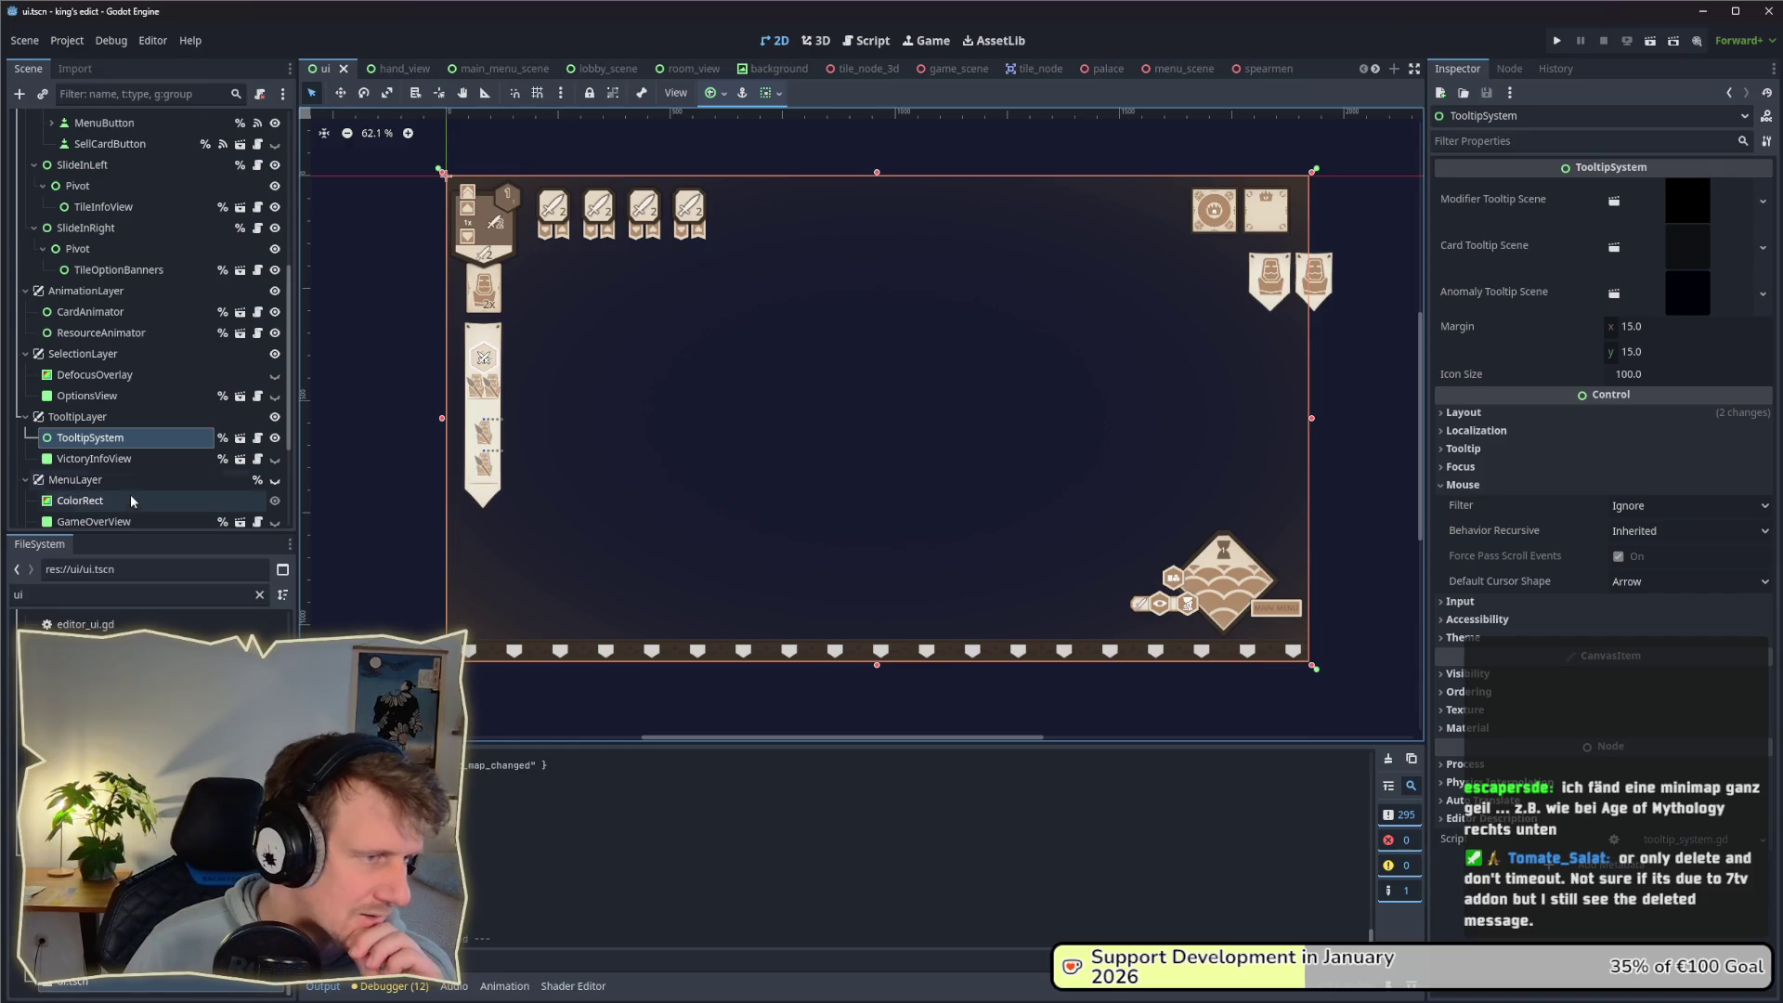
{"action": "scroll", "coordinate": [131, 502], "scroll_direction": "up", "scroll_amount": 6}
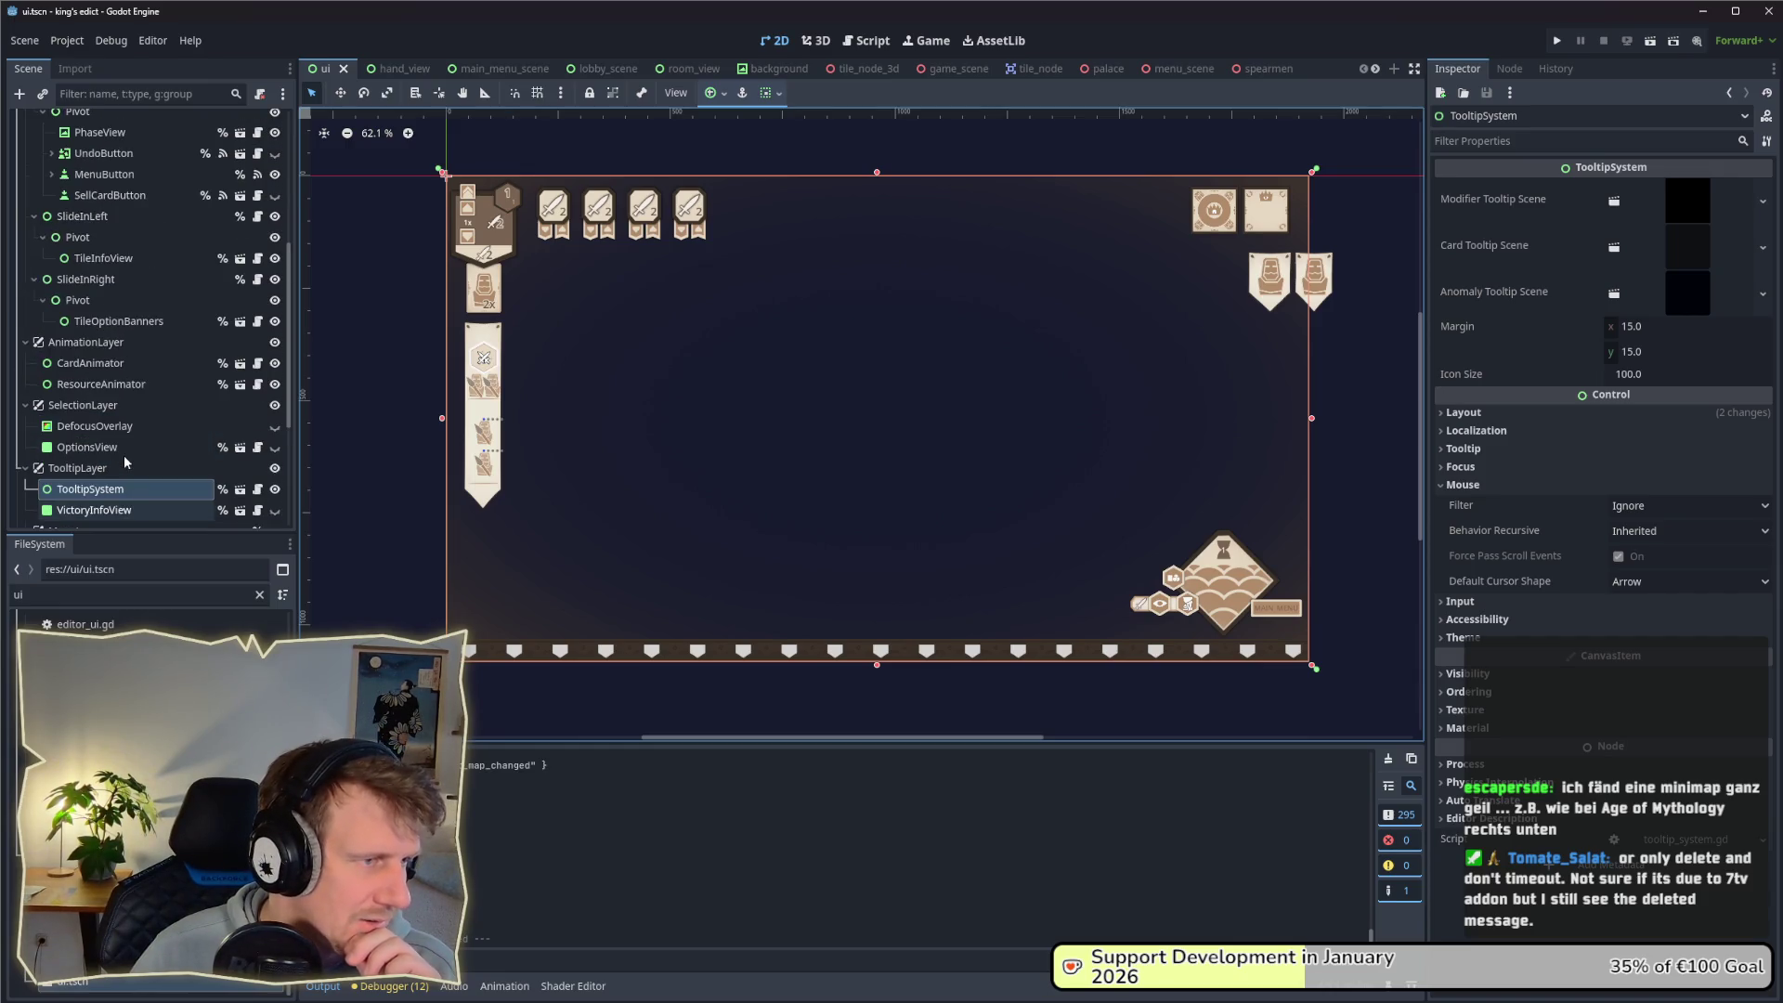
{"action": "scroll", "coordinate": [137, 454], "scroll_direction": "up", "scroll_amount": 2}
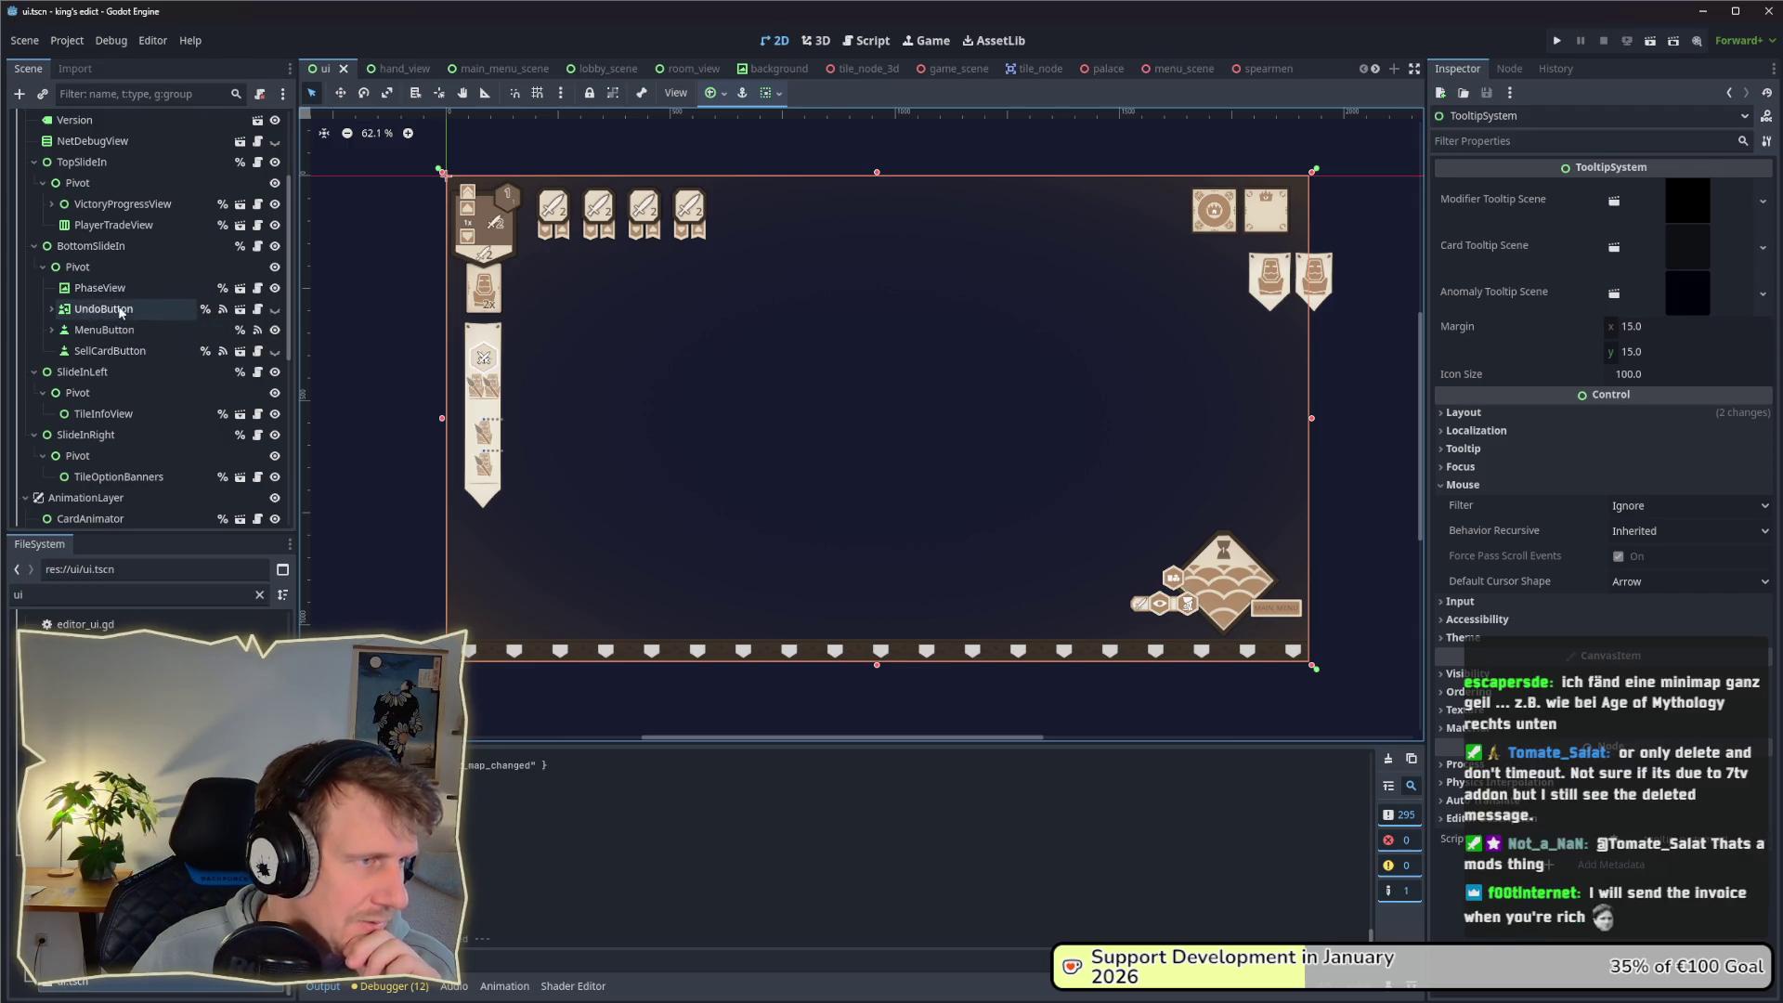
{"action": "scroll", "coordinate": [117, 218], "scroll_direction": "up", "scroll_amount": 2}
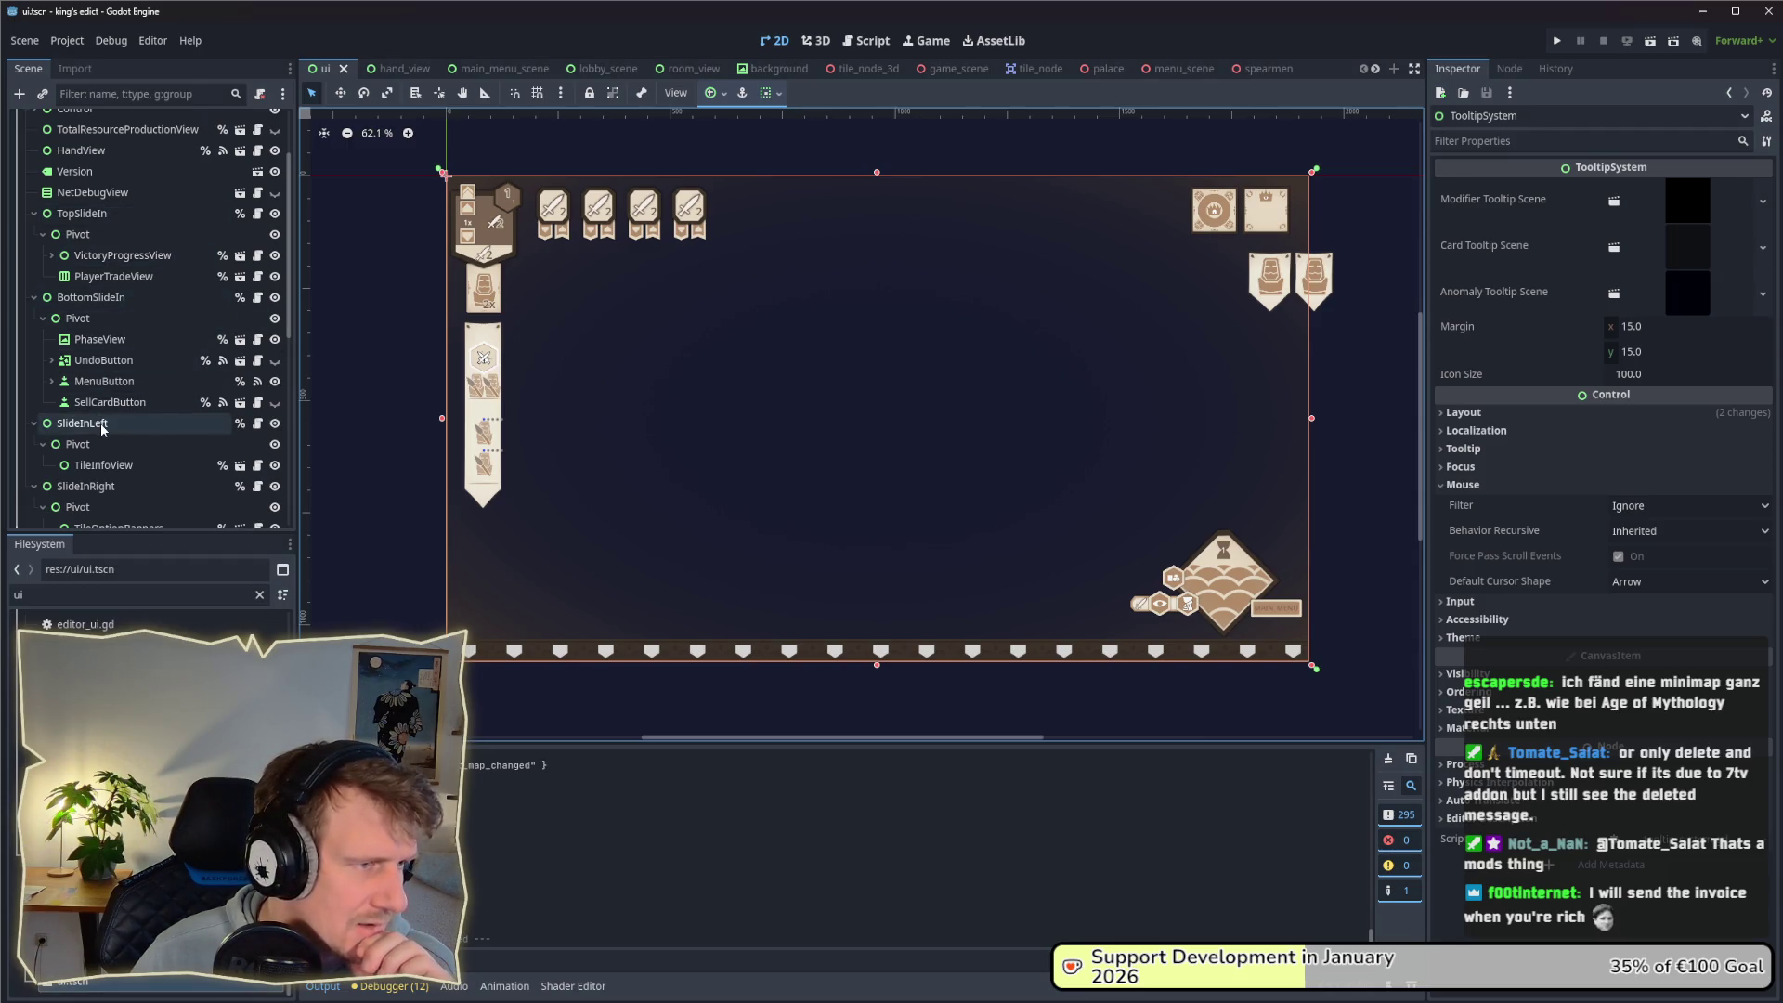
{"action": "scroll", "coordinate": [103, 431], "scroll_direction": "down", "scroll_amount": 2}
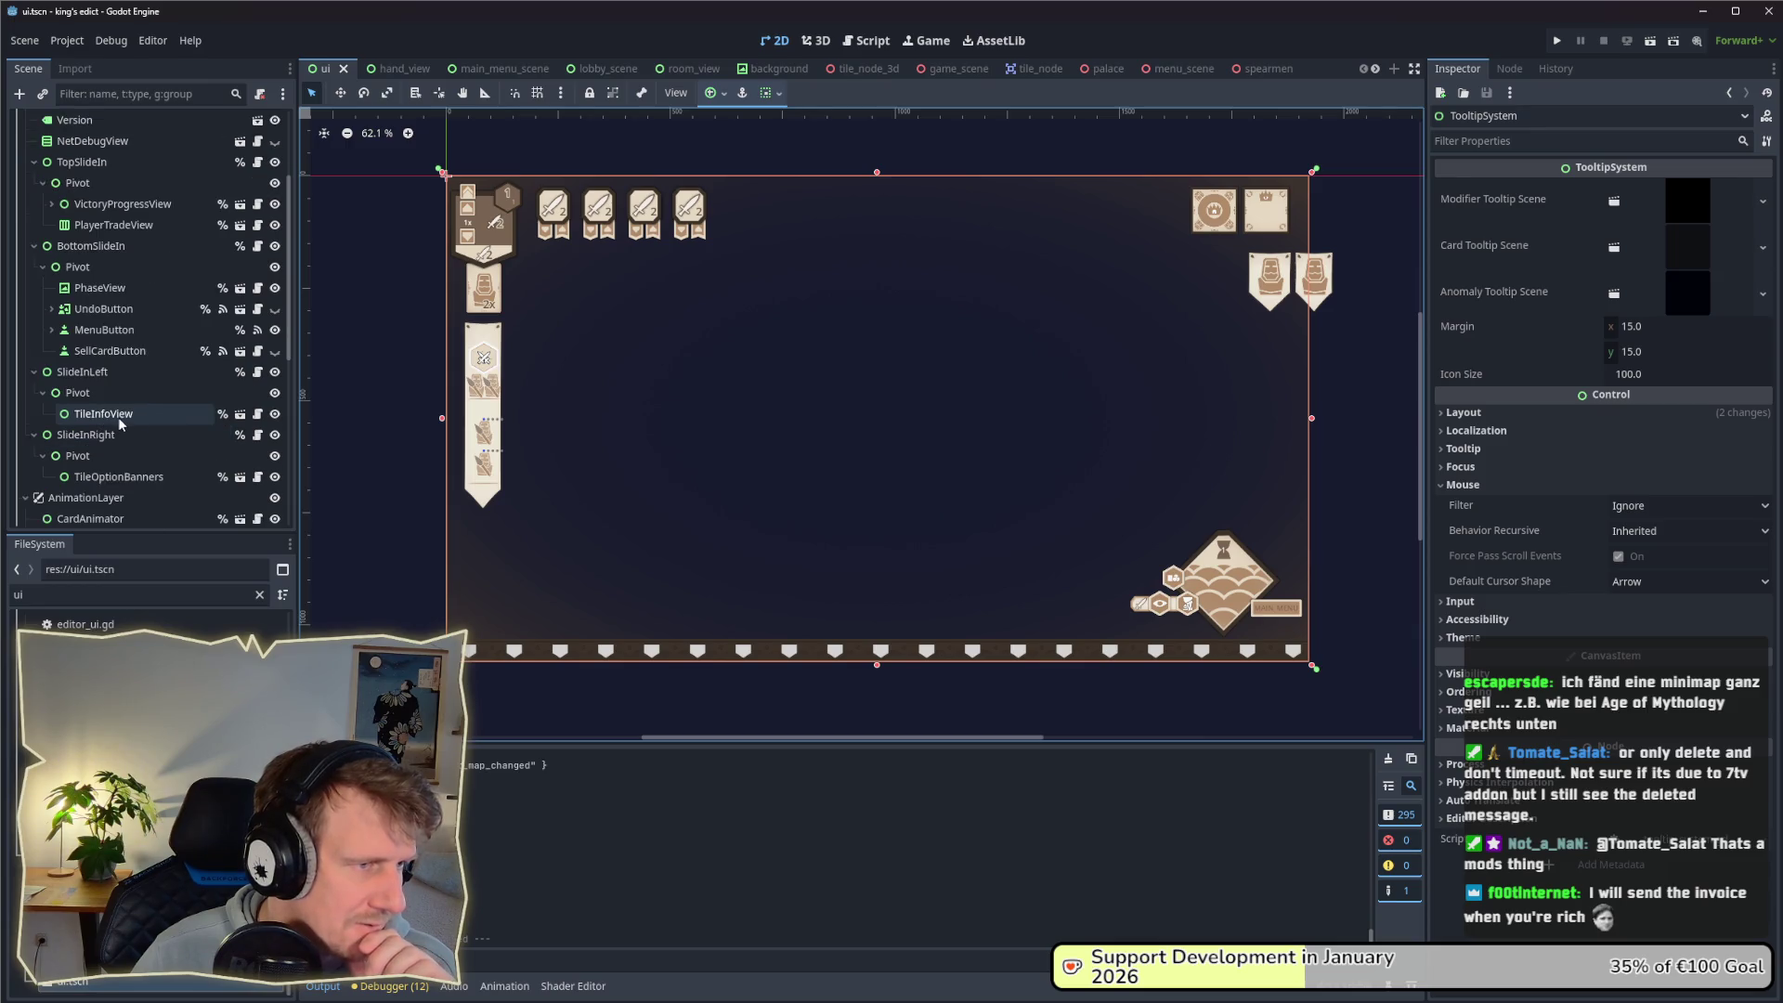
{"action": "left_click", "coordinate": [240, 414]}
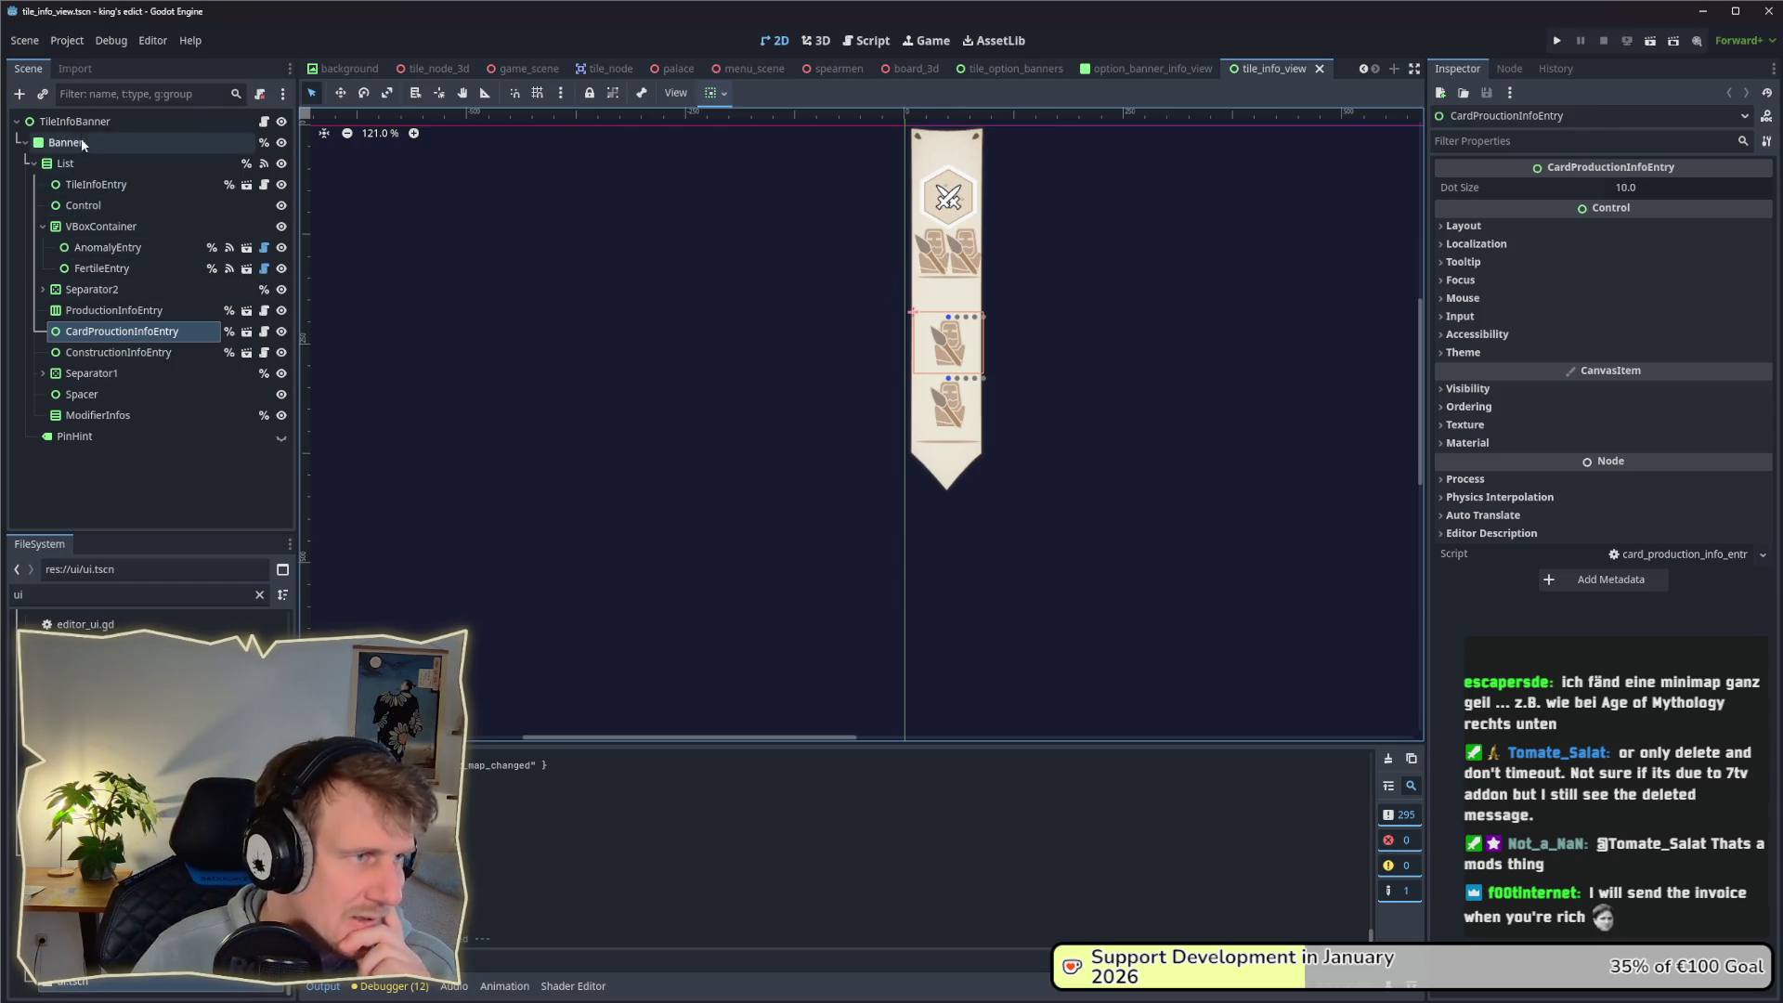
Step: Widen the Banner node slightly, run the project beside the editor, and open the Multiplayer lobby
{"action": "left_click", "coordinate": [81, 141]}
{"action": "left_click_drag", "start_coordinate": [995, 310], "coordinate": [1012, 311]}
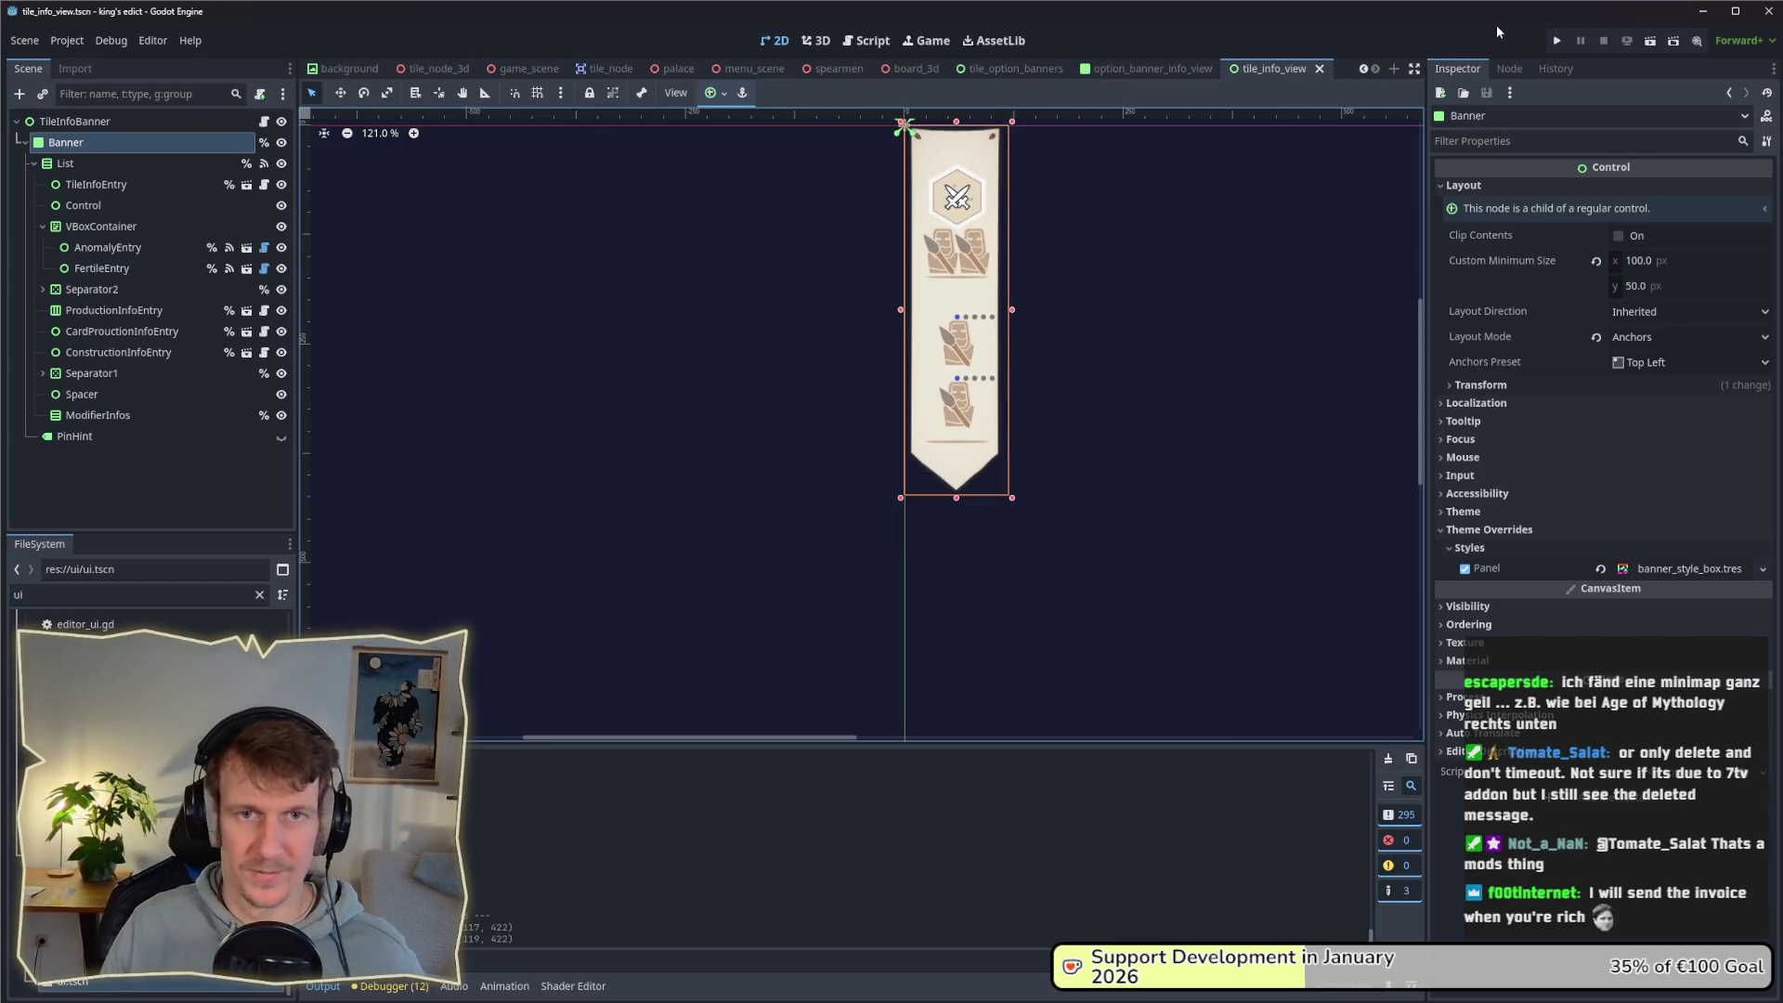
{"action": "left_click", "coordinate": [1556, 41]}
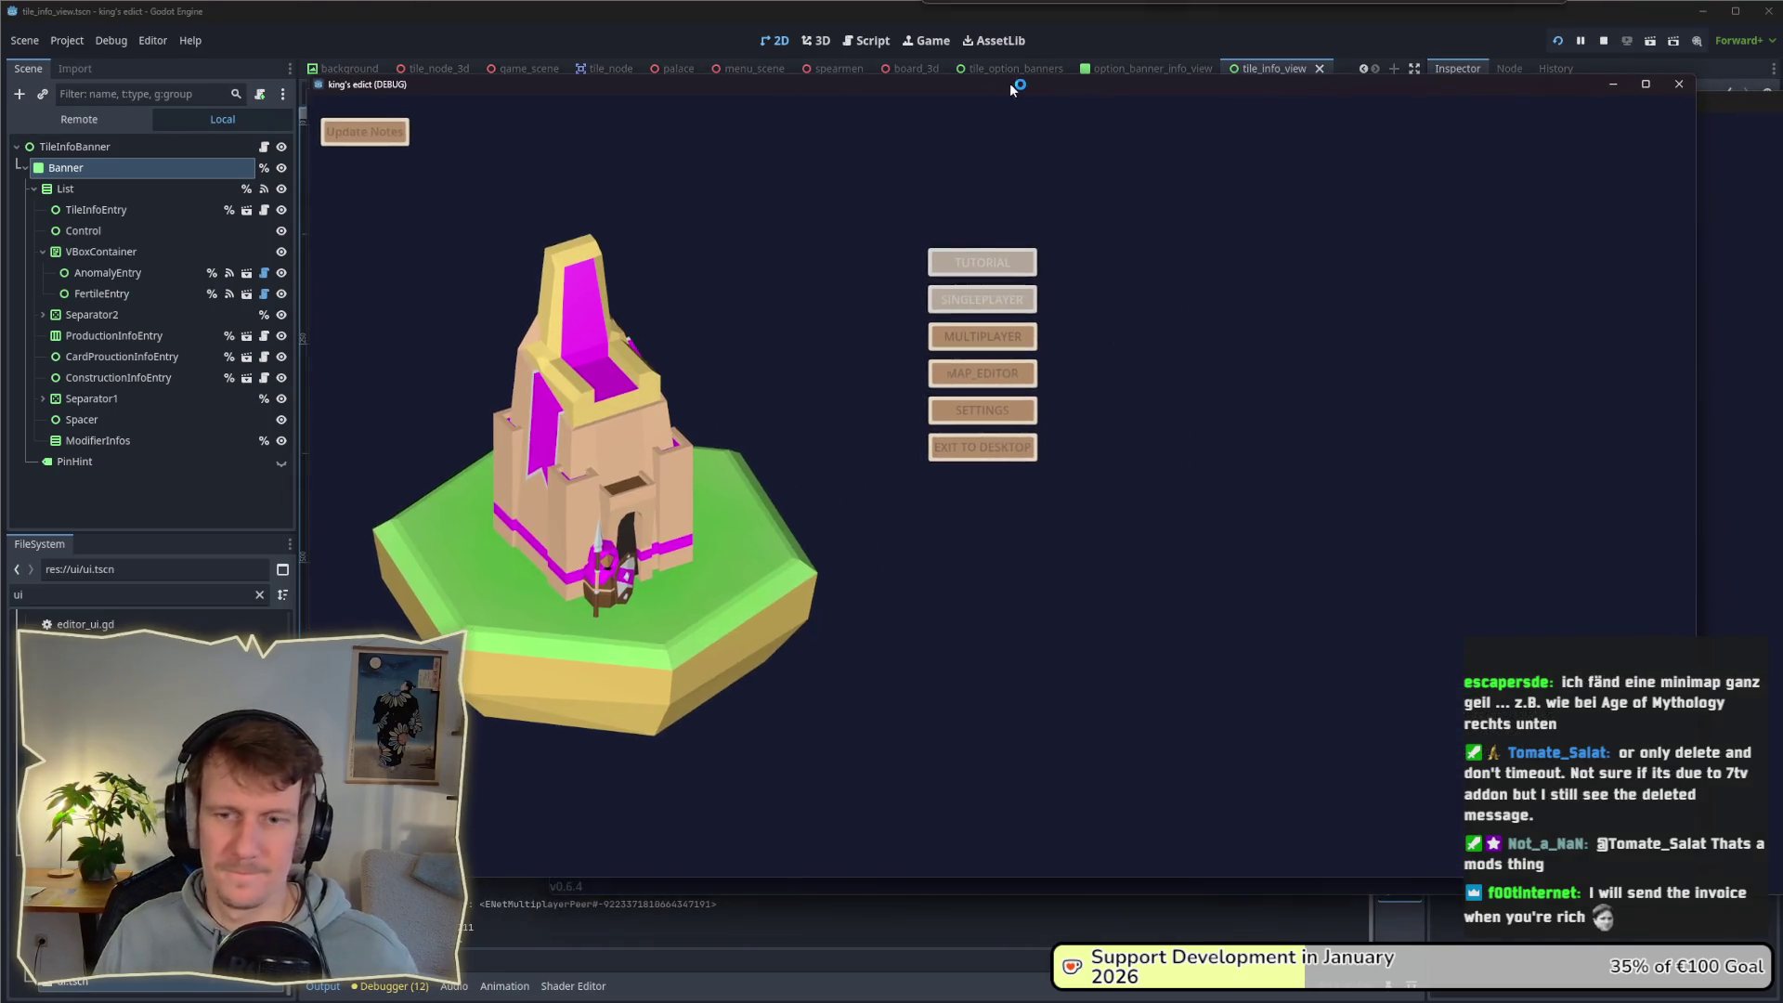
{"action": "left_click_drag", "start_coordinate": [1496, 86], "coordinate": [1585, 13]}
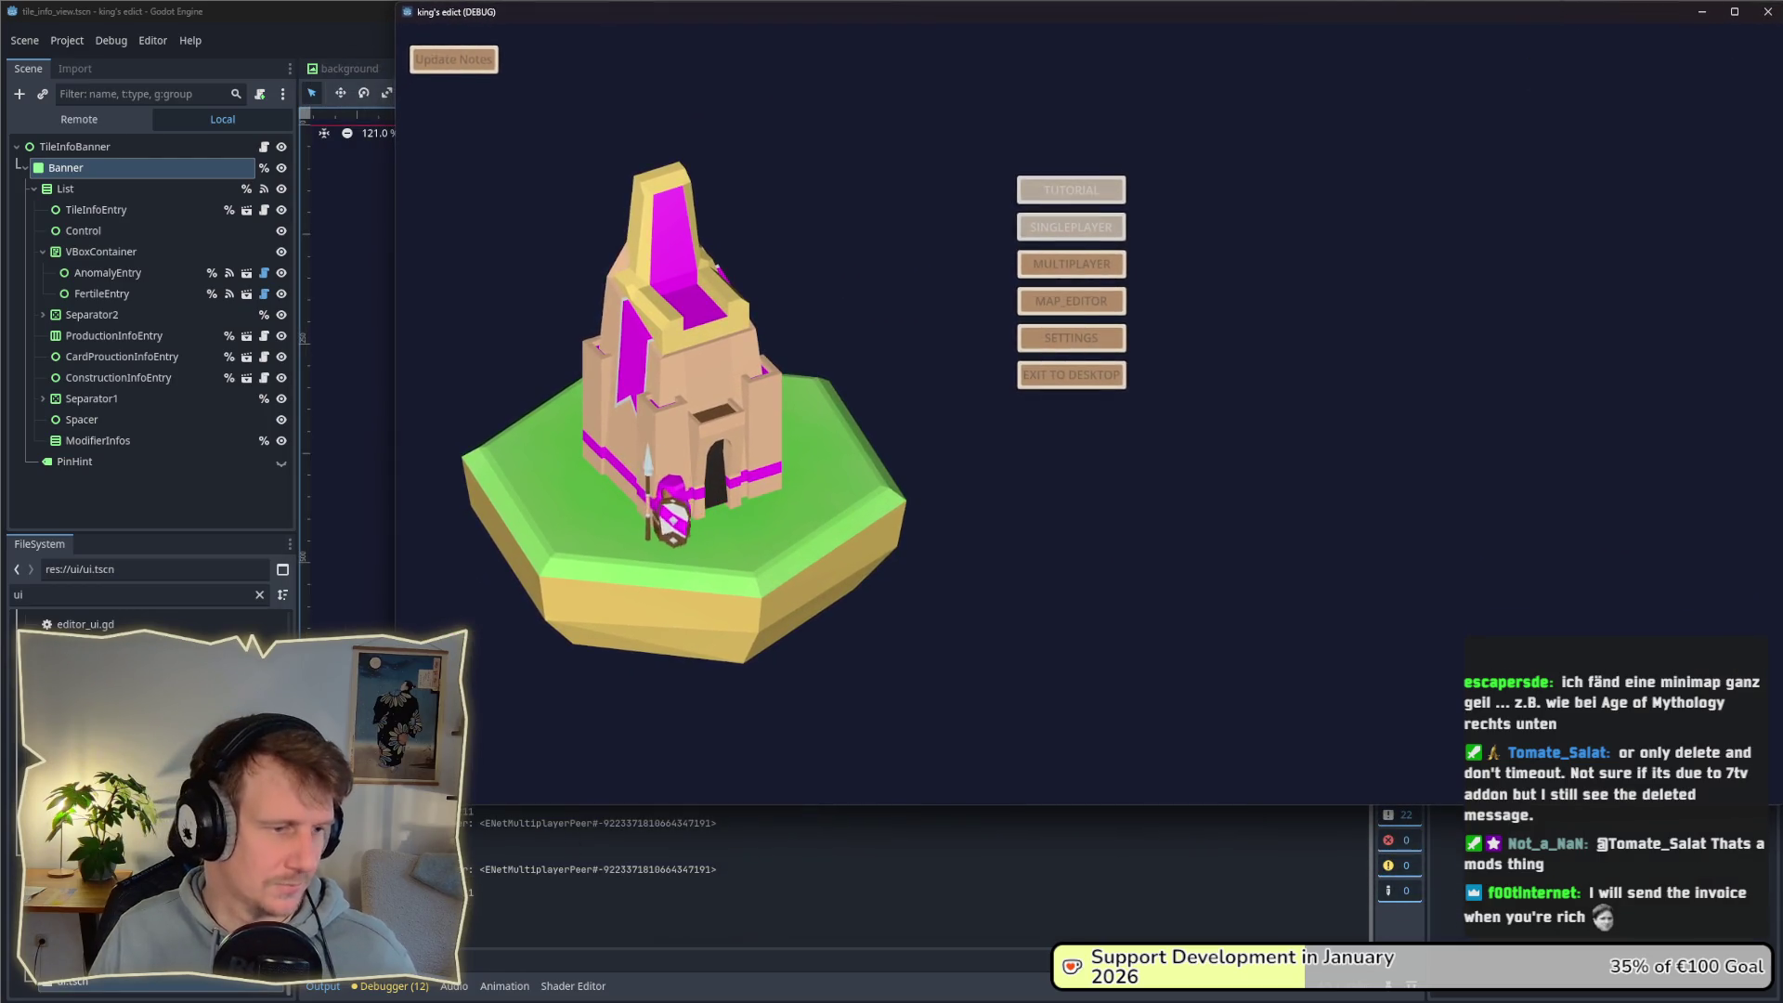
{"action": "mouse_move", "coordinate": [396, 278]}
{"action": "left_mouse_down"}
{"action": "mouse_move", "coordinate": [1141, 279]}
{"action": "mouse_move", "coordinate": [610, 279]}
{"action": "left_mouse_up"}
{"action": "left_click", "coordinate": [1291, 358]}
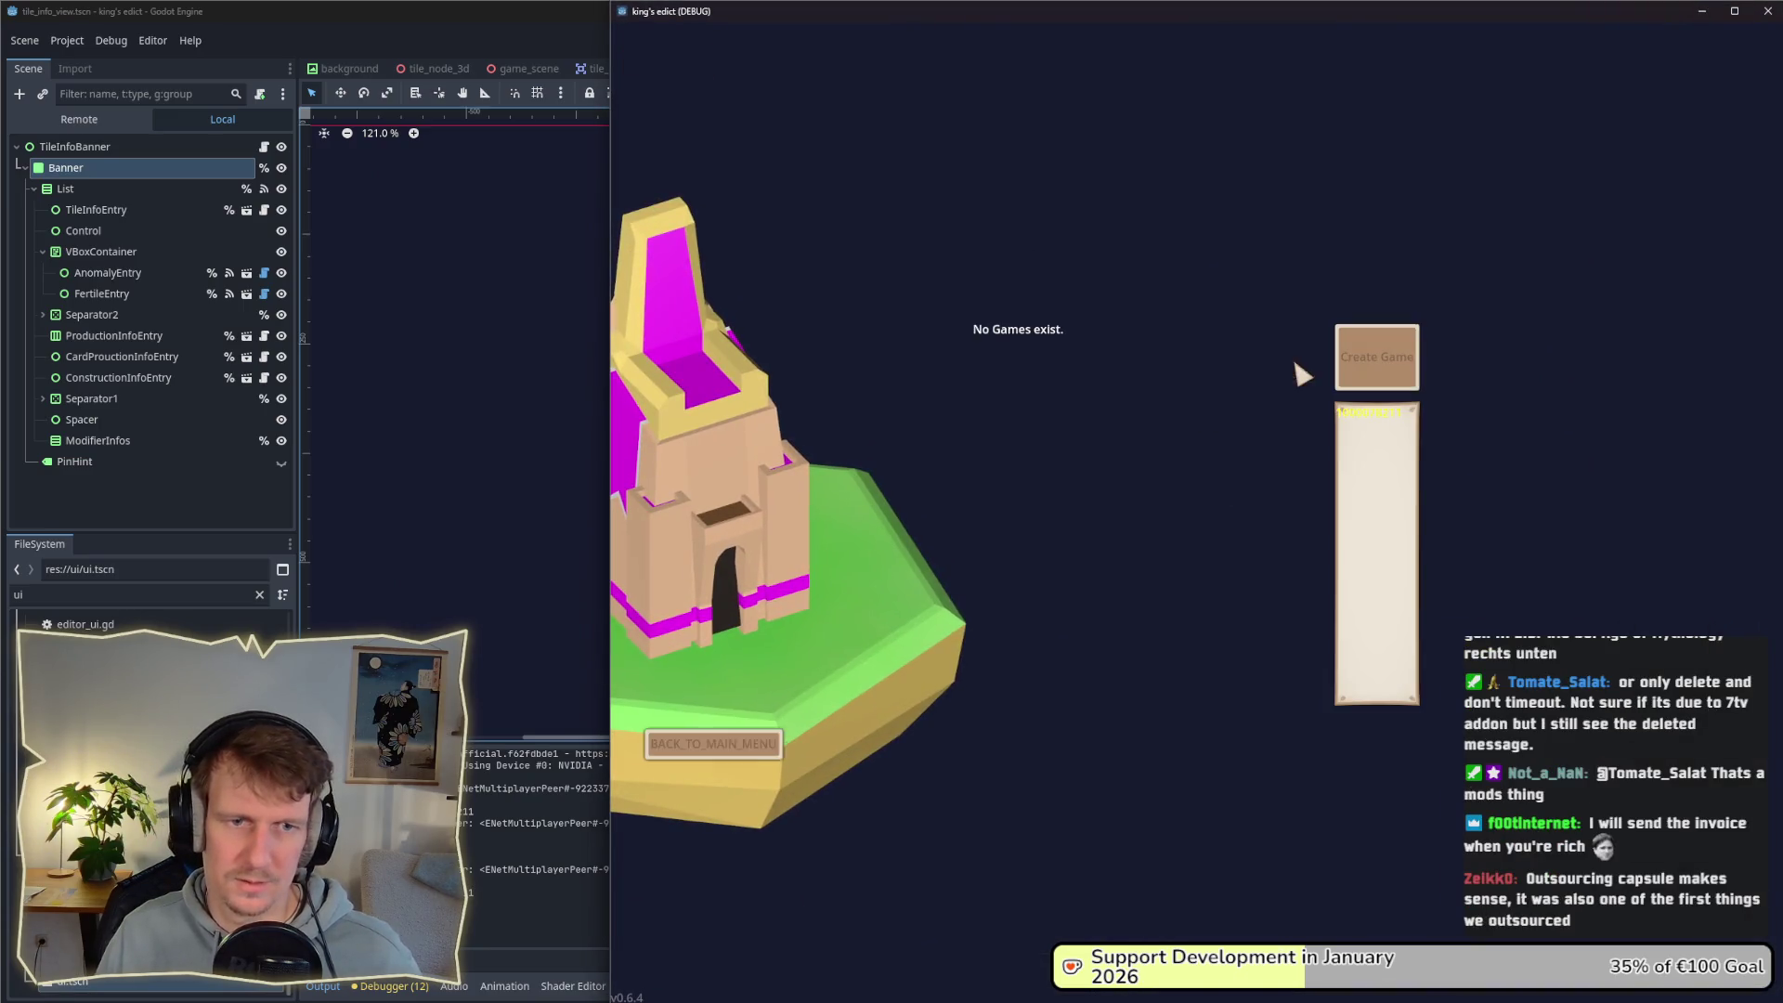
Step: Create a game on Small Islands 2.map, start it, and zoom around the hex map
{"action": "left_click", "coordinate": [1464, 112]}
{"action": "left_click", "coordinate": [1486, 269]}
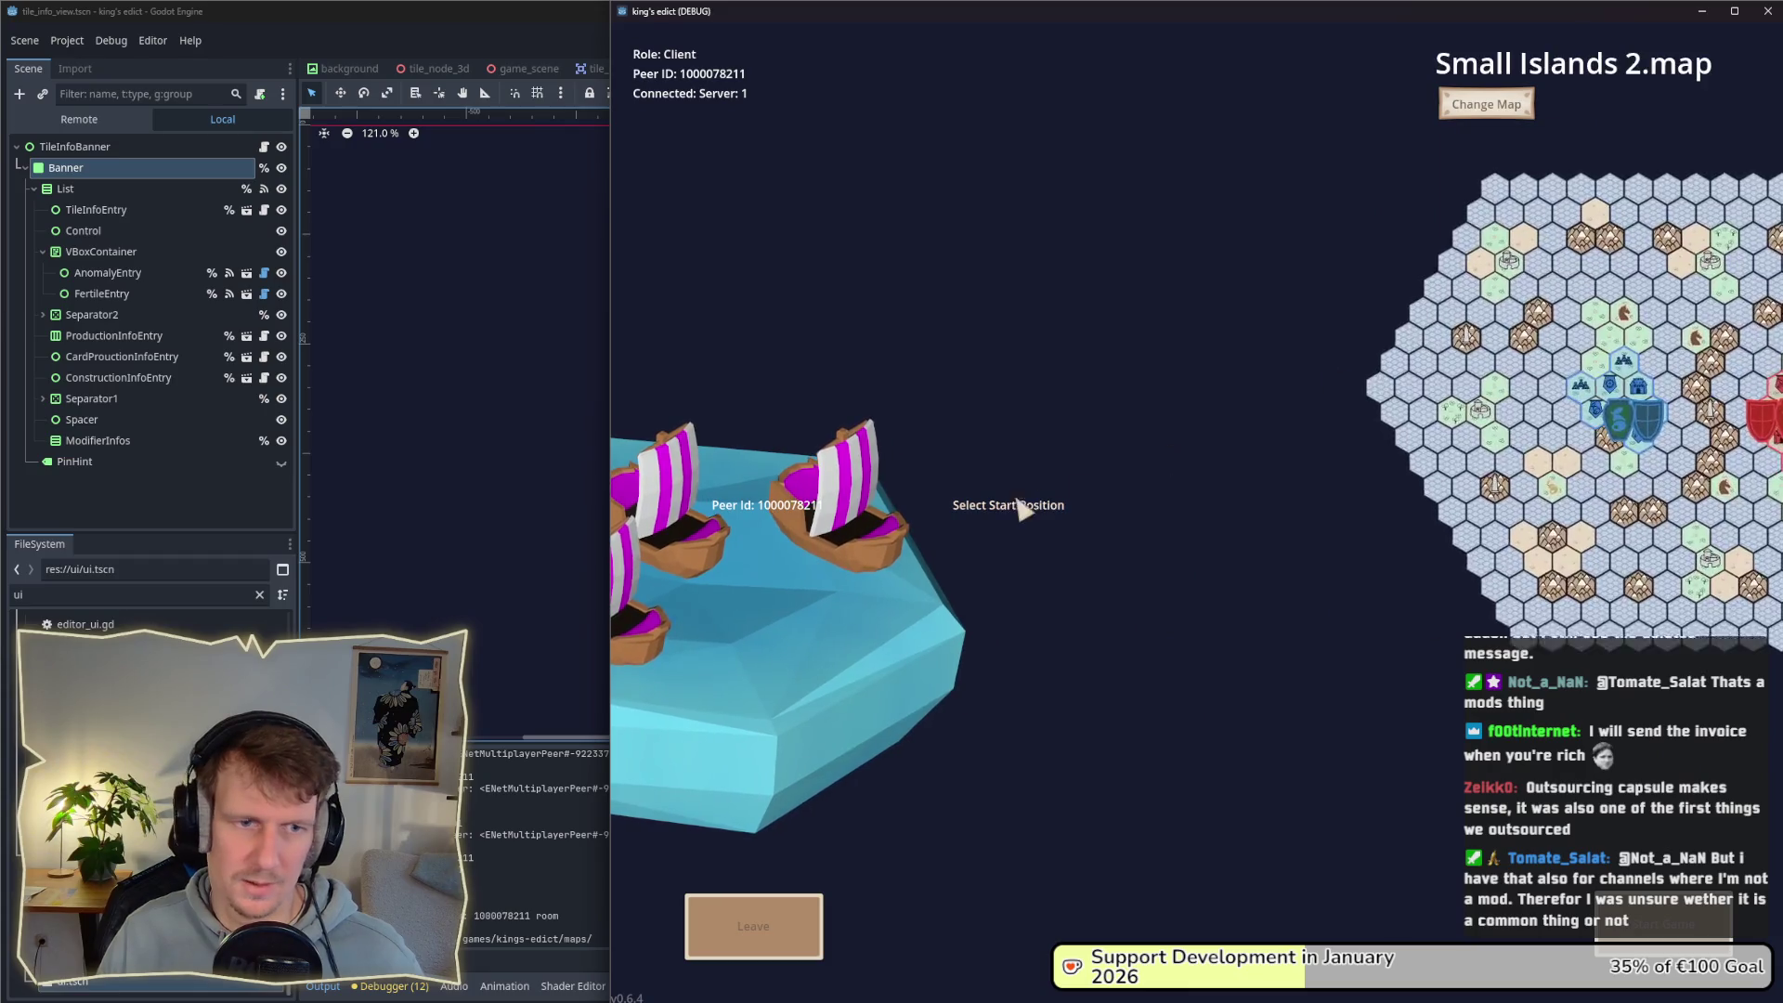
{"action": "left_click", "coordinate": [1662, 924]}
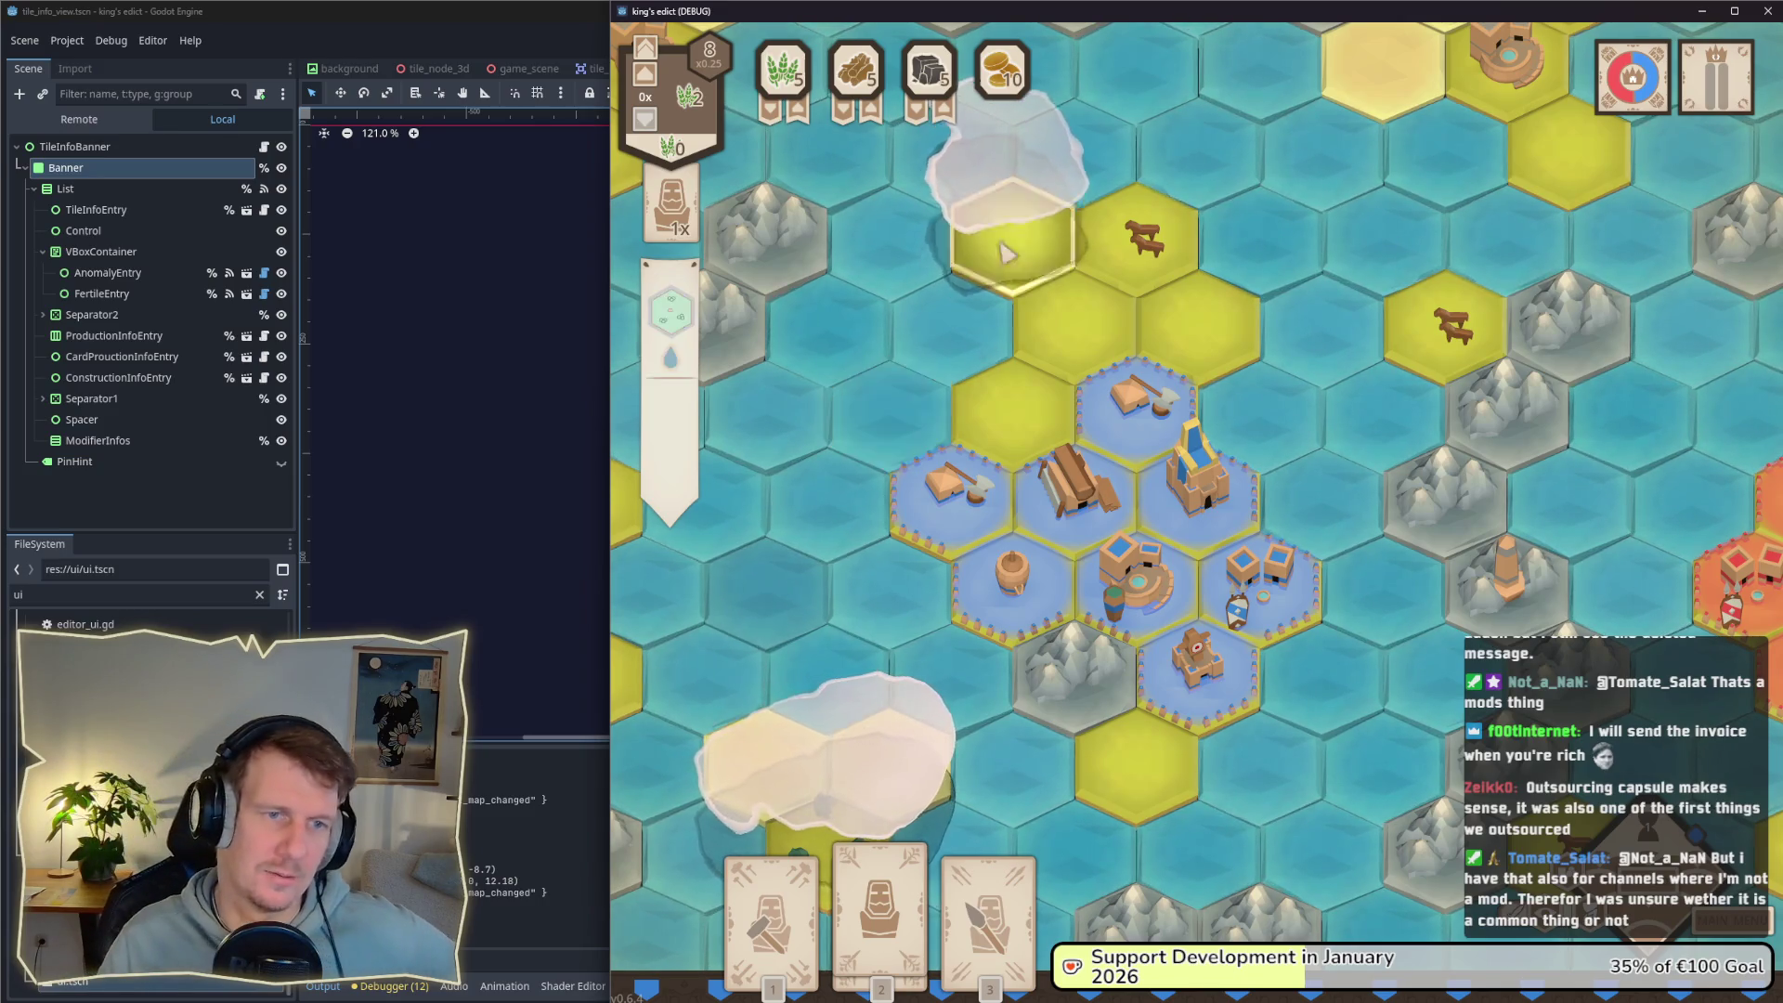
{"action": "scroll", "coordinate": [1008, 647], "scroll_direction": "down", "scroll_amount": 2}
{"action": "scroll", "coordinate": [1040, 594], "scroll_direction": "down", "scroll_amount": 3}
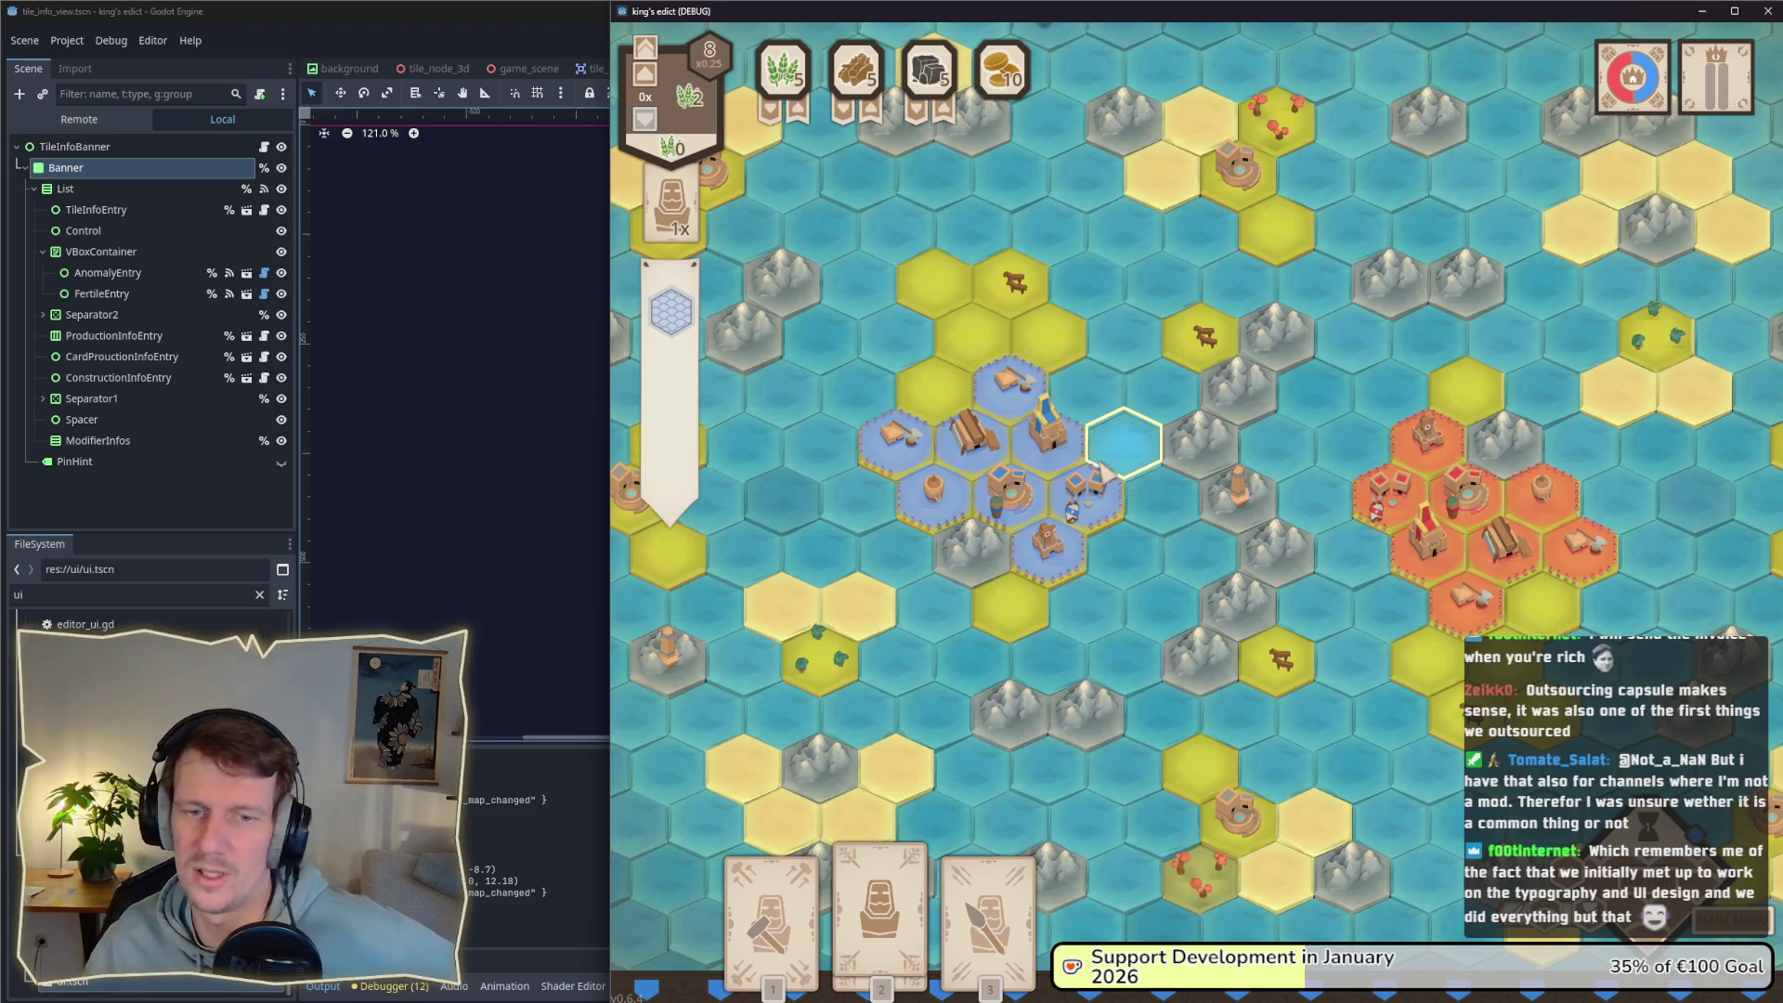
{"action": "scroll", "coordinate": [1361, 609], "scroll_direction": "down", "scroll_amount": 3}
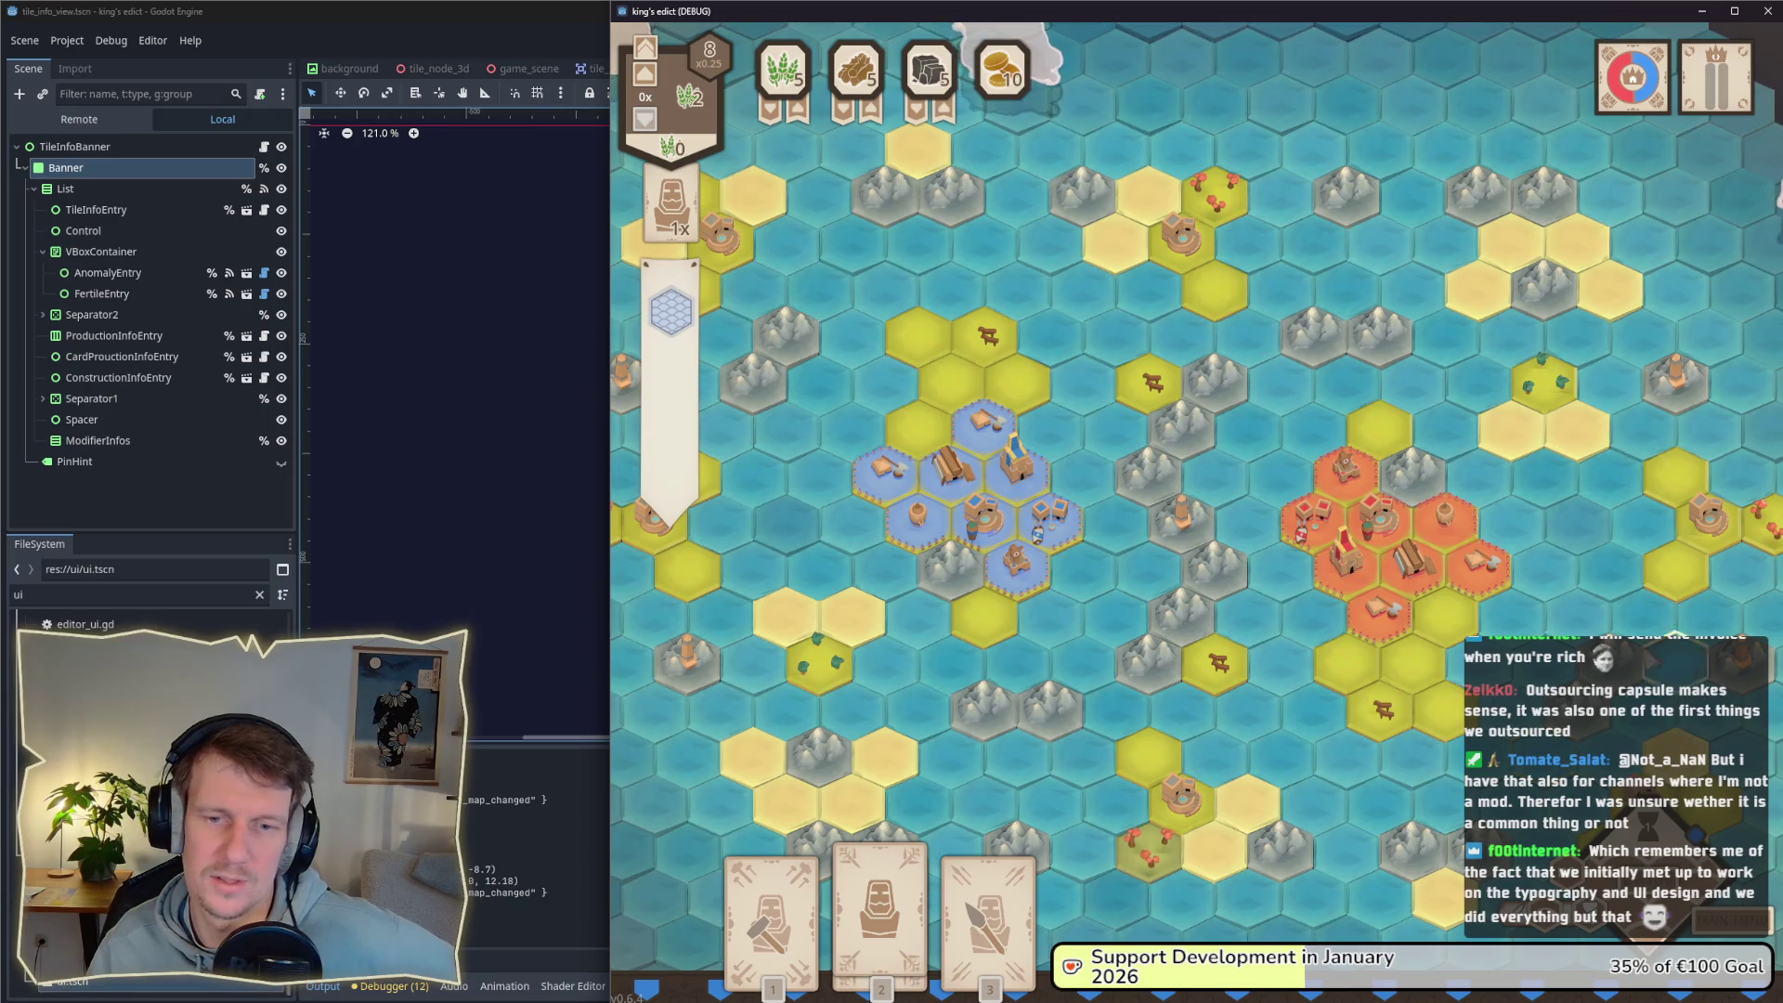
{"action": "scroll", "coordinate": [975, 557], "scroll_direction": "up", "scroll_amount": 2}
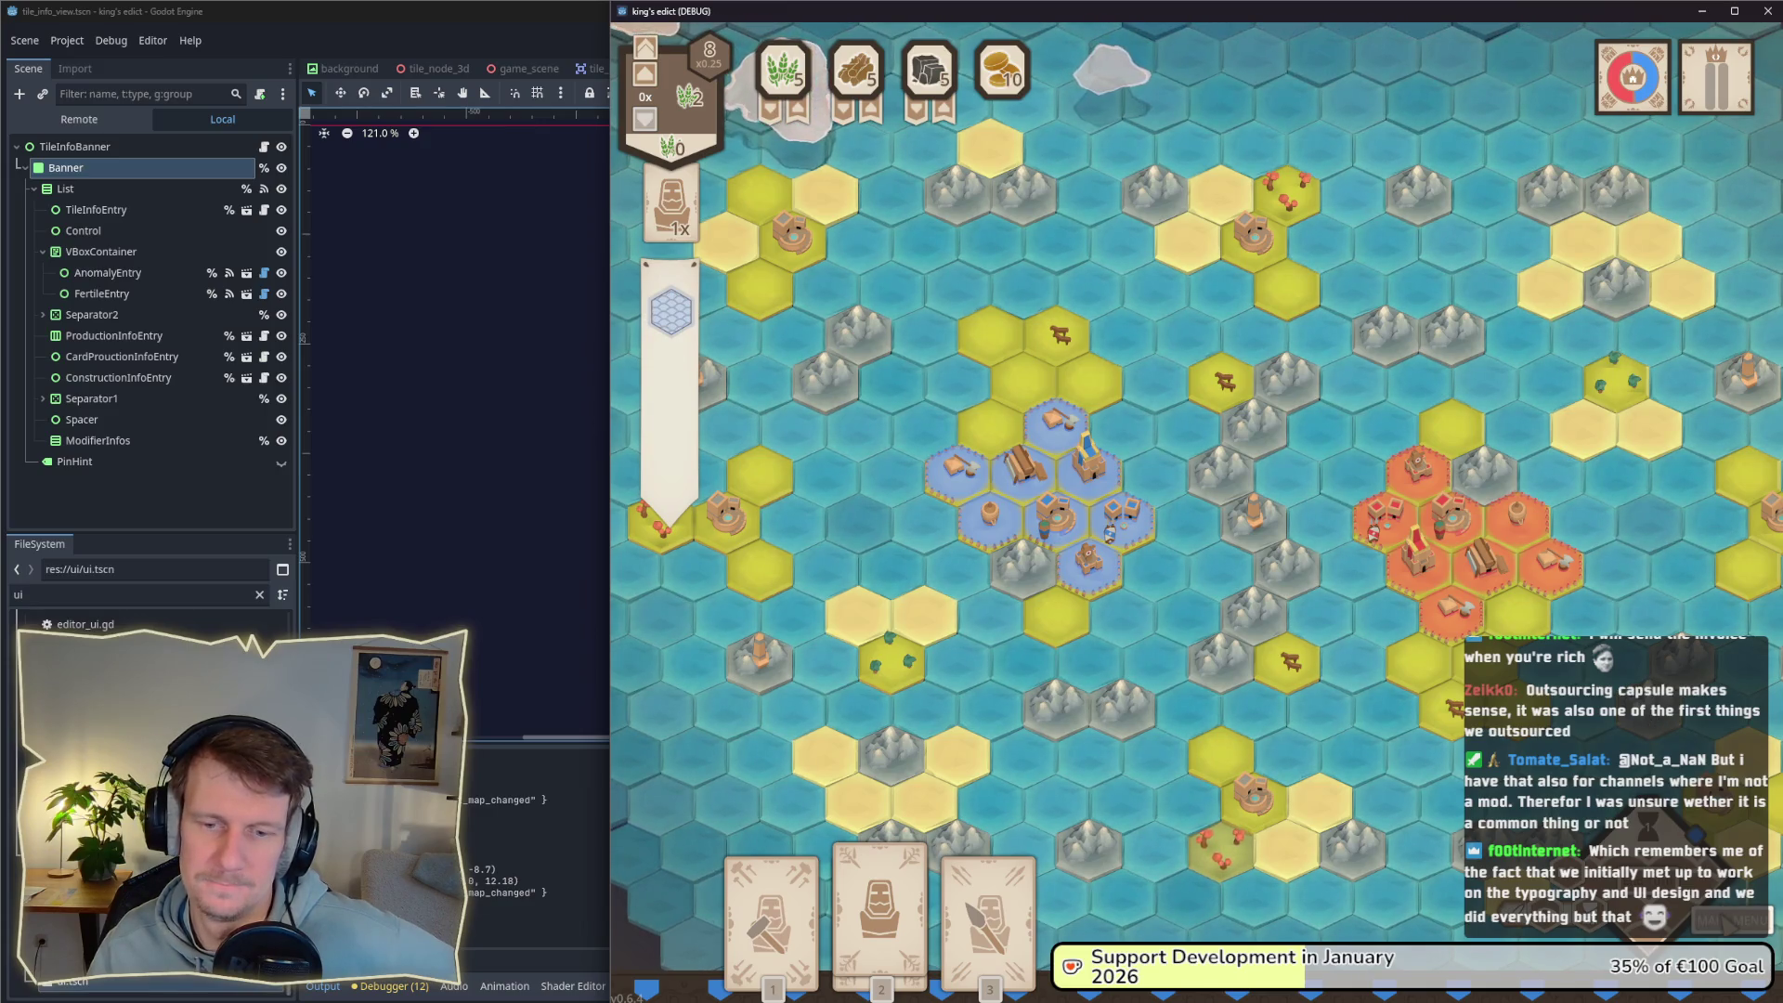
Step: Quit to the main menu and start a new game on Small Islands 2.map
{"action": "left_click", "coordinate": [1733, 920]}
{"action": "left_click", "coordinate": [1170, 429]}
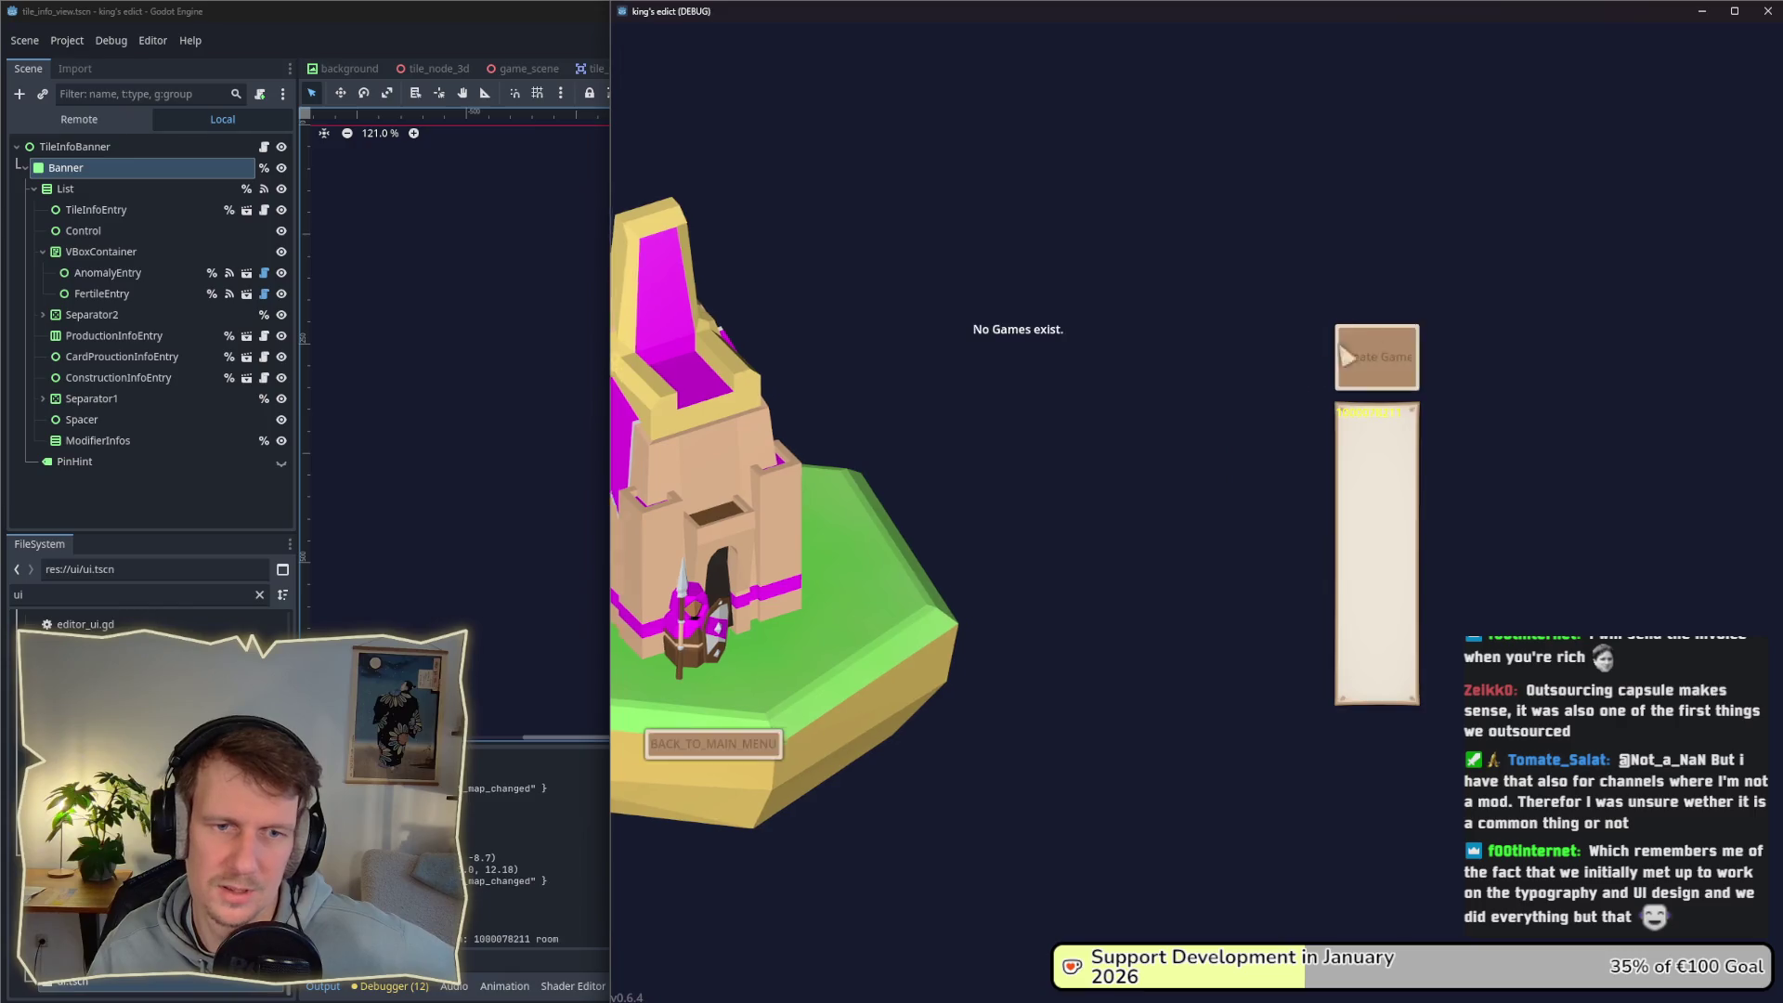
{"action": "left_click", "coordinate": [1346, 355]}
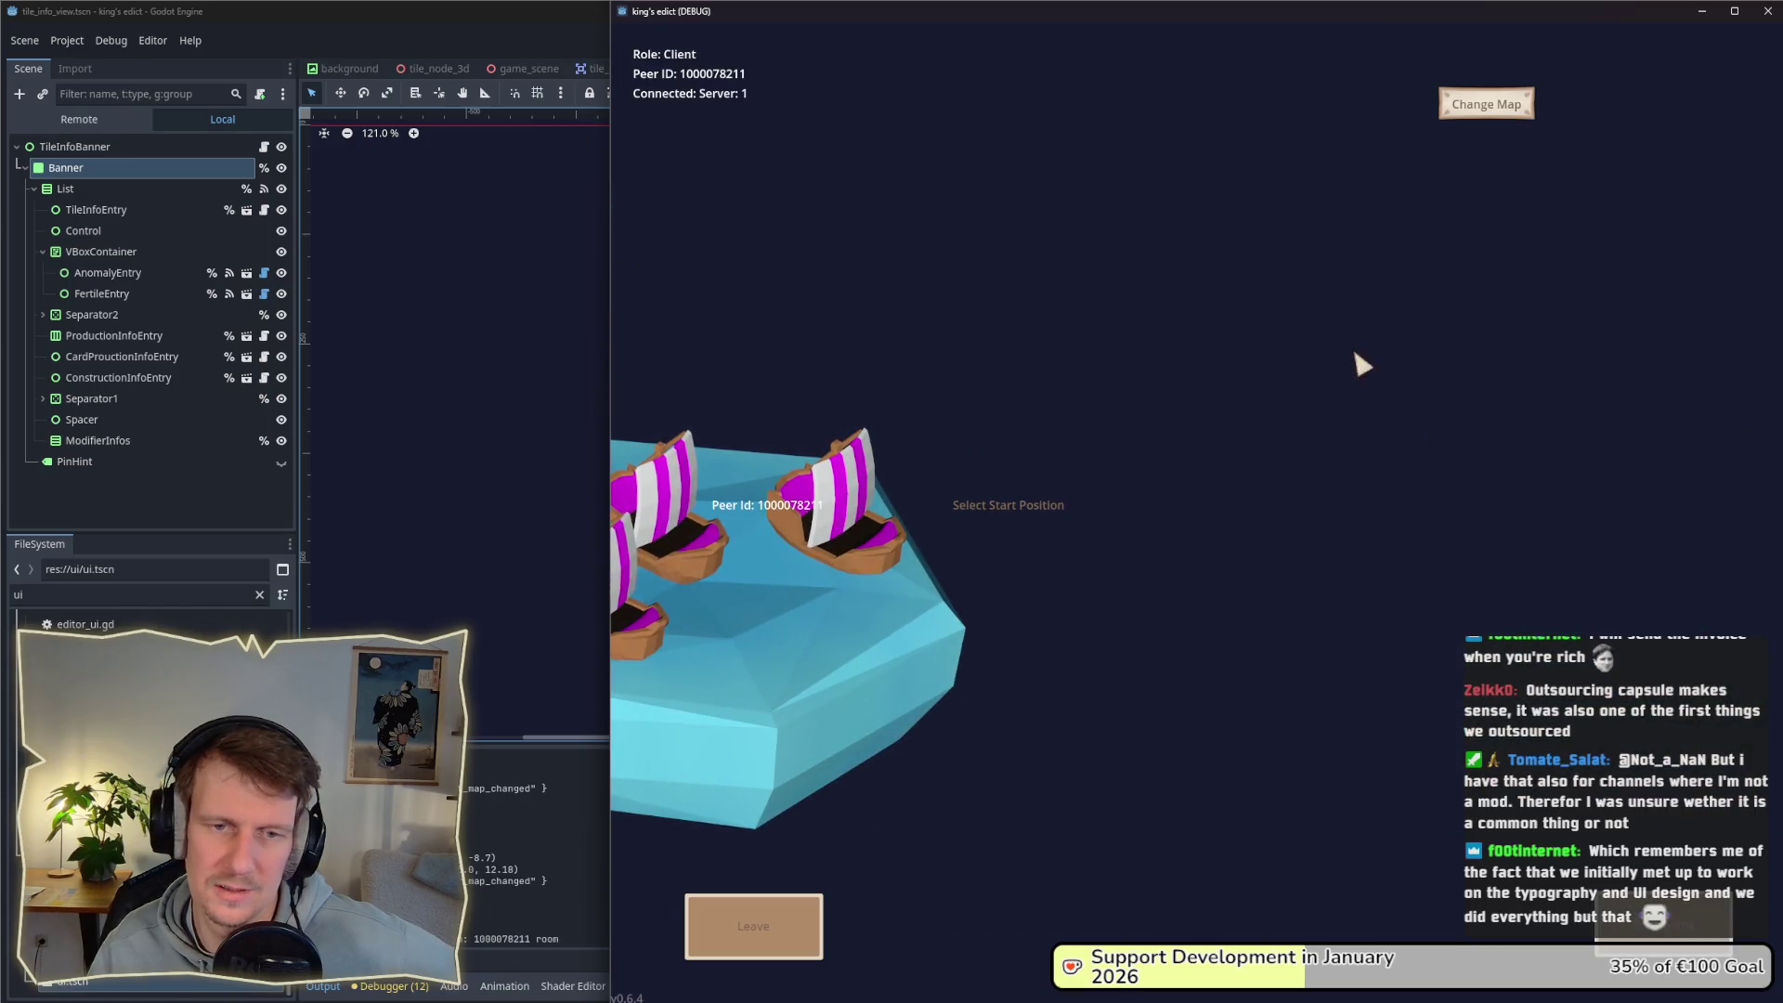
{"action": "left_click", "coordinate": [1469, 107]}
{"action": "left_click", "coordinate": [1481, 290]}
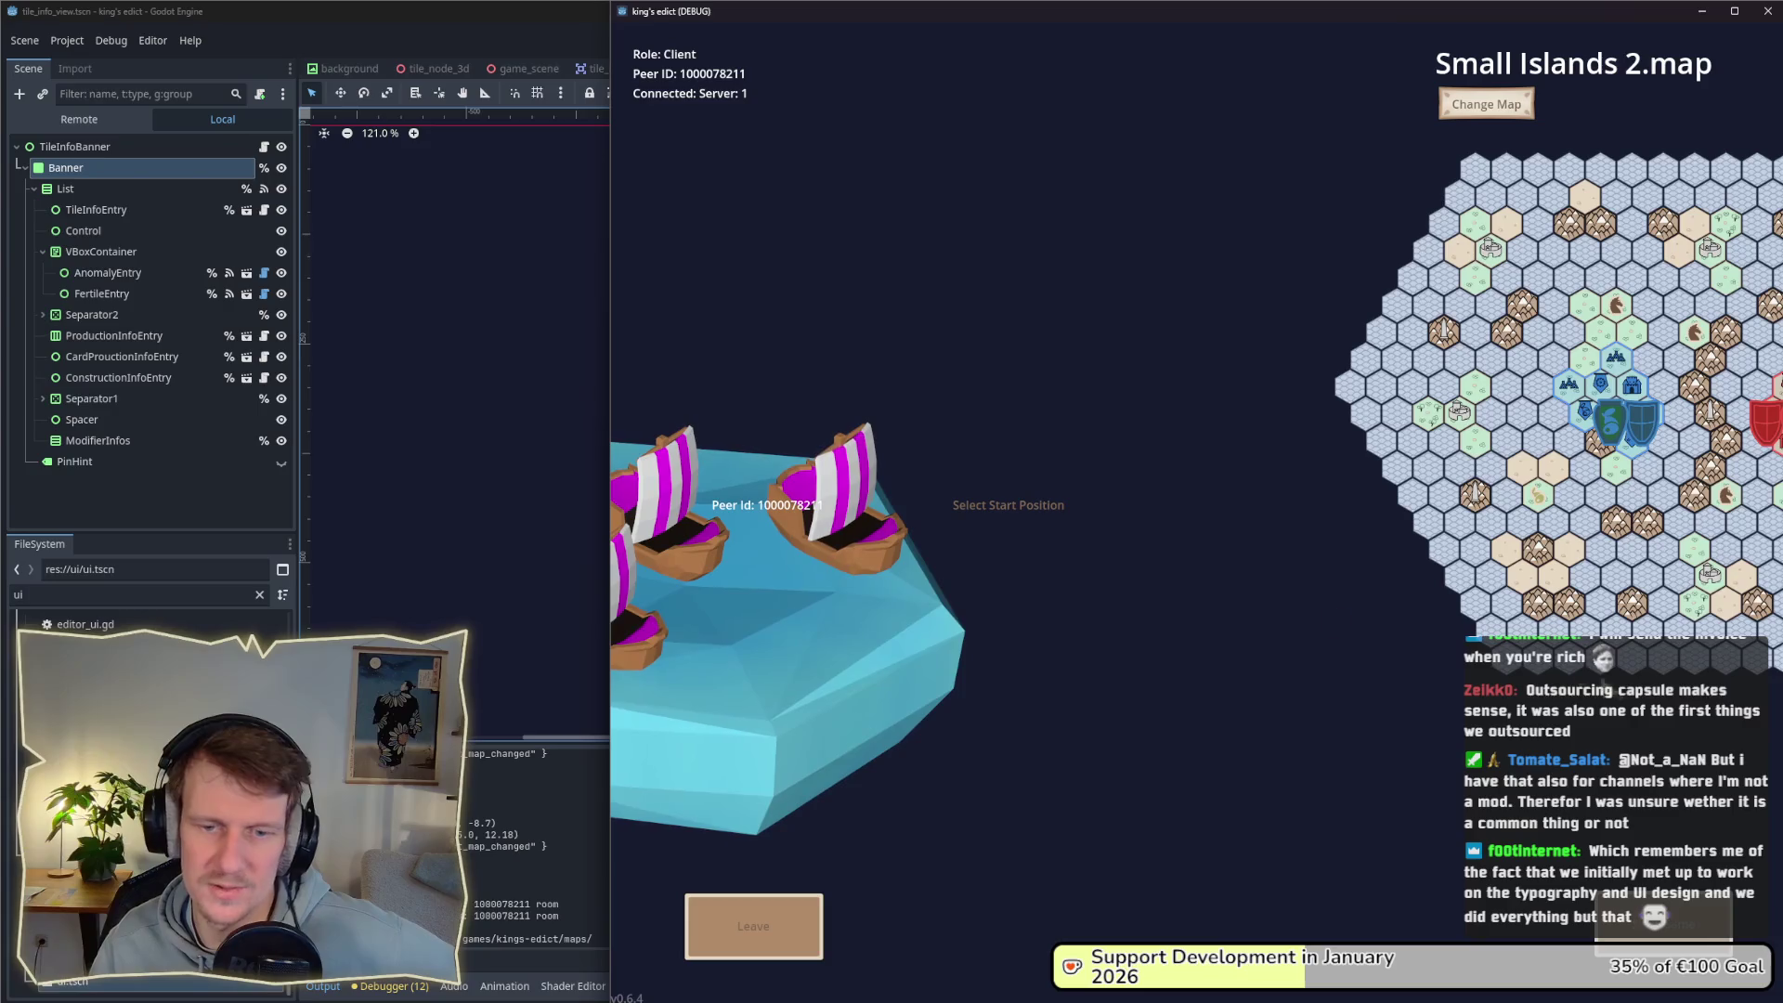
{"action": "left_click_drag", "start_coordinate": [605, 382], "coordinate": [193, 381]}
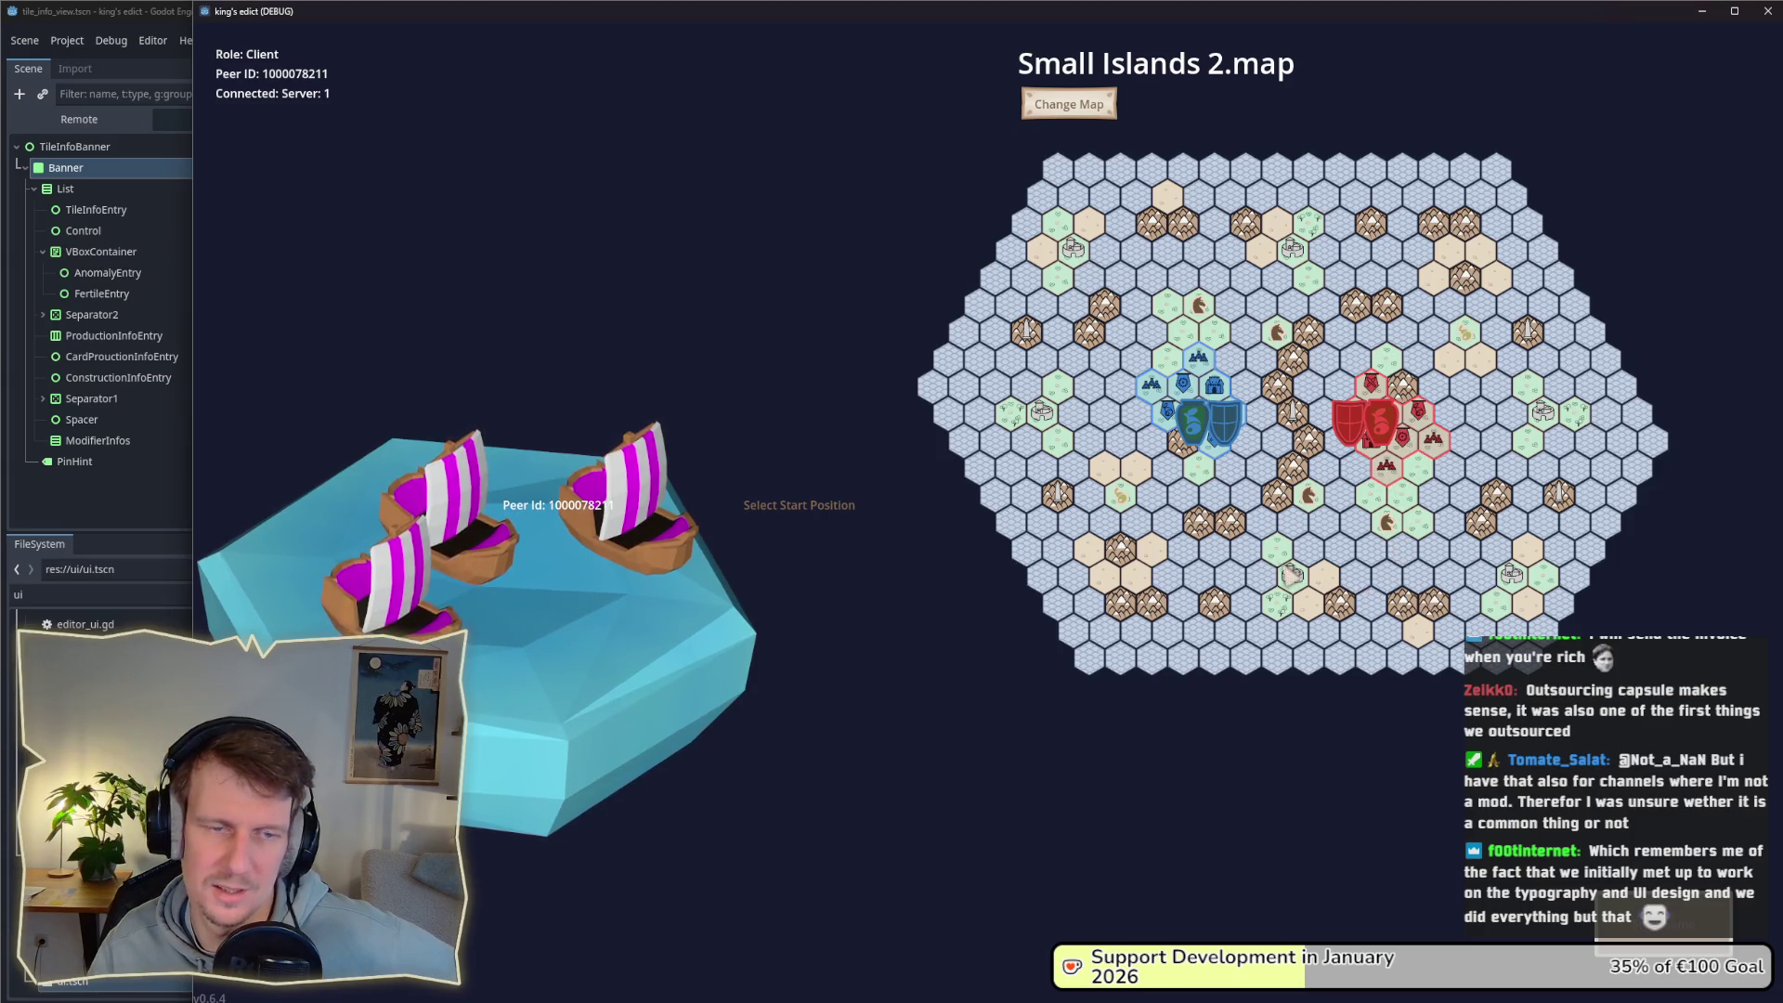
{"action": "left_click", "coordinate": [1068, 105]}
{"action": "left_click", "coordinate": [1067, 105]}
{"action": "left_click", "coordinate": [757, 554]}
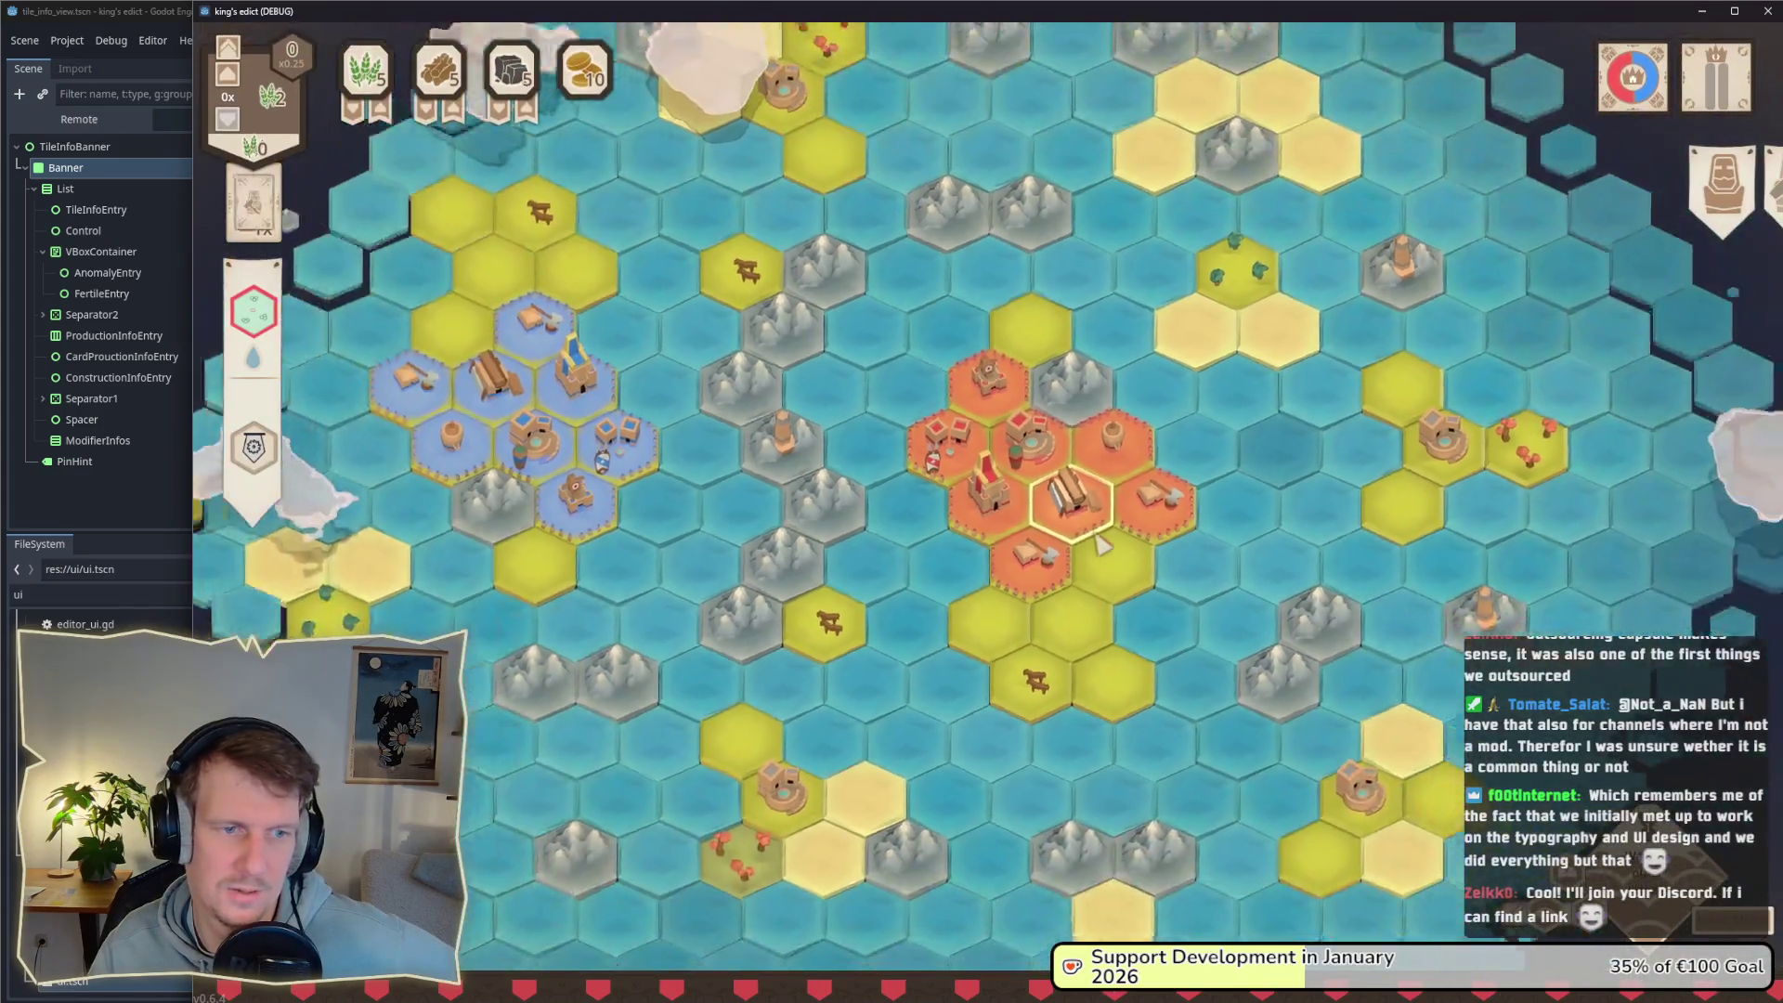
Step: Zoom and pan to the castle tile, then shrink the game window to reveal the editor
{"action": "scroll", "coordinate": [1101, 545], "scroll_direction": "up", "scroll_amount": 3}
{"action": "scroll", "coordinate": [1100, 545], "scroll_direction": "down", "scroll_amount": 3}
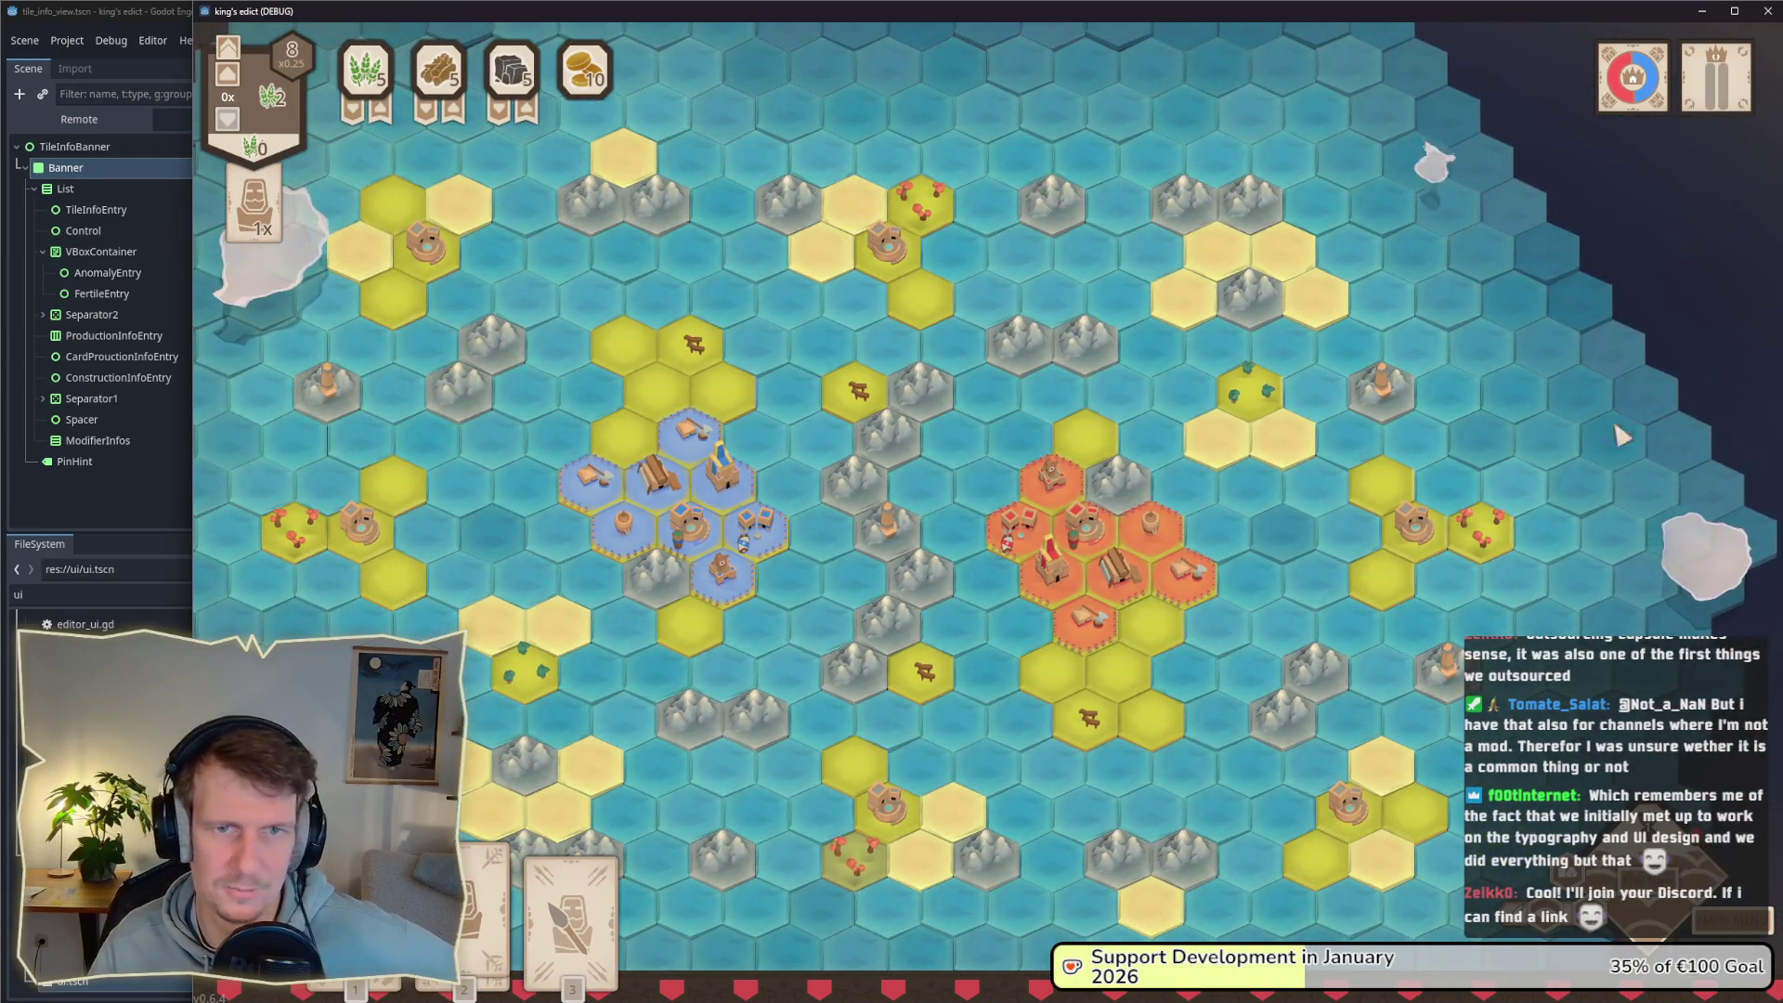
{"action": "left_click_drag", "start_coordinate": [1051, 562], "coordinate": [1125, 490]}
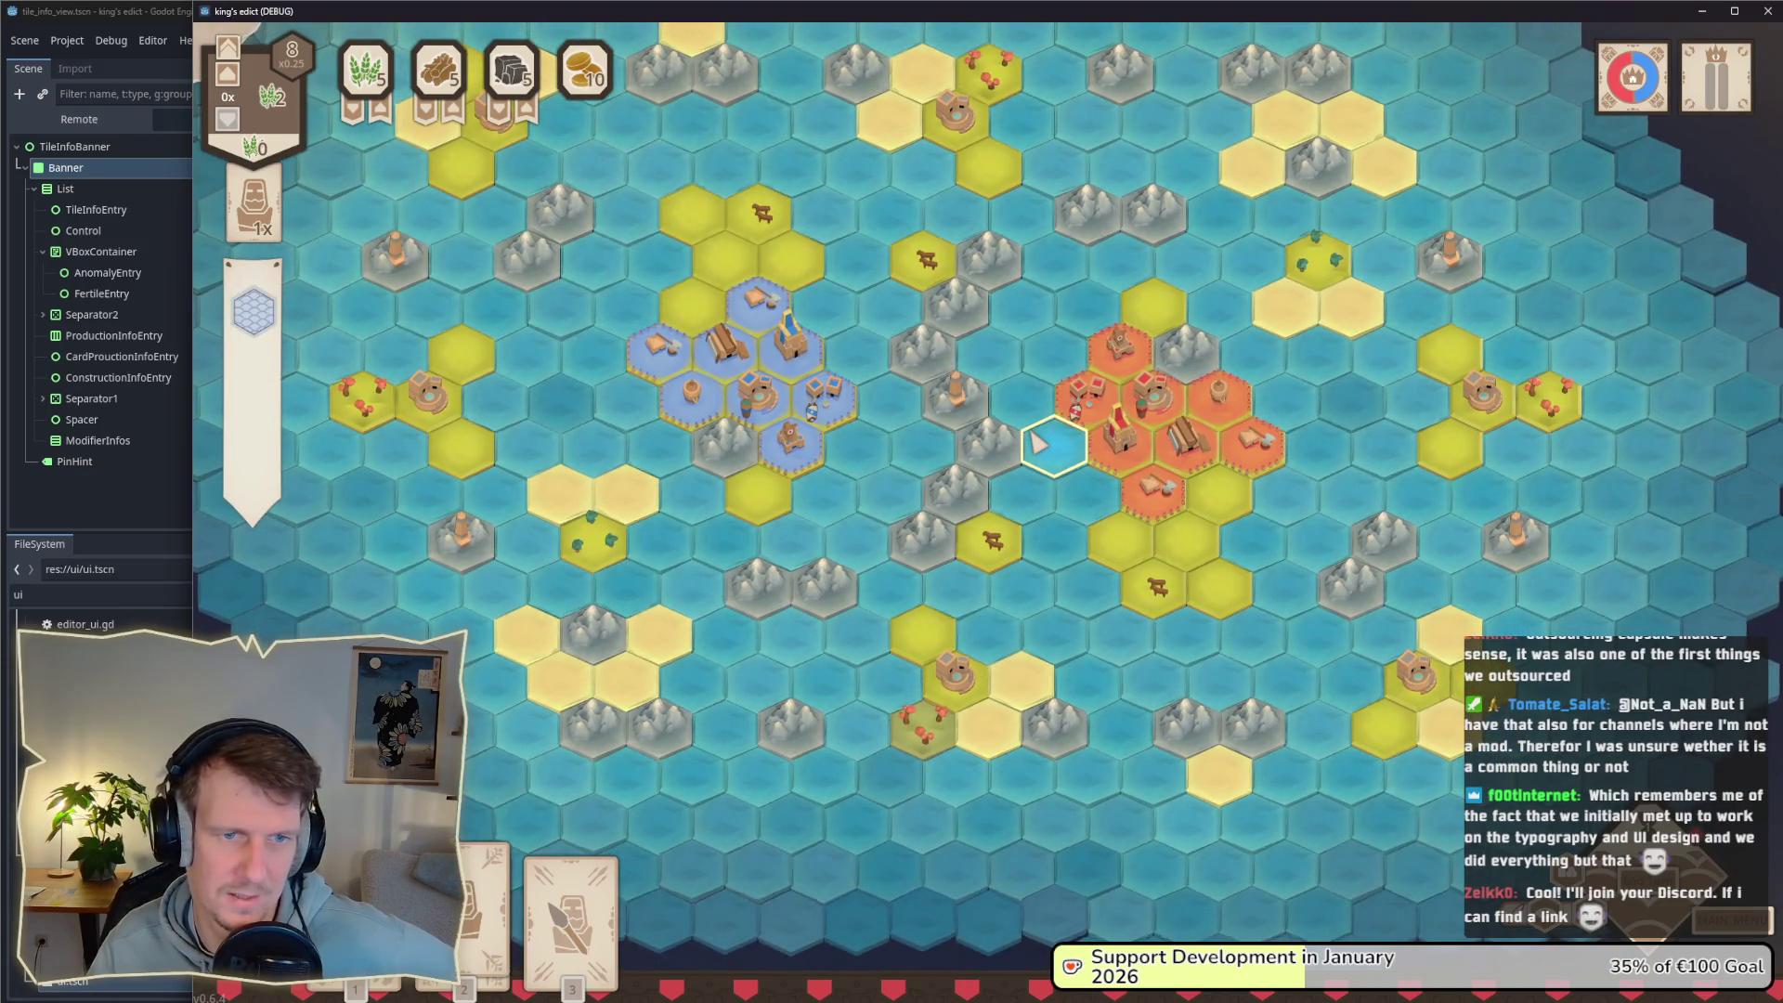
{"action": "scroll", "coordinate": [1038, 444], "scroll_direction": "up", "scroll_amount": 5}
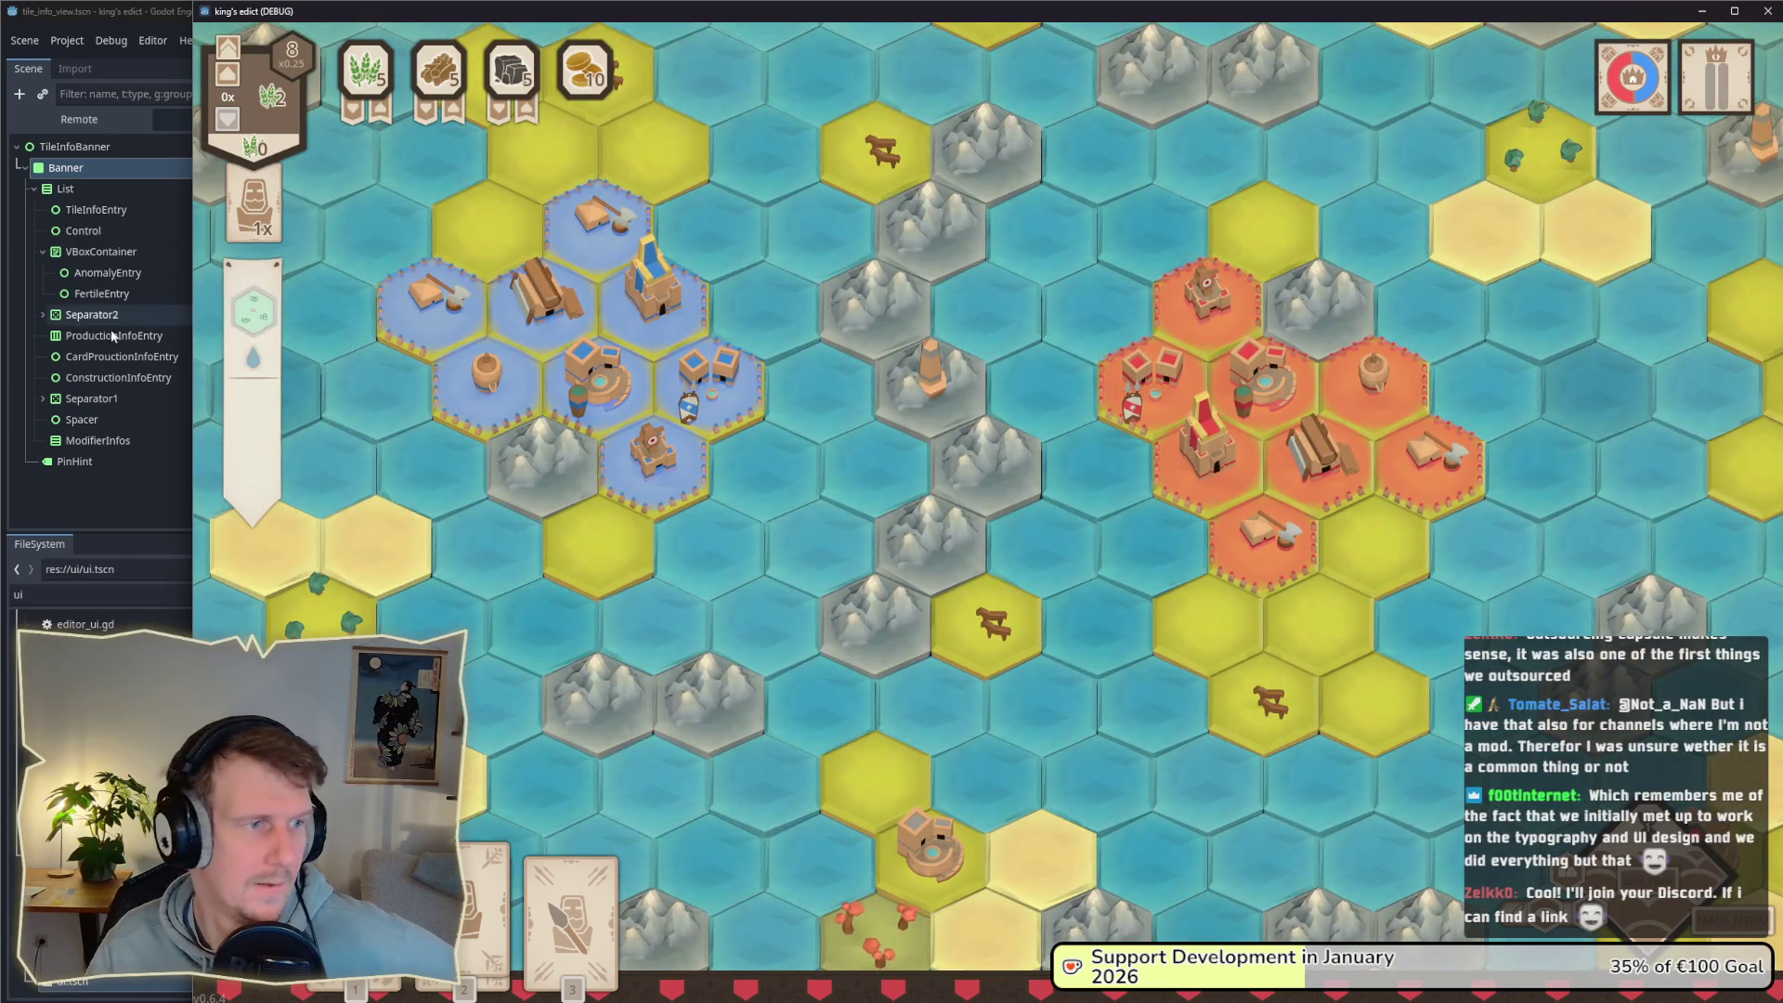
{"action": "left_click_drag", "start_coordinate": [193, 344], "coordinate": [865, 351]}
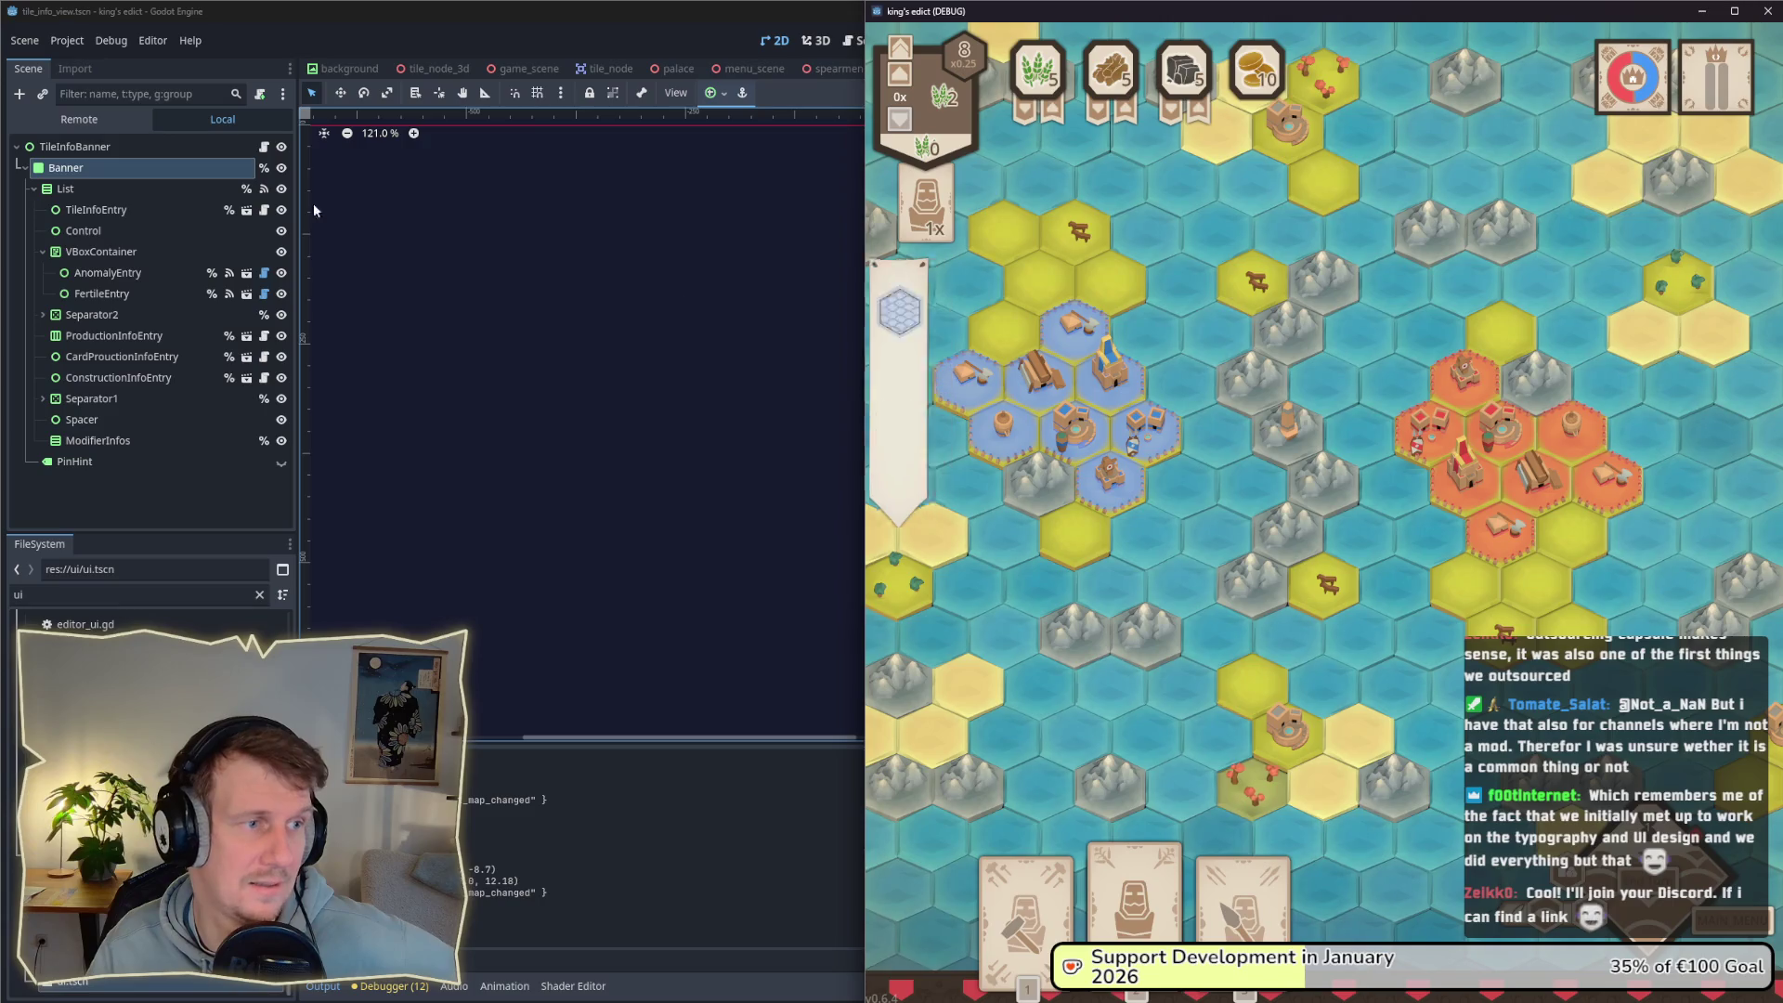
Step: Widen the Banner node, check it in the running game, then narrow it back slightly
{"action": "left_click", "coordinate": [137, 169]}
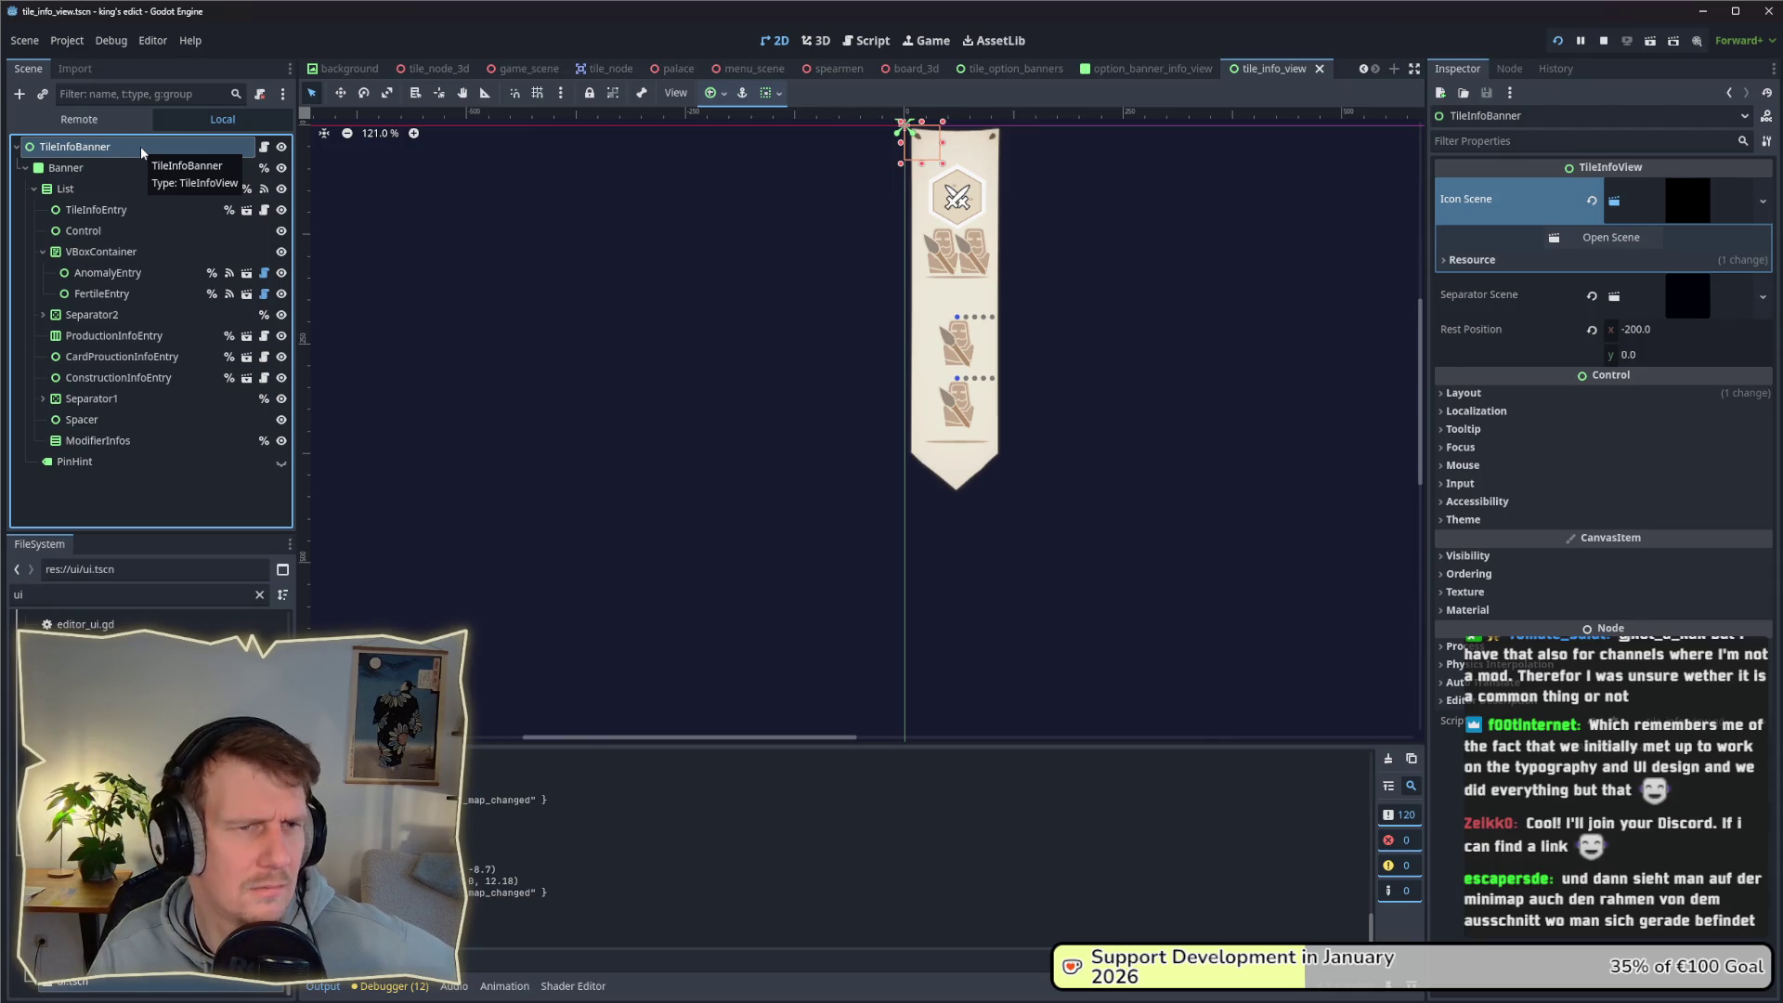
{"action": "left_click", "coordinate": [137, 169]}
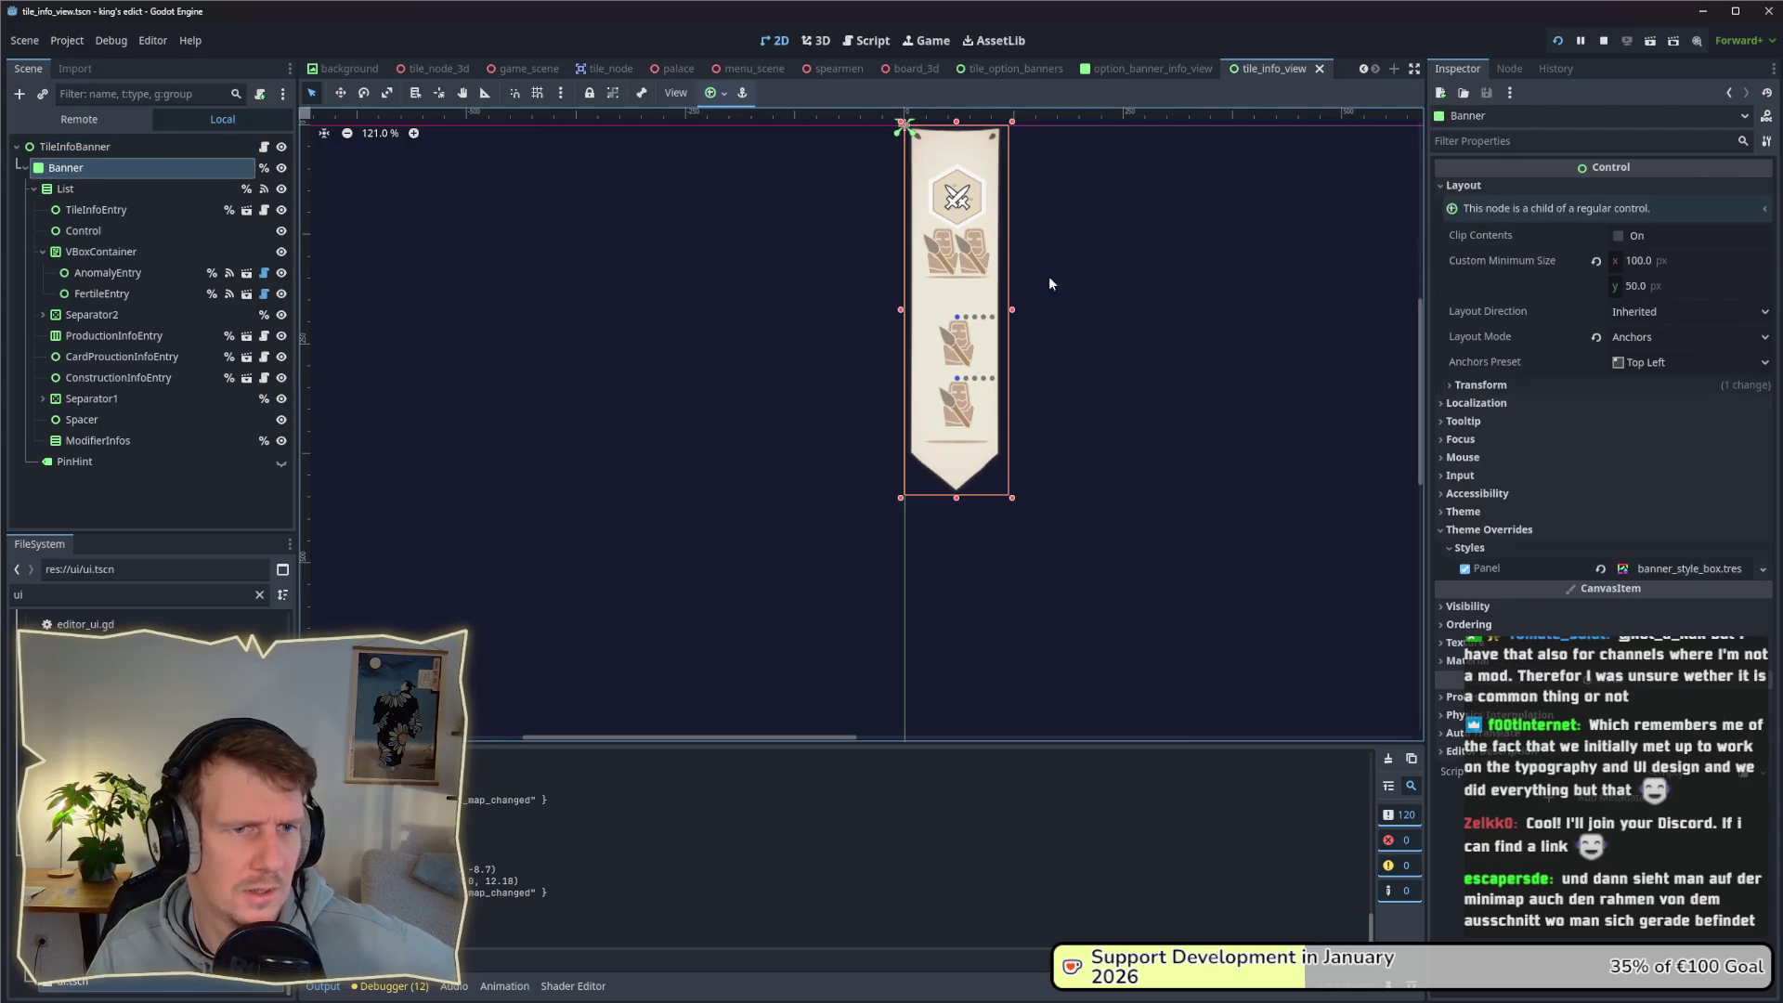
{"action": "left_click_drag", "start_coordinate": [1012, 310], "coordinate": [1040, 314]}
{"action": "key", "text": "alt+Tab"}
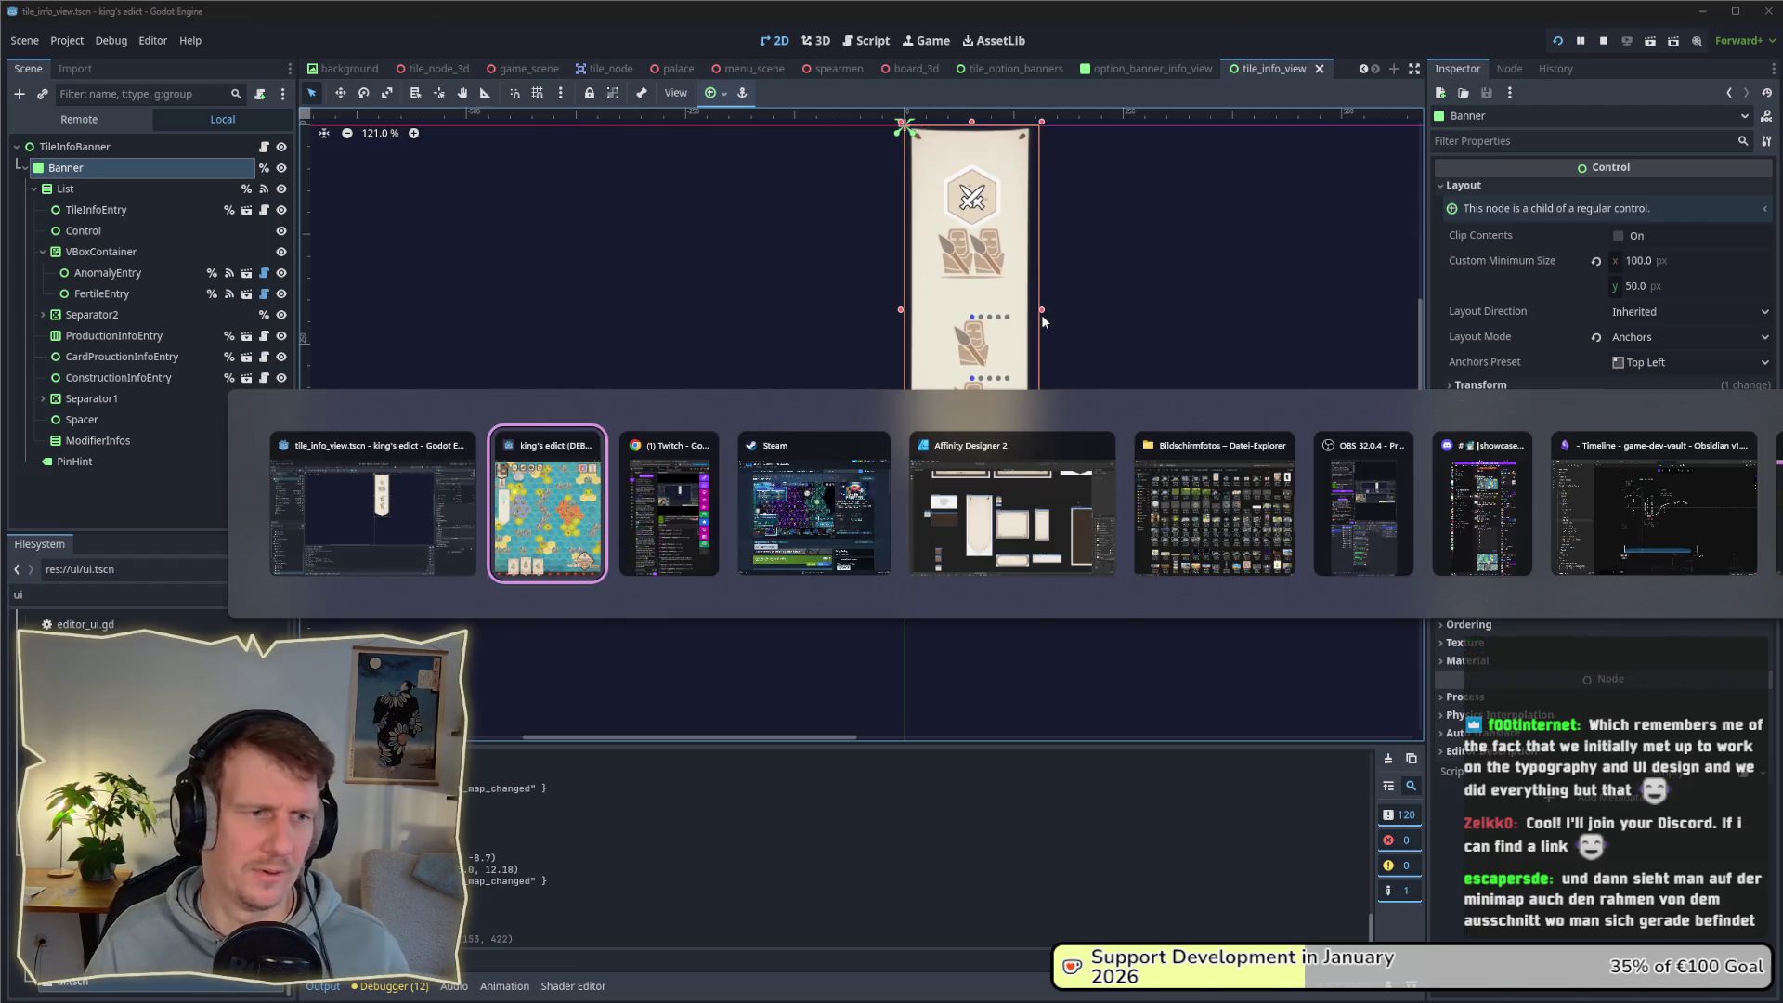
{"action": "key", "text": "alt+Tab"}
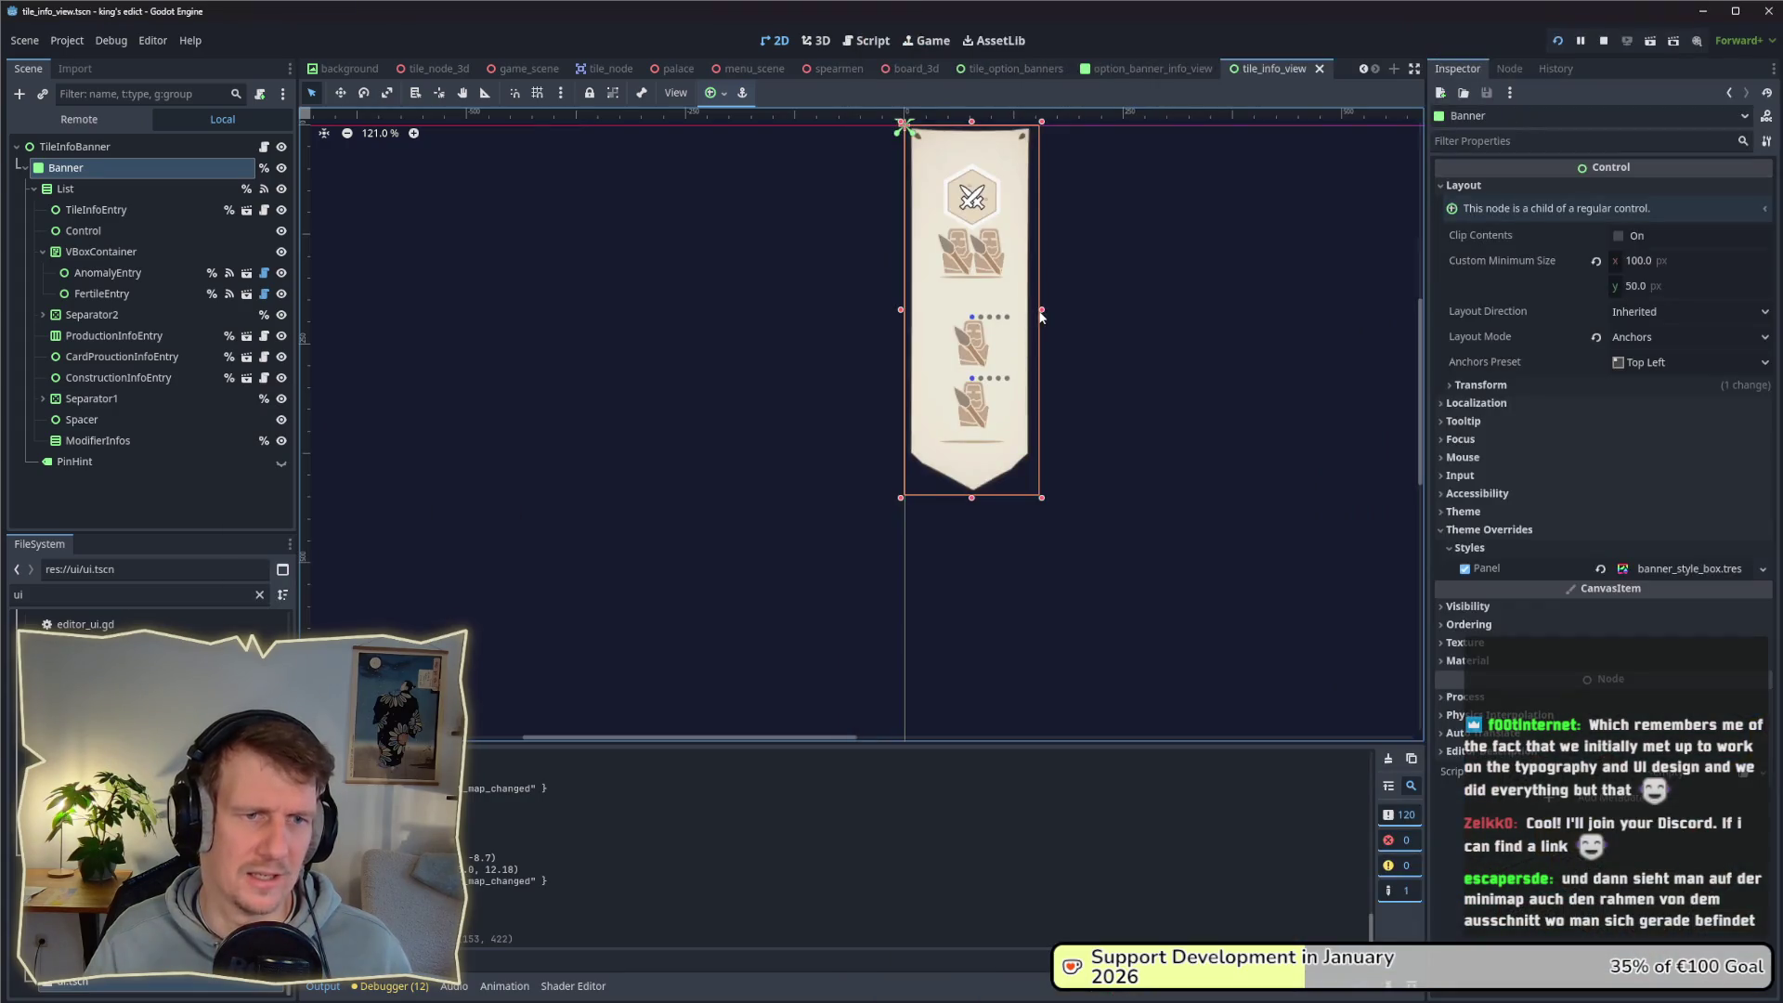
{"action": "left_click_drag", "start_coordinate": [1038, 311], "coordinate": [1014, 310]}
{"action": "key", "text": "alt+Tab"}
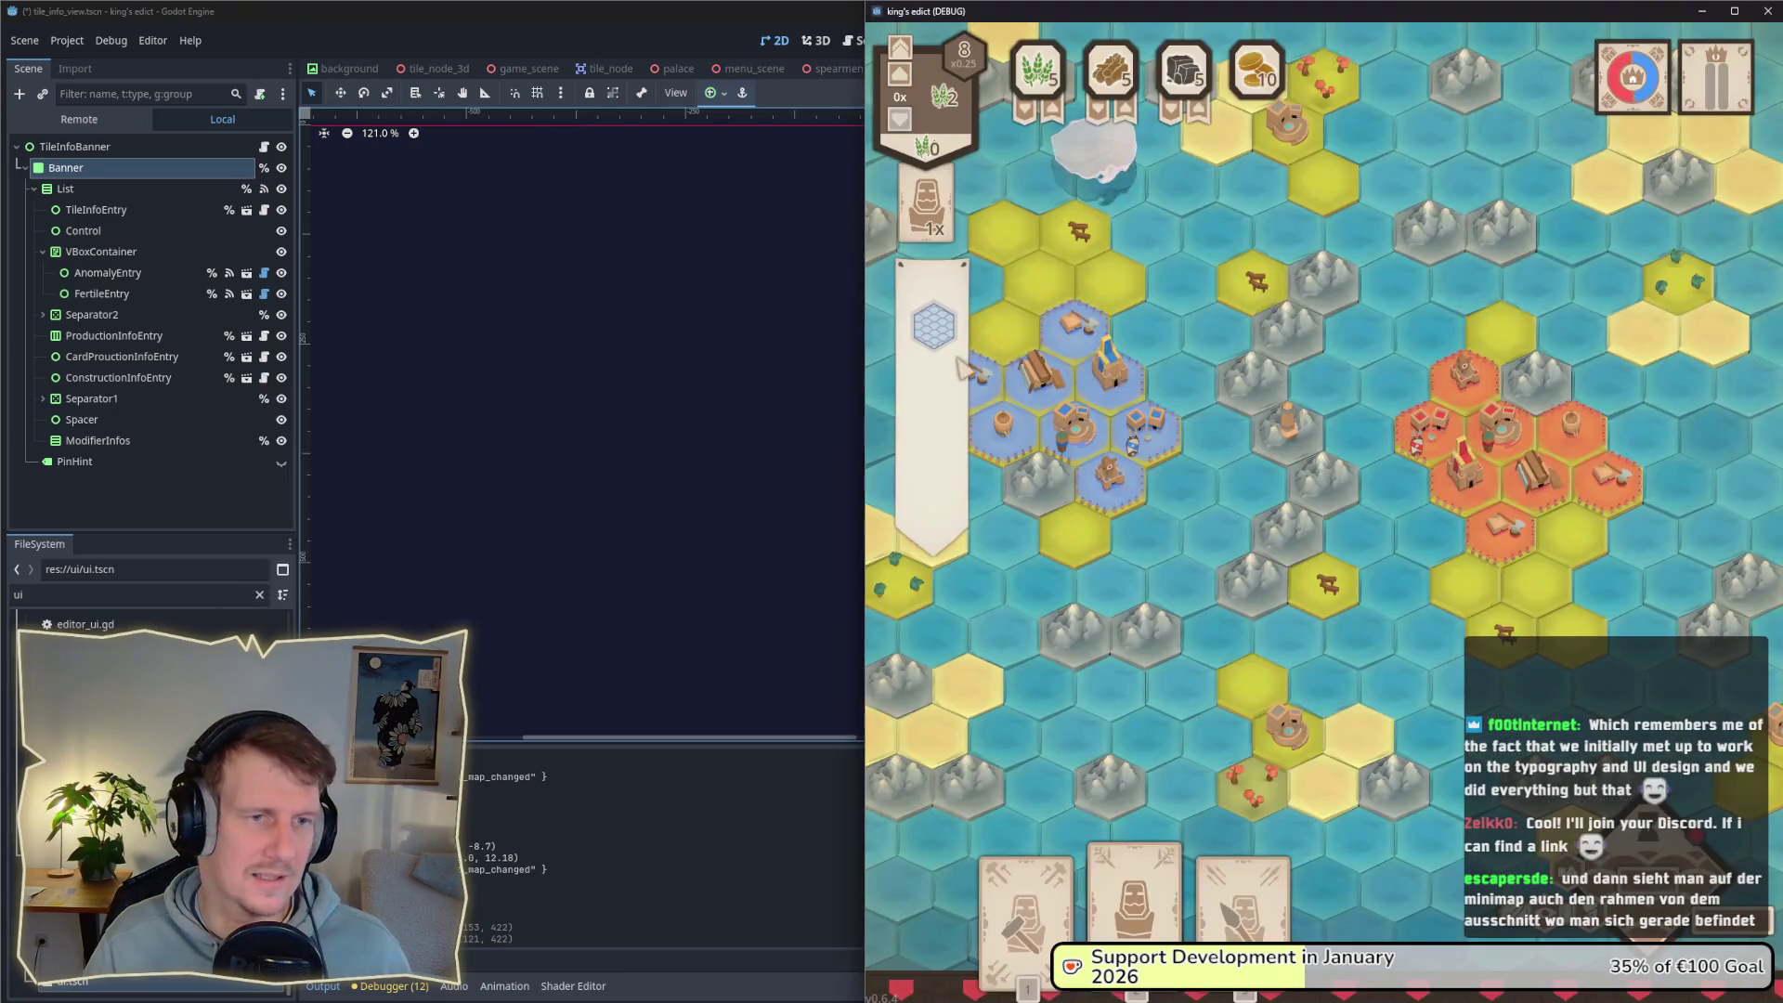